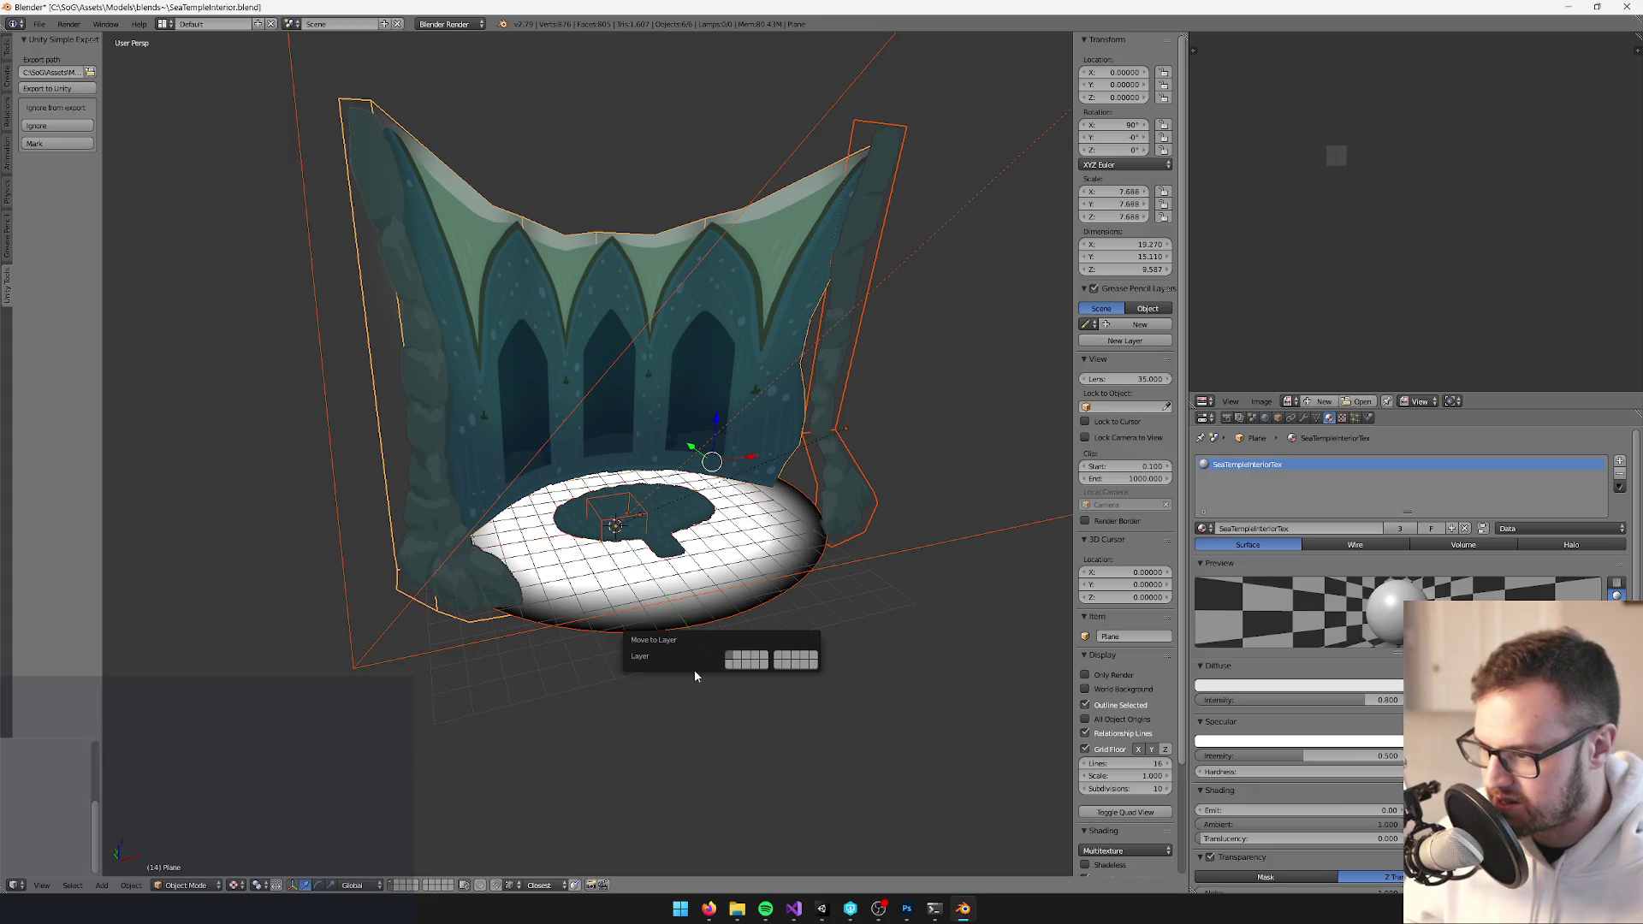
# Duplicate the temple backdrop and both pillars in place and send the copies to layer 2
pyautogui.rightClick(666, 422)
pyautogui.moveTo(665, 423)
pyautogui.mouseDown()
pyautogui.moveTo(630, 525)
pyautogui.moveTo(803, 486)
pyautogui.moveTo(753, 419)
pyautogui.mouseUp()
pyautogui.keyDown('shift'); pyautogui.rightClick(630, 526); pyautogui.keyUp('shift')
pyautogui.keyDown('shift'); pyautogui.rightClick(753, 419); pyautogui.keyUp('shift')
pyautogui.hotkey('shift', 'd')
pyautogui.press('Escape')
pyautogui.press('m')
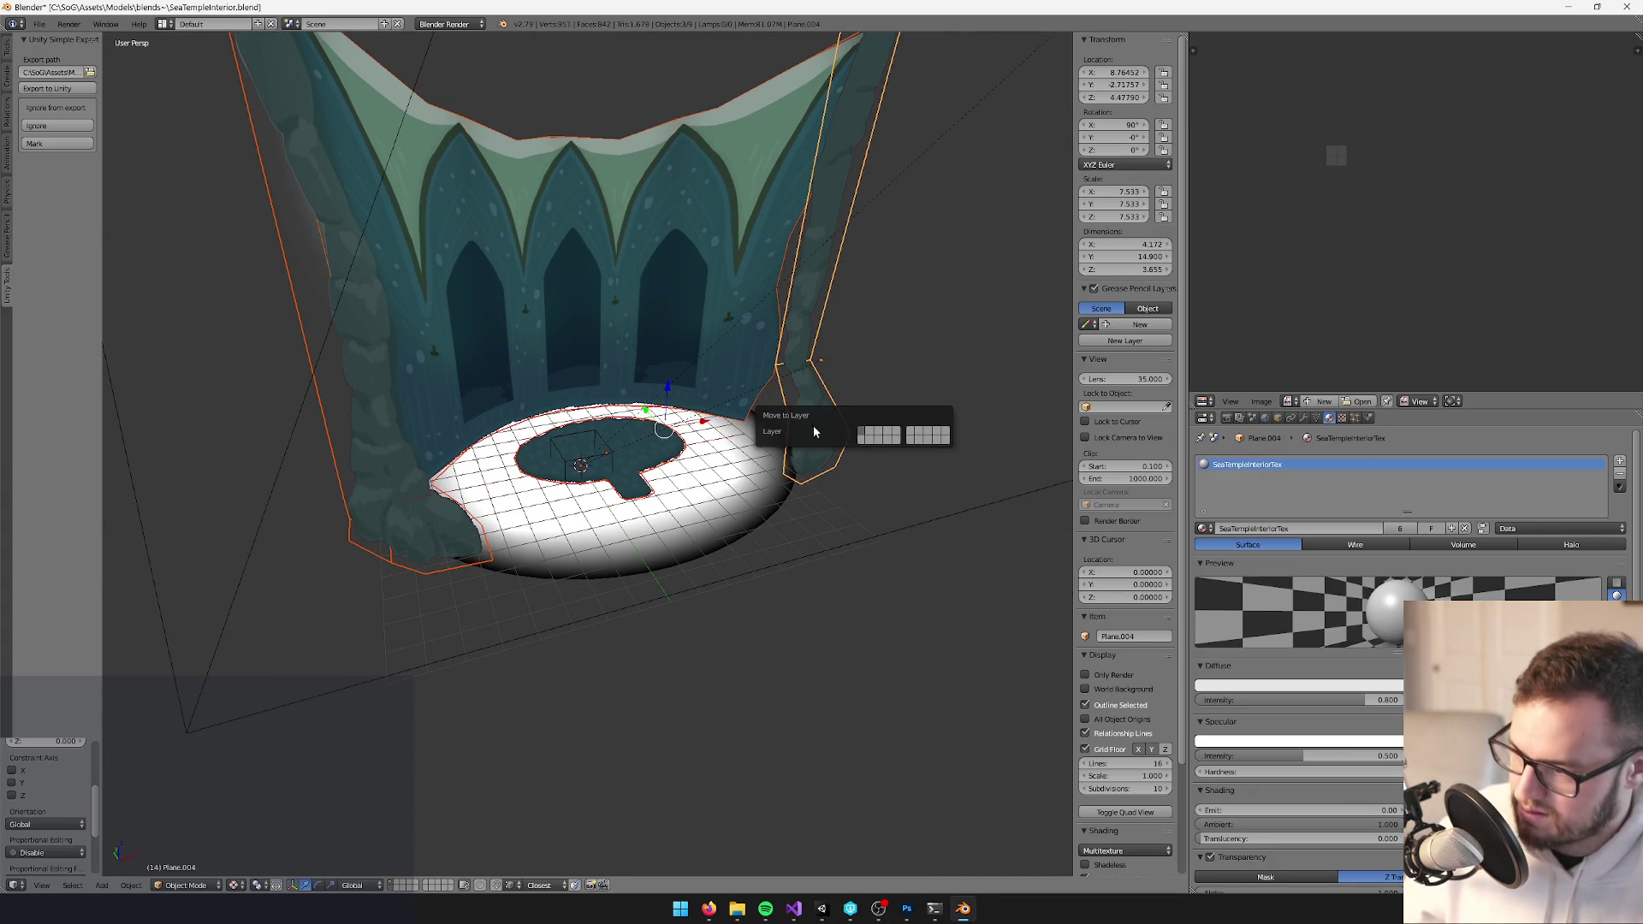
pyautogui.press('2')
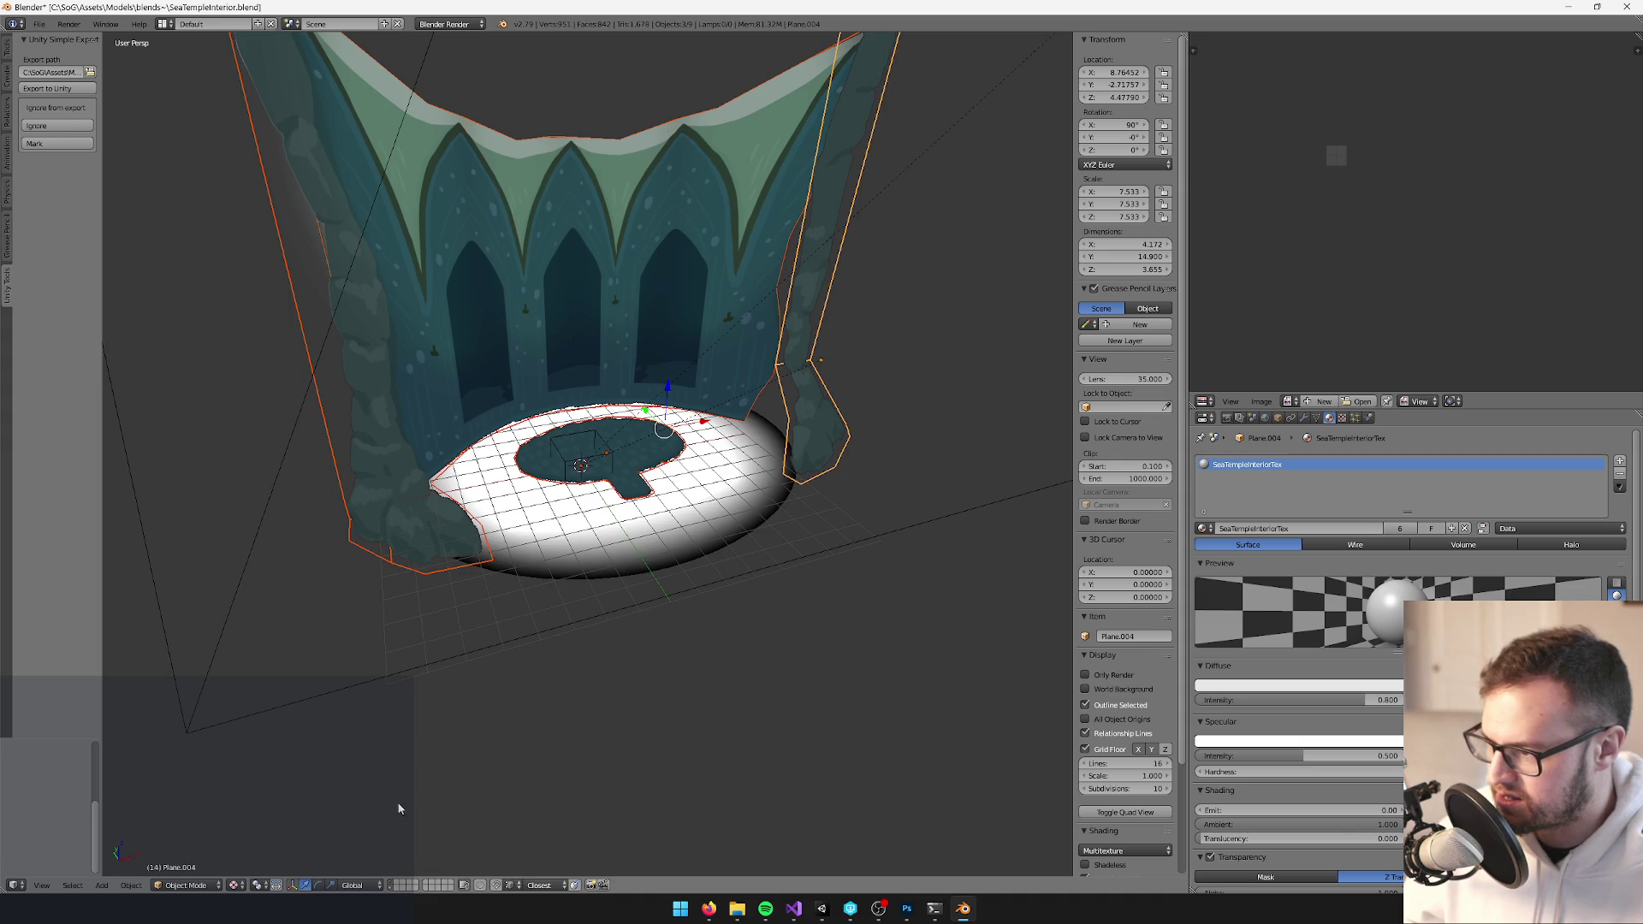
# Show only layer 2 and enter Edit Mode on the copied backdrop mesh
pyautogui.press('2')
pyautogui.rightClick(594, 337)
pyautogui.press('Tab')
pyautogui.scroll(2, 602, 359)
pyautogui.scroll(2, 602, 360)
# Add a loop cut near the floor and knife-cut an edge at the wall's left end
pyautogui.hotkey('ctrl', 'r')
pyautogui.click(470, 357)
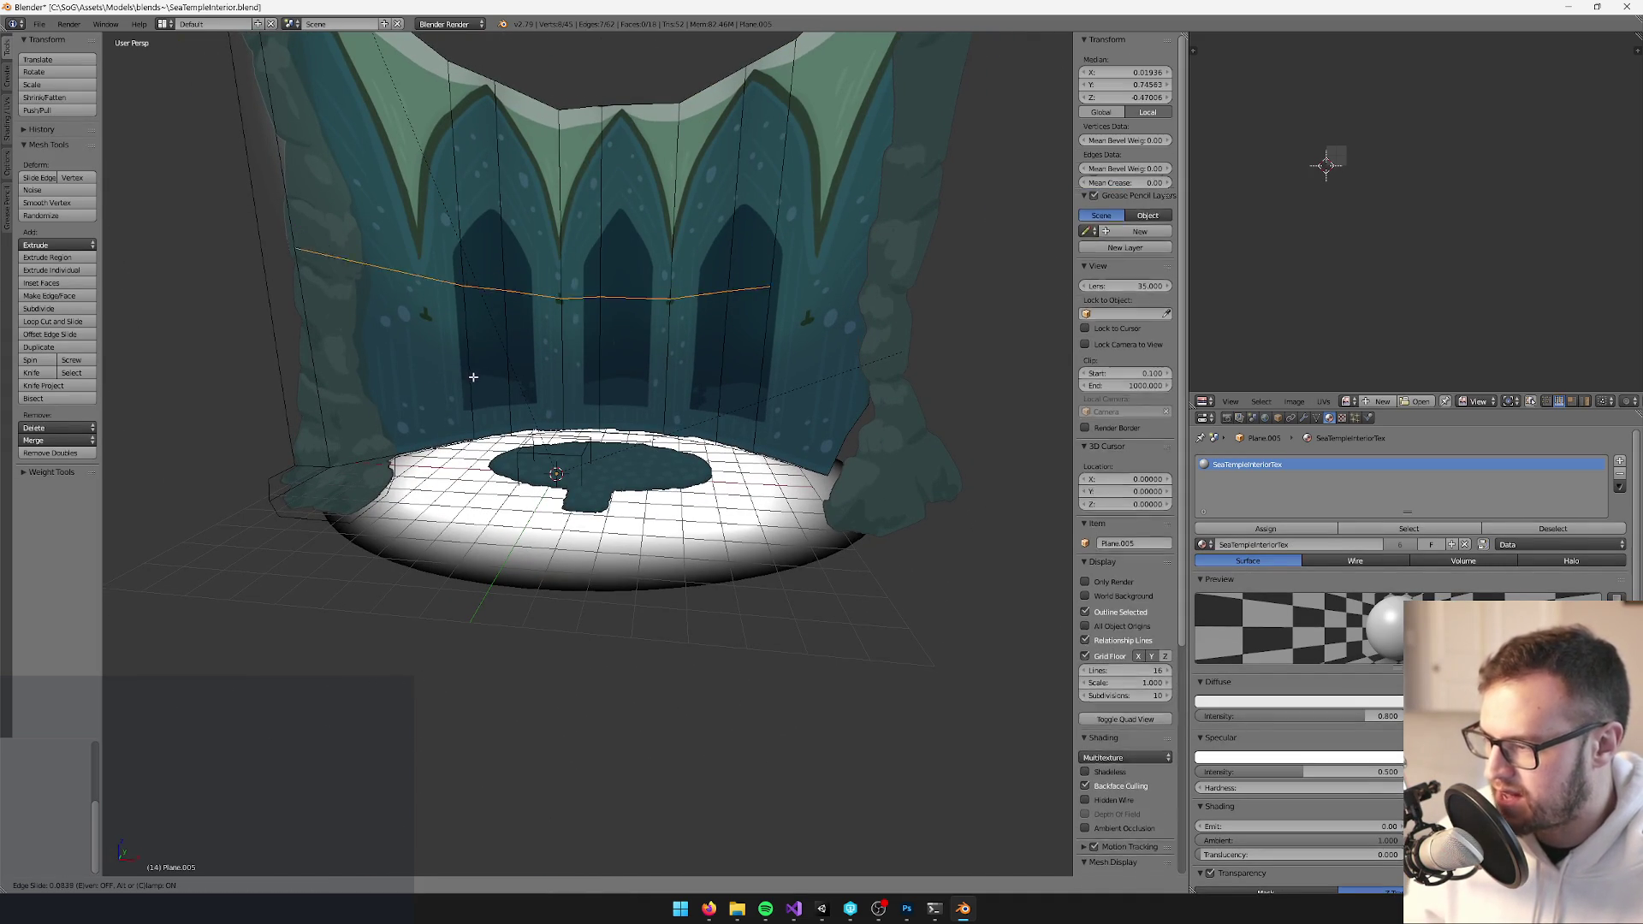
pyautogui.click(270, 485)
pyautogui.press('k')
pyautogui.click(295, 436)
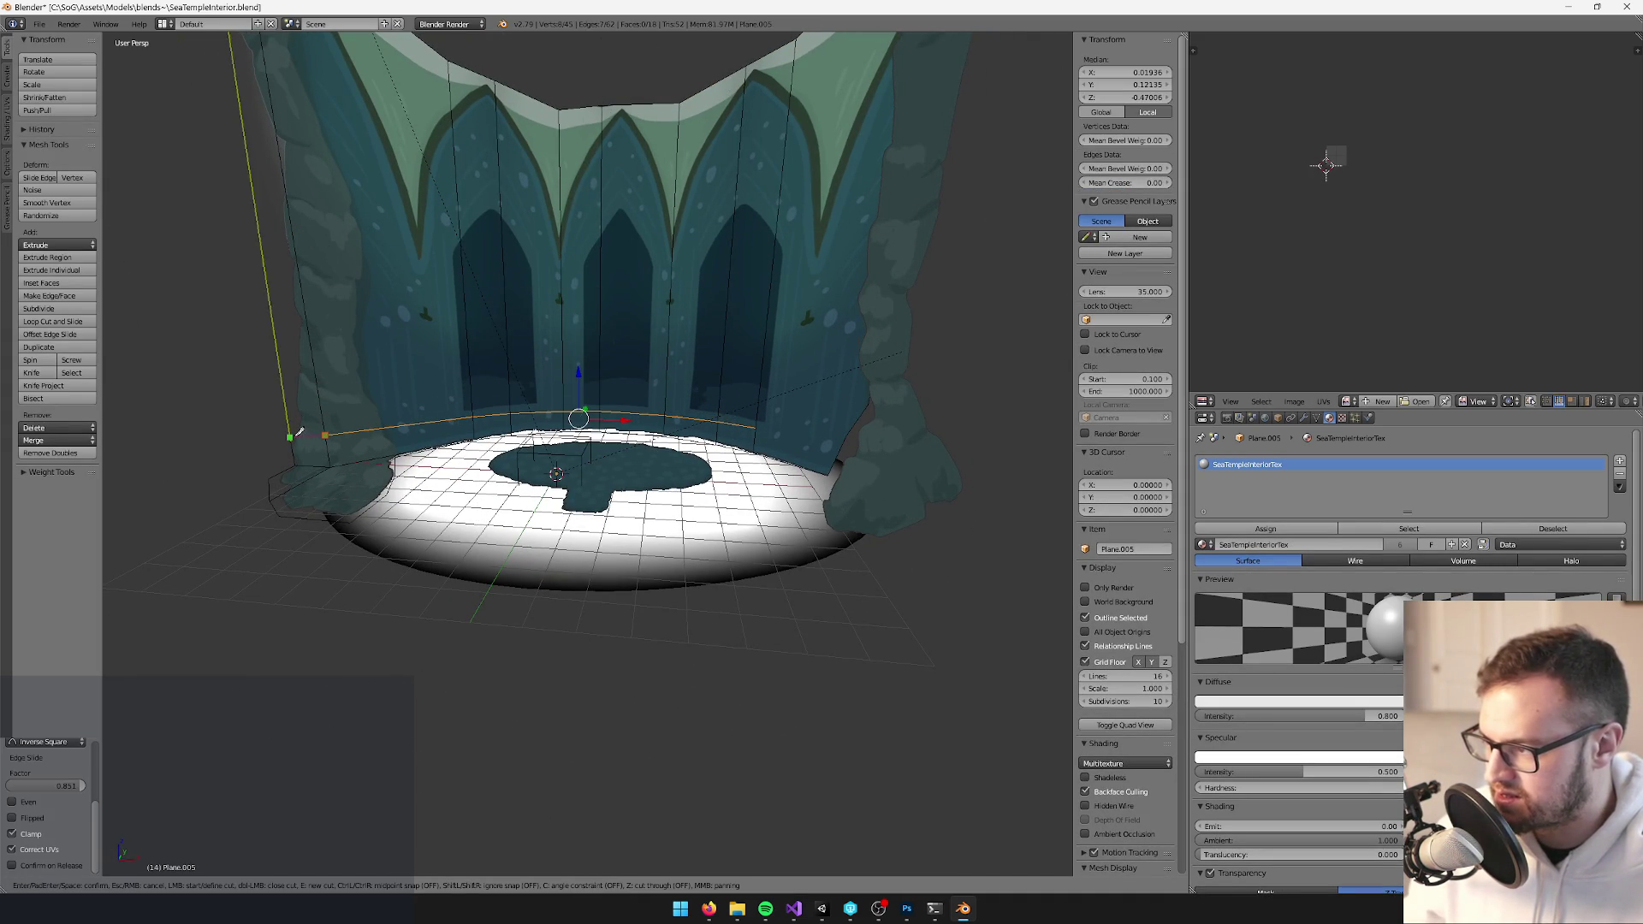
pyautogui.press('Return')
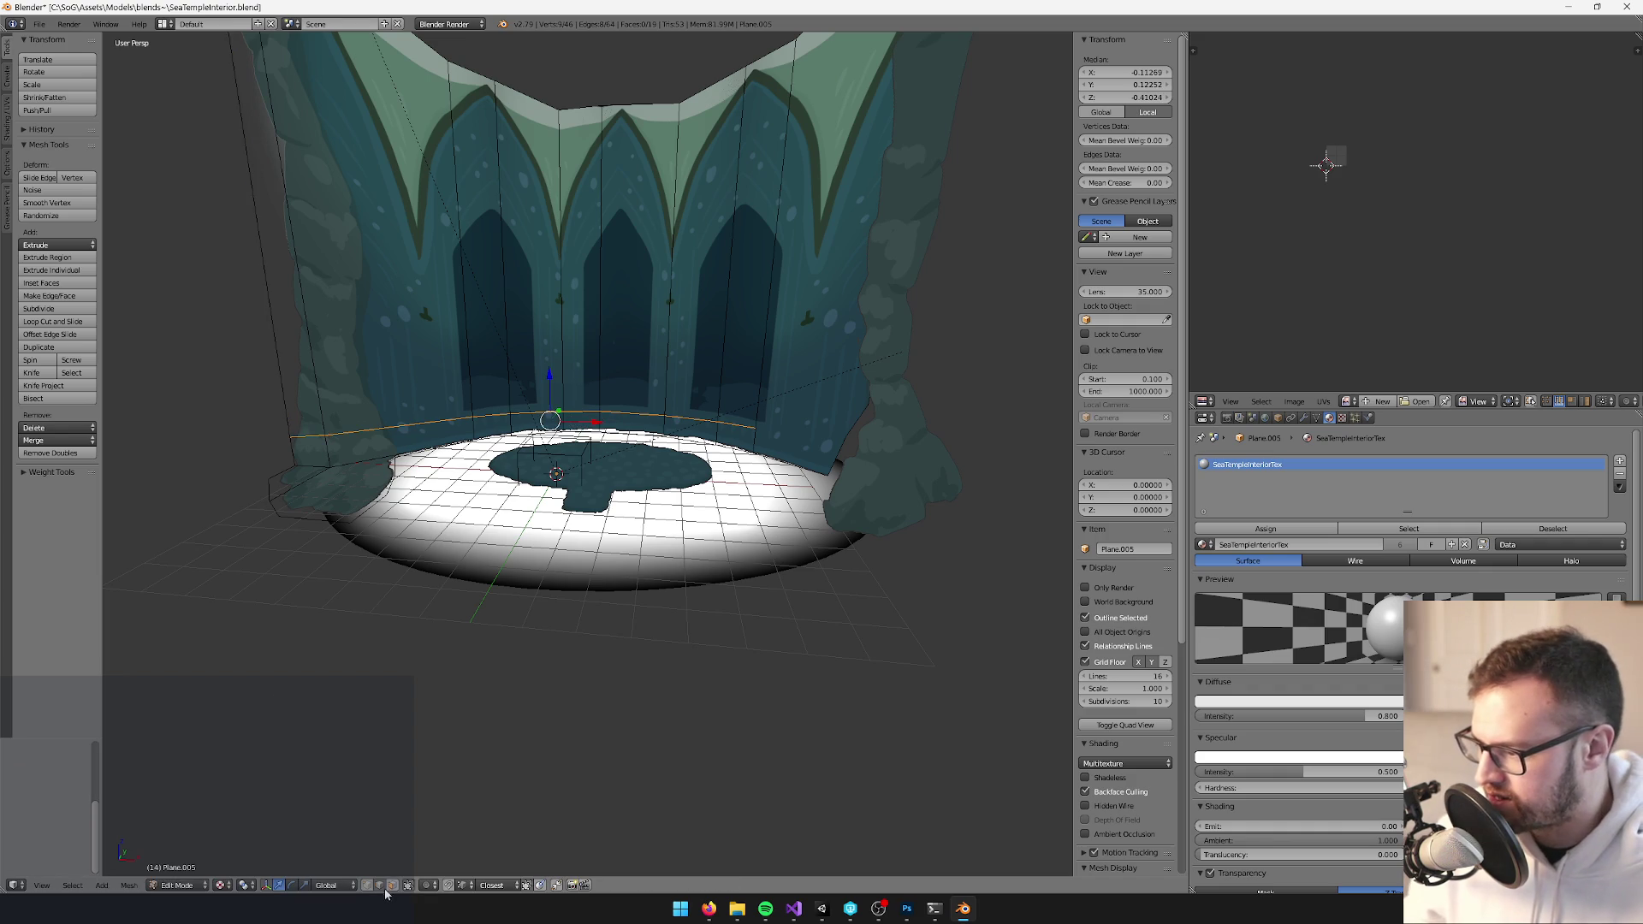
# Knife-cut the wall's right end and select all the faces along the floor edge
pyautogui.press('a')
pyautogui.rightClick(323, 444)
pyautogui.keyDown('ctrl'); pyautogui.rightClick(719, 438); pyautogui.keyUp('ctrl')
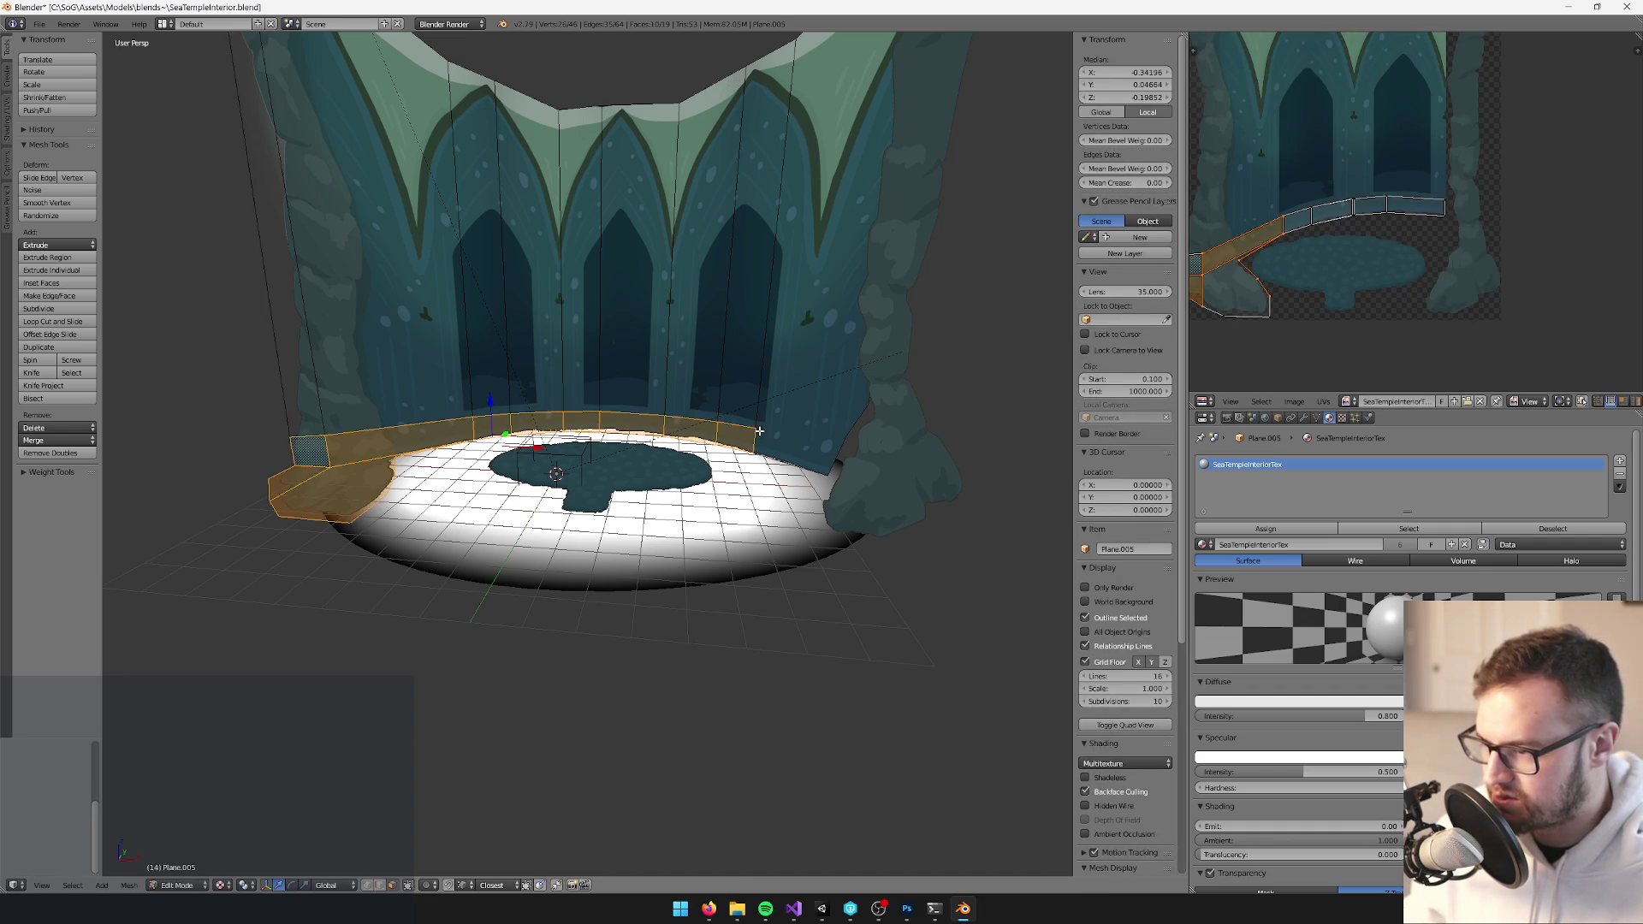
pyautogui.press('k')
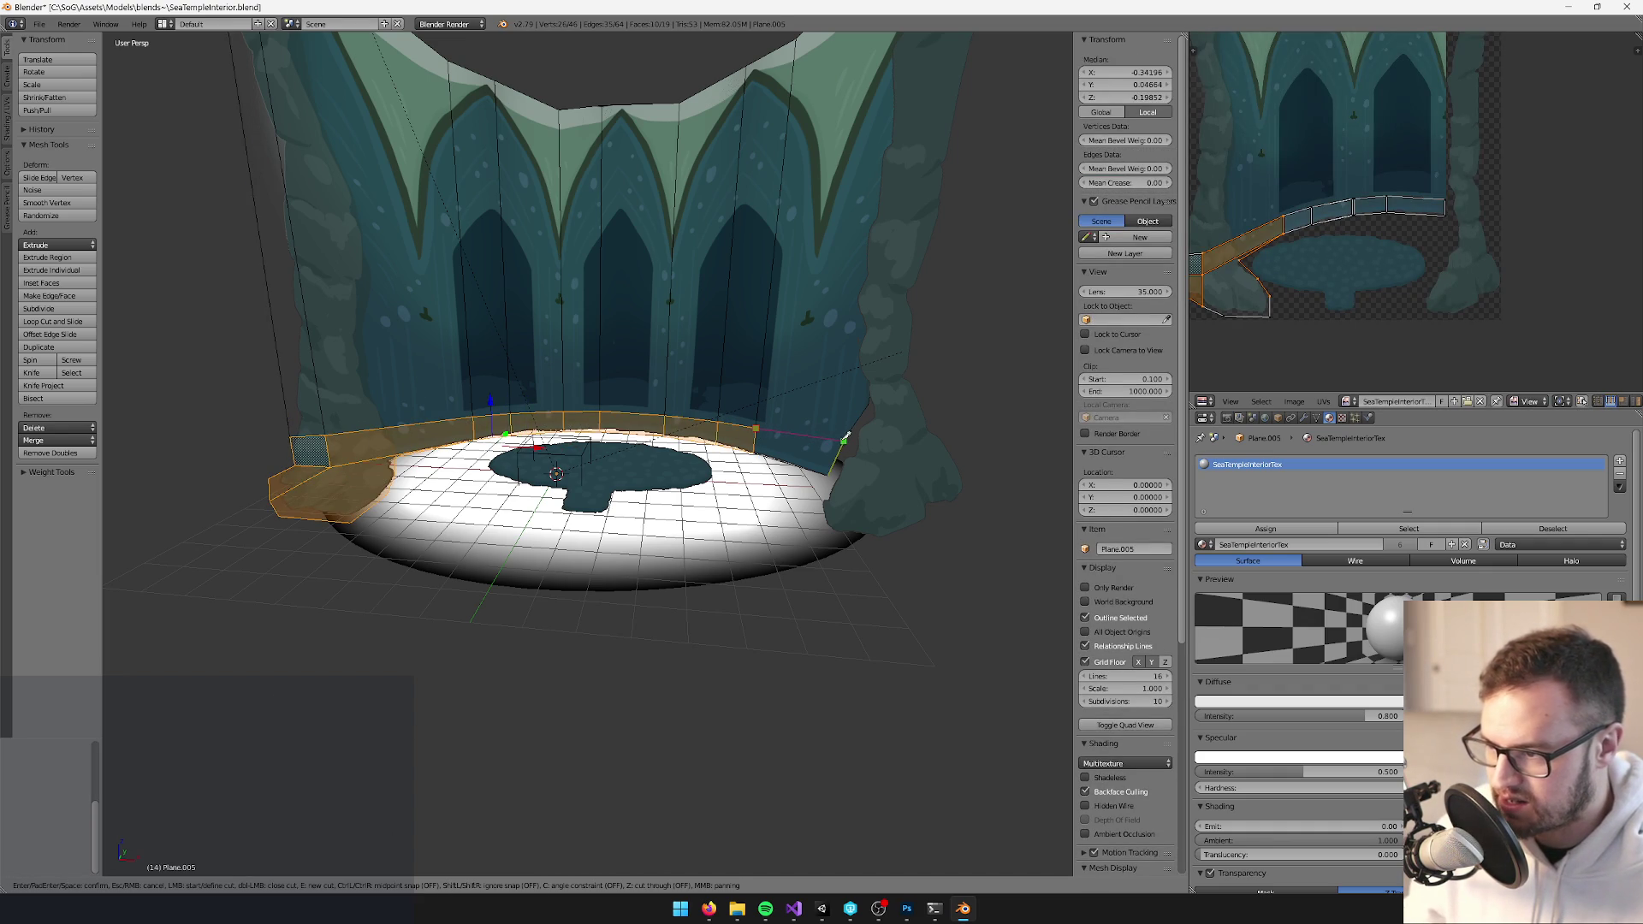
pyautogui.click(845, 436)
pyautogui.press('Return')
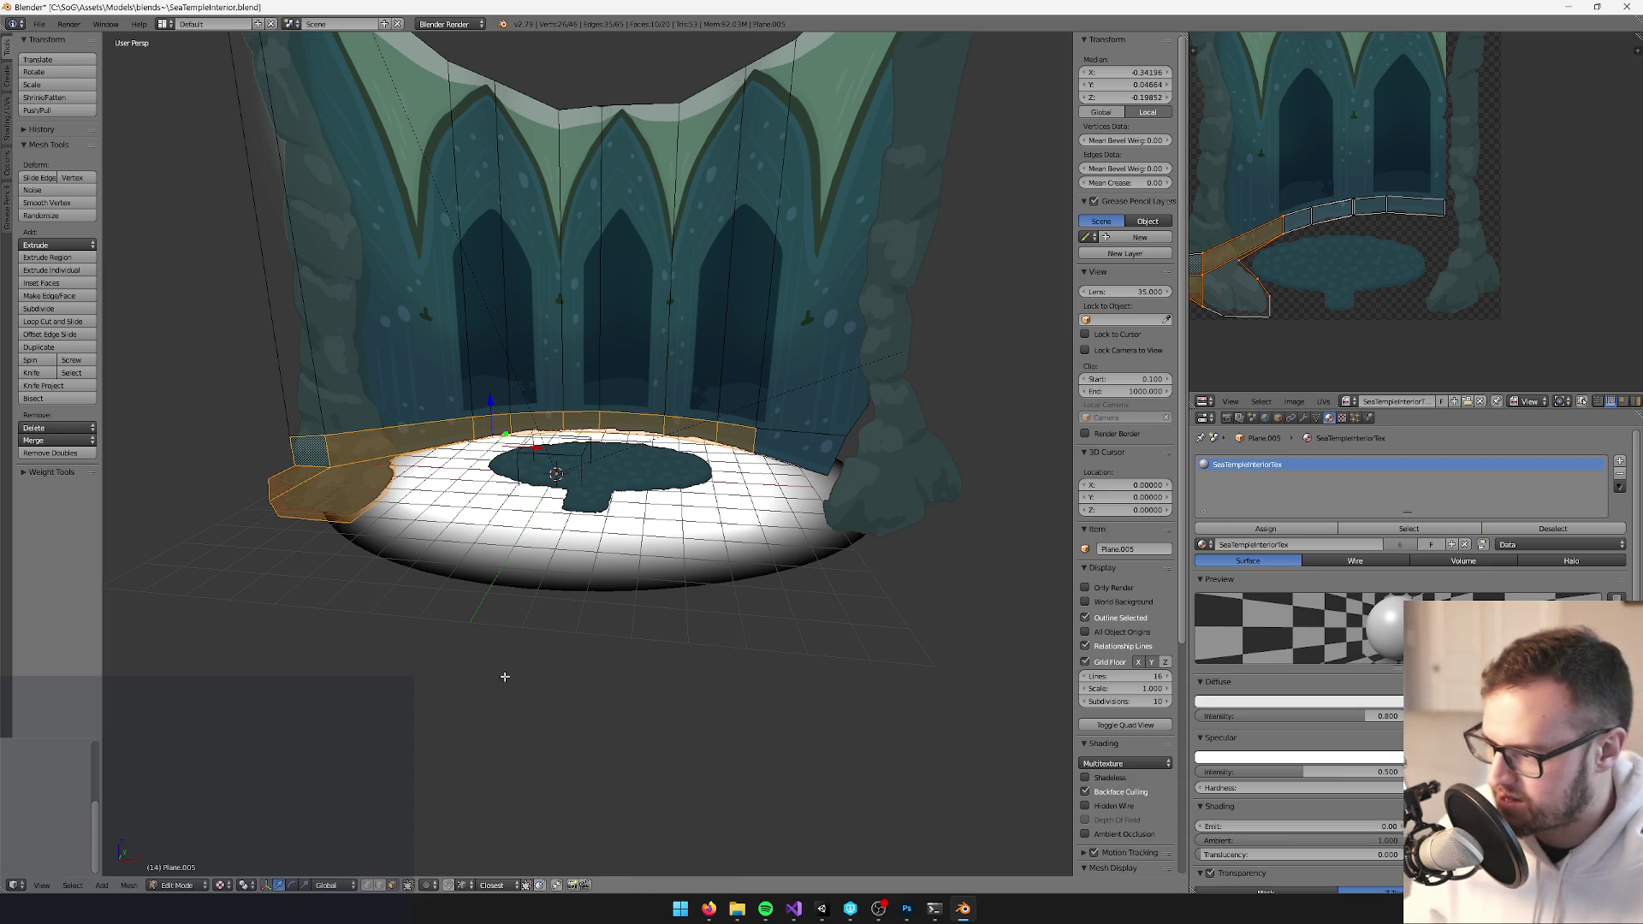
pyautogui.keyDown('shift'); pyautogui.rightClick(793, 450); pyautogui.keyUp('shift')
pyautogui.scroll(2, 780, 484)
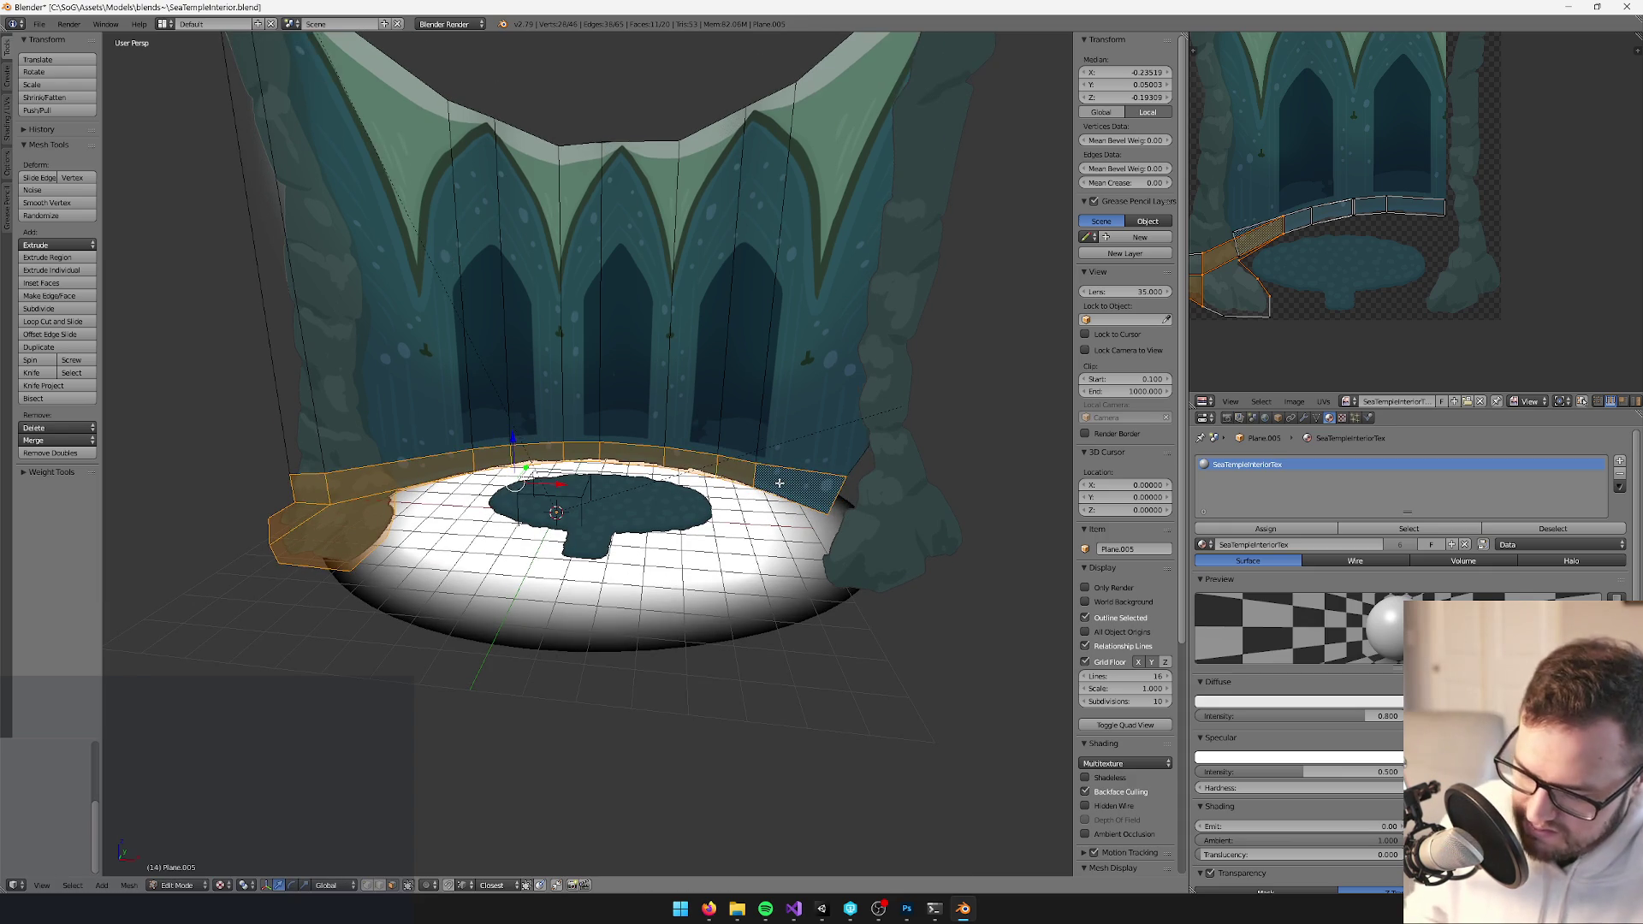
# Invert the selection, delete the remaining wall faces, and leave Edit Mode
pyautogui.hotkey('ctrl', 'i')
pyautogui.press('p')
pyautogui.click(774, 479)
pyautogui.press('Tab')
pyautogui.press('Tab')
pyautogui.scroll(3, 681, 492)
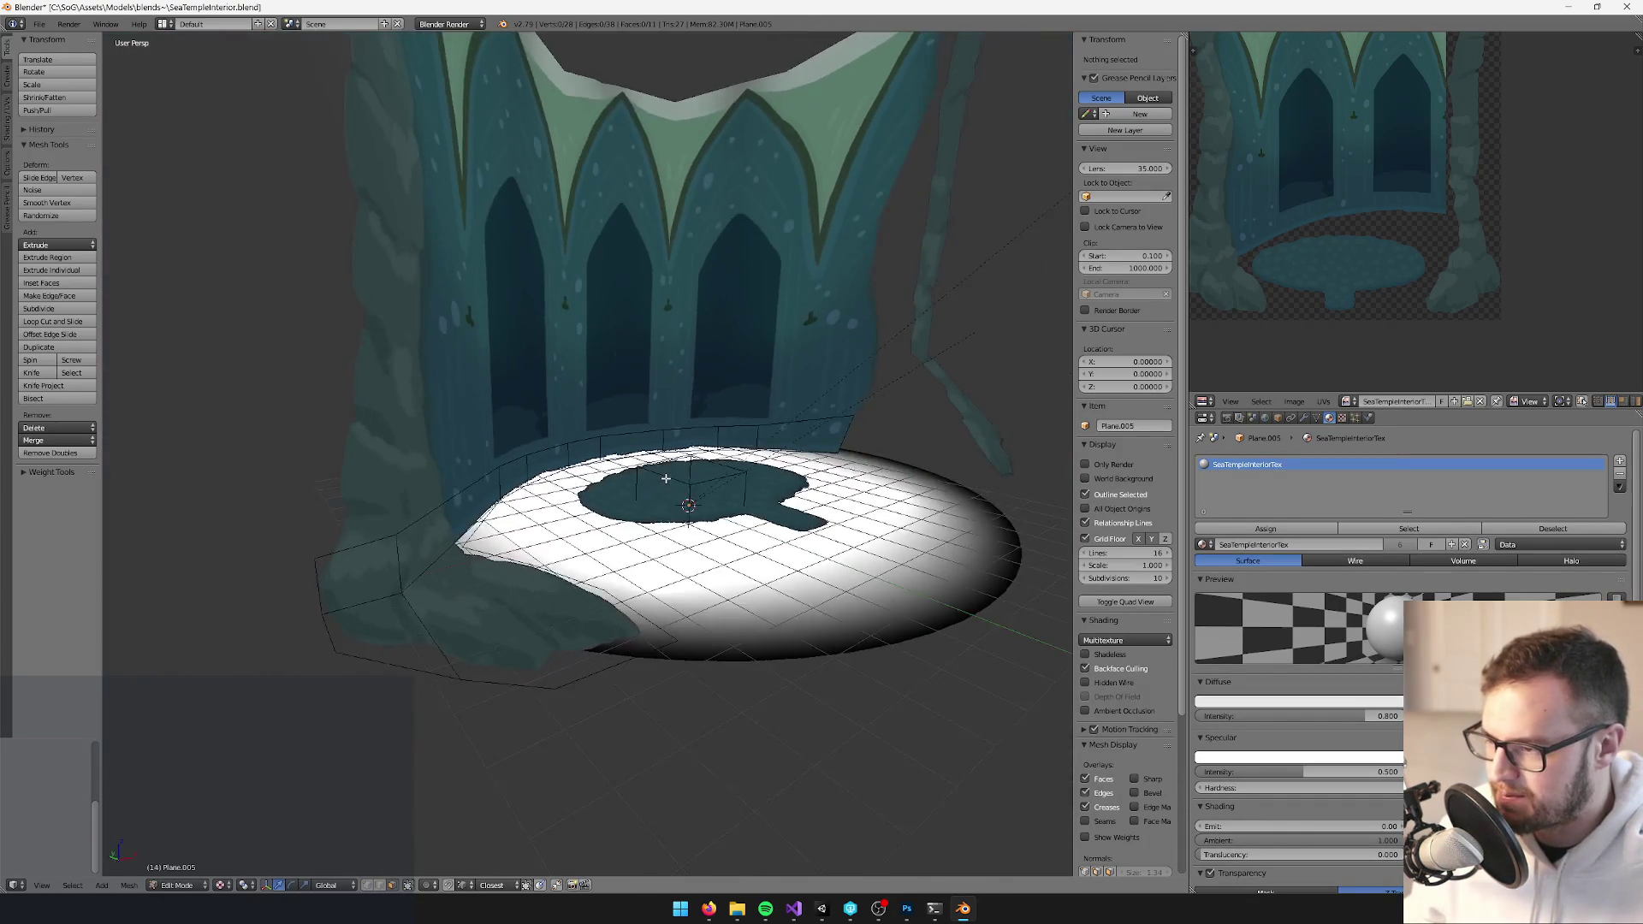
# Lower the waterline strip along Z to about -0.129, just below the floor
pyautogui.press('Tab')
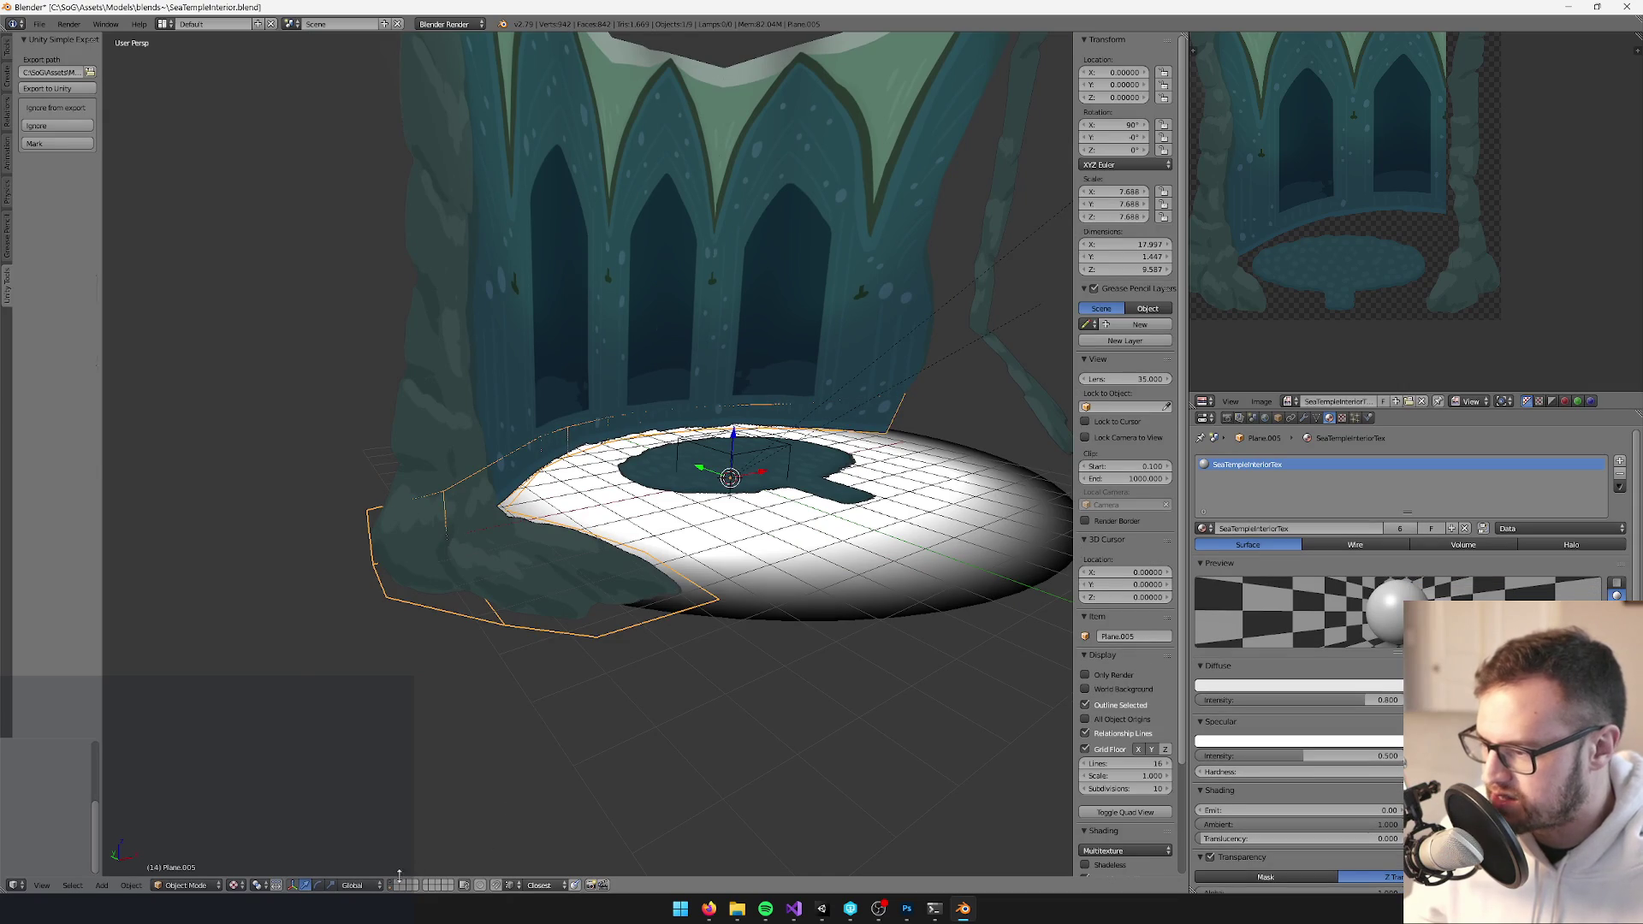
pyautogui.press('Tab')
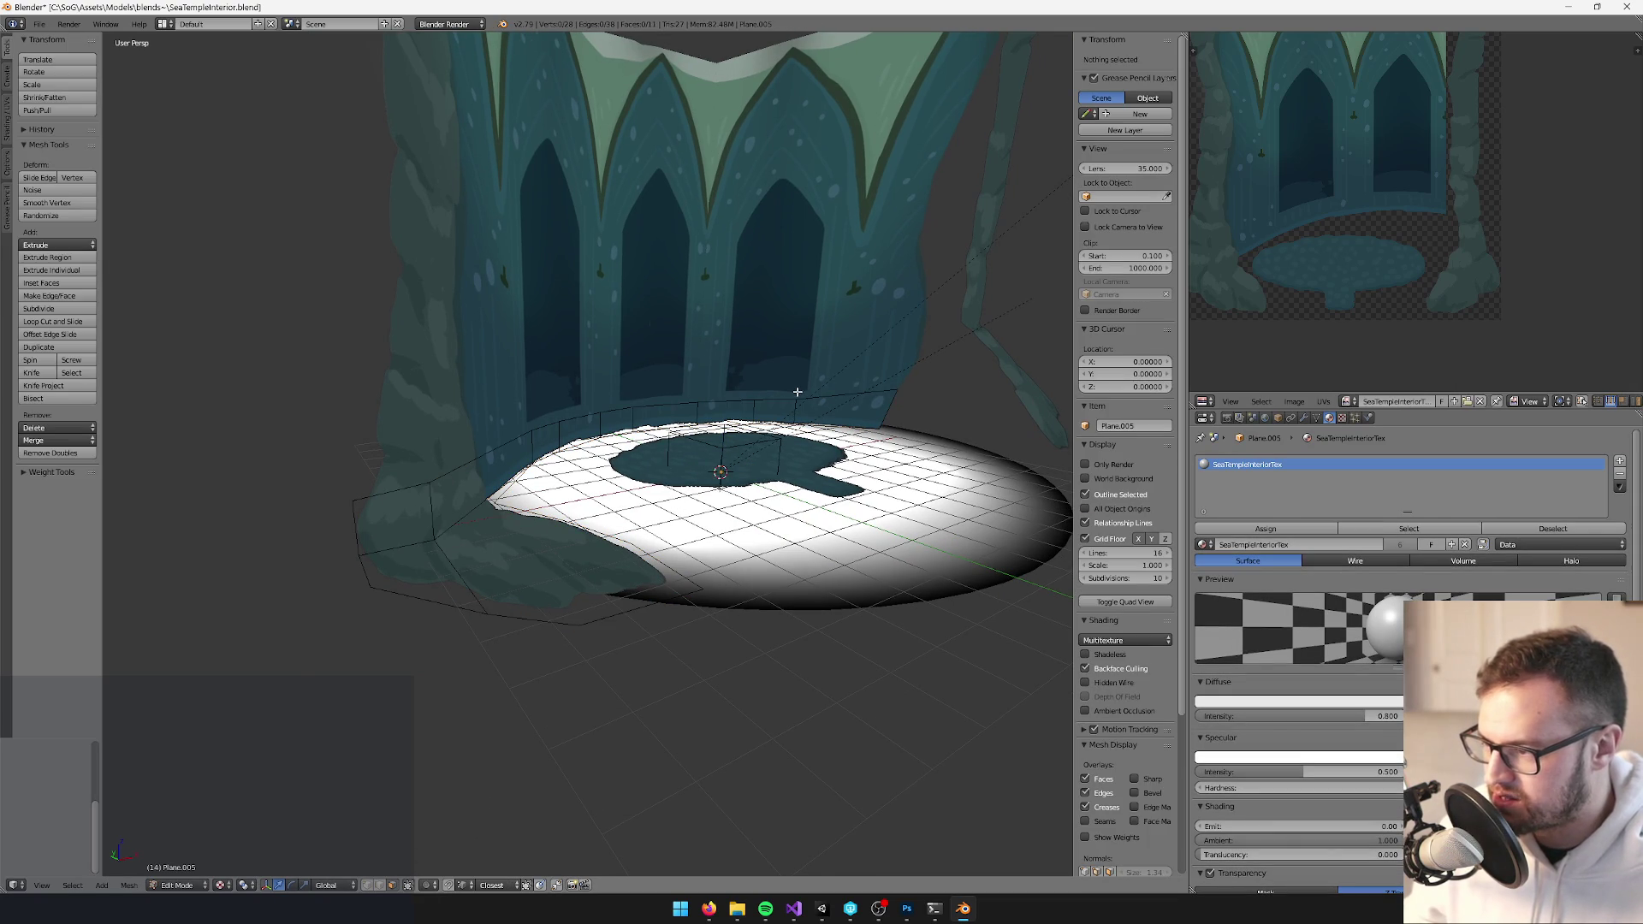
pyautogui.press('Tab')
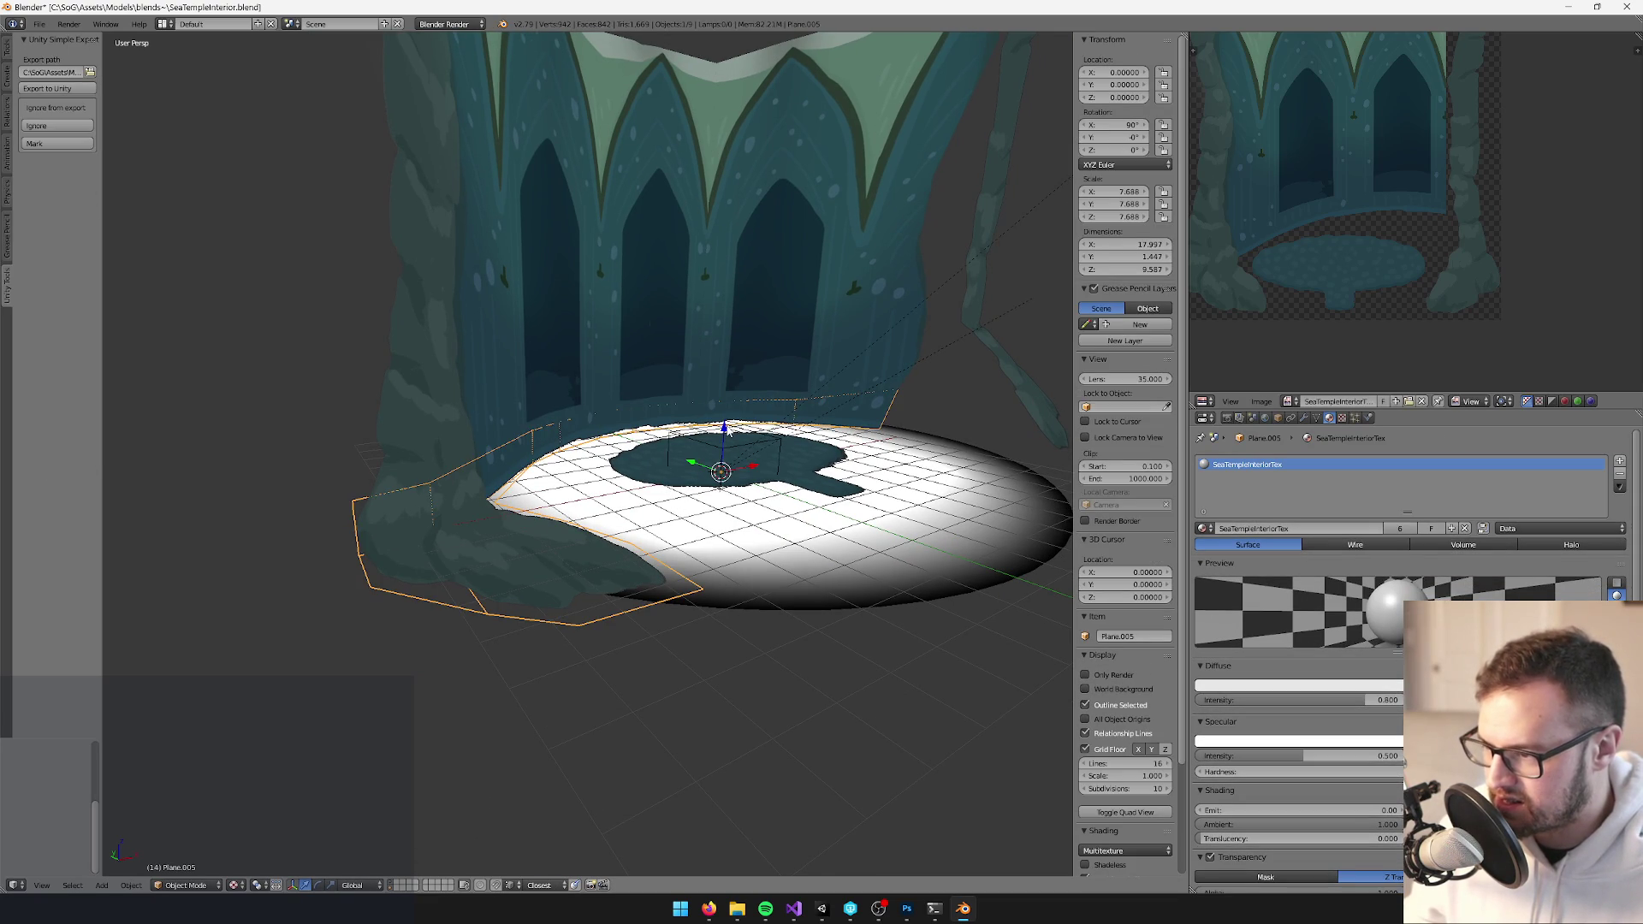
pyautogui.moveTo(724, 430); pyautogui.dragTo(689, 468)
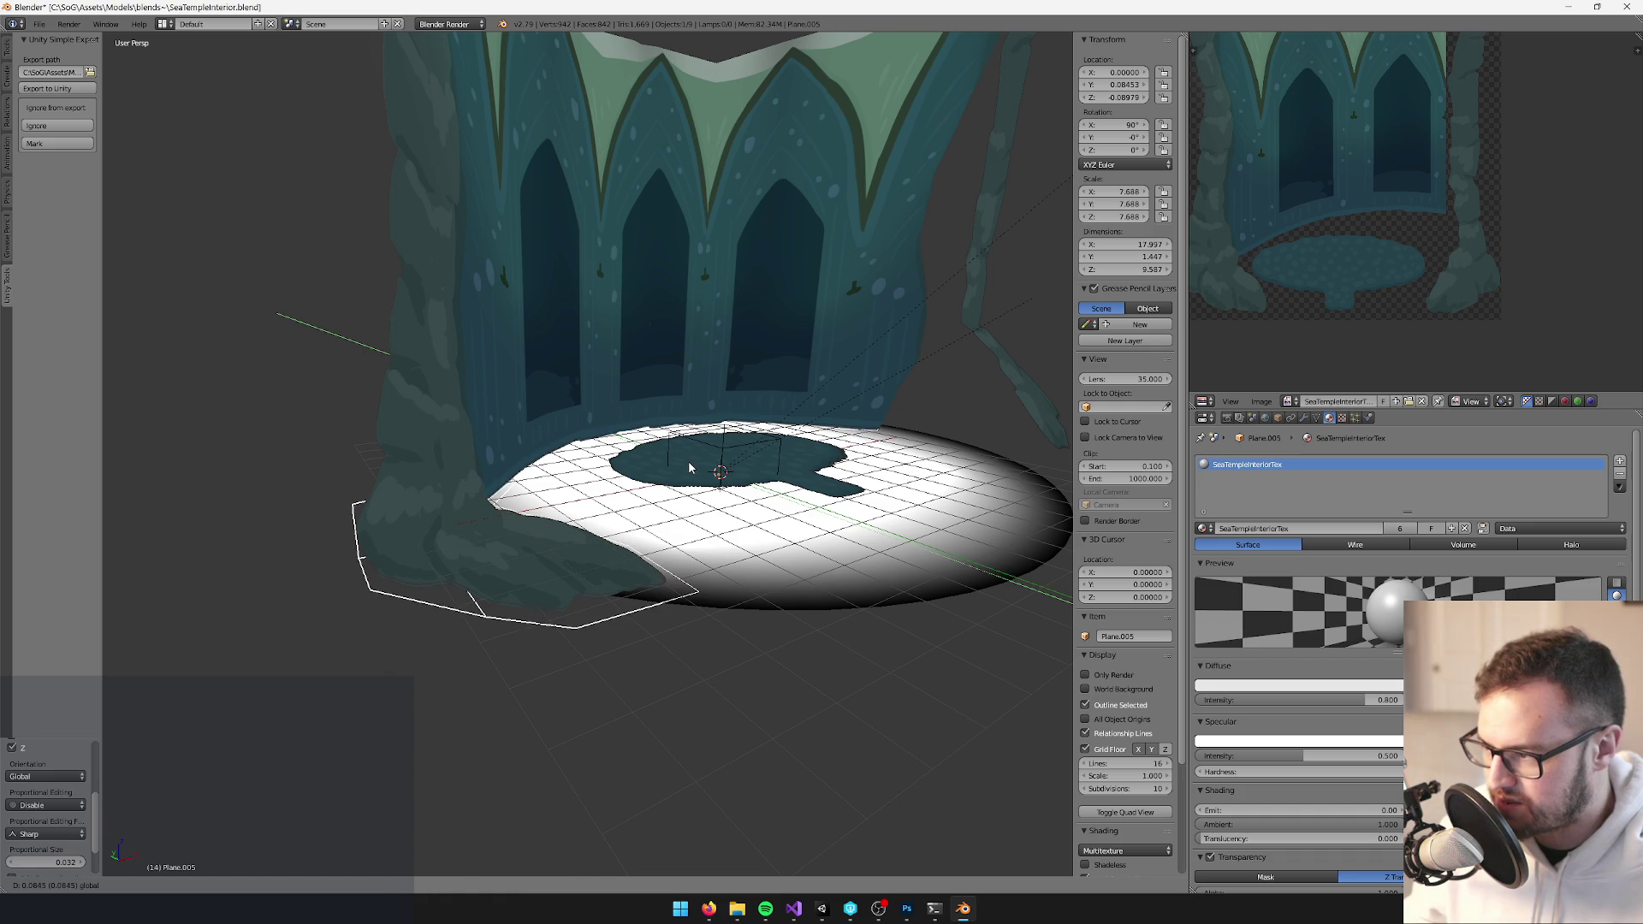
pyautogui.click(689, 468)
pyautogui.press('g')
pyautogui.press('z')
pyautogui.click(709, 418)
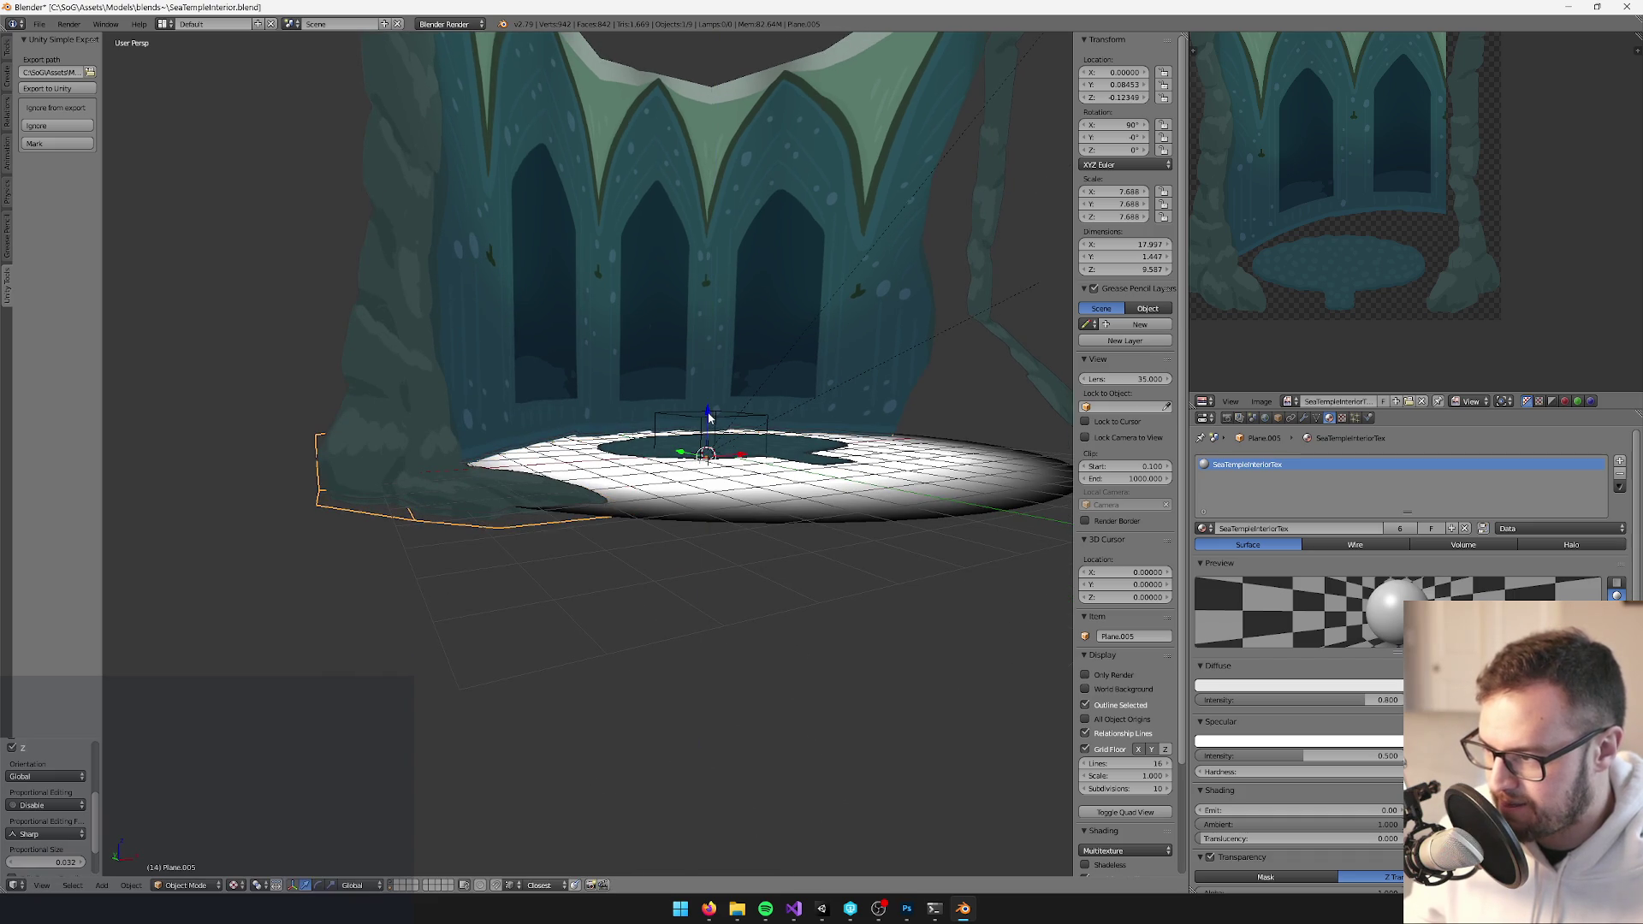
# Lower the white floor disc and nudge the waterline strip slightly further down
pyautogui.rightClick(770, 483)
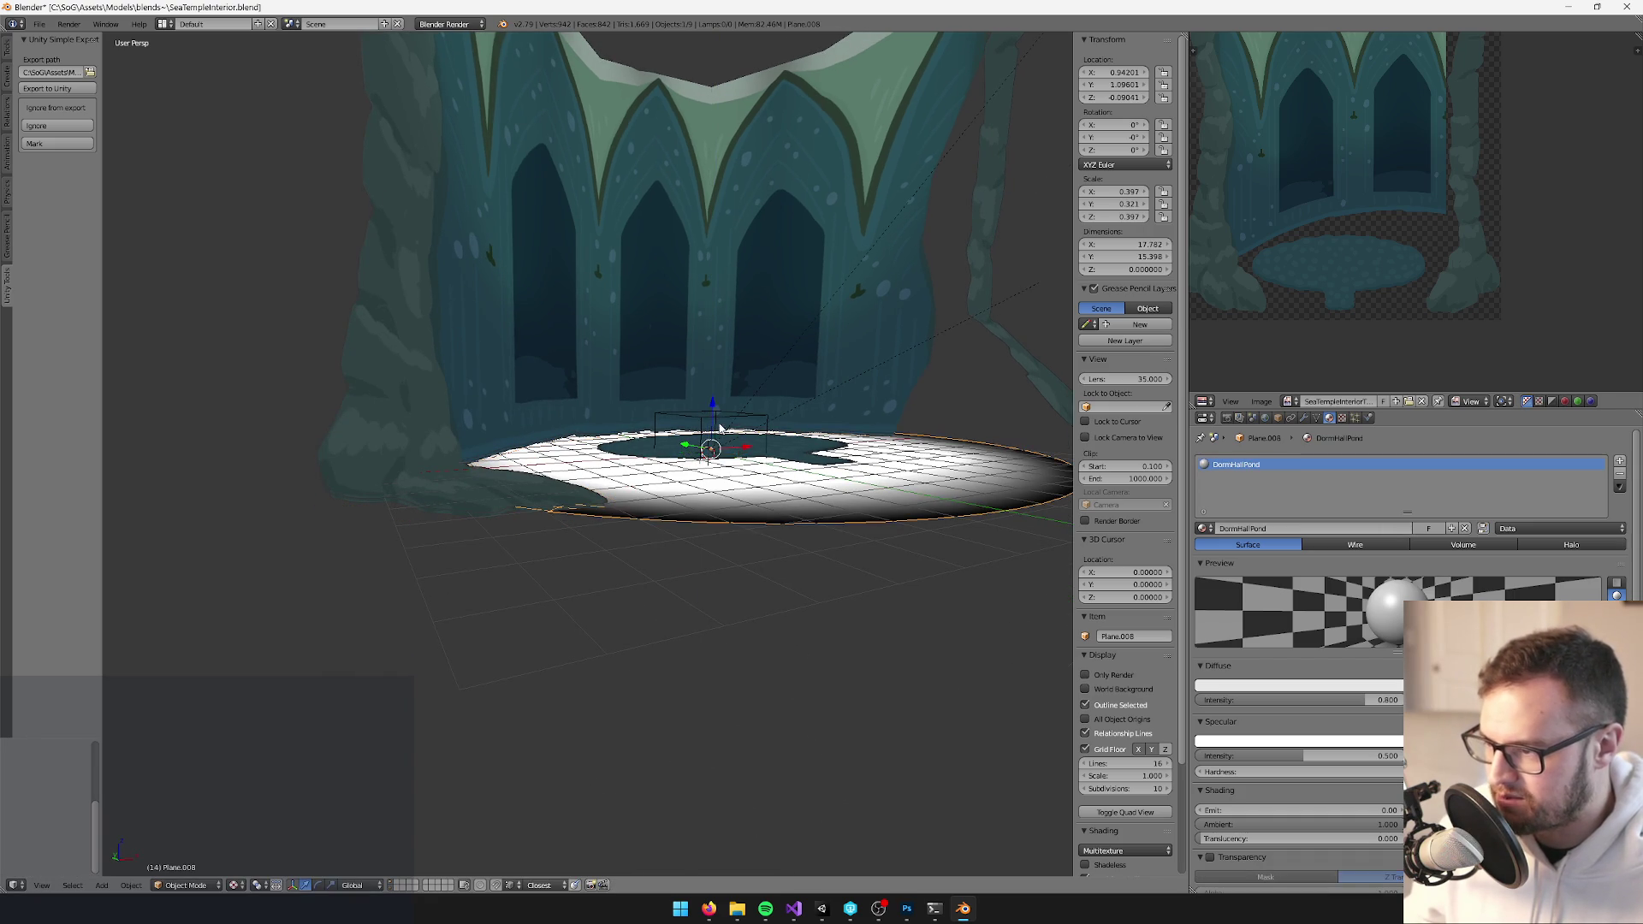
pyautogui.moveTo(712, 414); pyautogui.dragTo(537, 524)
pyautogui.rightClick(532, 515)
pyautogui.moveTo(708, 417); pyautogui.dragTo(708, 416)
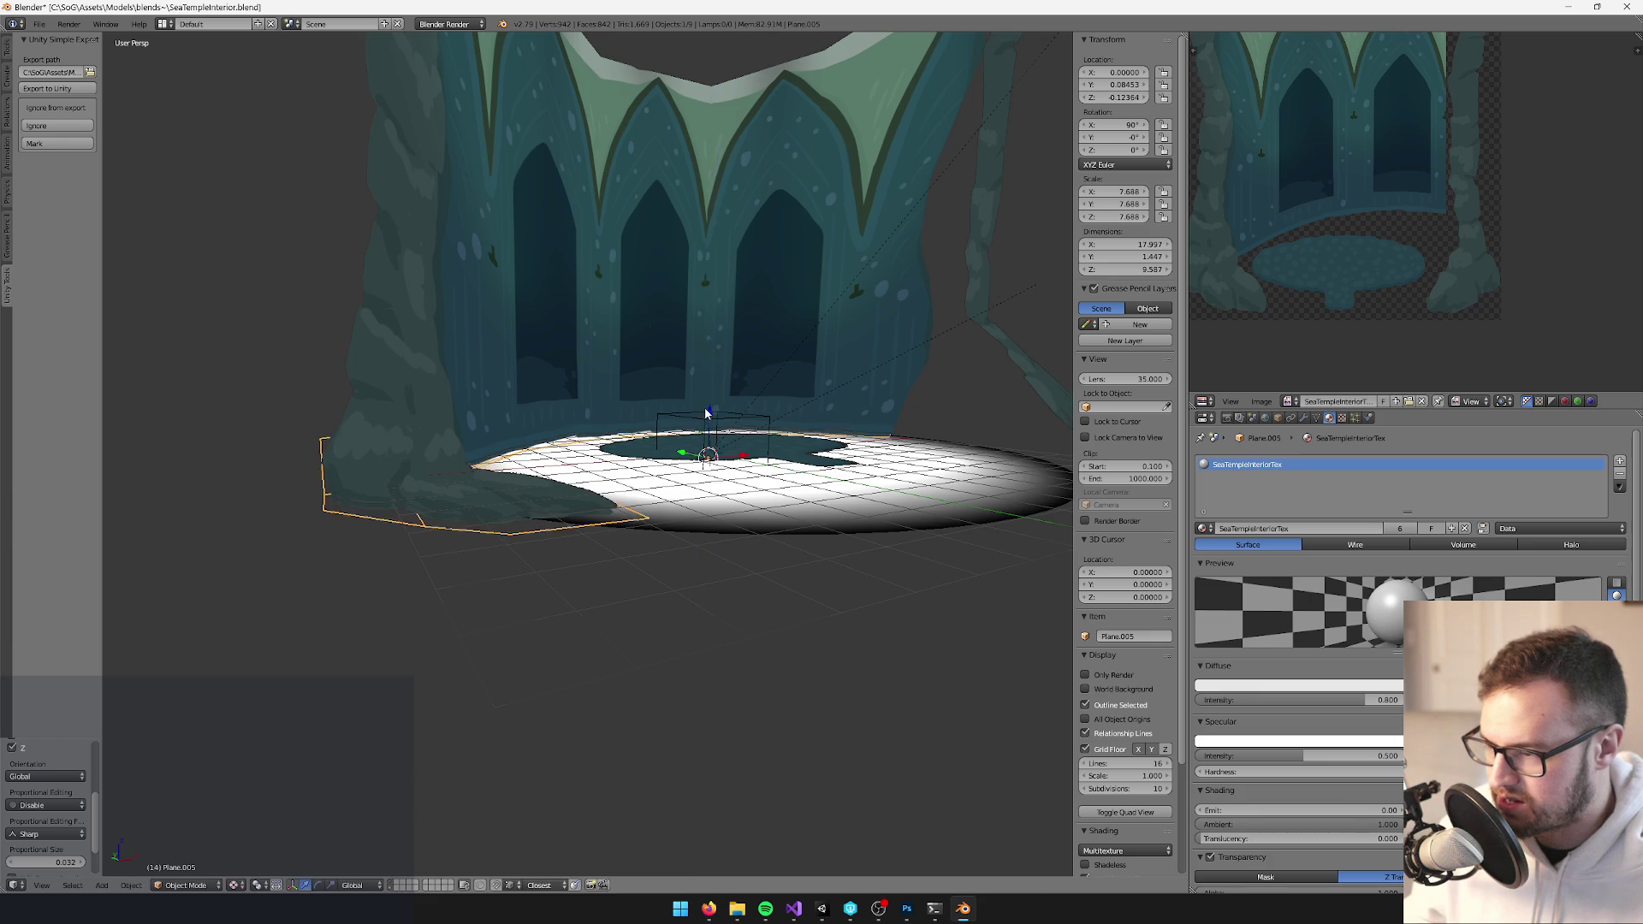
pyautogui.scroll(1, 709, 417)
# Duplicate the dark pond shape
pyautogui.rightClick(702, 462)
pyautogui.scroll(2, 755, 403)
pyautogui.hotkey('shift', 'd')
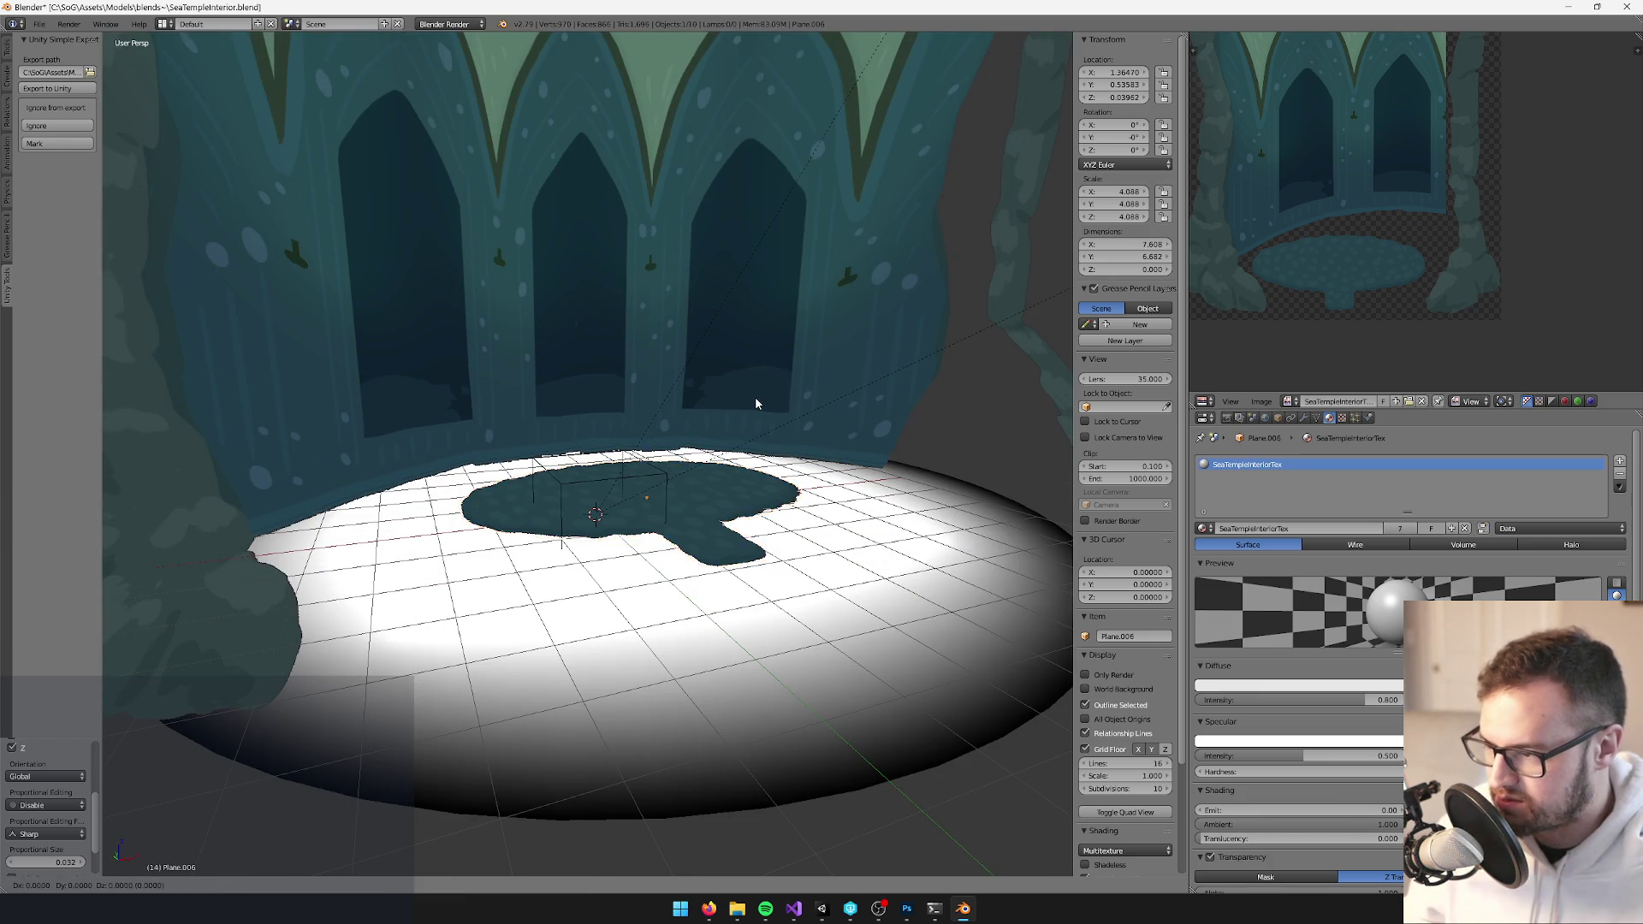
# Place the pond copy vertically at Z 0.119 and move it with the waterline strip to a new layer
pyautogui.press('z')
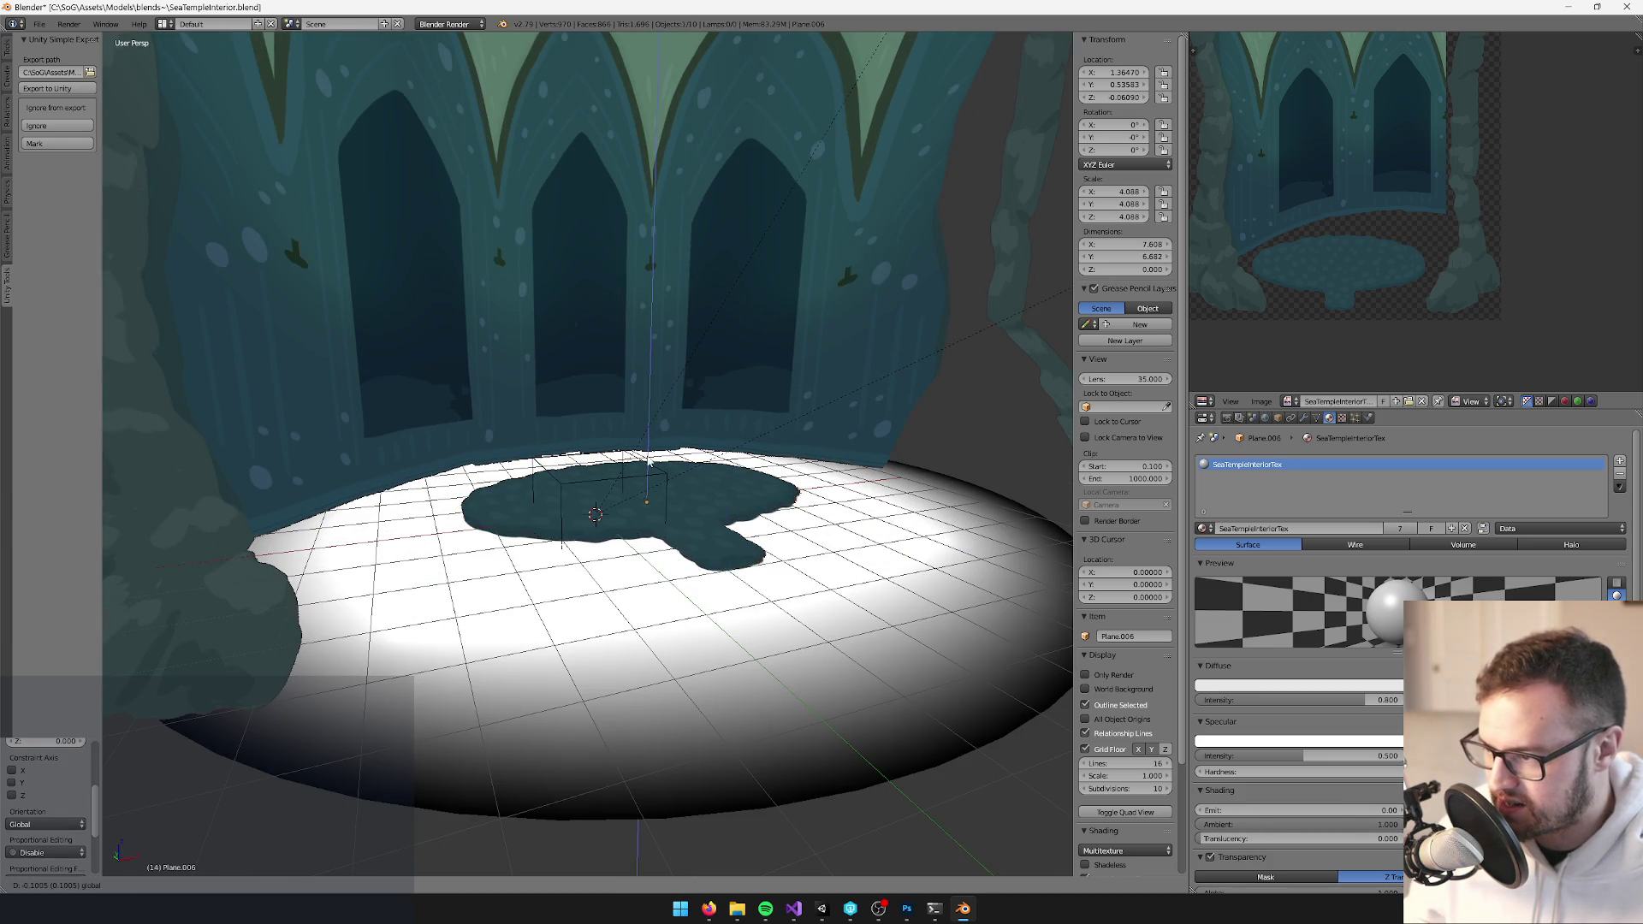
pyautogui.click(650, 472)
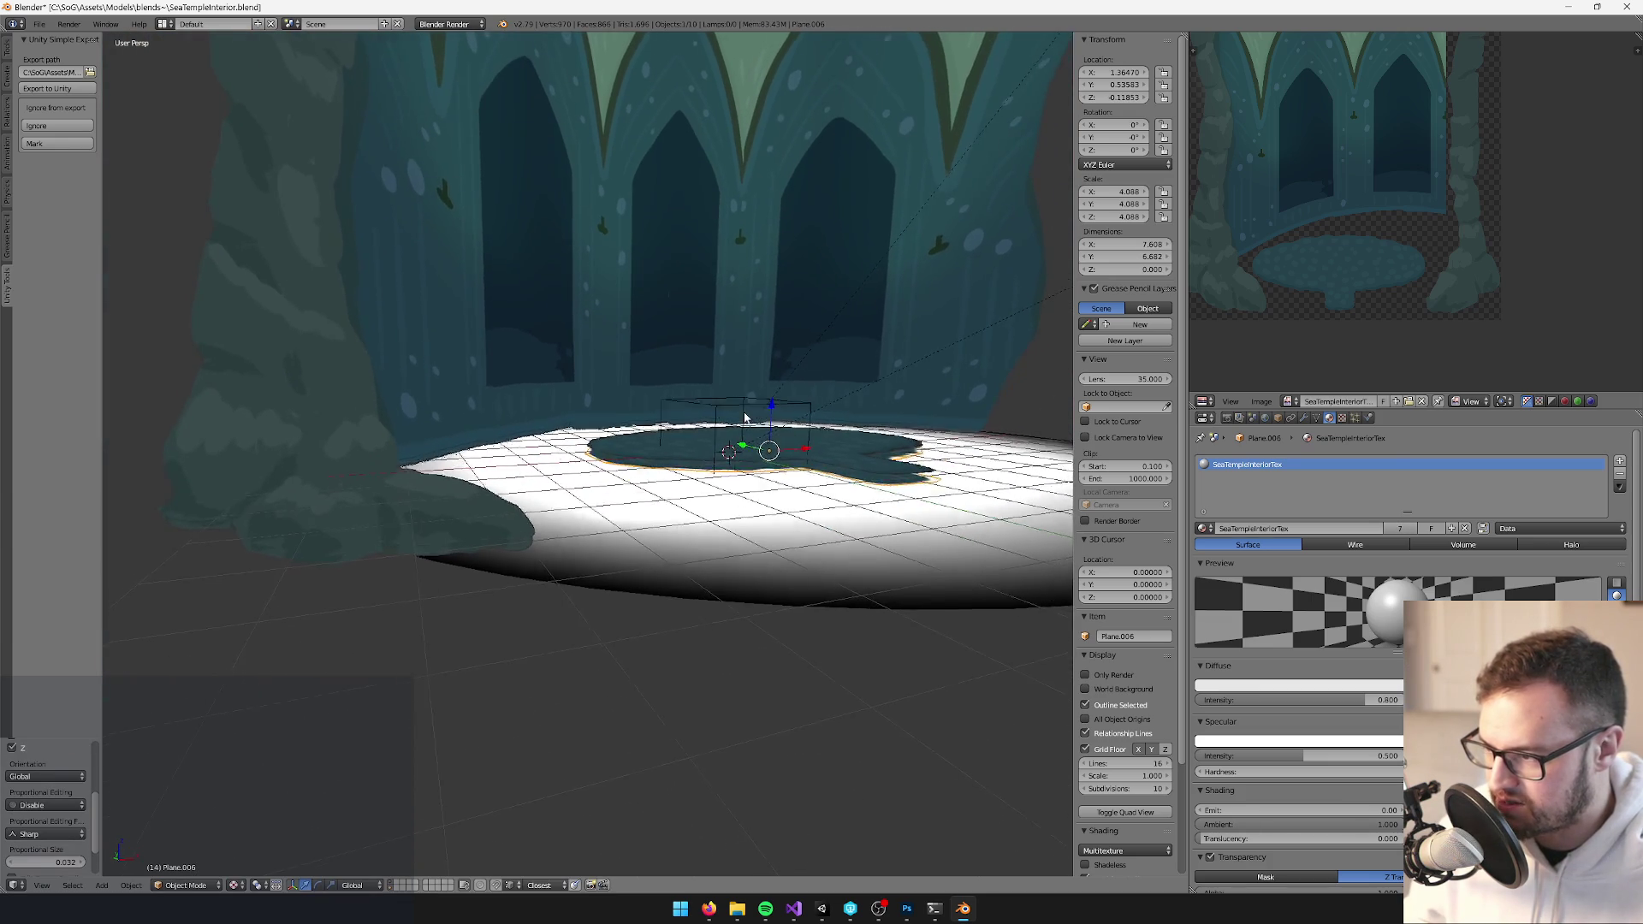
pyautogui.rightClick(457, 492)
pyautogui.keyDown('shift'); pyautogui.rightClick(728, 445); pyautogui.keyUp('shift')
pyautogui.press('m')
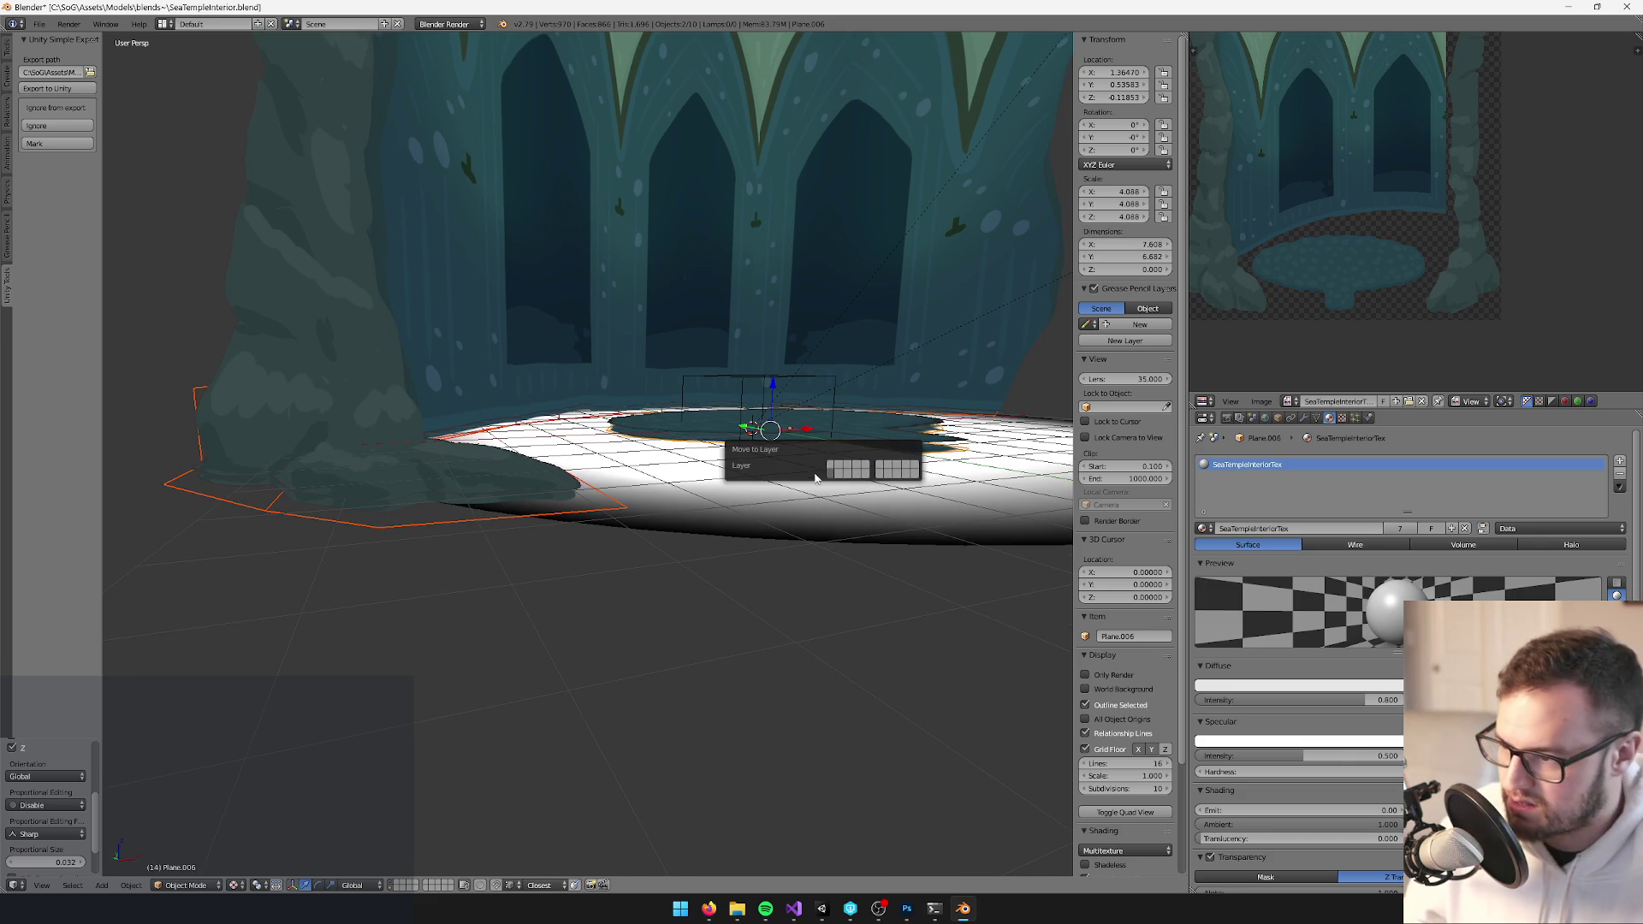
pyautogui.click(834, 473)
# Duplicate the right rock pillar onto the same new layer and show only that layer
pyautogui.rightClick(704, 438)
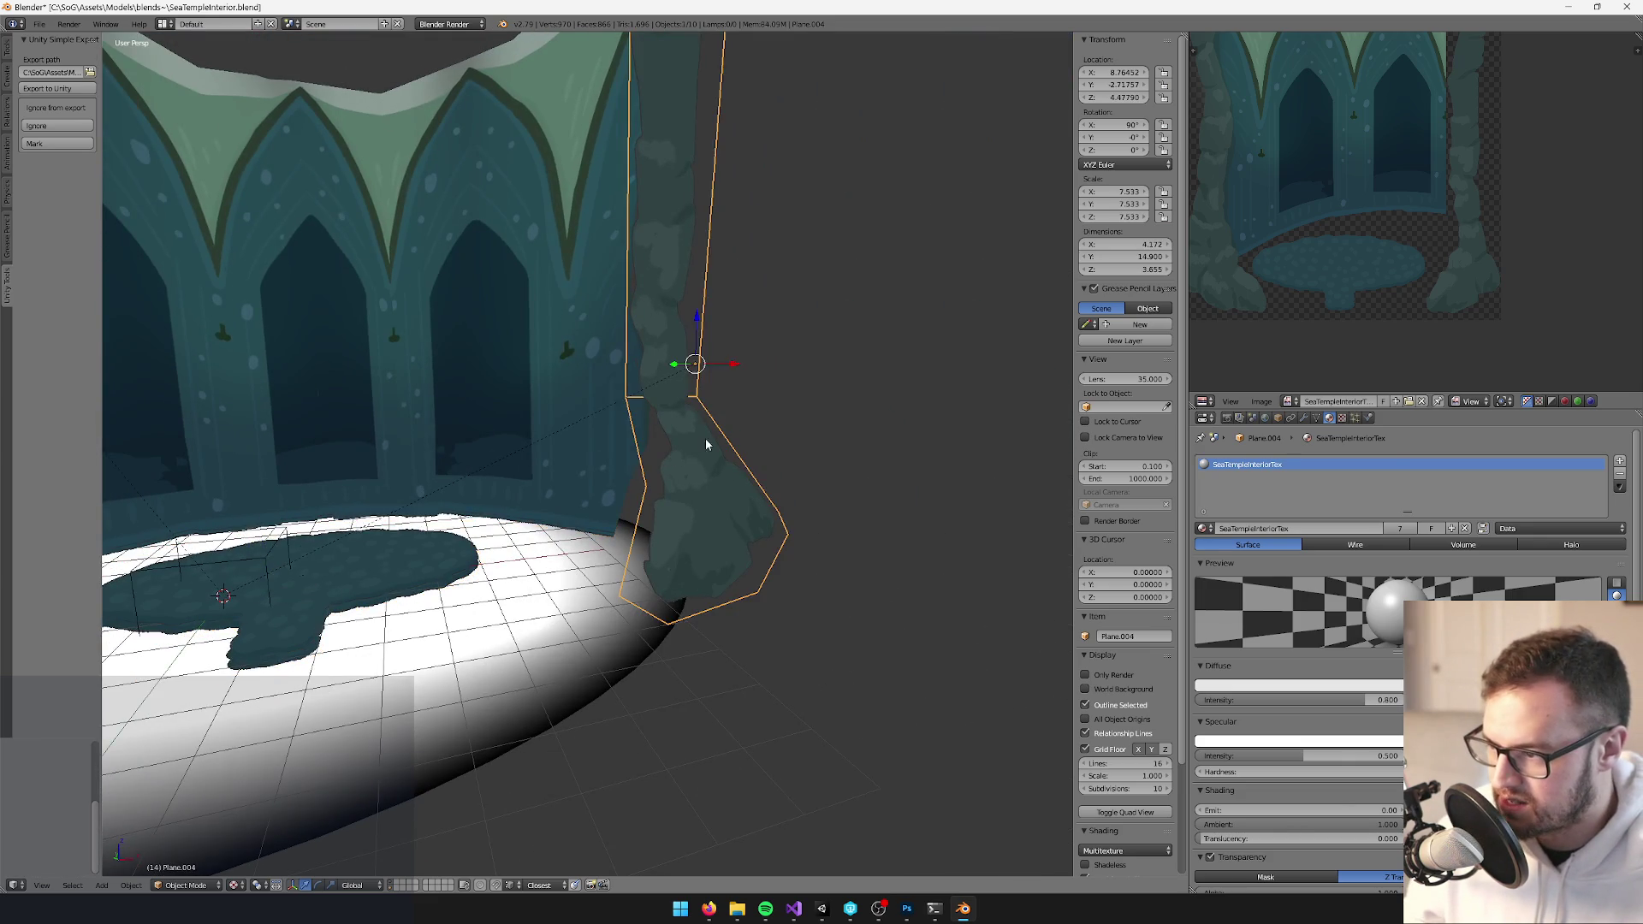
pyautogui.hotkey('shift', 'd')
pyautogui.rightClick(733, 452)
pyautogui.press('m')
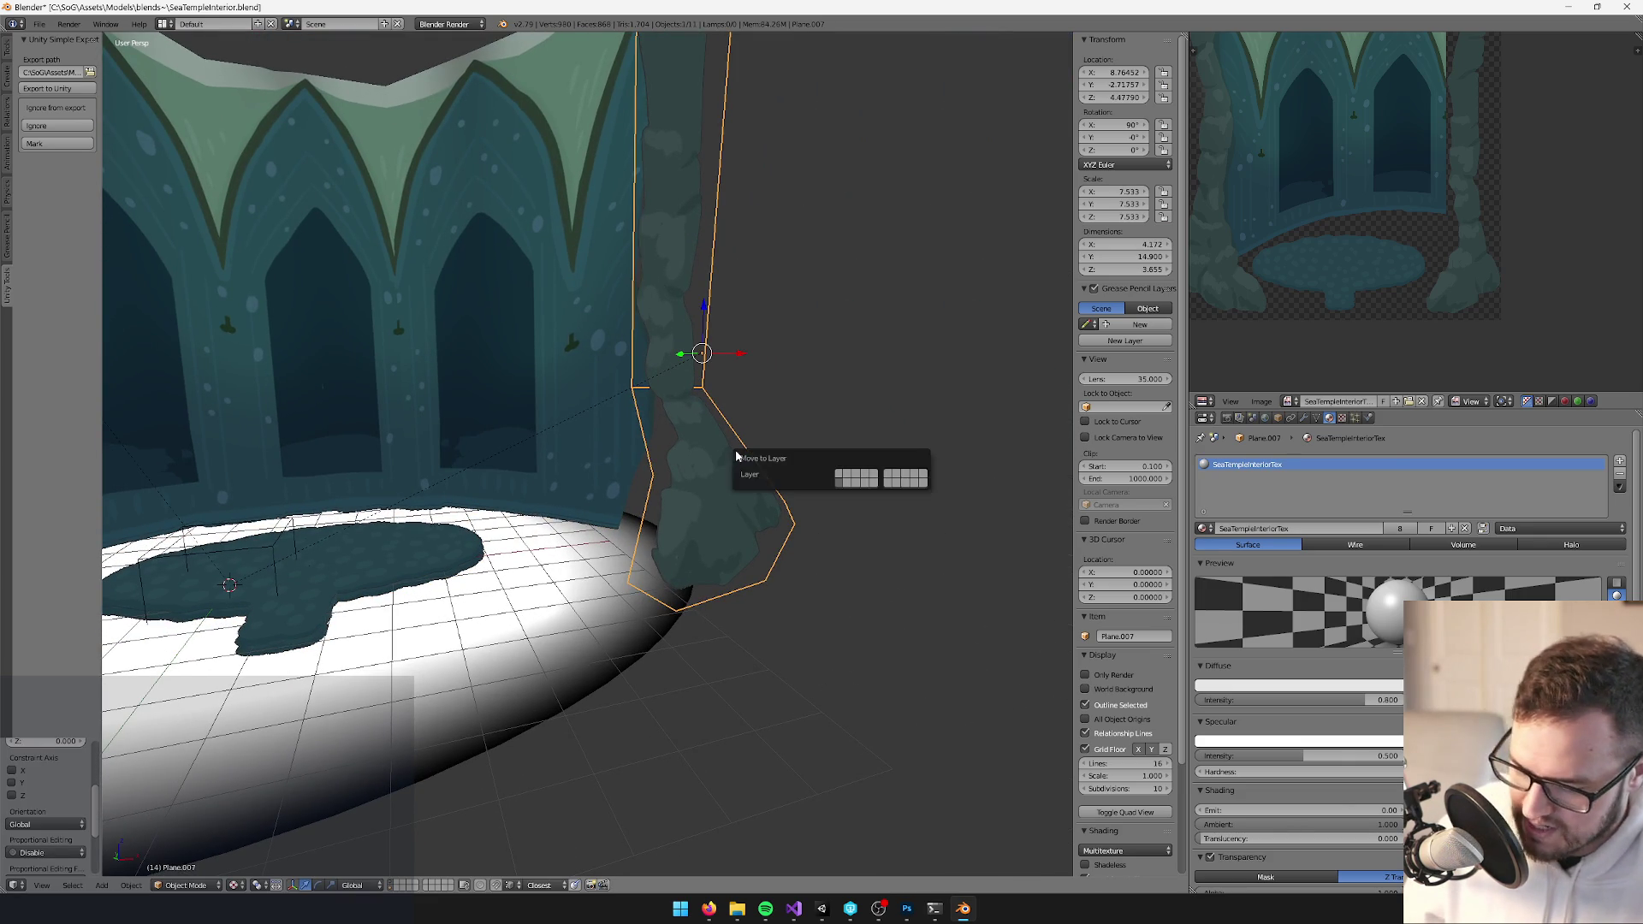
pyautogui.click(839, 482)
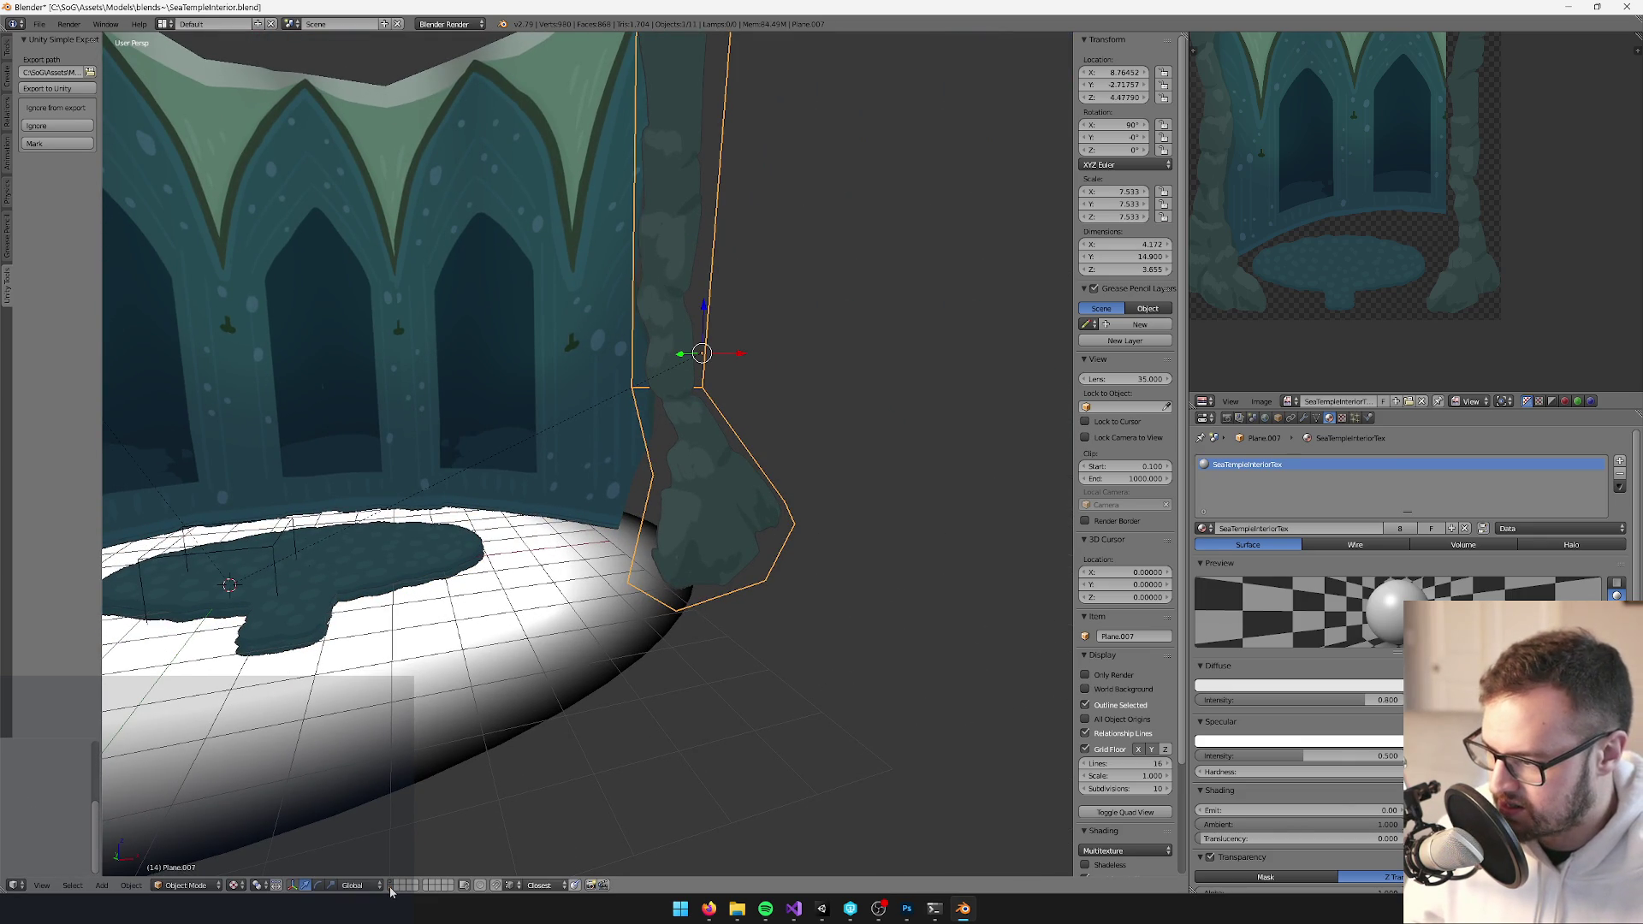
pyautogui.click(390, 890)
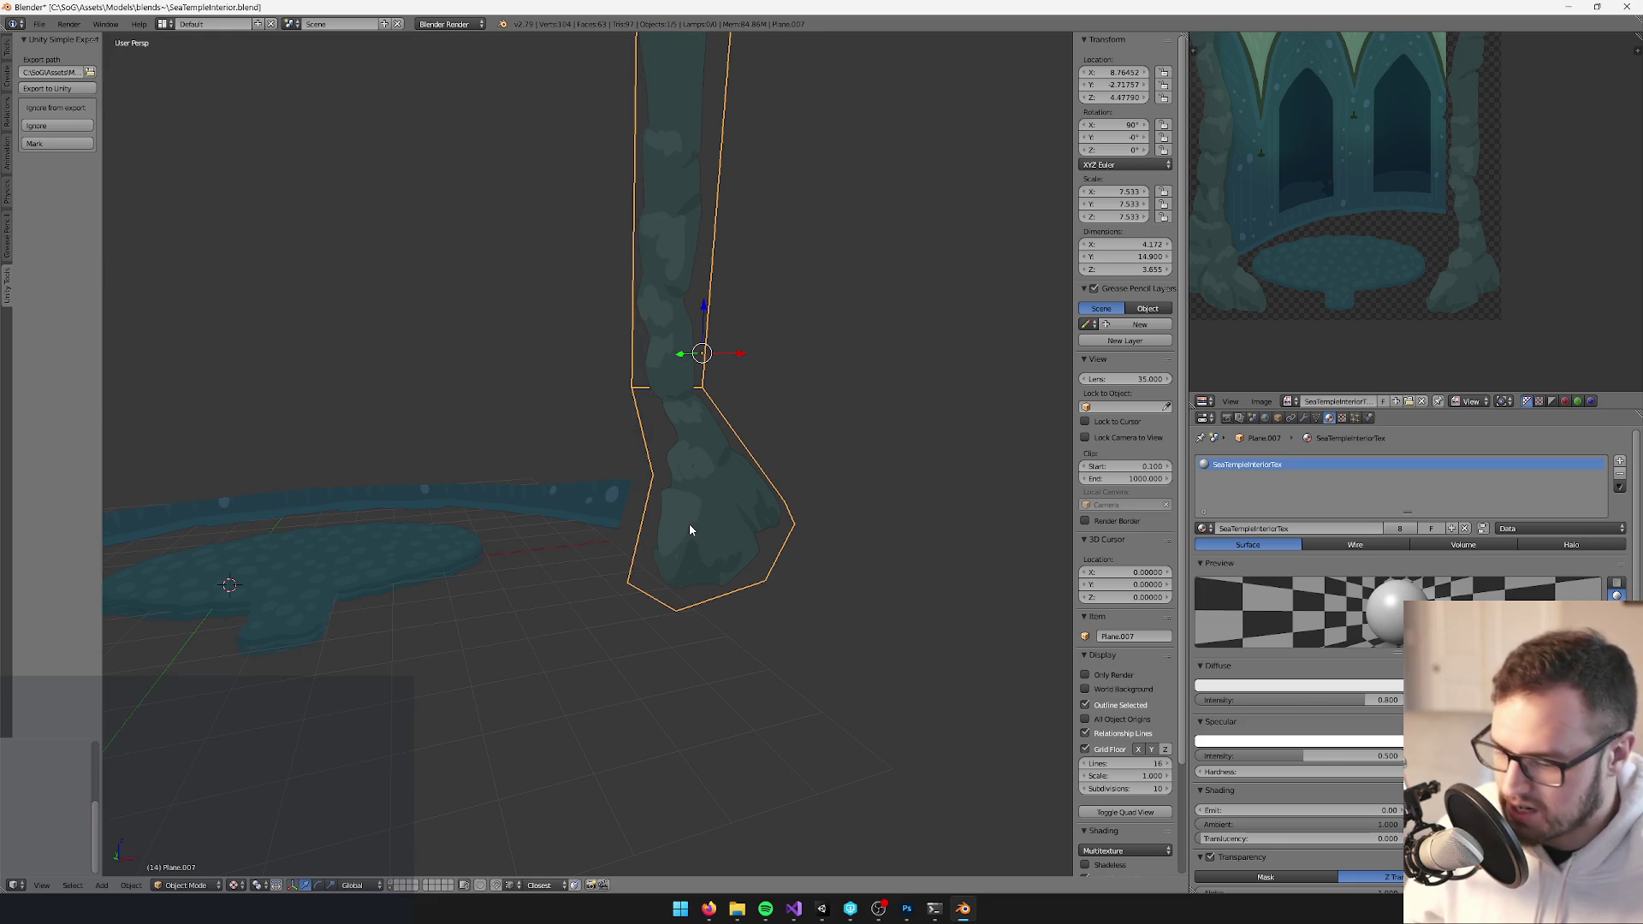
# Delete the leftover pond disc, Plane.003
pyautogui.press('a')
pyautogui.rightClick(809, 515)
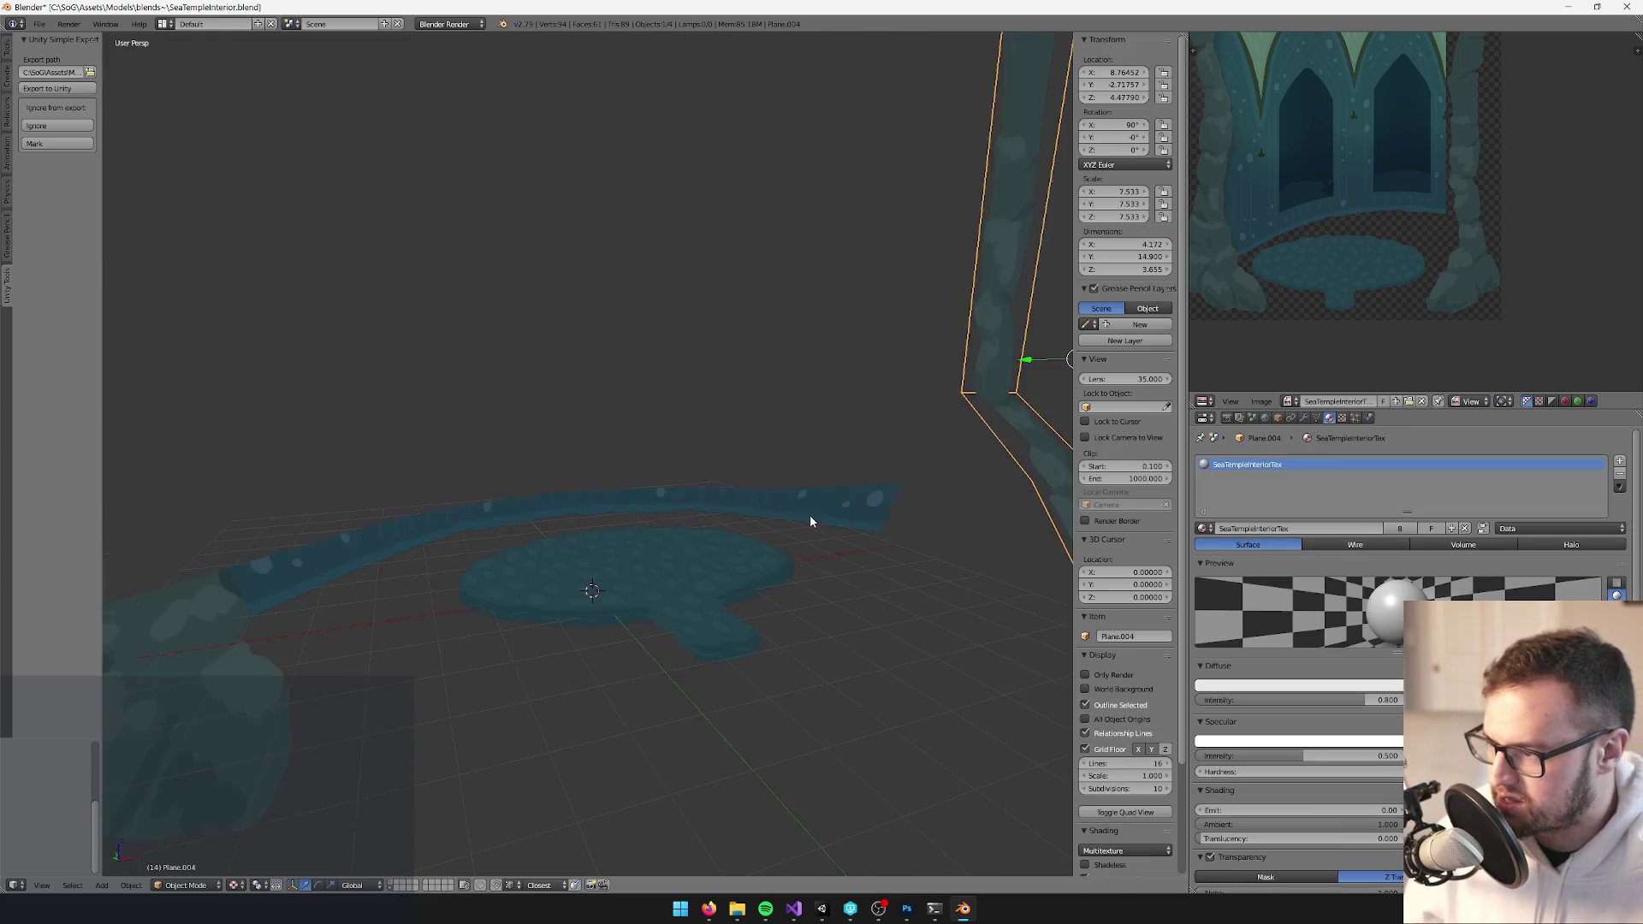
pyautogui.rightClick(673, 566)
pyautogui.press('KP_Decimal')
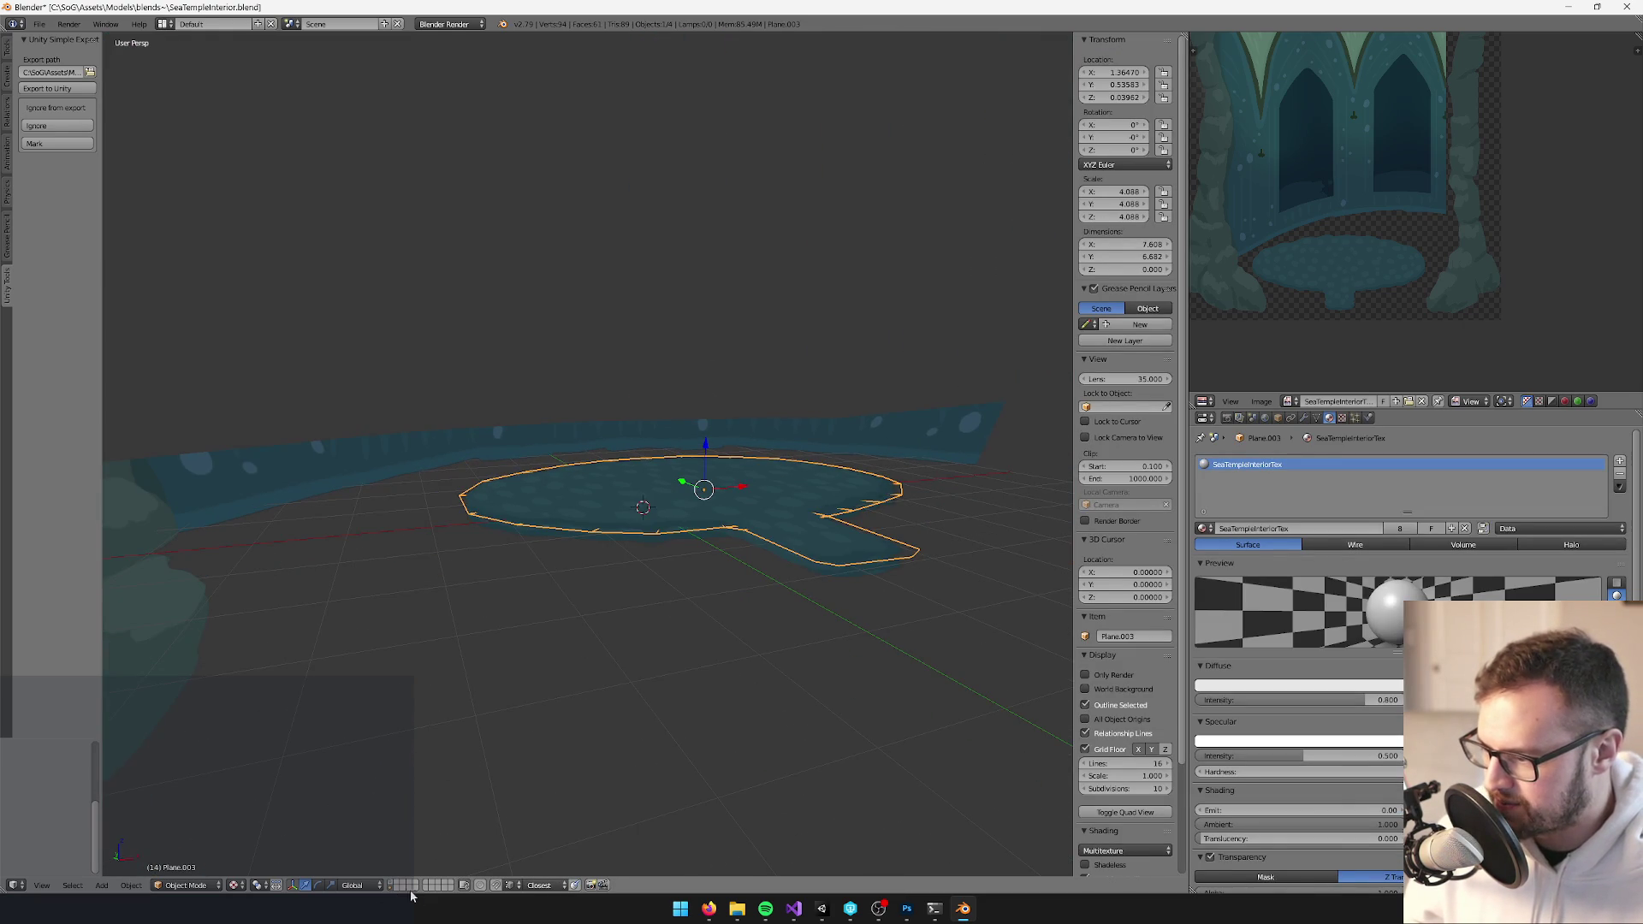
pyautogui.keyDown('shift'); pyautogui.click(393, 887); pyautogui.keyUp('shift')
pyautogui.keyDown('shift'); pyautogui.click(392, 887); pyautogui.keyUp('shift')
pyautogui.press('x')
pyautogui.click(561, 497)
pyautogui.keyDown('shift'); pyautogui.click(393, 887); pyautogui.keyUp('shift')
pyautogui.keyDown('shift'); pyautogui.click(393, 886); pyautogui.keyUp('shift')
# Select the pond copy, waterline strip and pillar copy together
pyautogui.rightClick(711, 481)
pyautogui.scroll(-4, 294, 295)
pyautogui.press('b')
pyautogui.moveTo(295, 295); pyautogui.dragTo(1063, 561)
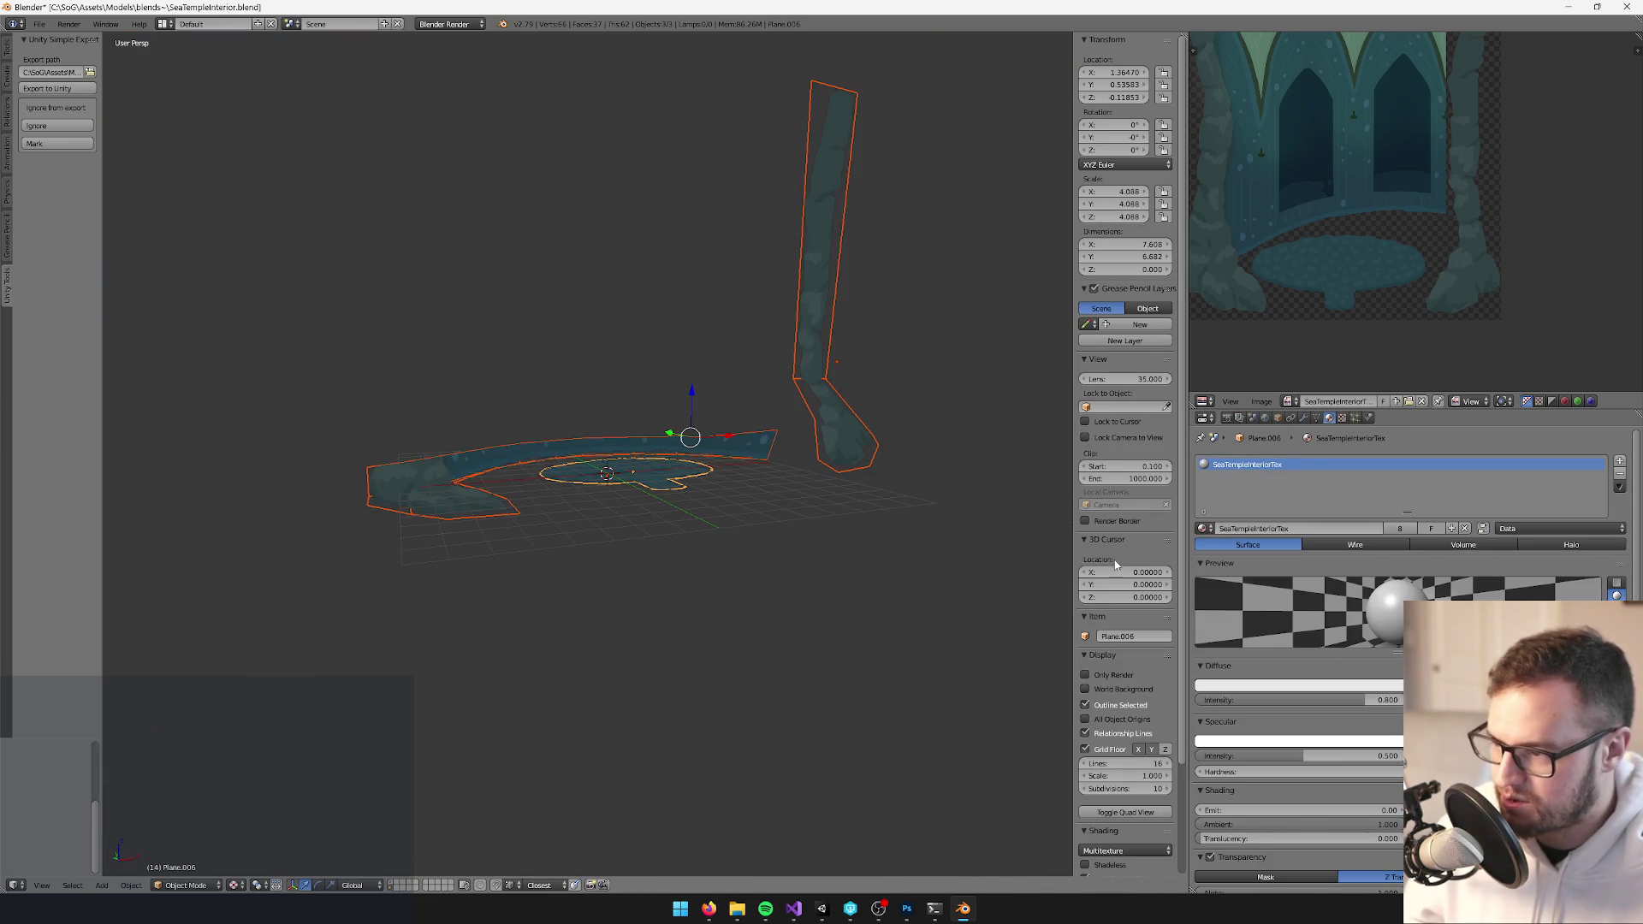
# Make a single-user material named SeaTempleInteriorWaterline and link it to the pond copy, strip and pillar copy
pyautogui.click(1203, 528)
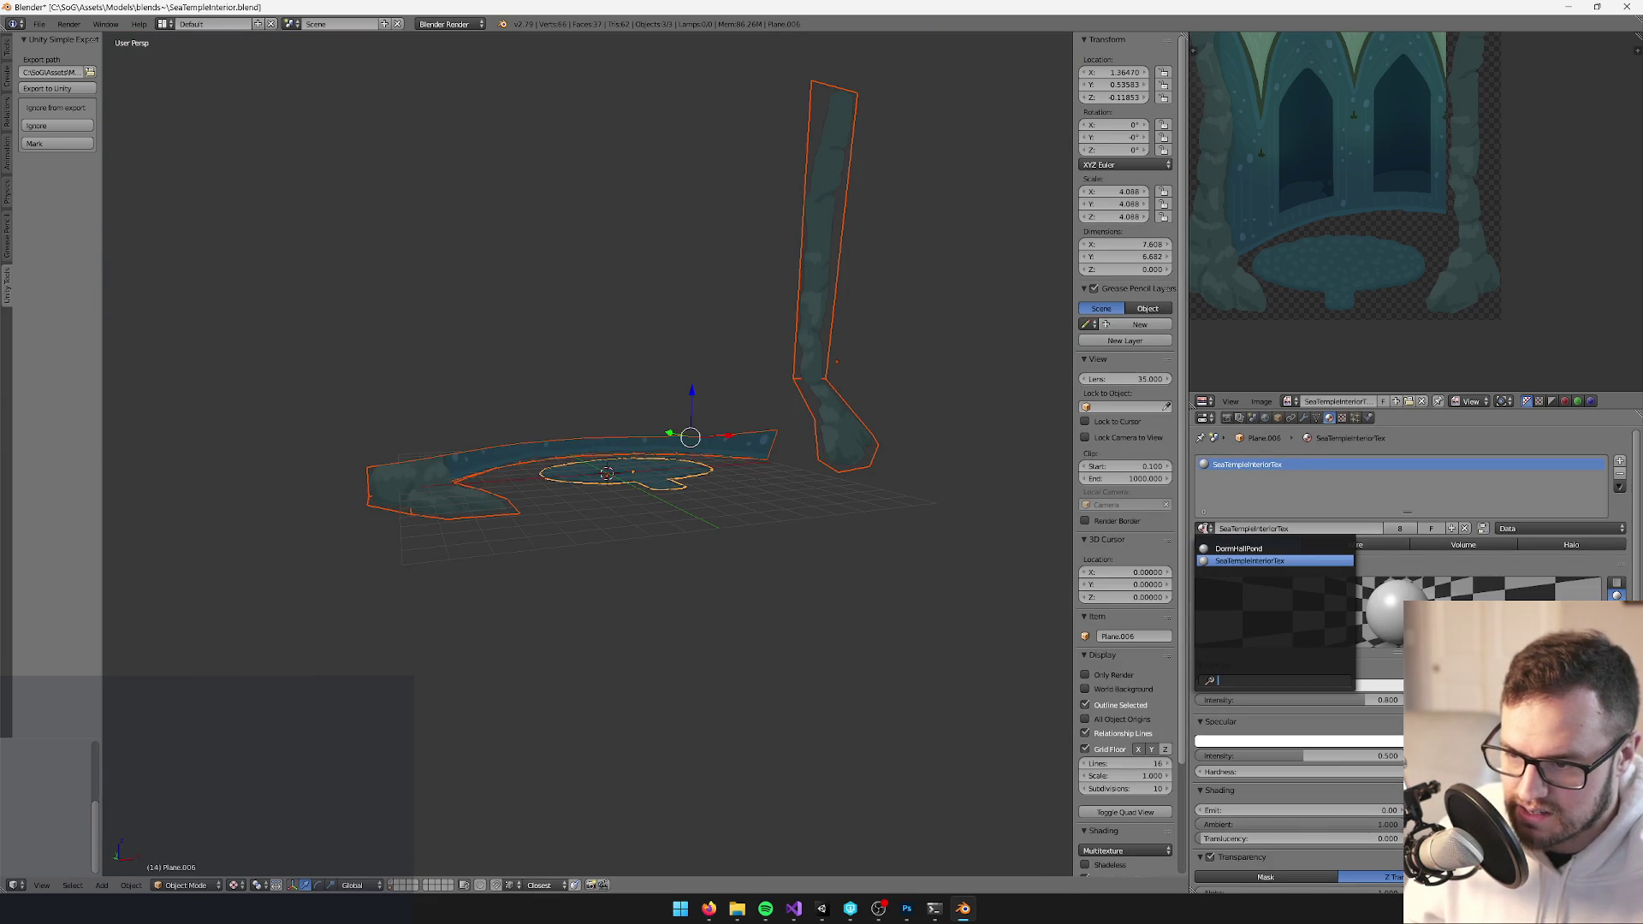
pyautogui.click(1399, 528)
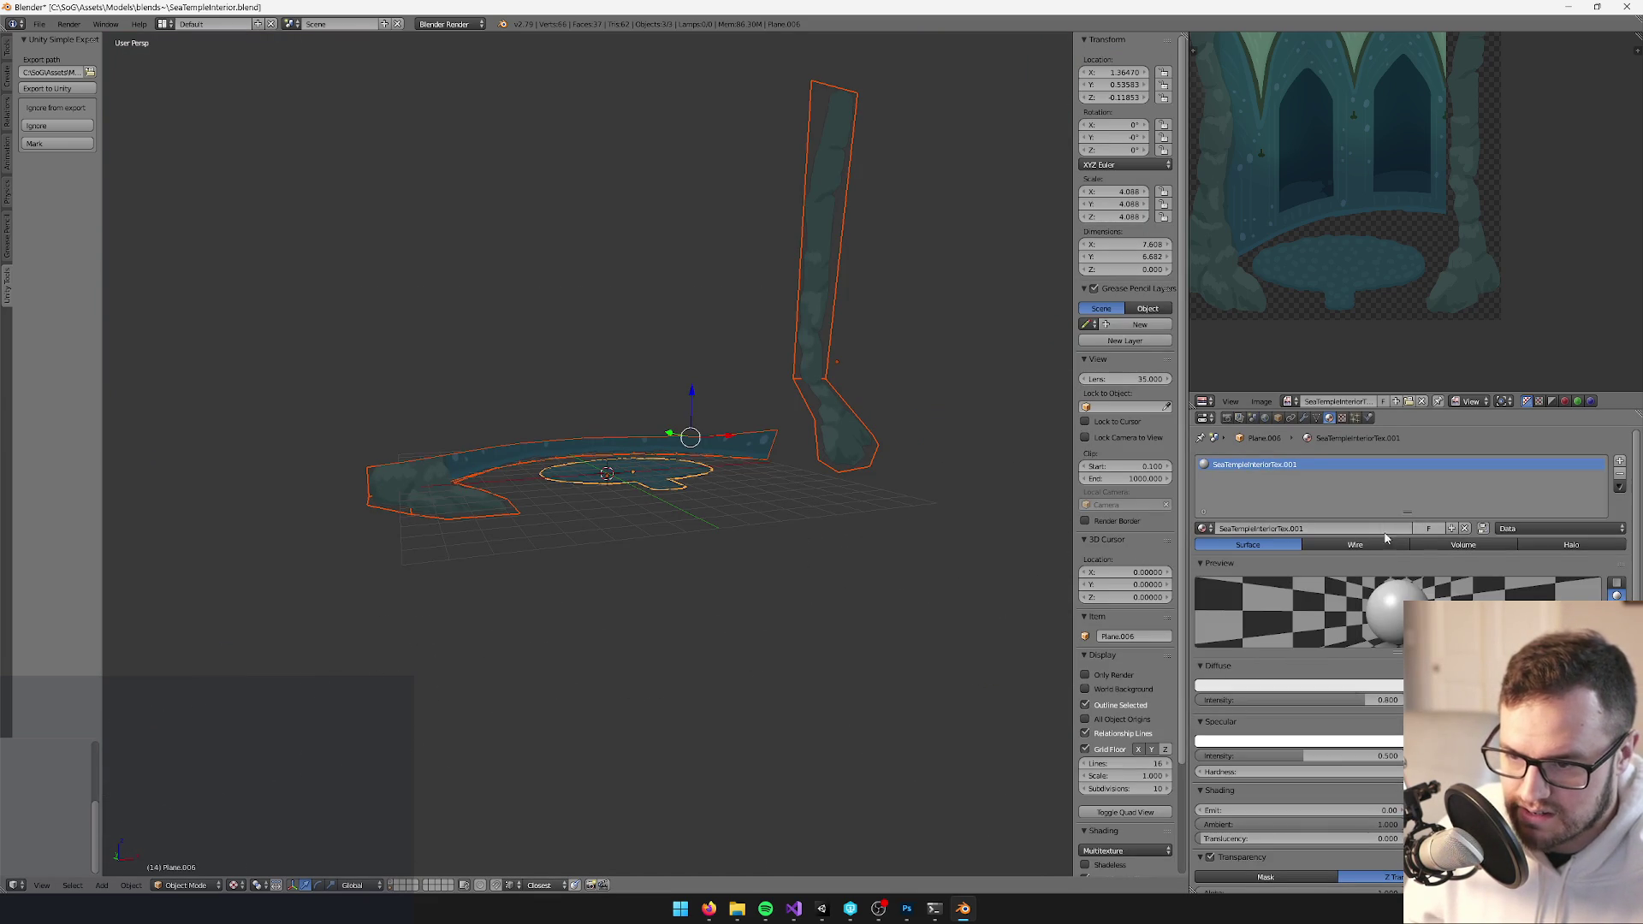
pyautogui.click(1320, 529)
pyautogui.write('SeaTempleInteriorWaterline')
pyautogui.press('Return')
pyautogui.hotkey('ctrl', 'l')
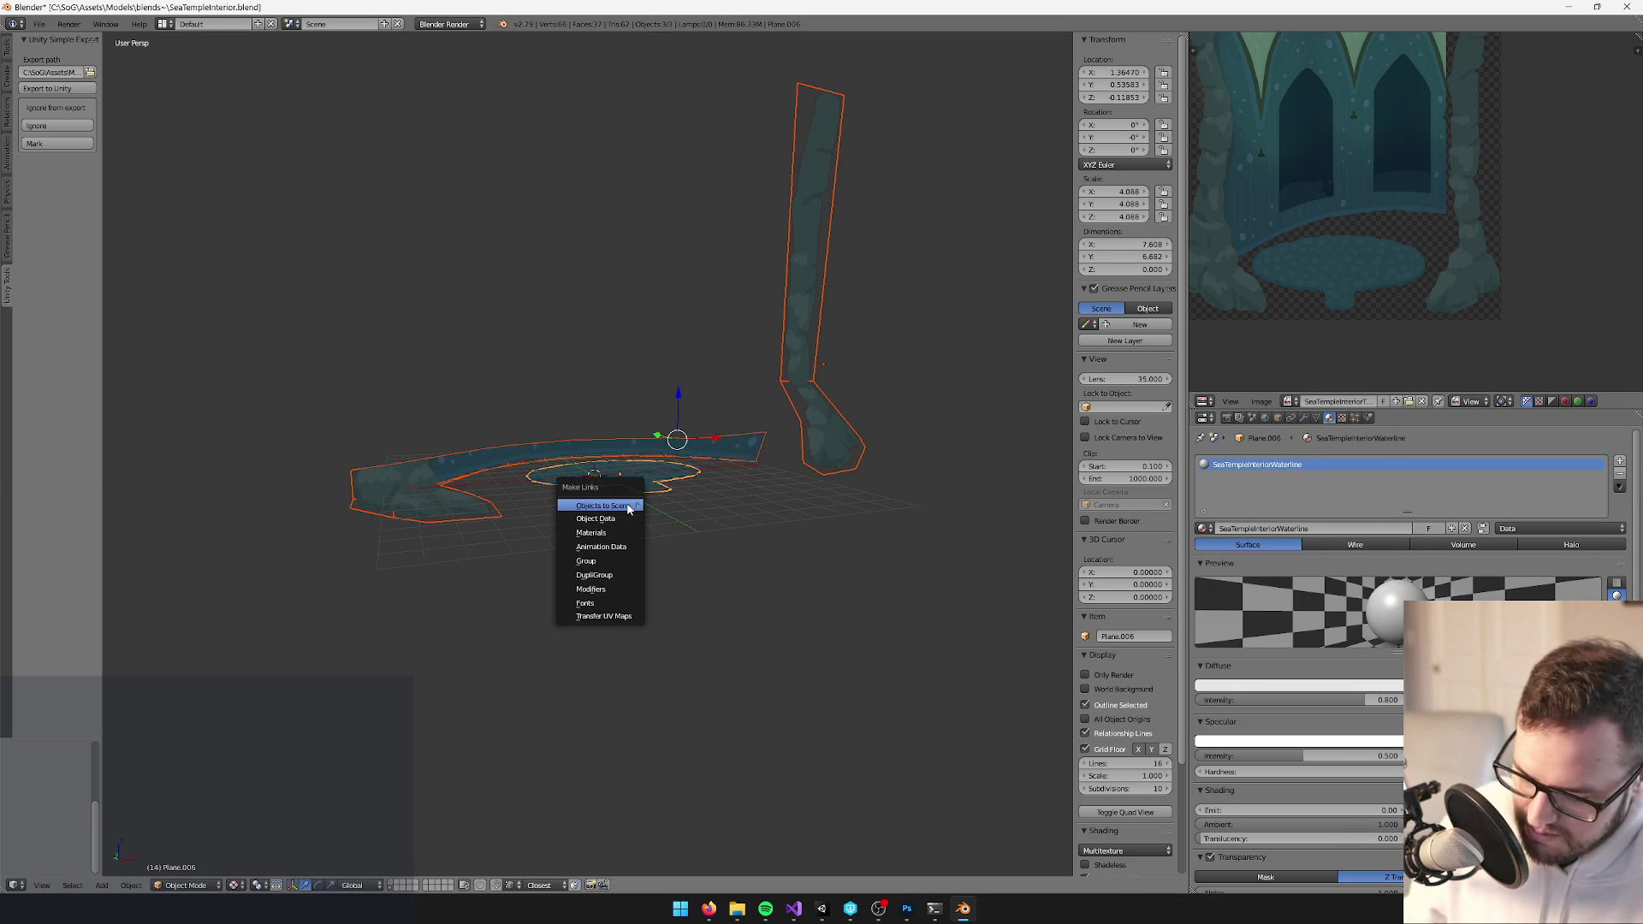
pyautogui.click(599, 532)
pyautogui.rightClick(814, 440)
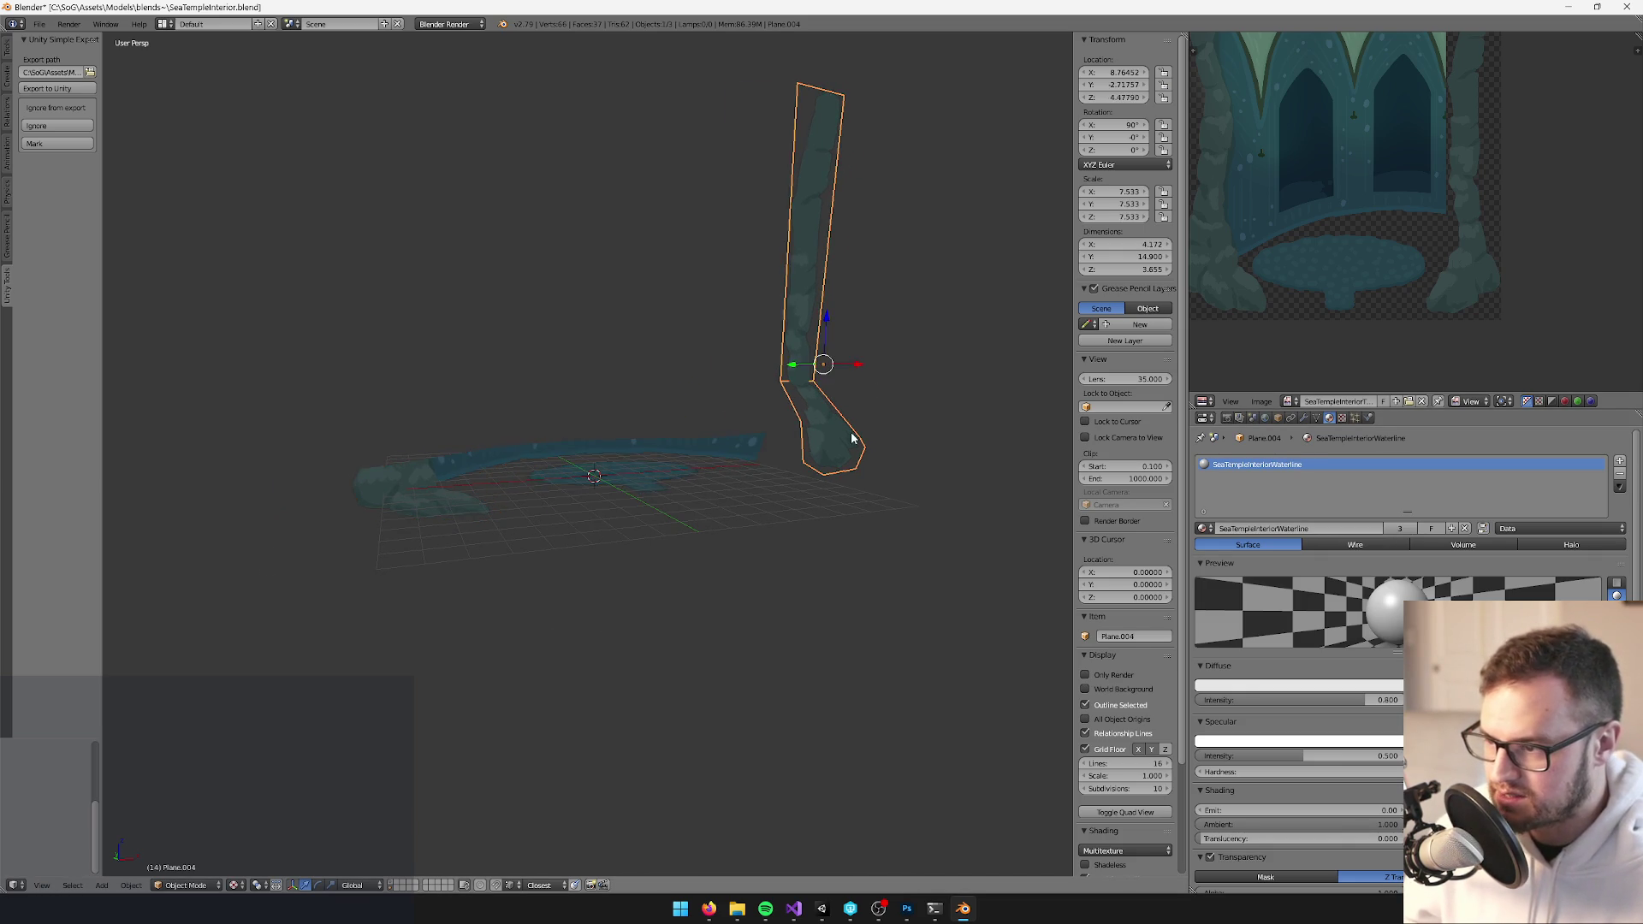
# Delete the tall pillar's upper face, keeping only its lower section
pyautogui.press('Tab')
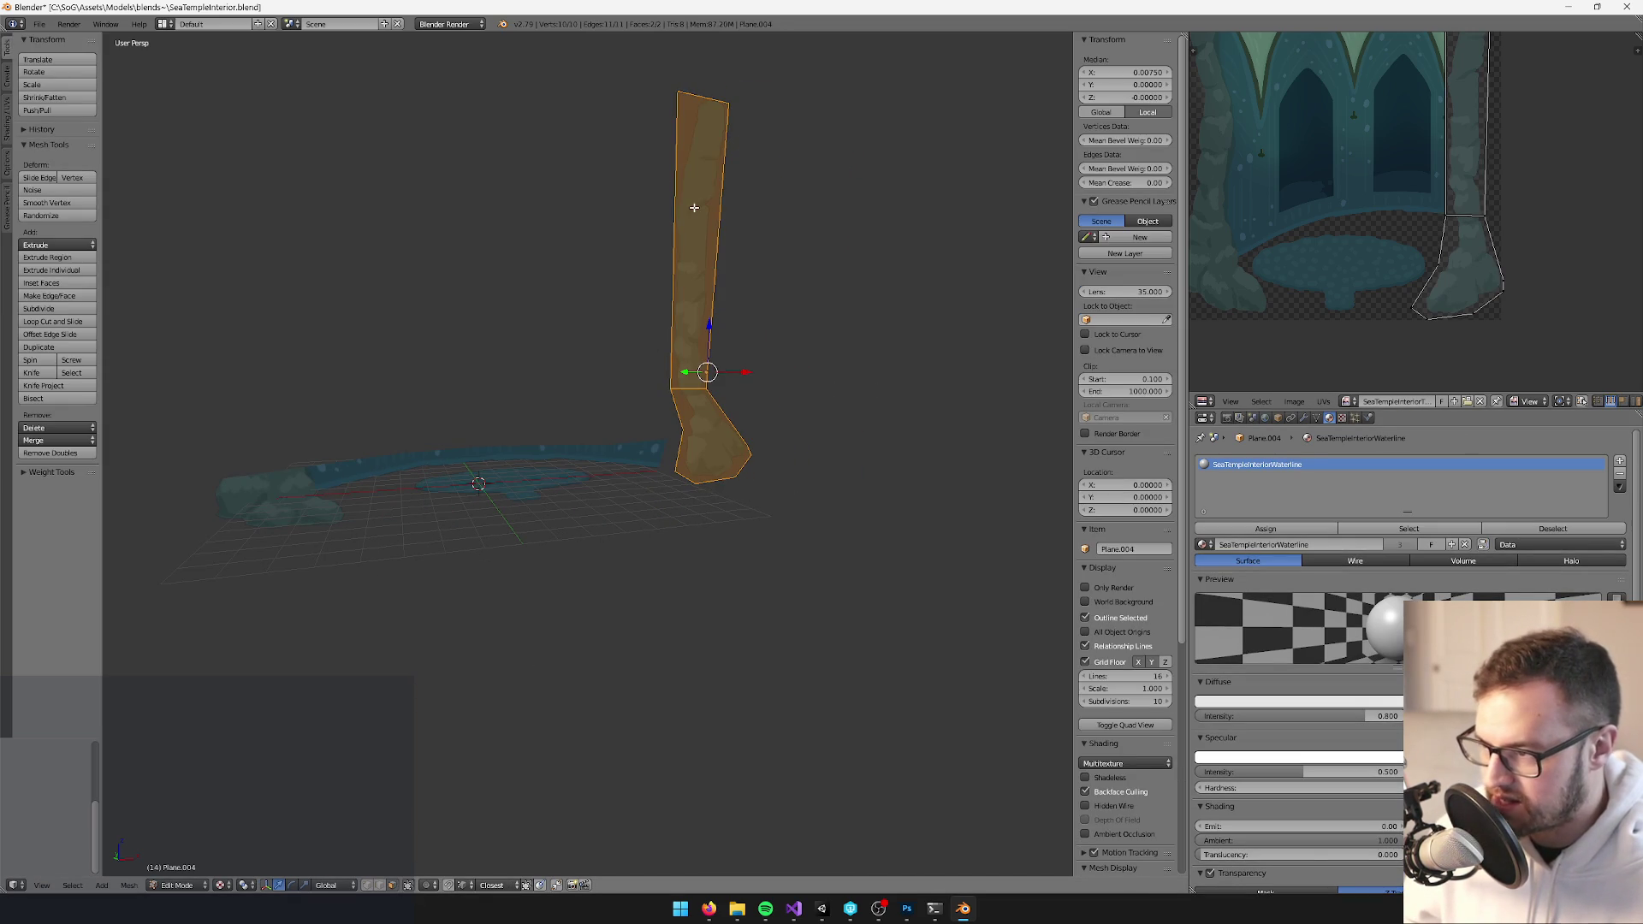
pyautogui.rightClick(693, 207)
pyautogui.press('x')
pyautogui.click(694, 207)
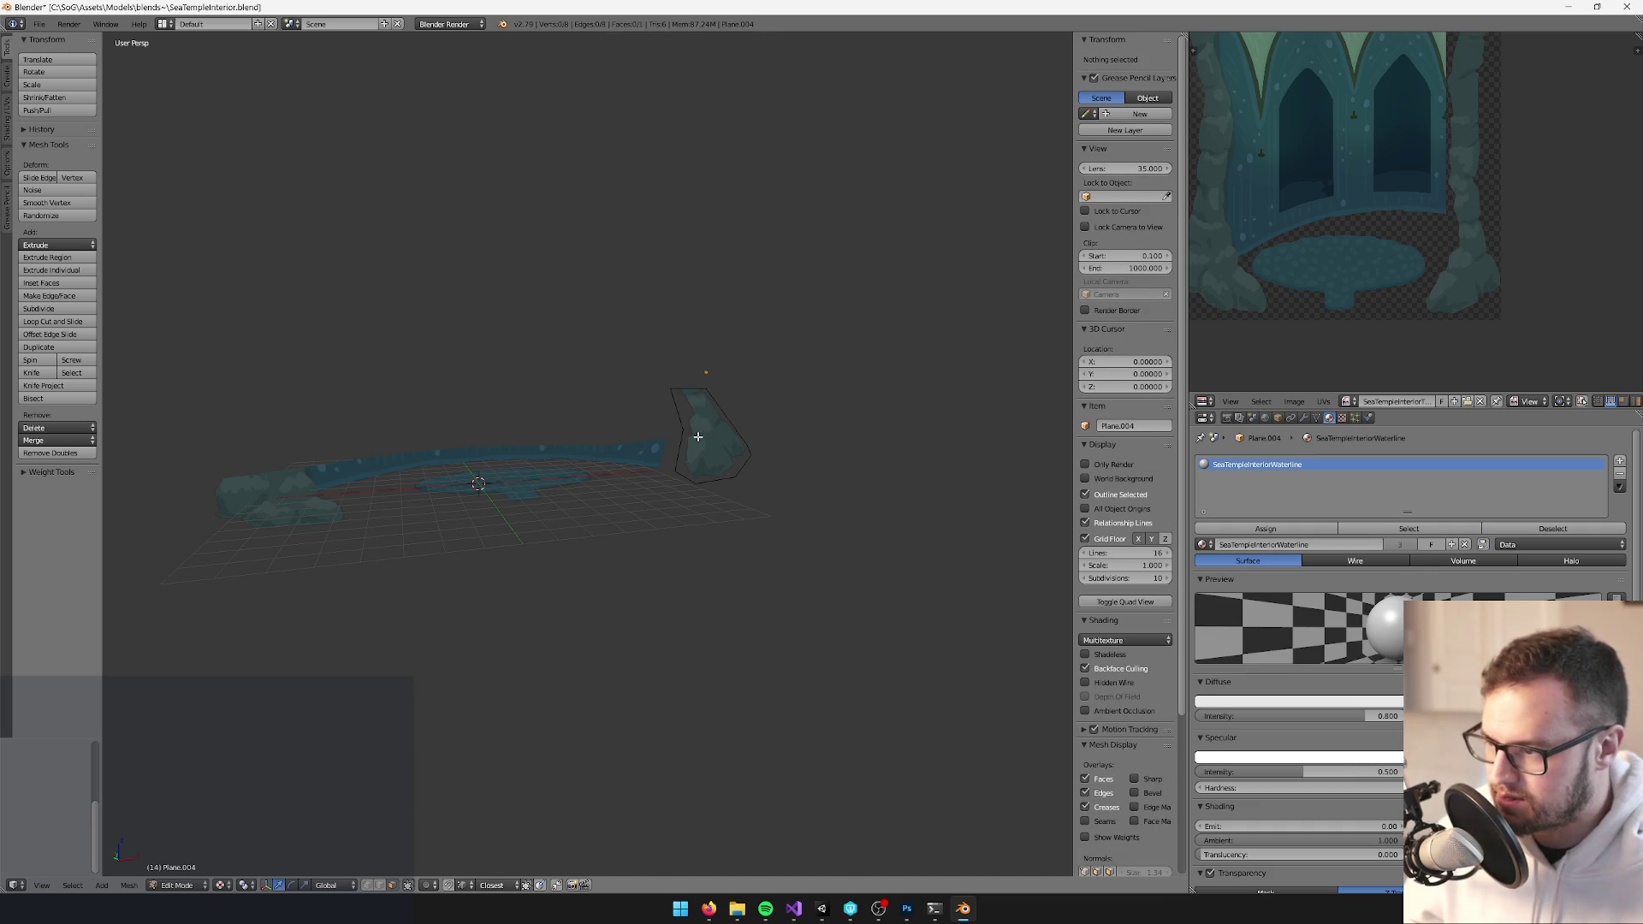
pyautogui.press('Tab')
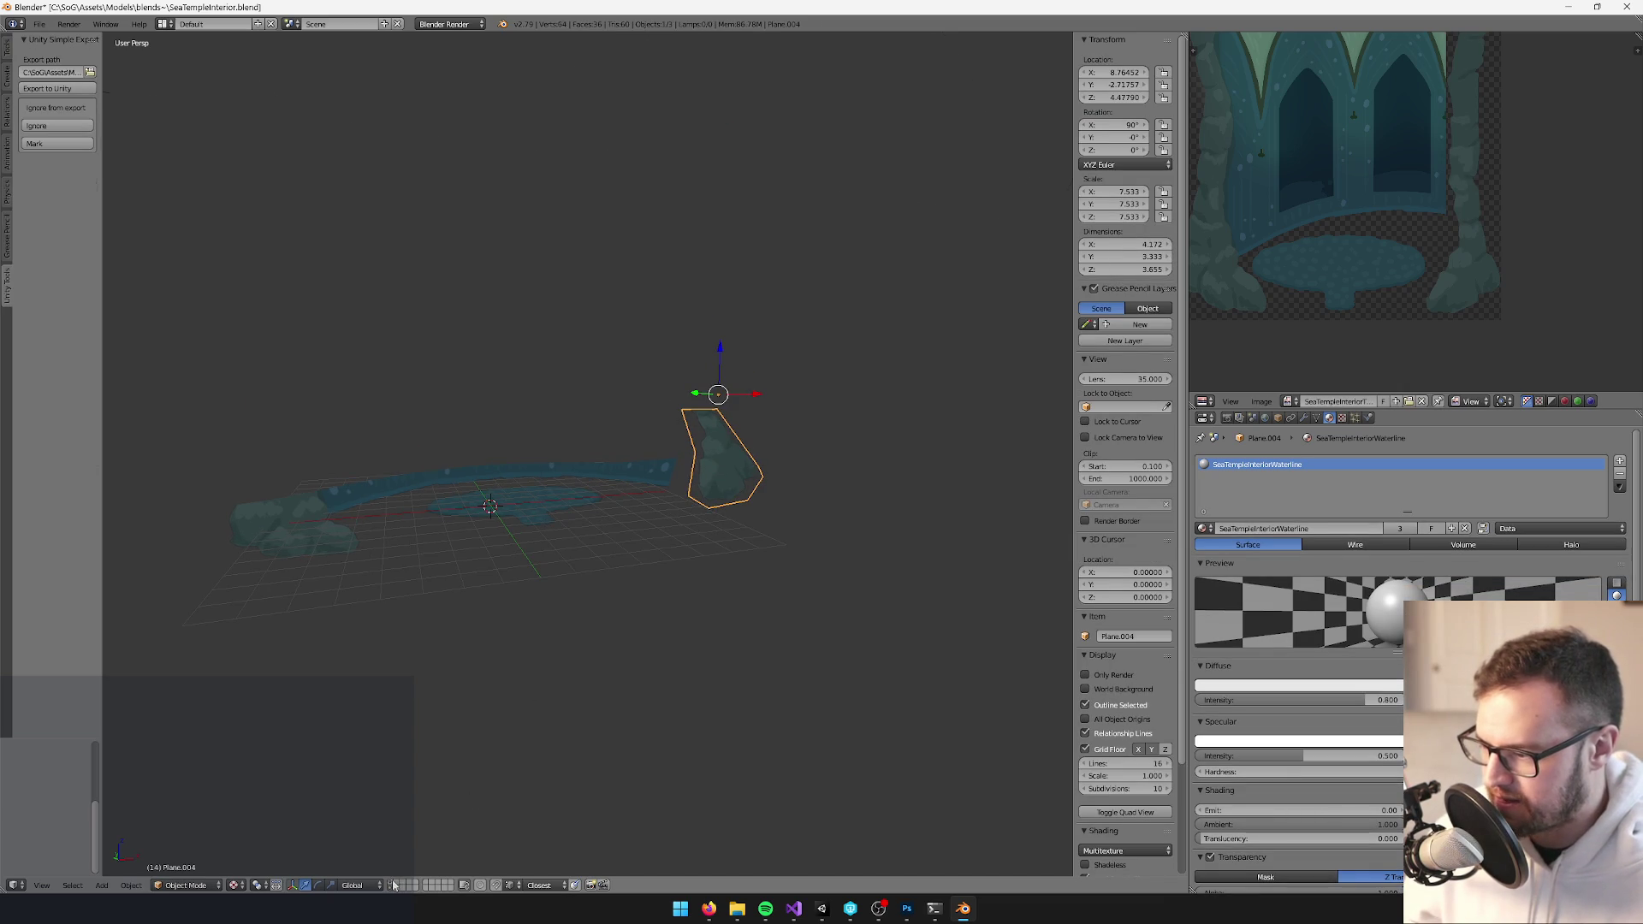
pyautogui.press('KP_Divide')
# Lower the cut pillar slightly along Z into place
pyautogui.press('g')
pyautogui.press('z')
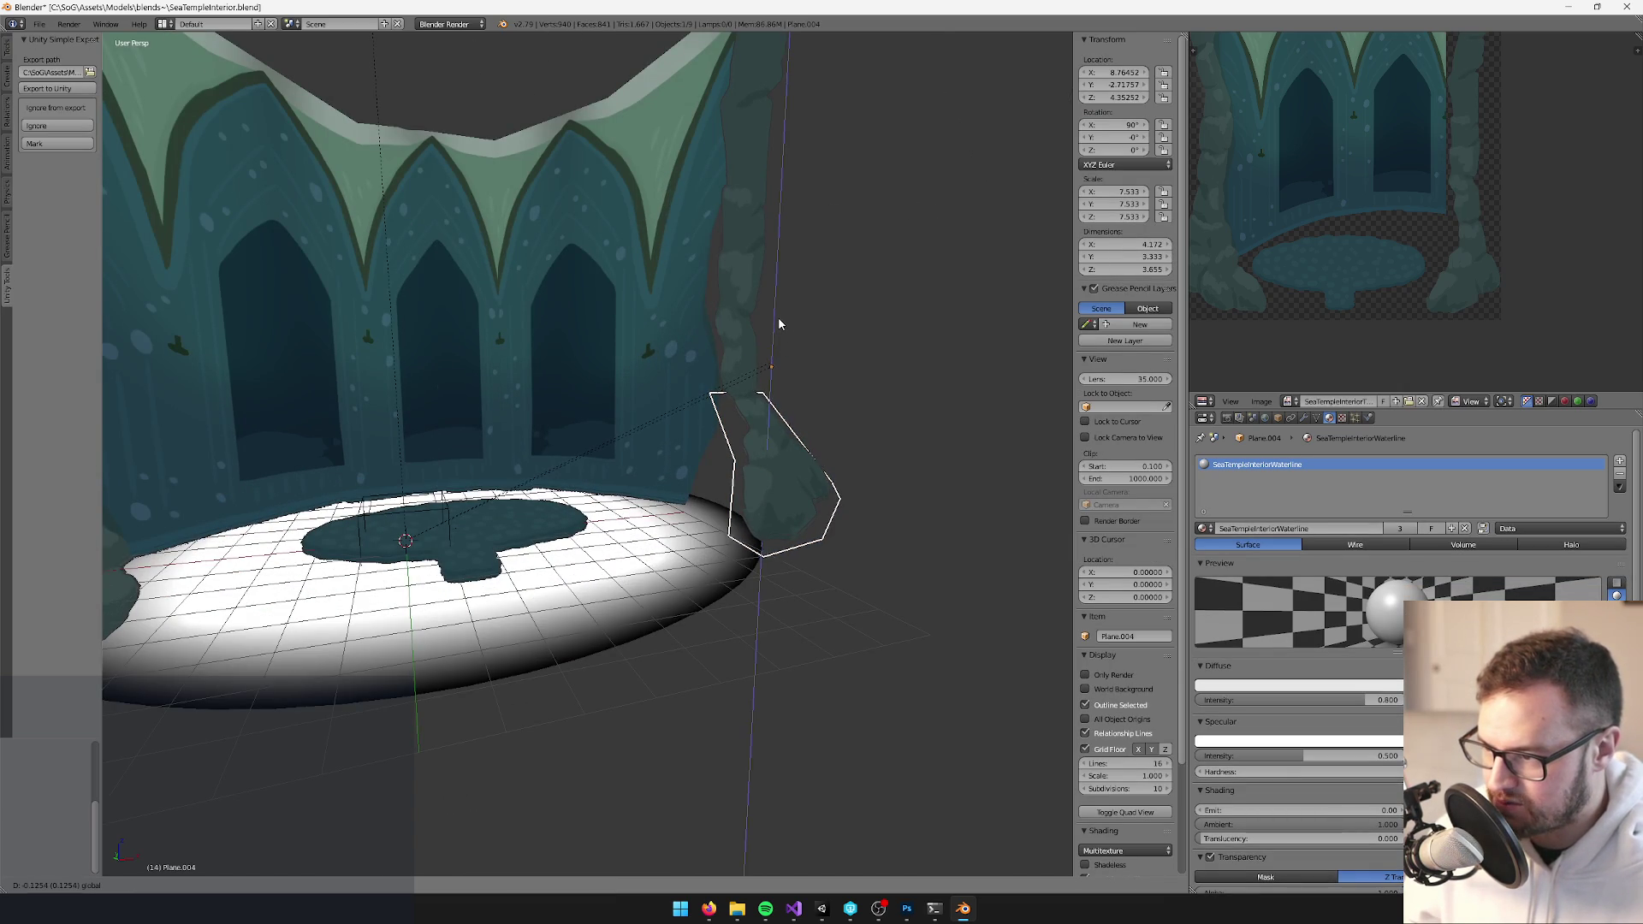
pyautogui.click(821, 325)
pyautogui.moveTo(821, 325)
pyautogui.mouseDown()
pyautogui.moveTo(778, 322)
pyautogui.moveTo(829, 332)
pyautogui.mouseUp()
pyautogui.scroll(5, 792, 342)
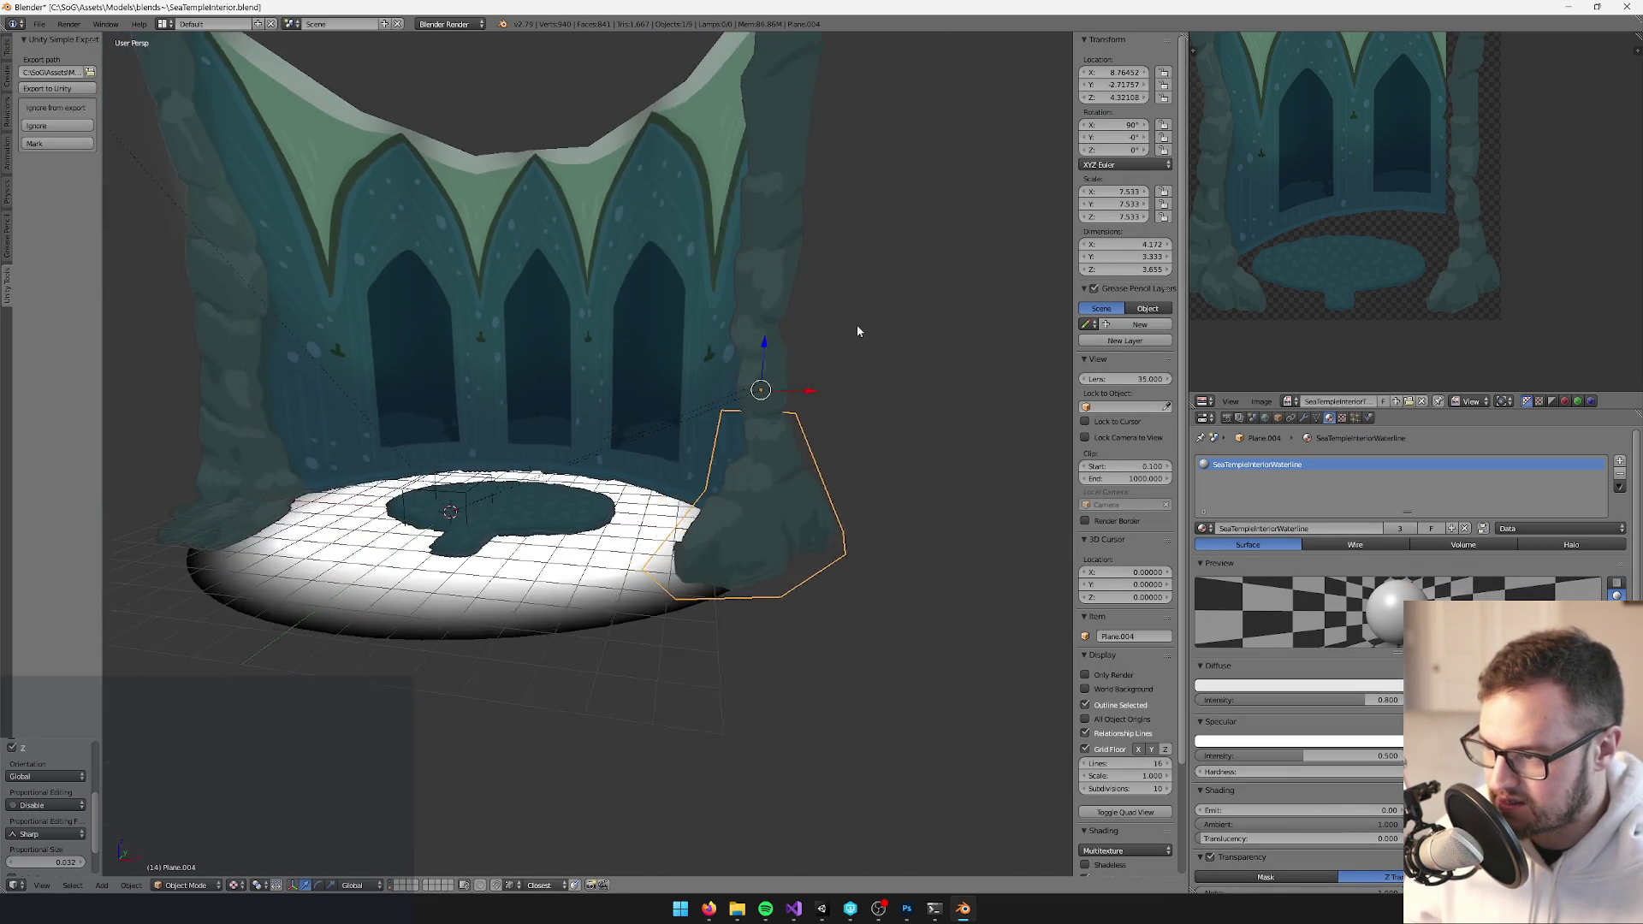
# Save over SeaTempleInterior.blend and switch to Unity
pyautogui.hotkey('ctrl', 's')
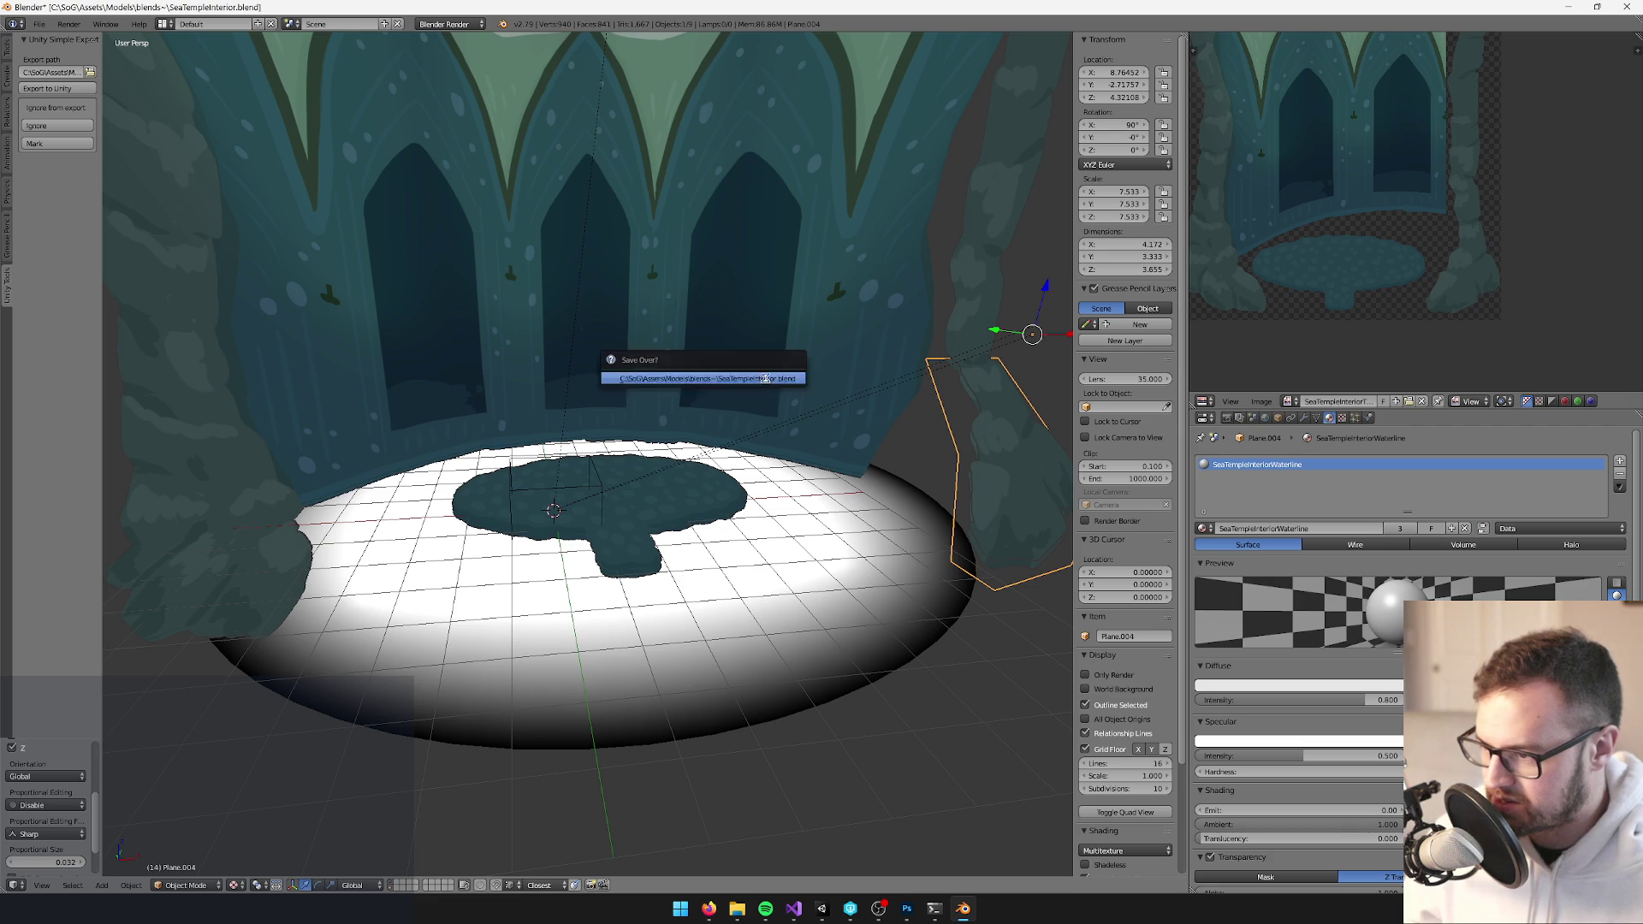
pyautogui.click(766, 378)
pyautogui.hotkey('ctrl', 'z')
pyautogui.hotkey('ctrl', 'z')
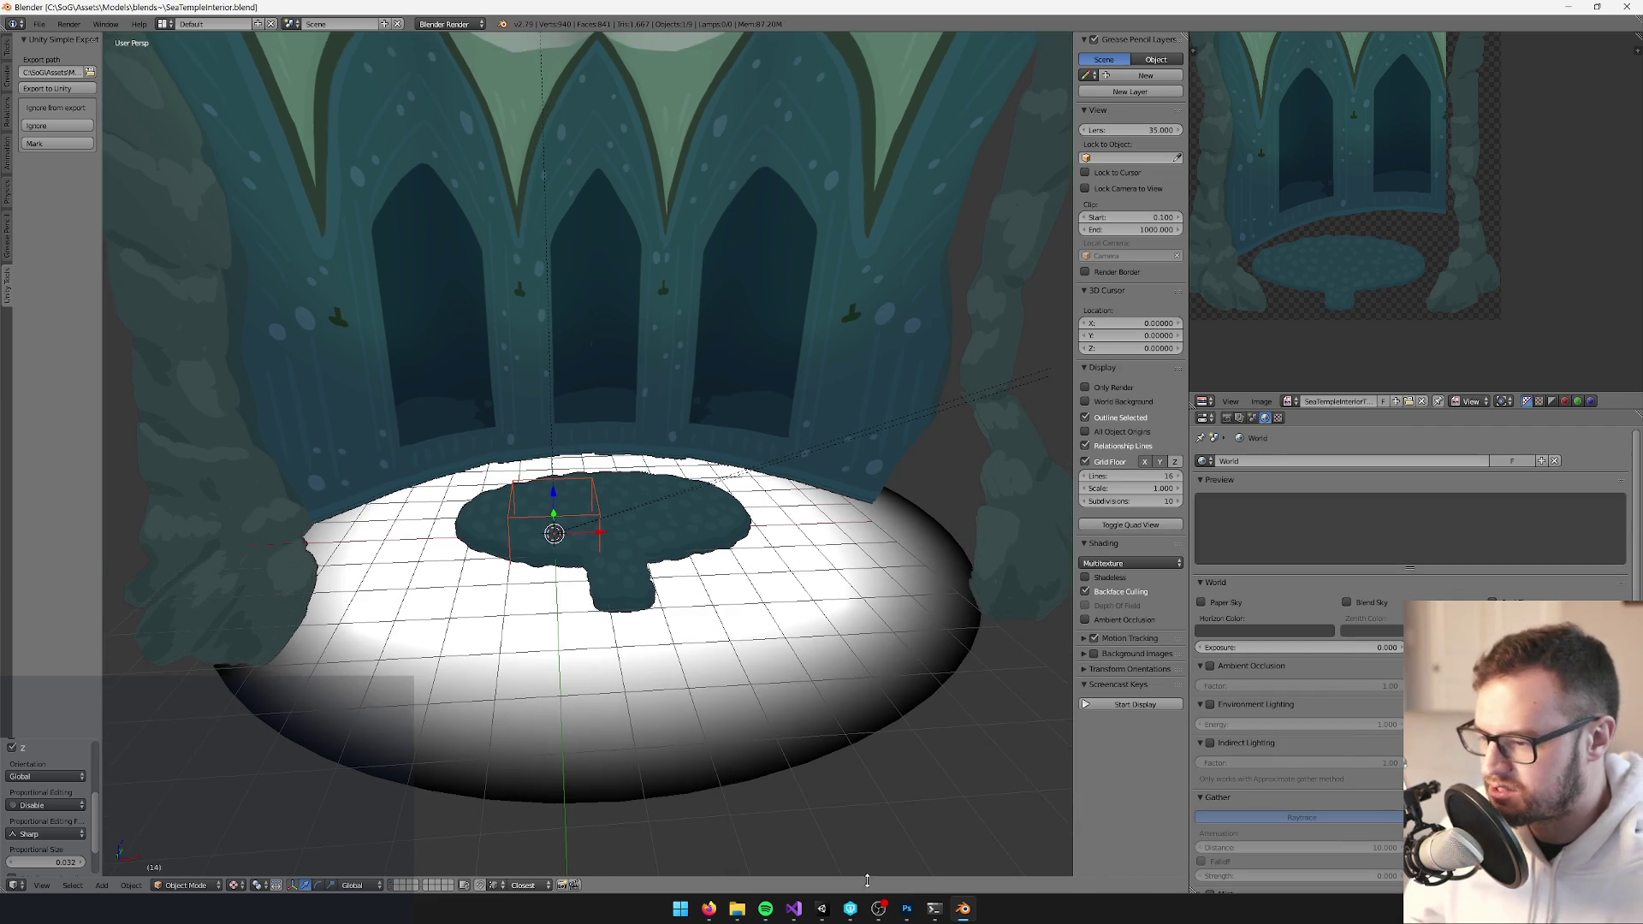
pyautogui.click(822, 909)
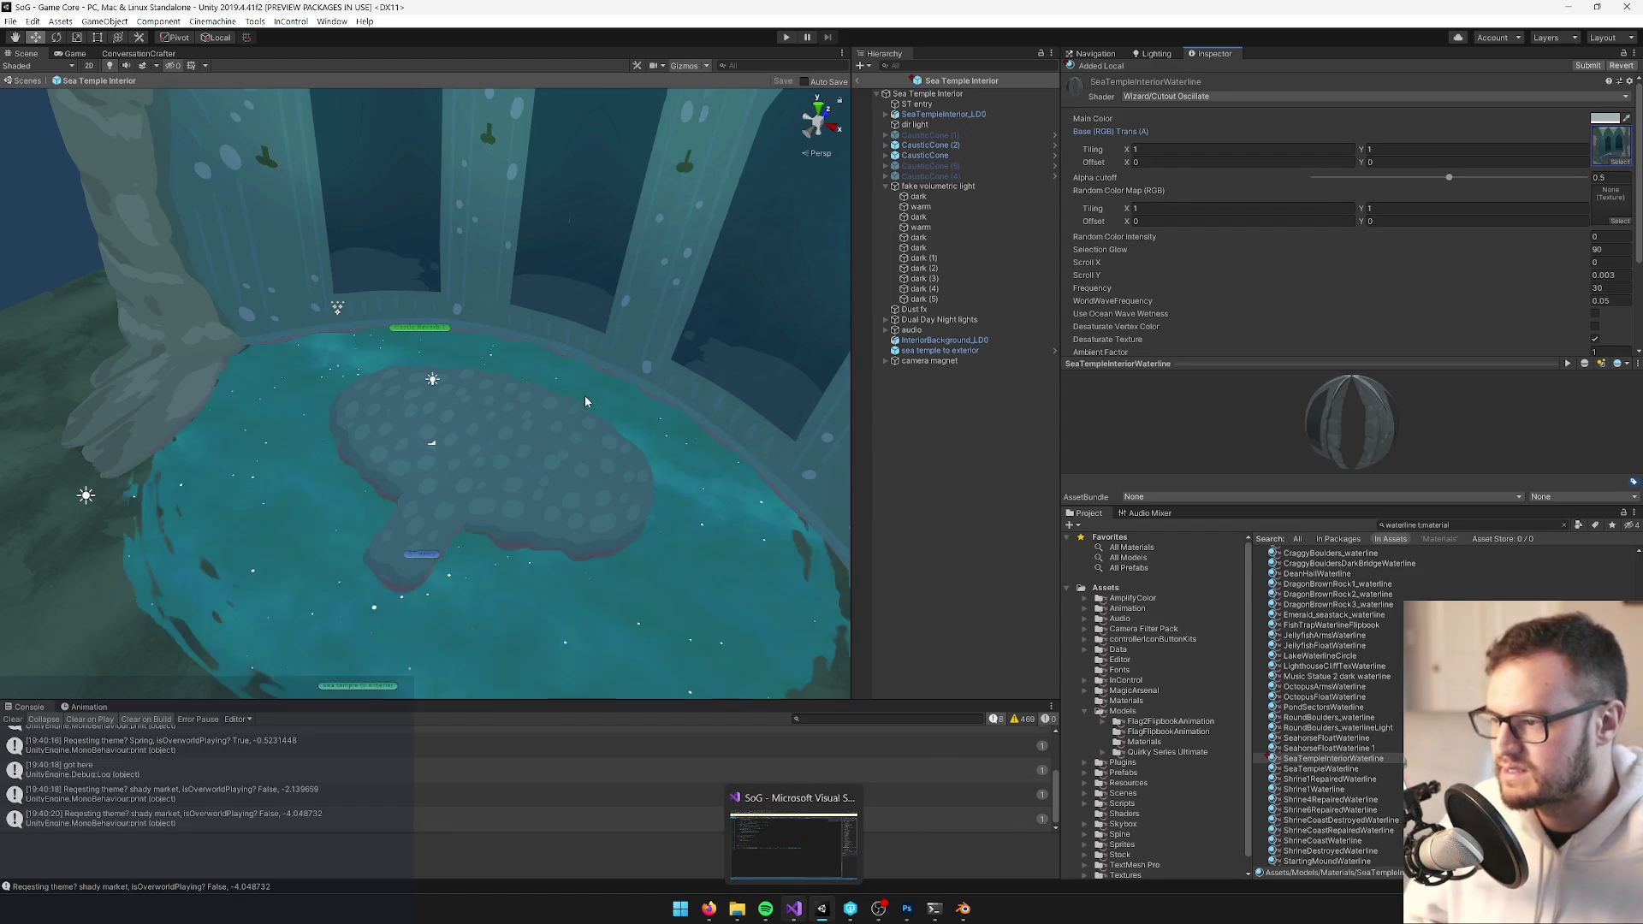
# Set the SeaTempleInteriorWaterline main colour to pale mint green ADFFD9
pyautogui.moveTo(585, 401)
pyautogui.mouseDown()
pyautogui.moveTo(520, 346)
pyautogui.moveTo(550, 293)
pyautogui.moveTo(616, 272)
pyautogui.mouseUp()
pyautogui.click(1604, 119)
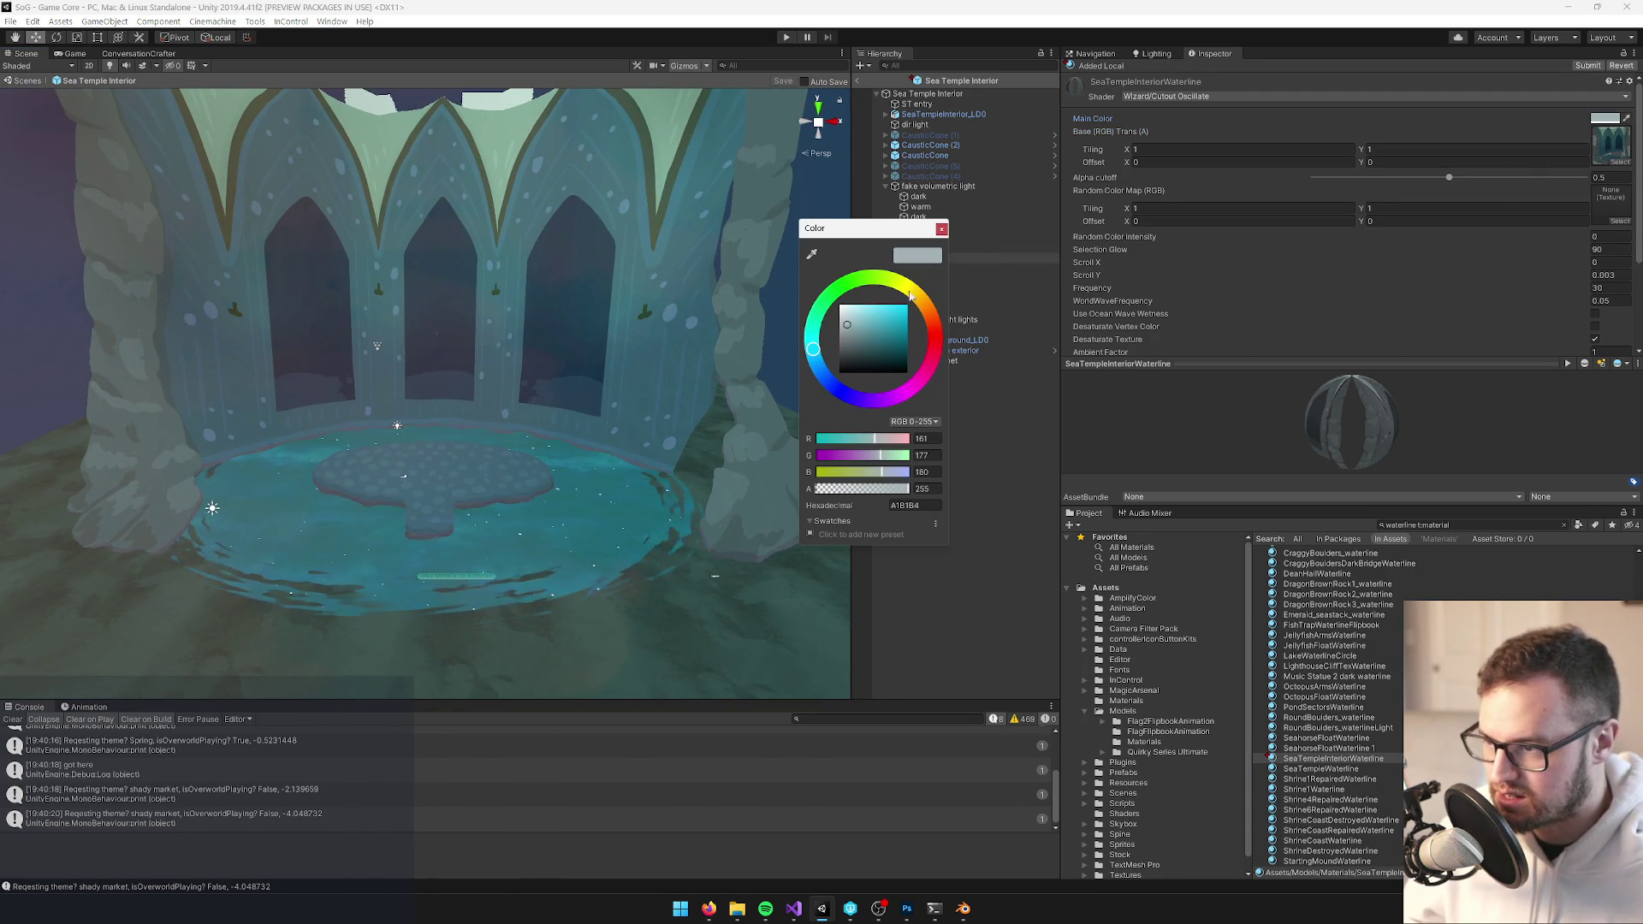
pyautogui.moveTo(847, 326); pyautogui.dragTo(855, 314)
pyautogui.click(821, 316)
pyautogui.moveTo(852, 316); pyautogui.dragTo(861, 306)
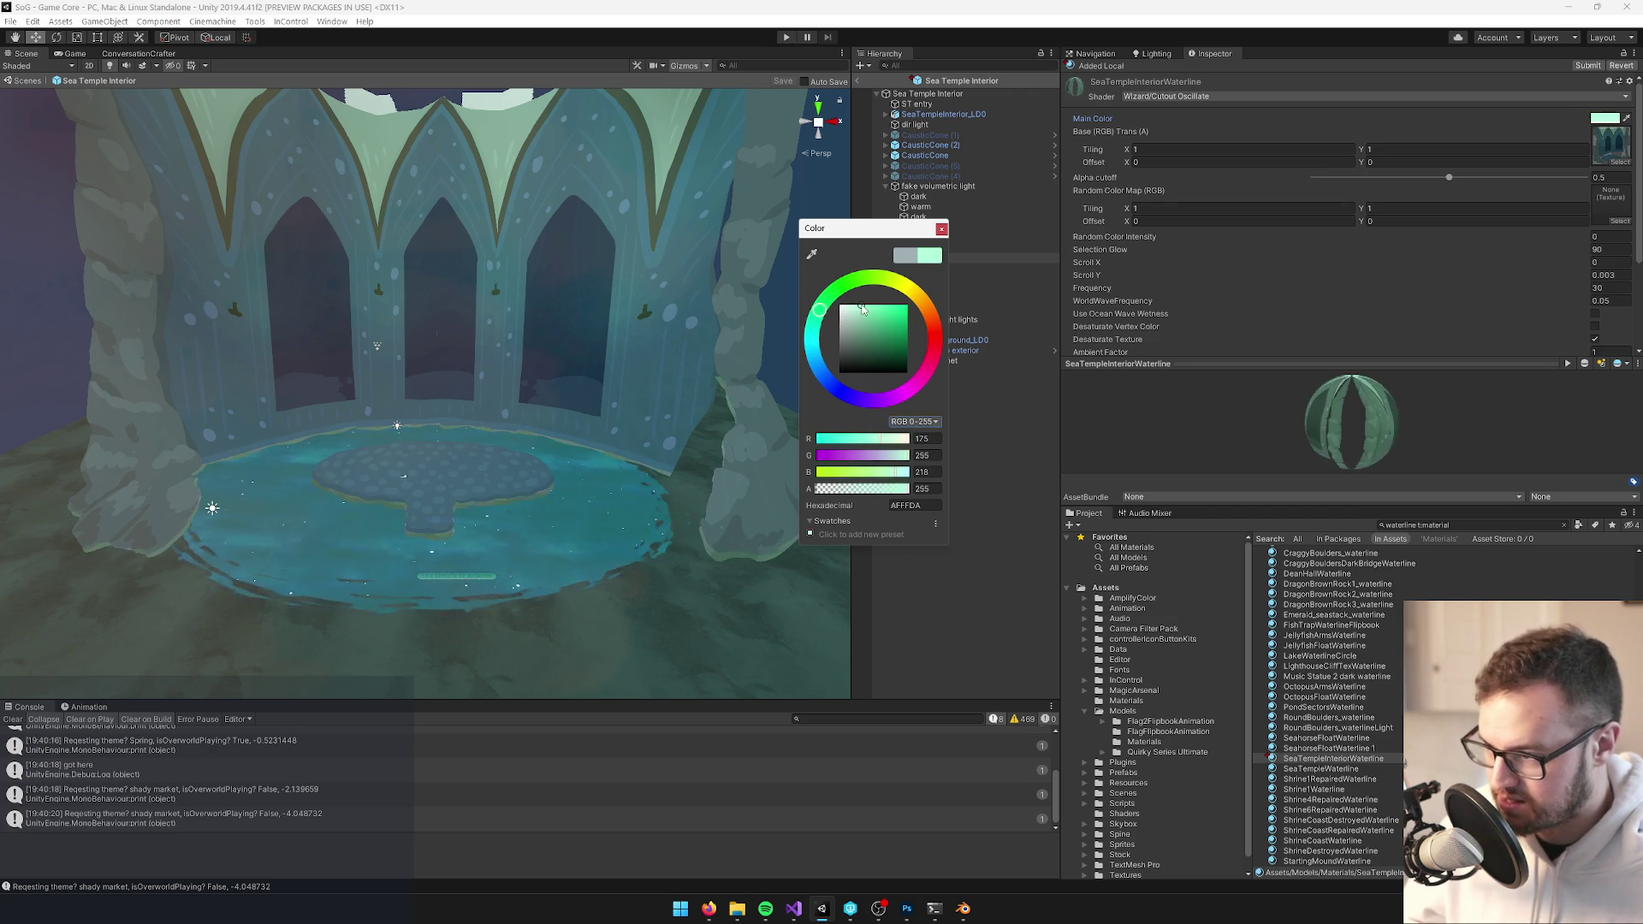
pyautogui.click(941, 229)
# Compare the pool with the Photoshop reference art and bring the scene camera closer to it
pyautogui.moveTo(604, 321)
pyautogui.mouseDown()
pyautogui.moveTo(608, 469)
pyautogui.moveTo(626, 449)
pyautogui.mouseUp()
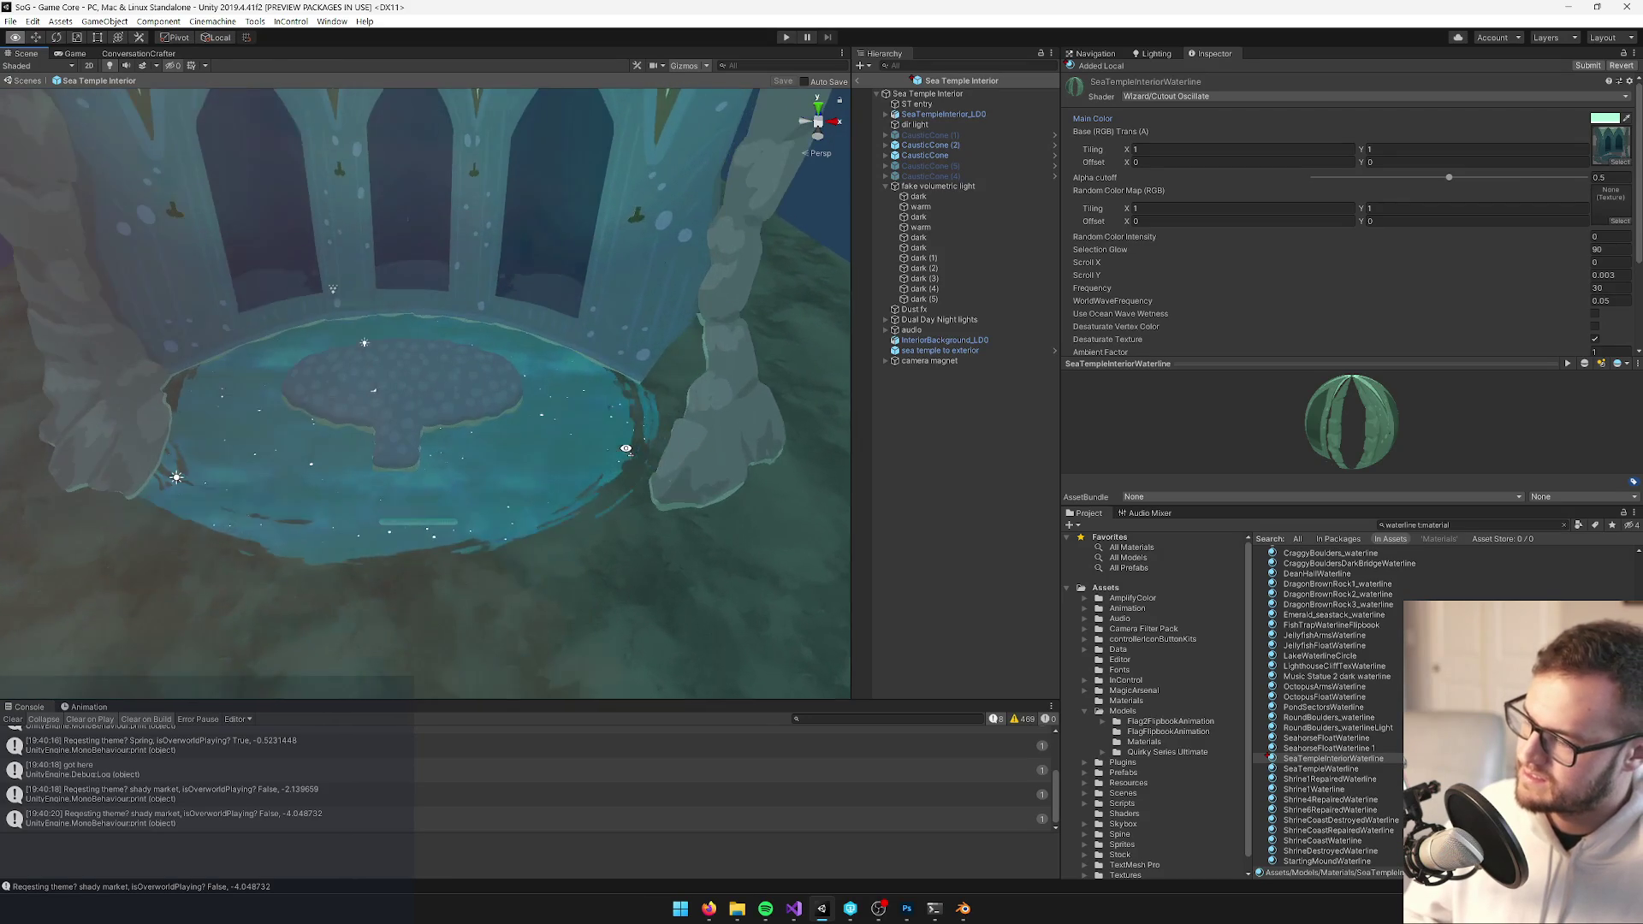
pyautogui.click(907, 909)
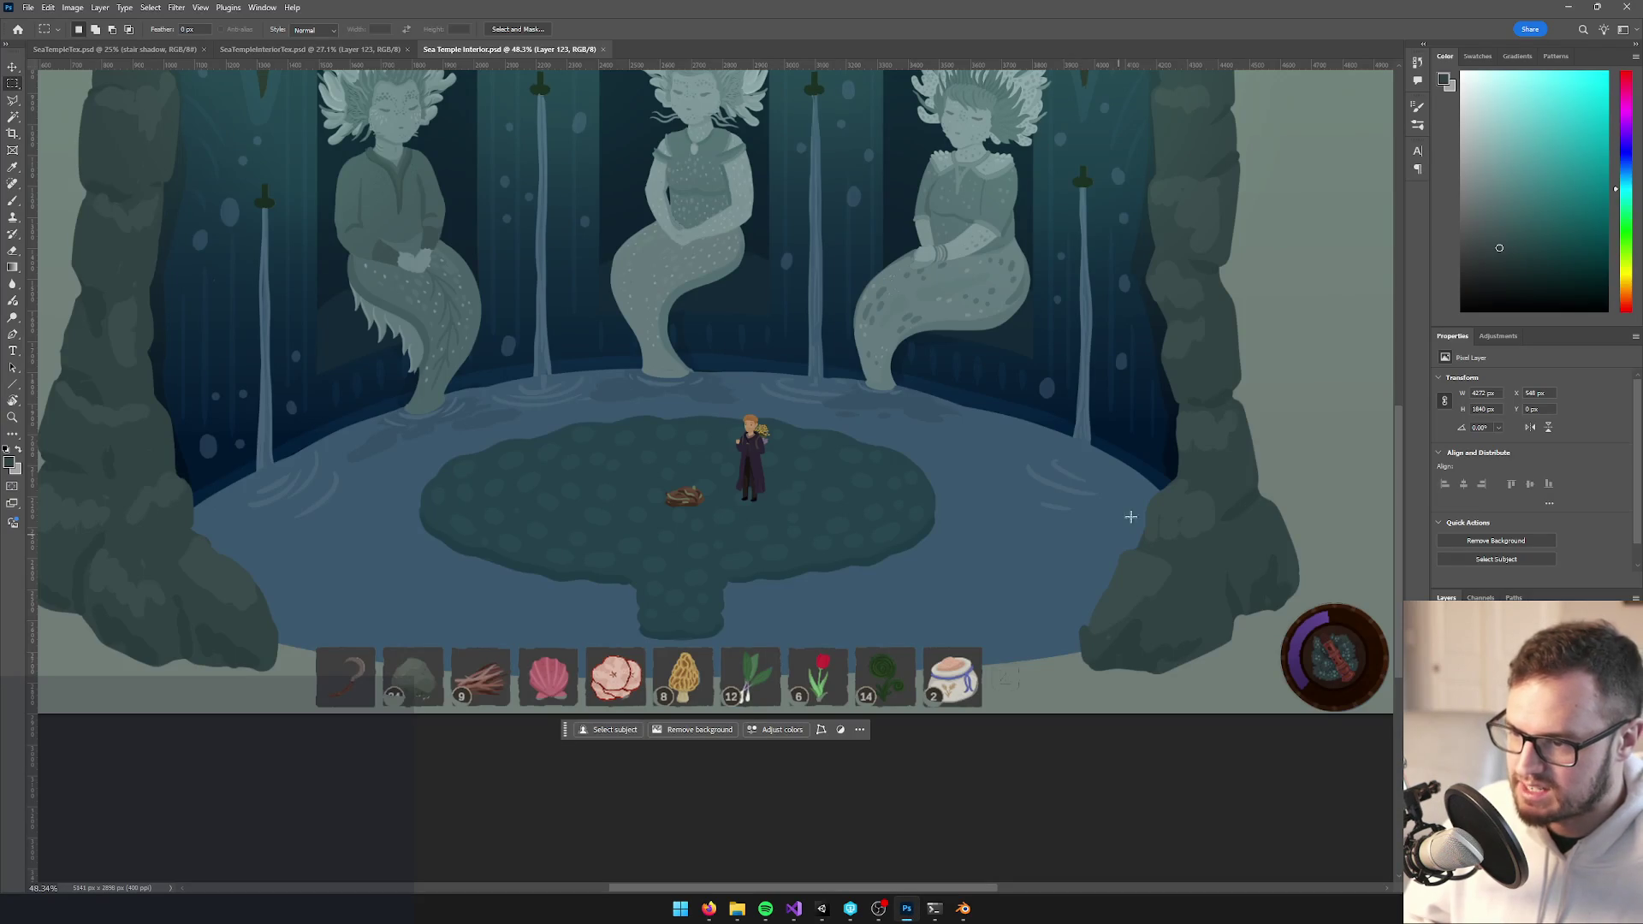
pyautogui.hotkey('alt', 'Tab')
pyautogui.moveTo(706, 468); pyautogui.dragTo(535, 368)
# Leave the prefab, activate the Sea Temple Interior object, and check it in the Game view
pyautogui.click(77, 54)
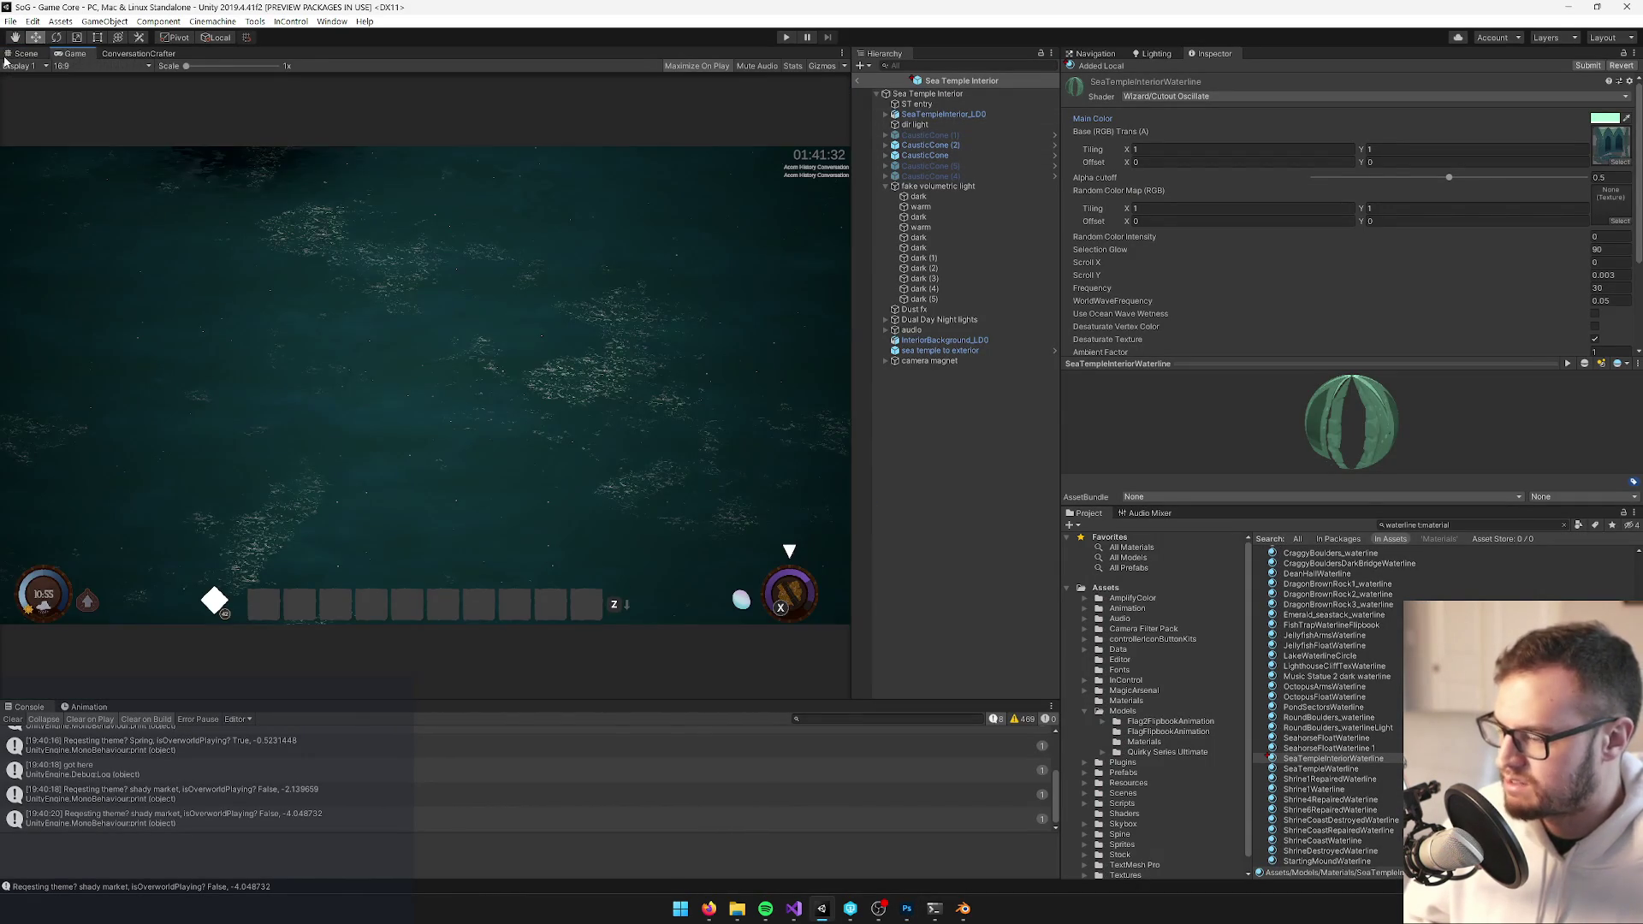
pyautogui.click(11, 54)
pyautogui.click(857, 80)
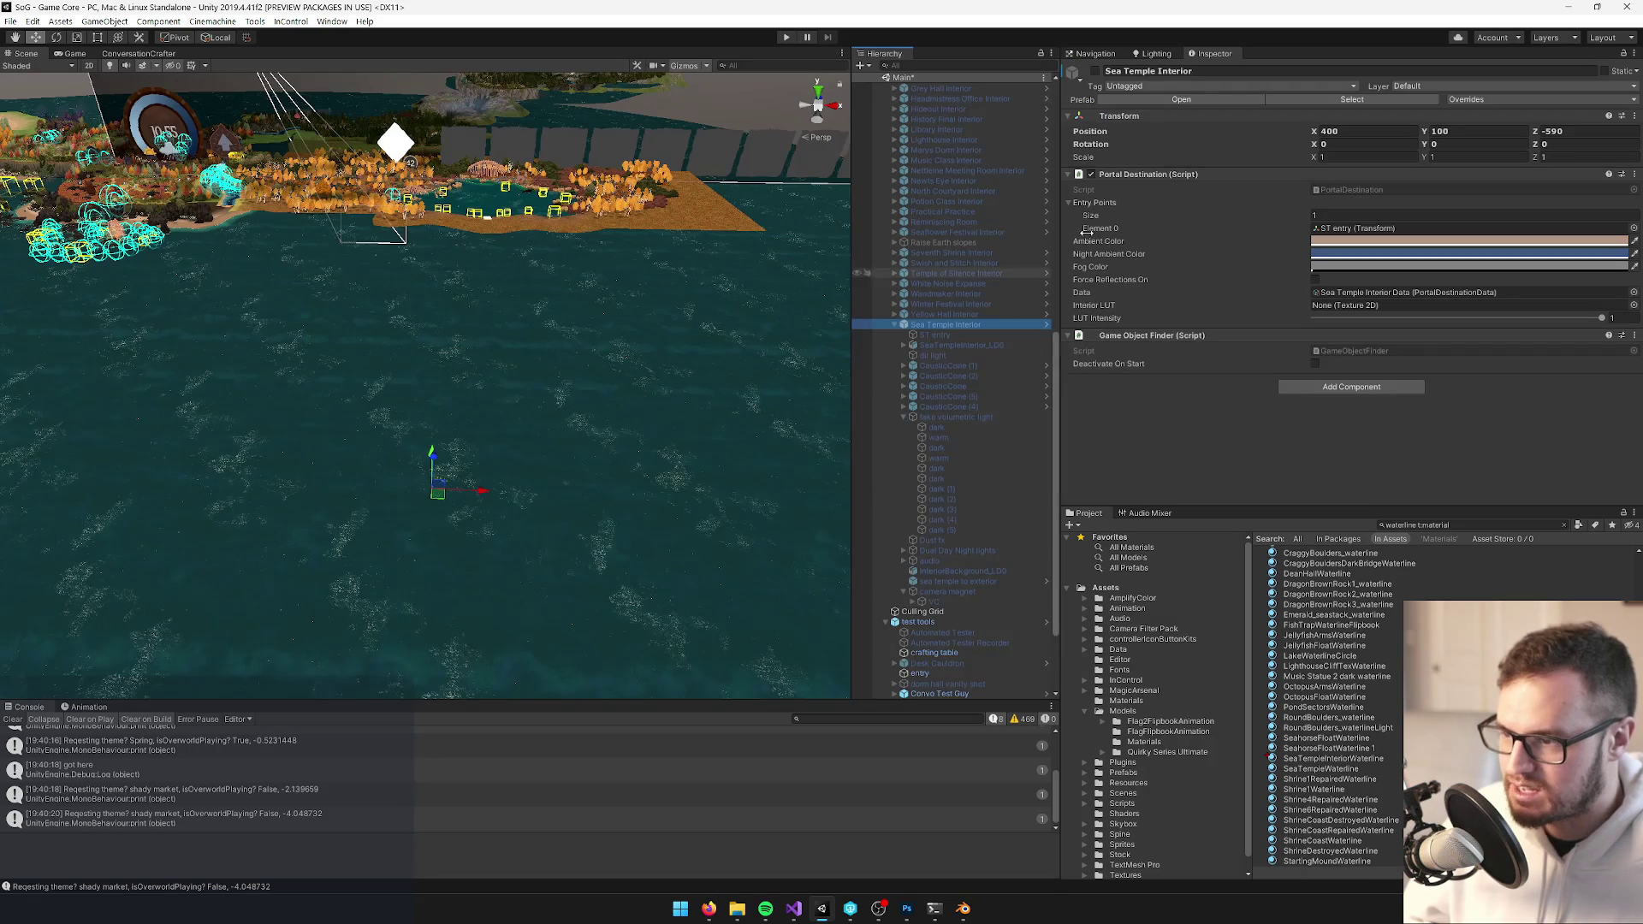
pyautogui.click(1095, 72)
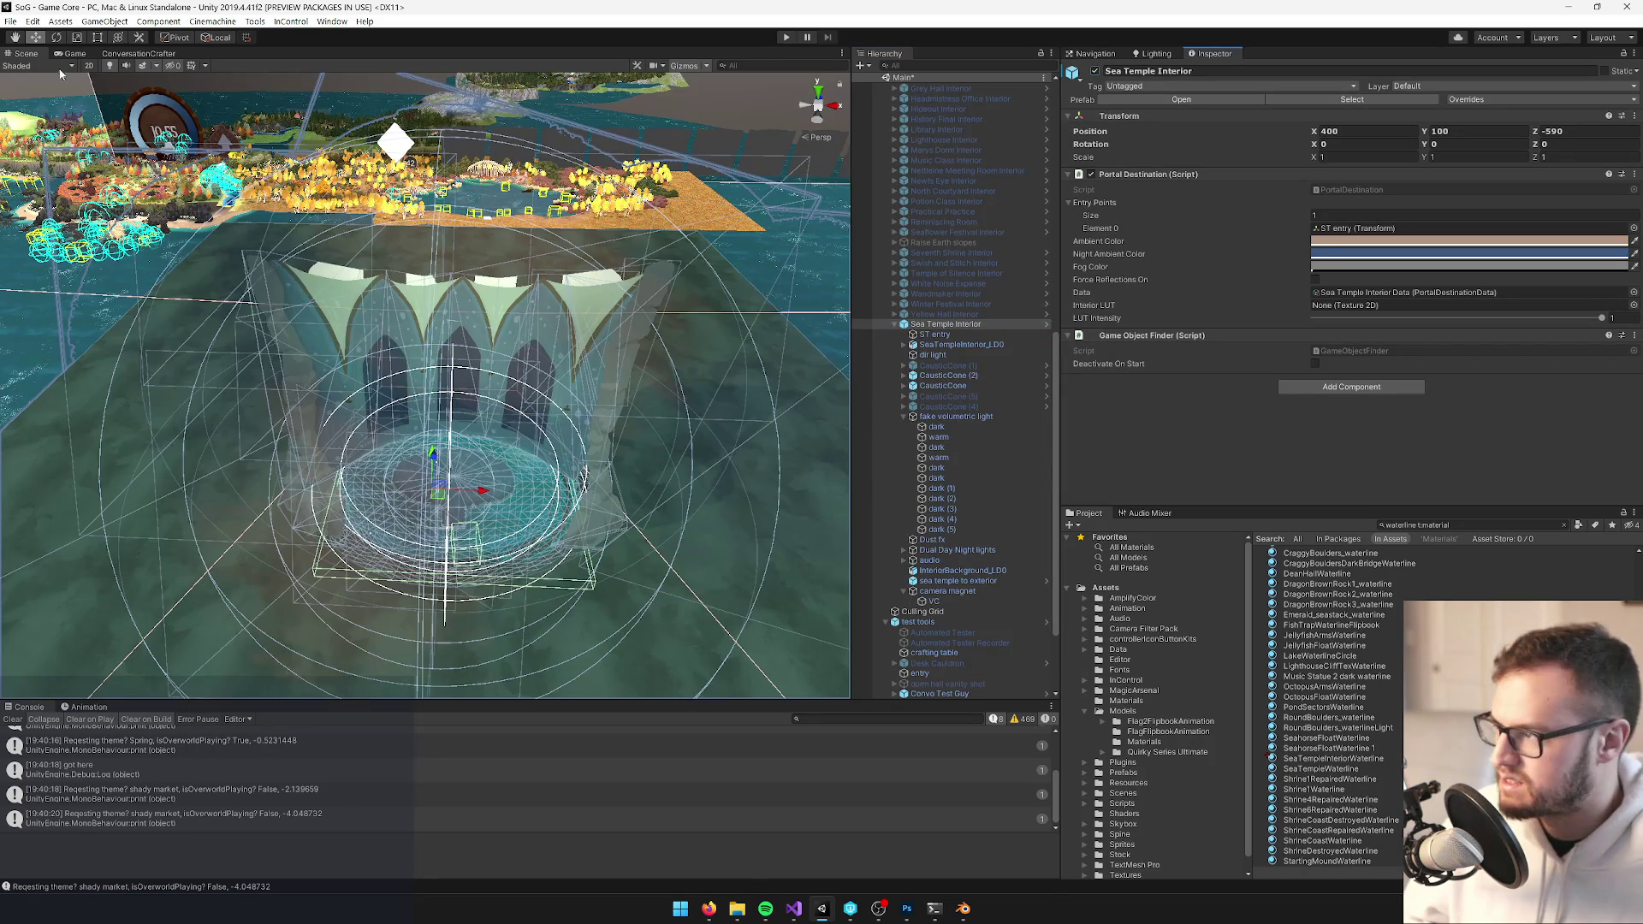
pyautogui.click(59, 55)
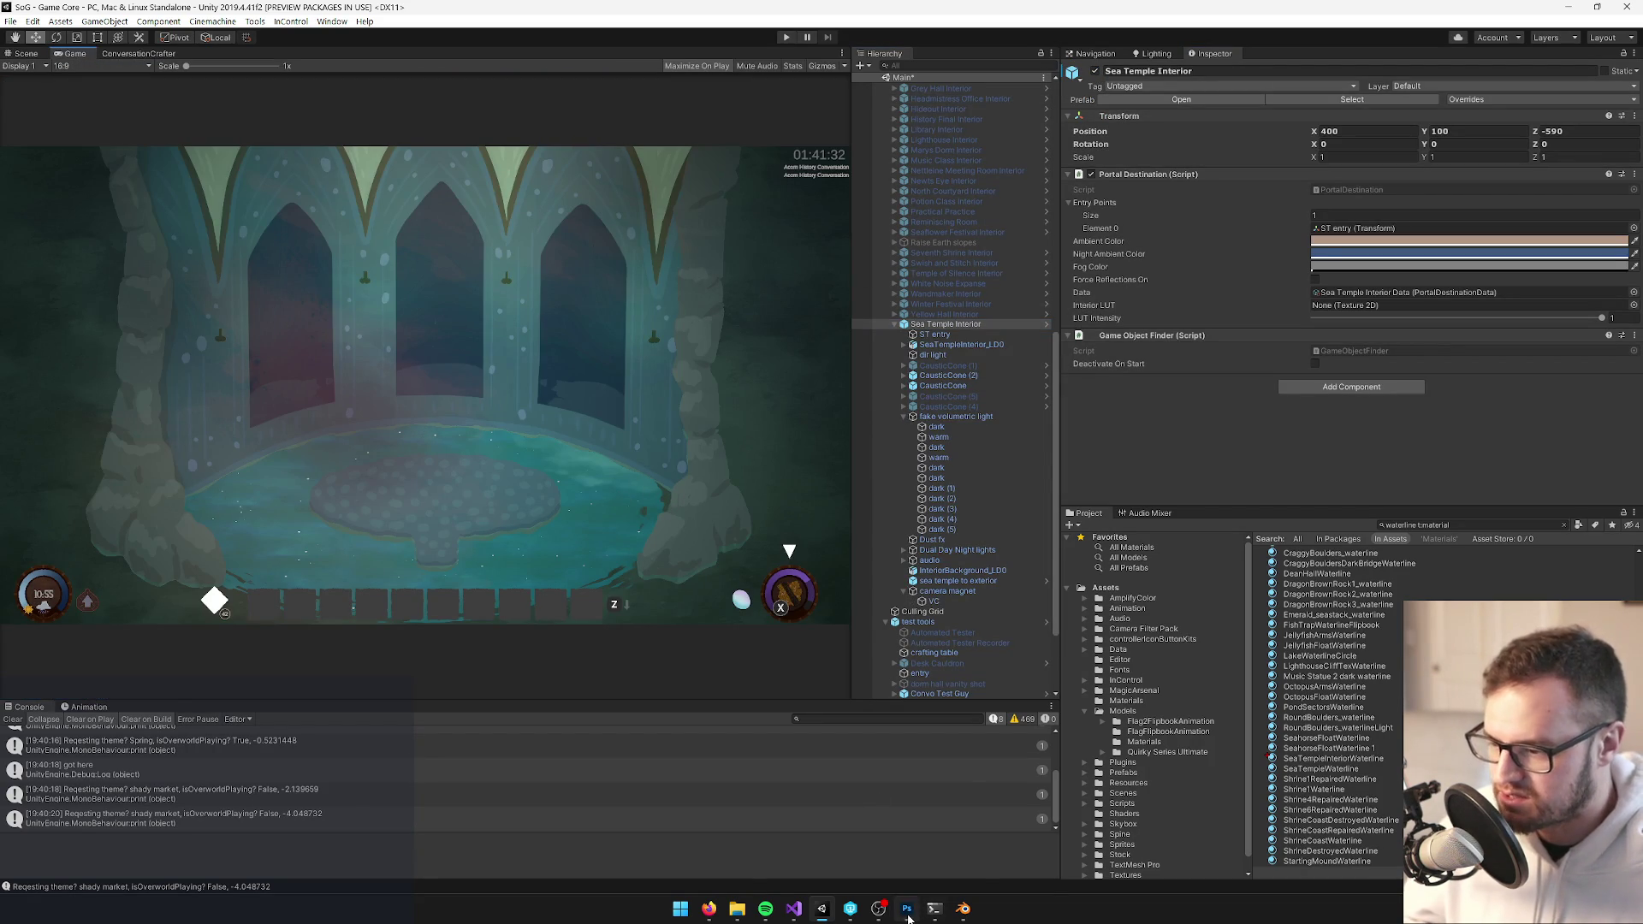
# Return to Blender and select the pond floor plane
pyautogui.moveTo(909, 909)
pyautogui.click(897, 859)
pyautogui.rightClick(624, 514)
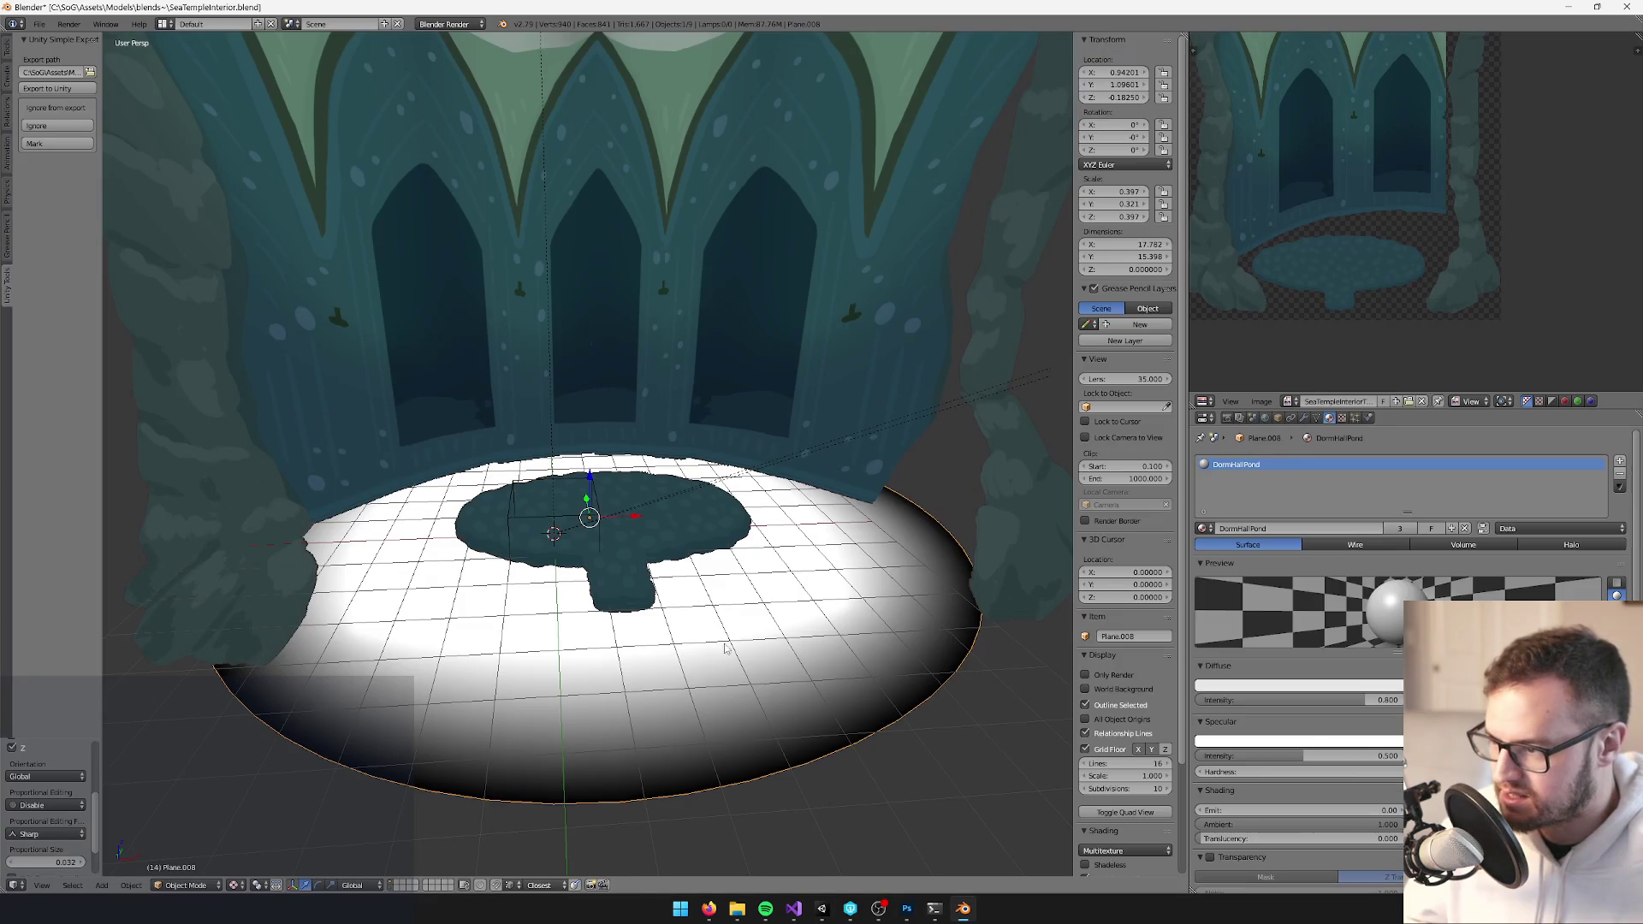
# Shift the pond floor plane sideways, scale it up slightly, and save
pyautogui.press('g')
pyautogui.click(855, 444)
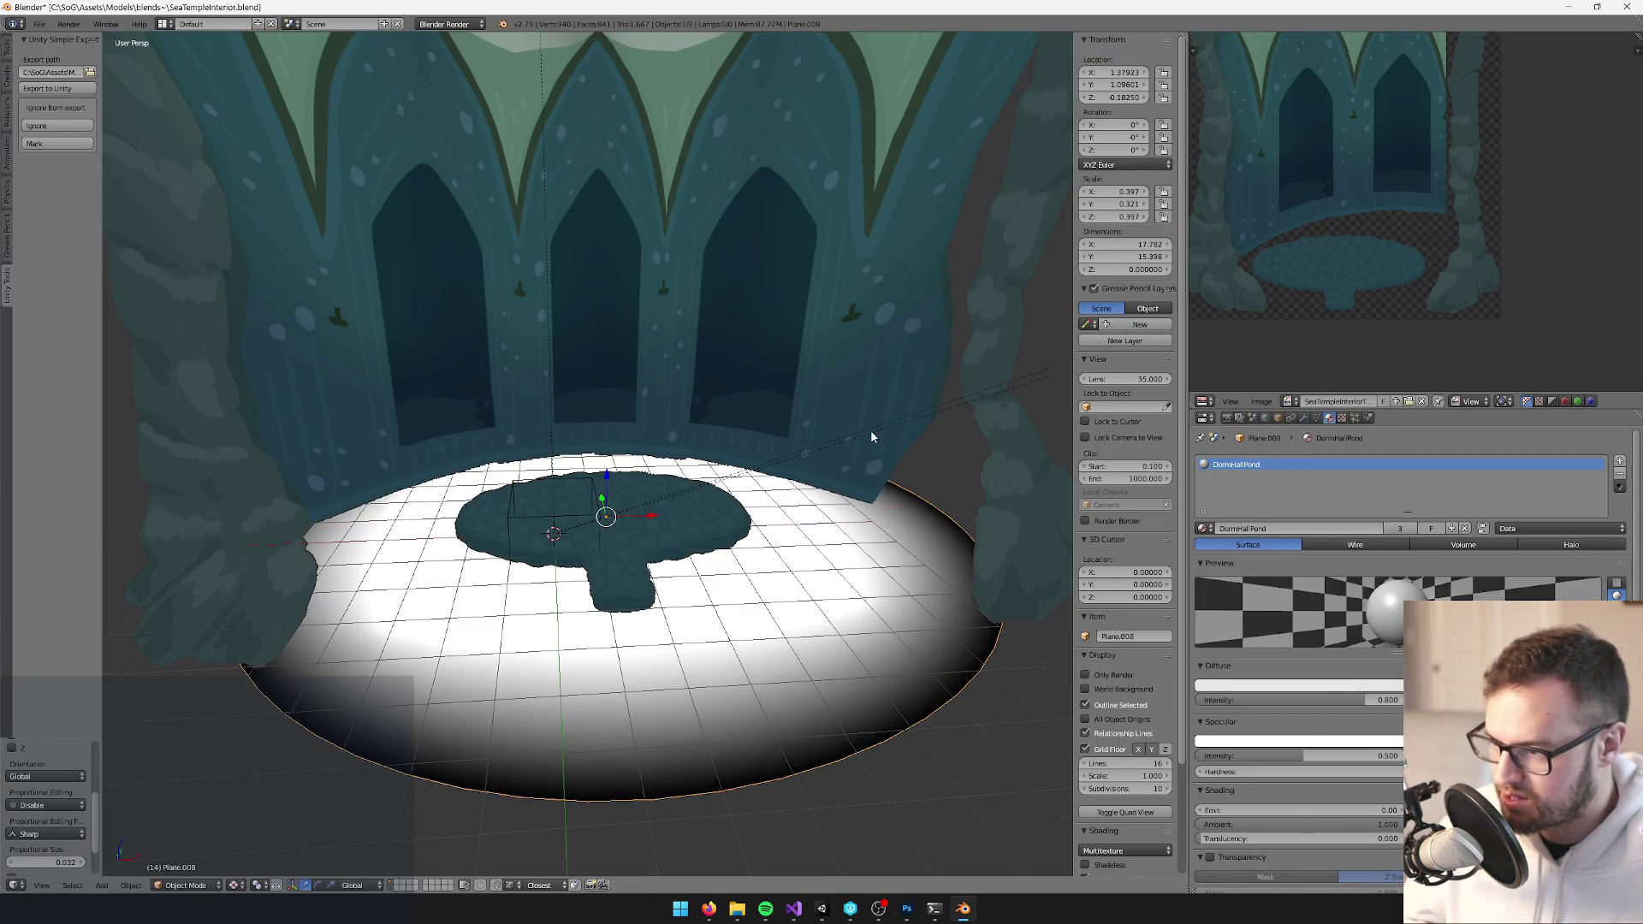
pyautogui.press('s')
pyautogui.click(898, 432)
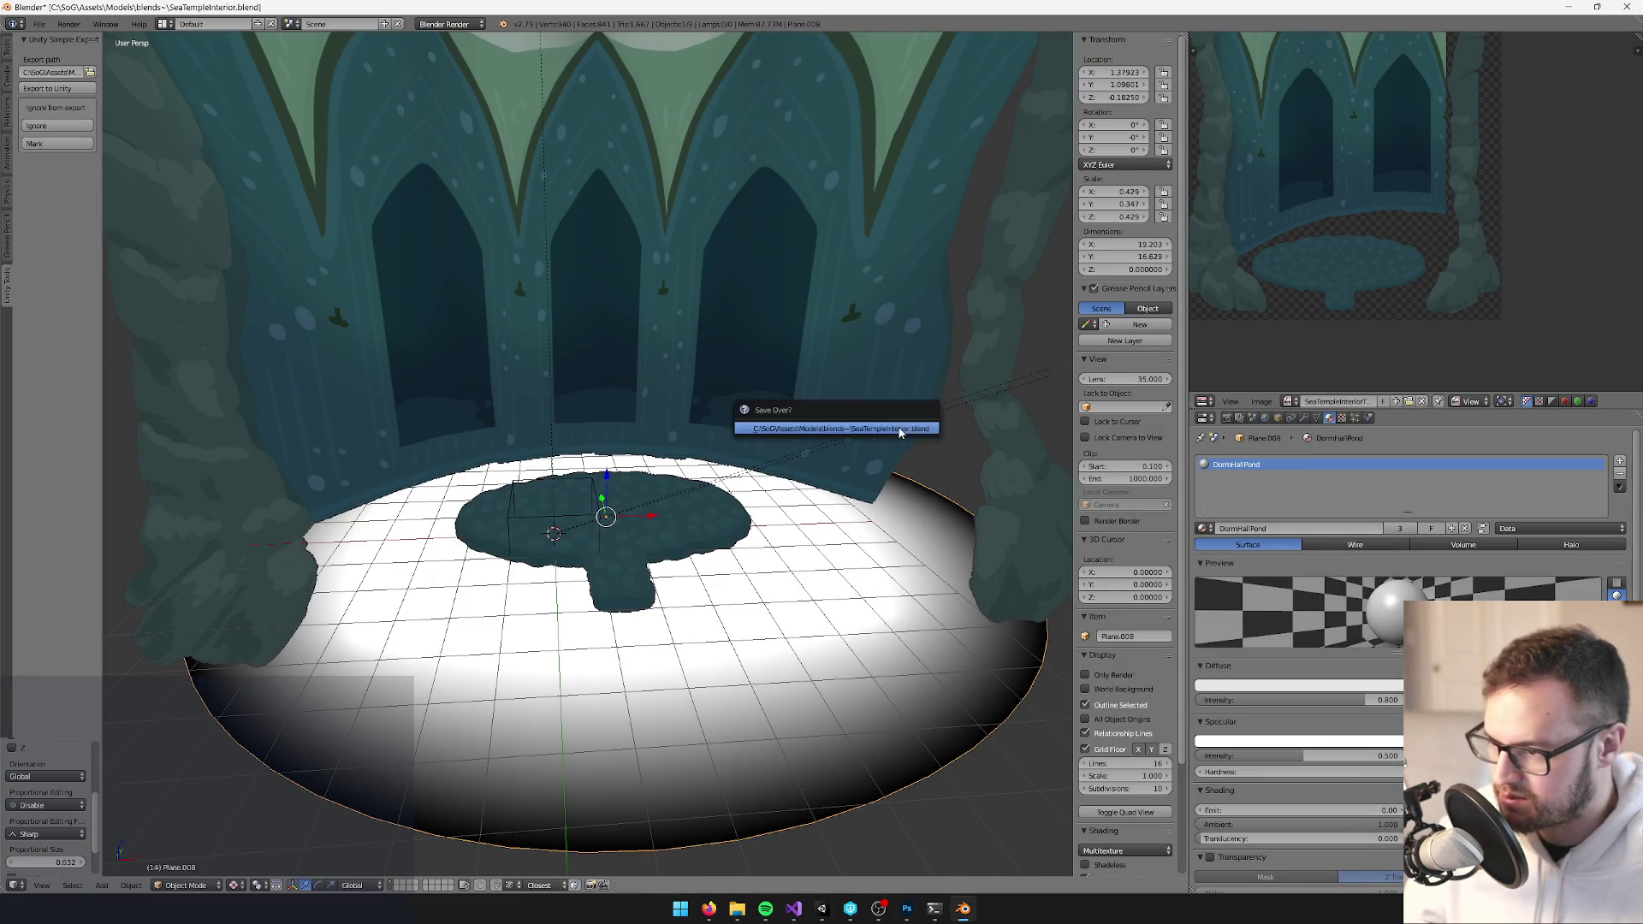
pyautogui.hotkey('alt', 'Tab')
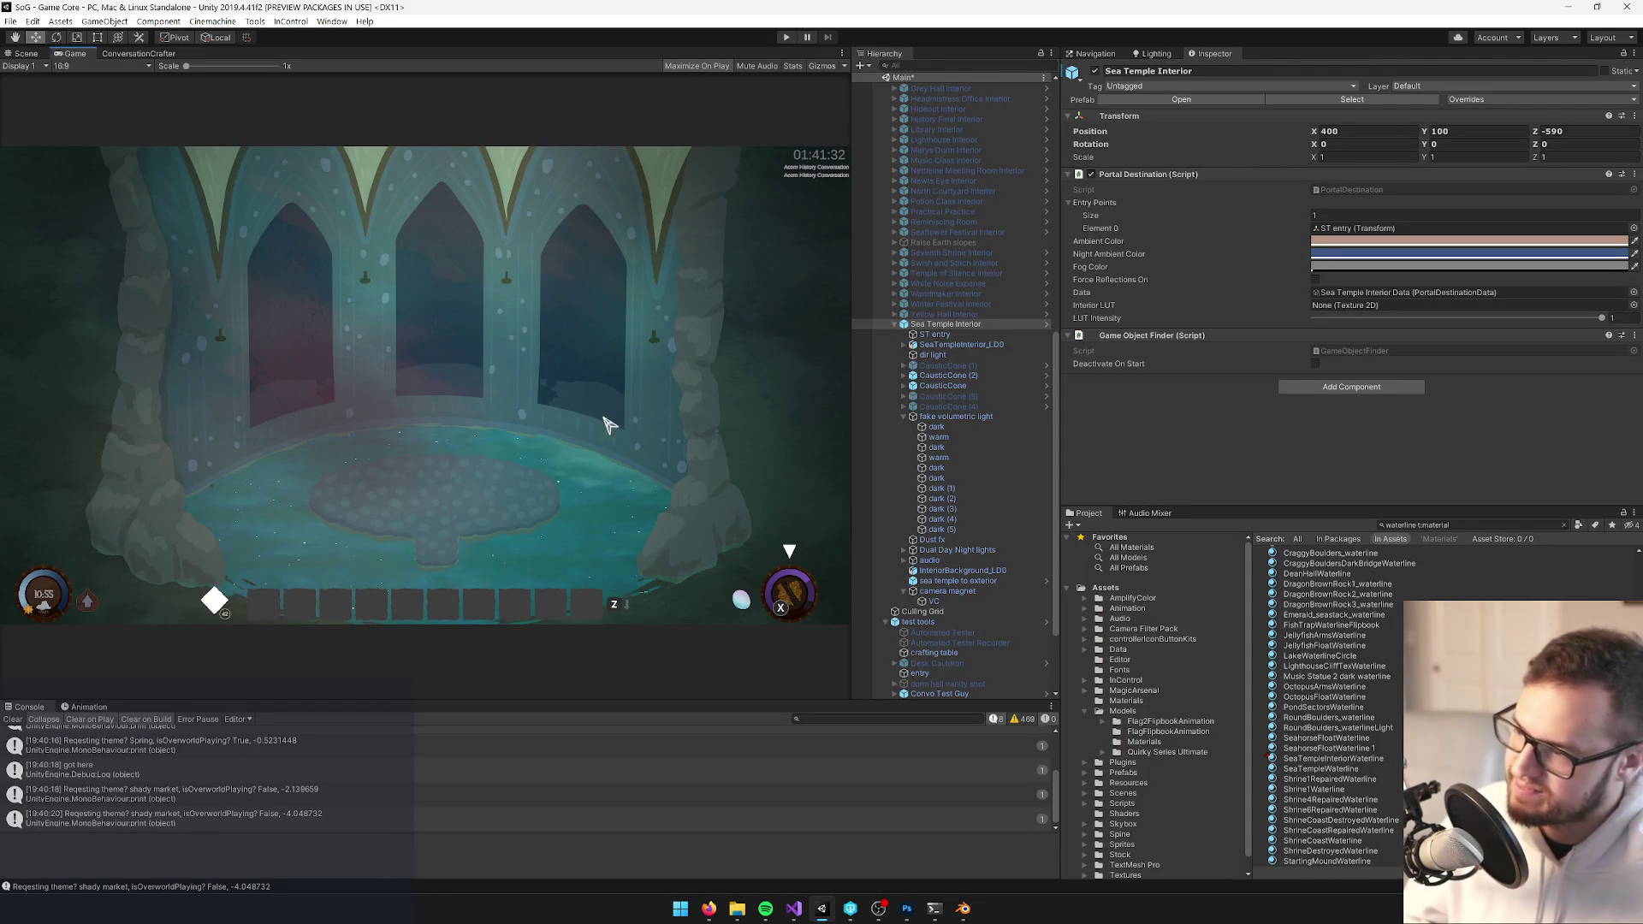
# Darken the SeaTempleInteriorWaterline main colour toward a muted grey-green, RGB 86, 104, 95
pyautogui.click(1331, 759)
pyautogui.click(1604, 118)
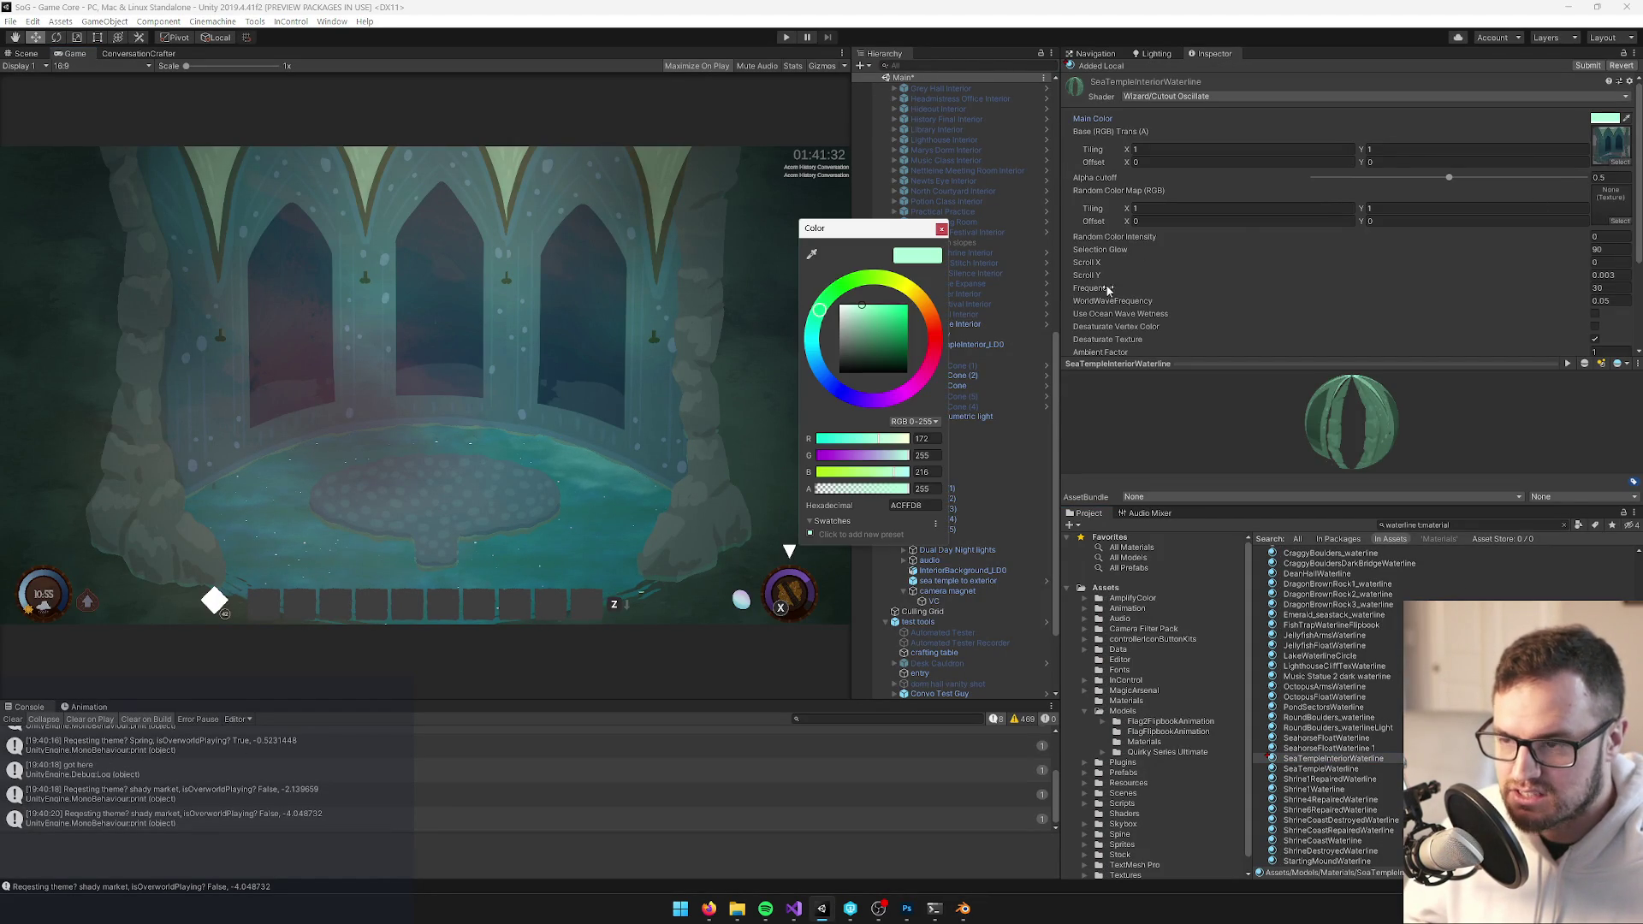
pyautogui.click(941, 230)
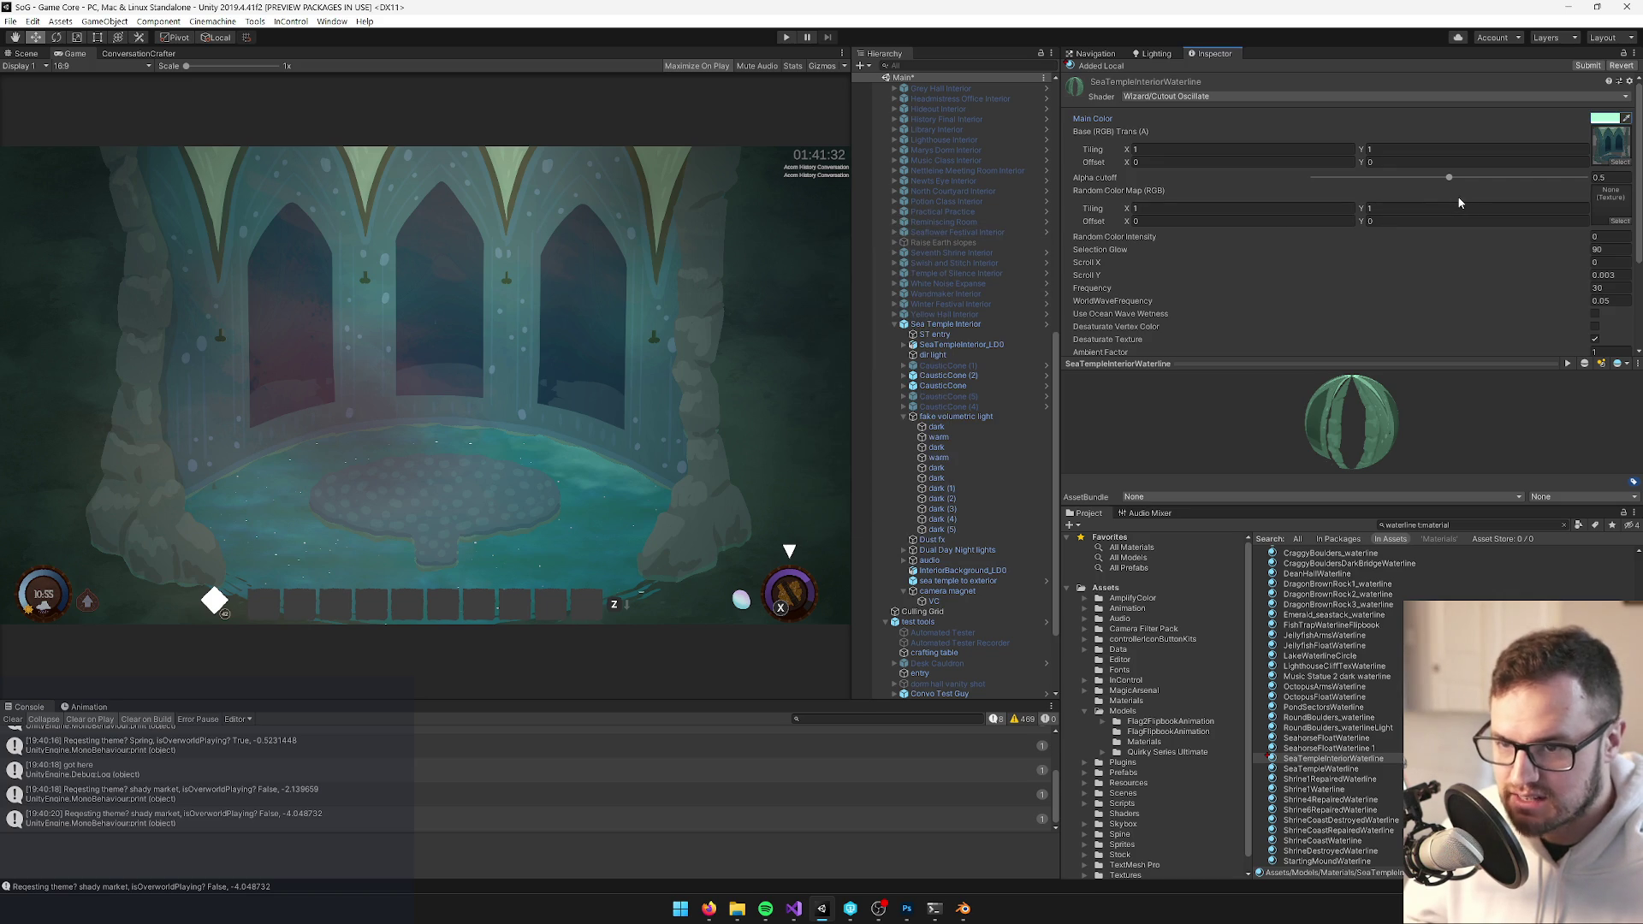
pyautogui.scroll(-3, 1458, 202)
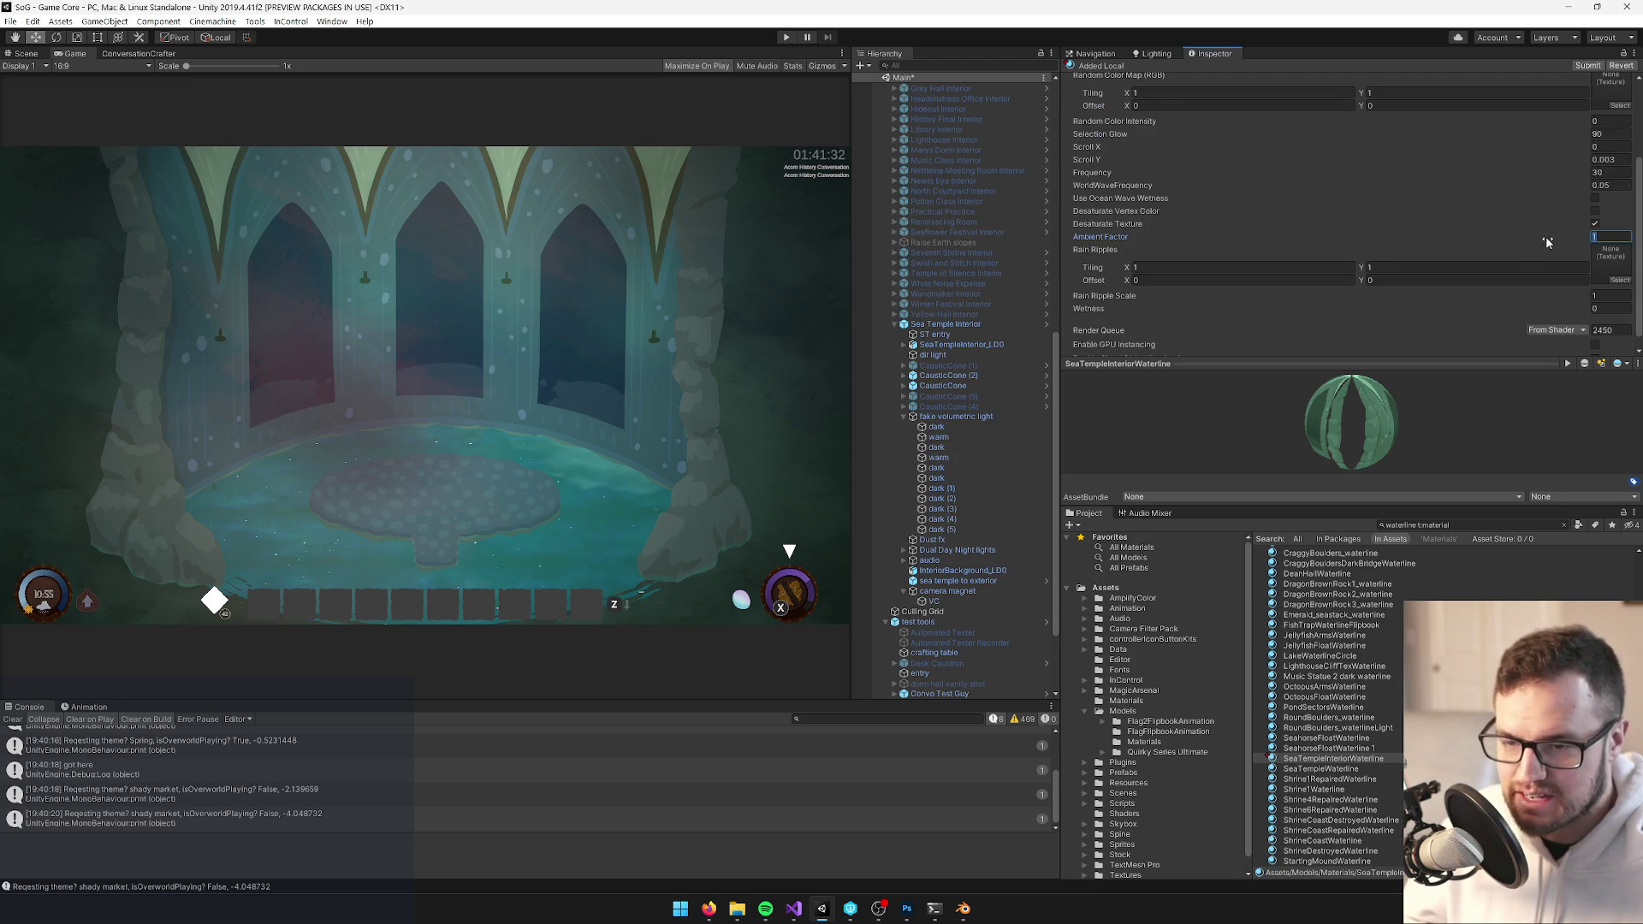
pyautogui.write('.5')
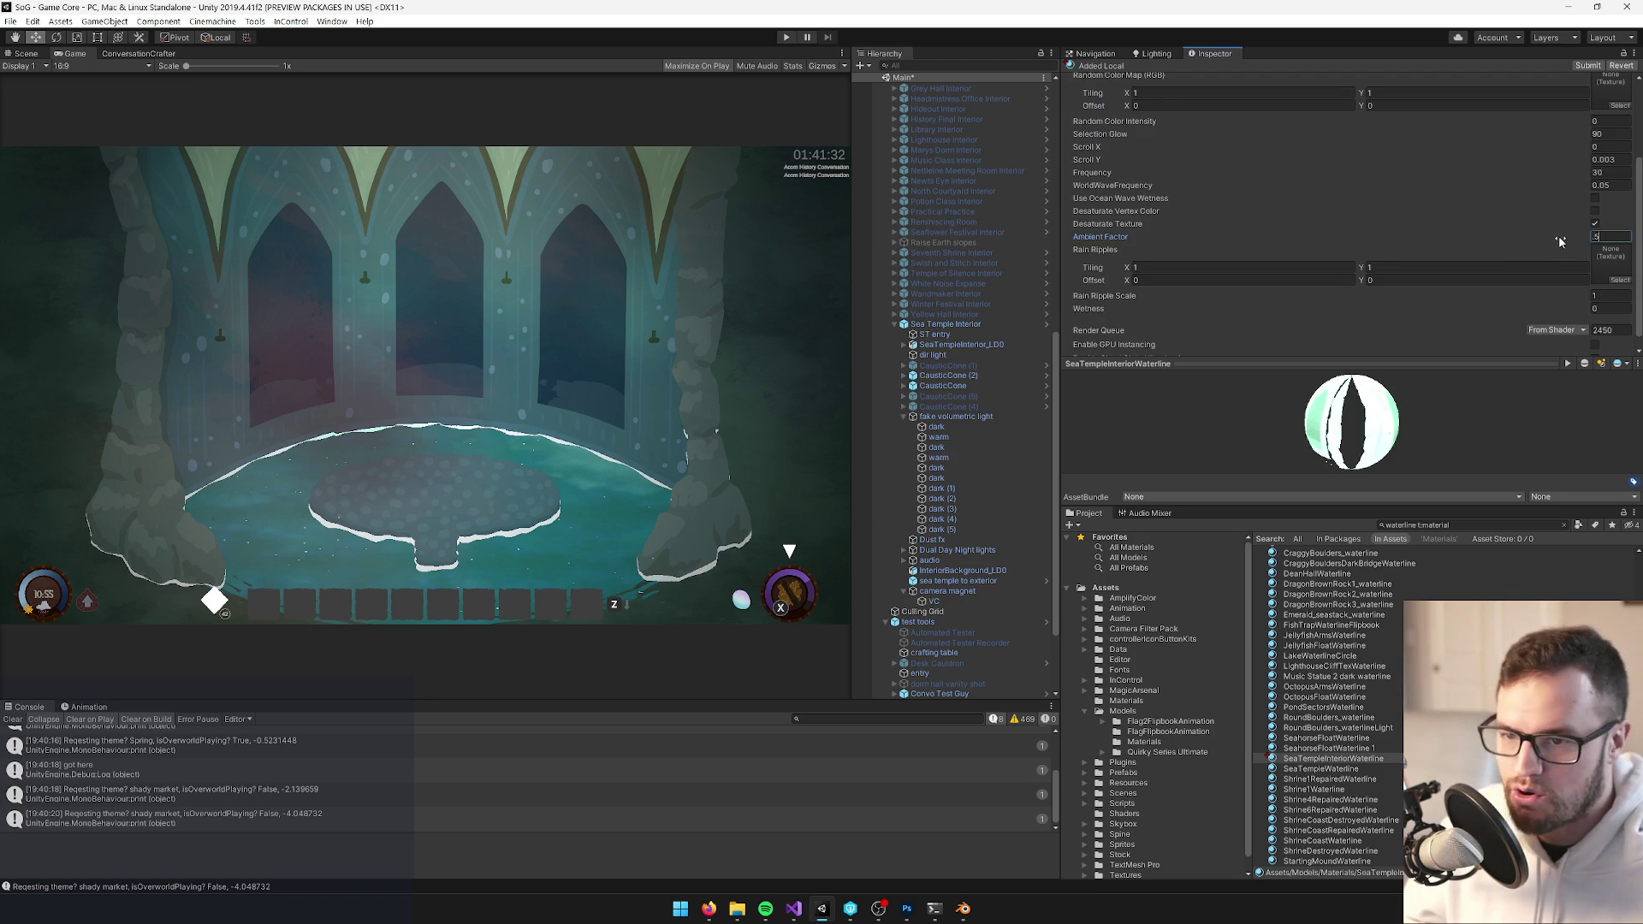
pyautogui.scroll(3, 1499, 237)
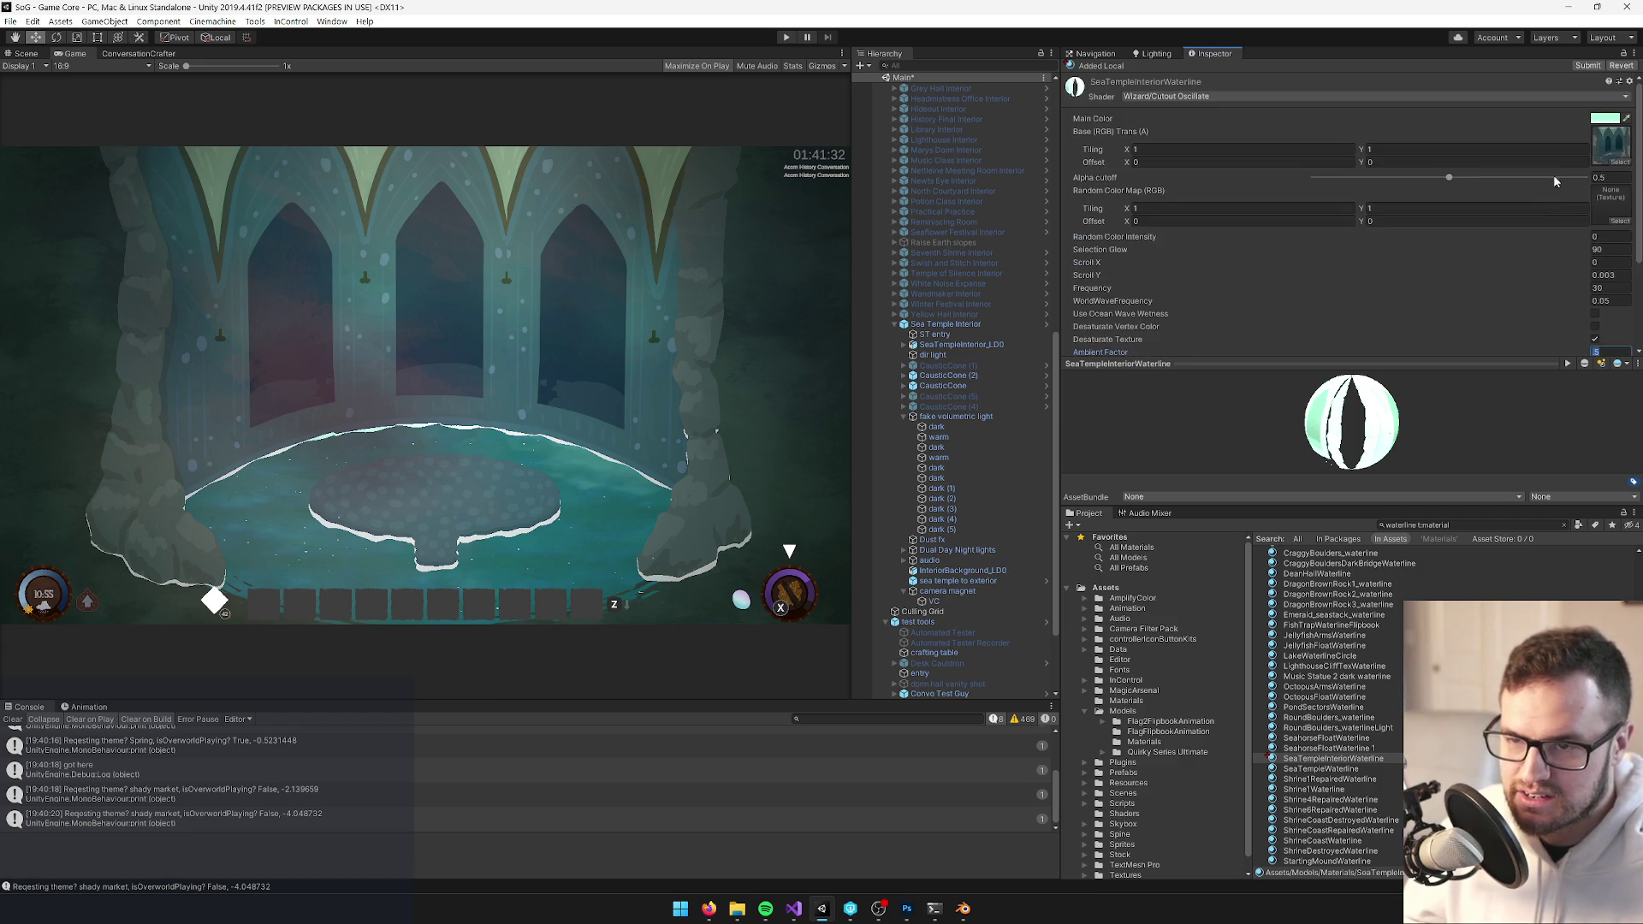
pyautogui.click(1603, 118)
pyautogui.moveTo(853, 320); pyautogui.dragTo(853, 351)
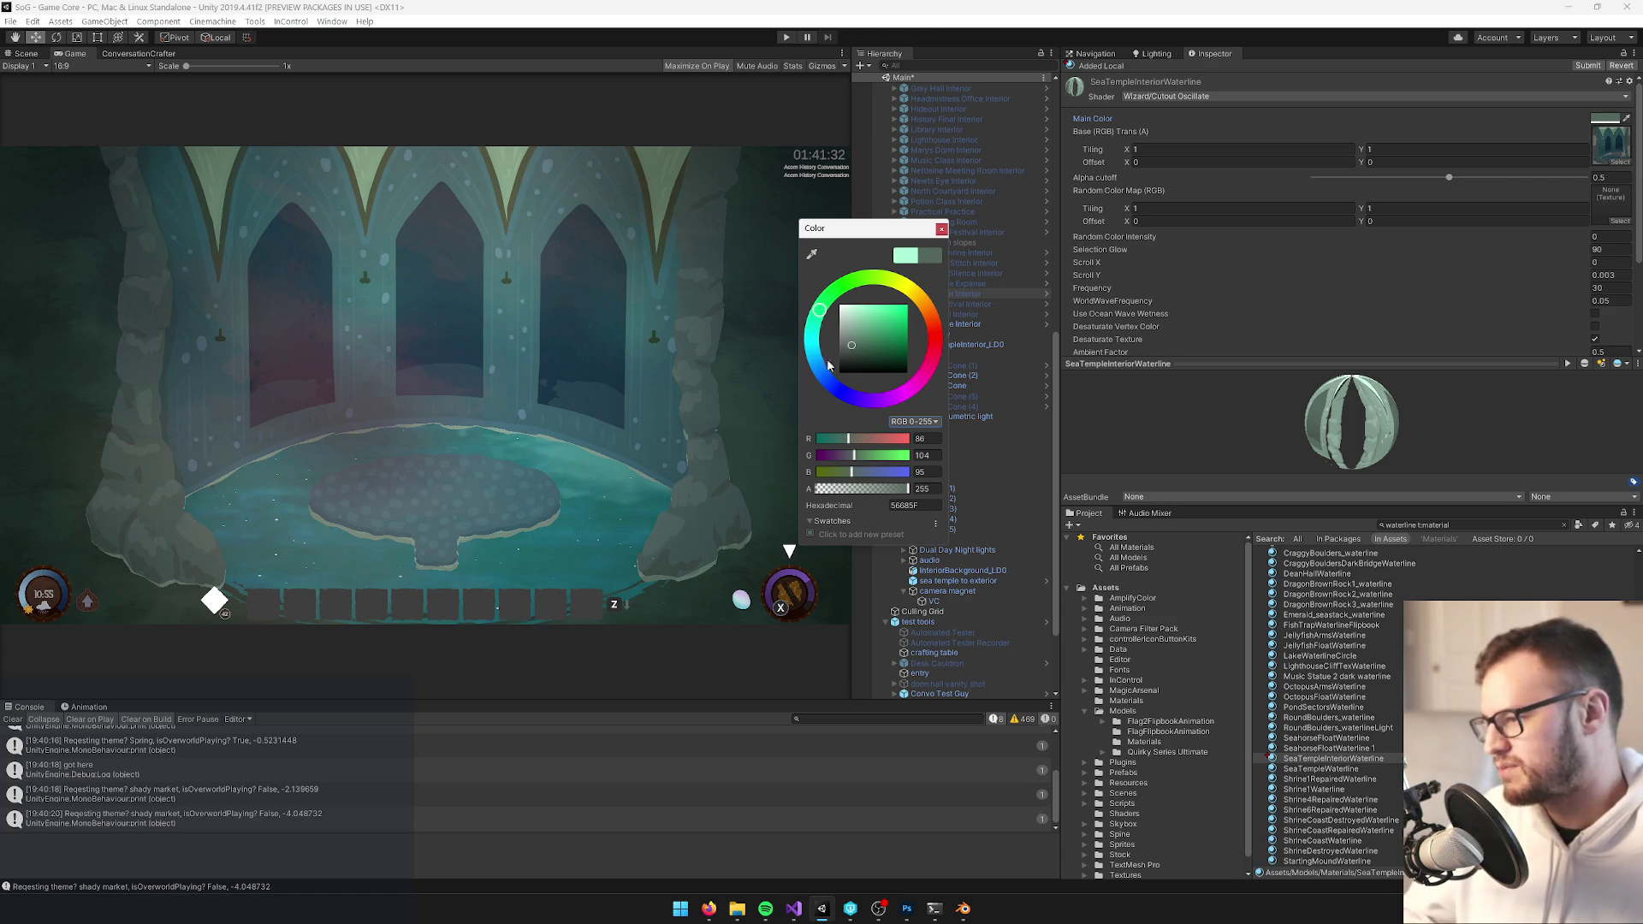
# In Blender, raise the pond water plane Plane.006 slightly and save the model for Unity
pyautogui.click(941, 231)
pyautogui.click(963, 908)
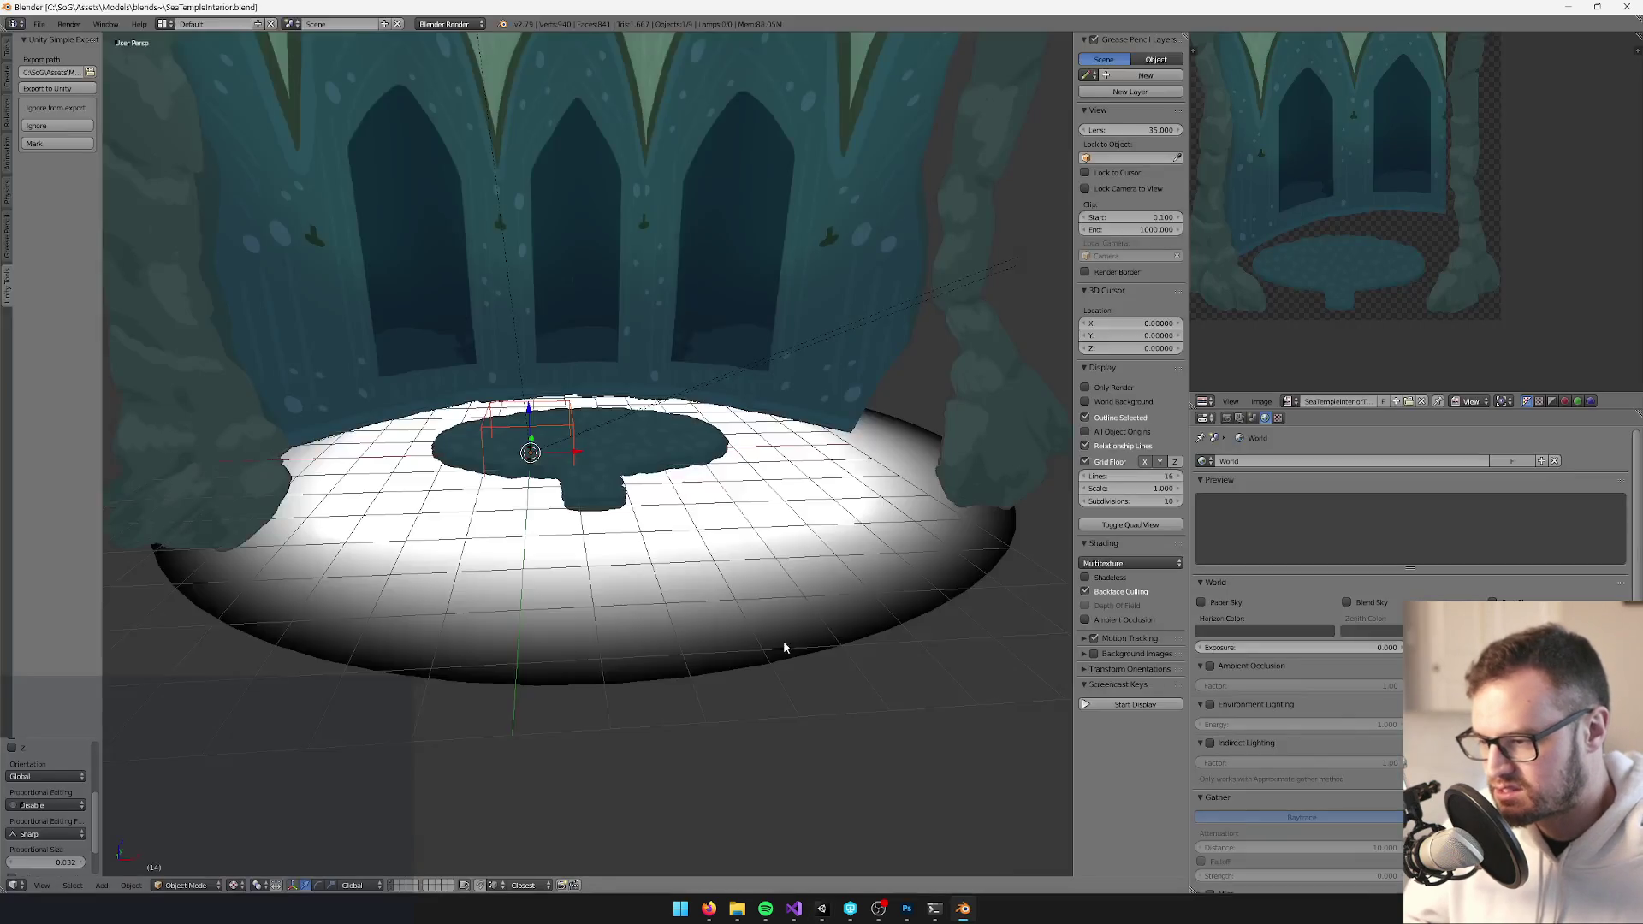
pyautogui.scroll(5, 828, 702)
pyautogui.rightClick(560, 323)
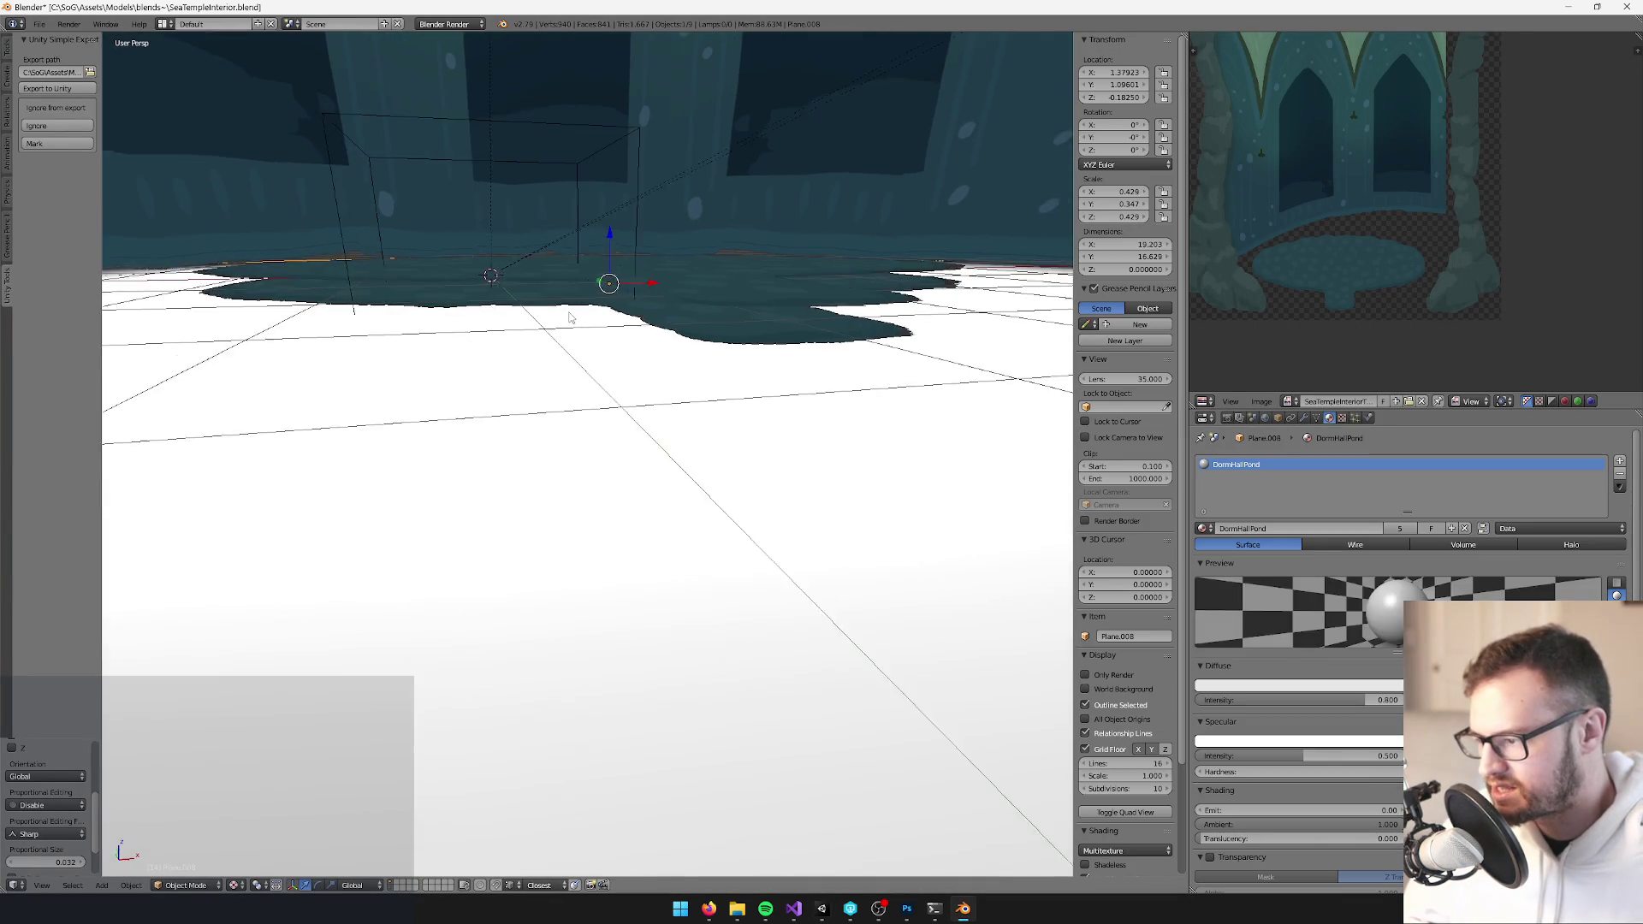
pyautogui.scroll(2, 664, 359)
pyautogui.moveTo(643, 264)
pyautogui.mouseDown()
pyautogui.moveTo(644, 241)
pyautogui.moveTo(654, 267)
pyautogui.mouseUp()
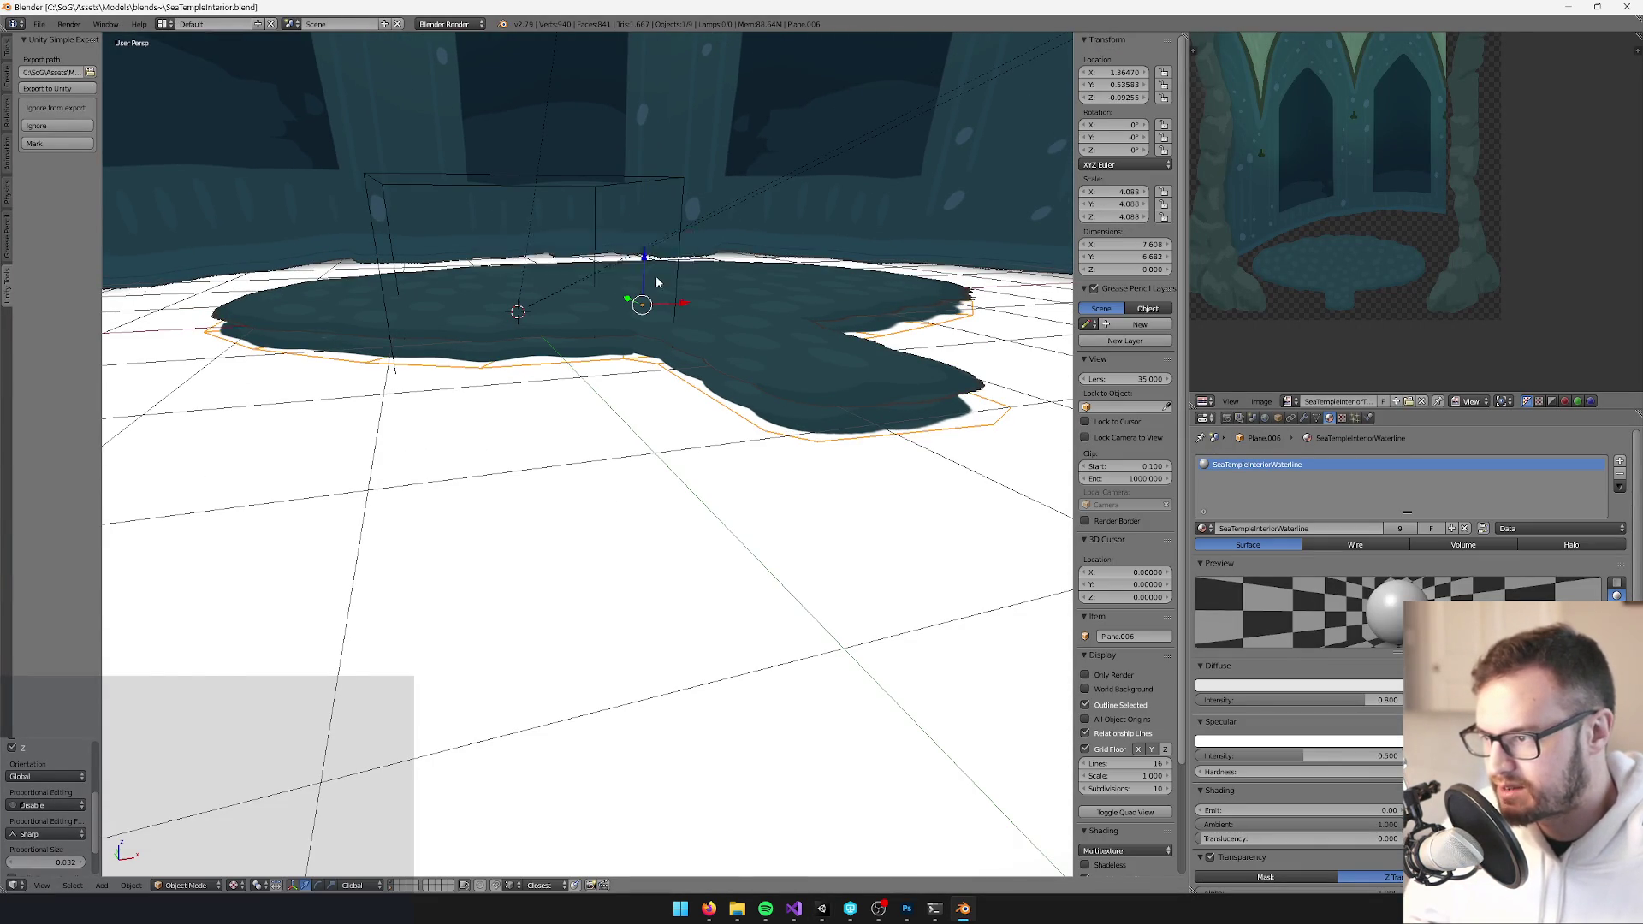
pyautogui.hotkey('alt', 'Tab')
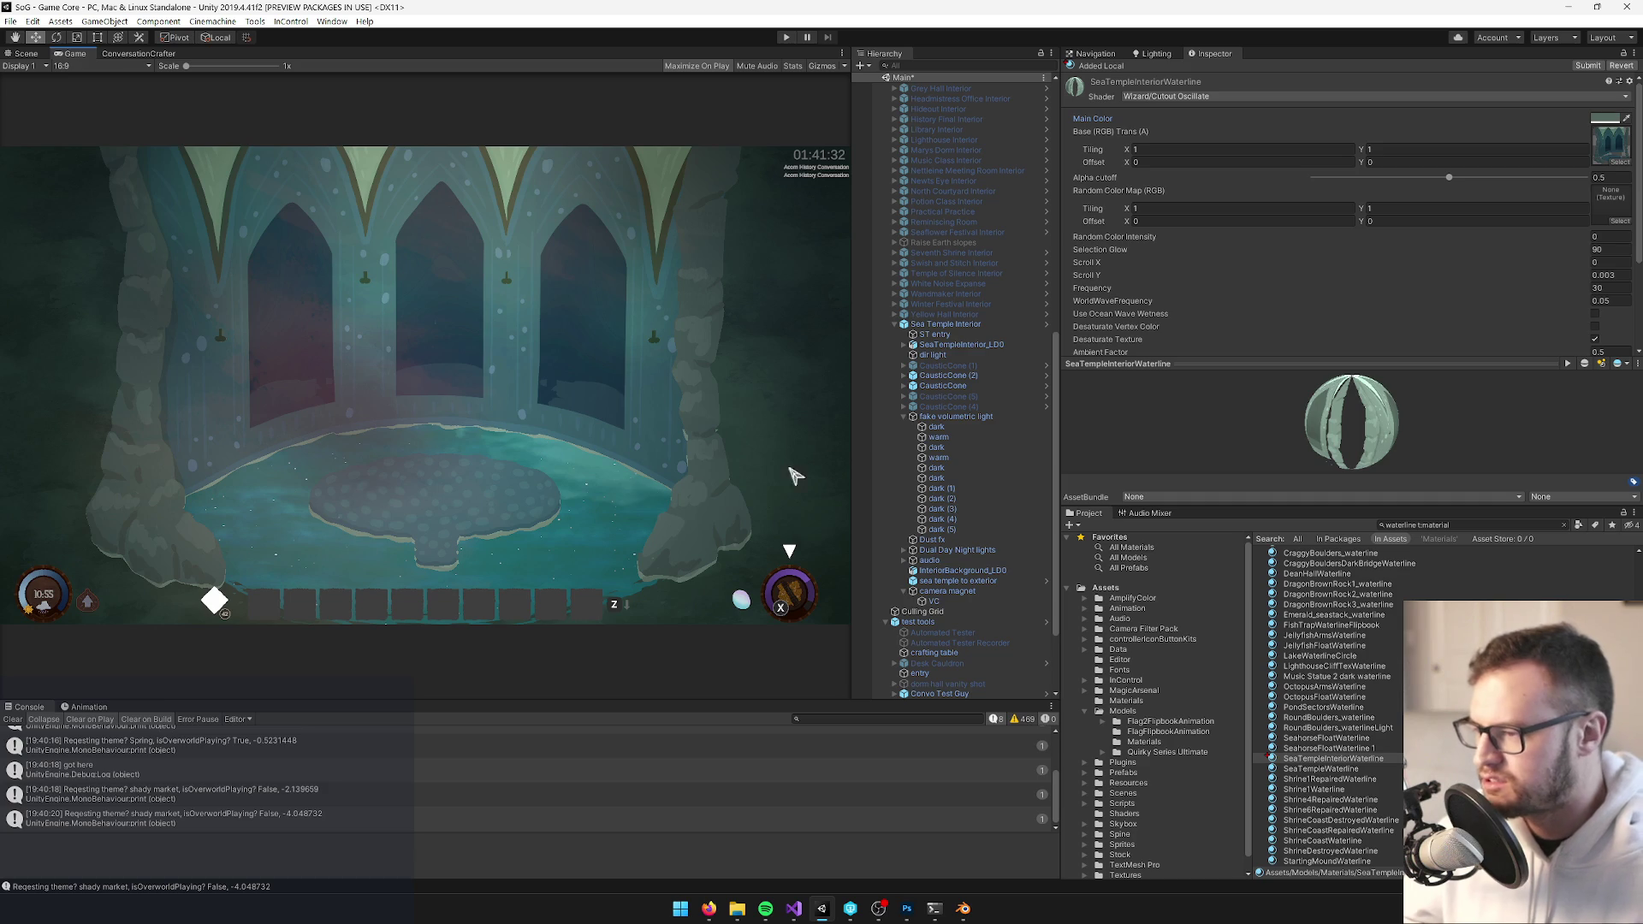
# Check the Photoshop mockup, then return to Unity and select Sea Temple Interior
pyautogui.click(906, 908)
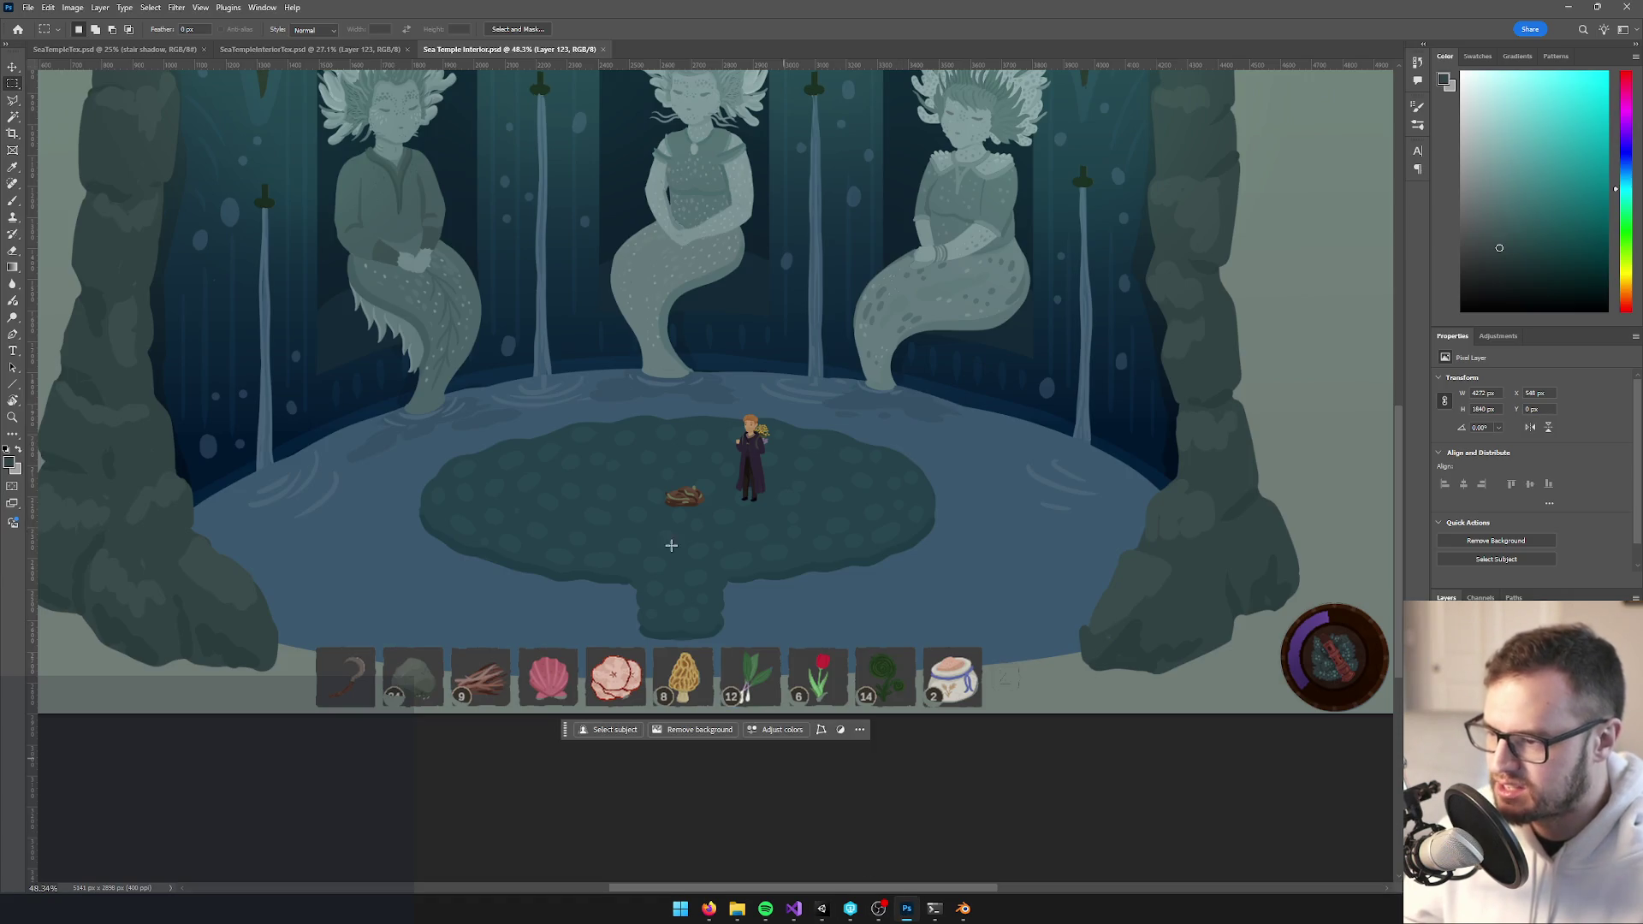
pyautogui.scroll(-5, 839, 323)
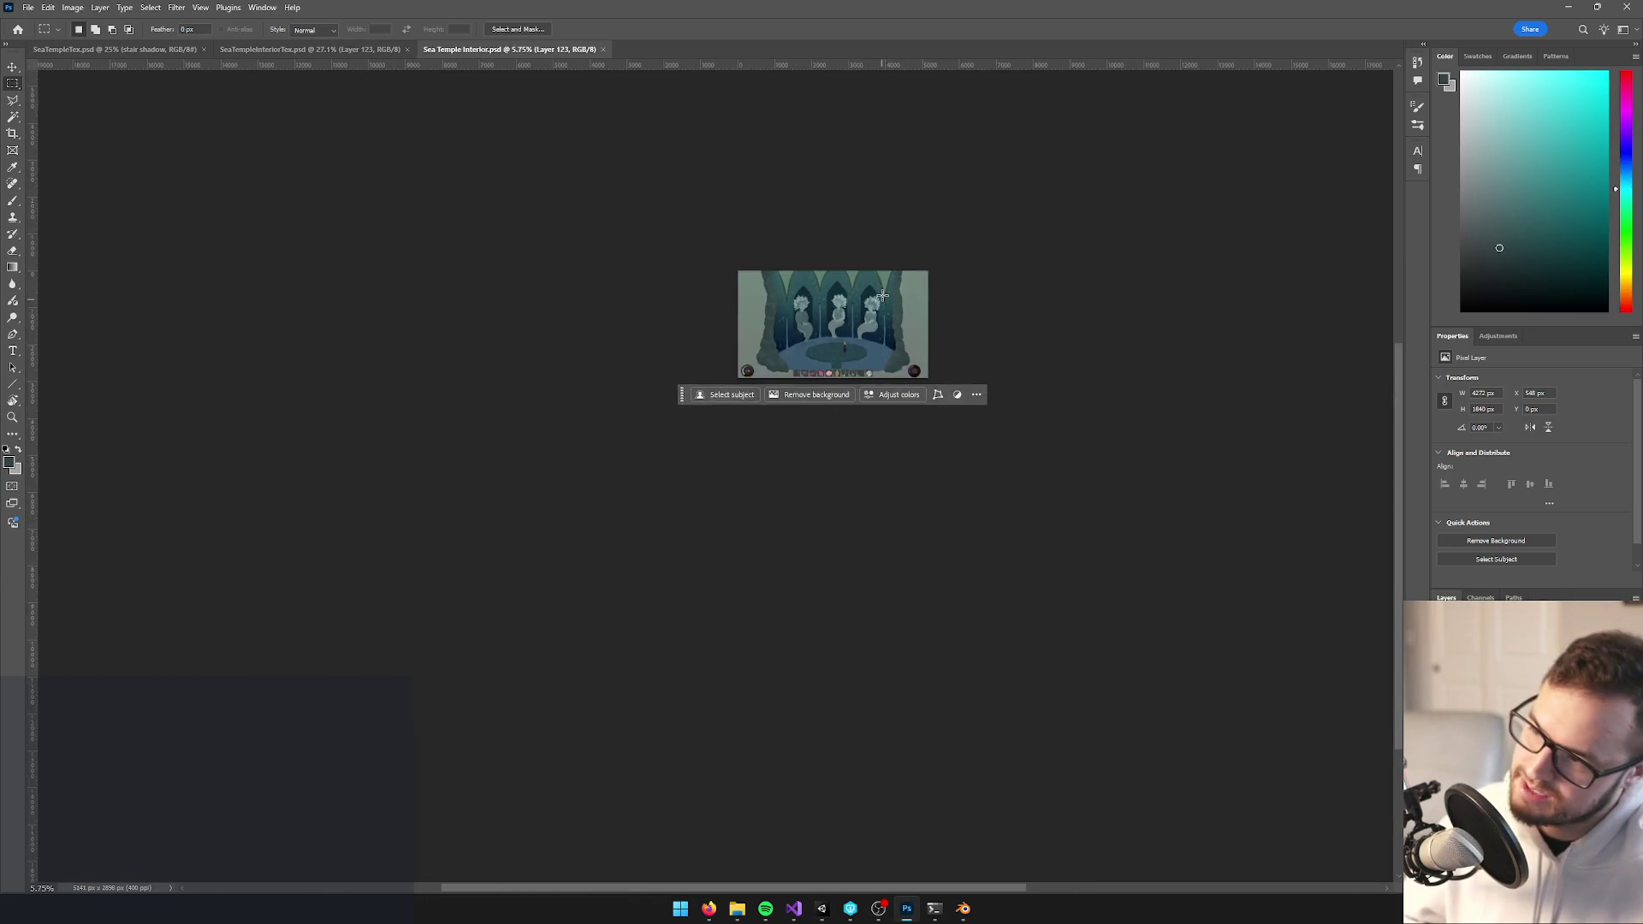
pyautogui.scroll(2, 867, 293)
pyautogui.scroll(1, 833, 279)
pyautogui.hotkey('alt', 'Tab')
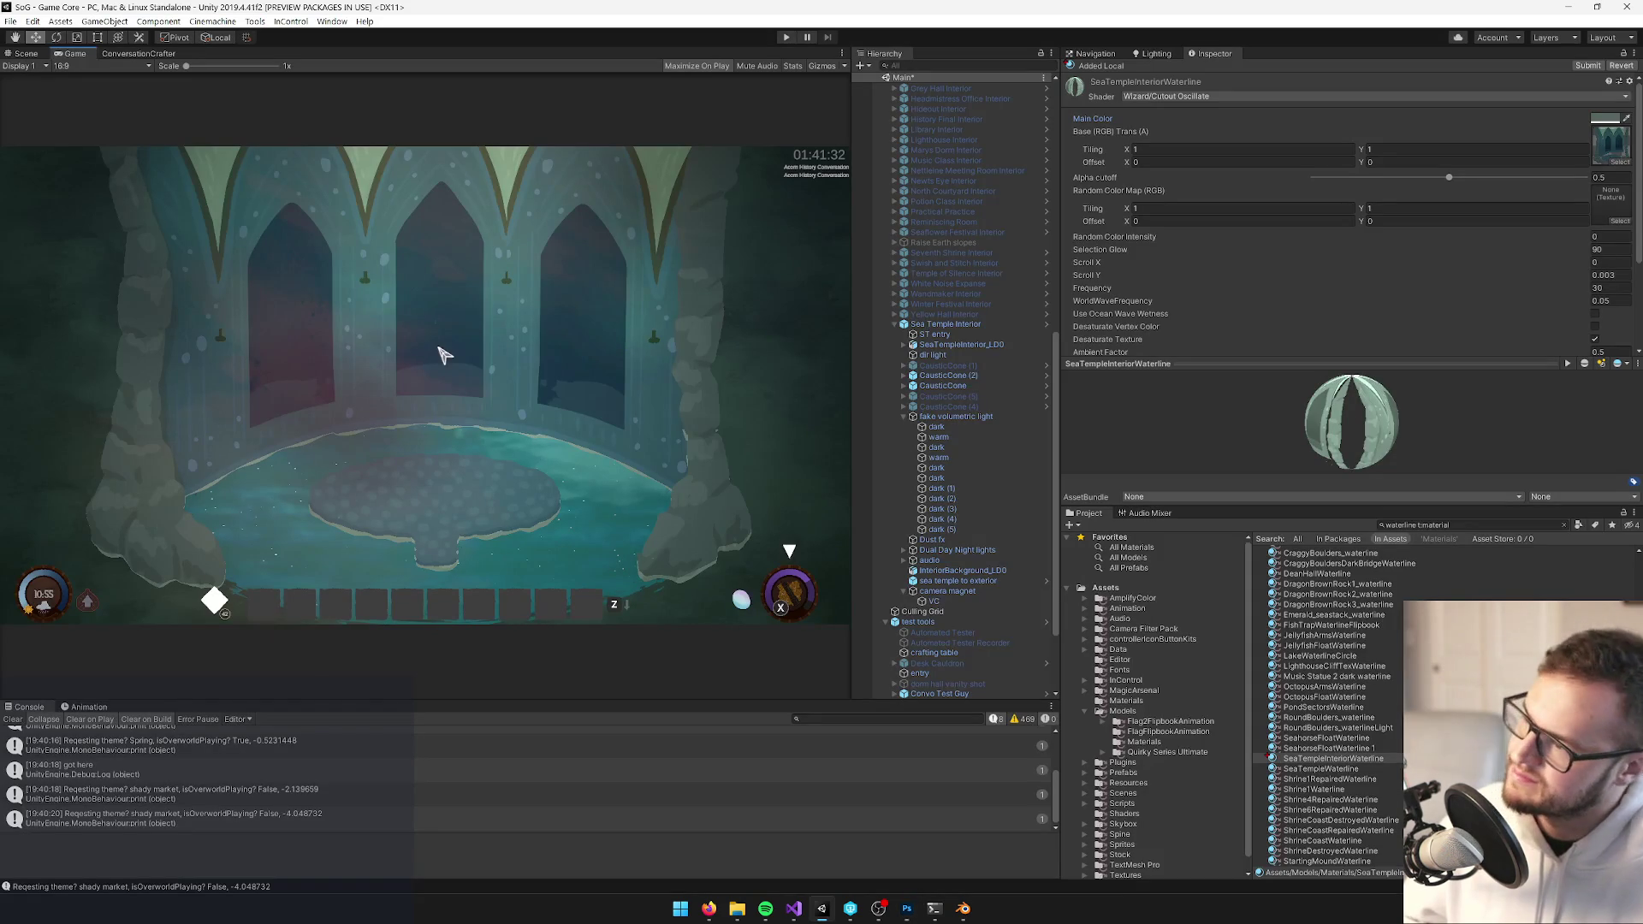
pyautogui.click(945, 324)
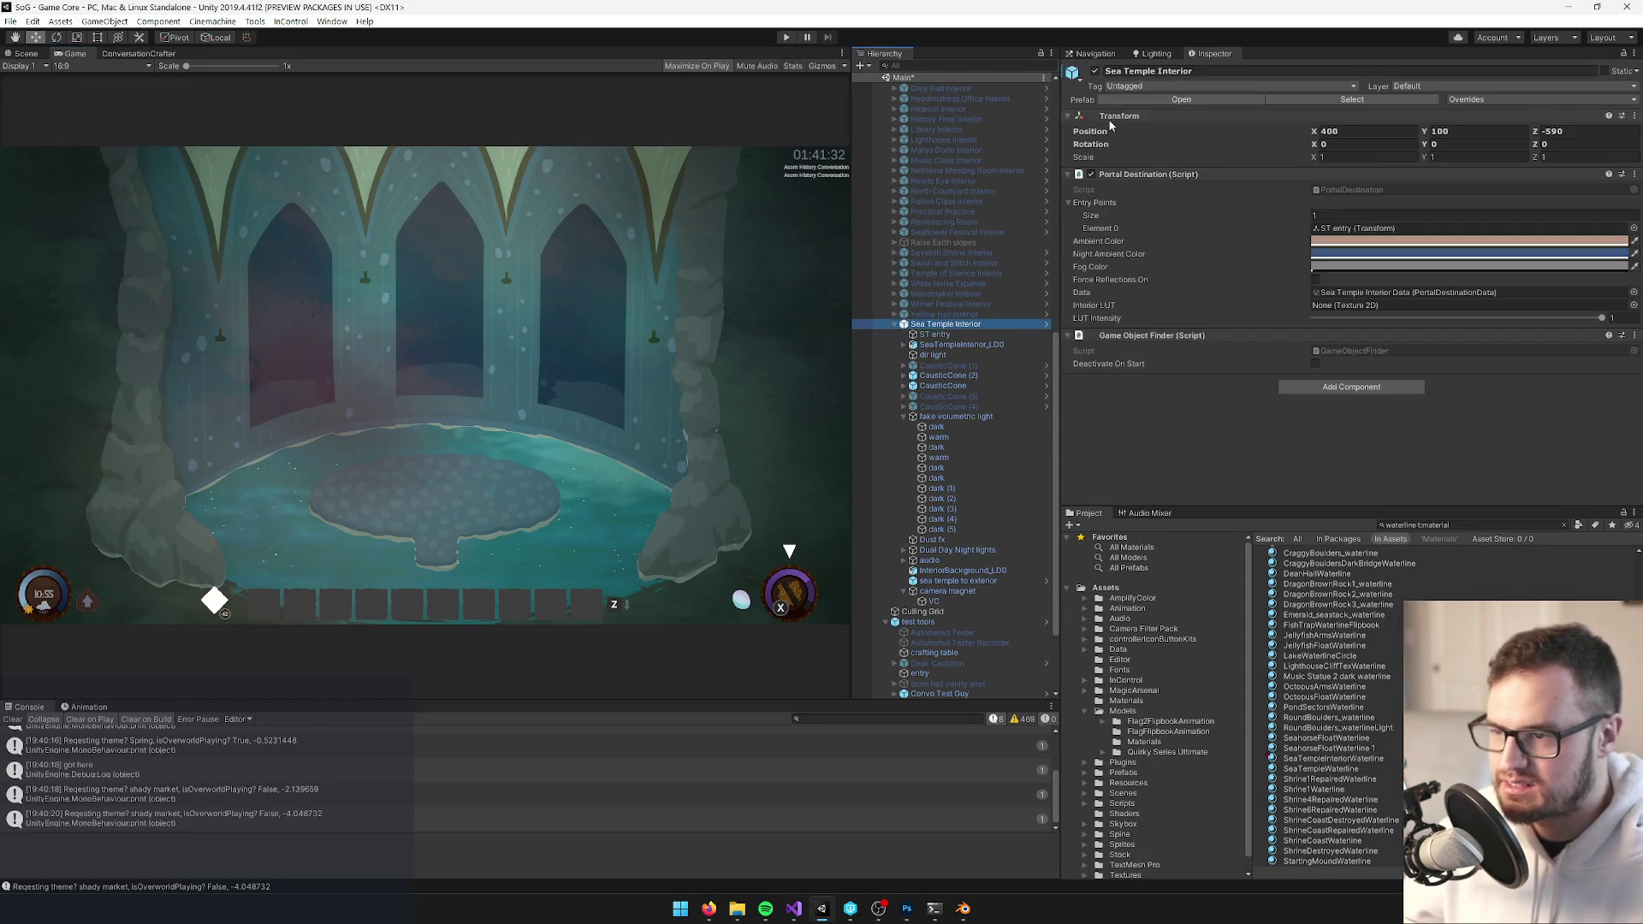
# Untick the Sea Temple Interior object's active checkbox and start Play mode
pyautogui.click(1094, 72)
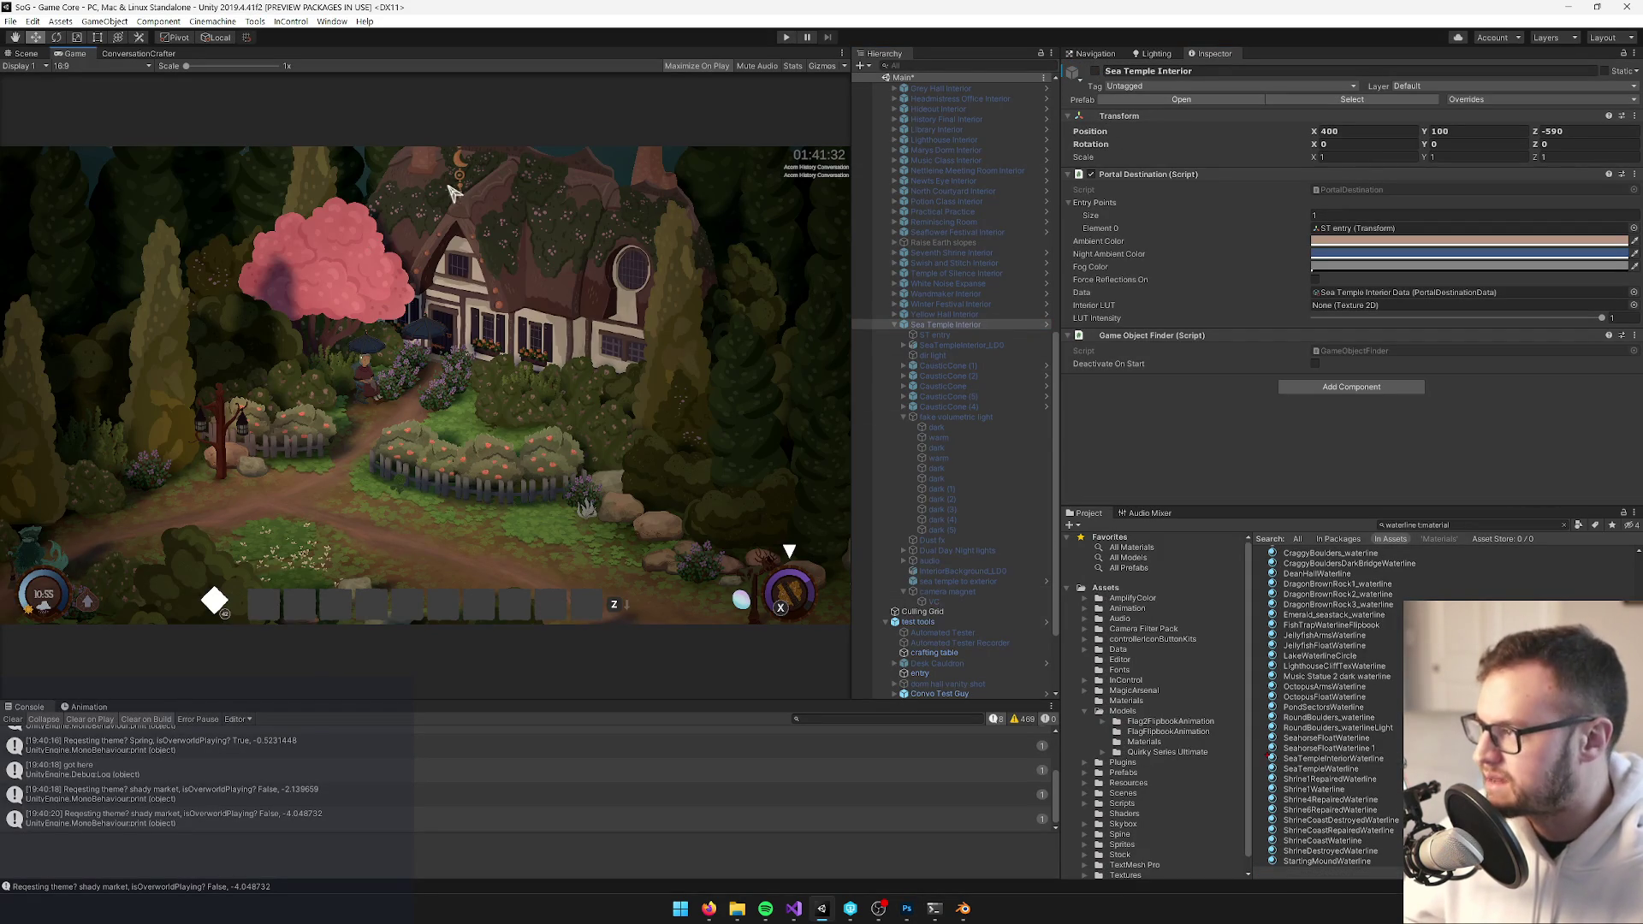
pyautogui.click(782, 38)
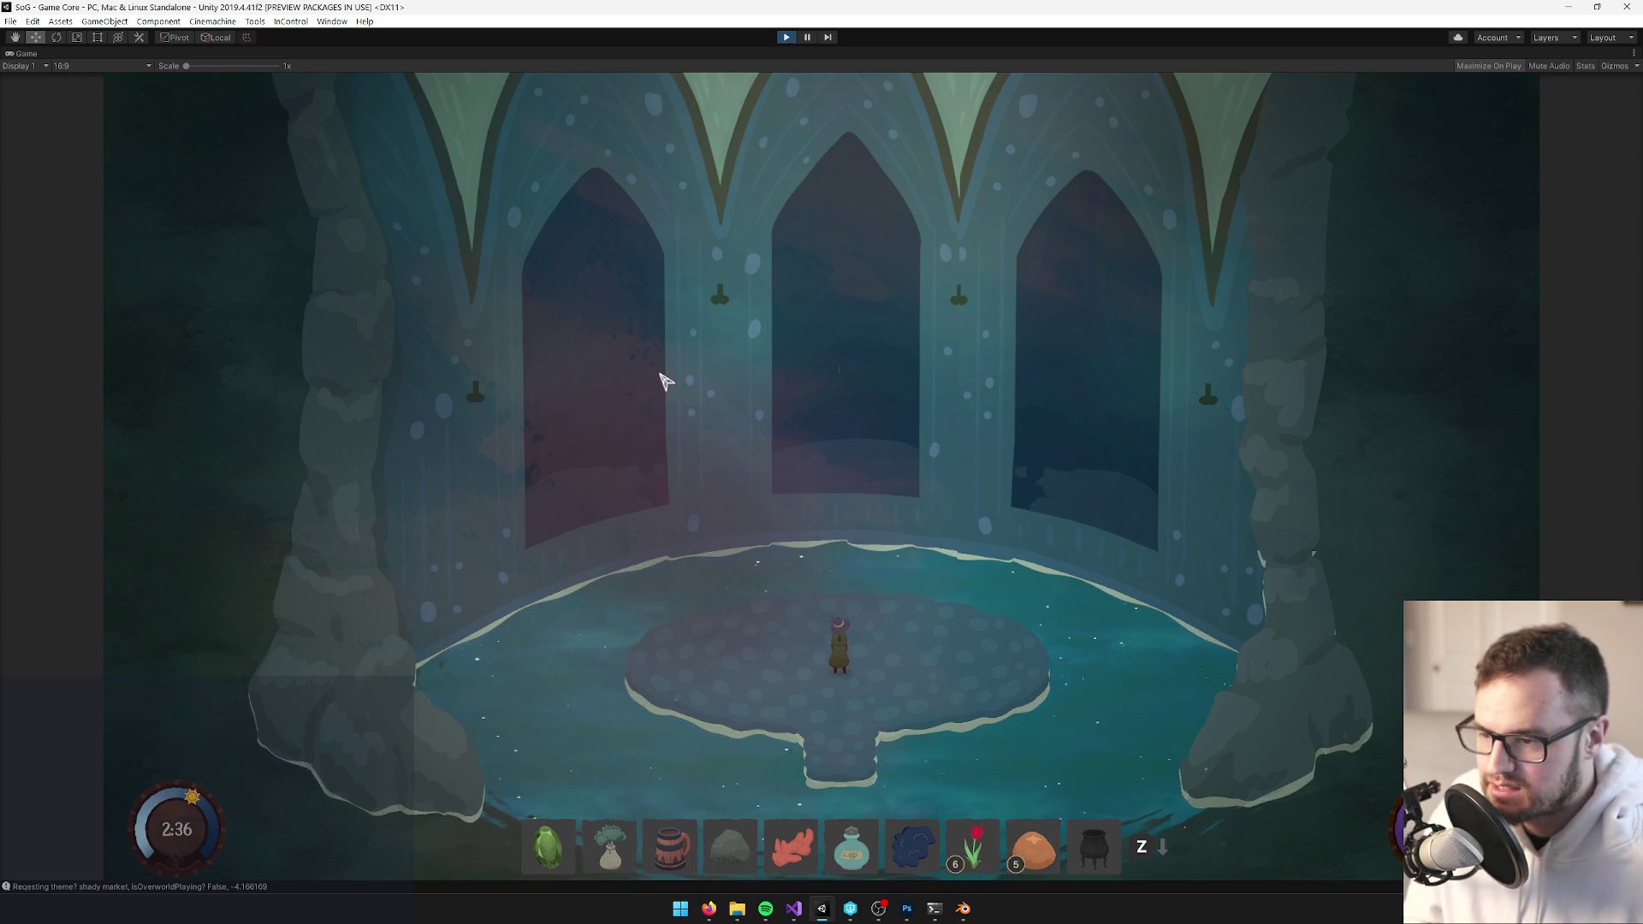
# Walk the character across the pond platform and back, glancing at the Photoshop mockup
pyautogui.press('a')
pyautogui.press('d')
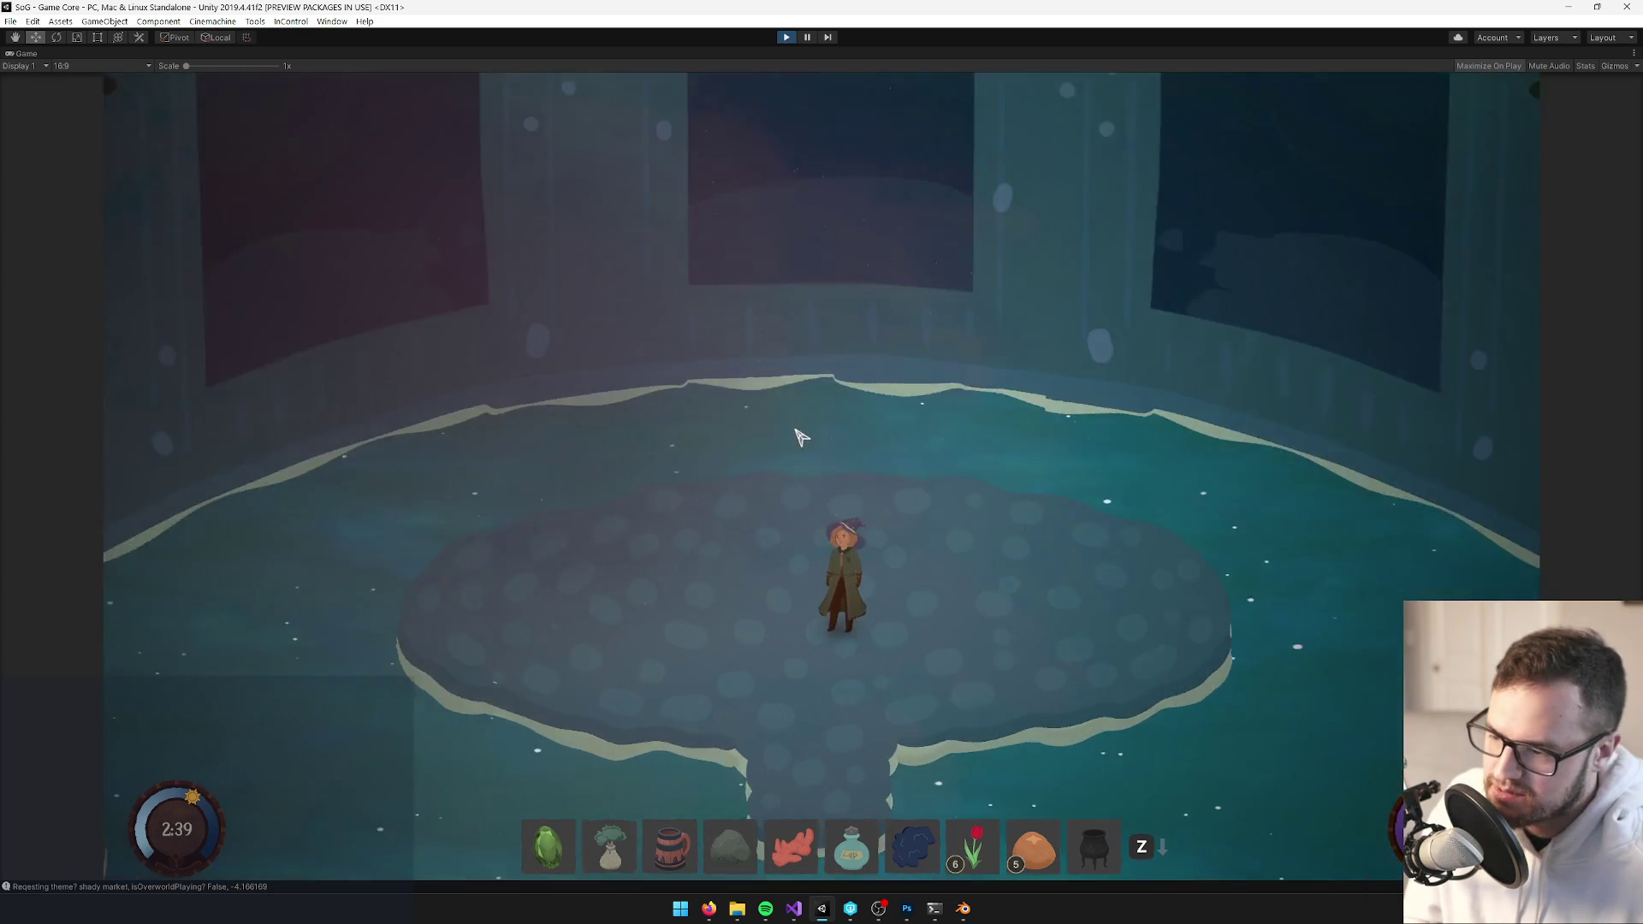
pyautogui.hotkey('alt', 'Tab')
pyautogui.hotkey('alt', 'Tab')
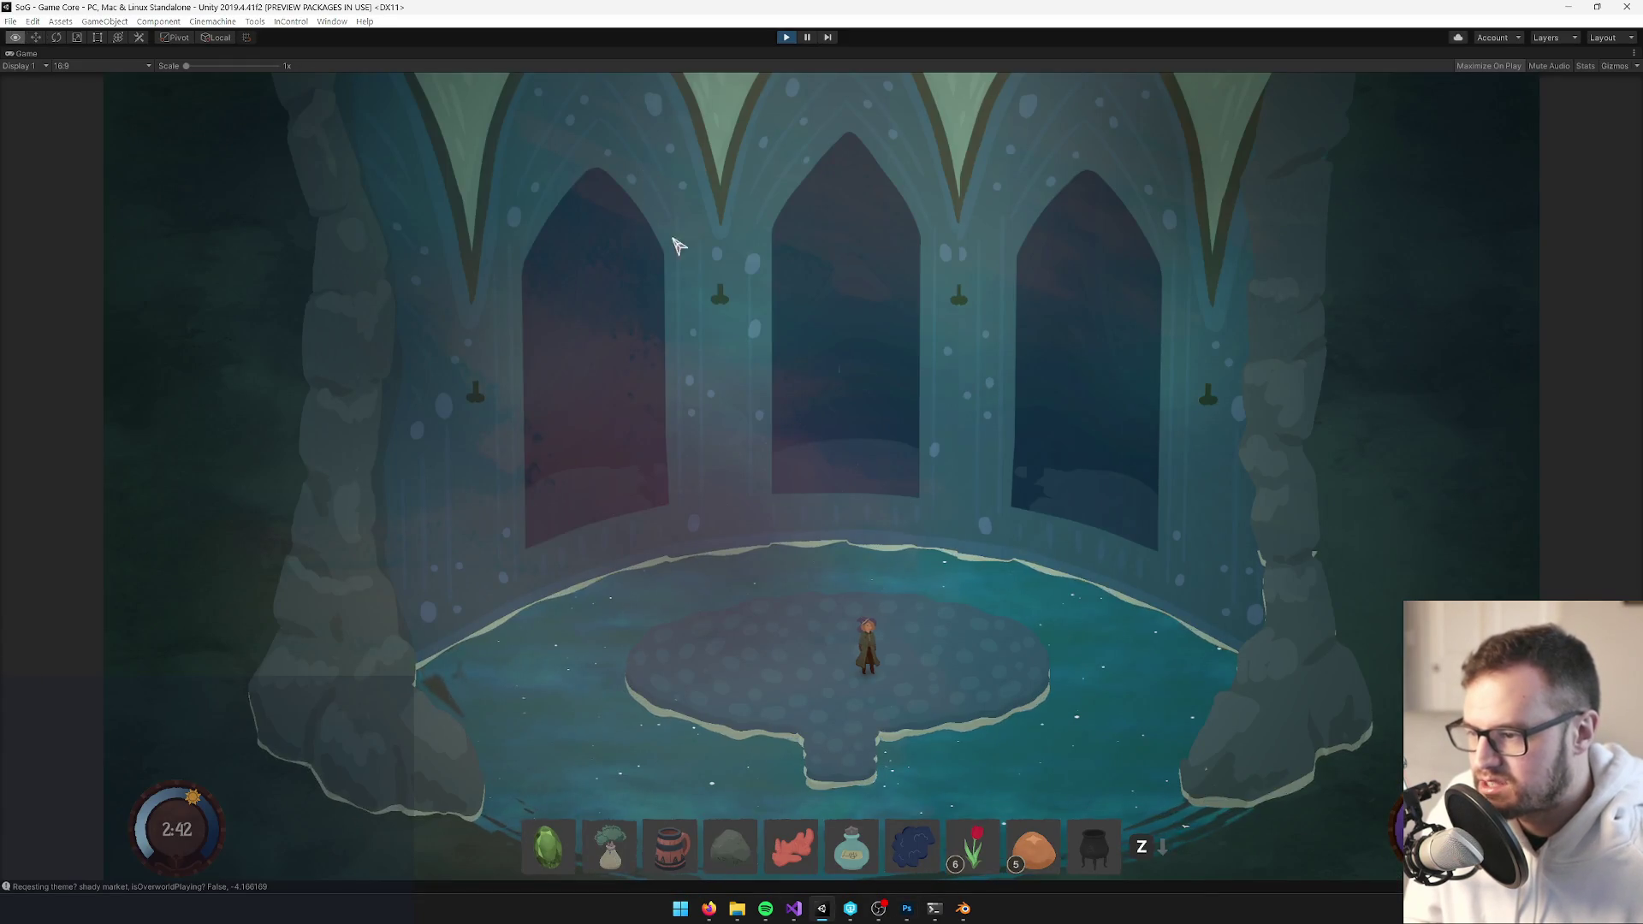
pyautogui.hotkey('alt', 'Tab')
pyautogui.hotkey('alt', 'Tab')
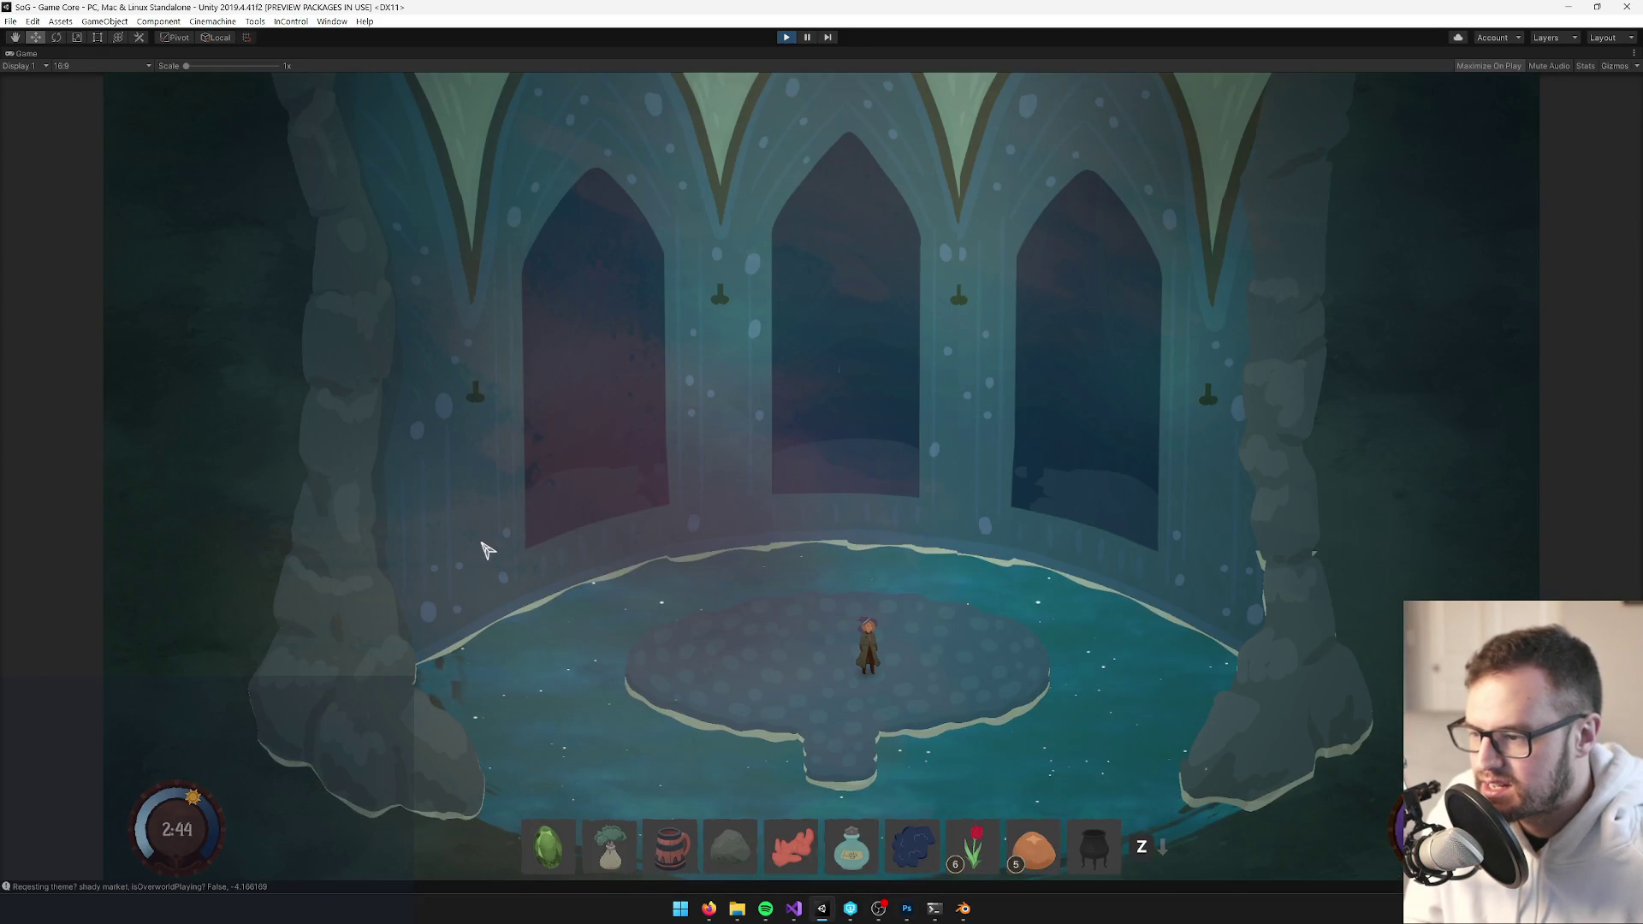
pyautogui.hotkey('alt', 'Tab')
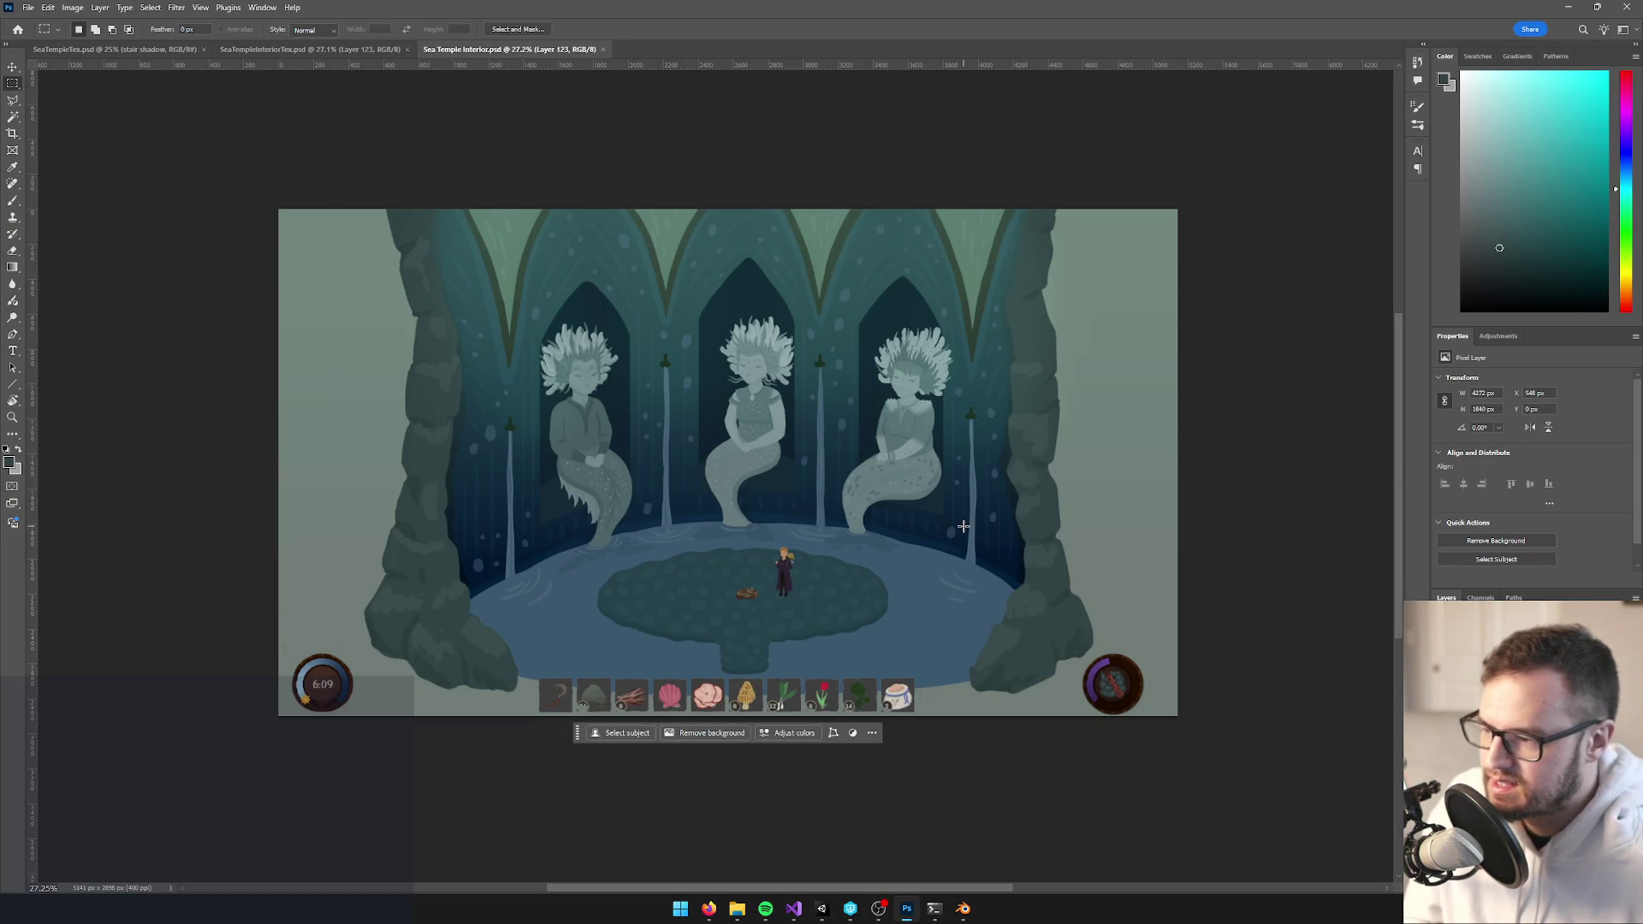
# After further mockup comparisons, untick Maximize on the Game tab to restore the editor layout
pyautogui.hotkey('alt', 'Tab')
pyautogui.hotkey('alt', 'Tab')
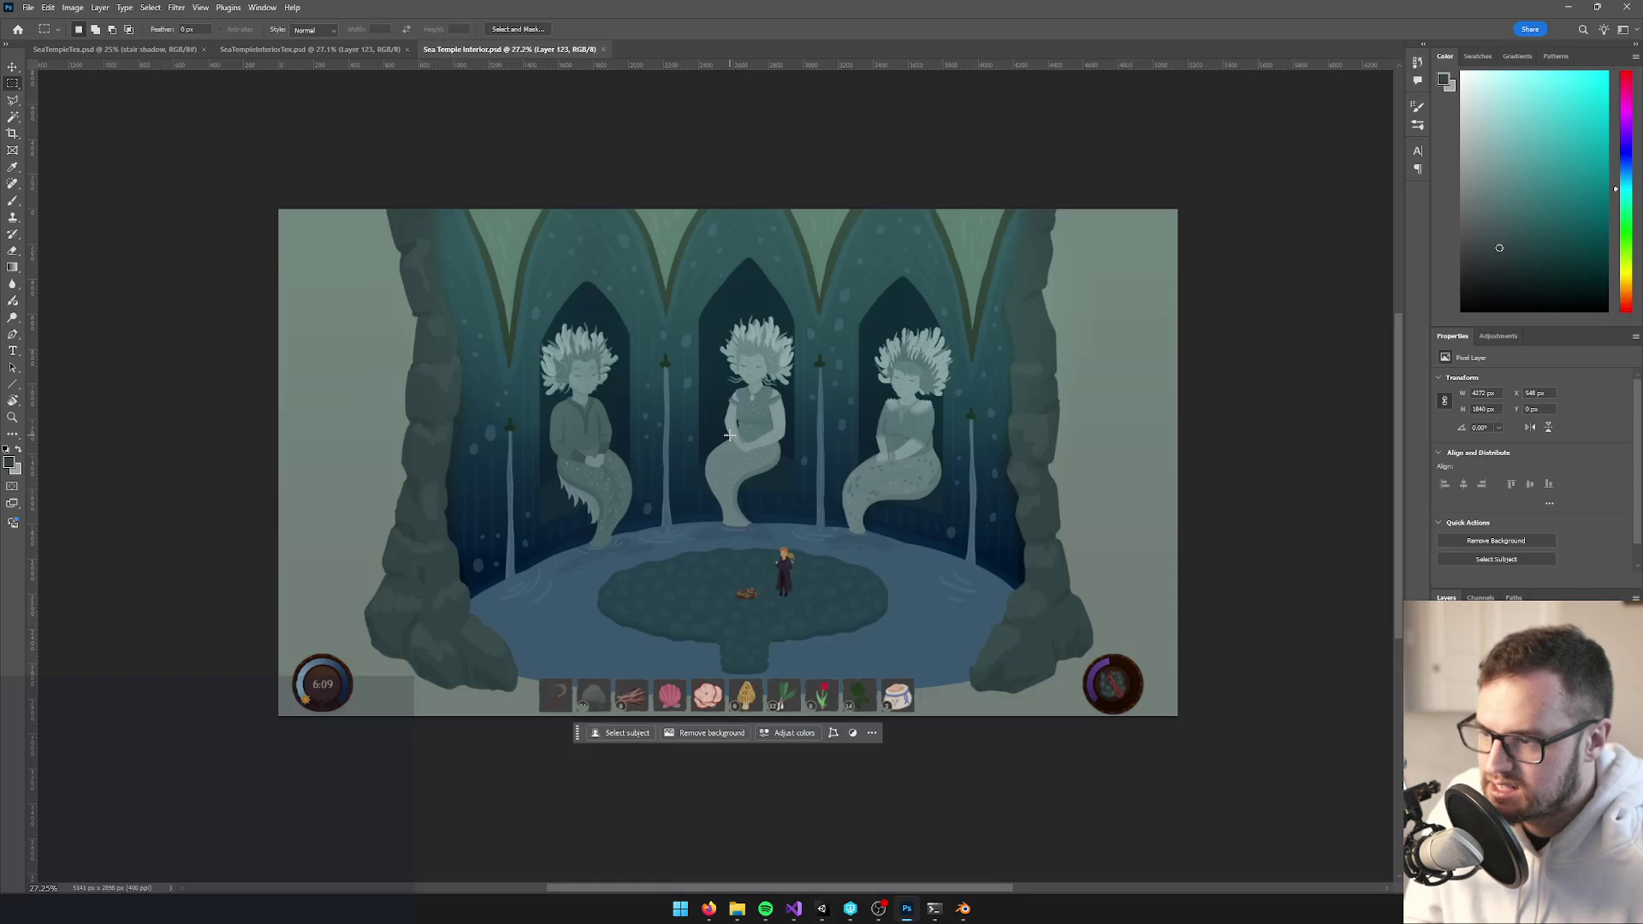
pyautogui.hotkey('alt', 'Tab')
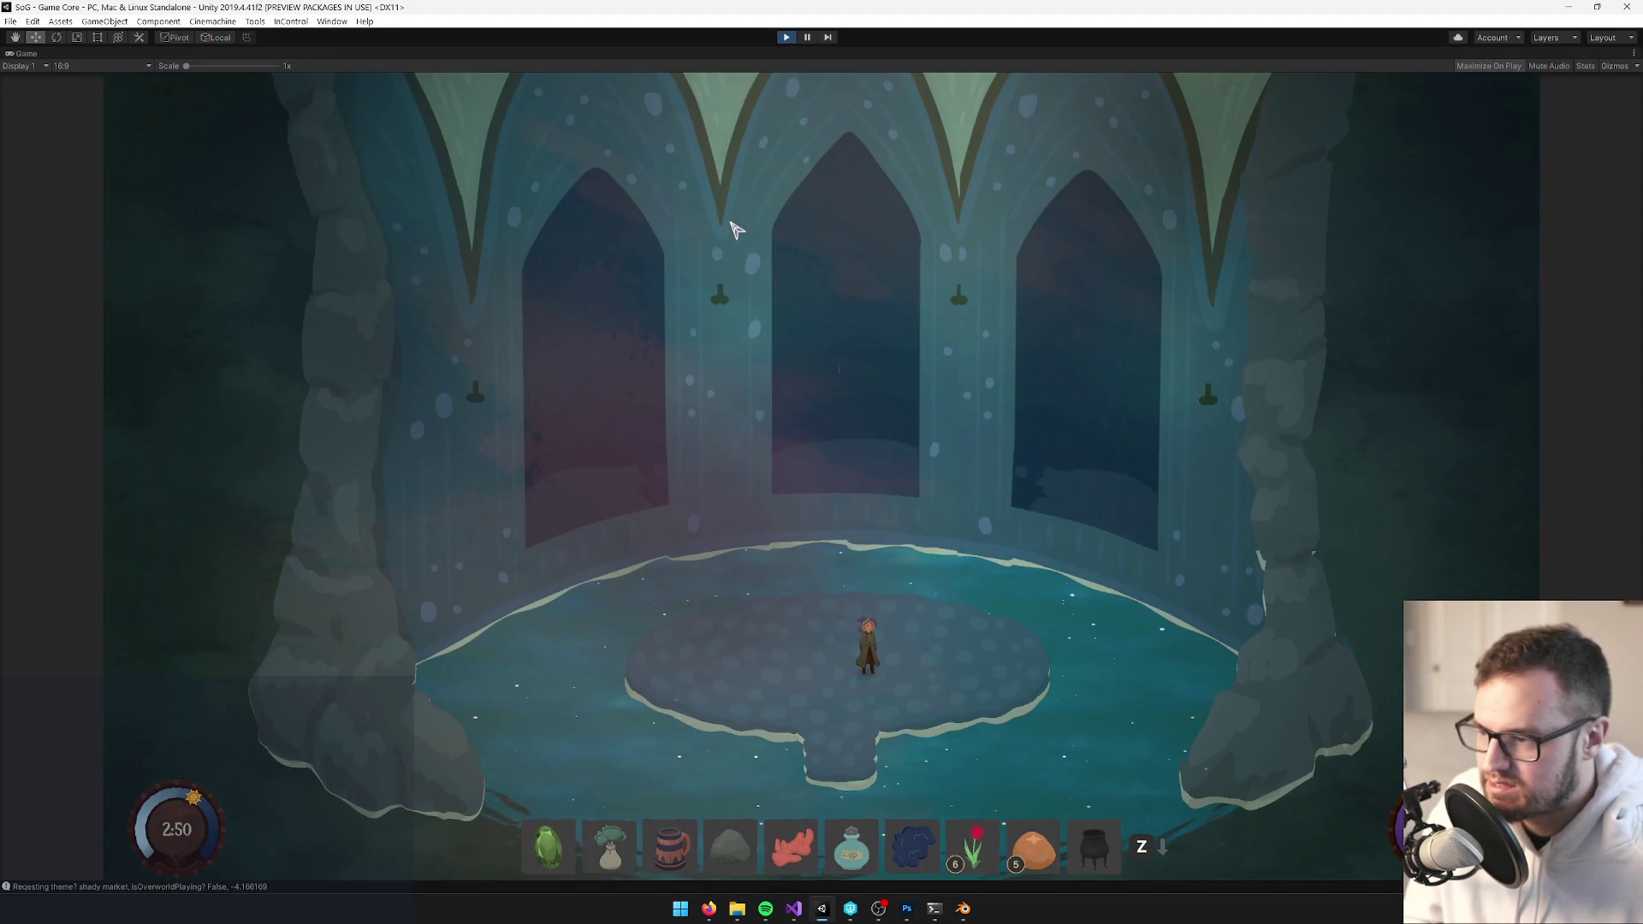
pyautogui.hotkey('alt', 'Tab')
pyautogui.hotkey('alt', 'Tab')
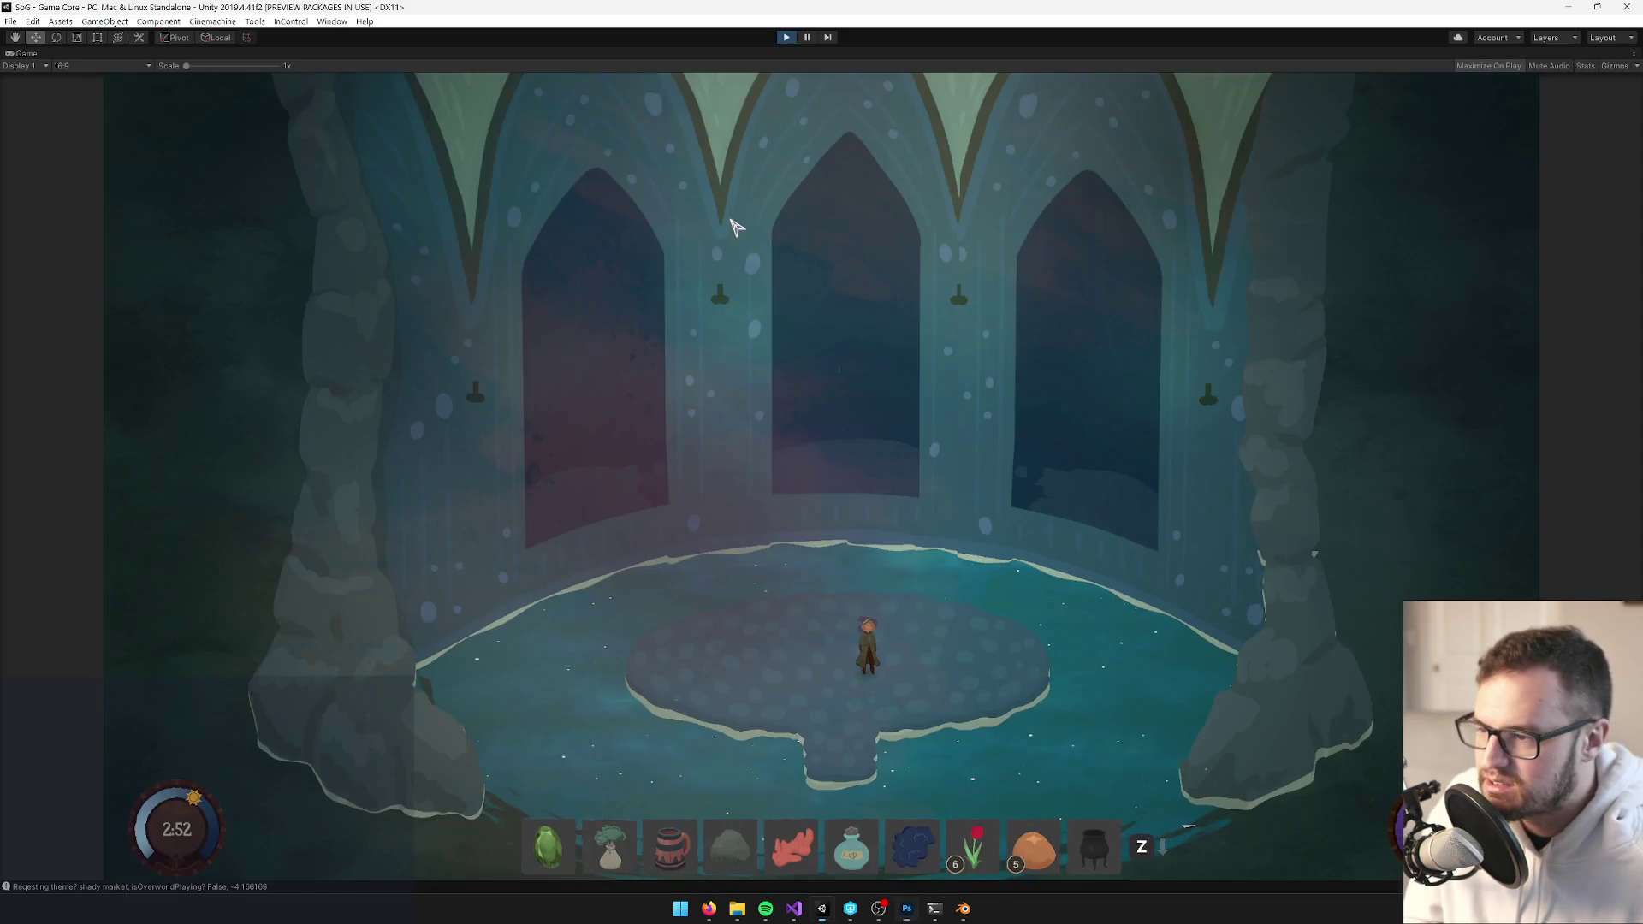
pyautogui.hotkey('alt', 'Tab')
pyautogui.hotkey('alt', 'Tab')
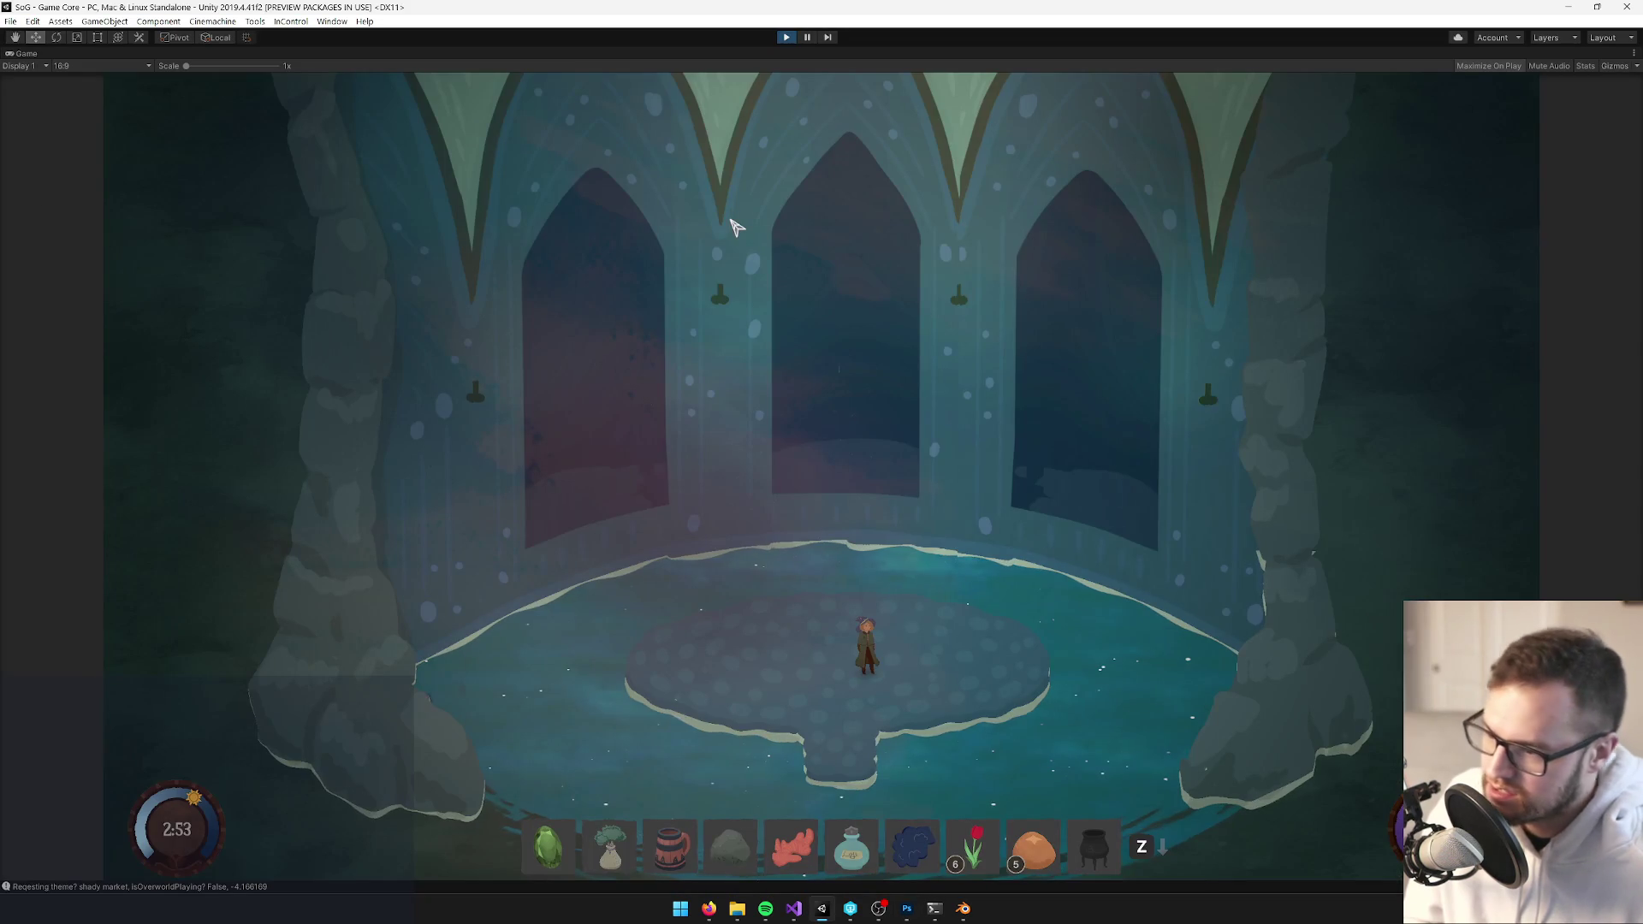
pyautogui.rightClick(13, 55)
pyautogui.click(77, 99)
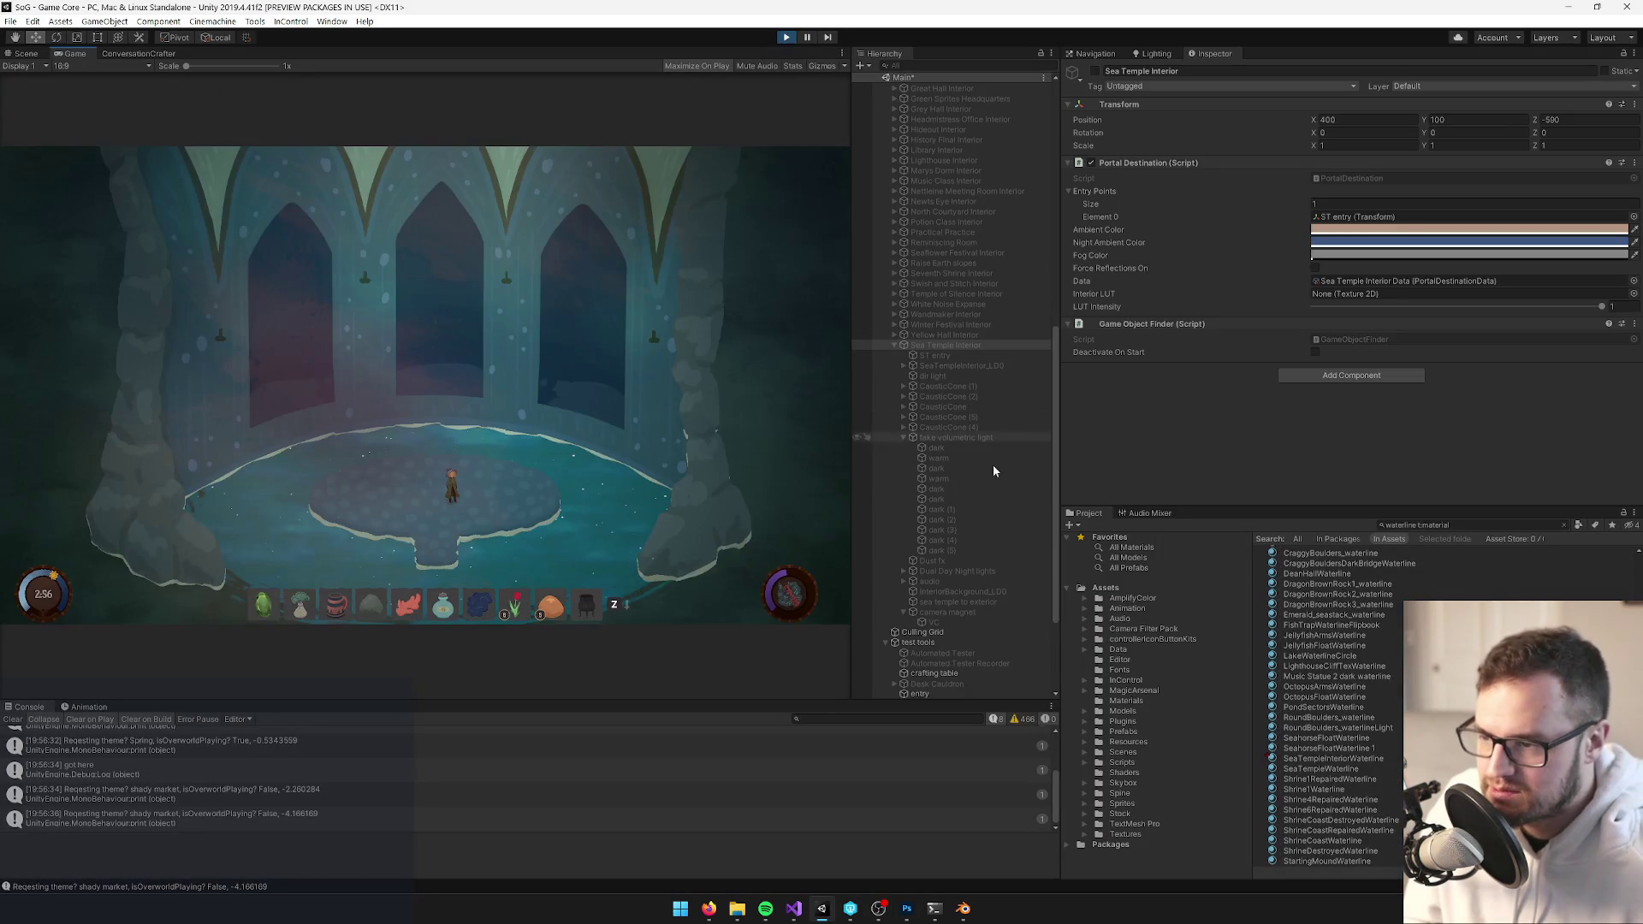
# Select the running clone's dir light and toggle it off and back on to compare
pyautogui.scroll(10, 992, 479)
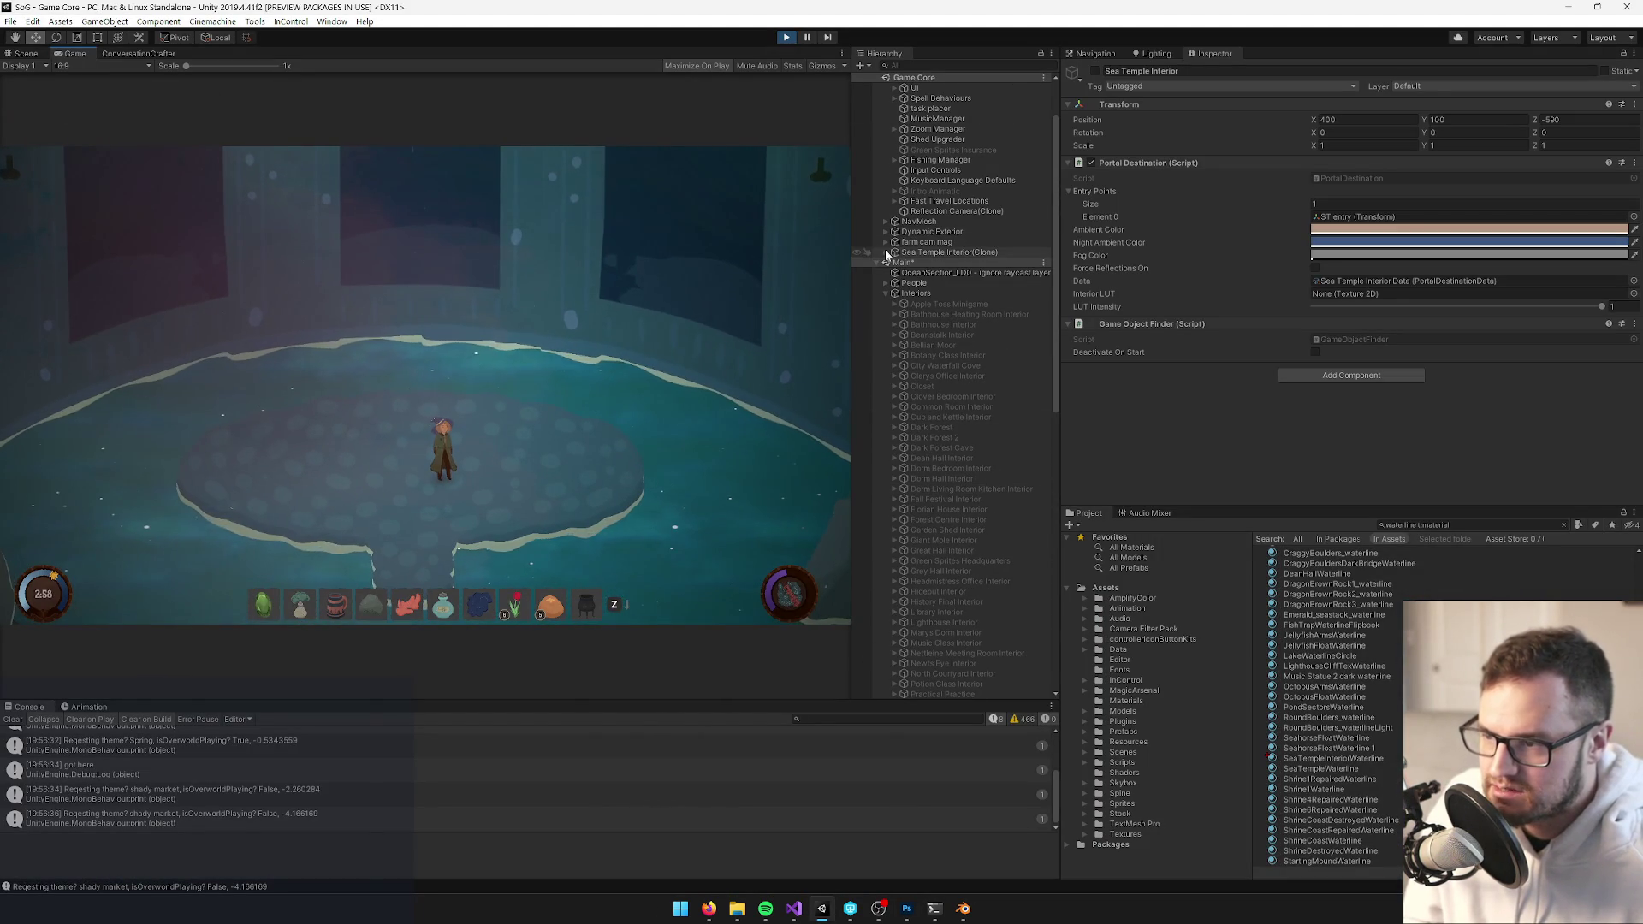
pyautogui.click(927, 251)
pyautogui.press('Right')
pyautogui.click(933, 284)
pyautogui.click(1095, 69)
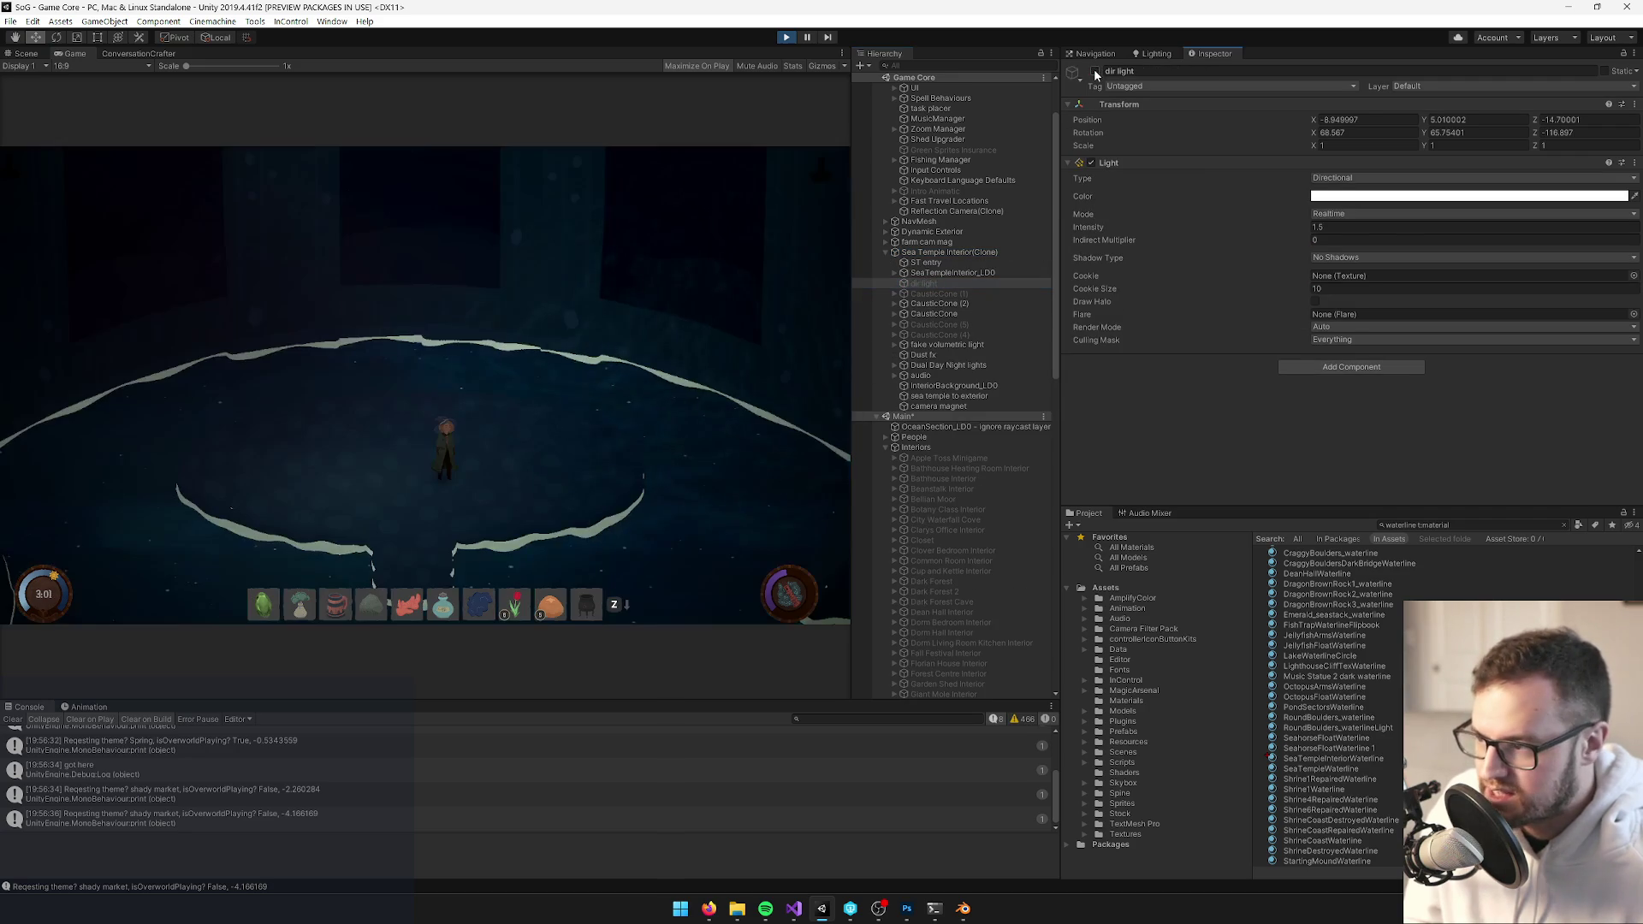
pyautogui.click(1093, 69)
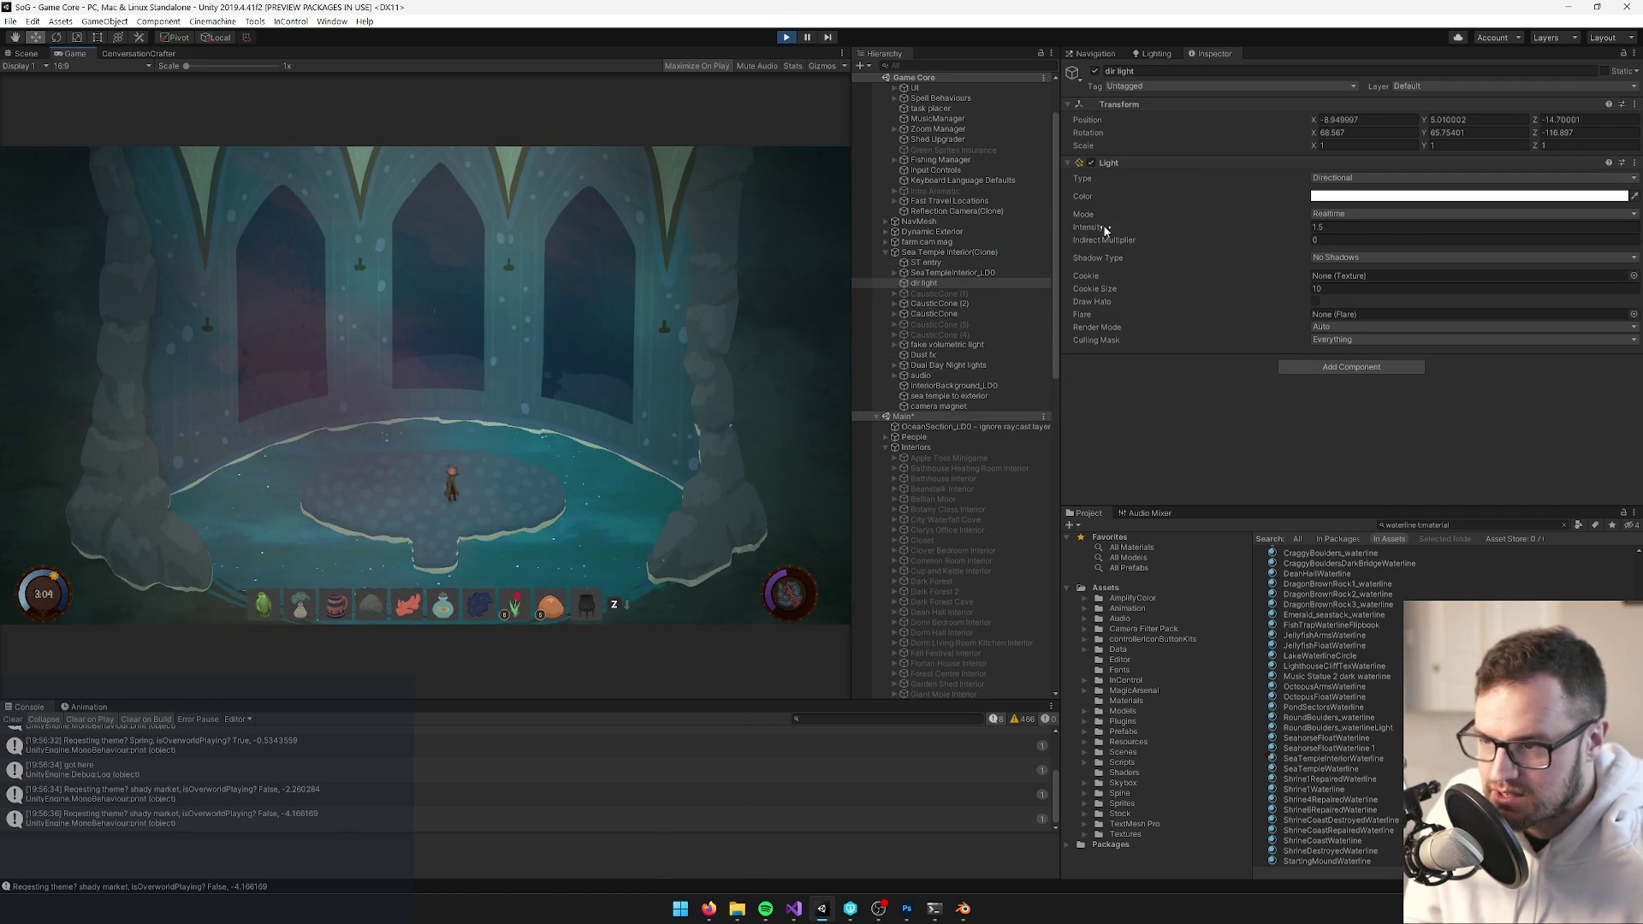
# Turn off the fake volumetric light's pink fog in the Dual Day Night lights group
pyautogui.click(894, 365)
pyautogui.click(917, 365)
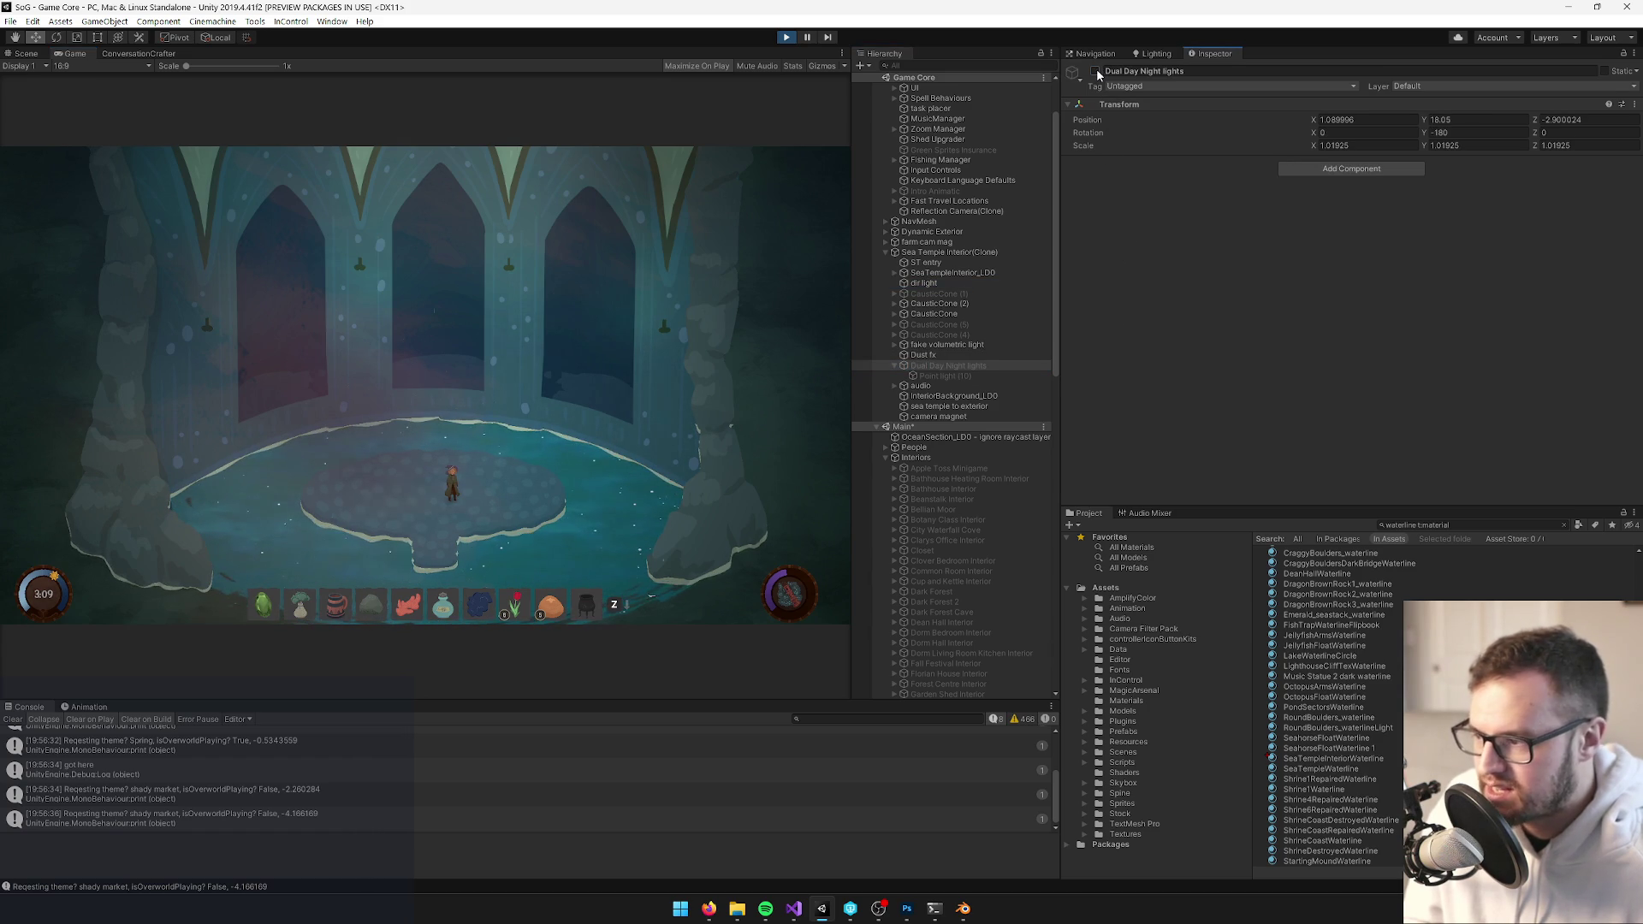
pyautogui.click(930, 368)
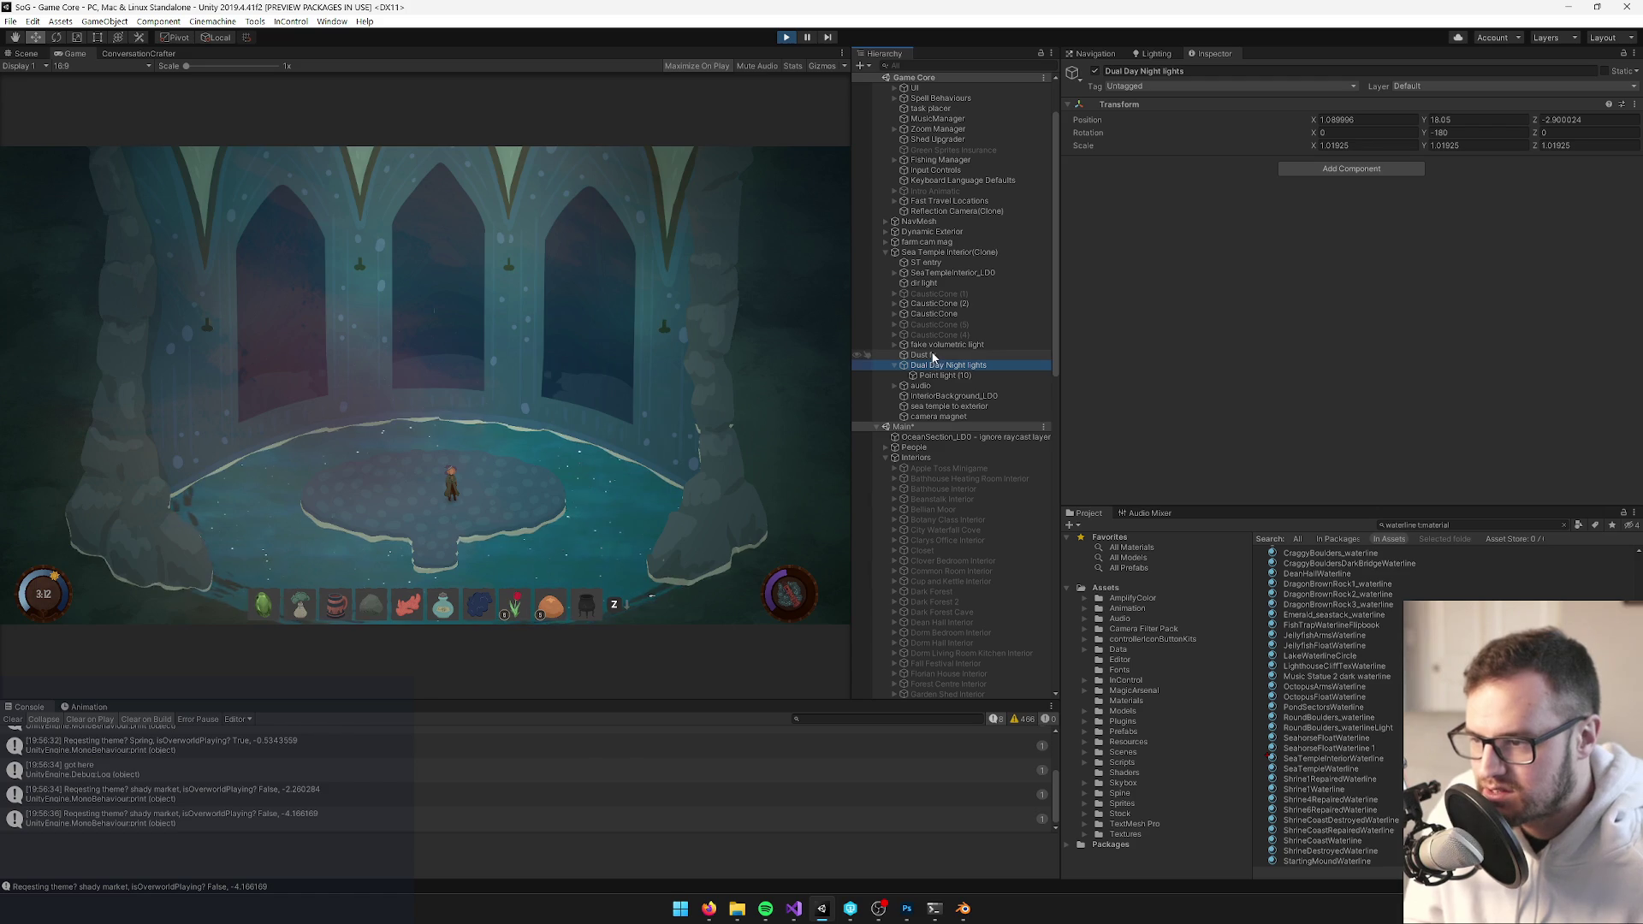
pyautogui.click(932, 343)
pyautogui.click(1095, 73)
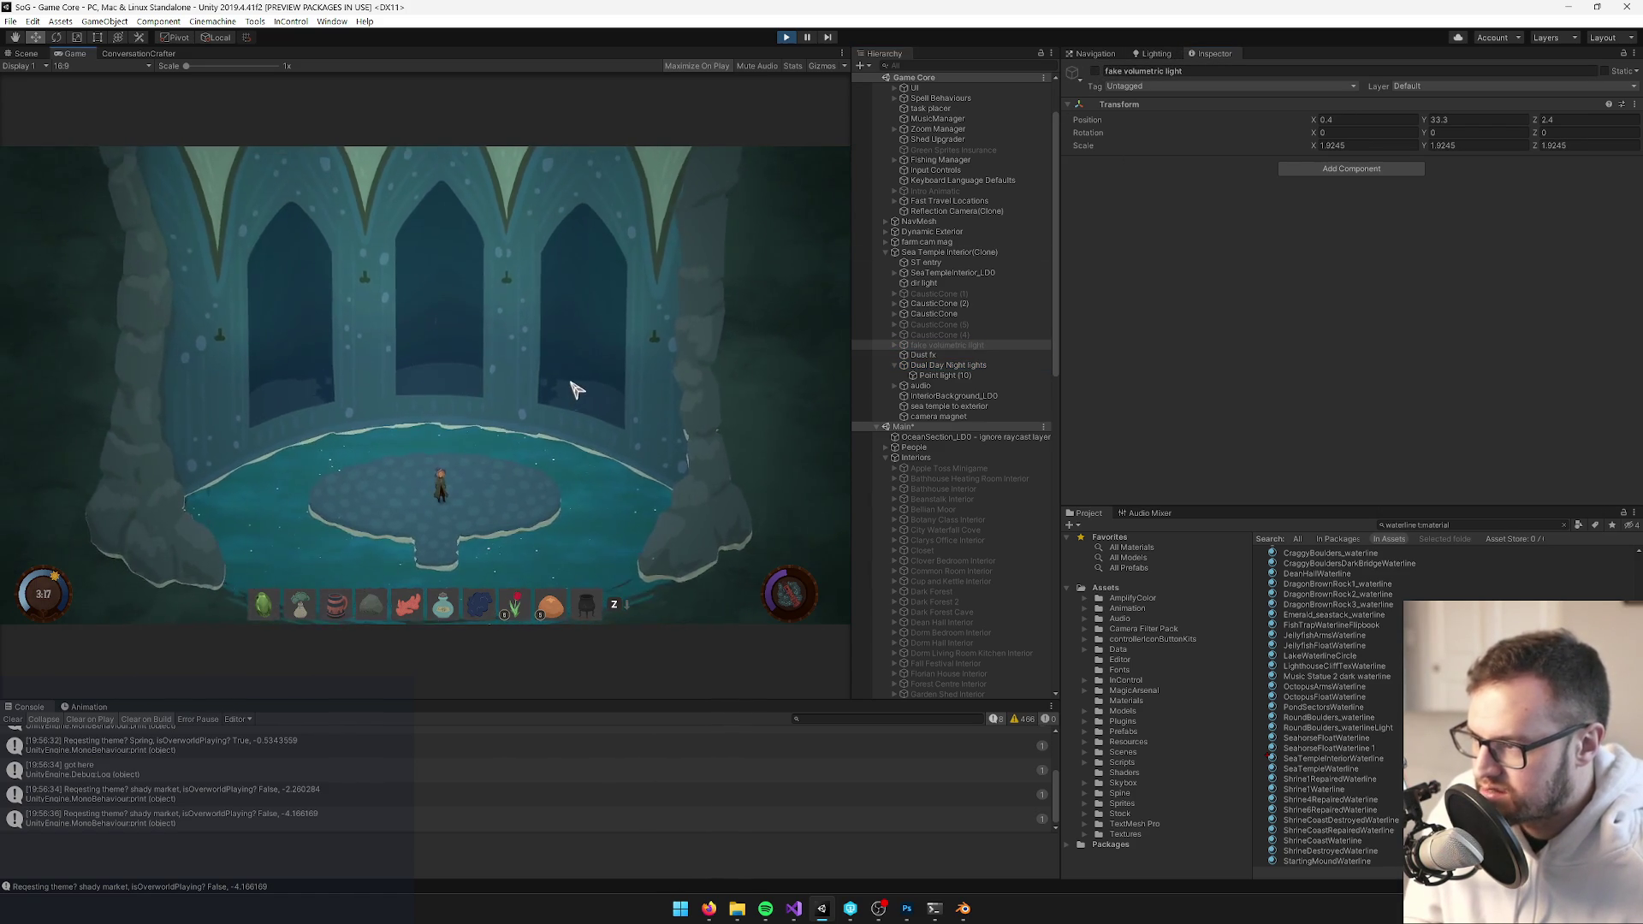
pyautogui.hotkey('alt', 'Tab')
pyautogui.hotkey('alt', 'Tab')
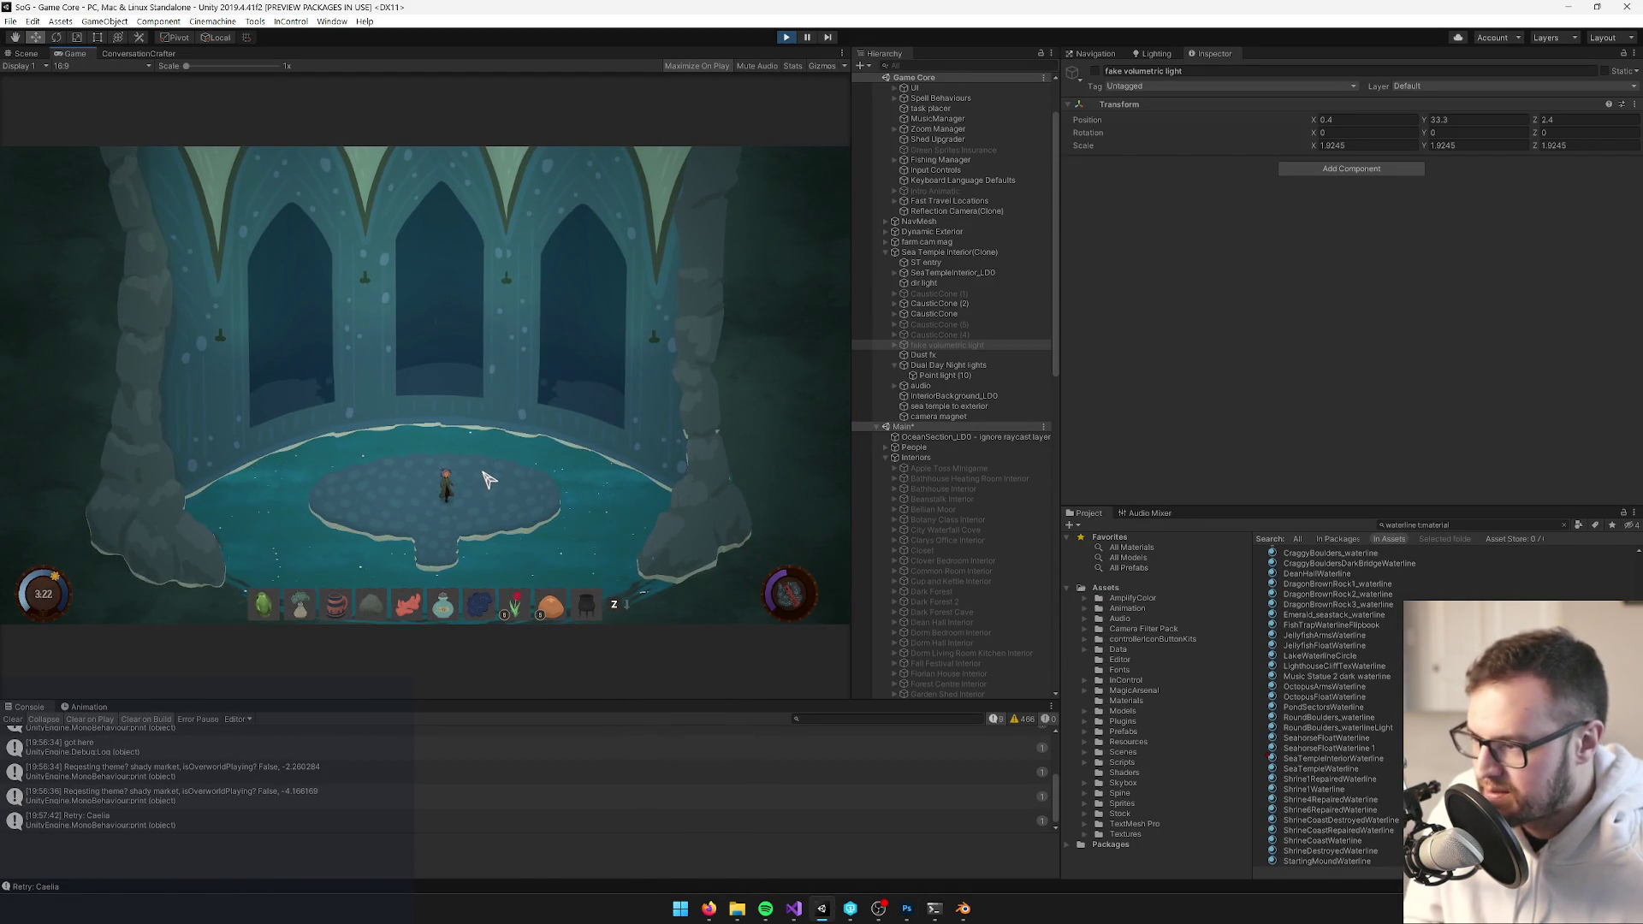
# Lower the dir light intensity to 1.34 and compare the game with the mockup
pyautogui.click(942, 282)
pyautogui.moveTo(1088, 231); pyautogui.dragTo(1081, 229)
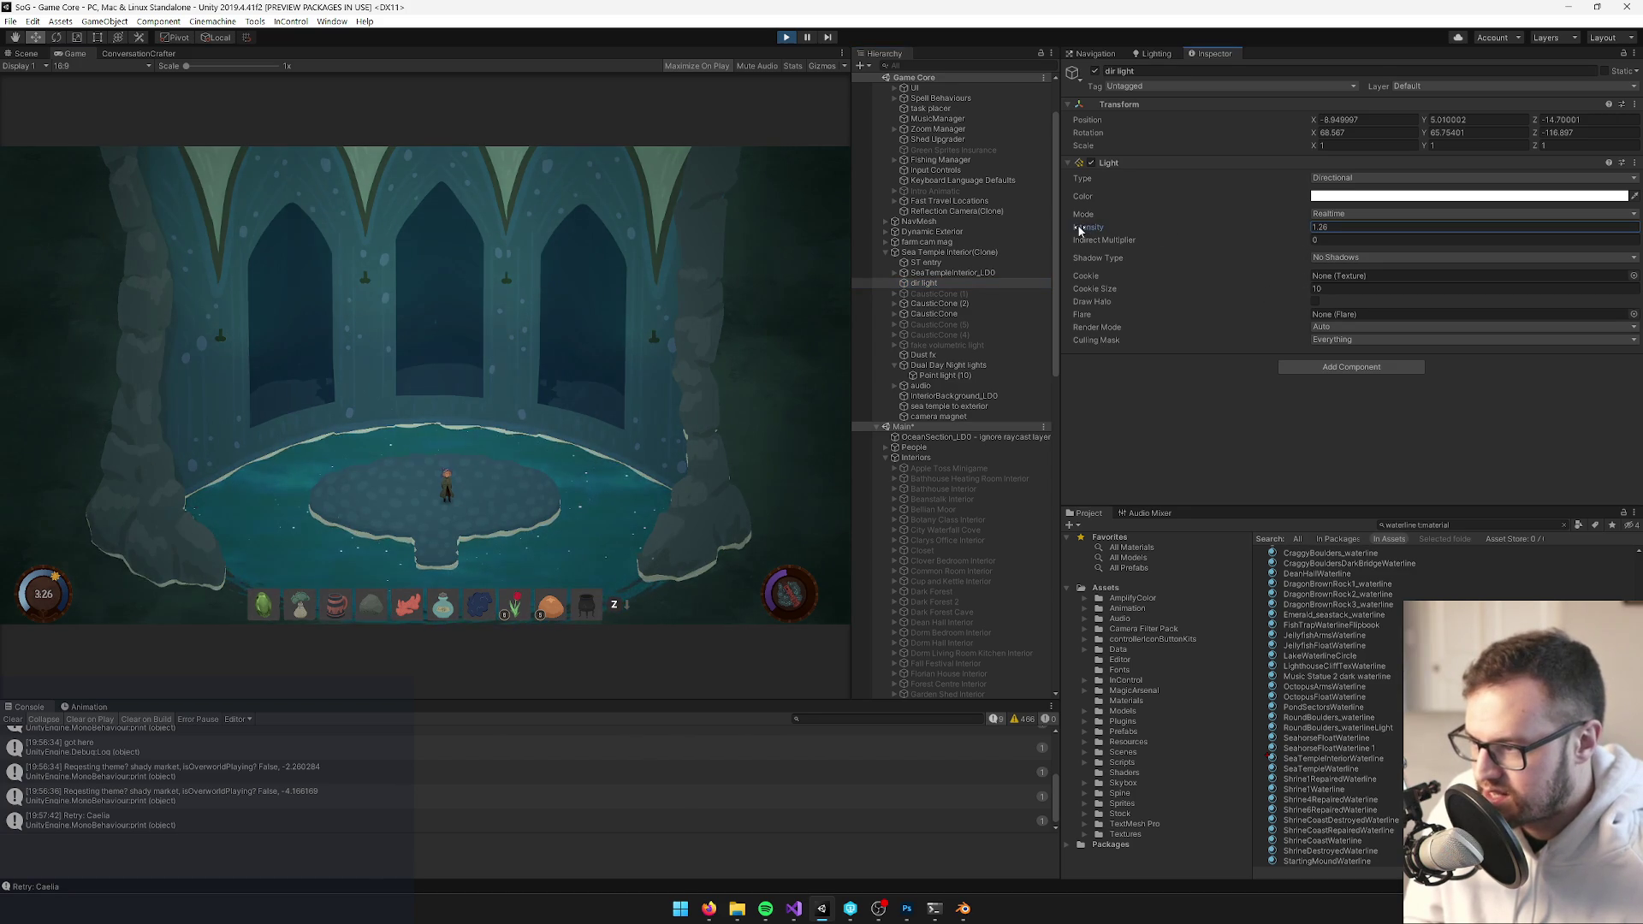
pyautogui.hotkey('alt', 'Tab')
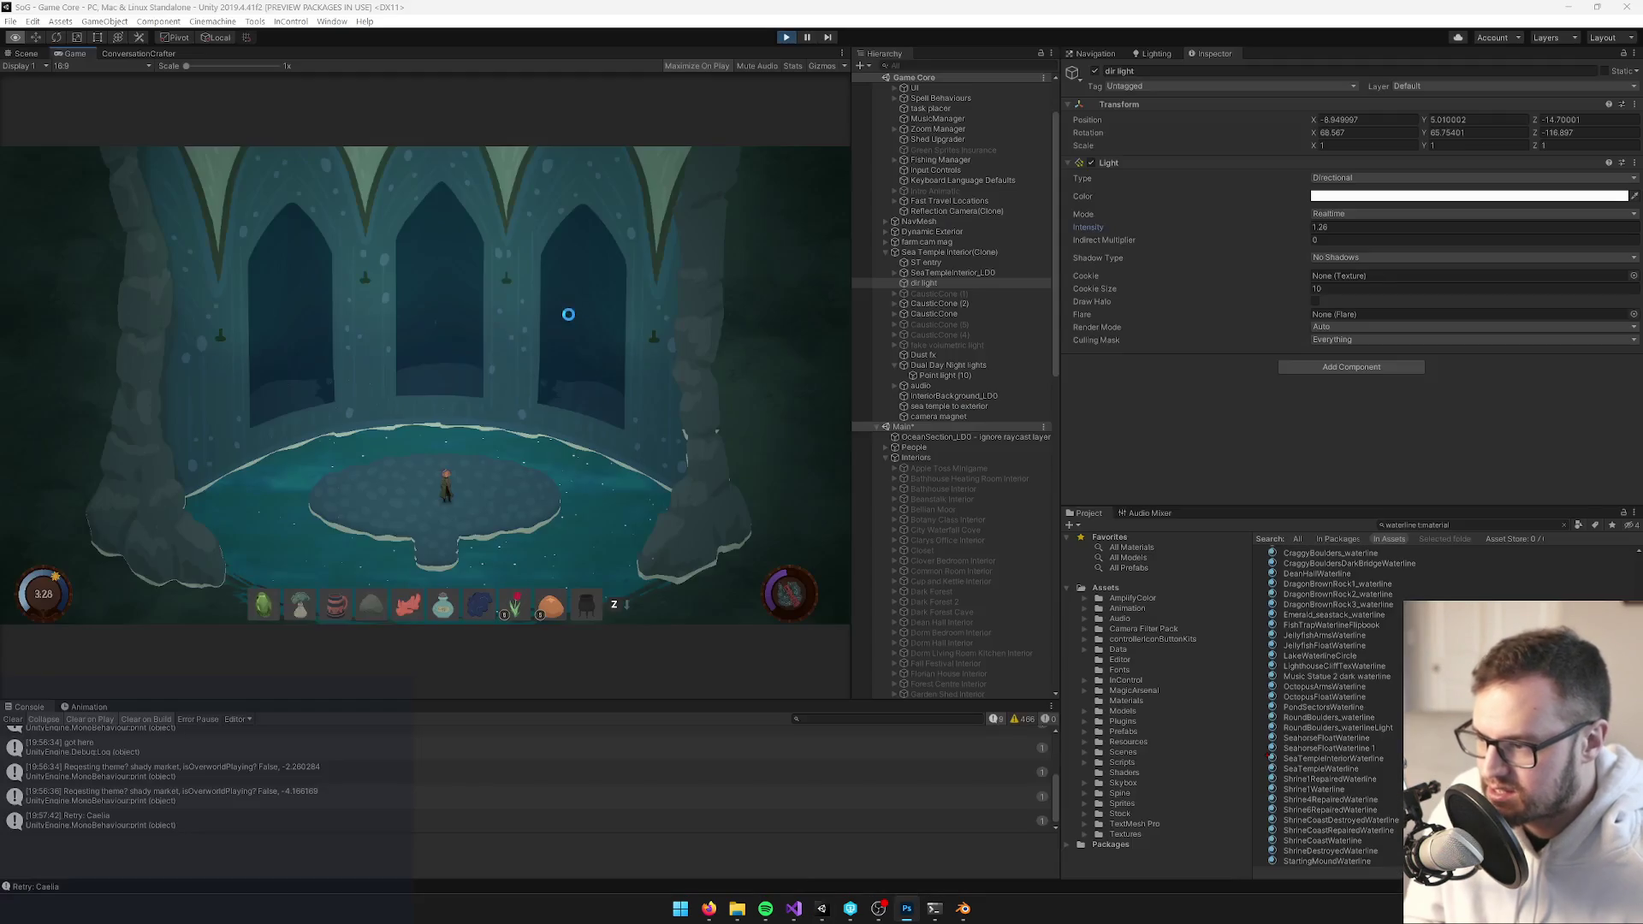
pyautogui.click(575, 327)
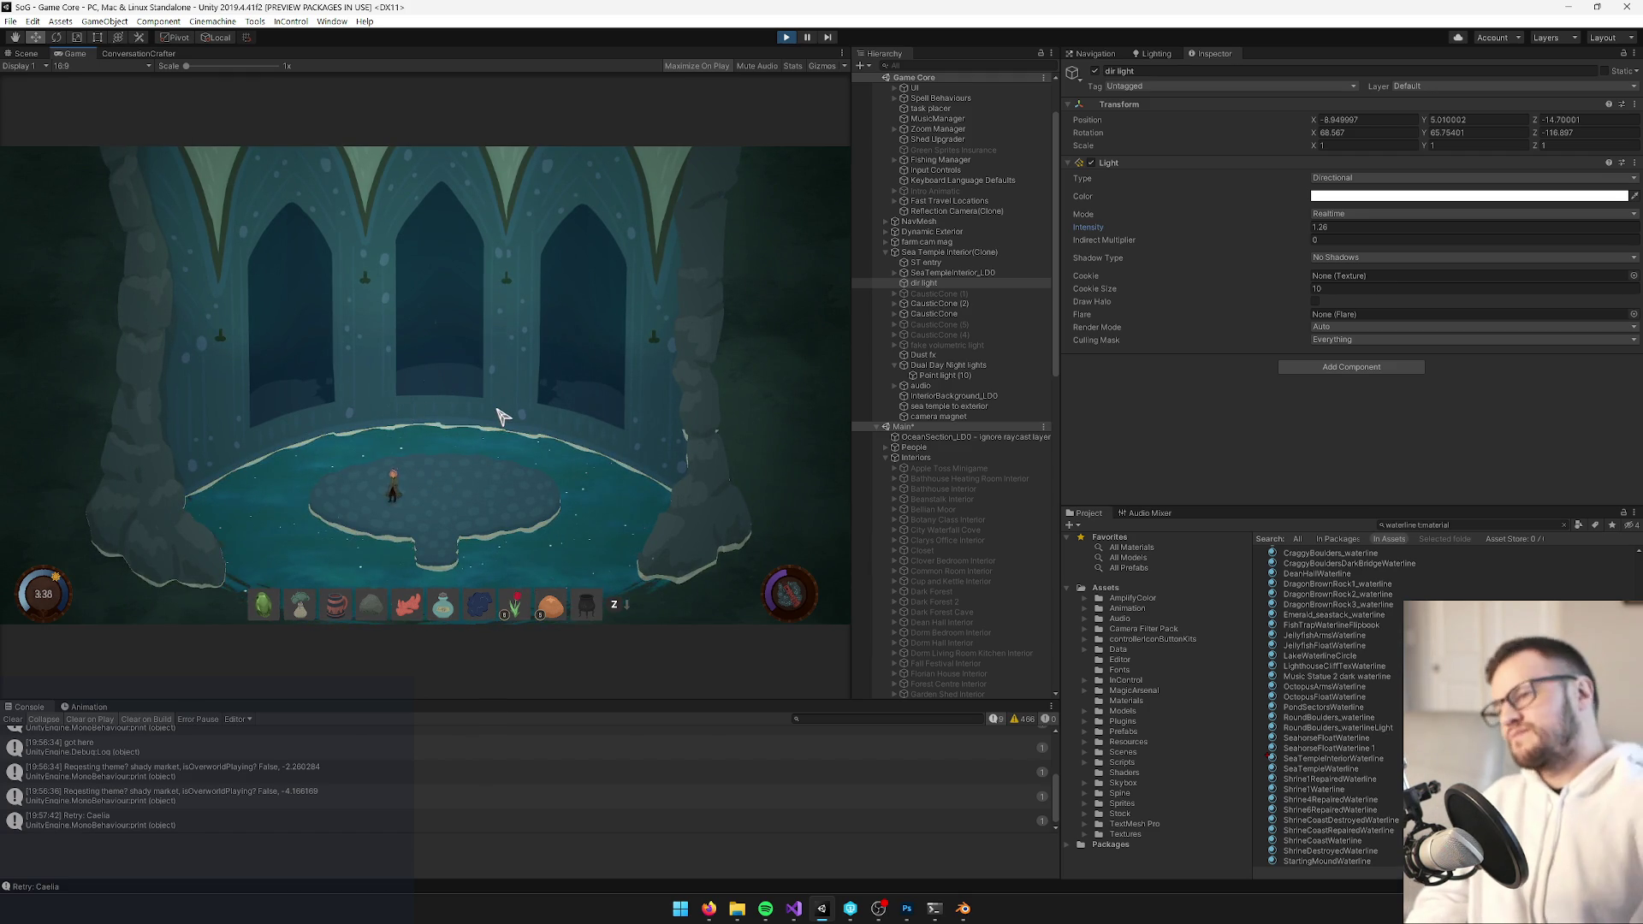
pyautogui.hotkey('alt', 'Tab')
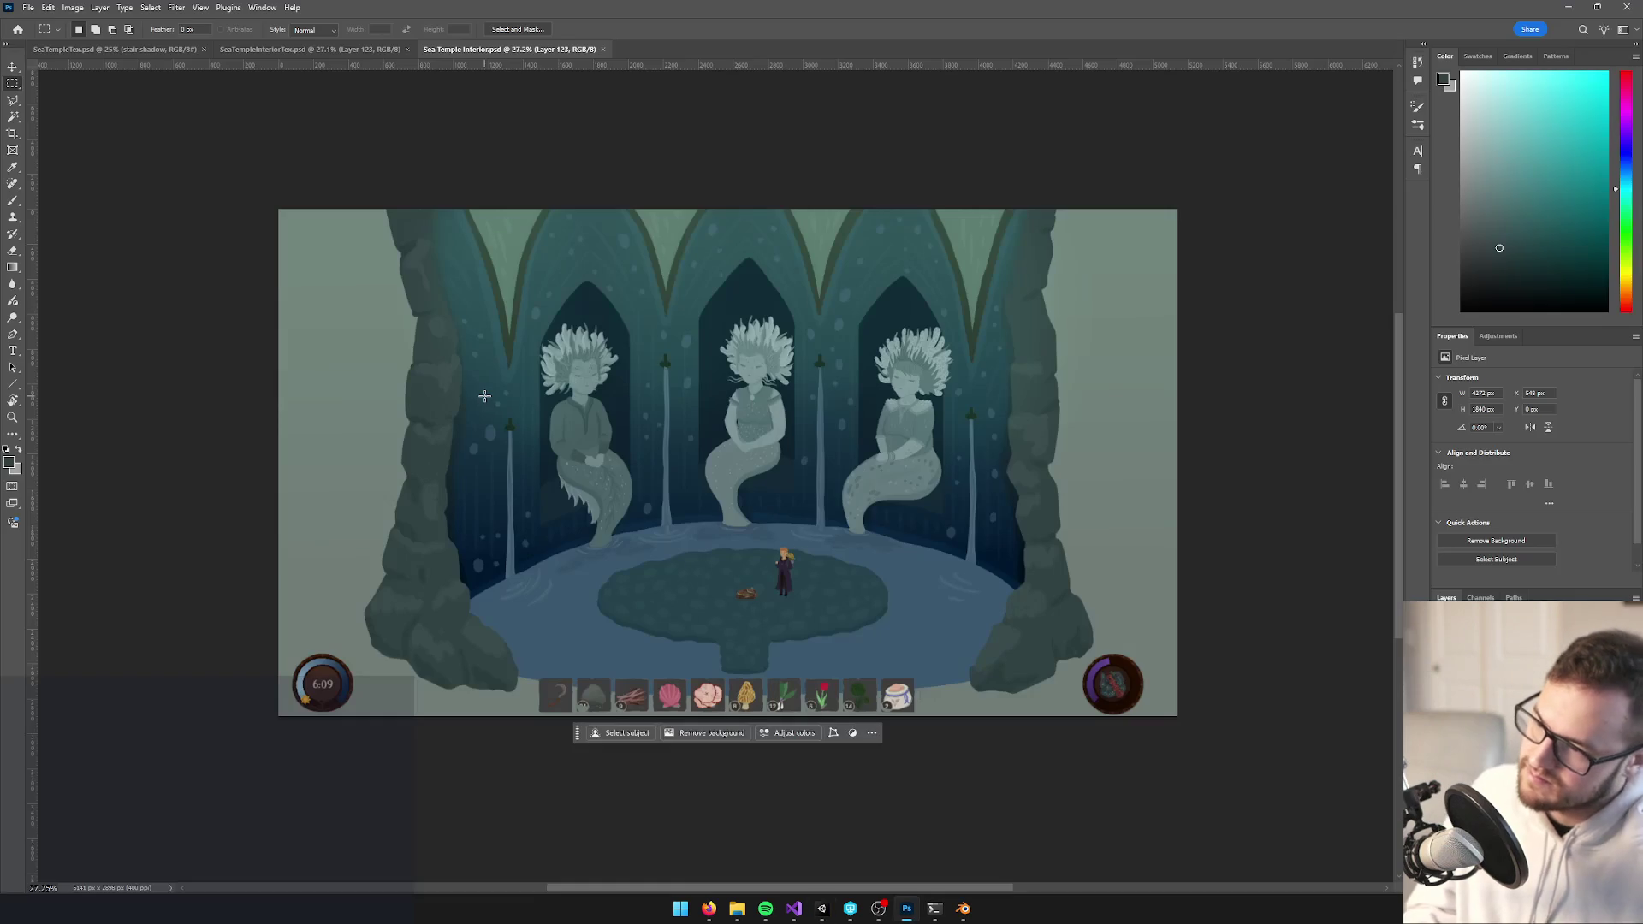
pyautogui.hotkey('alt', 'Tab')
pyautogui.hotkey('alt', 'Tab')
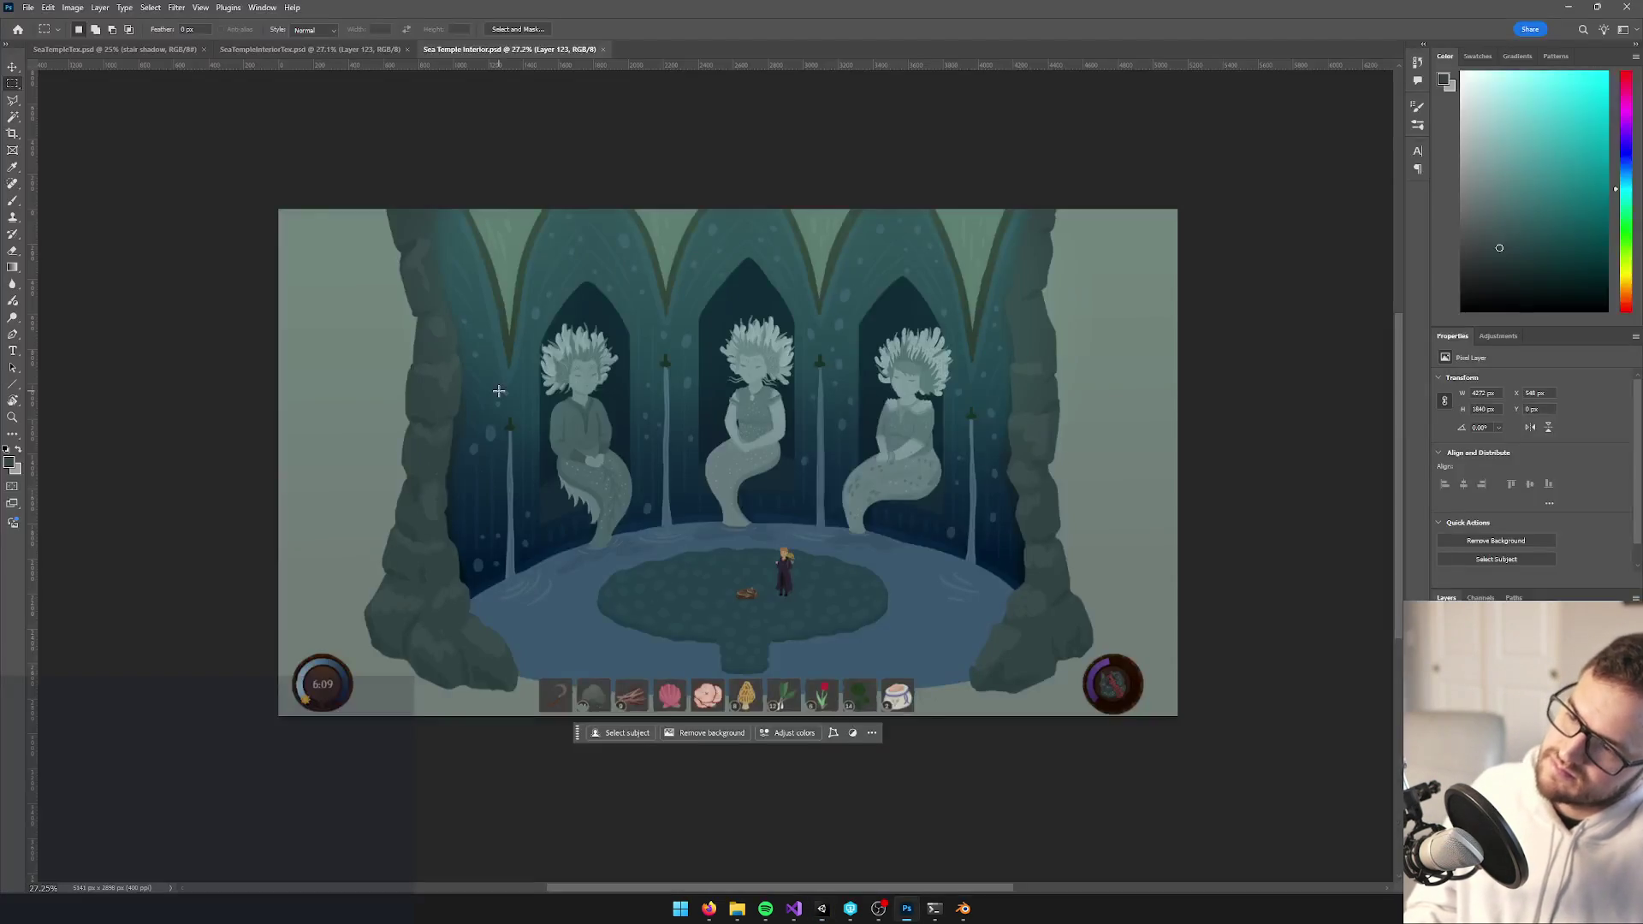
pyautogui.hotkey('alt', 'Tab')
pyautogui.hotkey('alt', 'Tab')
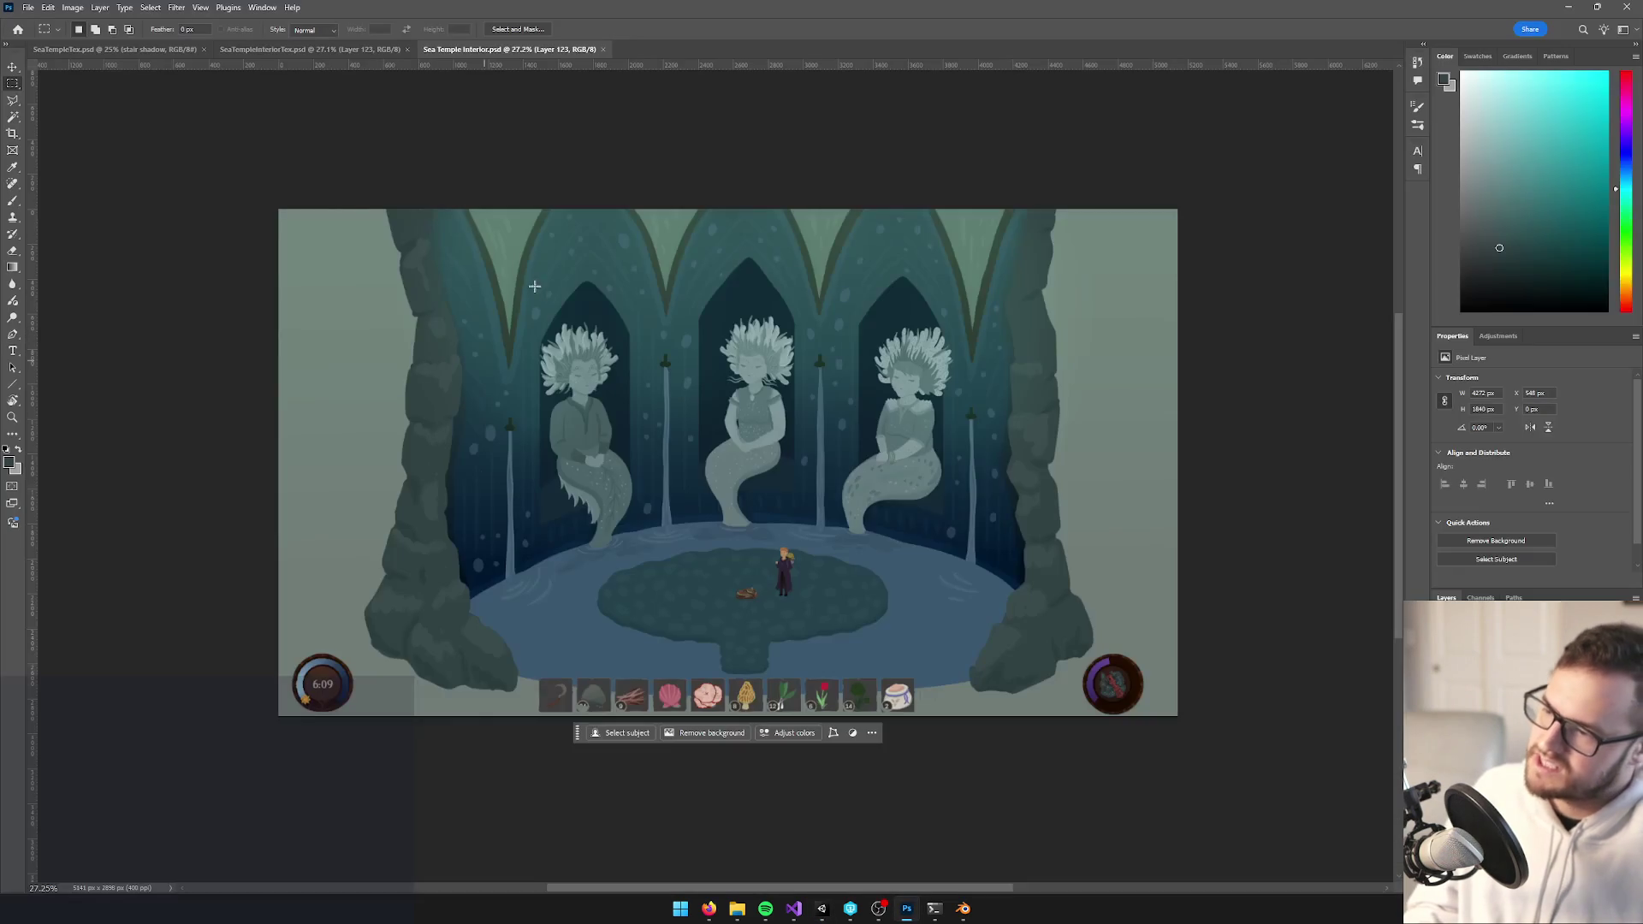
pyautogui.hotkey('alt', 'Tab')
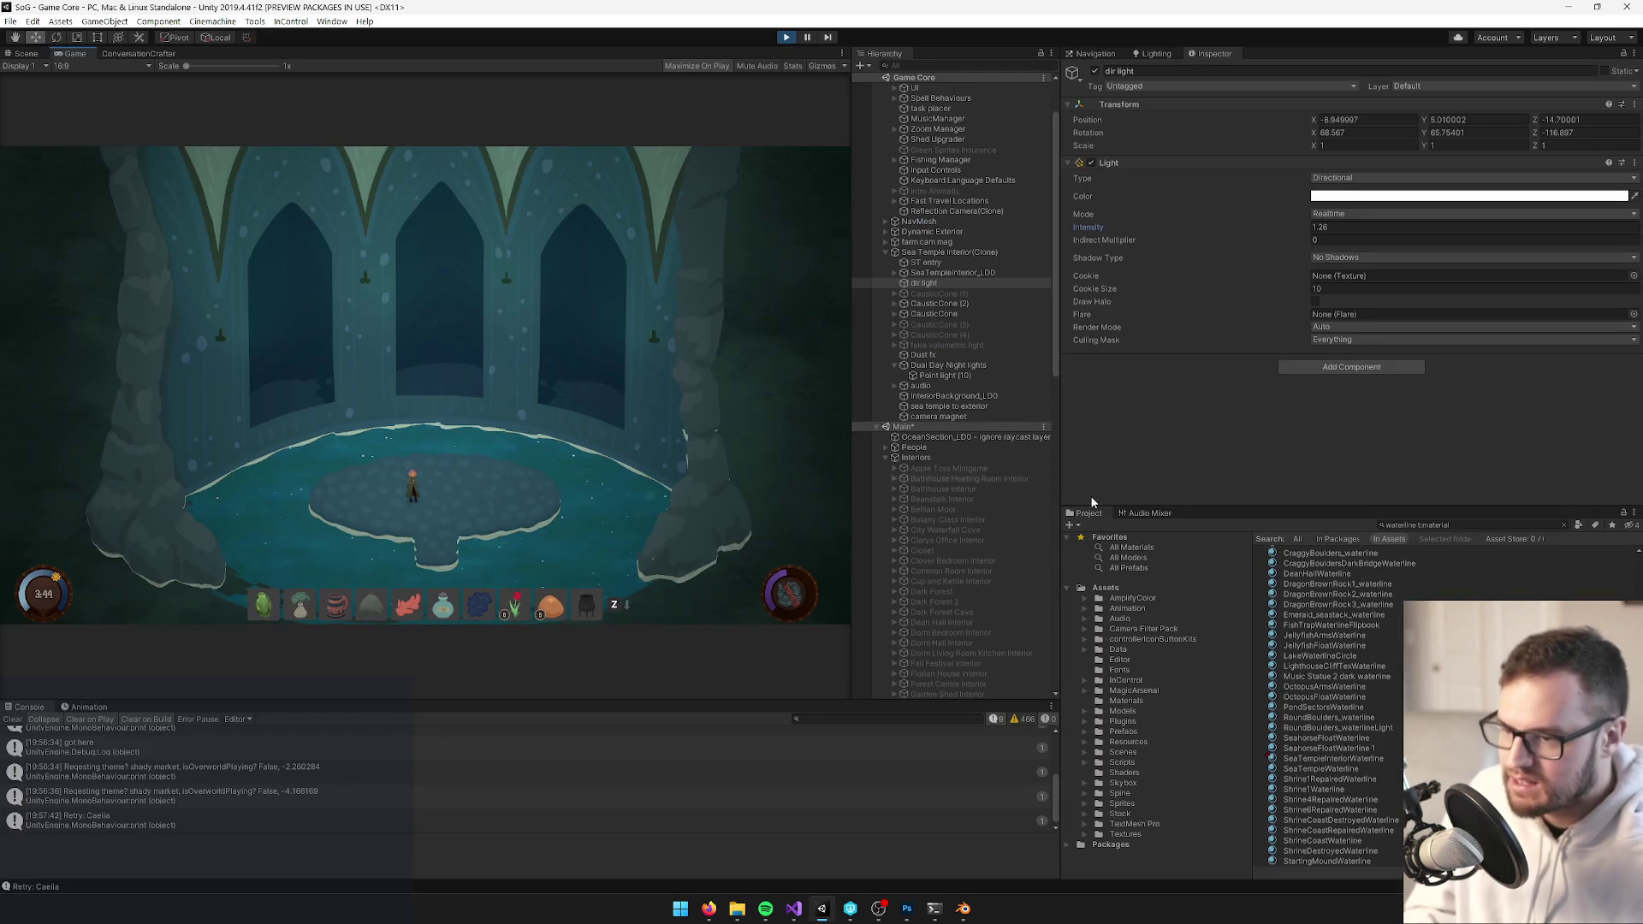
# Search for seatemplein and darken the SeaTempleInteriorWaterline material's main colour
pyautogui.click(1434, 526)
pyautogui.write('seatemp')
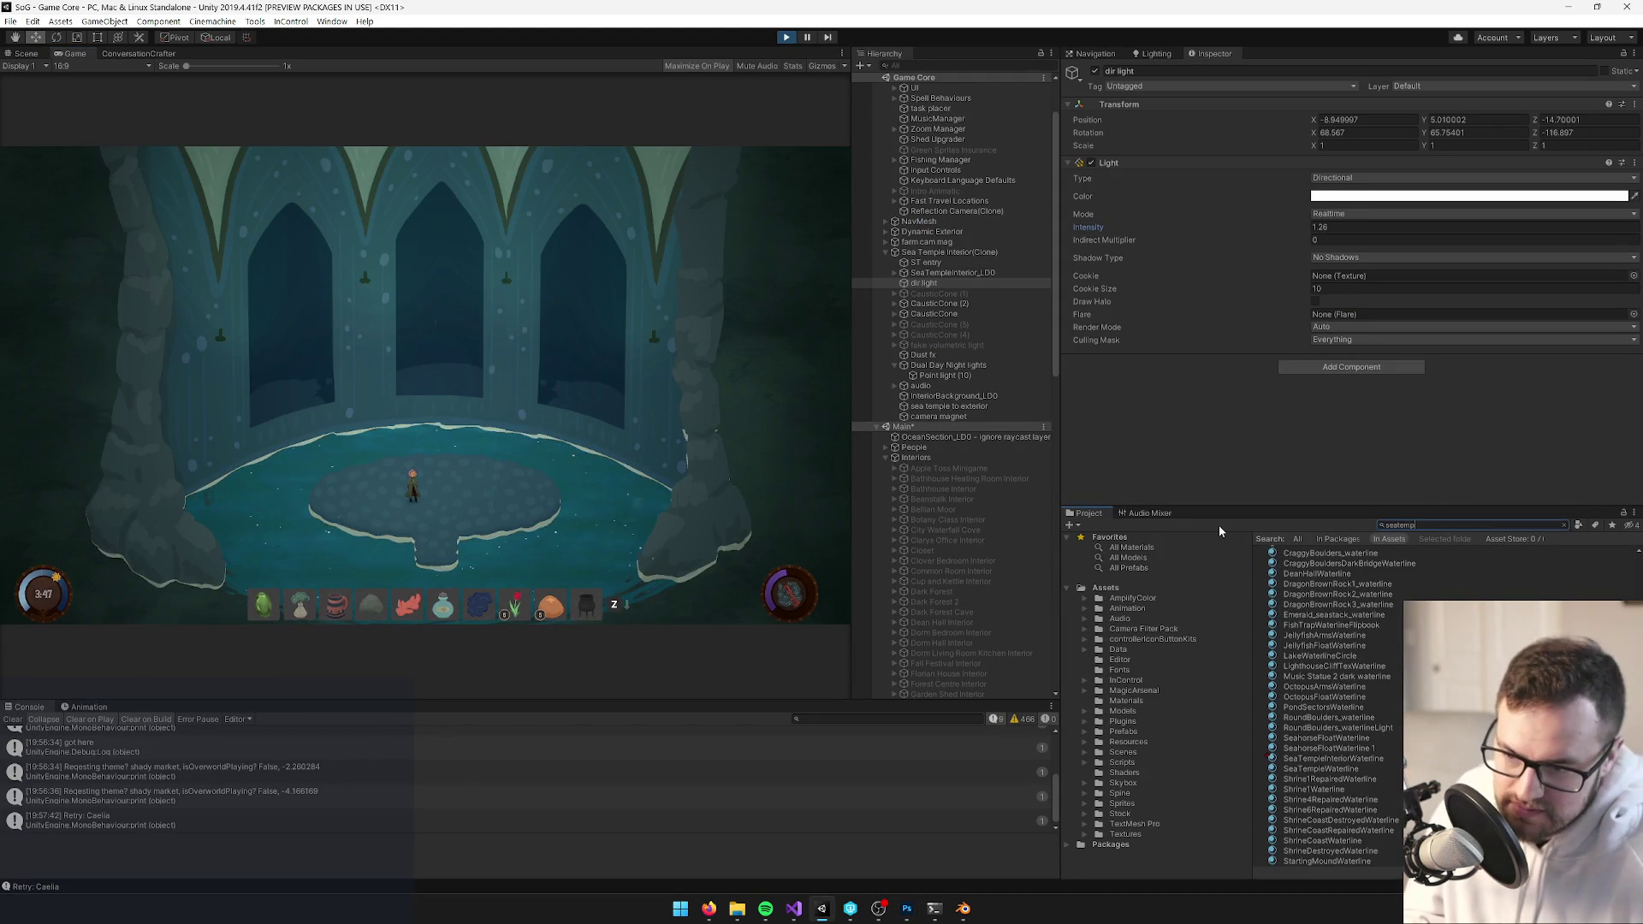
pyautogui.write('lein')
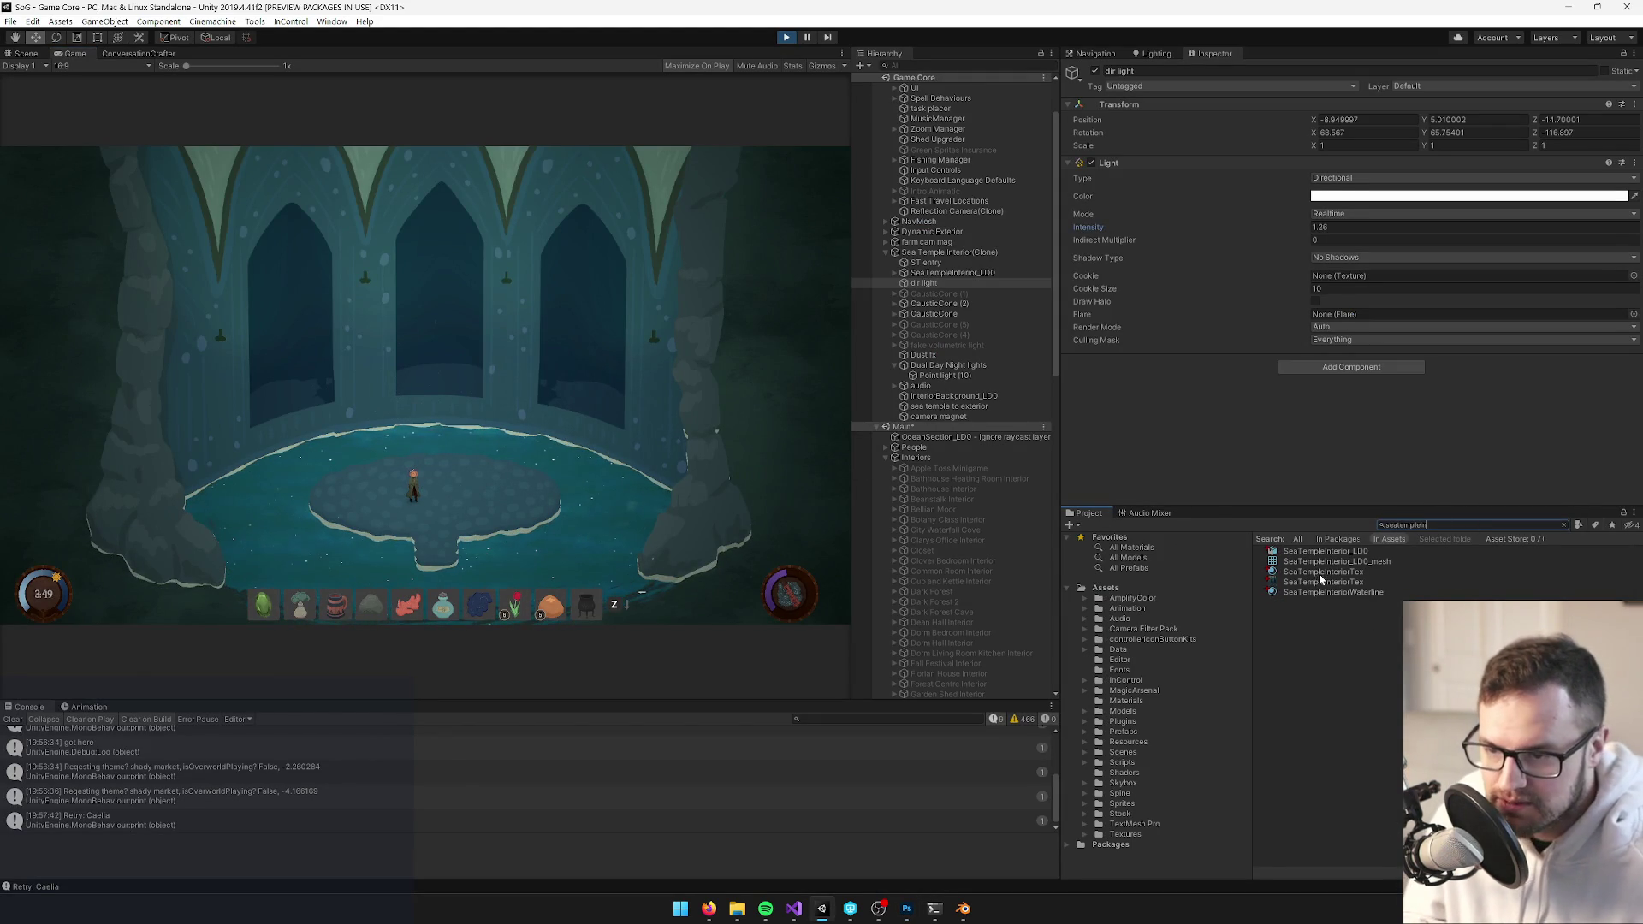
pyautogui.click(1321, 592)
pyautogui.click(1604, 119)
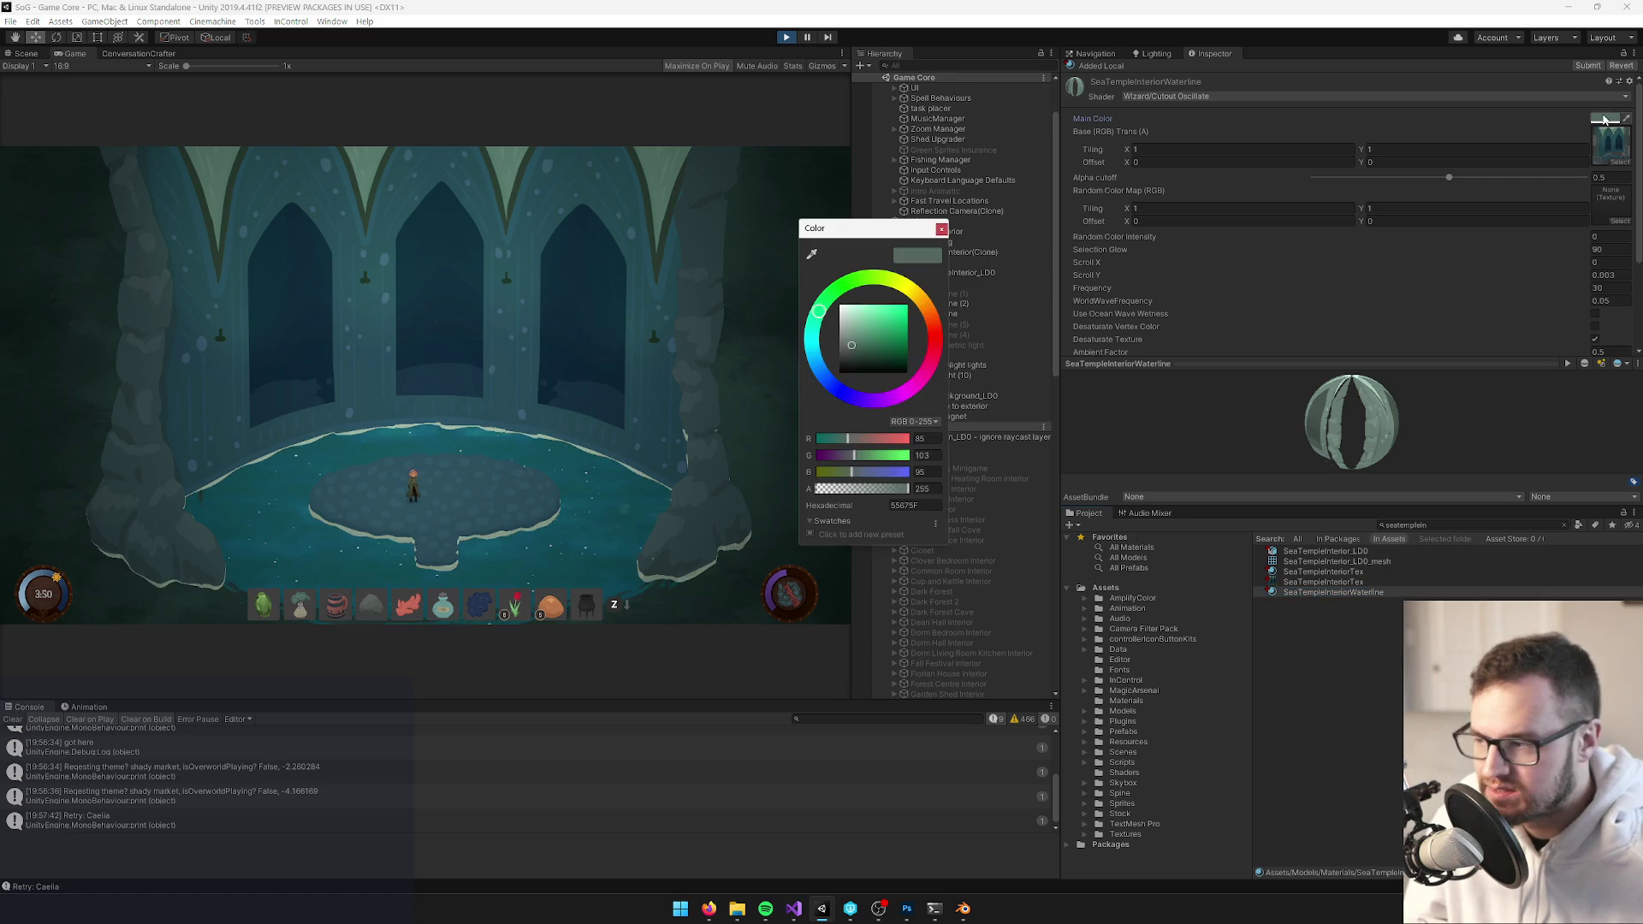
pyautogui.moveTo(853, 347); pyautogui.dragTo(864, 356)
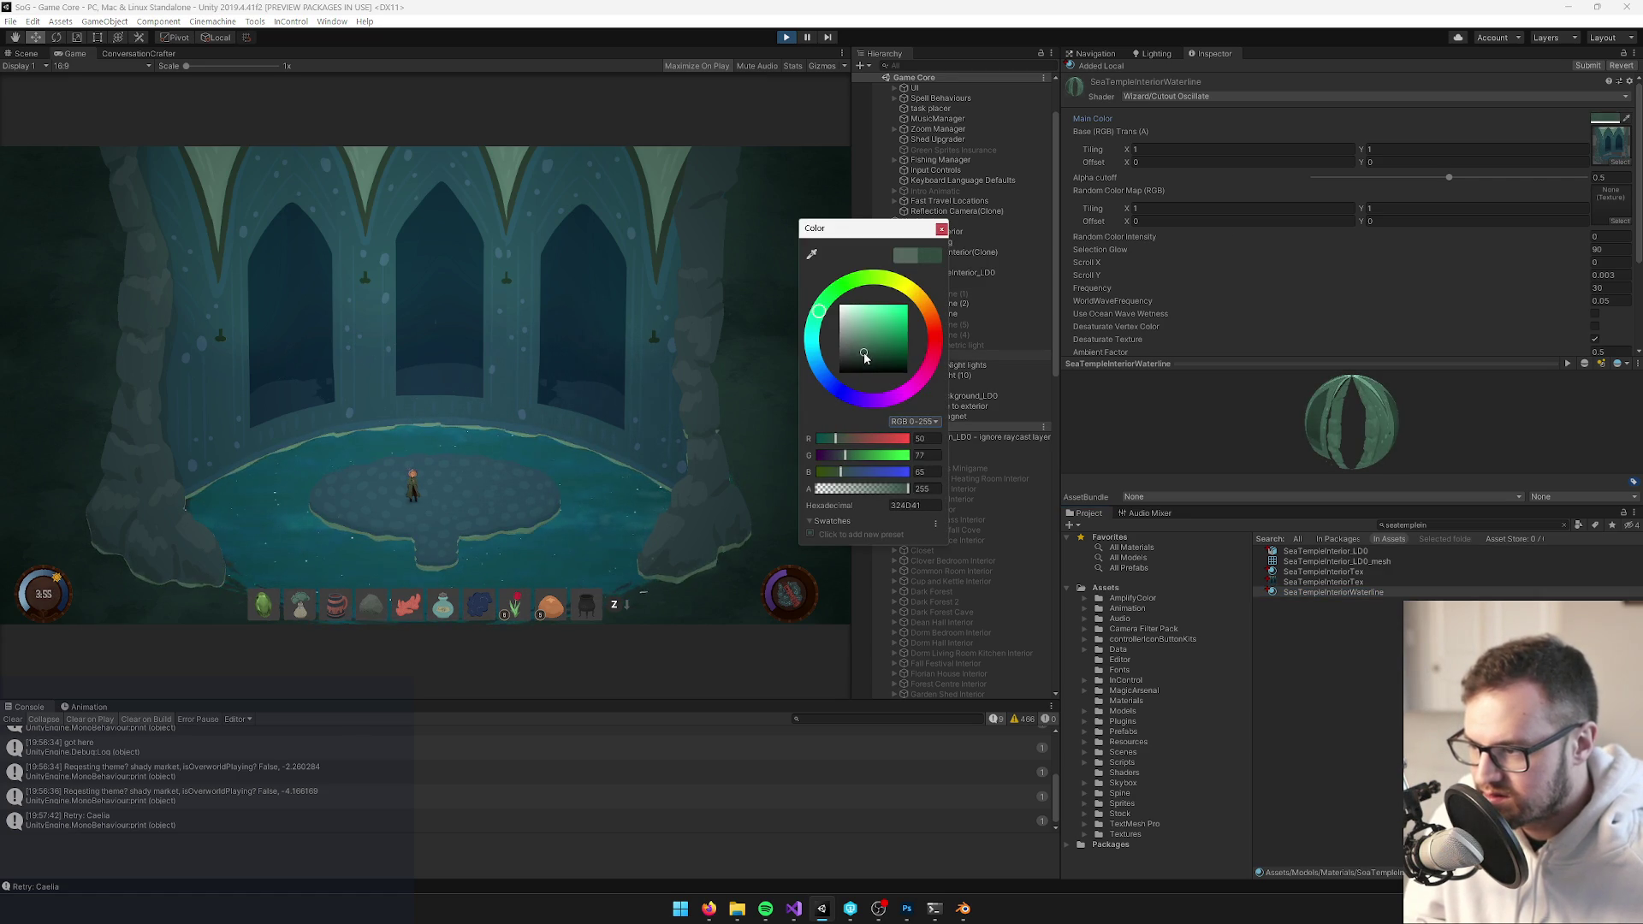
pyautogui.click(535, 288)
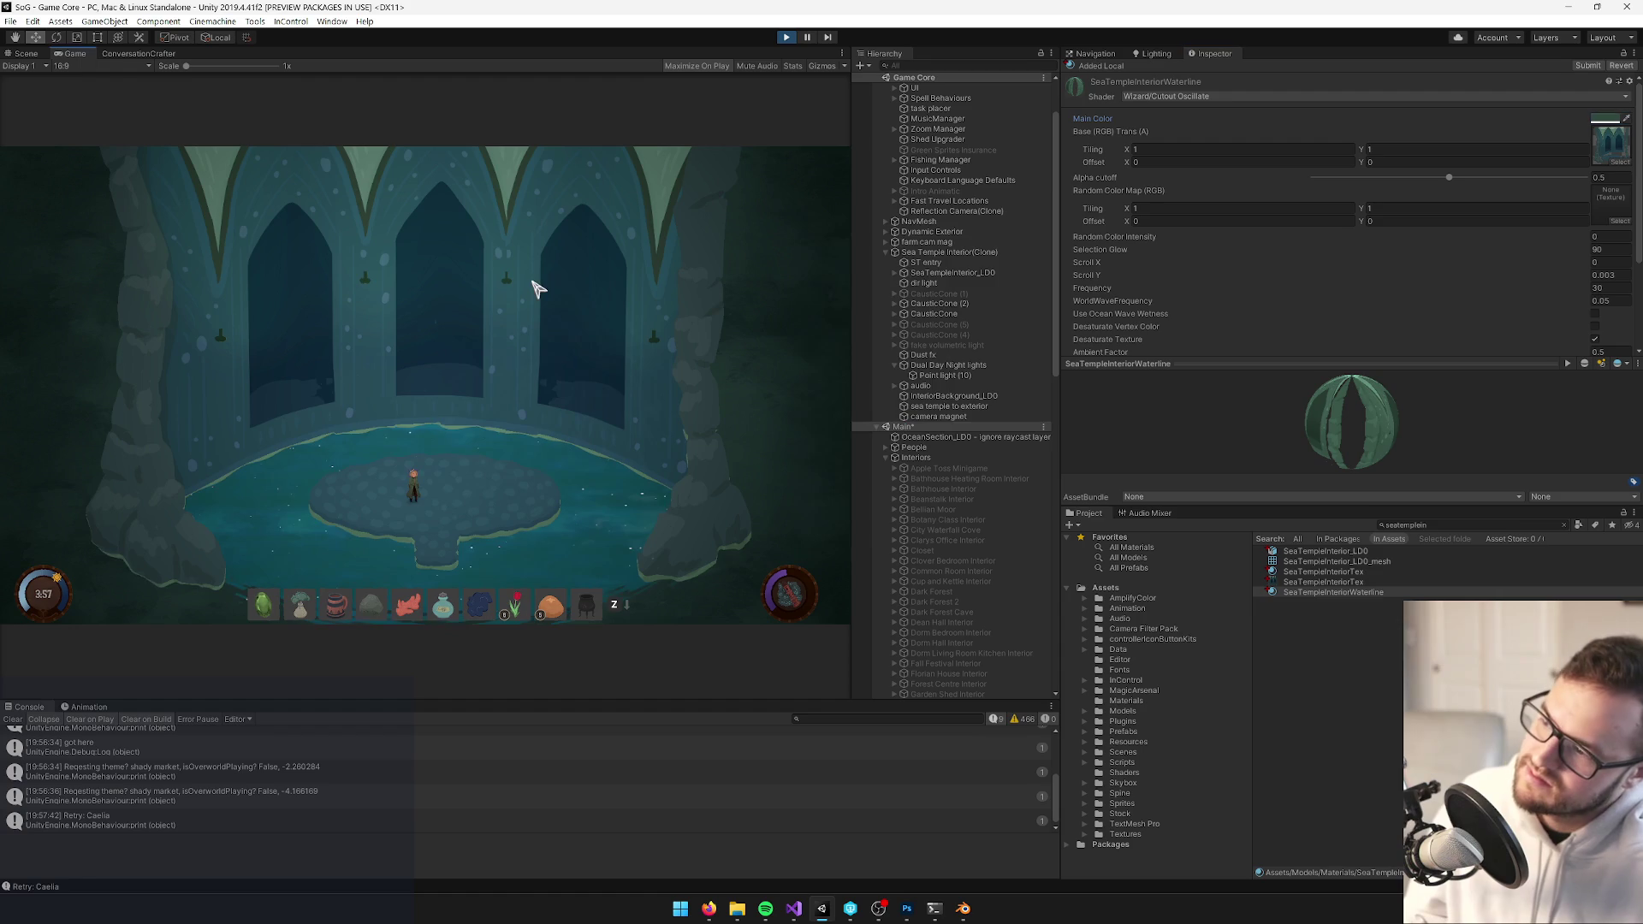
pyautogui.hotkey('alt', 'Tab')
pyautogui.hotkey('alt', 'Tab')
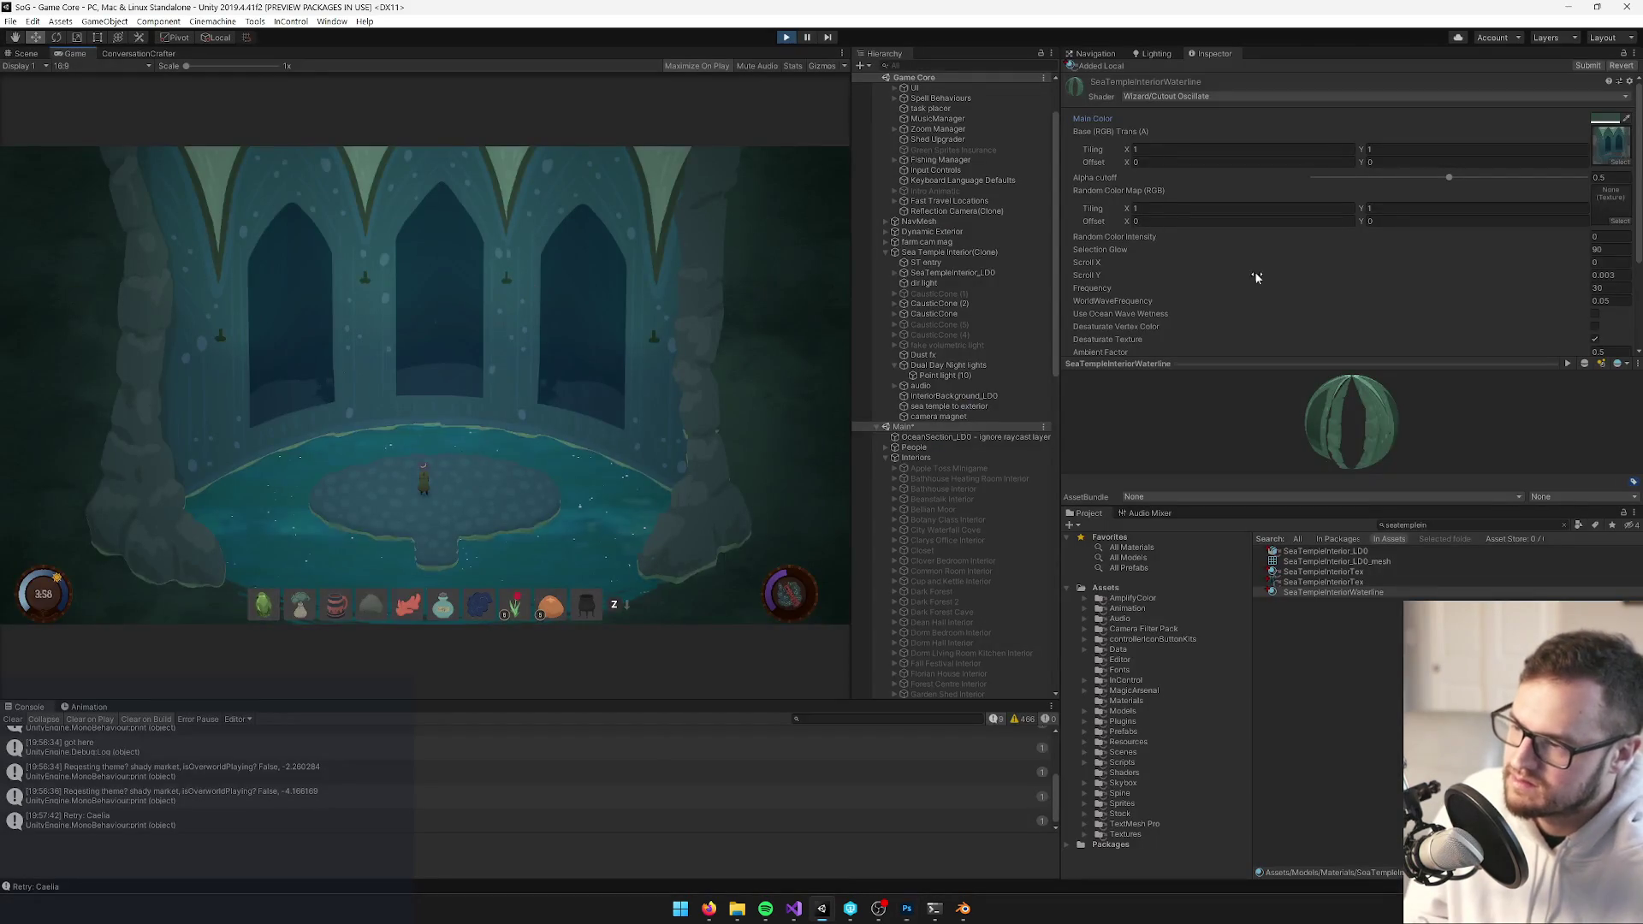
pyautogui.hotkey('alt', 'Tab')
pyautogui.hotkey('alt', 'Tab')
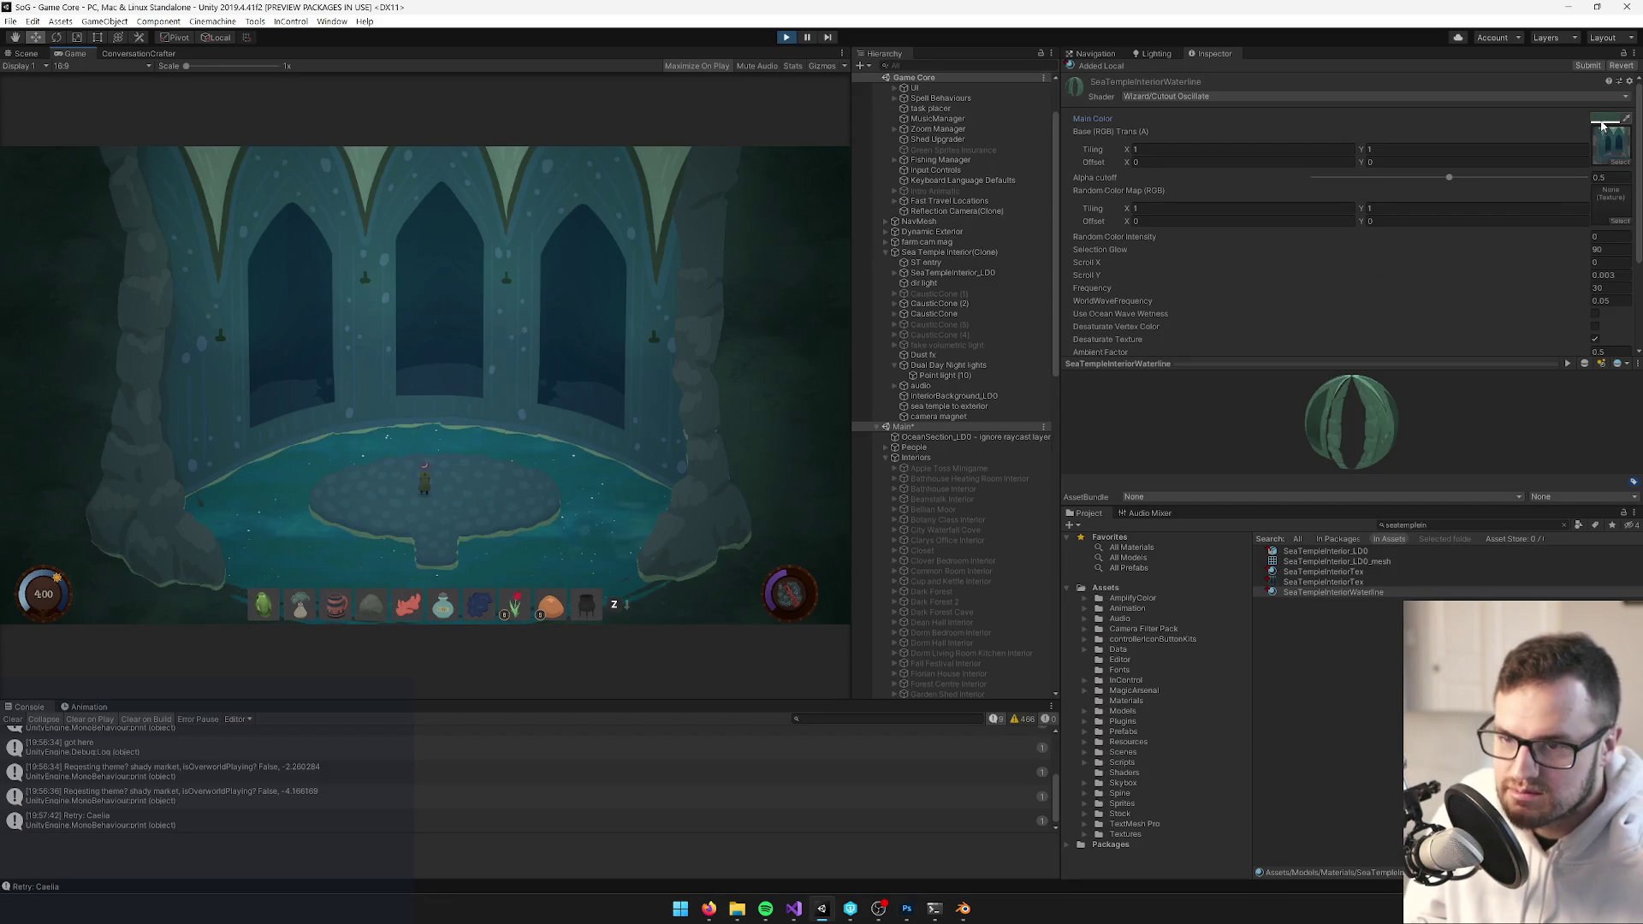
# After another mockup comparison, shift the waterline main colour slightly toward blue
pyautogui.click(1605, 119)
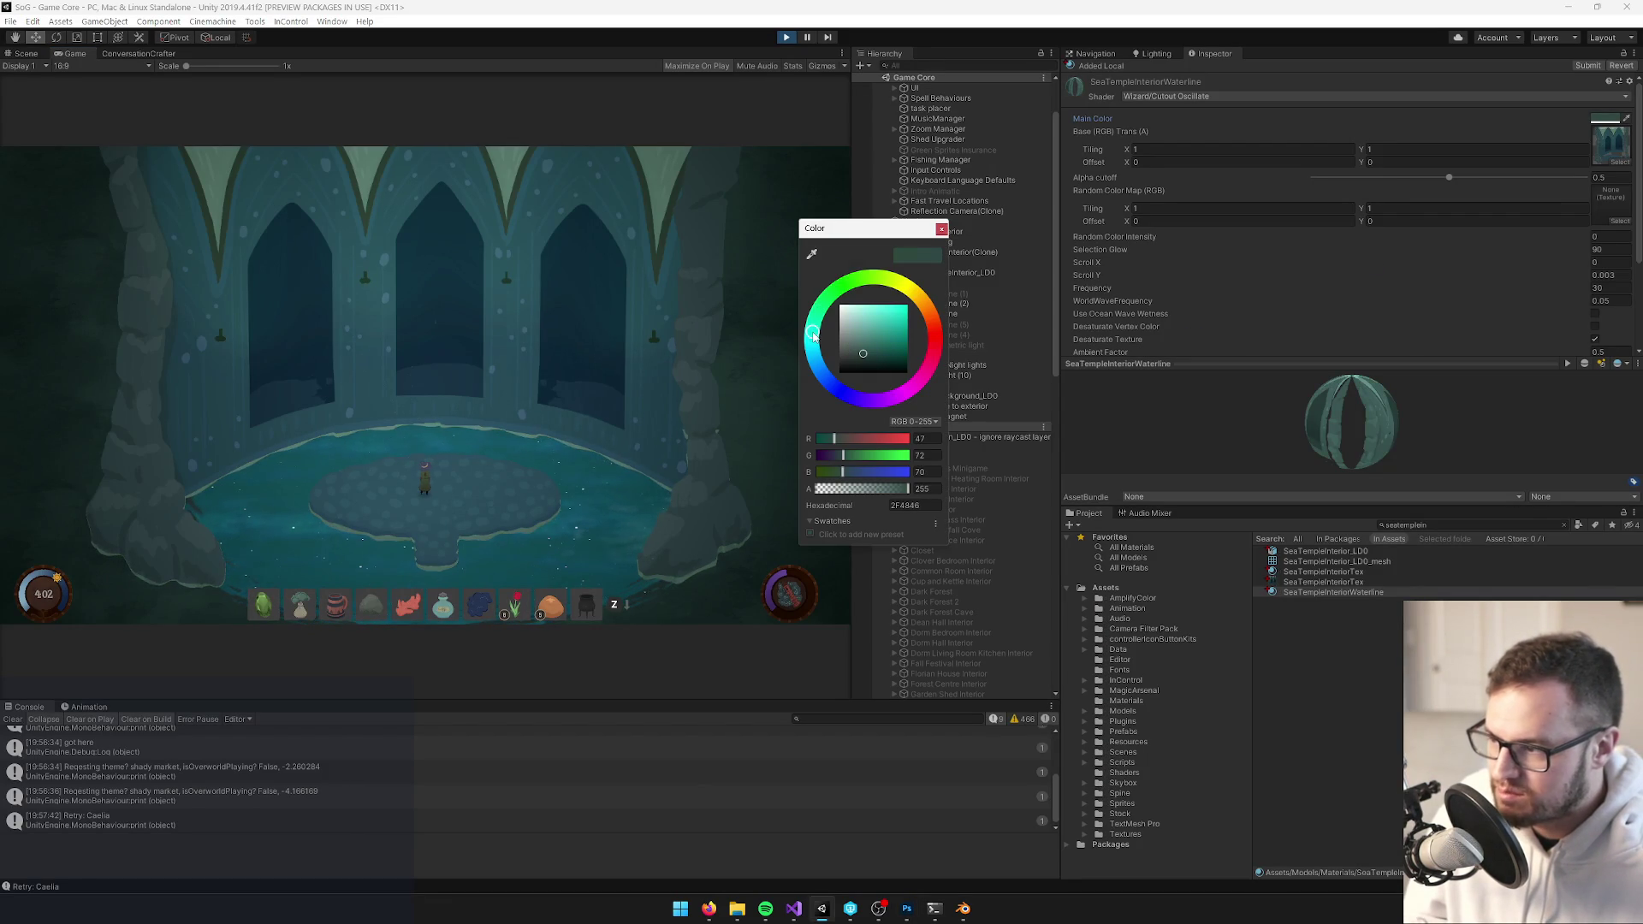
pyautogui.hotkey('alt', 'Tab')
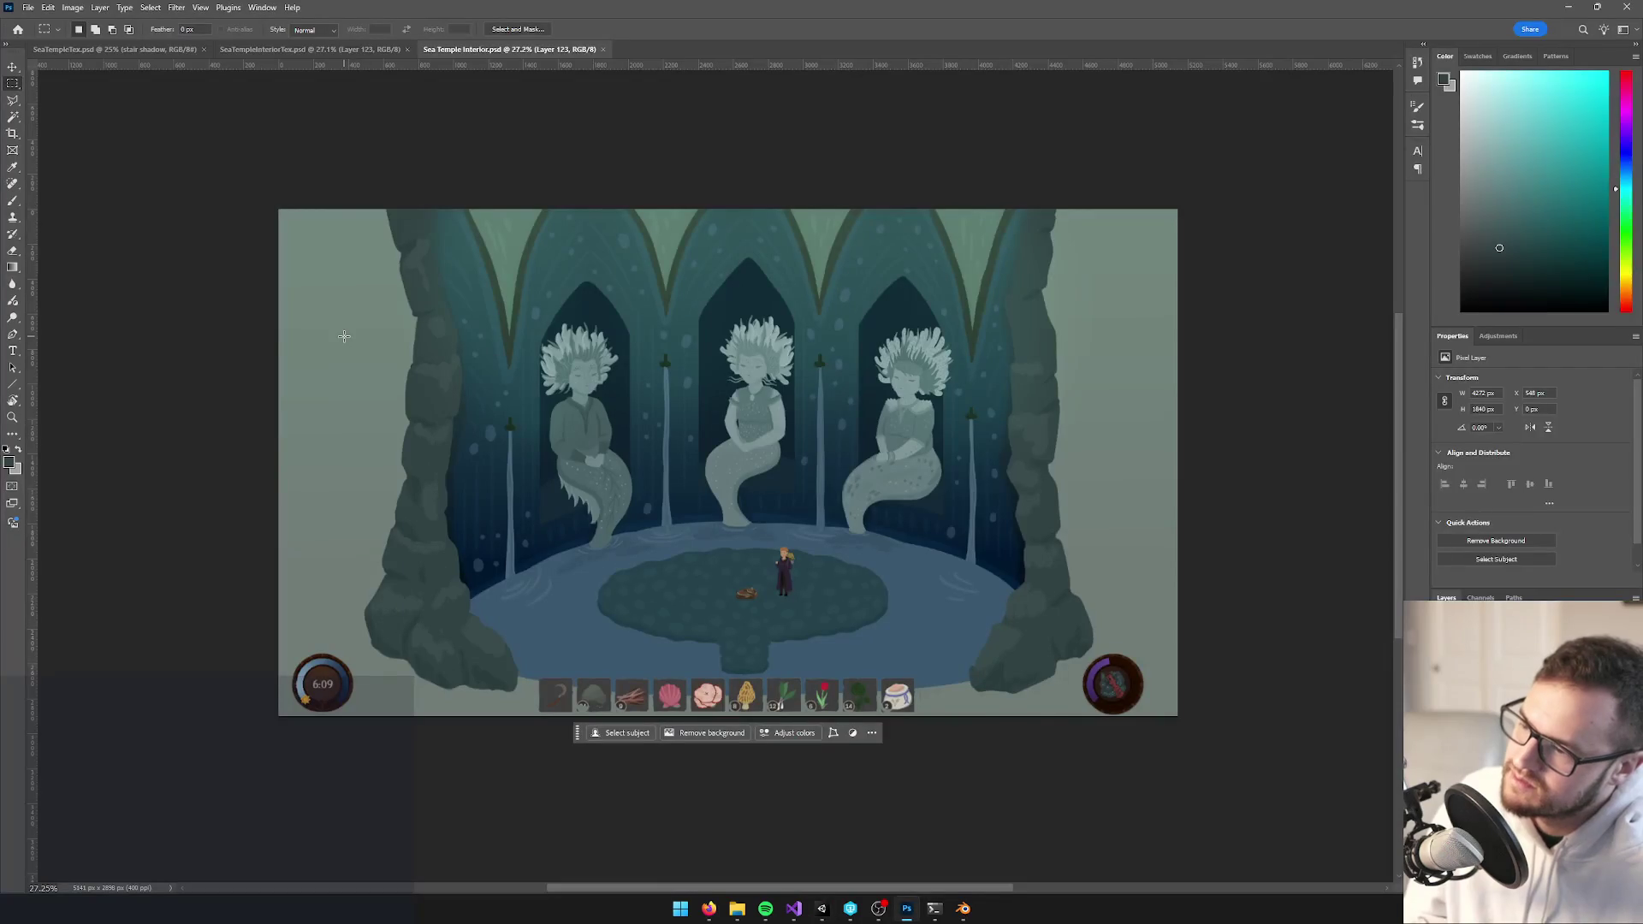
pyautogui.hotkey('alt', 'Tab')
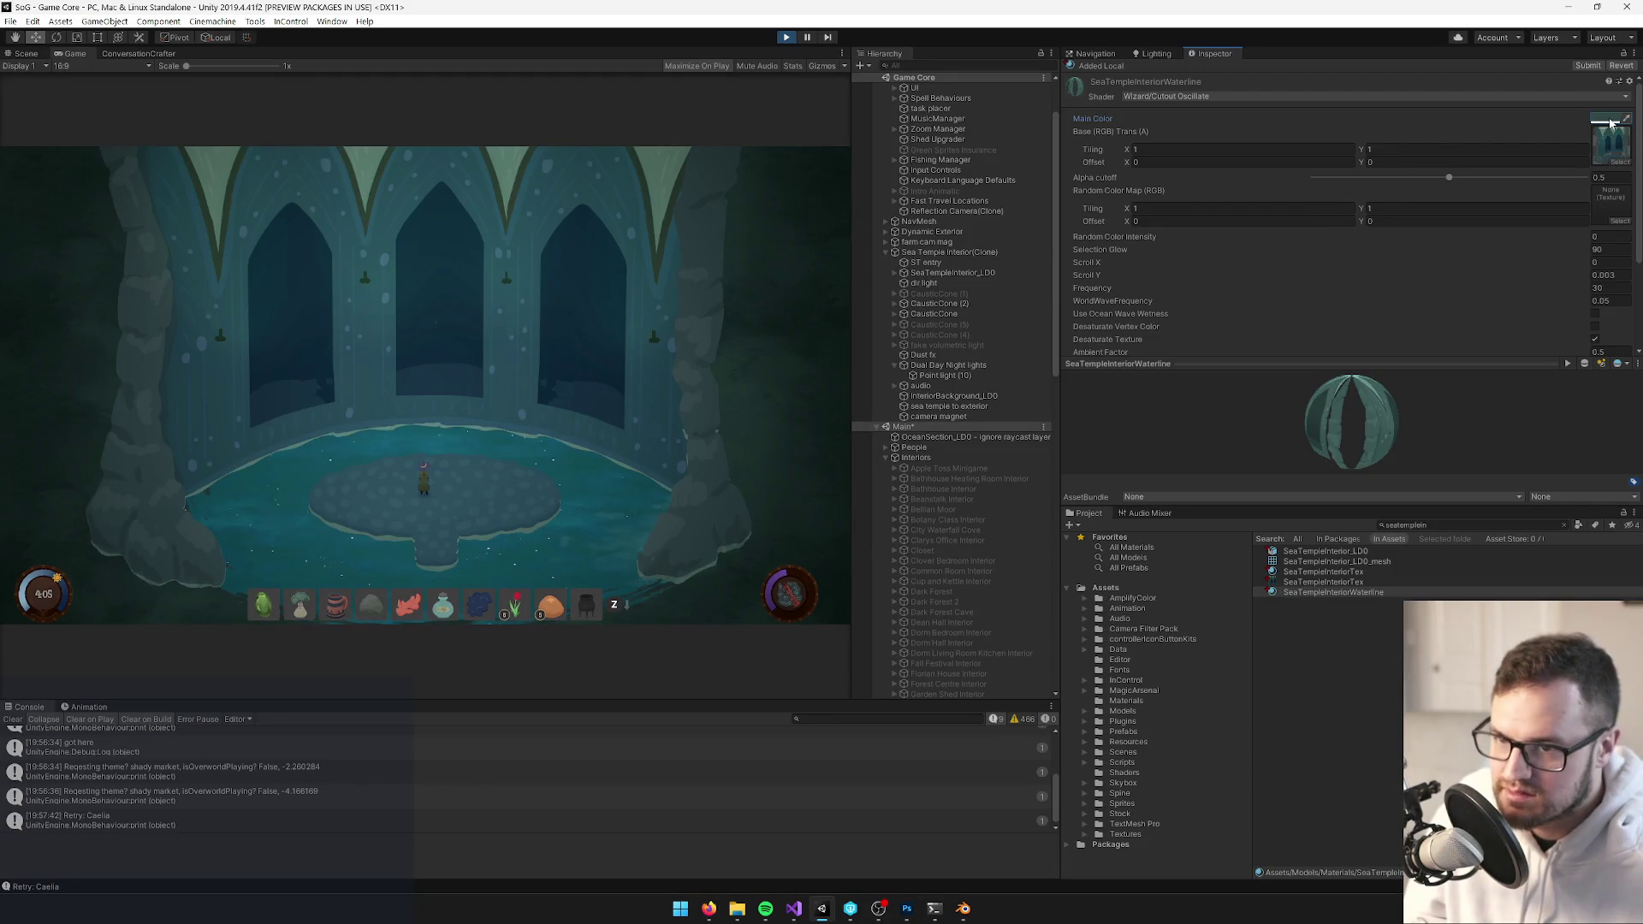
pyautogui.click(1612, 121)
pyautogui.moveTo(814, 346); pyautogui.dragTo(814, 352)
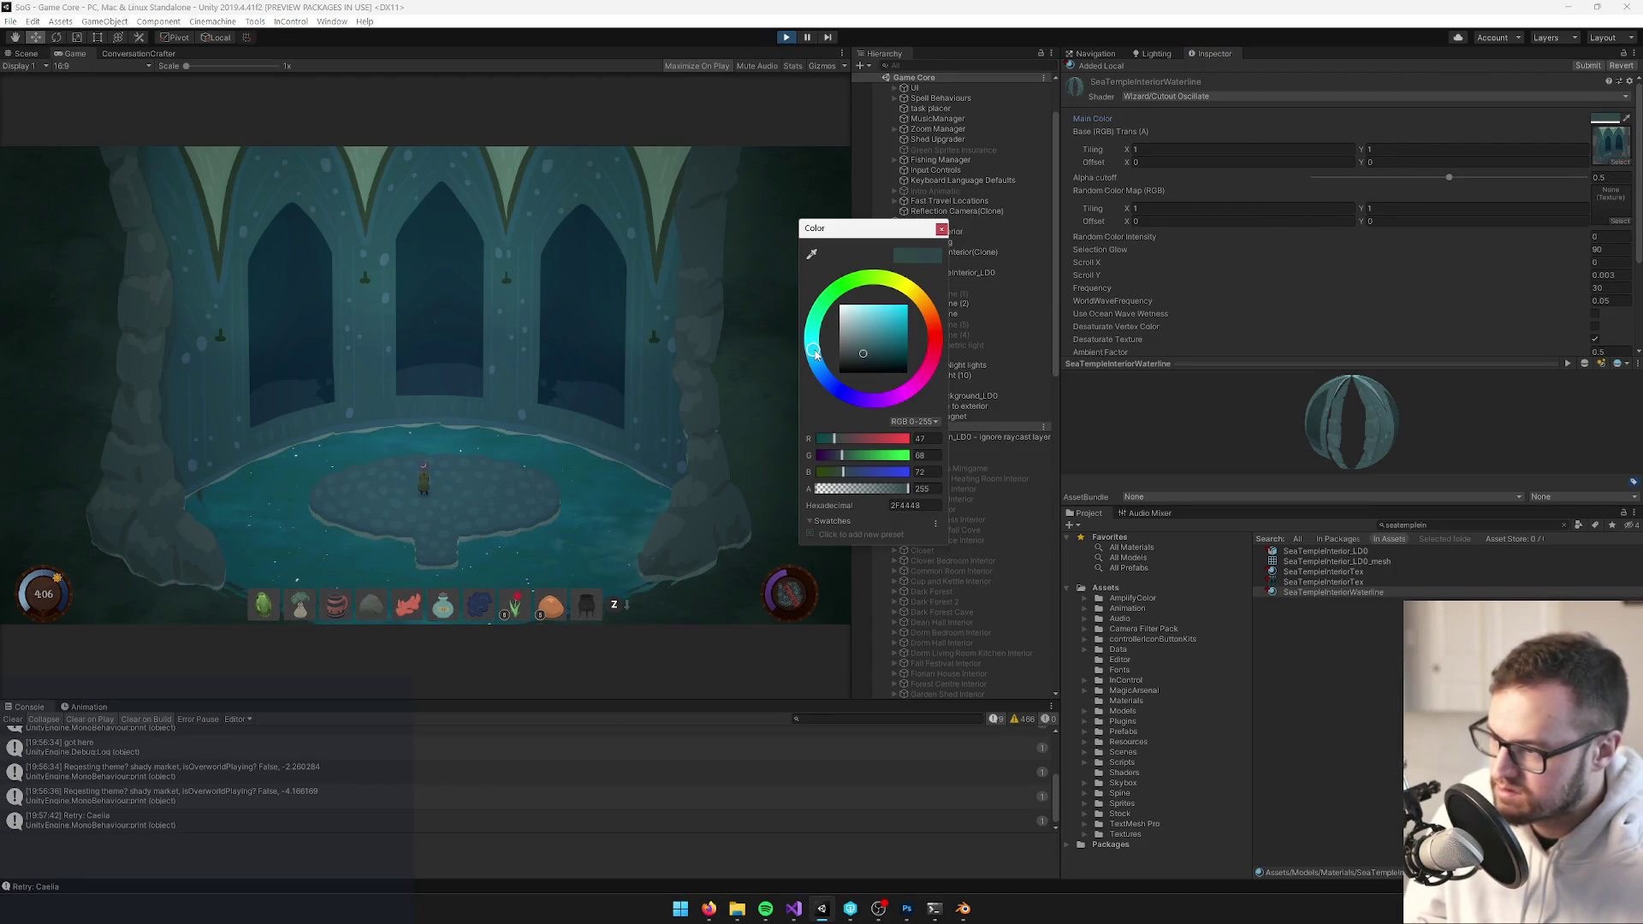
pyautogui.click(568, 322)
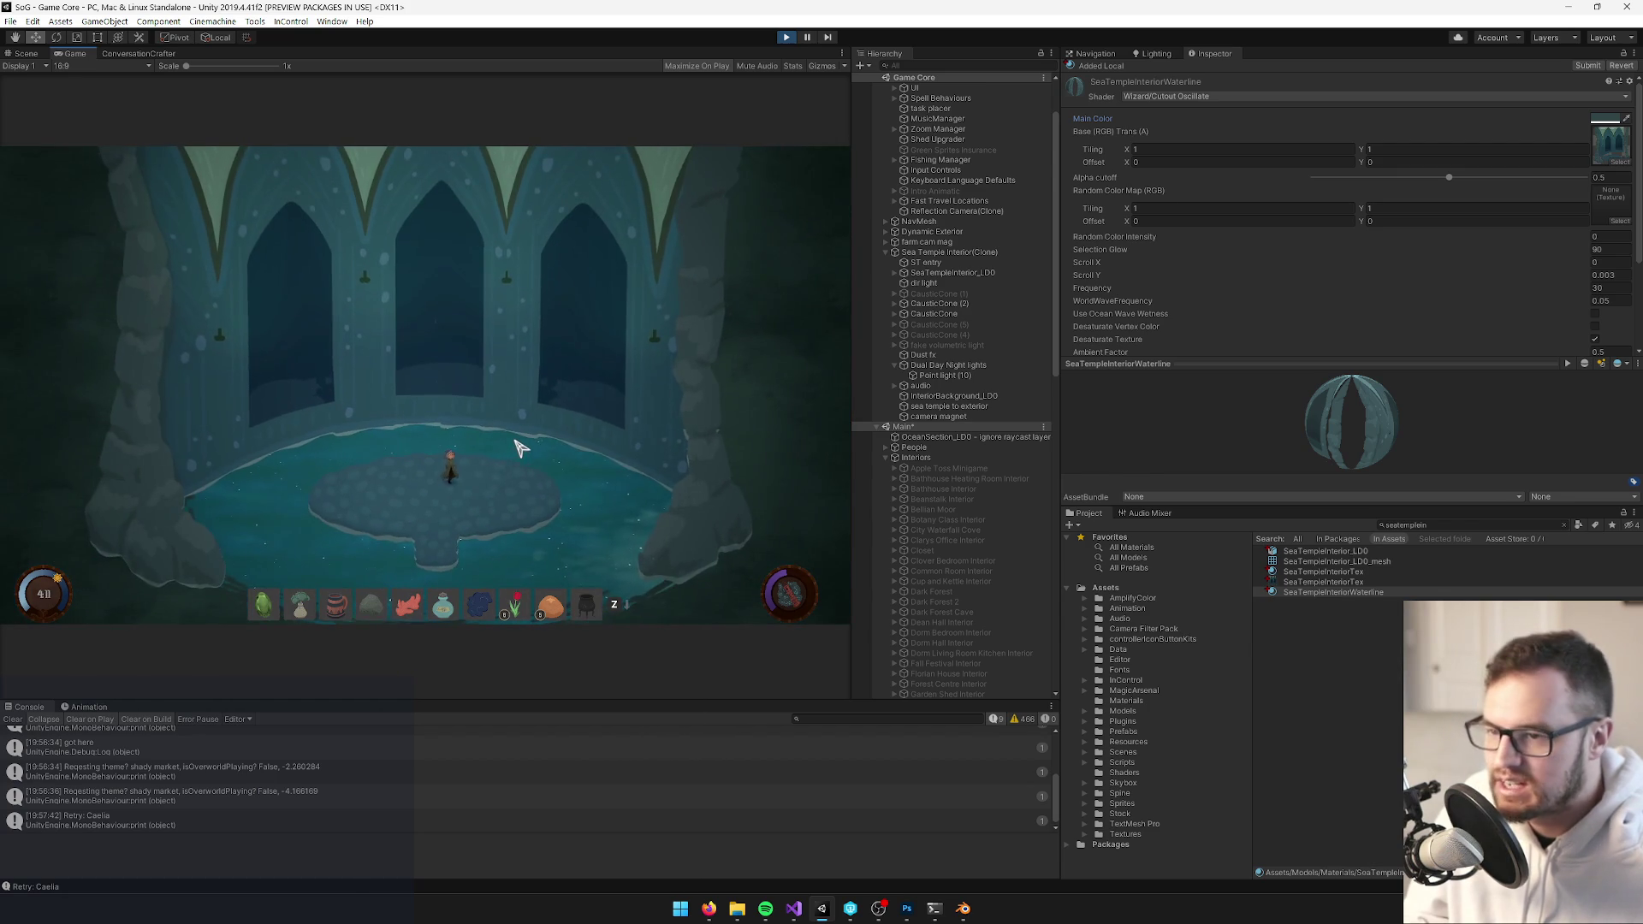
pyautogui.click(1609, 144)
# Show SeaTempleInteriorTex's import settings, then check its 4096 px image size in Photoshop
pyautogui.click(1322, 706)
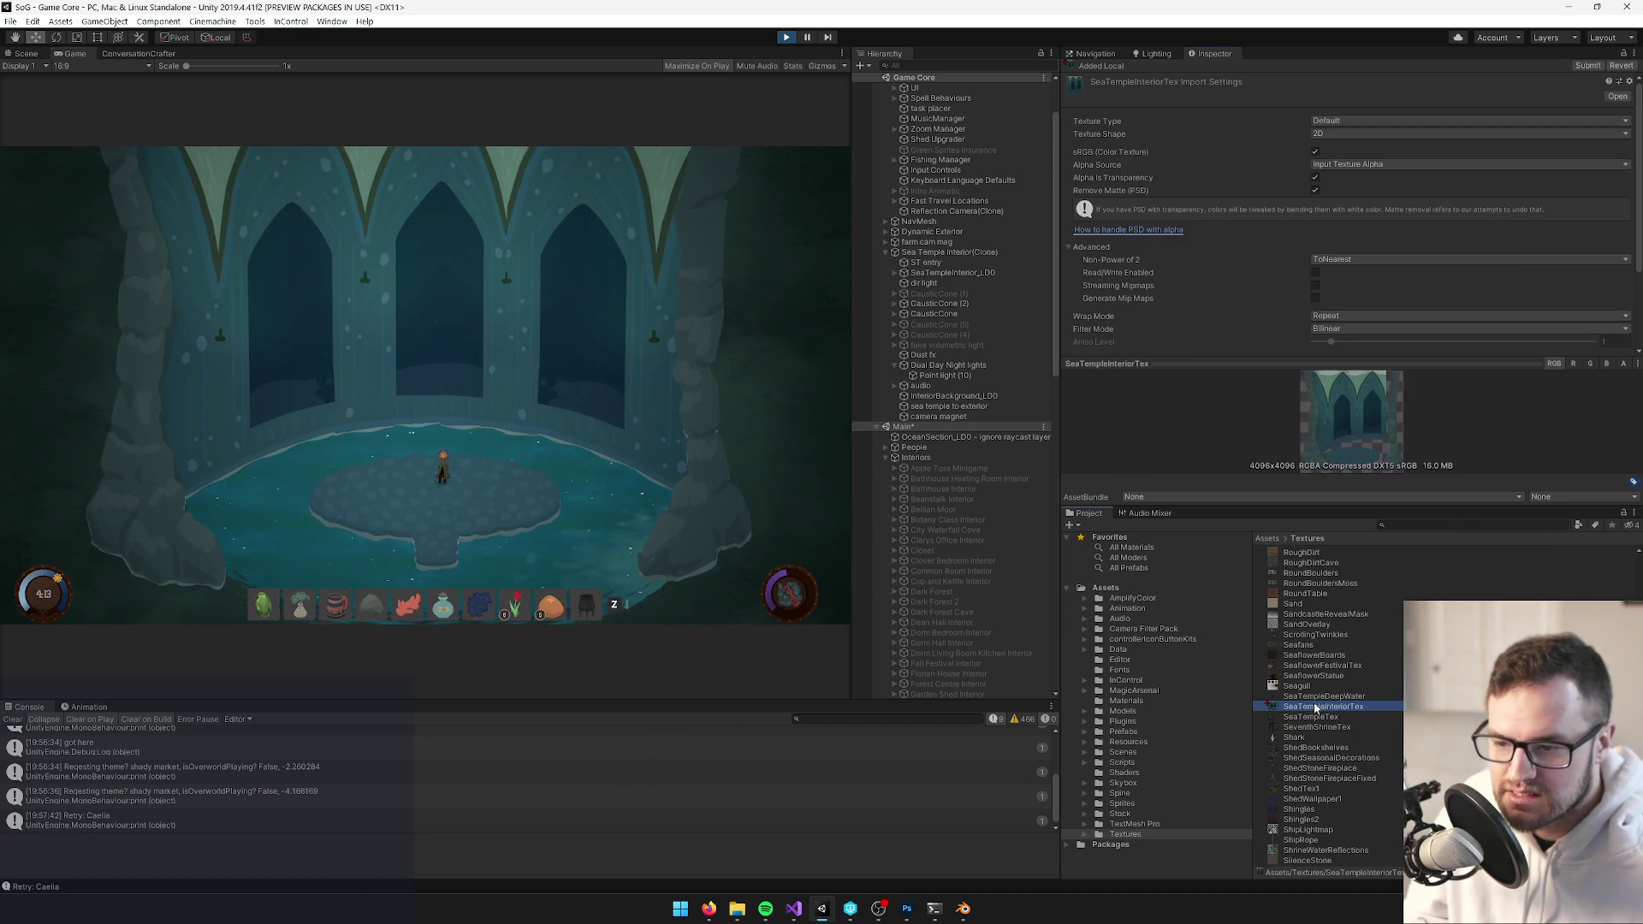
pyautogui.scroll(-3, 1393, 231)
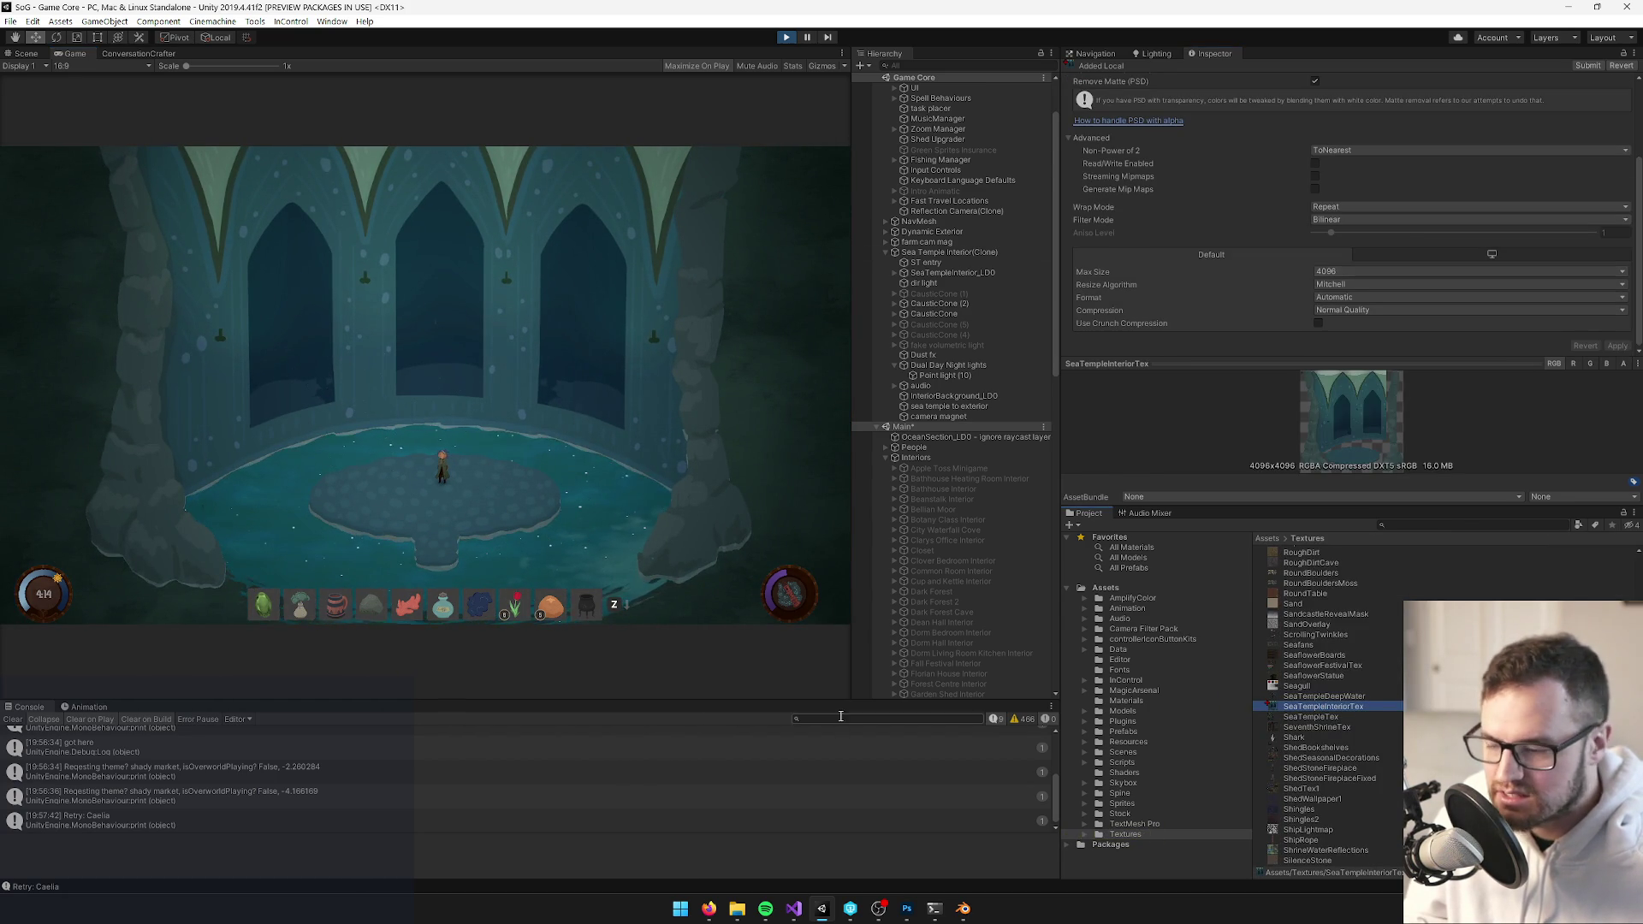
pyautogui.click(906, 908)
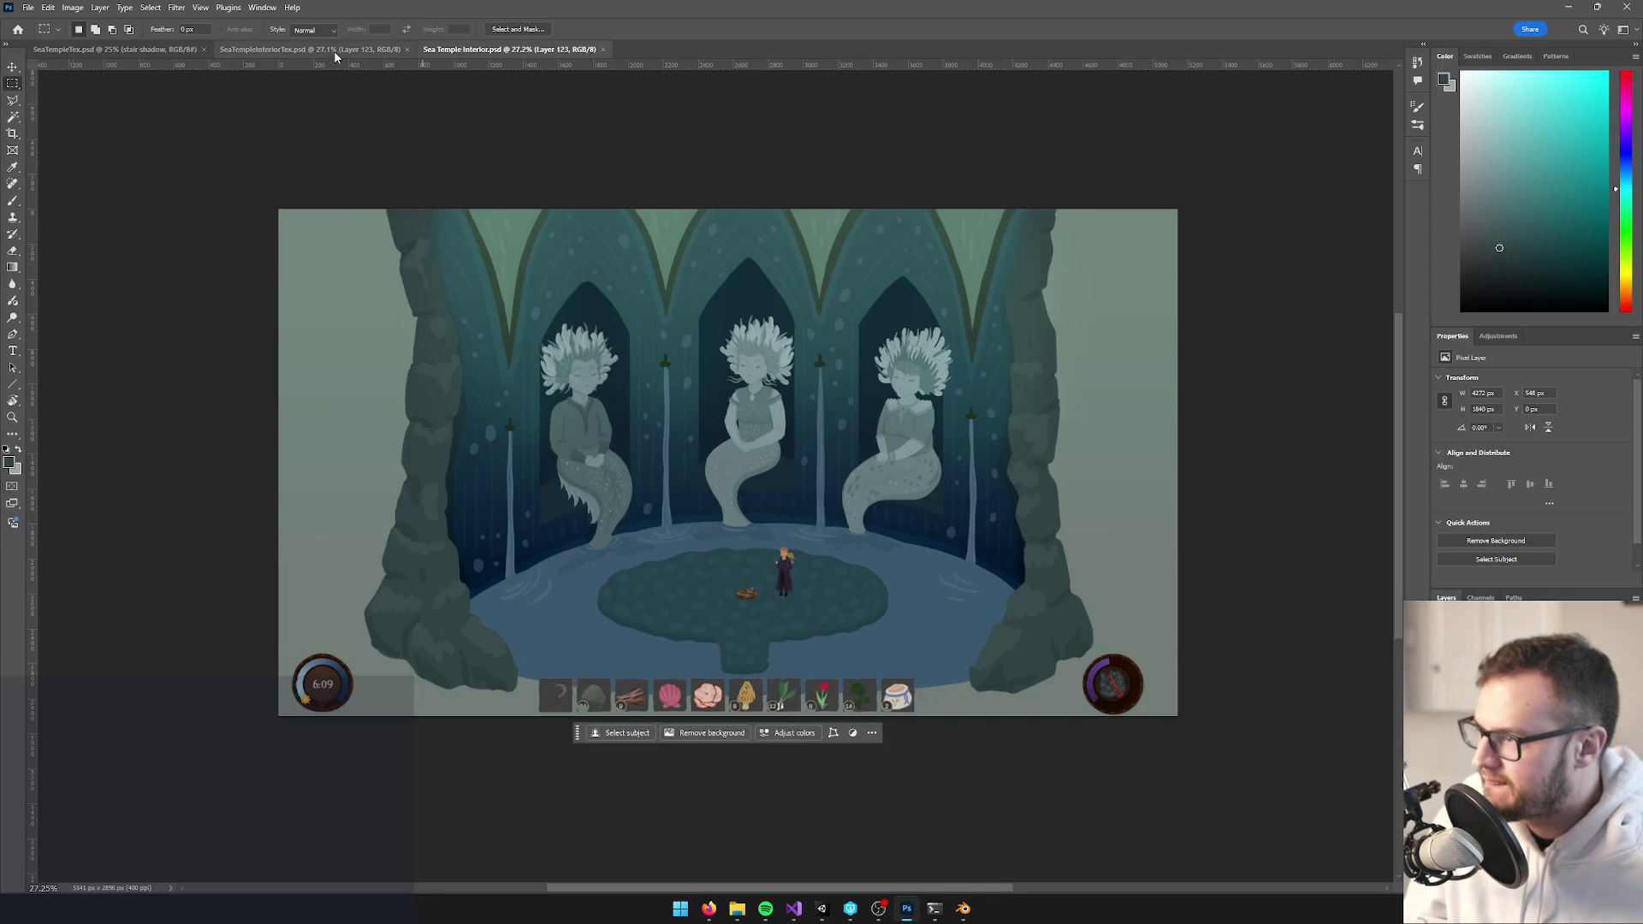
pyautogui.click(289, 51)
pyautogui.click(73, 8)
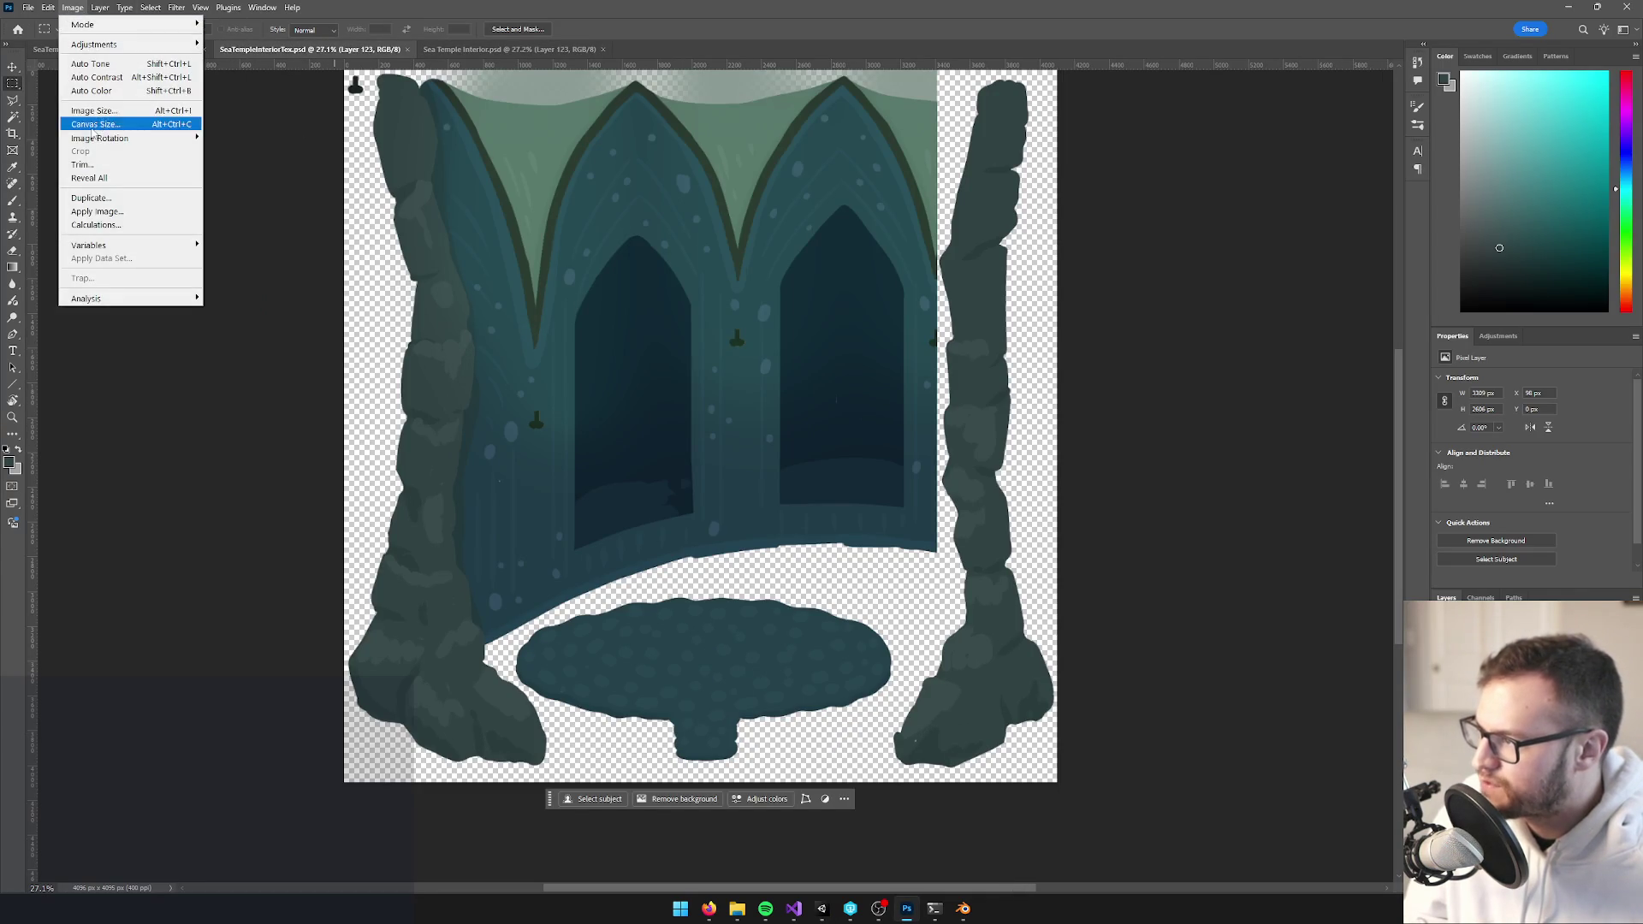
pyautogui.click(94, 120)
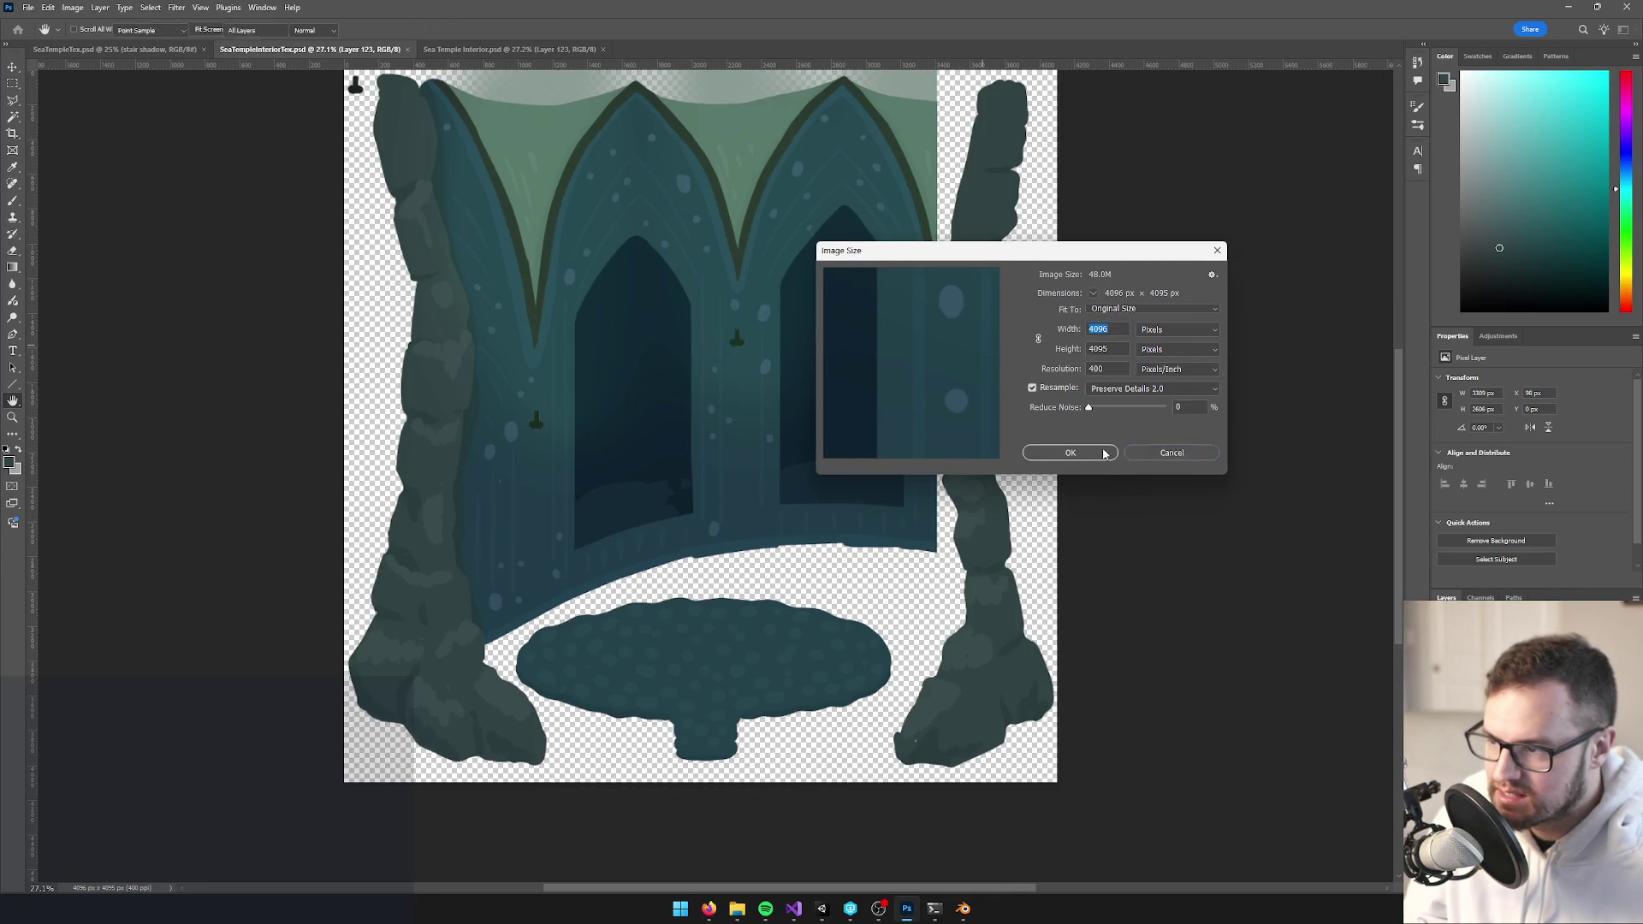
pyautogui.click(1172, 452)
# Zoom into the wall texture and try dark brush dabs and arcs, undoing each
pyautogui.press('m')
pyautogui.scroll(5, 700, 411)
pyautogui.scroll(5, 701, 412)
pyautogui.scroll(-4, 697, 407)
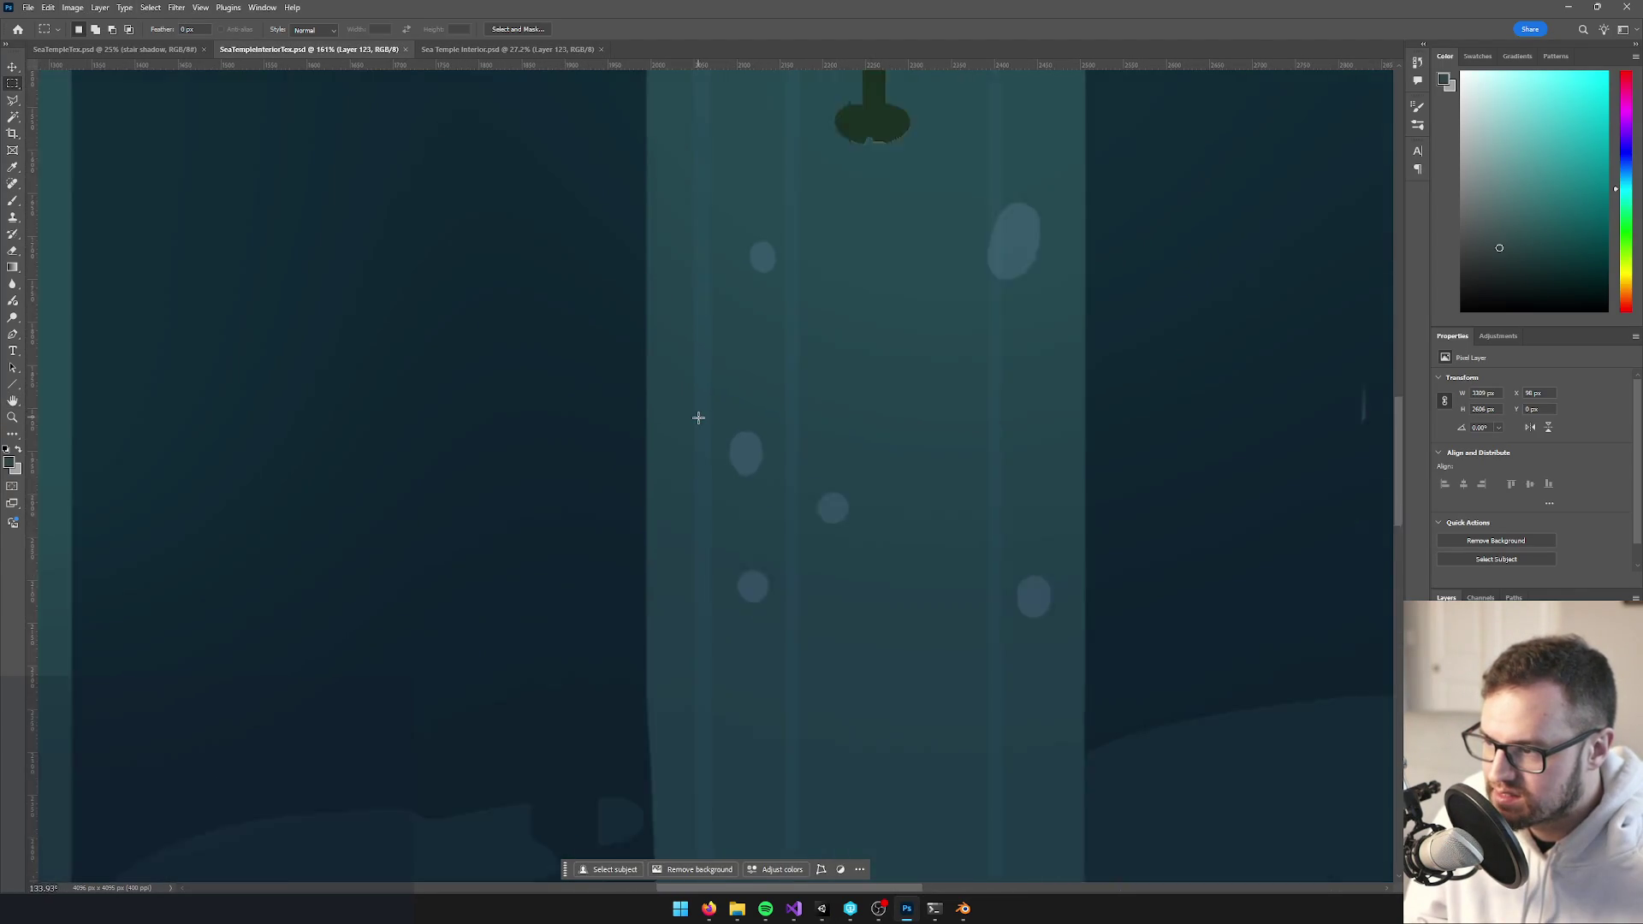
pyautogui.moveTo(634, 612); pyautogui.dragTo(681, 297)
pyautogui.scroll(5, 680, 296)
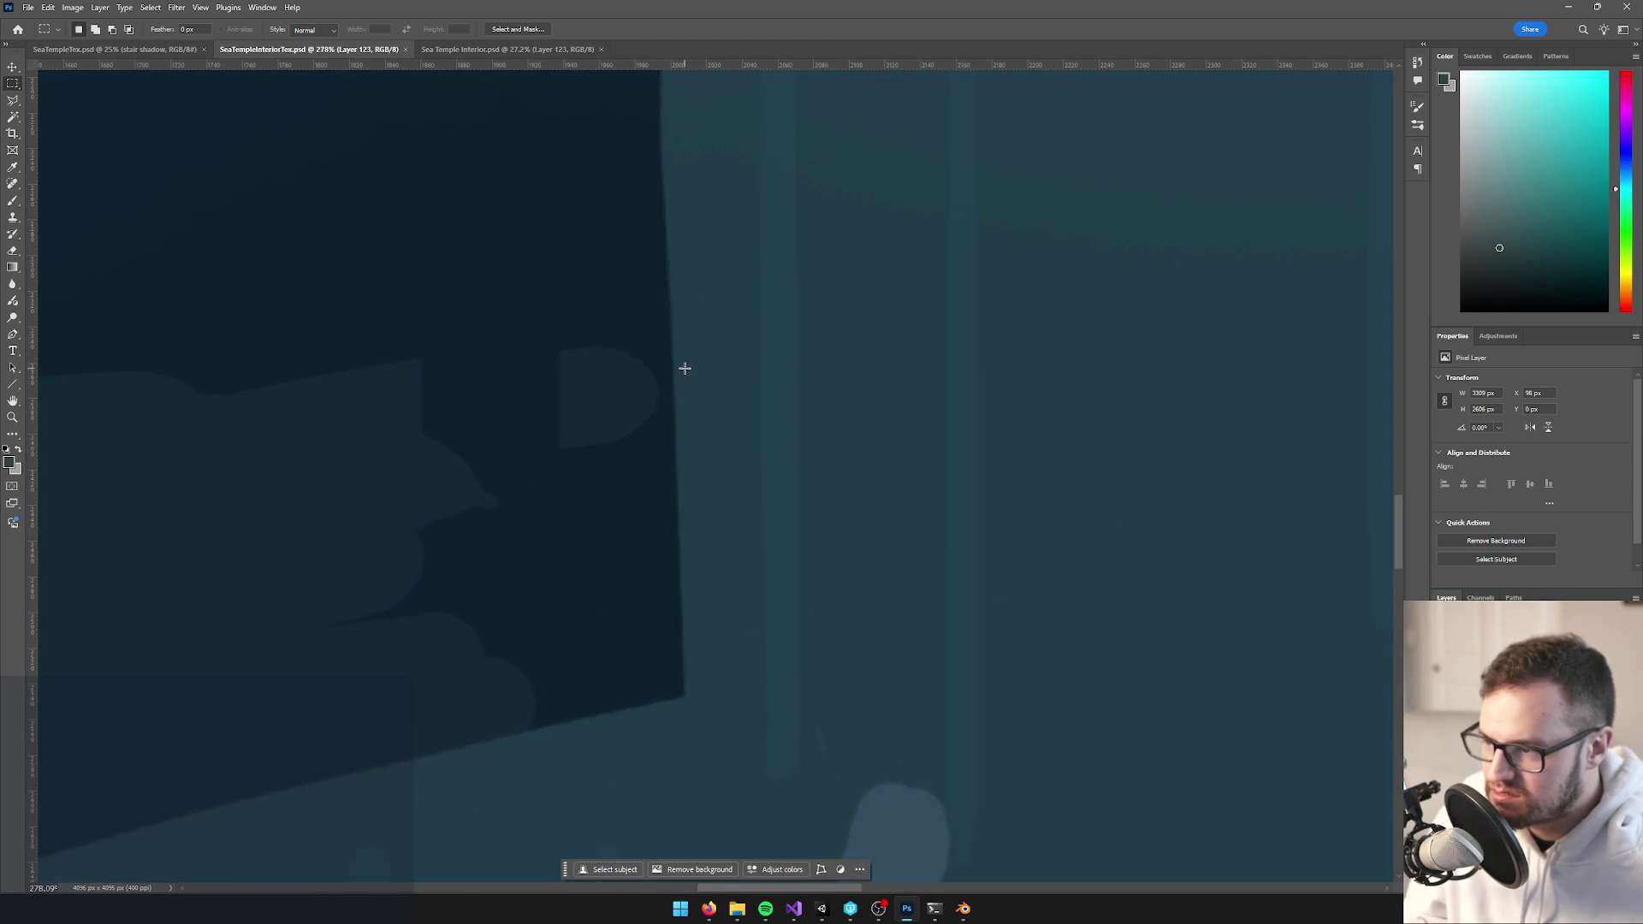
pyautogui.press('b')
pyautogui.click(720, 329)
pyautogui.hotkey('ctrl', 'z')
pyautogui.press('[')
pyautogui.press('[')
pyautogui.press('[')
pyautogui.press('[')
pyautogui.press('[')
pyautogui.moveTo(713, 287)
pyautogui.mouseDown()
pyautogui.moveTo(696, 242)
pyautogui.moveTo(601, 249)
pyautogui.moveTo(652, 320)
pyautogui.mouseUp()
pyautogui.hotkey('ctrl', 'z')
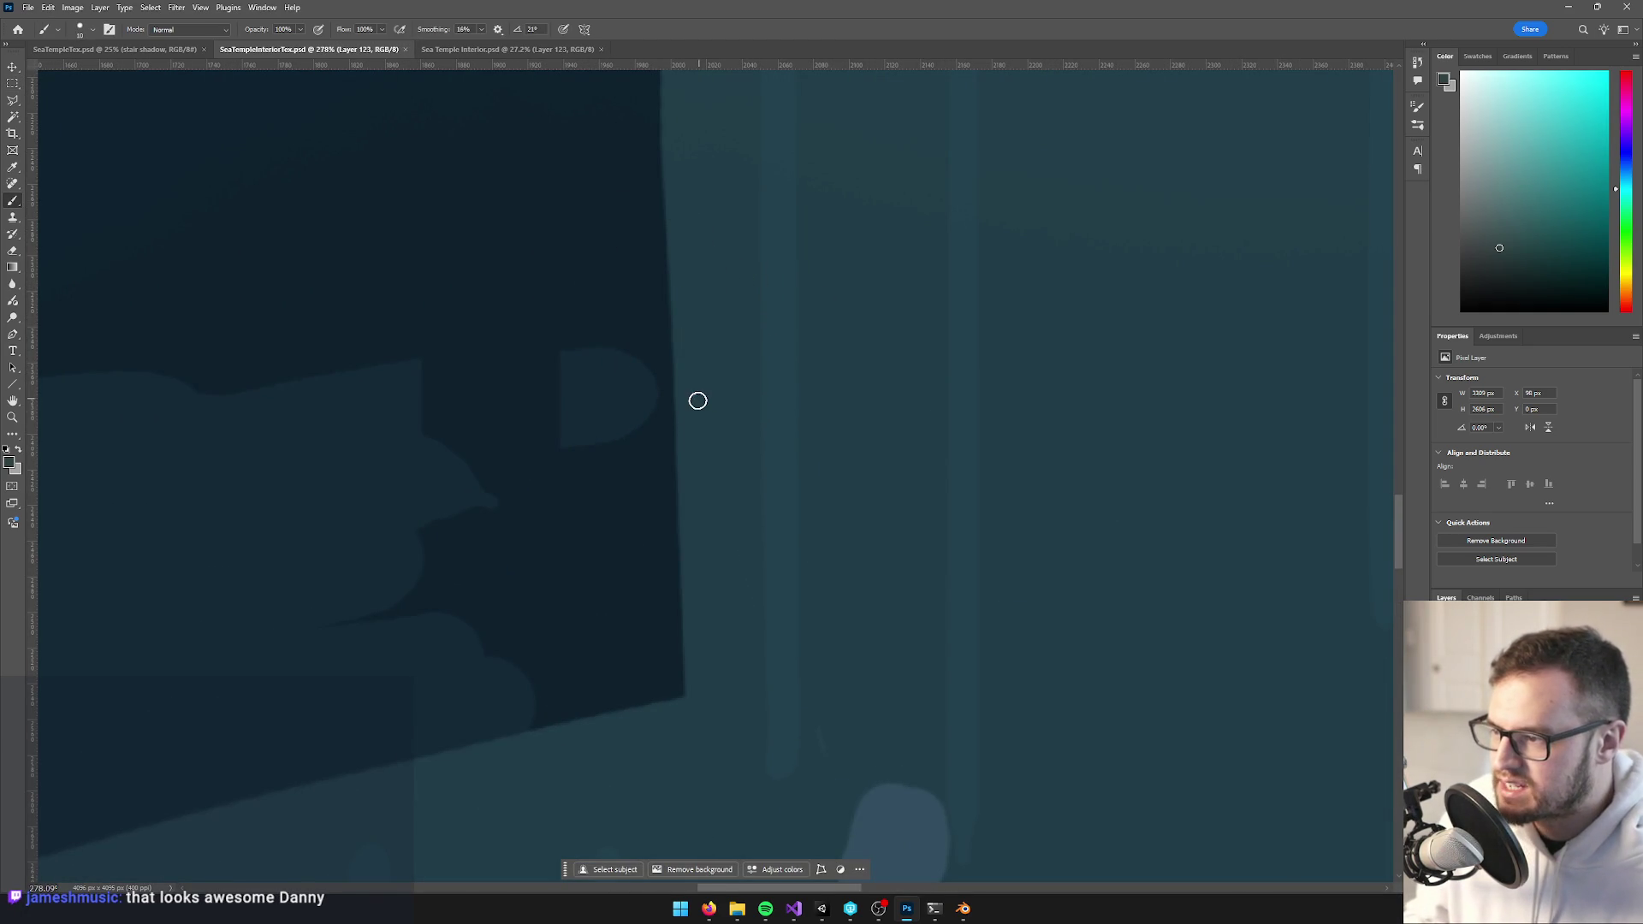
# Sample the blob's colour, test a dark hook stroke, undo it and return to Unity
pyautogui.moveTo(701, 480); pyautogui.dragTo(697, 128)
pyautogui.keyDown('alt'); pyautogui.click(909, 445); pyautogui.keyUp('alt')
pyautogui.moveTo(890, 312)
pyautogui.mouseDown()
pyautogui.moveTo(895, 348)
pyautogui.moveTo(930, 386)
pyautogui.mouseUp()
pyautogui.scroll(5, 924, 390)
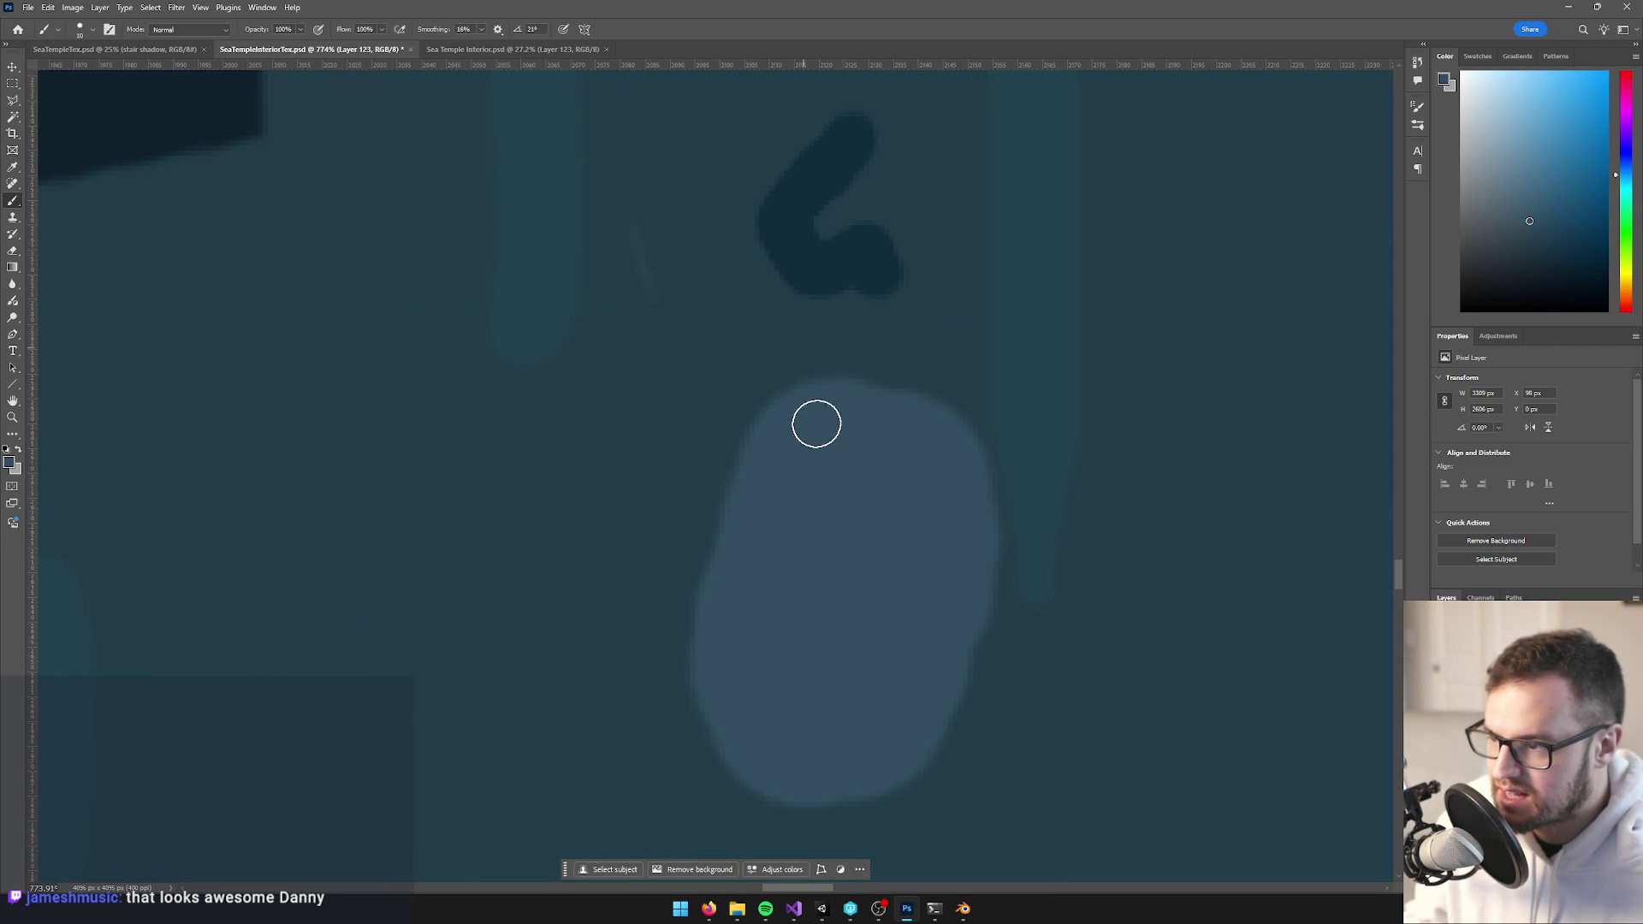
pyautogui.scroll(-8, 855, 437)
pyautogui.hotkey('ctrl', 'z')
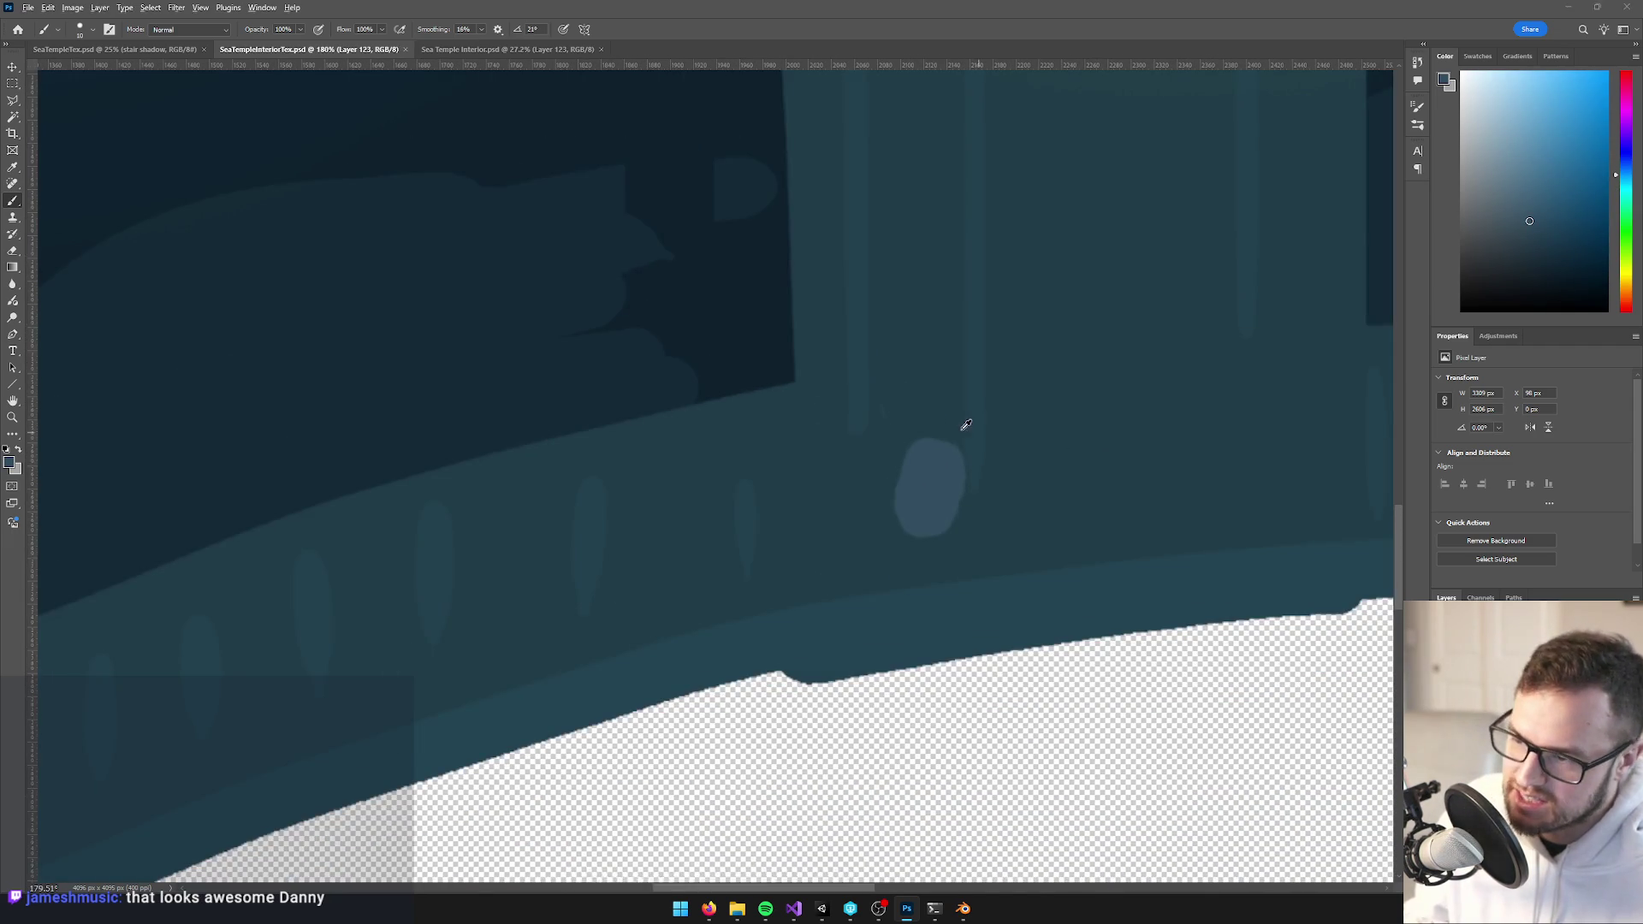
pyautogui.hotkey('alt', 'Tab')
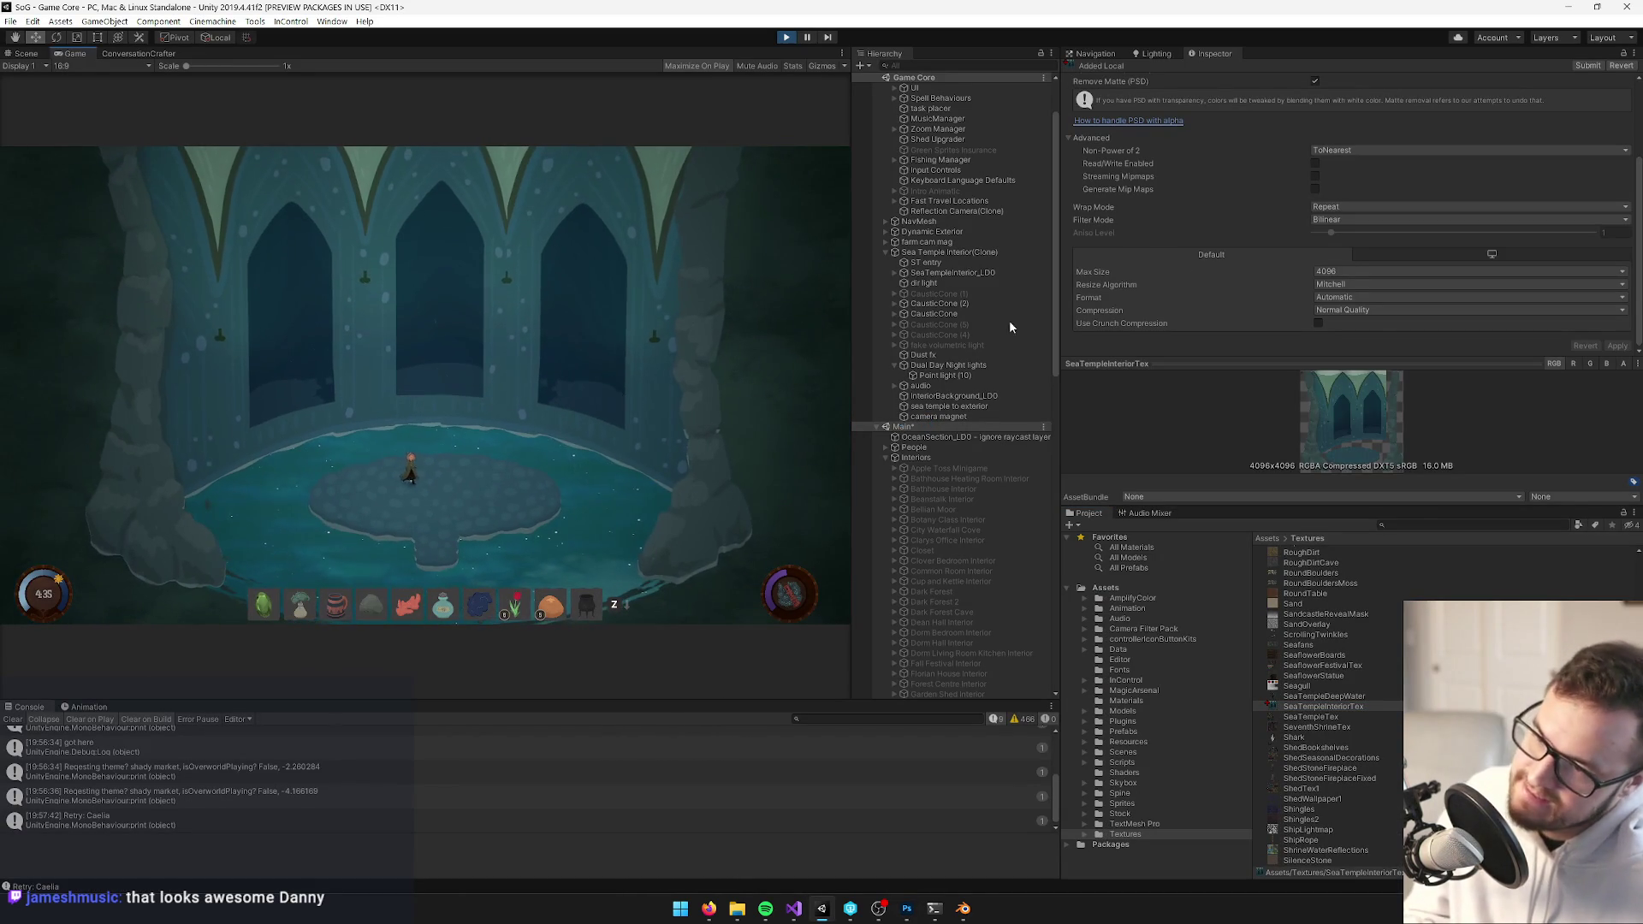
pyautogui.click(1354, 314)
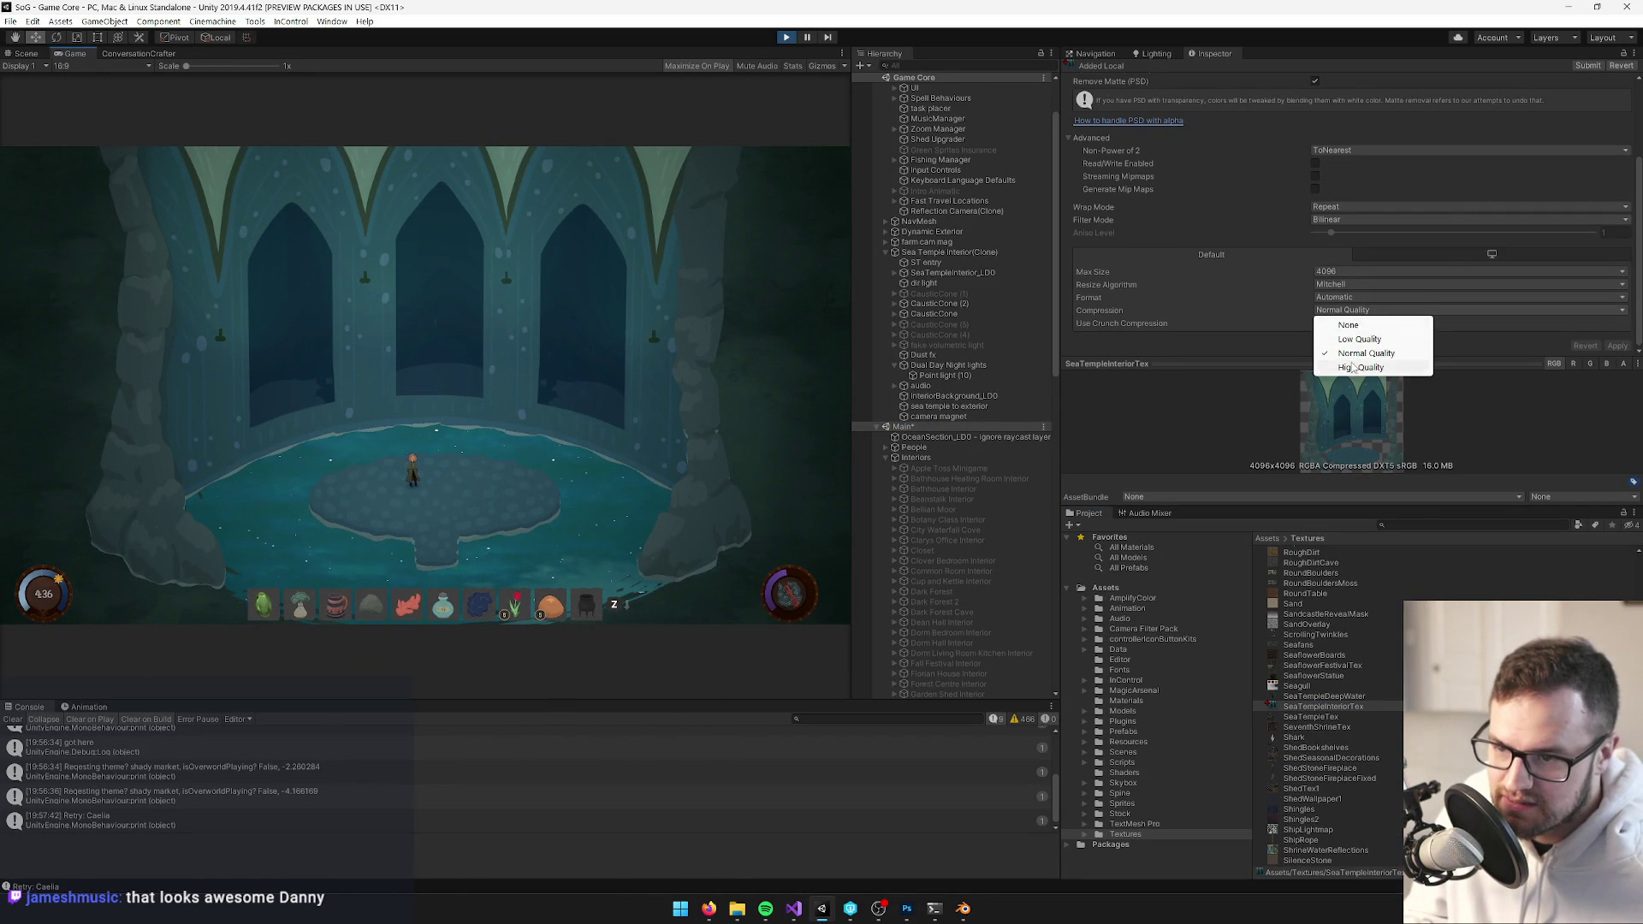
pyautogui.click(1403, 367)
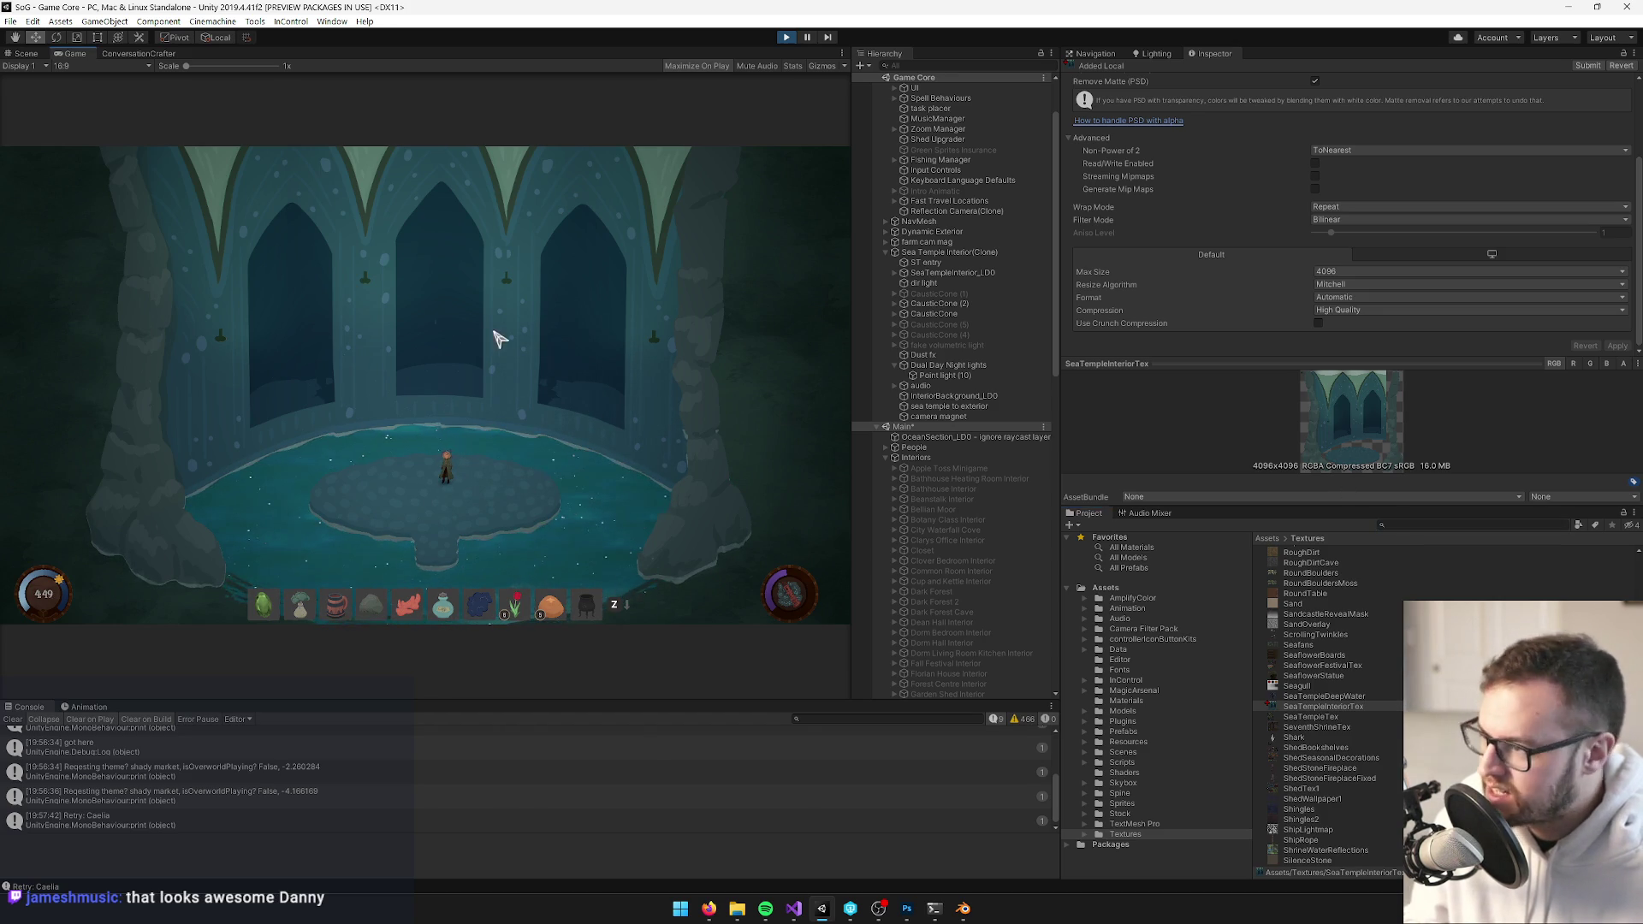
pyautogui.hotkey('alt', 'Tab')
pyautogui.scroll(-5, 634, 341)
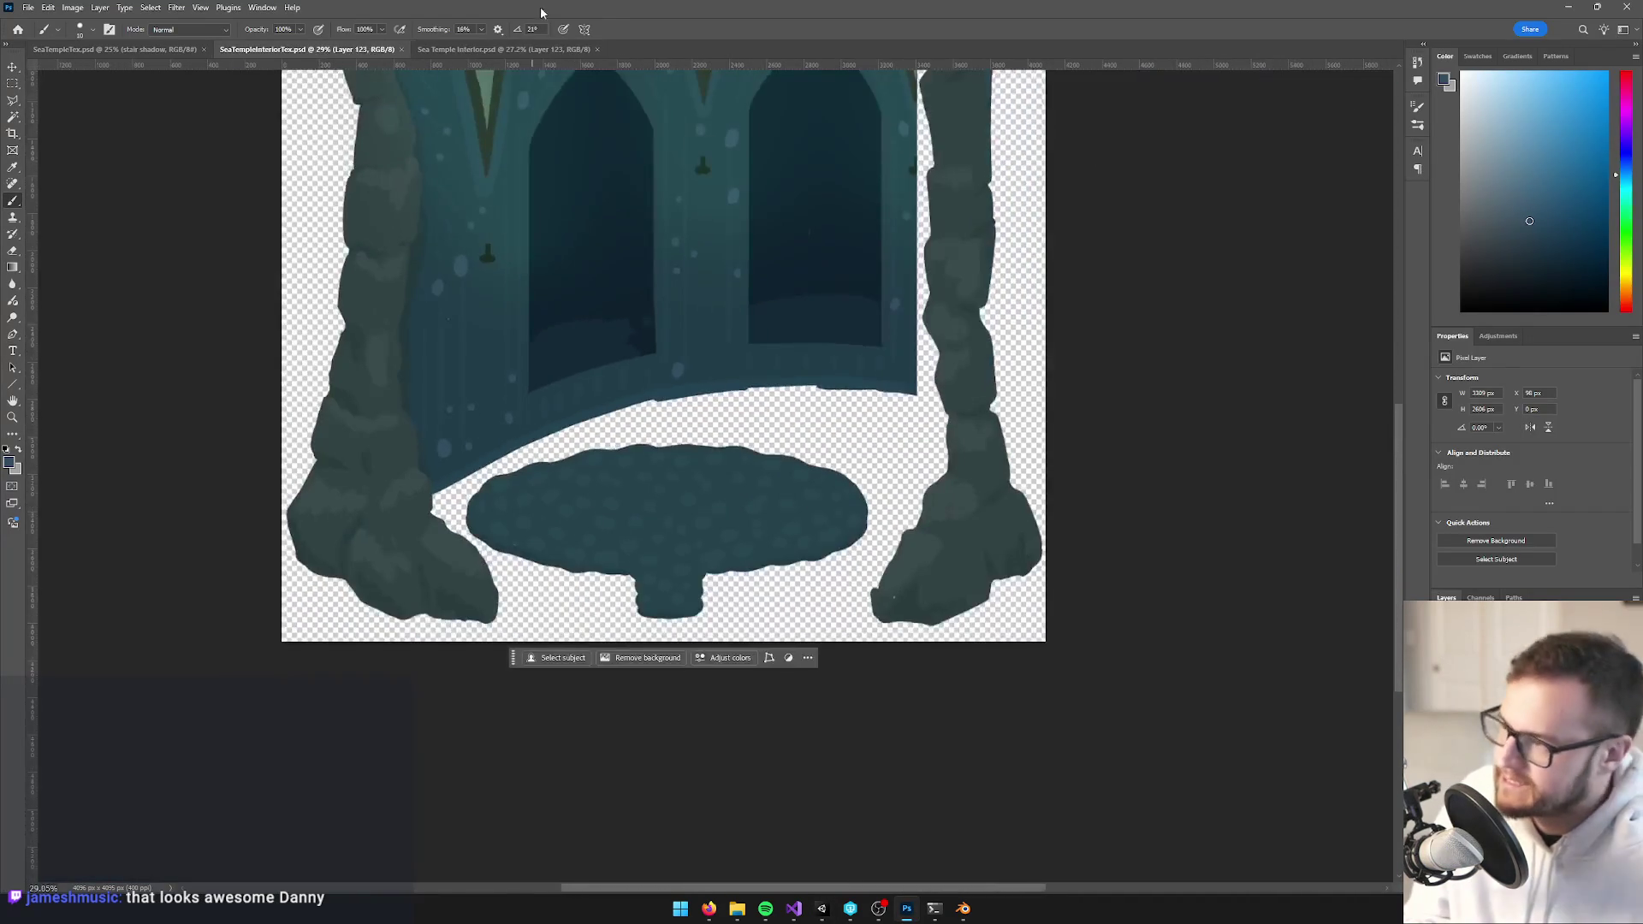
pyautogui.click(525, 49)
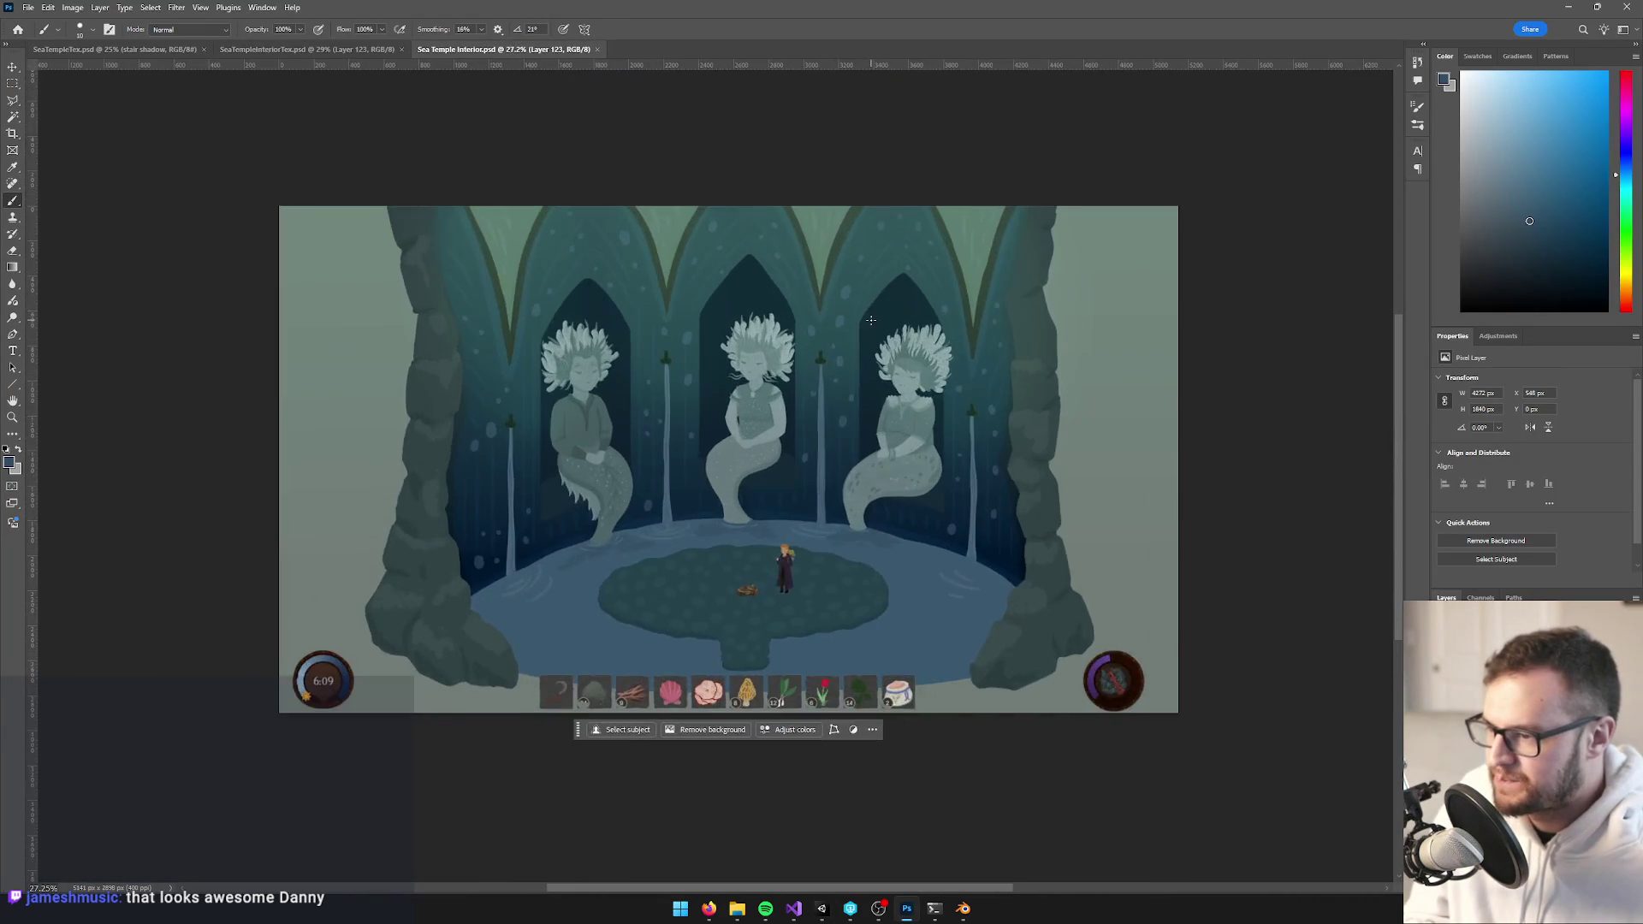
pyautogui.hotkey('alt', 'Tab')
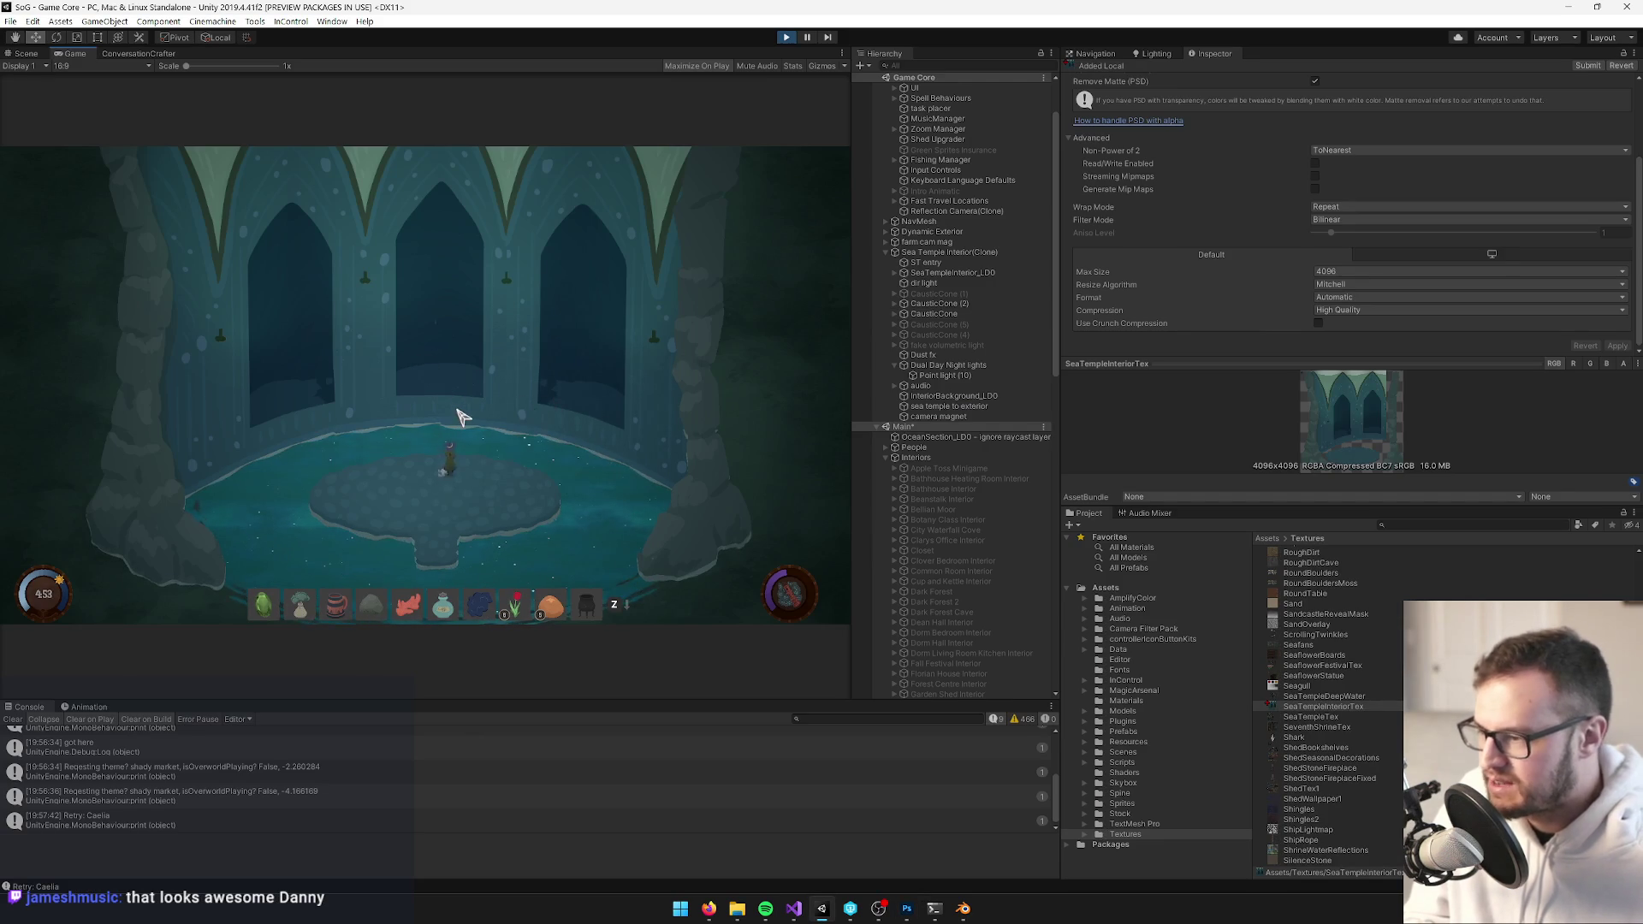
pyautogui.hotkey('alt', 'Tab')
pyautogui.hotkey('alt', 'Tab')
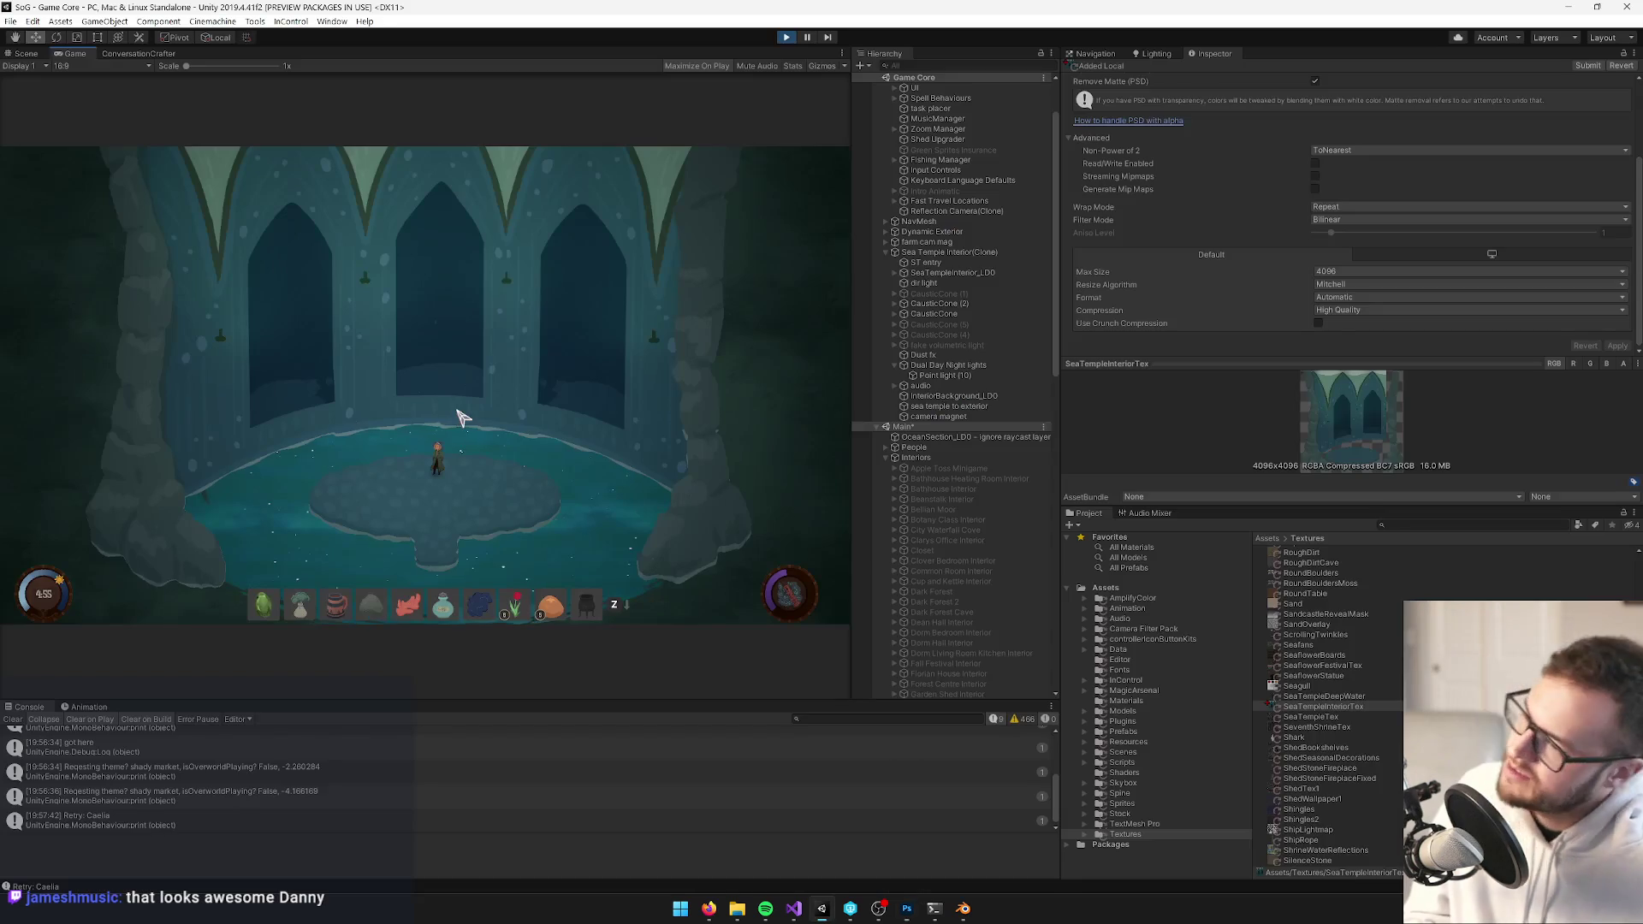
pyautogui.hotkey('alt', 'Tab')
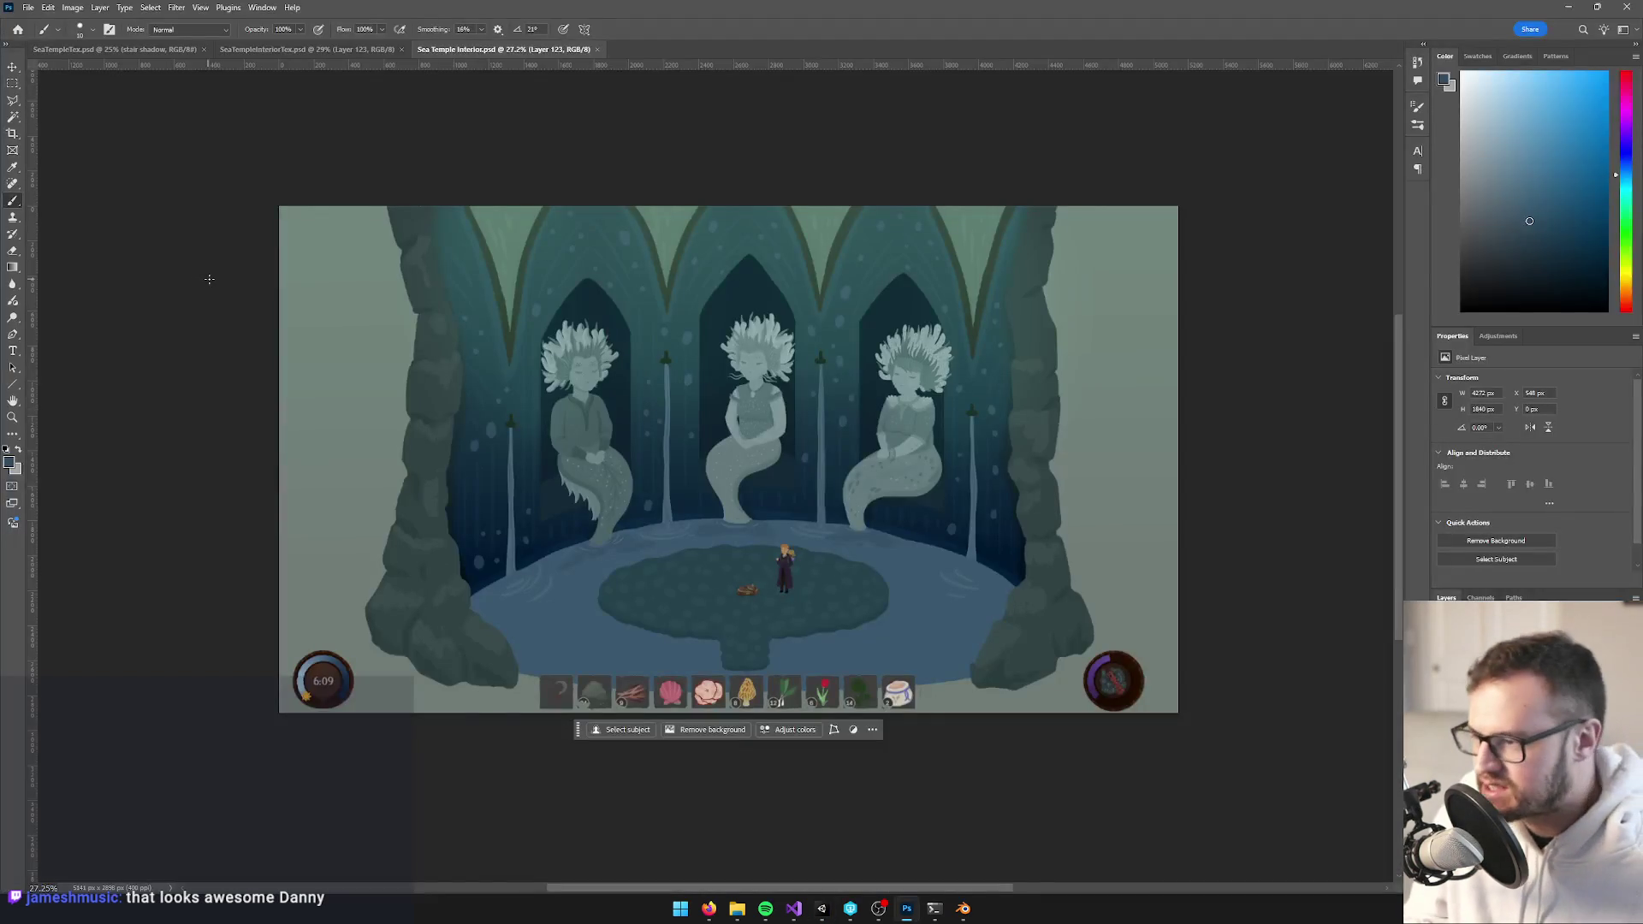
pyautogui.hotkey('alt', 'Tab')
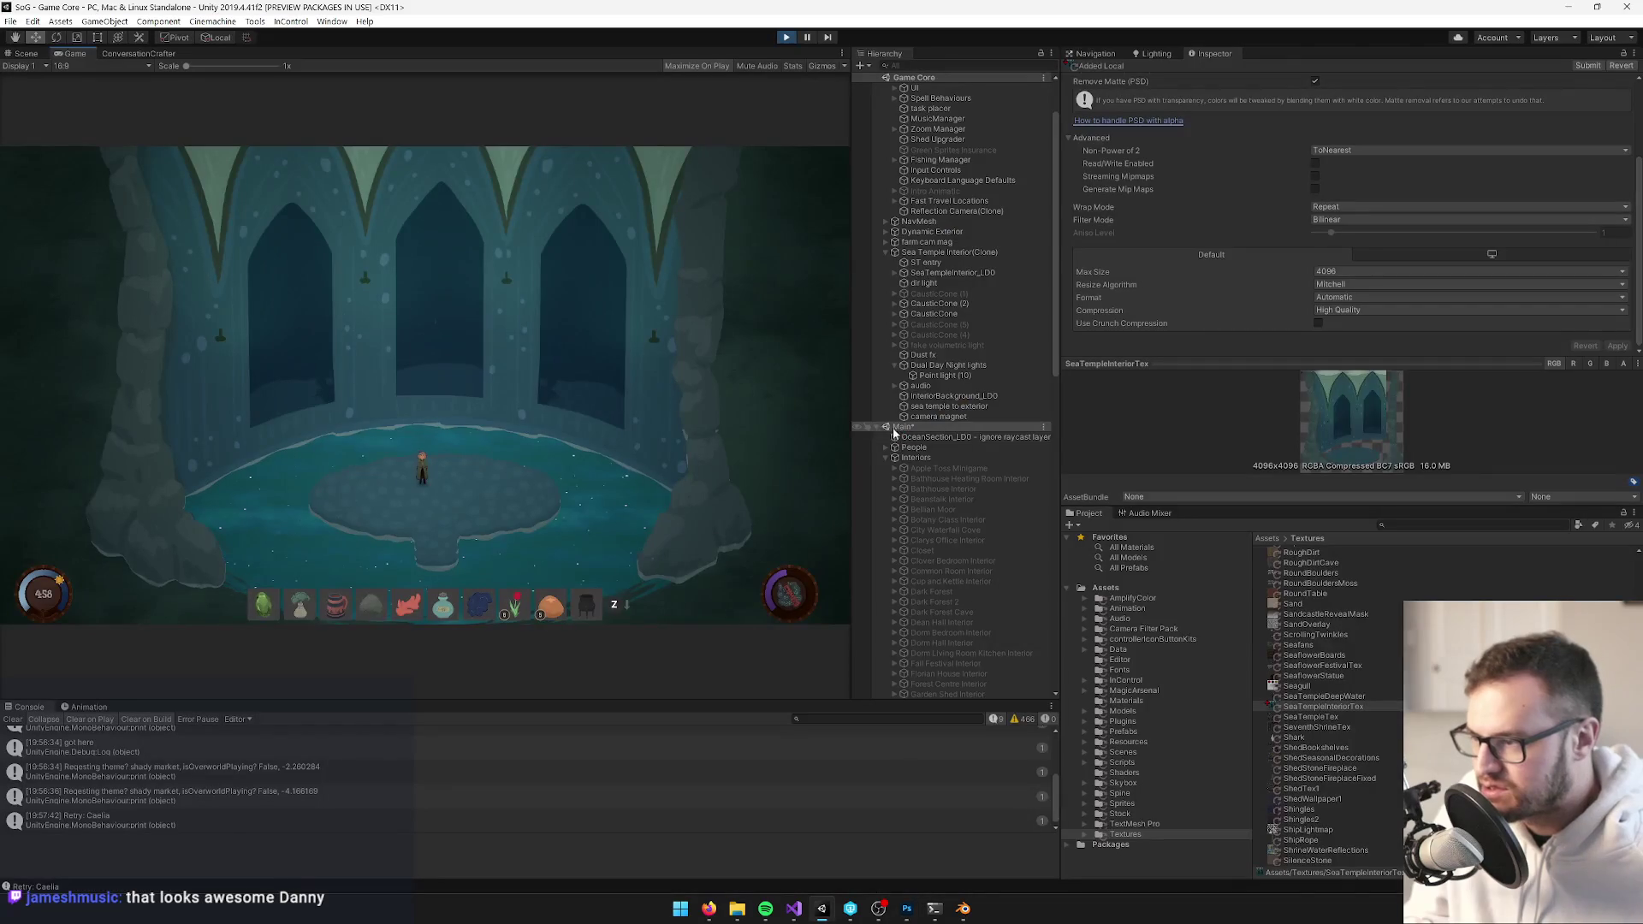
# Search for SeaTempleBg and give its main colour a new teal, checking the mockup
pyautogui.click(1401, 526)
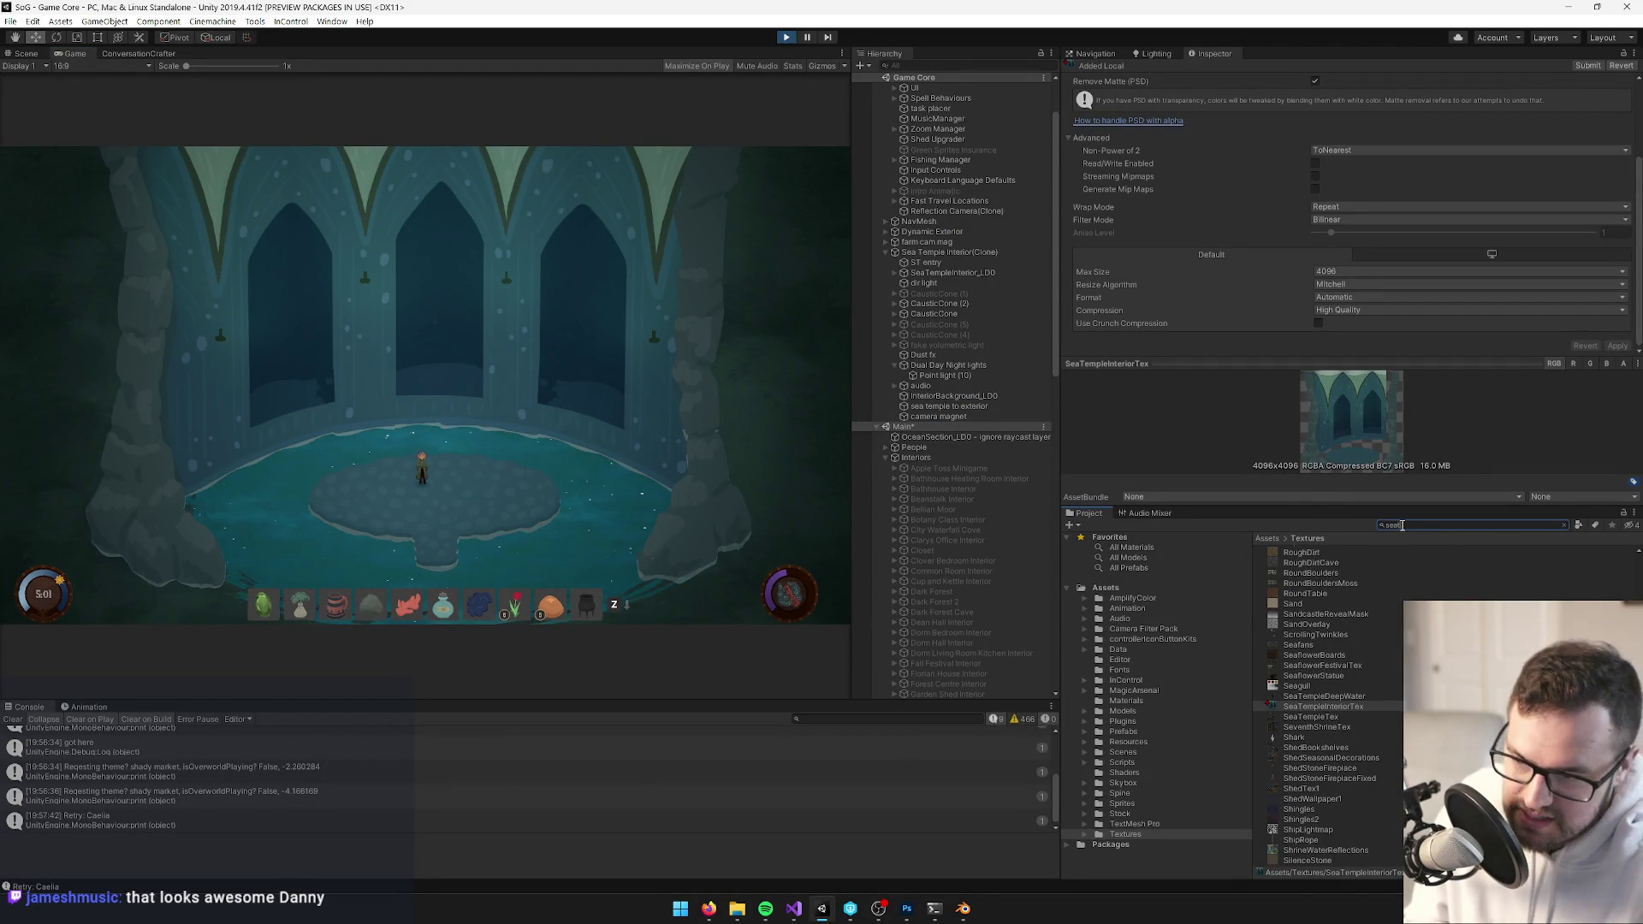
pyautogui.write('emp')
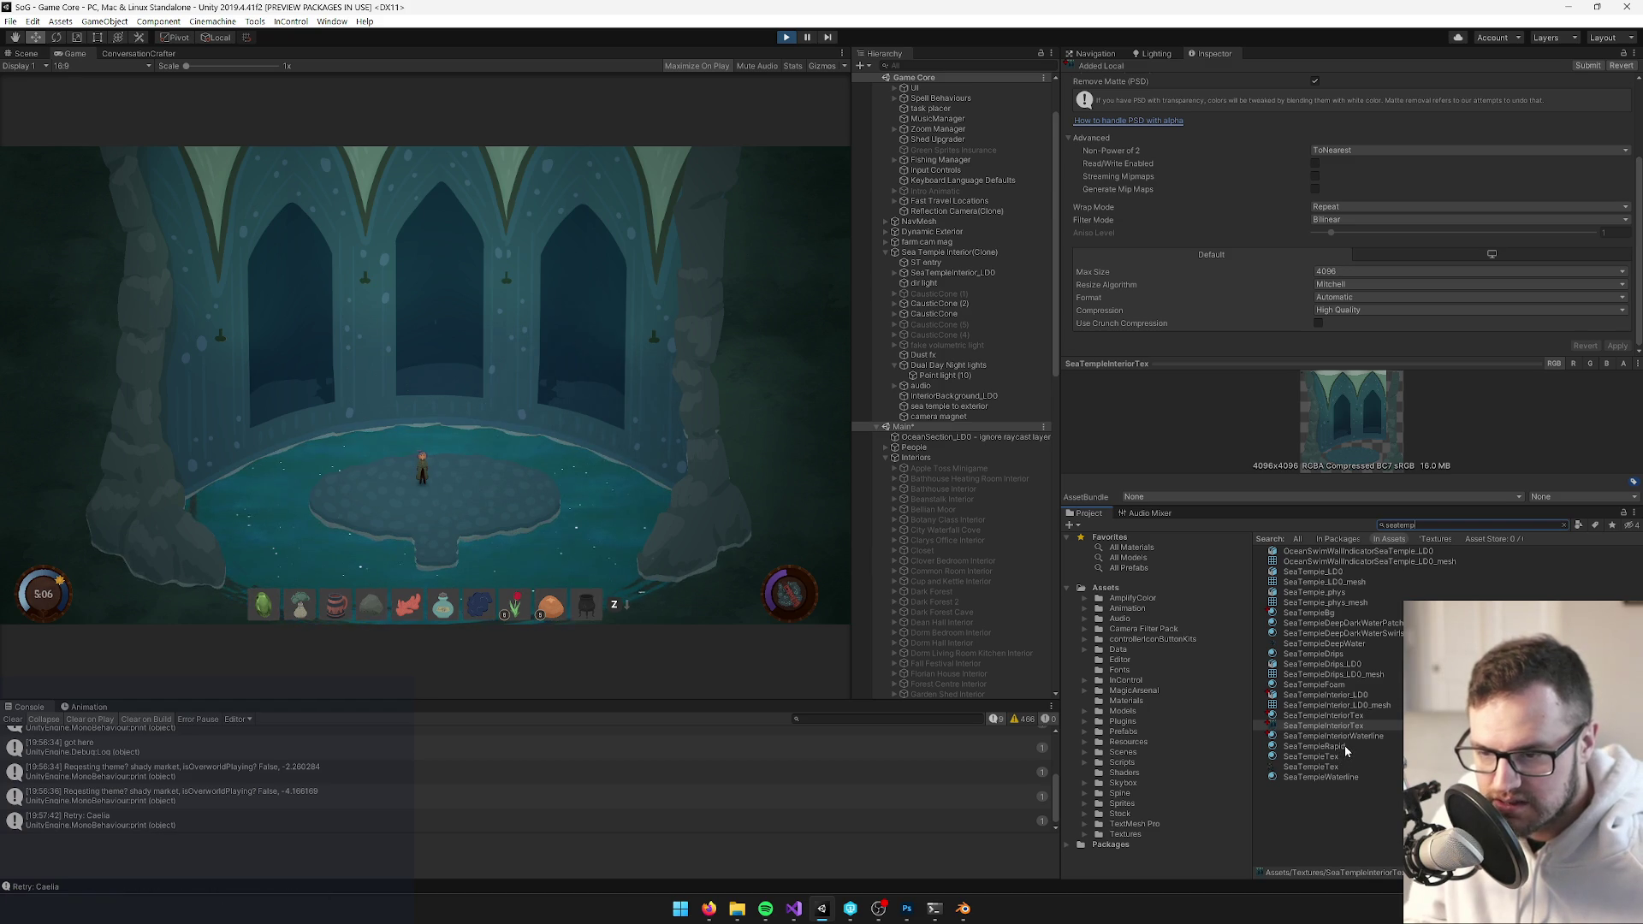
pyautogui.write('leb')
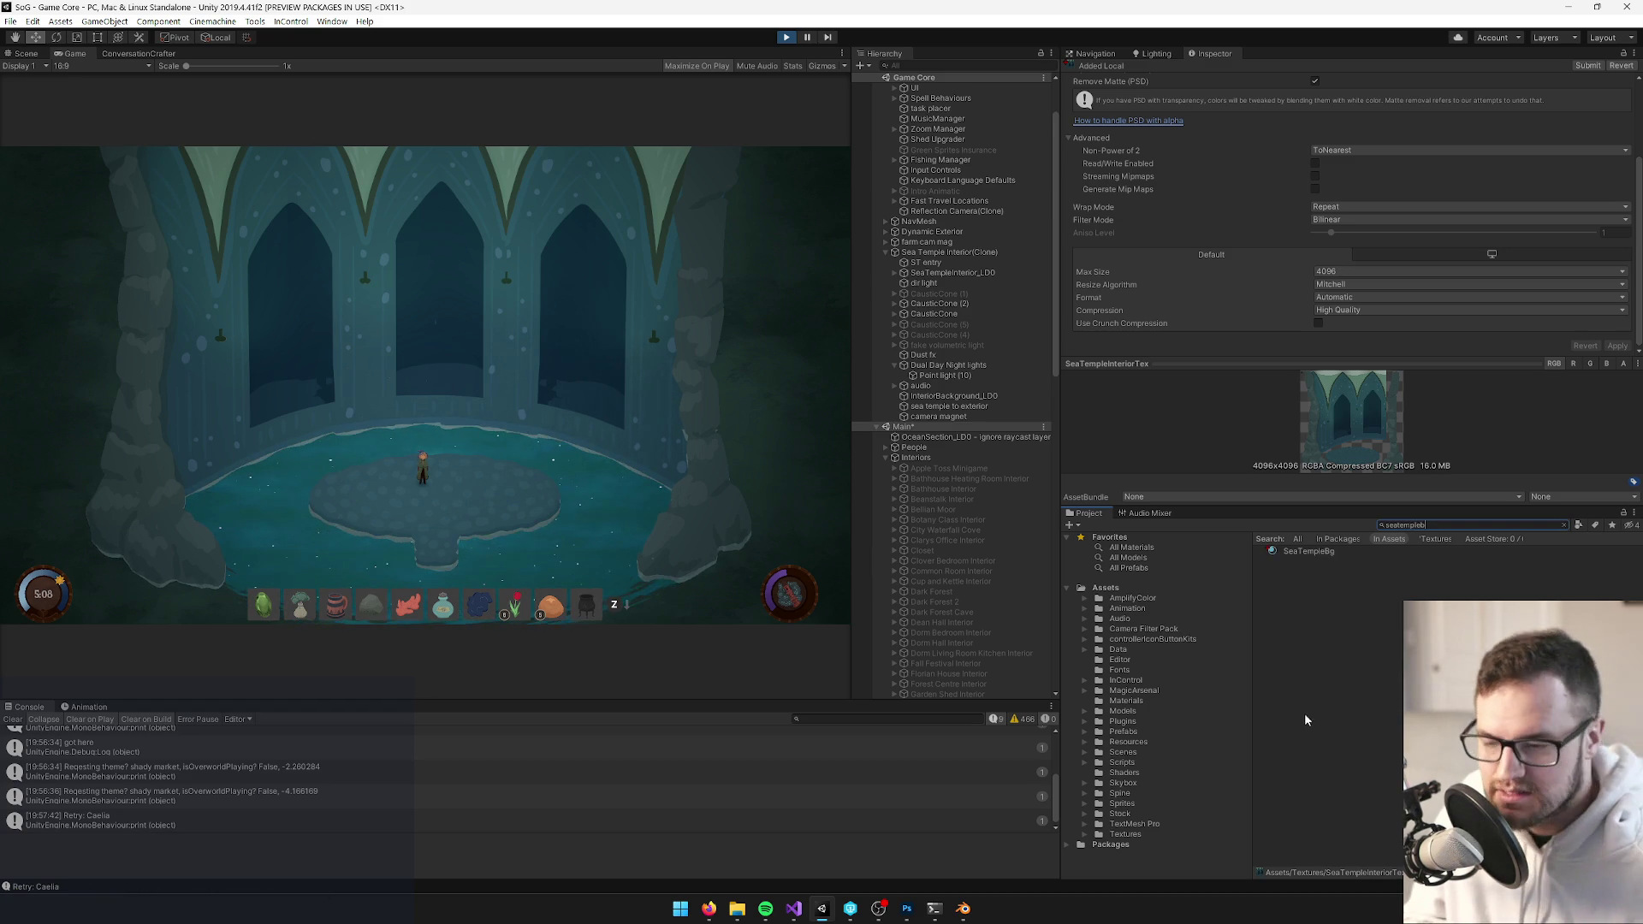
pyautogui.click(1314, 551)
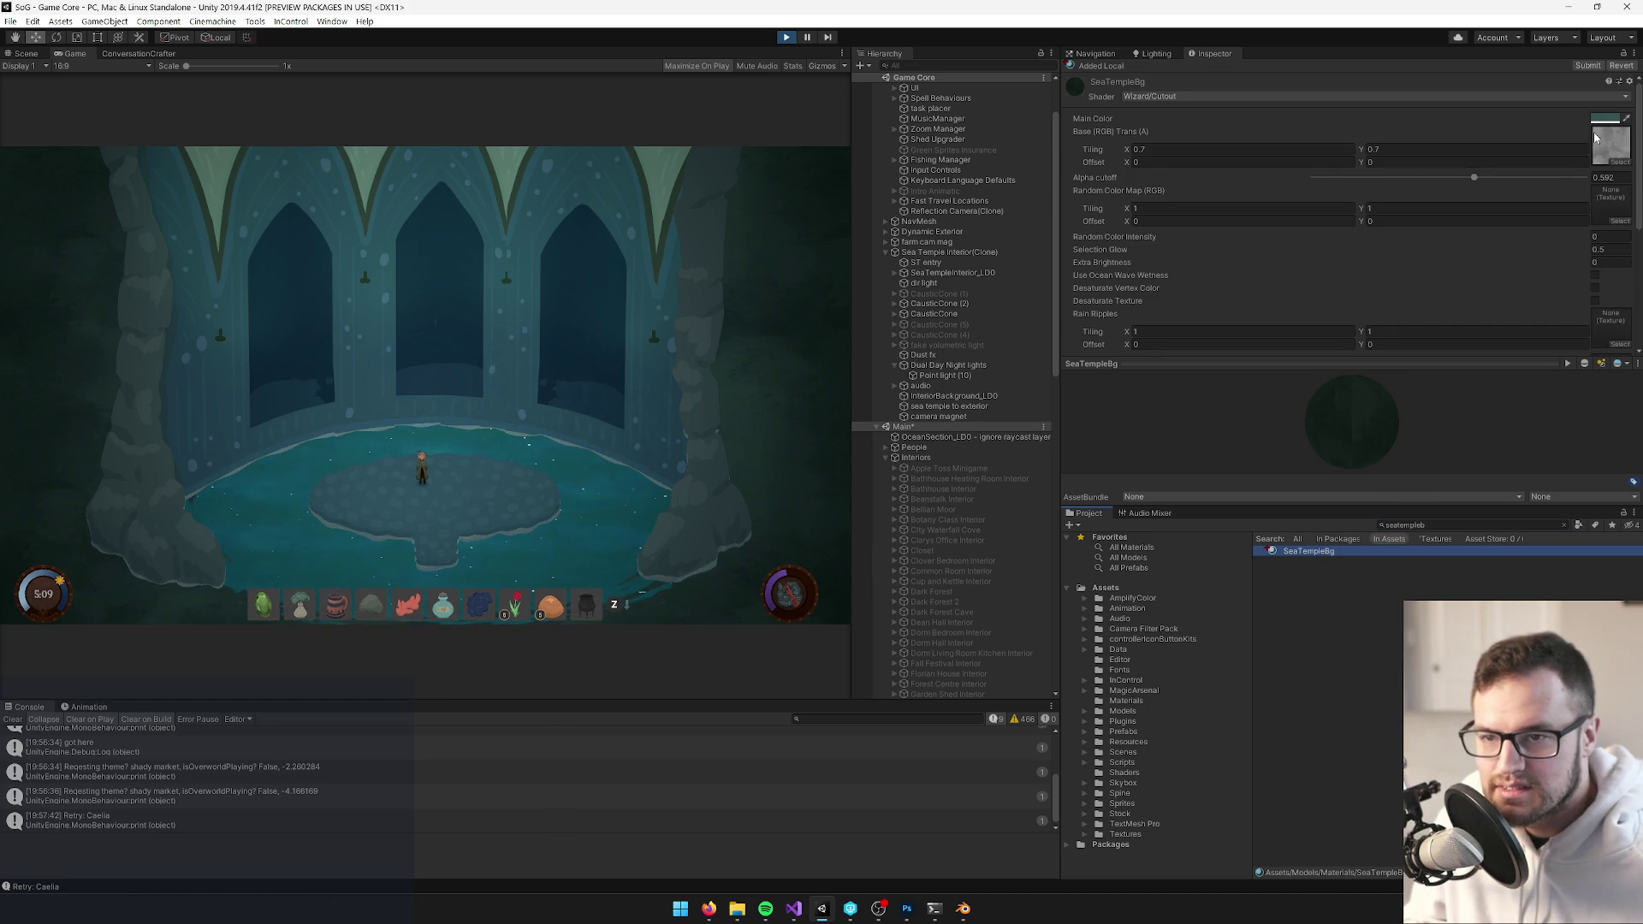
pyautogui.click(1605, 118)
pyautogui.click(865, 347)
pyautogui.moveTo(865, 348); pyautogui.dragTo(814, 354)
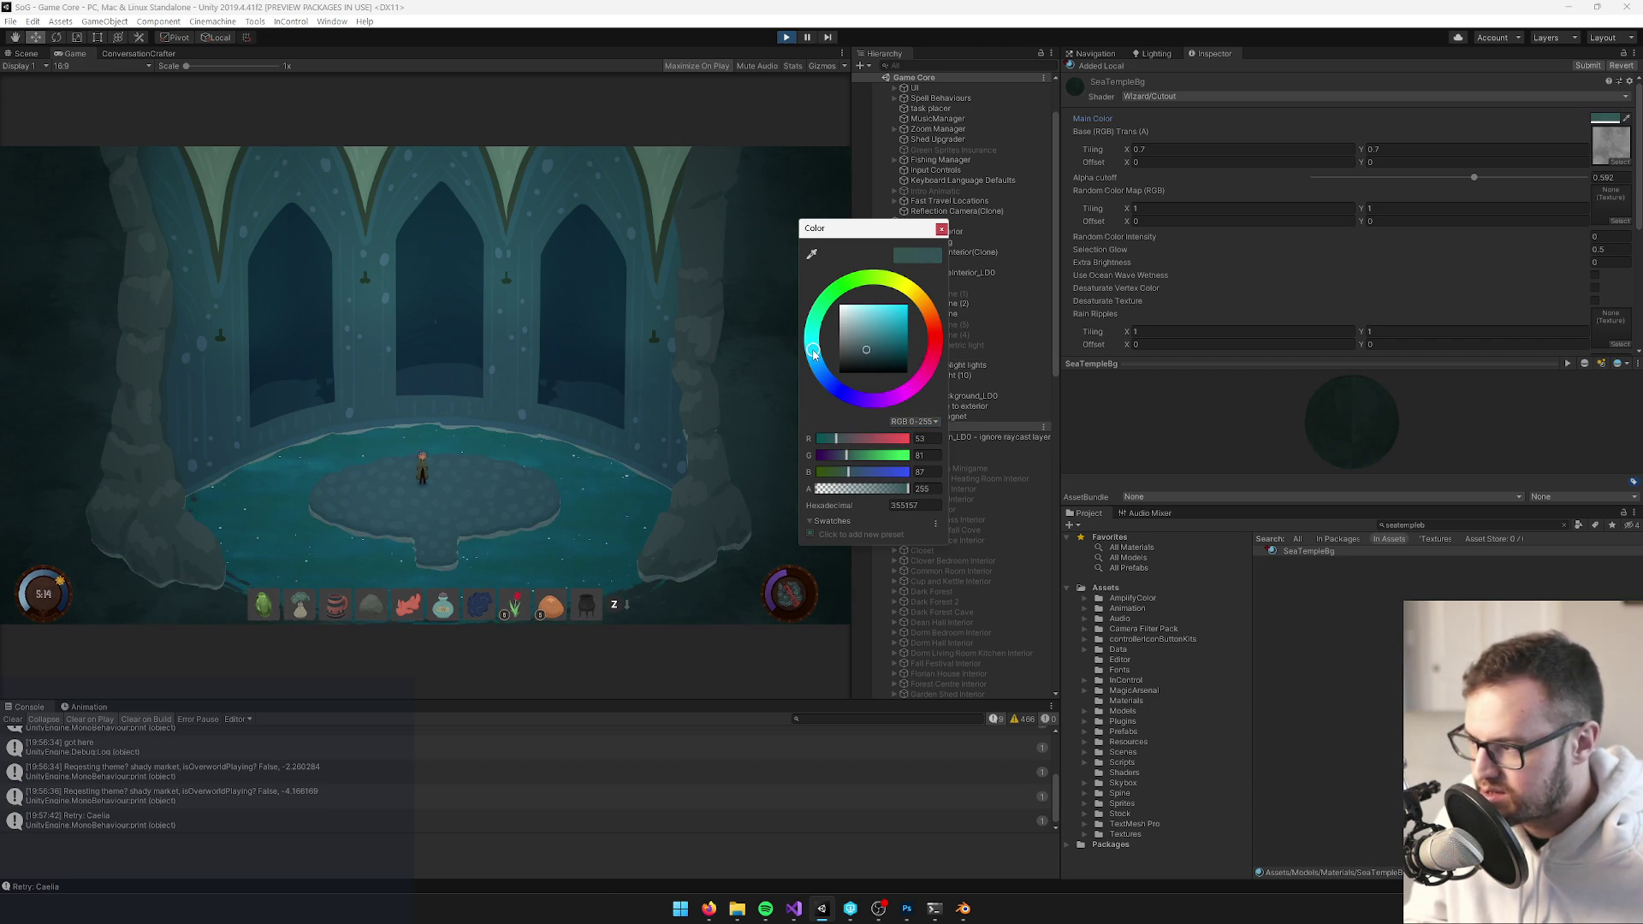
pyautogui.click(517, 347)
pyautogui.hotkey('alt', 'Tab')
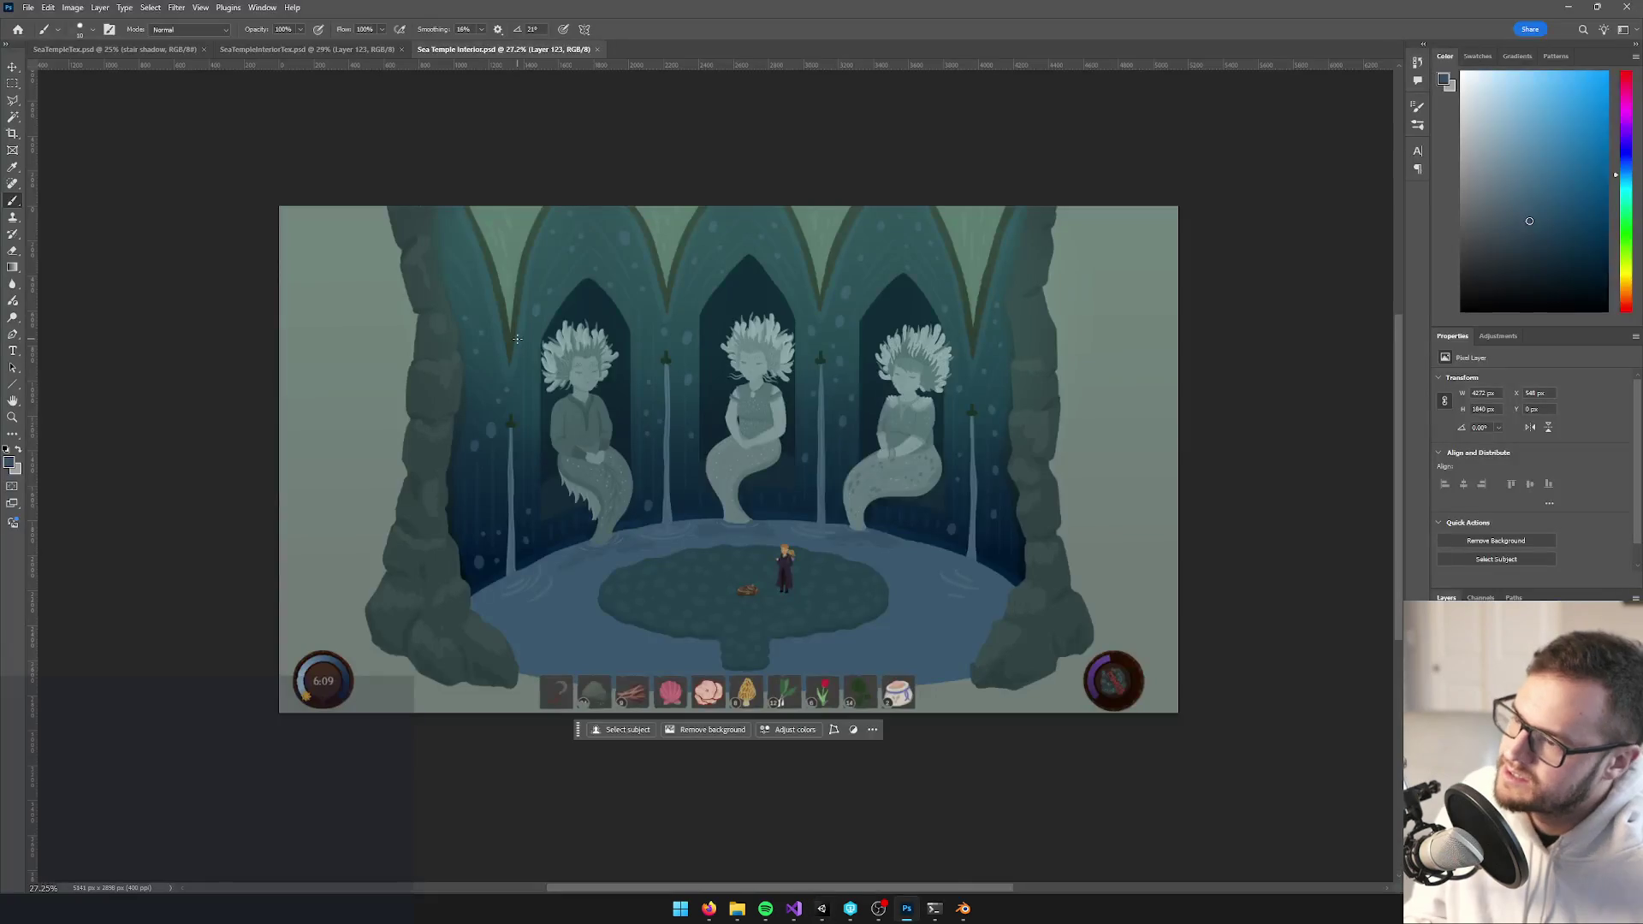
pyautogui.hotkey('alt', 'Tab')
# Darken the SeaTempleBg main colour to deep teal 214A52 and compare with the mockup
pyautogui.click(1604, 118)
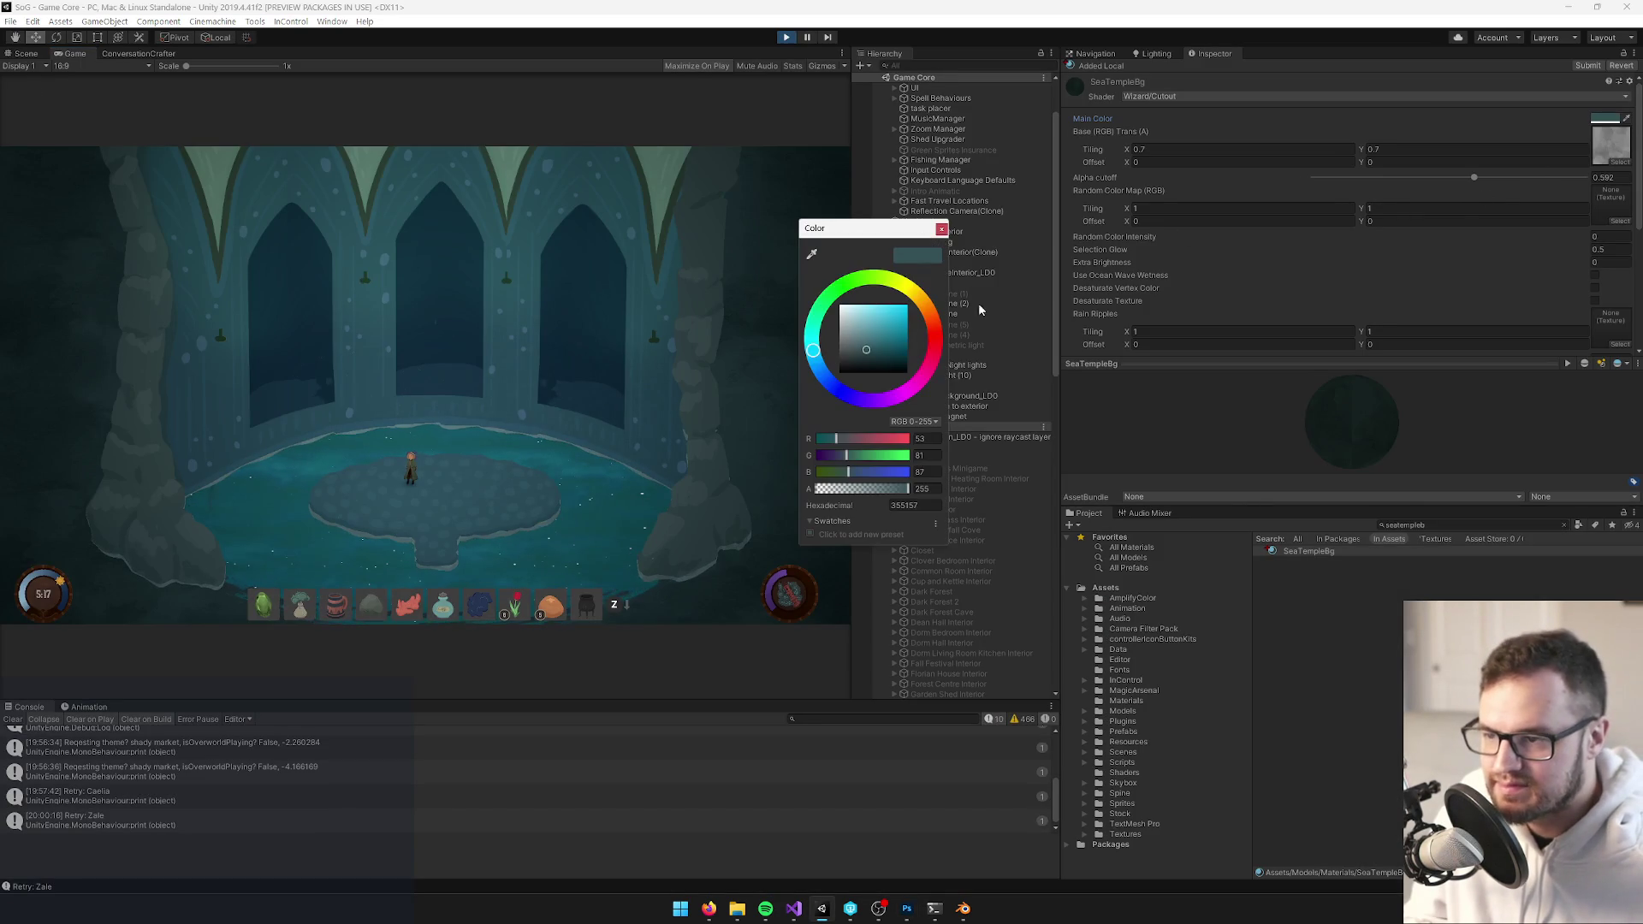
pyautogui.click(881, 351)
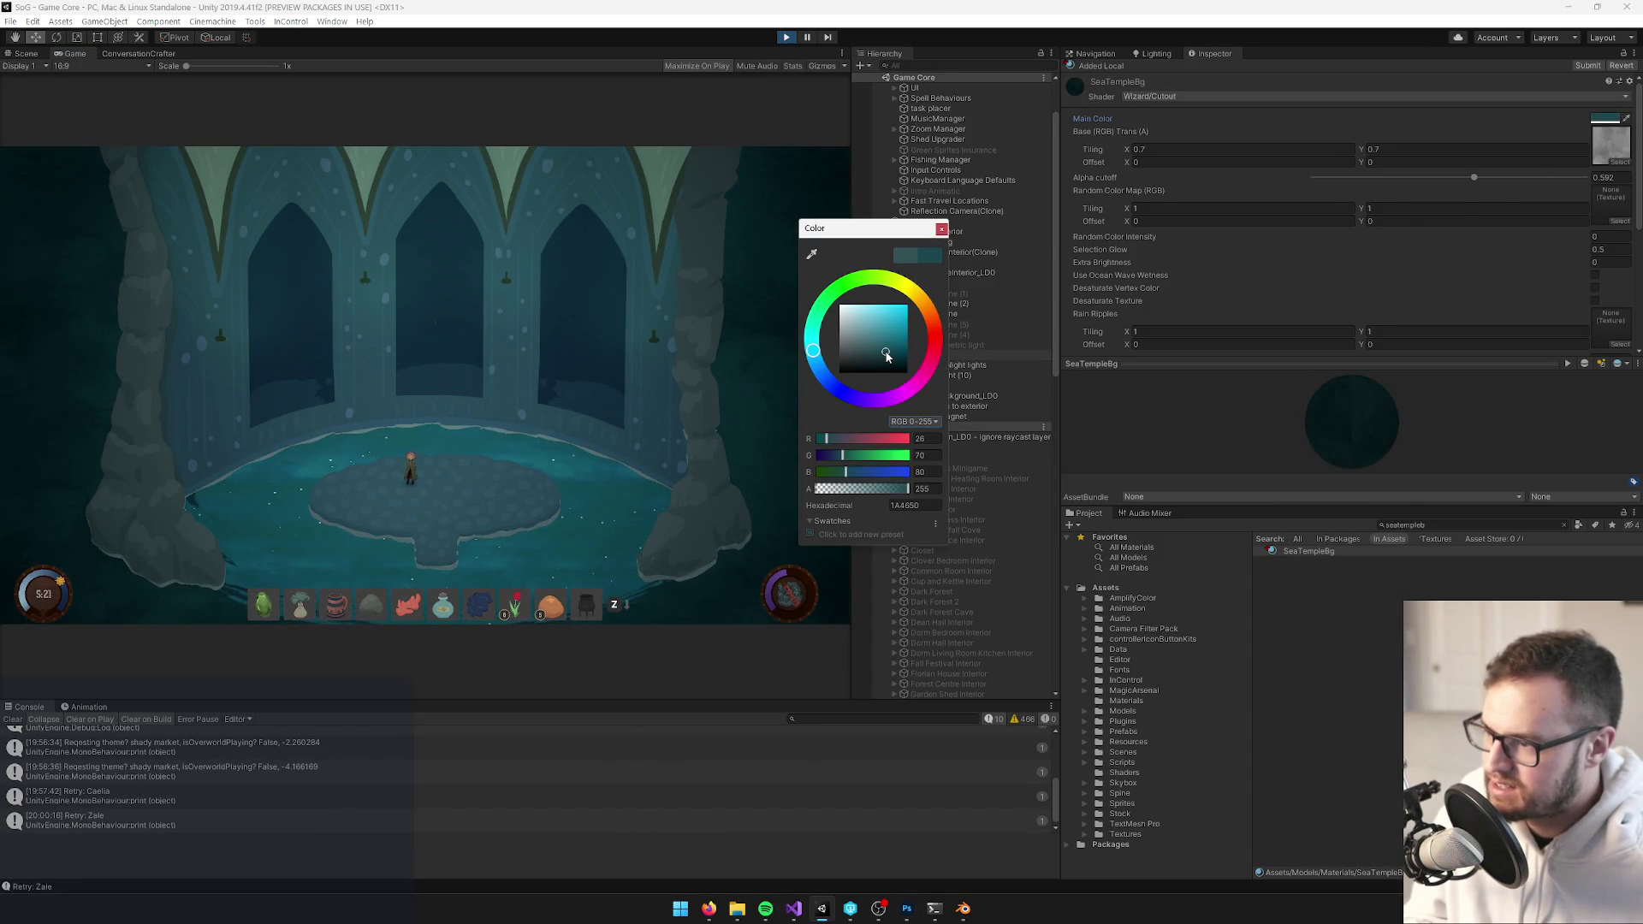
pyautogui.click(597, 274)
pyautogui.hotkey('alt', 'Tab')
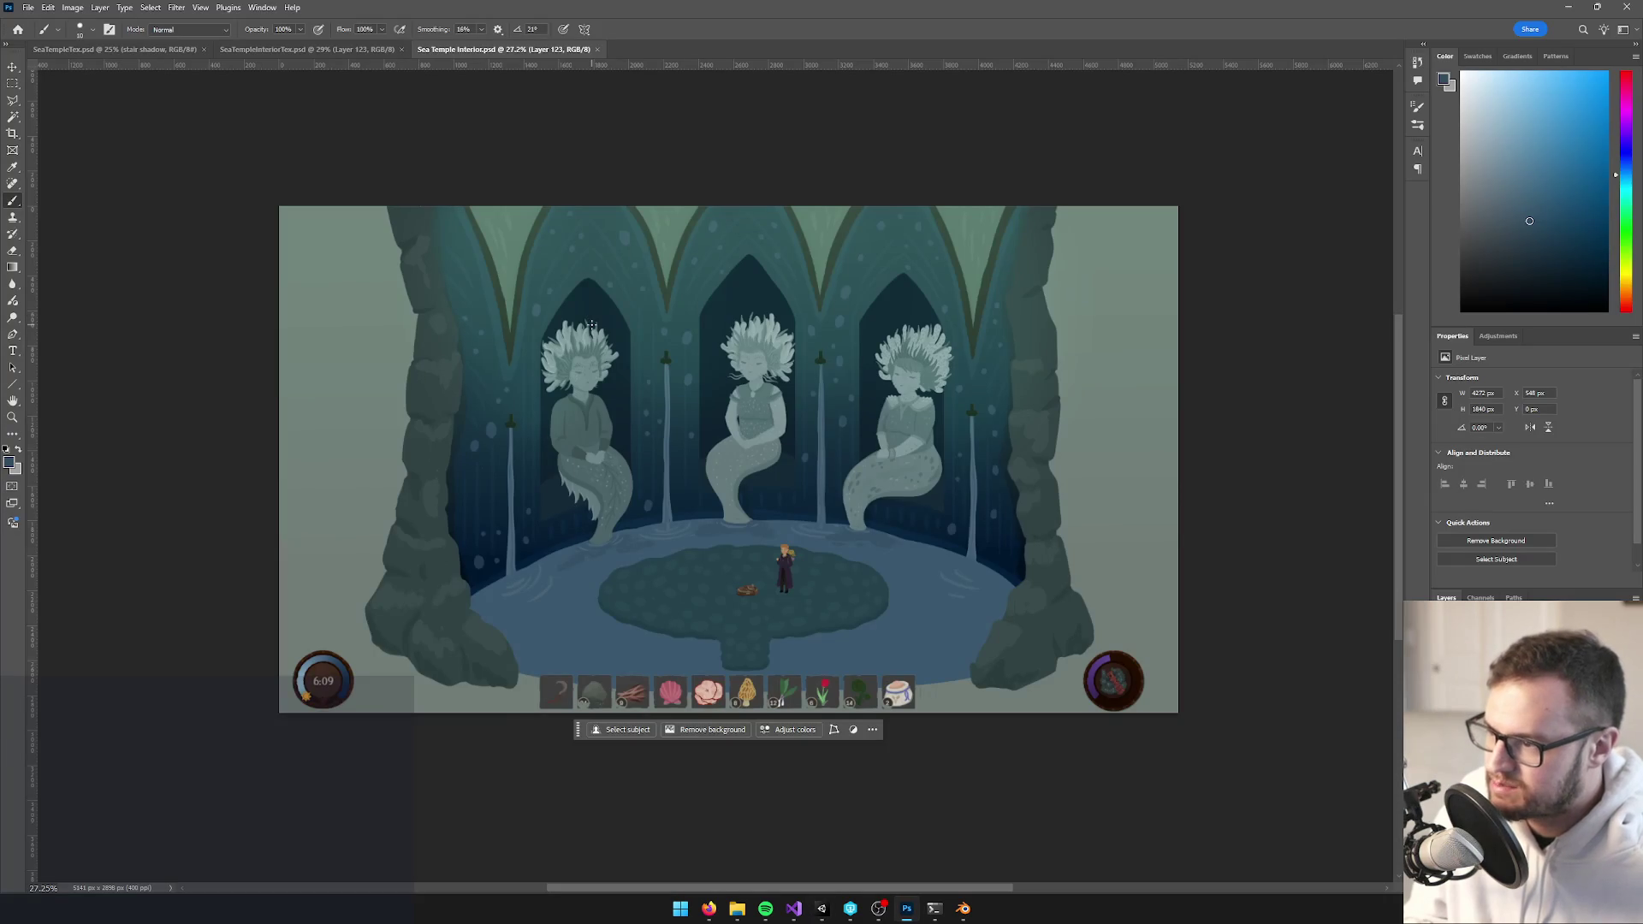
pyautogui.hotkey('alt', 'Tab')
pyautogui.hotkey('alt', 'Tab')
pyautogui.hotkey('alt', 'Tab')
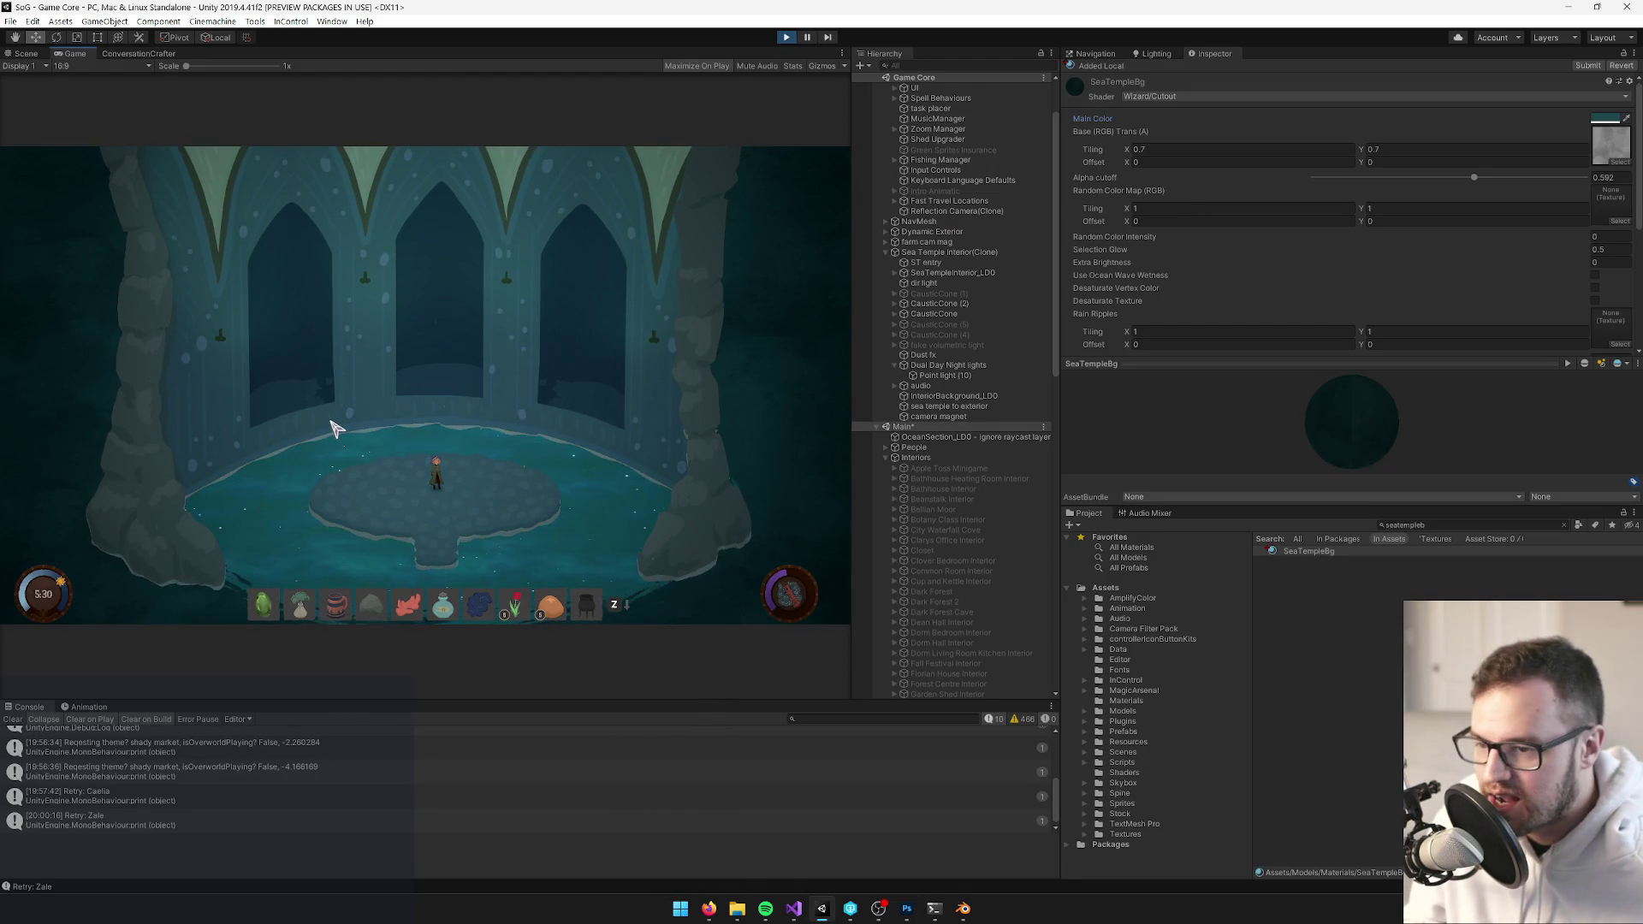
pyautogui.scroll(5, 394, 424)
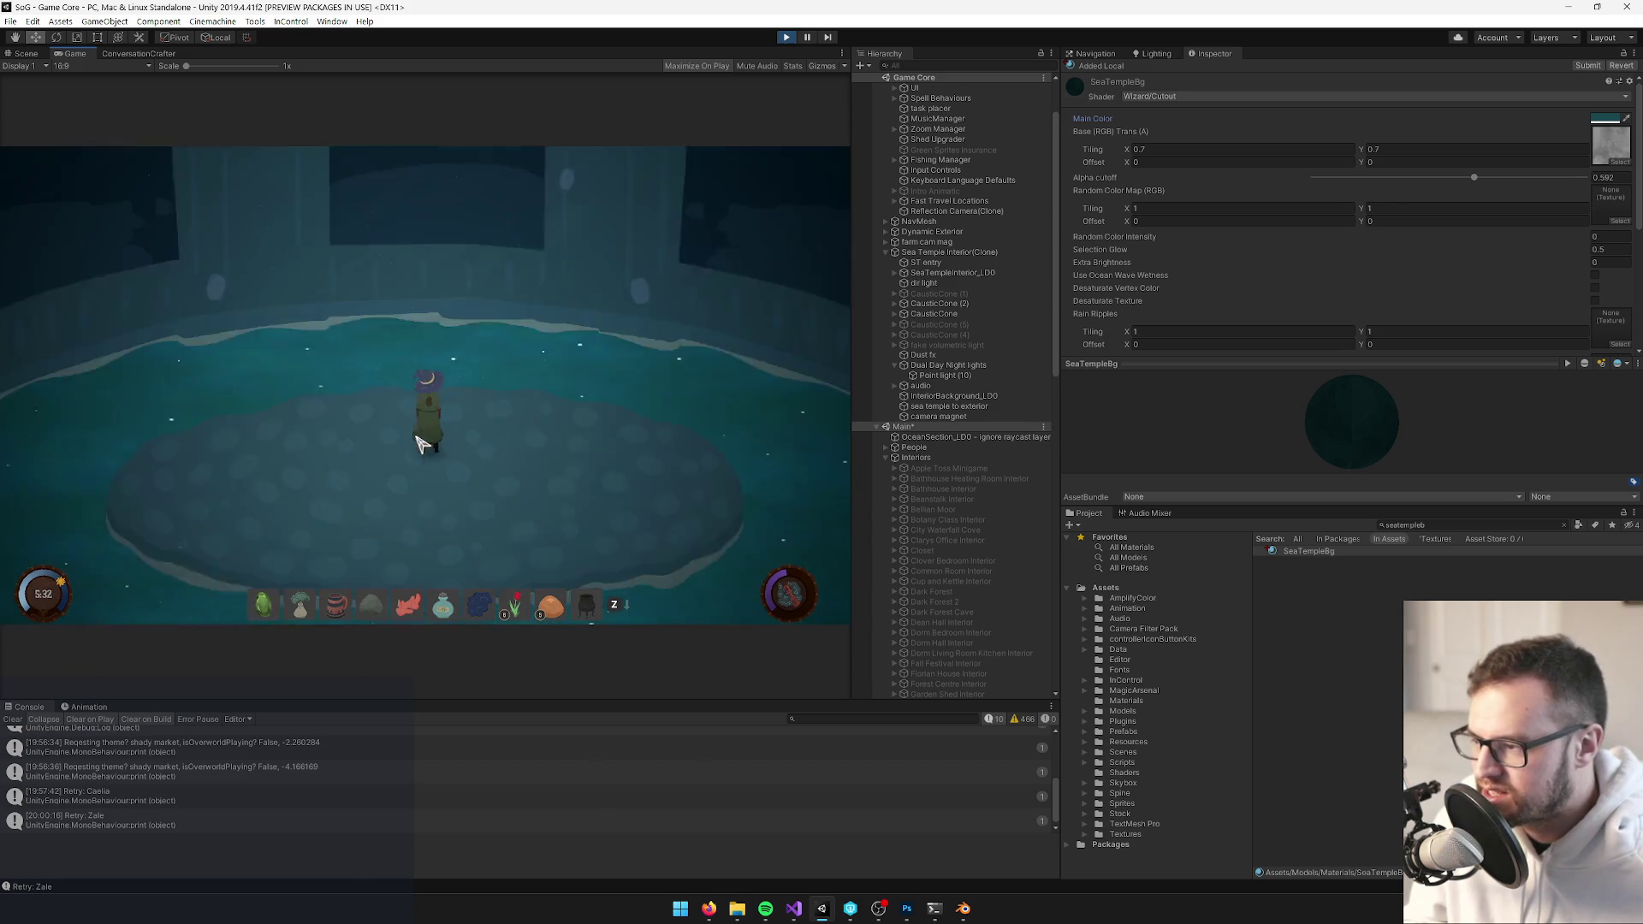
pyautogui.scroll(-5, 417, 442)
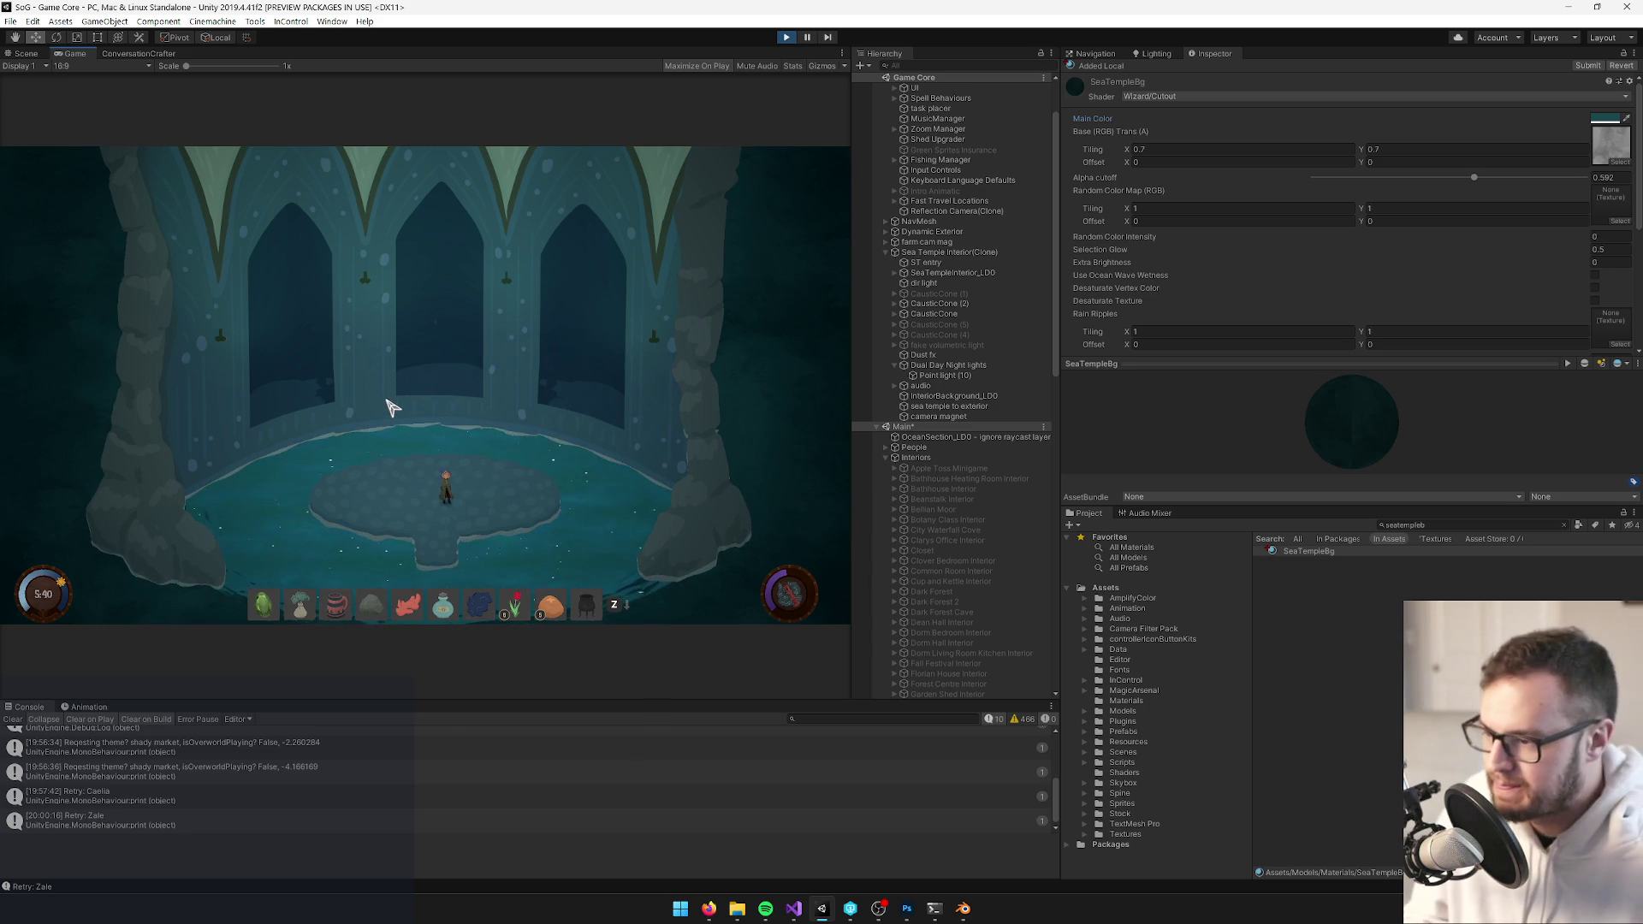
pyautogui.scroll(3, 476, 451)
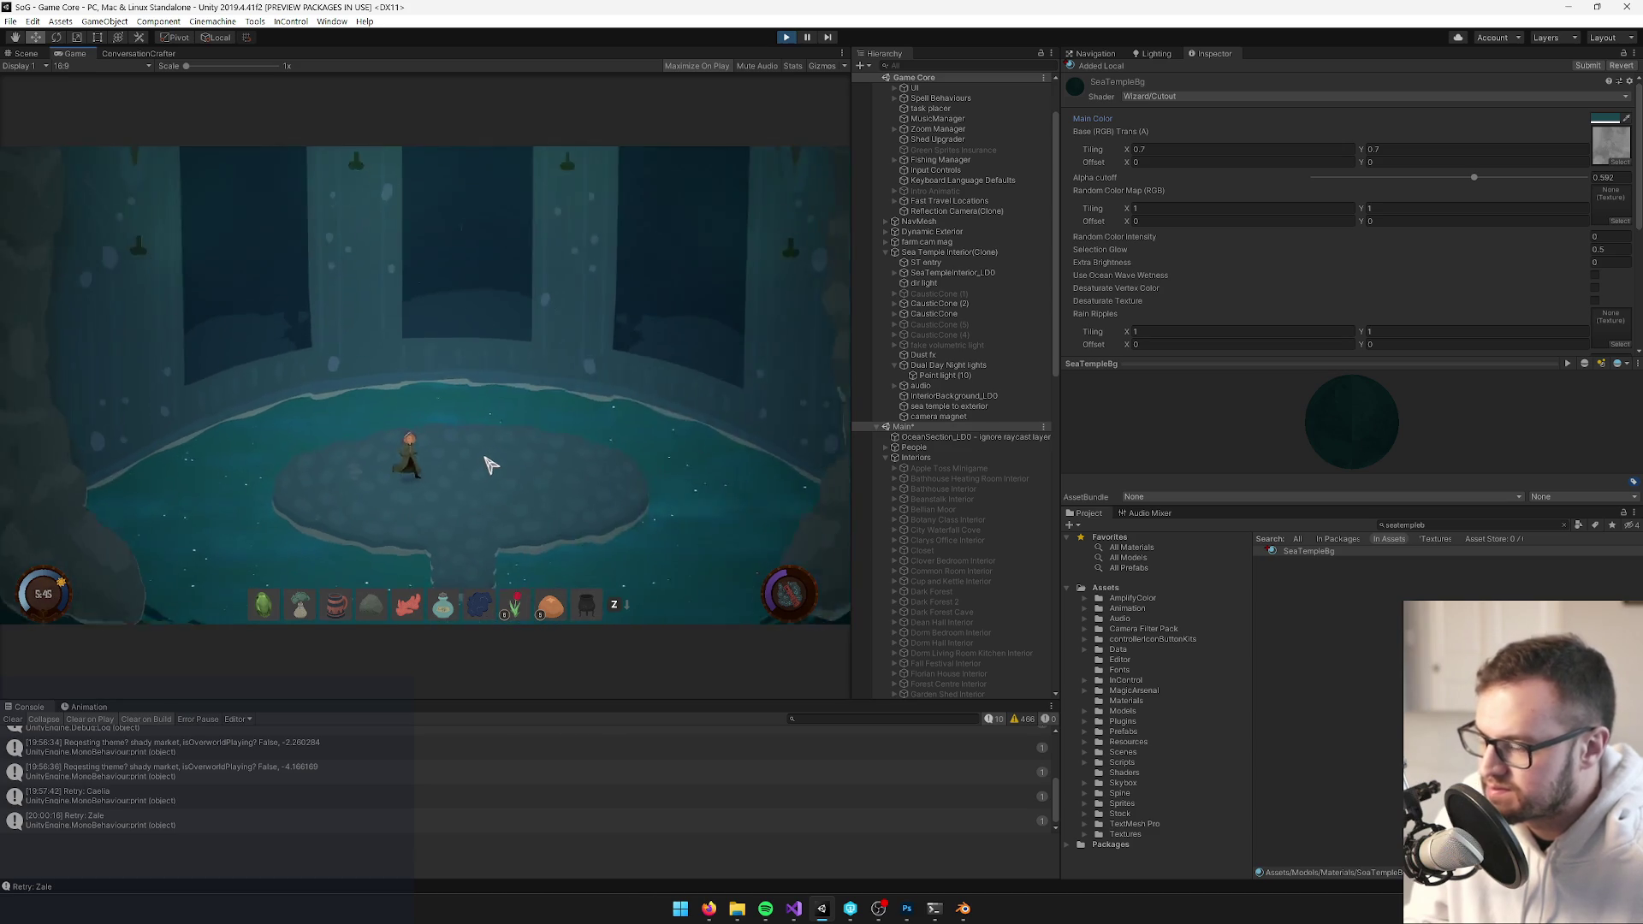
pyautogui.scroll(-3, 486, 464)
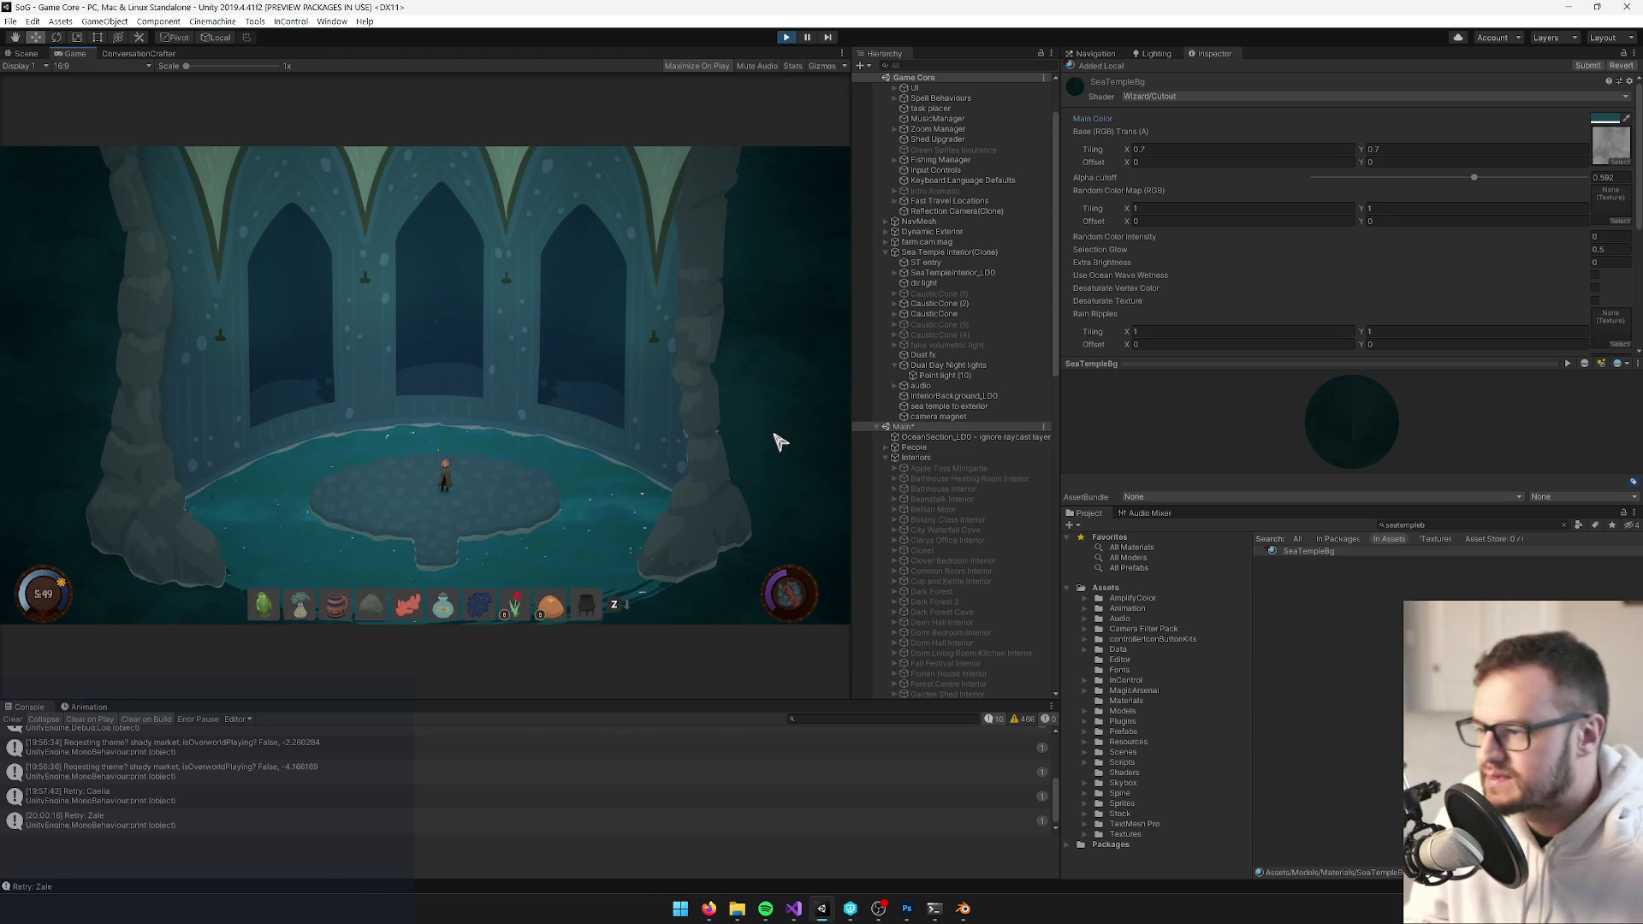
pyautogui.scroll(3, 641, 495)
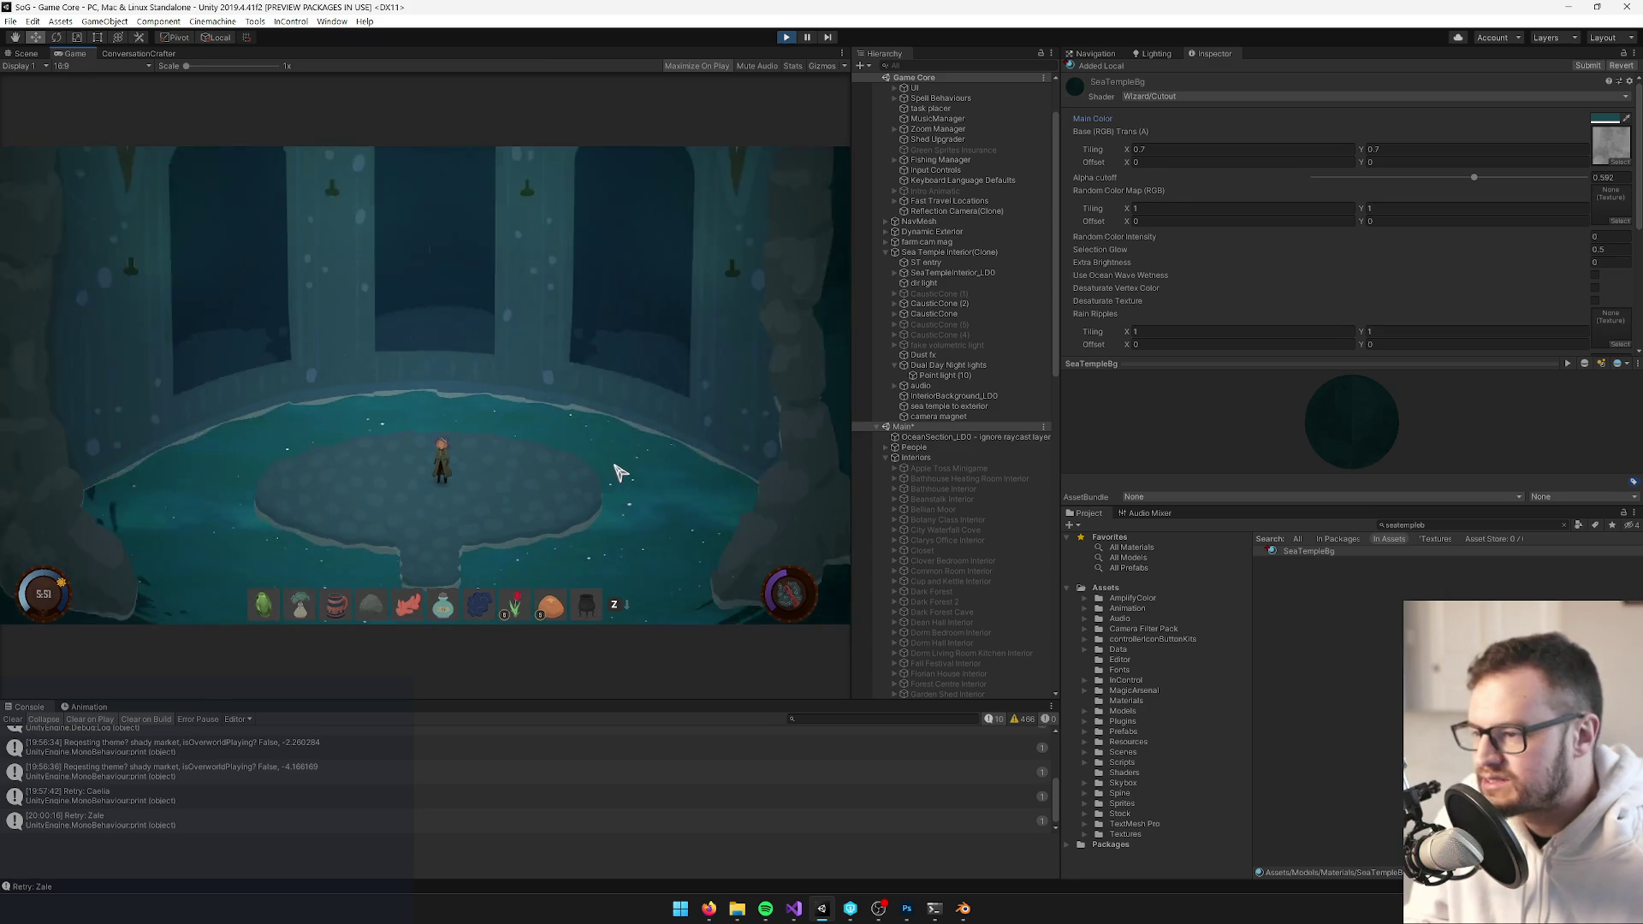
pyautogui.scroll(-3, 623, 472)
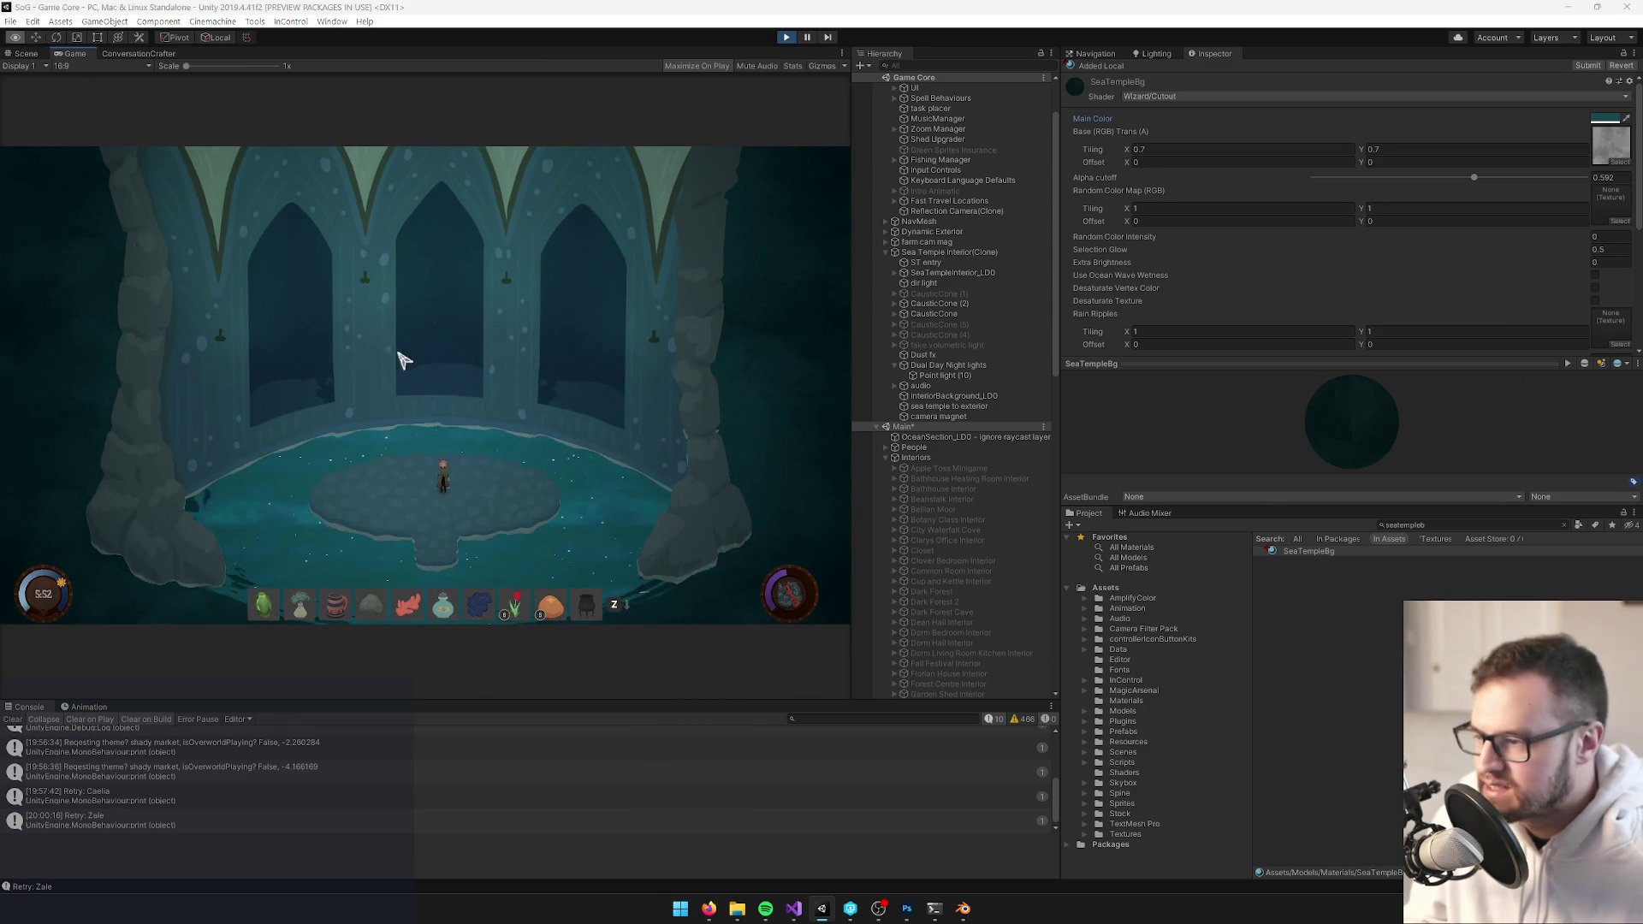
pyautogui.hotkey('alt', 'Tab')
pyautogui.hotkey('alt', 'Tab')
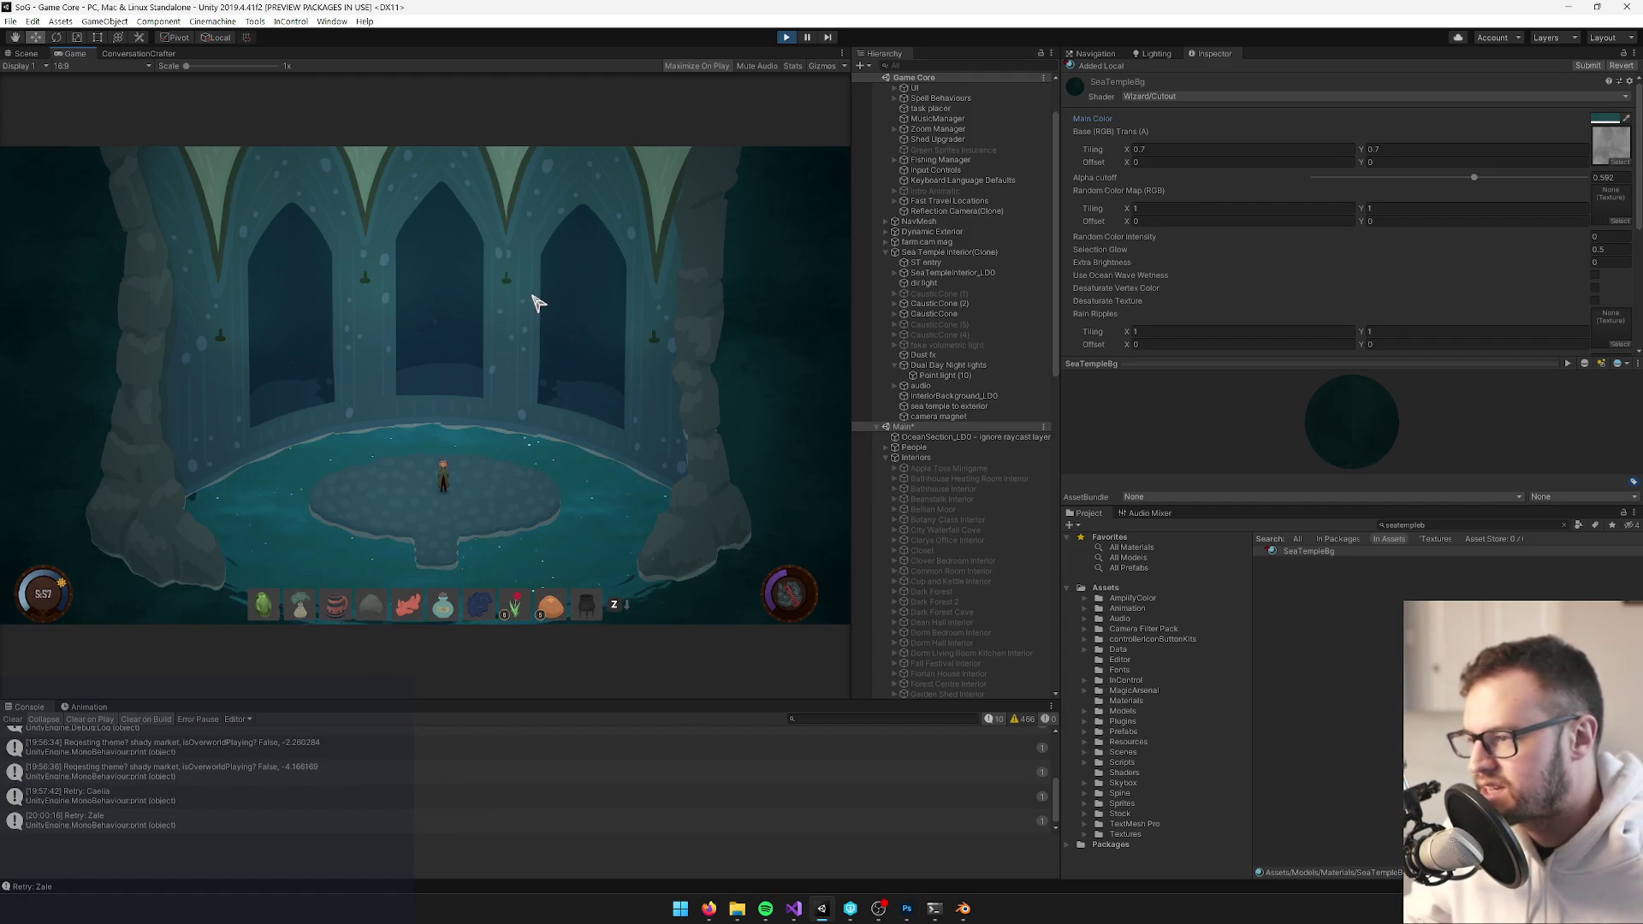
pyautogui.hotkey('alt', 'Tab')
pyautogui.hotkey('alt', 'Tab')
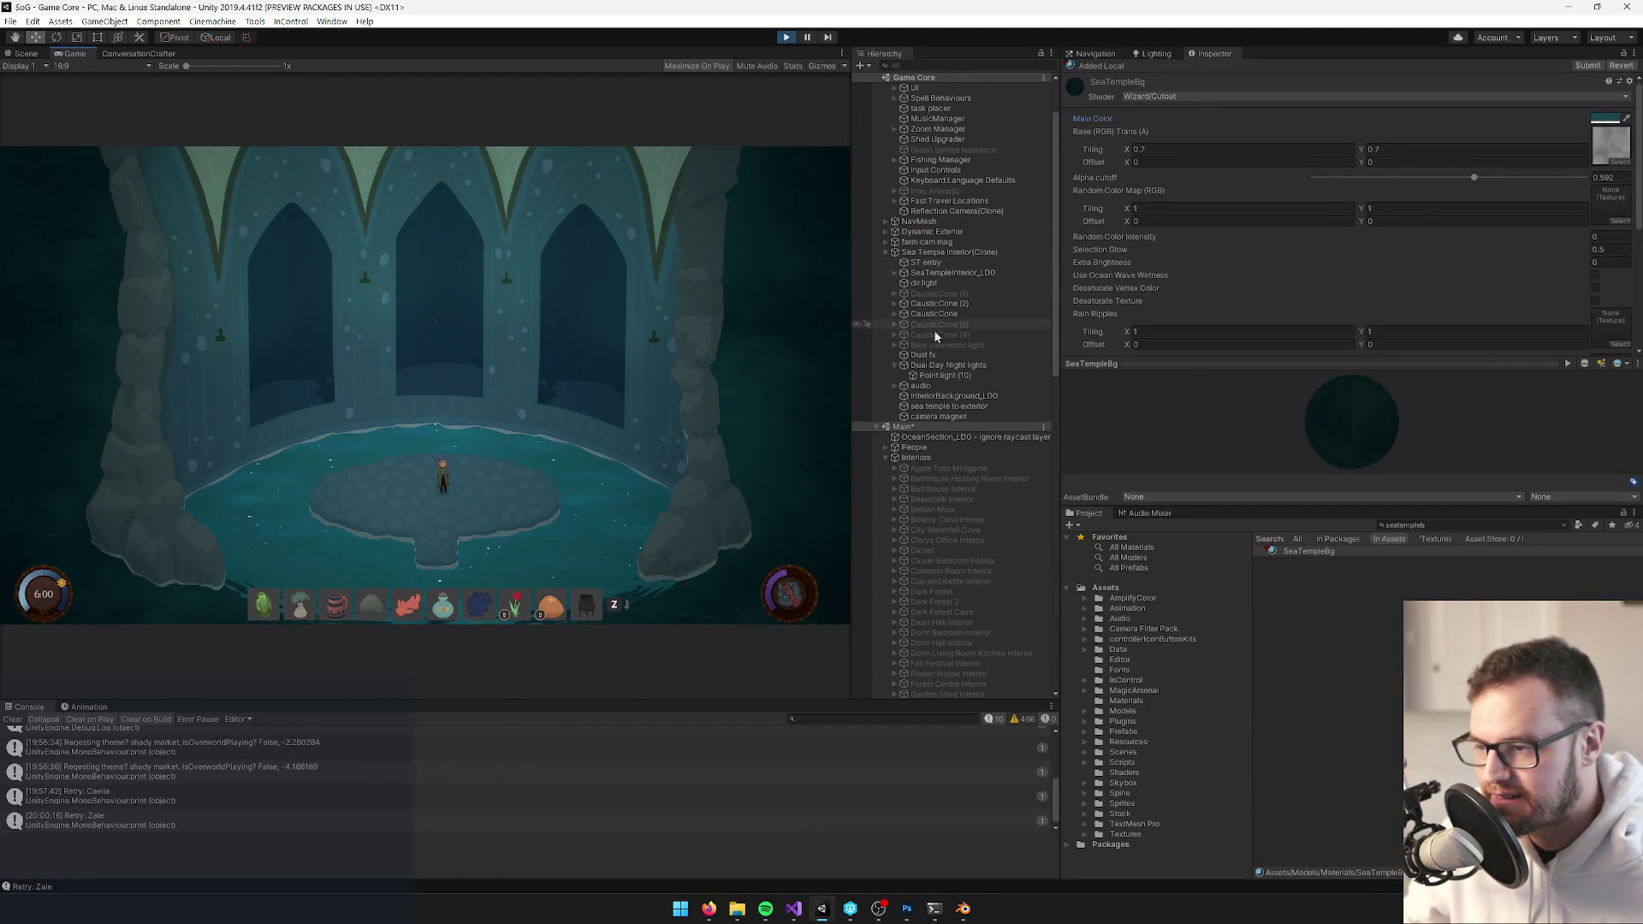
# Set the dir light's Light Color to pale cyan DDFCFF, then check the Photoshop mockup
pyautogui.click(926, 284)
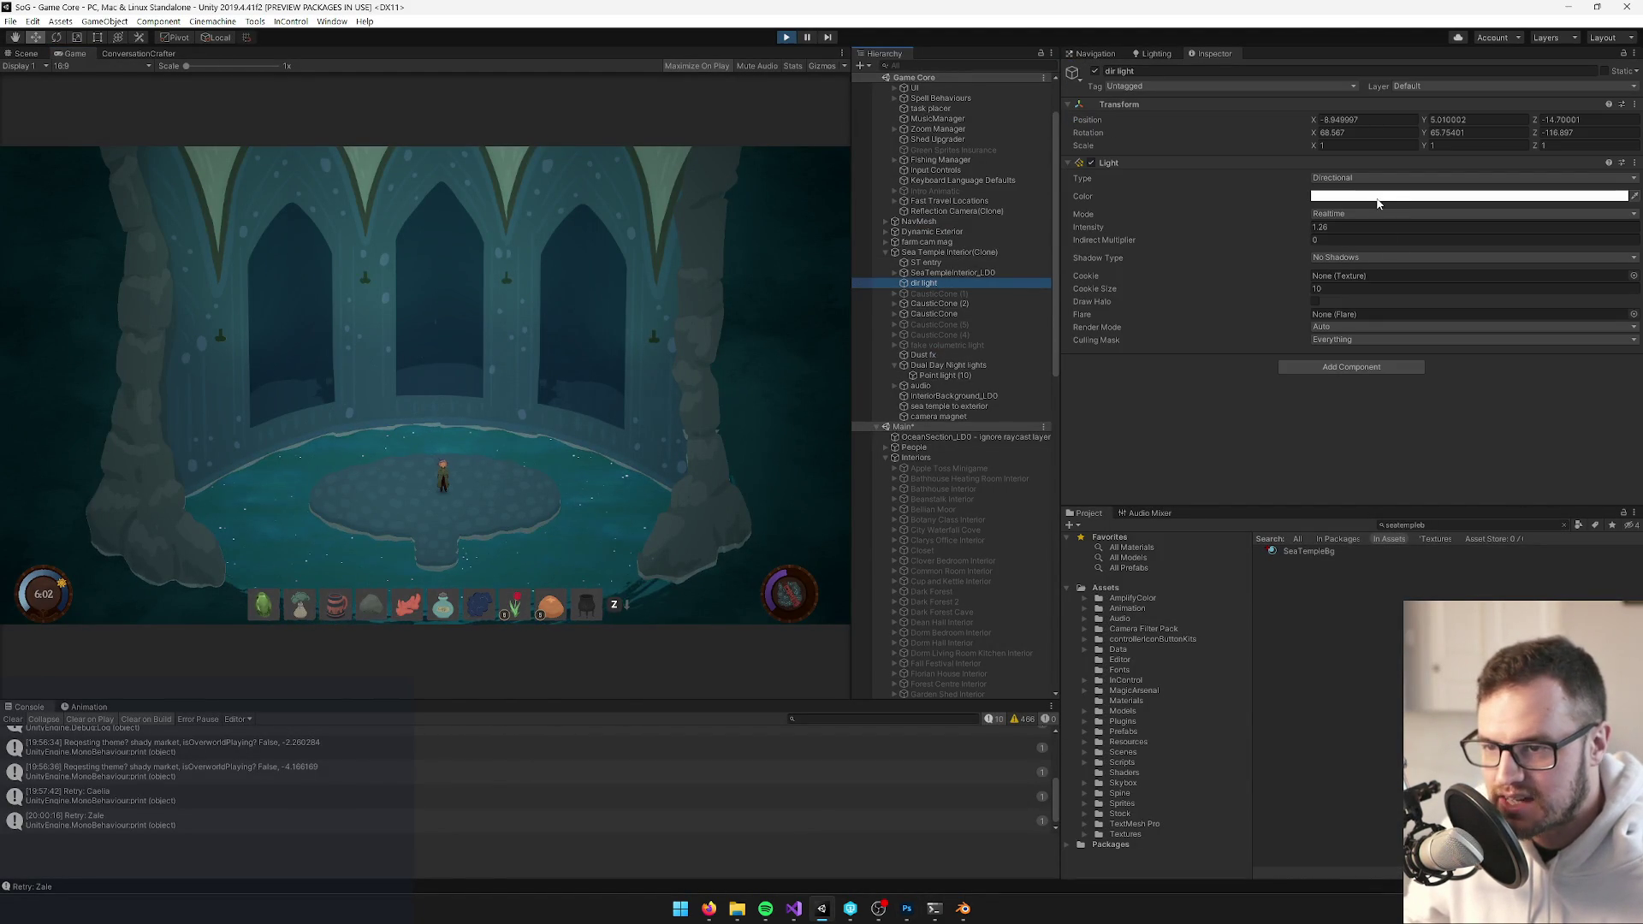
pyautogui.click(1377, 196)
pyautogui.click(853, 306)
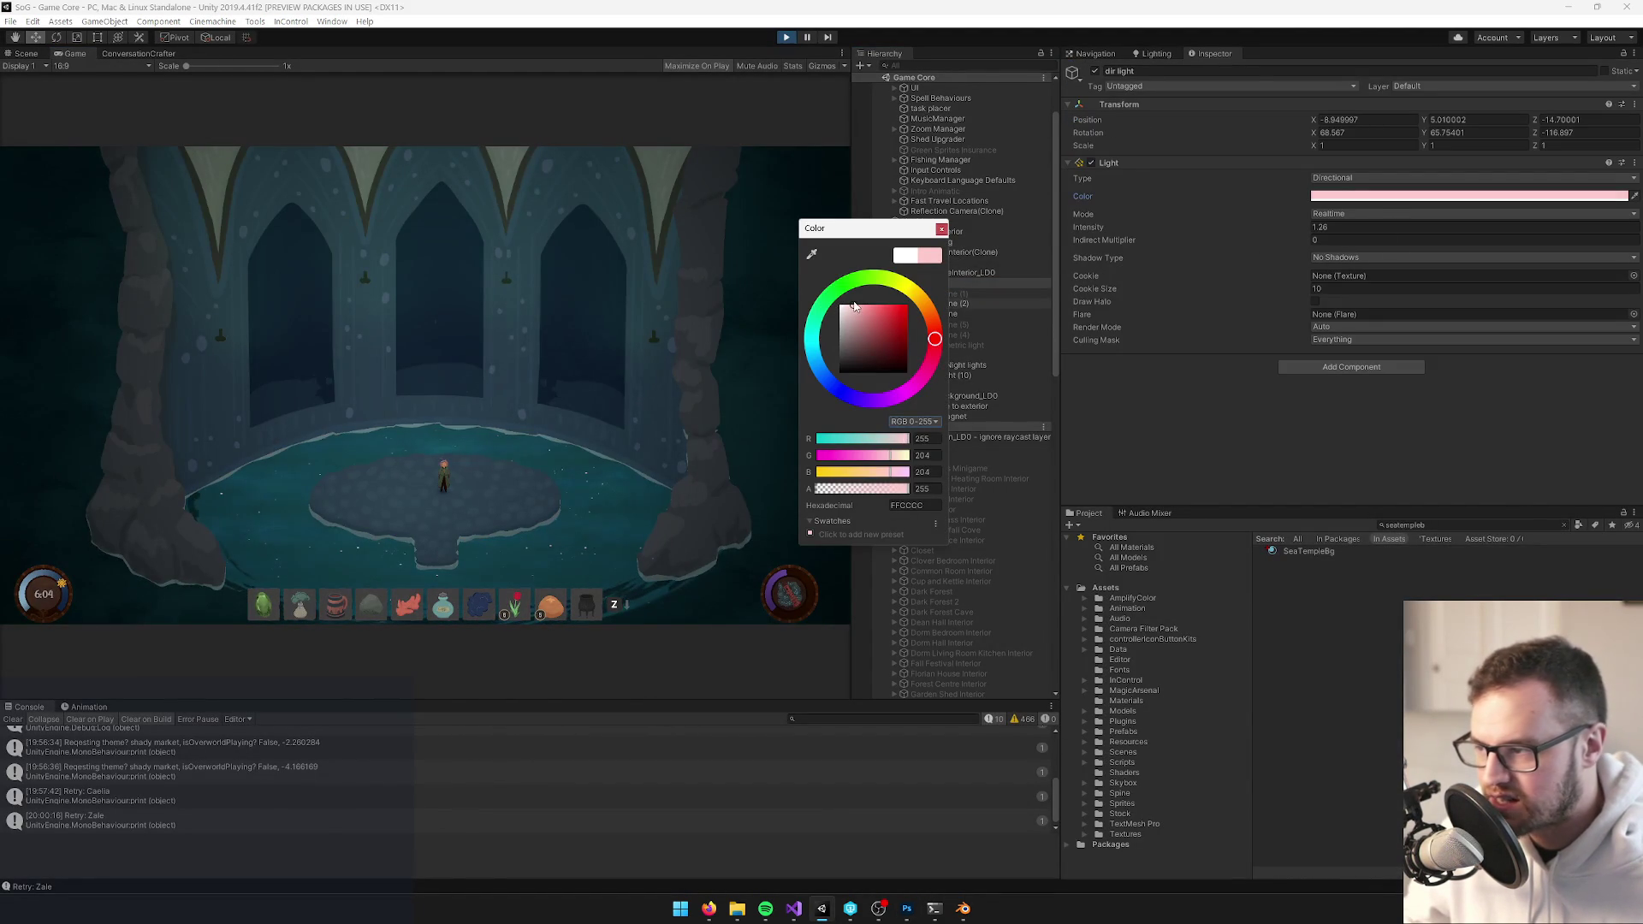
pyautogui.moveTo(853, 306)
pyautogui.mouseDown()
pyautogui.moveTo(866, 325)
pyautogui.moveTo(848, 305)
pyautogui.moveTo(857, 277)
pyautogui.moveTo(814, 325)
pyautogui.mouseUp()
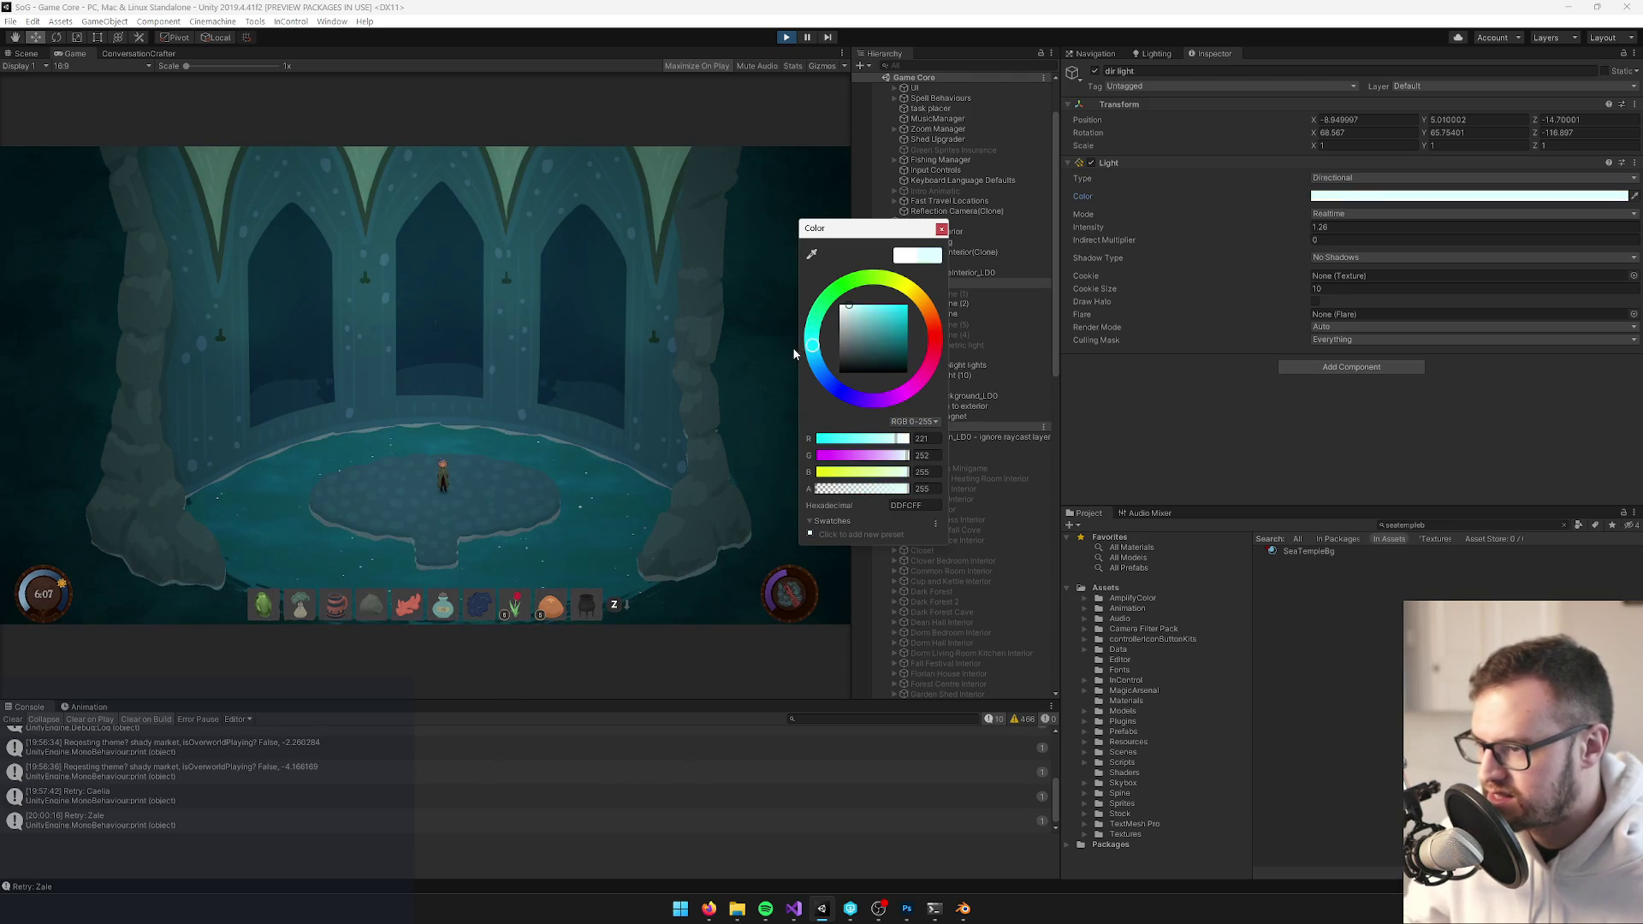
pyautogui.hotkey('alt', 'Tab')
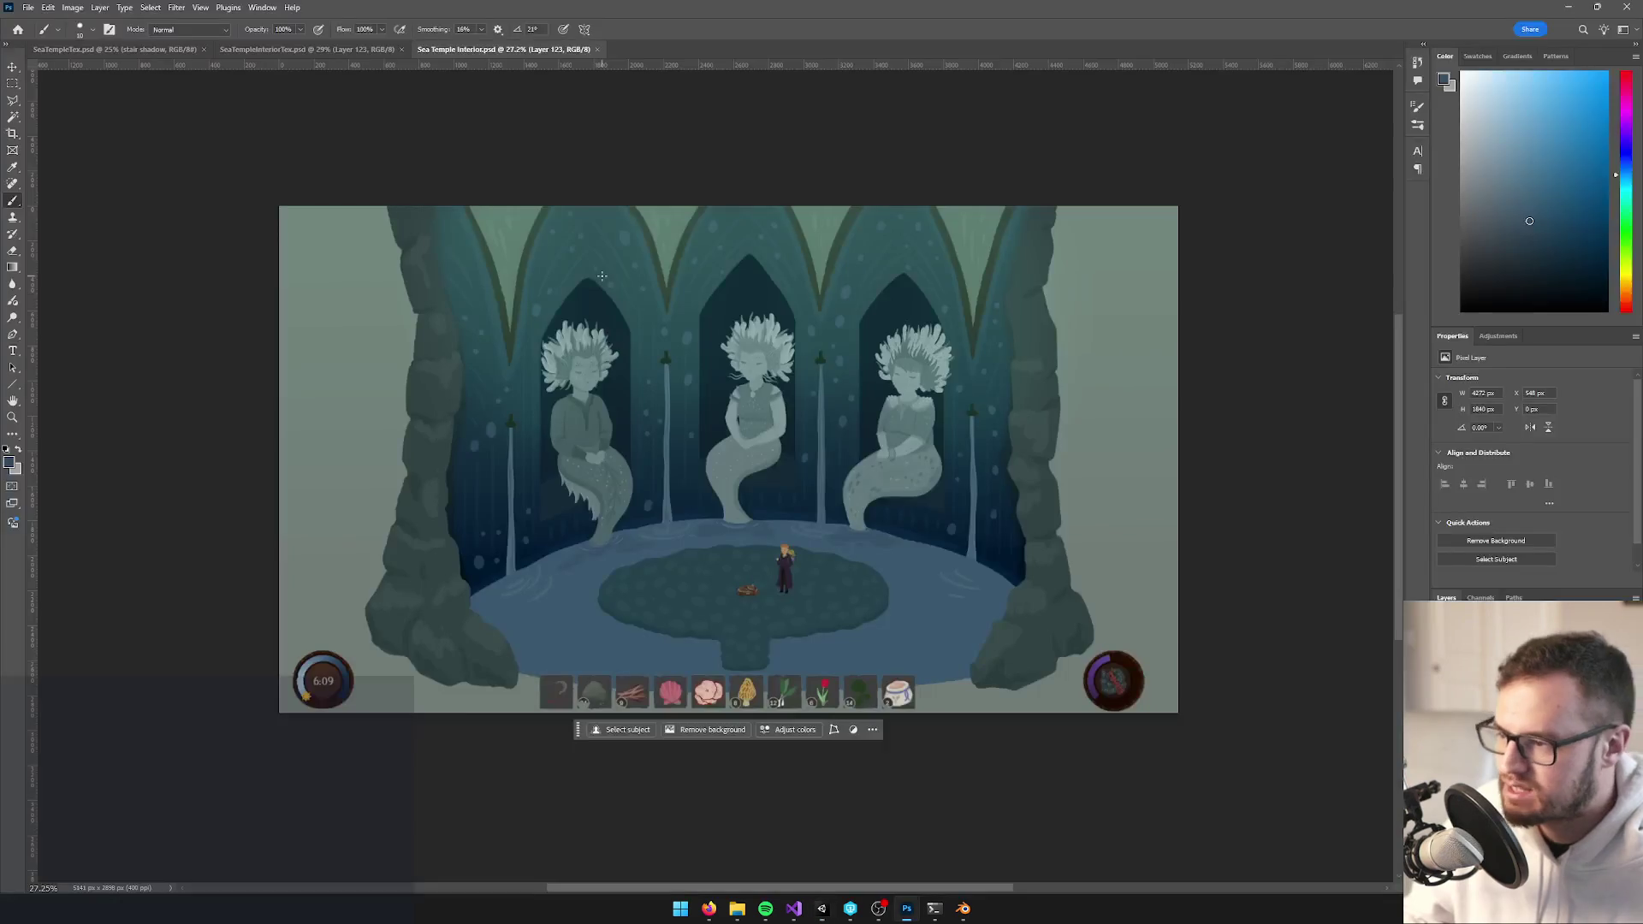
# Flip between the Photoshop mockup and Unity, ending back in the game view
pyautogui.hotkey('alt', 'Tab')
pyautogui.click(602, 281)
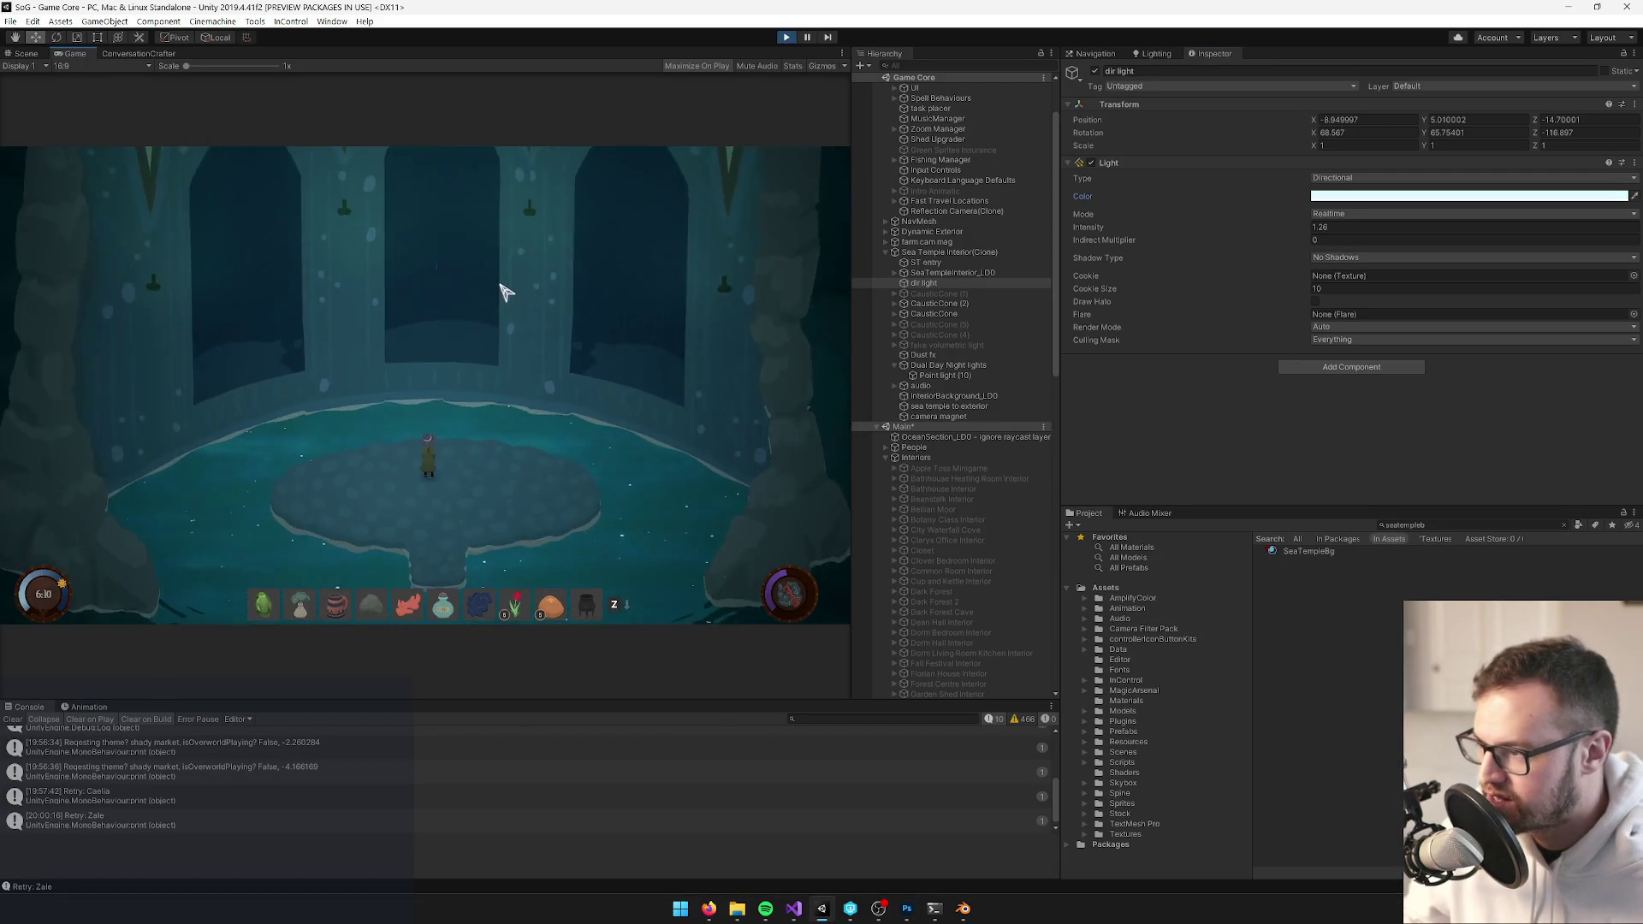
pyautogui.hotkey('alt', 'Tab')
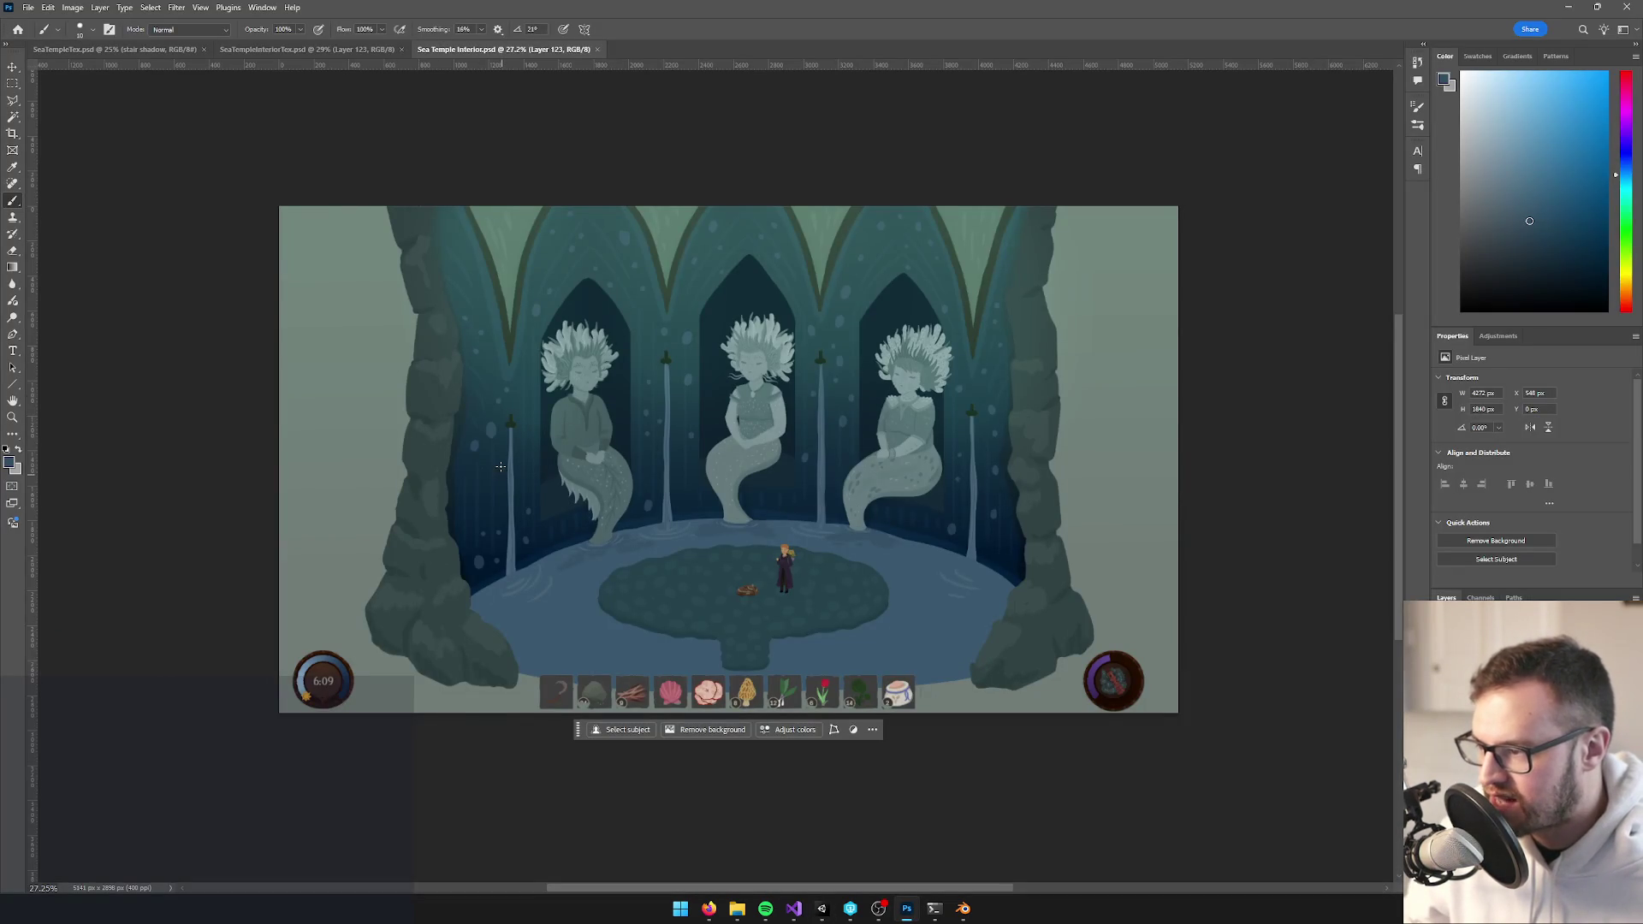
pyautogui.hotkey('alt', 'Tab')
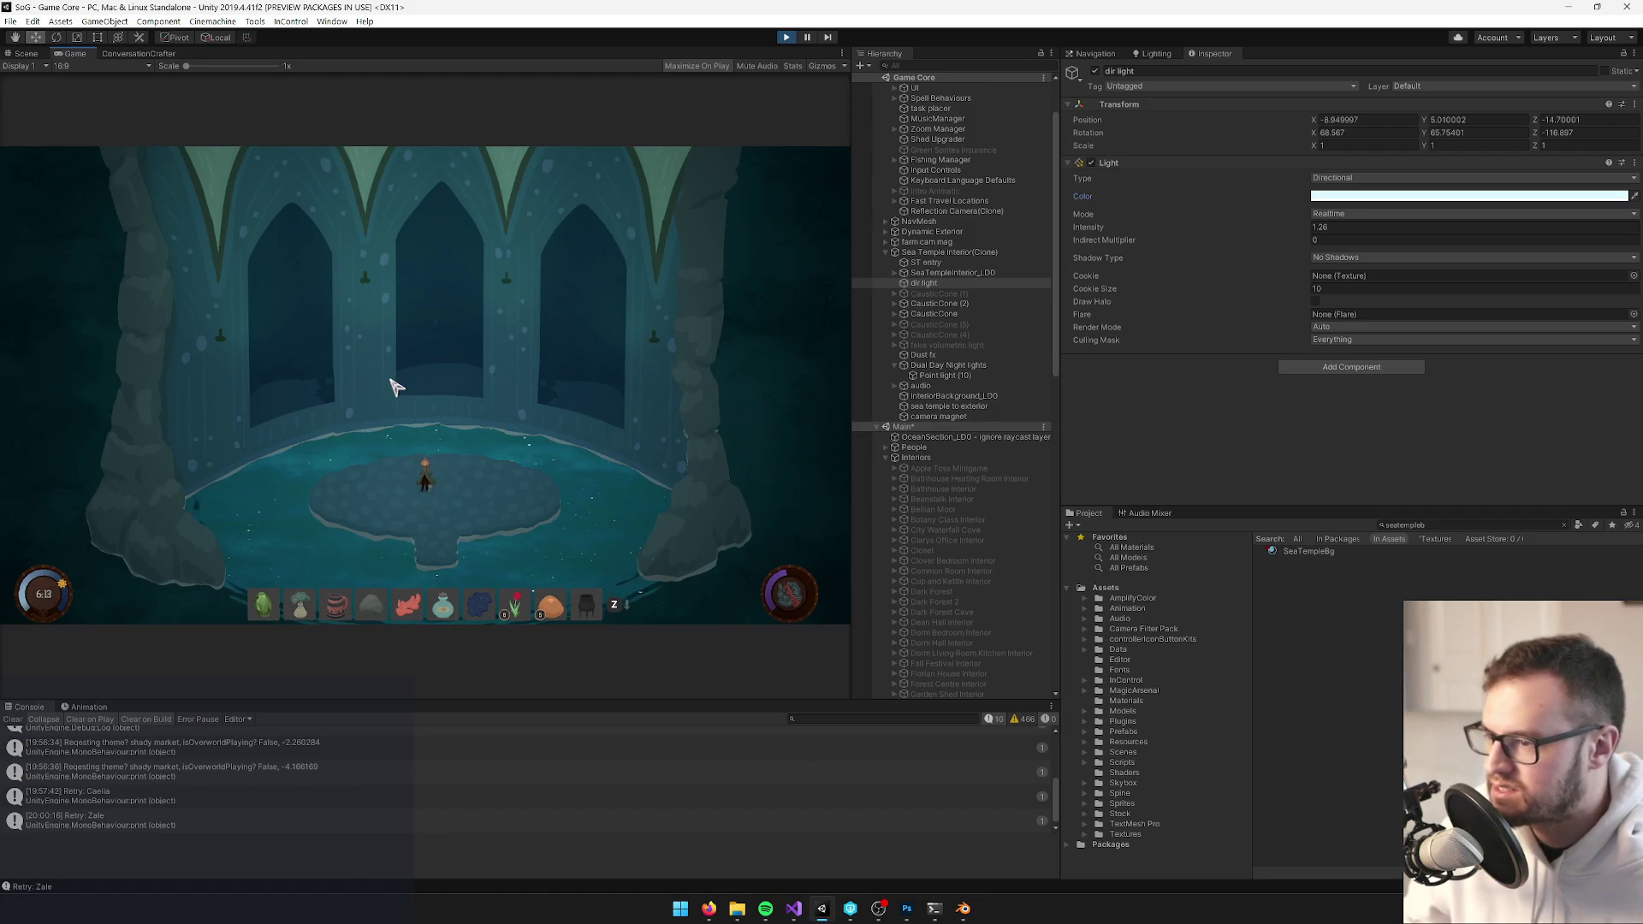
# Copy the dir light's colour value, stop the running game and go to Blender
pyautogui.rightClick(1312, 199)
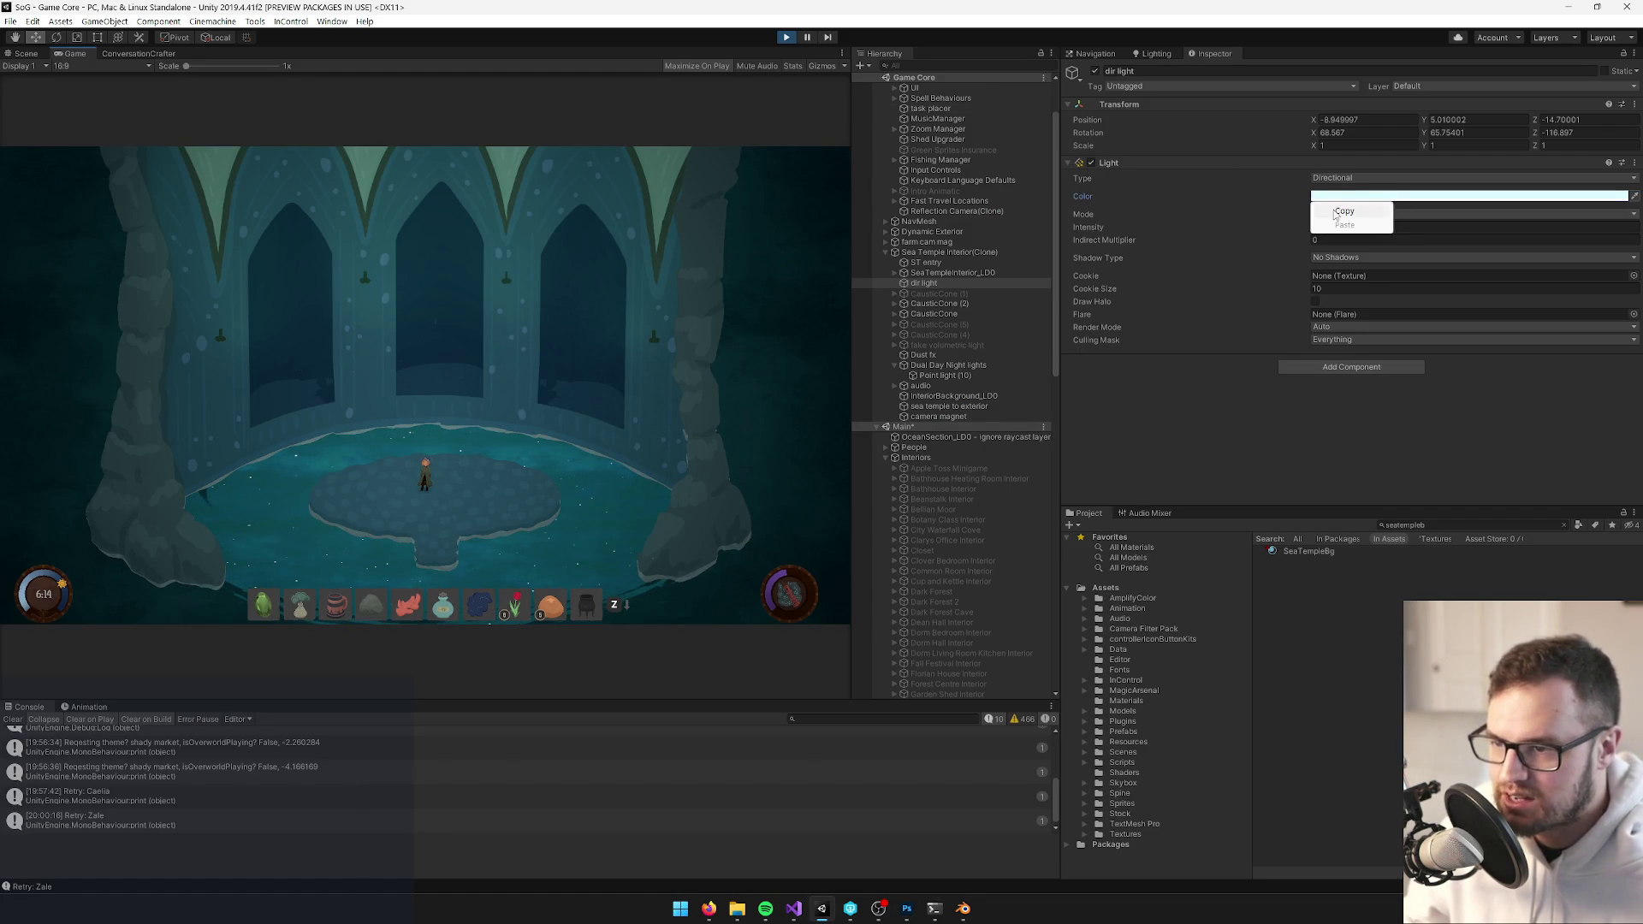
pyautogui.click(1342, 211)
pyautogui.click(784, 37)
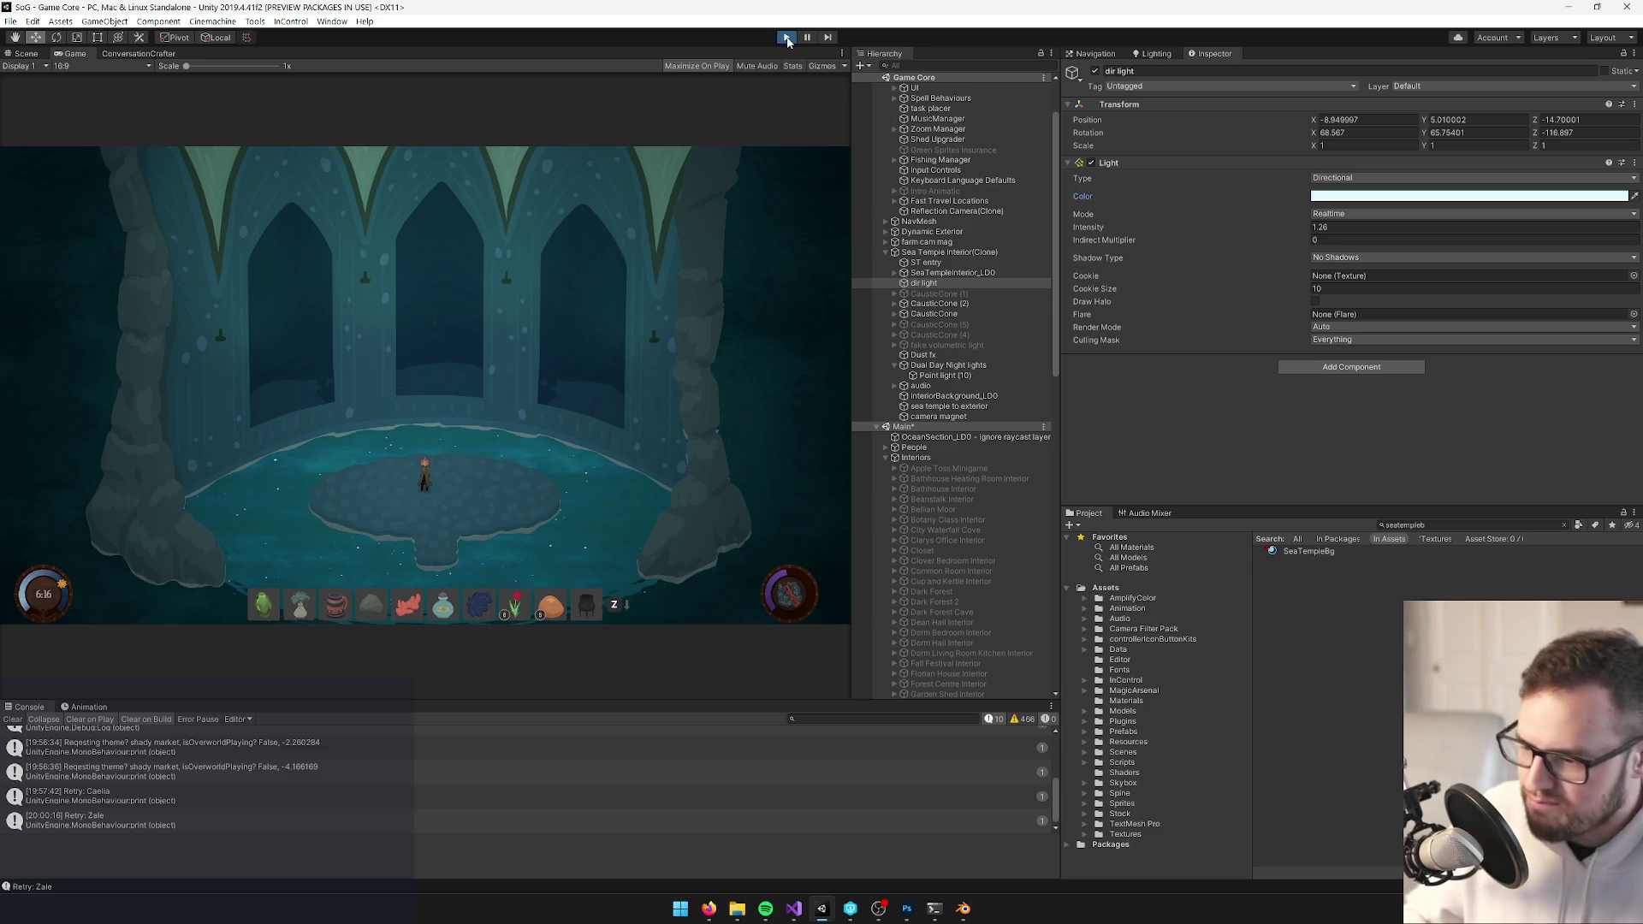
pyautogui.click(963, 909)
# Hide the temple walls and knife-cut across the separate rock piece in Edit Mode
pyautogui.scroll(-8, 557, 673)
pyautogui.click(394, 884)
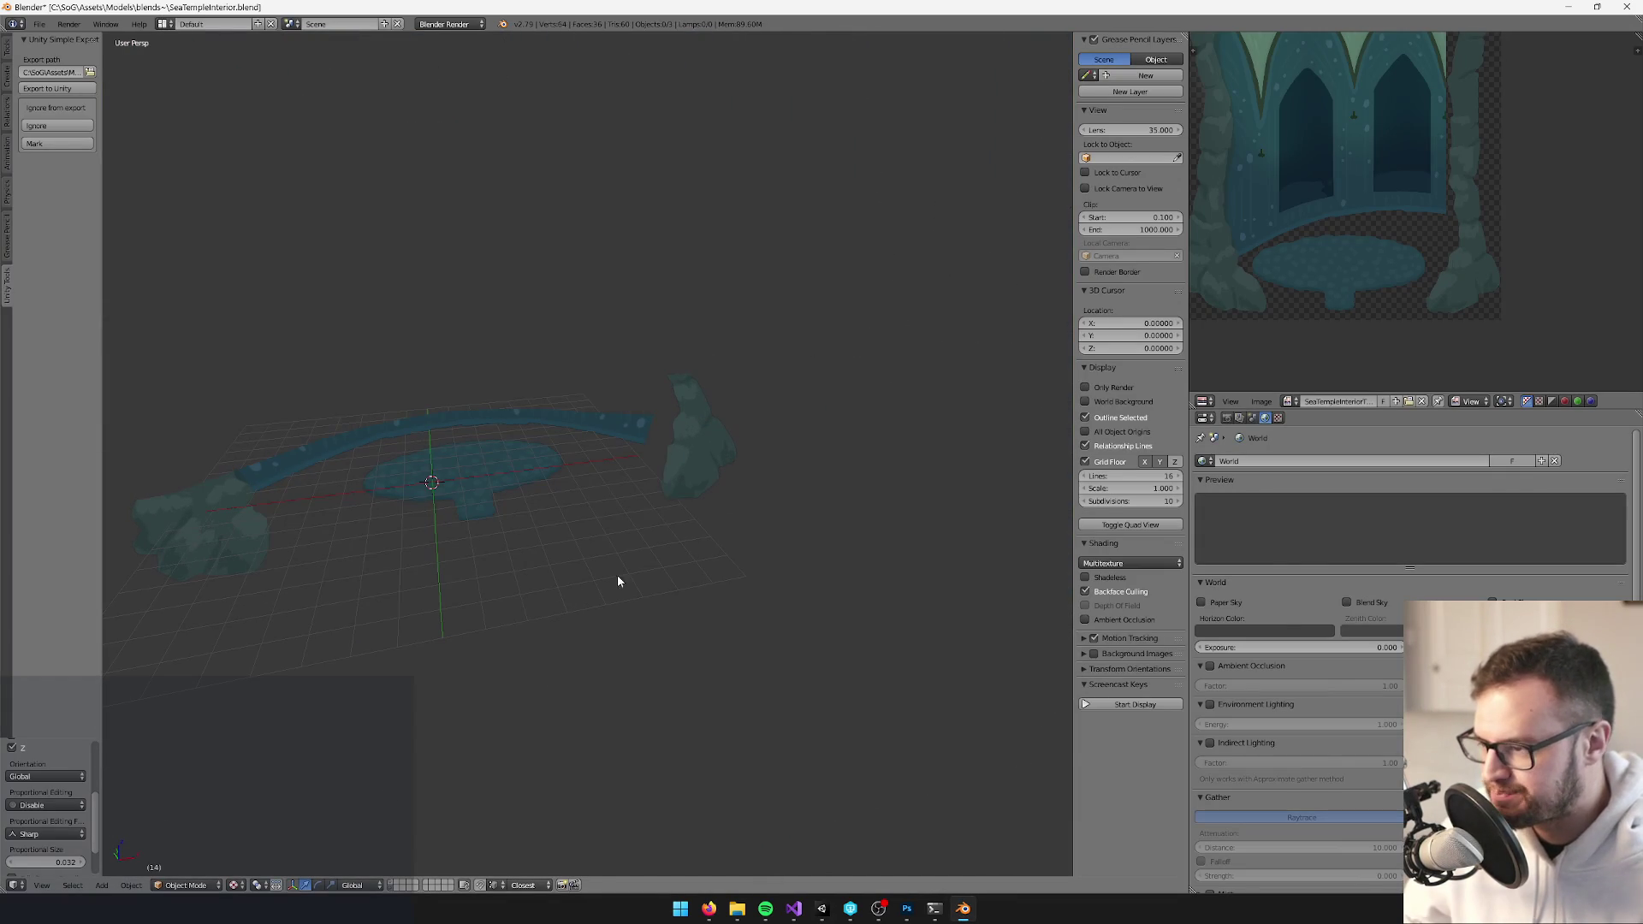
pyautogui.rightClick(708, 444)
pyautogui.press('Tab')
pyautogui.press('KP_Decimal')
pyautogui.press('k')
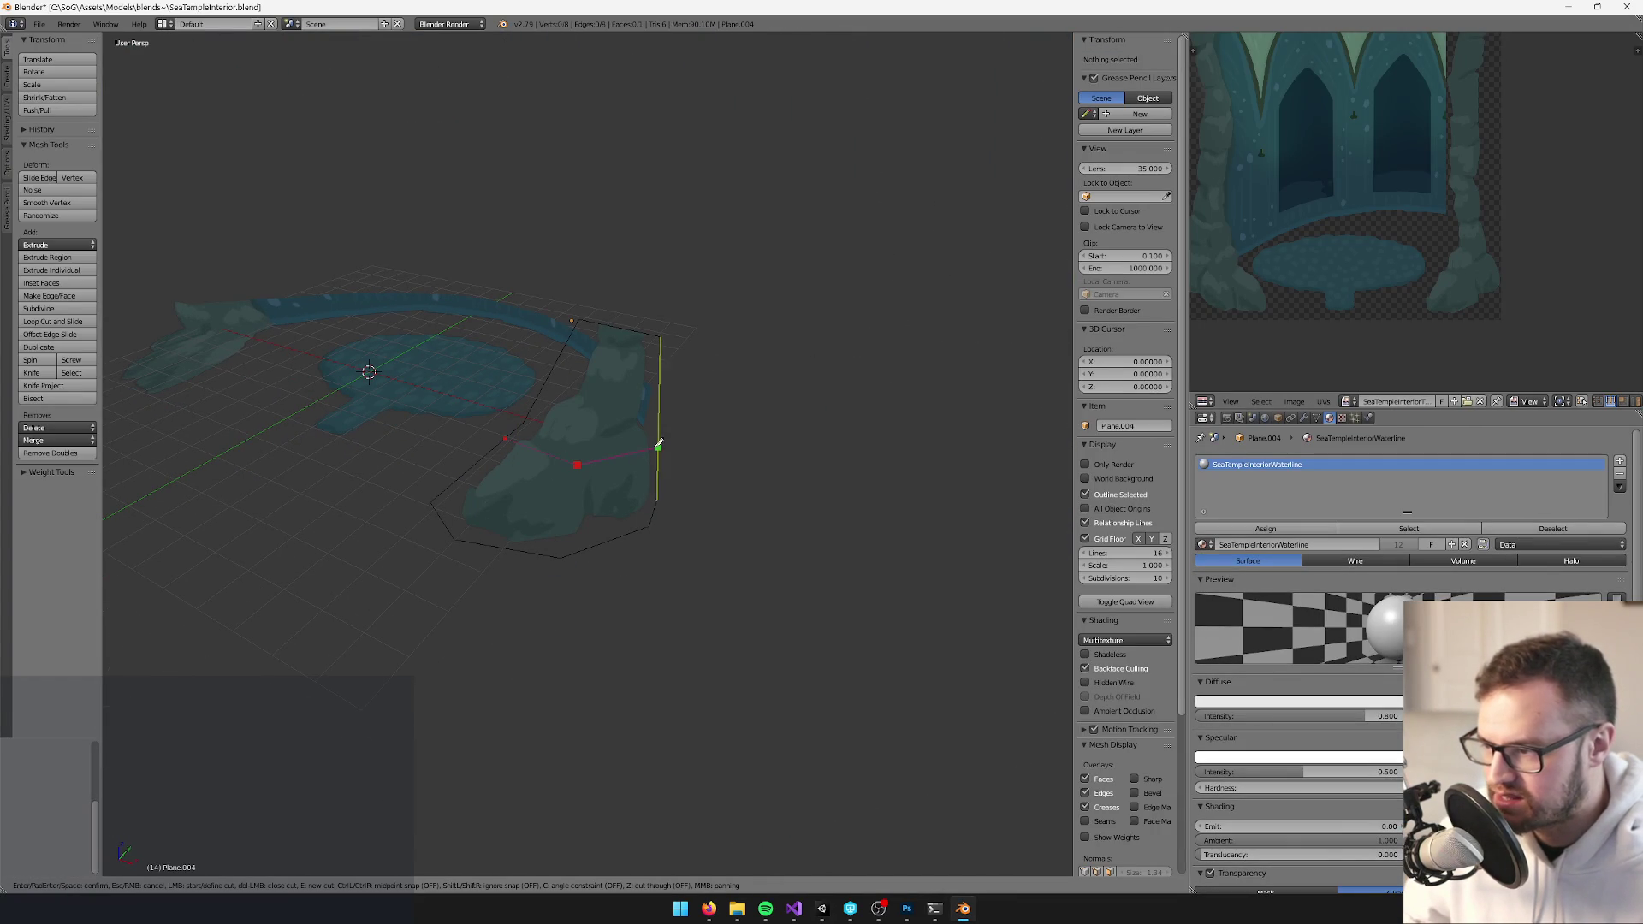
pyautogui.click(654, 446)
pyautogui.press('Return')
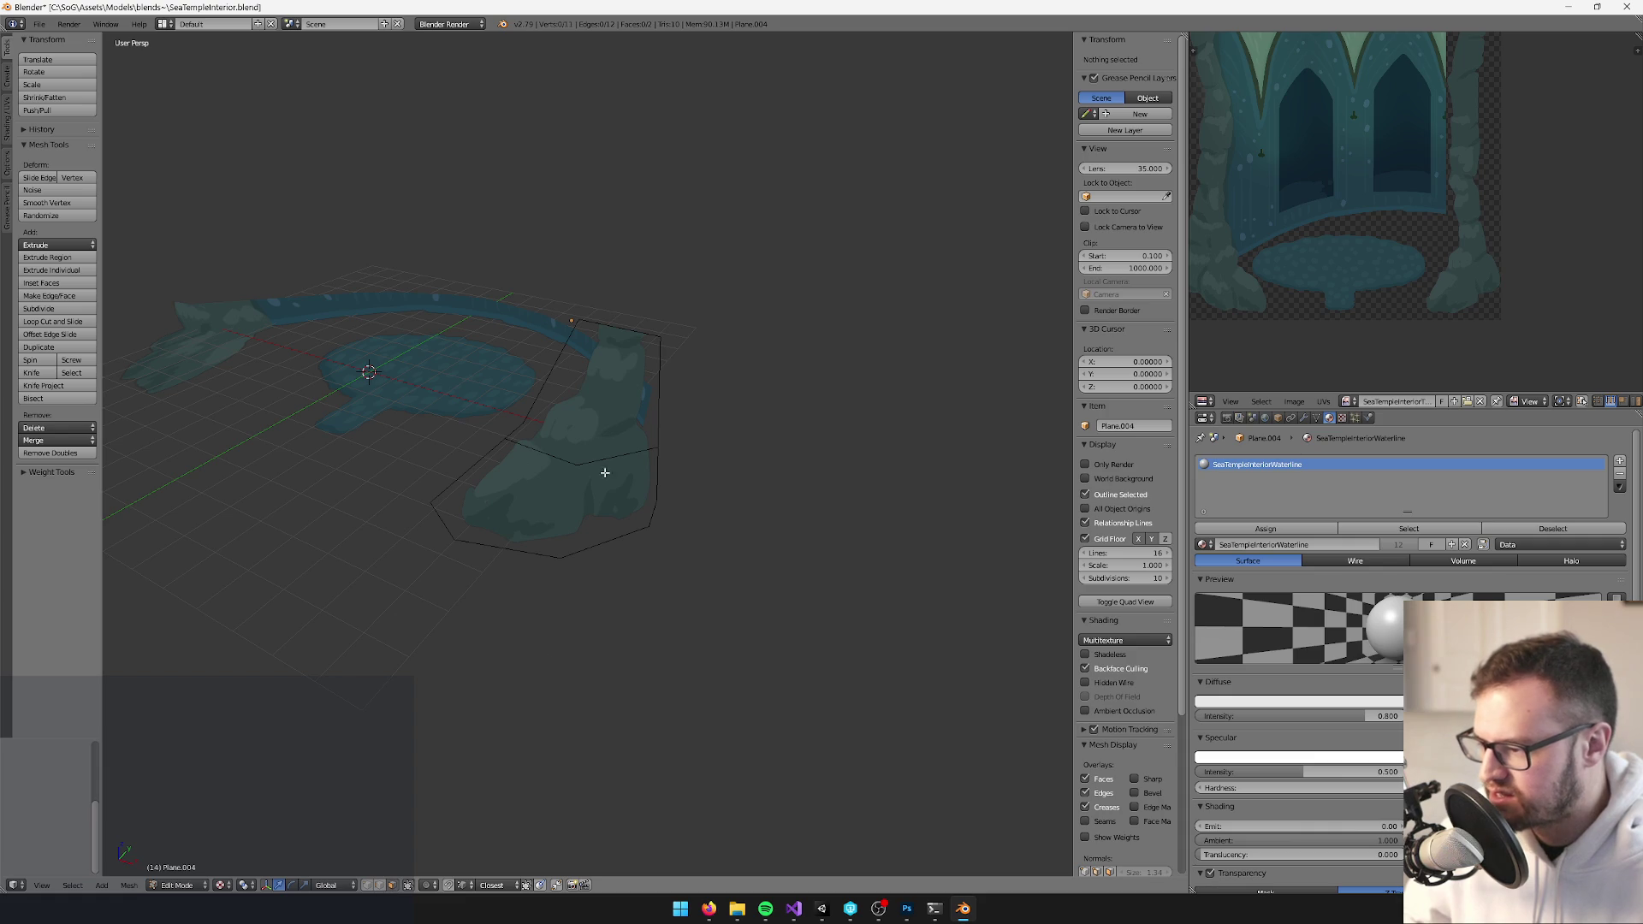
# Delete the rock's upper part above the cut and return to Object Mode
pyautogui.press('l')
pyautogui.press('x')
pyautogui.click(616, 423)
pyautogui.press('Tab')
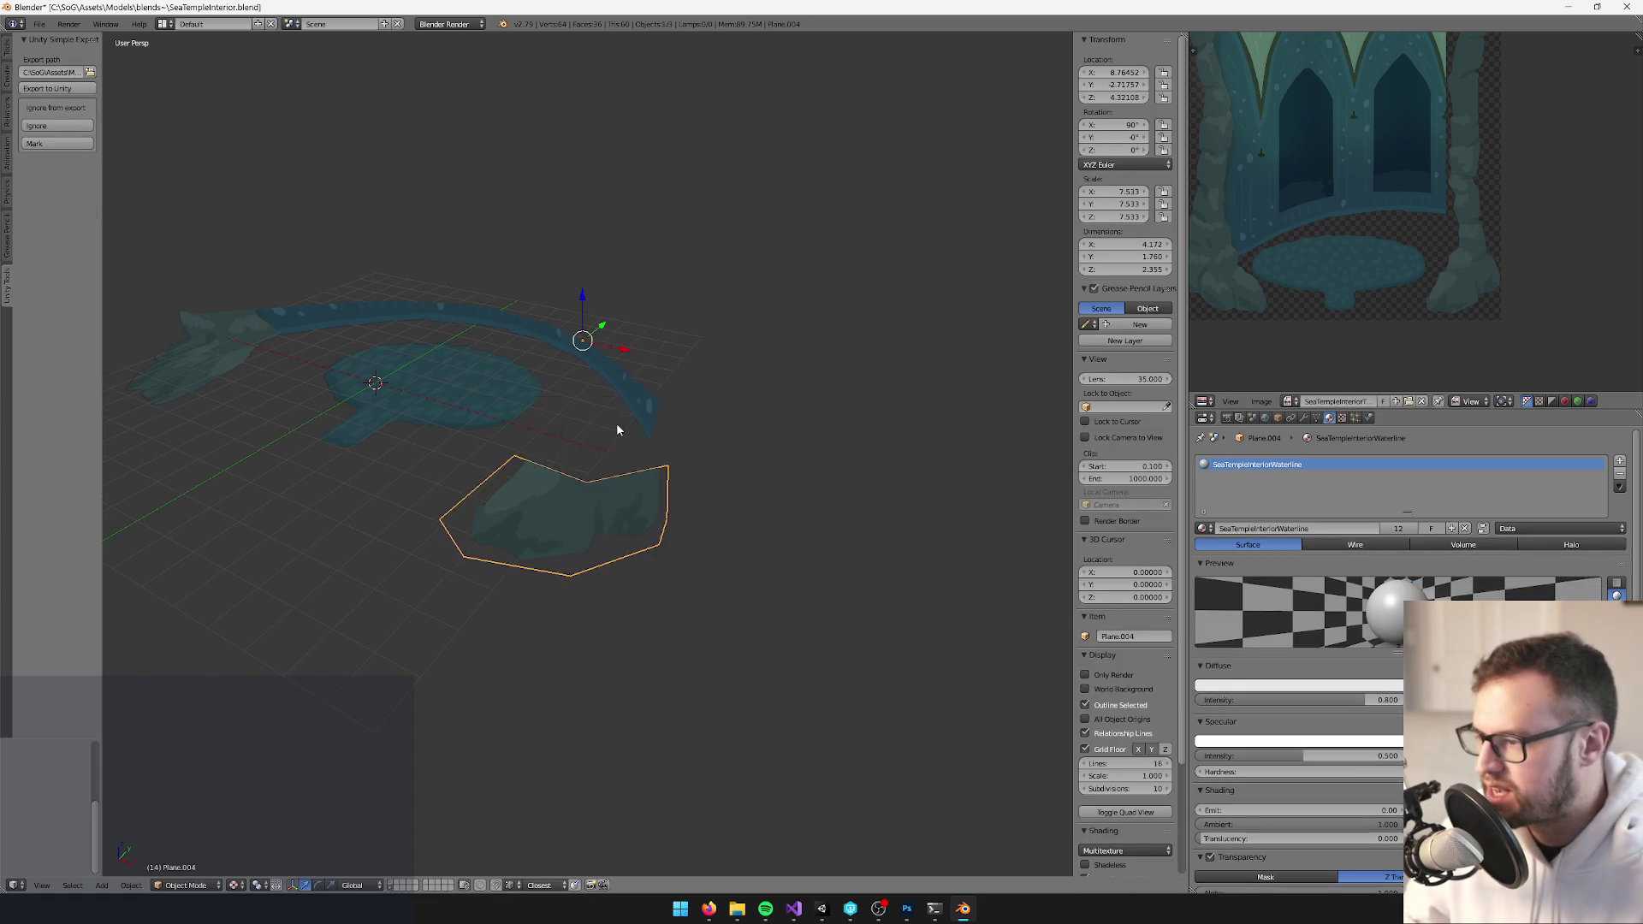
# Restore the hidden temple objects, save for Unity reimport, and open the interior texture in Photoshop
pyautogui.rightClick(410, 433)
pyautogui.press('Tab')
pyautogui.press('Tab')
pyautogui.scroll(-4, 488, 434)
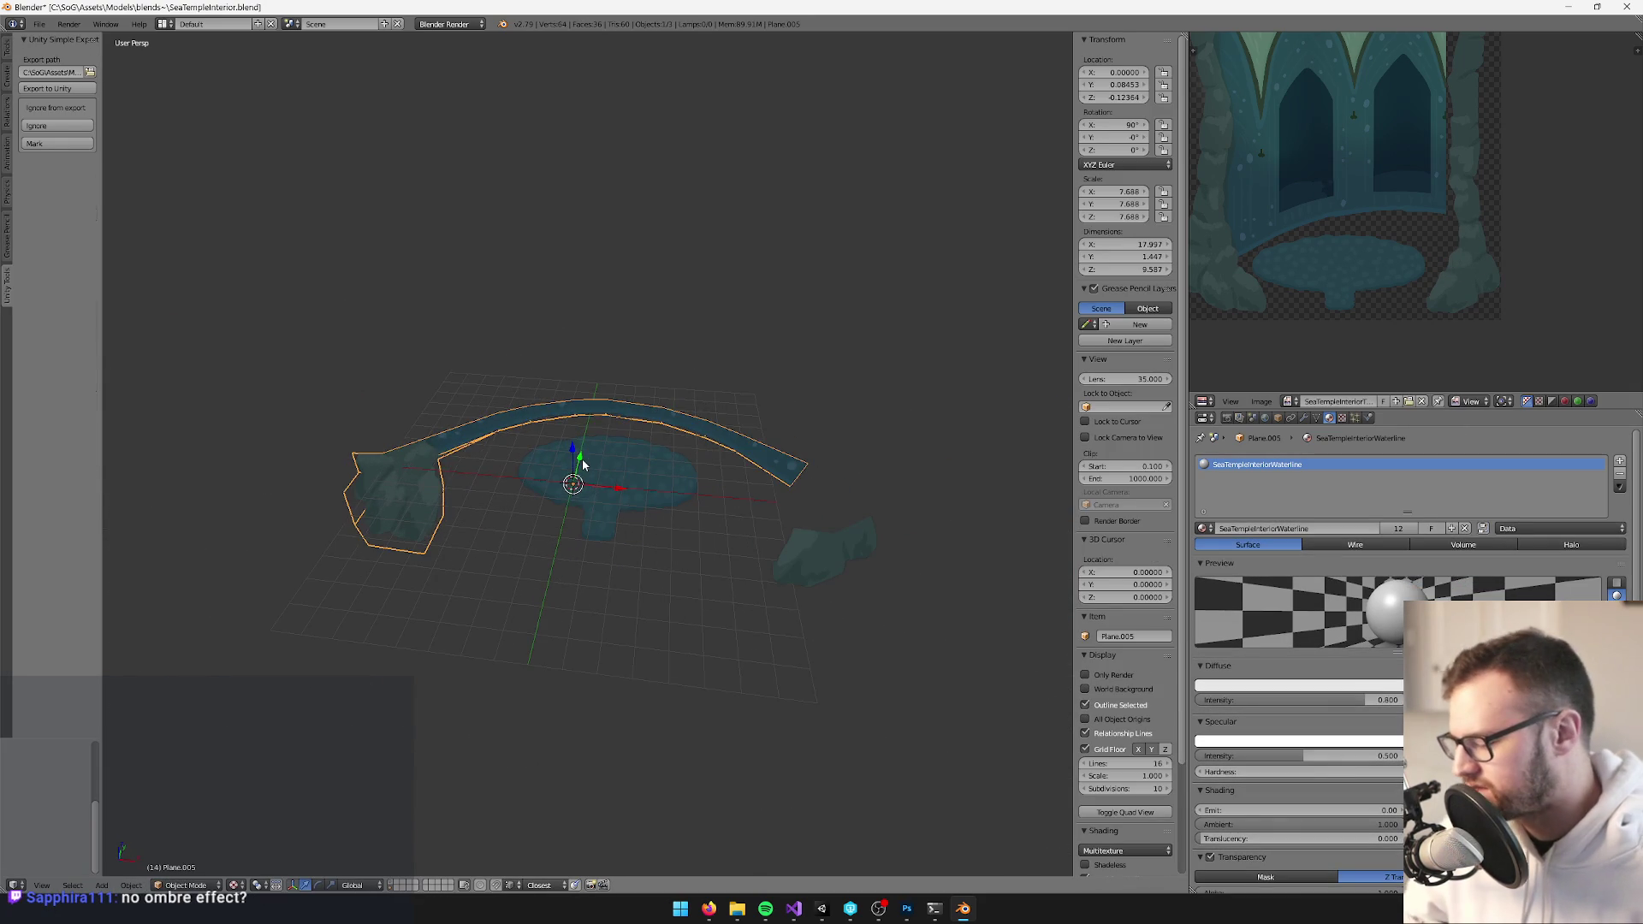
pyautogui.press('2')
pyautogui.keyDown('shift'); pyautogui.click(392, 884); pyautogui.keyUp('shift')
pyautogui.scroll(4, 603, 404)
pyautogui.hotkey('alt', 'Tab')
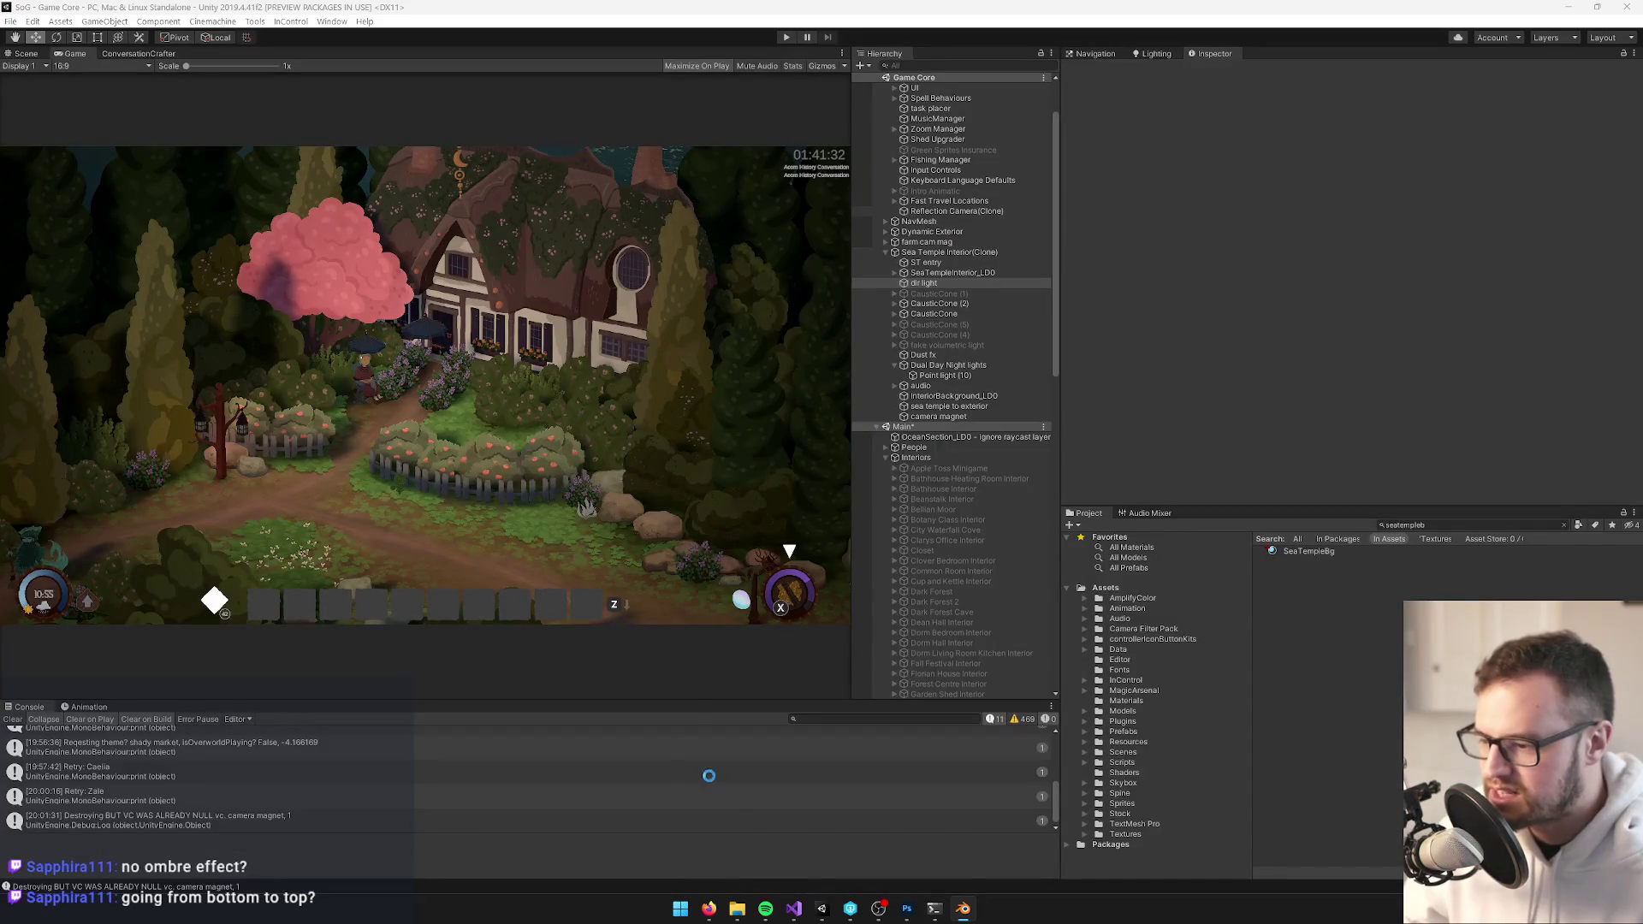
pyautogui.click(906, 908)
pyautogui.click(327, 50)
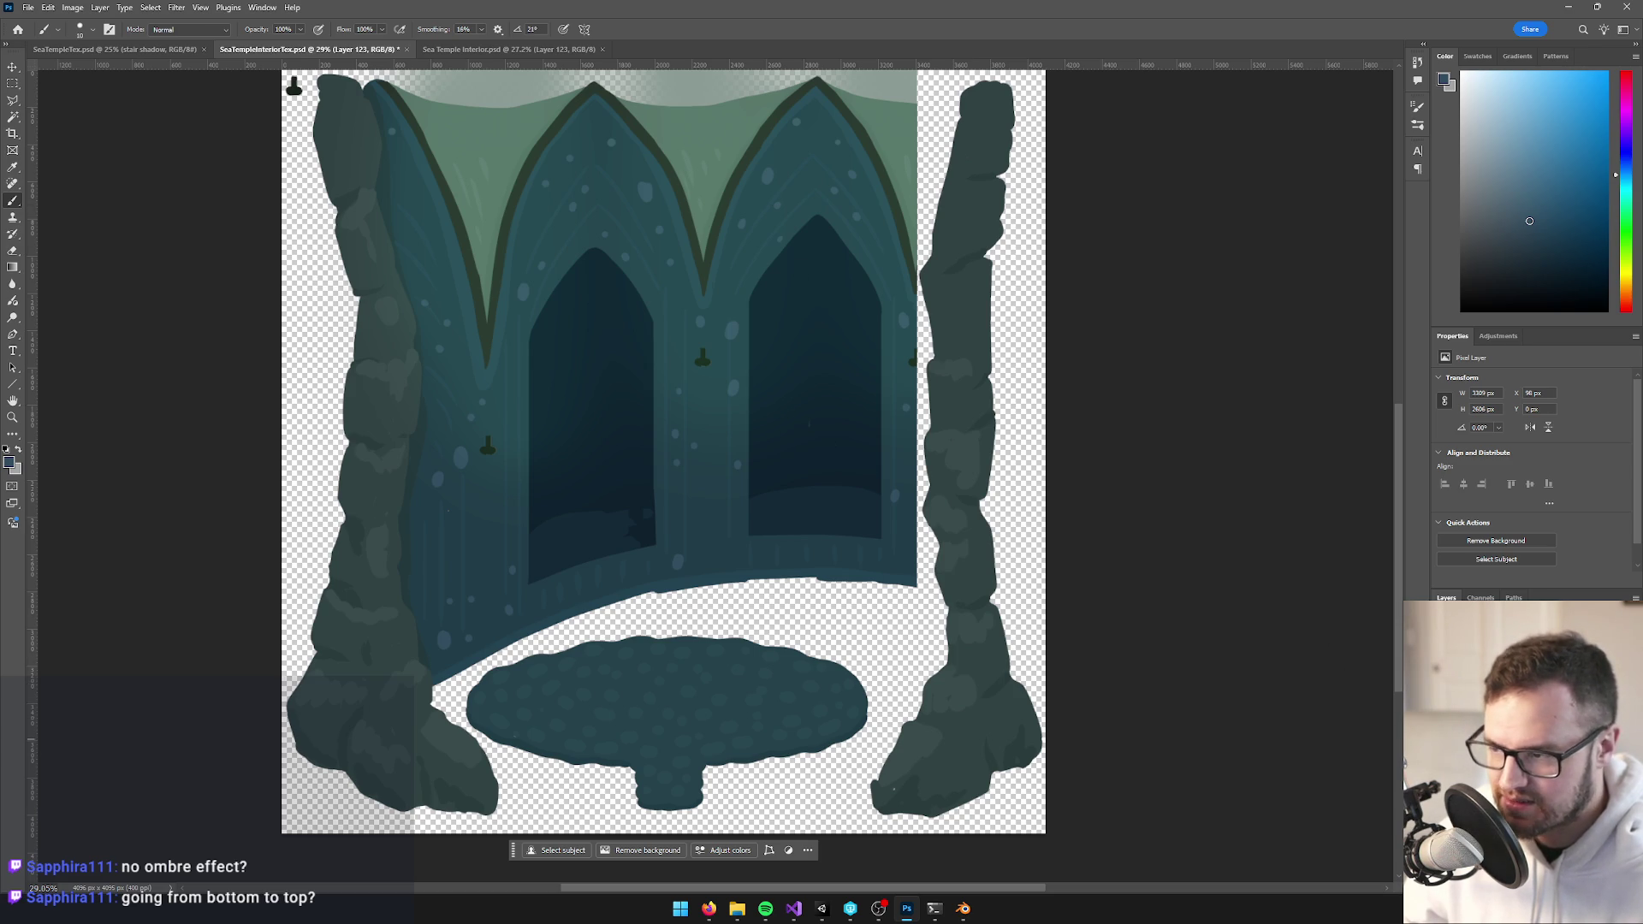
# Compare SeaTempleInteriorTex.psd with the Sea Temple Interior mockup, toggling a layer and zooming into statues and pool
pyautogui.click(466, 49)
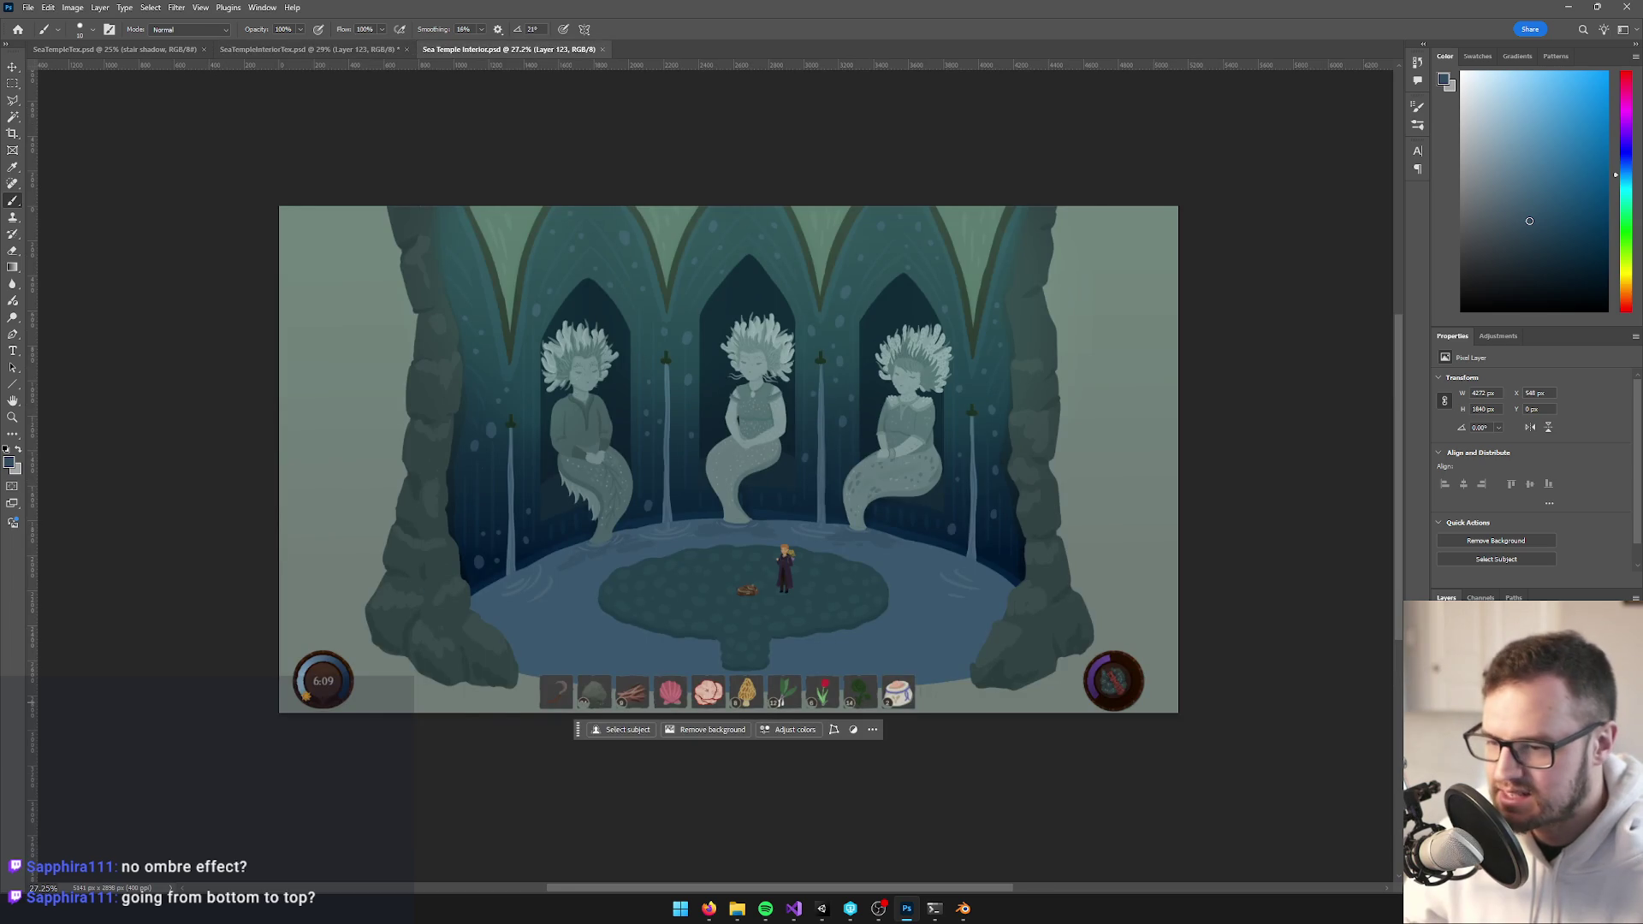
pyautogui.hotkey('ctrl', ',')
pyautogui.hotkey('ctrl', ',')
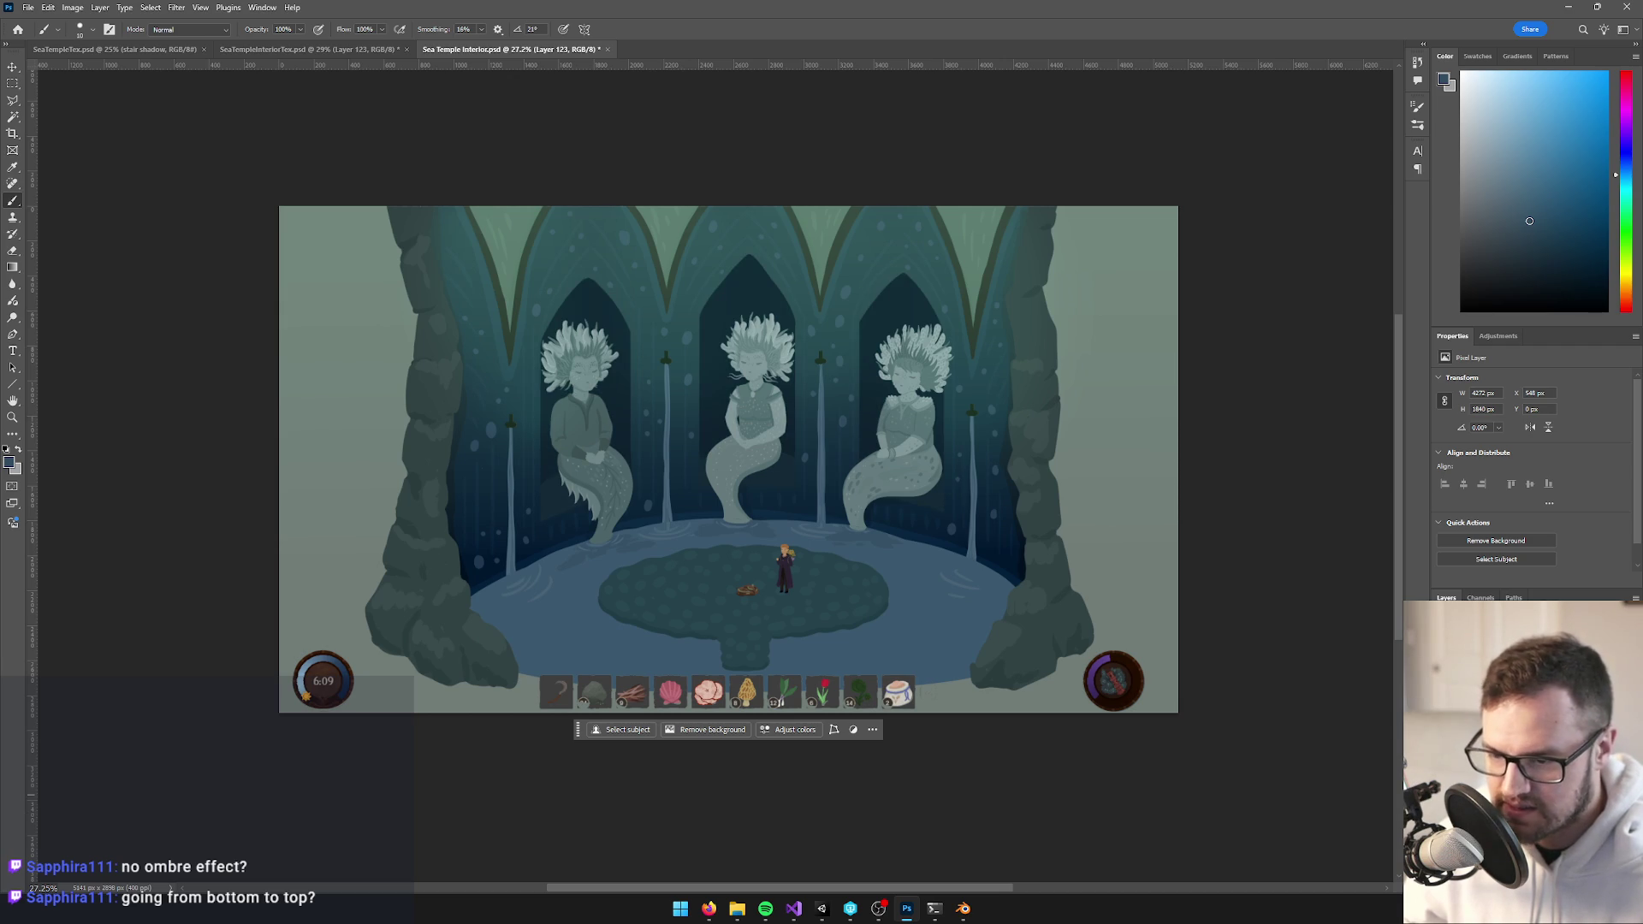
pyautogui.click(334, 49)
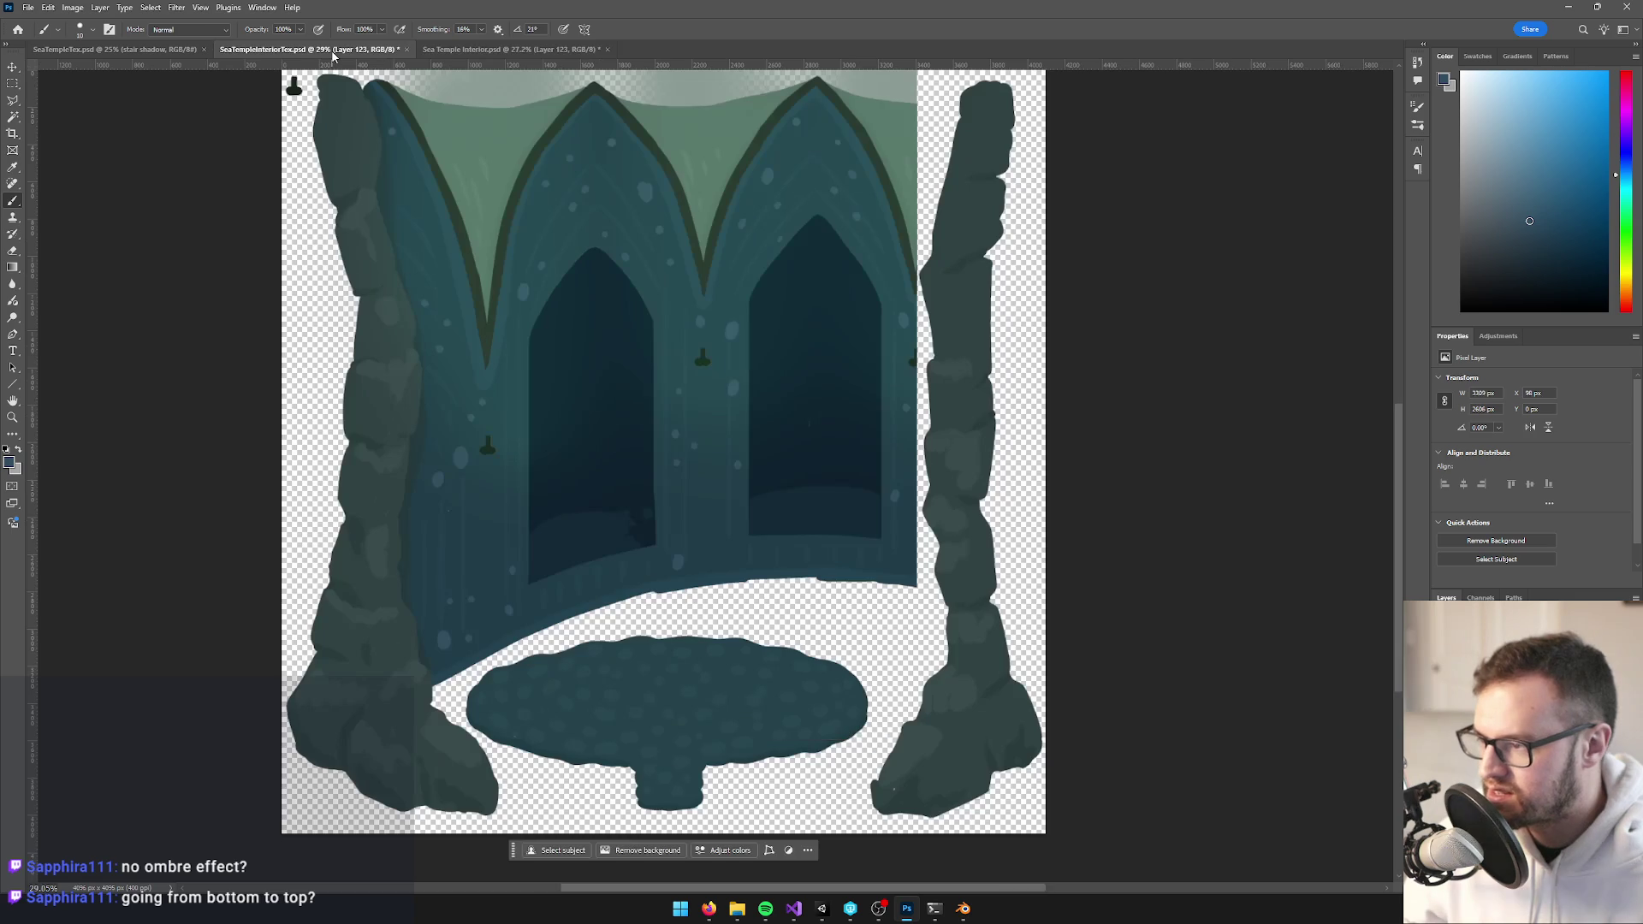
pyautogui.click(459, 50)
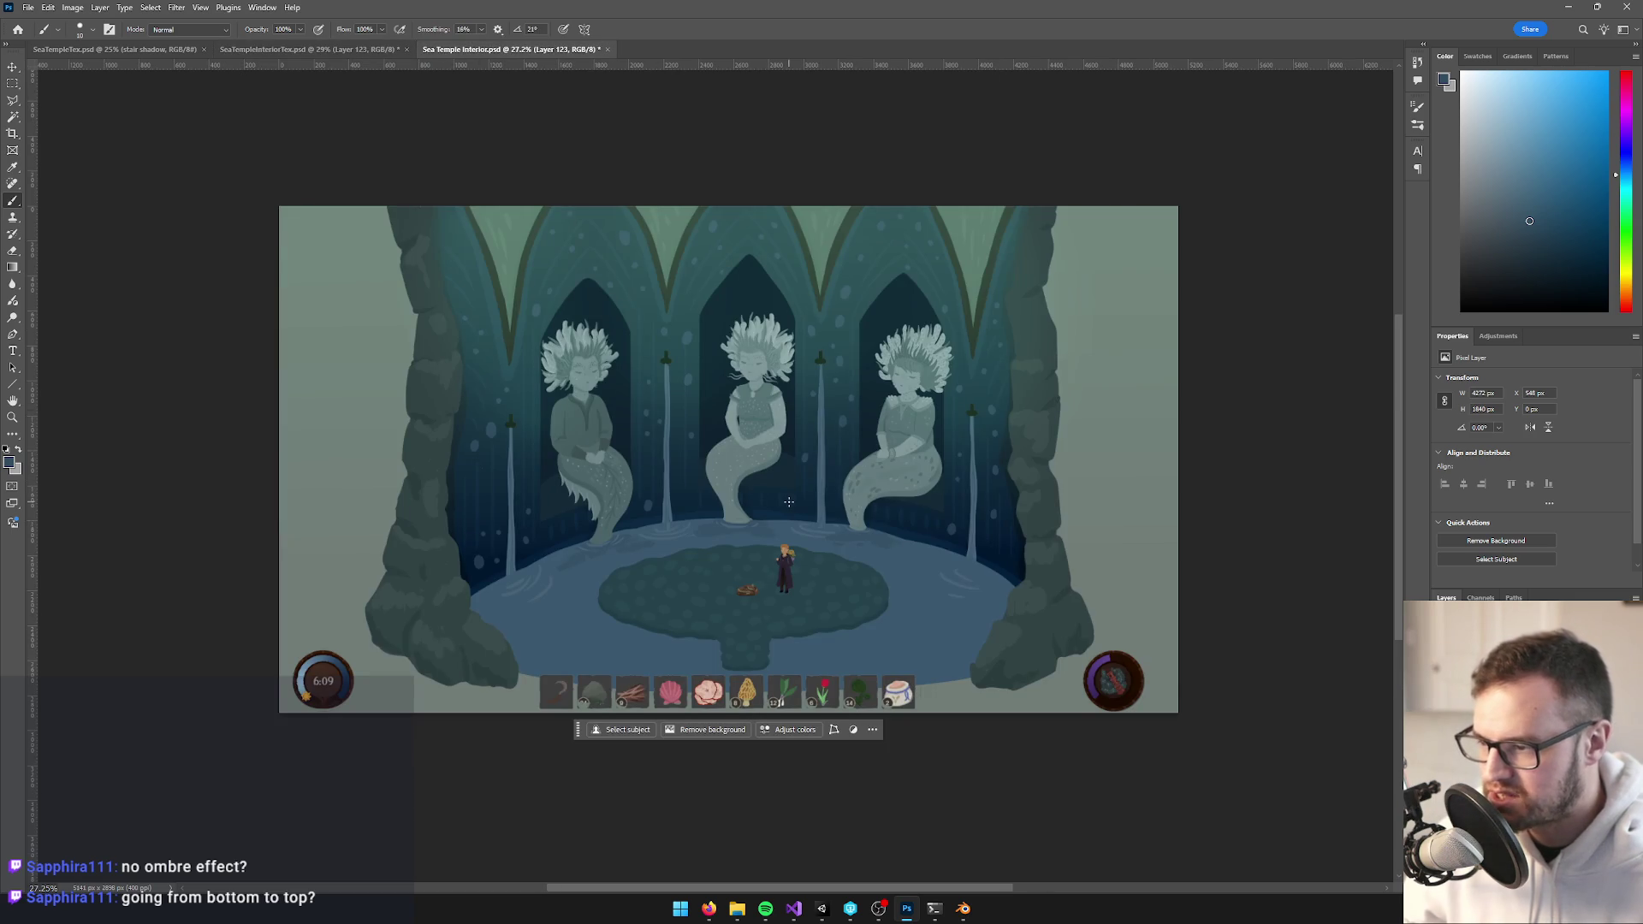
pyautogui.scroll(5, 789, 502)
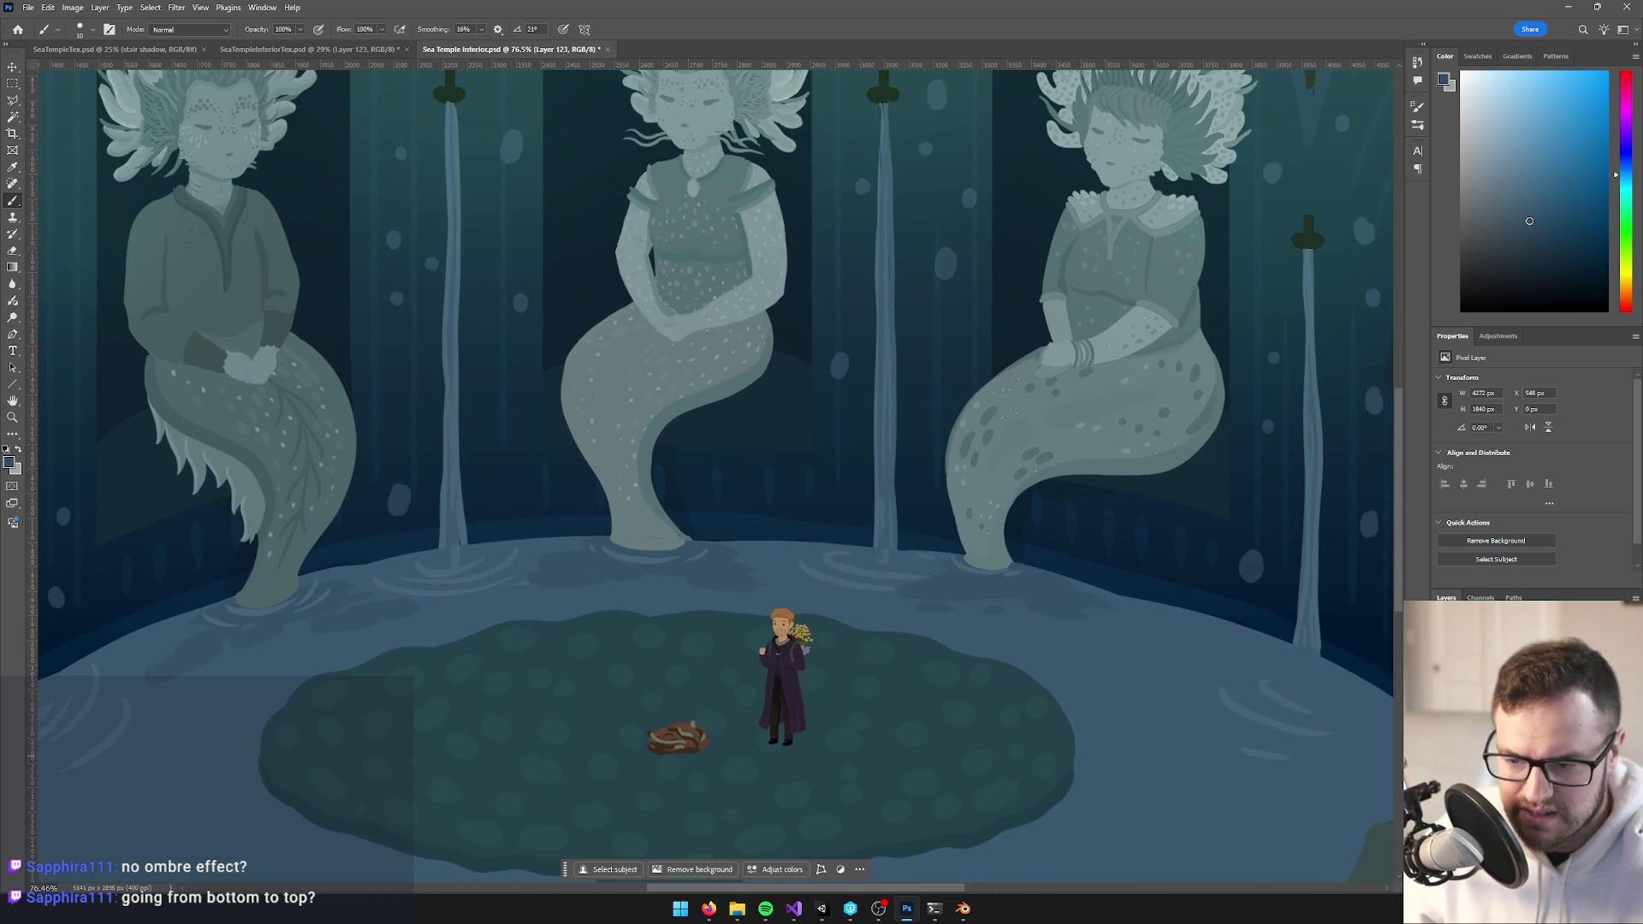
# Hide the mockup's water, pool floor, waterfall strands and all three mermaid statue layers
pyautogui.hotkey('ctrl', ',')
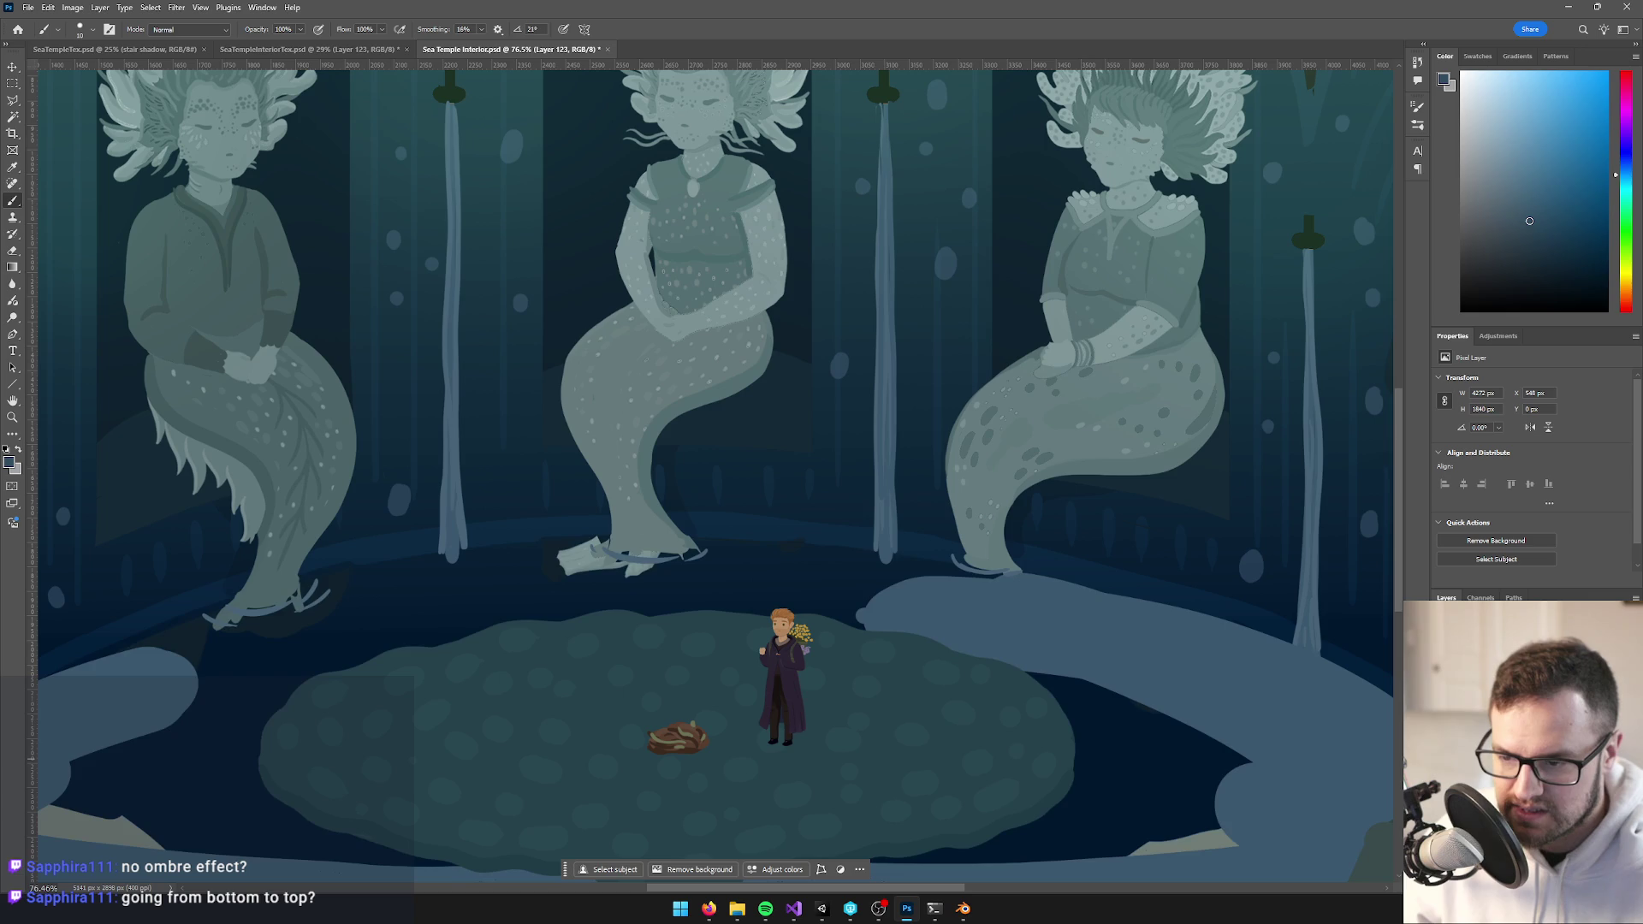
pyautogui.hotkey('ctrl', ',')
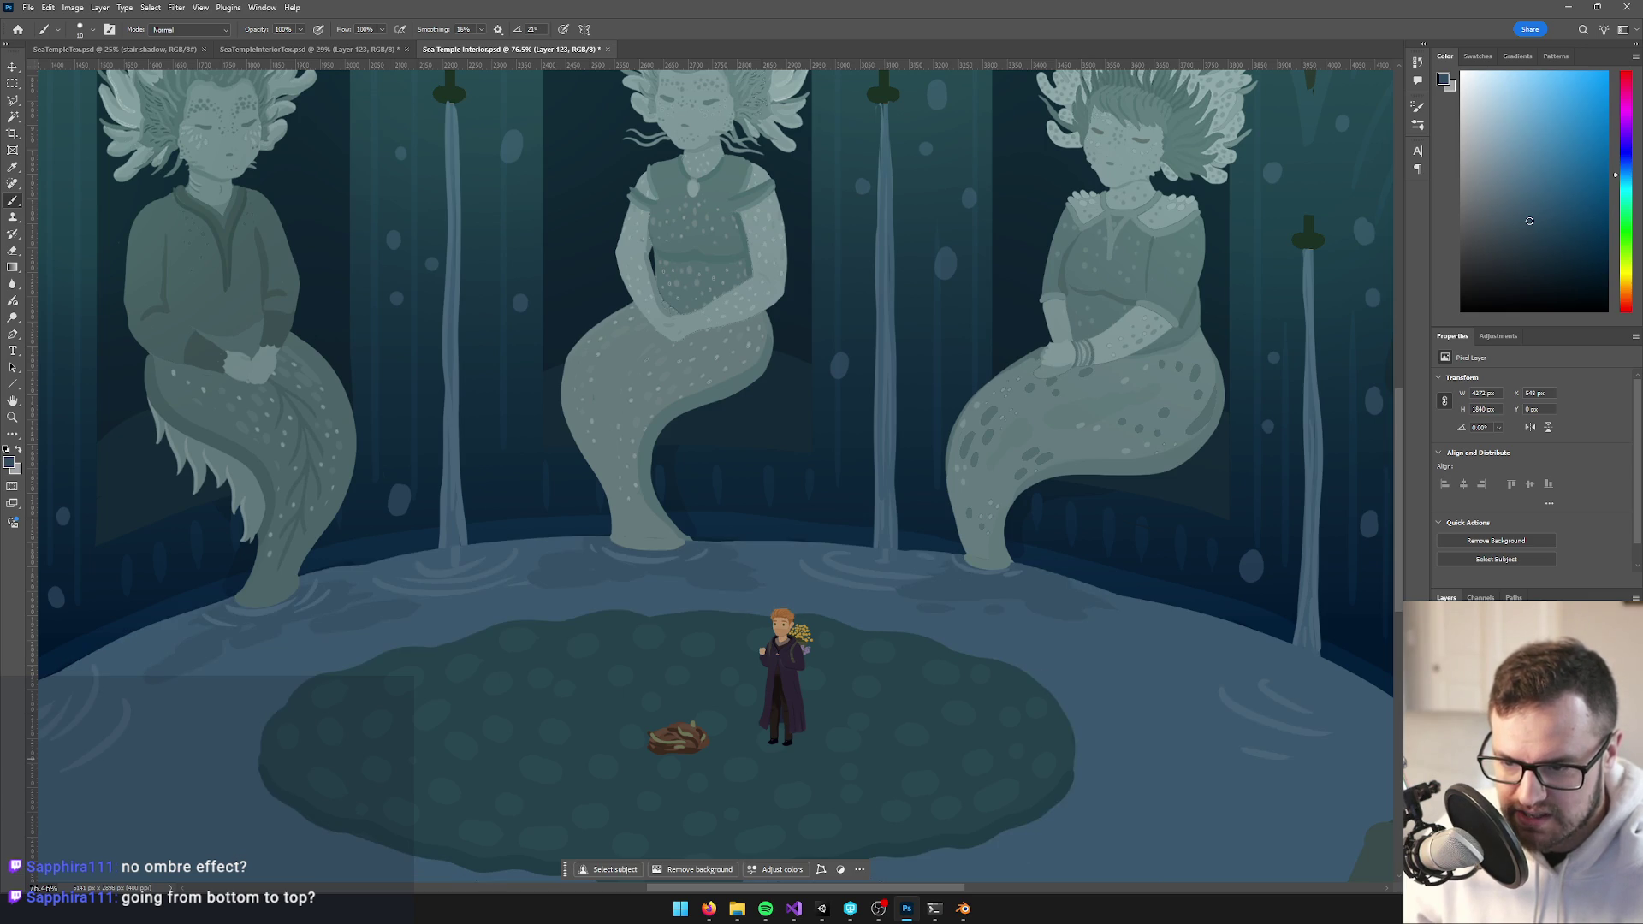
pyautogui.hotkey('ctrl', ',')
pyautogui.hotkey('ctrl', ',')
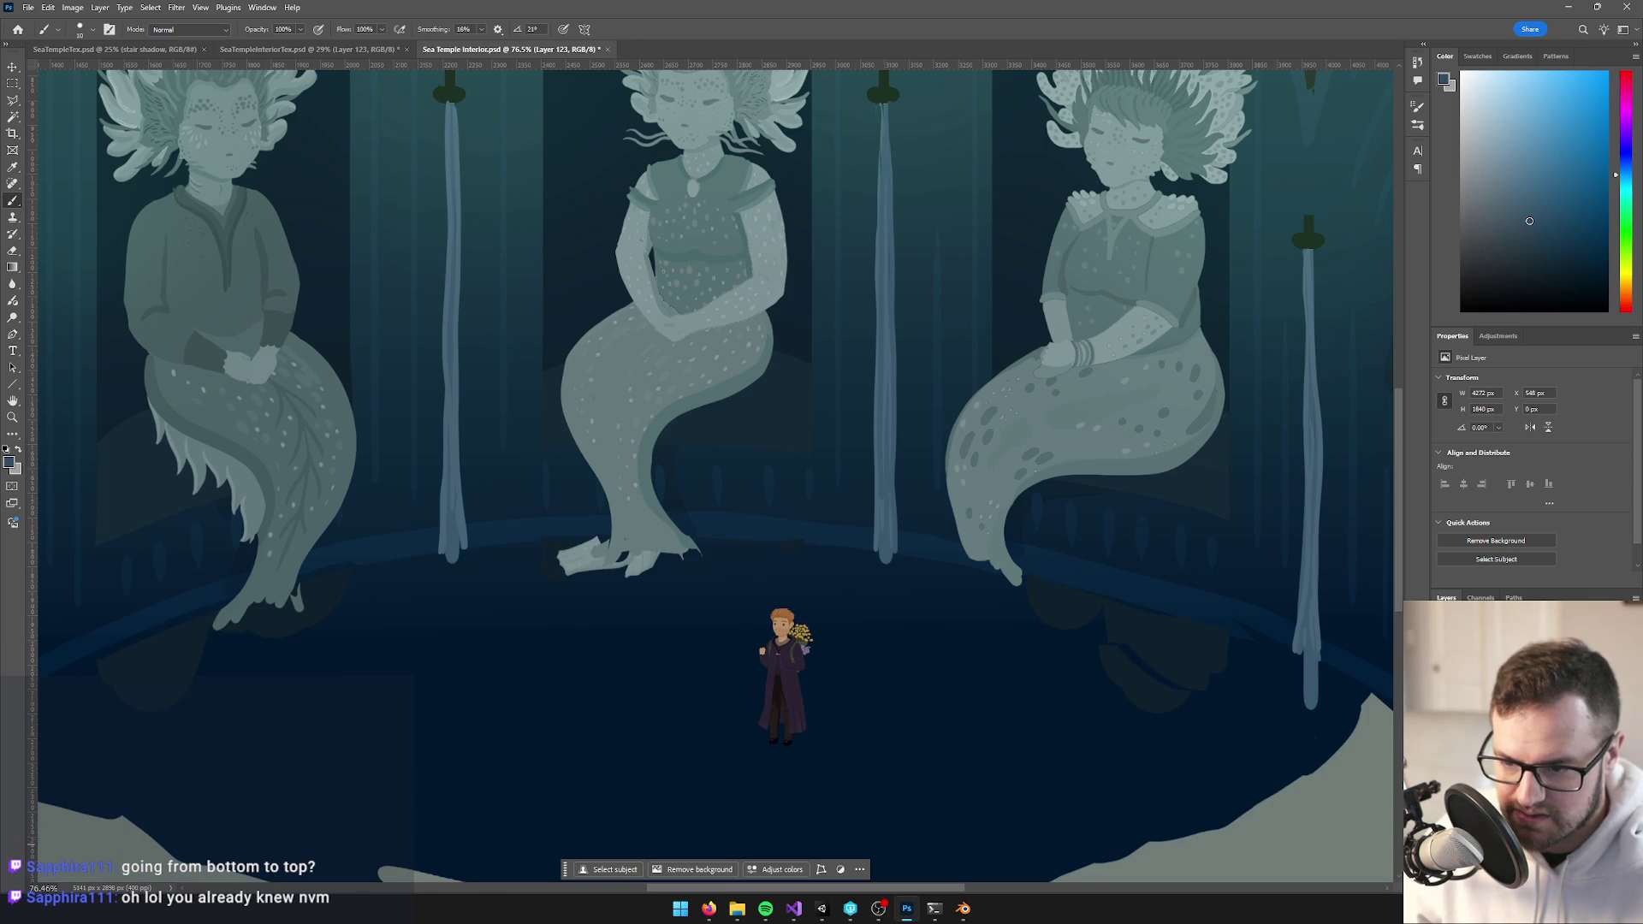
pyautogui.hotkey('ctrl', ',')
pyautogui.hotkey('ctrl', ',')
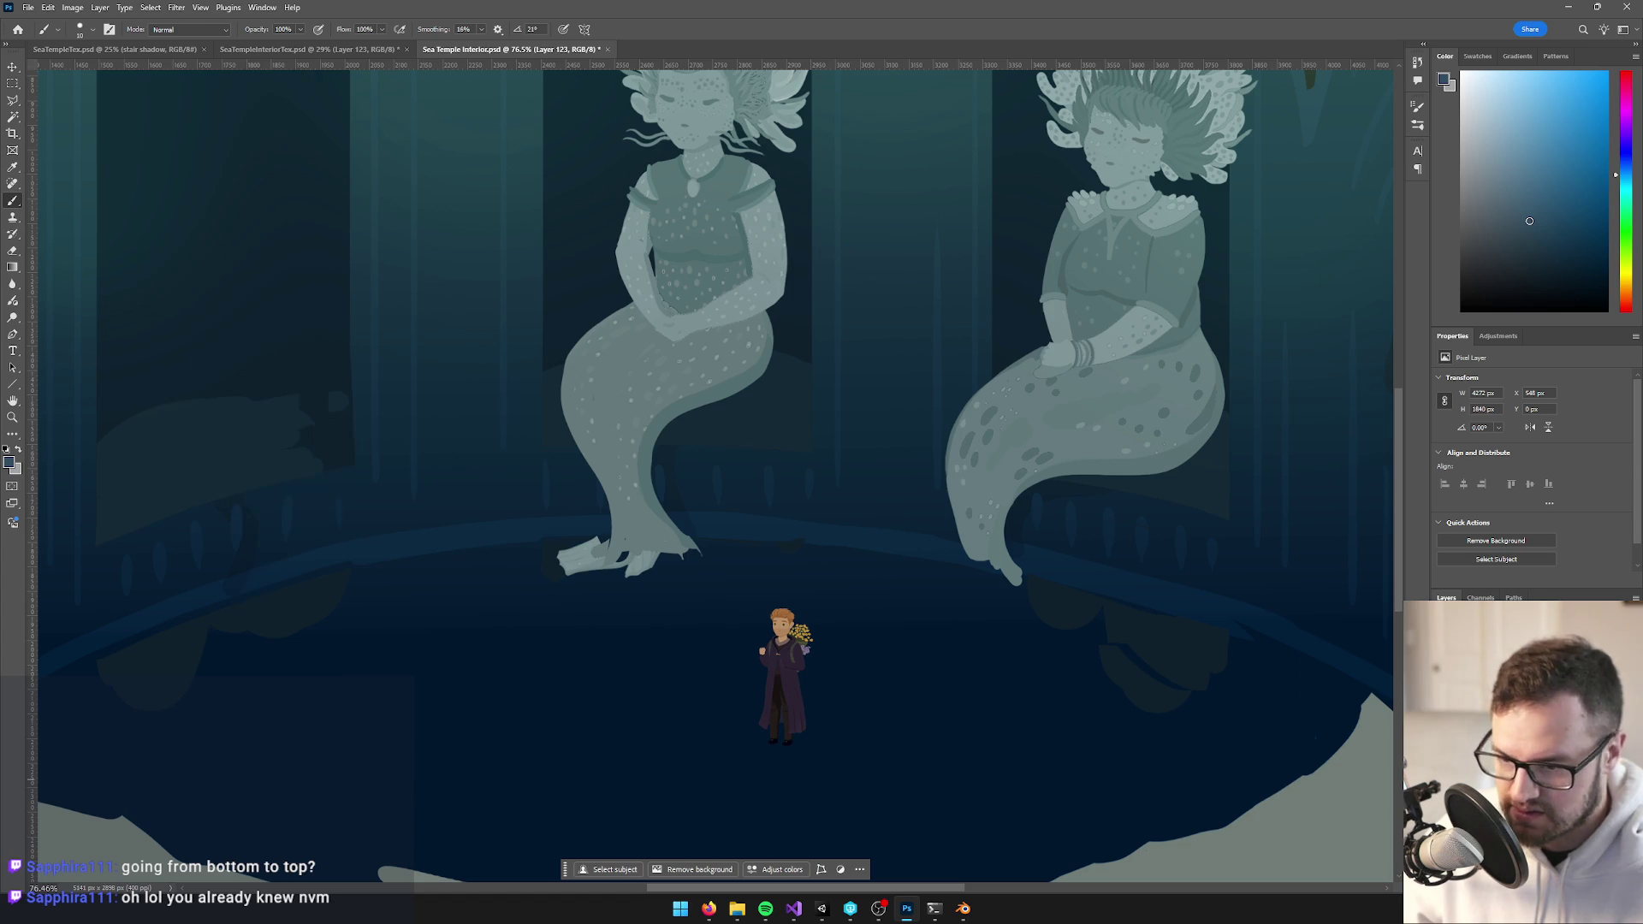
pyautogui.hotkey('ctrl', ',')
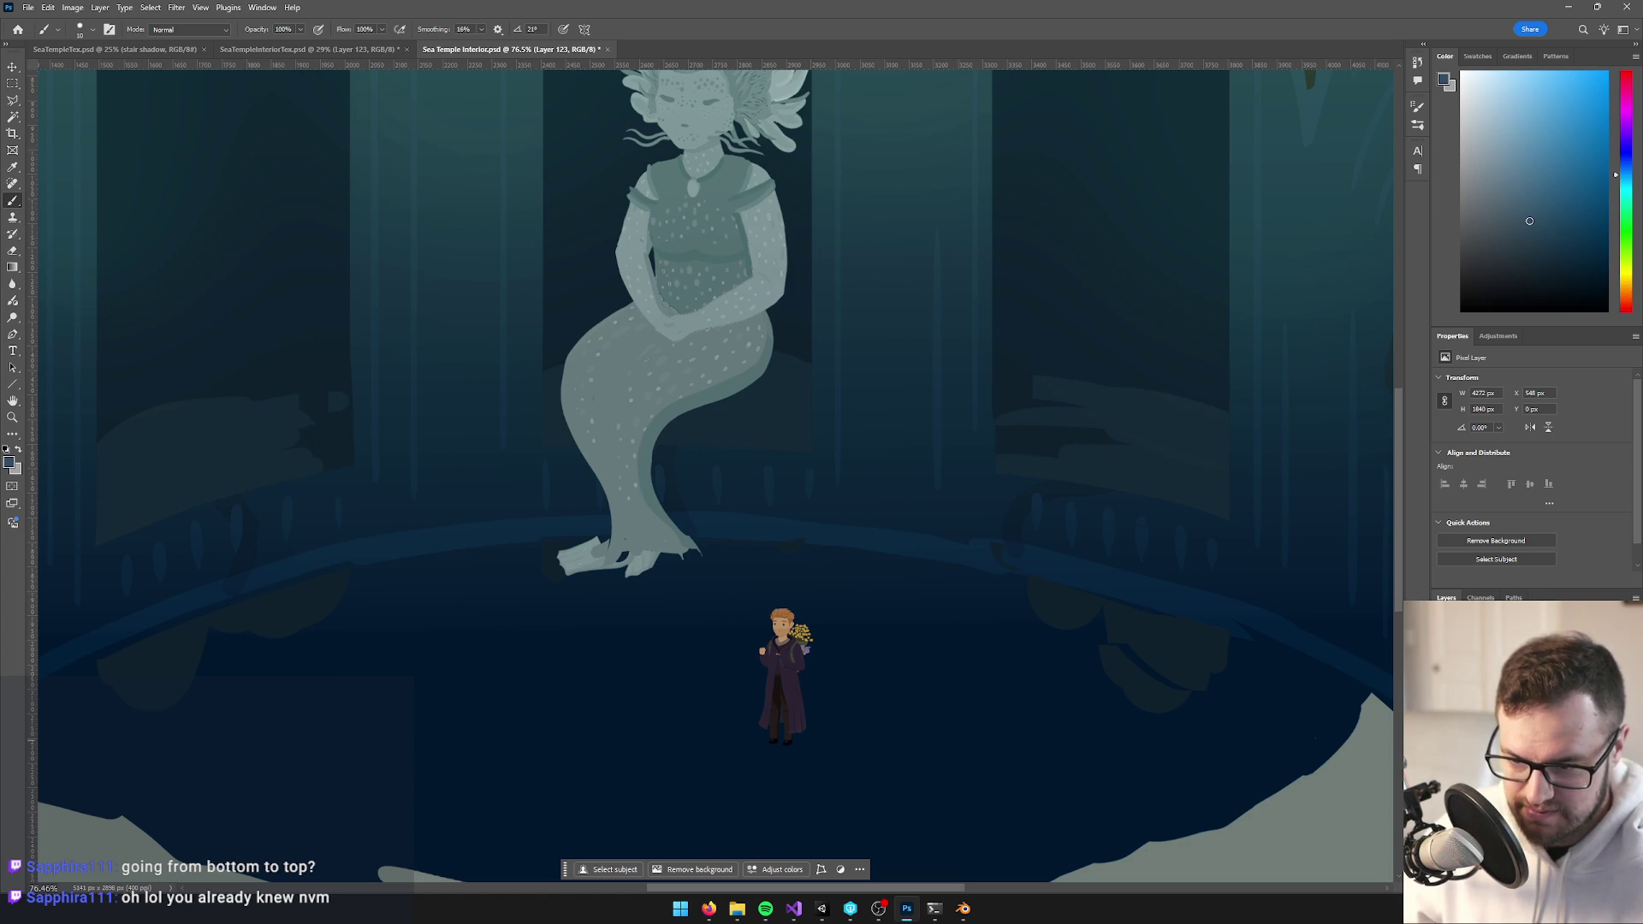
pyautogui.hotkey('ctrl', ',')
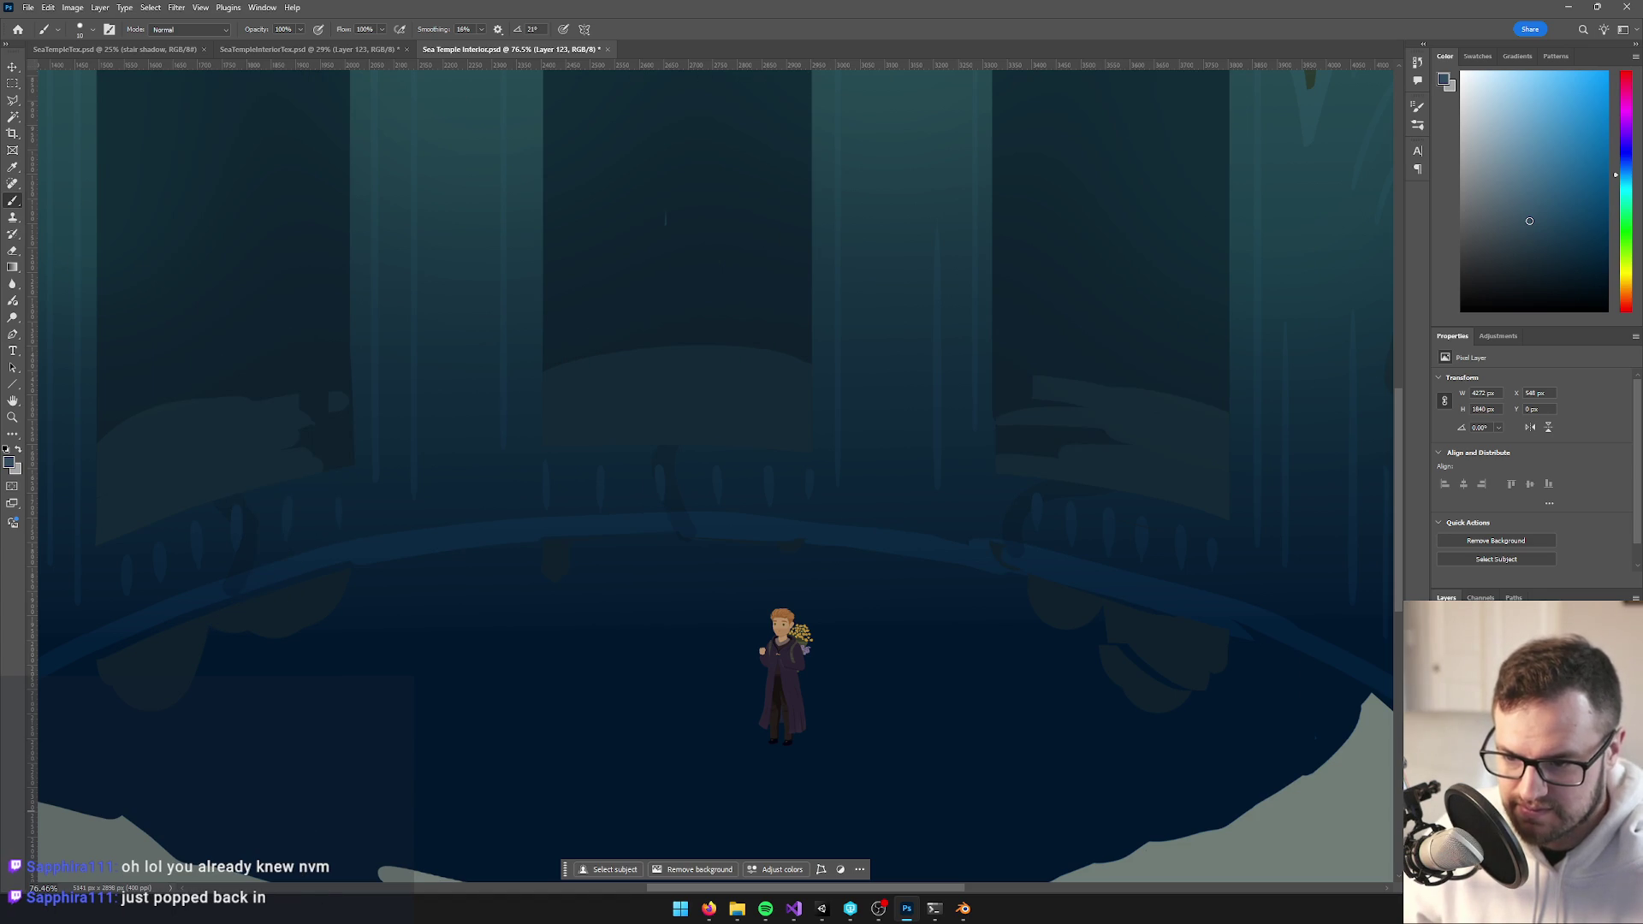
pyautogui.hotkey('ctrl', ',')
# Compare the scene with and without the teal gradient, then return to SeaTempleInteriorTex.psd
pyautogui.hotkey('ctrl', ',')
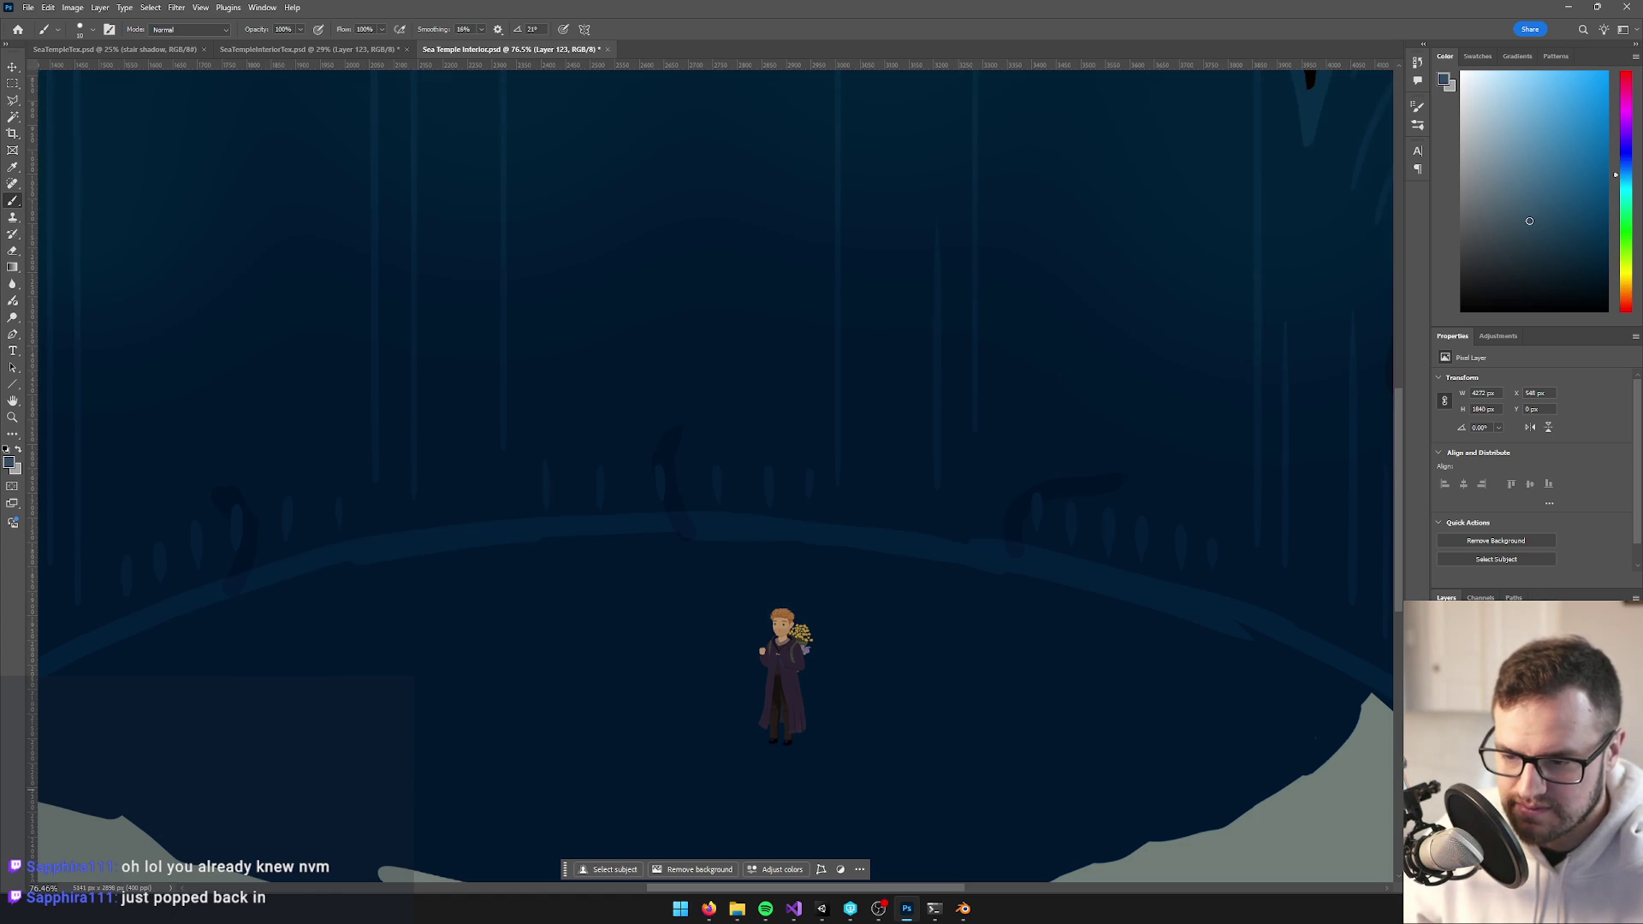
pyautogui.hotkey('ctrl', ',')
pyautogui.hotkey('ctrl', ',')
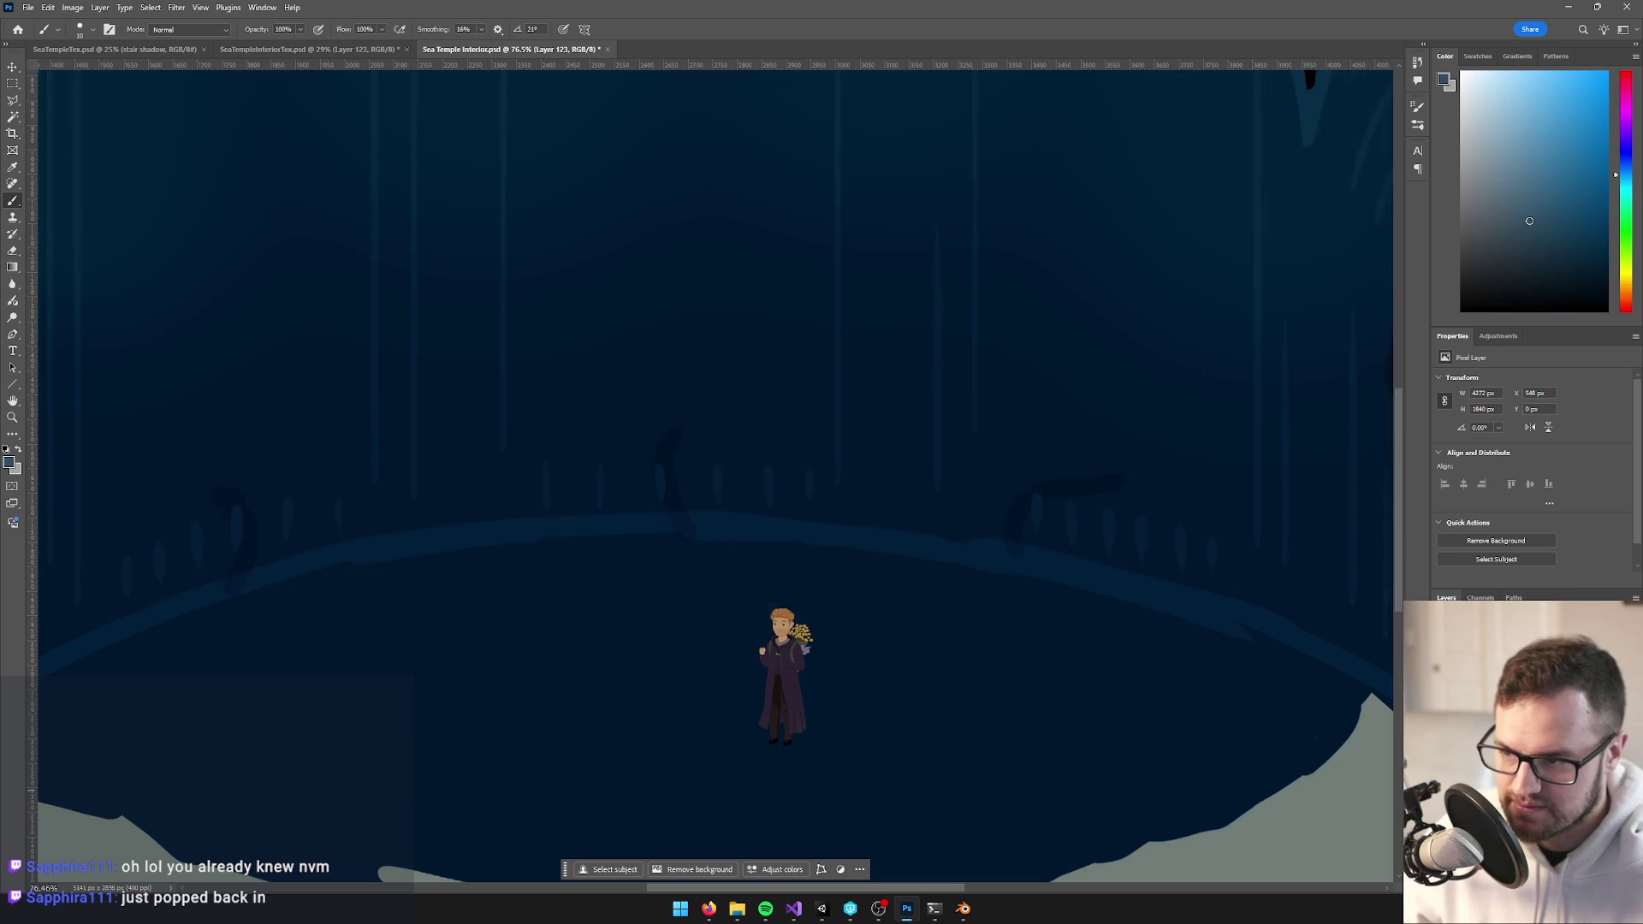
pyautogui.hotkey('ctrl', ',')
pyautogui.scroll(-5, 1173, 718)
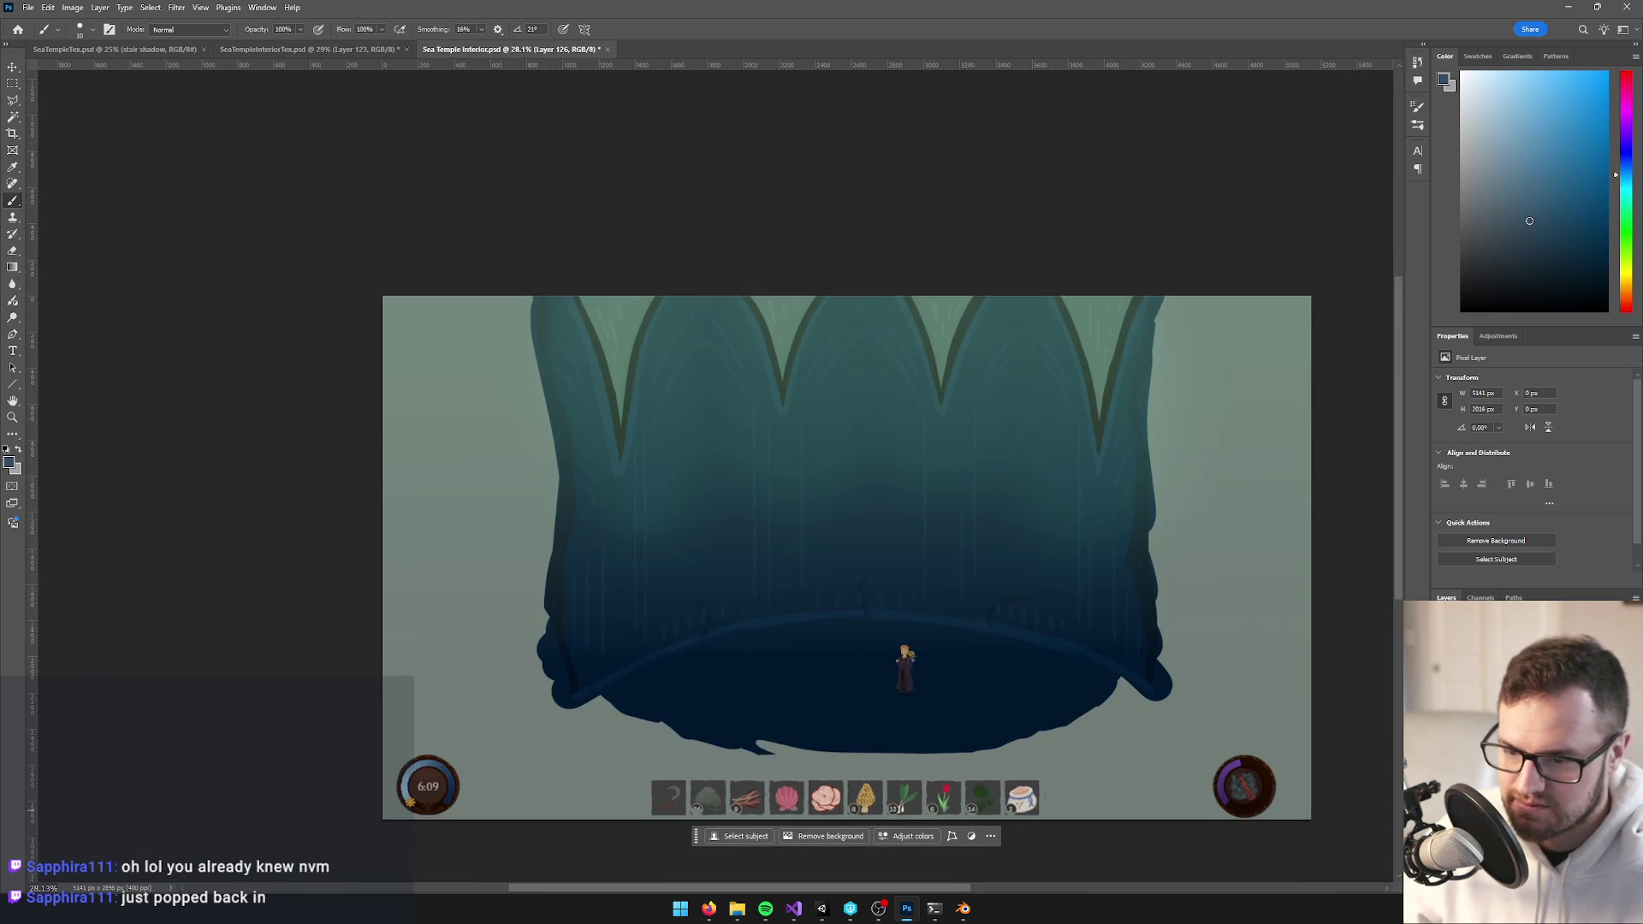
pyautogui.hotkey('ctrl', ',')
pyautogui.hotkey('ctrl', ',')
pyautogui.hotkey('ctrl', ',')
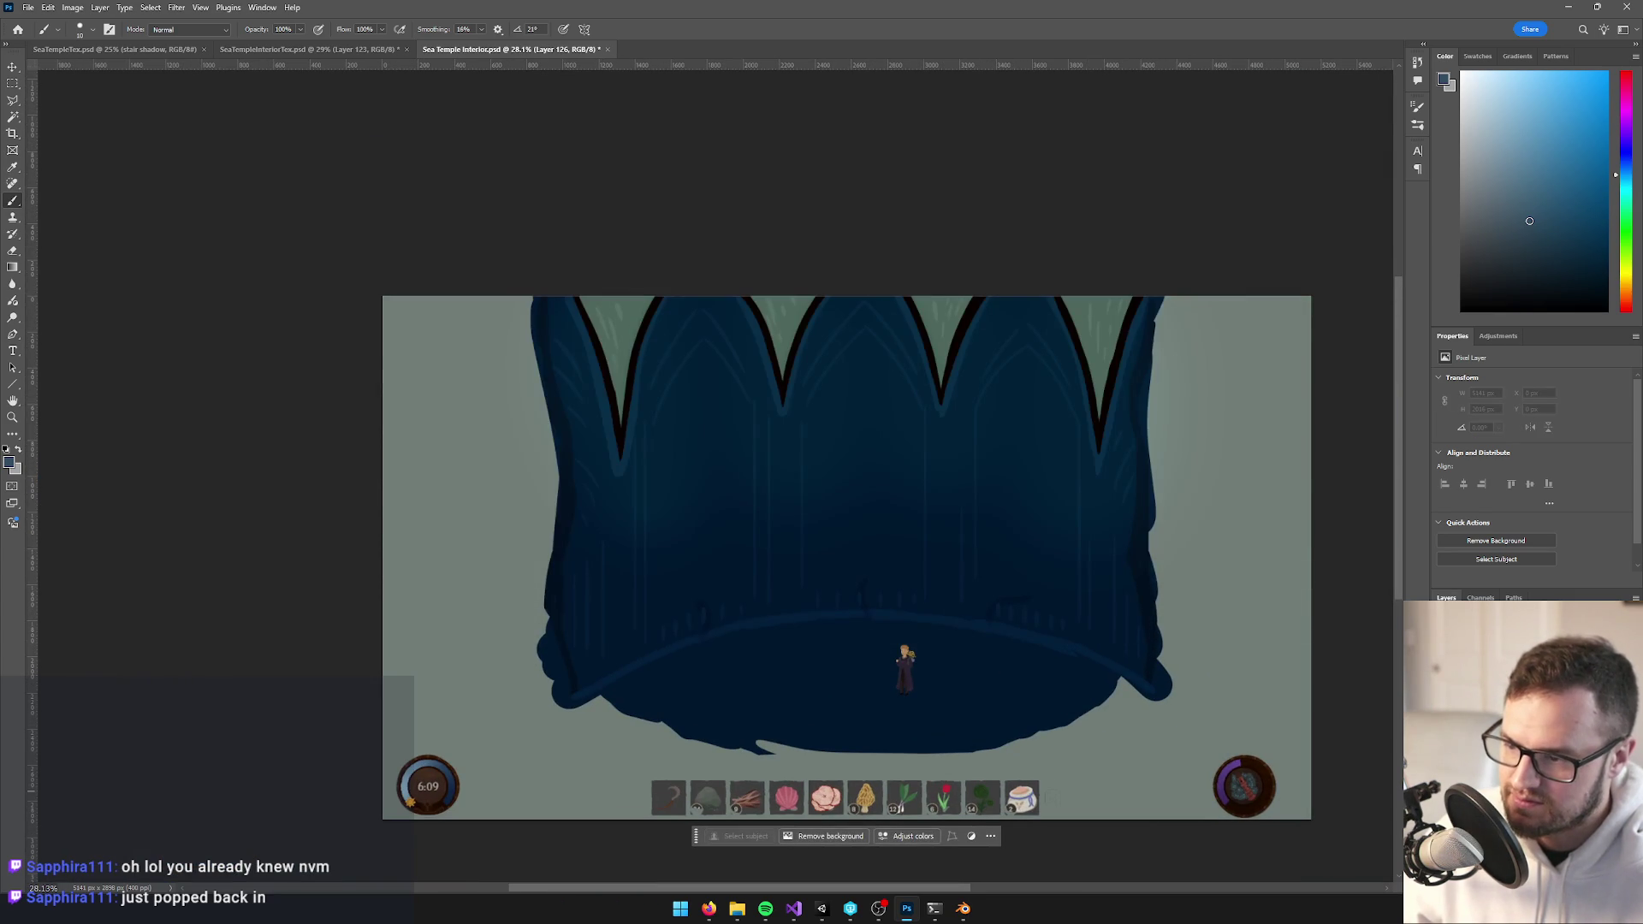
pyautogui.hotkey('ctrl', ',')
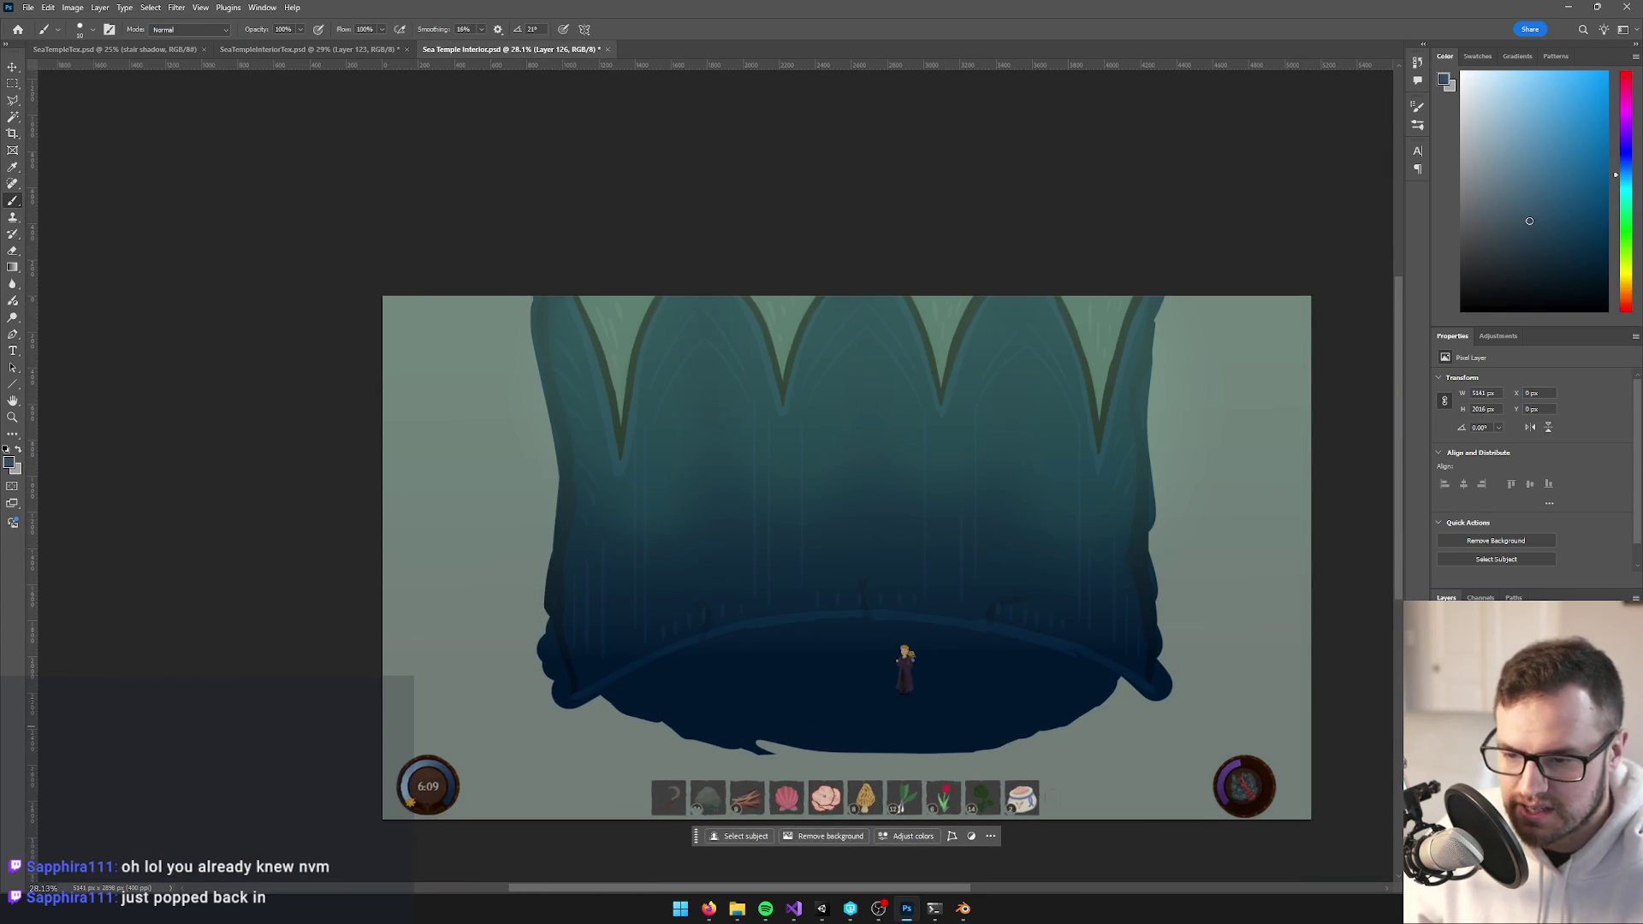
pyautogui.click(304, 49)
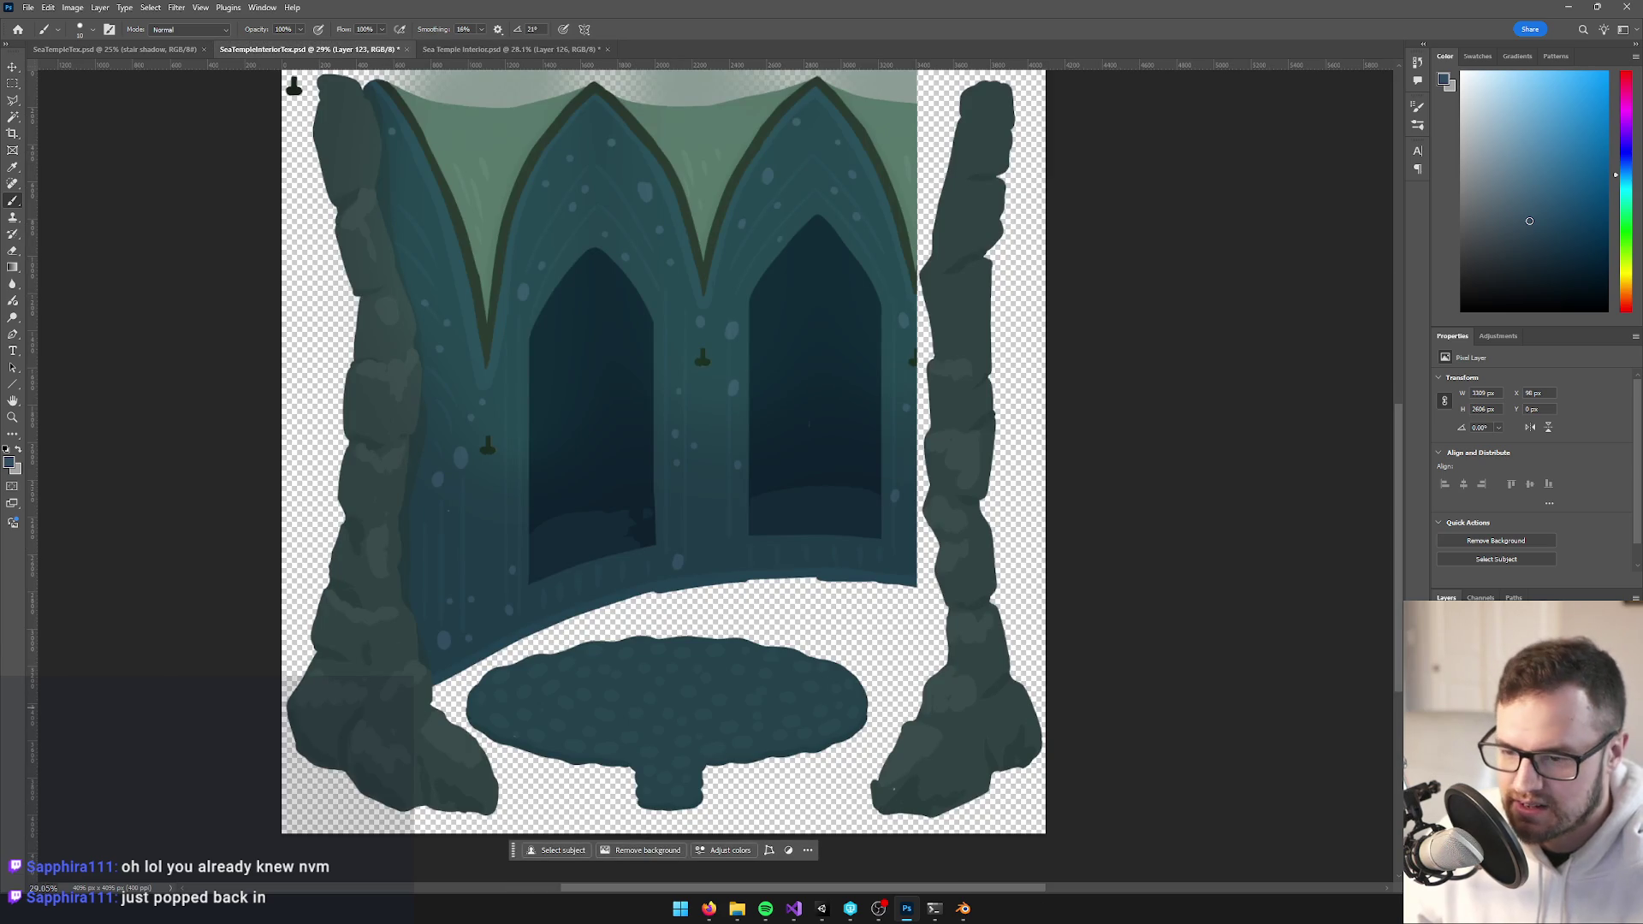
# Hide the colour cover layer and the arched wall overlay layer to preview the bare wall
pyautogui.hotkey('ctrl', ',')
pyautogui.hotkey('ctrl', ',')
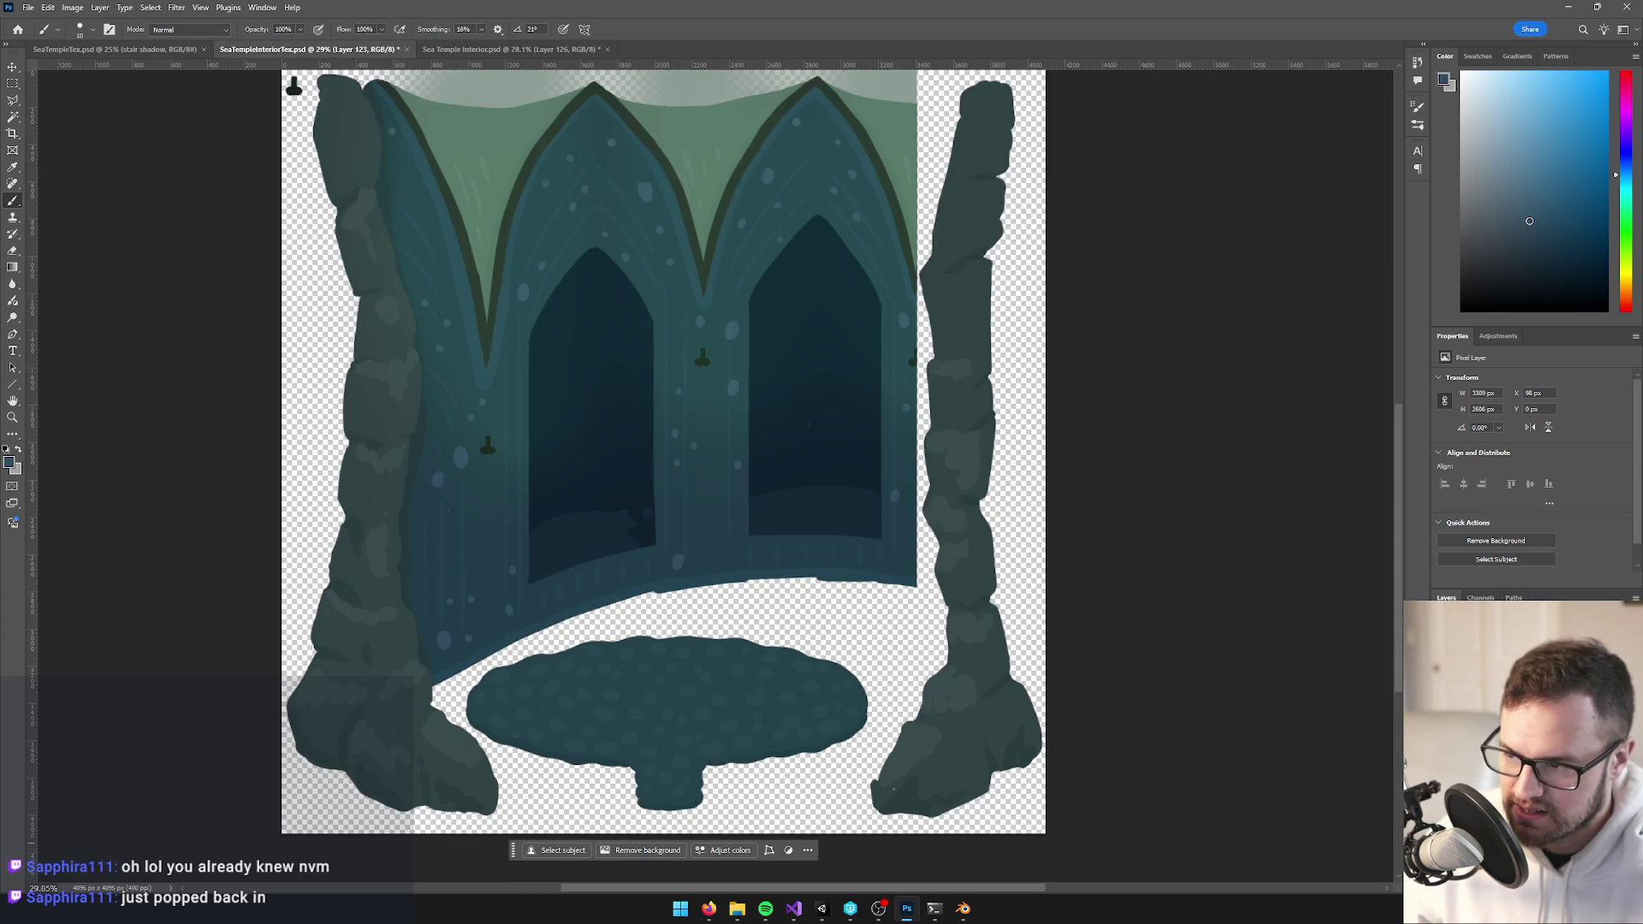
pyautogui.hotkey('alt', ']')
pyautogui.hotkey('ctrl', ',')
pyautogui.hotkey('ctrl', ',')
pyautogui.hotkey('ctrl', ',')
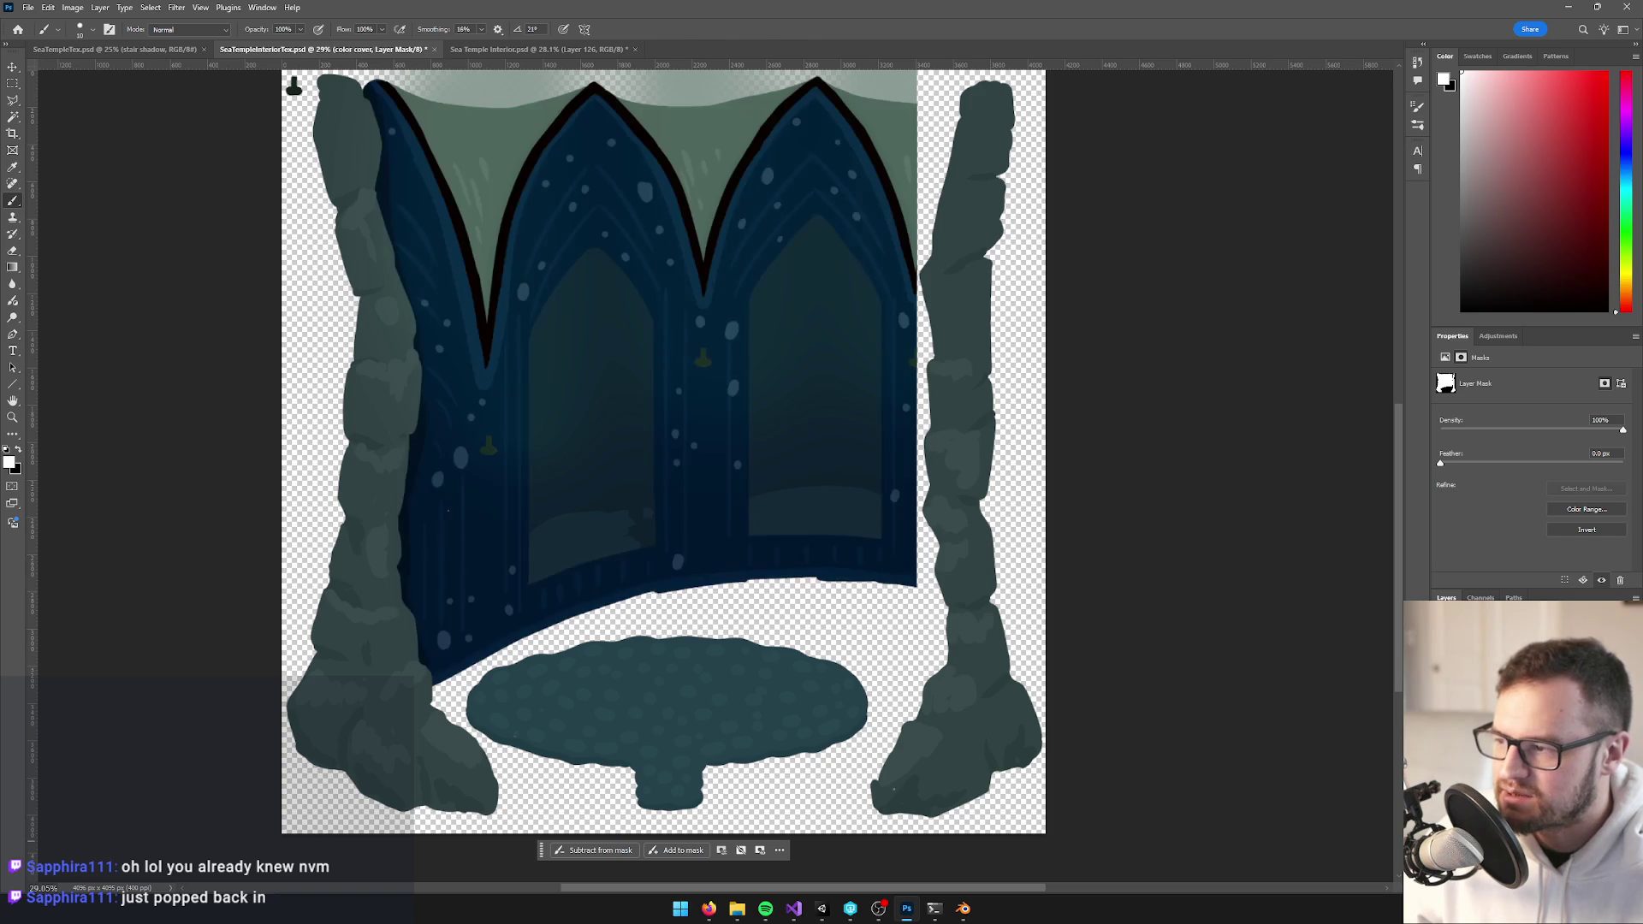
pyautogui.hotkey('ctrl', ',')
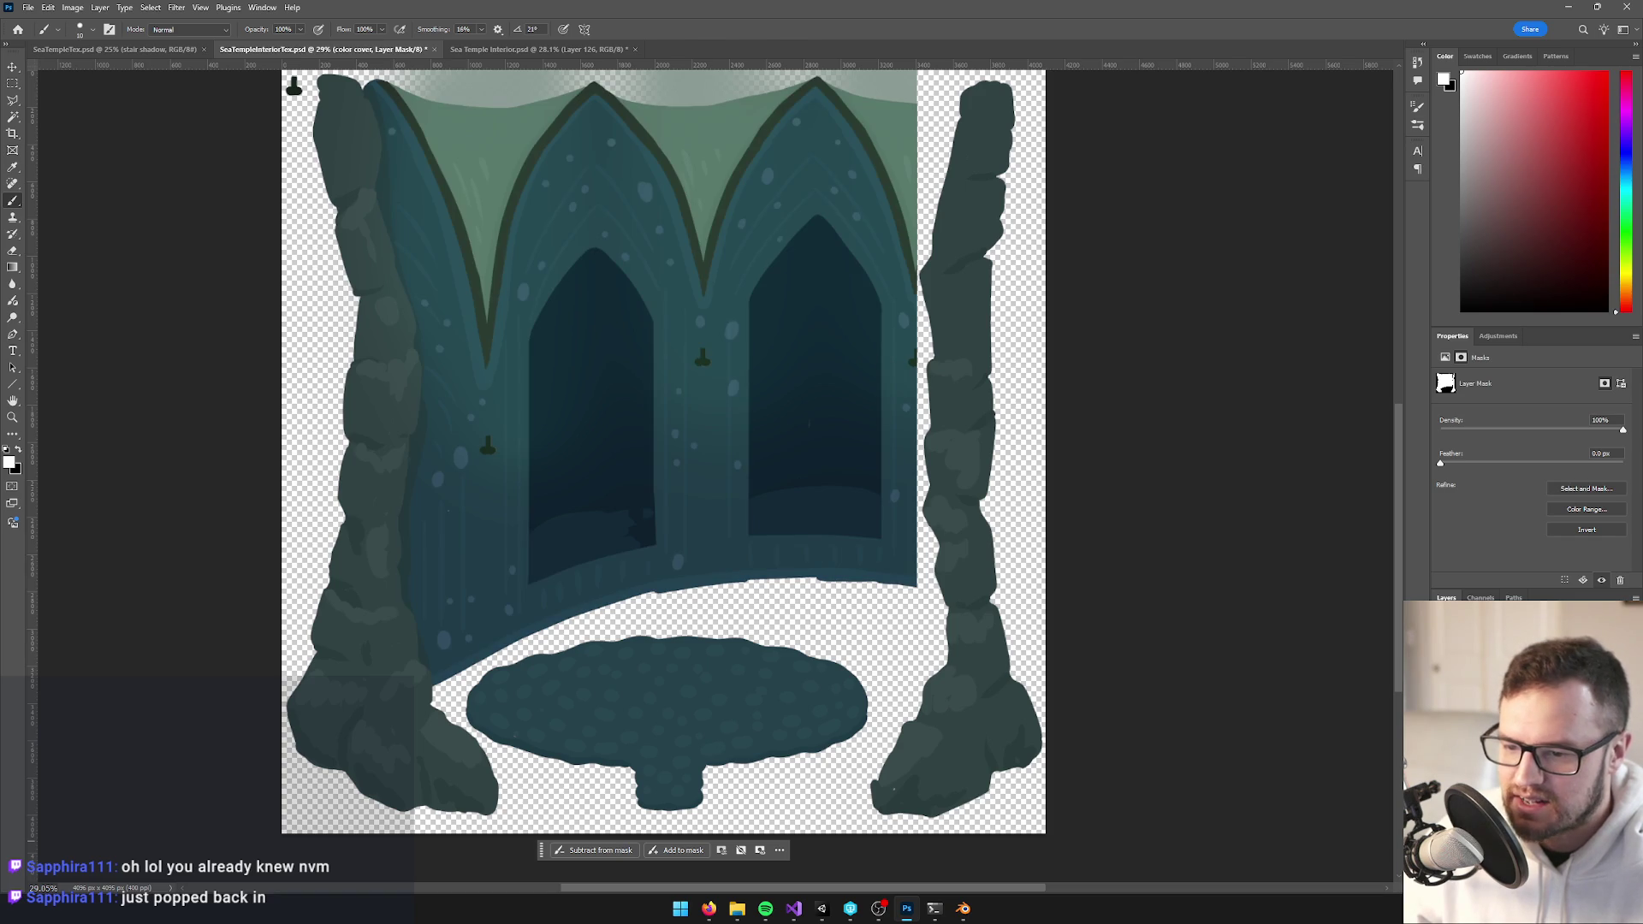
pyautogui.hotkey('ctrl', '2')
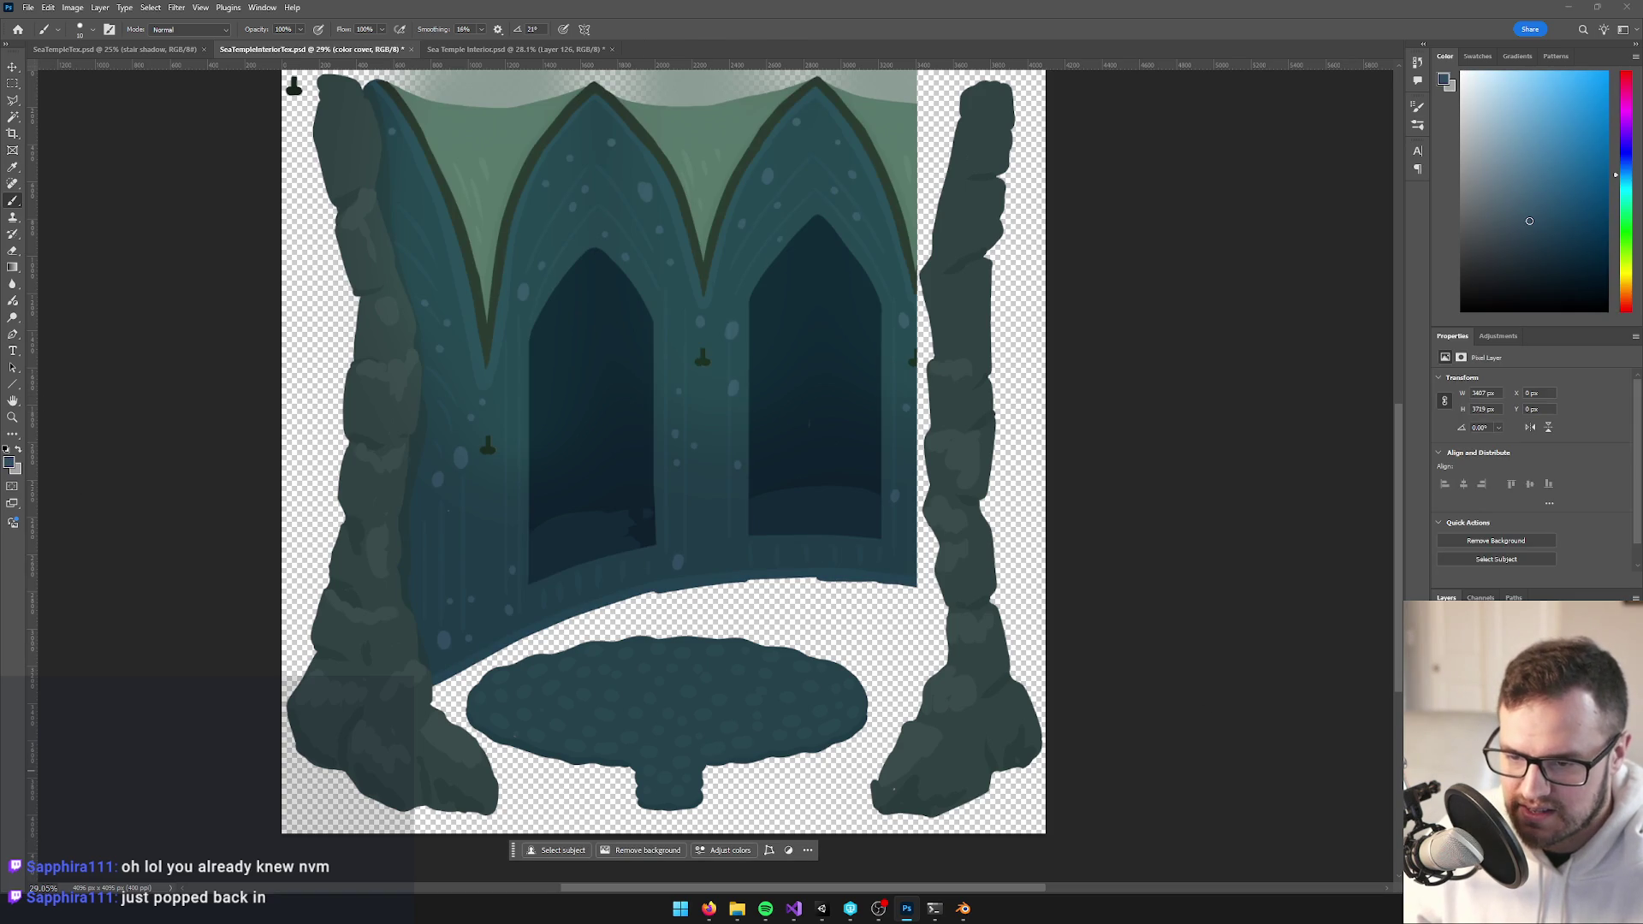
pyautogui.hotkey('ctrl', ',')
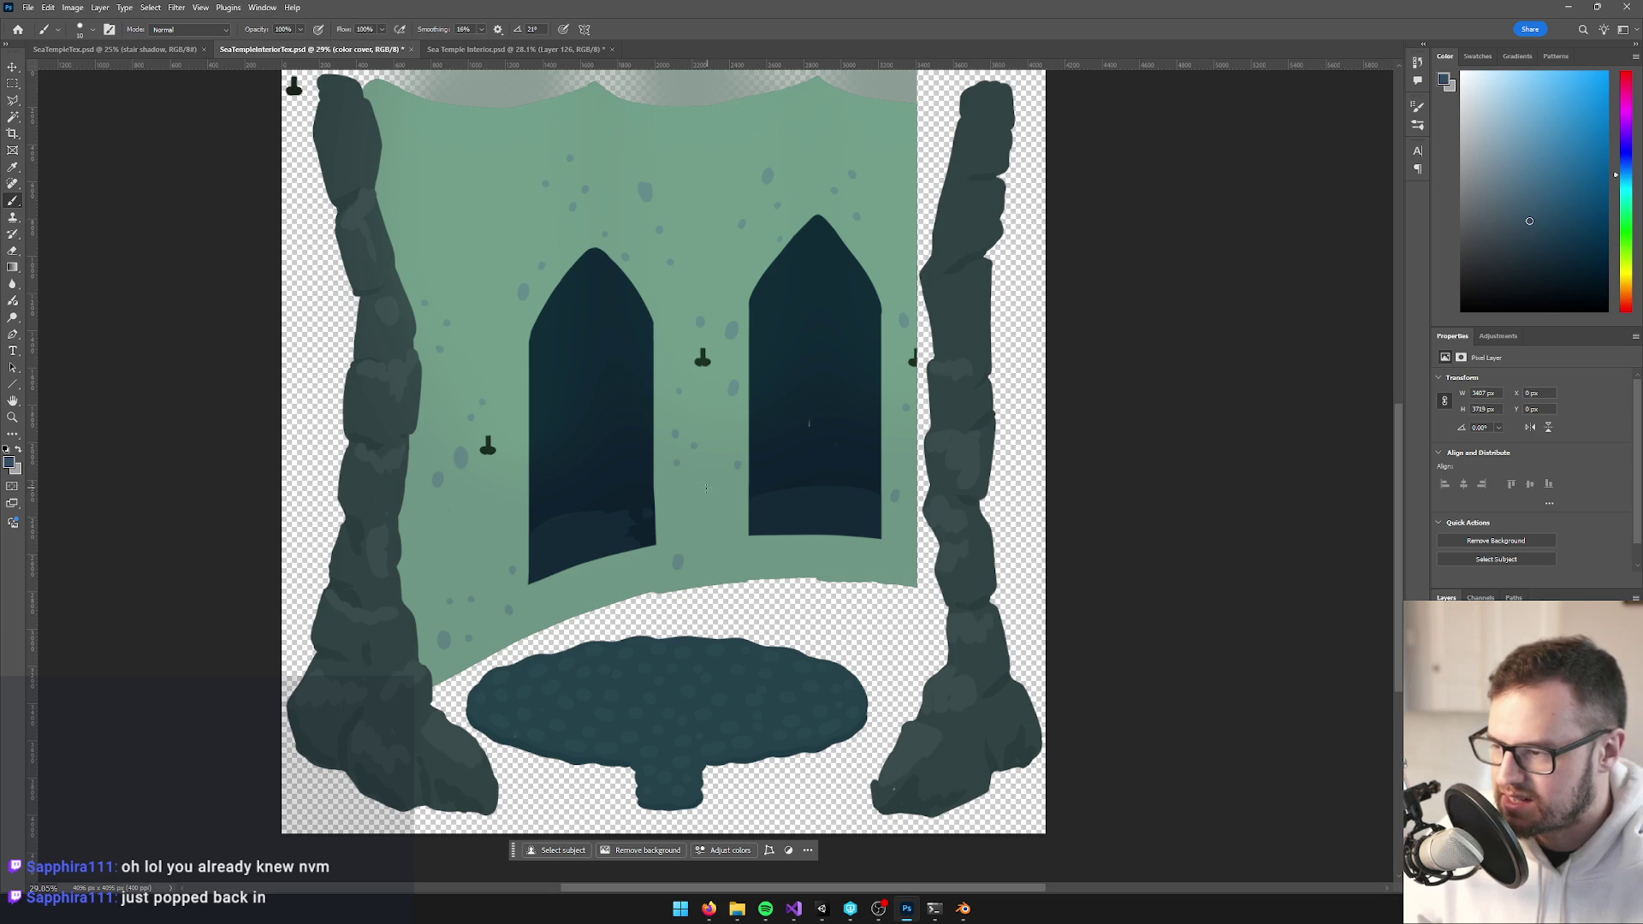
# Set the foreground colour to a dark blue in the Color Picker
pyautogui.keyDown('alt'); pyautogui.click(705, 487); pyautogui.keyUp('alt')
pyautogui.click(10, 463)
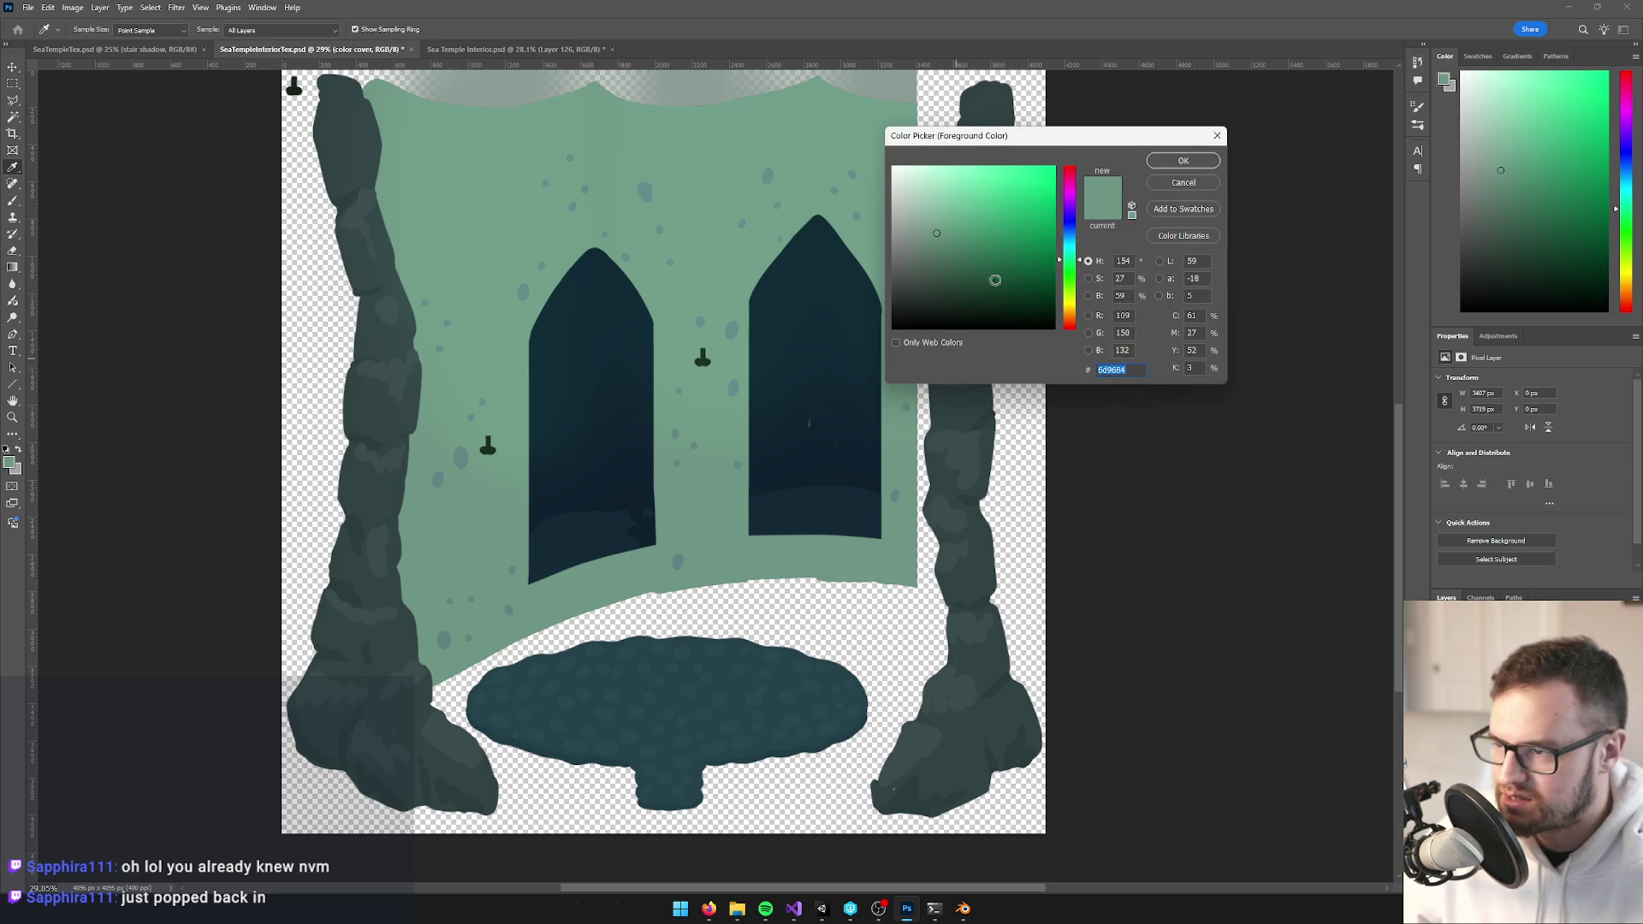
pyautogui.click(982, 289)
pyautogui.click(1066, 231)
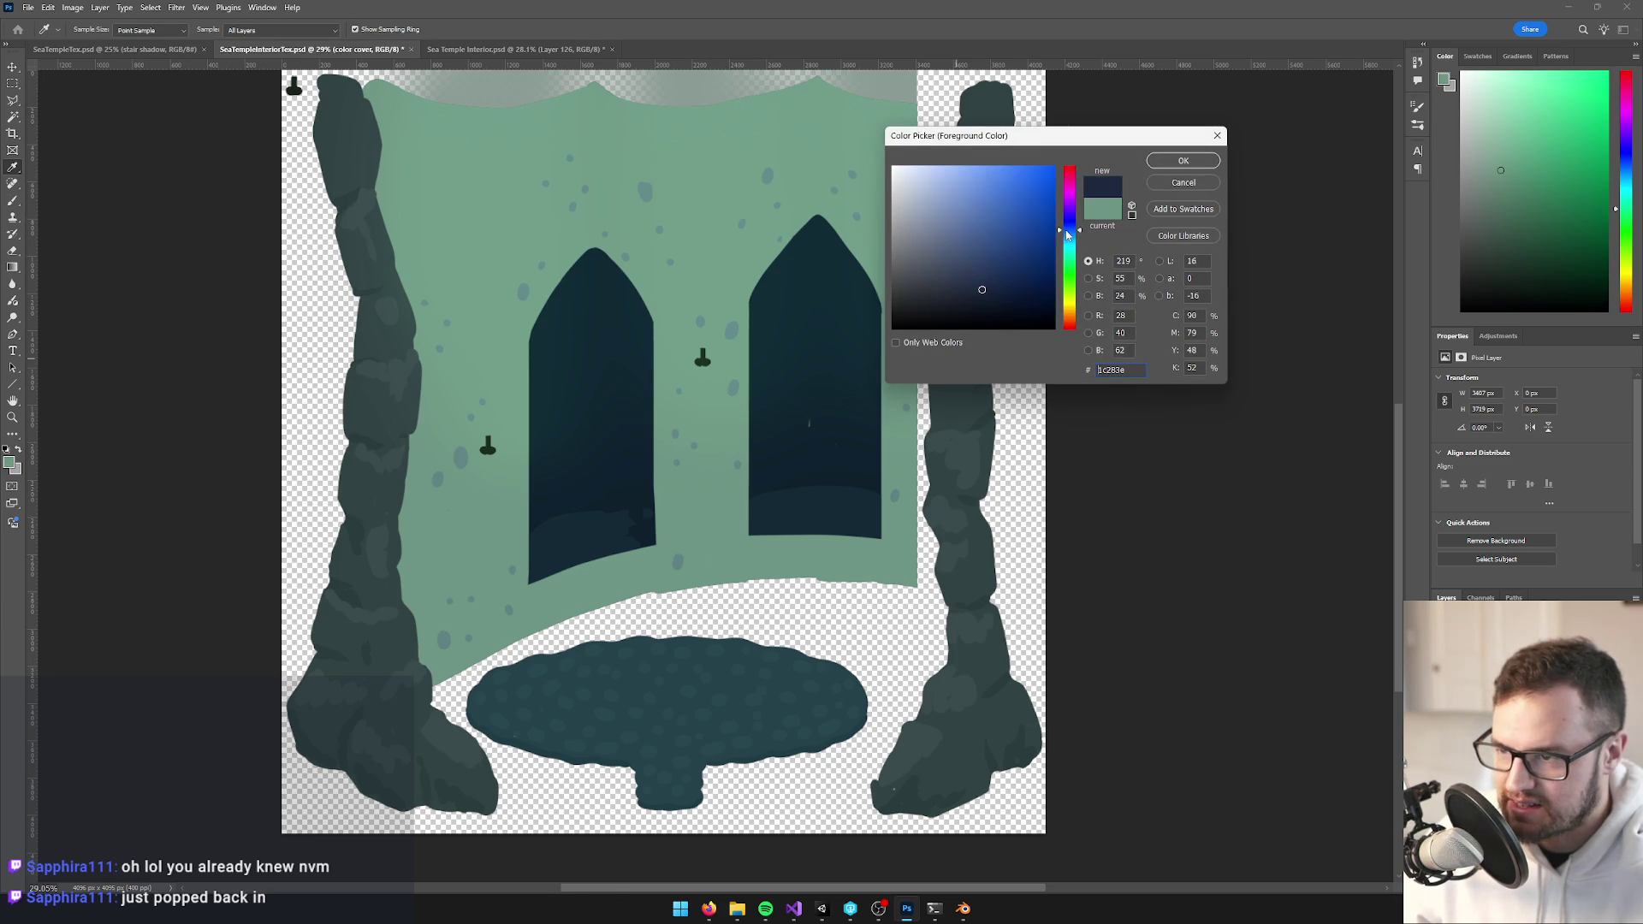
pyautogui.click(978, 296)
pyautogui.click(1182, 161)
# Draw a dark blue-to-green gradient upward over the lower temple wall and windows
pyautogui.press('b')
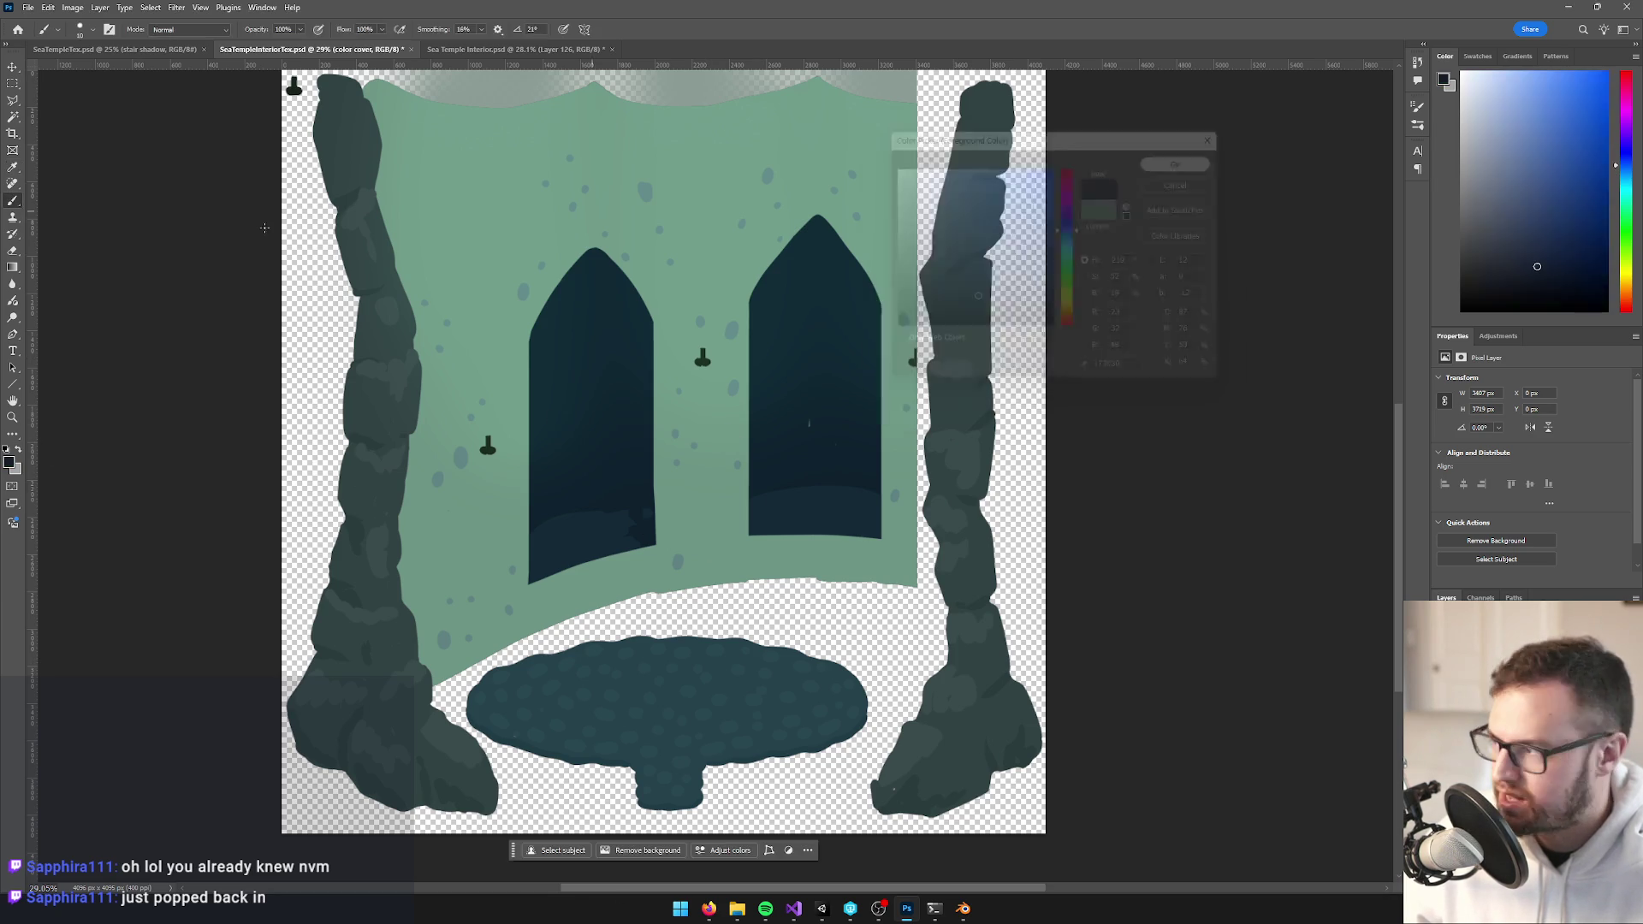
pyautogui.press('g')
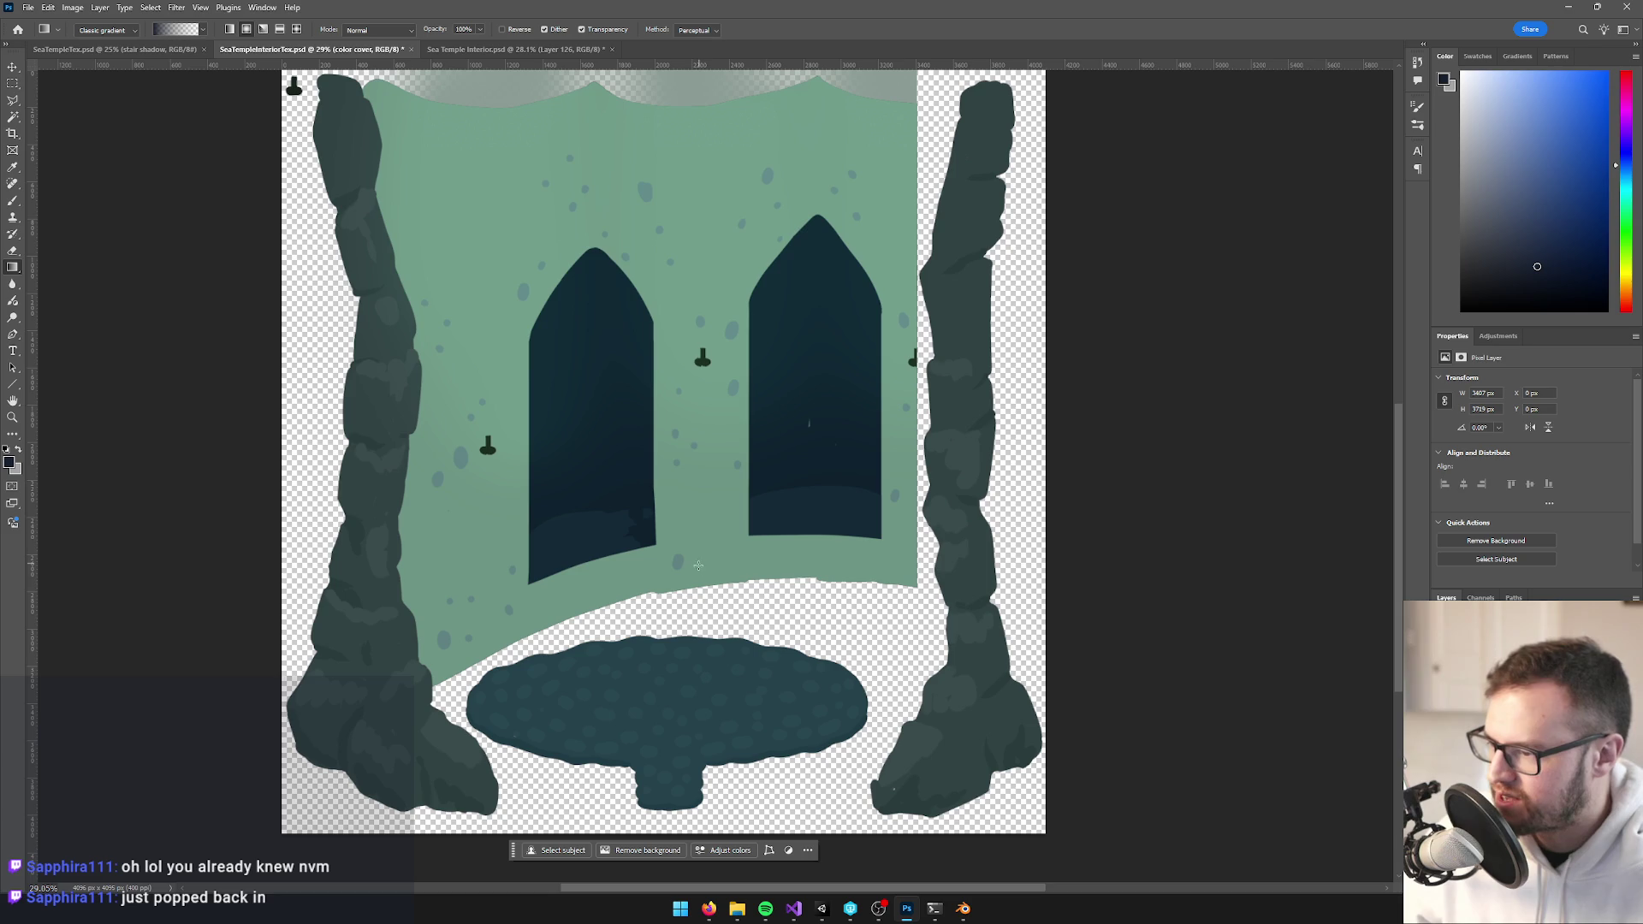
pyautogui.moveTo(700, 579); pyautogui.dragTo(703, 390)
pyautogui.hotkey('ctrl', 'z')
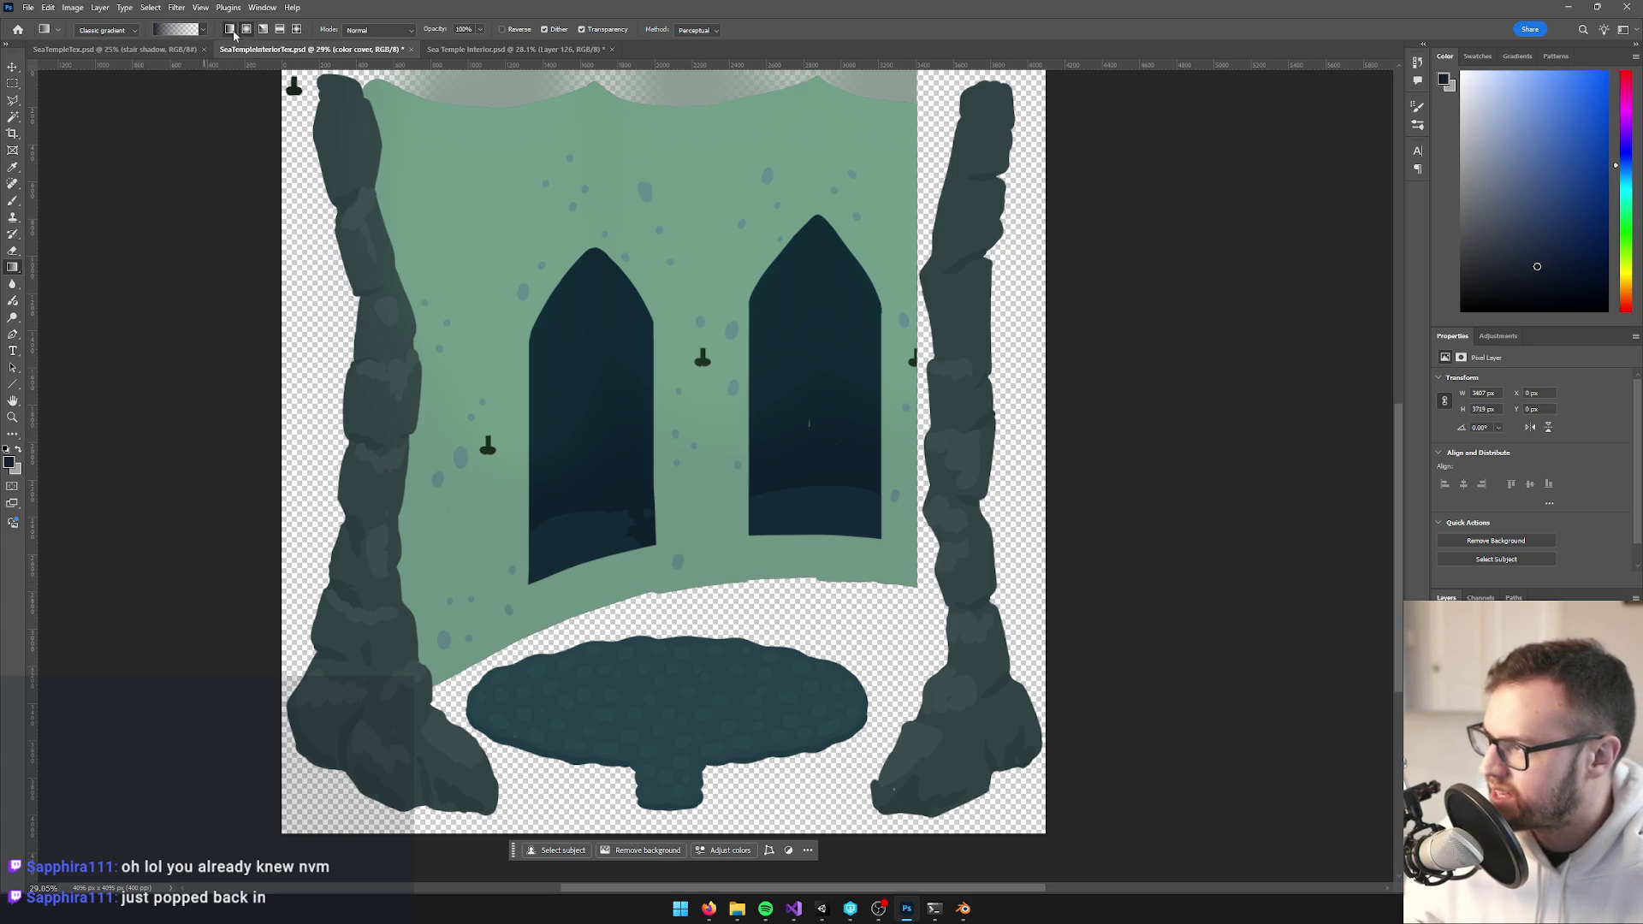
pyautogui.moveTo(696, 599); pyautogui.dragTo(699, 307)
pyautogui.hotkey('ctrl', 'z')
pyautogui.moveTo(721, 583); pyautogui.dragTo(719, 87)
# Check the shaded wall texture and save it
pyautogui.scroll(-1, 762, 419)
pyautogui.scroll(-3, 762, 419)
pyautogui.scroll(2, 761, 419)
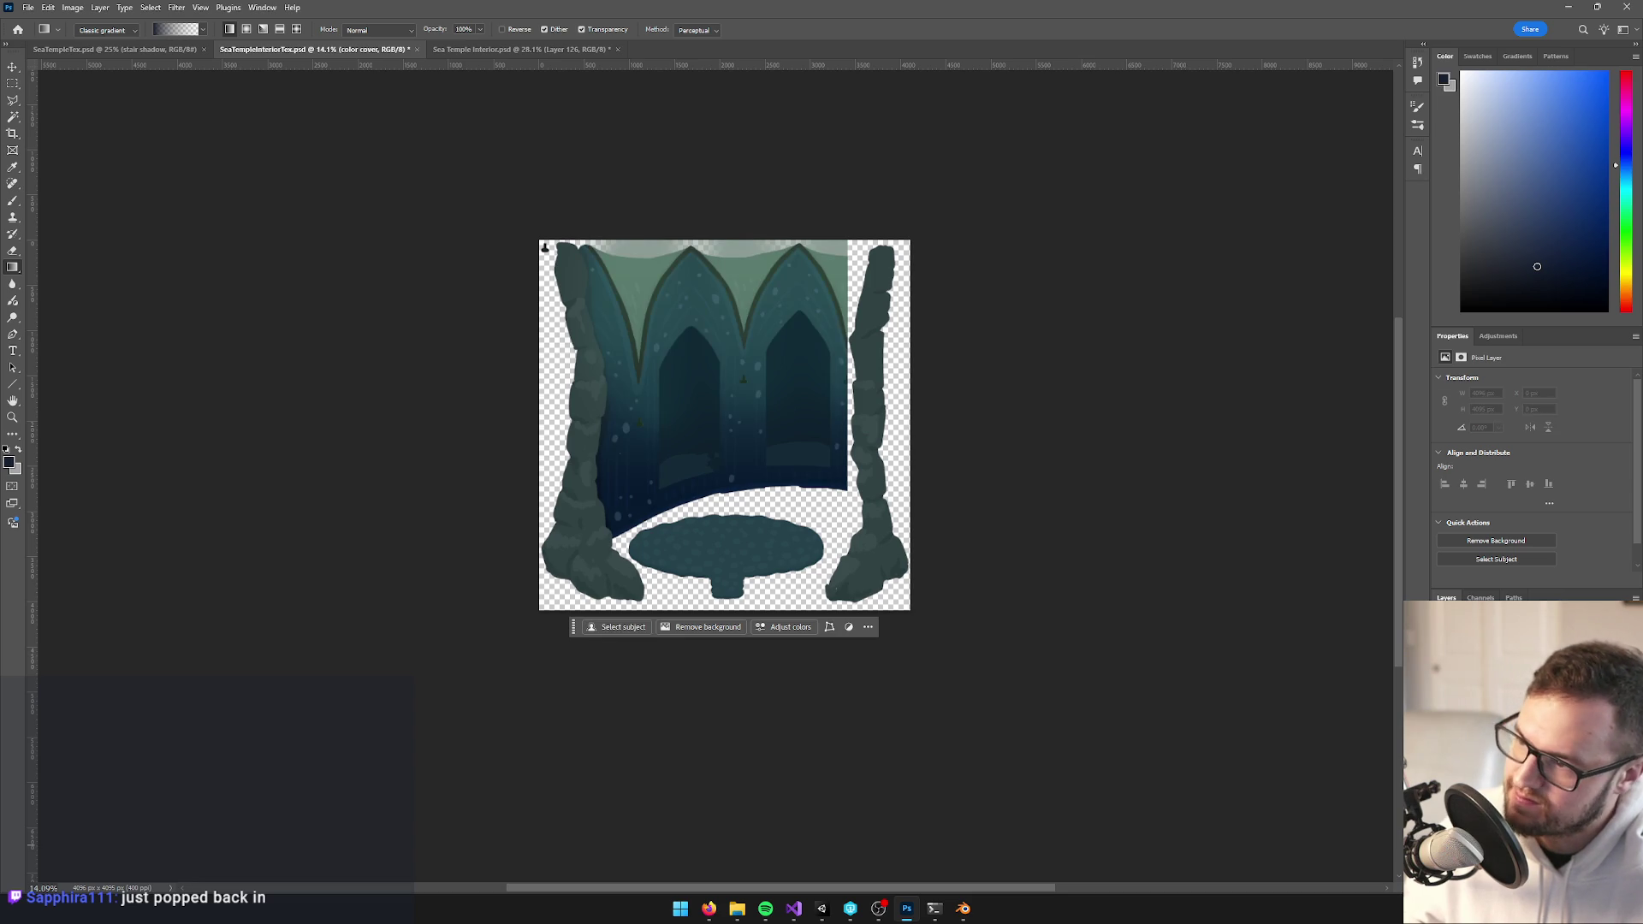
pyautogui.scroll(-1, 809, 568)
pyautogui.scroll(-3, 808, 567)
pyautogui.scroll(5, 821, 469)
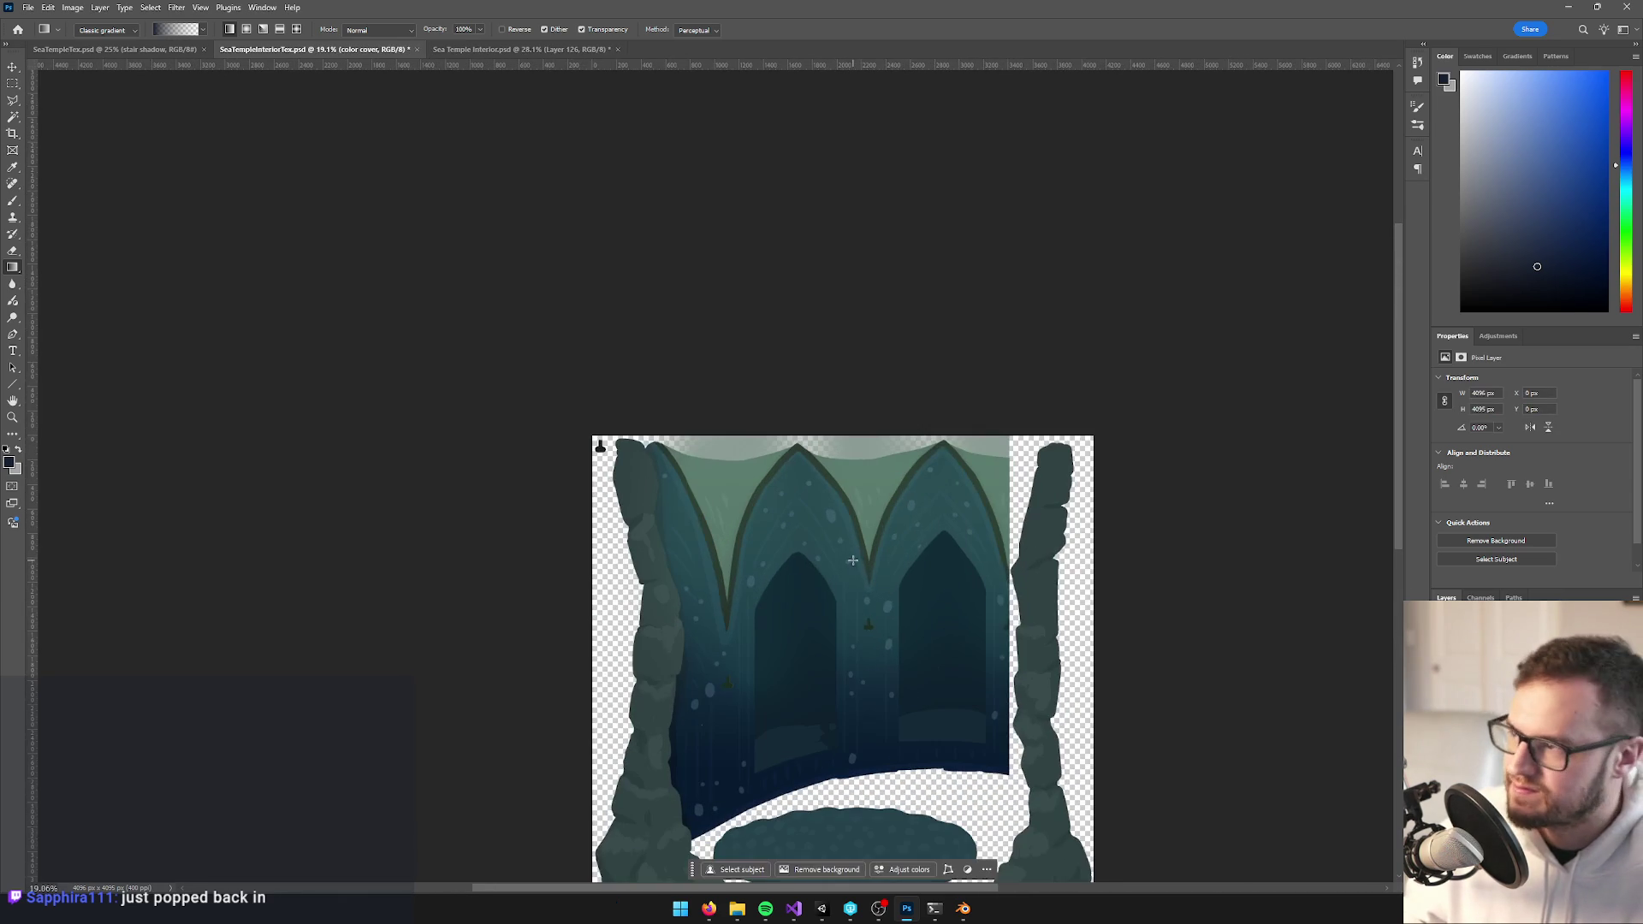
pyautogui.hotkey('ctrl', 's')
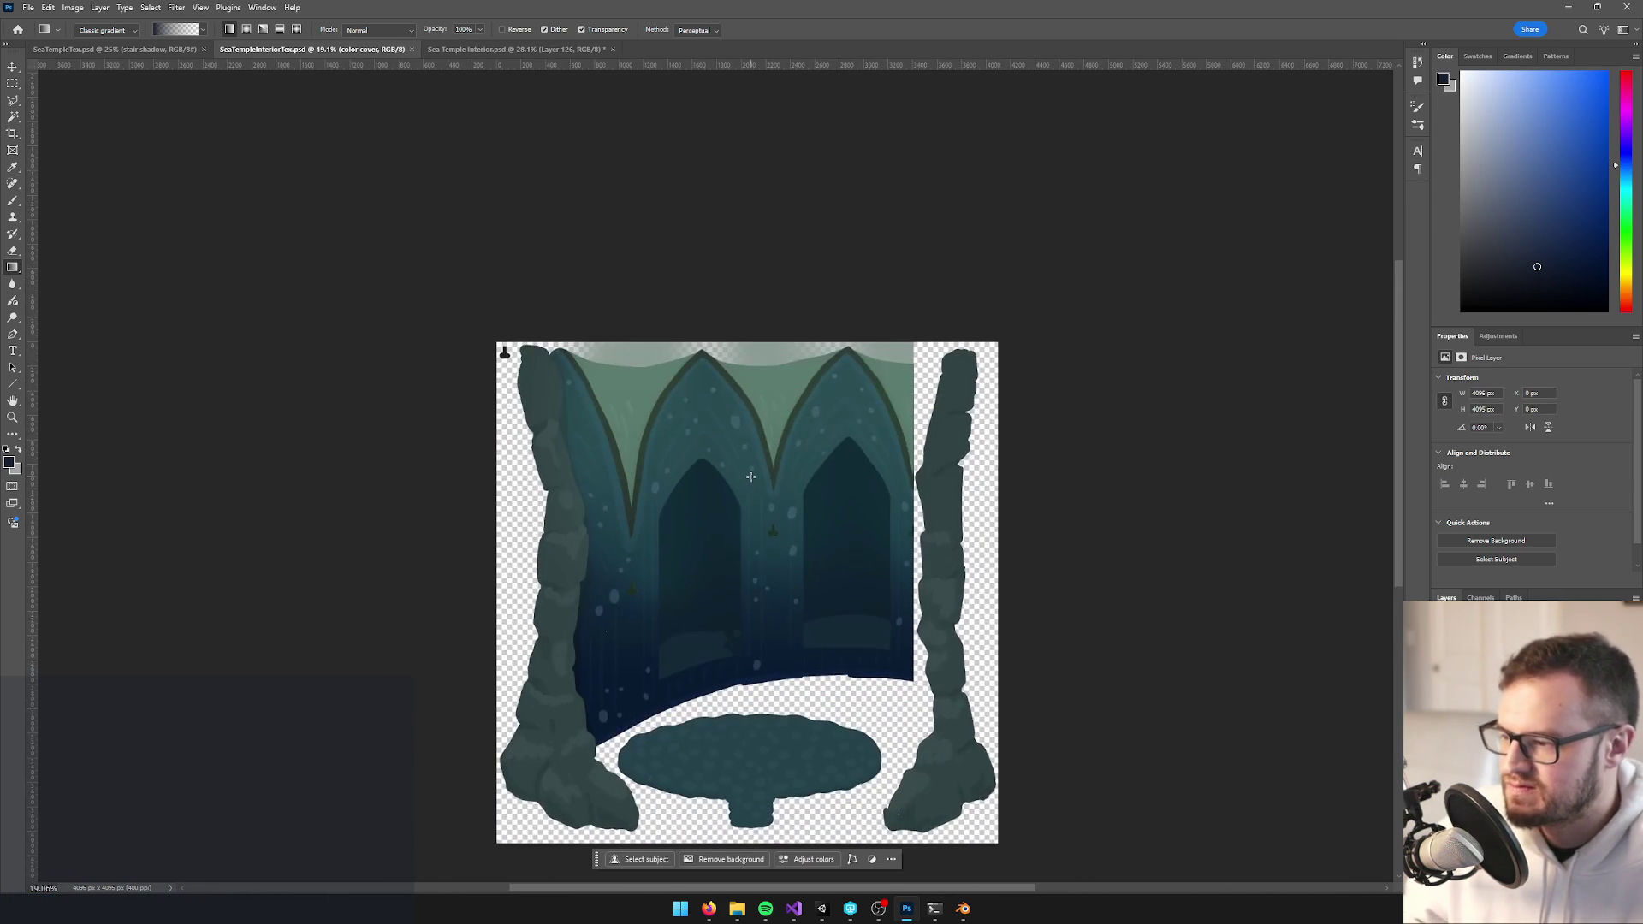
# Play the game in Unity, restore the editor layout, and search the Project for 'seatemplew'
pyautogui.hotkey('alt', 'Tab')
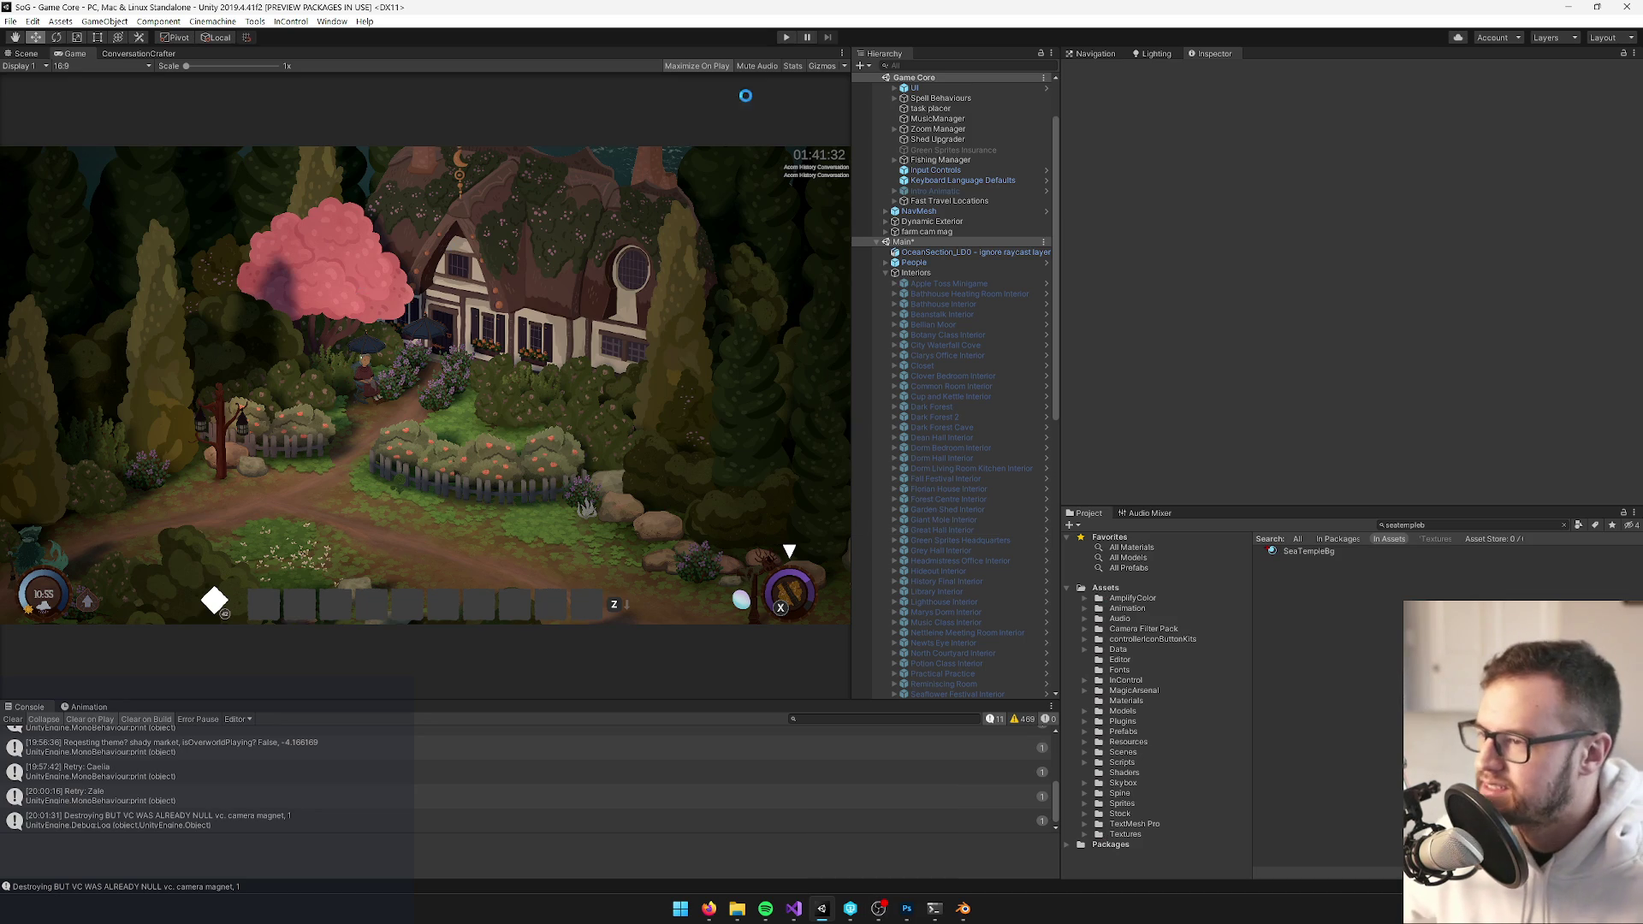
pyautogui.click(786, 38)
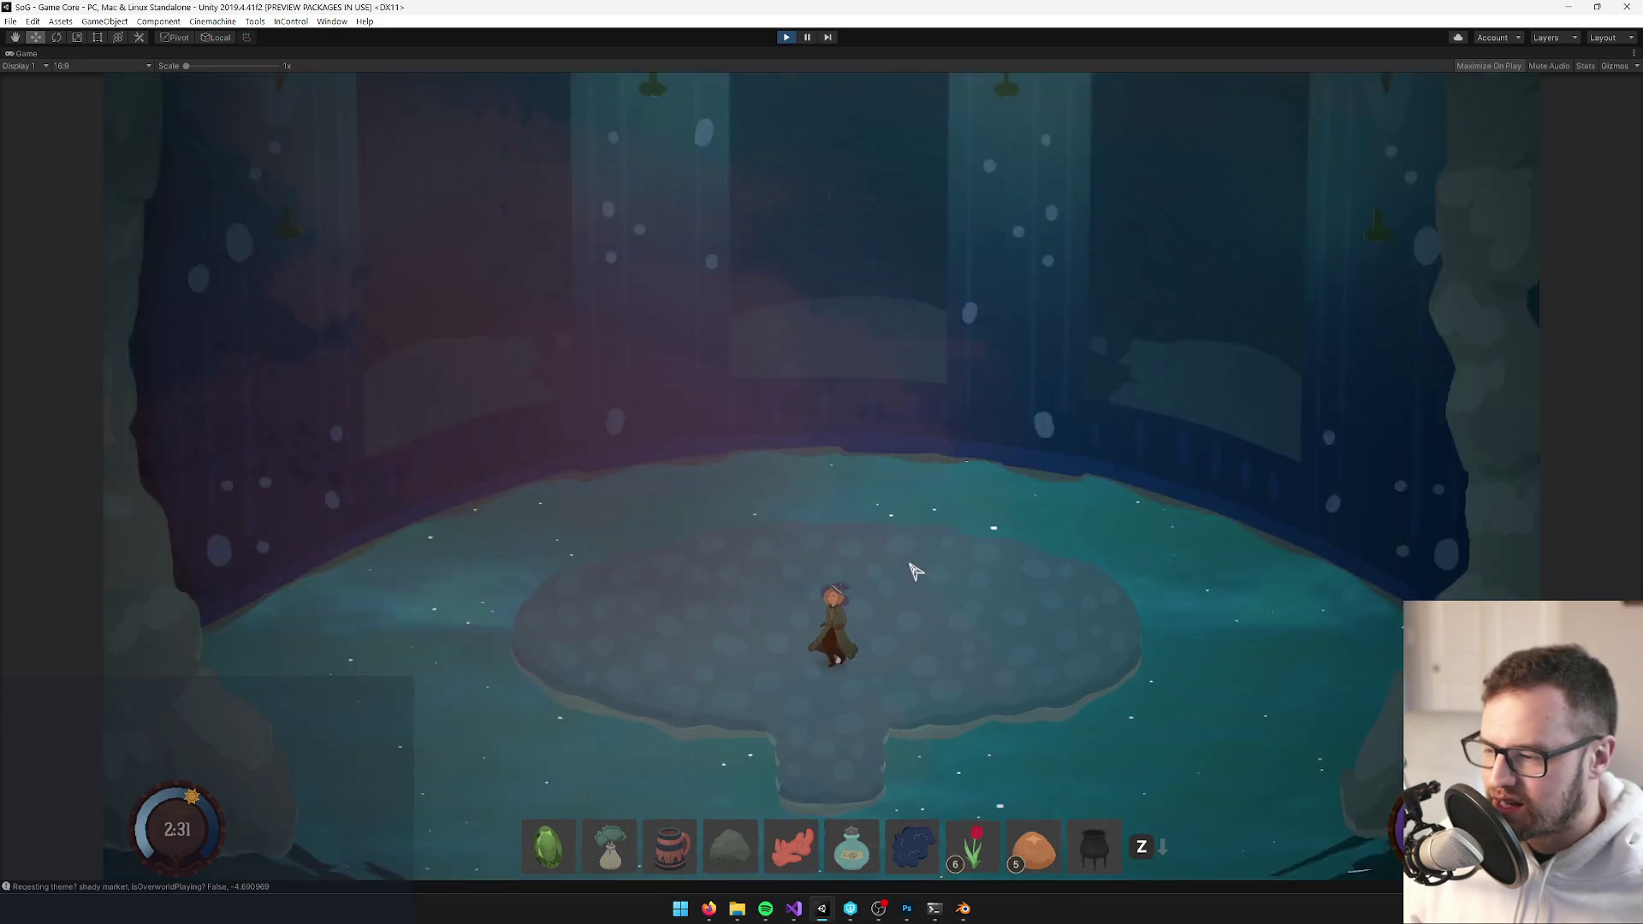
pyautogui.rightClick(31, 54)
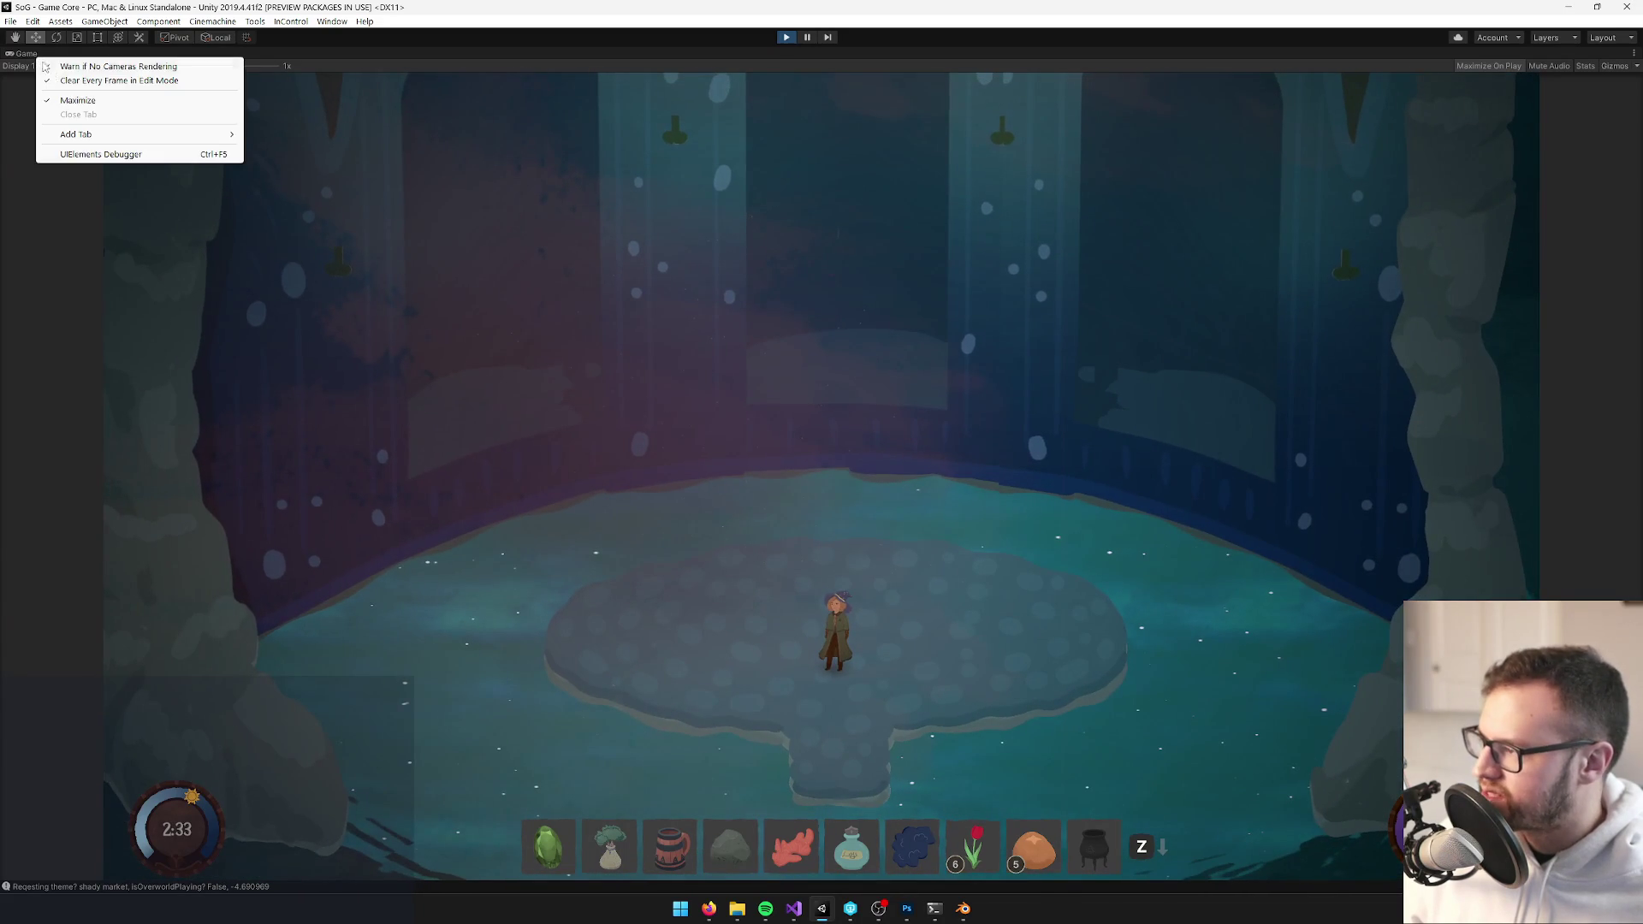
pyautogui.click(77, 100)
pyautogui.click(1446, 524)
pyautogui.write('seate')
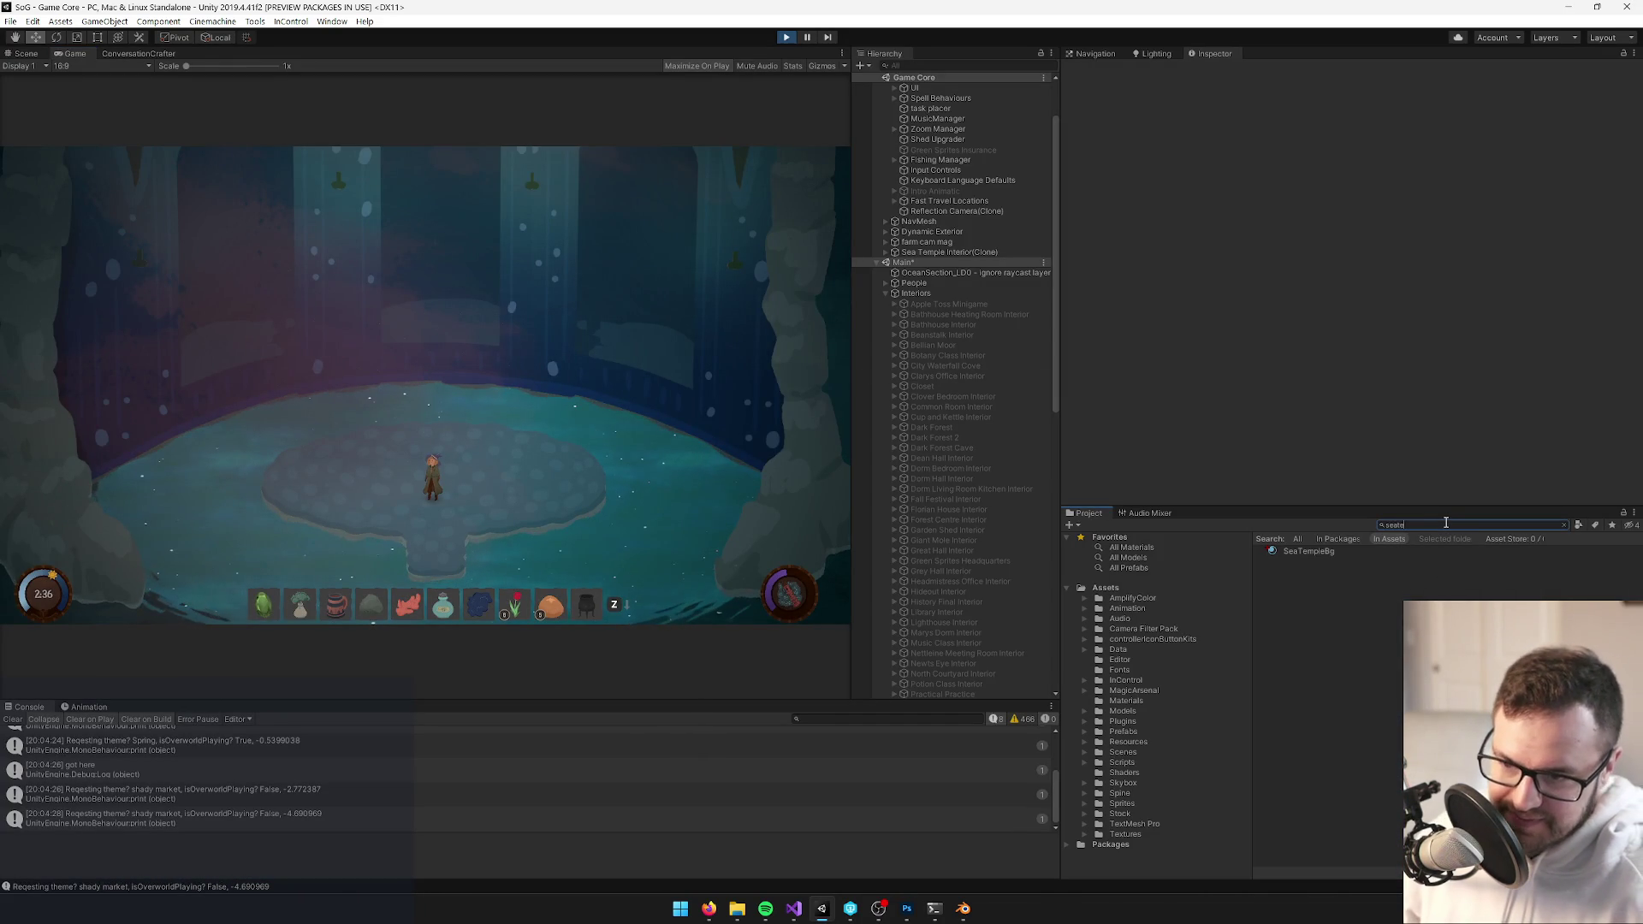
pyautogui.write('mplew')
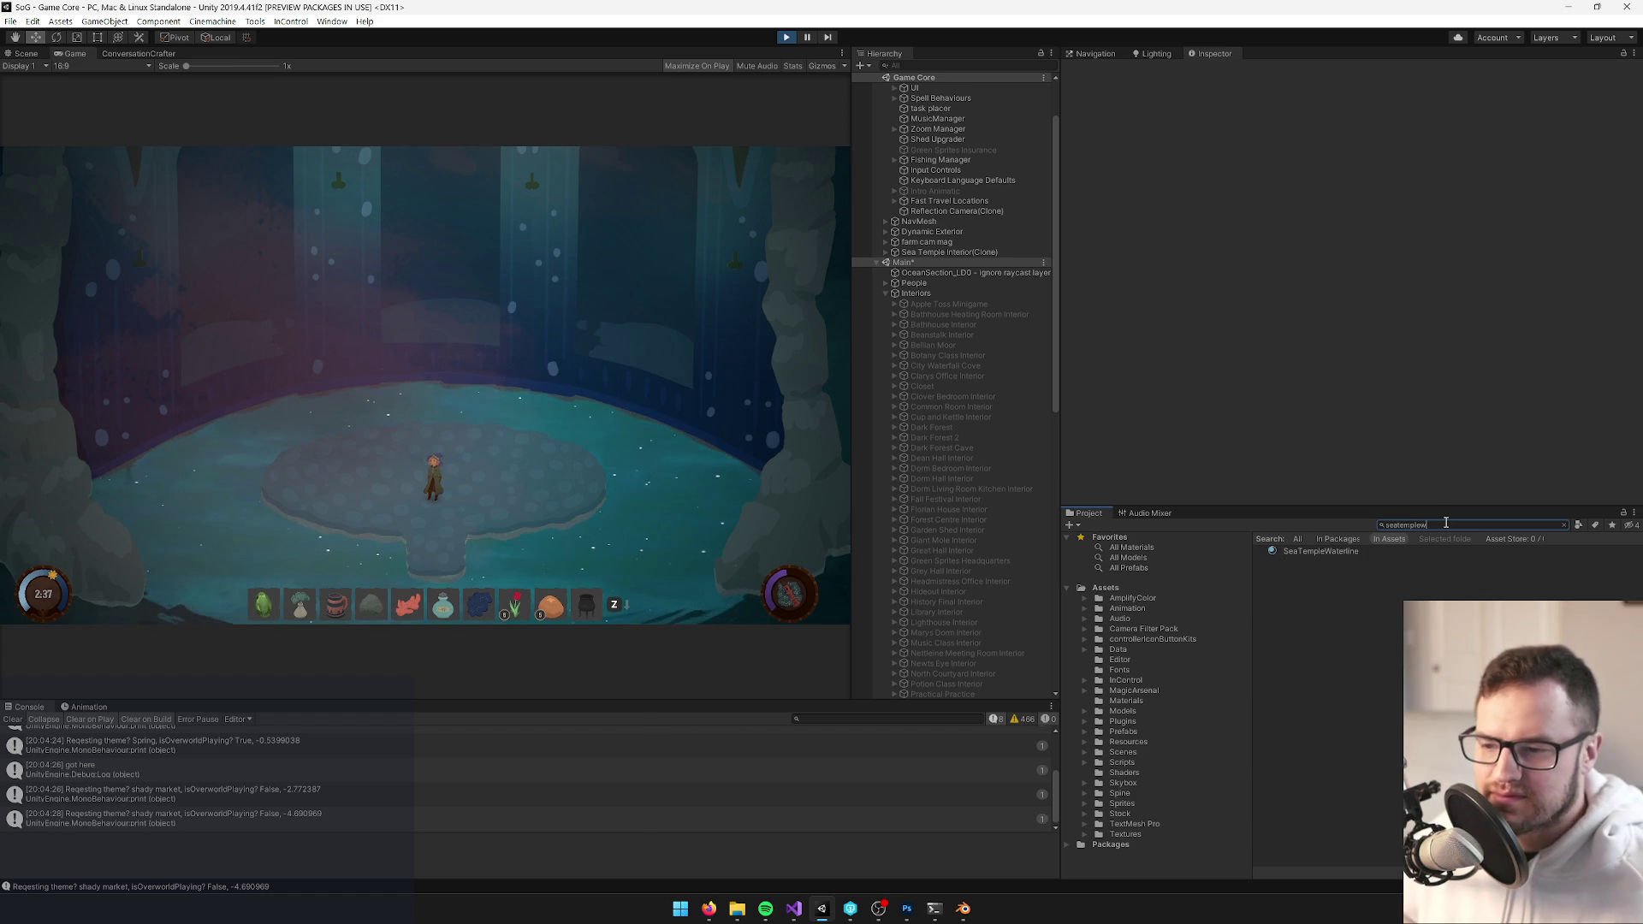
# Search 'seatempleinterior', select SeaTempleInteriorWaterline and bring up its Main Color picker (currently 2F4348)
pyautogui.click(1340, 552)
pyautogui.click(1514, 137)
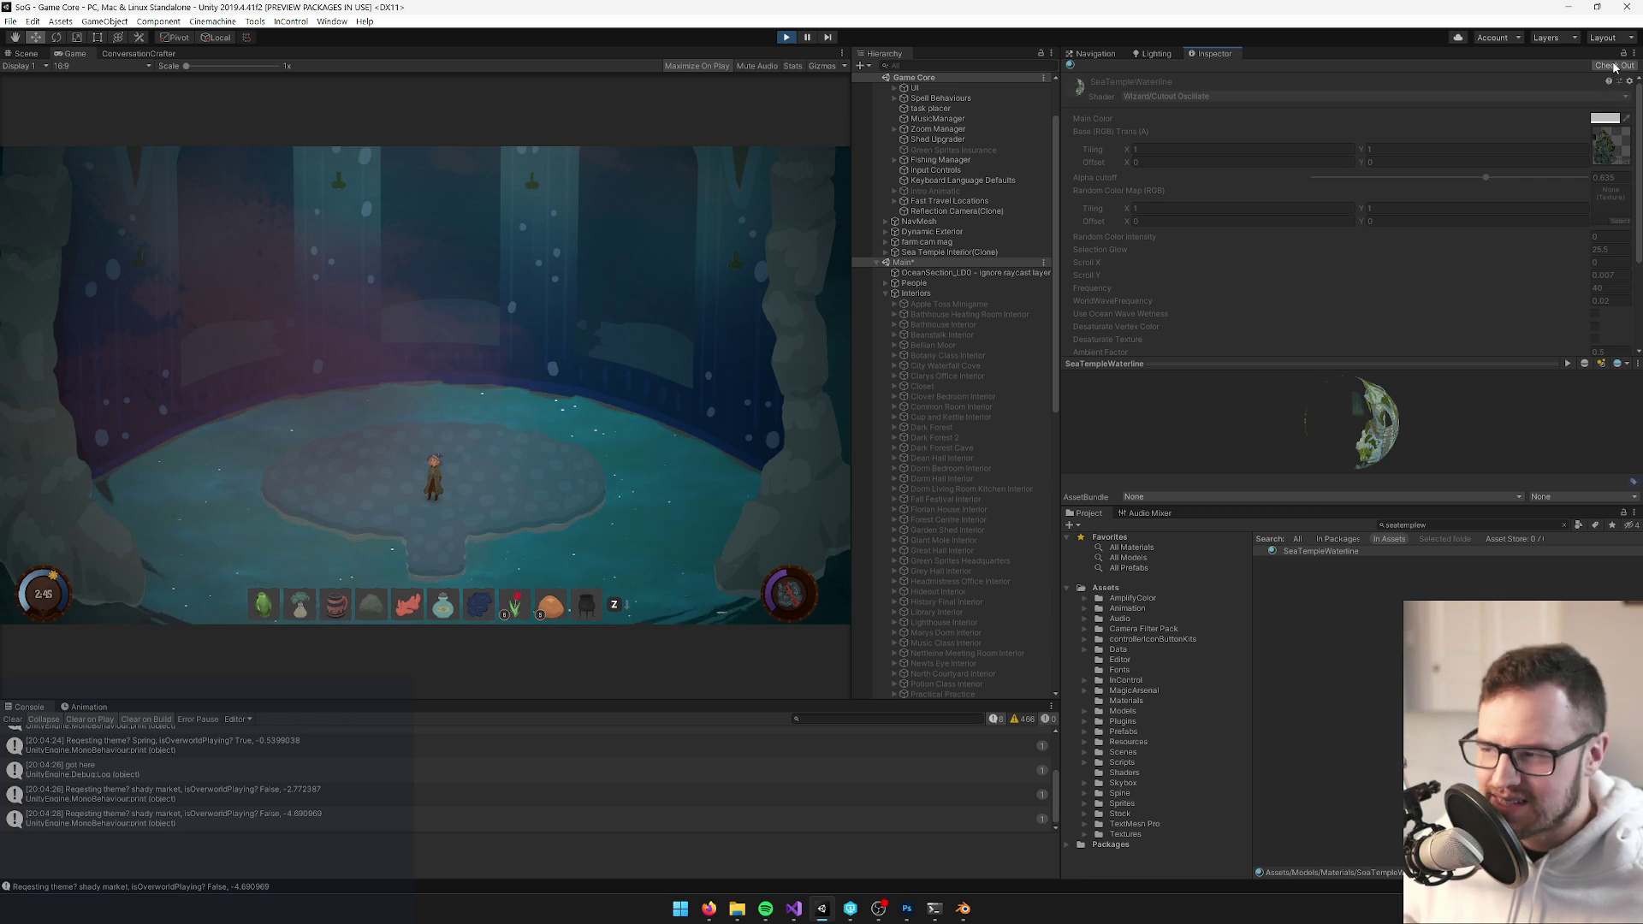
pyautogui.click(1416, 524)
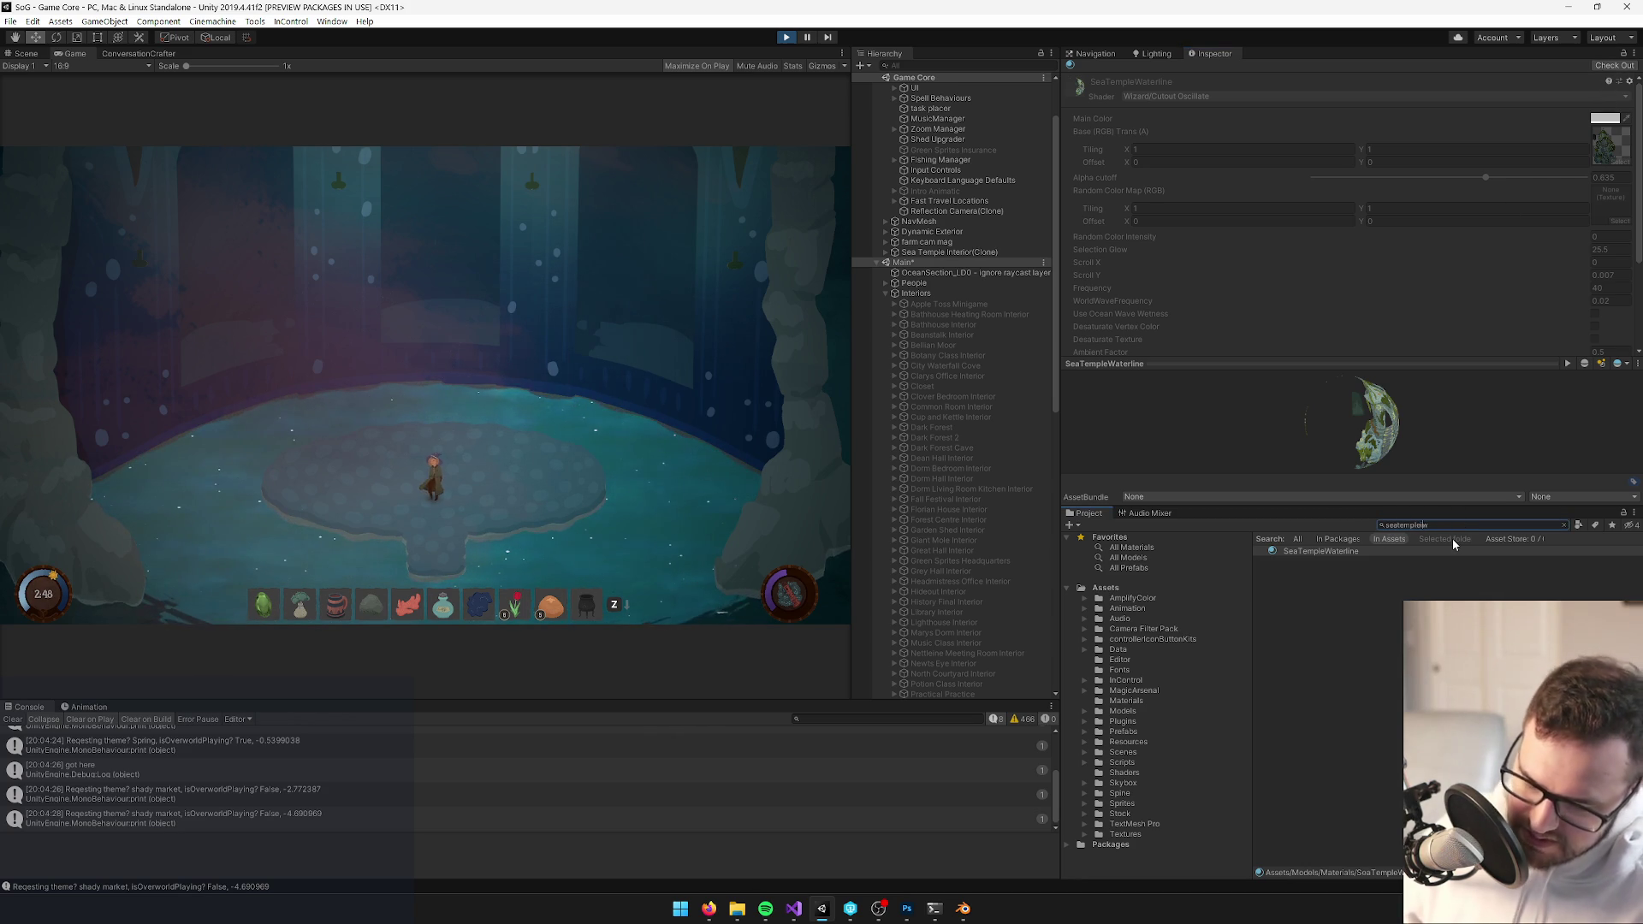
pyautogui.write('e')
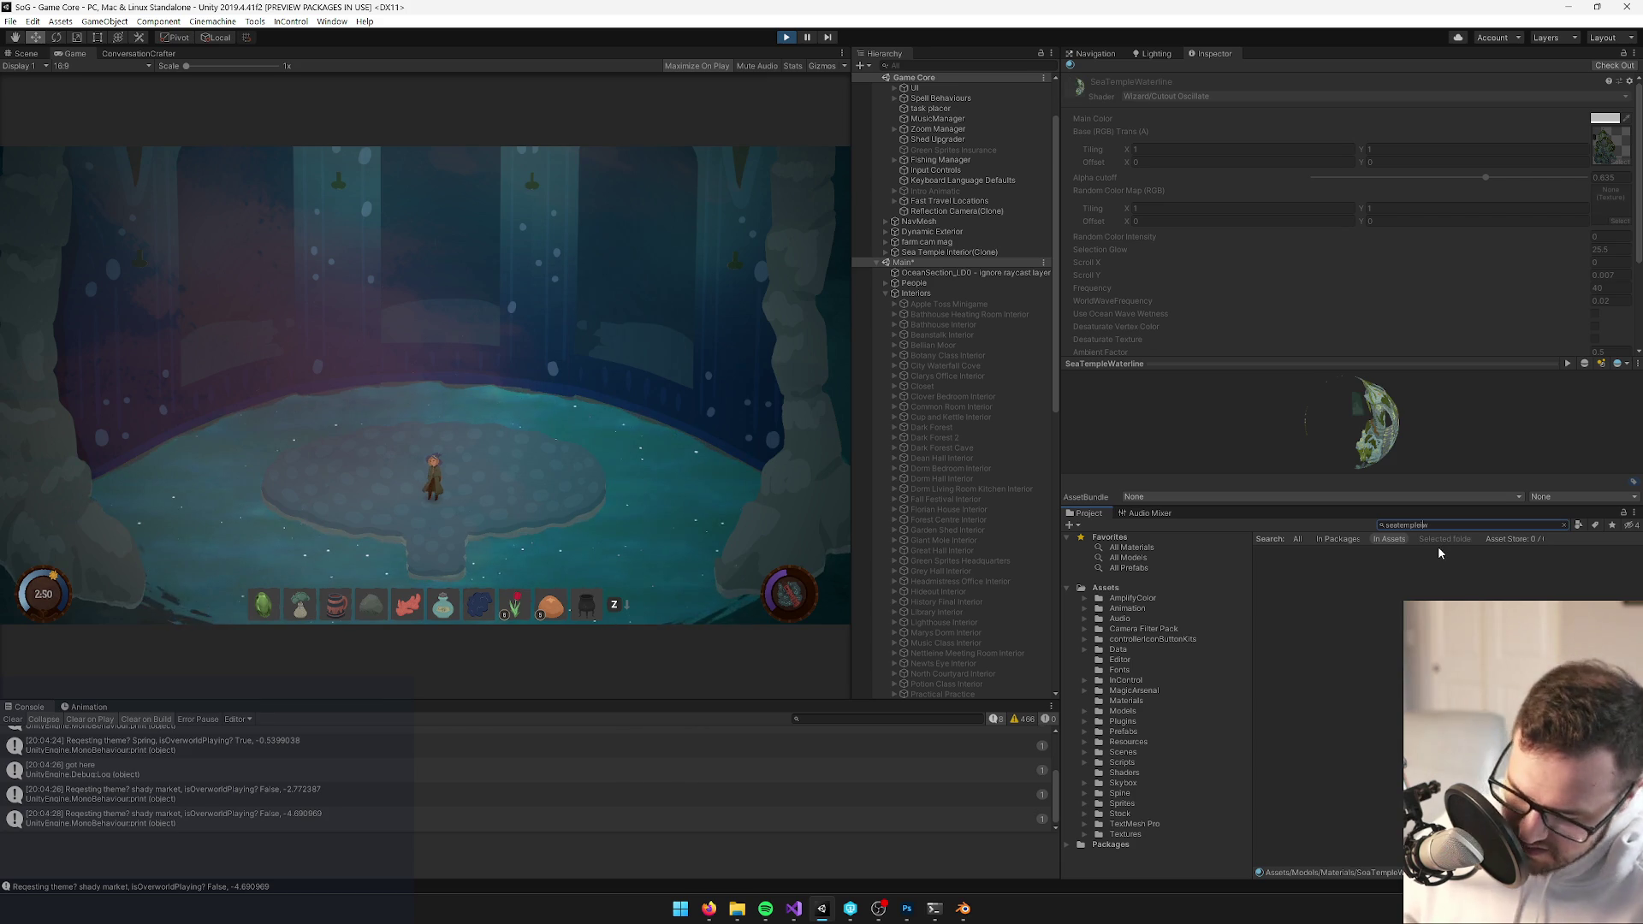
pyautogui.write('rior')
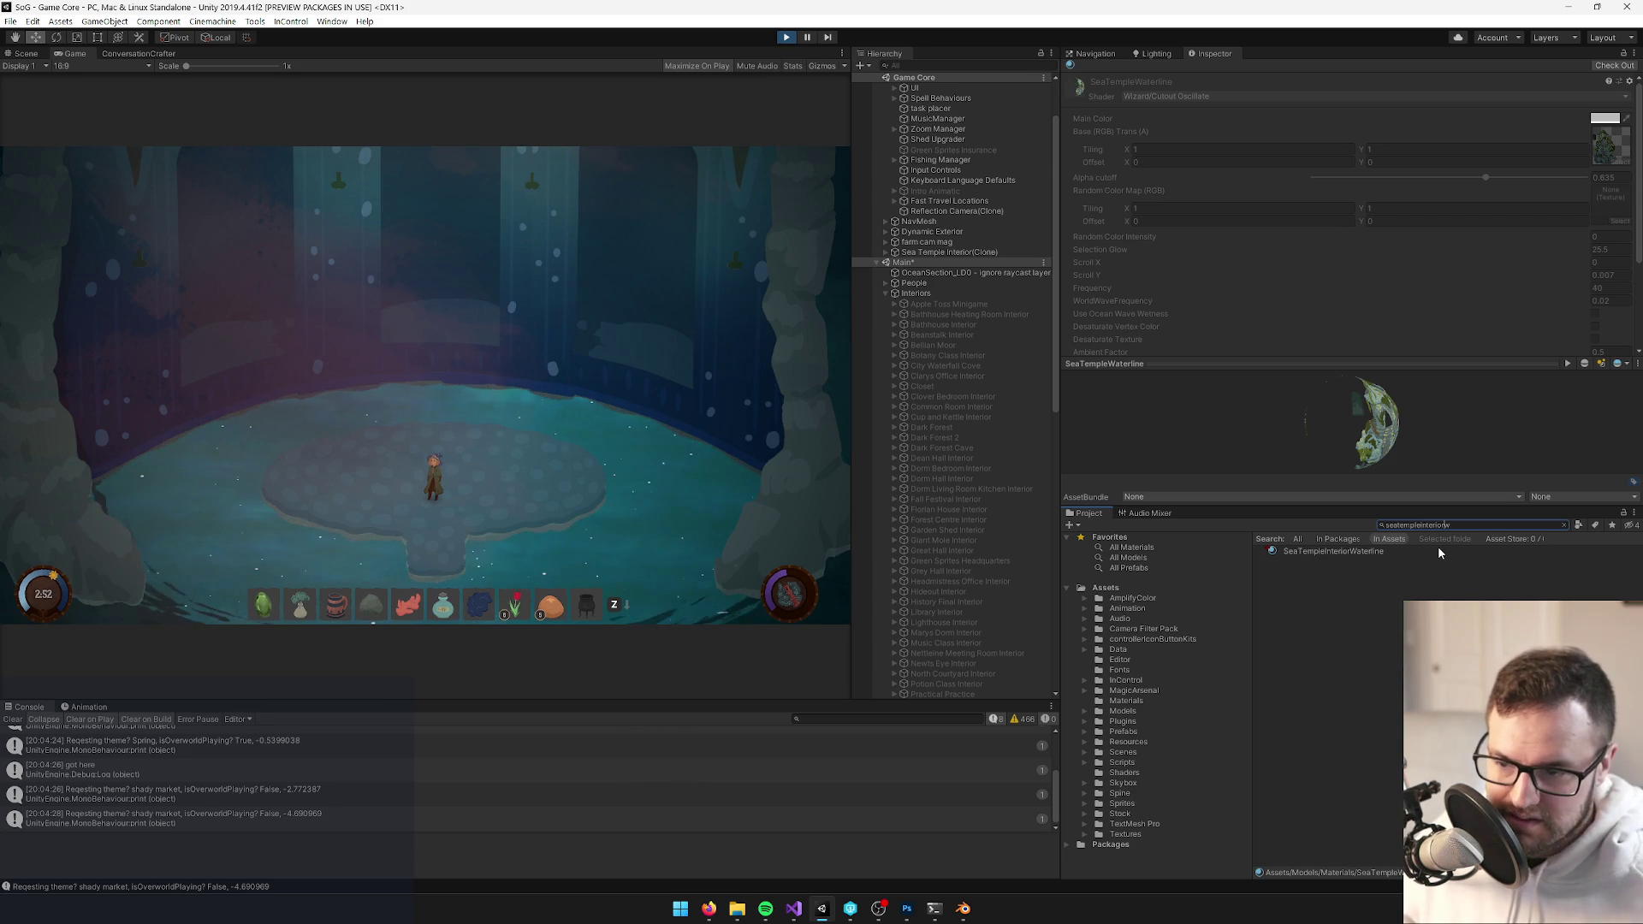
pyautogui.click(1433, 553)
pyautogui.scroll(-3, 1463, 281)
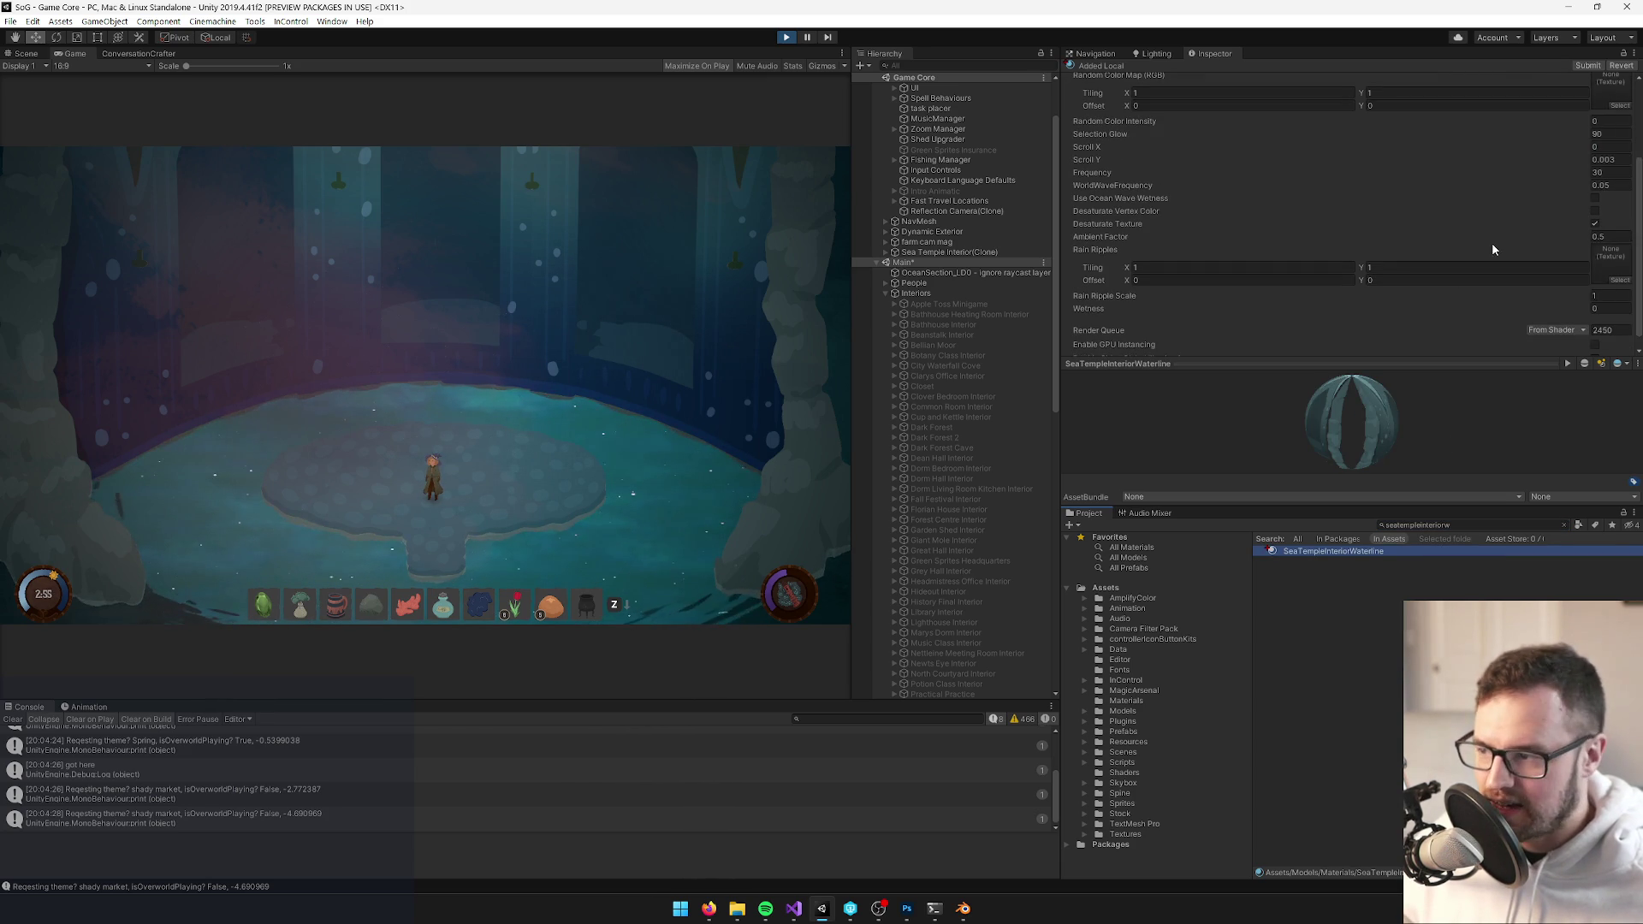
pyautogui.scroll(3, 1488, 246)
pyautogui.click(1606, 118)
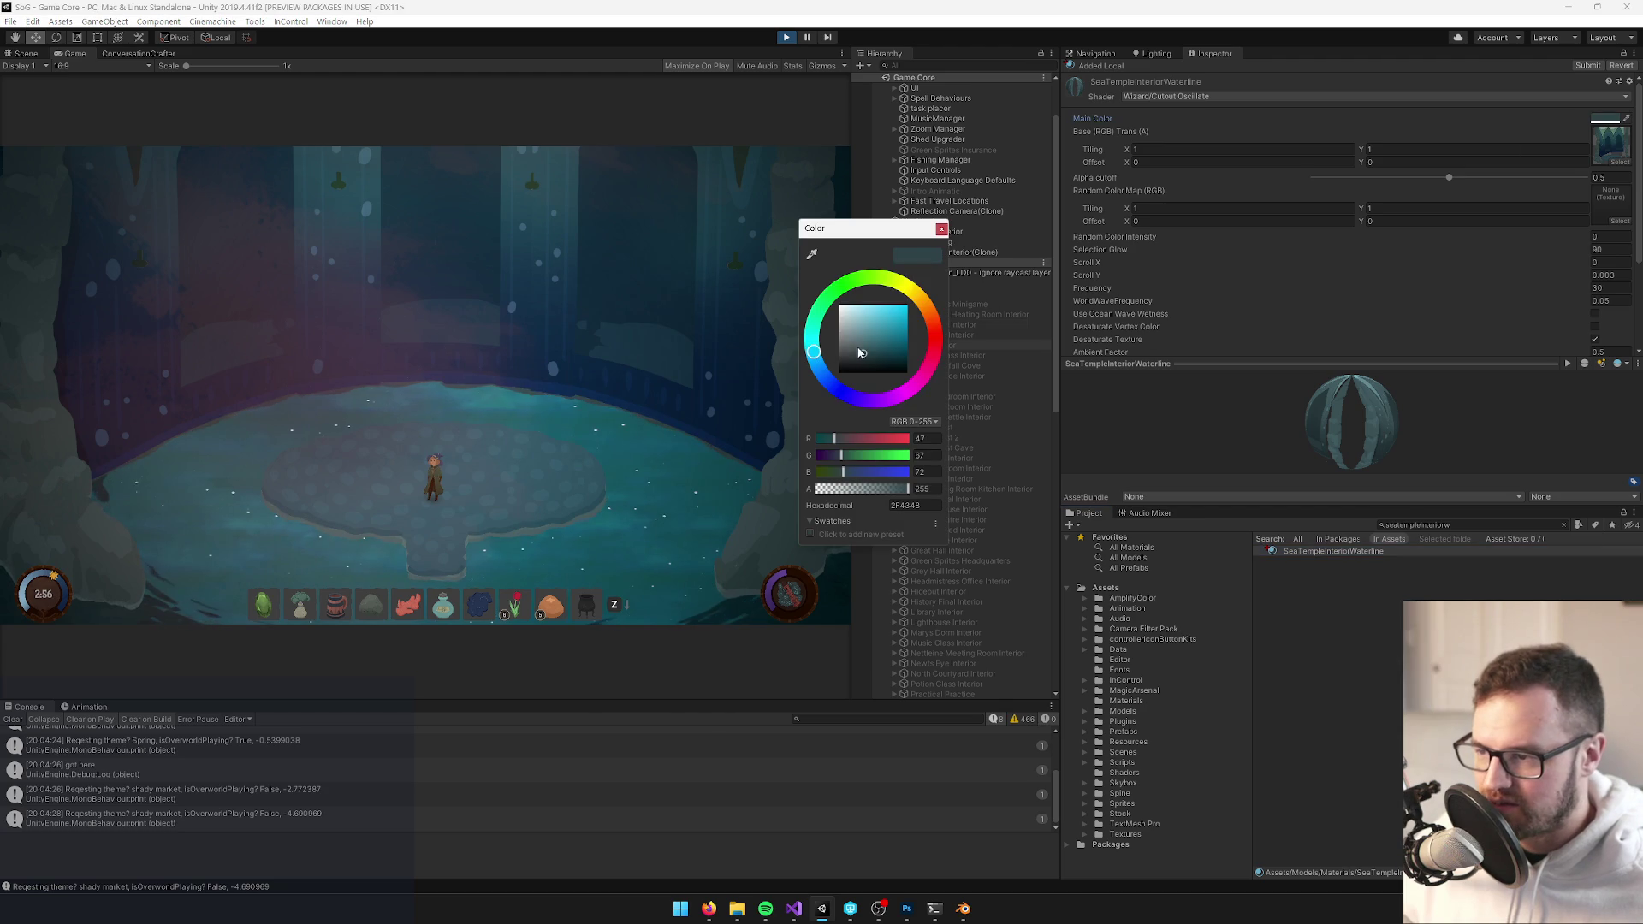
# Set the SeaTempleInteriorWaterline main colour to 496066 (RGB 73, 96, 102)
pyautogui.click(858, 346)
pyautogui.moveTo(860, 349); pyautogui.dragTo(860, 350)
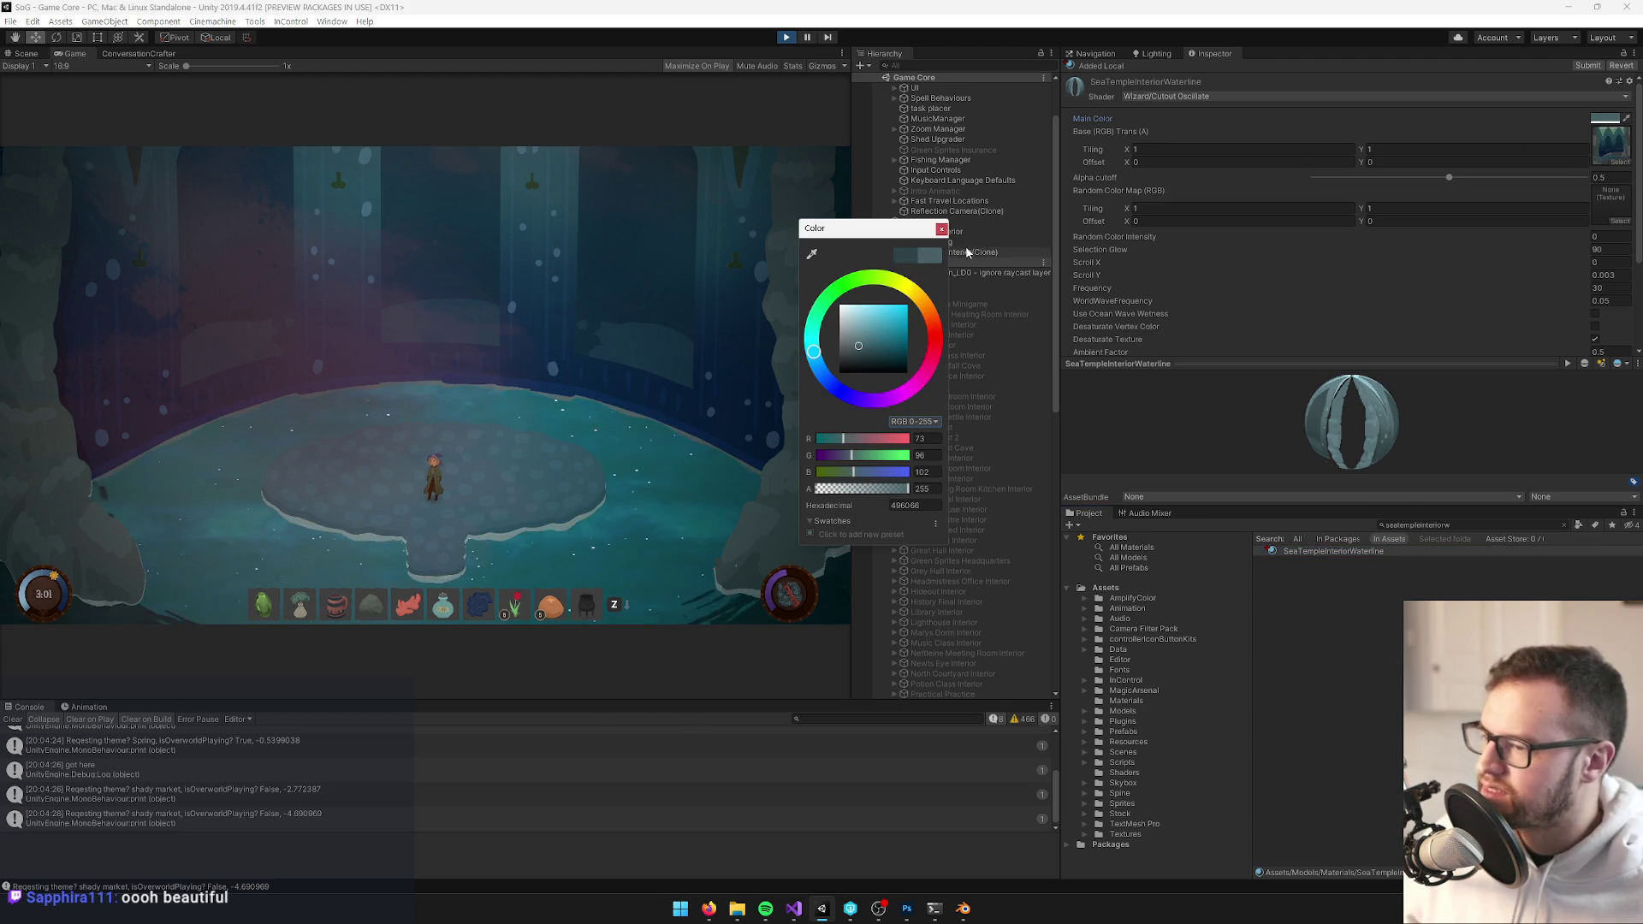
pyautogui.click(941, 228)
# Walk the character around the pond with WASD to check the brighter rim, then stop the game
pyautogui.press('w')
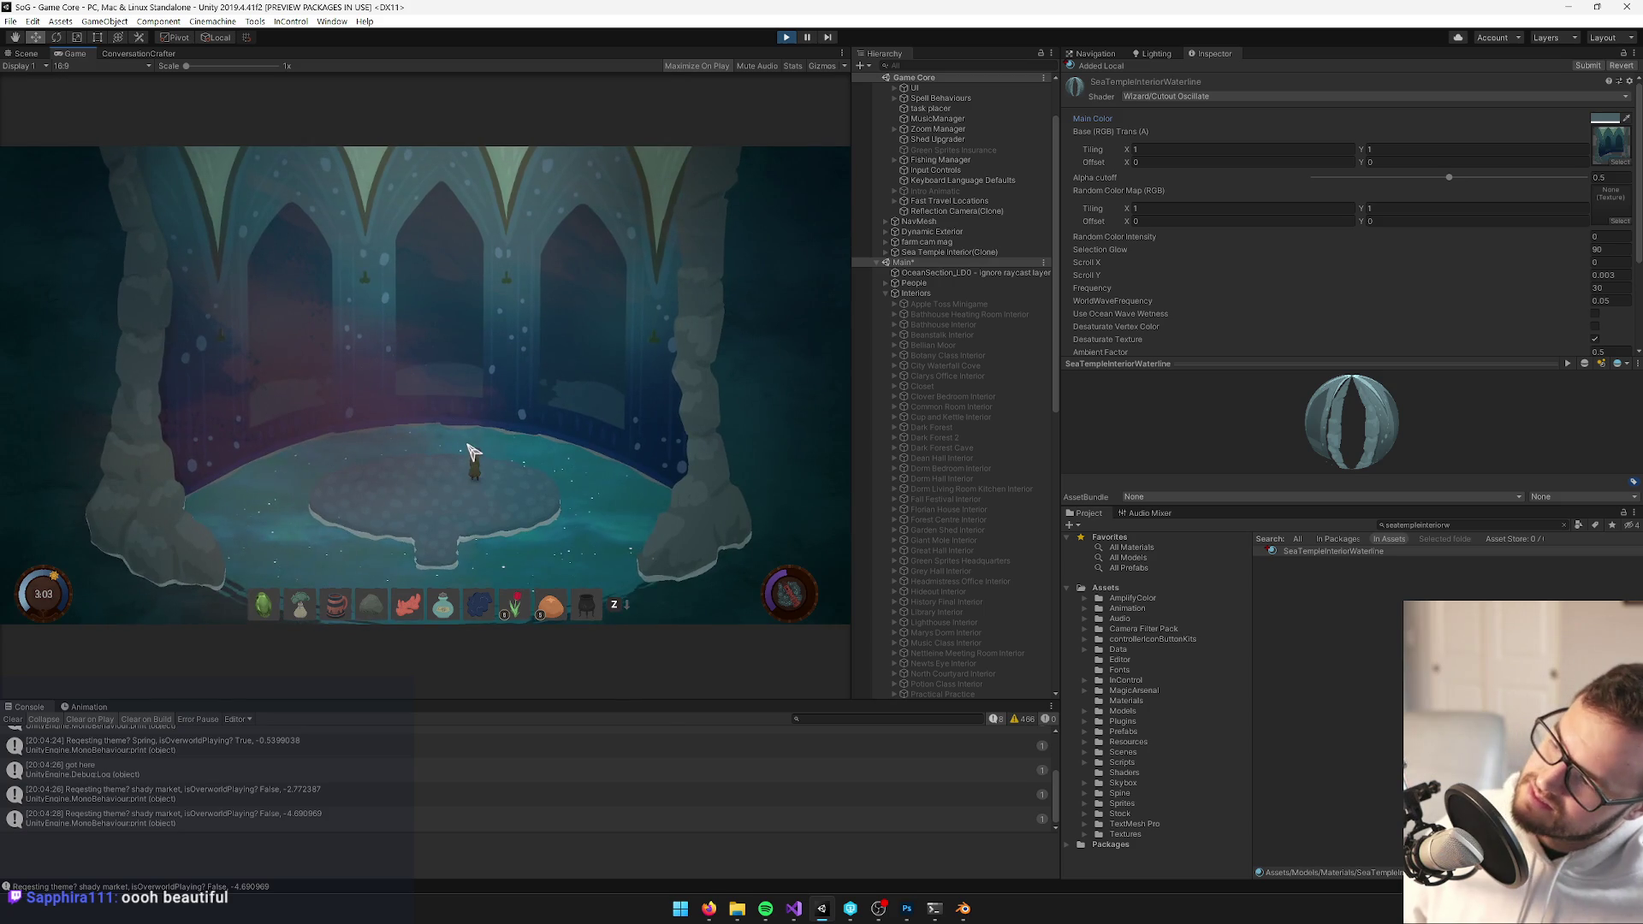
pyautogui.press('a')
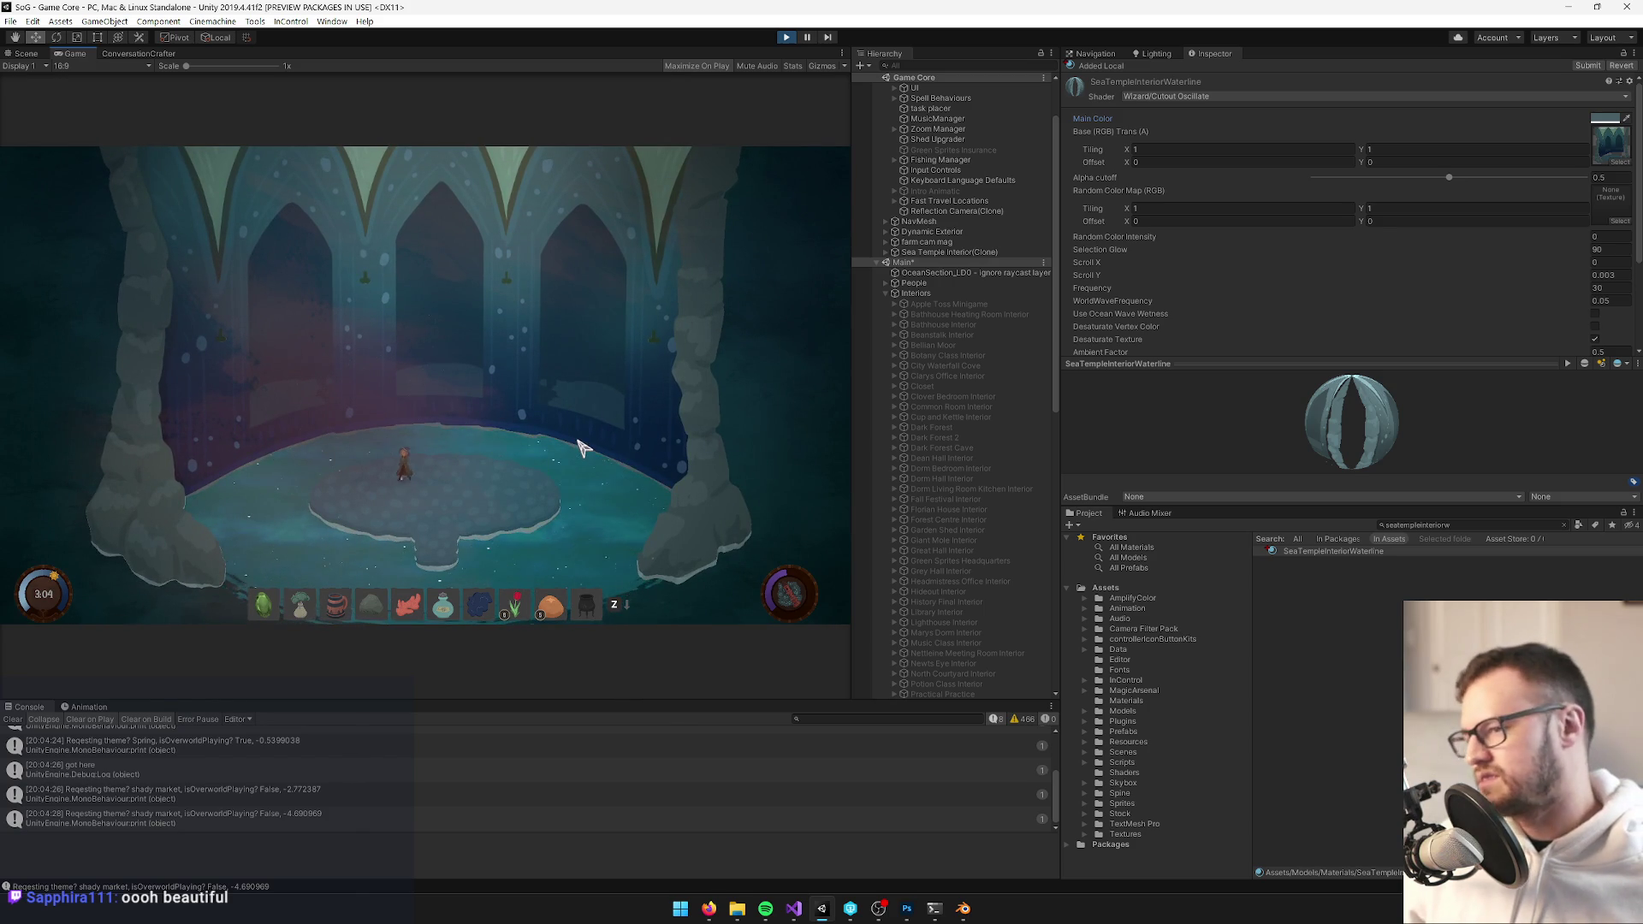
pyautogui.press('d')
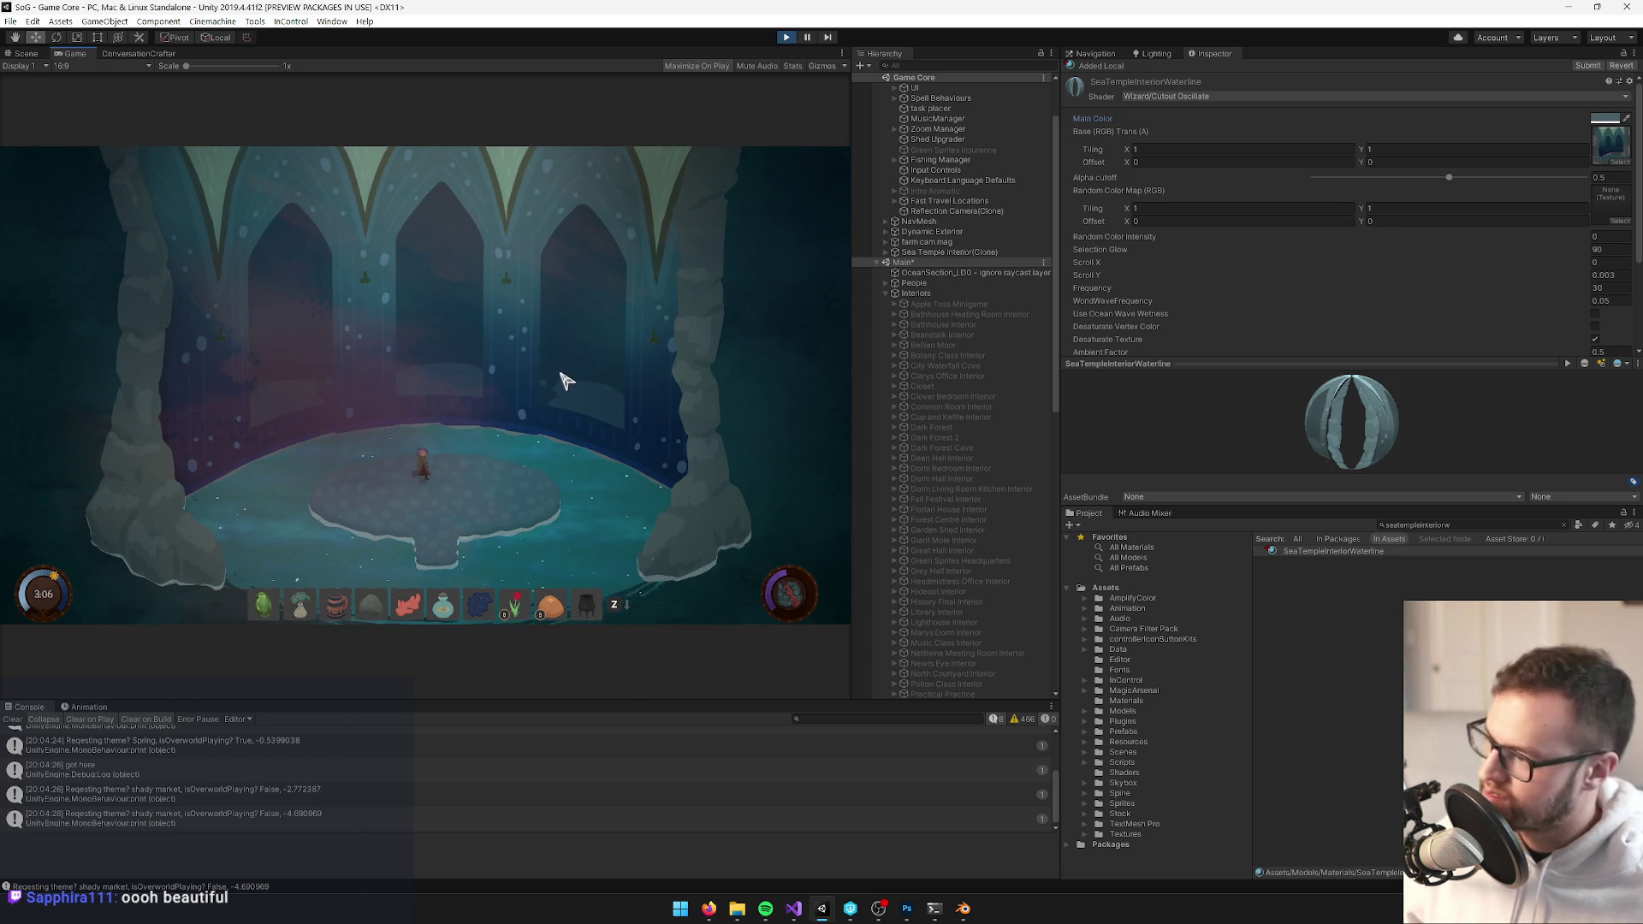
pyautogui.press('a')
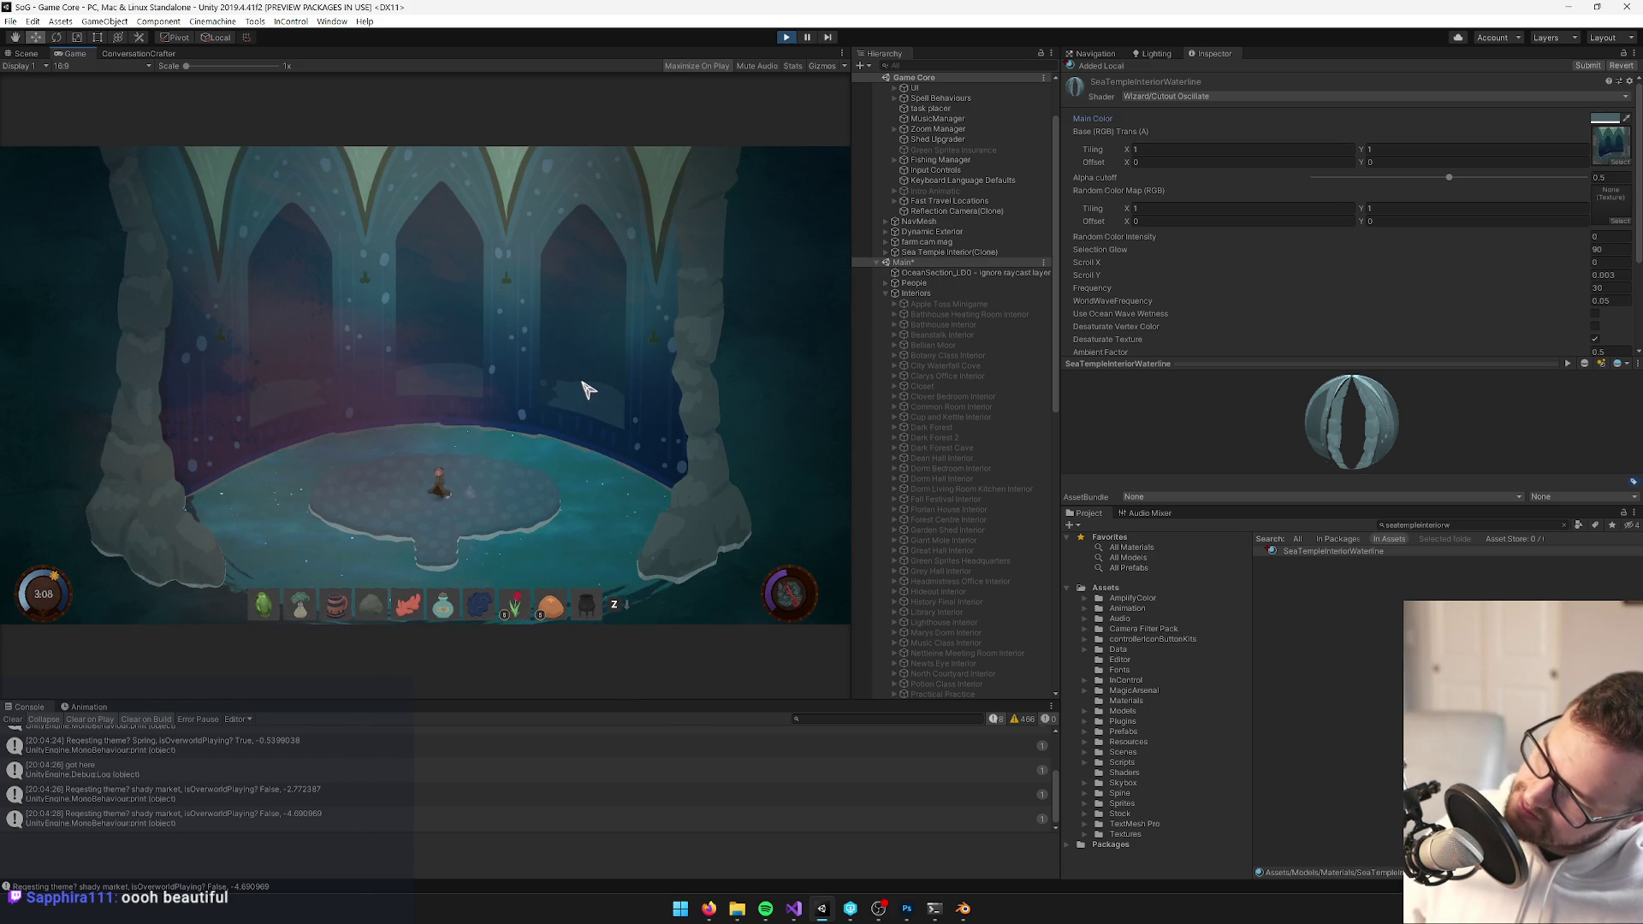
pyautogui.press('d')
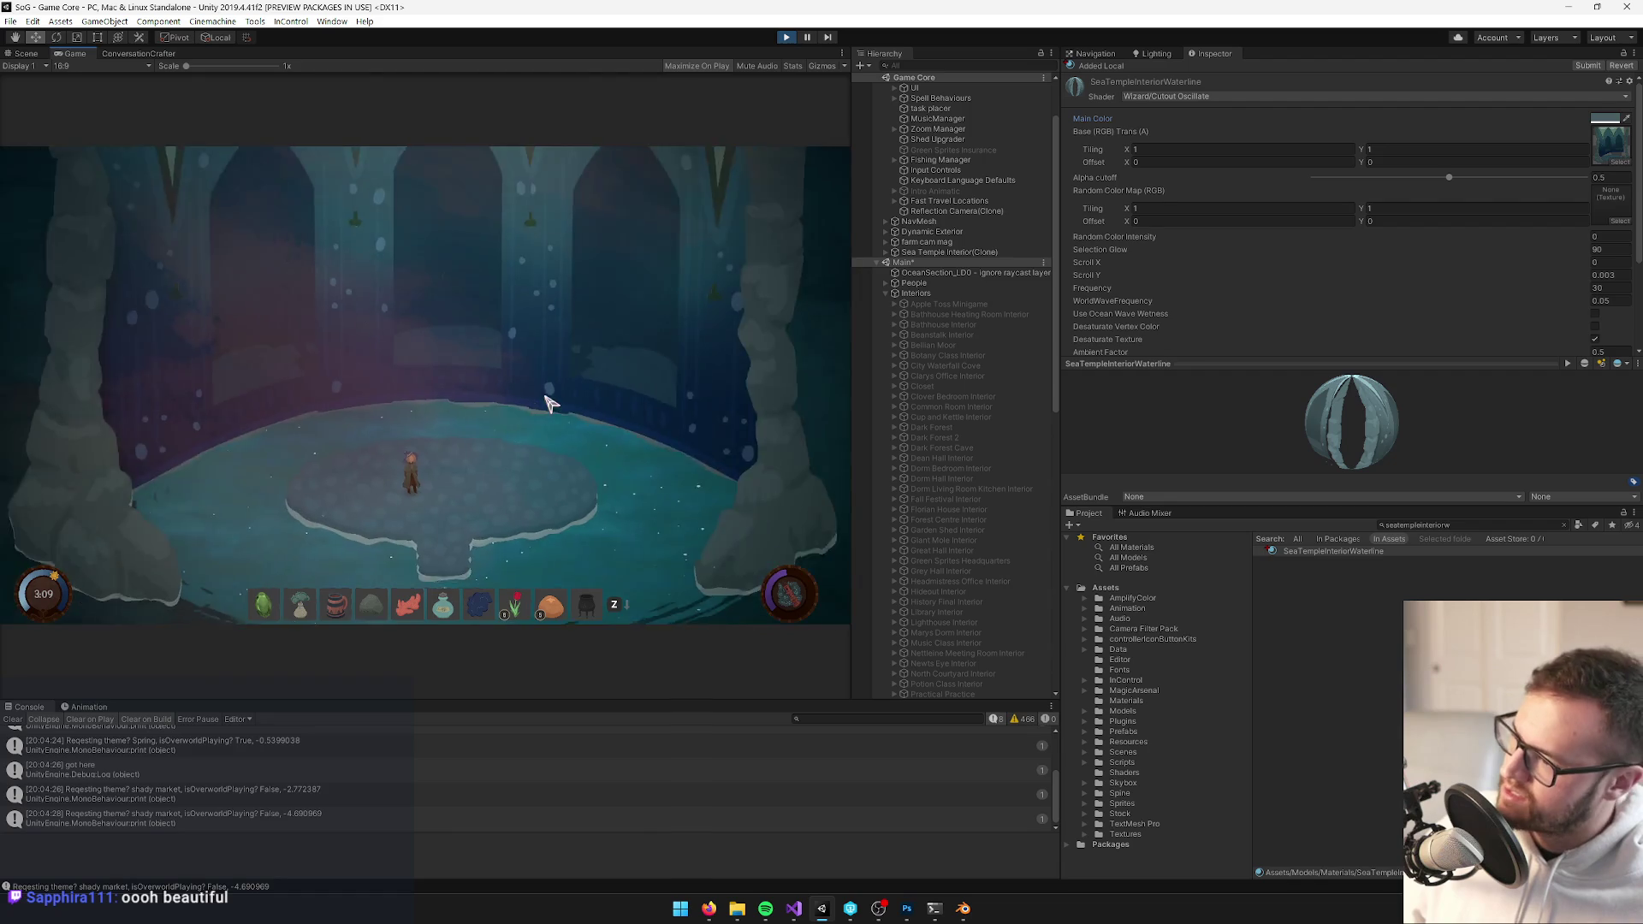
pyautogui.press('d')
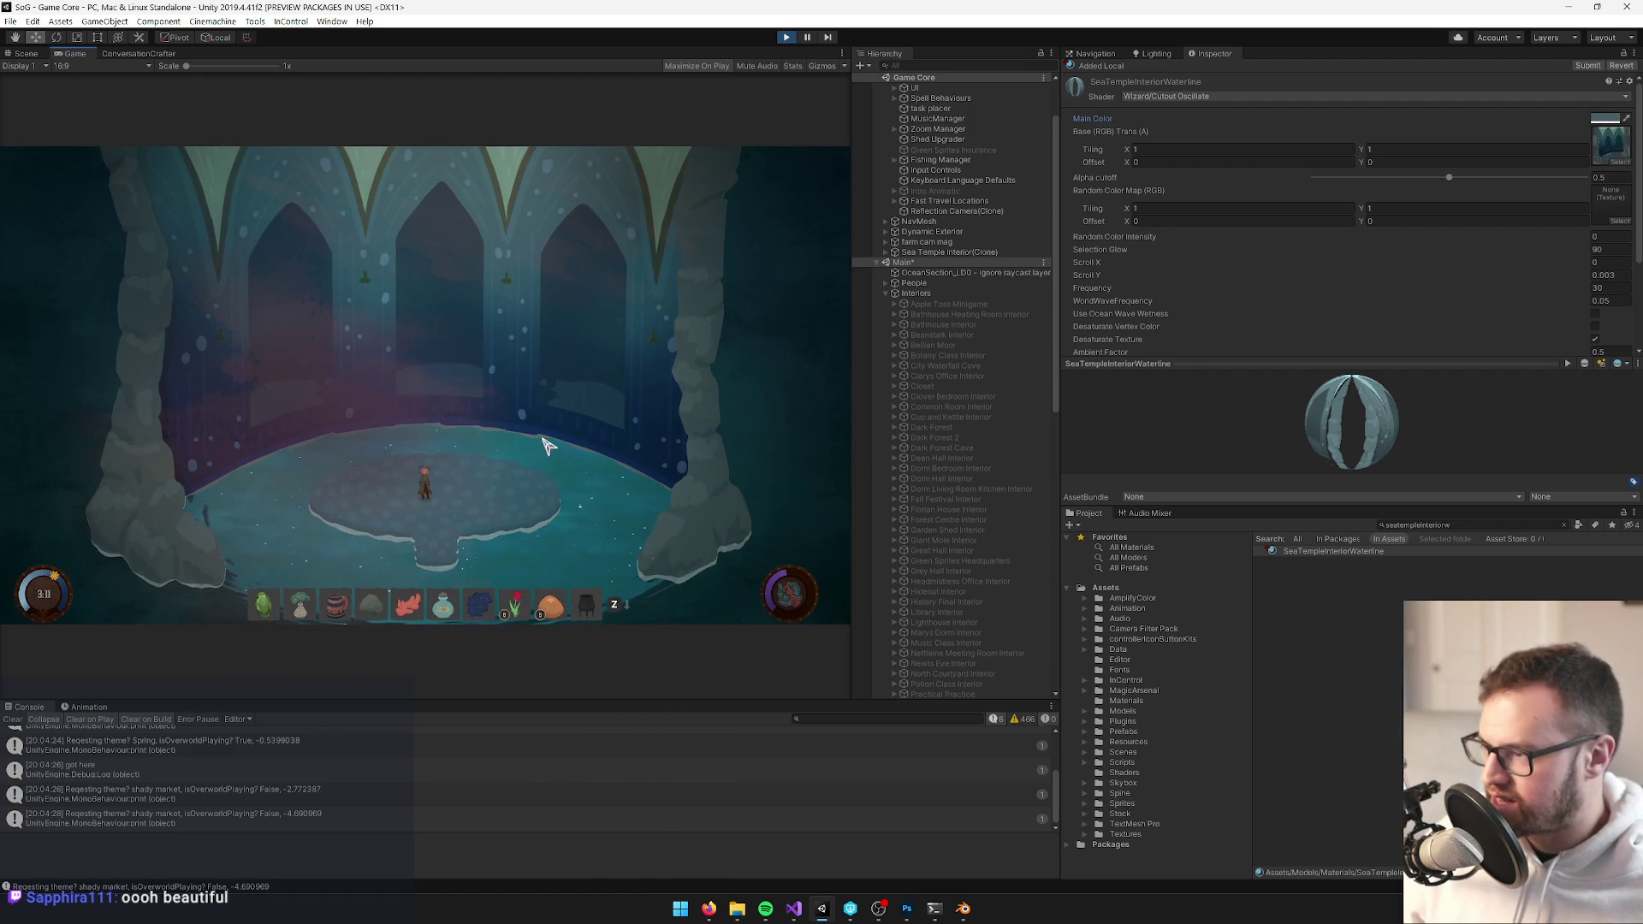
pyautogui.press('a')
pyautogui.press('d')
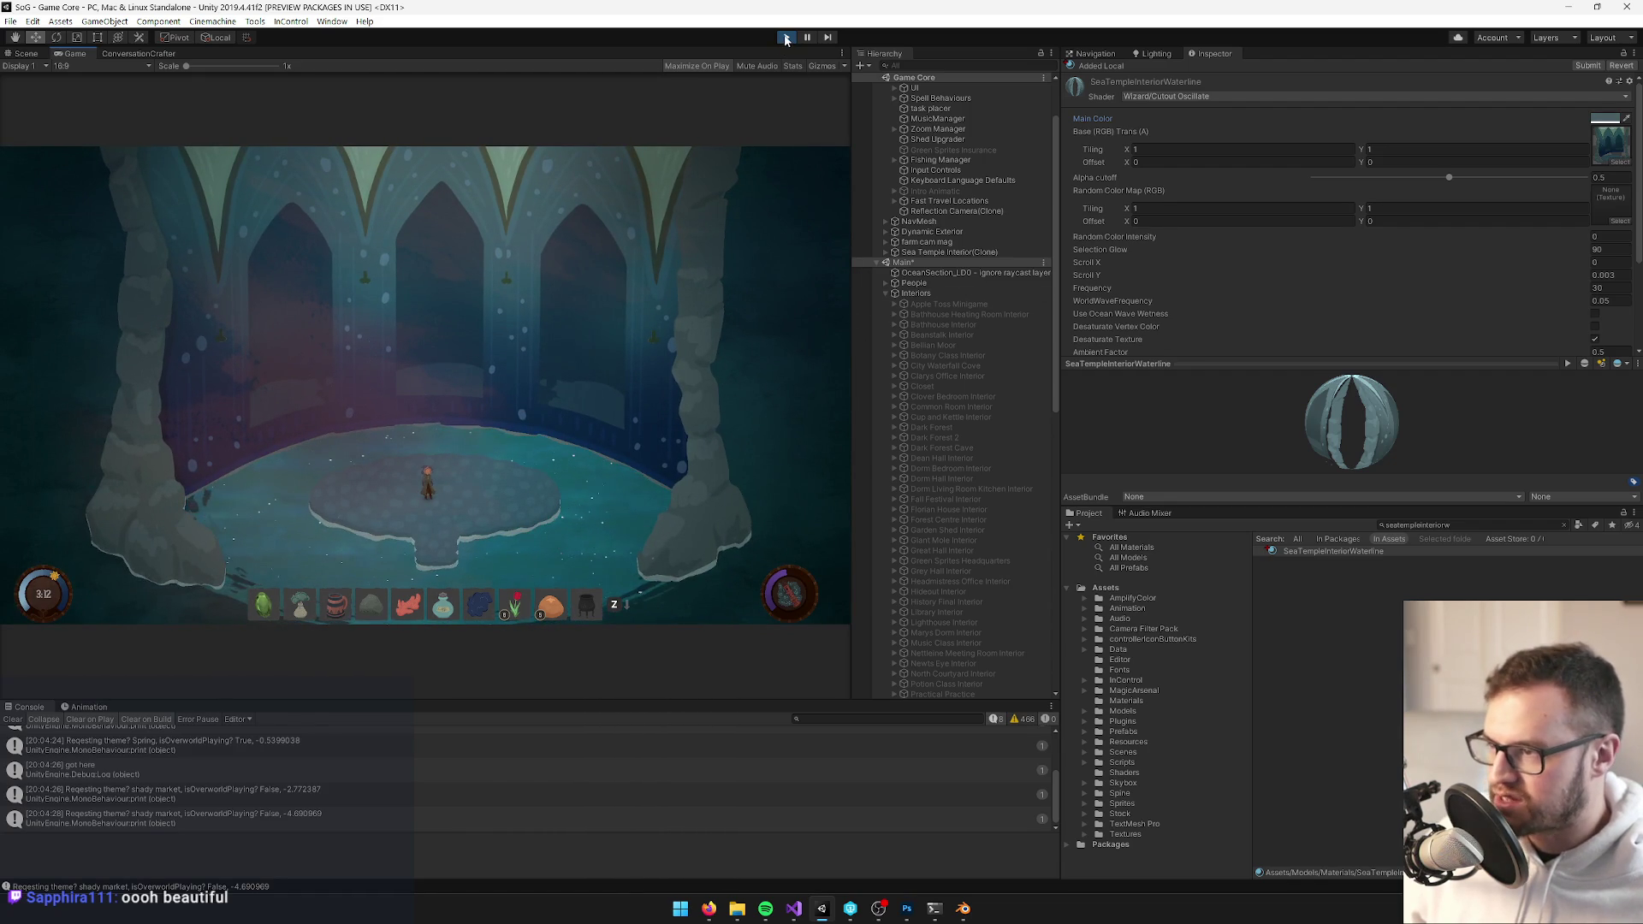
pyautogui.click(785, 40)
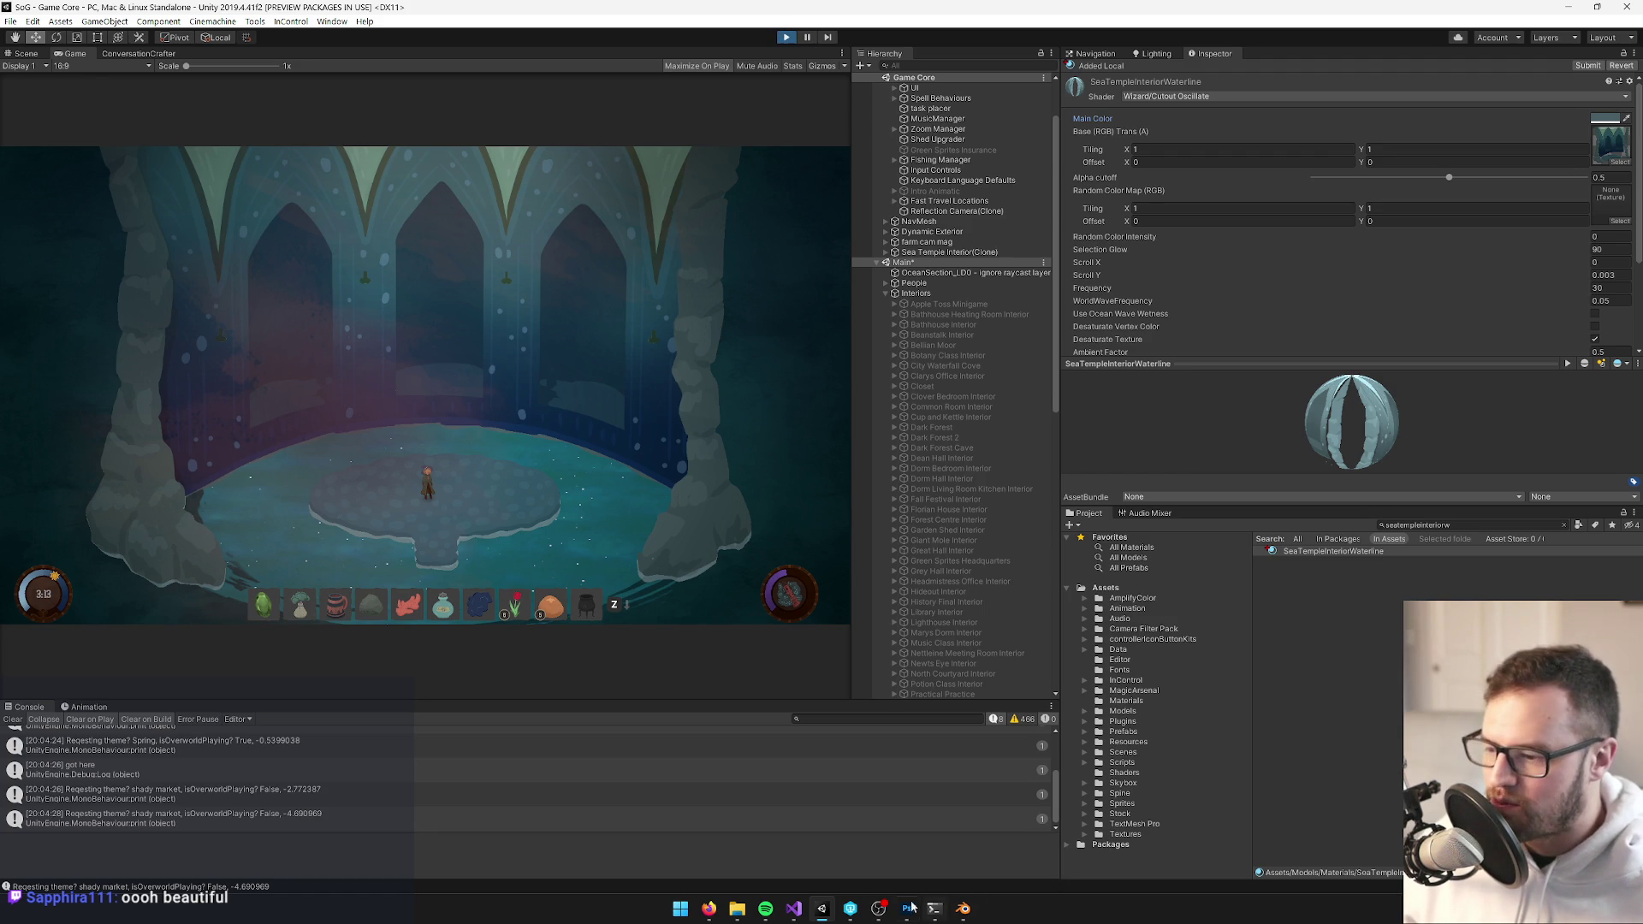
# Shift the pond floor dome slightly left, scale it to about 0.495, and save over SeaTempleInterior.blend
pyautogui.click(963, 909)
pyautogui.moveTo(661, 523); pyautogui.dragTo(652, 521)
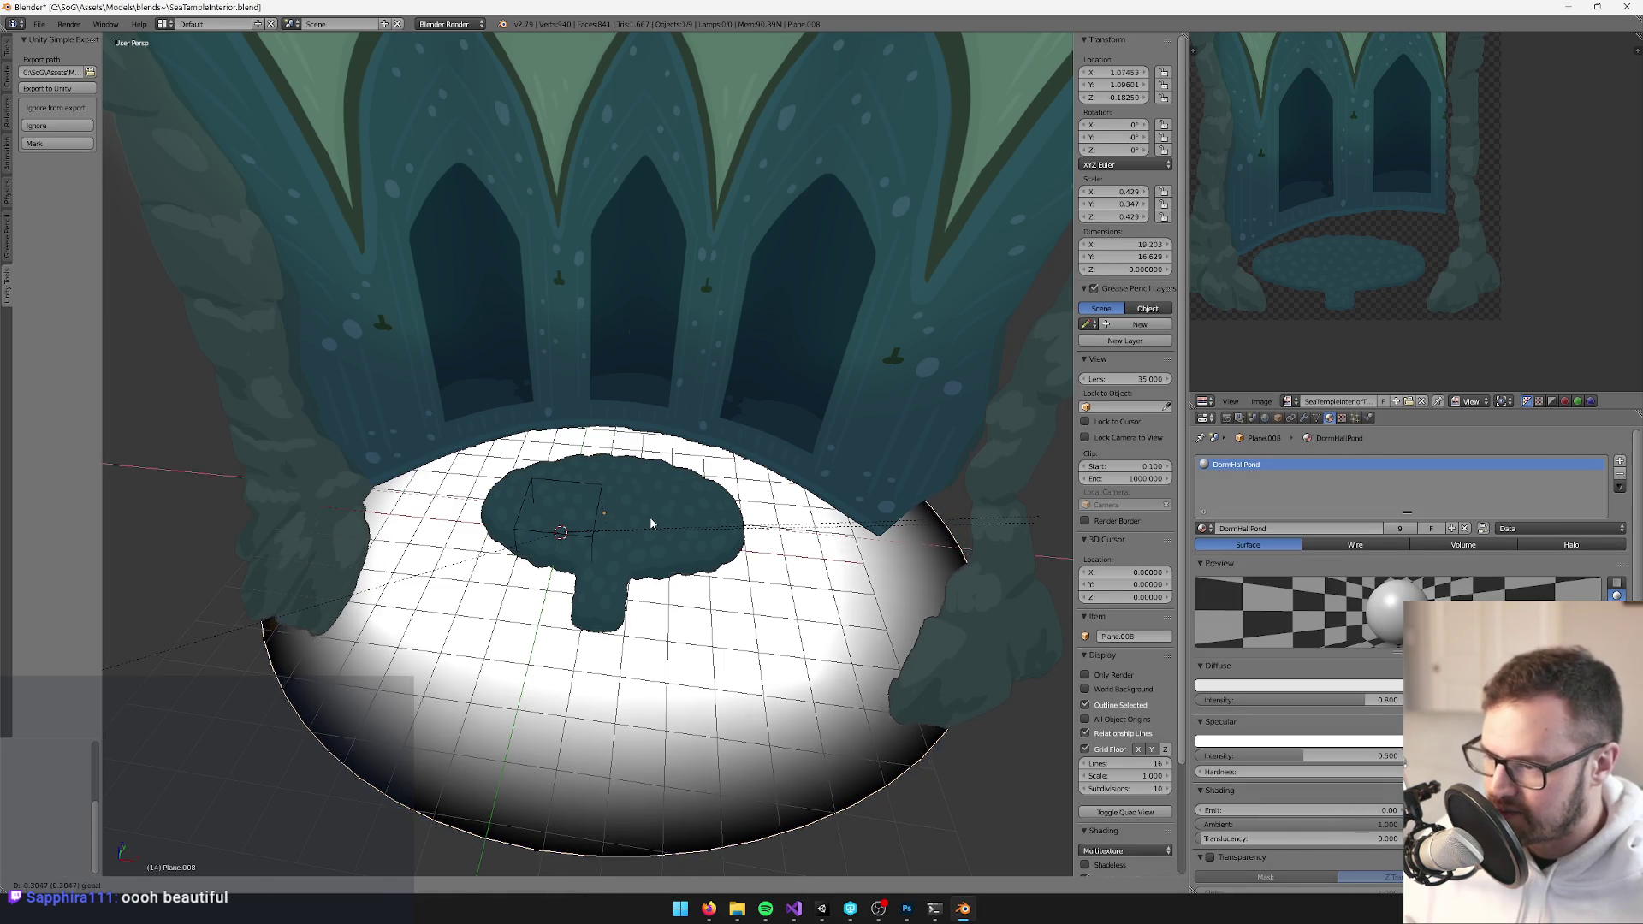
pyautogui.press('s')
pyautogui.click(768, 451)
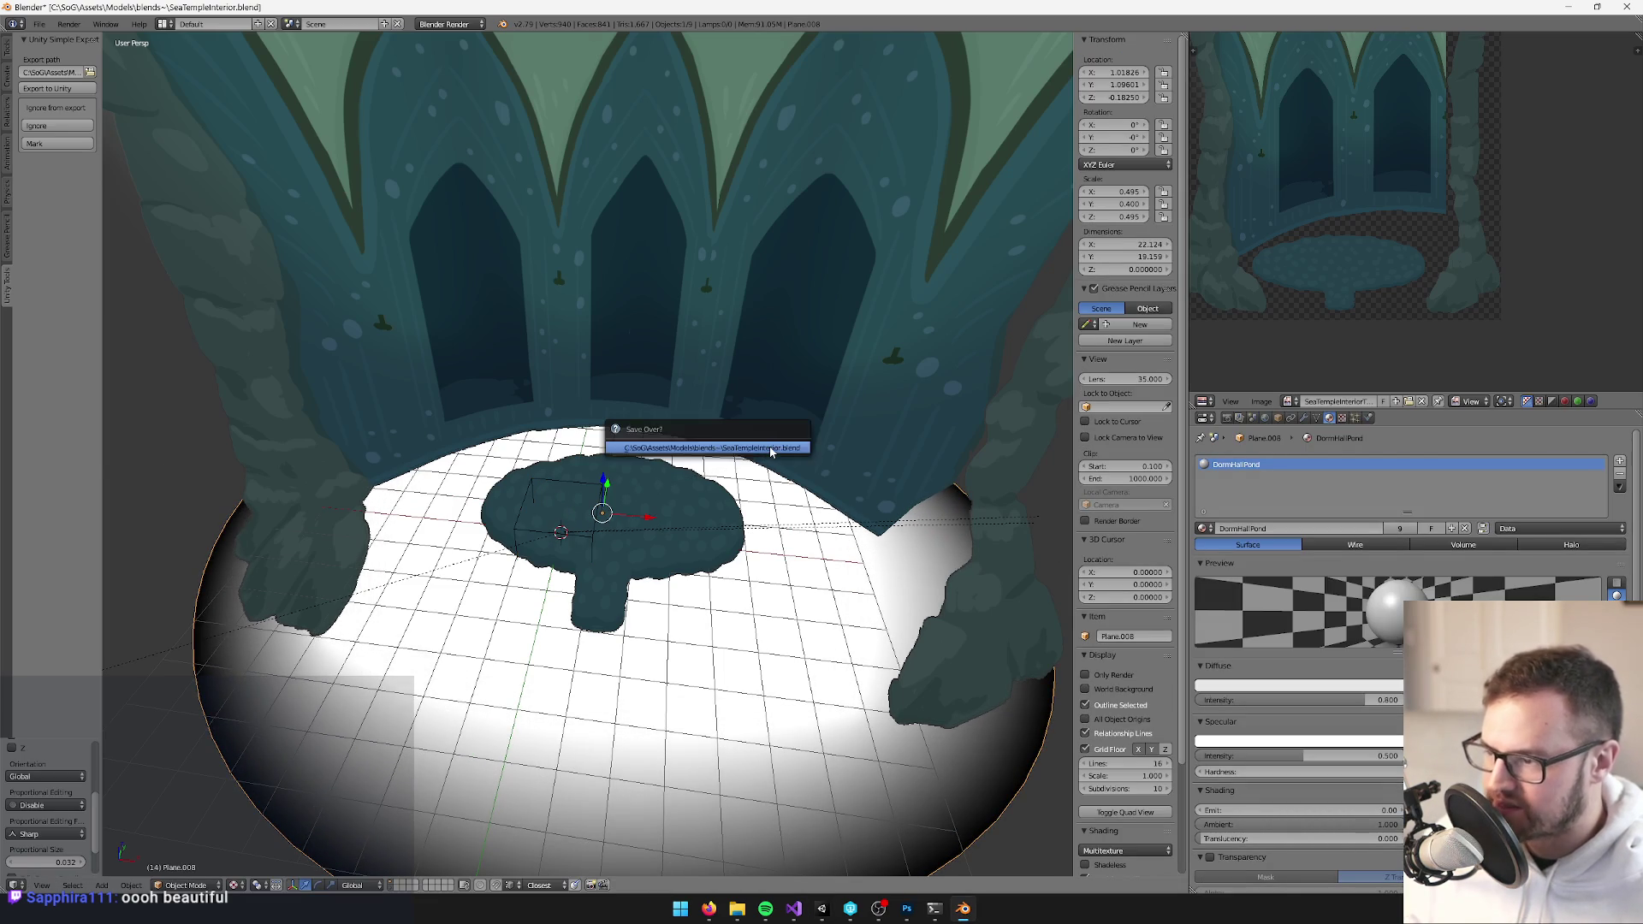
pyautogui.moveTo(770, 452); pyautogui.dragTo(755, 425)
pyautogui.rightClick(730, 437)
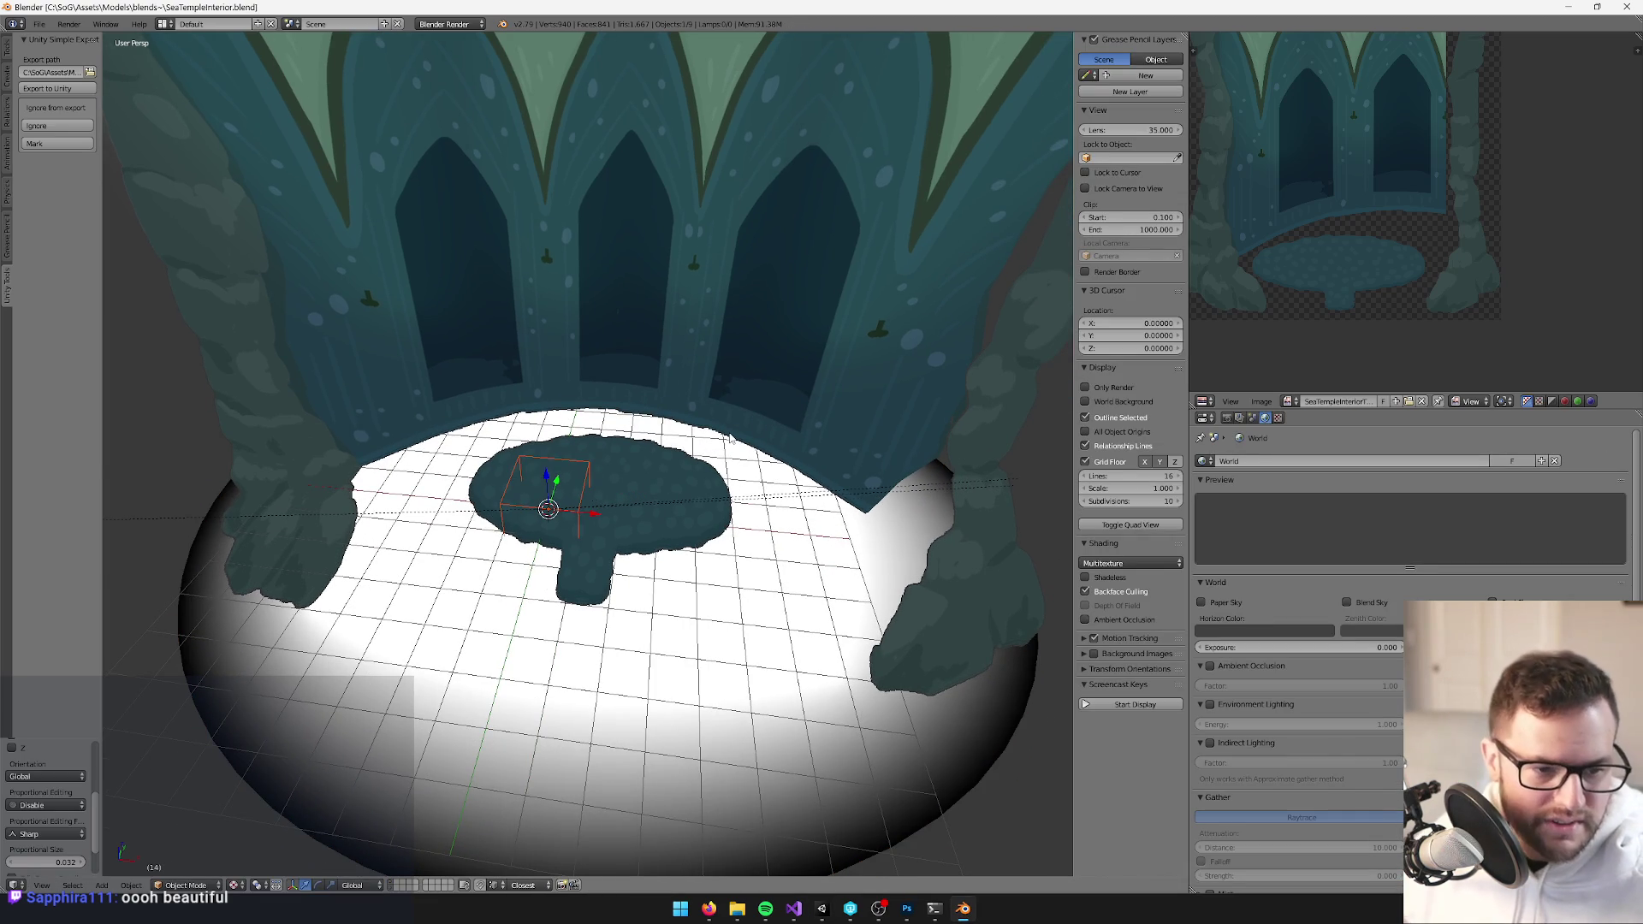
pyautogui.moveTo(805, 492); pyautogui.dragTo(796, 468)
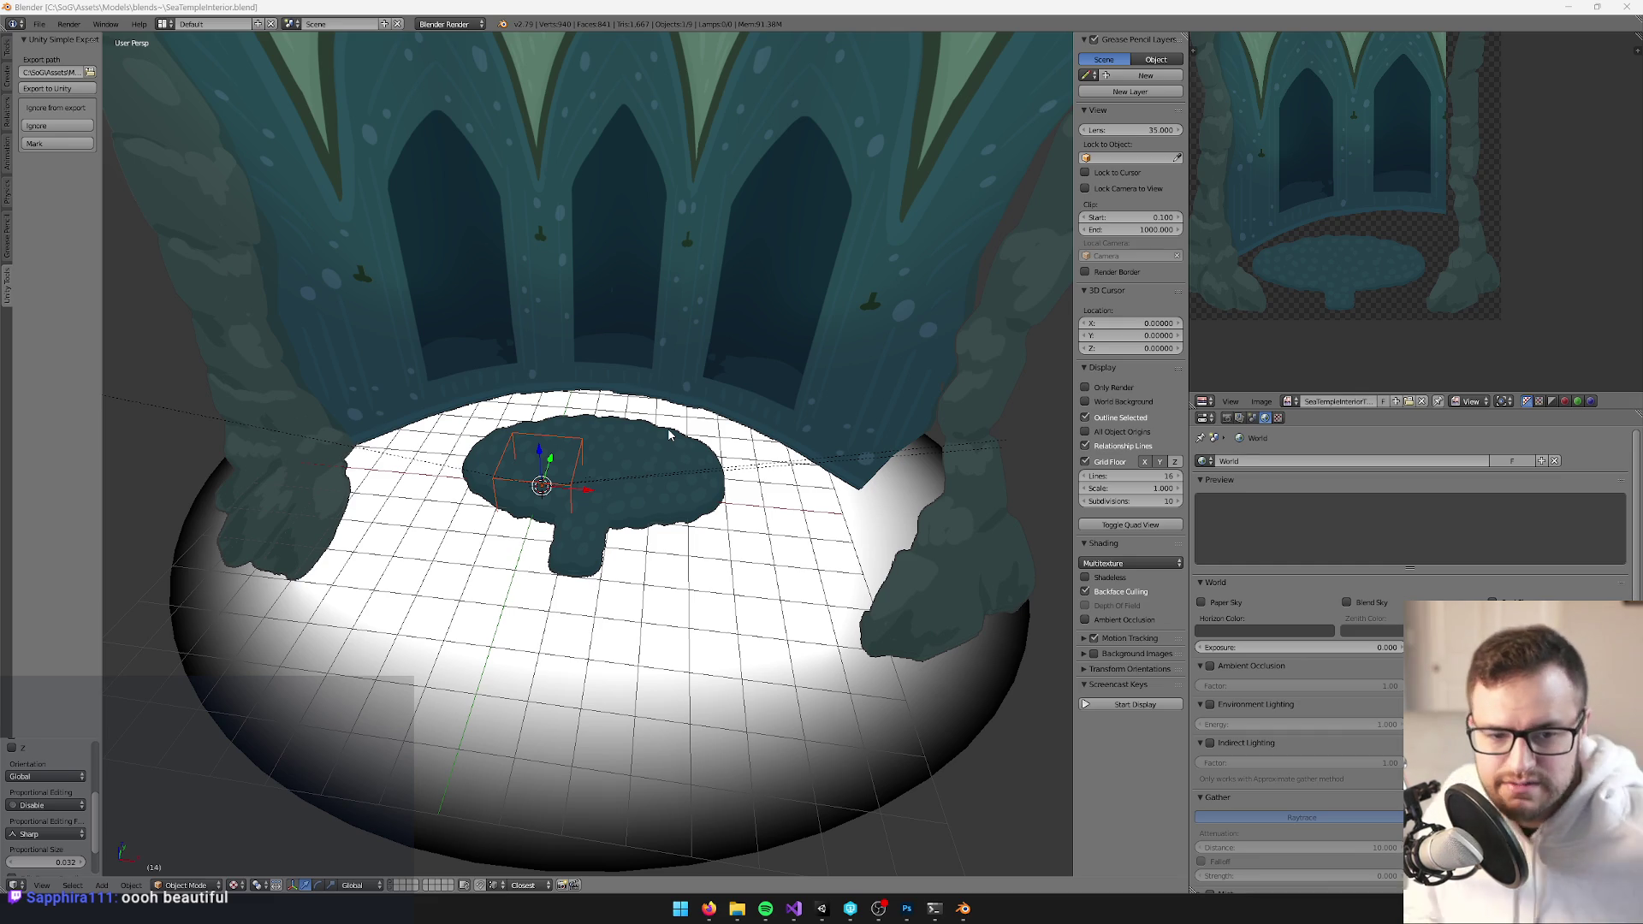
pyautogui.hotkey('alt', 'Tab')
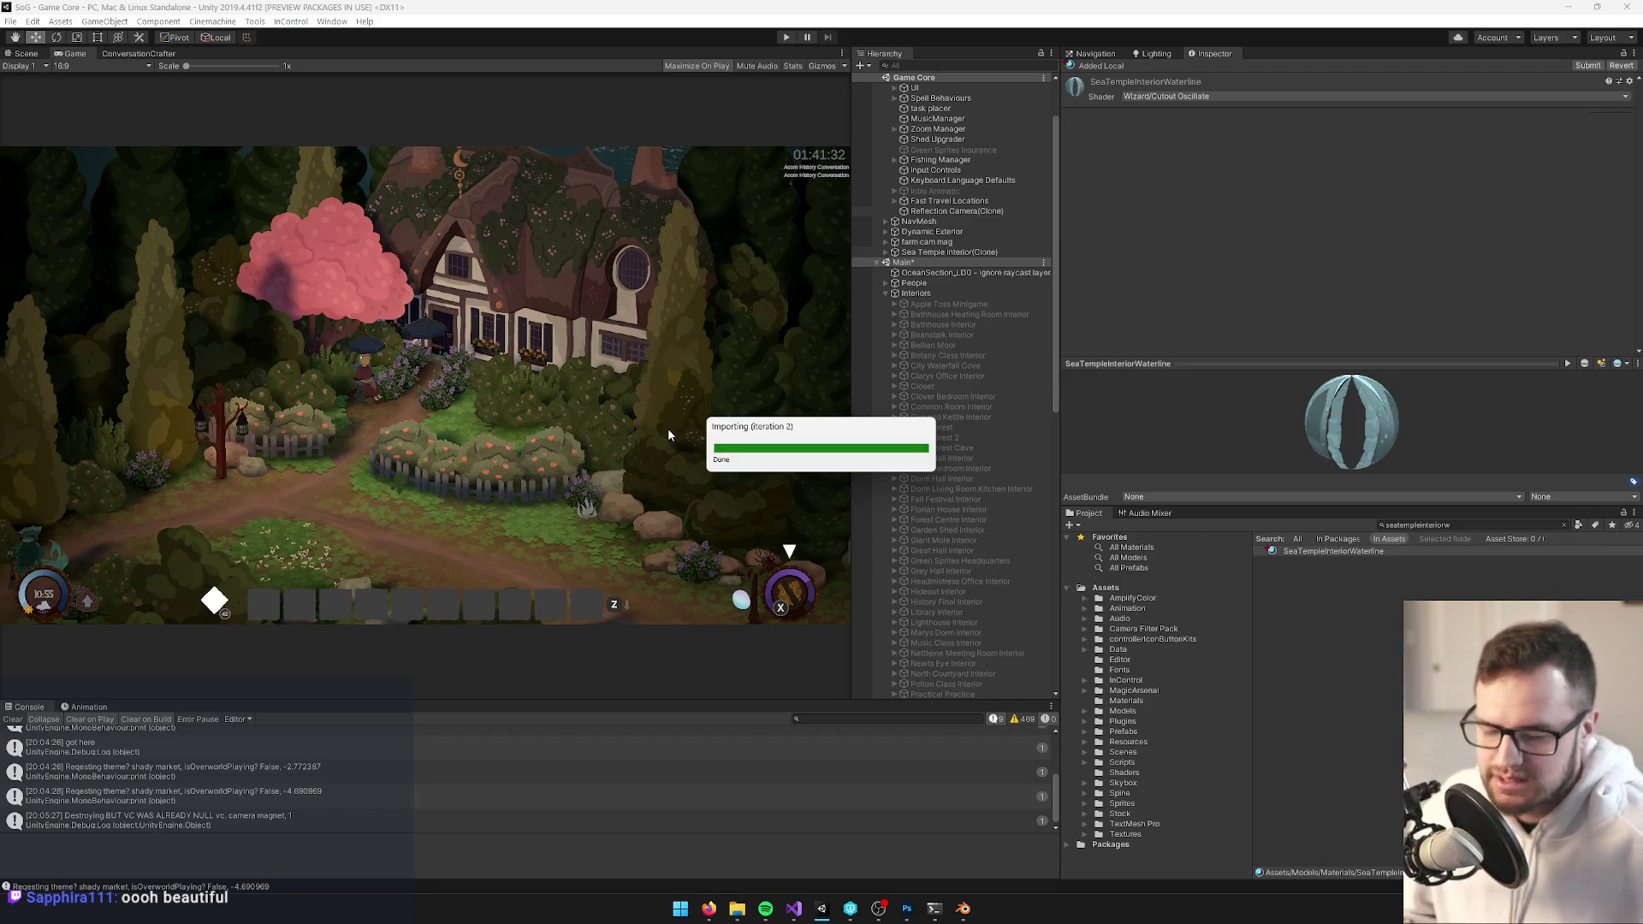
# Open the Sea Temple Interior prefab and select its fake volumetric light
pyautogui.scroll(-10, 962, 490)
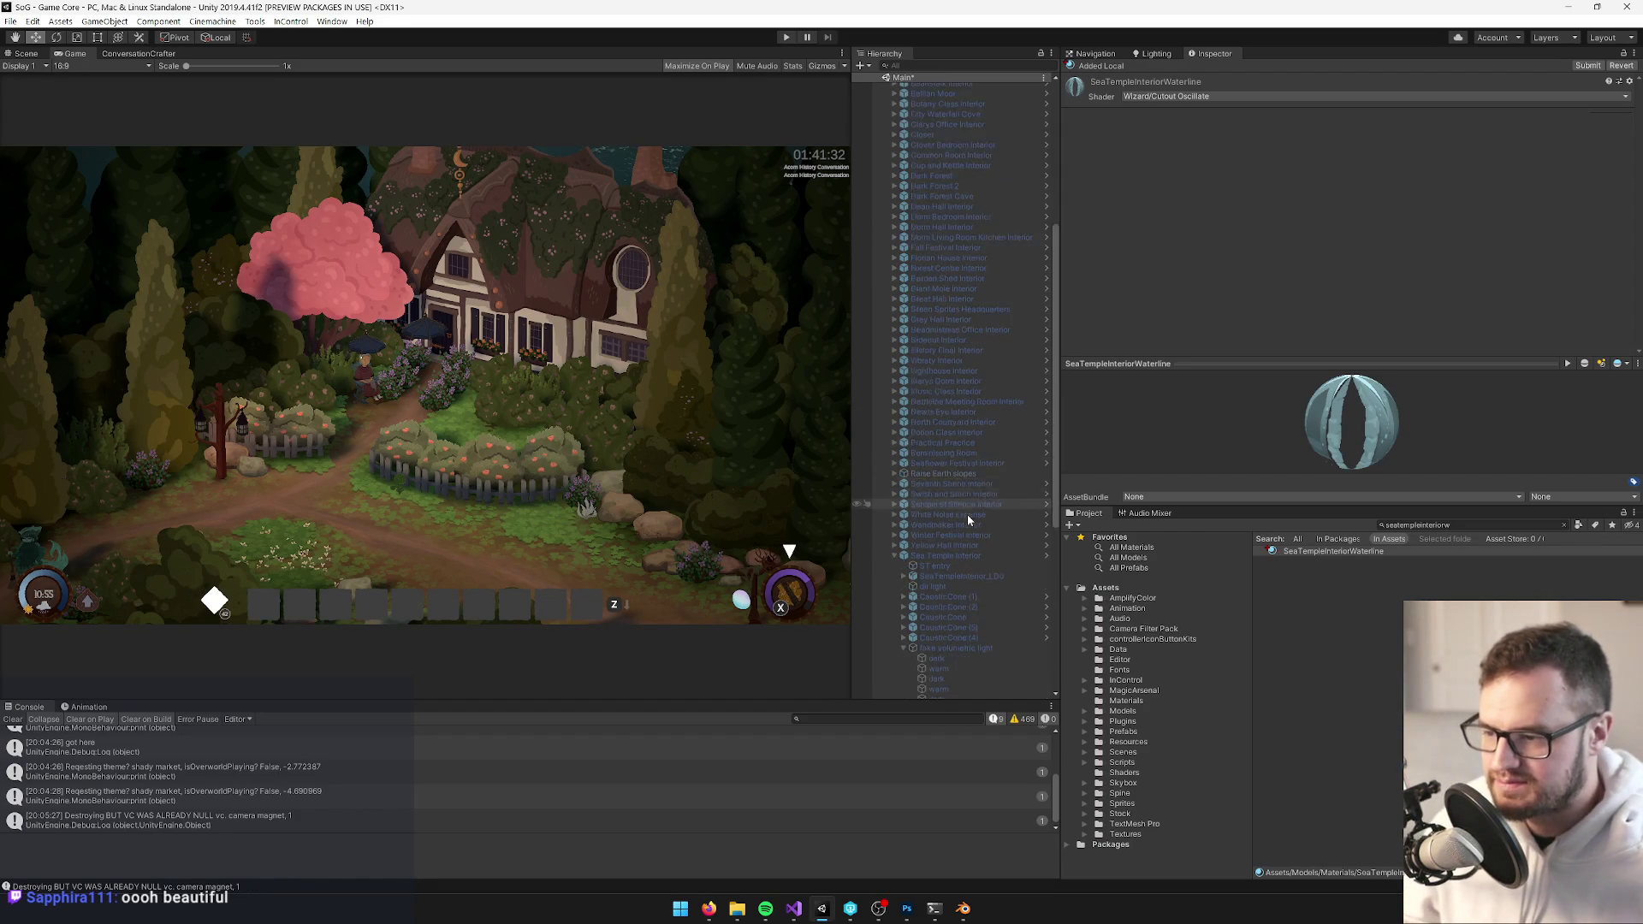
pyautogui.click(939, 285)
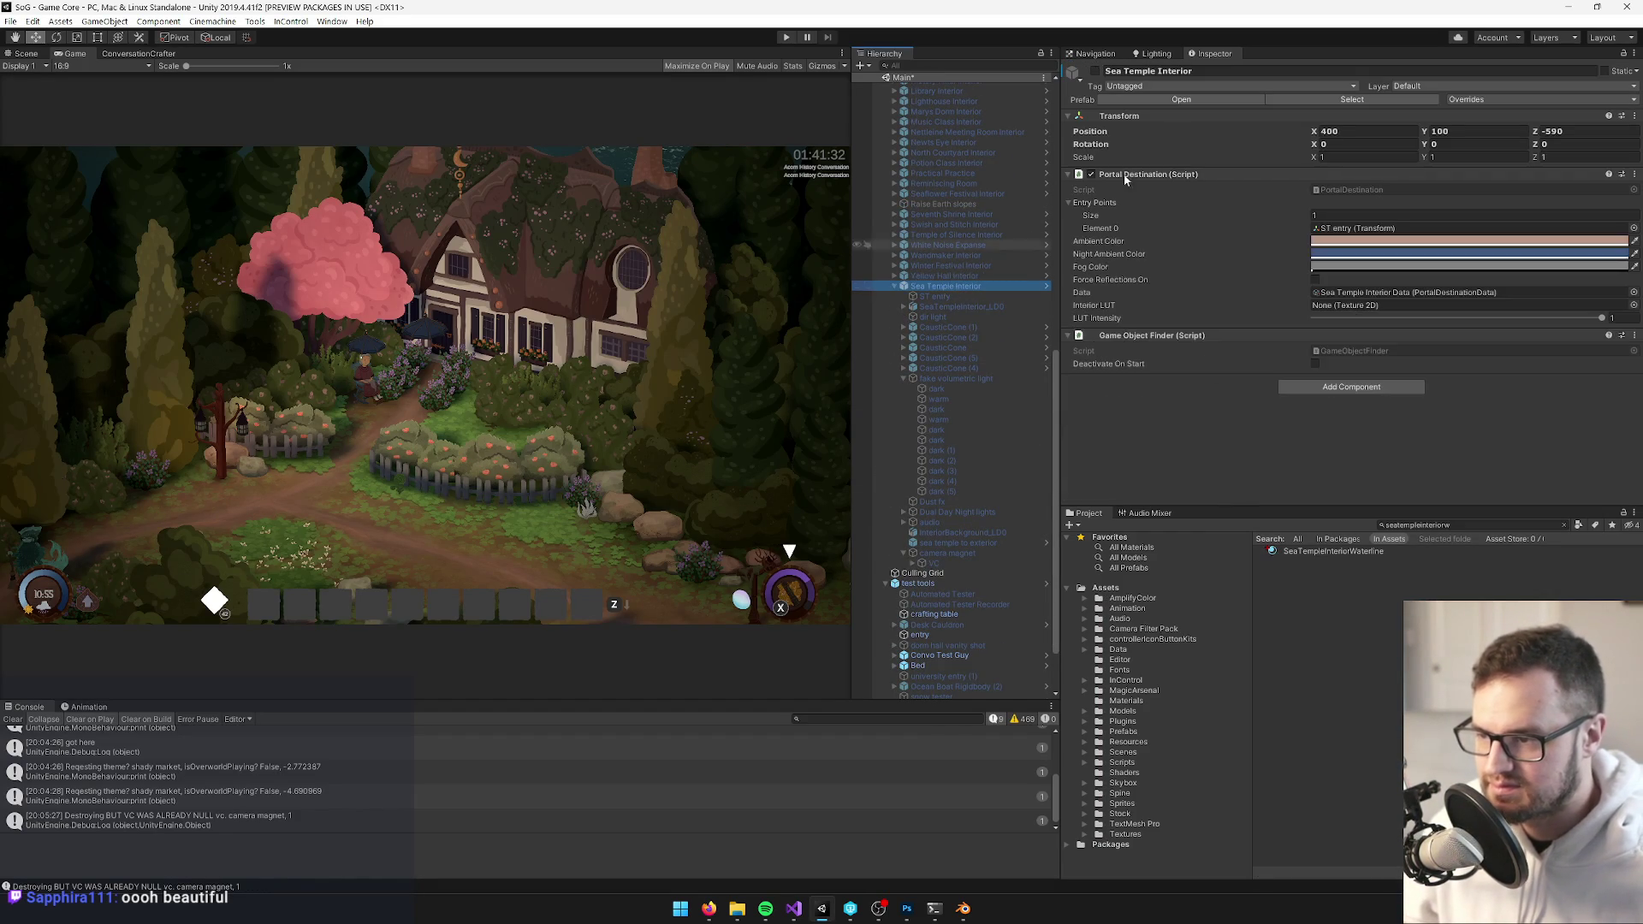
pyautogui.click(1232, 100)
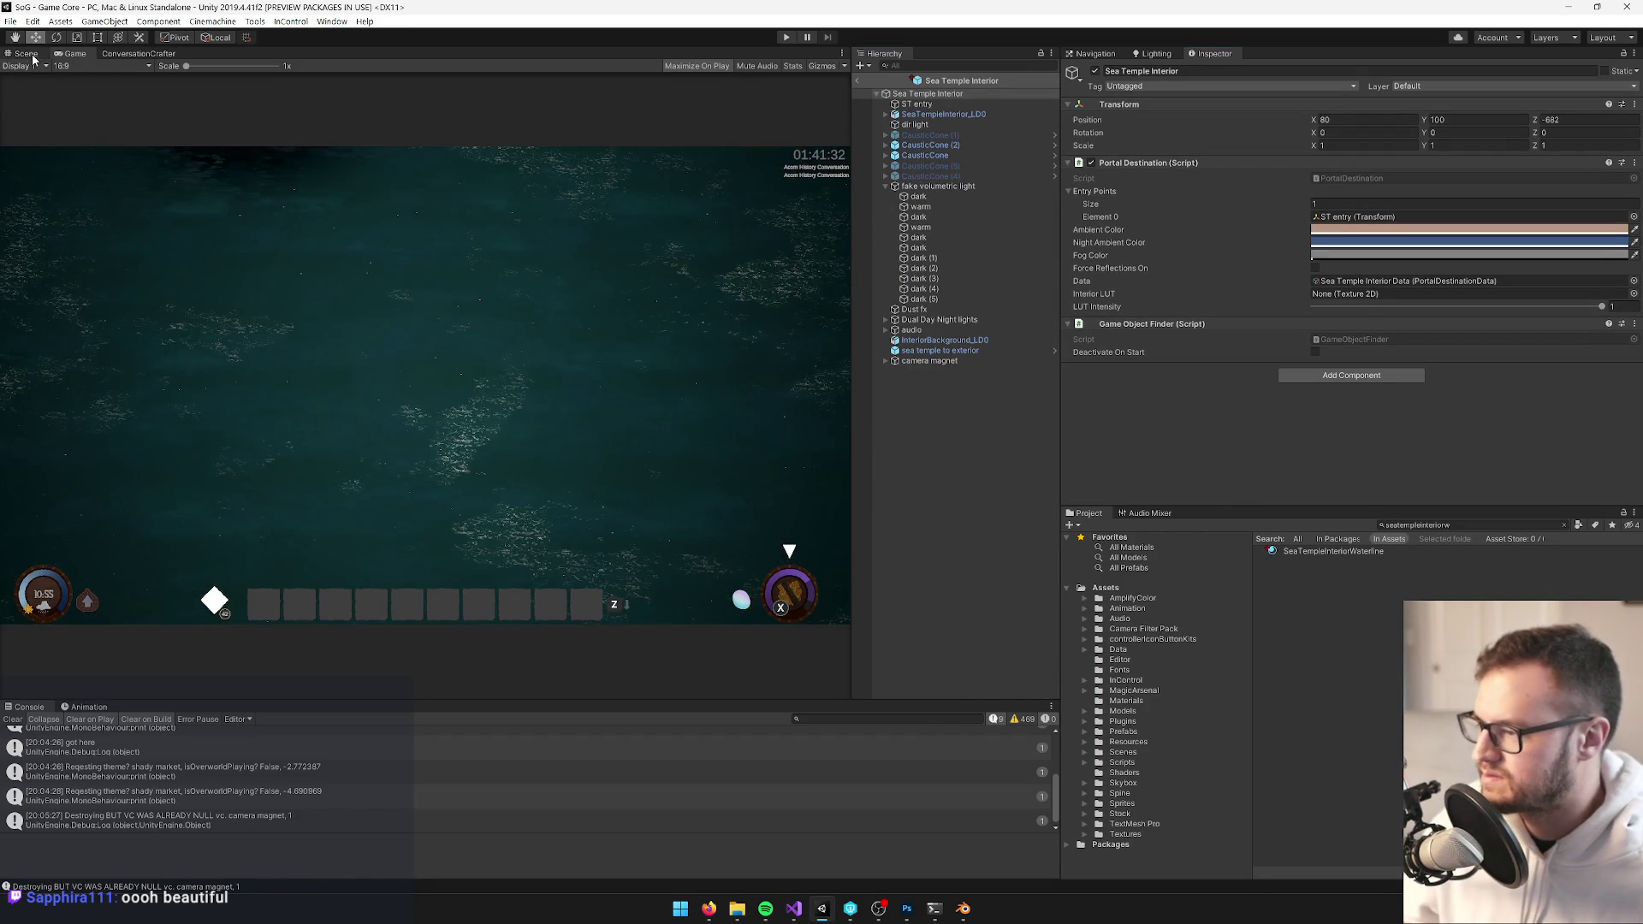
pyautogui.click(32, 56)
pyautogui.click(941, 185)
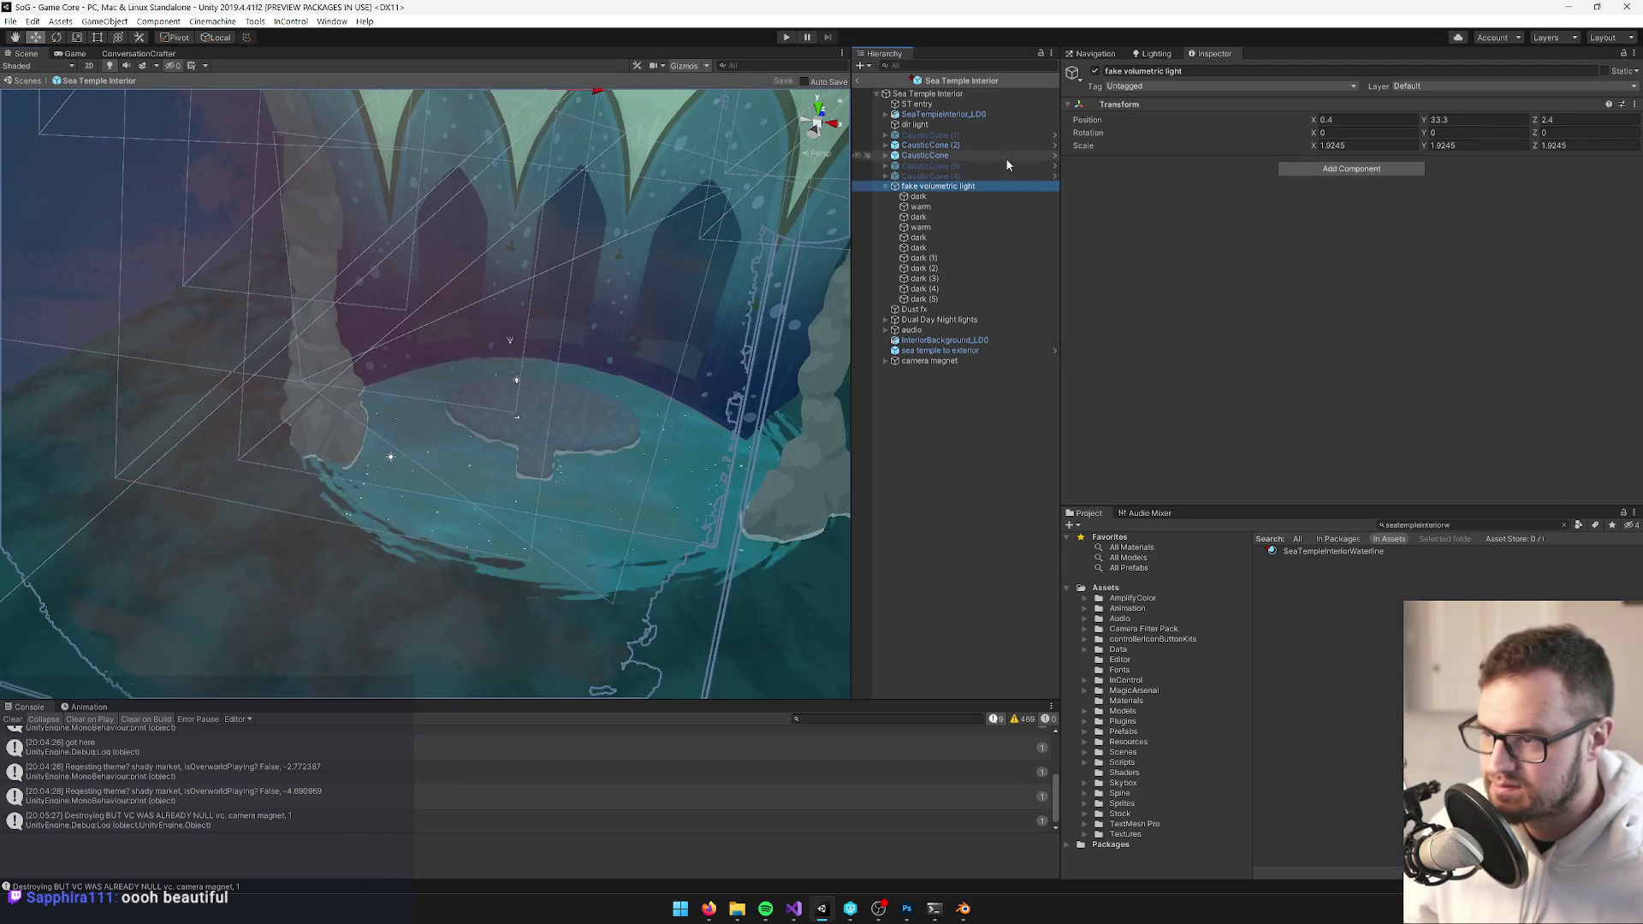
pyautogui.moveTo(599, 385); pyautogui.dragTo(513, 342)
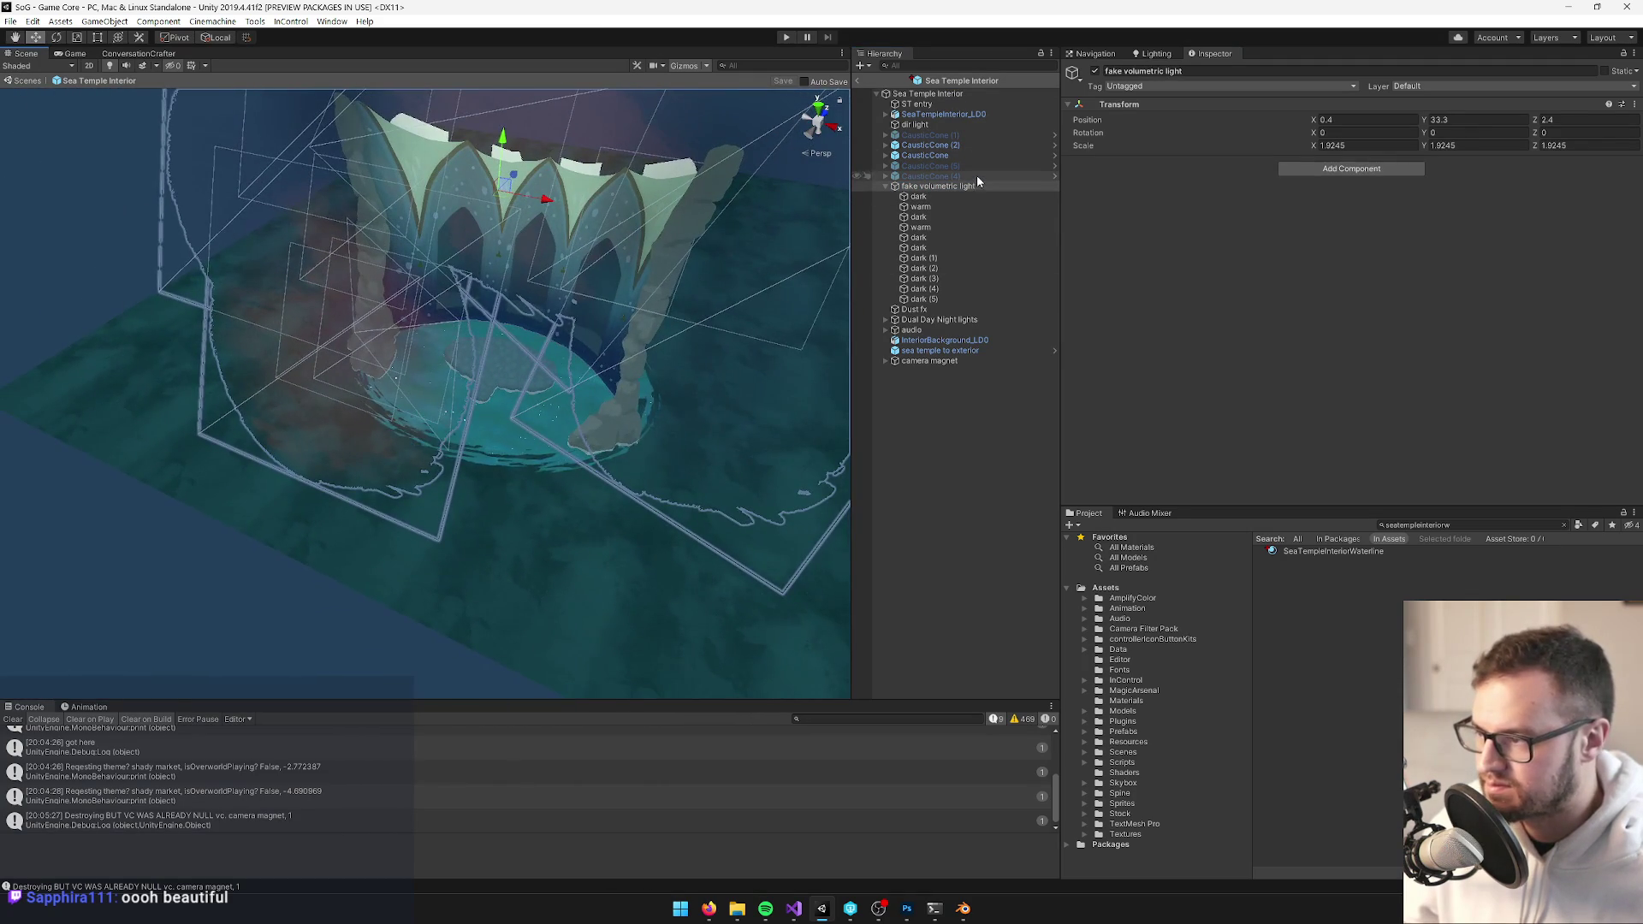
pyautogui.click(1096, 71)
pyautogui.click(1096, 71)
# Shrink the fake volumetric light to about 1.05, move it to X 0.52, and disable it
pyautogui.moveTo(496, 190)
pyautogui.mouseDown()
pyautogui.moveTo(469, 205)
pyautogui.moveTo(523, 298)
pyautogui.moveTo(633, 277)
pyautogui.mouseUp()
pyautogui.press('w')
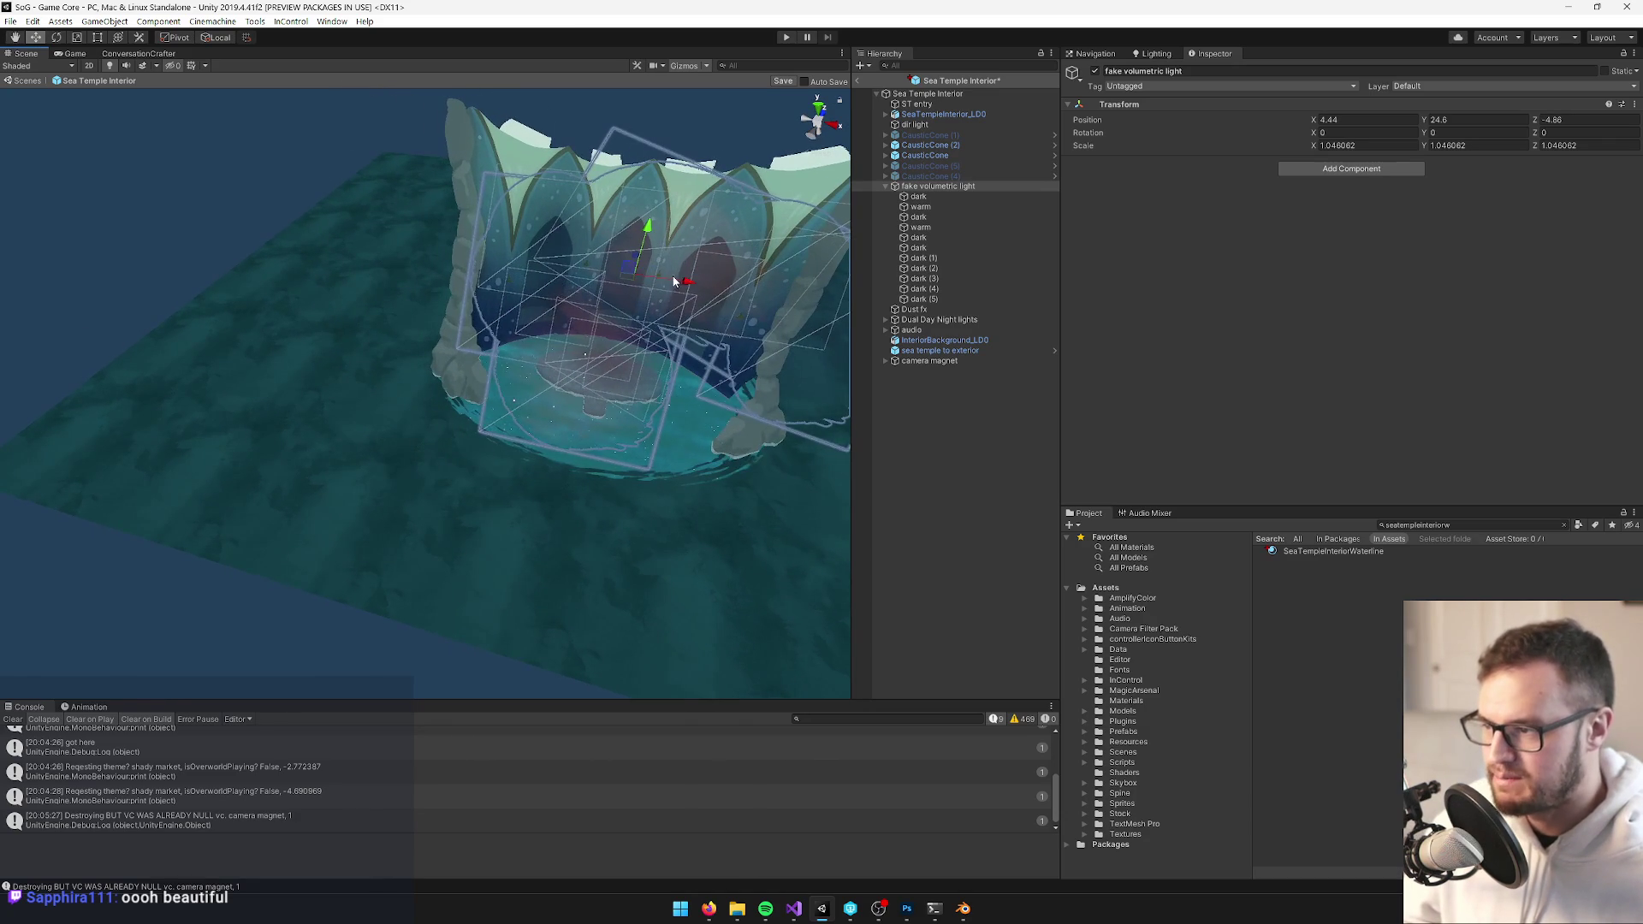
pyautogui.click(648, 275)
pyautogui.click(685, 292)
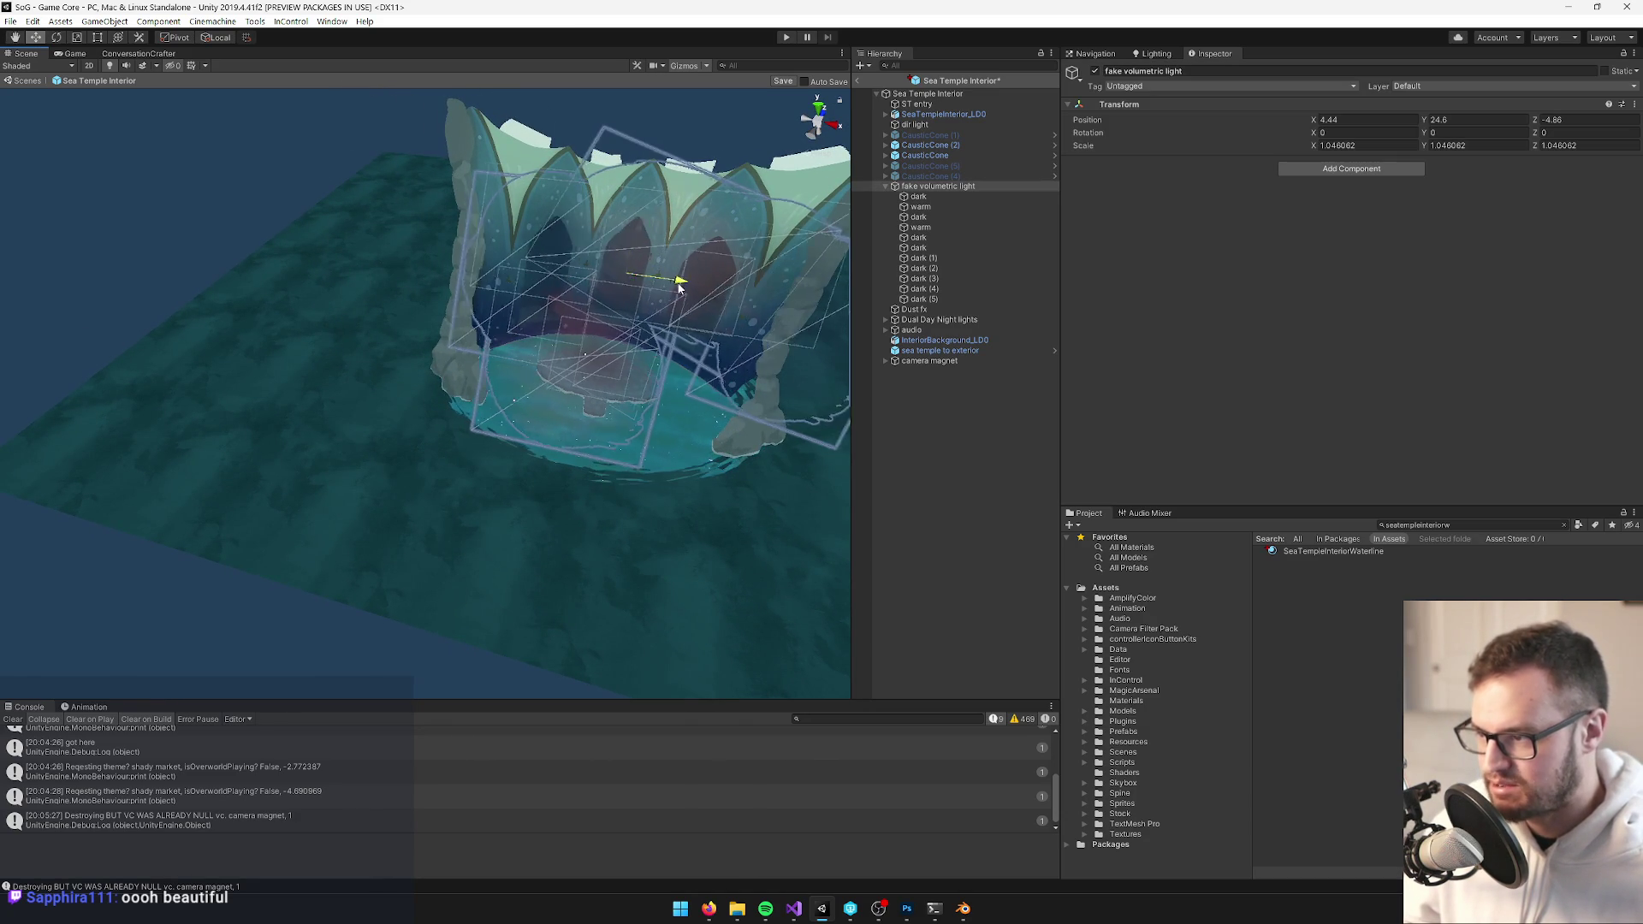
pyautogui.click(970, 270)
pyautogui.click(938, 186)
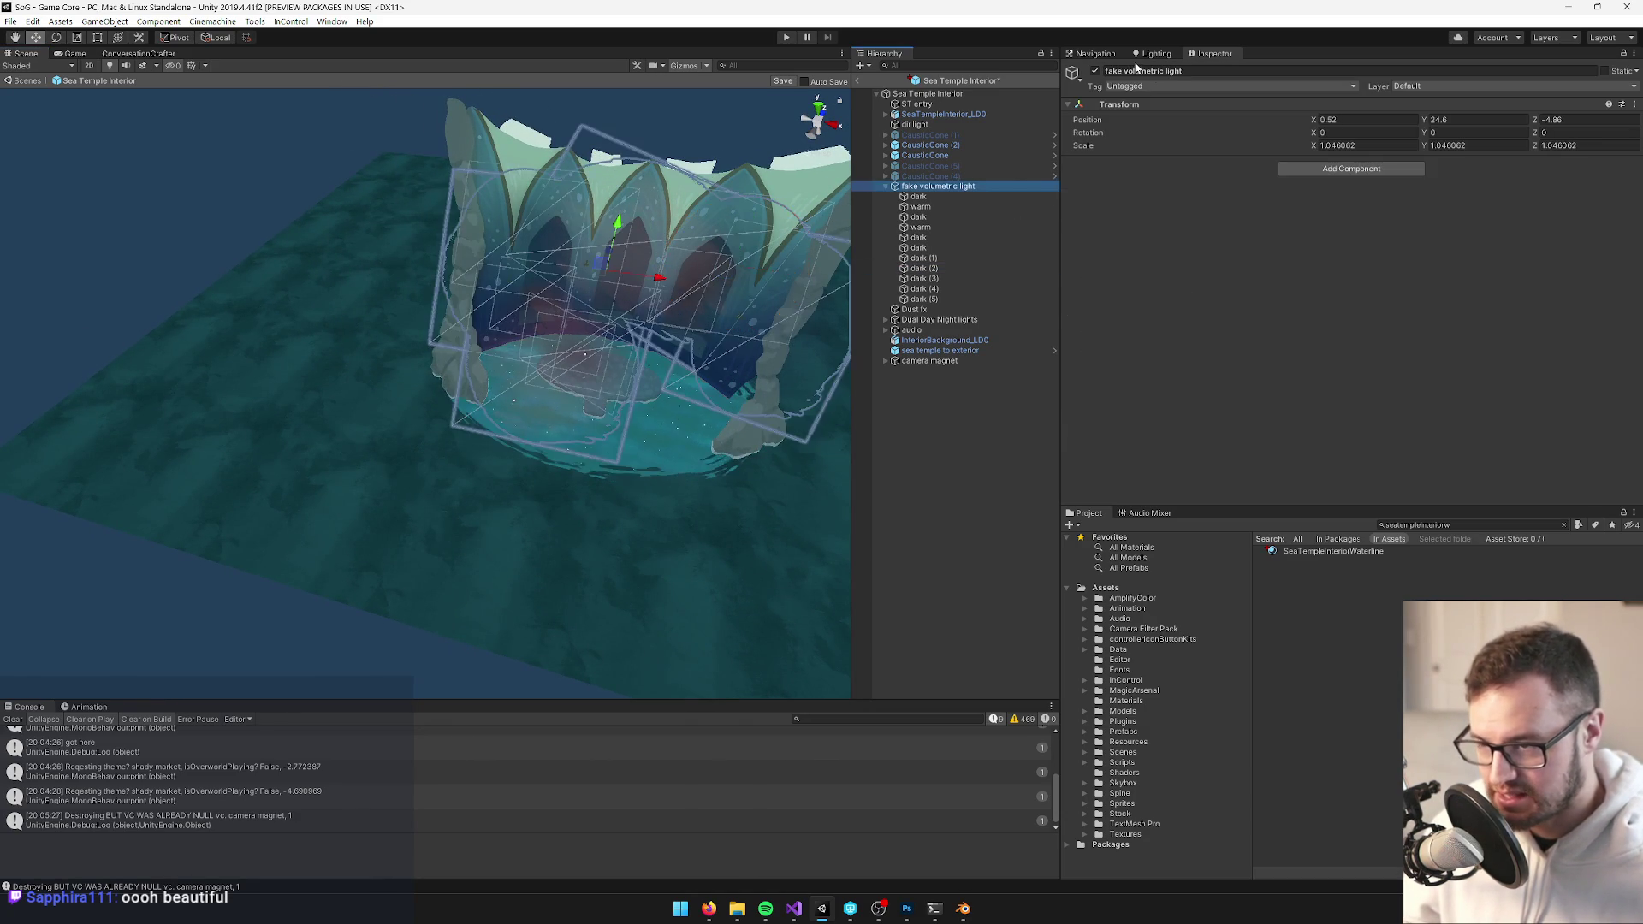
pyautogui.click(1094, 71)
pyautogui.moveTo(739, 371)
pyautogui.mouseDown()
pyautogui.moveTo(631, 308)
pyautogui.moveTo(624, 462)
pyautogui.moveTo(652, 480)
pyautogui.moveTo(704, 474)
pyautogui.moveTo(697, 486)
pyautogui.mouseUp()
pyautogui.click(696, 485)
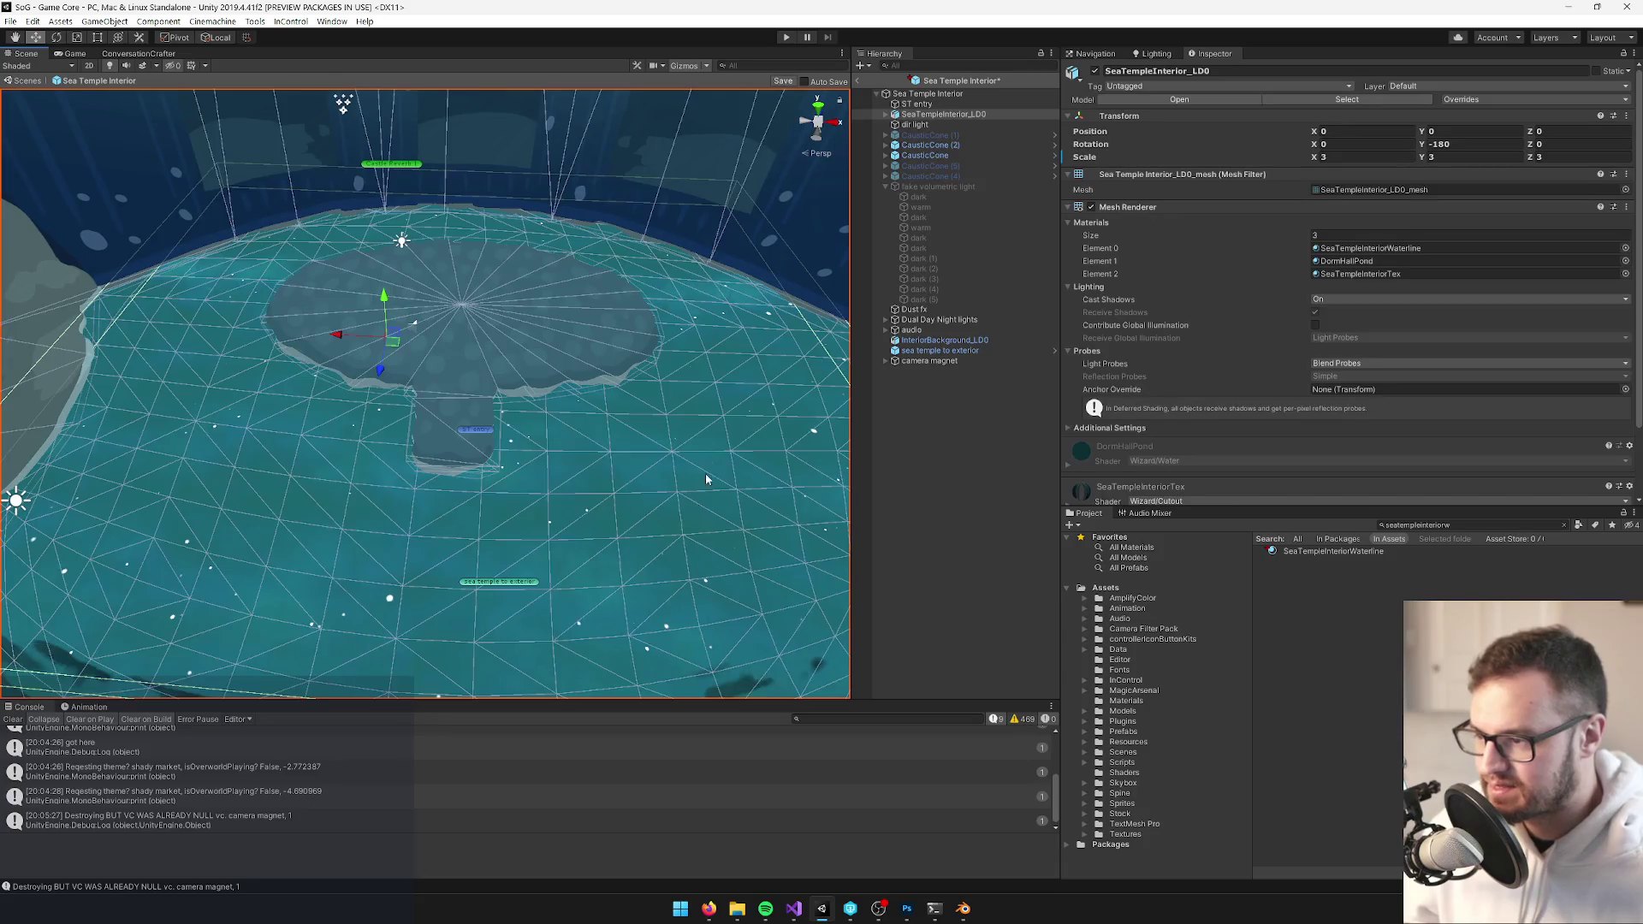
# Duplicate the DormHallPond material in Models/Materials and name the copy SeaTemplePond
pyautogui.click(1372, 250)
pyautogui.click(1352, 261)
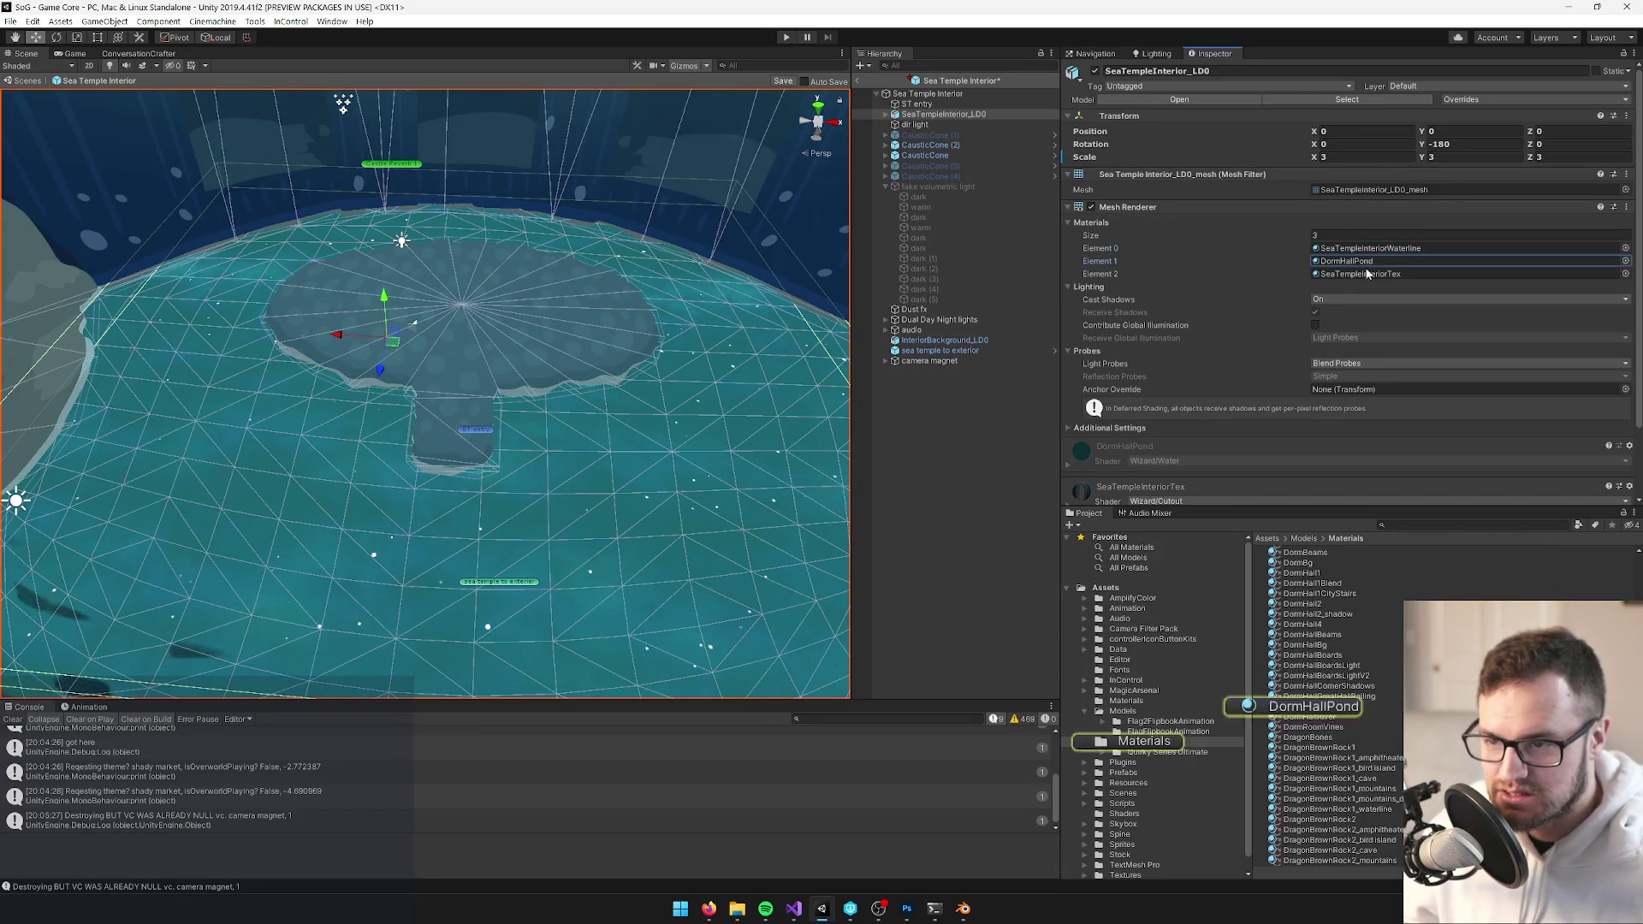
pyautogui.click(1326, 707)
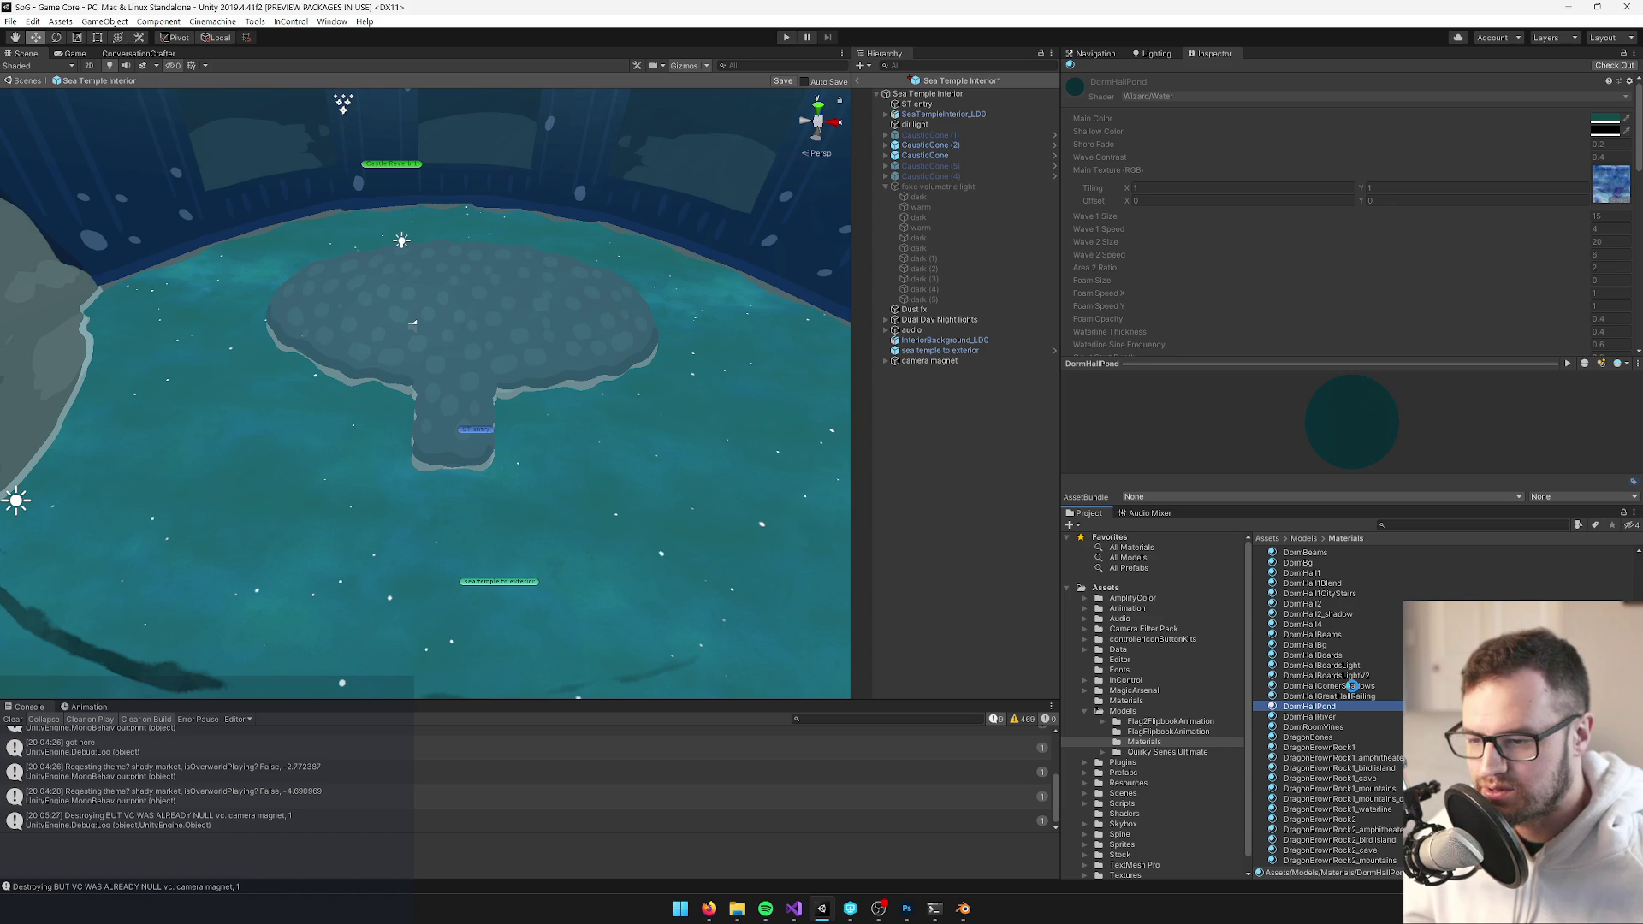
pyautogui.hotkey('ctrl', 'd')
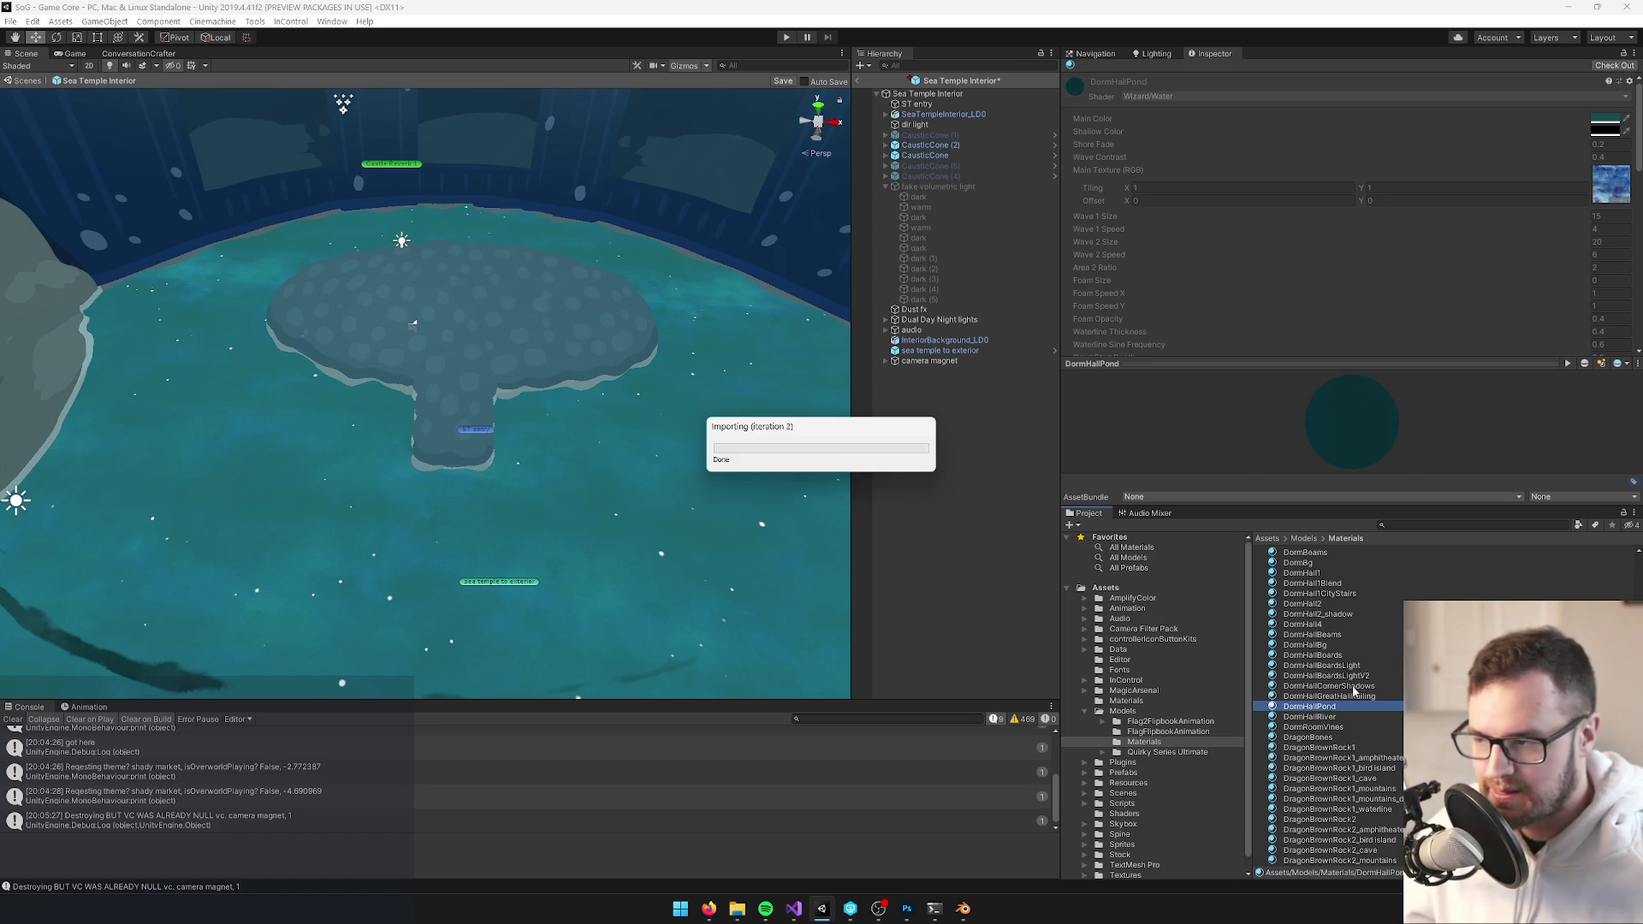
pyautogui.press('F2')
pyautogui.write('S')
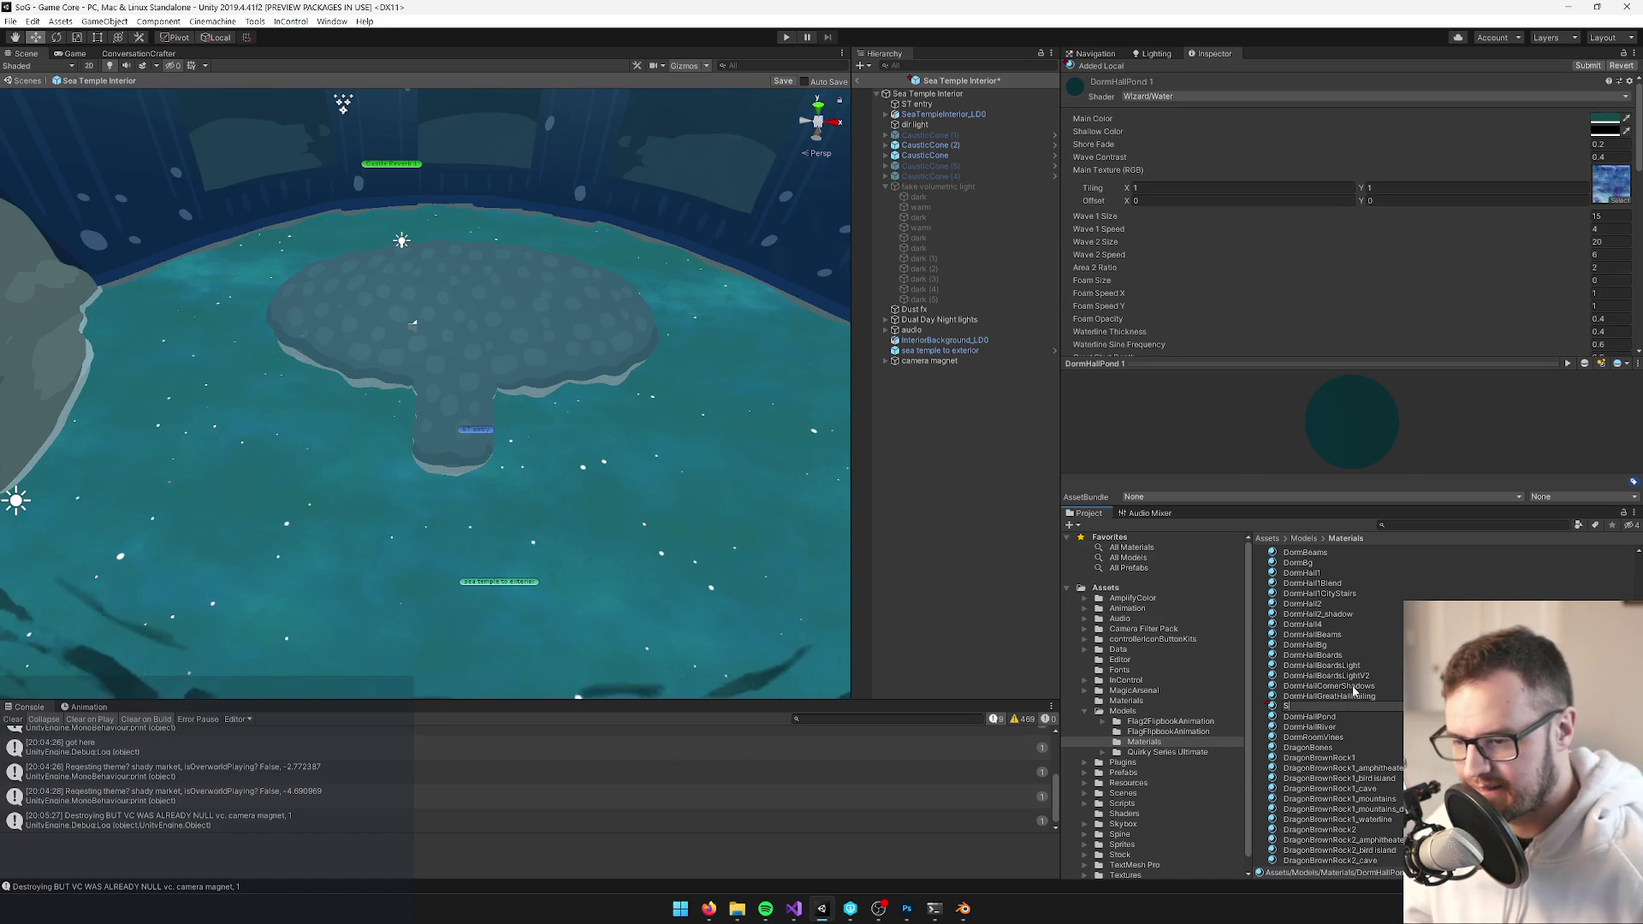
pyautogui.write('eaTemplePond')
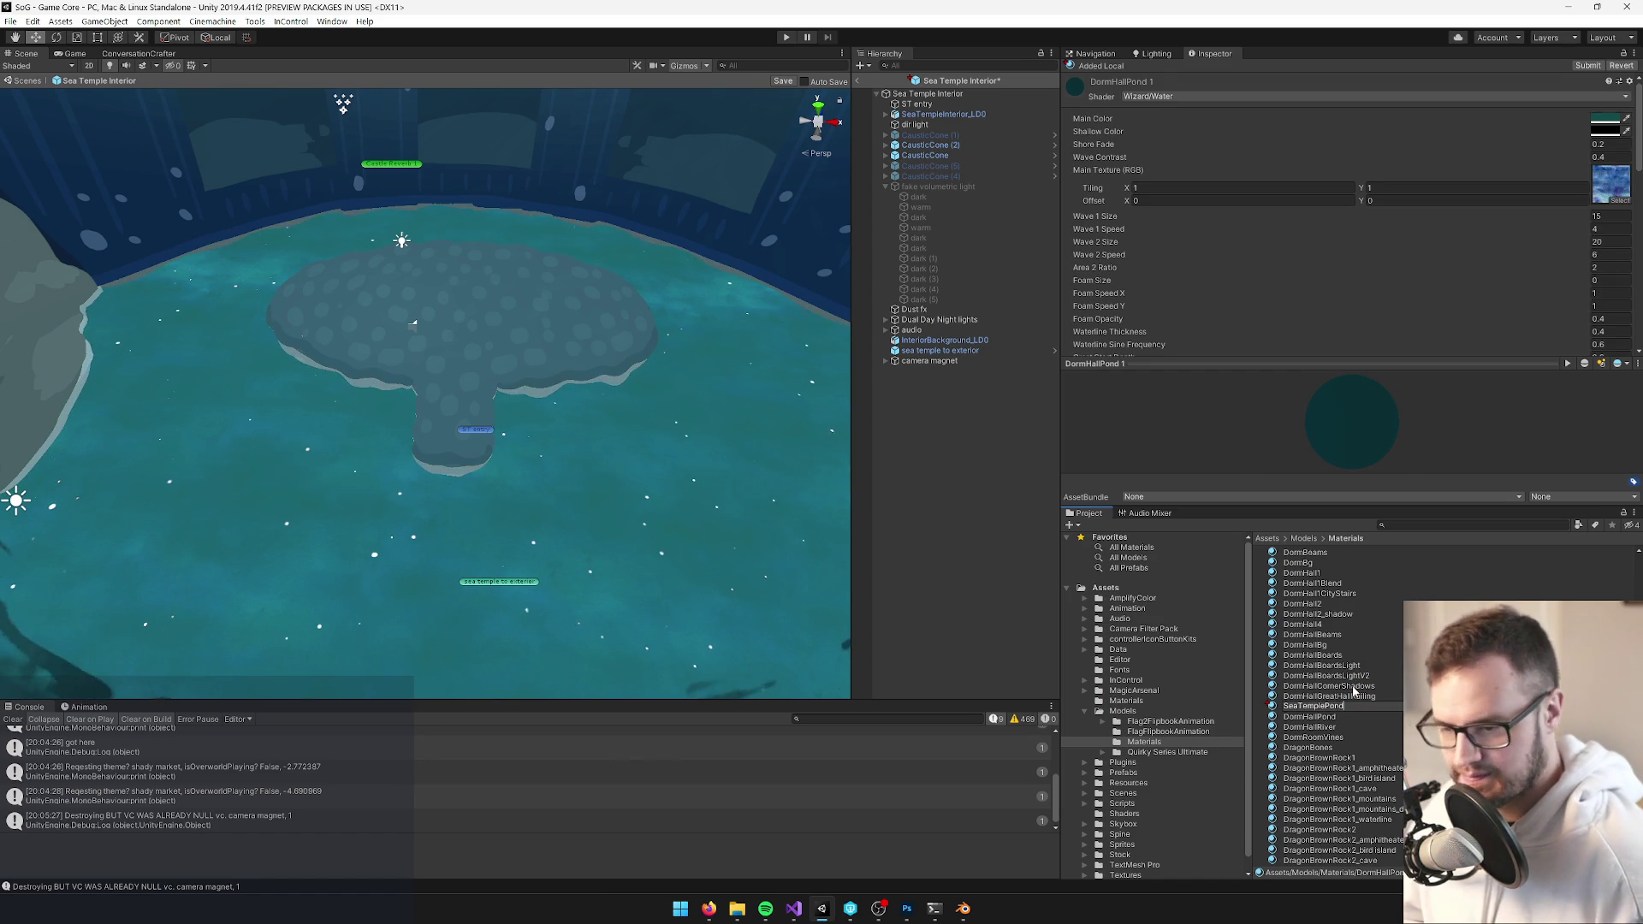
pyautogui.press('Return')
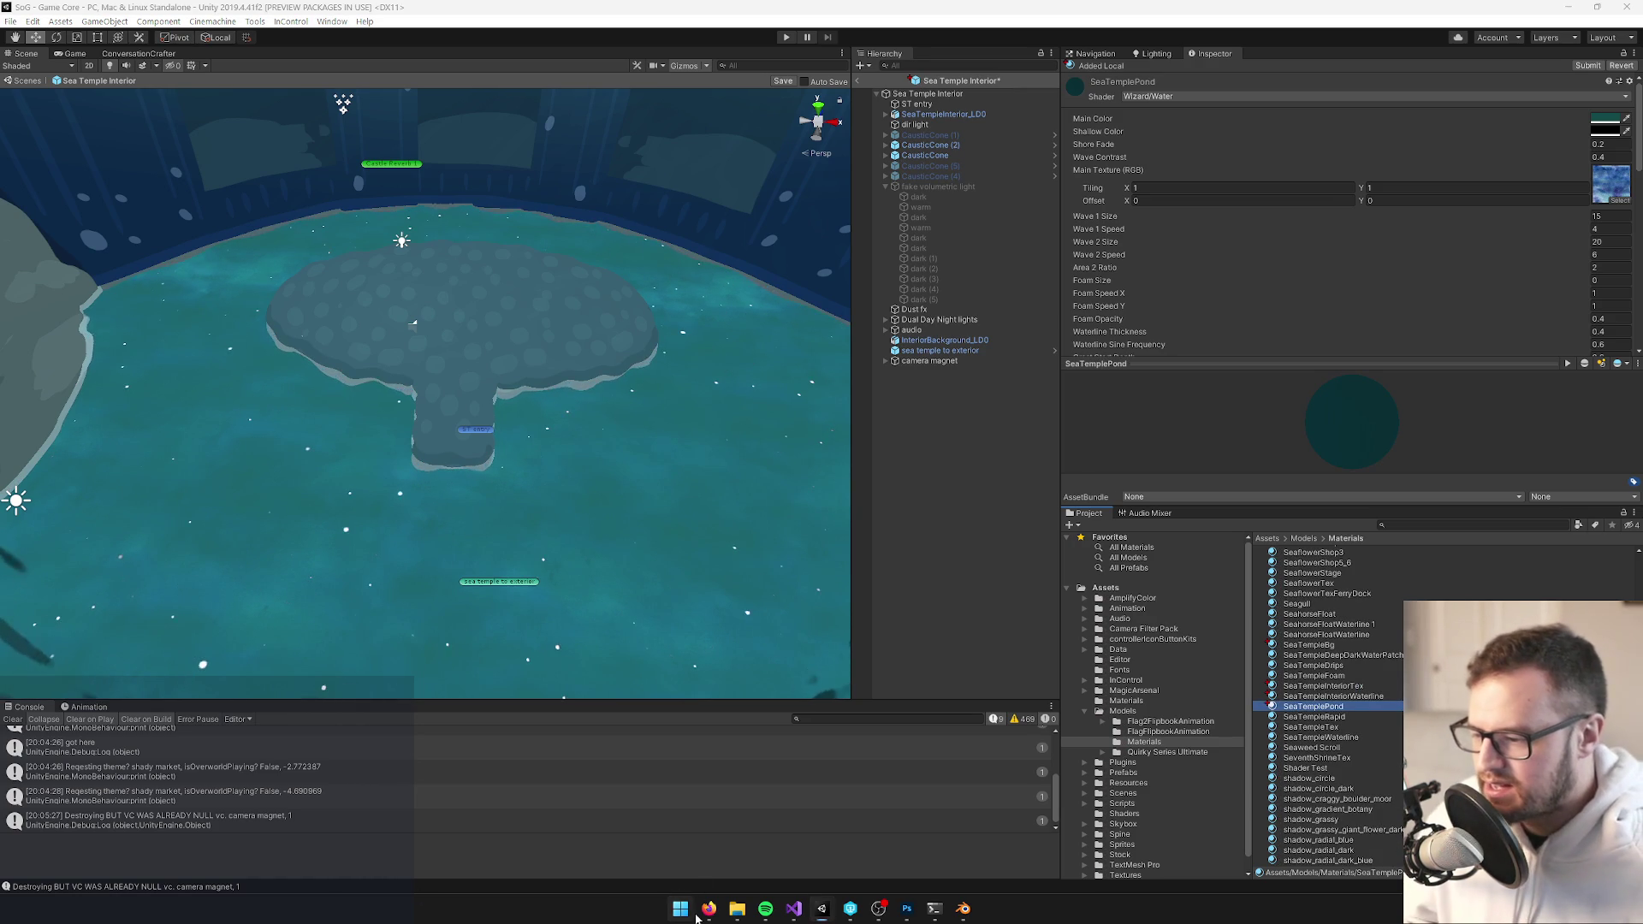
# Reselect the SeaTempleInterior_LD0 floor mesh and inspect its materials looking down into the temple bowl
pyautogui.press('super')
pyautogui.press('super')
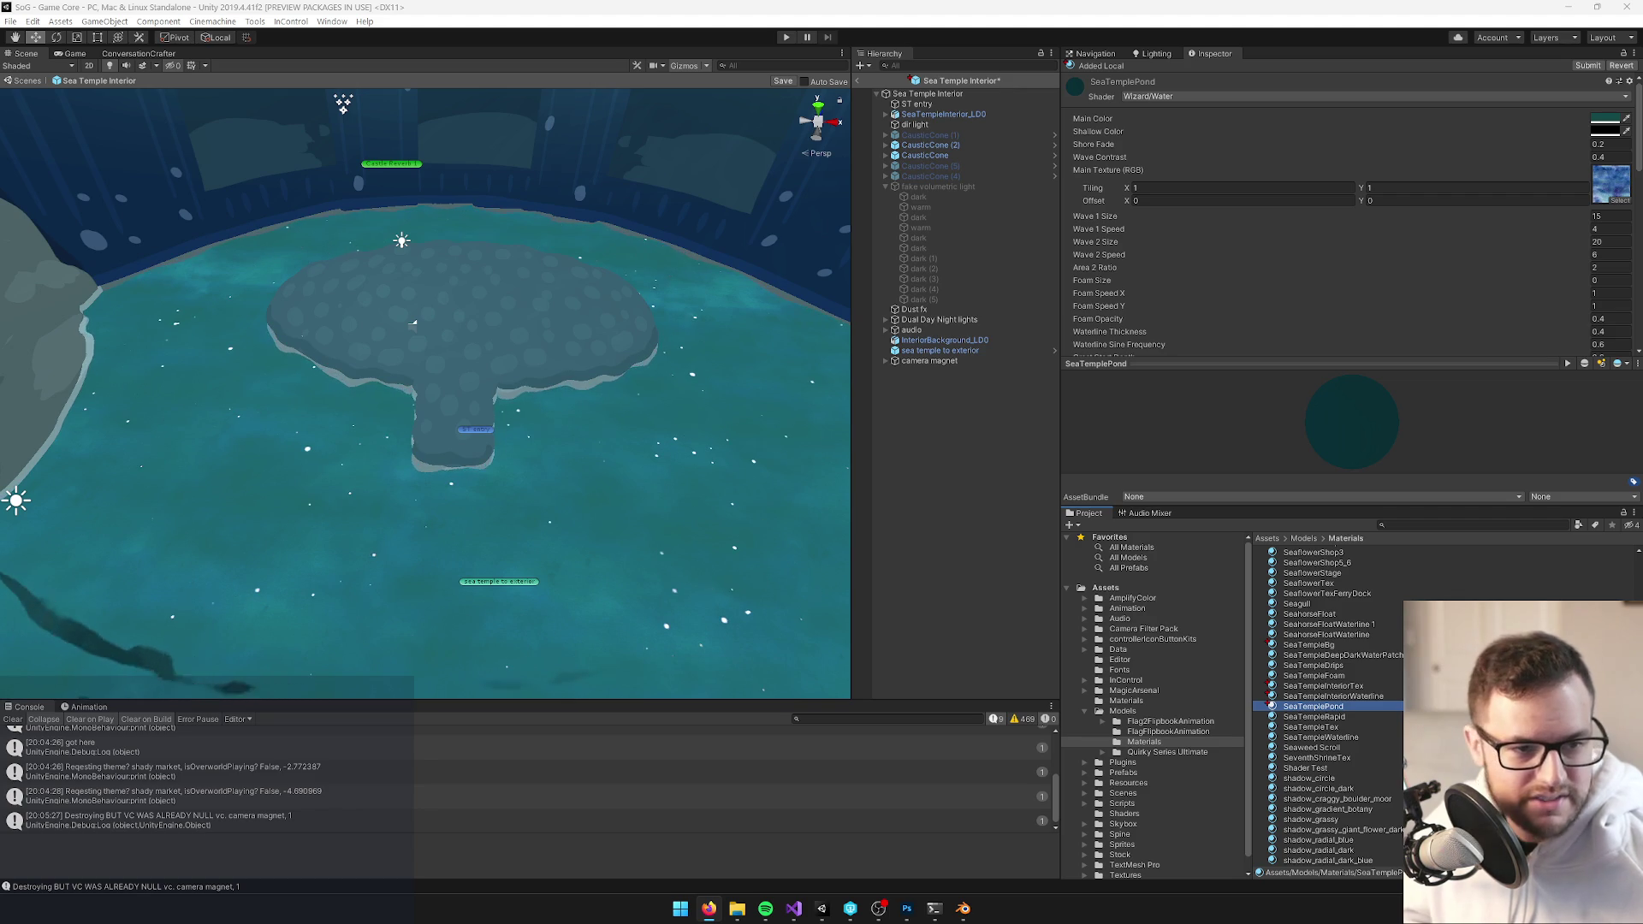
pyautogui.click(692, 475)
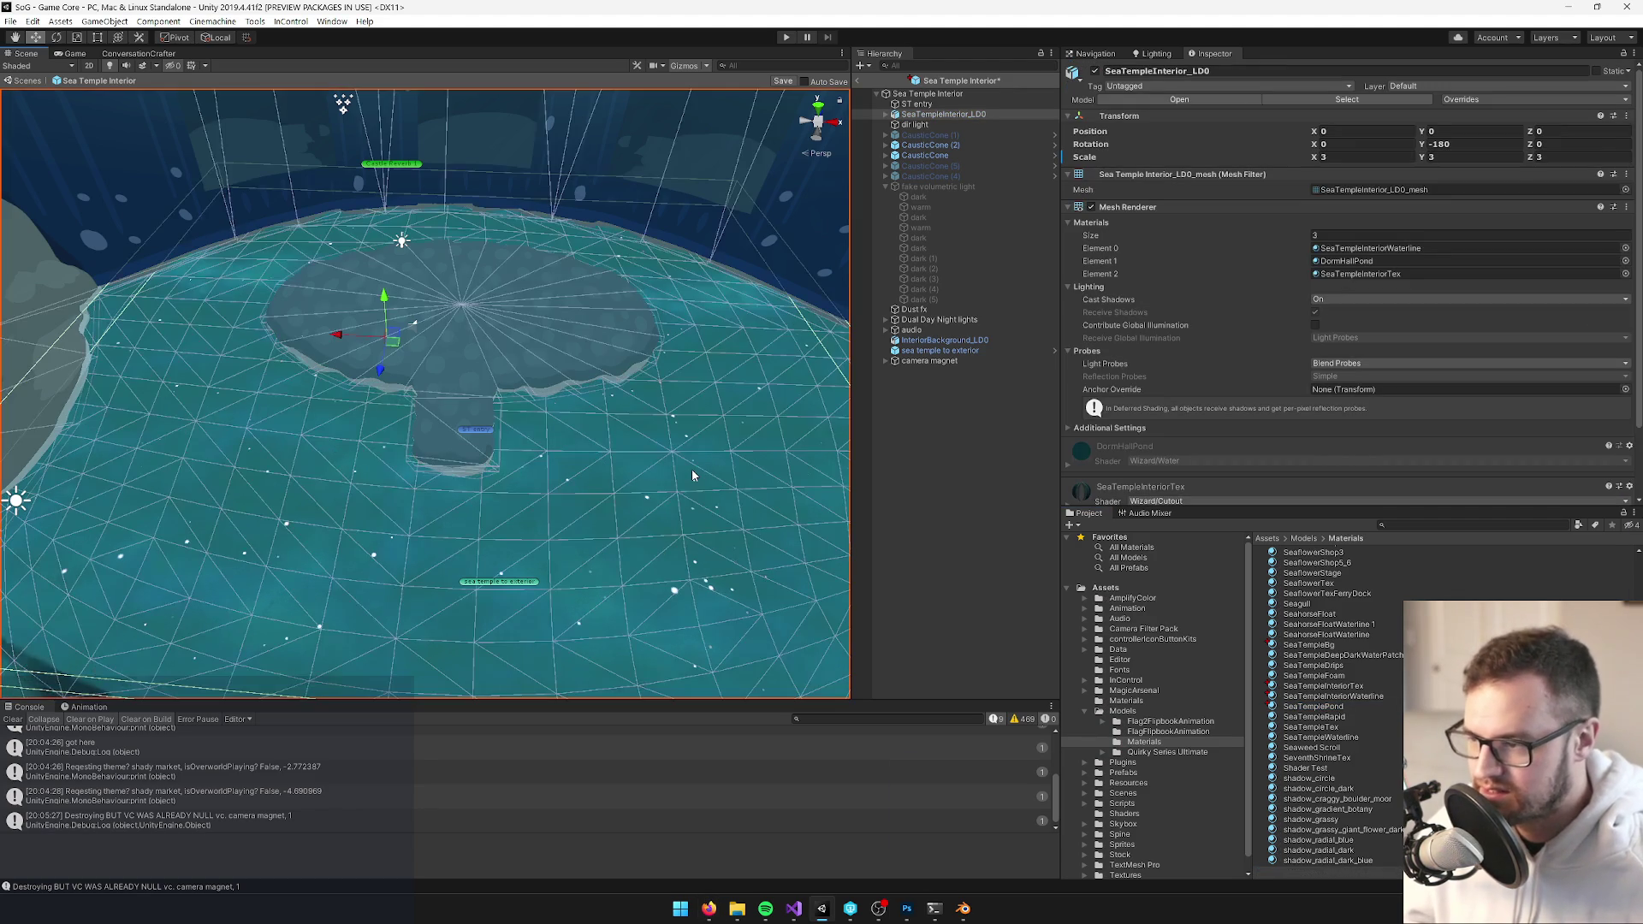
pyautogui.keyDown('alt'); pyautogui.moveTo(694, 476); pyautogui.dragTo(676, 571); pyautogui.keyUp('alt')
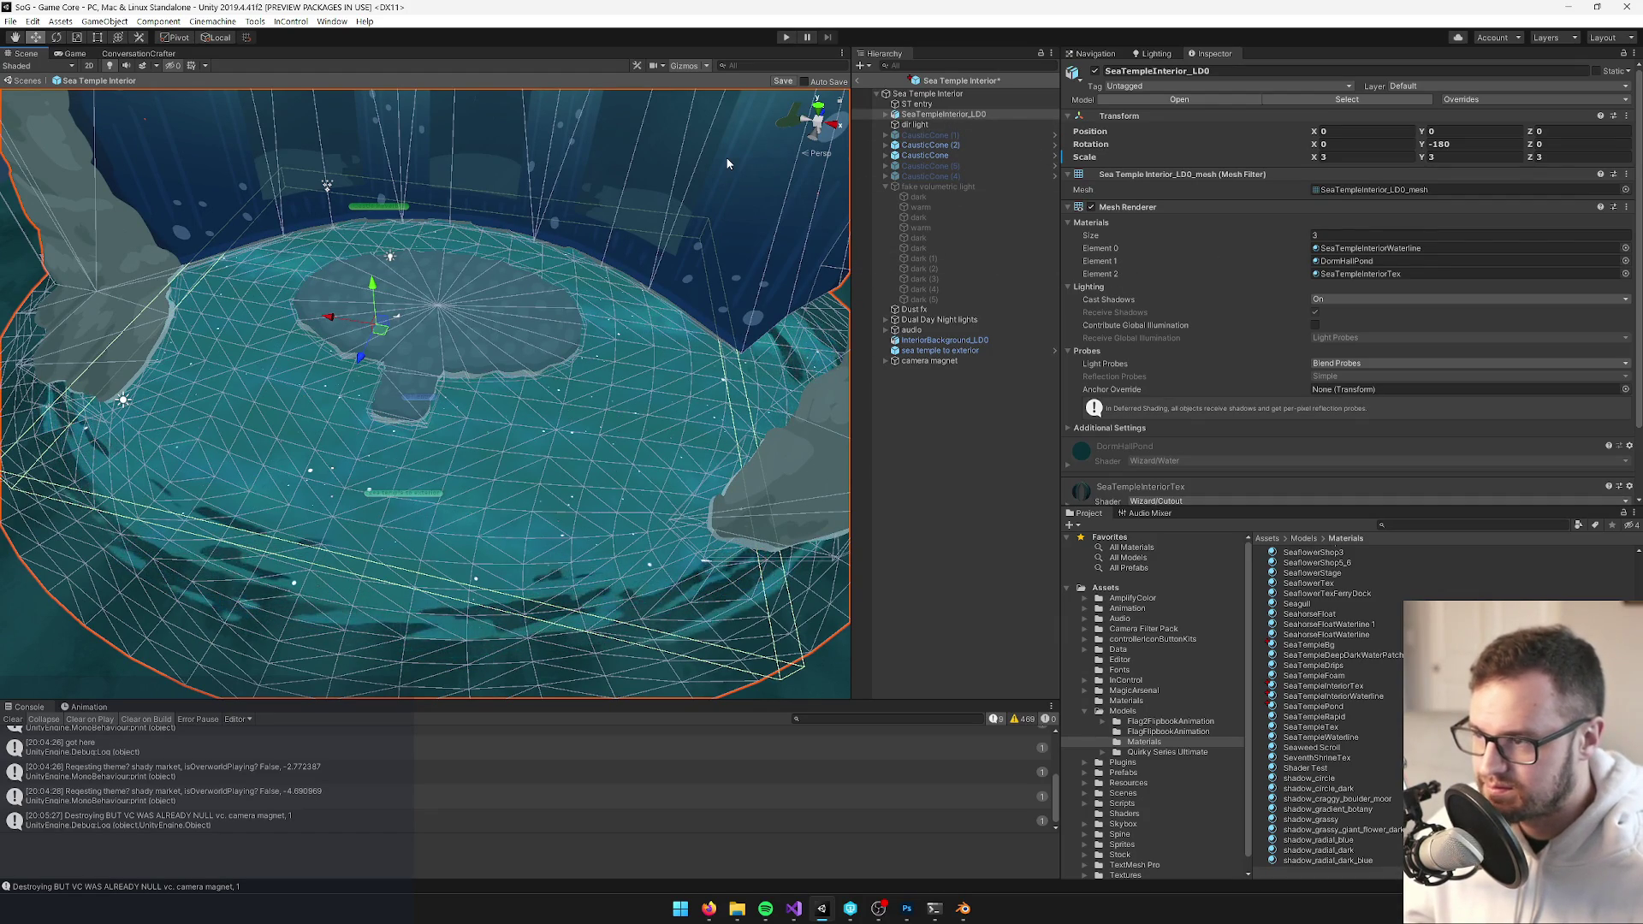
pyautogui.click(920, 105)
pyautogui.click(926, 115)
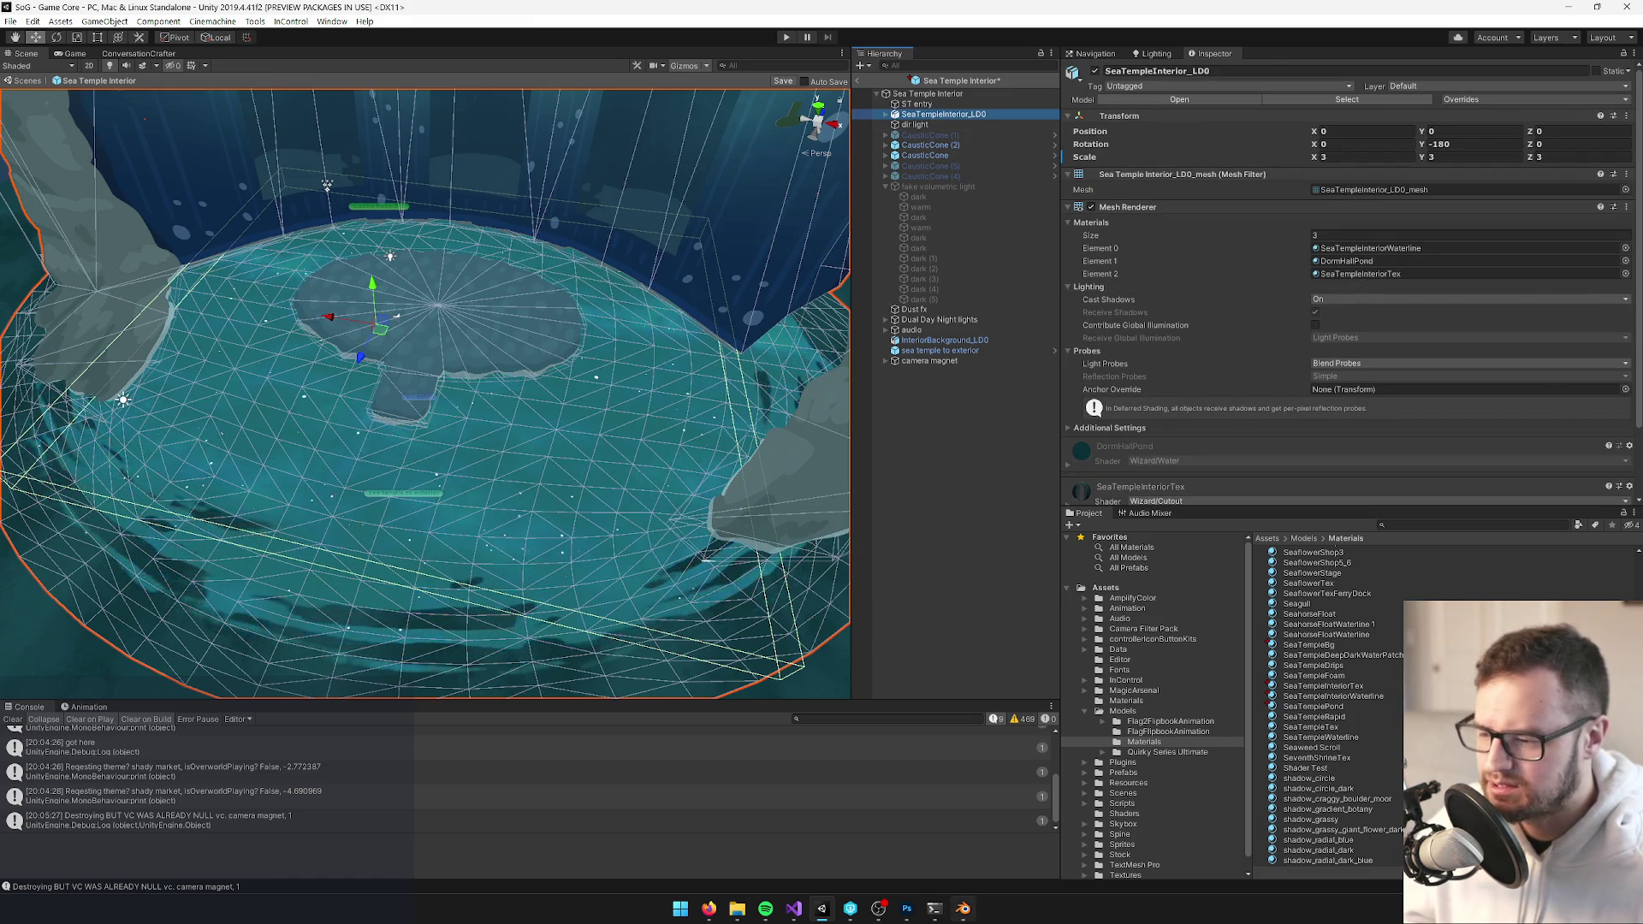
pyautogui.hotkey('alt', 'Tab')
# Rename Blender's DormHallPond material to SeaTemplePond, save, and accept Unity's prefab reload
pyautogui.click(1250, 530)
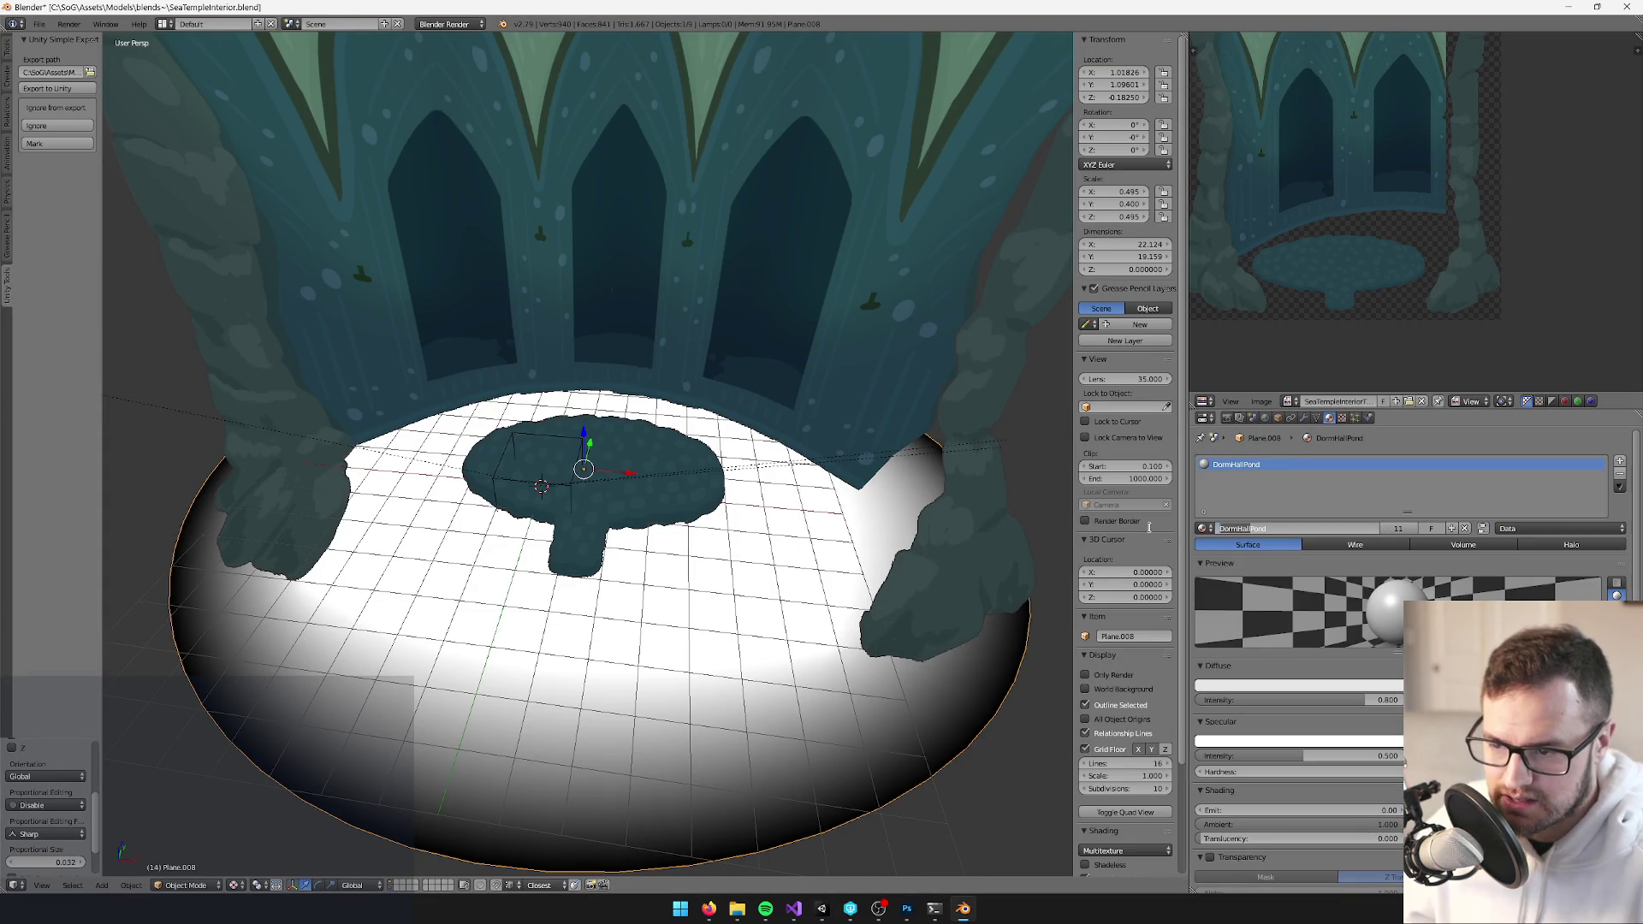
pyautogui.write('le')
pyautogui.press('Return')
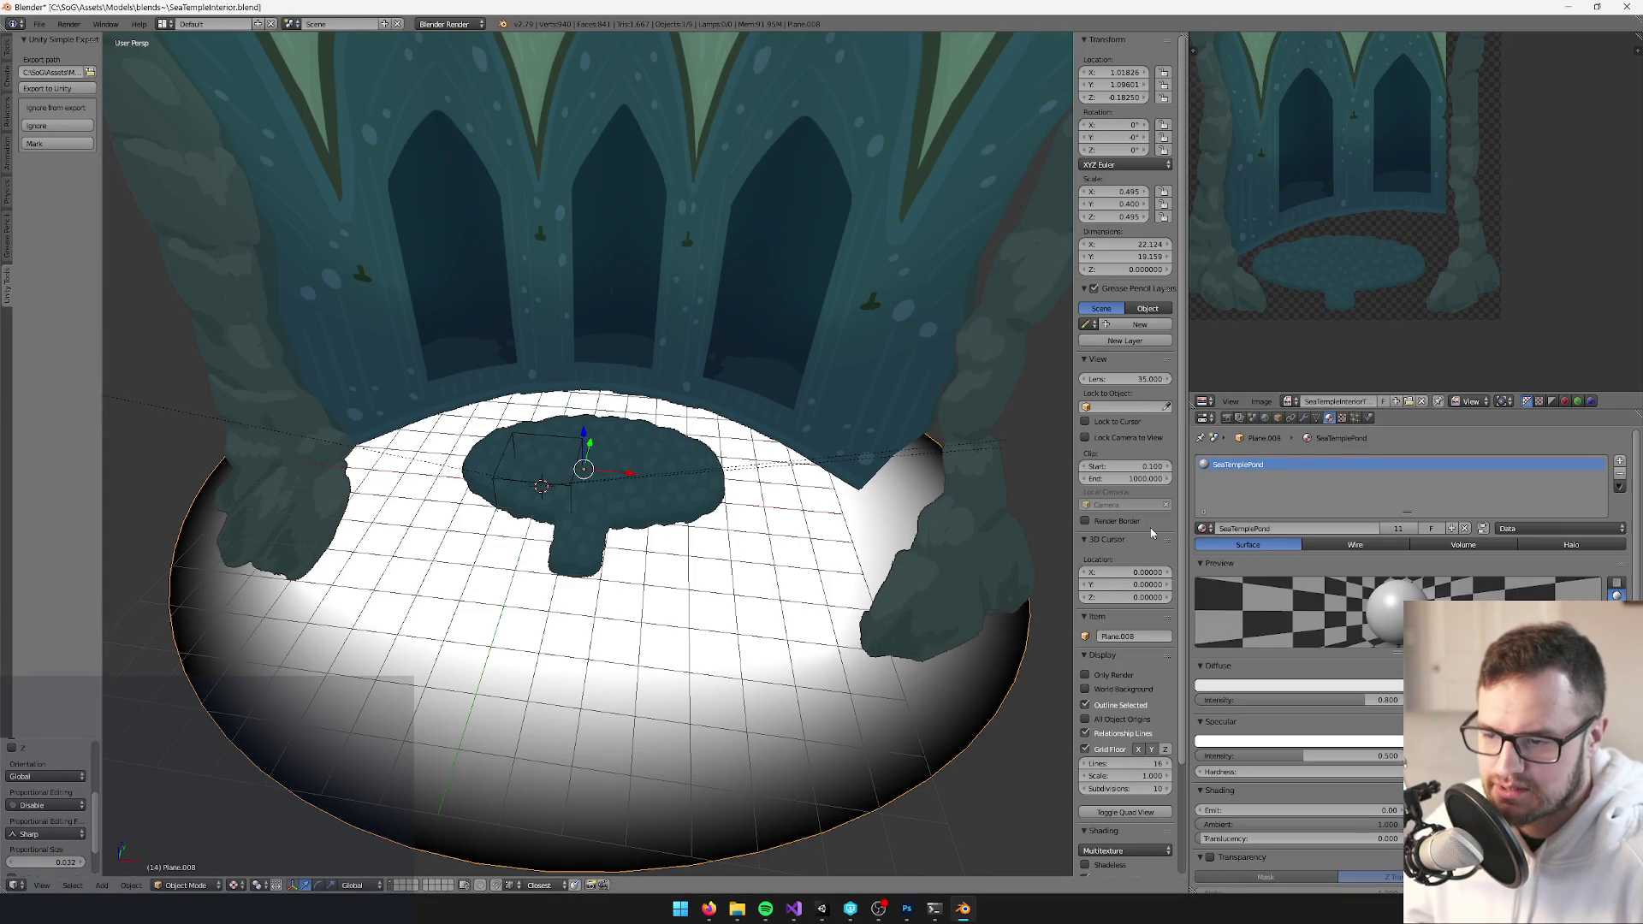
pyautogui.moveTo(760, 459); pyautogui.dragTo(675, 395)
pyautogui.hotkey('ctrl', 's')
pyautogui.hotkey('alt', 'Tab')
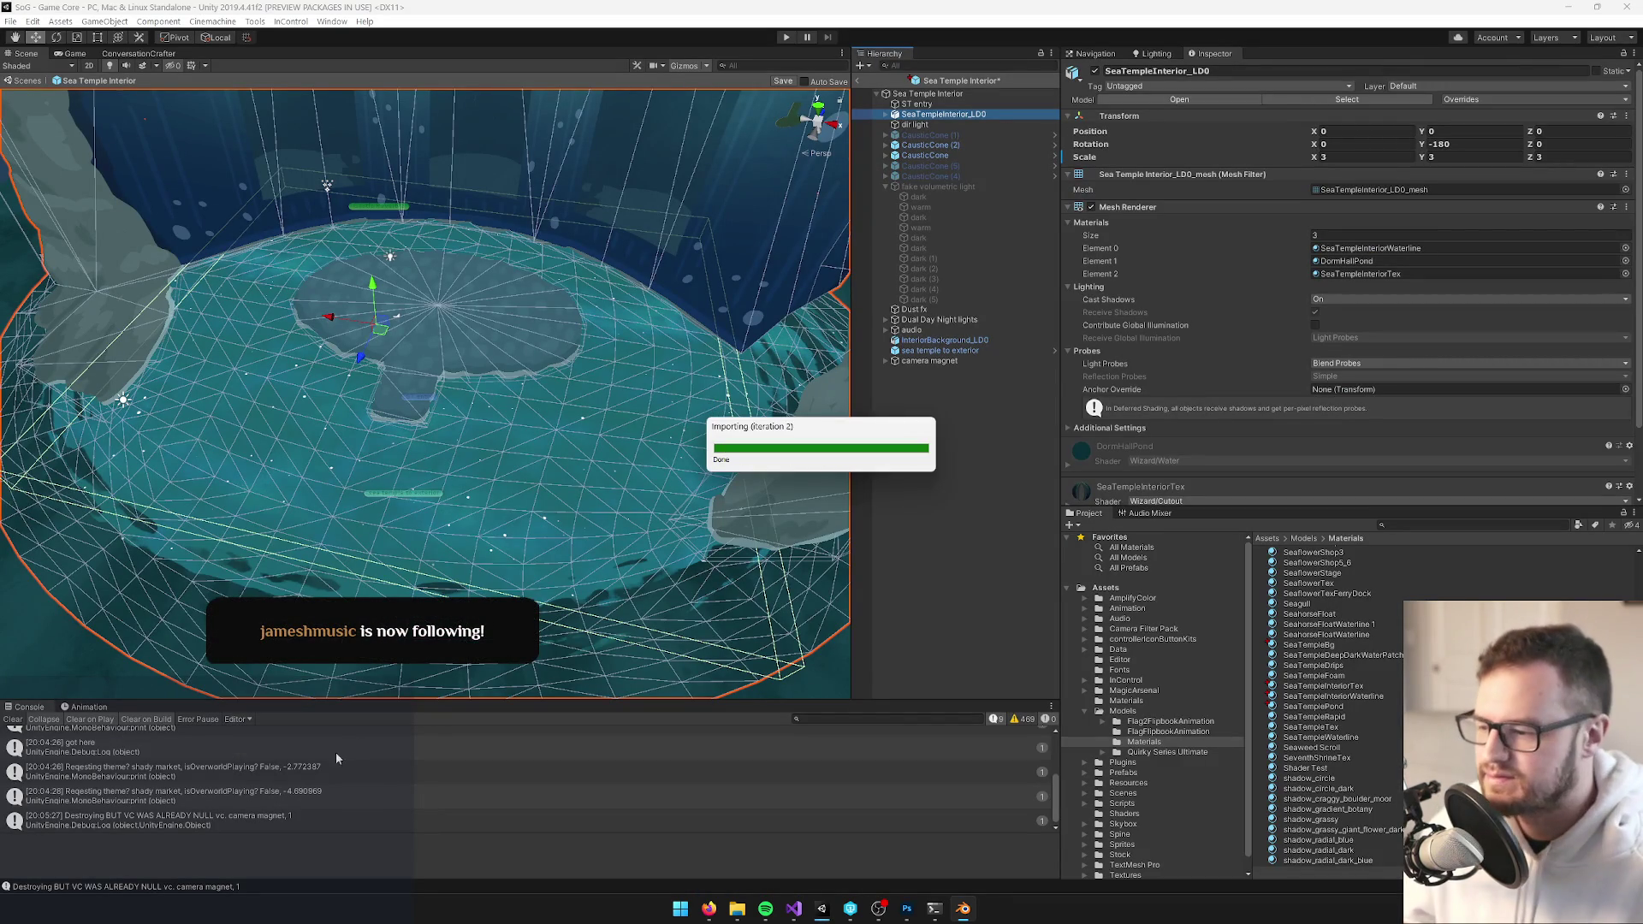
pyautogui.click(851, 481)
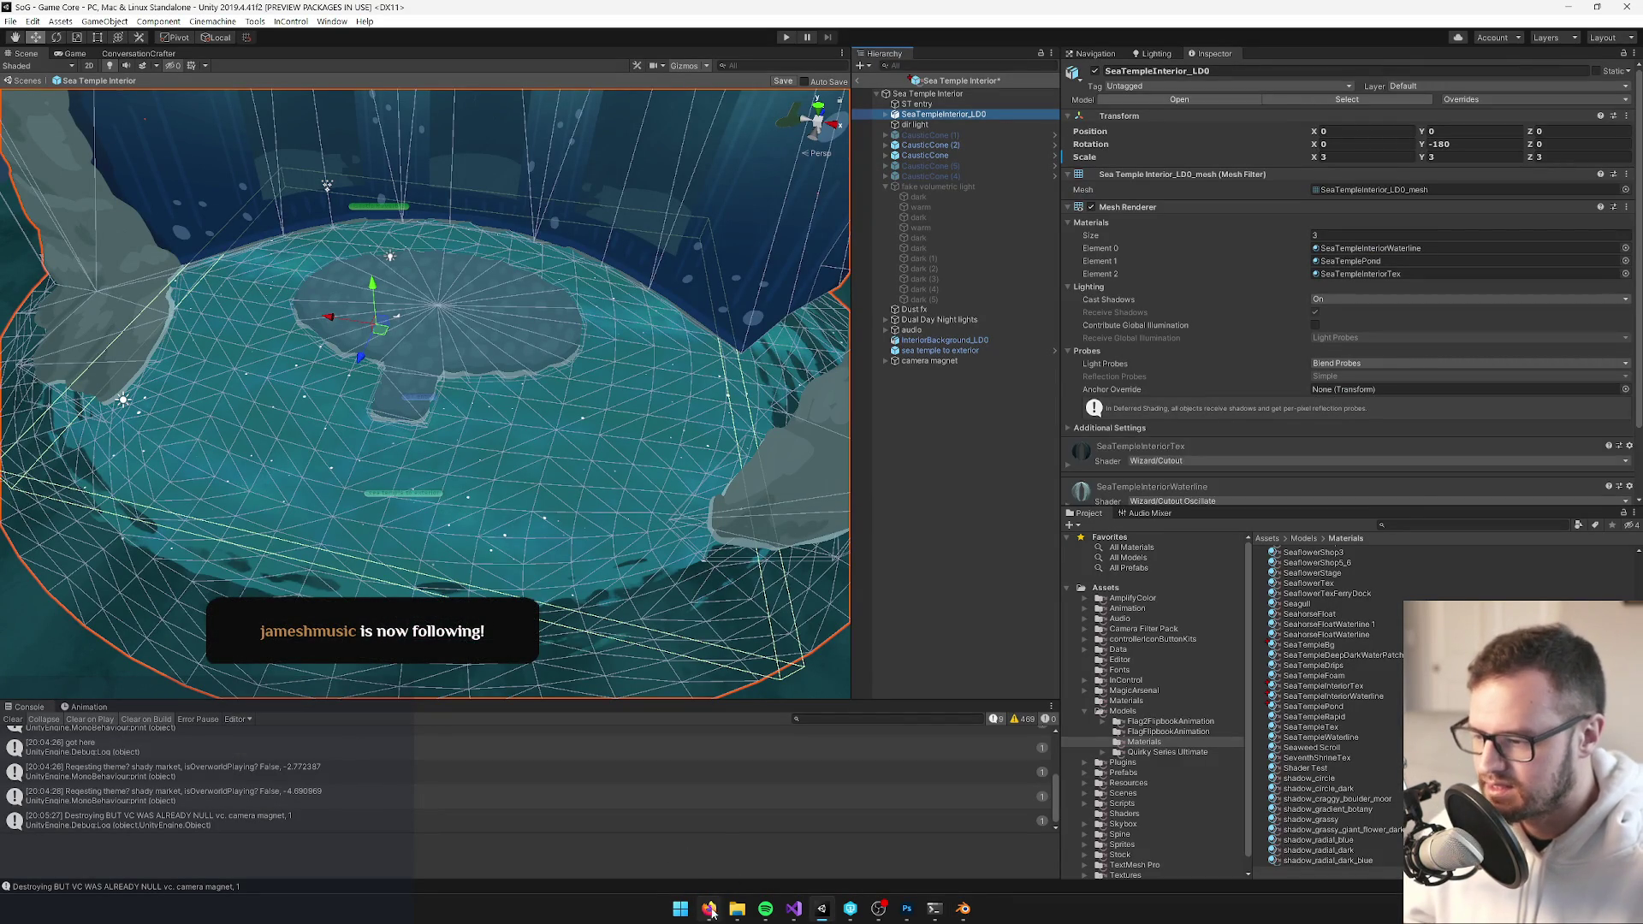
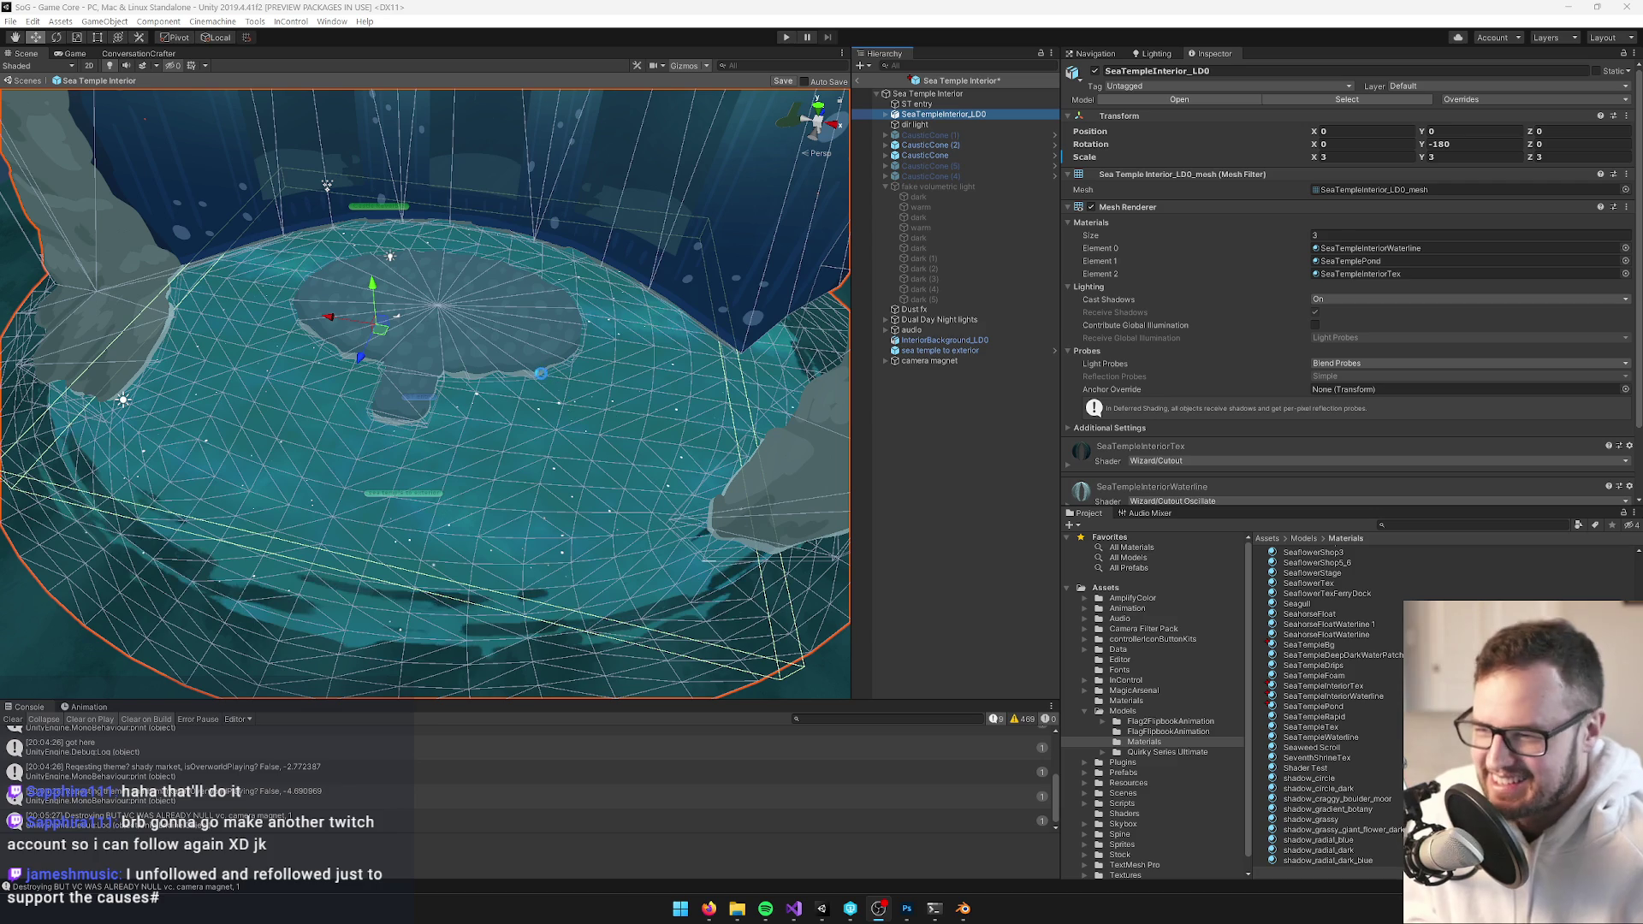
# Orbit the Scene view and open the pond mesh's SeaTemplePond material in the Inspector
pyautogui.moveTo(540, 374)
pyautogui.mouseDown()
pyautogui.moveTo(527, 295)
pyautogui.moveTo(533, 351)
pyautogui.moveTo(559, 358)
pyautogui.mouseUp()
pyautogui.click(1349, 274)
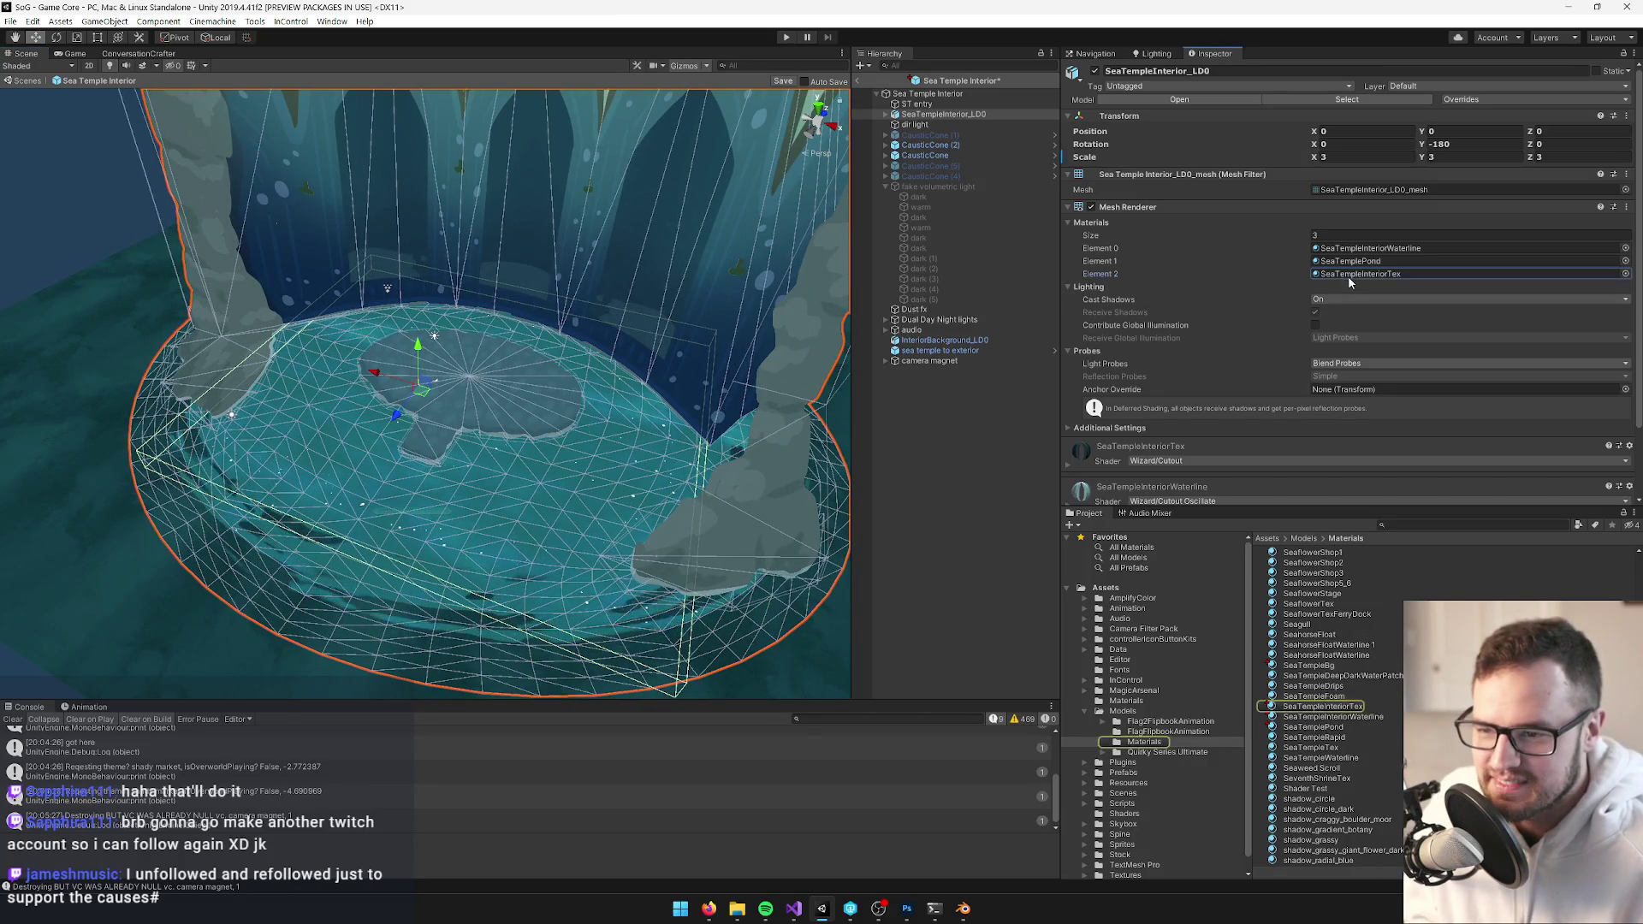
pyautogui.doubleClick(1351, 261)
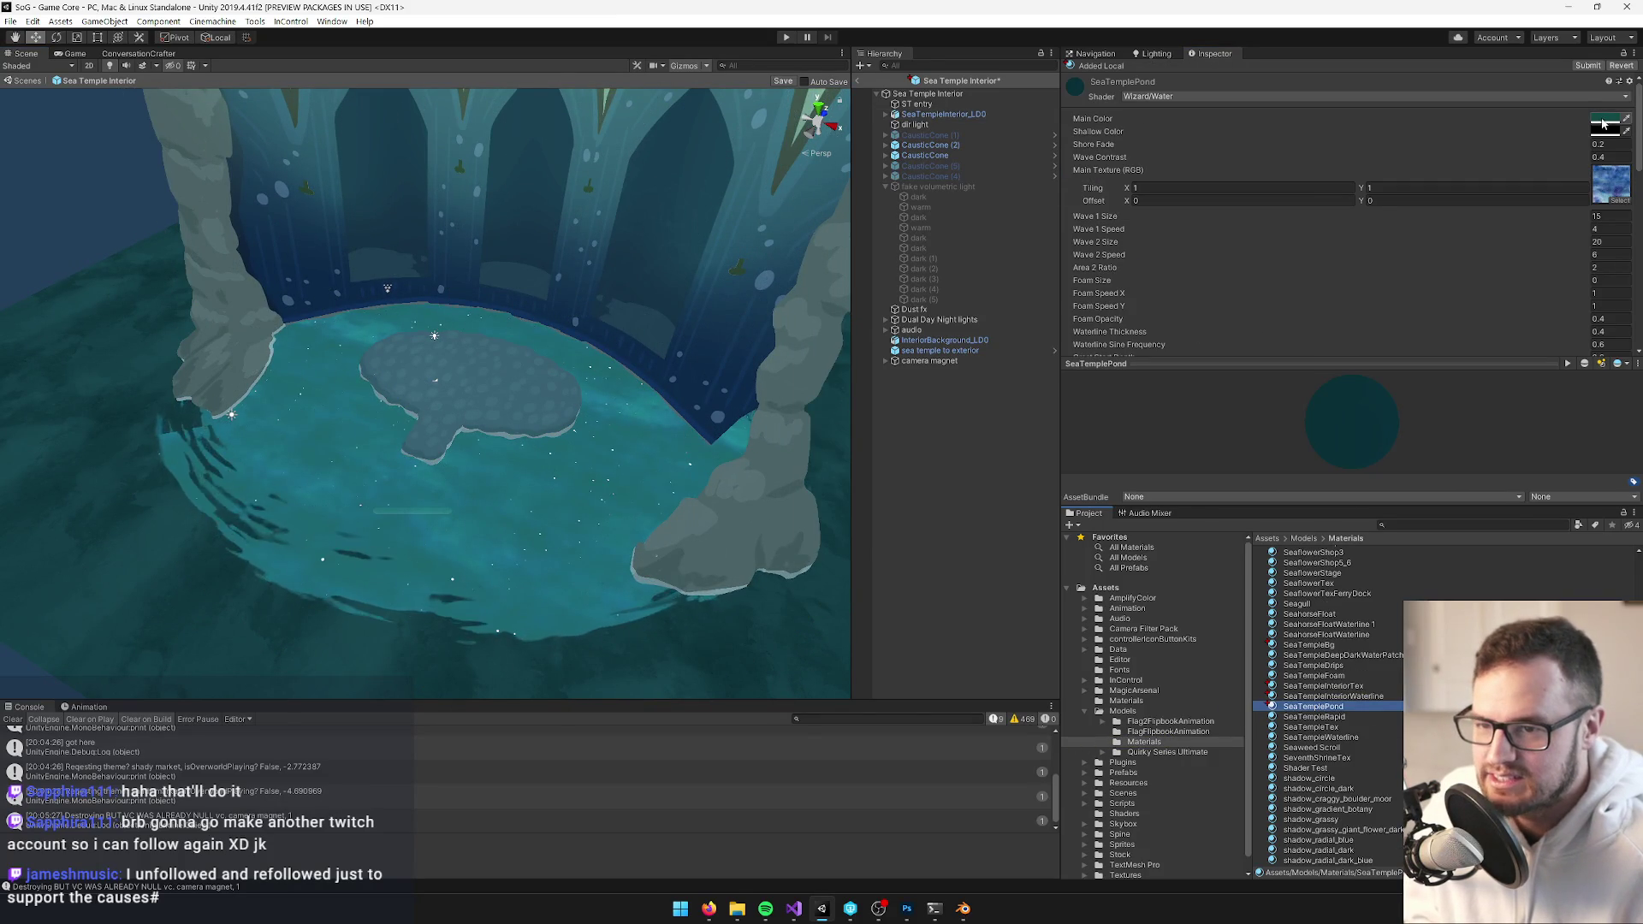
# Shift the SeaTemplePond water's main colour toward blue in the colour picker
pyautogui.click(1603, 119)
pyautogui.moveTo(879, 352); pyautogui.dragTo(882, 350)
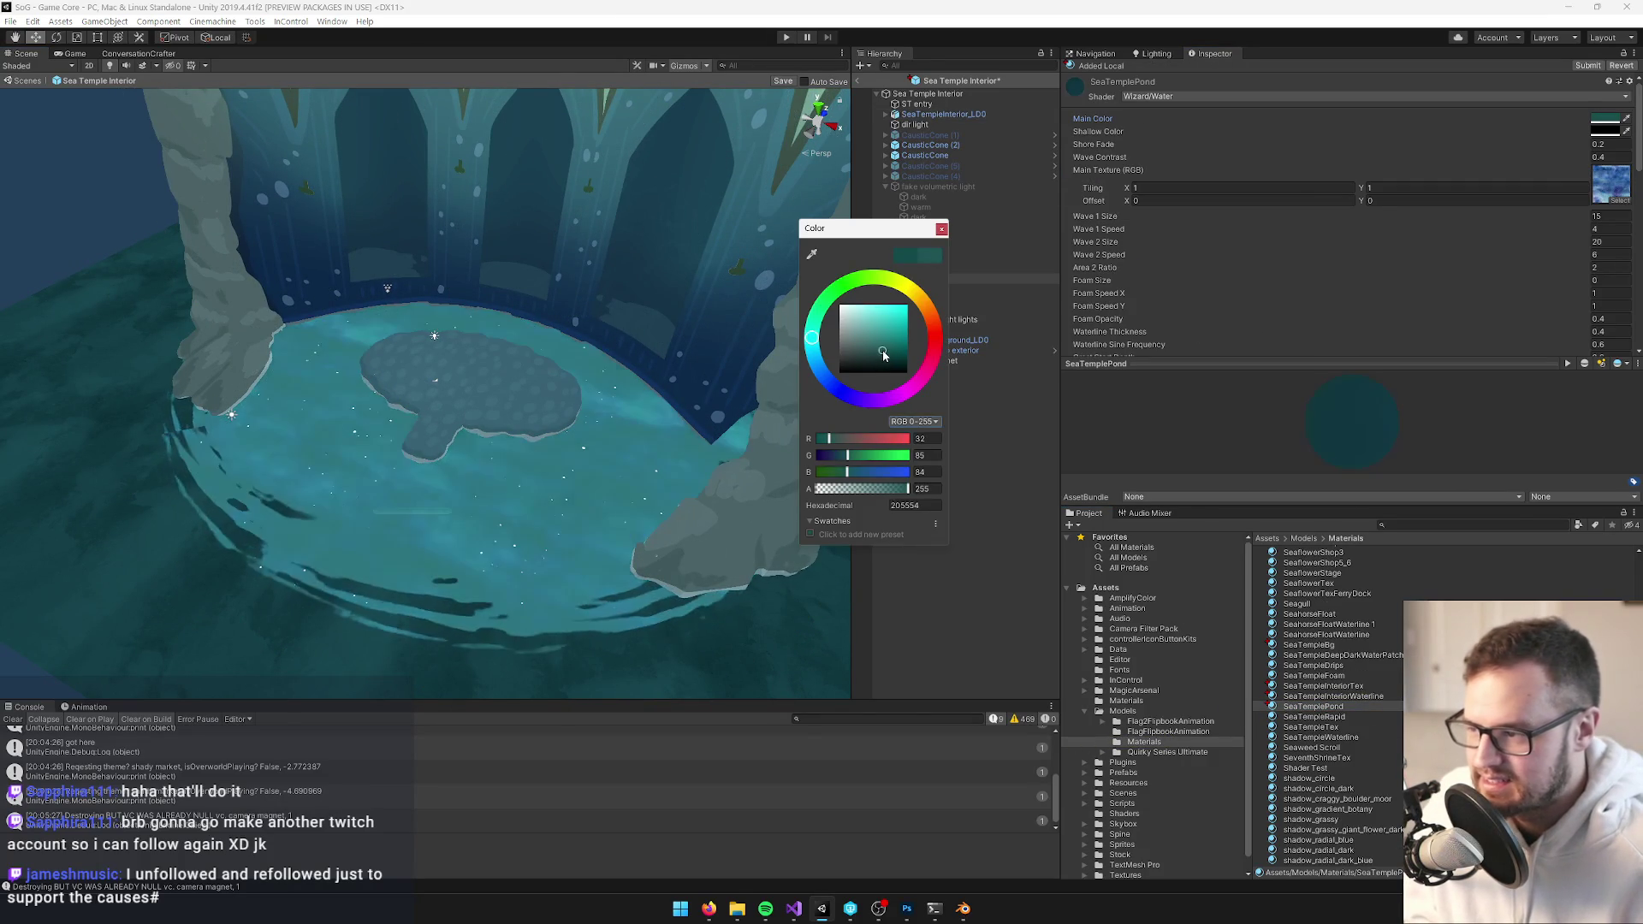
pyautogui.hotkey('ctrl', 'z')
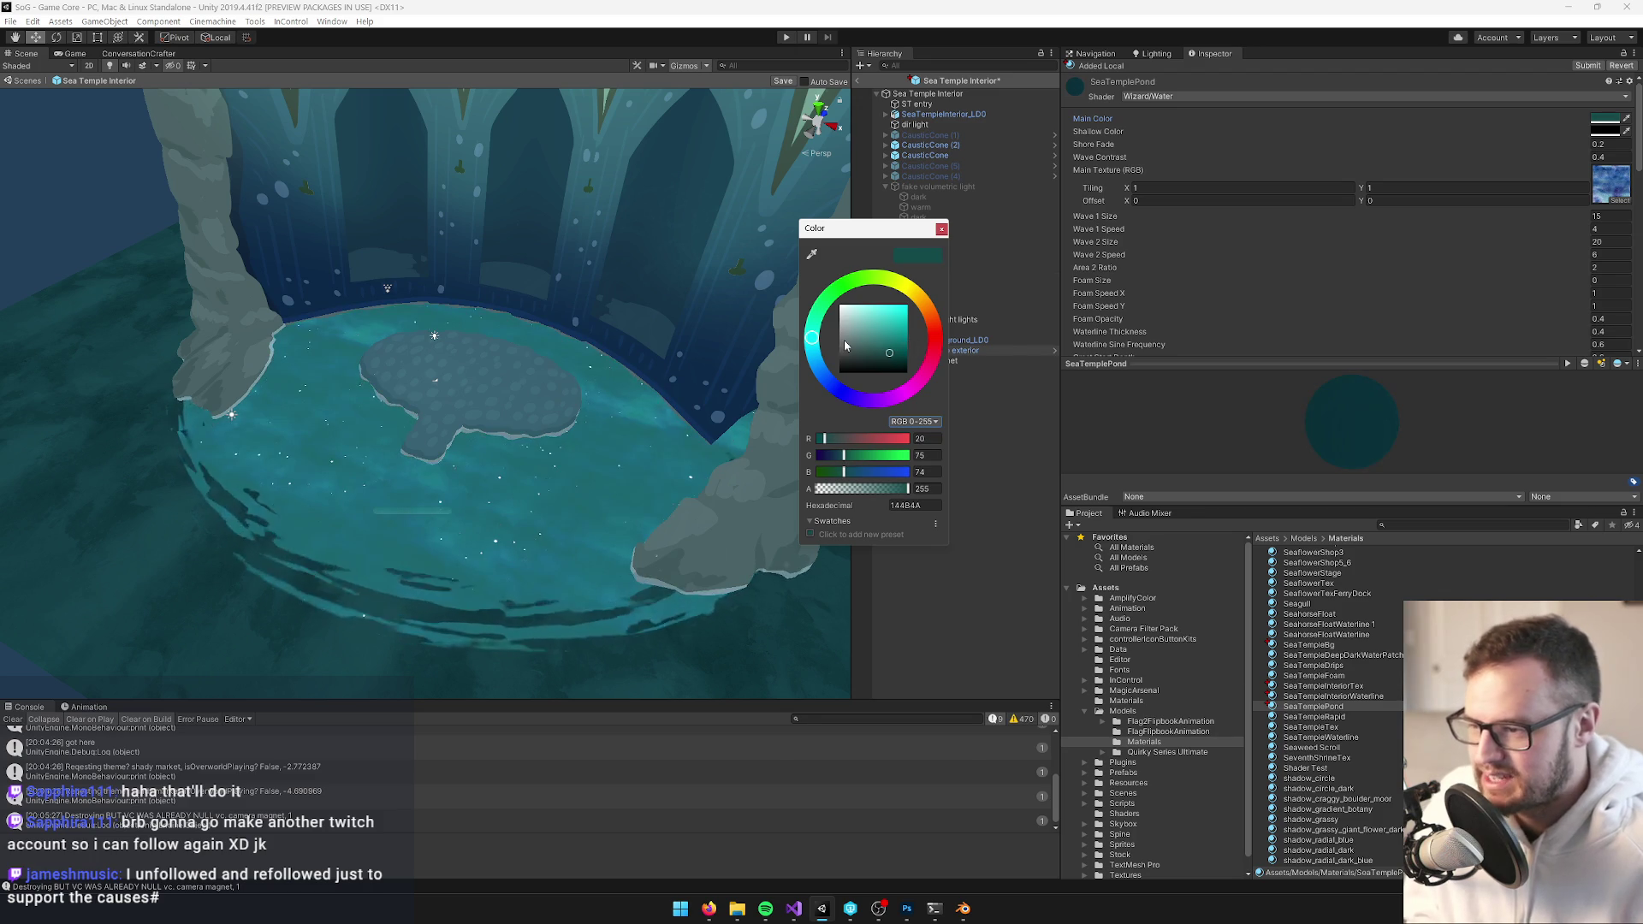
pyautogui.moveTo(818, 353); pyautogui.dragTo(890, 358)
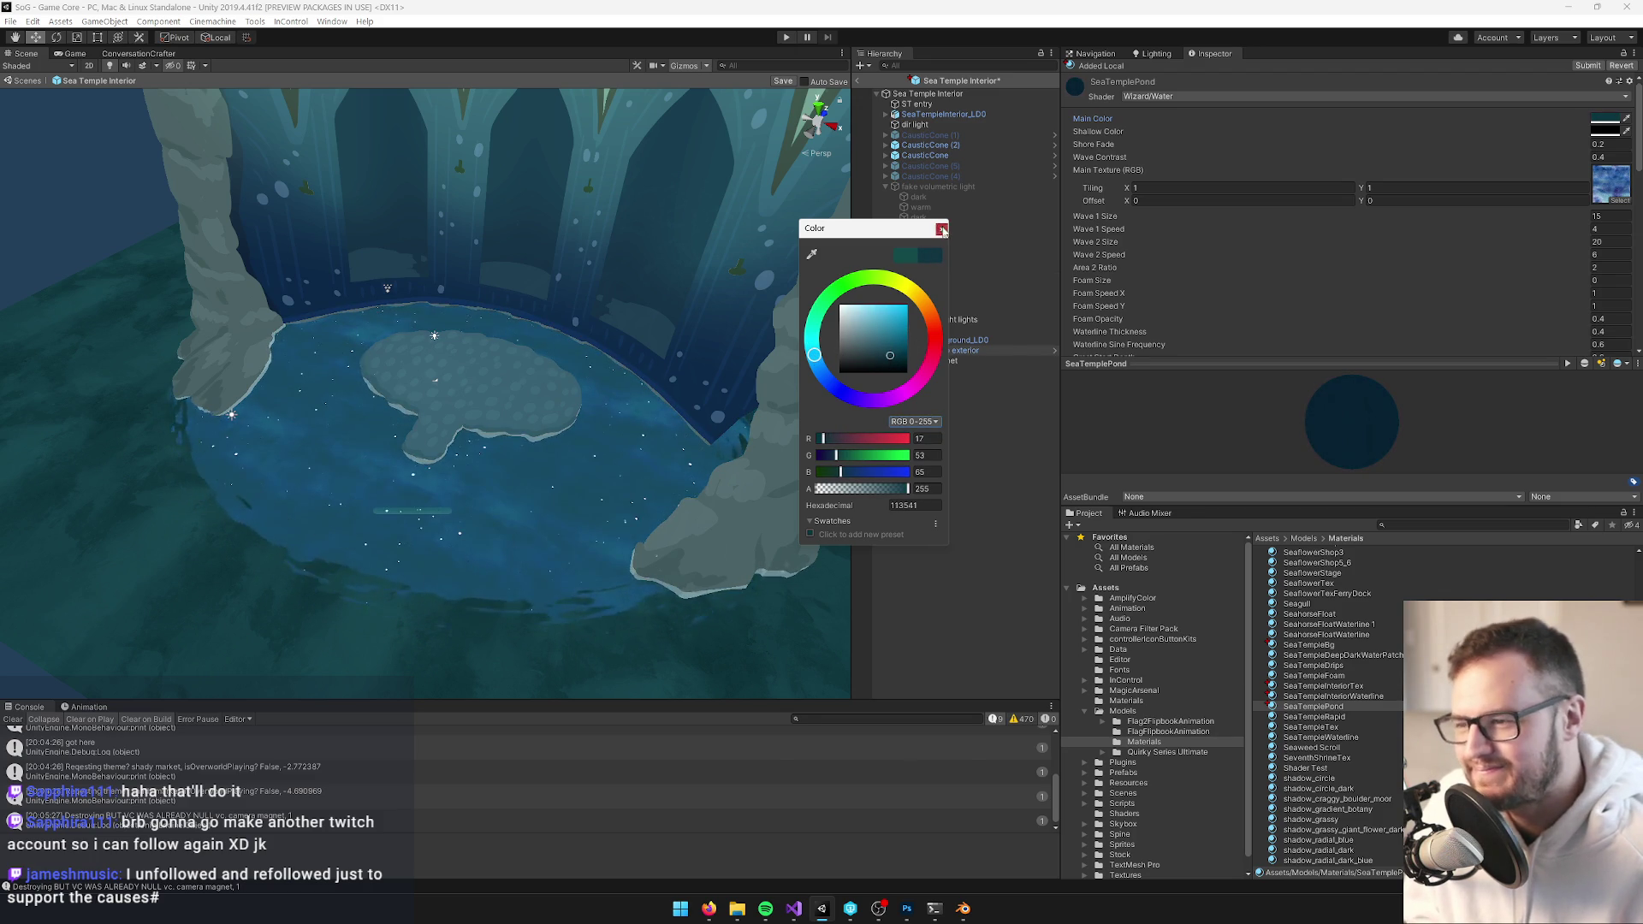
pyautogui.click(942, 230)
pyautogui.scroll(-6, 616, 269)
pyautogui.moveTo(597, 274); pyautogui.dragTo(583, 296)
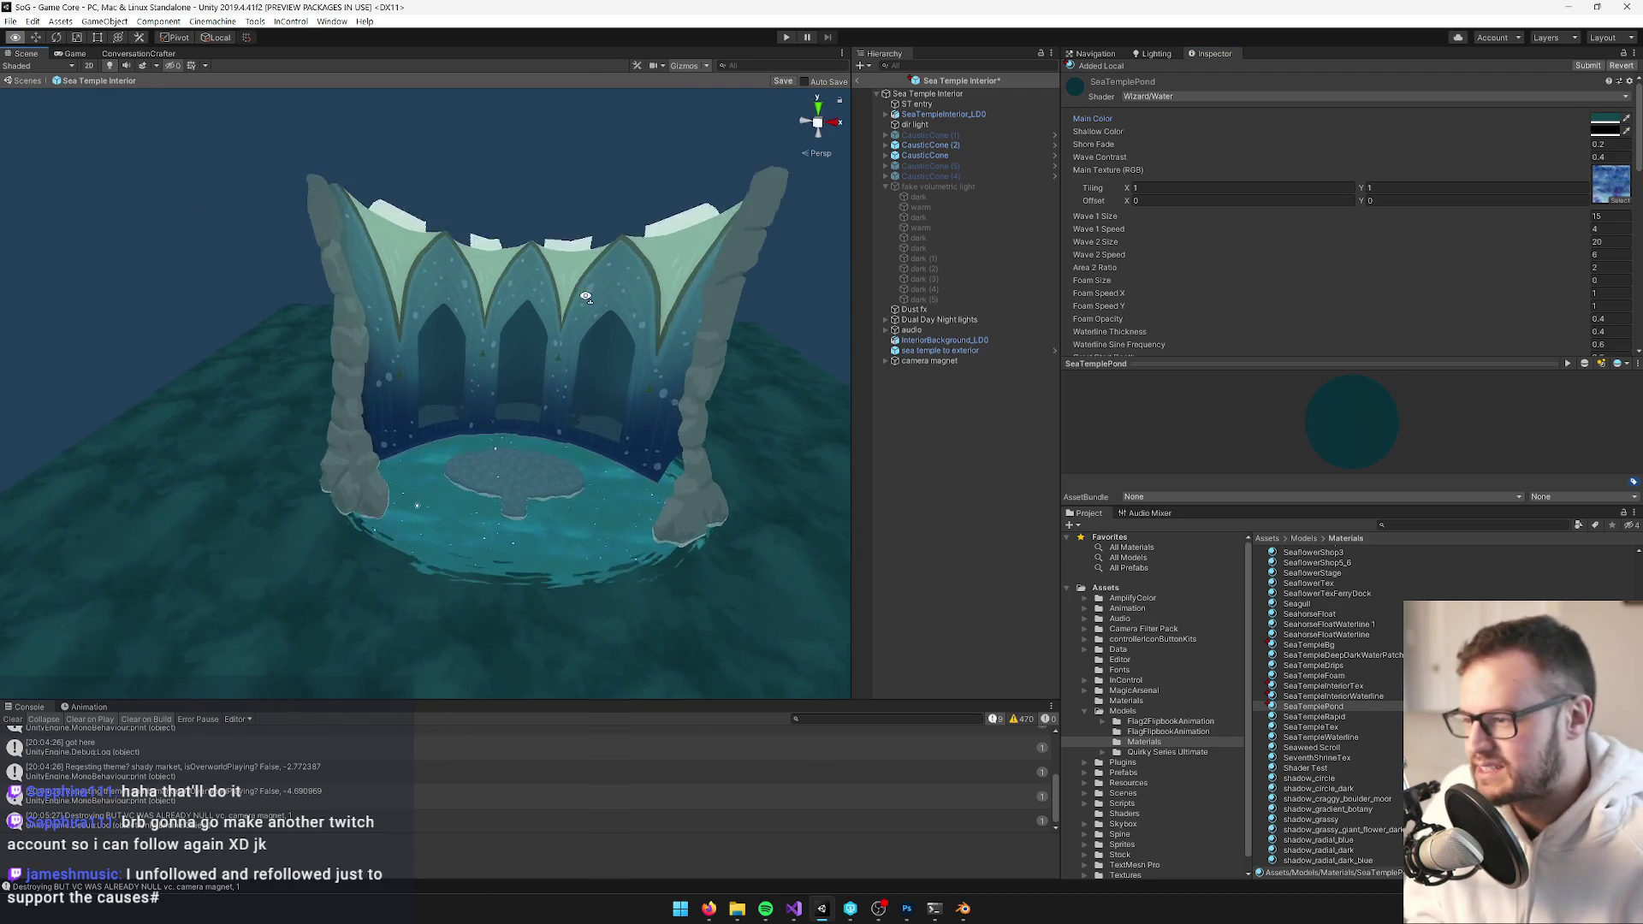
pyautogui.scroll(5, 583, 296)
# Darken the water's main colour to blue 143E4B, then bring up SeaTempleInterior.blend in Blender
pyautogui.click(1600, 121)
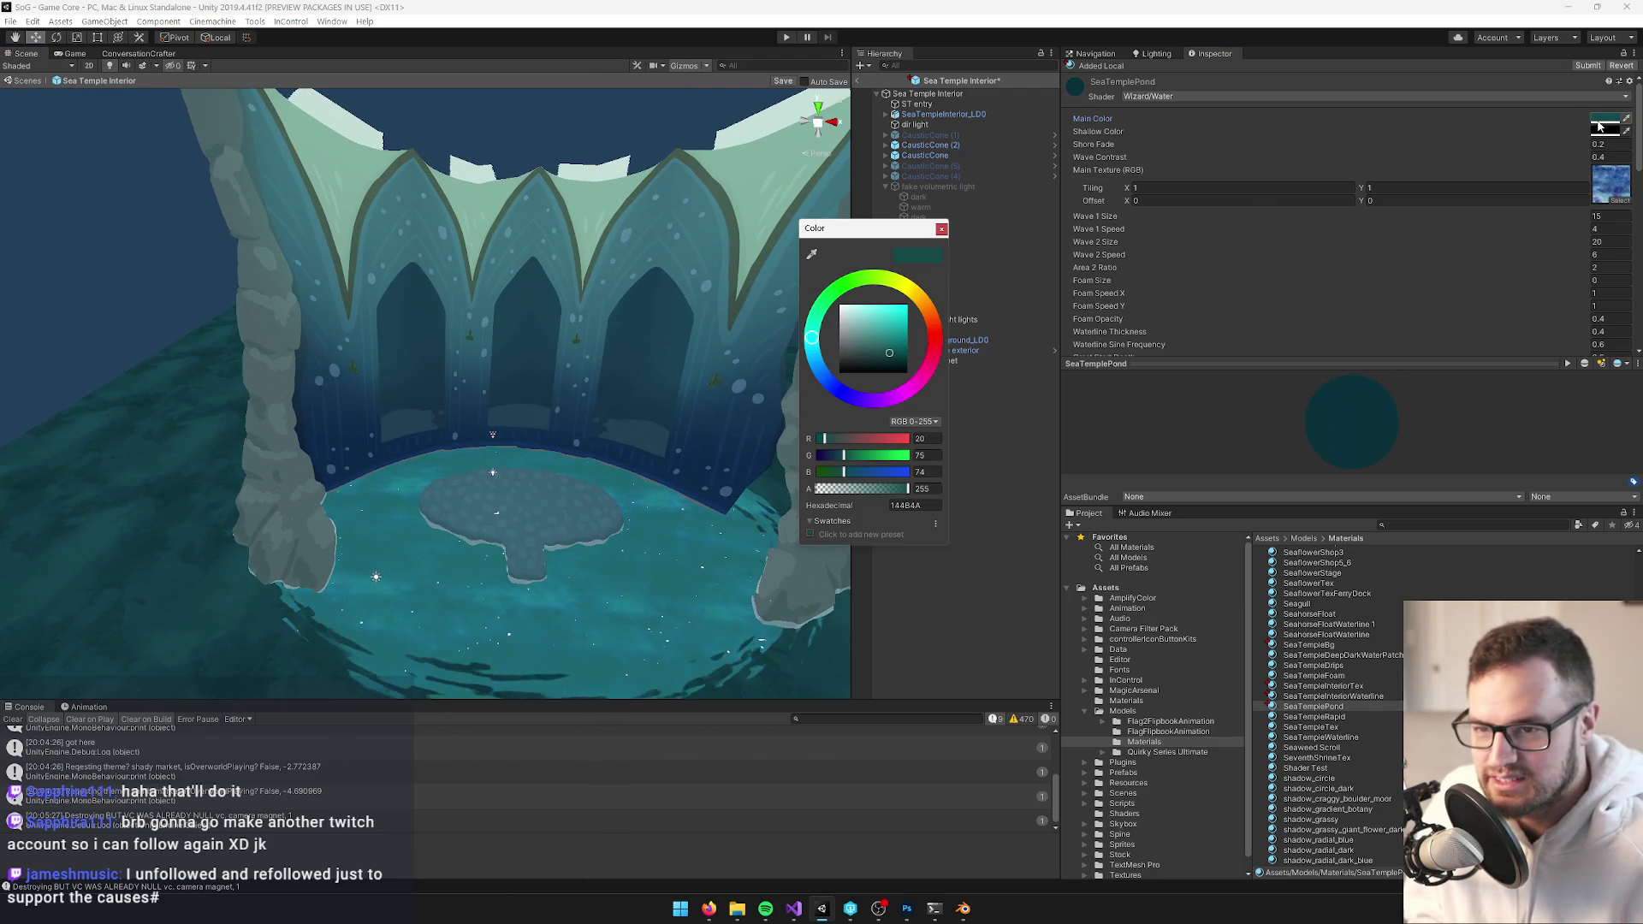
pyautogui.click(815, 359)
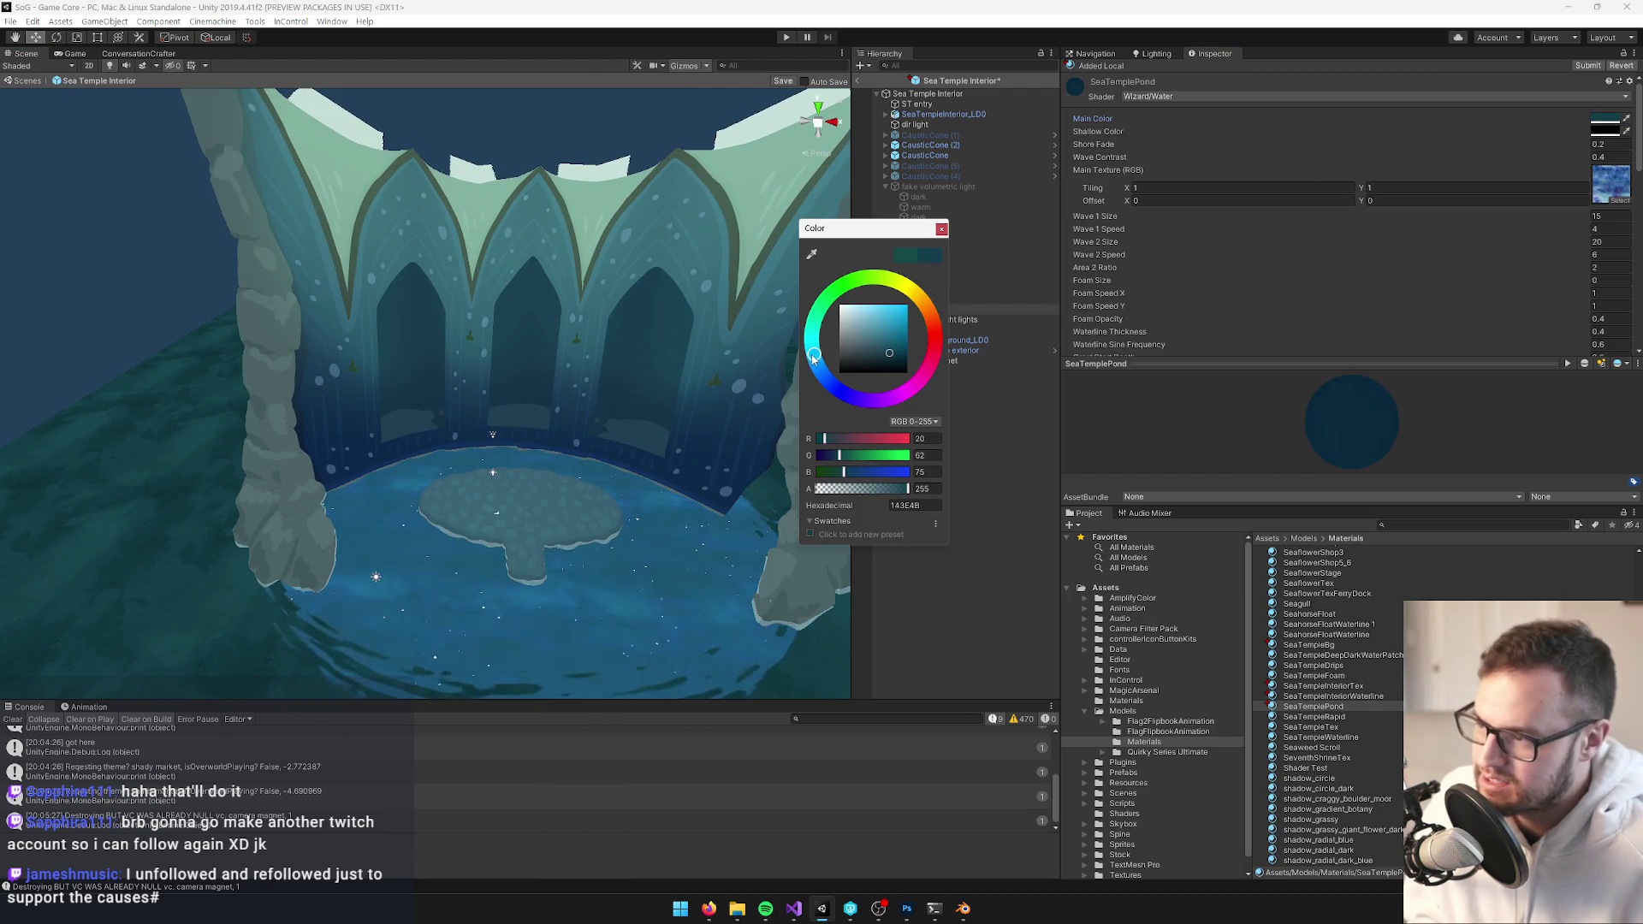
pyautogui.click(941, 229)
pyautogui.moveTo(548, 325); pyautogui.dragTo(517, 348)
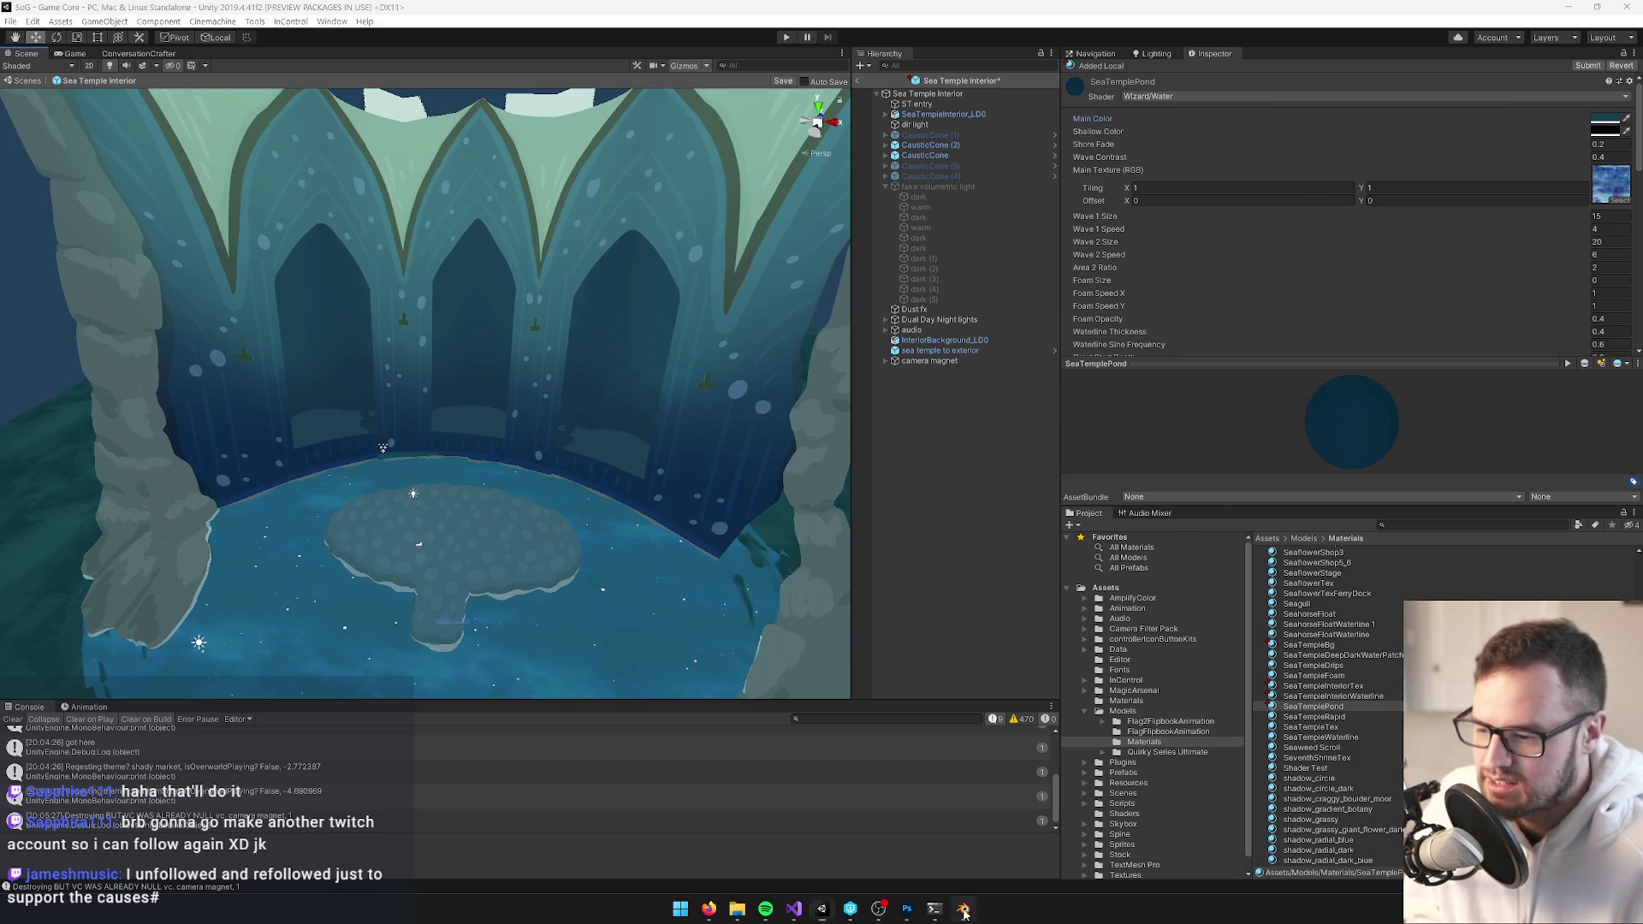
pyautogui.click(962, 908)
pyautogui.scroll(5, 613, 407)
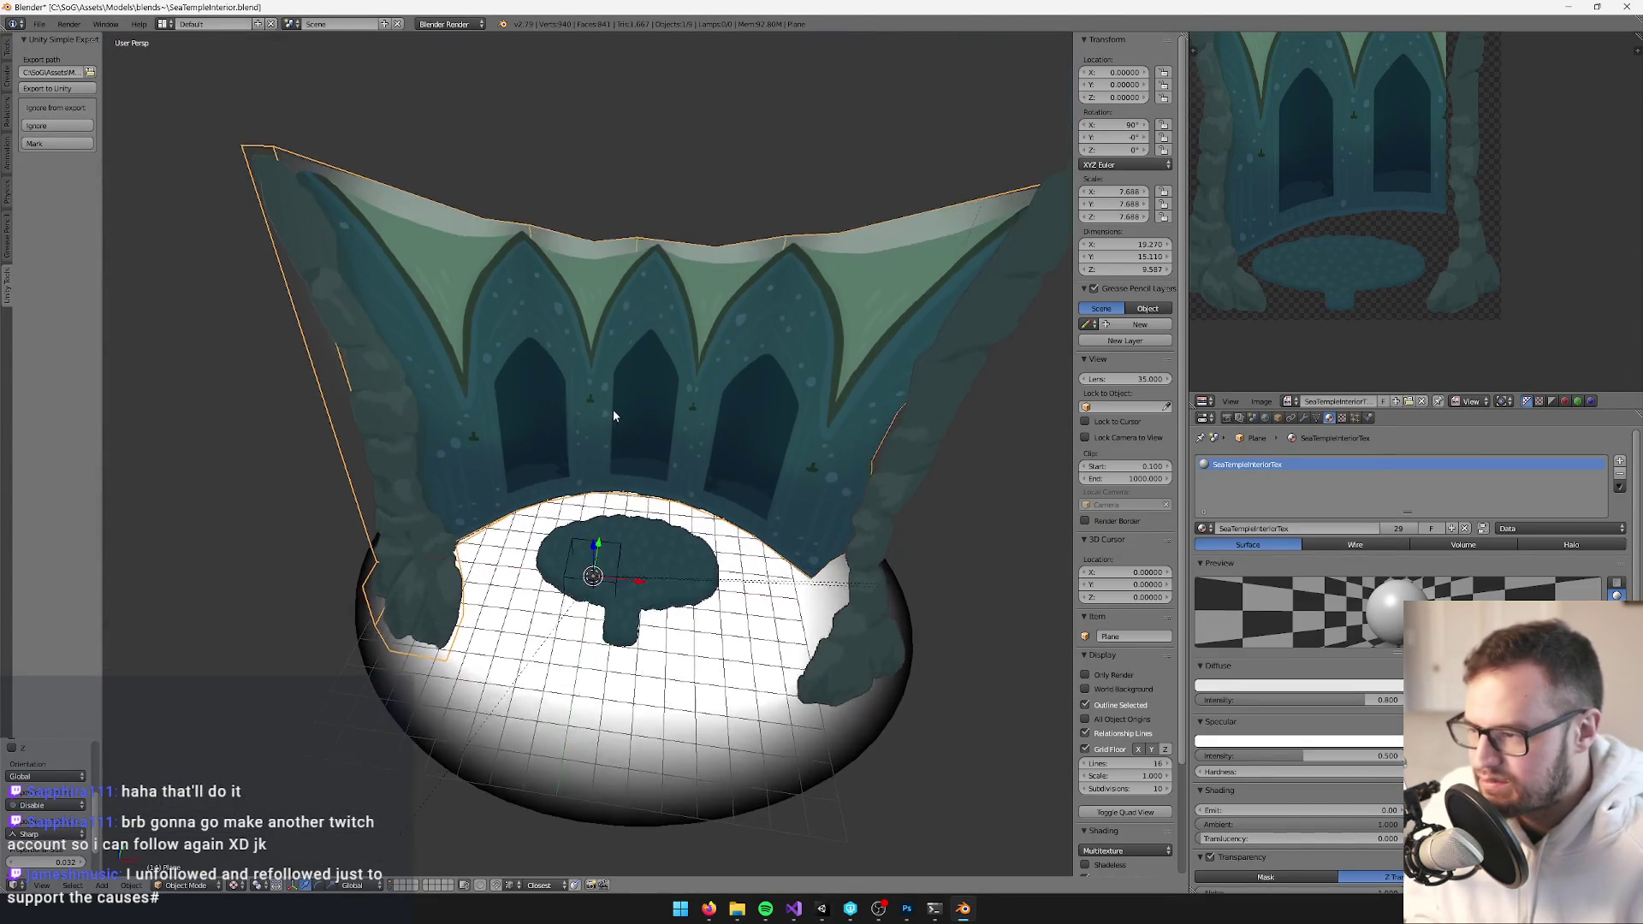
# Extrude the wall face by the middle arch and shrink it into a small quad
pyautogui.press('Tab')
pyautogui.scroll(-1, 649, 463)
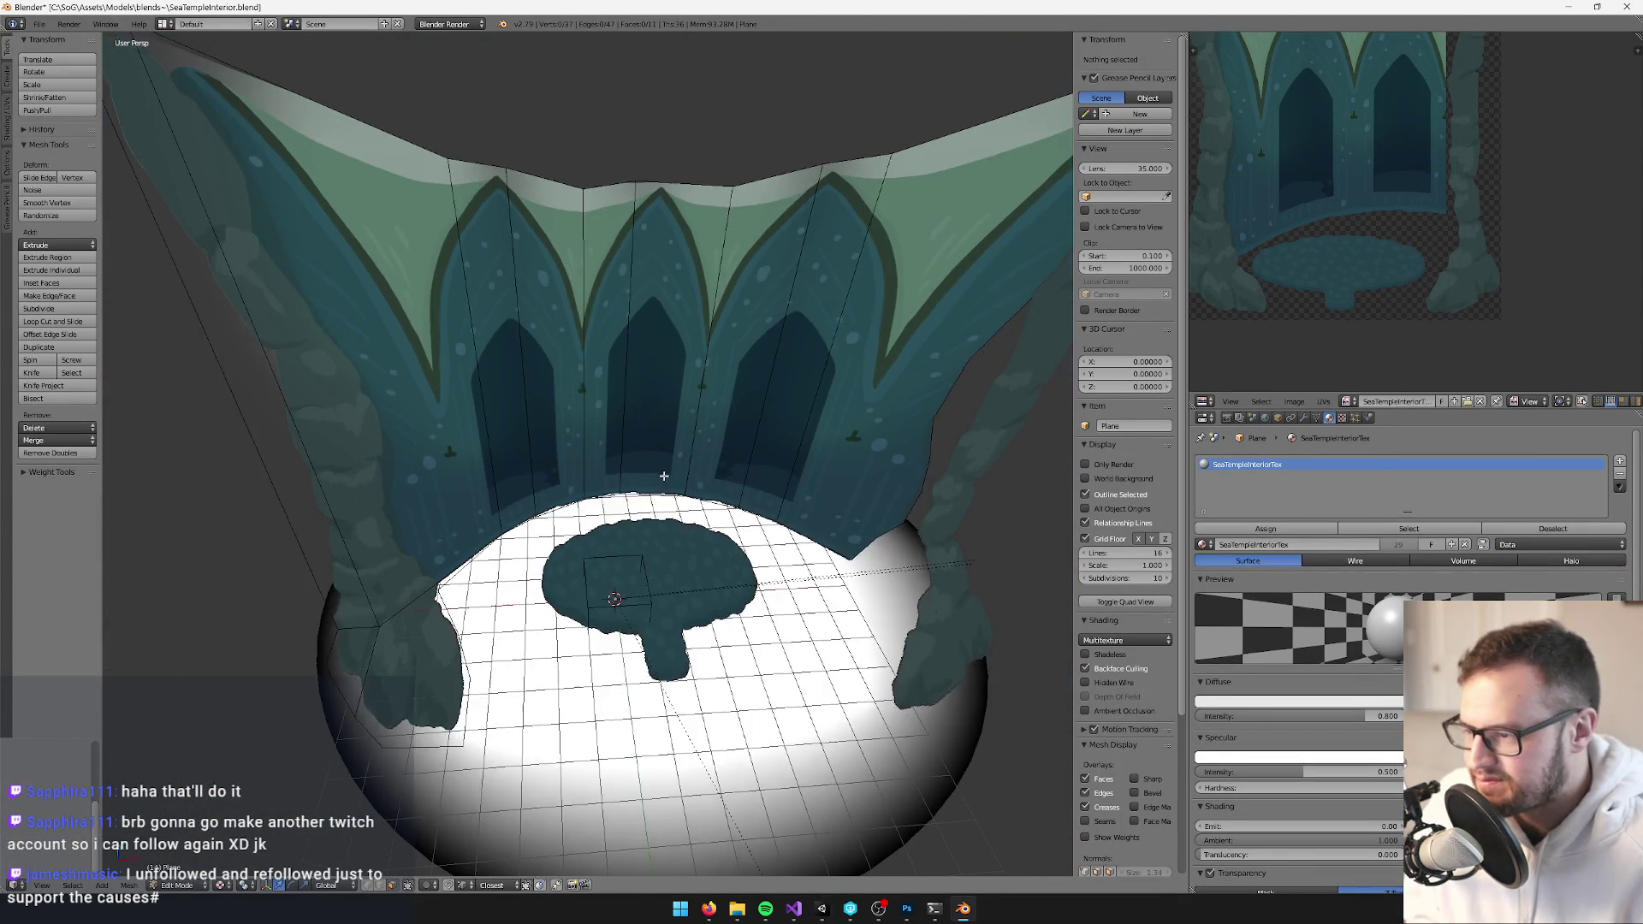
pyautogui.press('Tab')
pyautogui.scroll(3, 606, 463)
pyautogui.scroll(2, 605, 463)
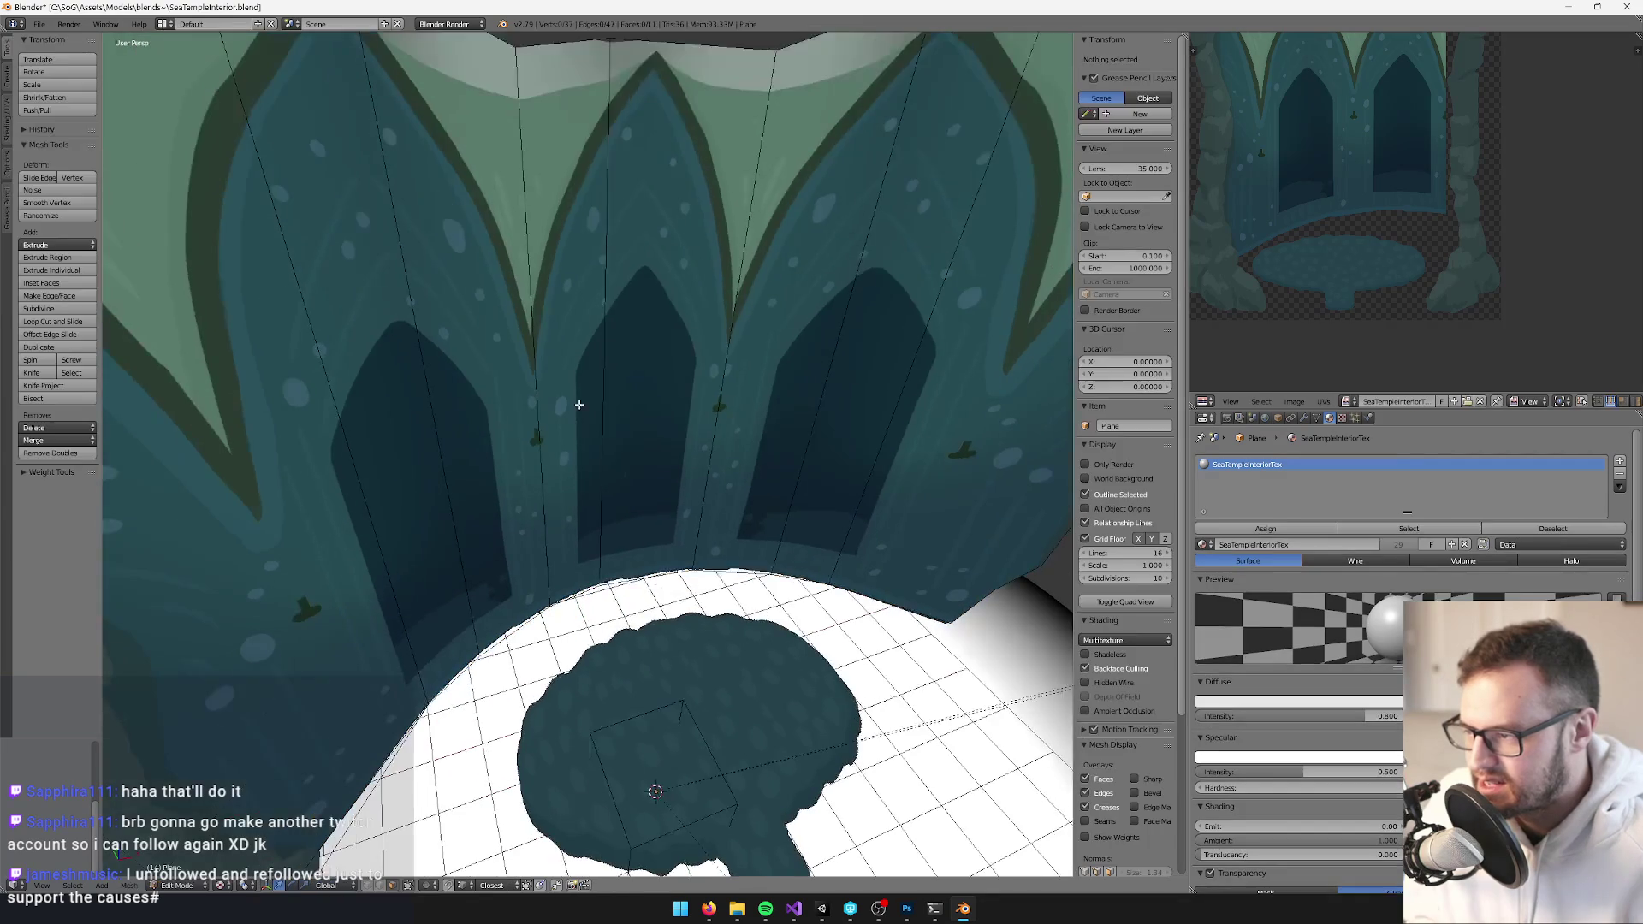
pyautogui.press('Tab')
pyautogui.rightClick(635, 358)
pyautogui.press('e')
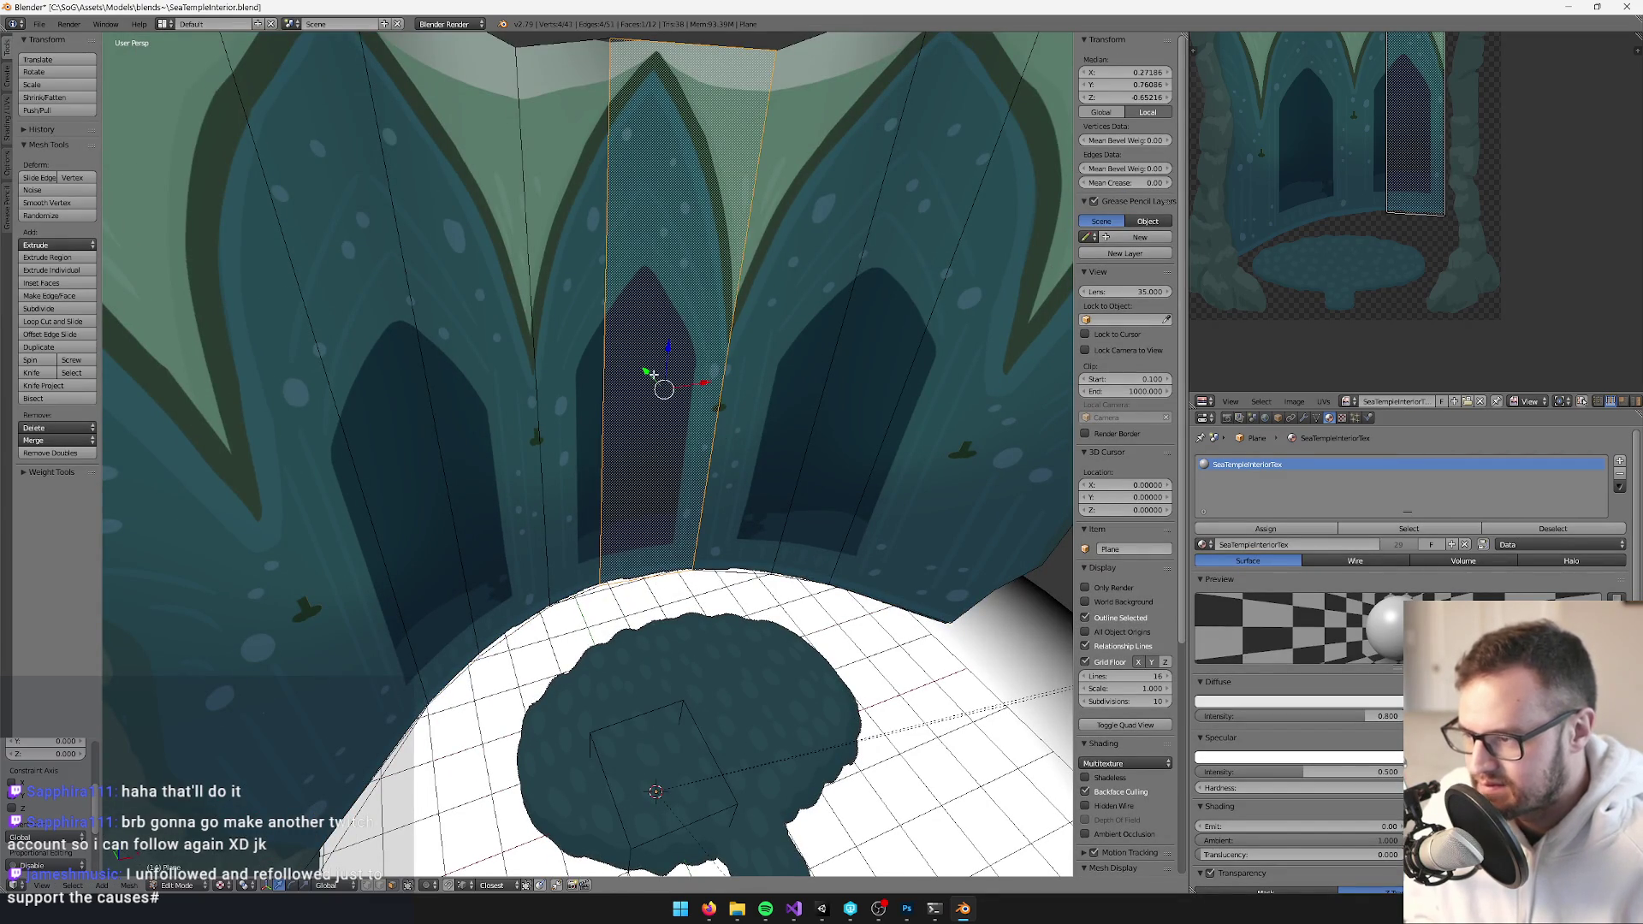
pyautogui.click(673, 402)
pyautogui.press('s')
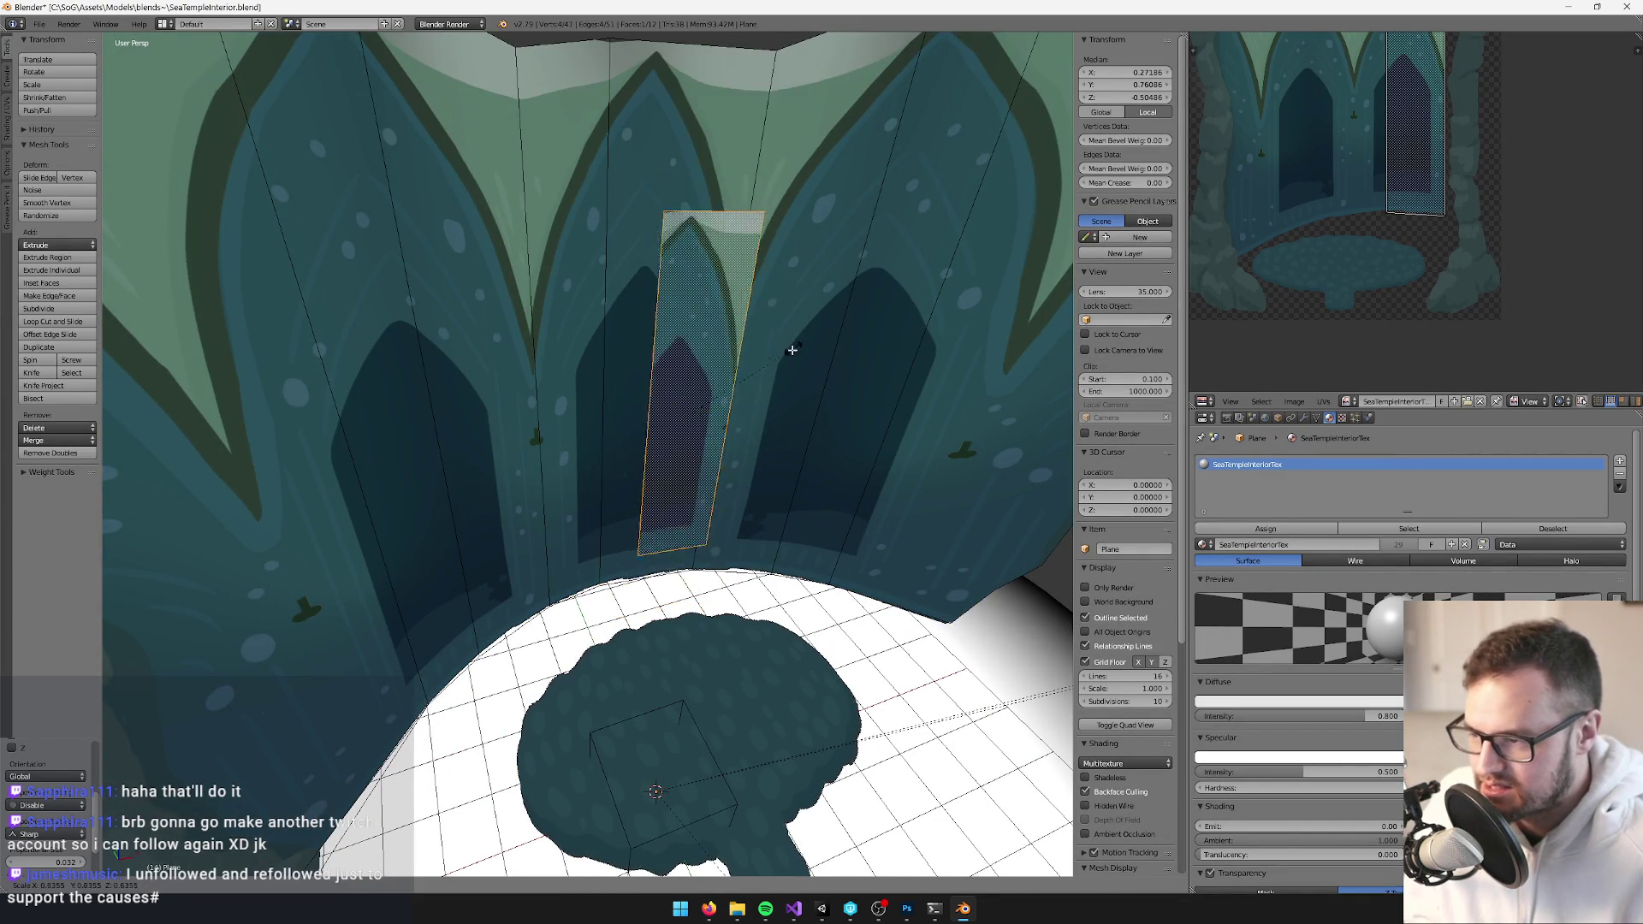
pyautogui.click(697, 379)
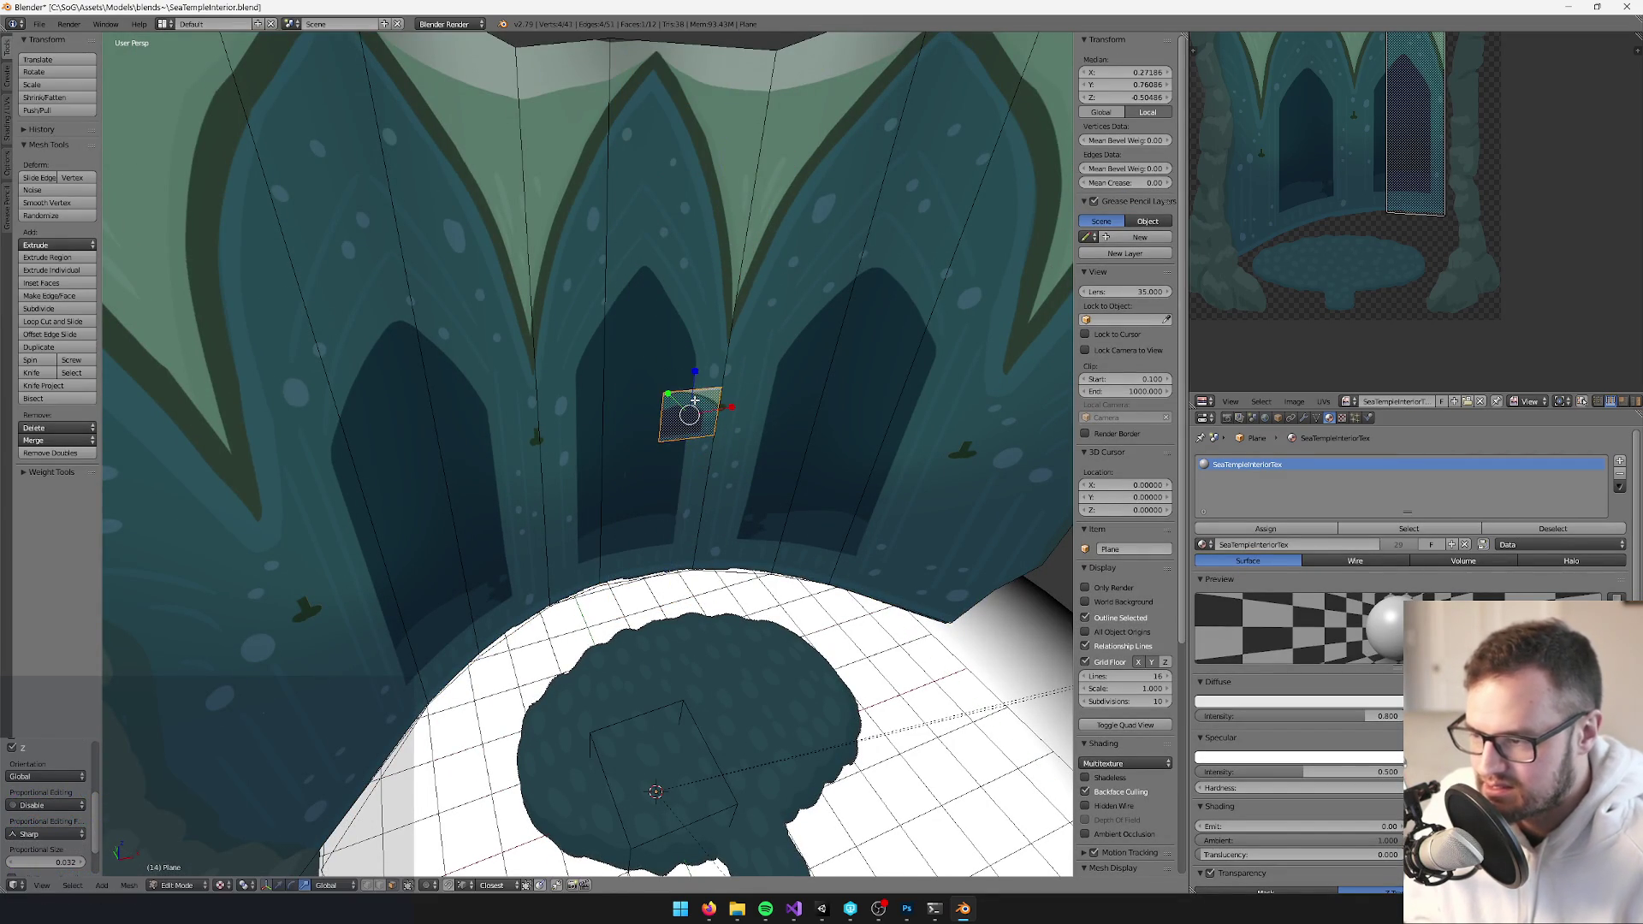
# Select the small quad as its own object and set its origin to geometry
pyautogui.press('Tab')
pyautogui.rightClick(698, 425)
pyautogui.press('space')
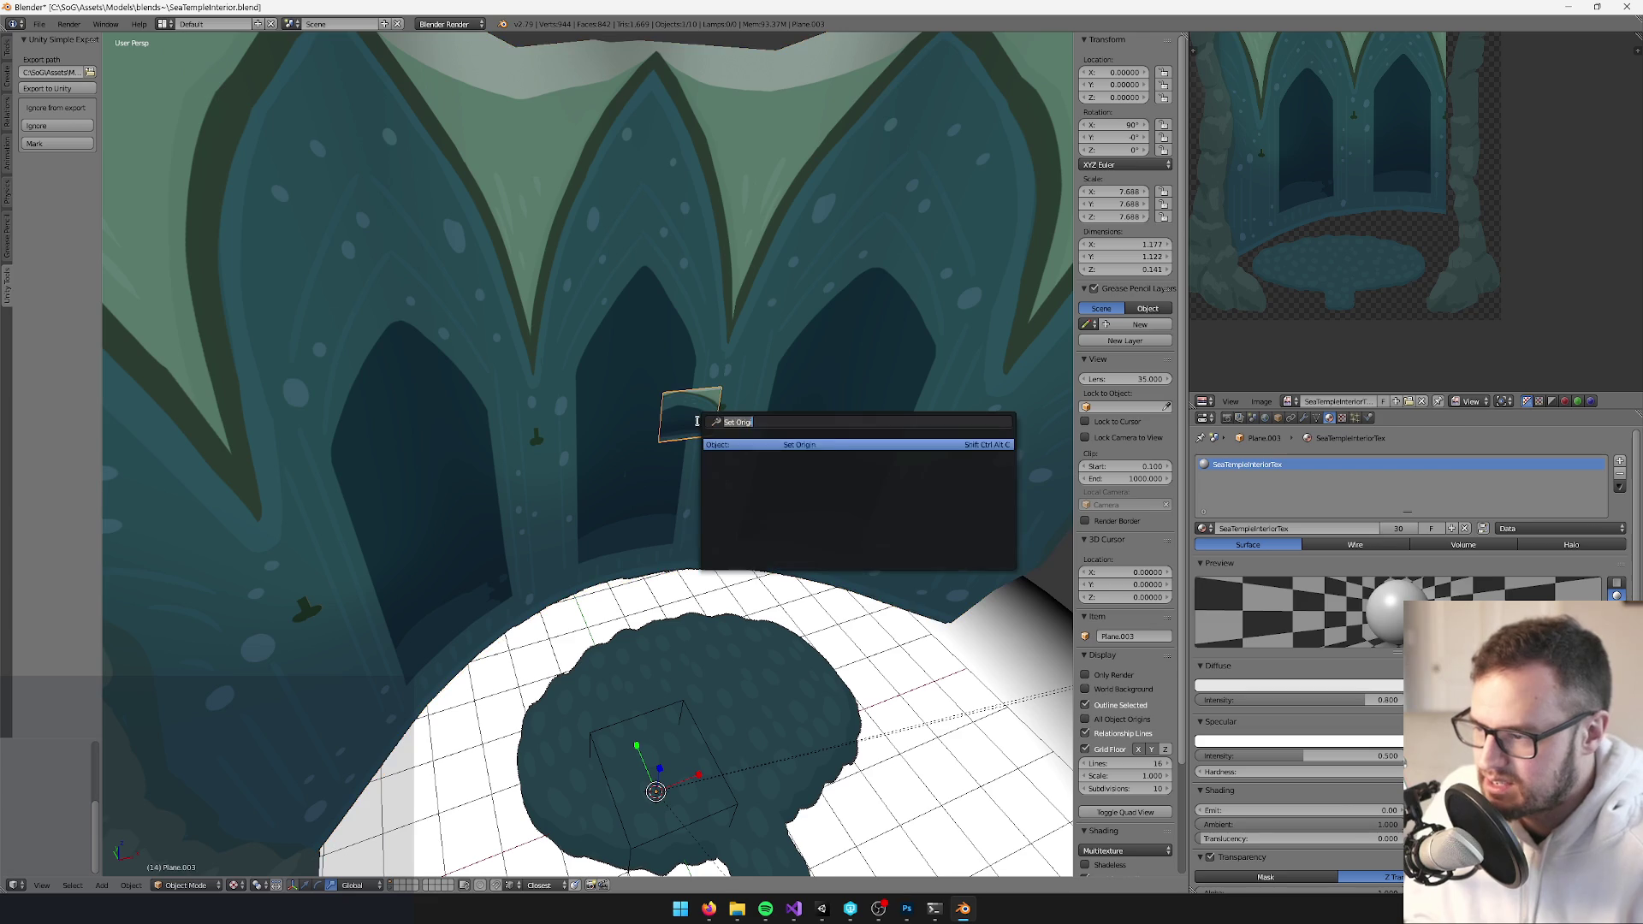
pyautogui.write('origin')
pyautogui.press('Return')
pyautogui.click(698, 421)
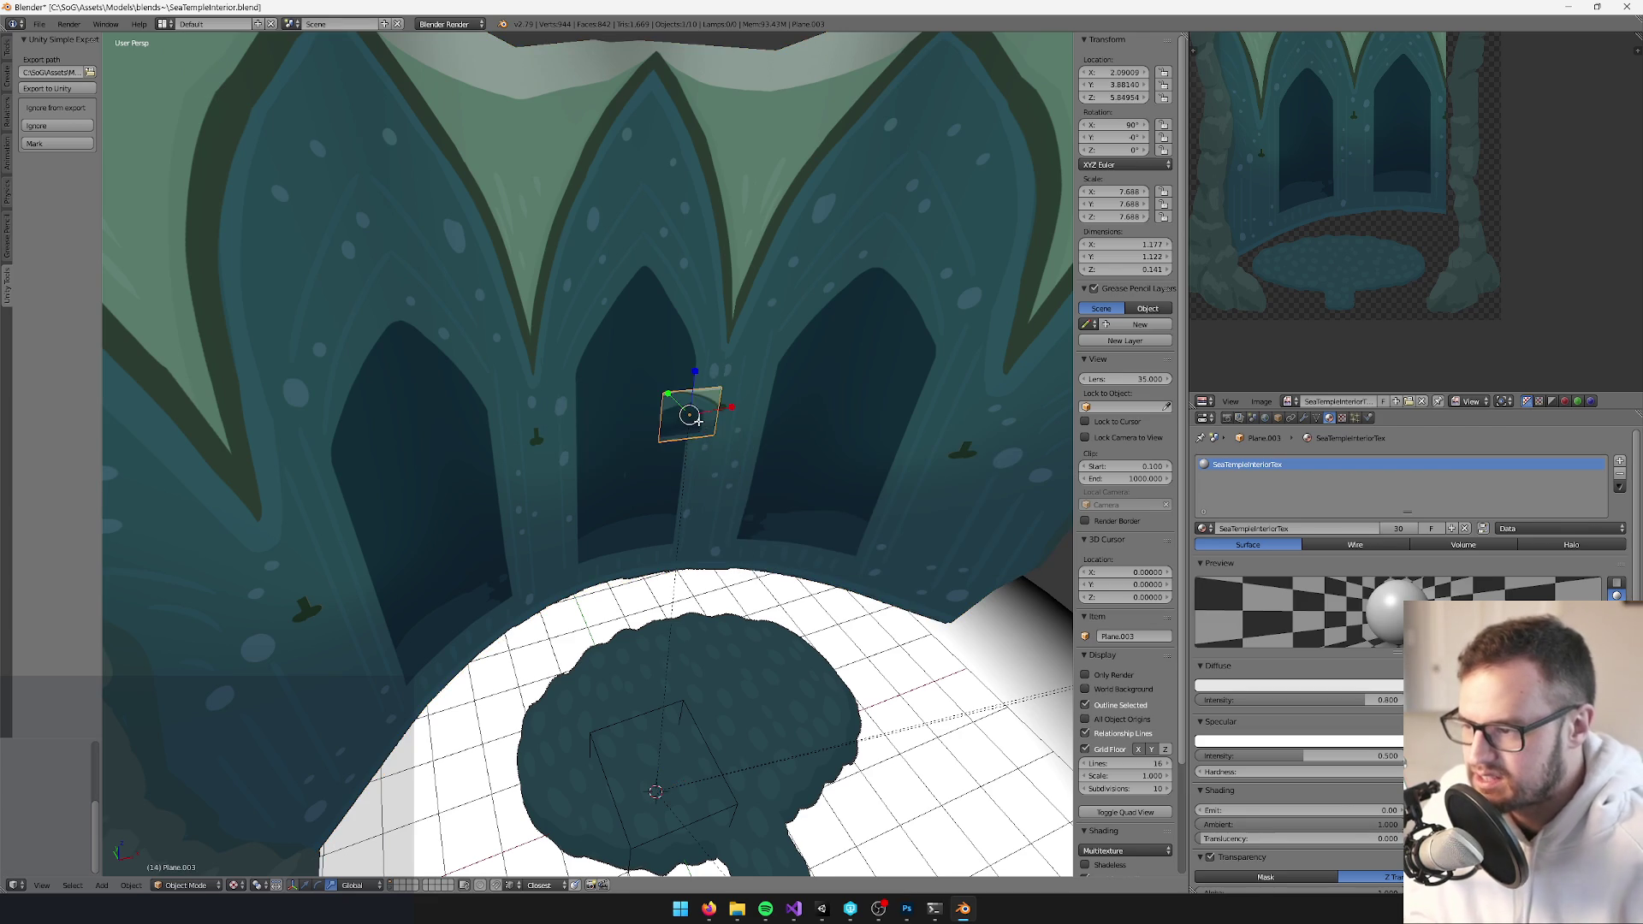
pyautogui.press('KP_Decimal')
pyautogui.scroll(3, 643, 451)
# Narrow the quad along X and check it through the camera view
pyautogui.press('Tab')
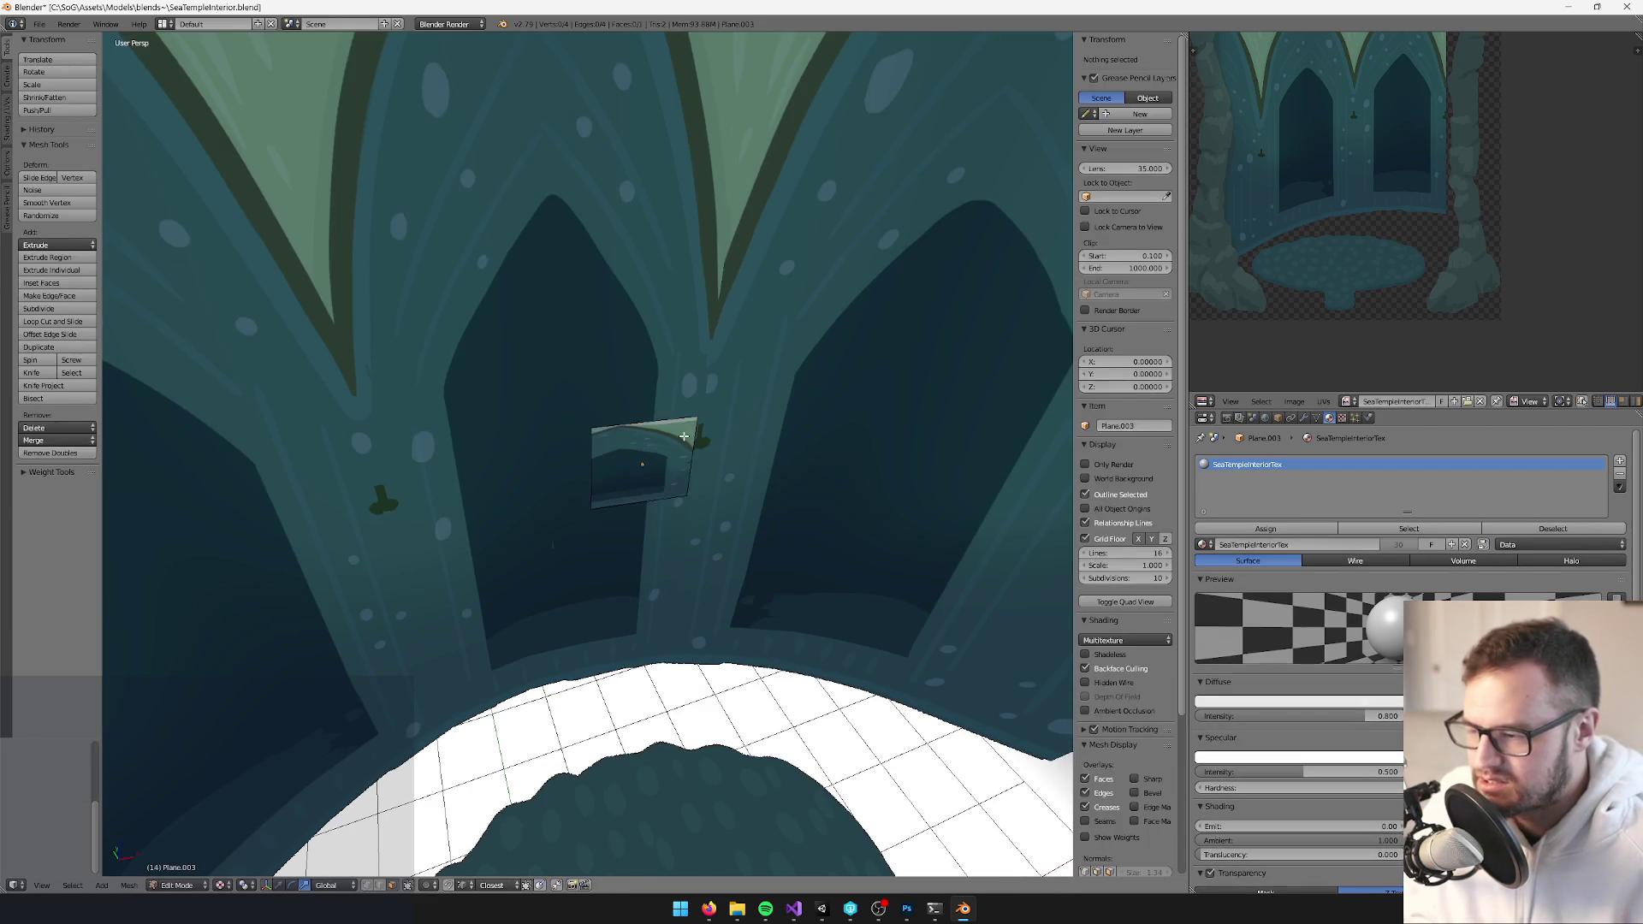
pyautogui.press('a')
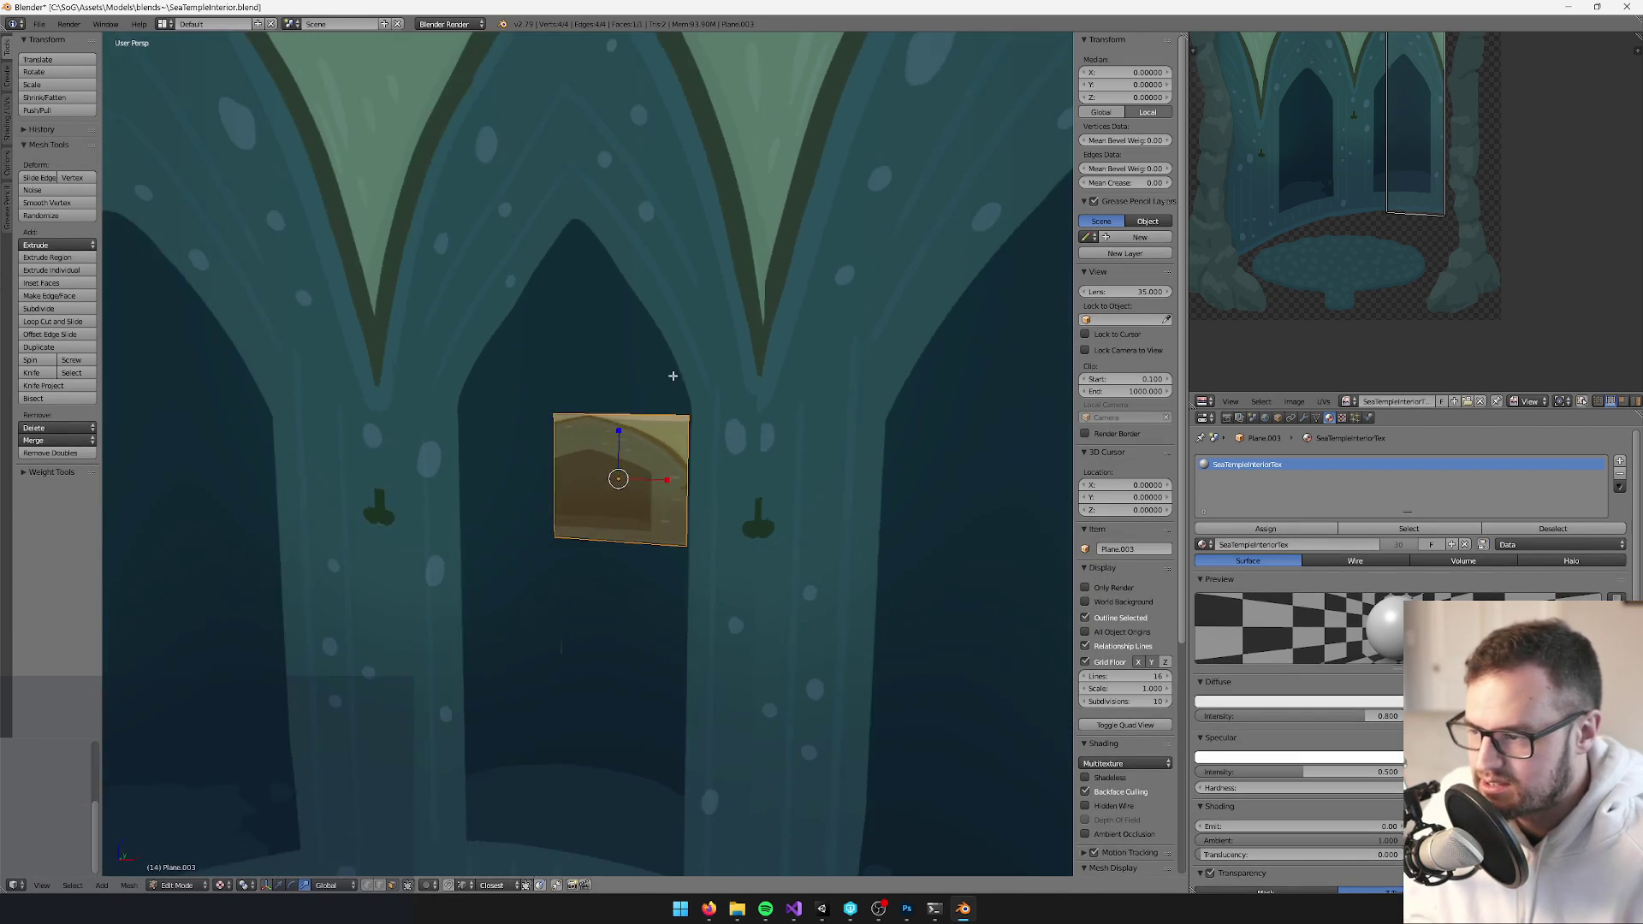
pyautogui.press('s')
pyautogui.press('x')
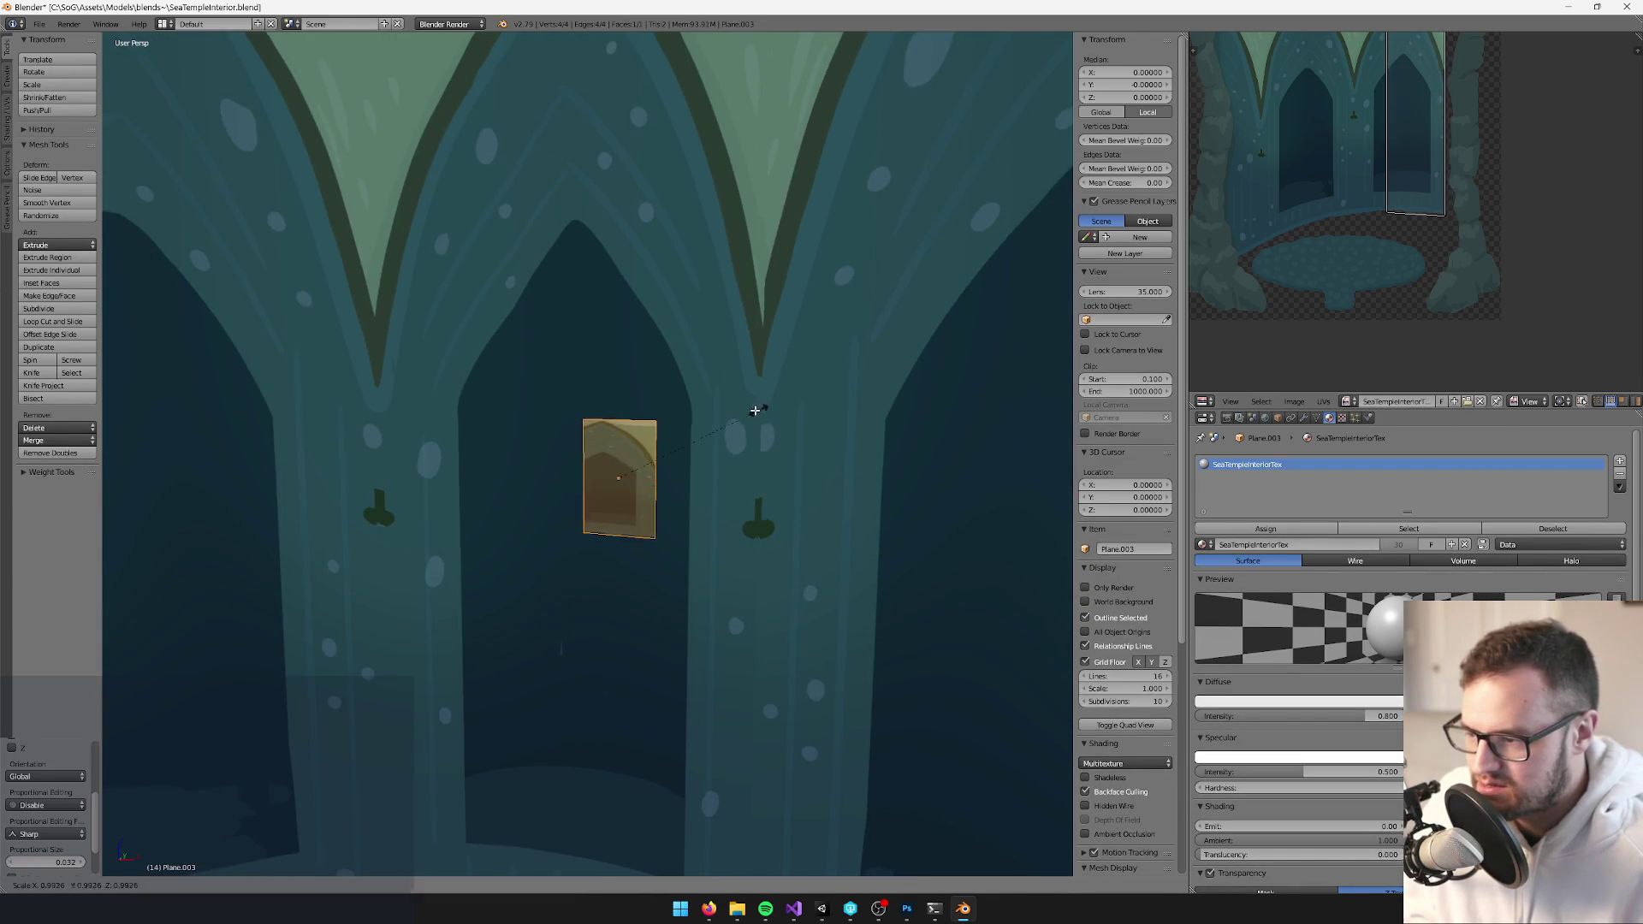
pyautogui.click(718, 424)
pyautogui.scroll(-5, 1339, 177)
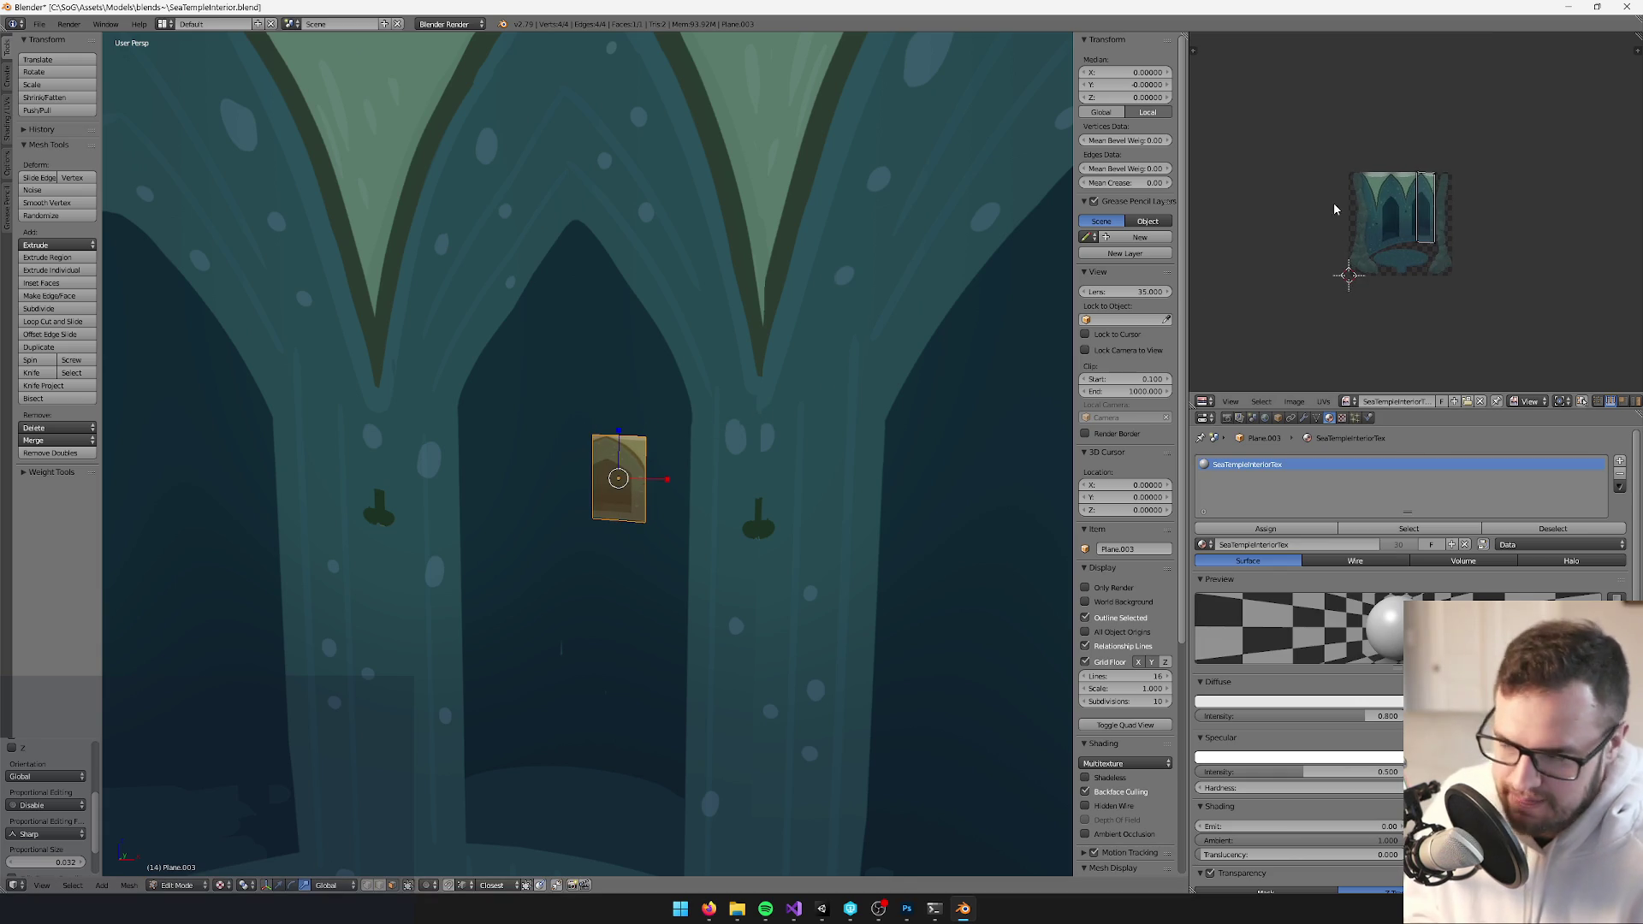
pyautogui.scroll(-5, 215, 407)
pyautogui.press('KP_0')
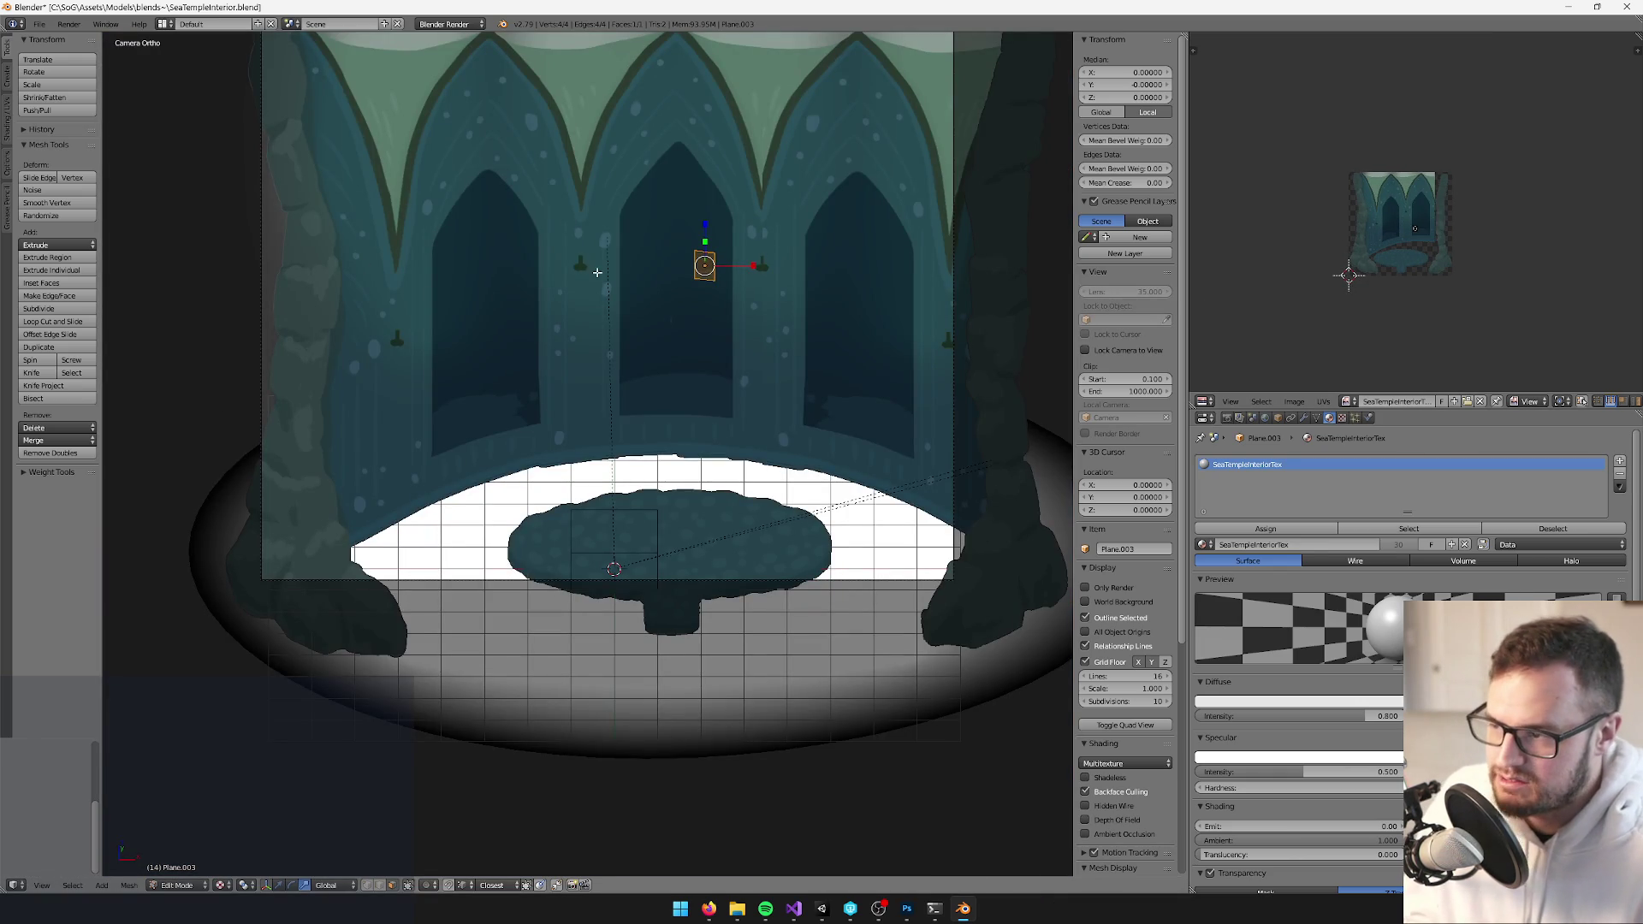
# Scale the quad vertically along Y
pyautogui.press('KP_Decimal')
pyautogui.press('s')
pyautogui.press('y')
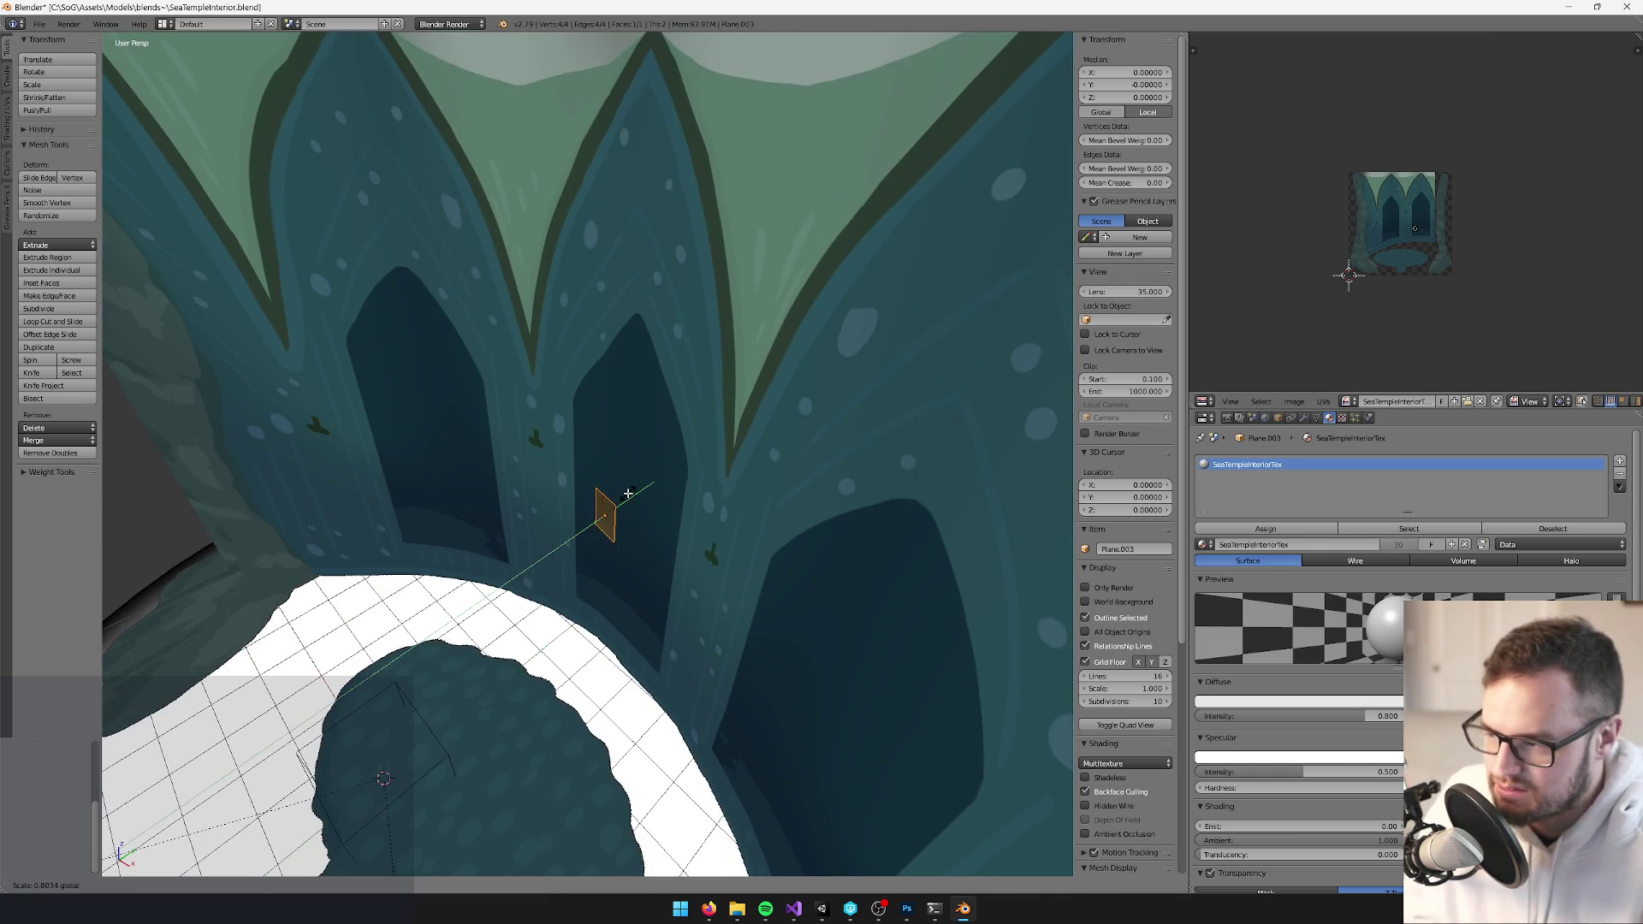
pyautogui.click(628, 493)
# Select the quad's top edge and slide it along X to reshape the quad
pyautogui.press('KP_Decimal')
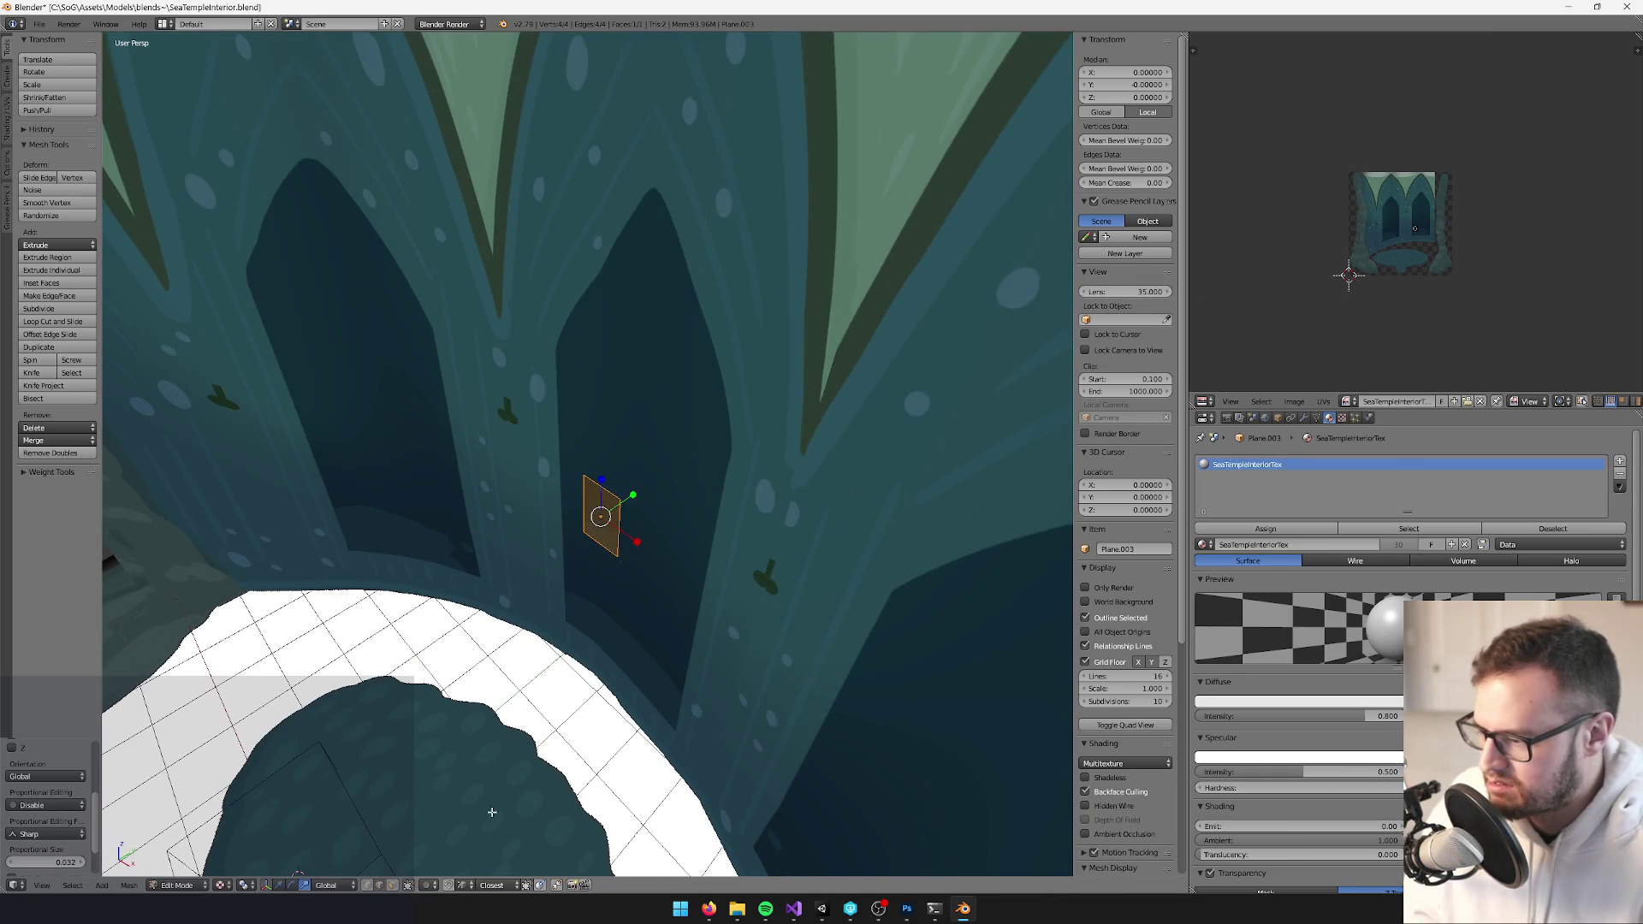
pyautogui.press('a')
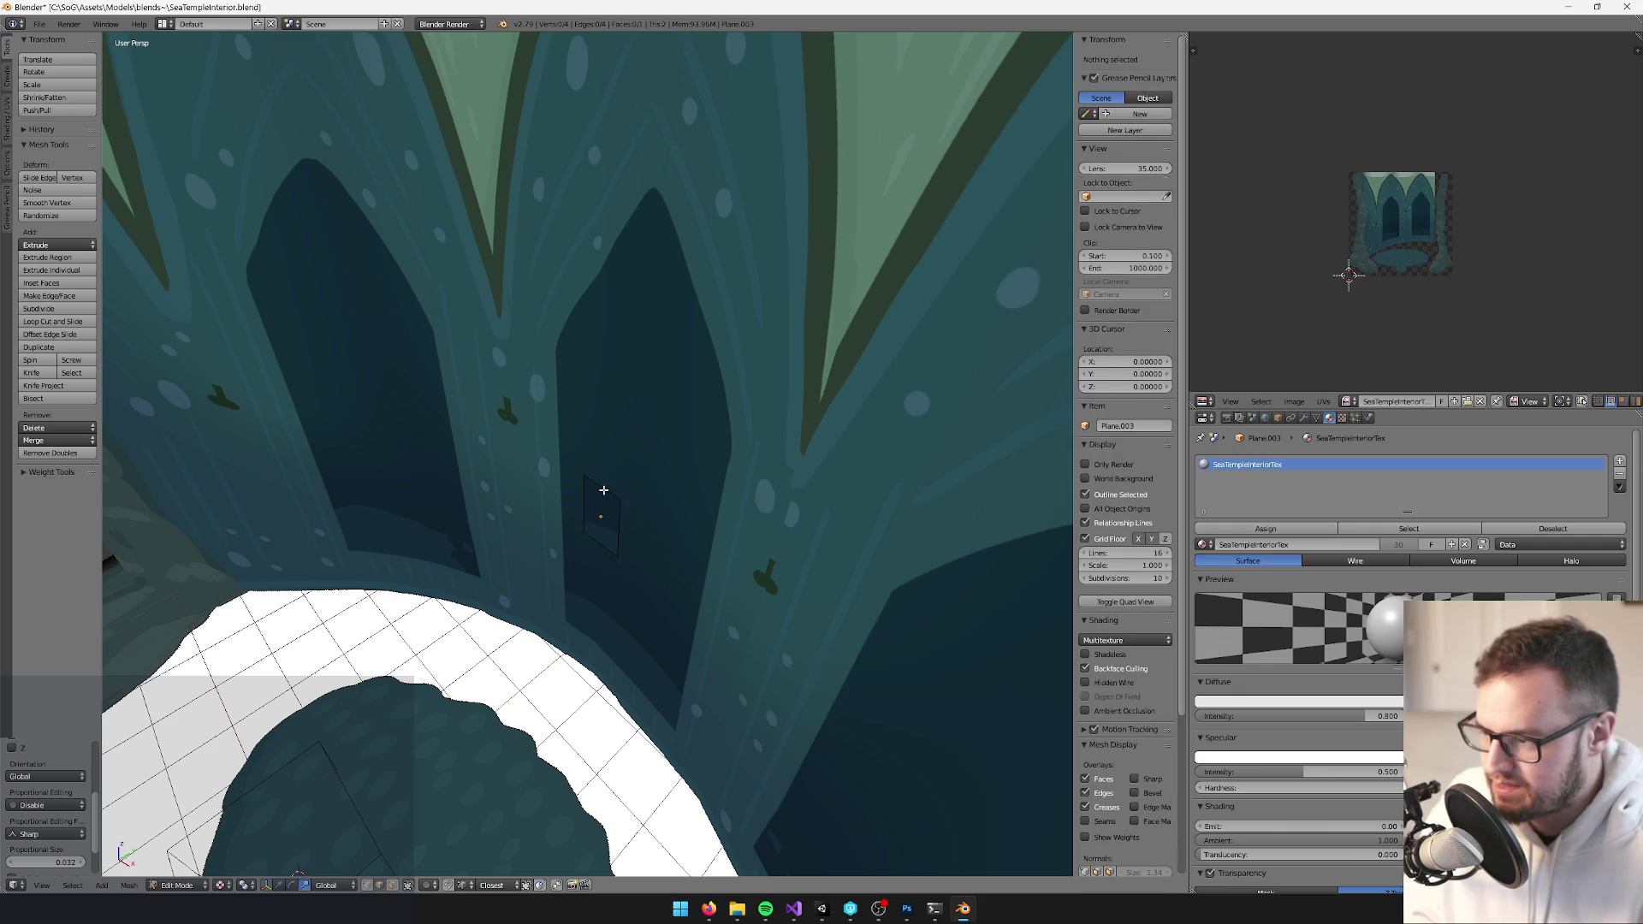
pyautogui.rightClick(602, 490)
pyautogui.press('KP_Decimal')
pyautogui.click(612, 305)
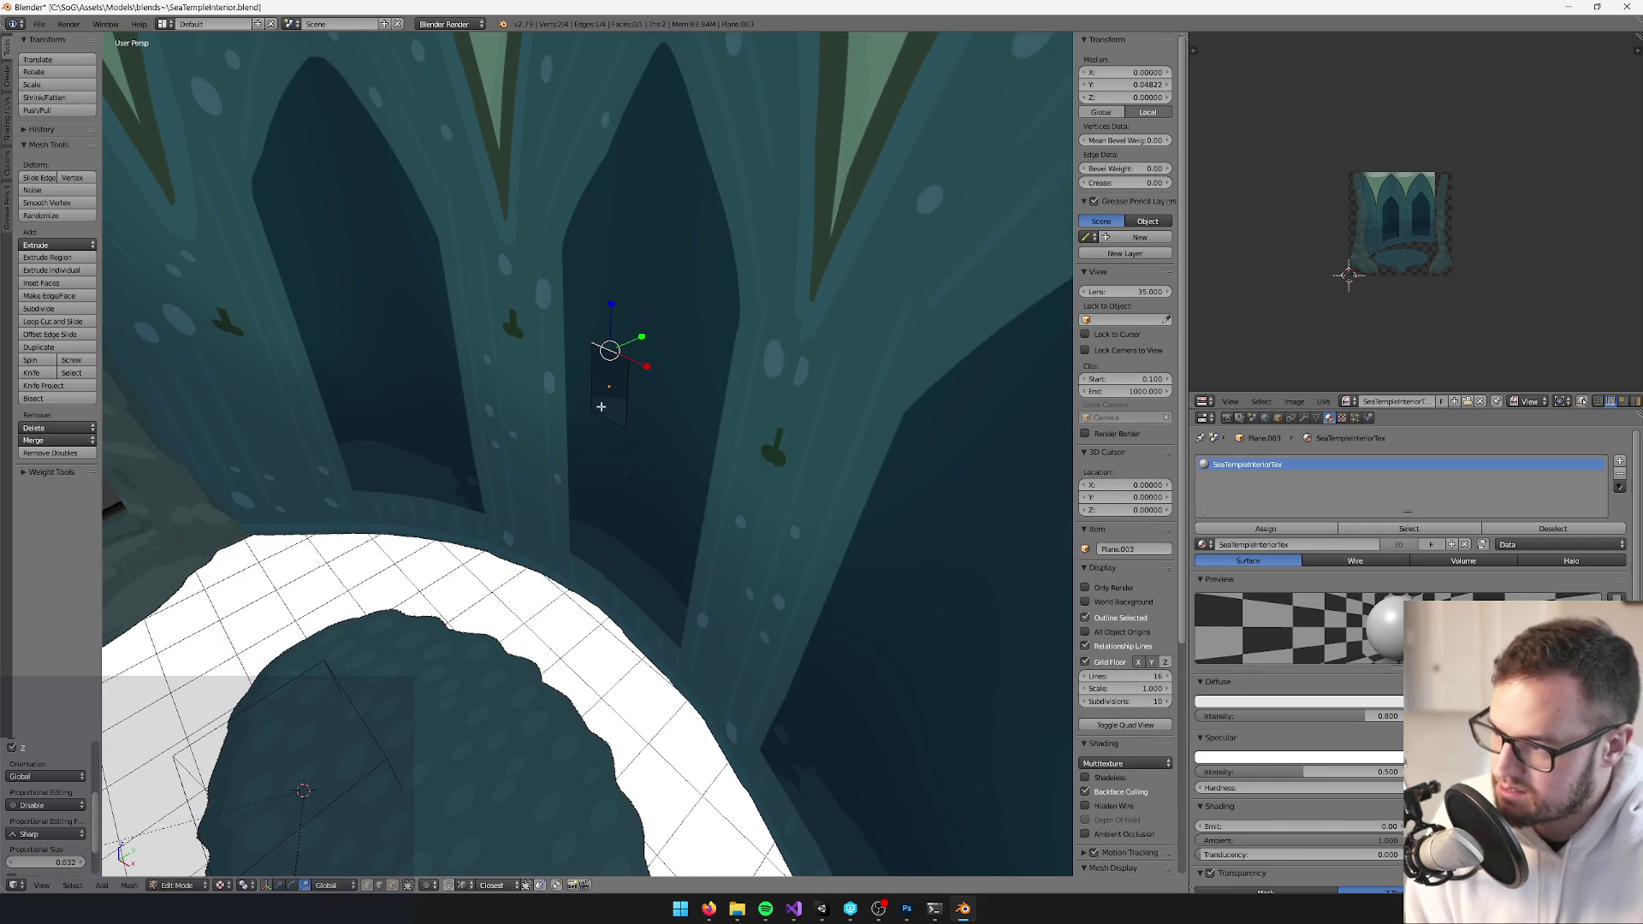
pyautogui.press('g')
pyautogui.press('x')
pyautogui.click(585, 363)
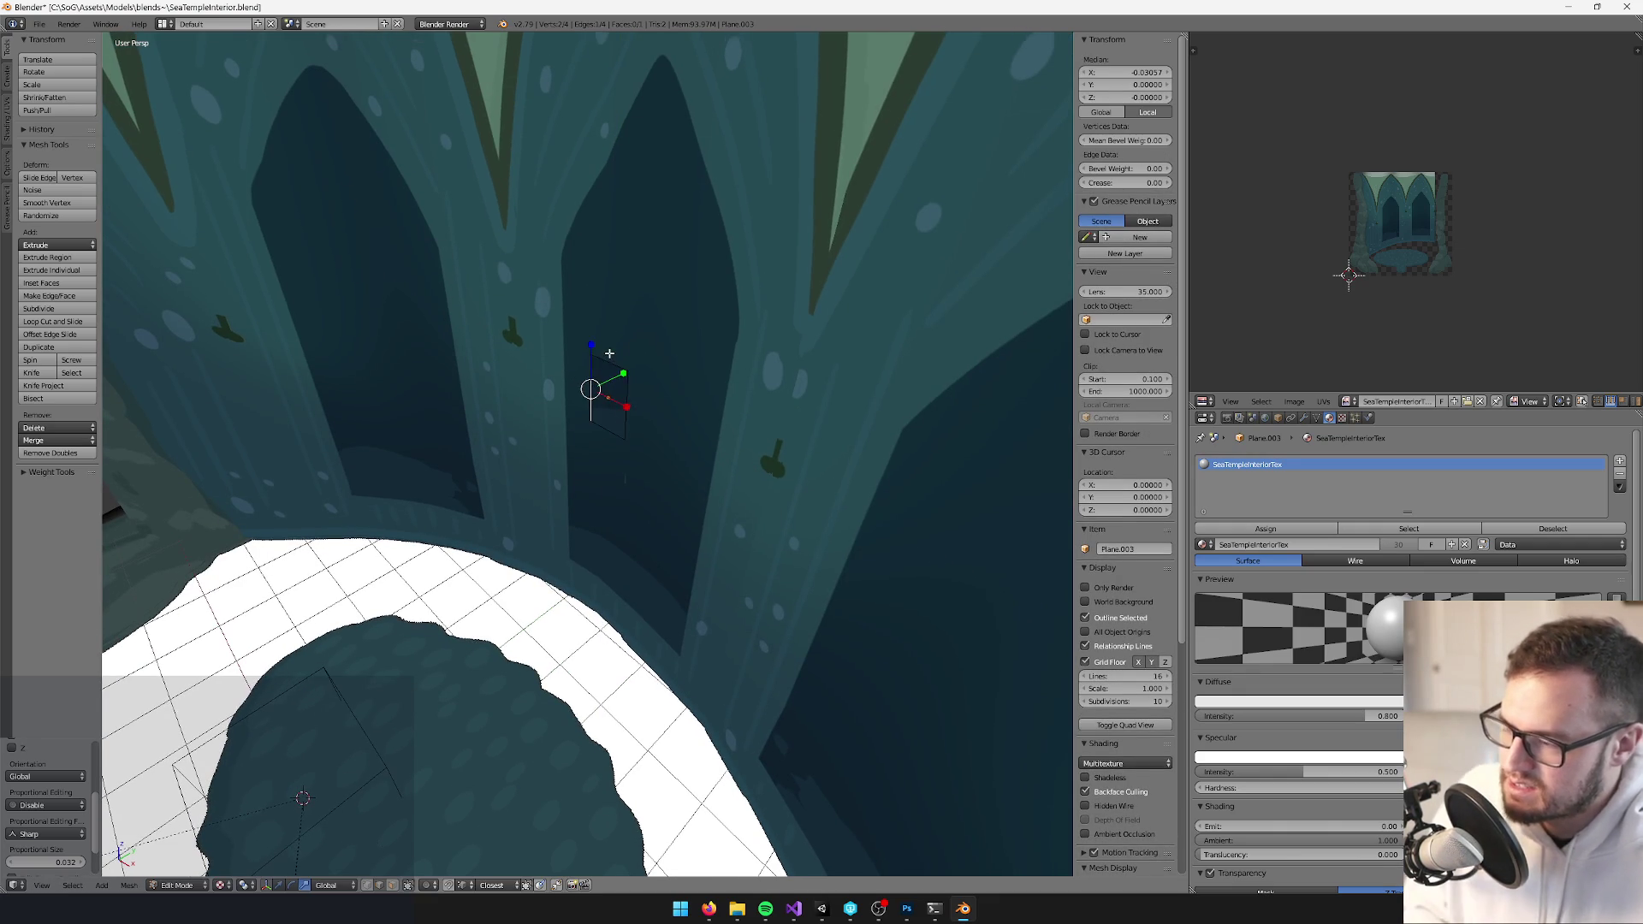
pyautogui.press('a')
pyautogui.press('a')
pyautogui.press('KP_0')
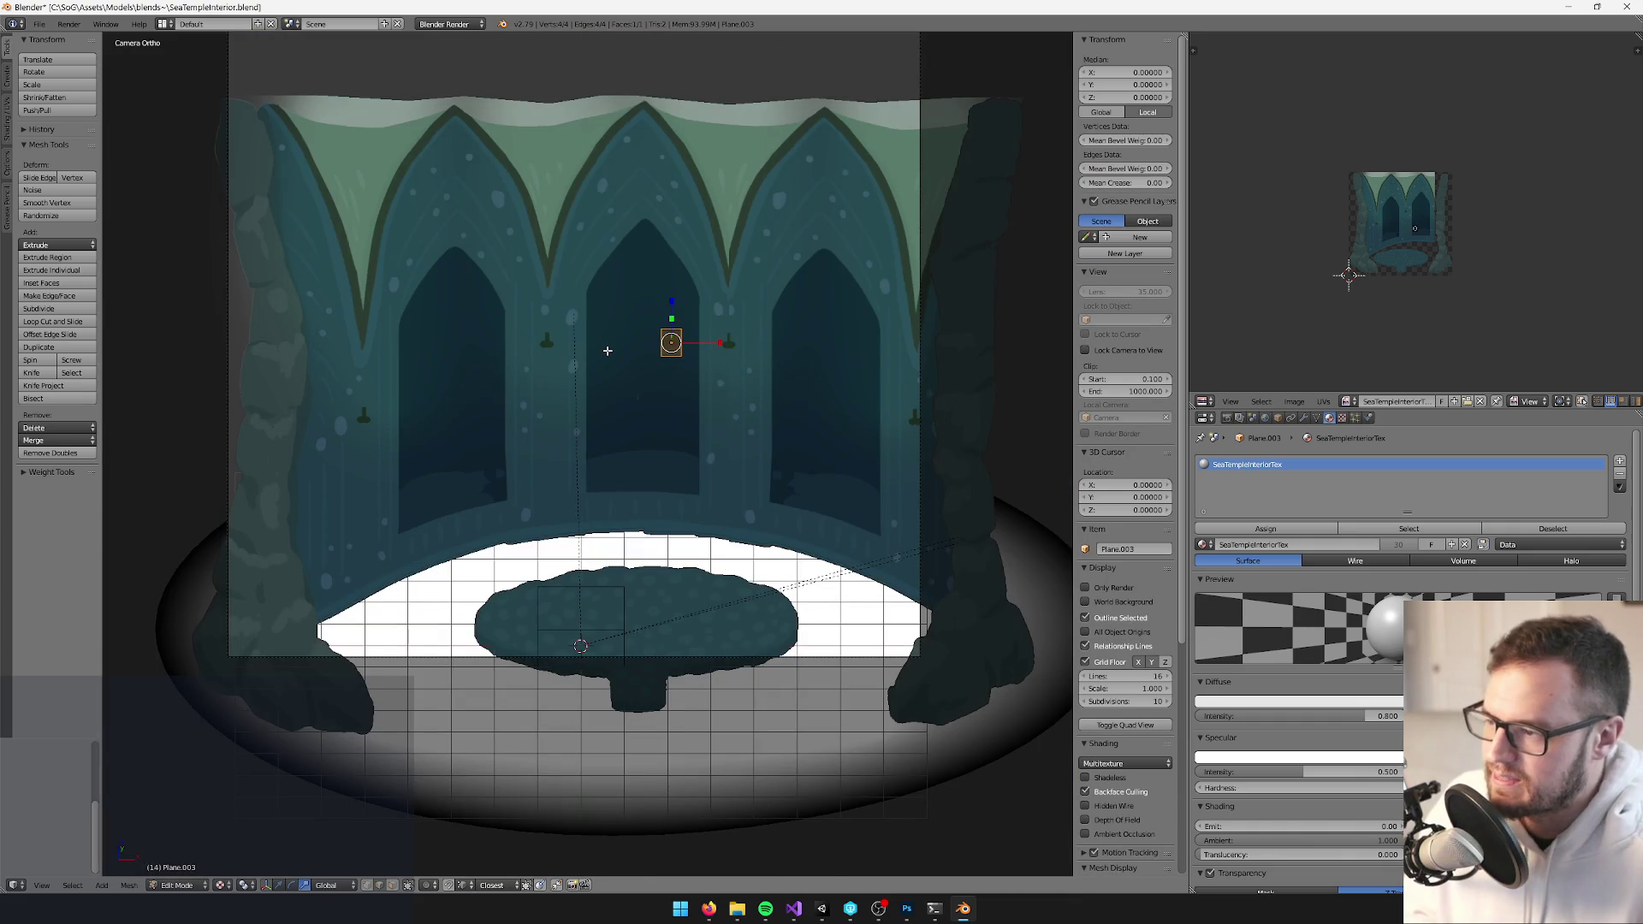
# Slide the quad's UV face along X onto the dark bracket artwork in SeaTempleInteriorTex
pyautogui.press('g')
pyautogui.click(1429, 237)
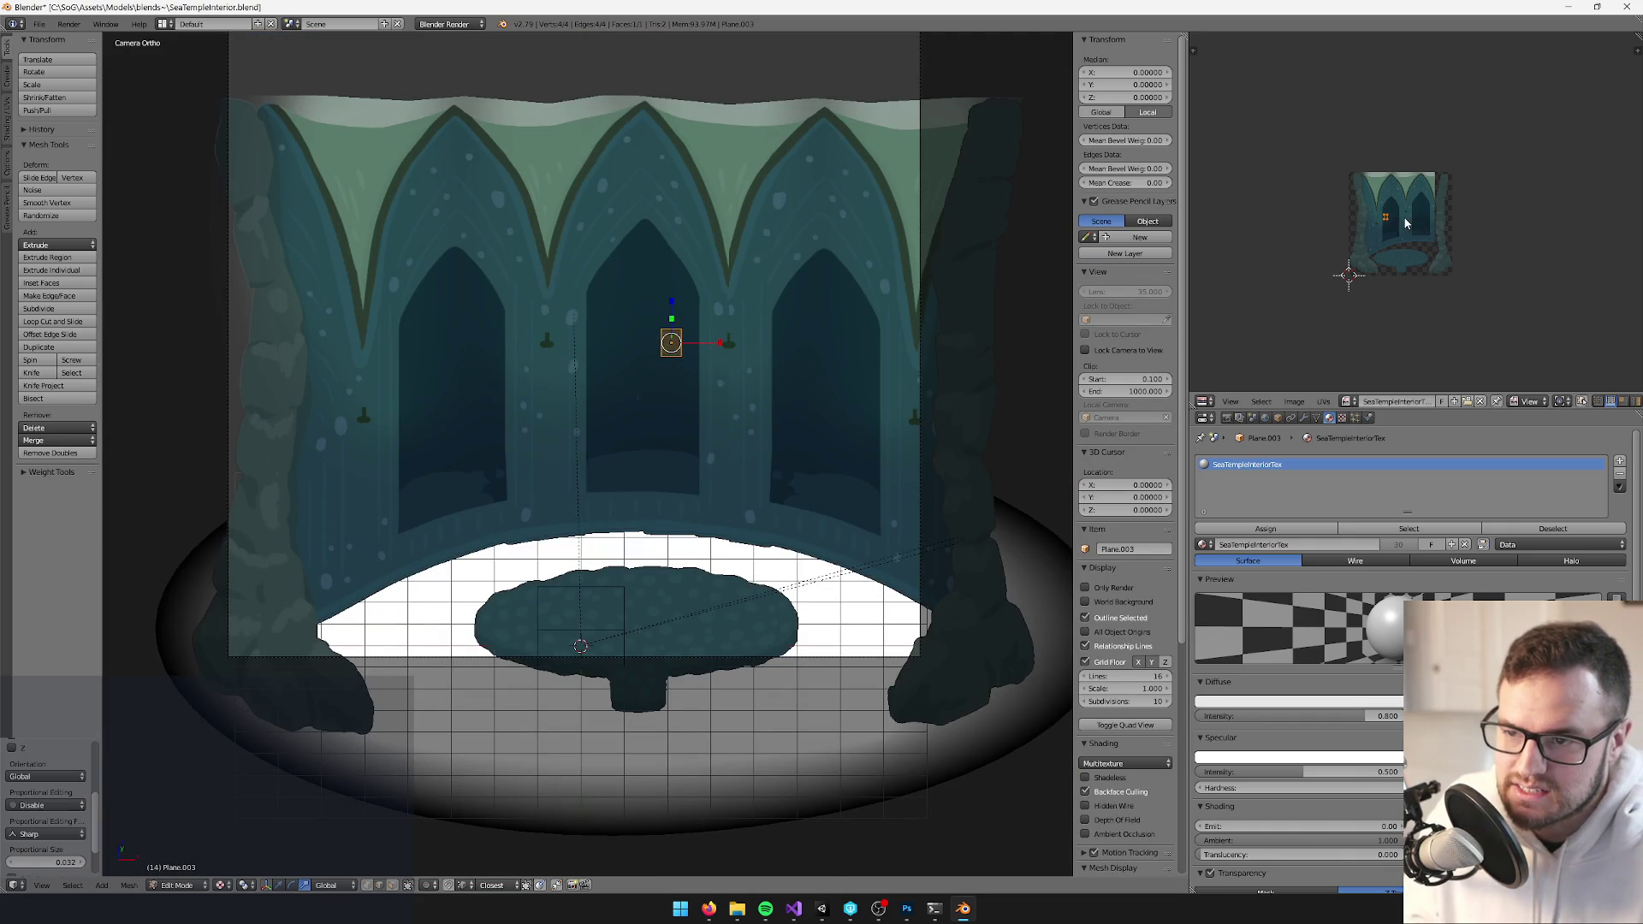
pyautogui.scroll(3, 1424, 237)
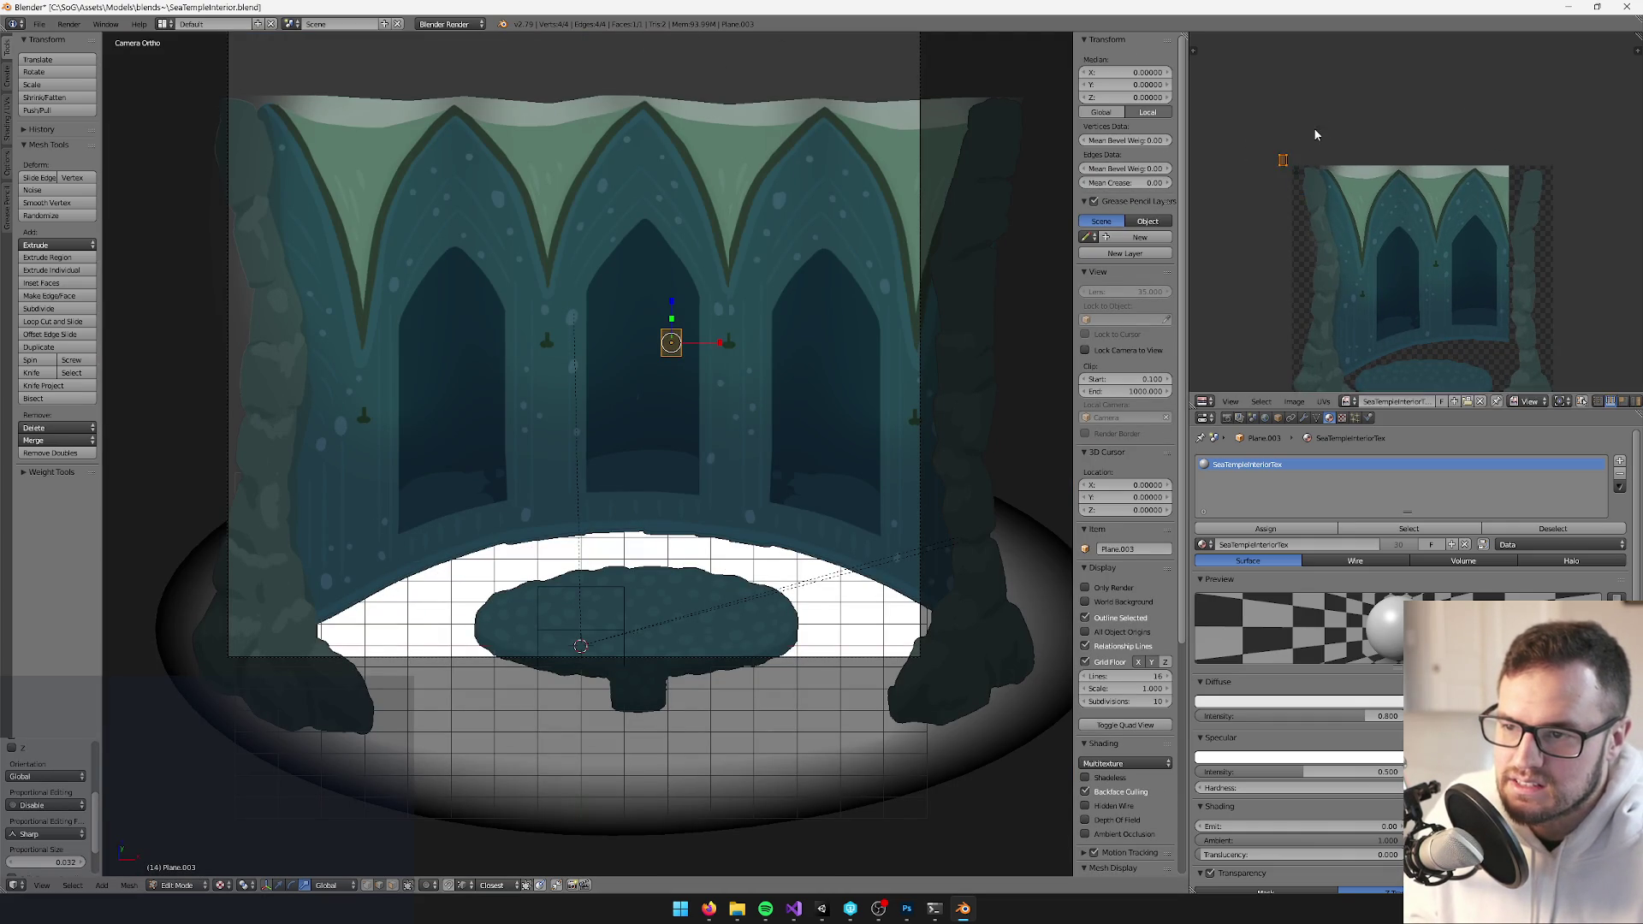
pyautogui.scroll(4, 1425, 235)
pyautogui.scroll(6, 1426, 231)
pyautogui.press('g')
pyautogui.press('x')
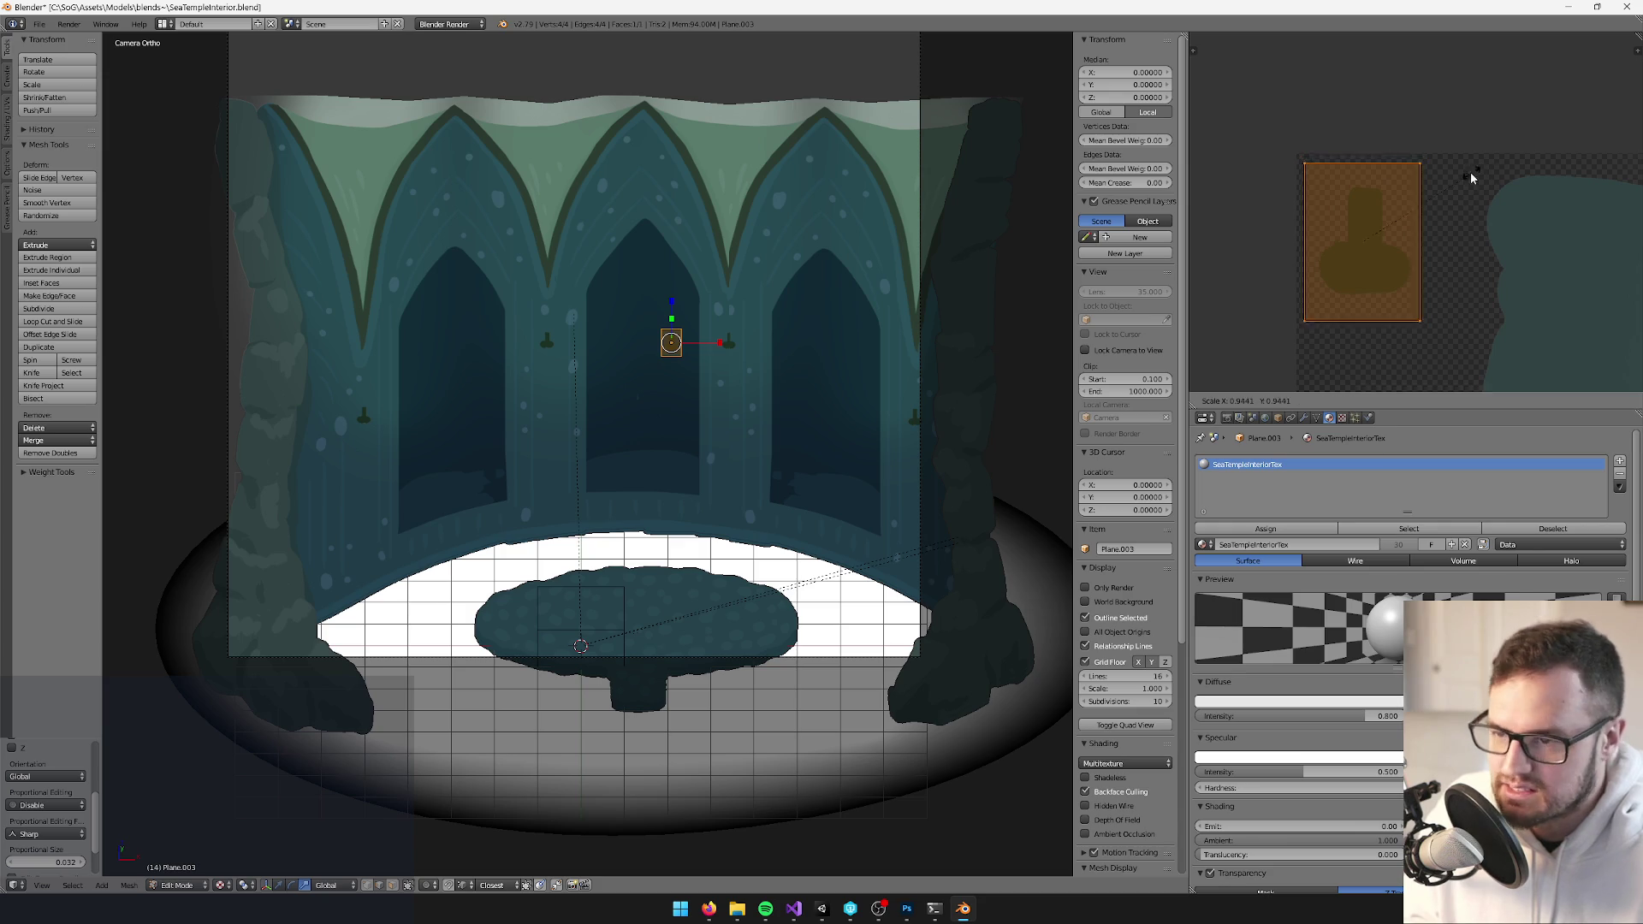
pyautogui.click(1464, 184)
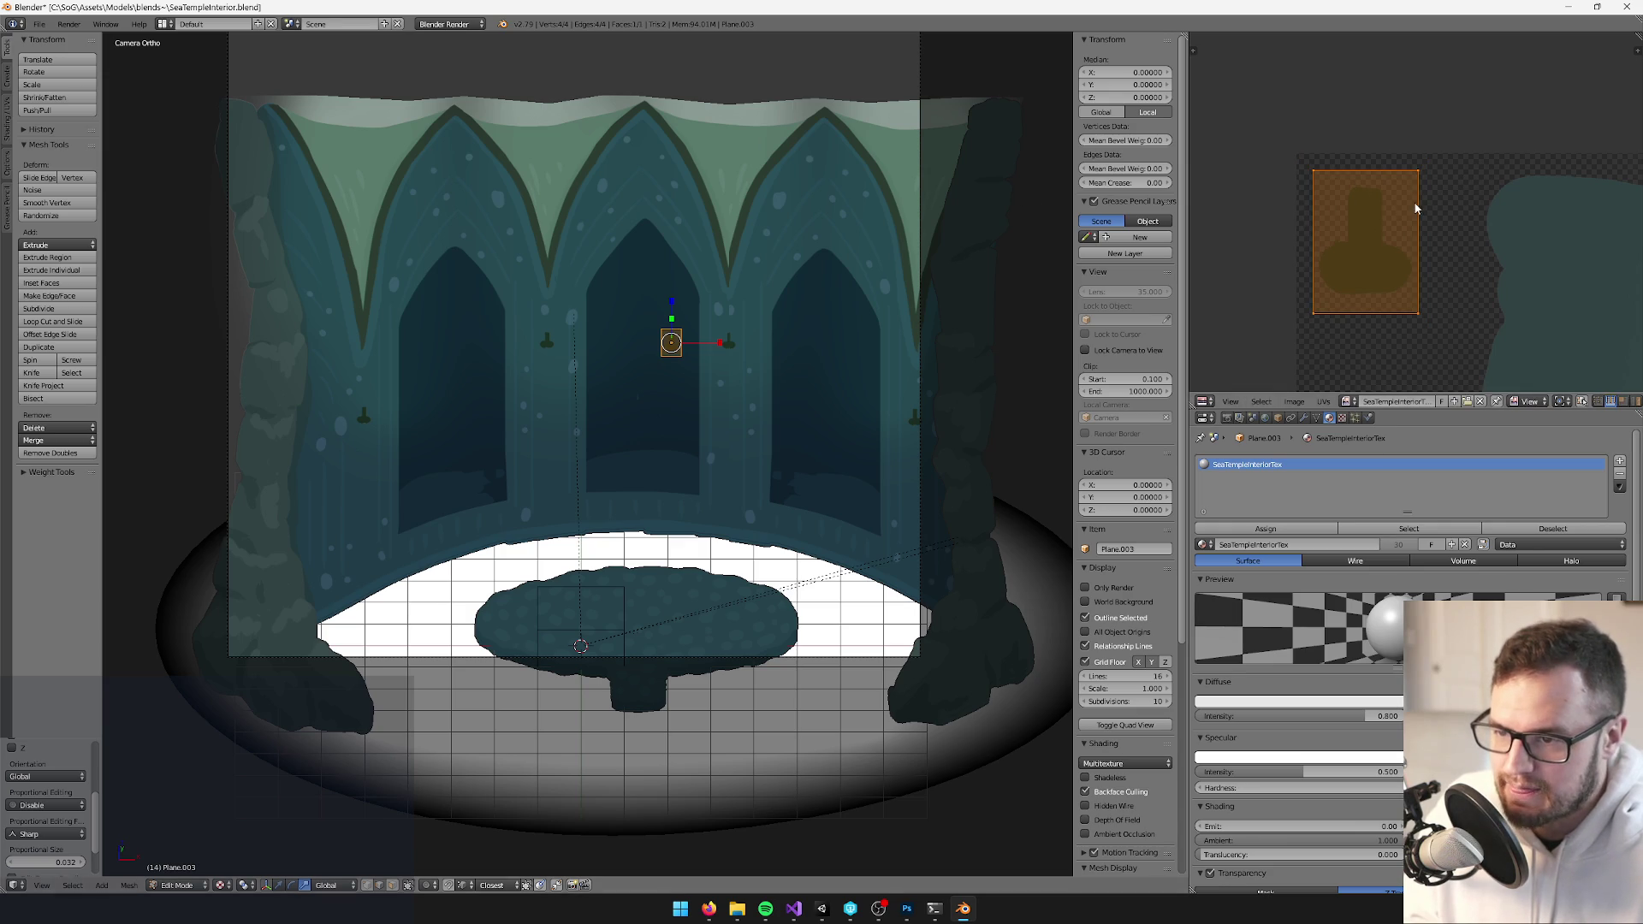
pyautogui.press('Tab')
pyautogui.press('KP_Decimal')
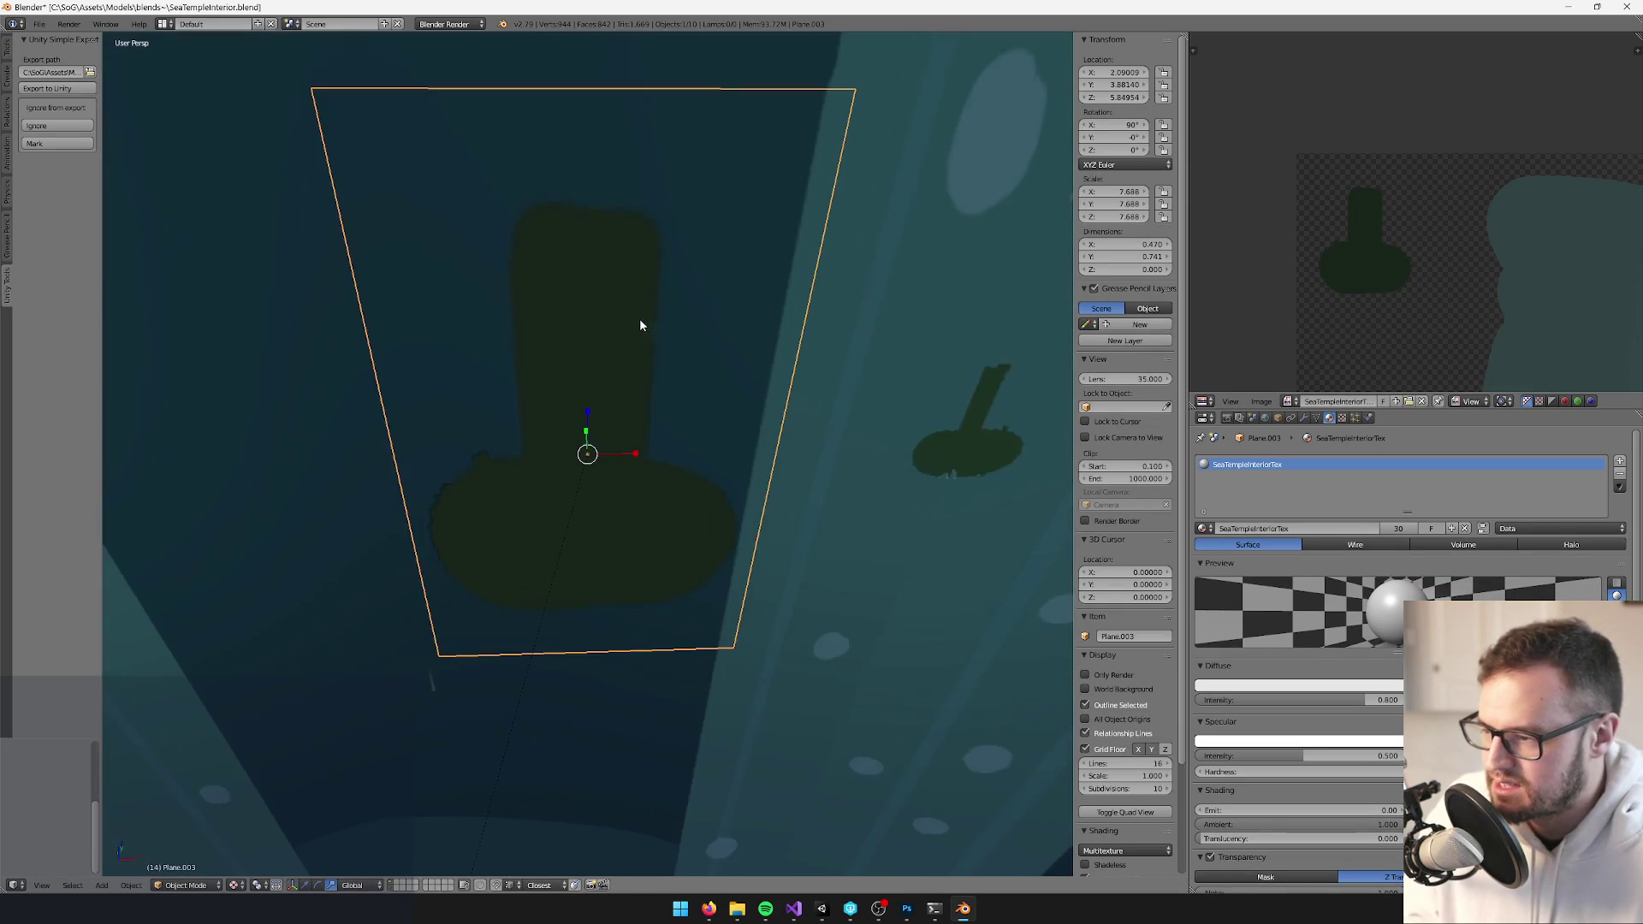
# Move the bracket plane onto the left pillar, lower it, and shrink it
pyautogui.scroll(-5, 640, 325)
pyautogui.moveTo(634, 324); pyautogui.dragTo(768, 329)
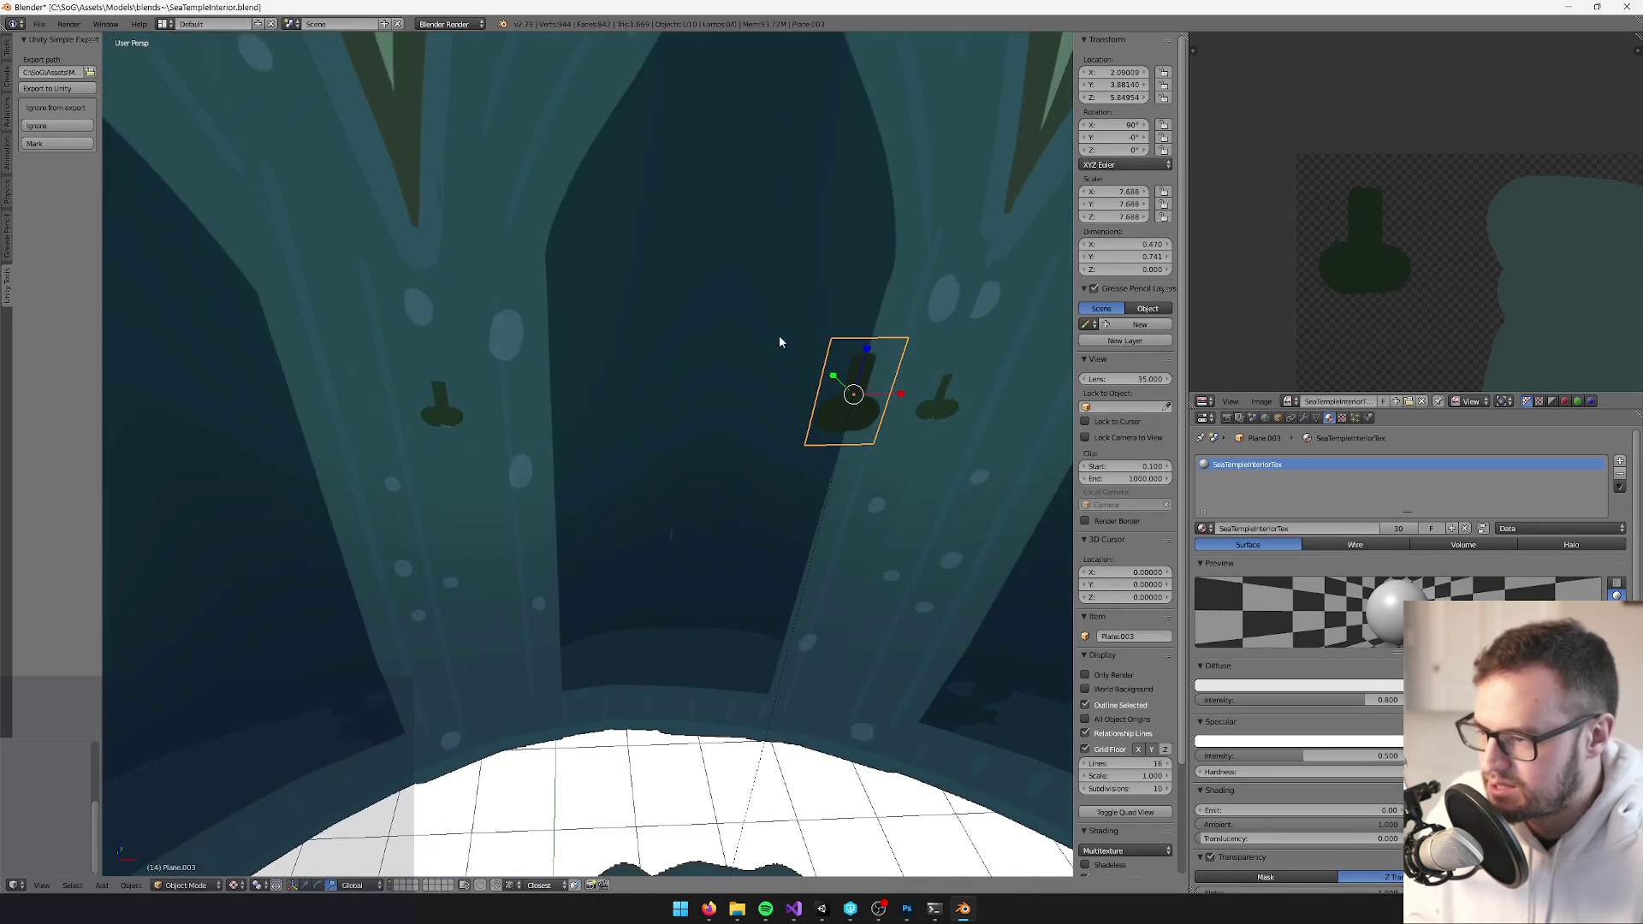
pyautogui.press('g')
pyautogui.hotkey('shift', 'z')
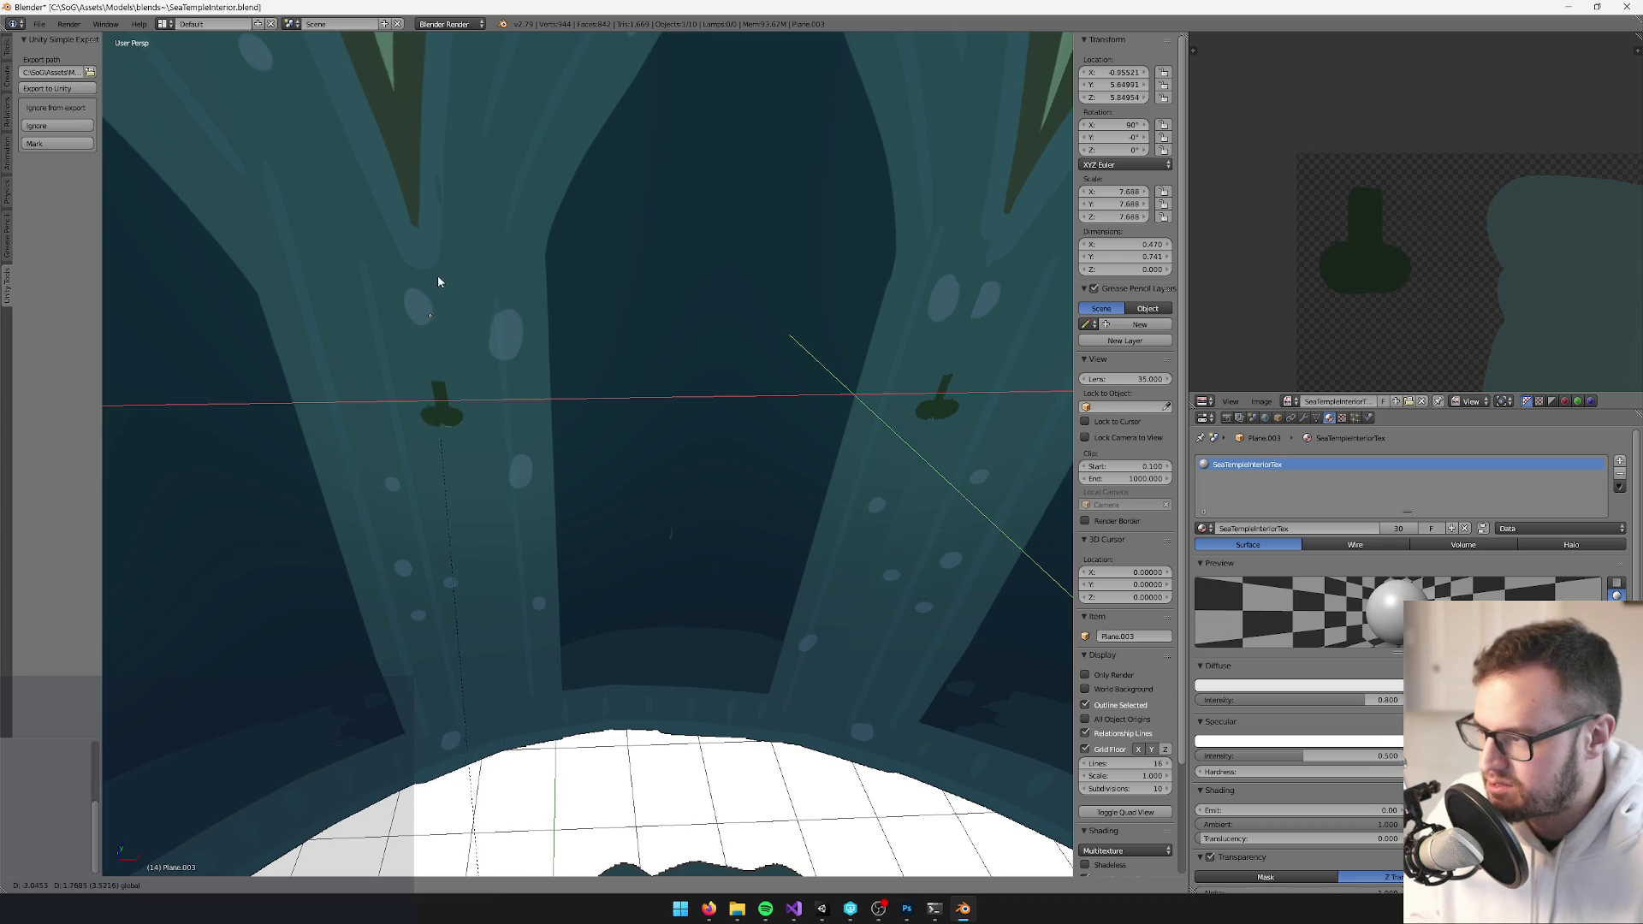
pyautogui.click(438, 316)
pyautogui.press('g')
pyautogui.press('z')
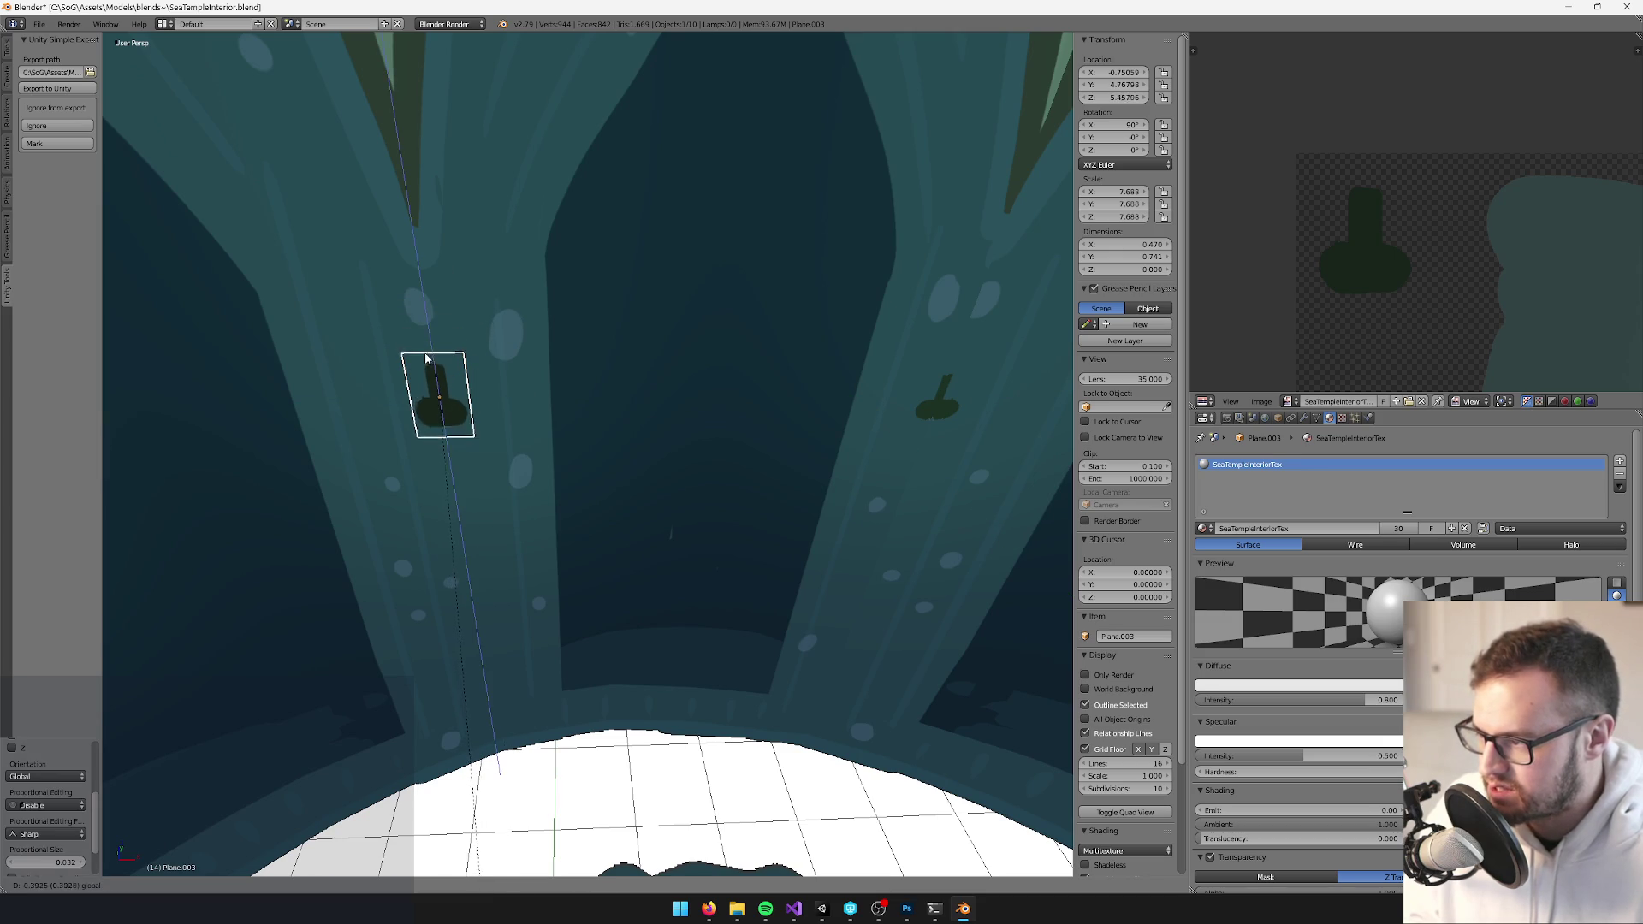
pyautogui.click(436, 363)
pyautogui.press('s')
pyautogui.click(475, 401)
pyautogui.moveTo(480, 412)
pyautogui.mouseDown()
pyautogui.moveTo(466, 422)
pyautogui.moveTo(671, 341)
pyautogui.moveTo(544, 412)
pyautogui.moveTo(560, 384)
pyautogui.mouseUp()
pyautogui.press('g')
pyautogui.click(599, 360)
# Duplicate the bracket and slide the copy along X onto the right pillar
pyautogui.hotkey('shift', 'd')
pyautogui.press('z')
pyautogui.click(524, 381)
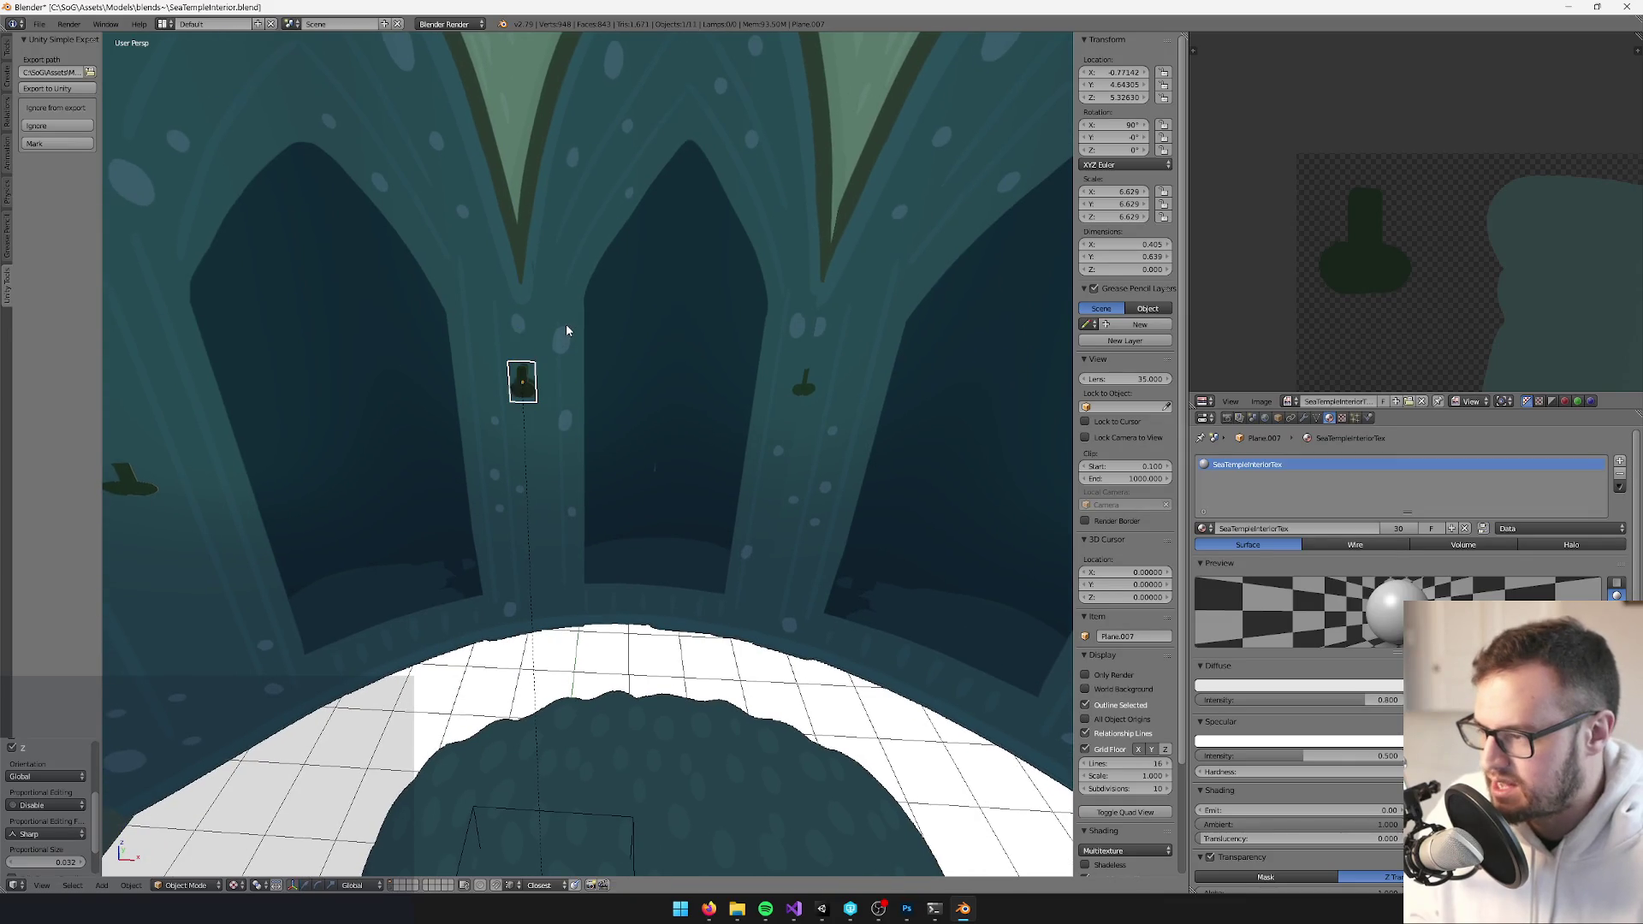
pyautogui.press('g')
pyautogui.press('x')
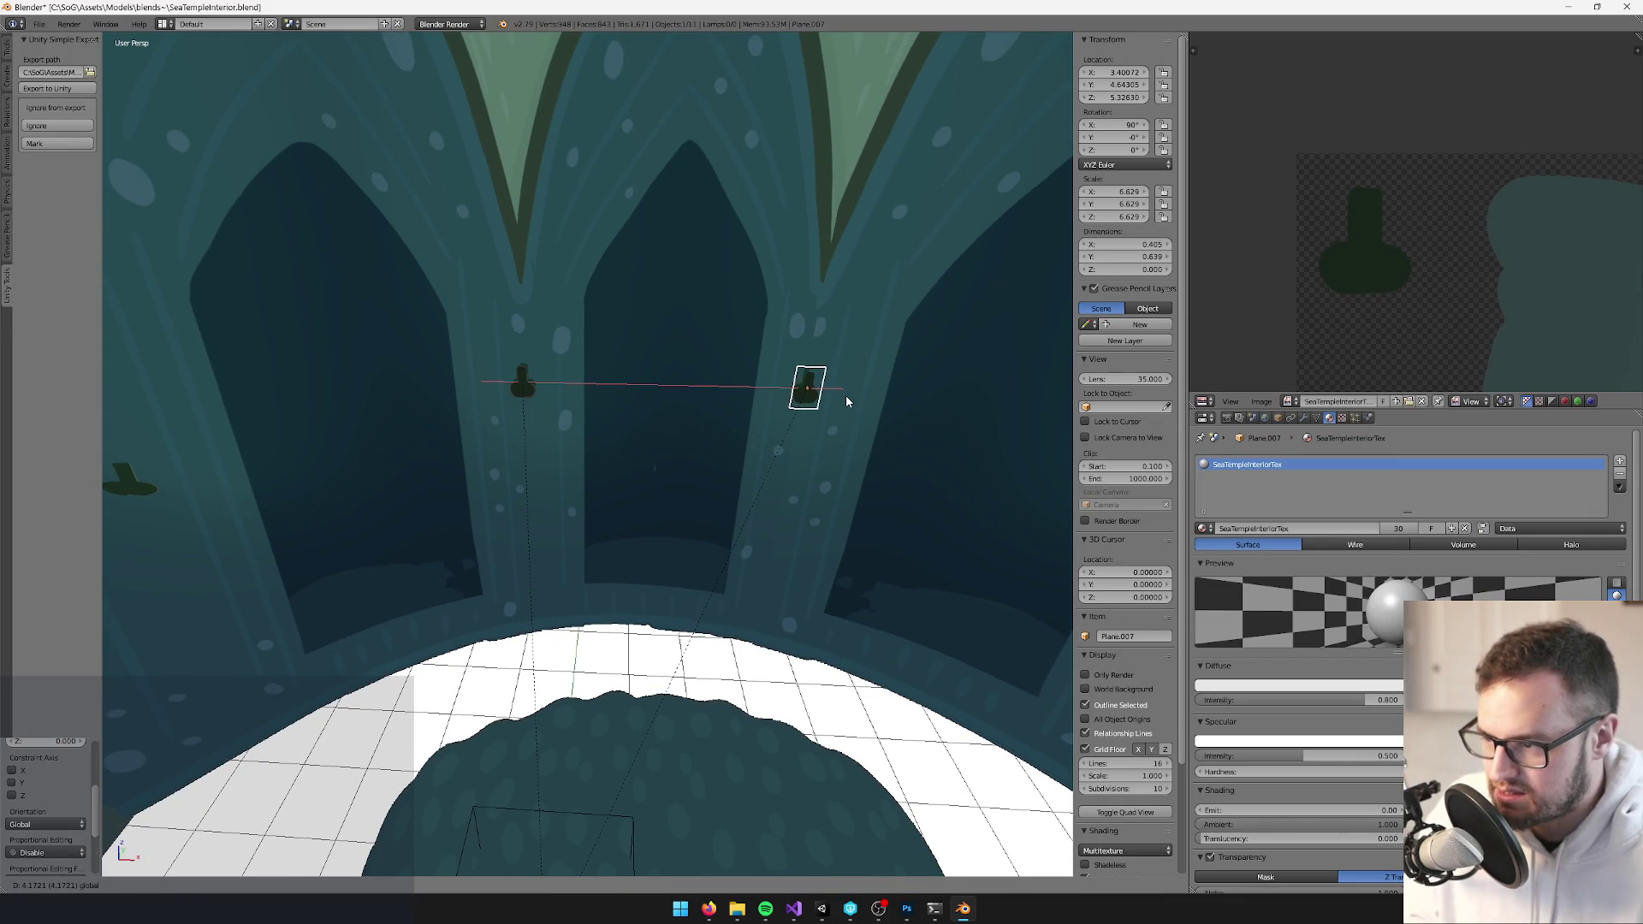
pyautogui.click(845, 393)
pyautogui.moveTo(845, 393)
pyautogui.mouseDown()
pyautogui.moveTo(756, 340)
pyautogui.moveTo(760, 265)
pyautogui.mouseUp()
# Duplicate the original bracket again and place the third copy on the left pillar
pyautogui.hotkey('shift', 'd')
pyautogui.hotkey('shift', 'z')
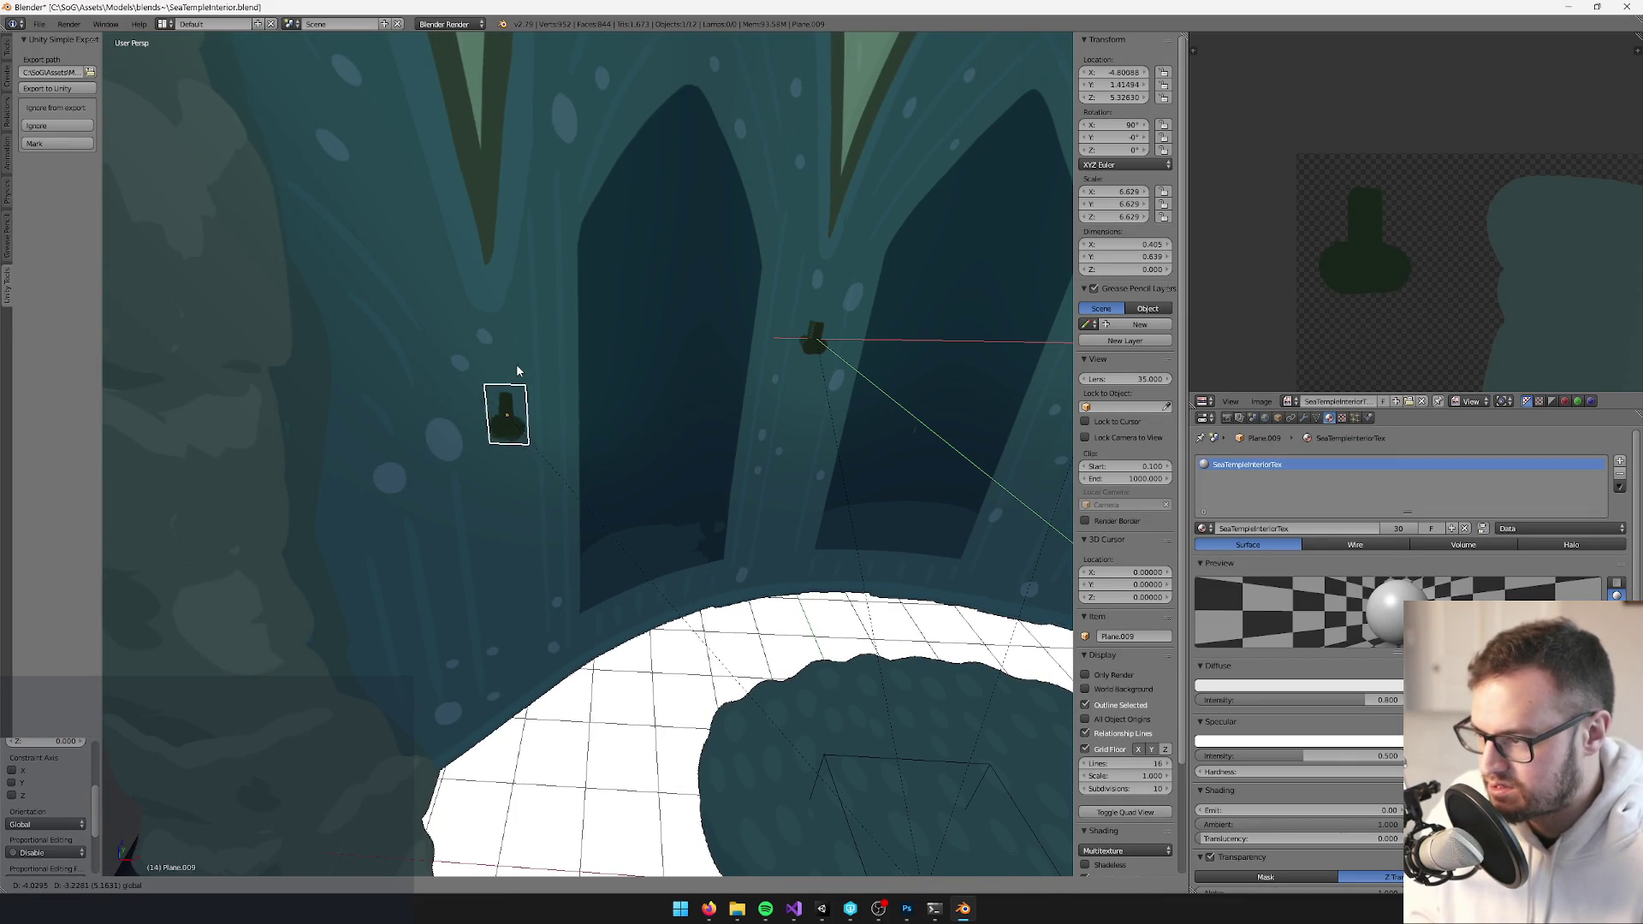
pyautogui.click(510, 359)
pyautogui.moveTo(510, 359); pyautogui.dragTo(510, 351)
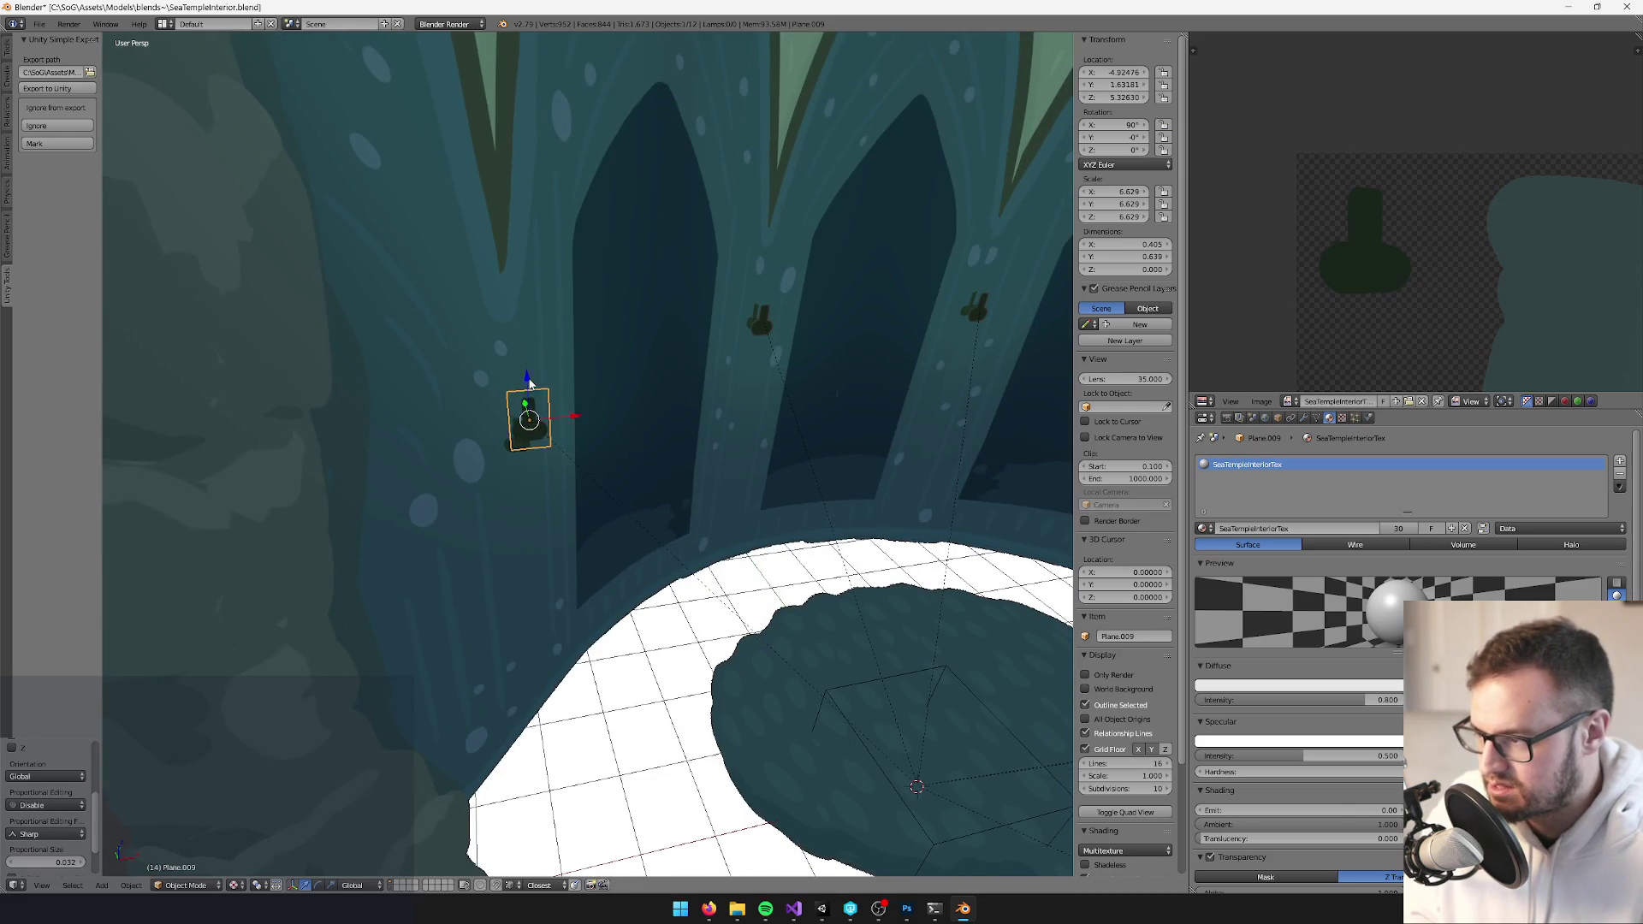
pyautogui.press('g')
pyautogui.hotkey('shift', 'z')
pyautogui.click(513, 353)
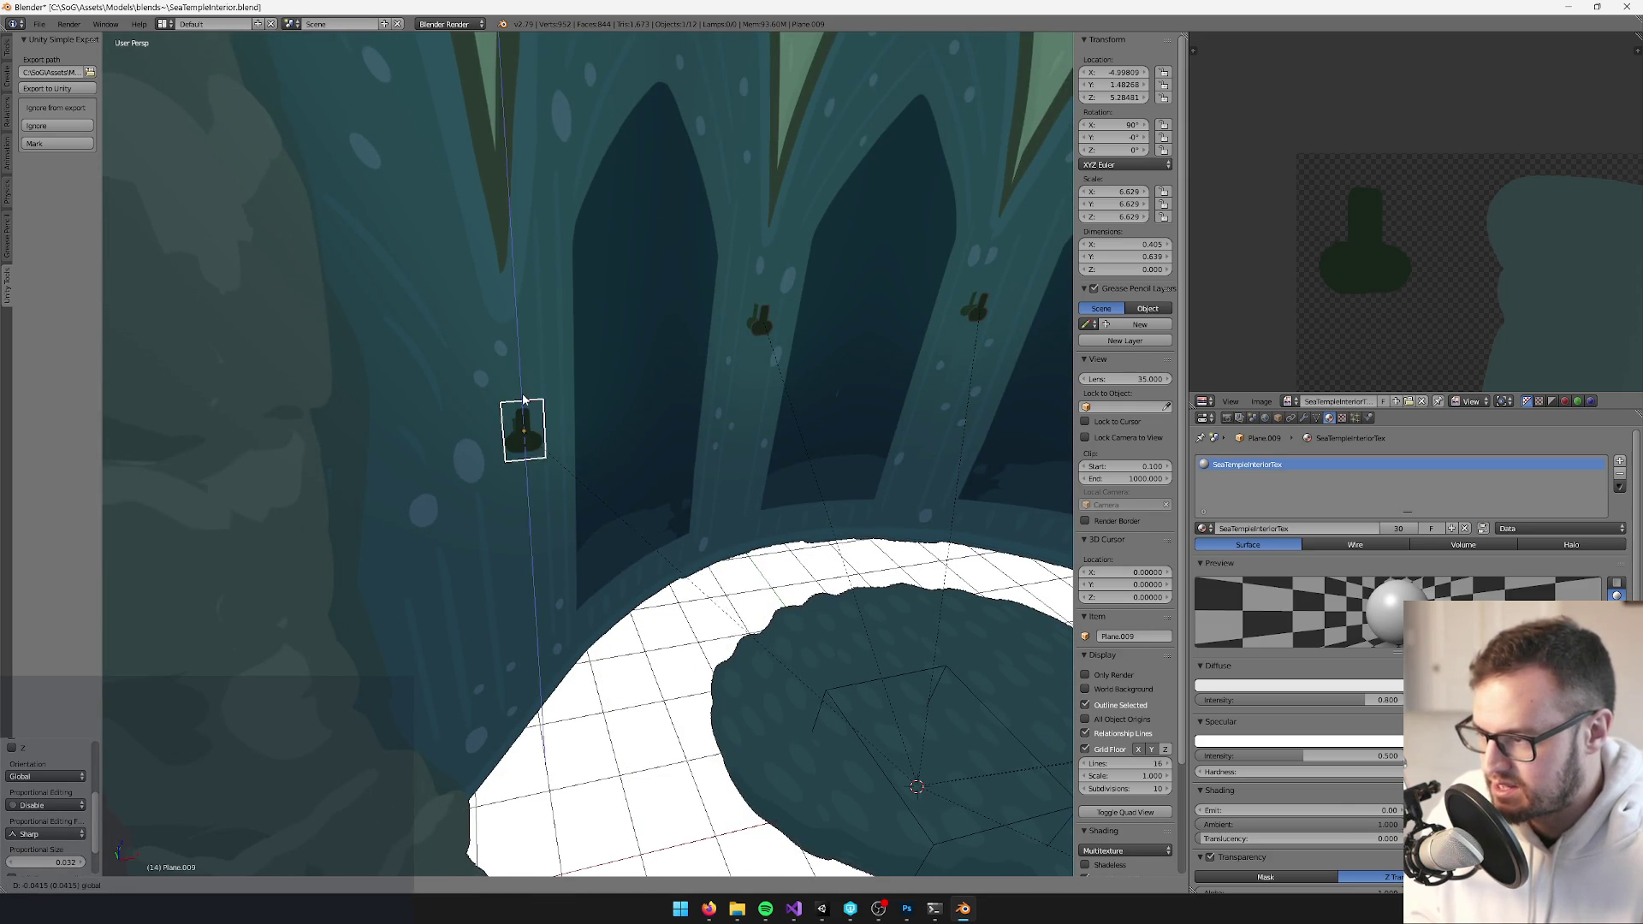
# Duplicate the right-hand bracket and set the fourth copy on a further-right pillar
pyautogui.moveTo(633, 380)
pyautogui.mouseDown()
pyautogui.moveTo(722, 363)
pyautogui.moveTo(606, 376)
pyautogui.mouseUp()
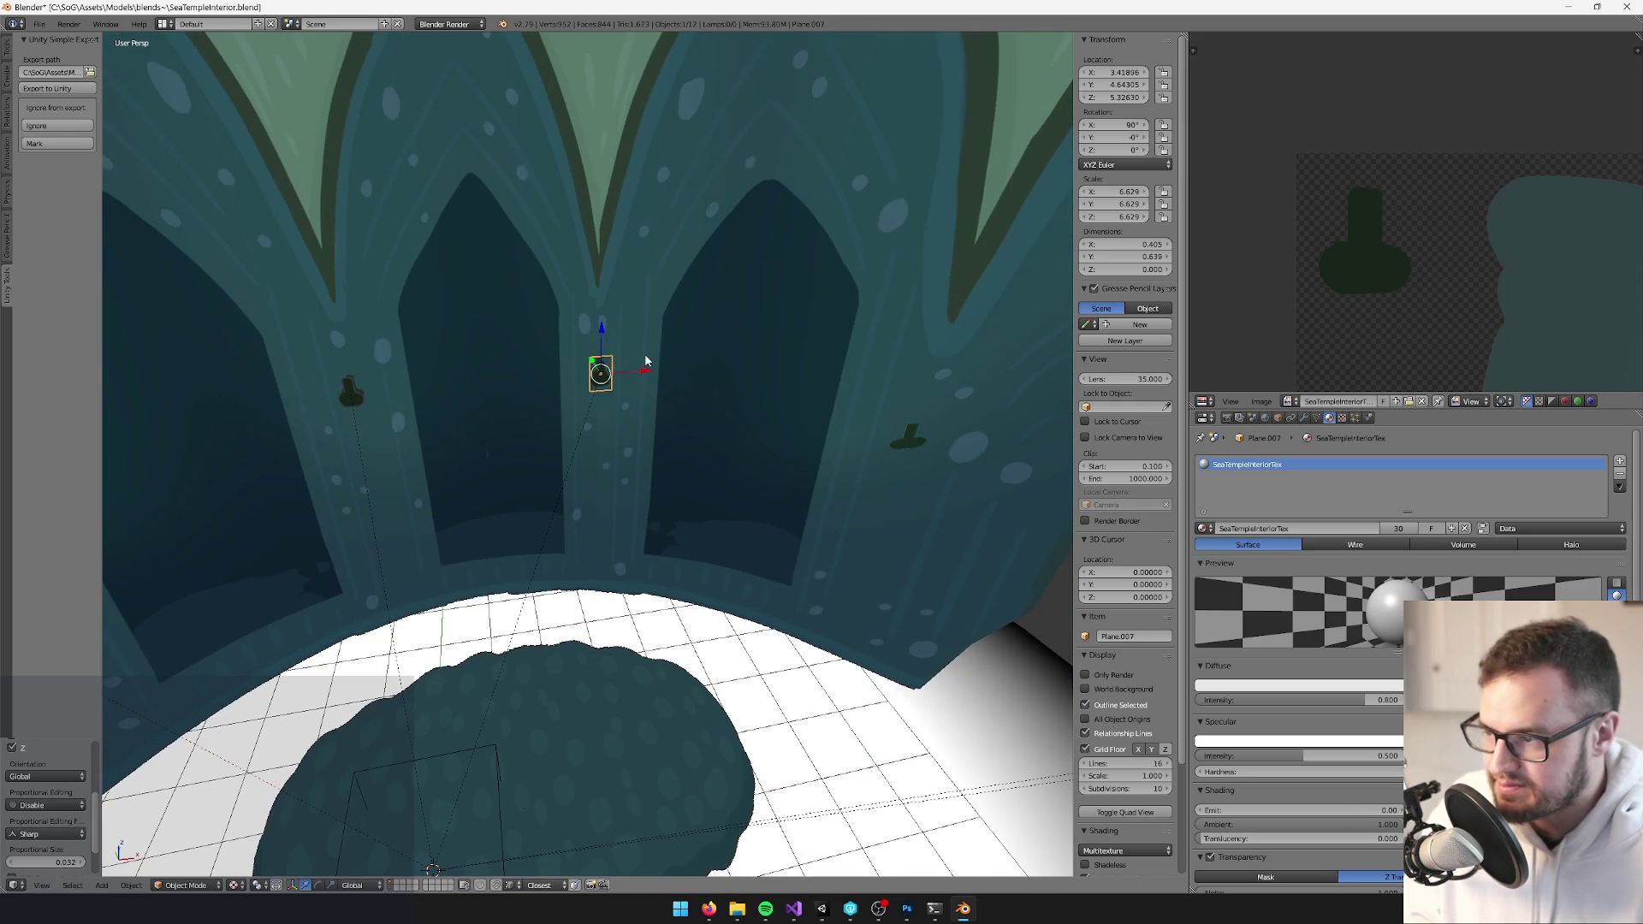
pyautogui.hotkey('shift', 'd')
pyautogui.click(912, 391)
pyautogui.moveTo(912, 390)
pyautogui.mouseDown()
pyautogui.moveTo(669, 363)
pyautogui.moveTo(643, 392)
pyautogui.mouseUp()
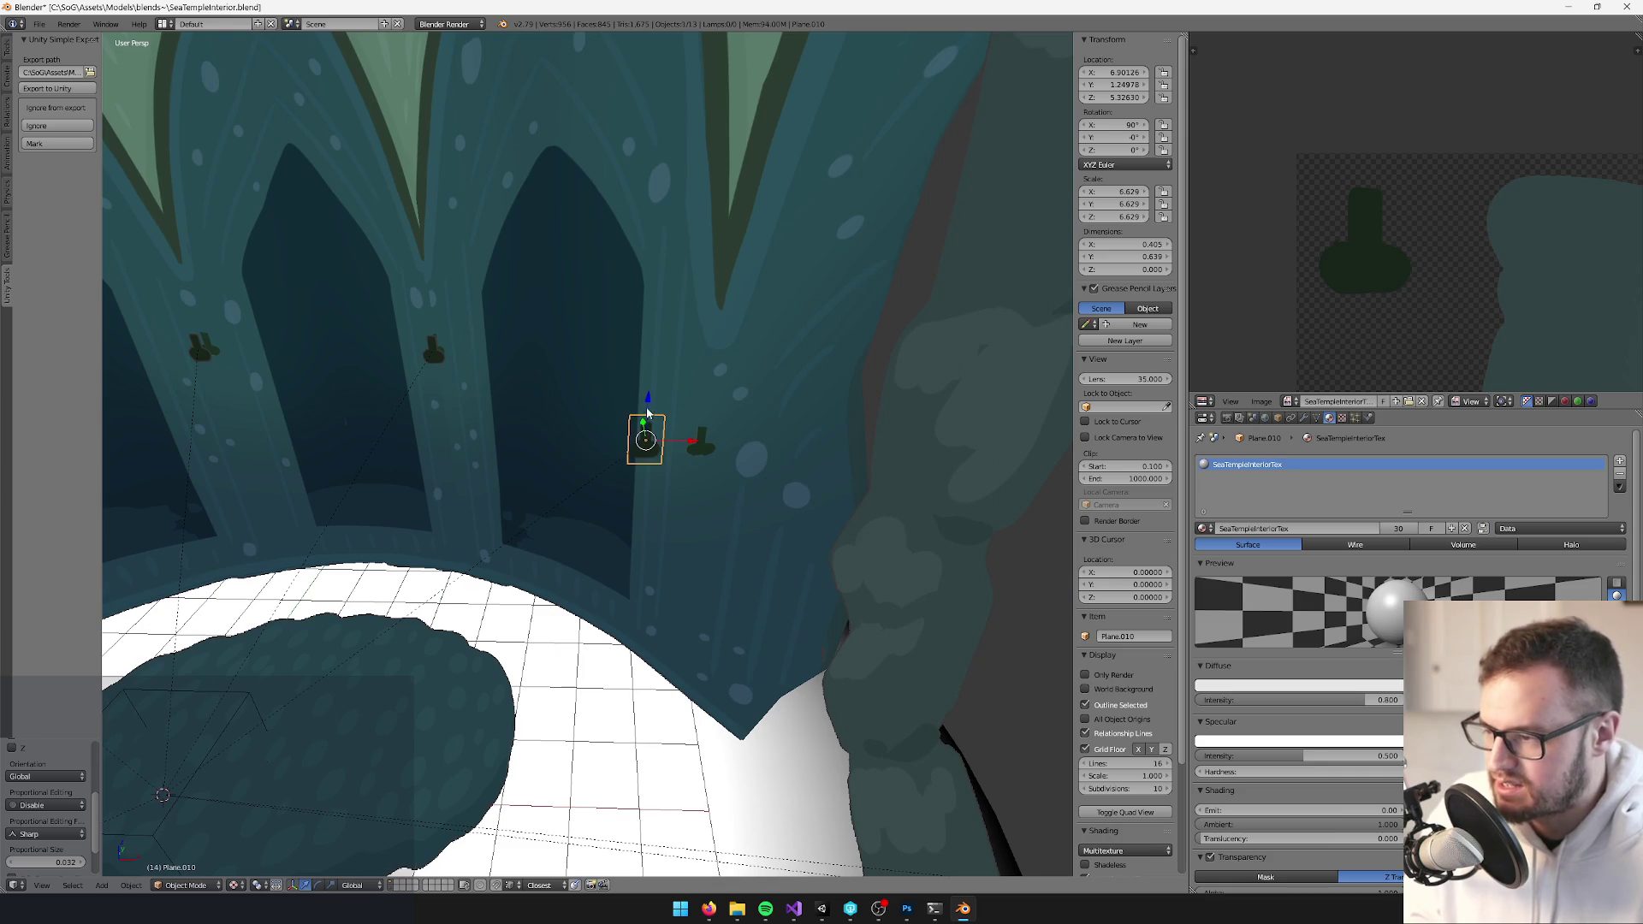
pyautogui.press('g')
pyautogui.hotkey('shift', 'z')
pyautogui.click(710, 380)
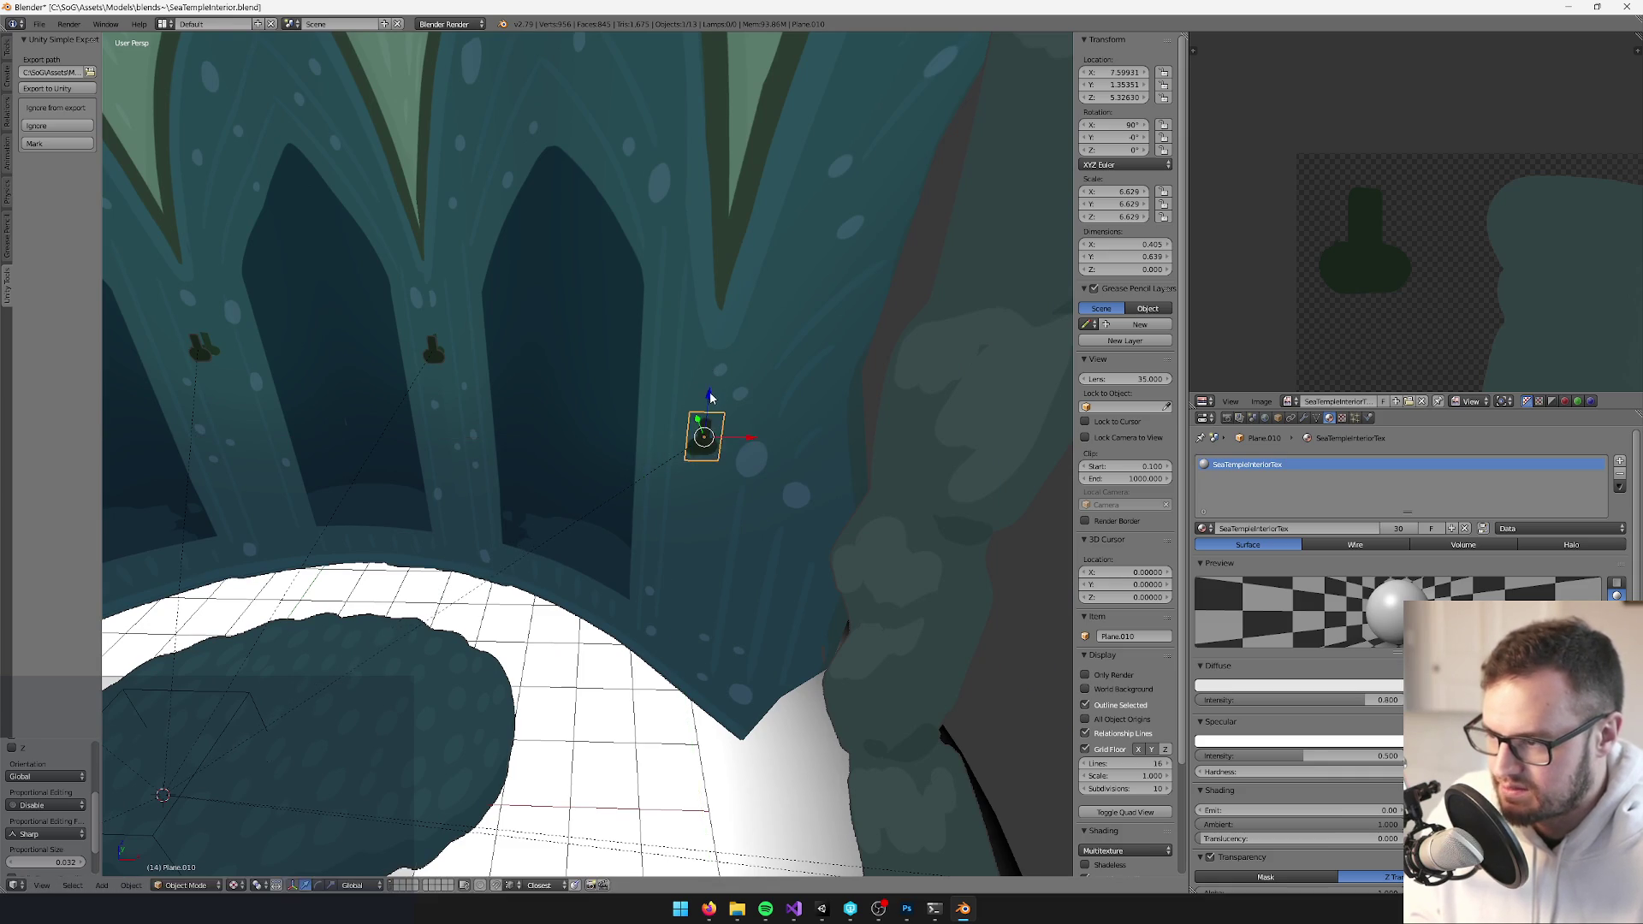
pyautogui.moveTo(711, 414)
pyautogui.mouseDown()
pyautogui.moveTo(710, 376)
pyautogui.moveTo(780, 364)
pyautogui.moveTo(787, 409)
pyautogui.moveTo(670, 368)
pyautogui.moveTo(675, 346)
pyautogui.mouseUp()
# Raise the left and right brackets and shift the fourth bracket sideways along X
pyautogui.press('KP_0')
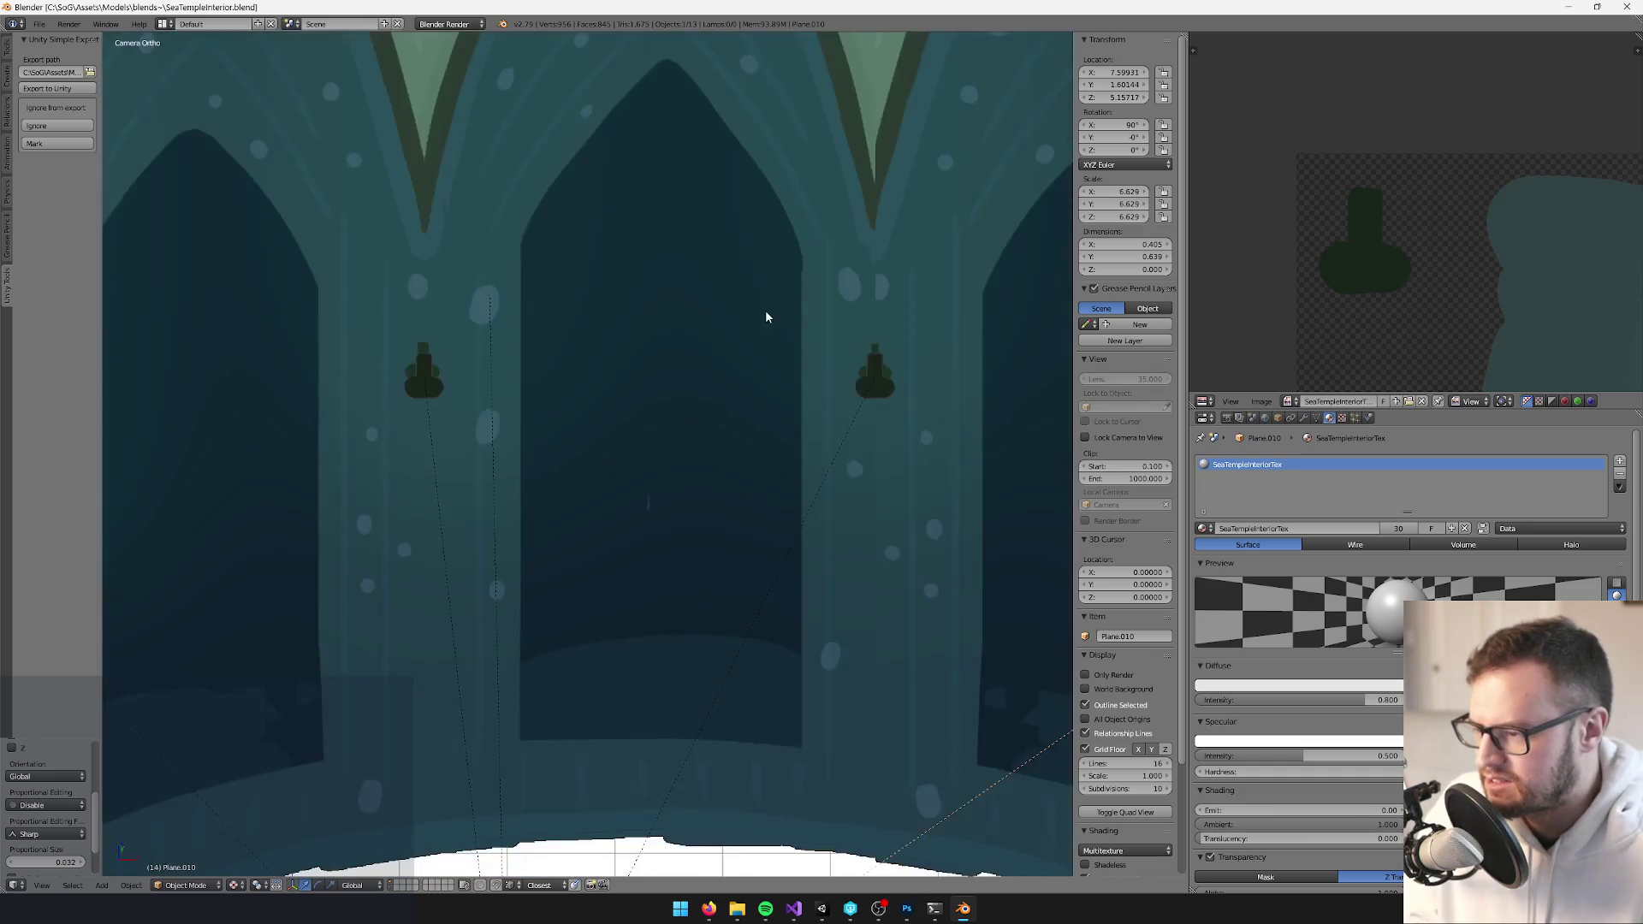
pyautogui.rightClick(622, 359)
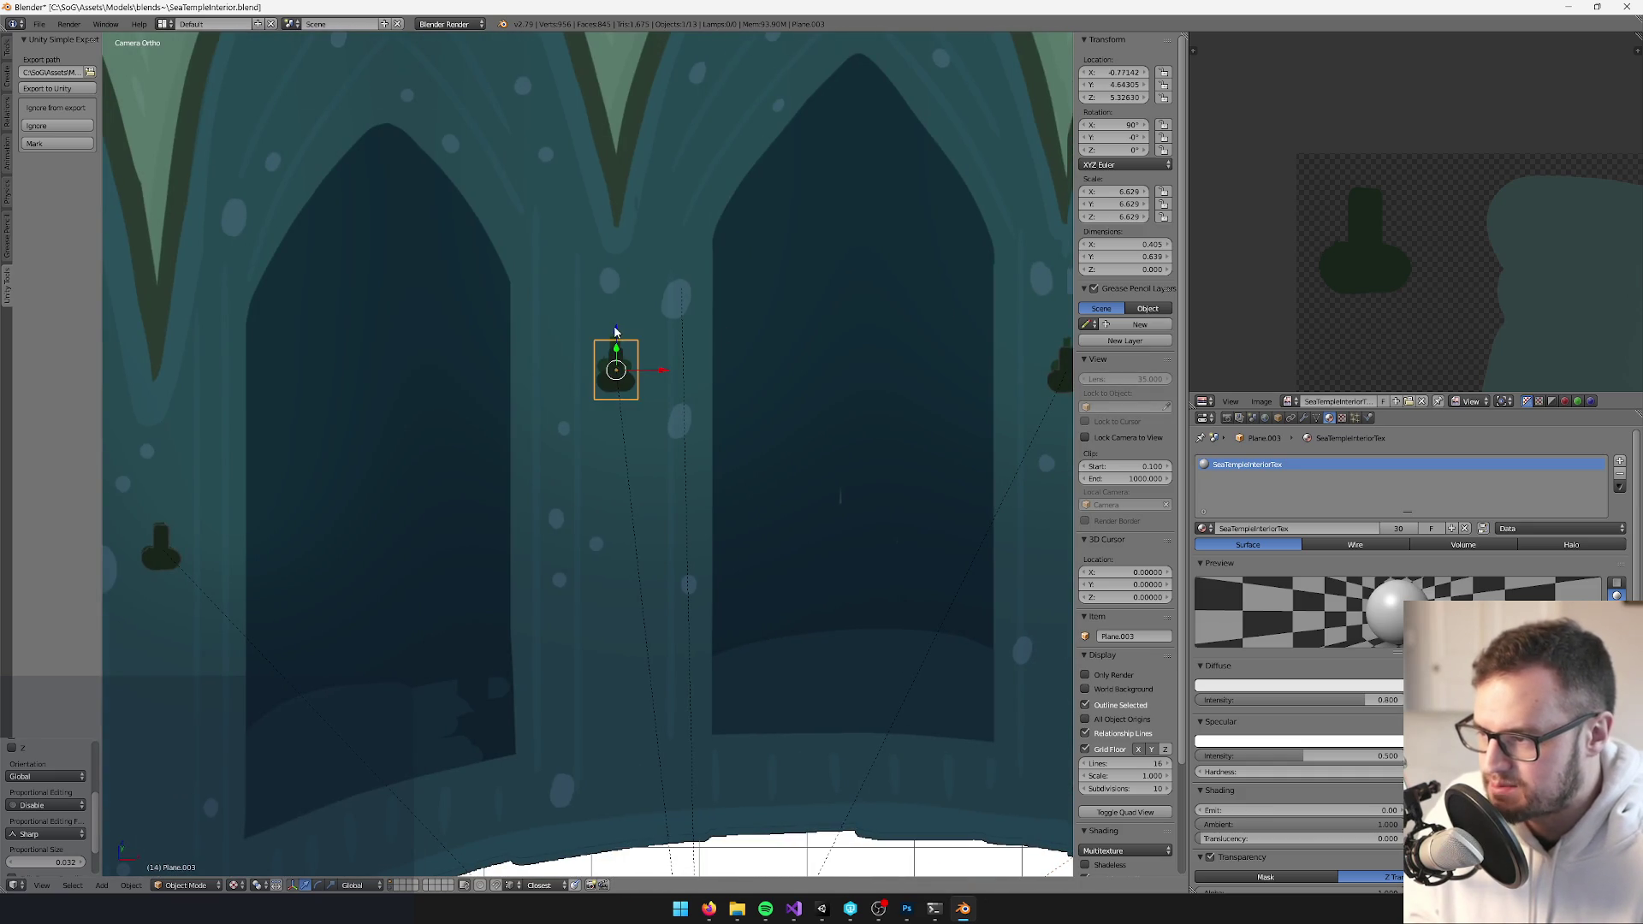
pyautogui.moveTo(615, 331); pyautogui.dragTo(614, 326)
pyautogui.click(613, 320)
pyautogui.rightClick(770, 415)
pyautogui.press('g')
pyautogui.press('z')
pyautogui.click(787, 349)
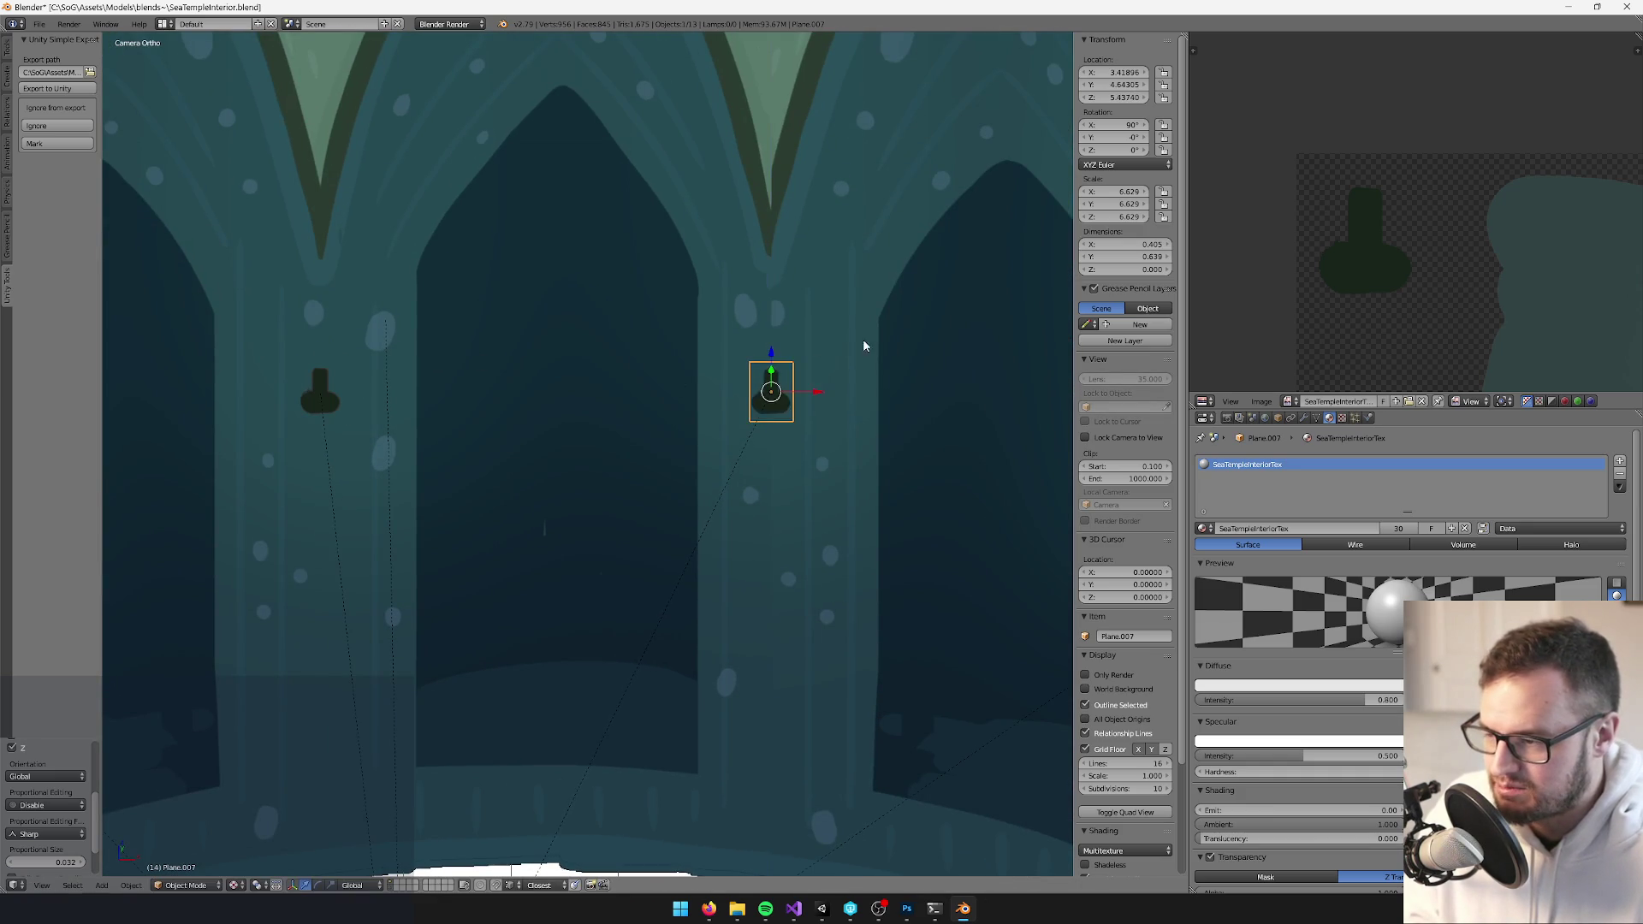
pyautogui.press('g')
pyautogui.press('x')
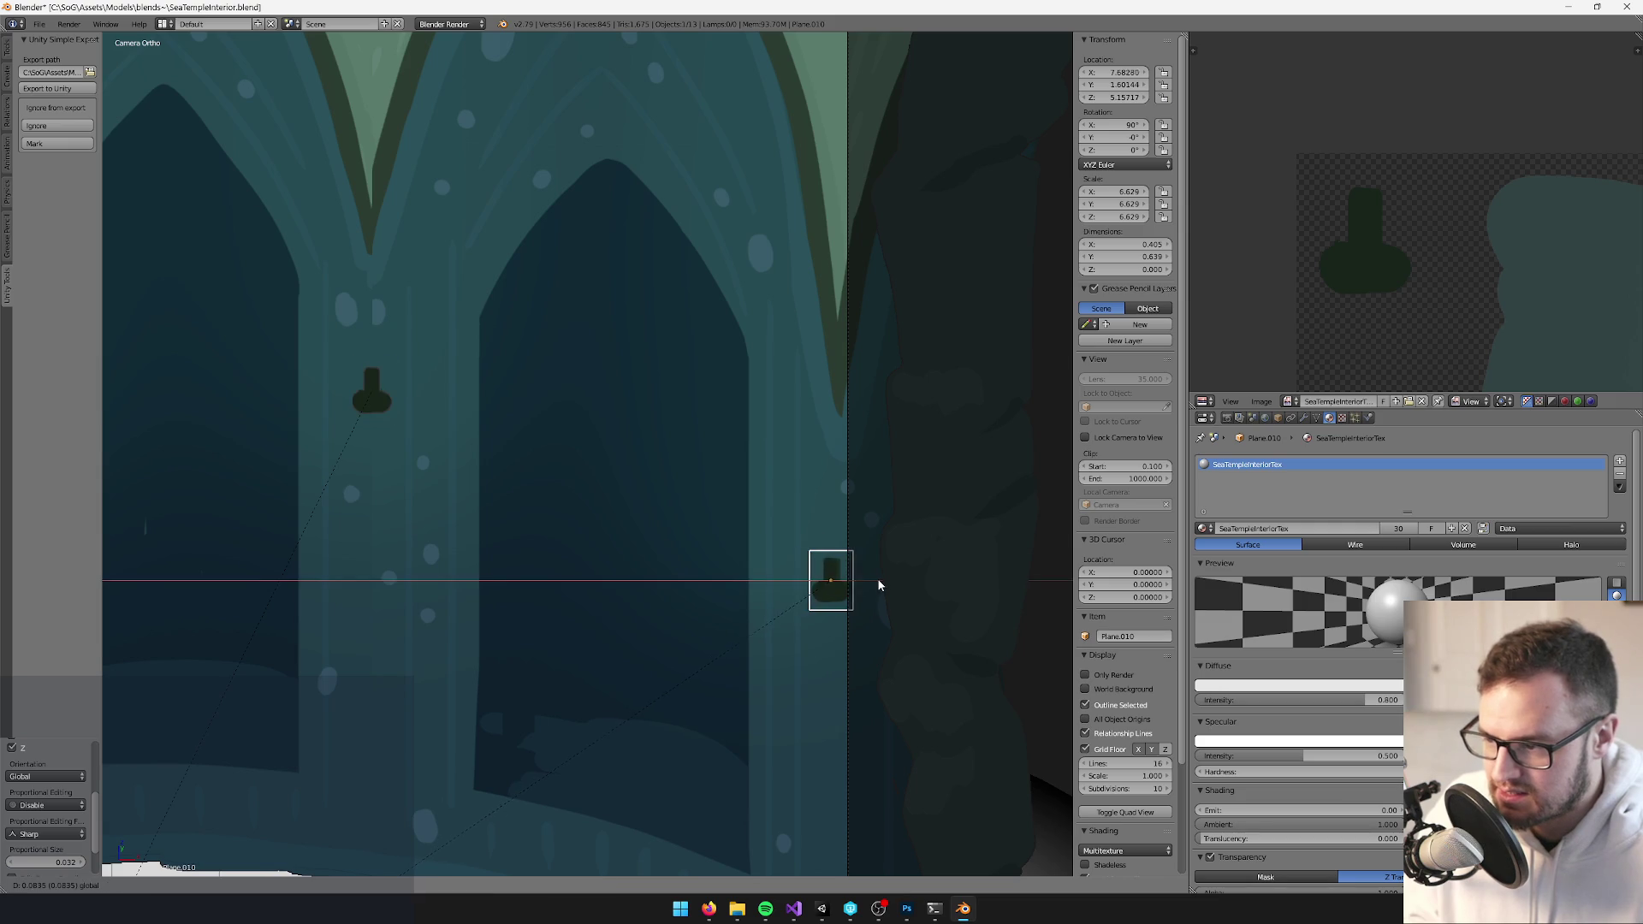
pyautogui.click(881, 584)
# Shrink the third bracket's mesh slightly in Edit Mode
pyautogui.hscroll(-10, 681, 495)
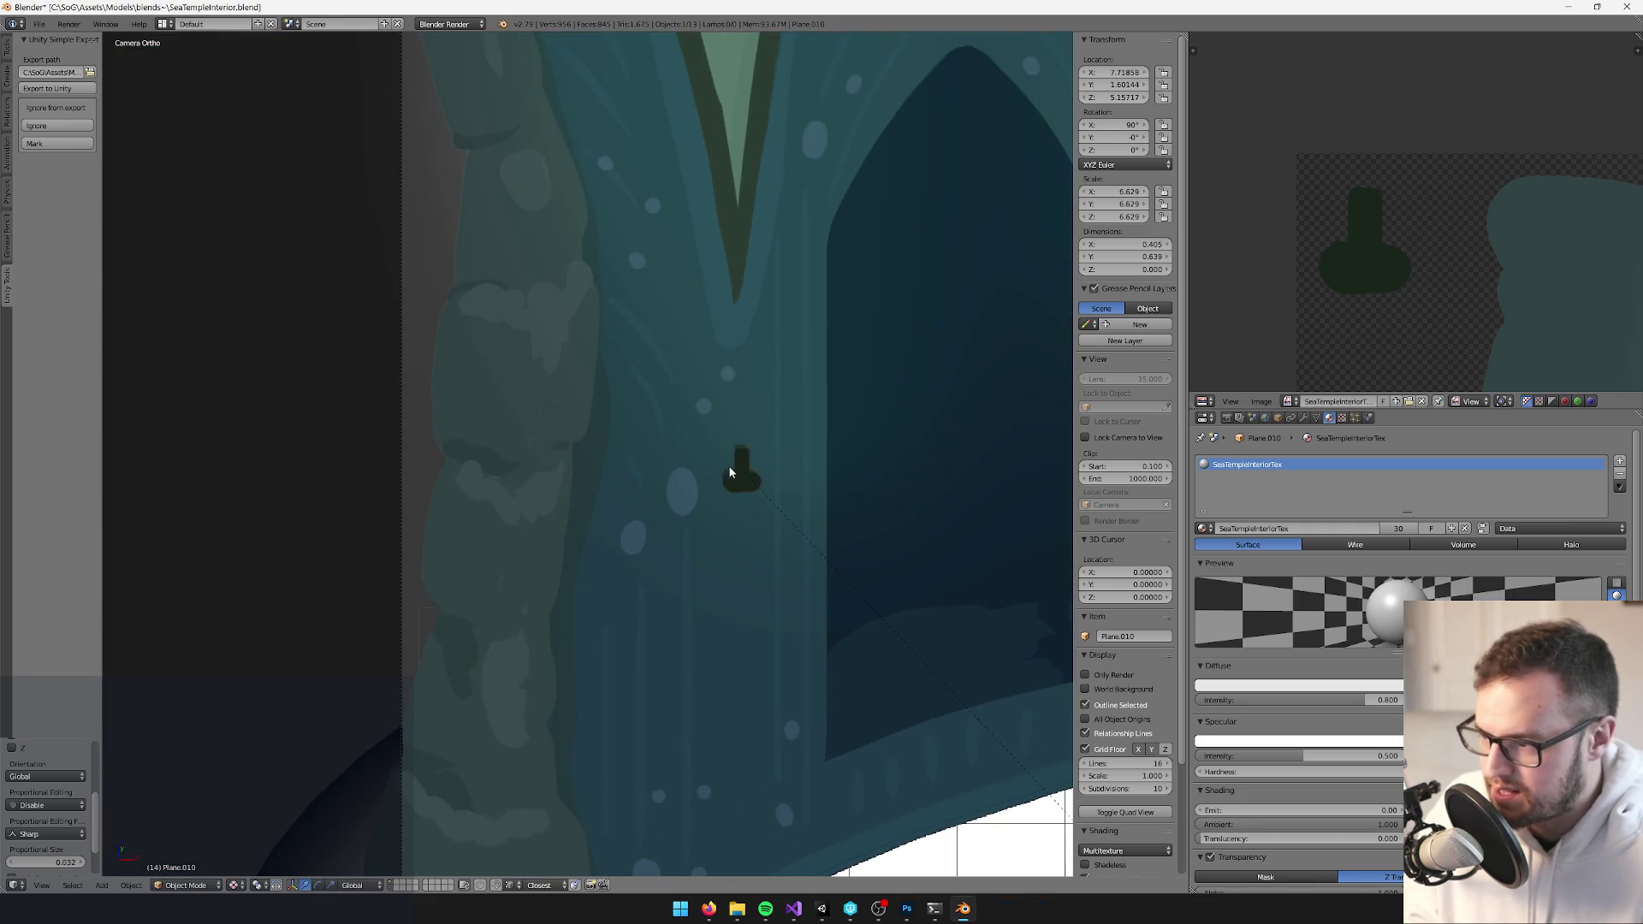
pyautogui.hscroll(3, 633, 428)
pyautogui.press('Tab')
pyautogui.hscroll(1, 696, 356)
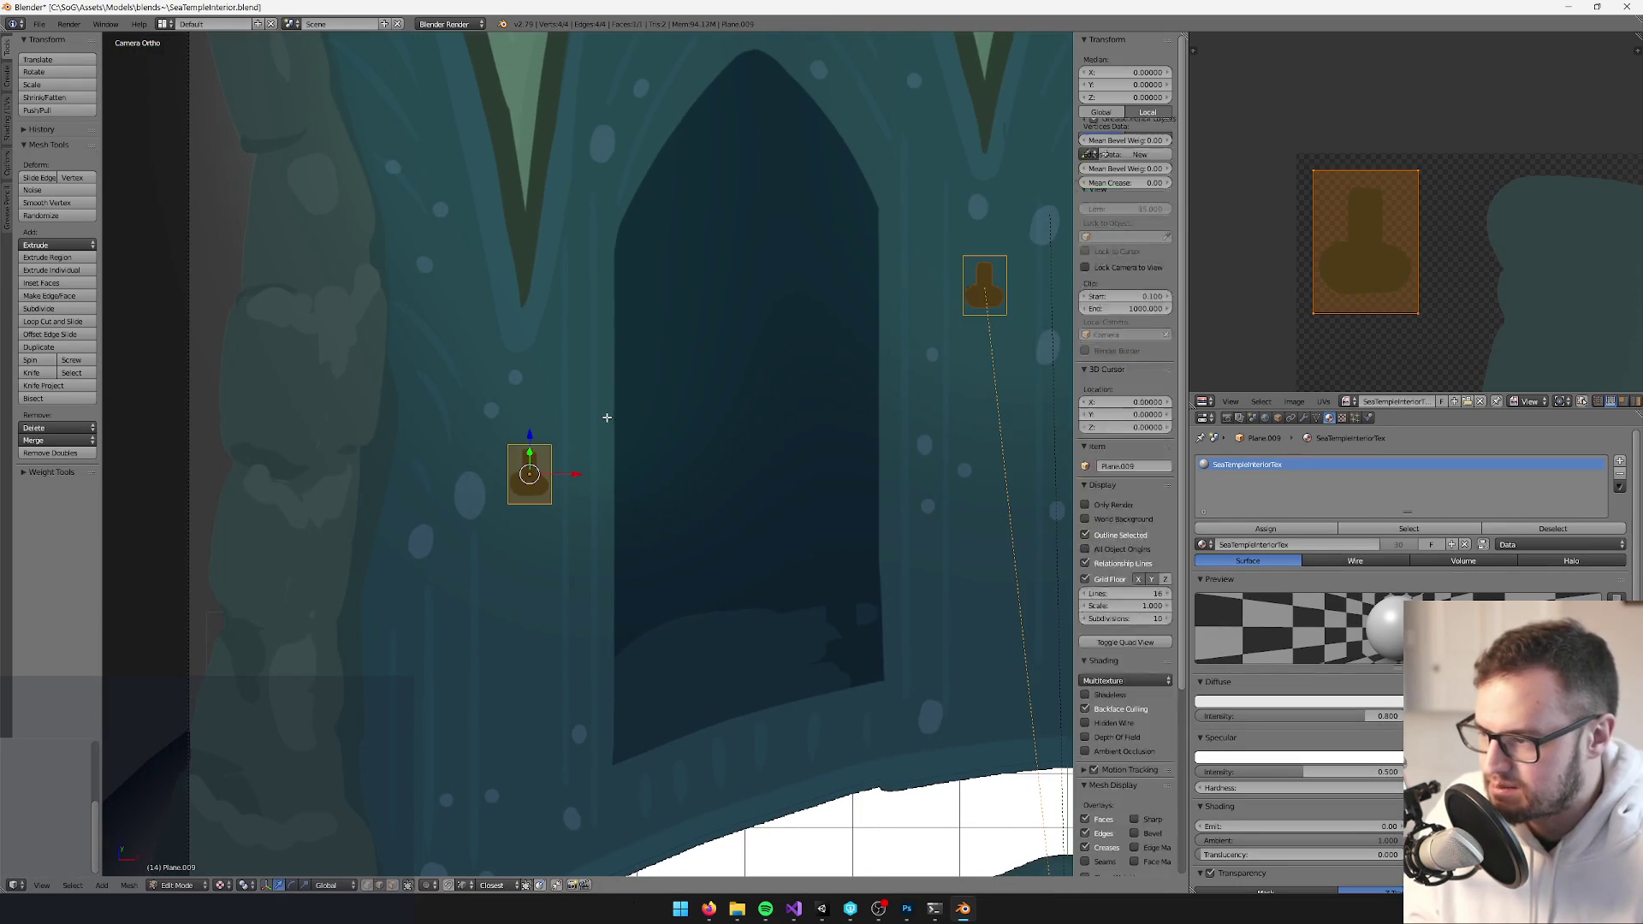
pyautogui.press('s')
pyautogui.click(592, 465)
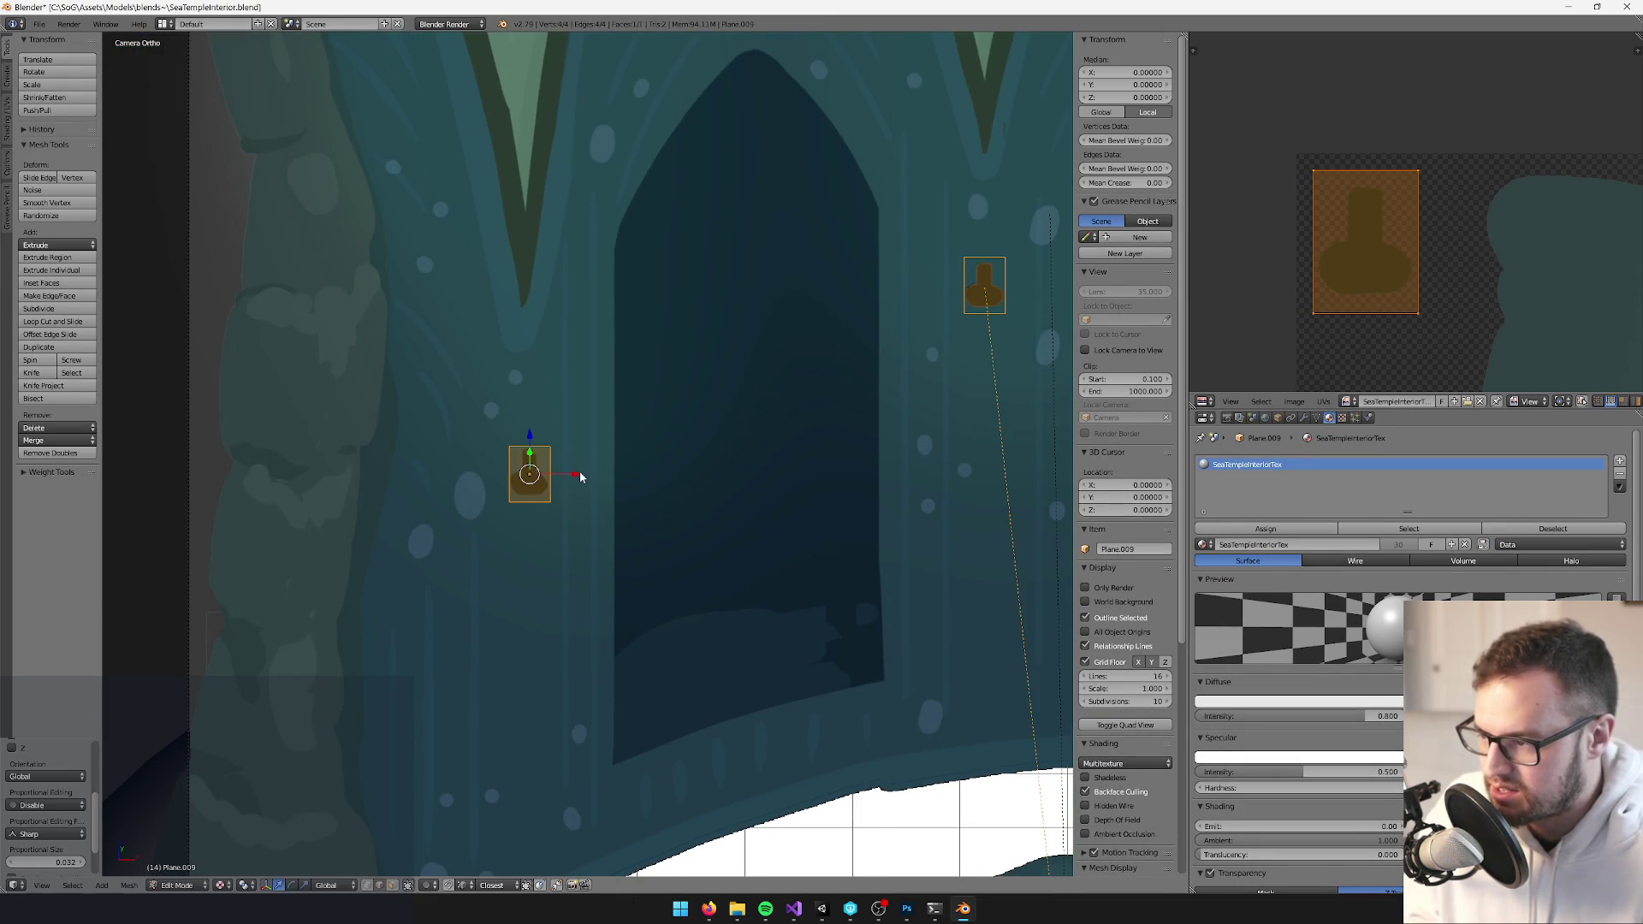
pyautogui.press('Tab')
pyautogui.hscroll(5, 633, 433)
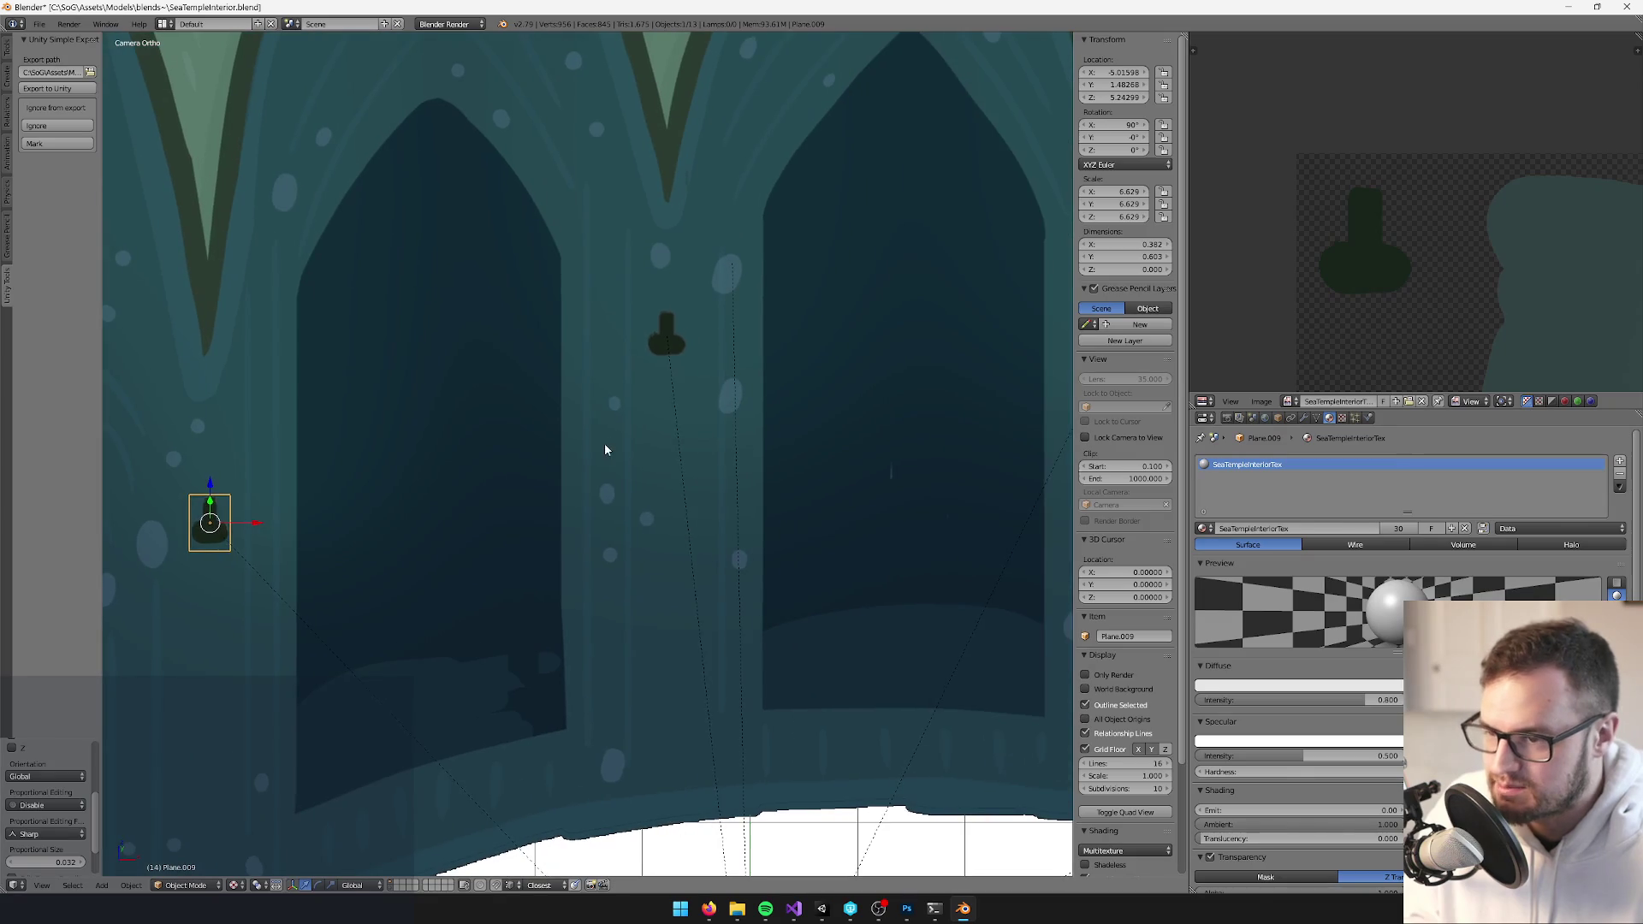
pyautogui.scroll(-2, 608, 447)
pyautogui.hscroll(1, 608, 448)
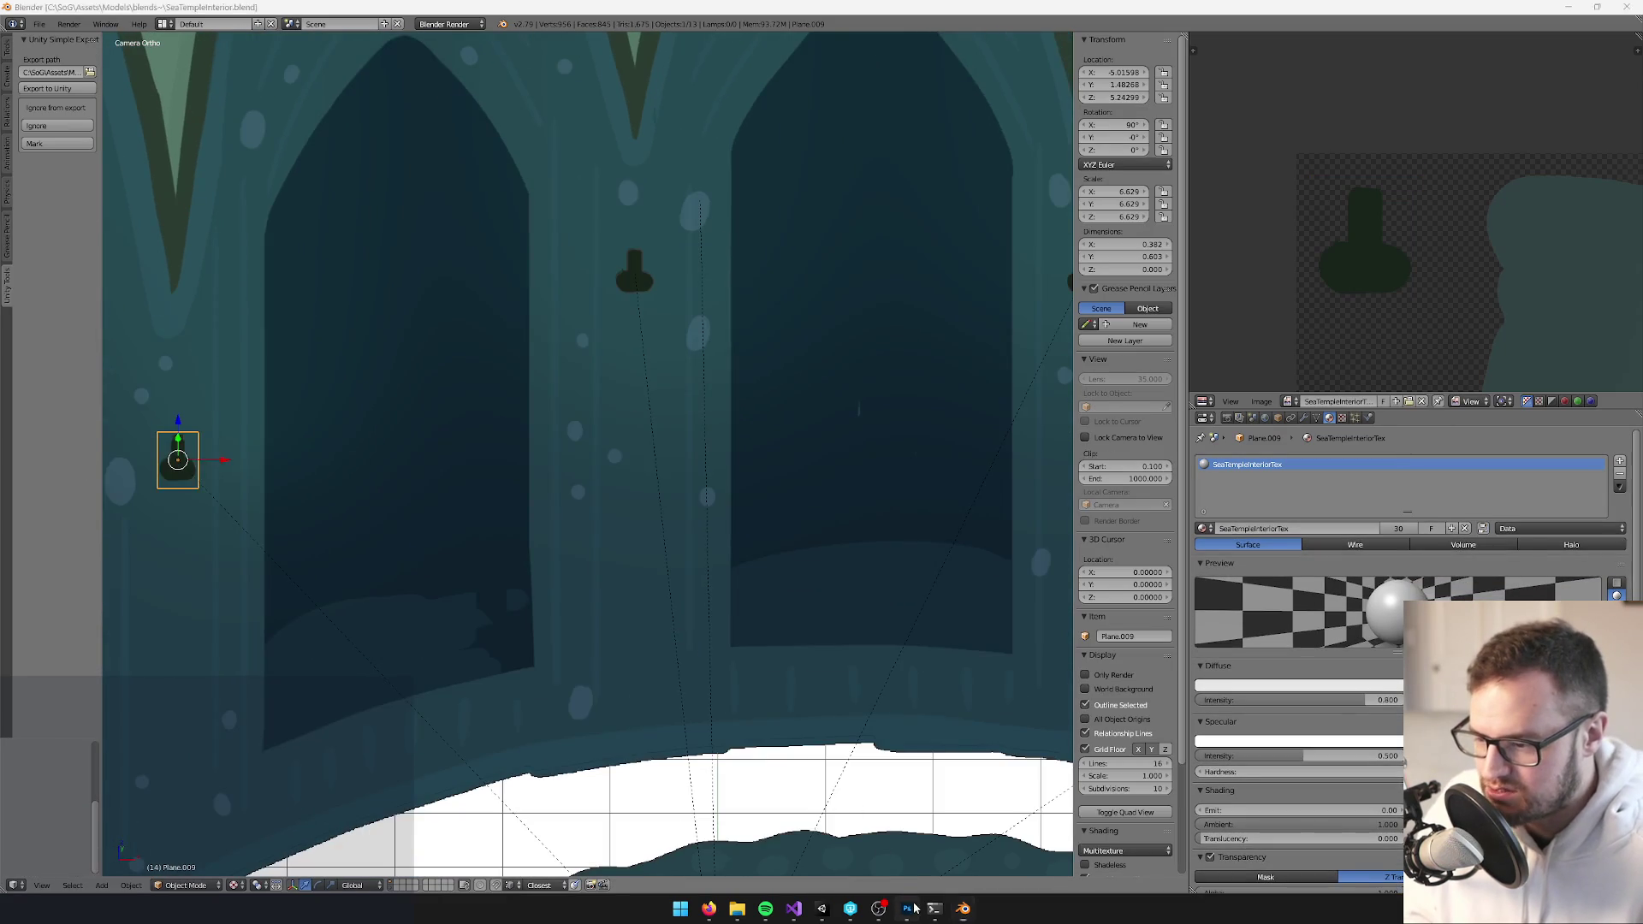
# In the temple texture, select the bracket artwork layer, then undo and restore the dark stem shape
pyautogui.click(907, 909)
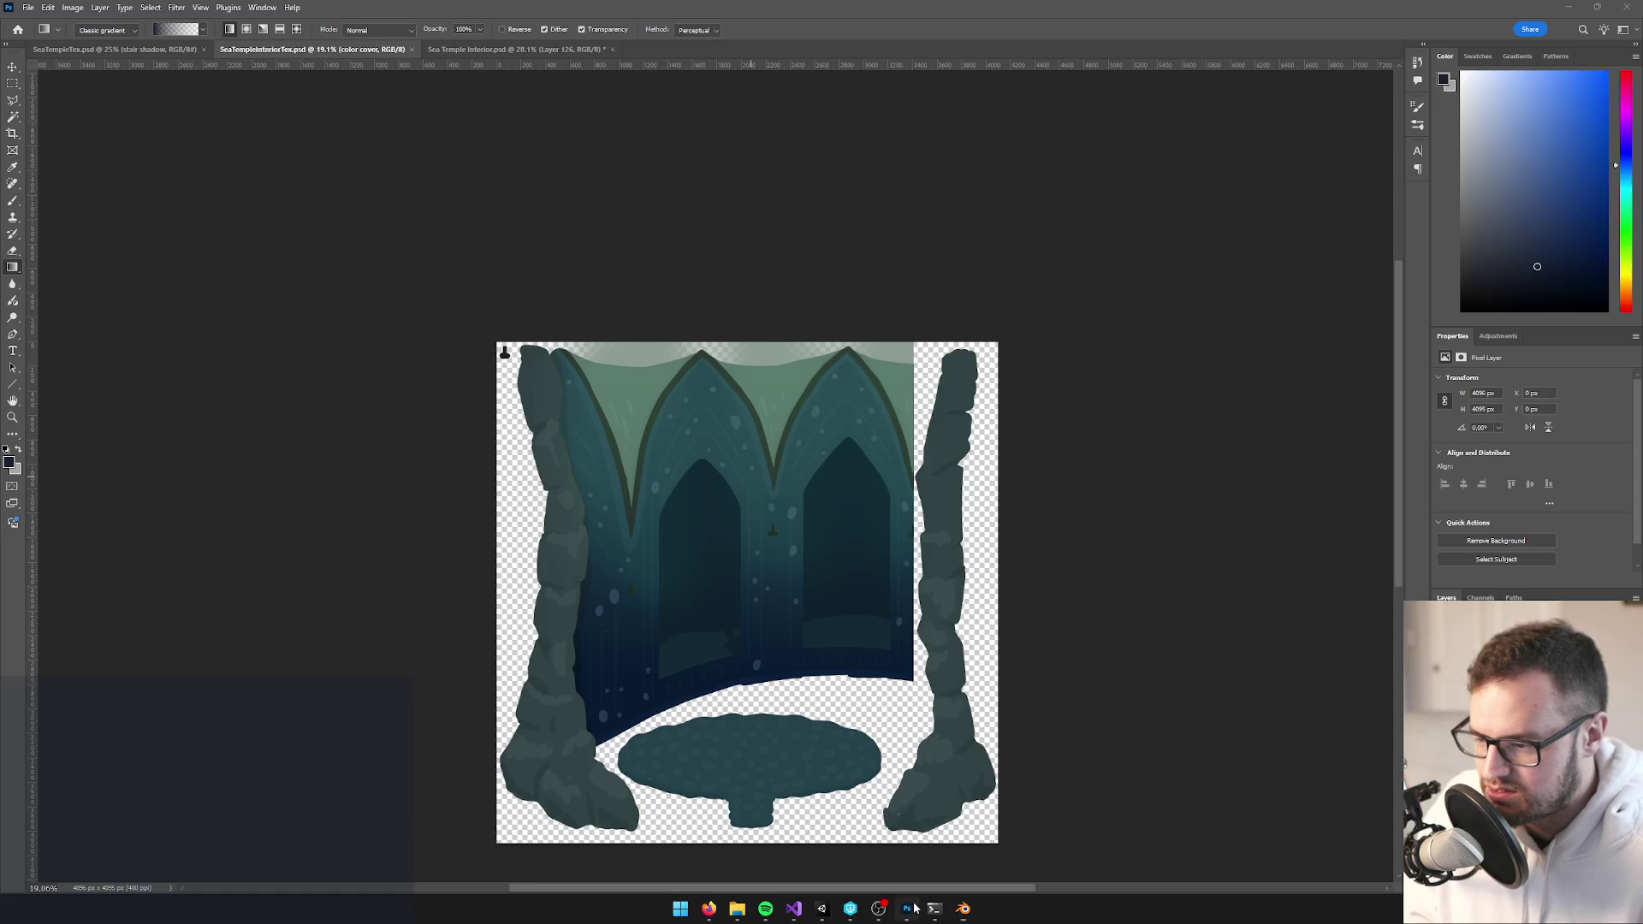
pyautogui.scroll(3, 796, 650)
pyautogui.scroll(3, 796, 650)
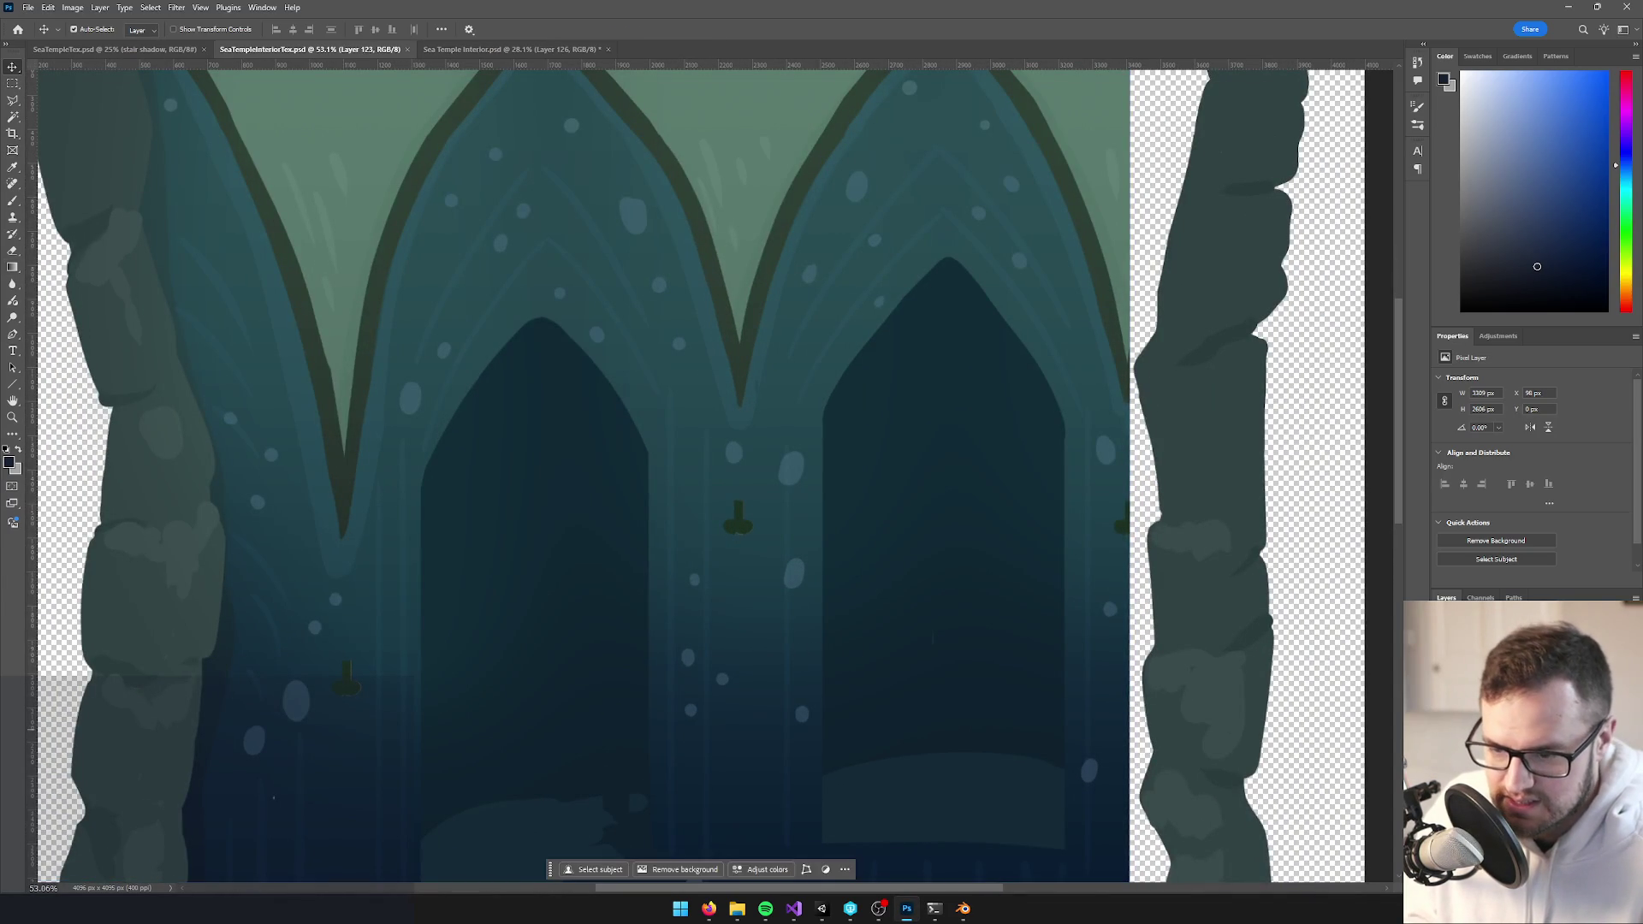
pyautogui.click(725, 535)
pyautogui.press('b')
pyautogui.scroll(5, 725, 536)
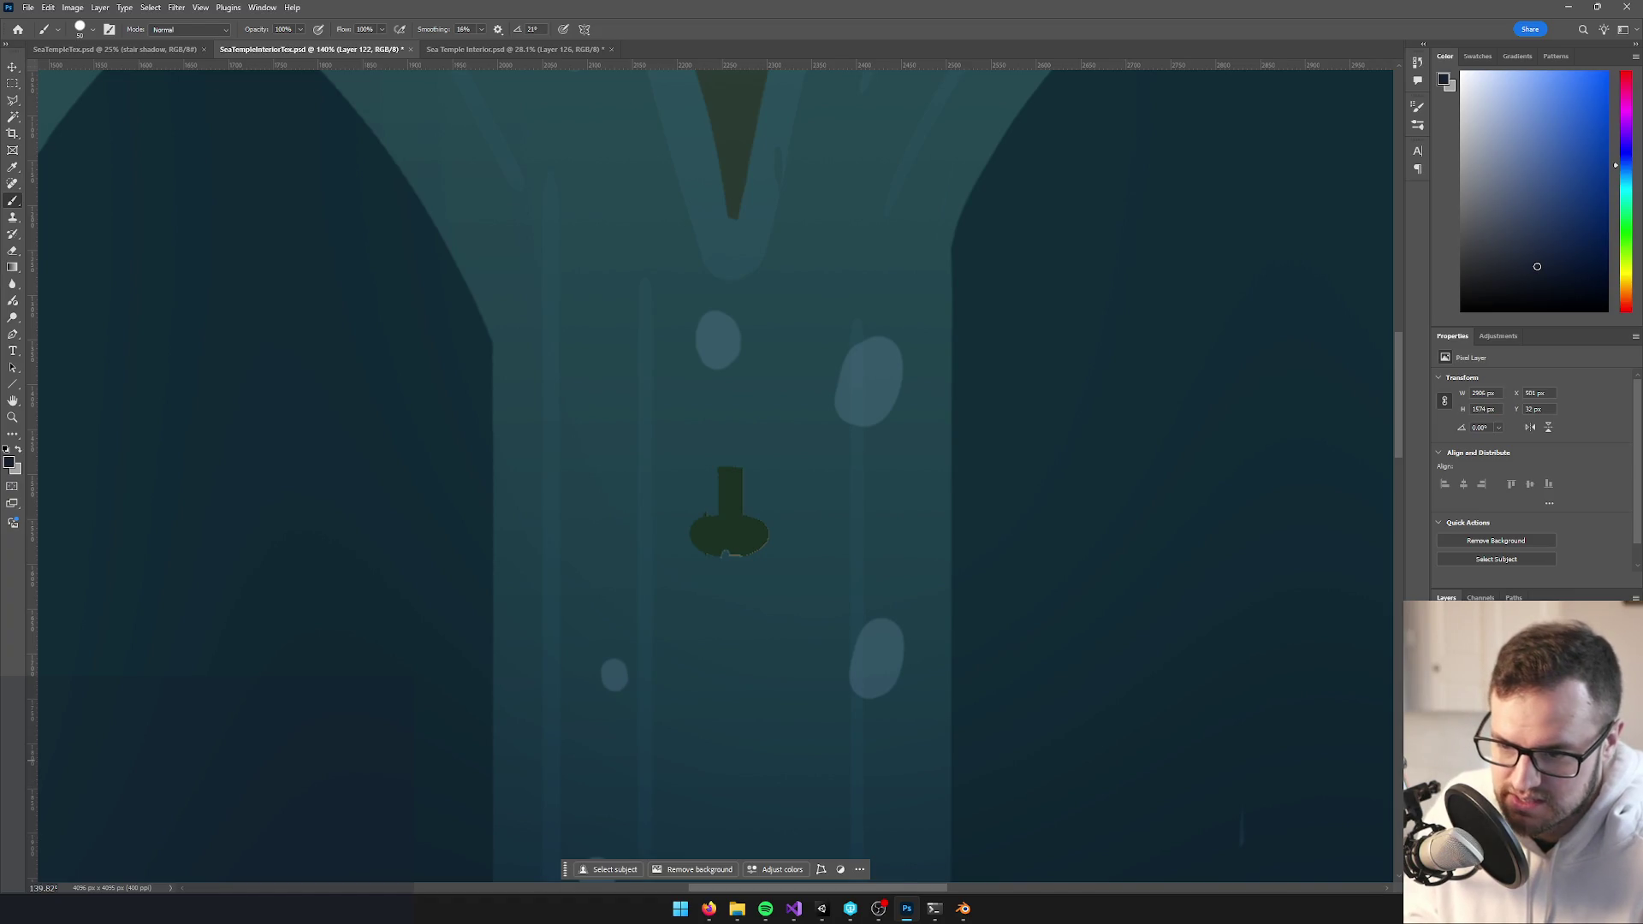
pyautogui.hotkey('ctrl', 'z')
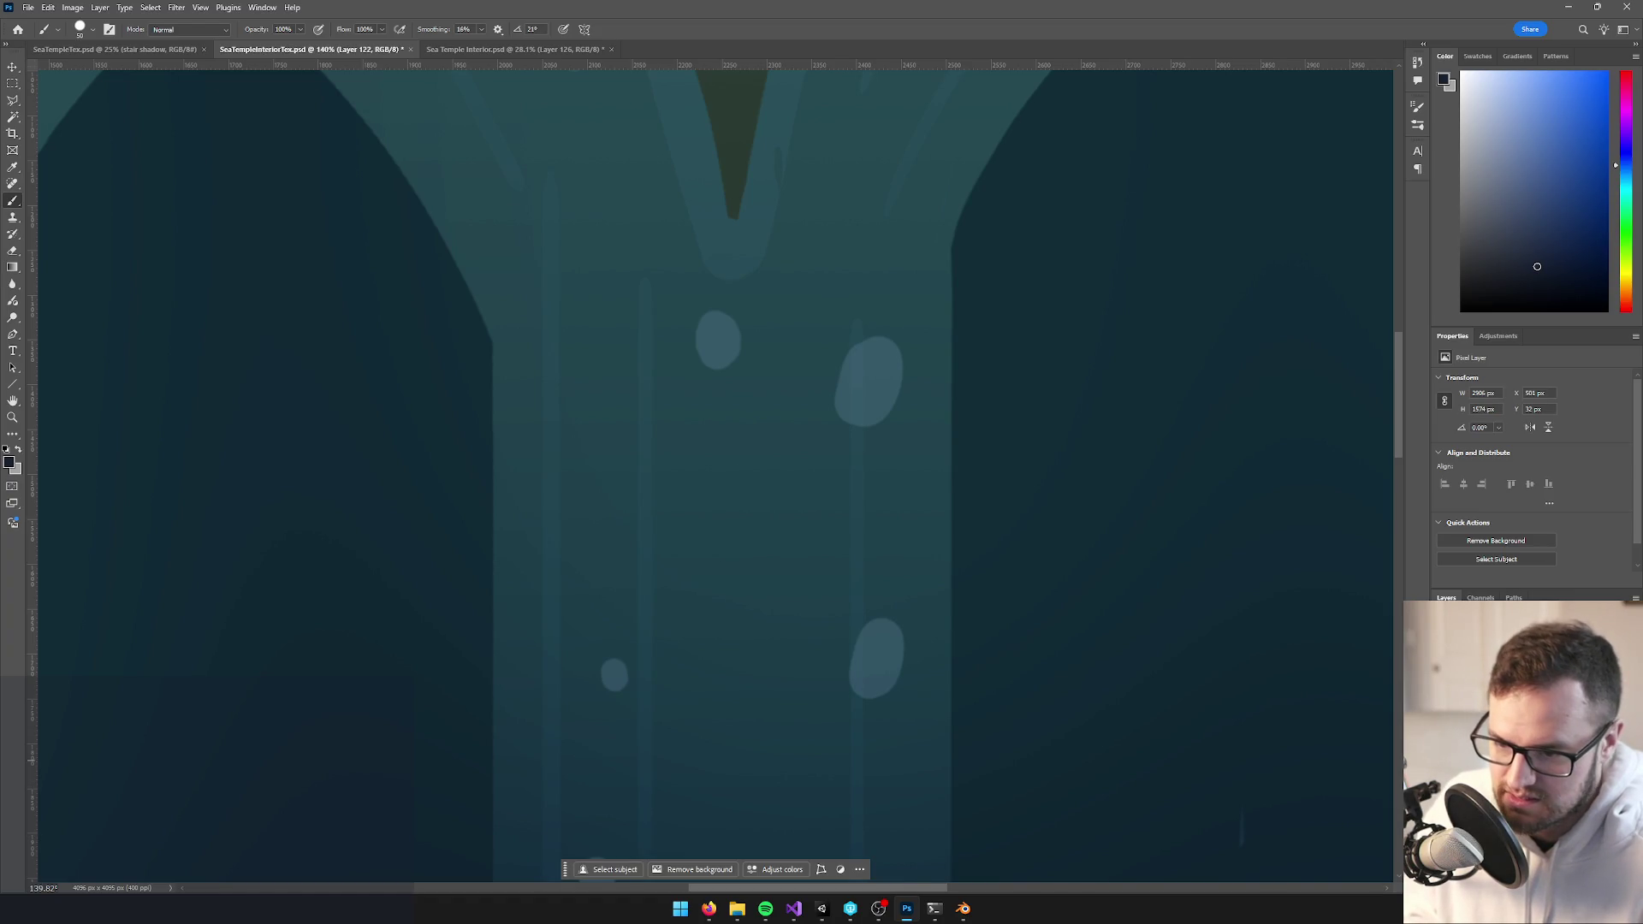
pyautogui.hotkey('ctrl', 'shift', 'z')
pyautogui.scroll(-5, 1022, 716)
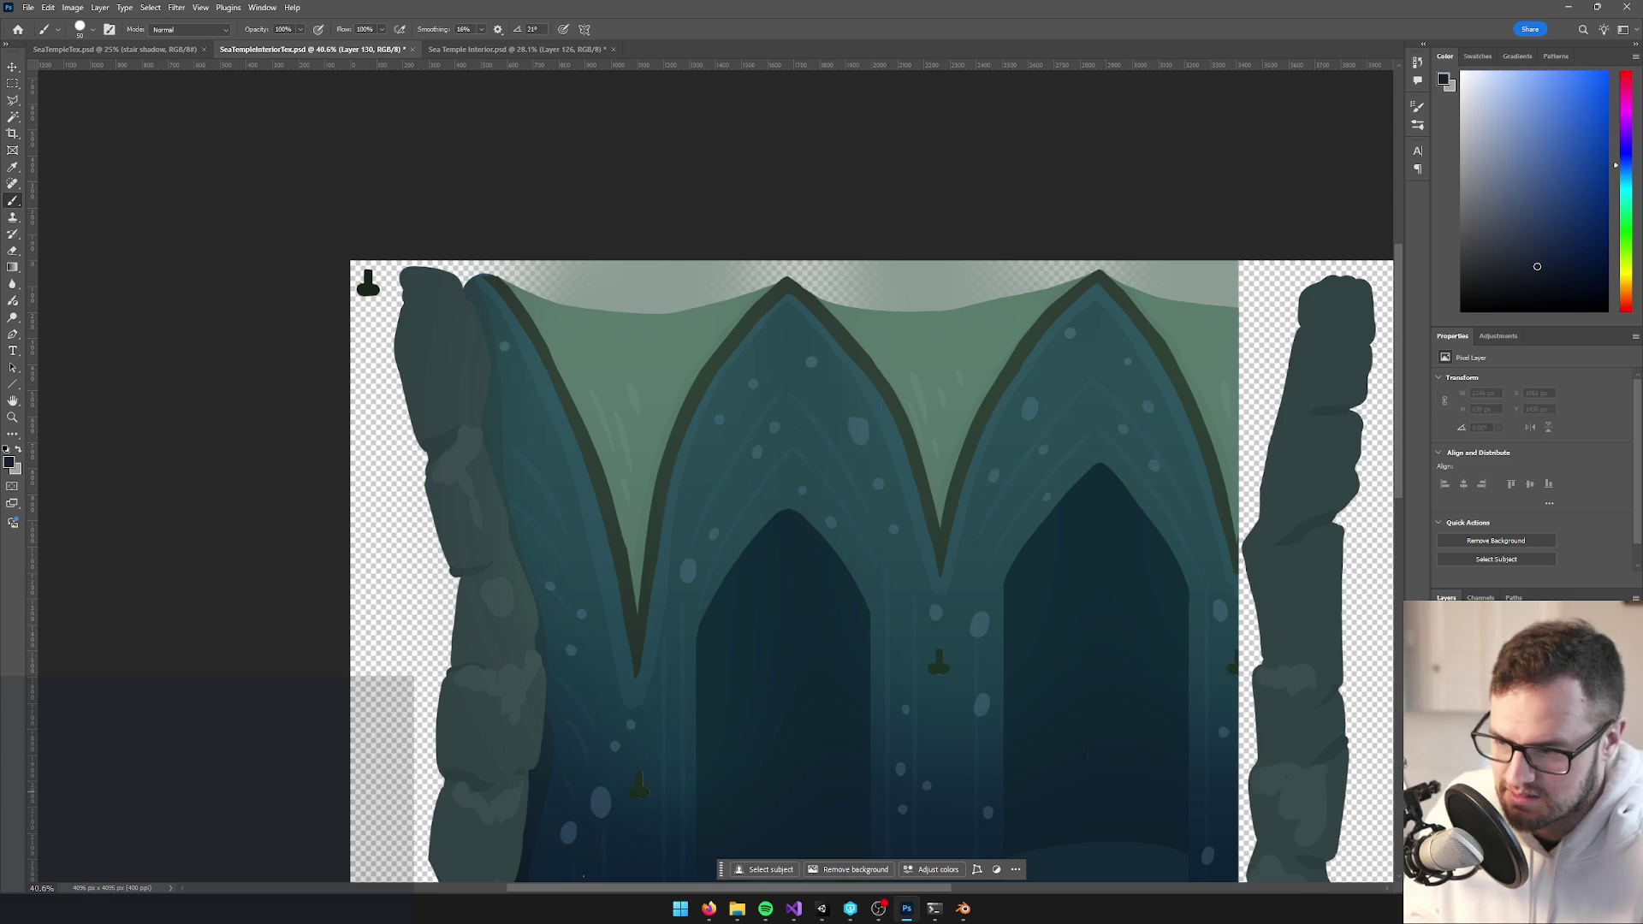
pyautogui.moveTo(910, 712); pyautogui.dragTo(729, 445)
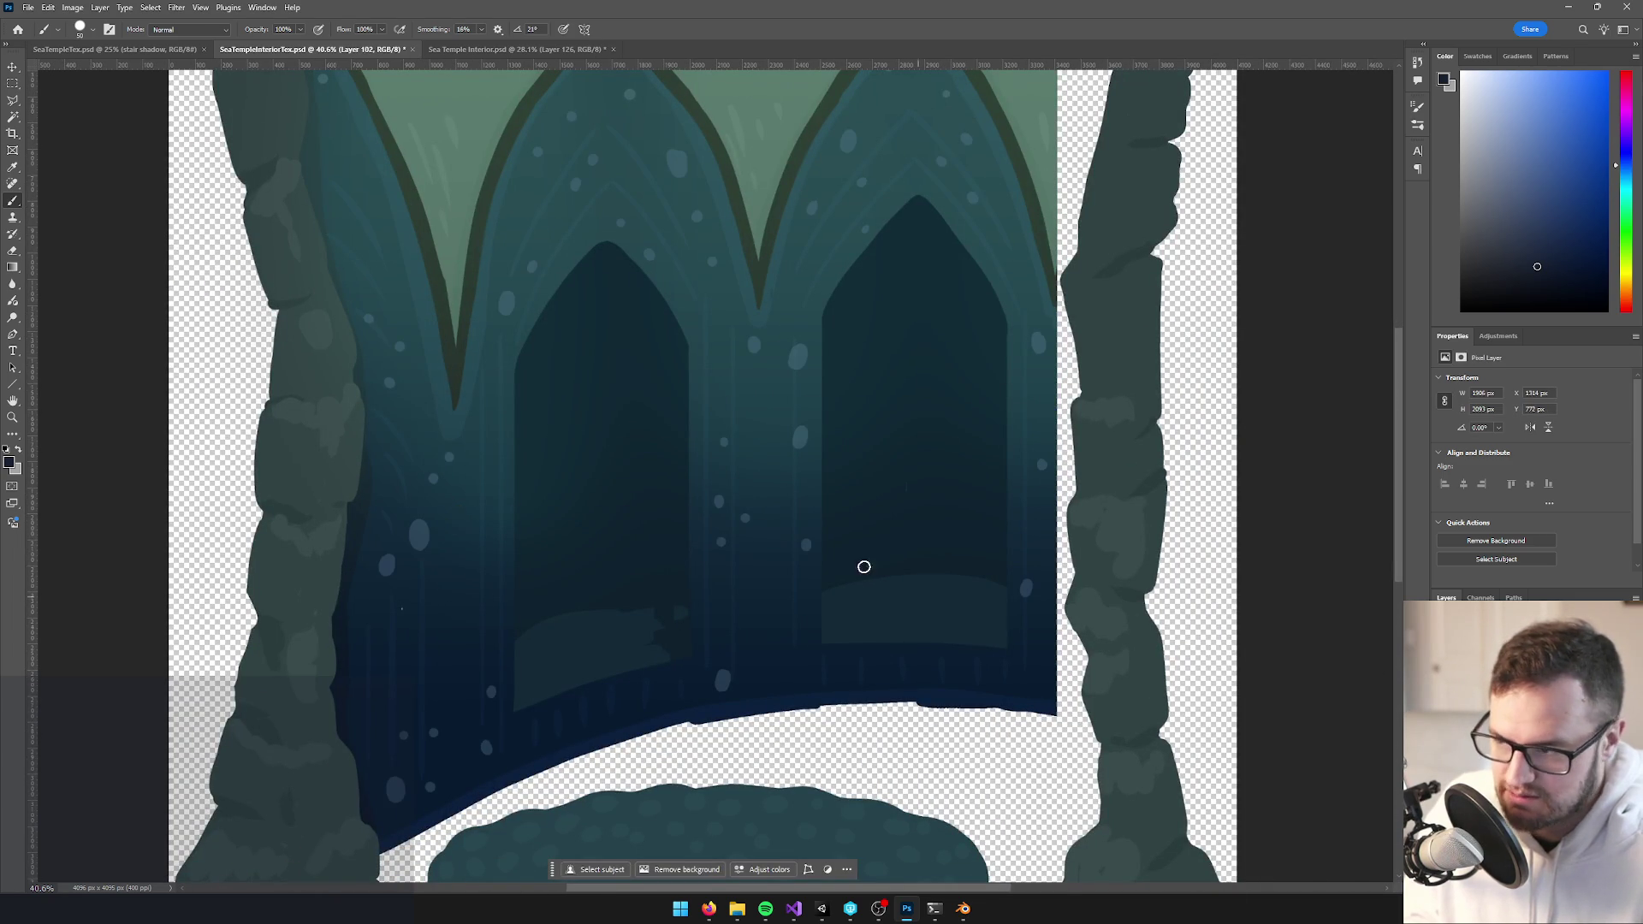
# Select Layer 131 with the Brush, sample the wall colour, and undo a soft test dab
pyautogui.scroll(-4, 856, 521)
pyautogui.scroll(5, 559, 558)
pyautogui.scroll(3, 548, 590)
pyautogui.press('v')
pyautogui.scroll(1, 524, 622)
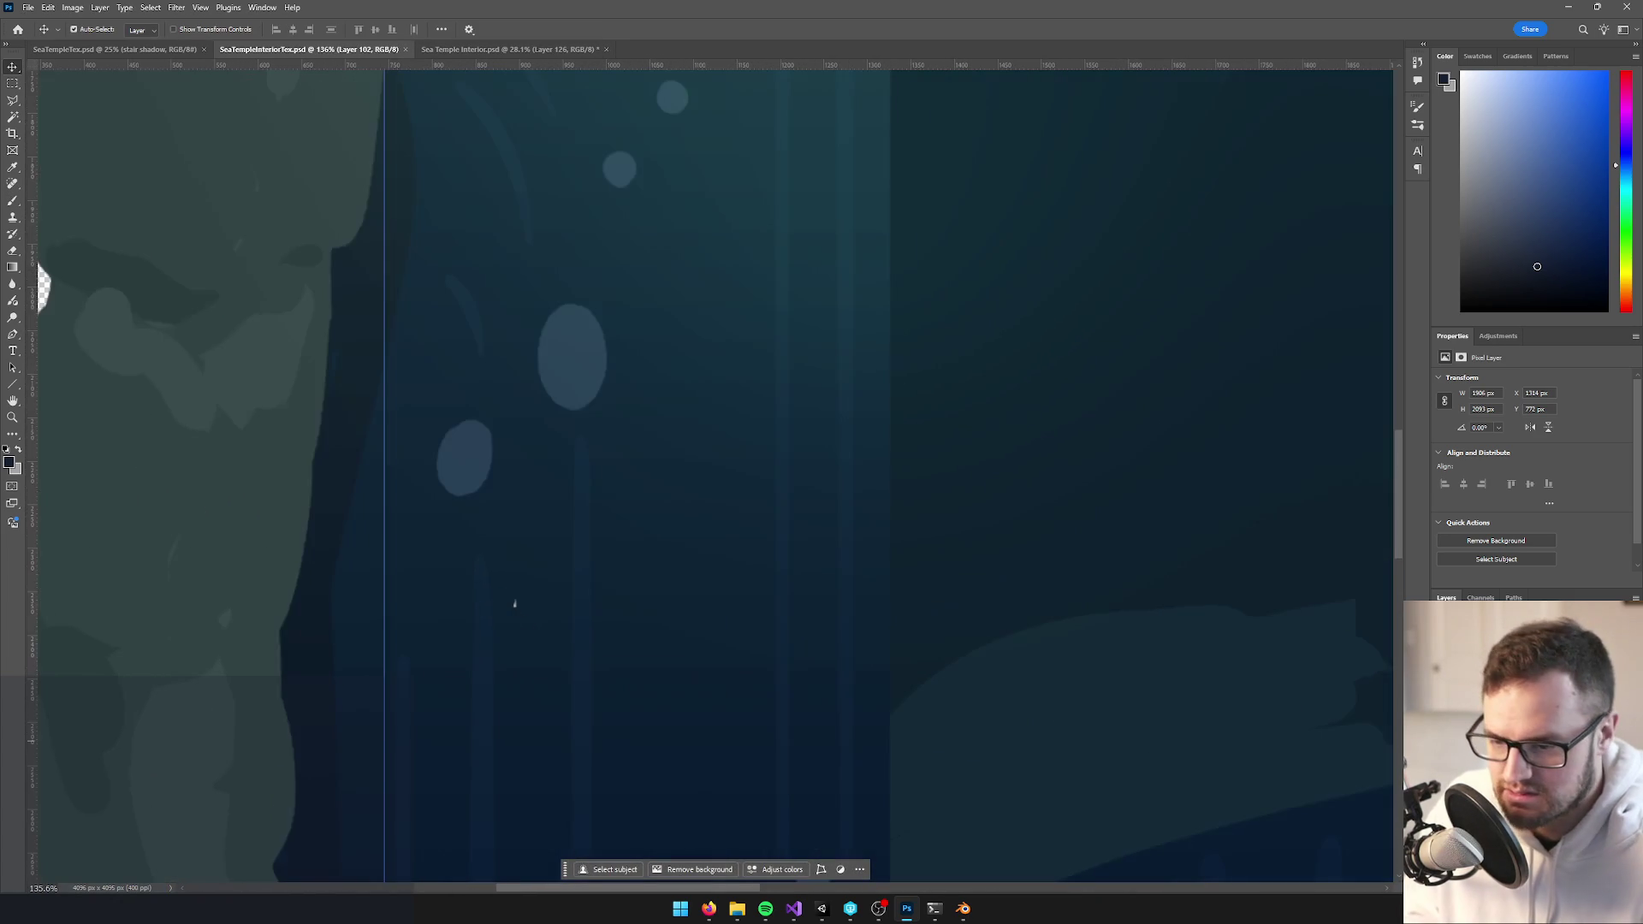
pyautogui.click(646, 645)
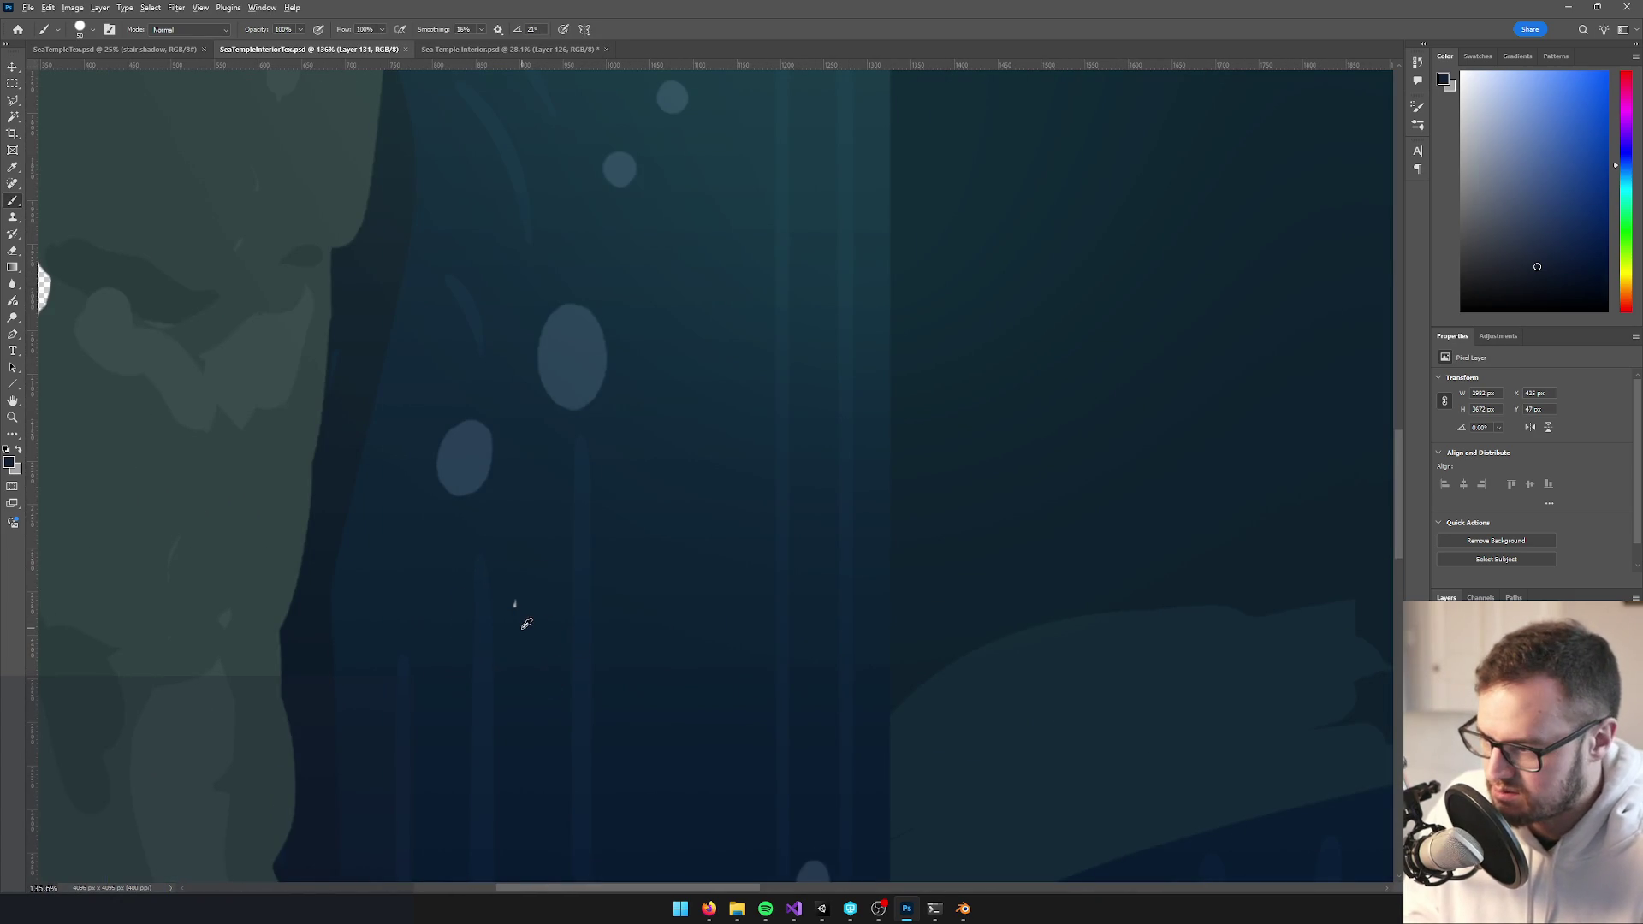
pyautogui.press('b')
pyautogui.keyDown('alt'); pyautogui.click(517, 602); pyautogui.keyUp('alt')
pyautogui.click(517, 601)
pyautogui.scroll(3, 511, 592)
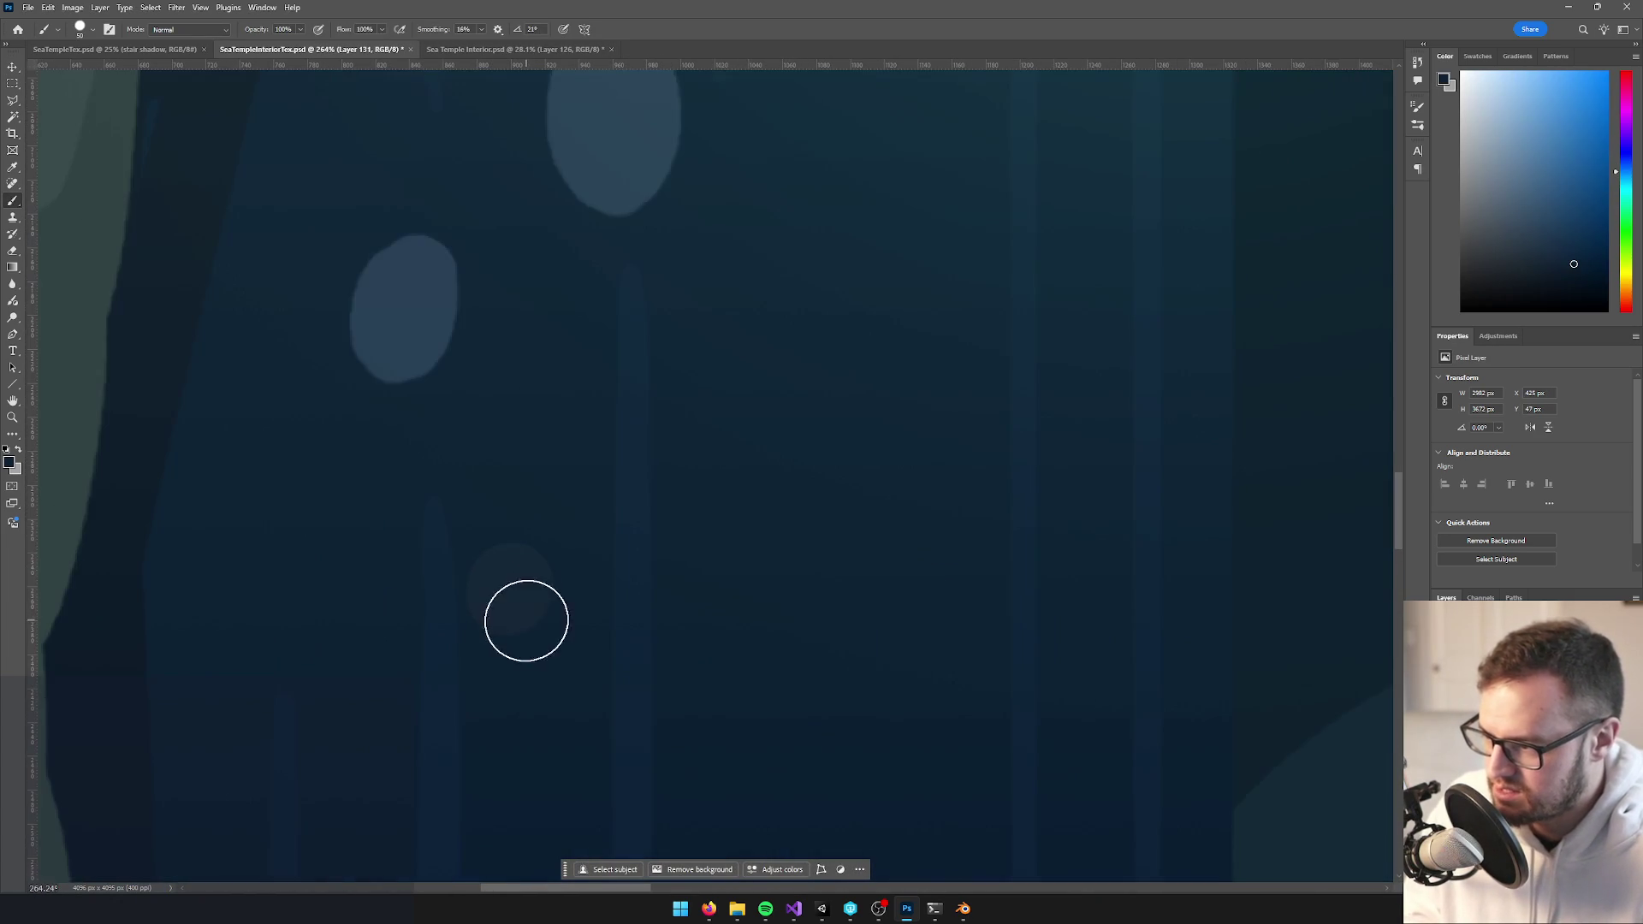
pyautogui.hotkey('ctrl', 'z')
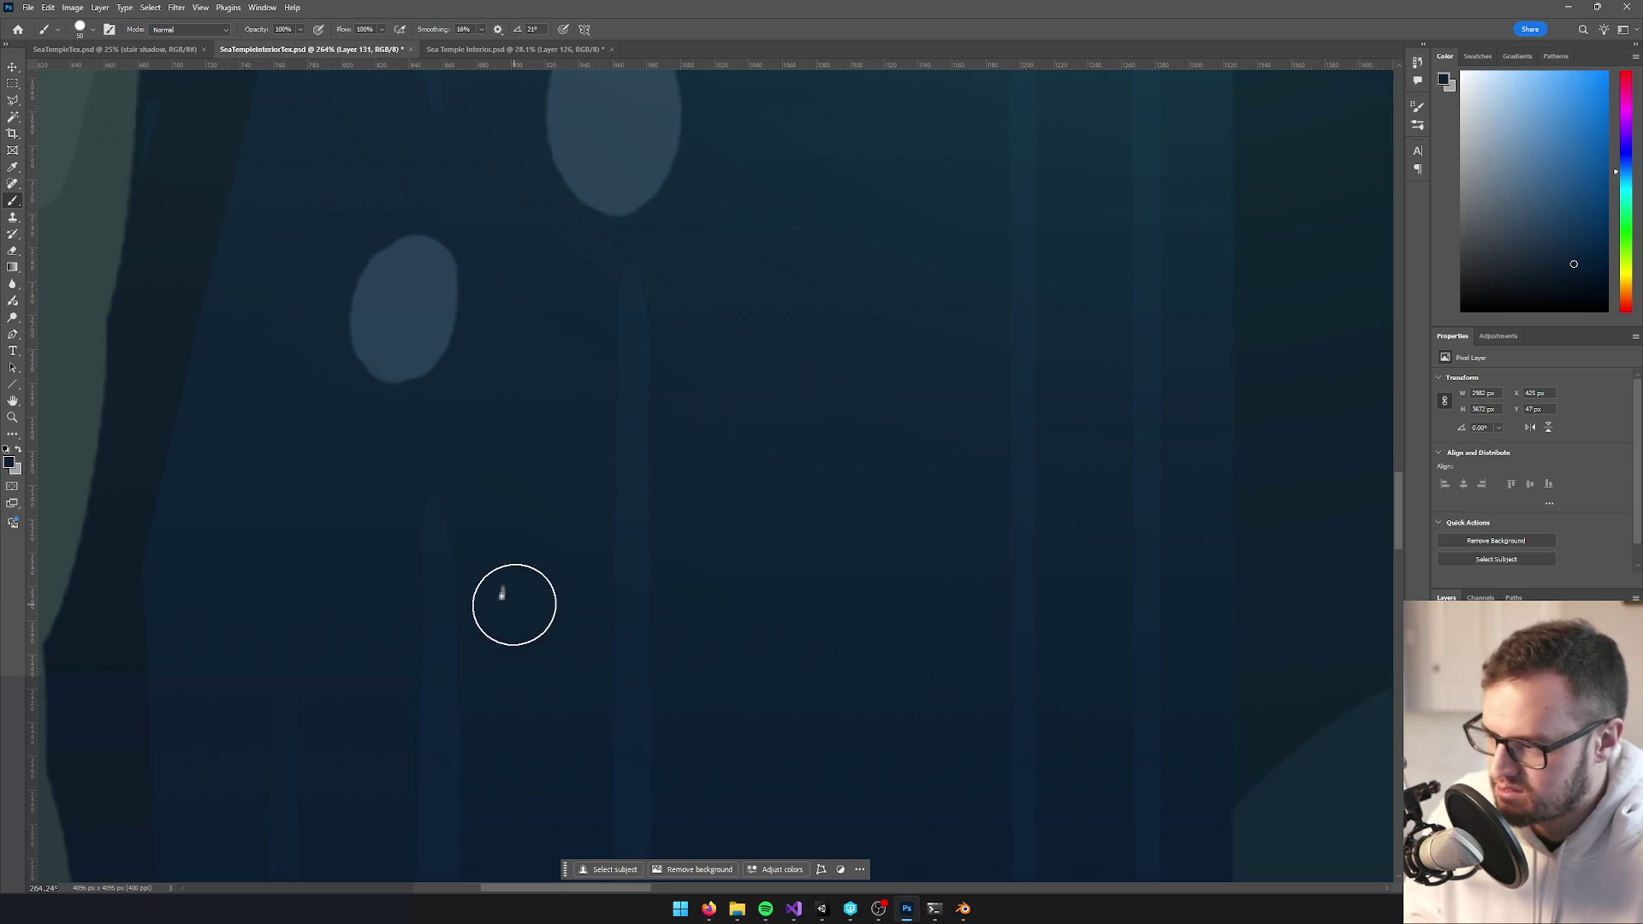
# Shrink the brush to size 25 and pick a dark navy foreground colour
pyautogui.press('[')
pyautogui.press('[')
pyautogui.press('[')
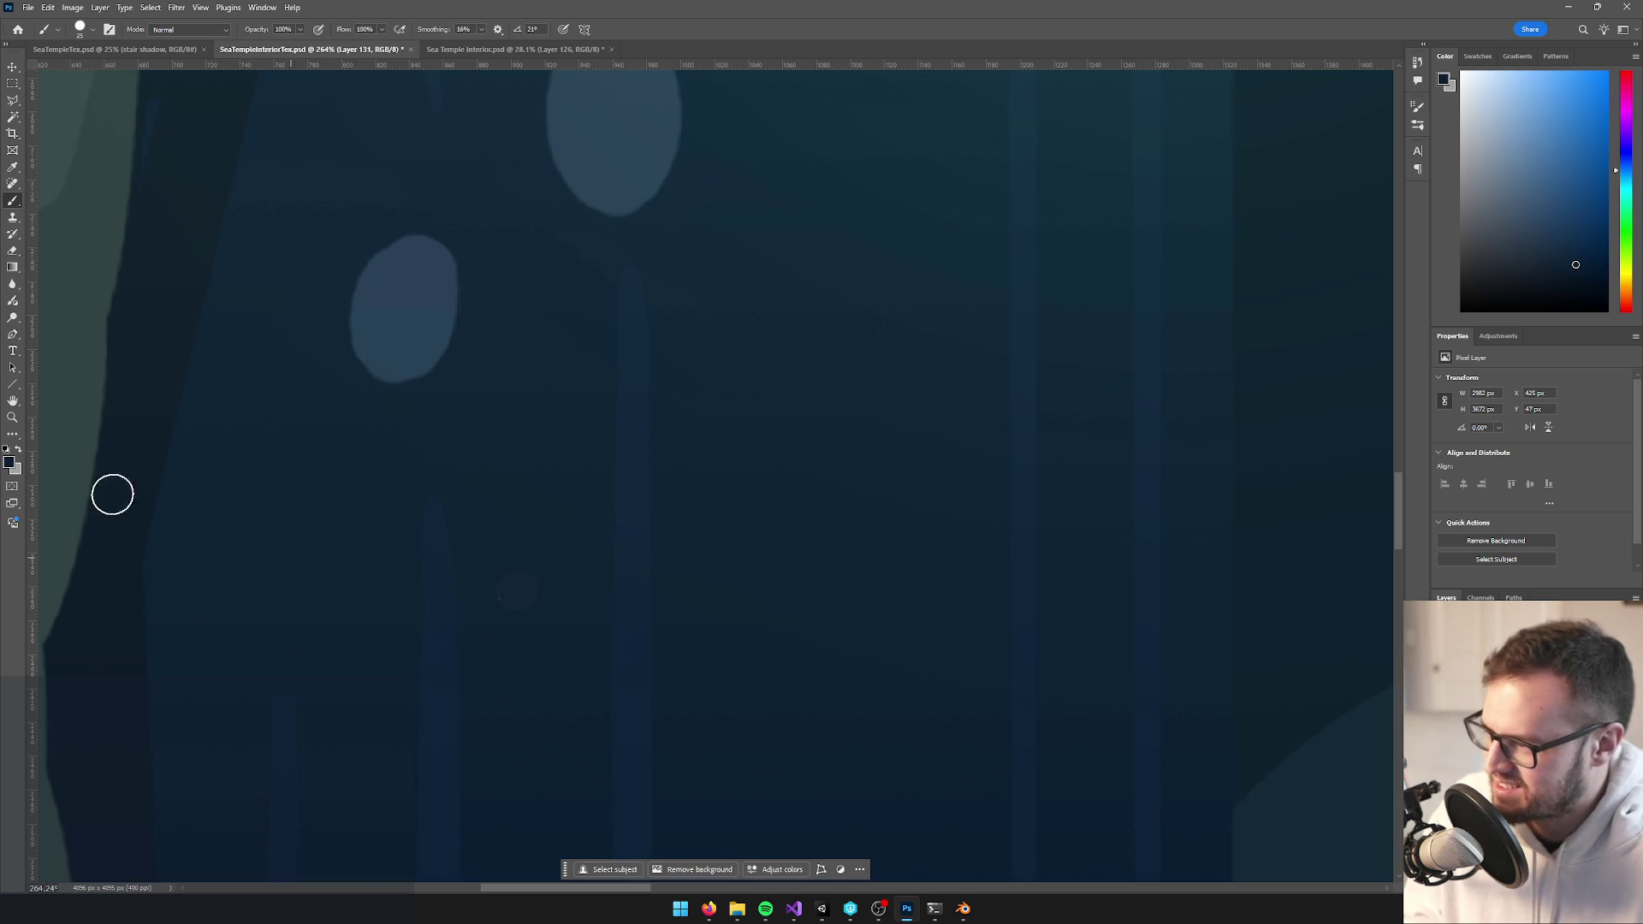
pyautogui.click(9, 465)
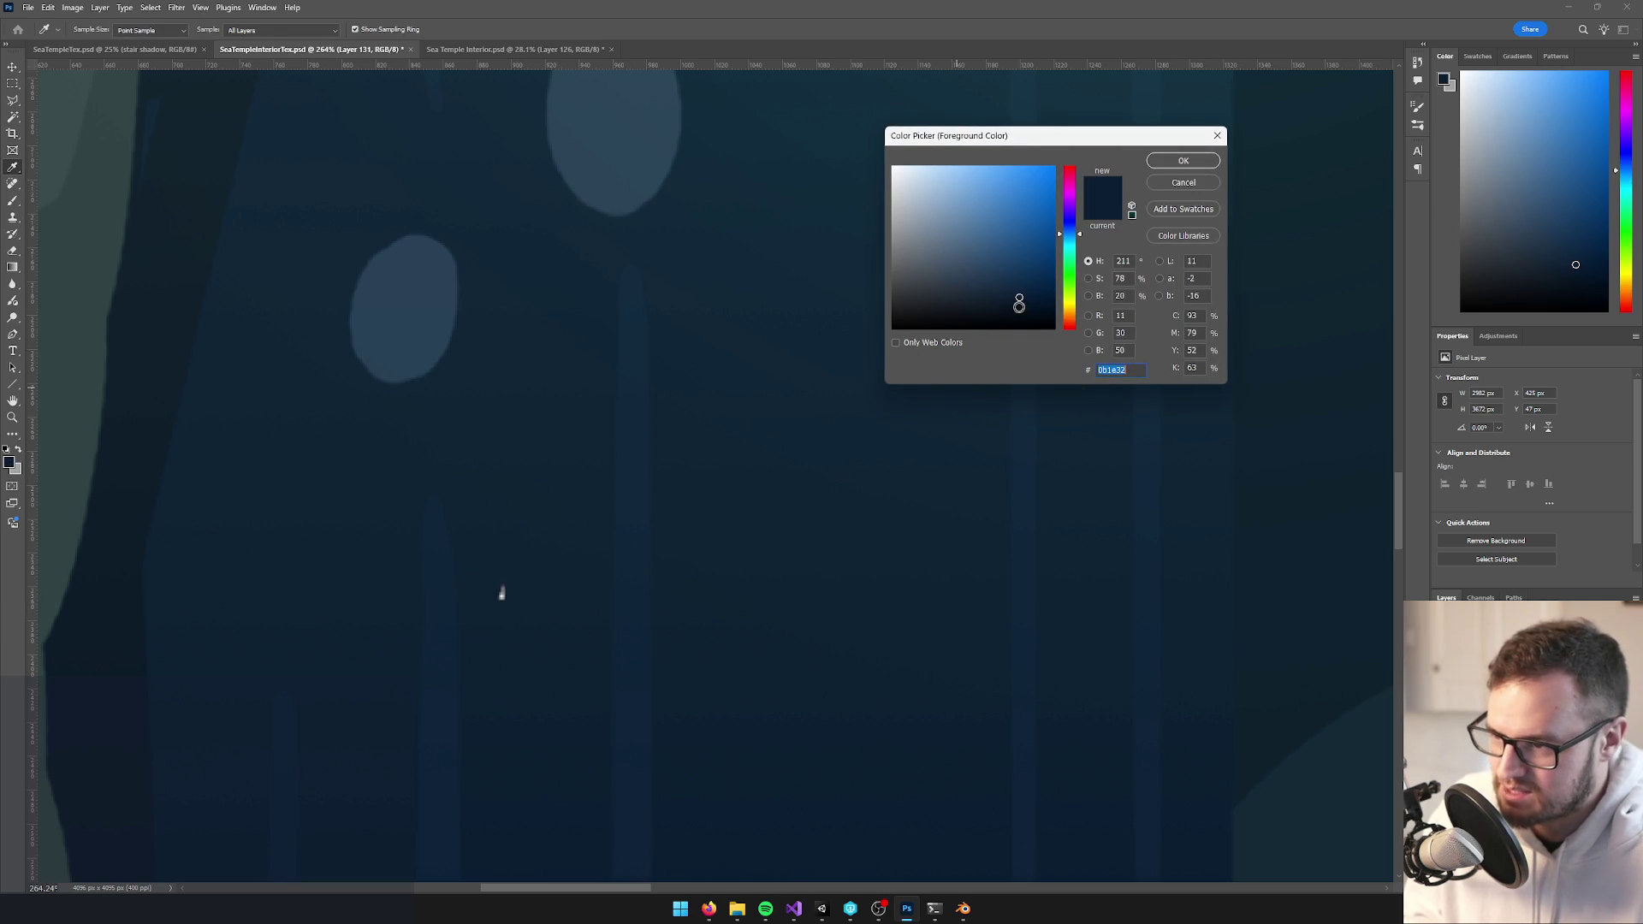
pyautogui.press('Return')
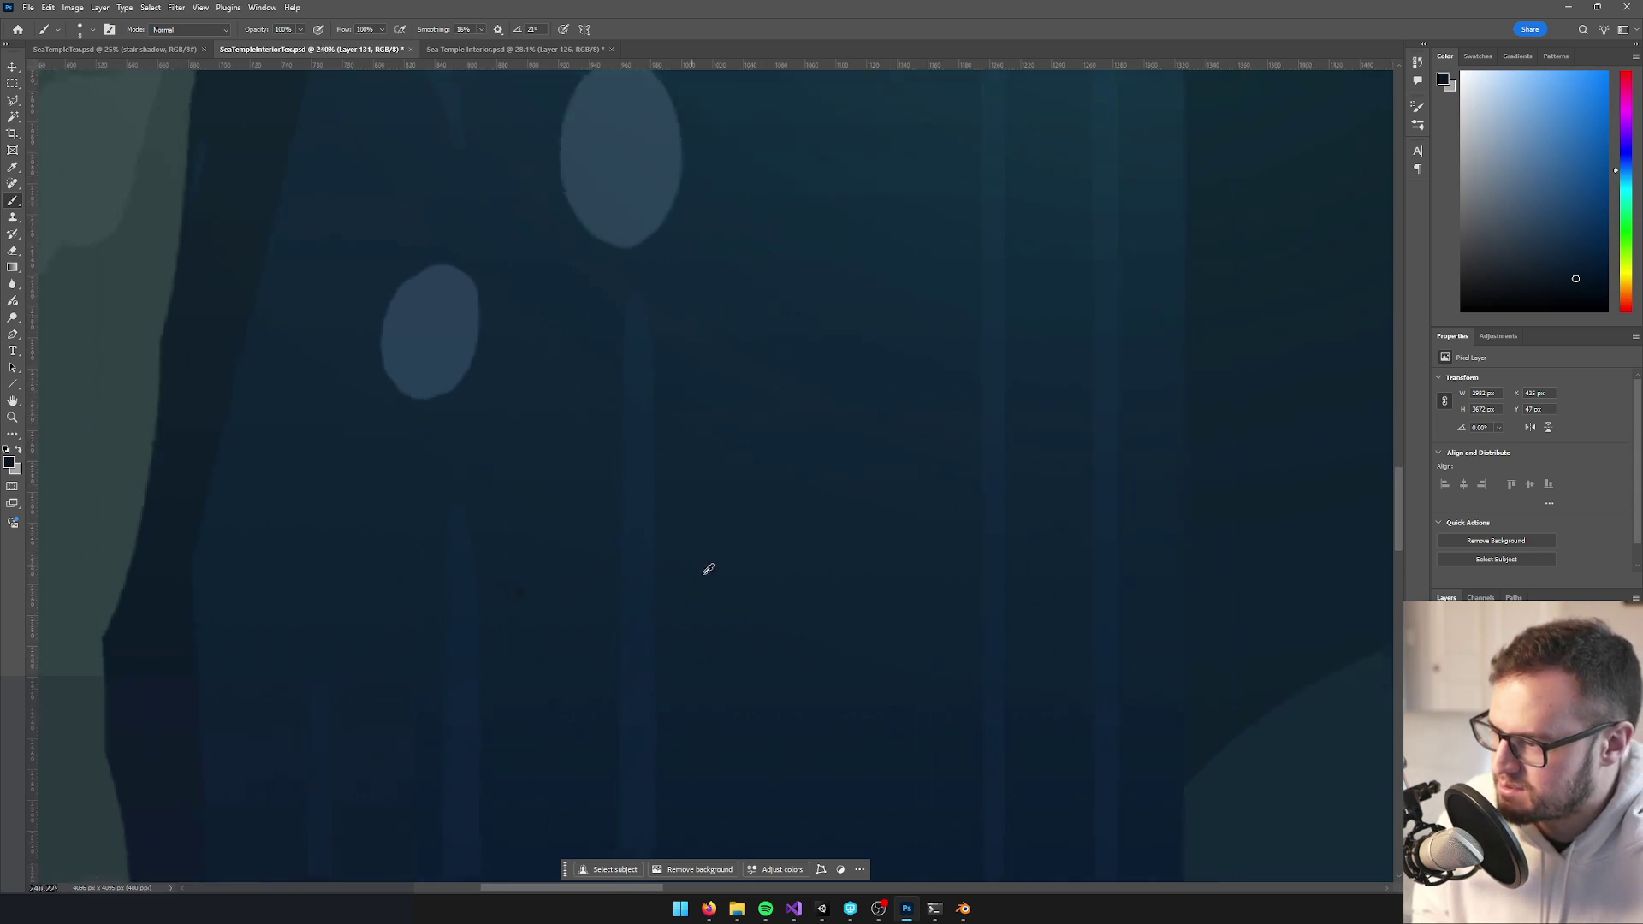
pyautogui.scroll(-10, 700, 567)
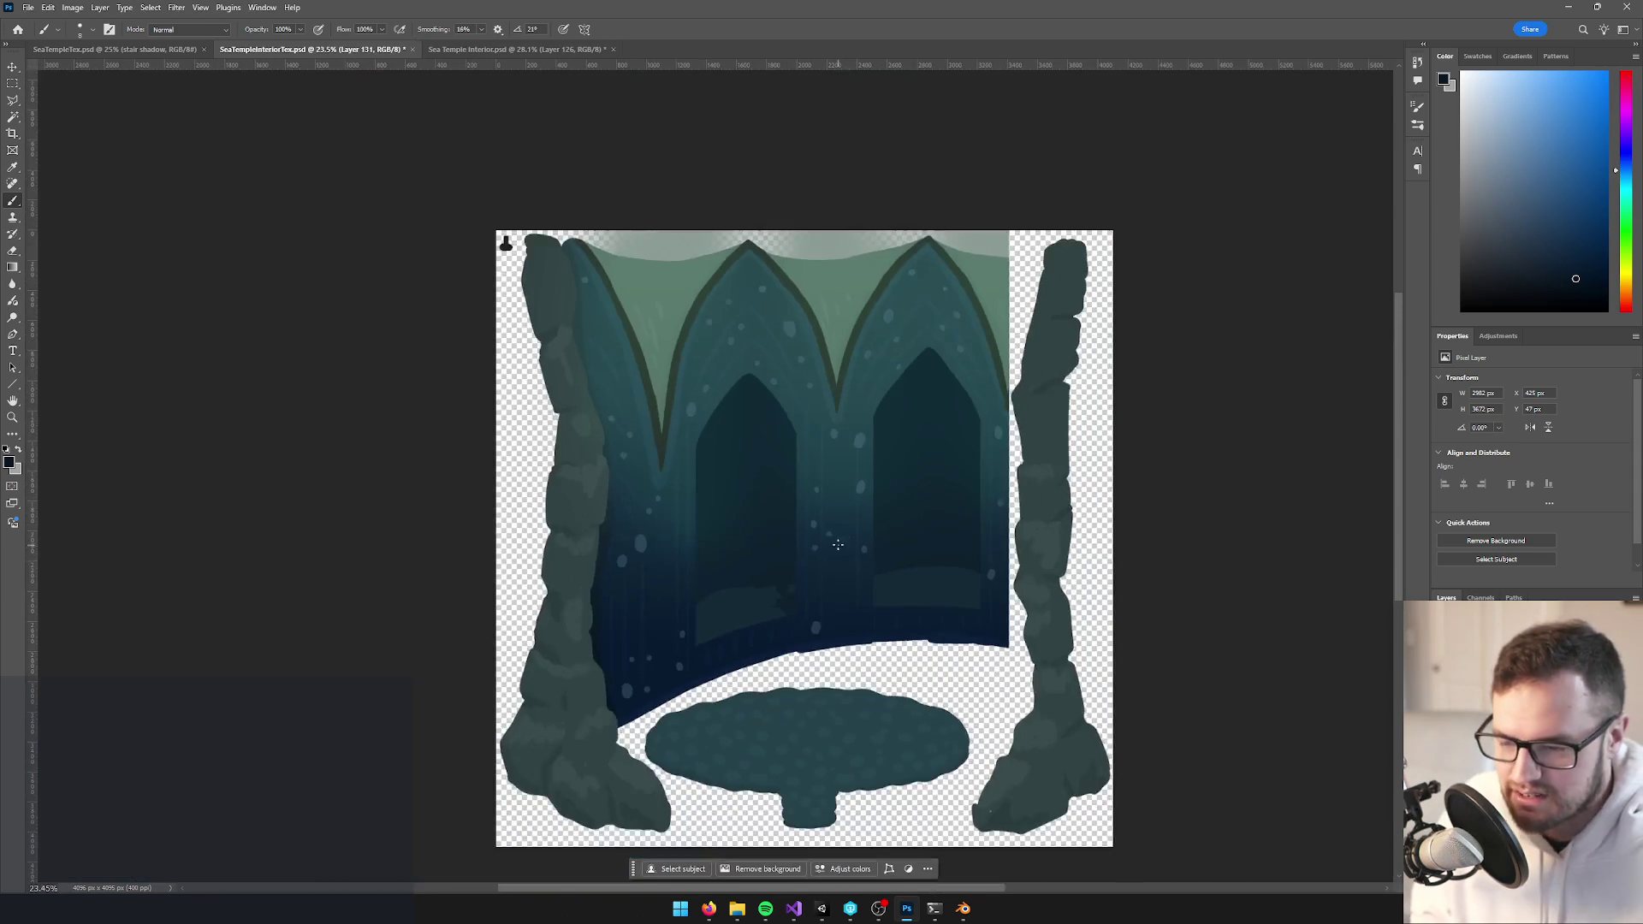
pyautogui.hotkey('alt', 'Tab')
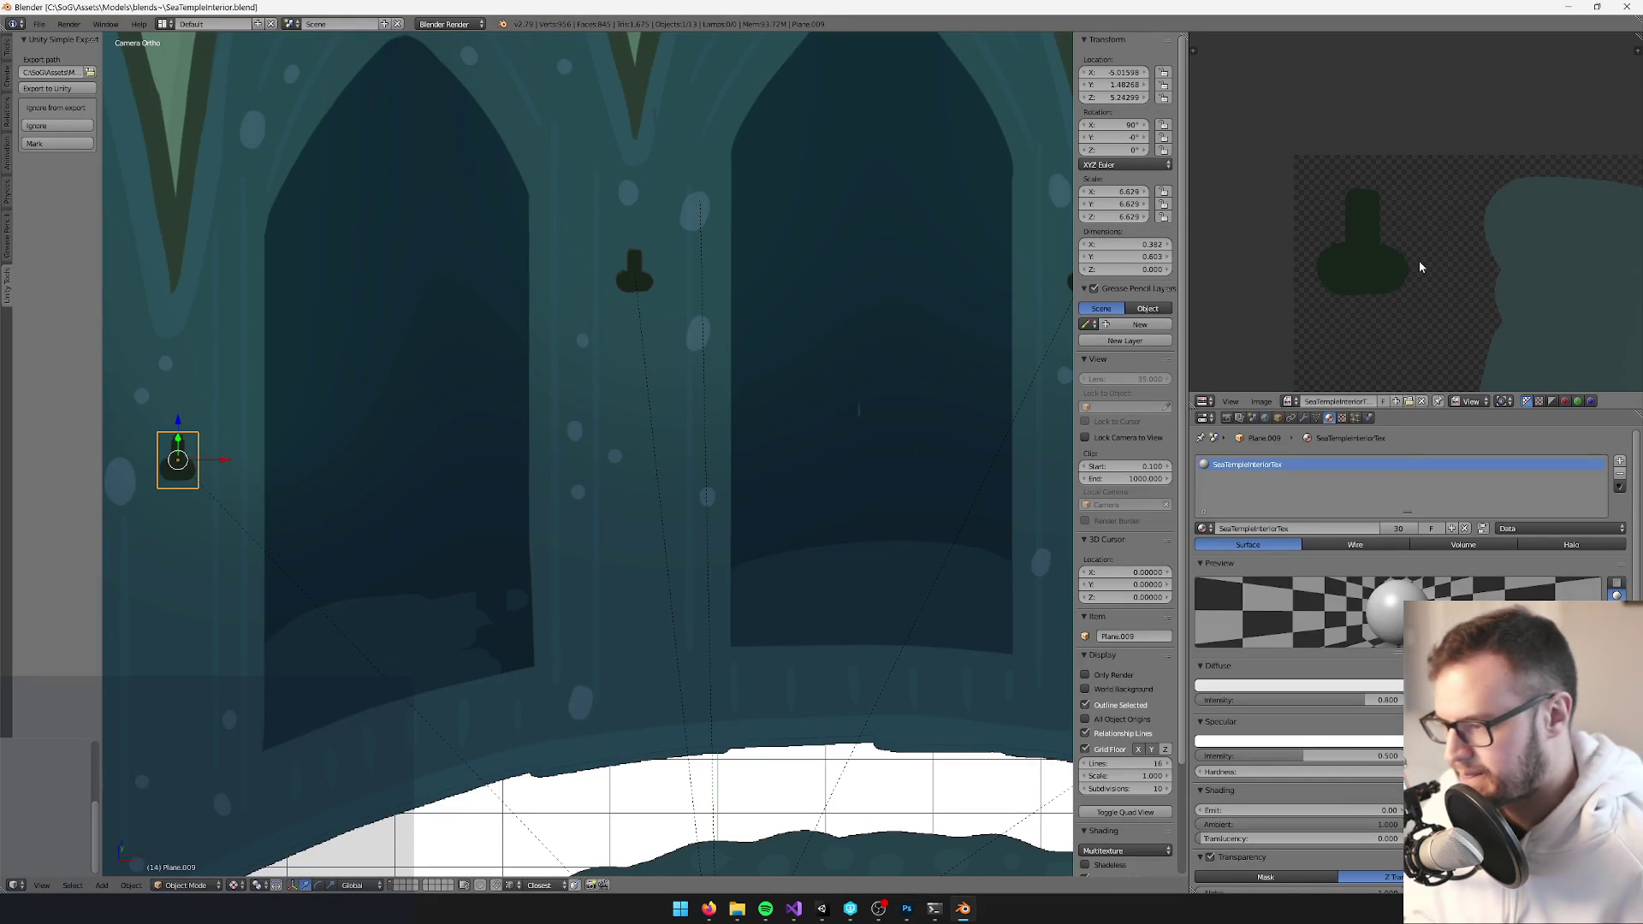
# Zoom out and pan over the whole temple interior, deselect the wall plane, and bring Unity forward
pyautogui.scroll(-8, 722, 408)
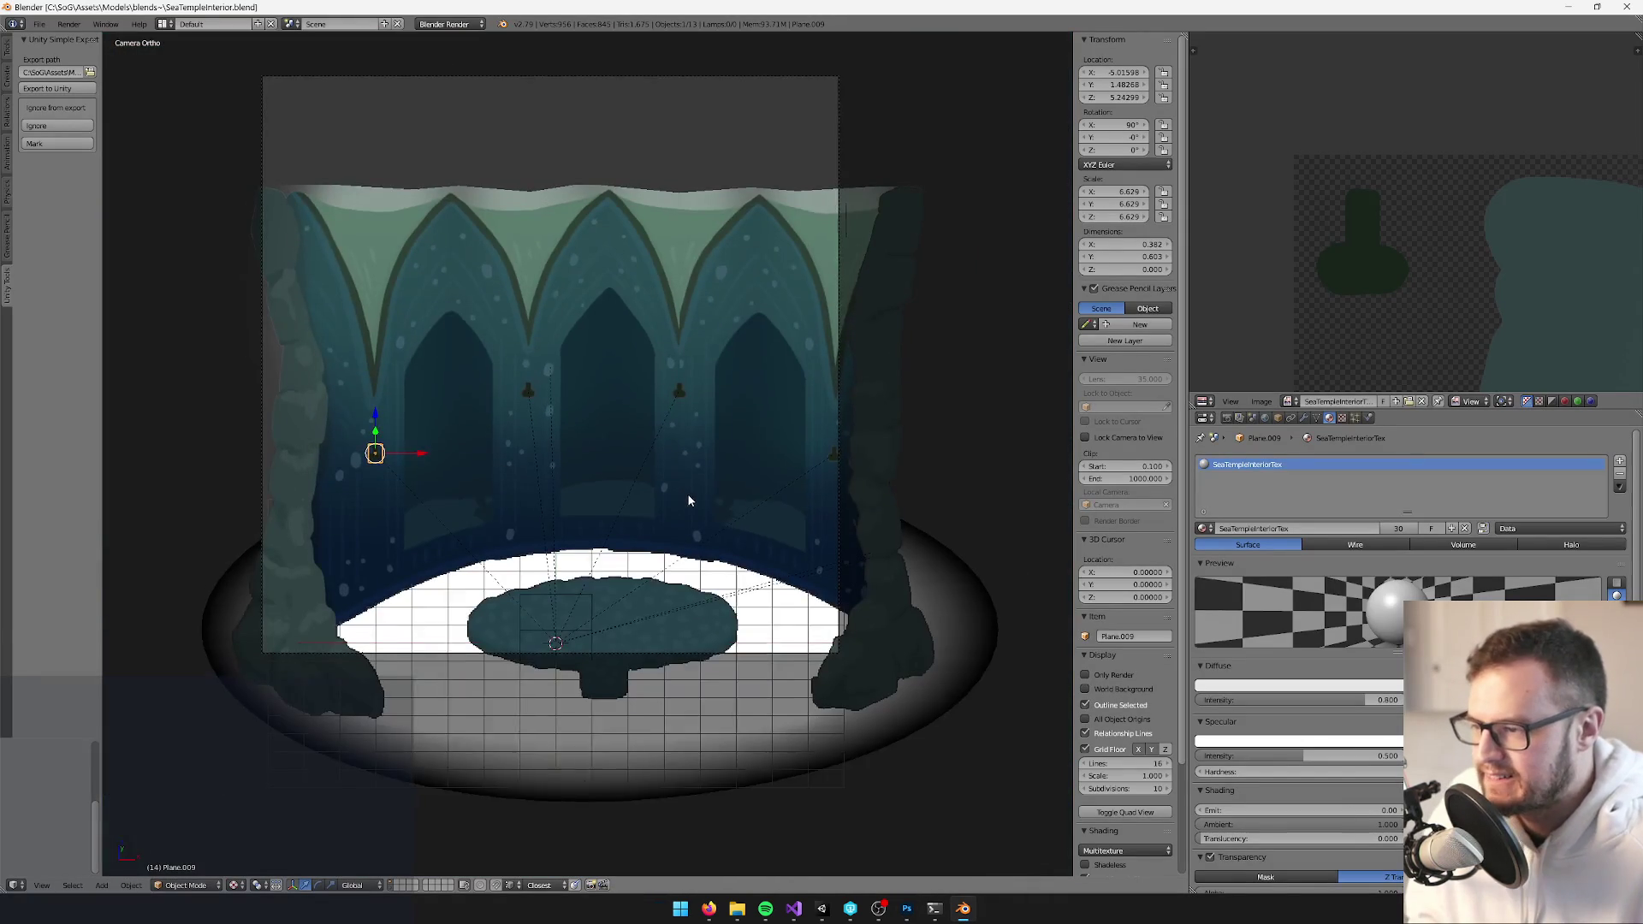
pyautogui.moveTo(689, 501)
pyautogui.mouseDown()
pyautogui.moveTo(695, 486)
pyautogui.moveTo(720, 506)
pyautogui.mouseUp()
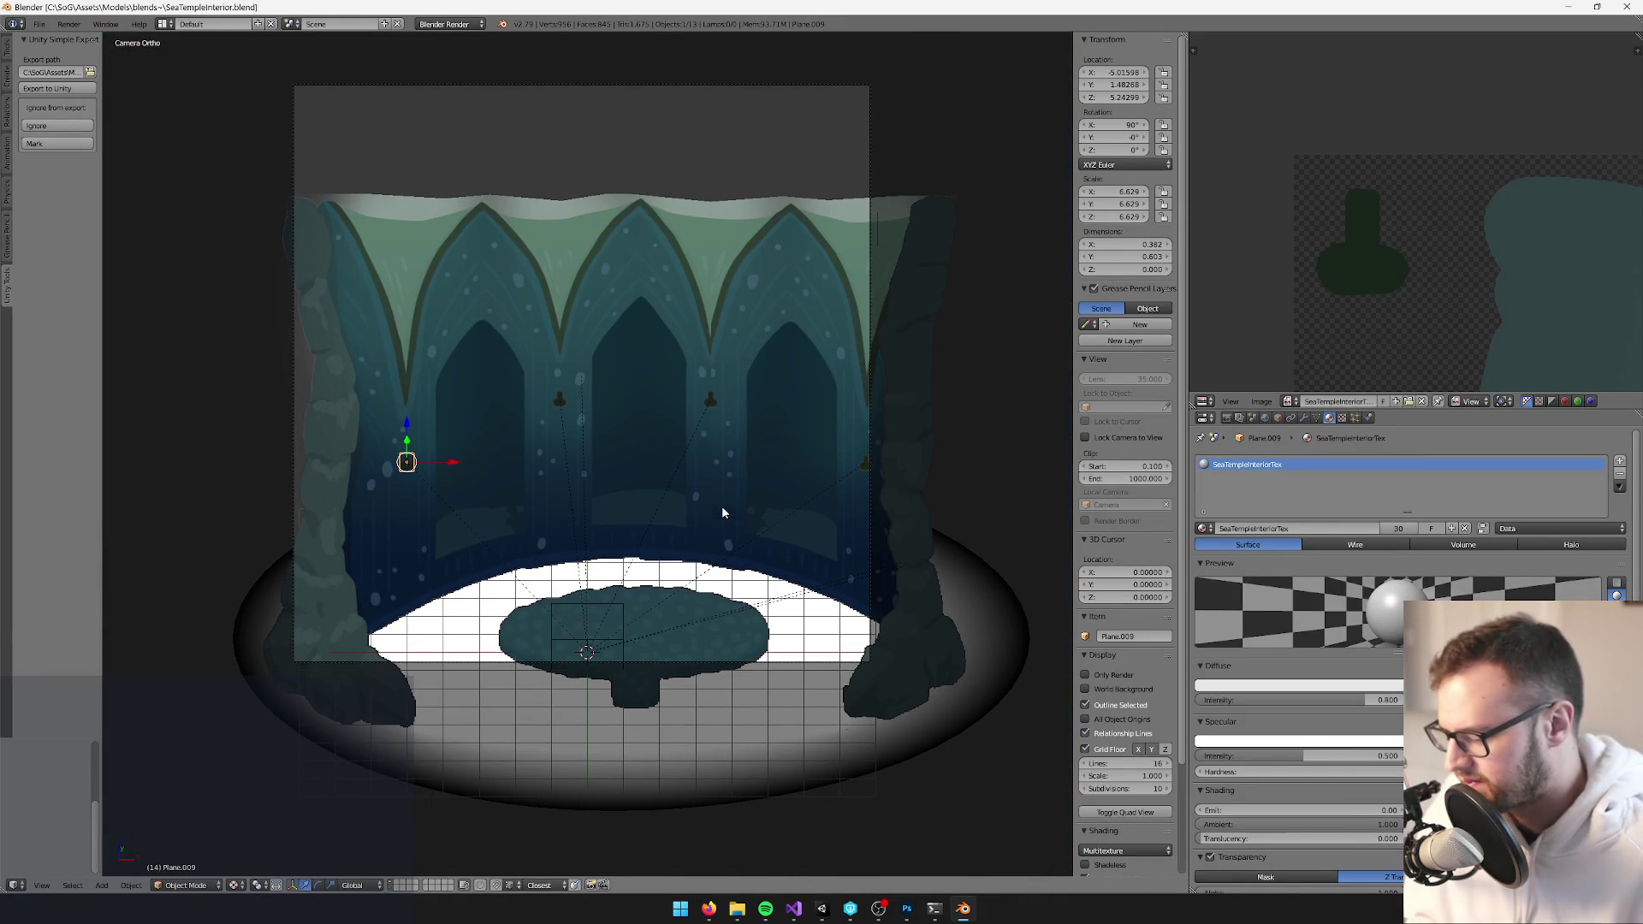
pyautogui.hotkey('ctrl', 'z')
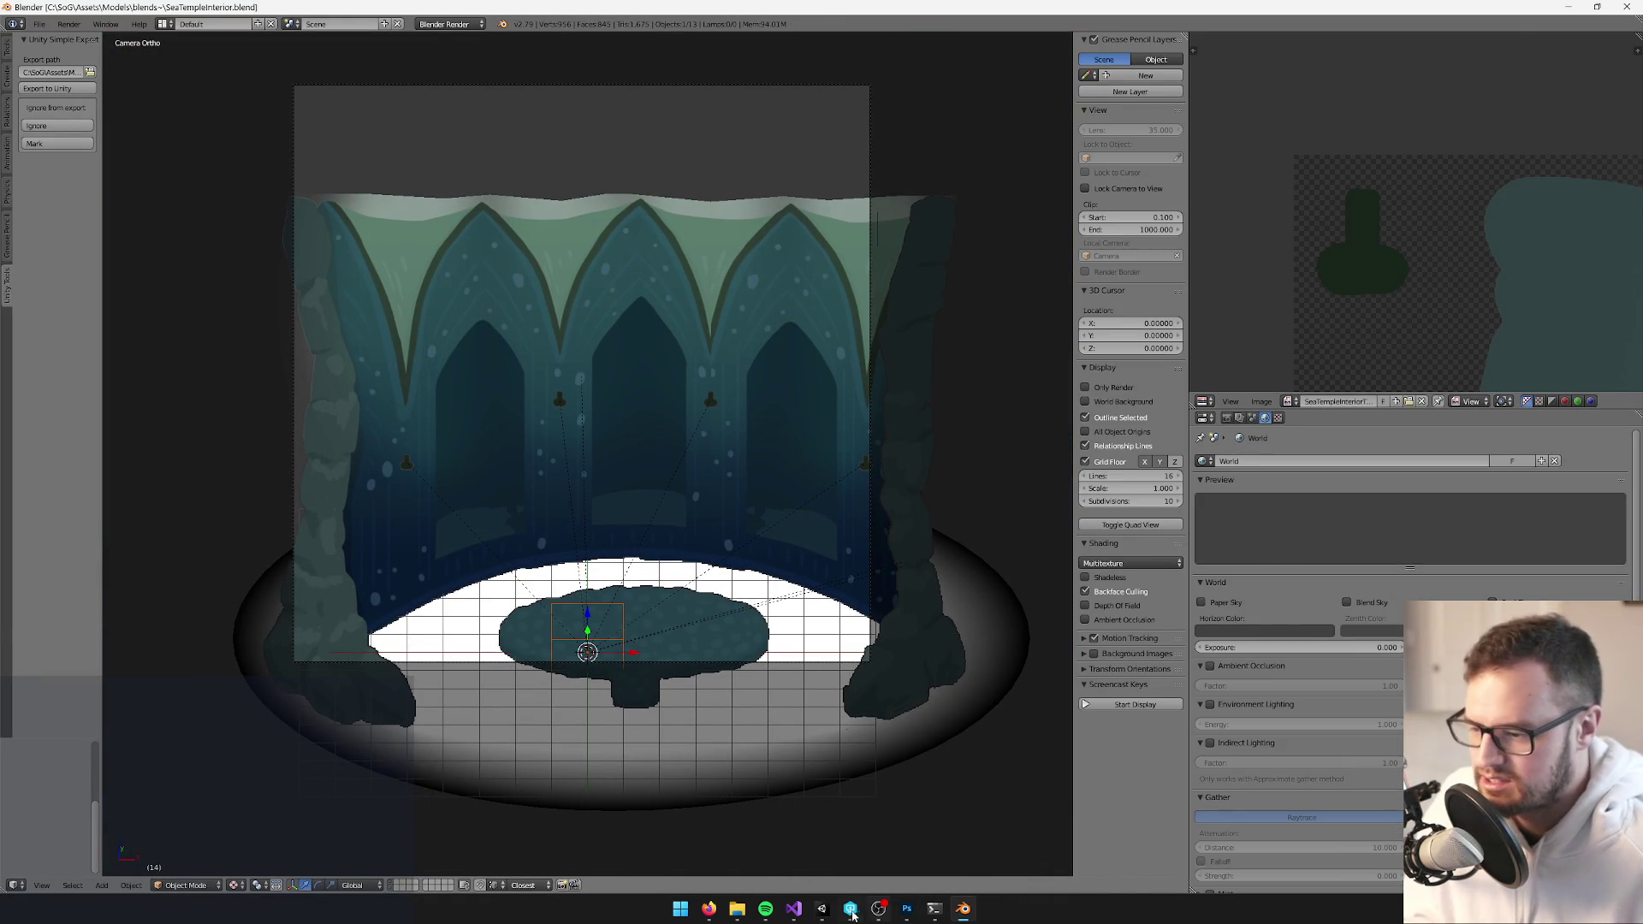
pyautogui.click(825, 912)
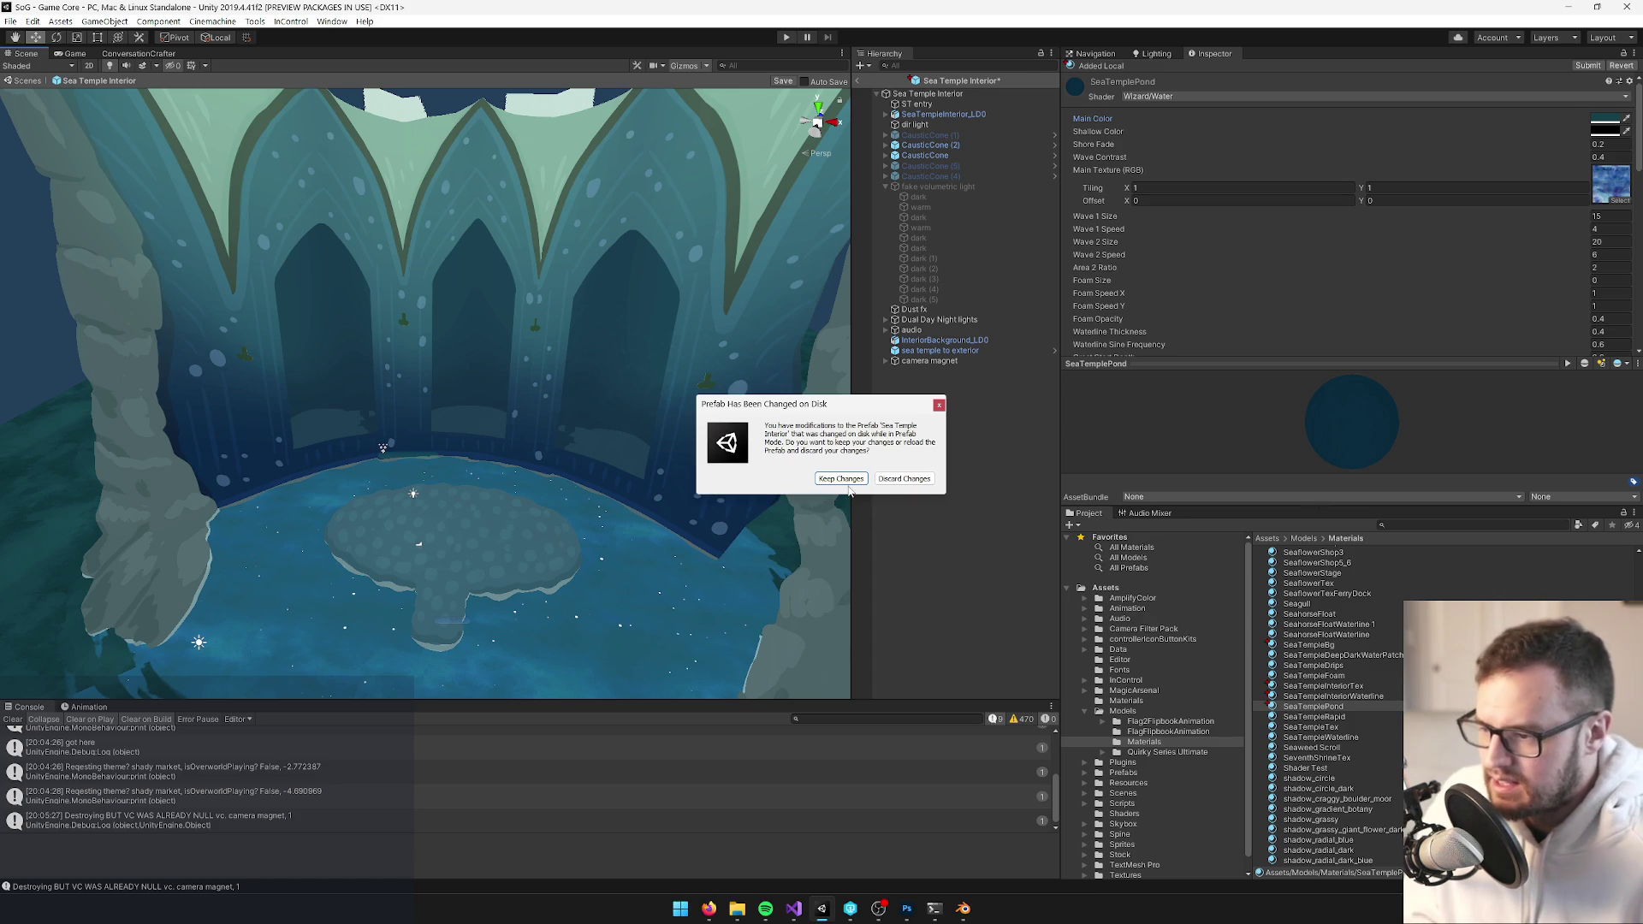
# Keep the prefab changes, orbit the Scene view toward the temple arches, and check the Game view
pyautogui.click(848, 483)
pyautogui.scroll(3, 433, 373)
pyautogui.moveTo(417, 331); pyautogui.dragTo(371, 314)
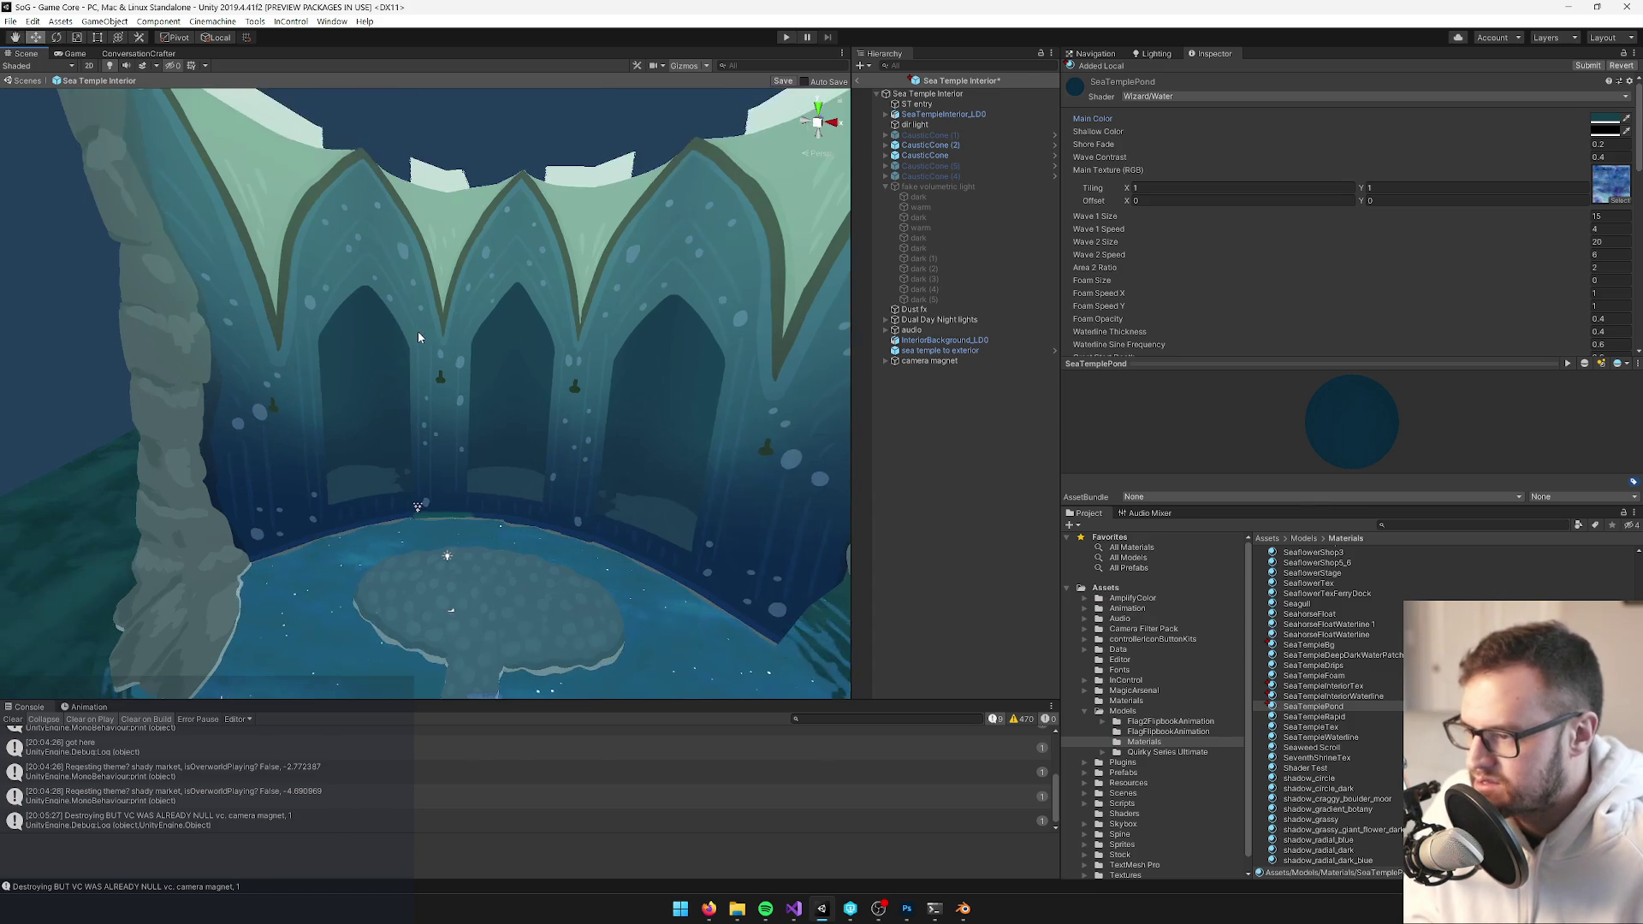
pyautogui.scroll(3, 451, 322)
pyautogui.scroll(-3, 455, 322)
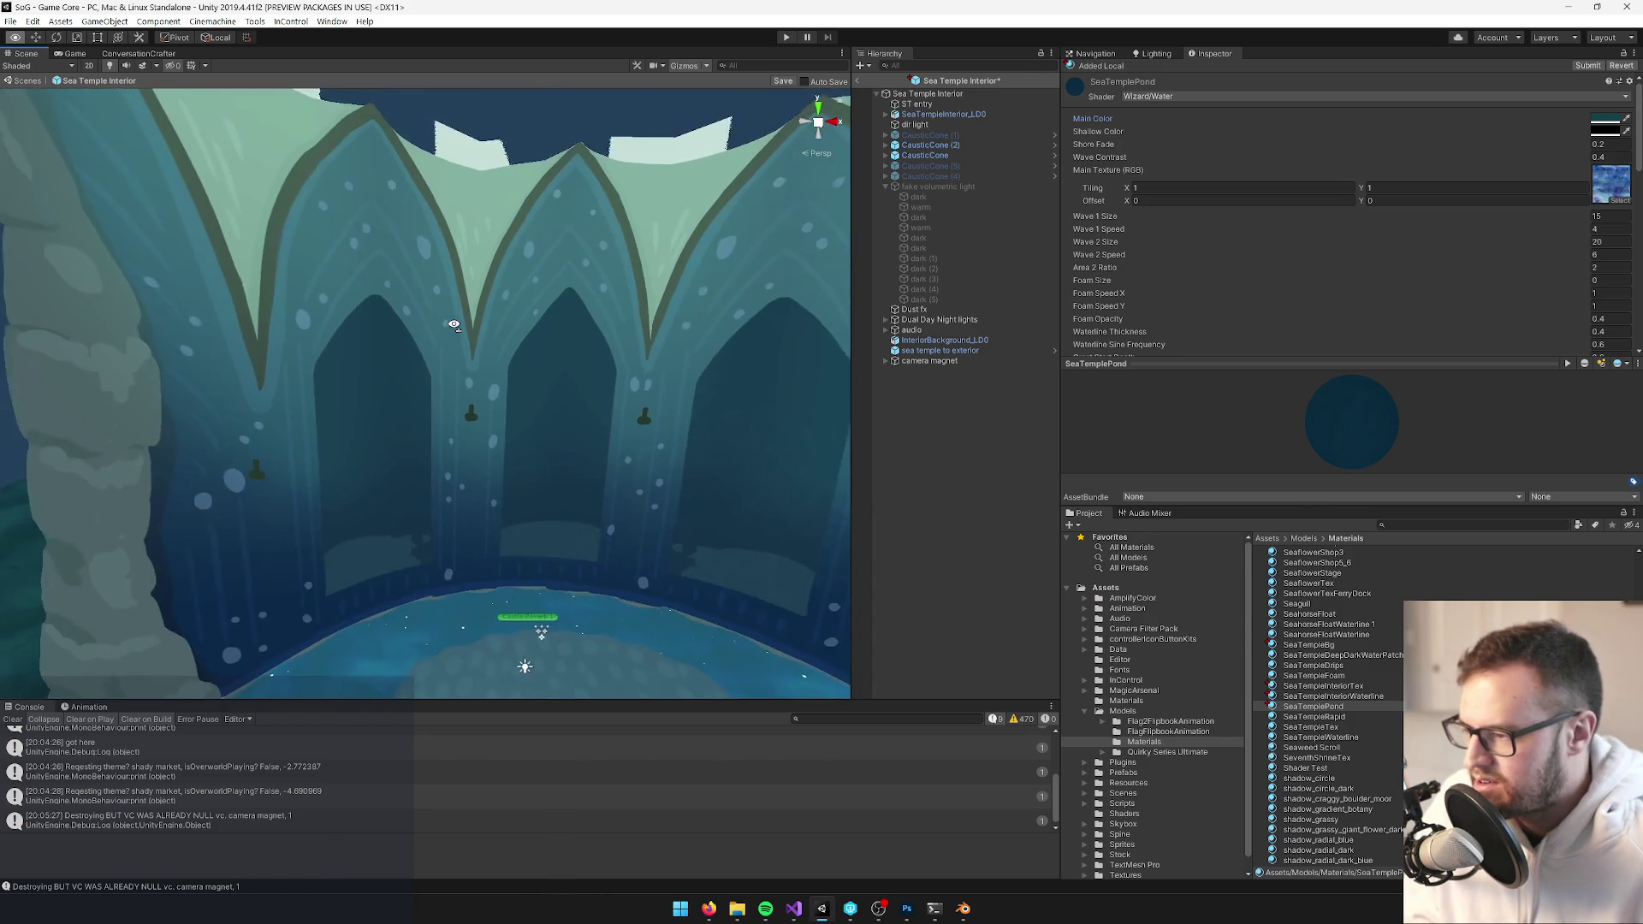
pyautogui.click(62, 54)
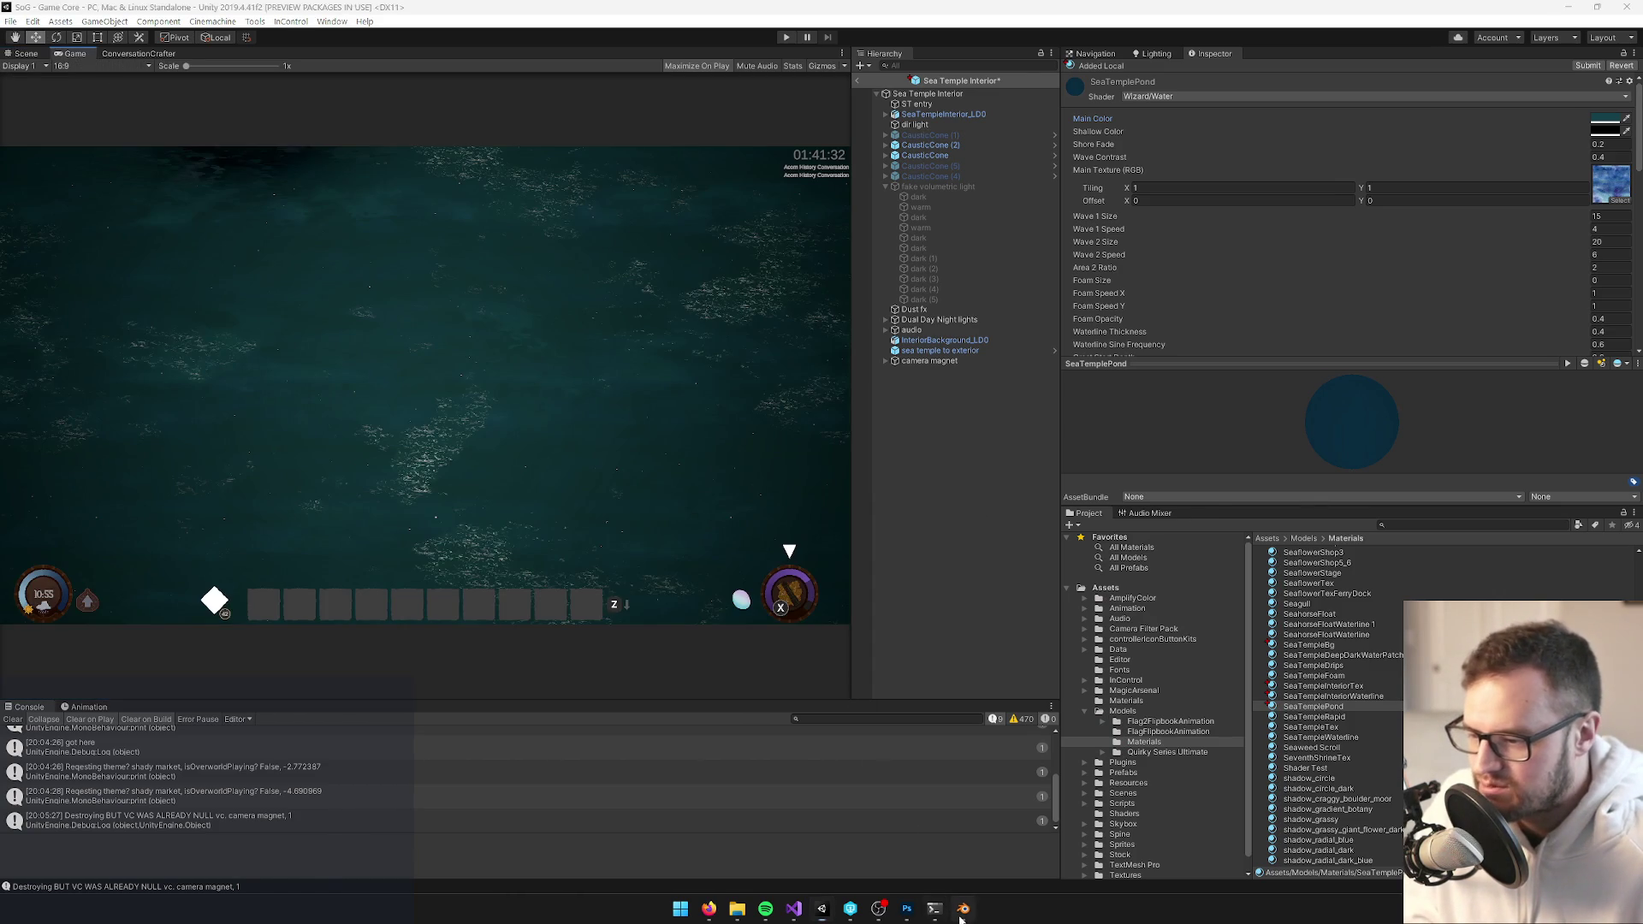
pyautogui.click(963, 908)
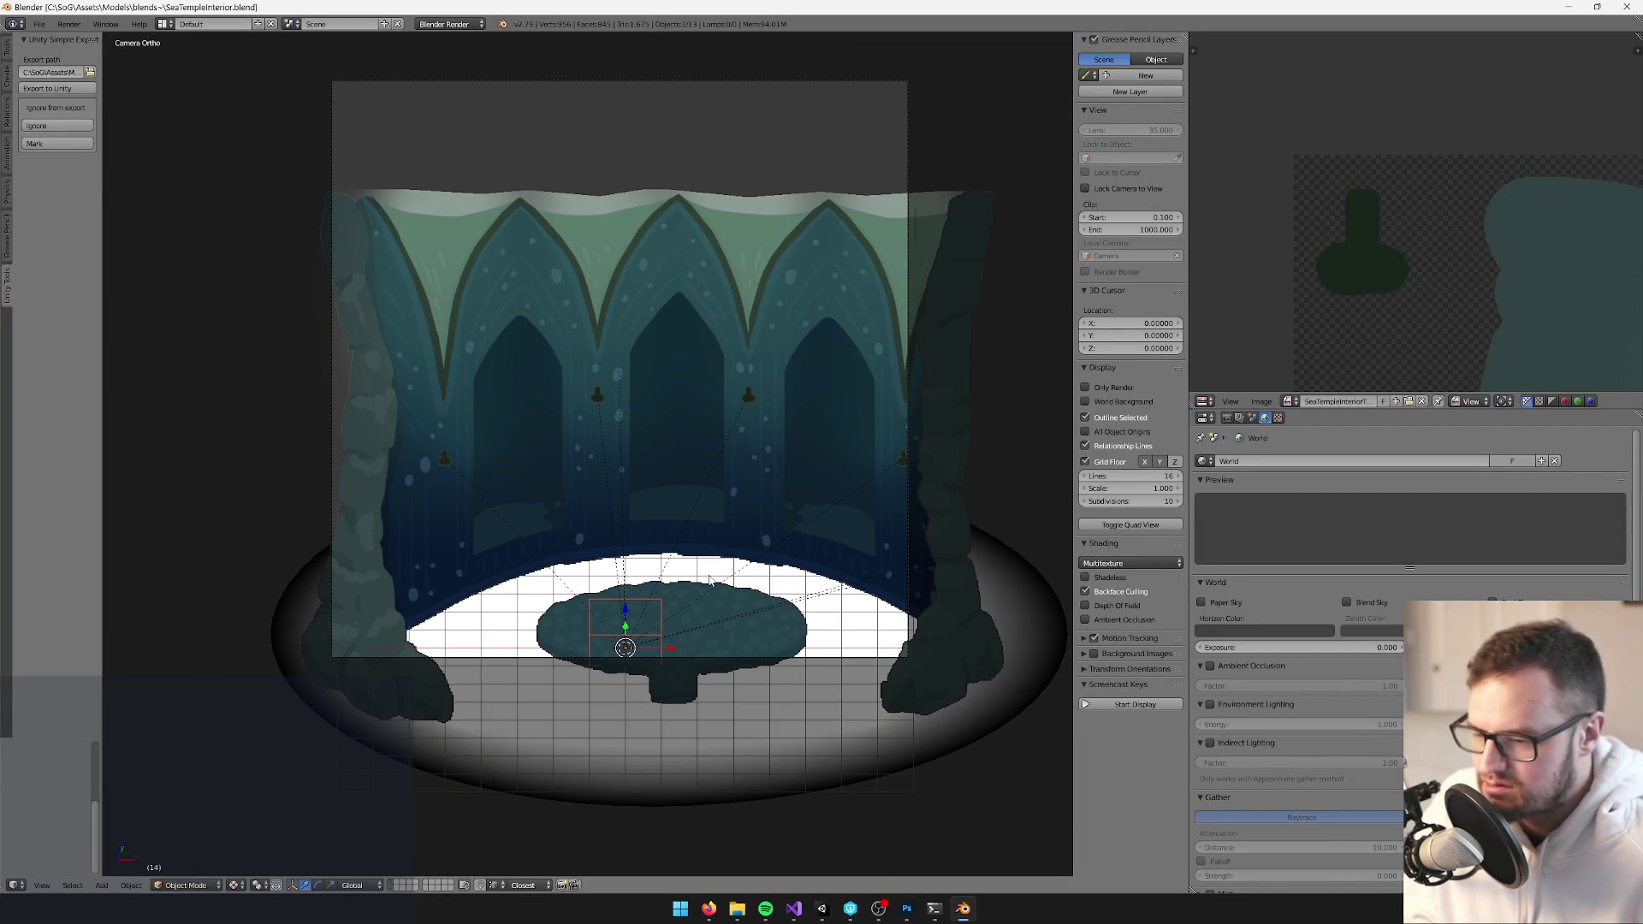
# Open GreatHallInterior.blend using the 'great' filter and show all scene layers
pyautogui.click(40, 26)
pyautogui.click(53, 53)
pyautogui.click(516, 40)
pyautogui.write('great')
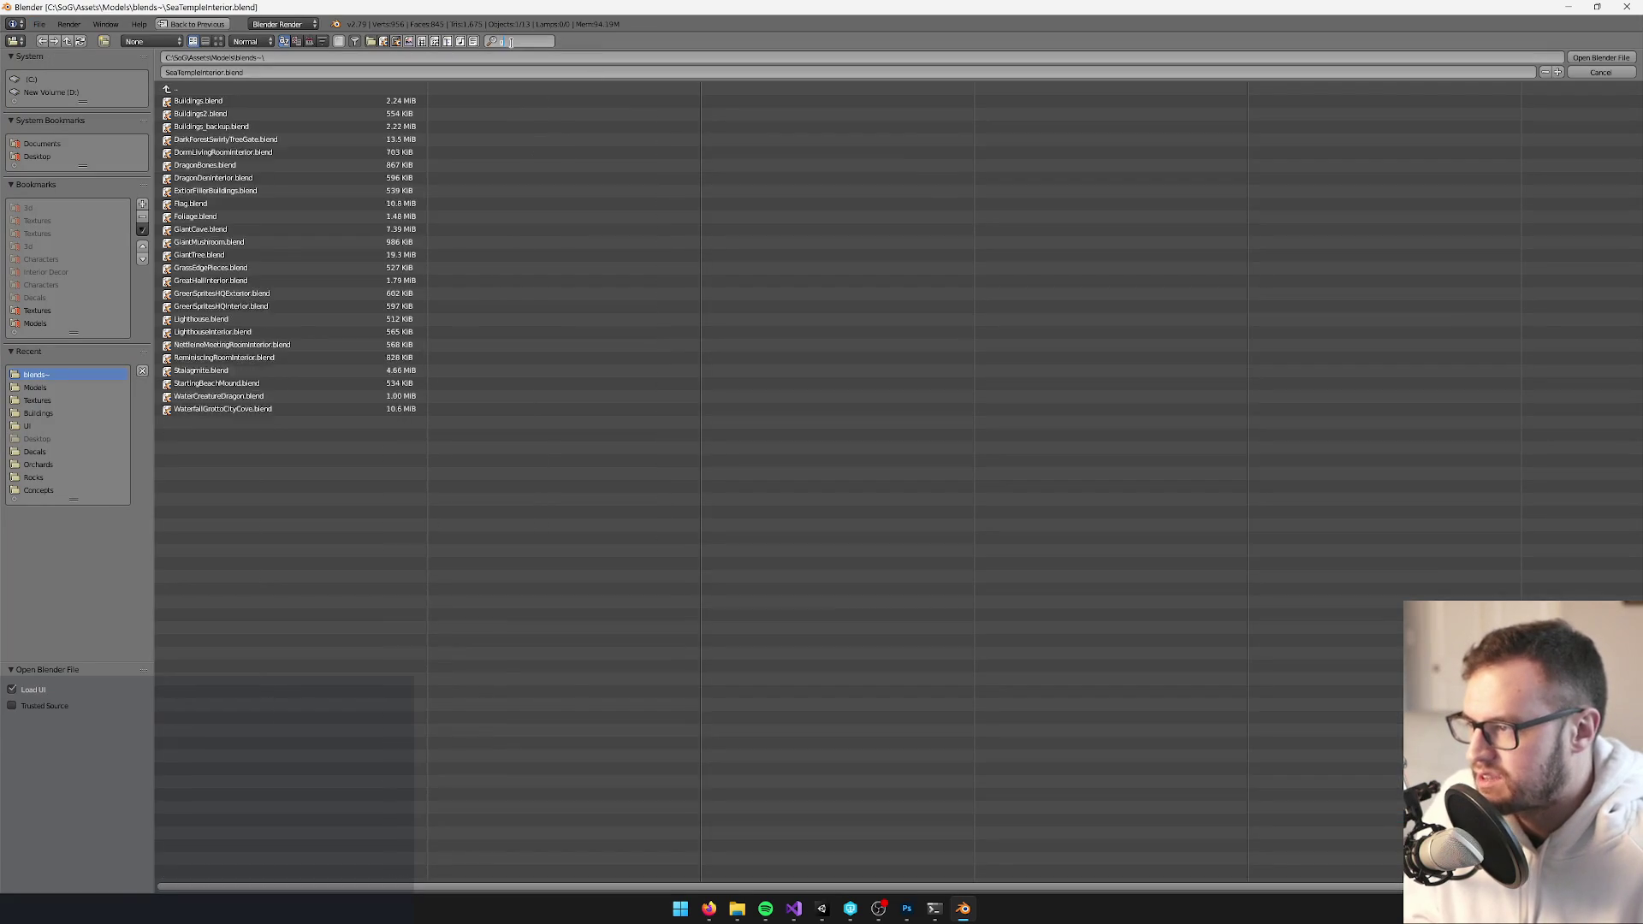
pyautogui.doubleClick(246, 101)
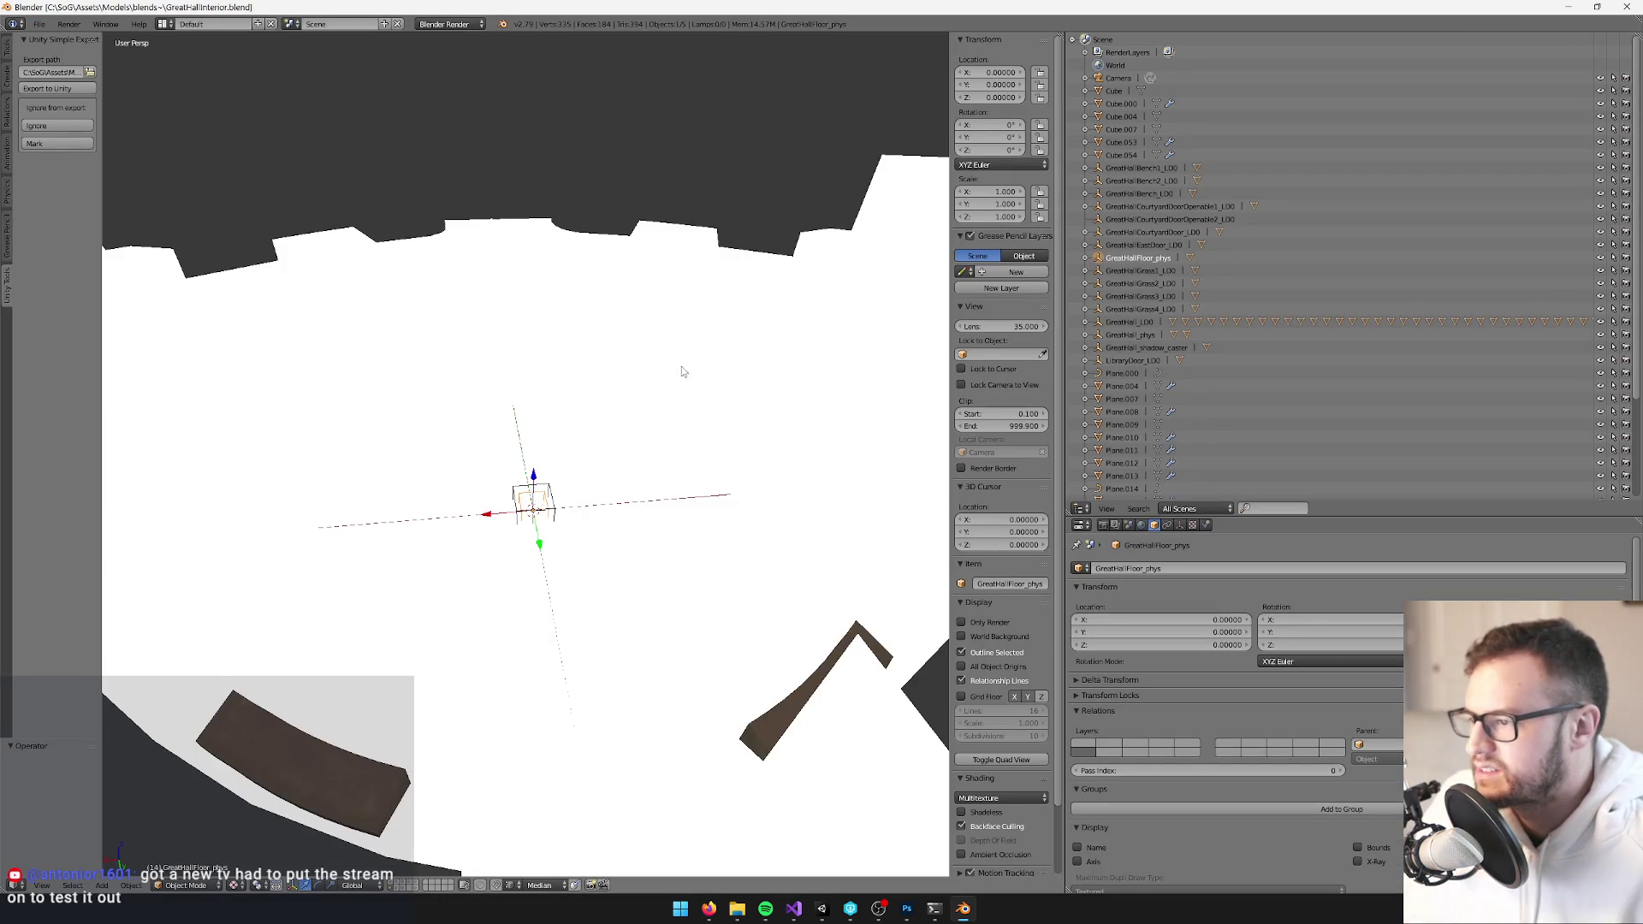
pyautogui.scroll(-6, 717, 367)
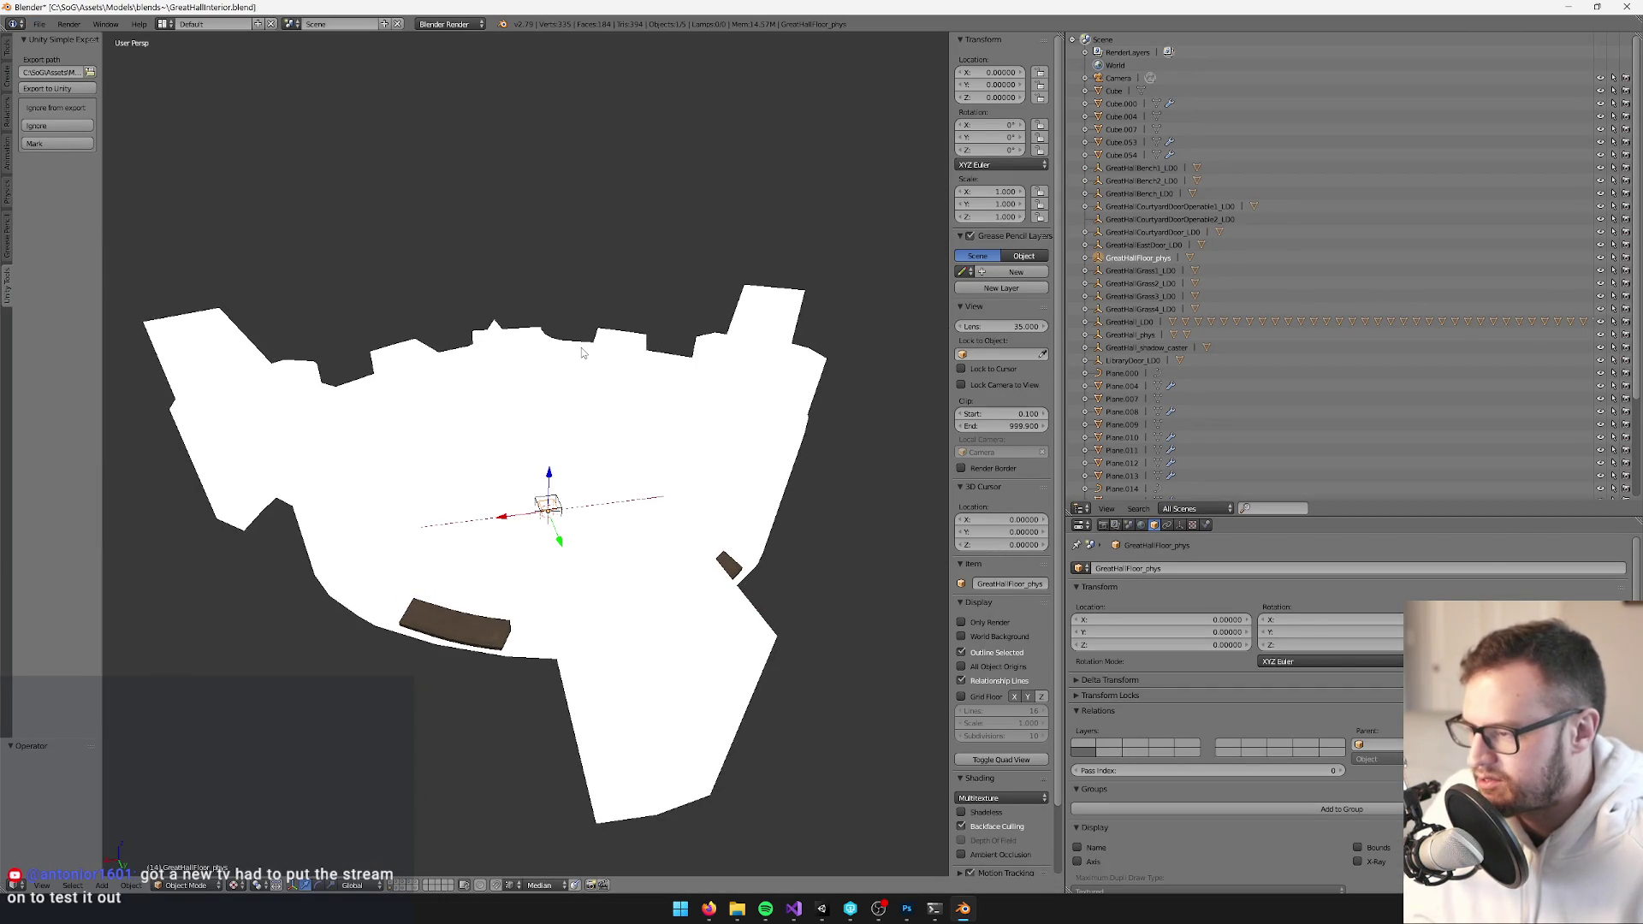
pyautogui.press('`')
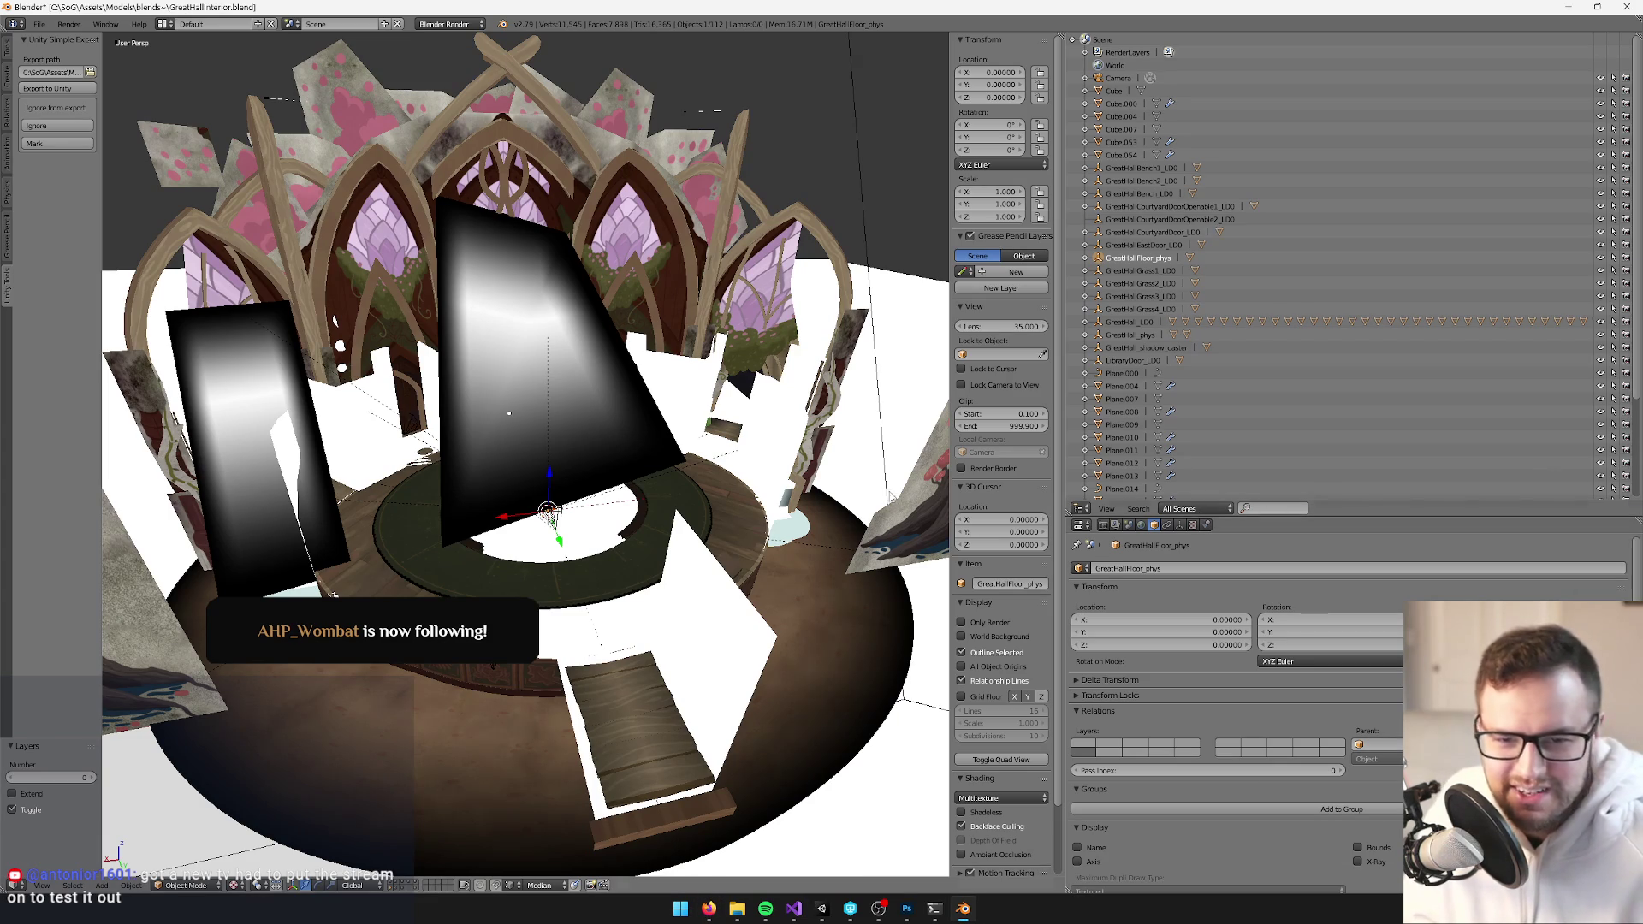
# Orbit around the great hall and select Cylinder.014 at its centre, briefly toggling Edit Mode
pyautogui.scroll(4, 664, 500)
pyautogui.moveTo(602, 496)
pyautogui.mouseDown()
pyautogui.moveTo(510, 500)
pyautogui.moveTo(551, 443)
pyautogui.moveTo(675, 515)
pyautogui.moveTo(563, 543)
pyautogui.moveTo(433, 770)
pyautogui.mouseUp()
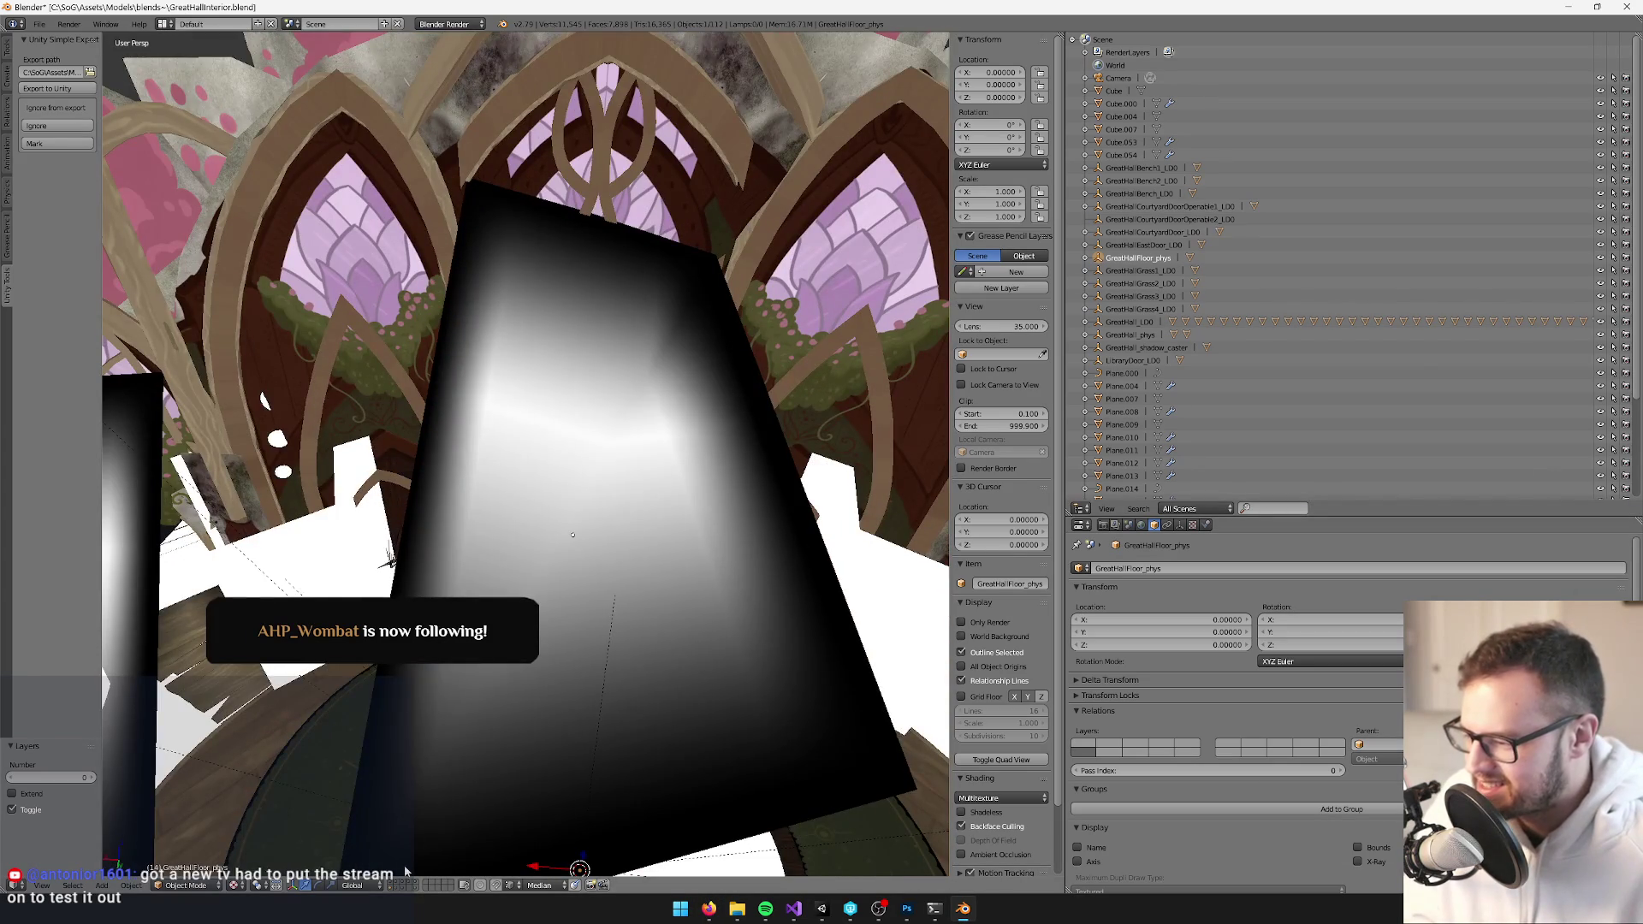
pyautogui.click(390, 888)
pyautogui.click(390, 890)
pyautogui.moveTo(514, 616)
pyautogui.mouseDown()
pyautogui.moveTo(551, 559)
pyautogui.moveTo(589, 546)
pyautogui.mouseUp()
pyautogui.scroll(5, 589, 545)
pyautogui.rightClick(552, 454)
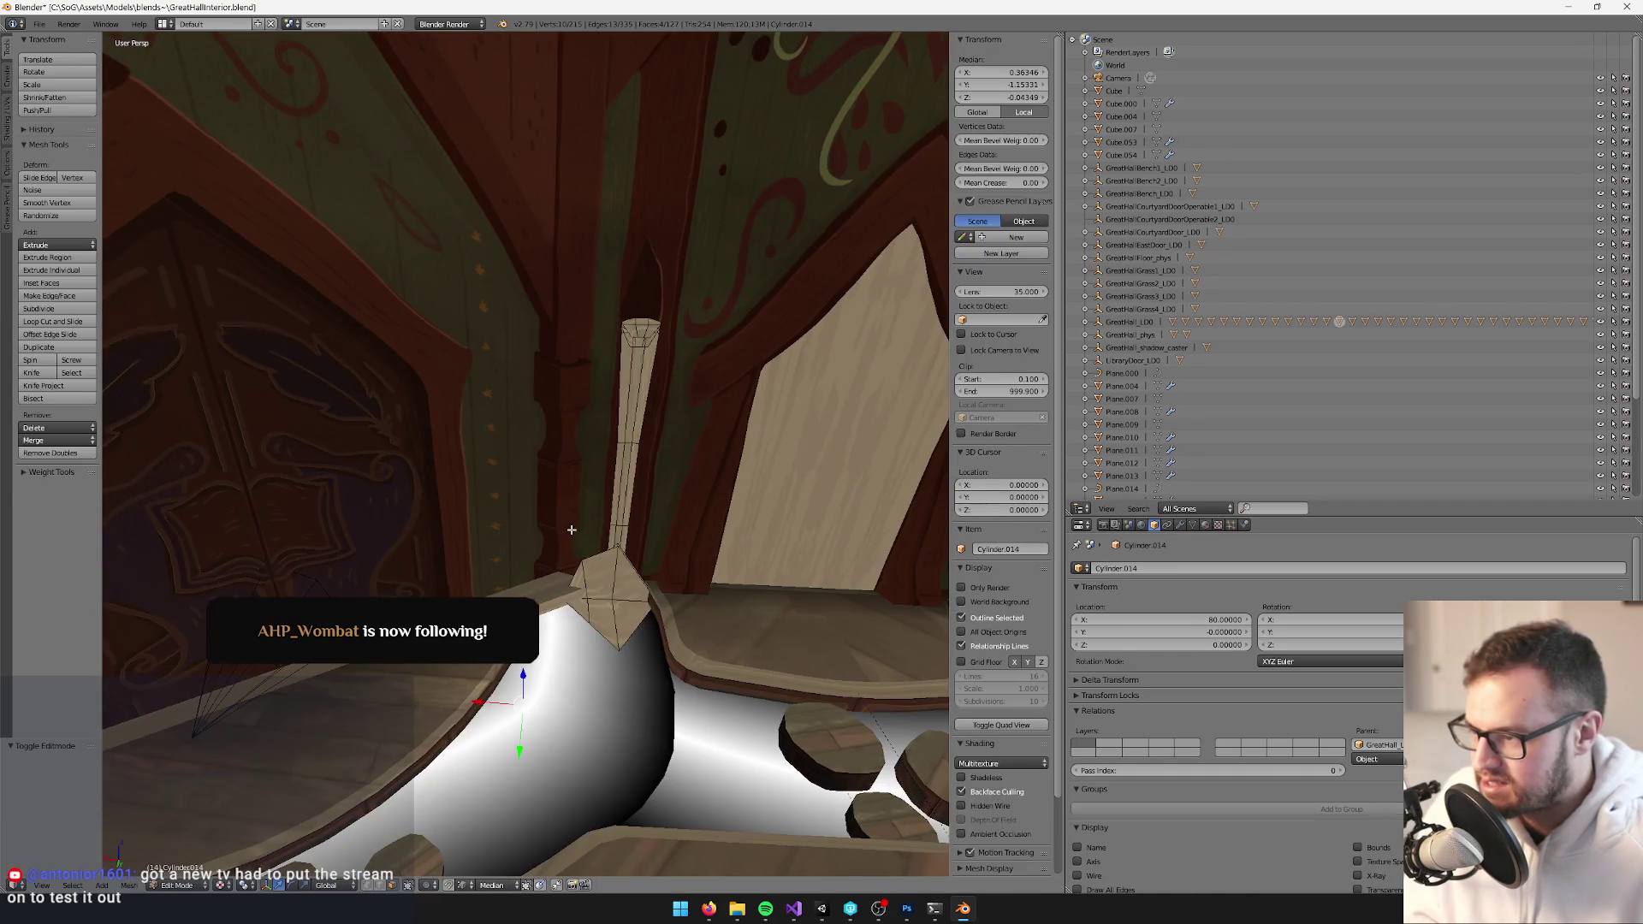
pyautogui.press('Tab')
pyautogui.scroll(-5, 568, 525)
pyautogui.press('Tab')
pyautogui.scroll(5, 714, 590)
# Inspect Cylinder.014's Mirror modifier and object properties, undoing a test move
pyautogui.click(1181, 525)
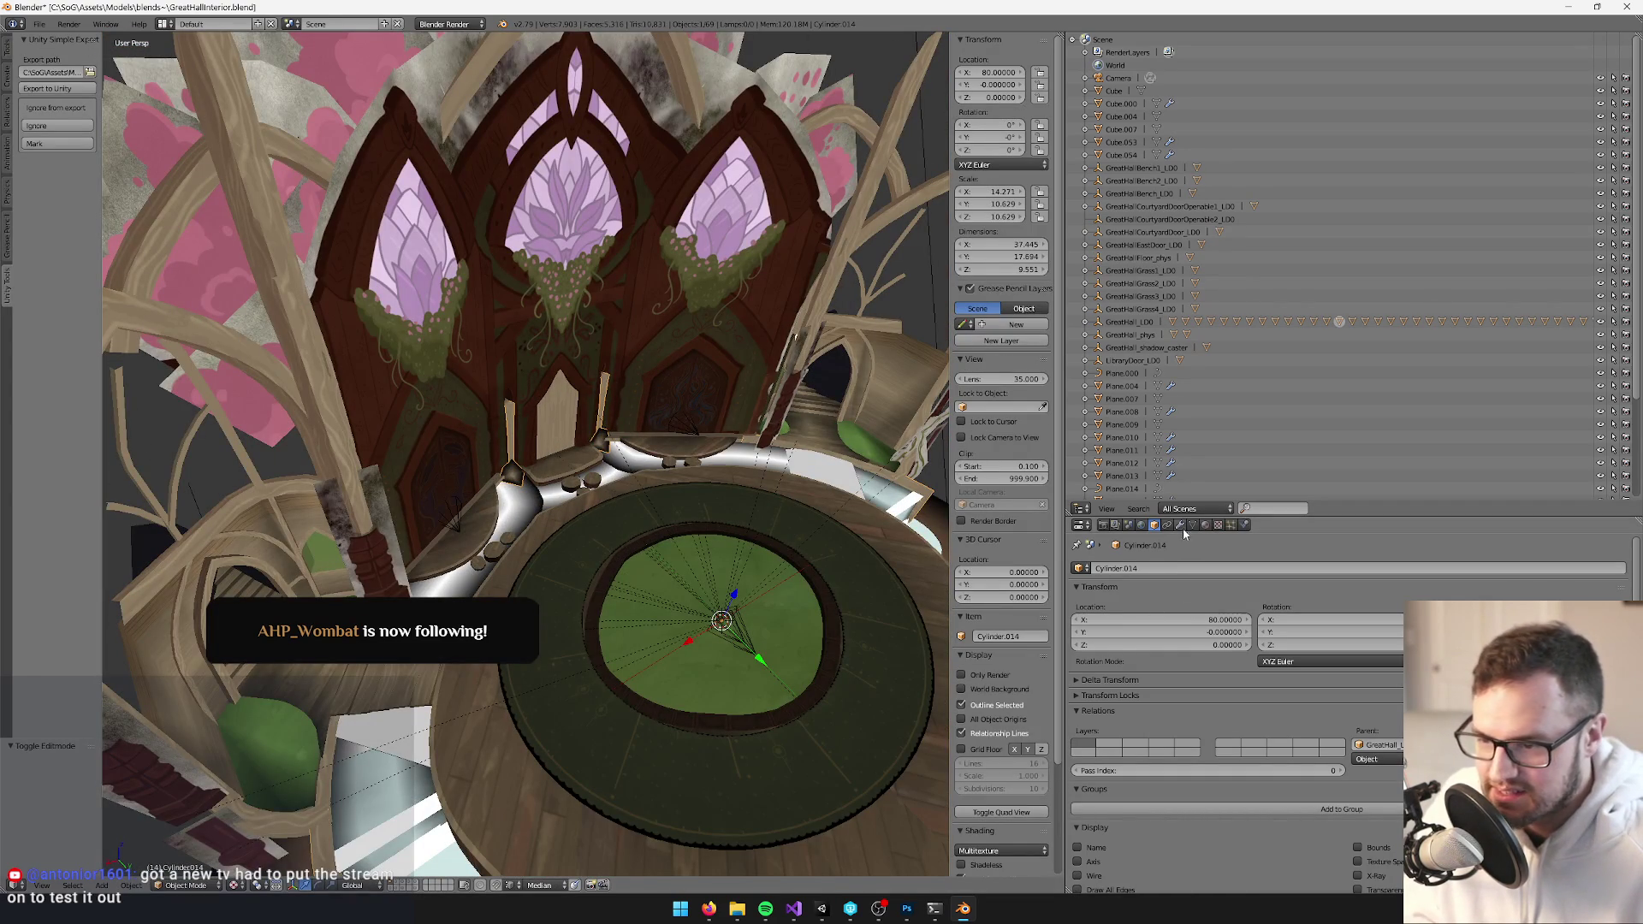
pyautogui.scroll(3, 546, 528)
pyautogui.scroll(-6, 599, 531)
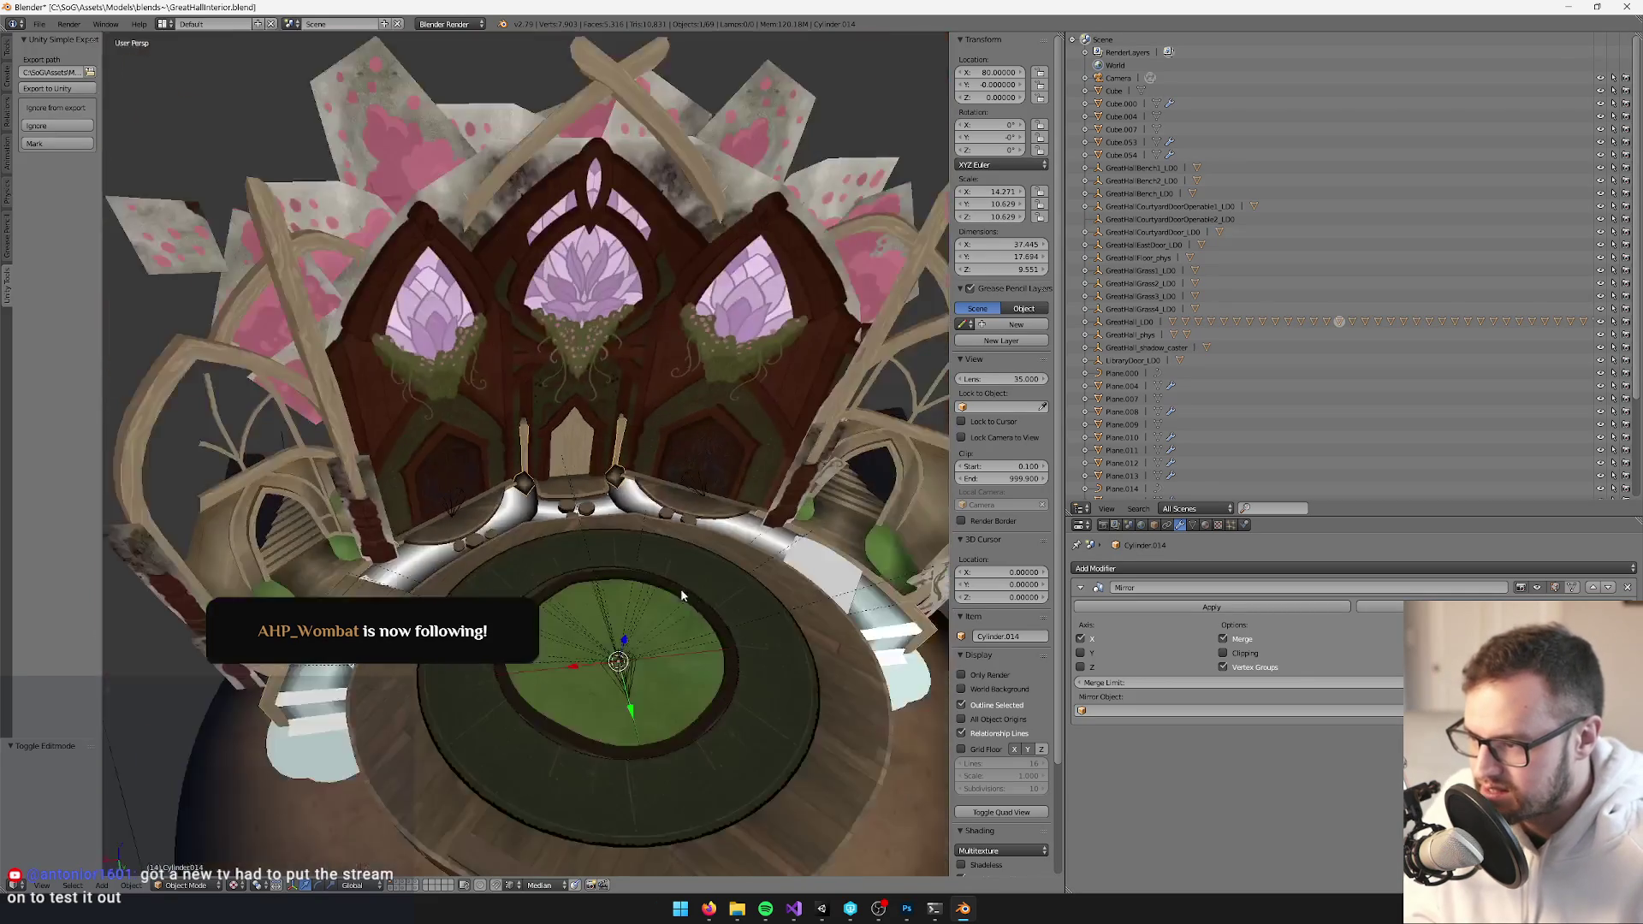
pyautogui.scroll(2, 694, 541)
pyautogui.moveTo(718, 517); pyautogui.dragTo(753, 527)
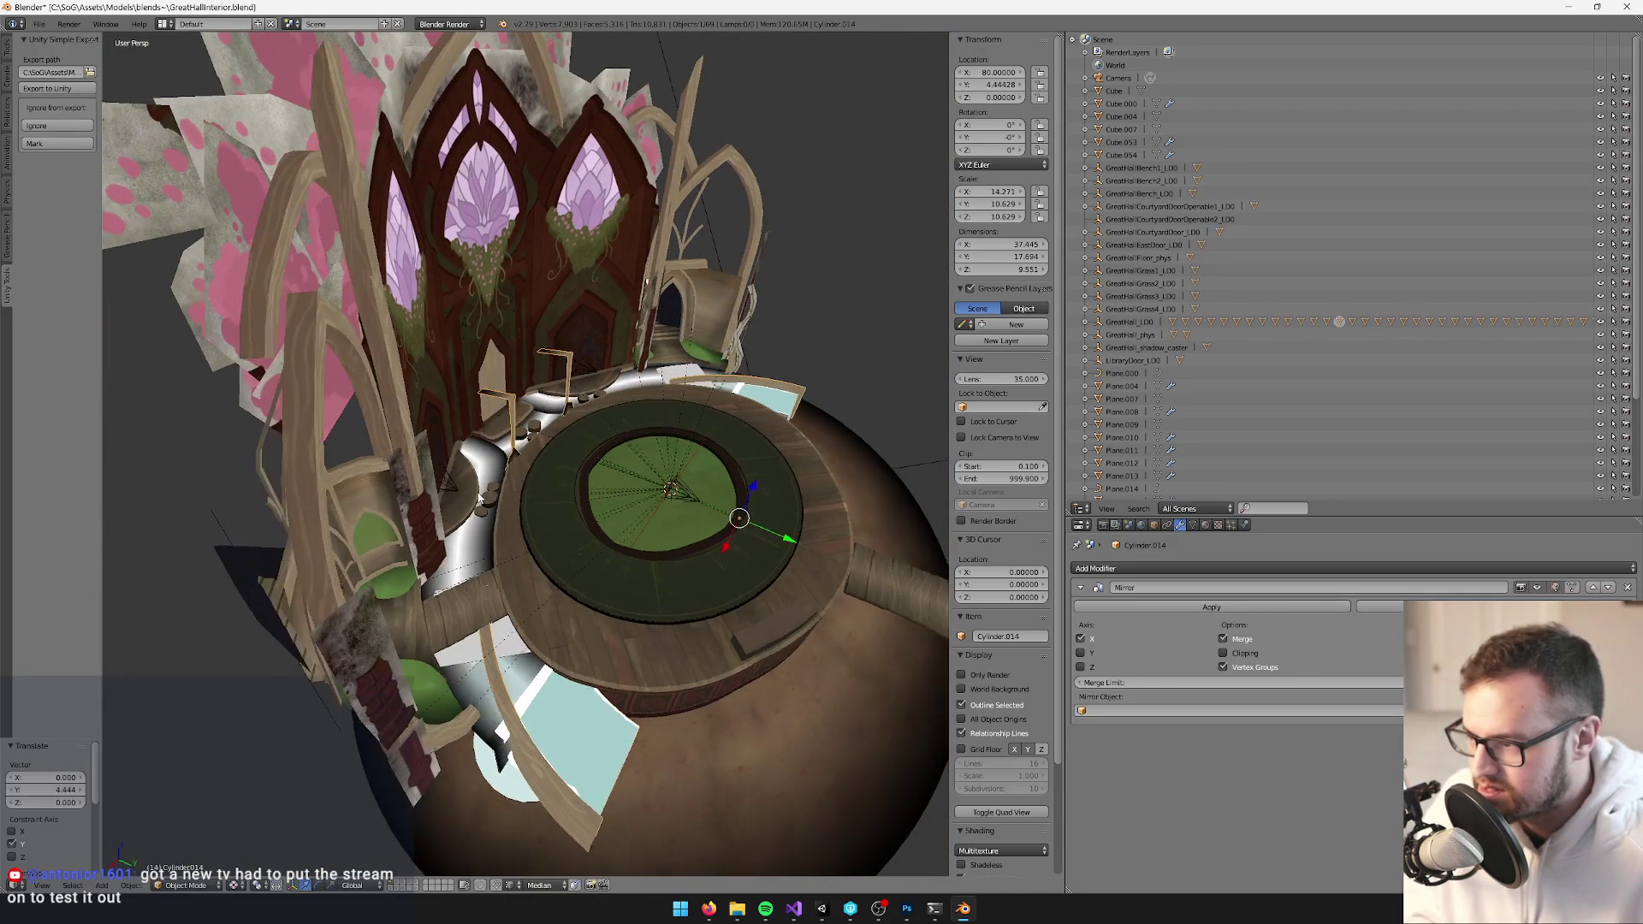
pyautogui.hotkey('ctrl', 'z')
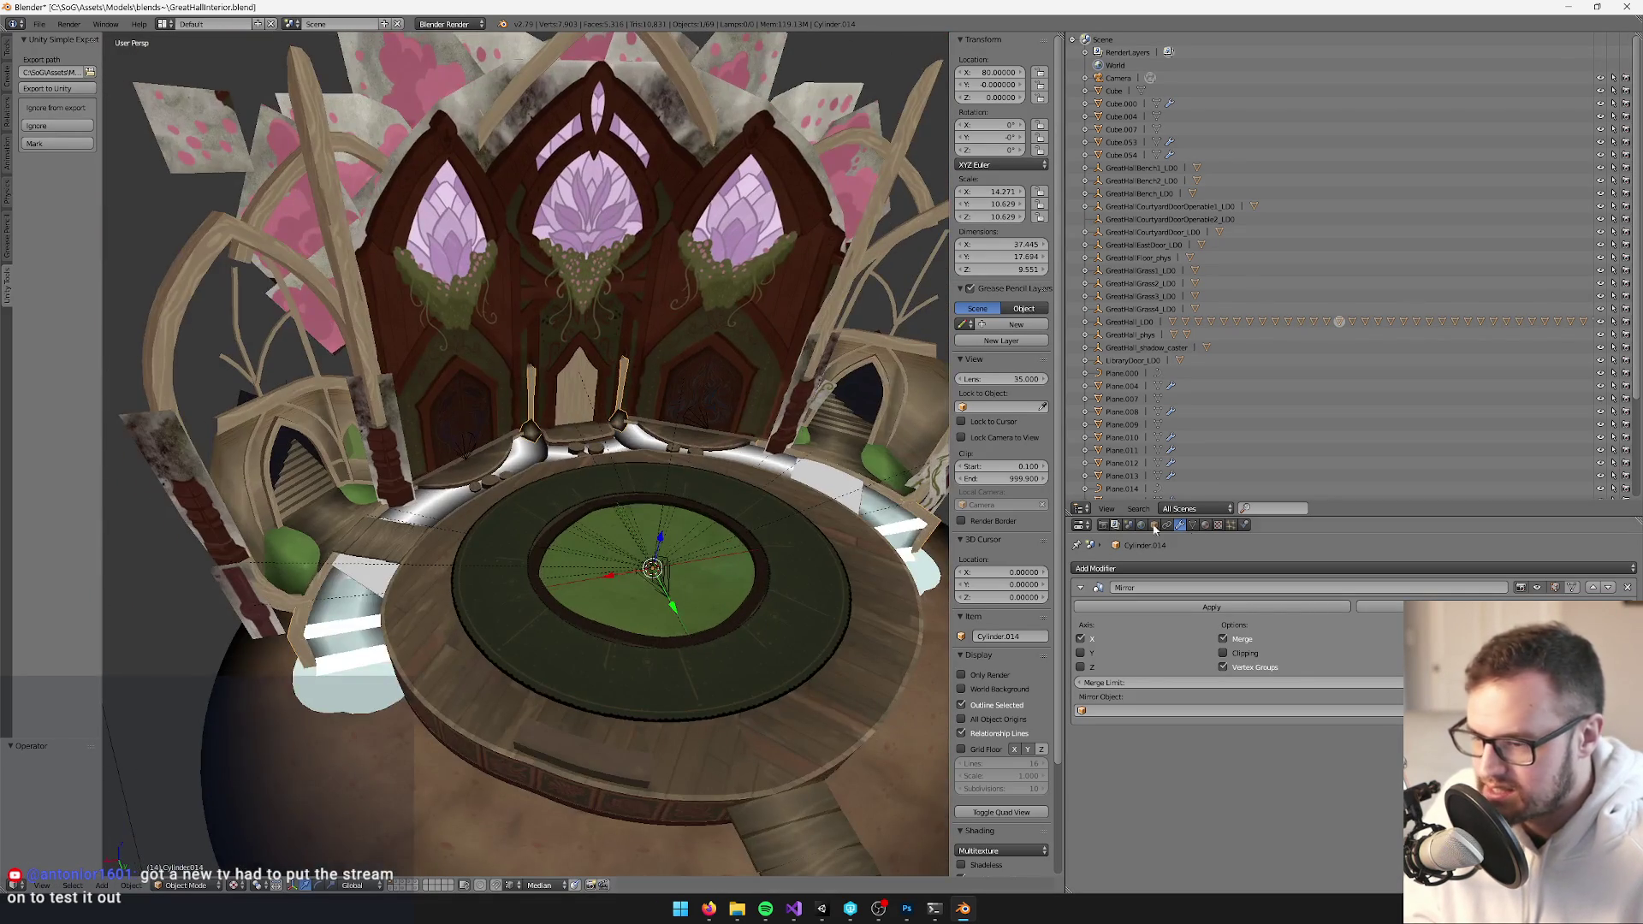
pyautogui.click(1155, 525)
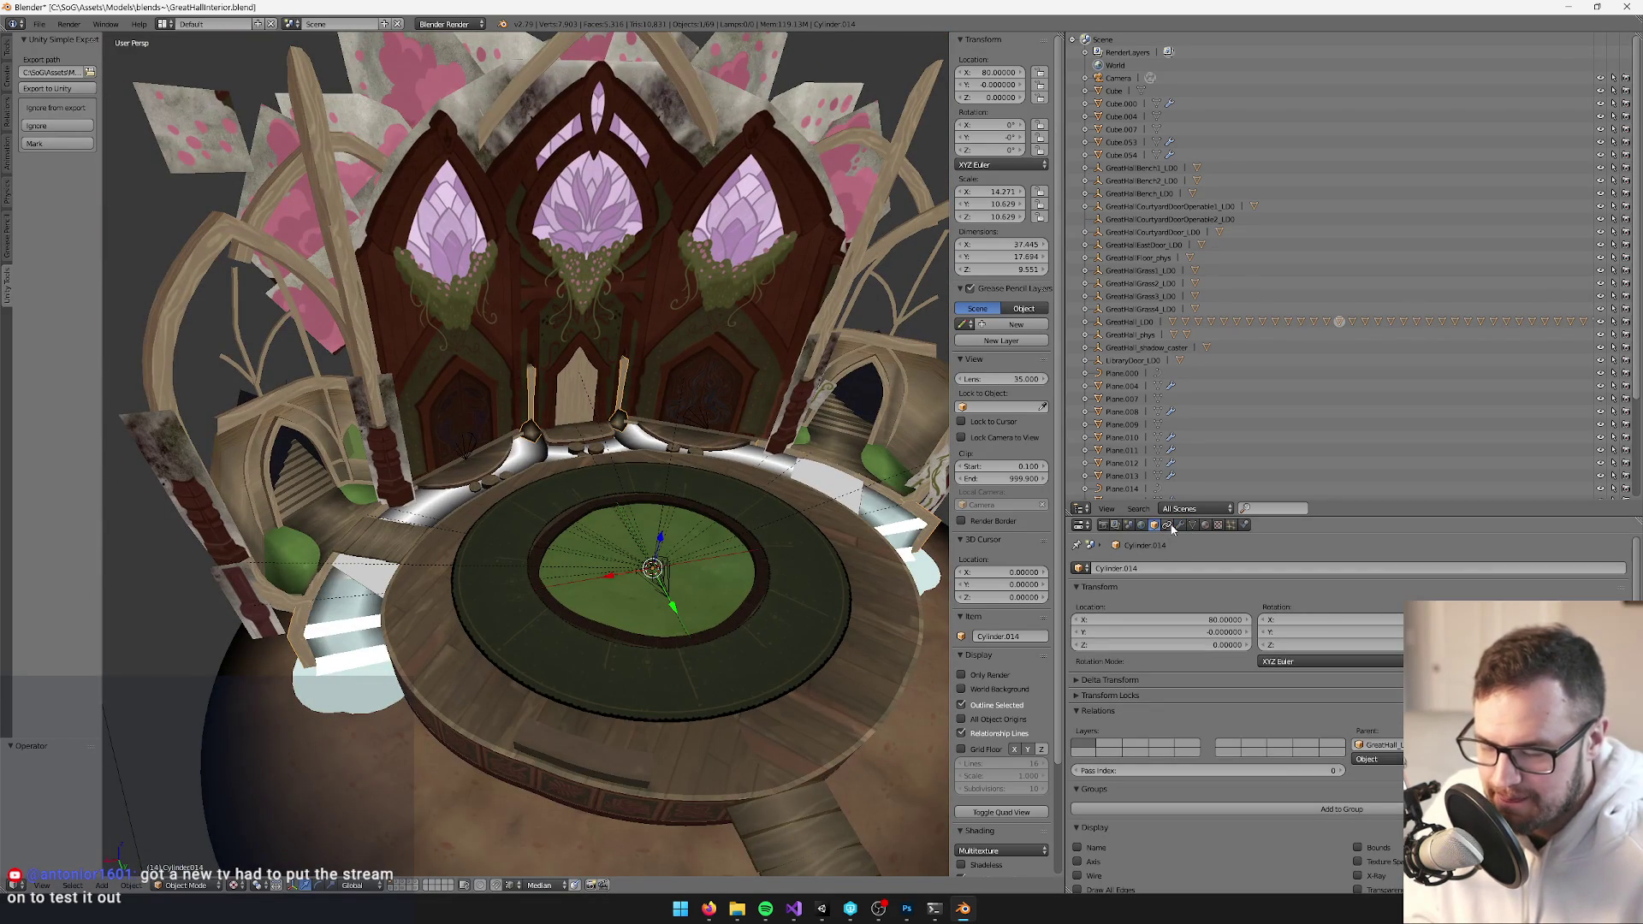
# Reopen SeaTempleInterior.blend from the recent files list
pyautogui.click(40, 23)
pyautogui.moveTo(68, 67)
pyautogui.click(239, 78)
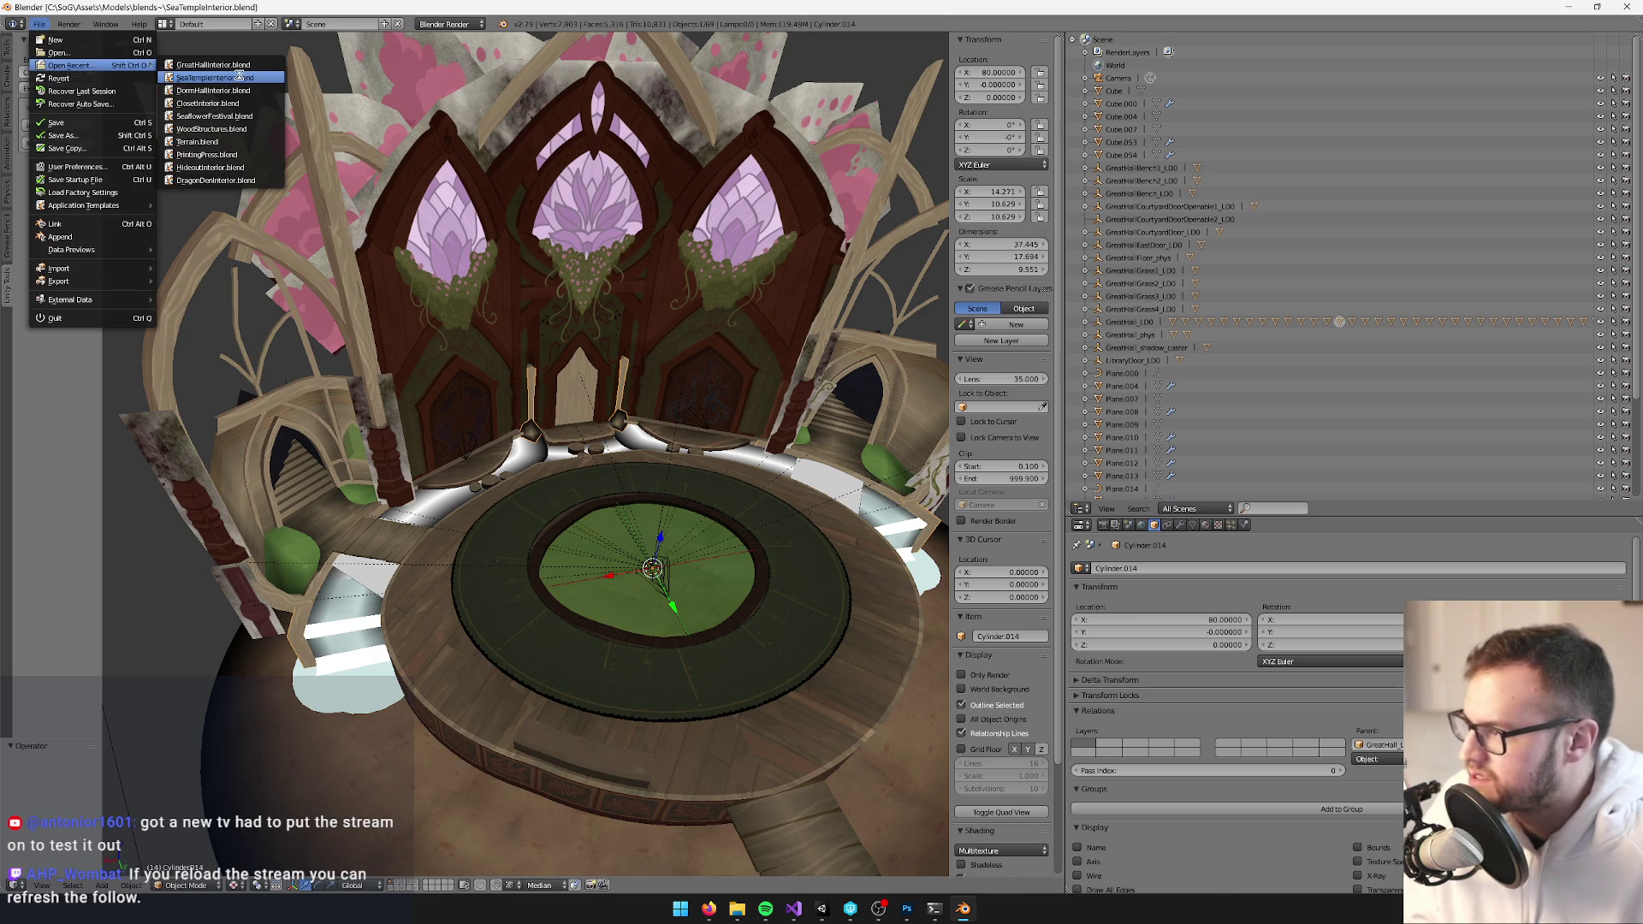
# Start an Append and browse into GreatHallInterior.blend's Object category
pyautogui.scroll(1, 628, 377)
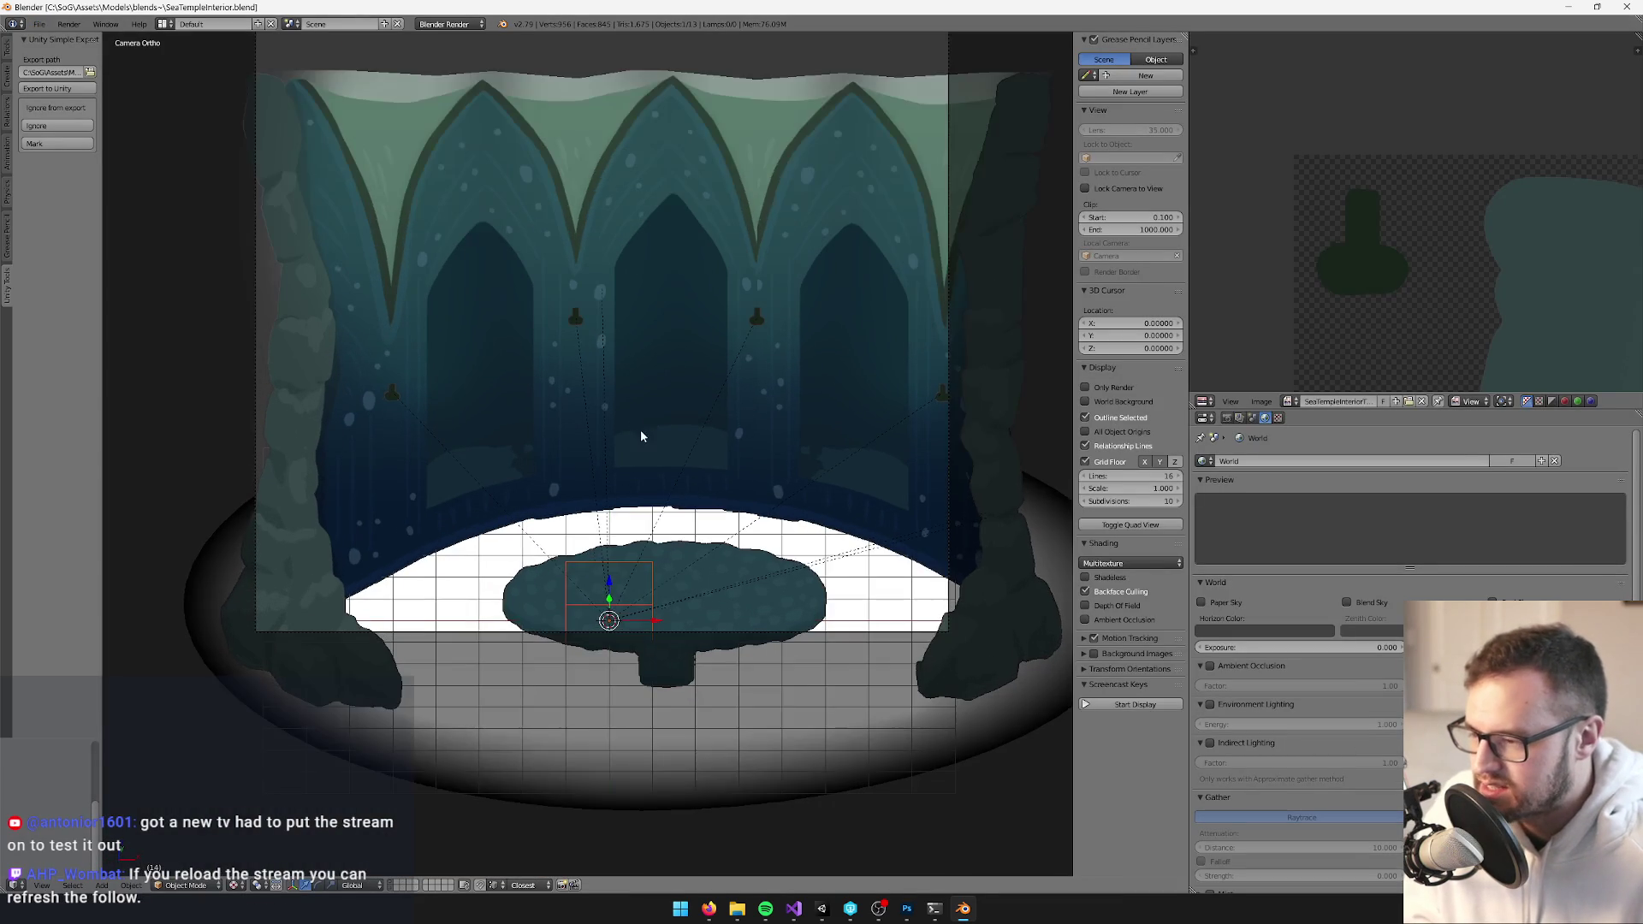
pyautogui.click(40, 23)
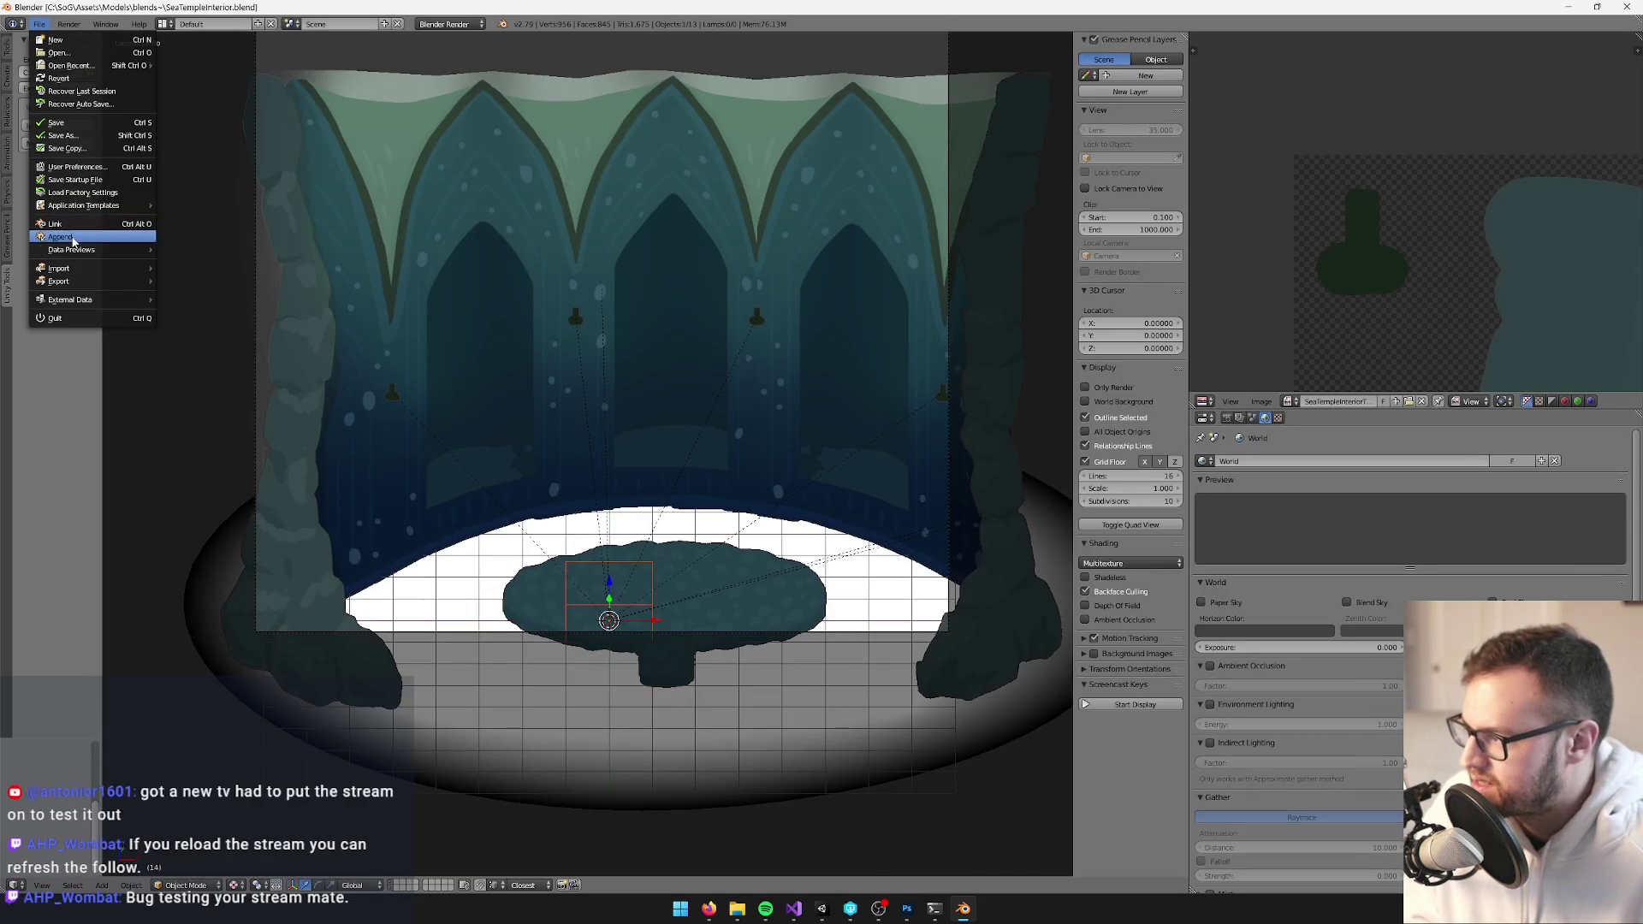
pyautogui.click(60, 236)
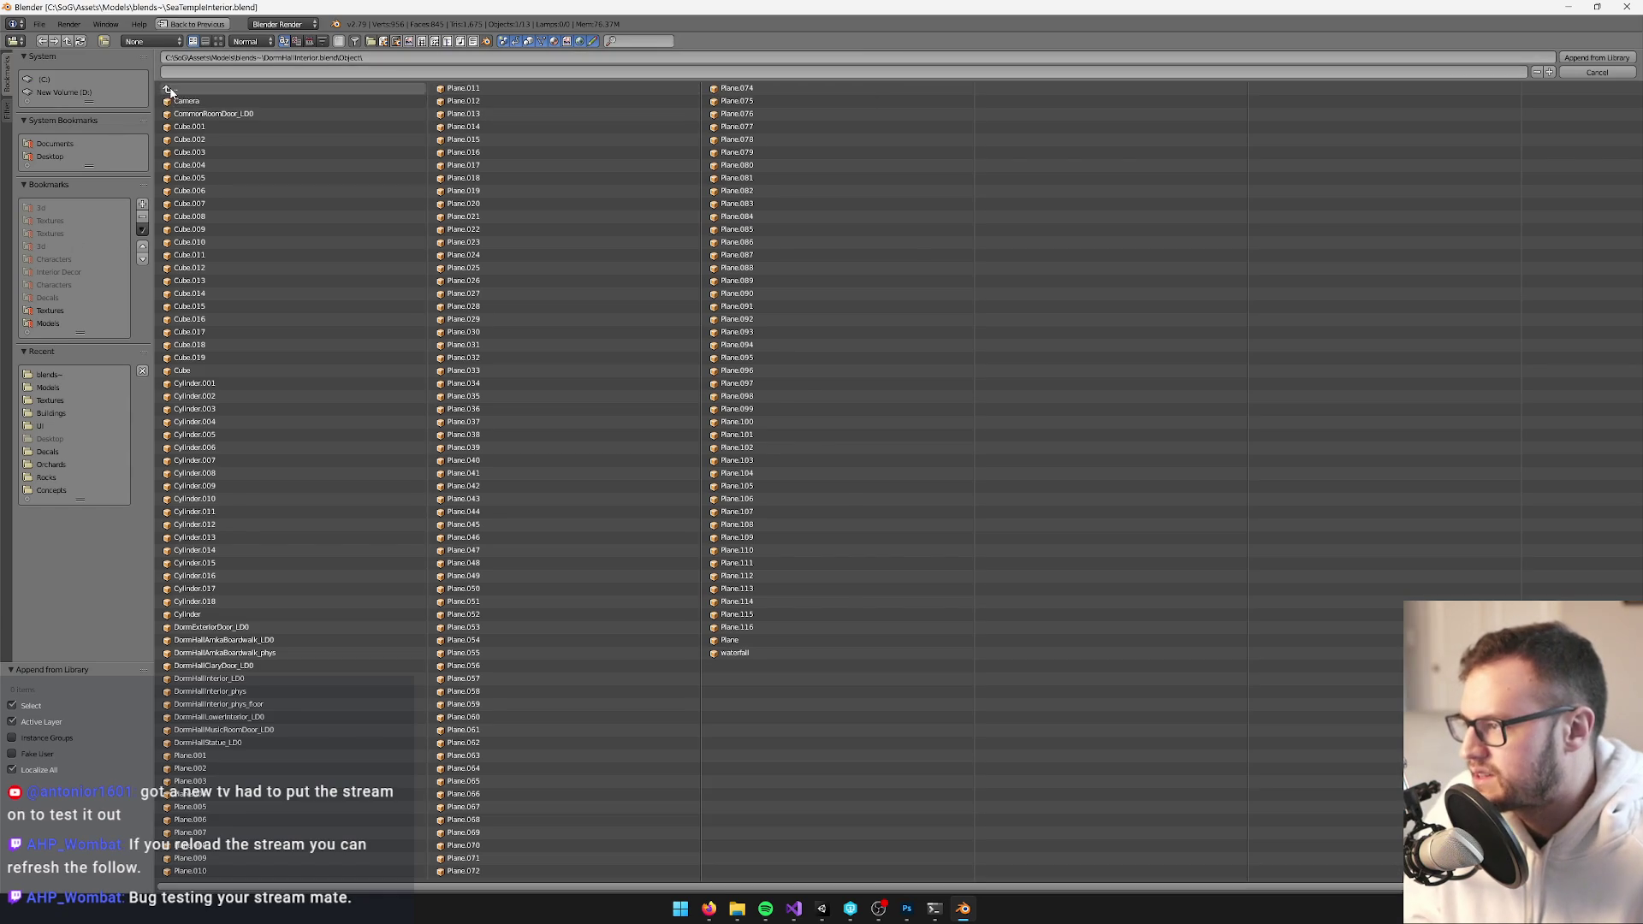
pyautogui.press('BackSpace')
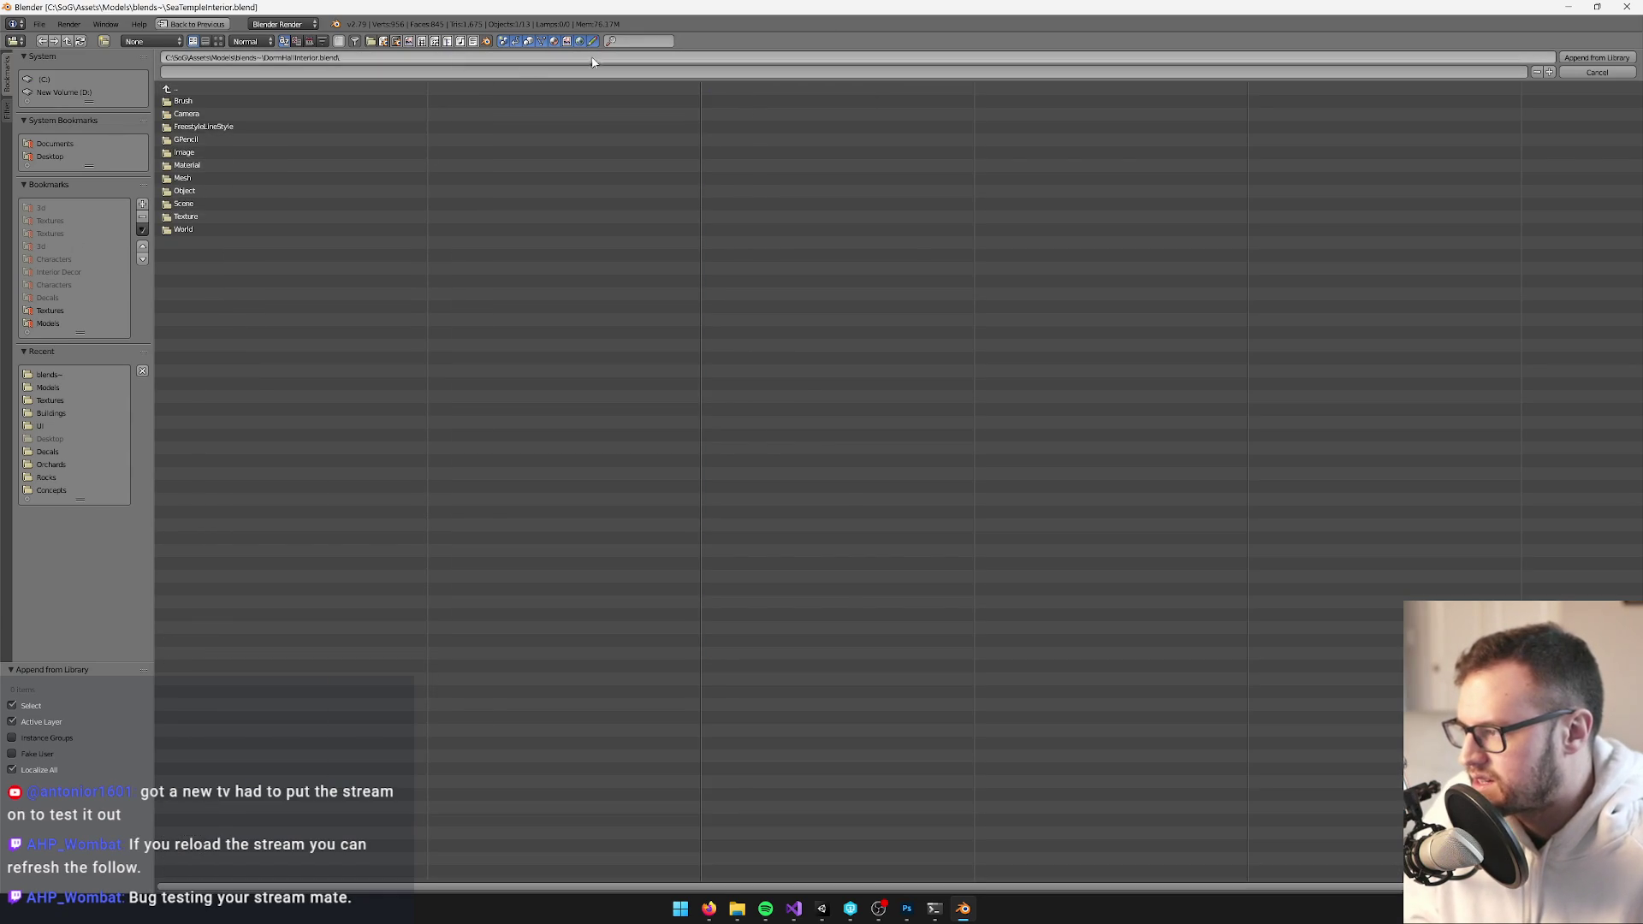
pyautogui.click(190, 92)
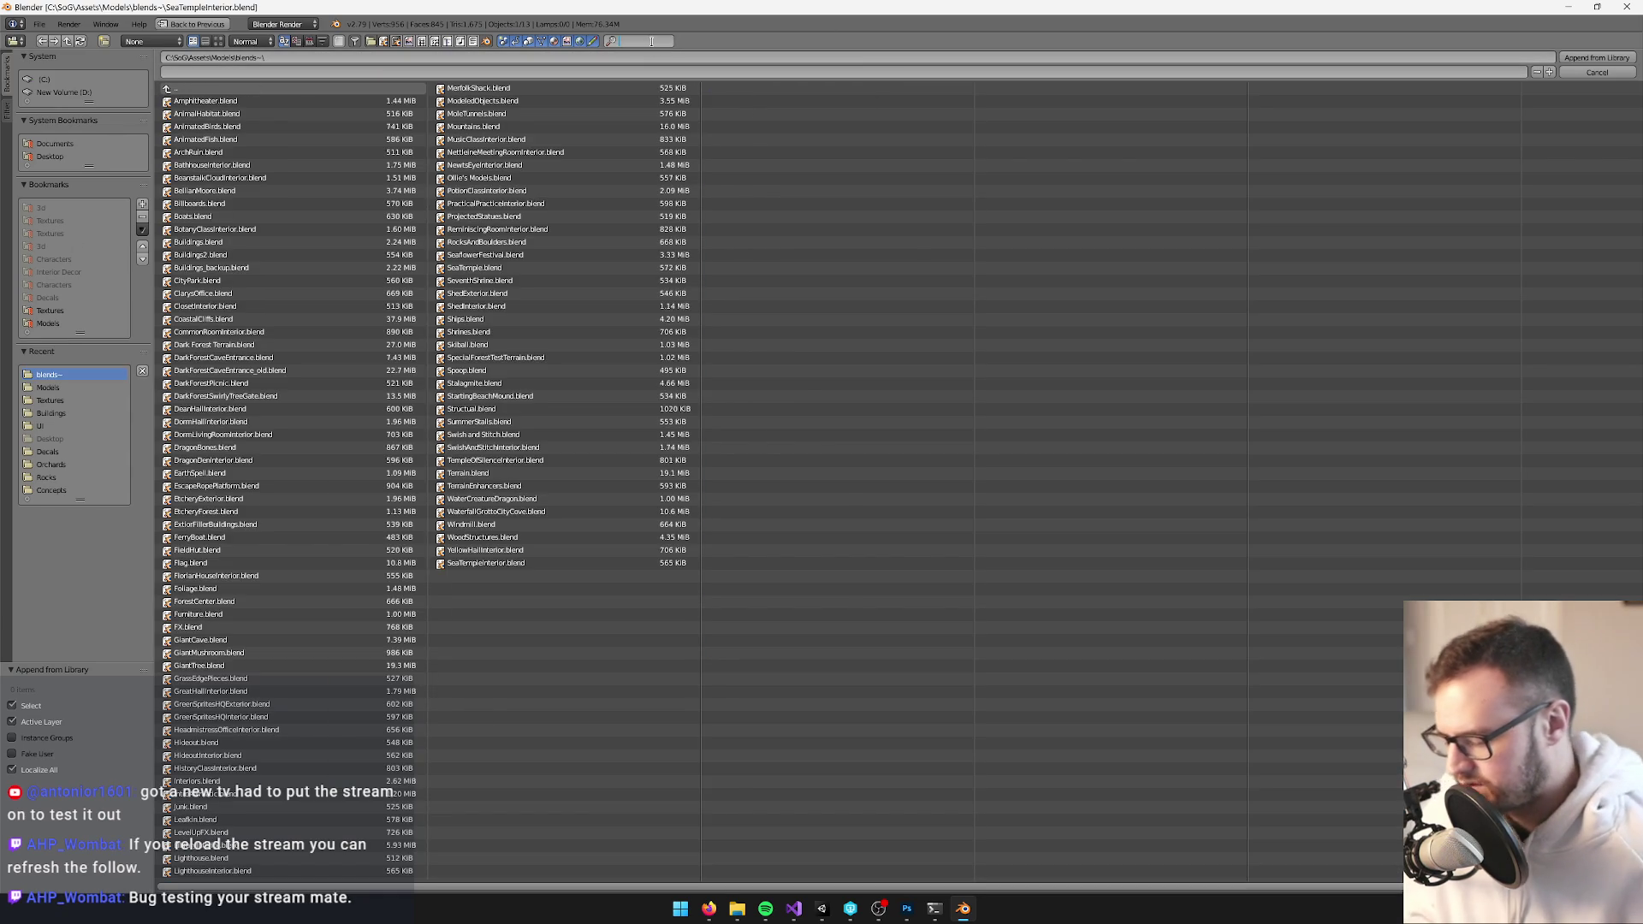
pyautogui.press('Return')
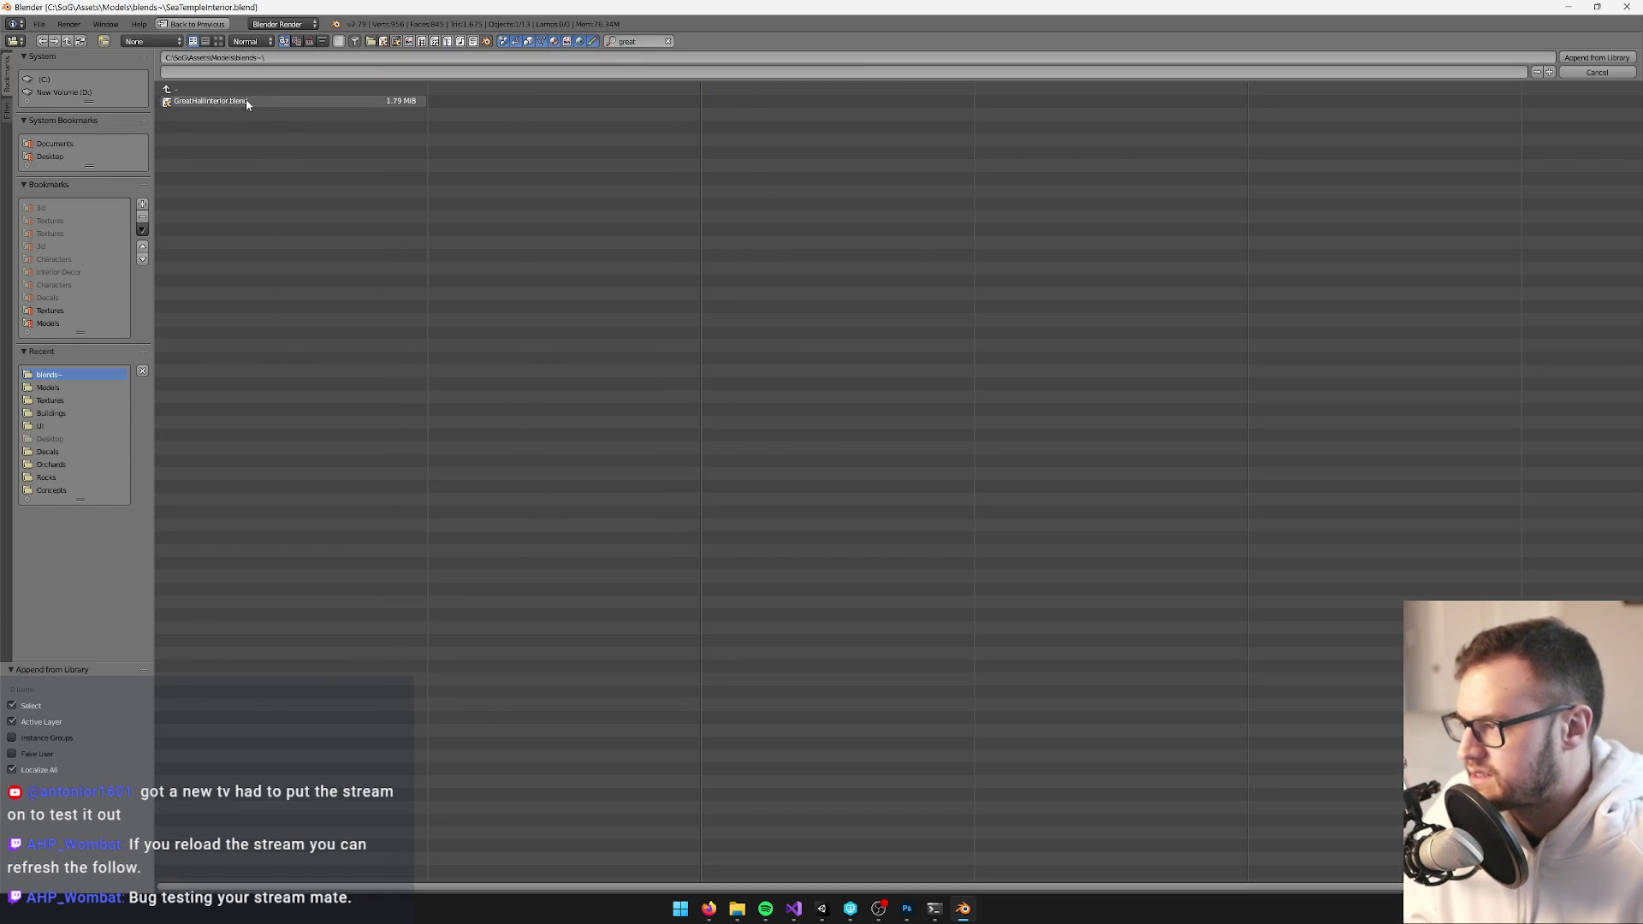
pyautogui.doubleClick(284, 101)
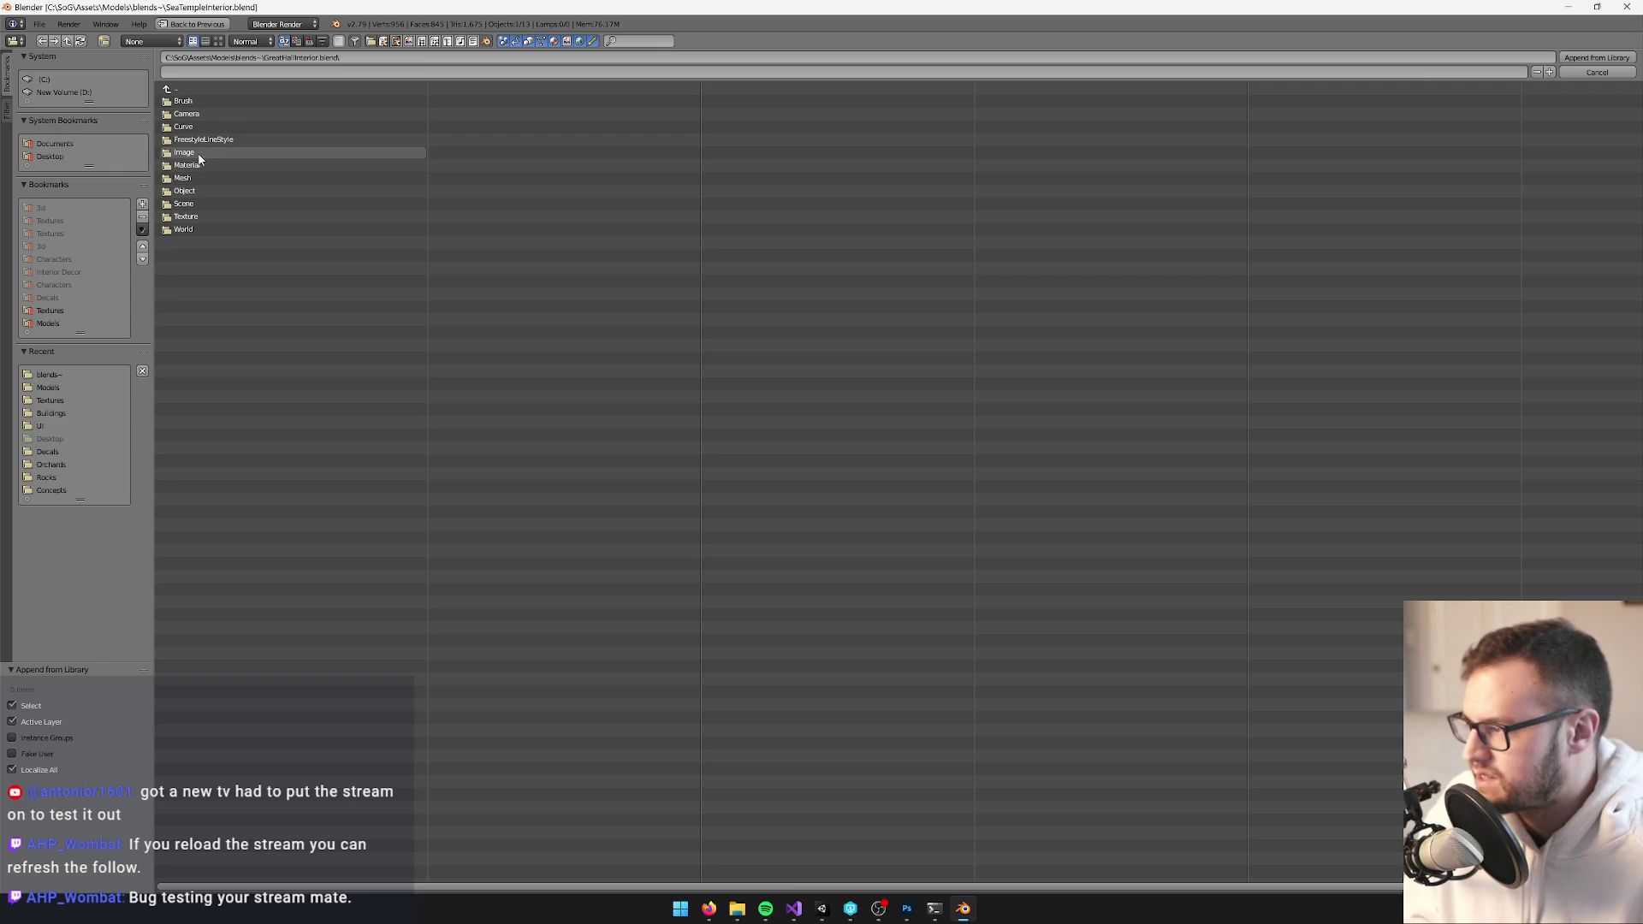
pyautogui.doubleClick(200, 191)
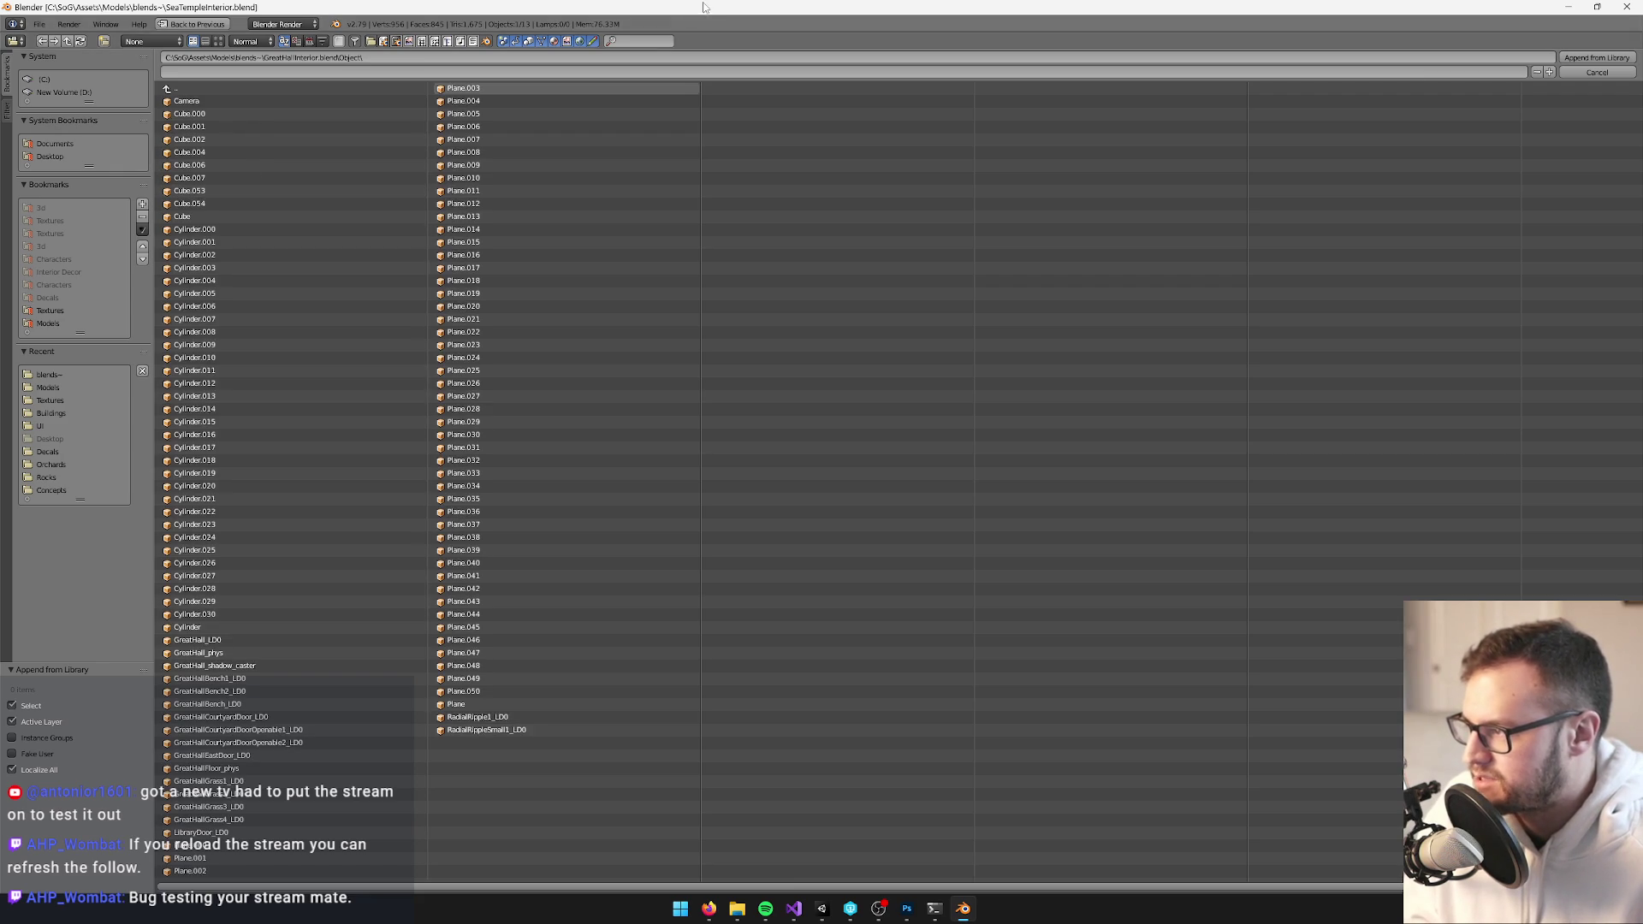
# Filter the object list for 'cylinder.014' and append Cylinder.014
pyautogui.click(639, 40)
pyautogui.write('cyl')
pyautogui.press('Return')
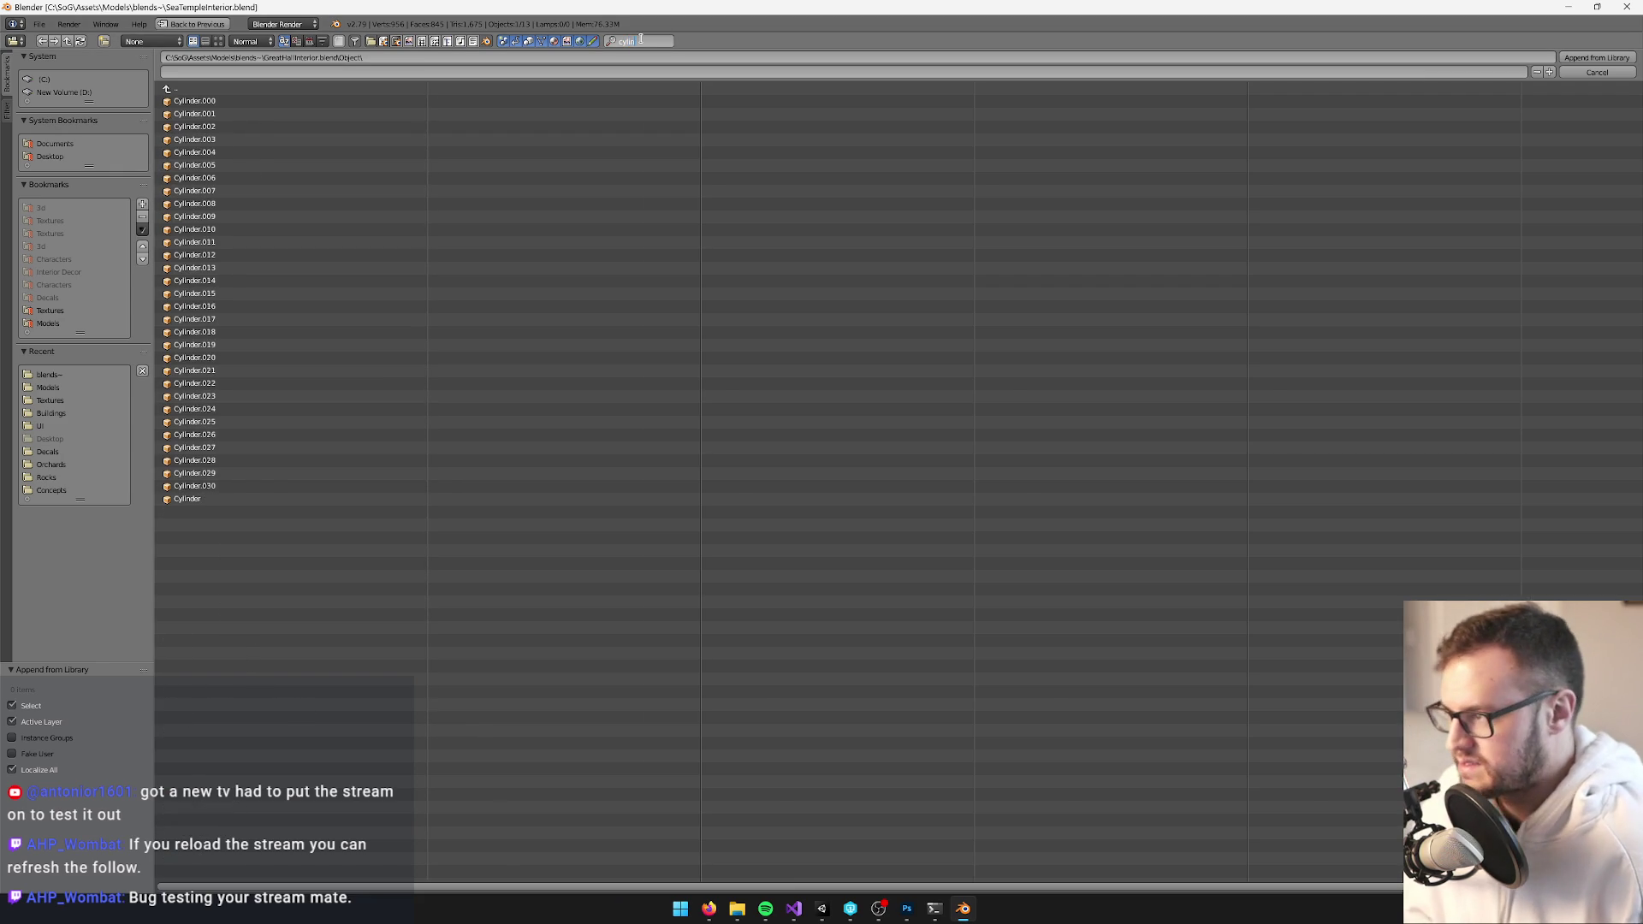
pyautogui.write('cylinder.00')
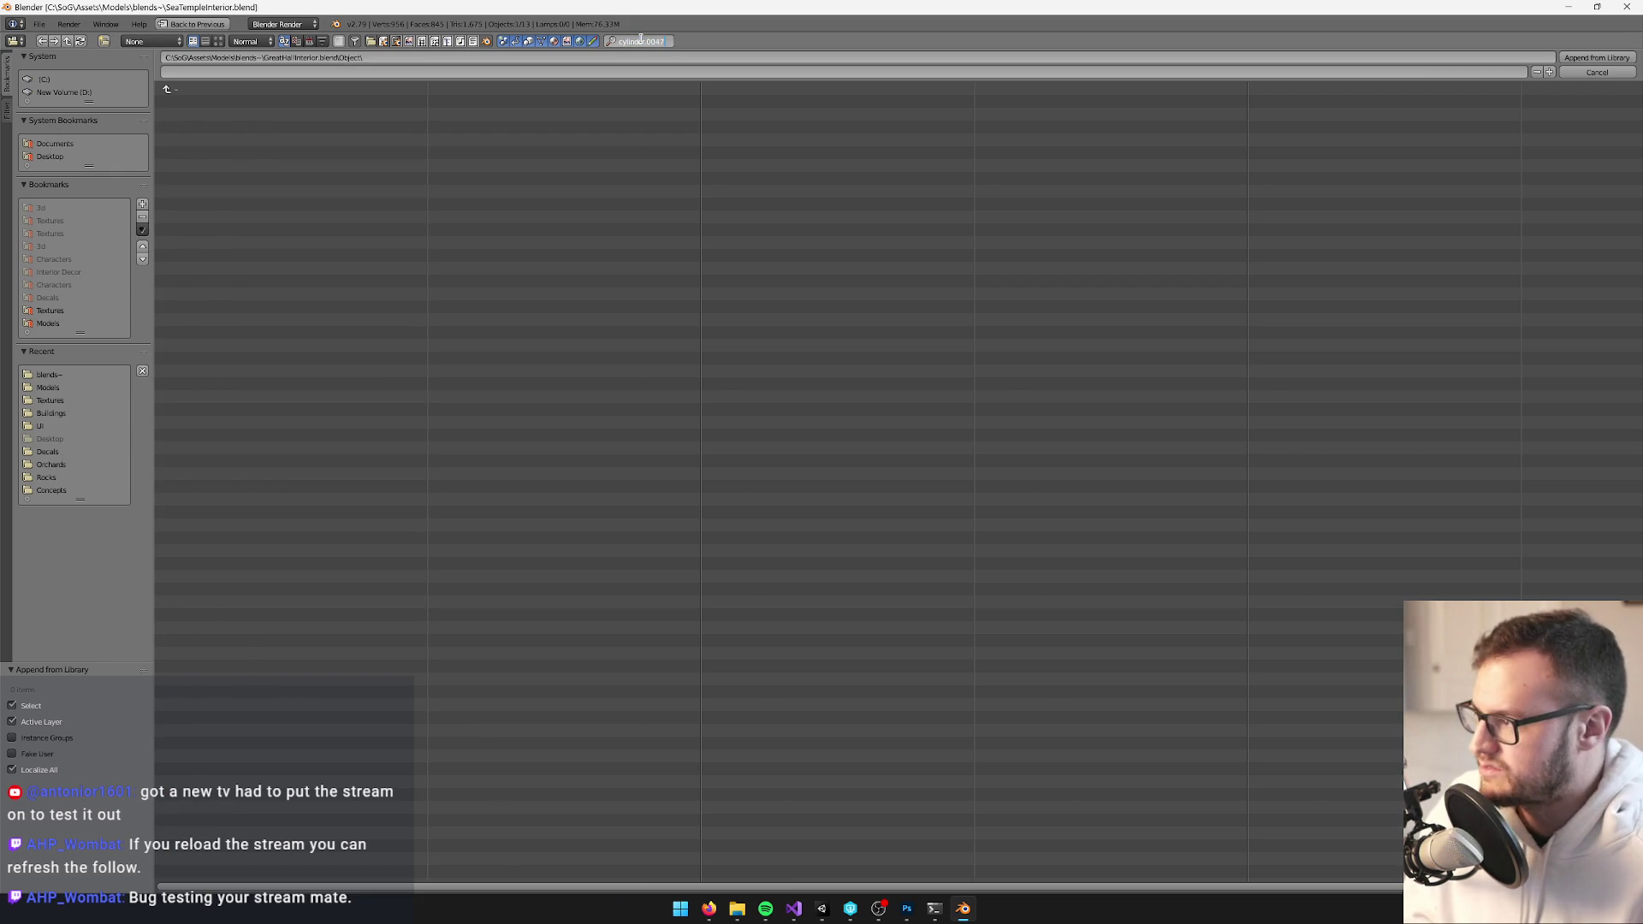
pyautogui.press('BackSpace')
pyautogui.write('14')
pyautogui.doubleClick(220, 100)
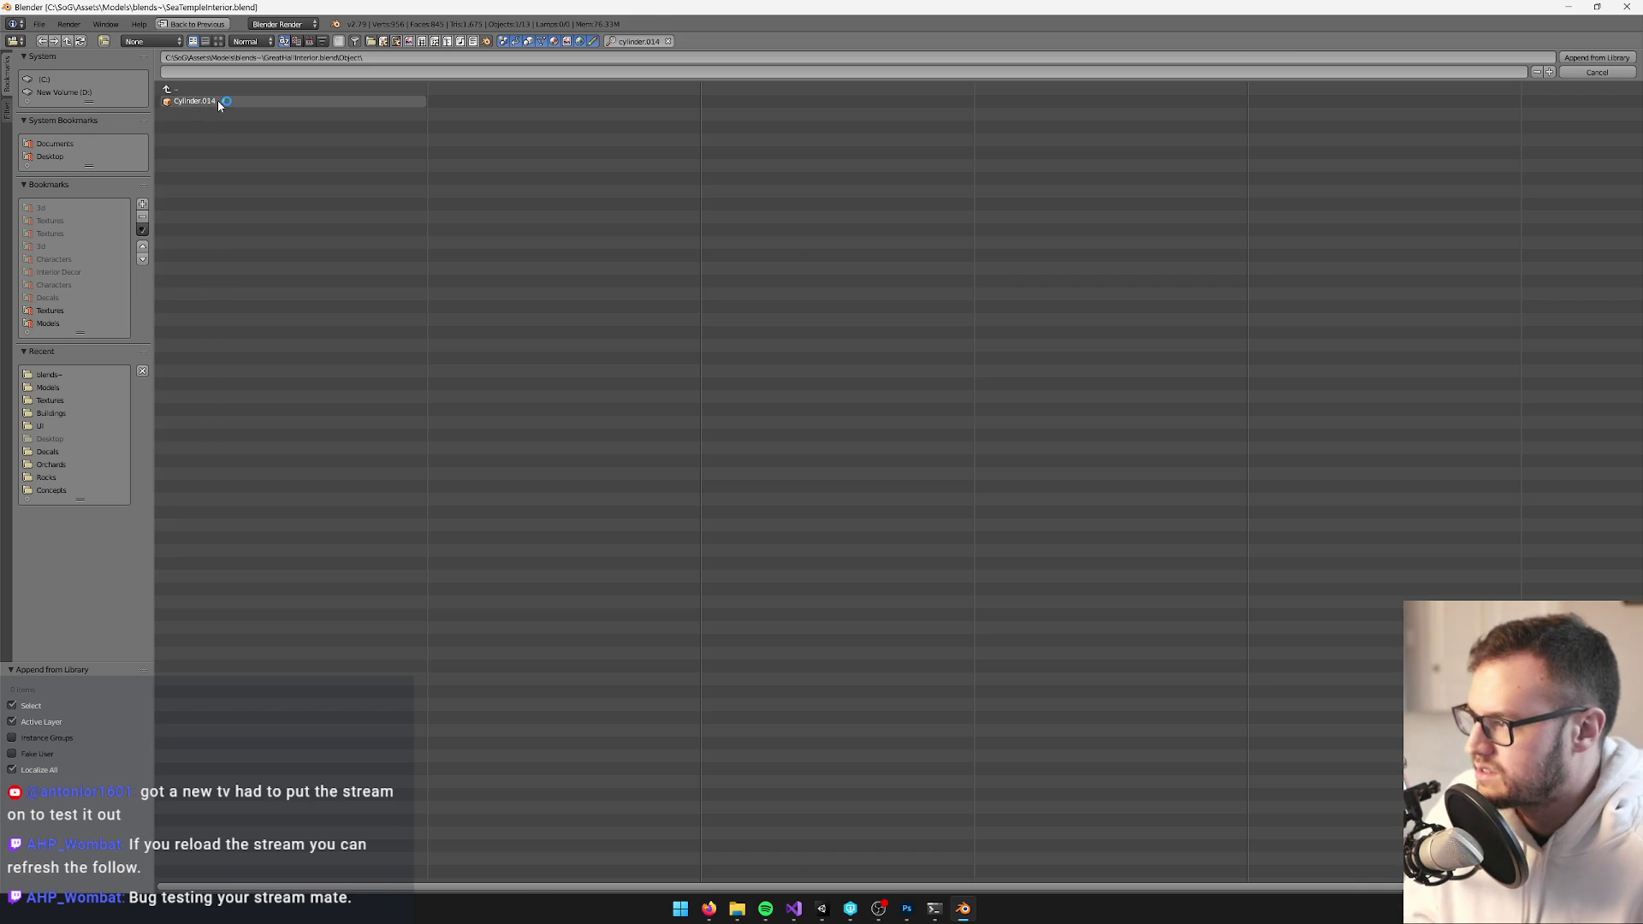
pyautogui.scroll(-5, 673, 317)
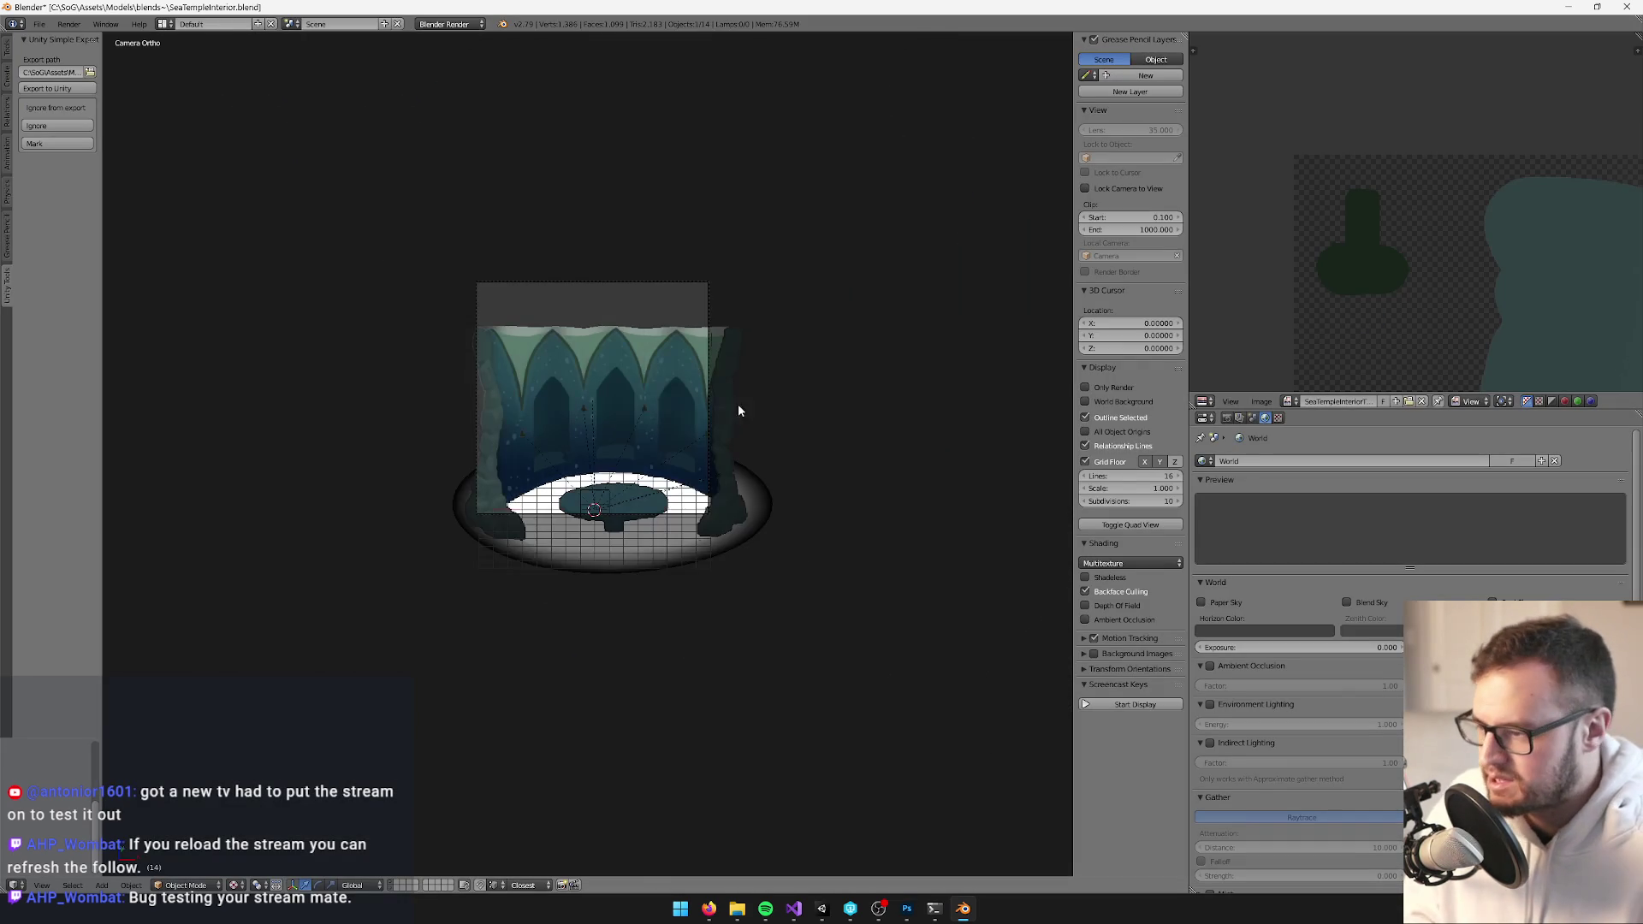
# Rotate the selected curved pieces 180° to the other side of the dome
pyautogui.scroll(1, 602, 352)
pyautogui.moveTo(602, 353)
pyautogui.mouseDown()
pyautogui.moveTo(698, 382)
pyautogui.moveTo(780, 332)
pyautogui.mouseUp()
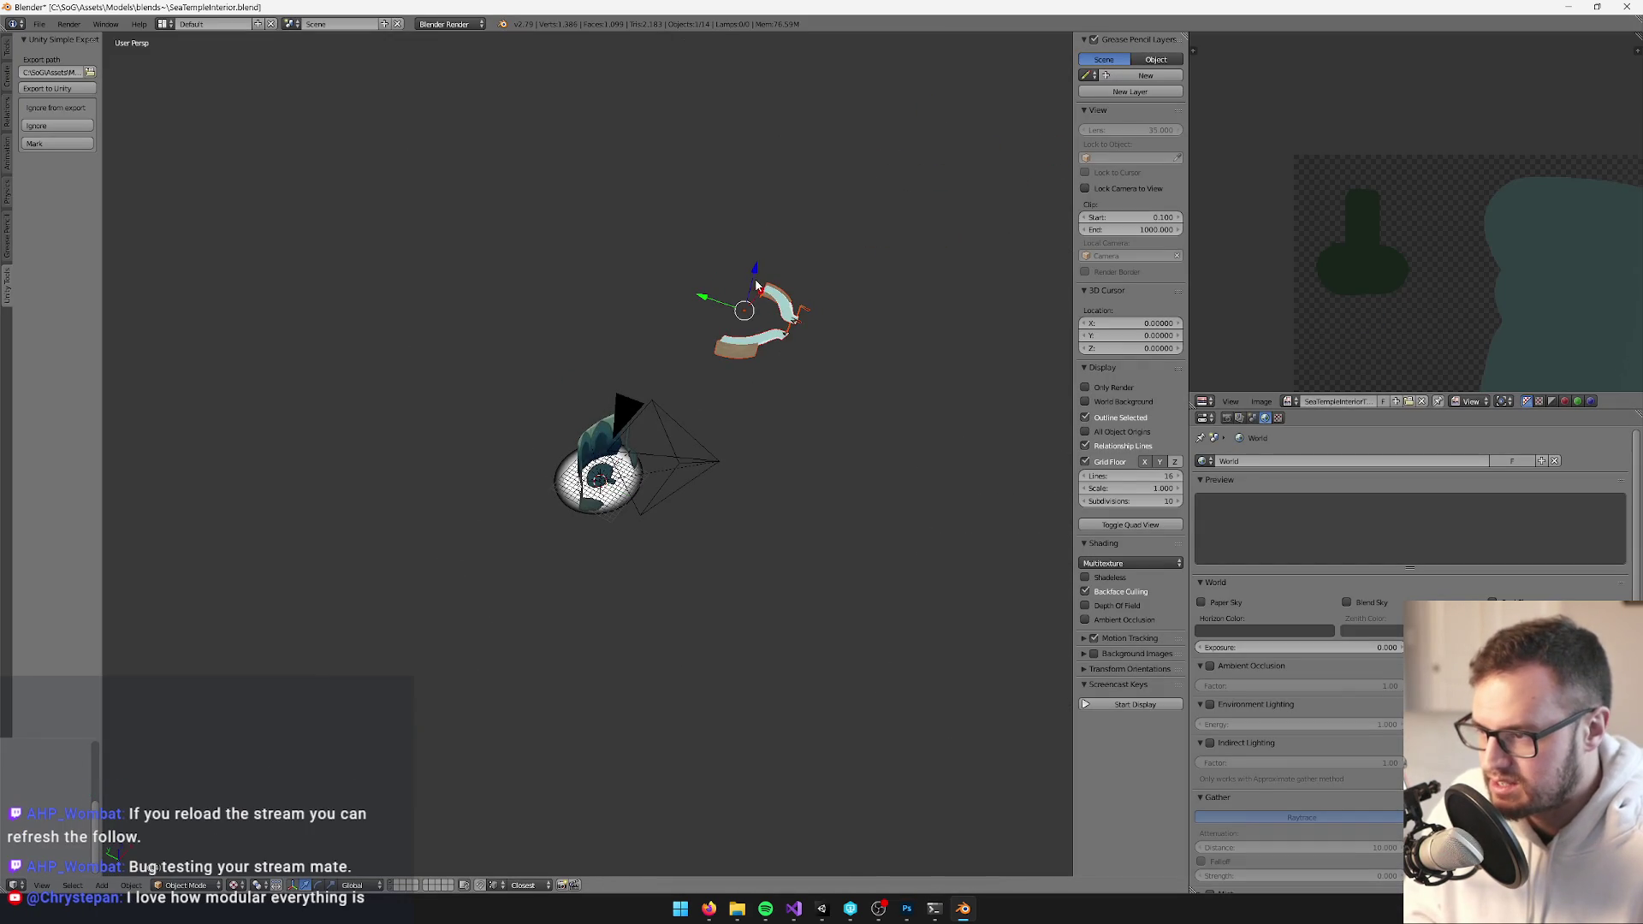
pyautogui.press('g')
pyautogui.click(602, 415)
pyautogui.scroll(5, 597, 447)
pyautogui.write('r')
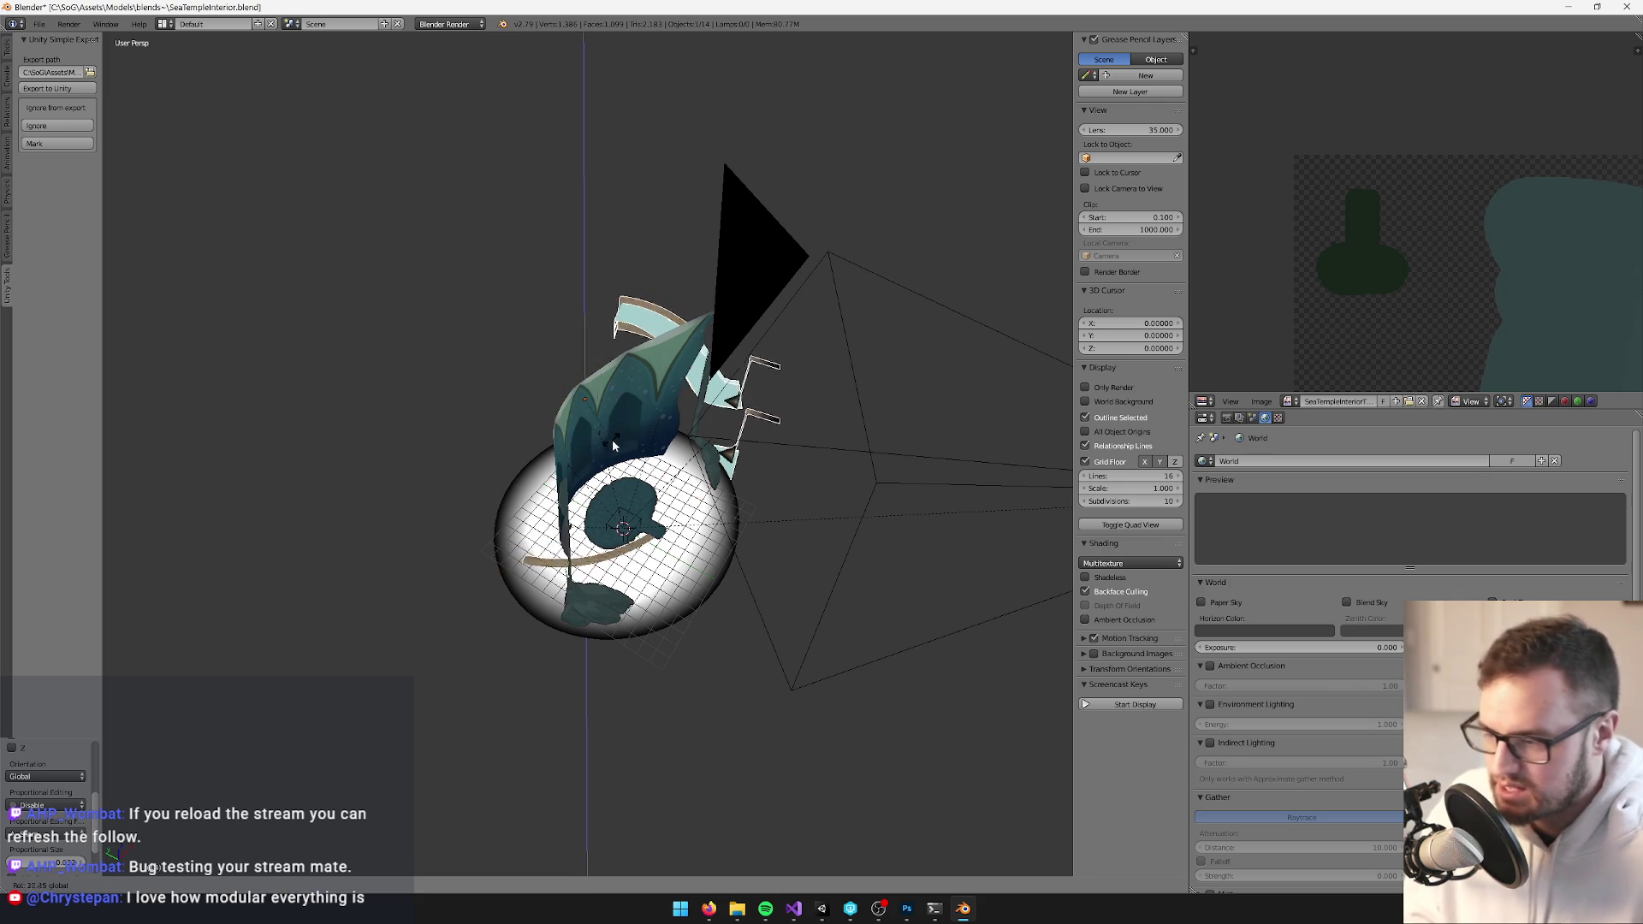
pyautogui.write('180')
pyautogui.press('Return')
# Select Cylinder.014 and raise it into place at about Z 1.1
pyautogui.scroll(1, 525, 410)
pyautogui.scroll(2, 525, 409)
pyautogui.rightClick(582, 340)
pyautogui.rightClick(426, 341)
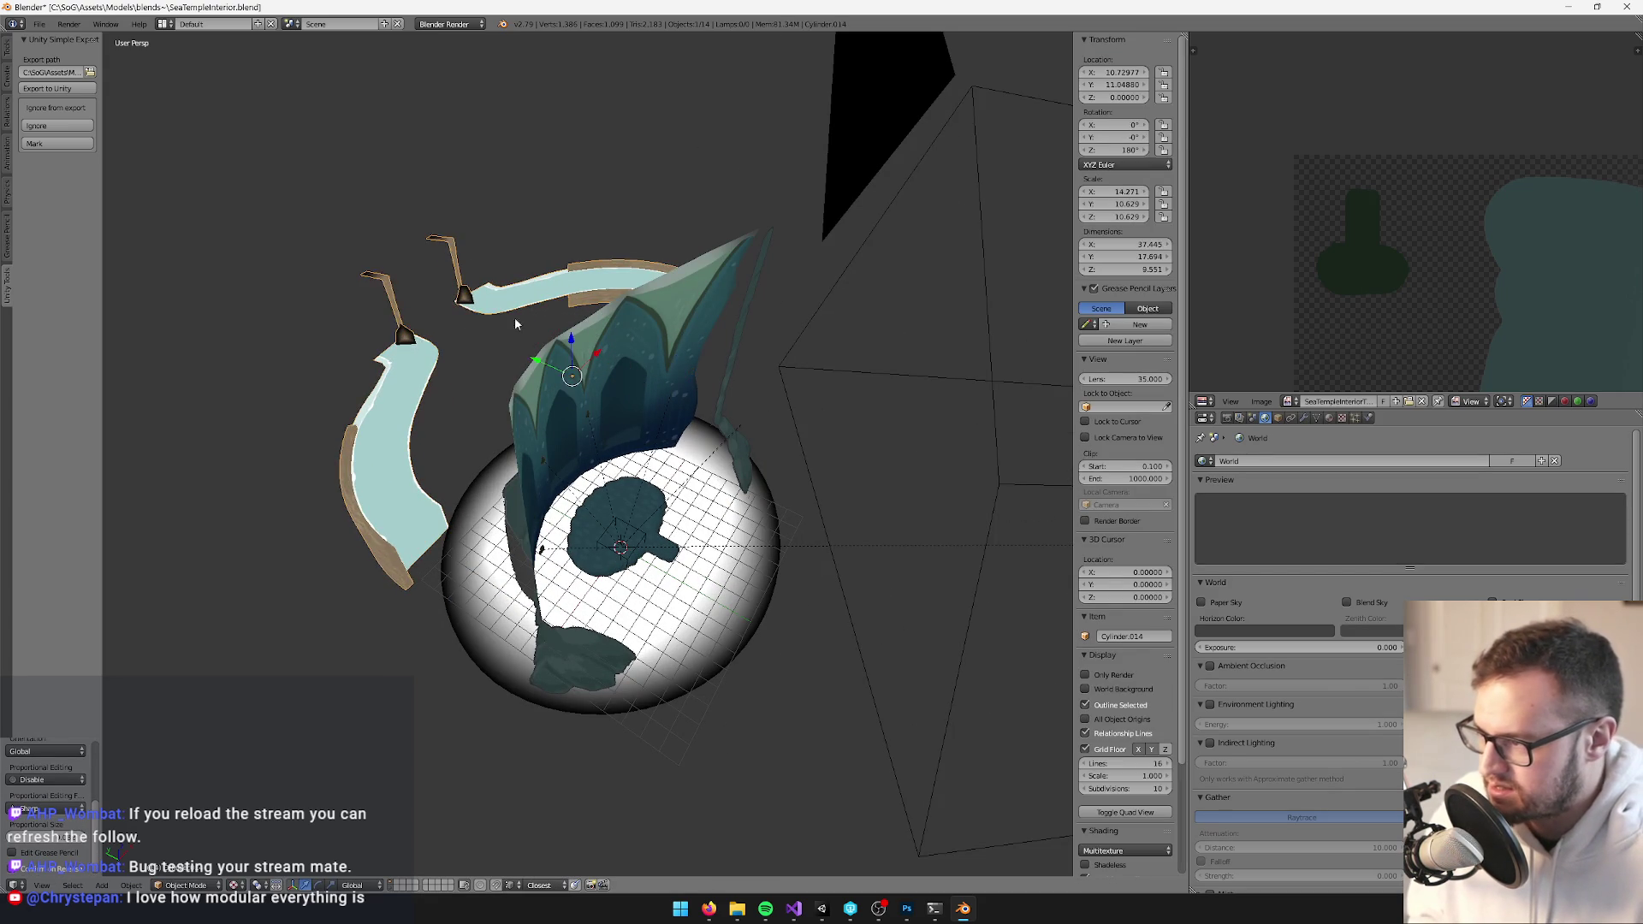
pyautogui.press('g')
pyautogui.click(872, 528)
pyautogui.moveTo(873, 528)
pyautogui.mouseDown()
pyautogui.moveTo(913, 598)
pyautogui.moveTo(836, 374)
pyautogui.moveTo(889, 513)
pyautogui.mouseUp()
pyautogui.moveTo(894, 571)
pyautogui.mouseDown()
pyautogui.moveTo(891, 539)
pyautogui.moveTo(599, 439)
pyautogui.moveTo(548, 663)
pyautogui.mouseUp()
# In Edit Mode on Cylinder.014, box-select the pole's faces and its linked diamond base
pyautogui.press('Tab')
pyautogui.scroll(5, 548, 663)
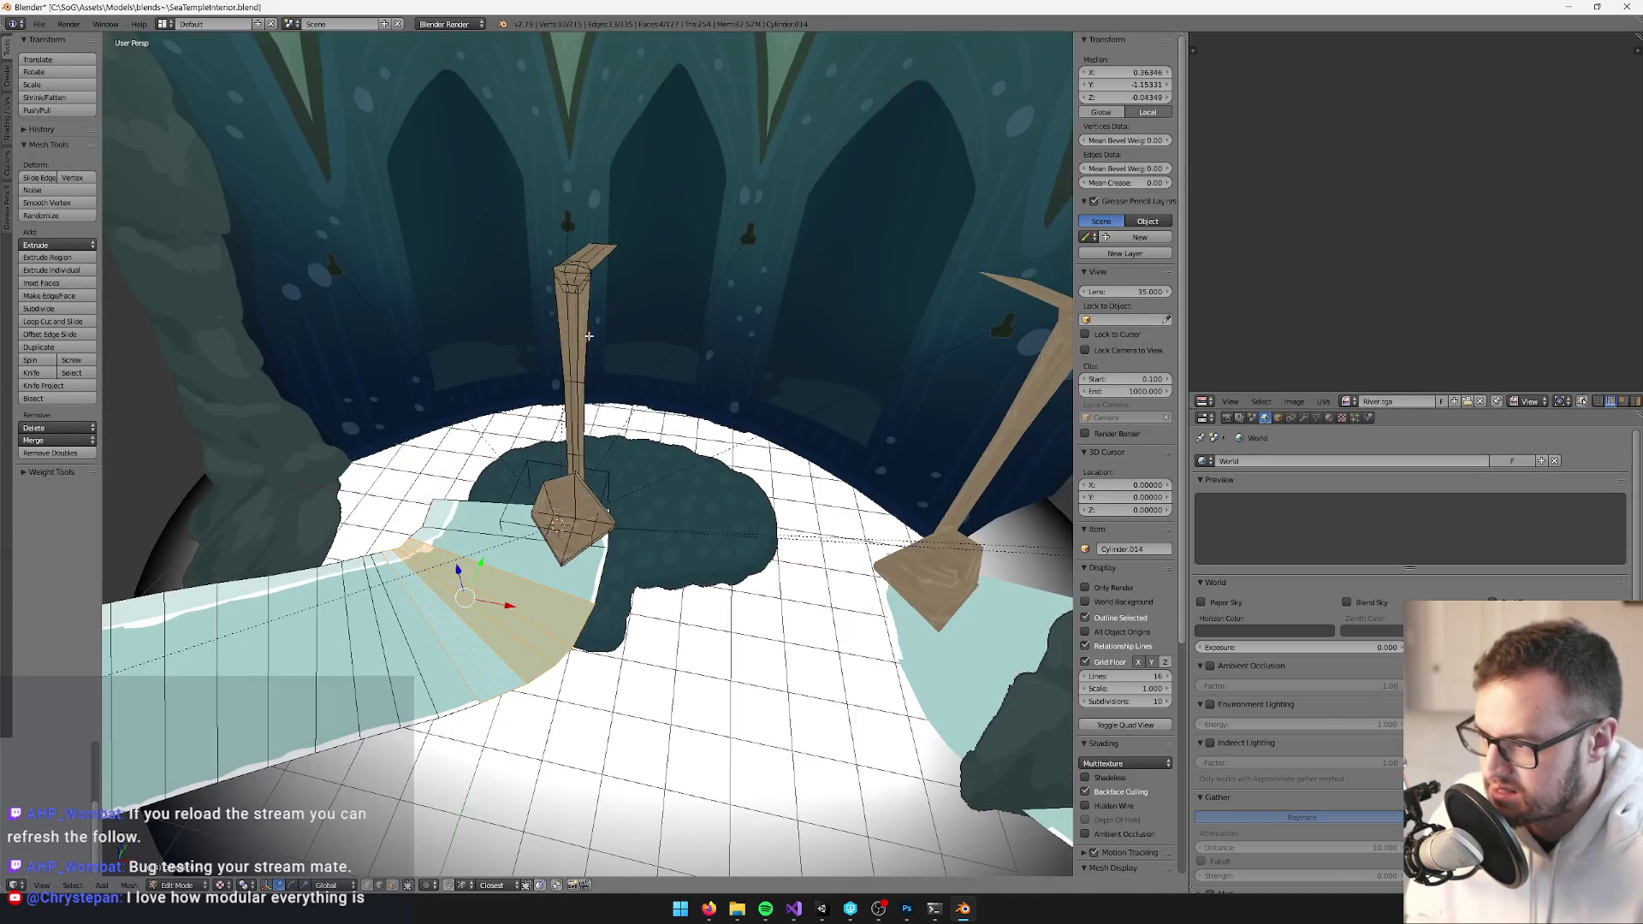
pyautogui.press('b')
pyautogui.moveTo(502, 215); pyautogui.dragTo(669, 497)
pyautogui.scroll(4, 602, 498)
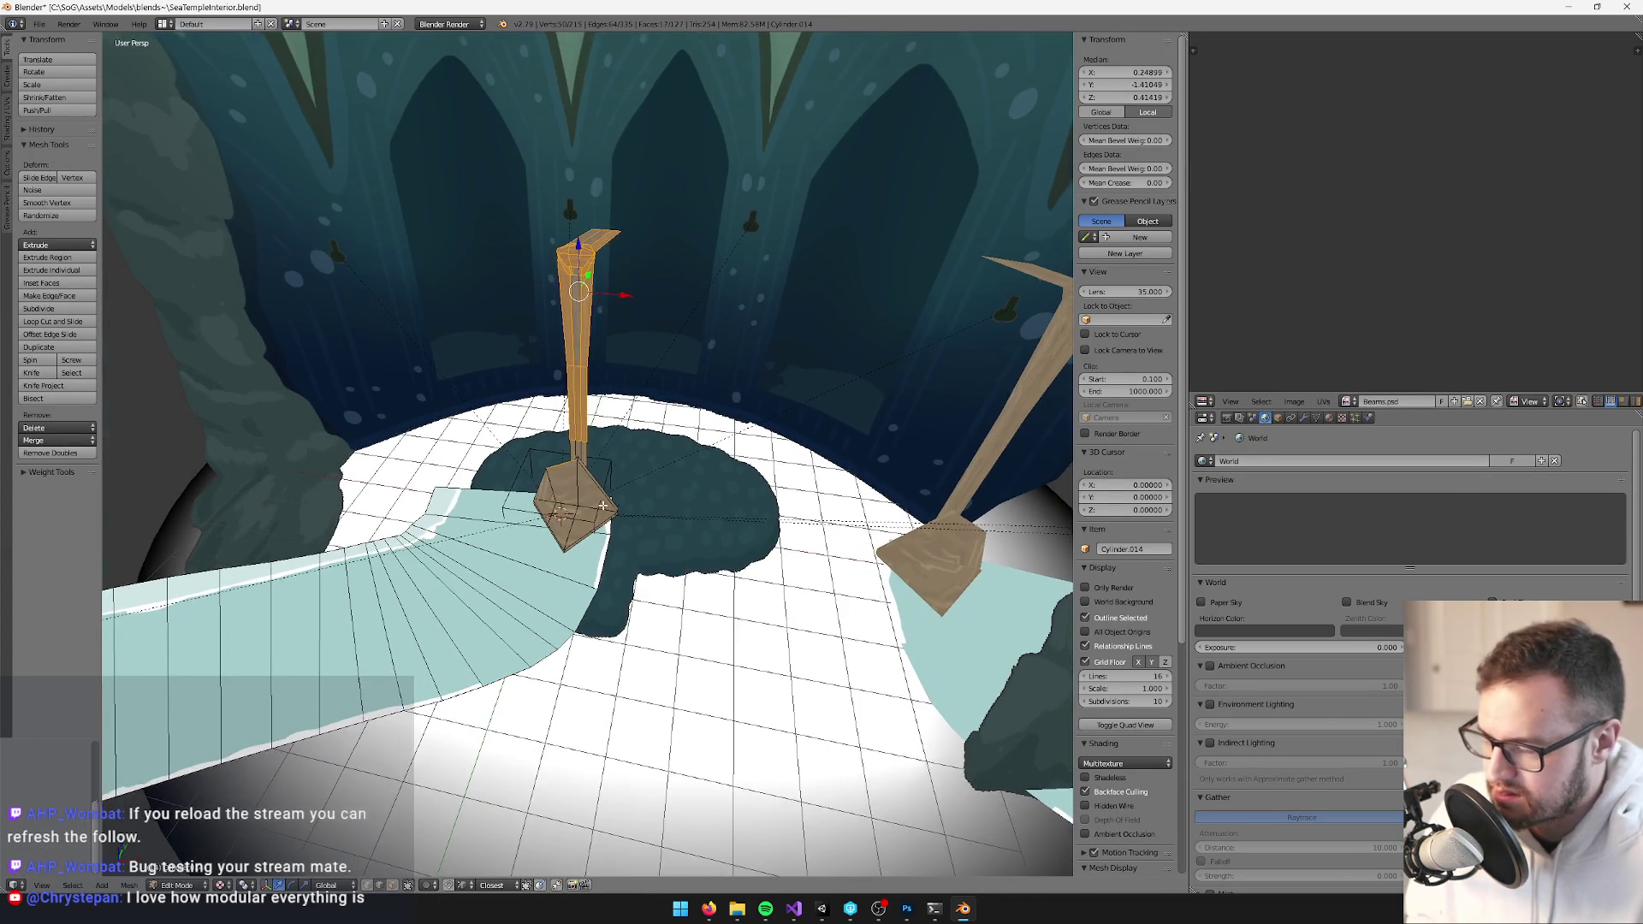
pyautogui.press('l')
pyautogui.moveTo(601, 499)
pyautogui.mouseDown()
pyautogui.moveTo(501, 445)
pyautogui.moveTo(826, 304)
pyautogui.moveTo(828, 361)
pyautogui.moveTo(640, 562)
pyautogui.mouseUp()
pyautogui.scroll(-5, 640, 561)
# Select the curved walkway strip, delete its faces, and return to Object Mode
pyautogui.rightClick(168, 669)
pyautogui.press('l')
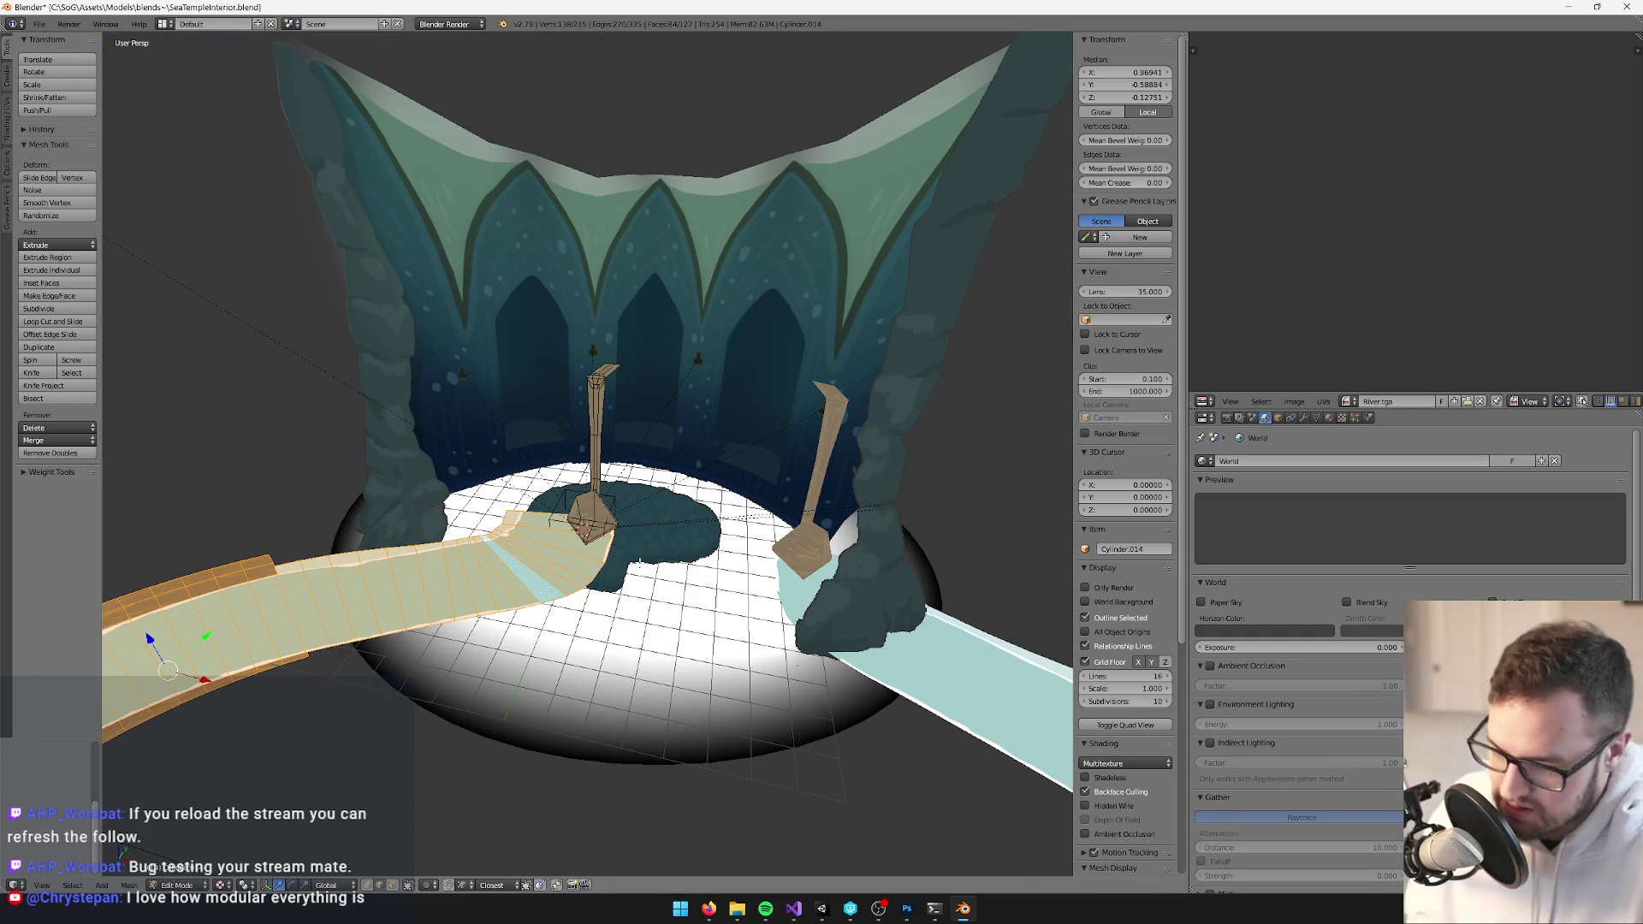
pyautogui.press('x')
pyautogui.click(640, 563)
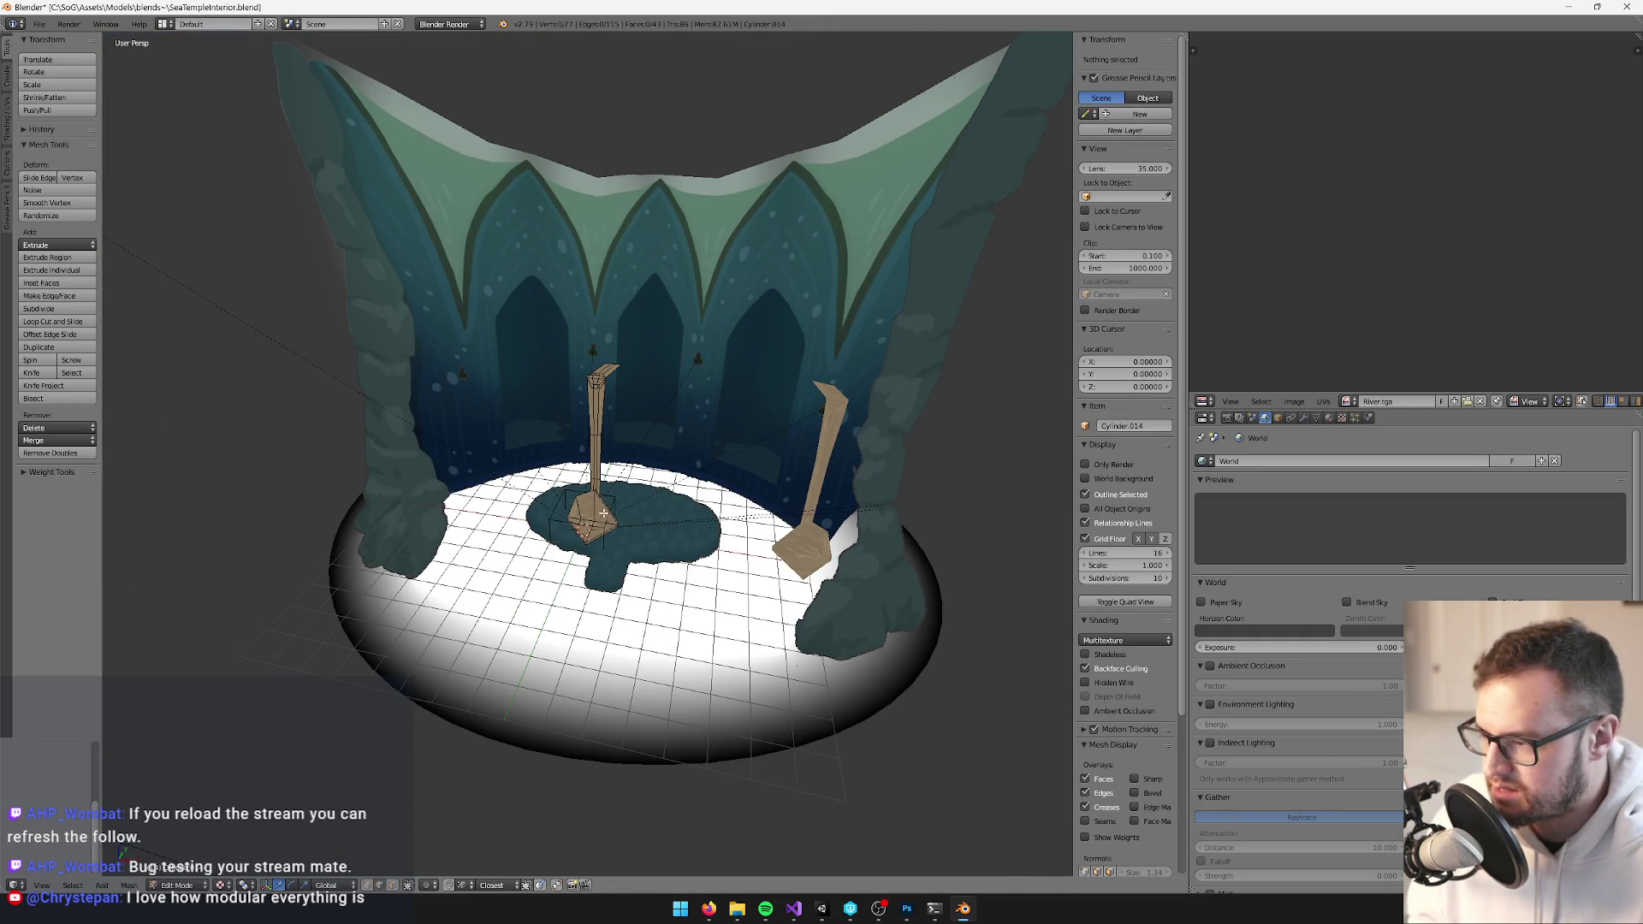
pyautogui.press('Tab')
pyautogui.scroll(3, 556, 499)
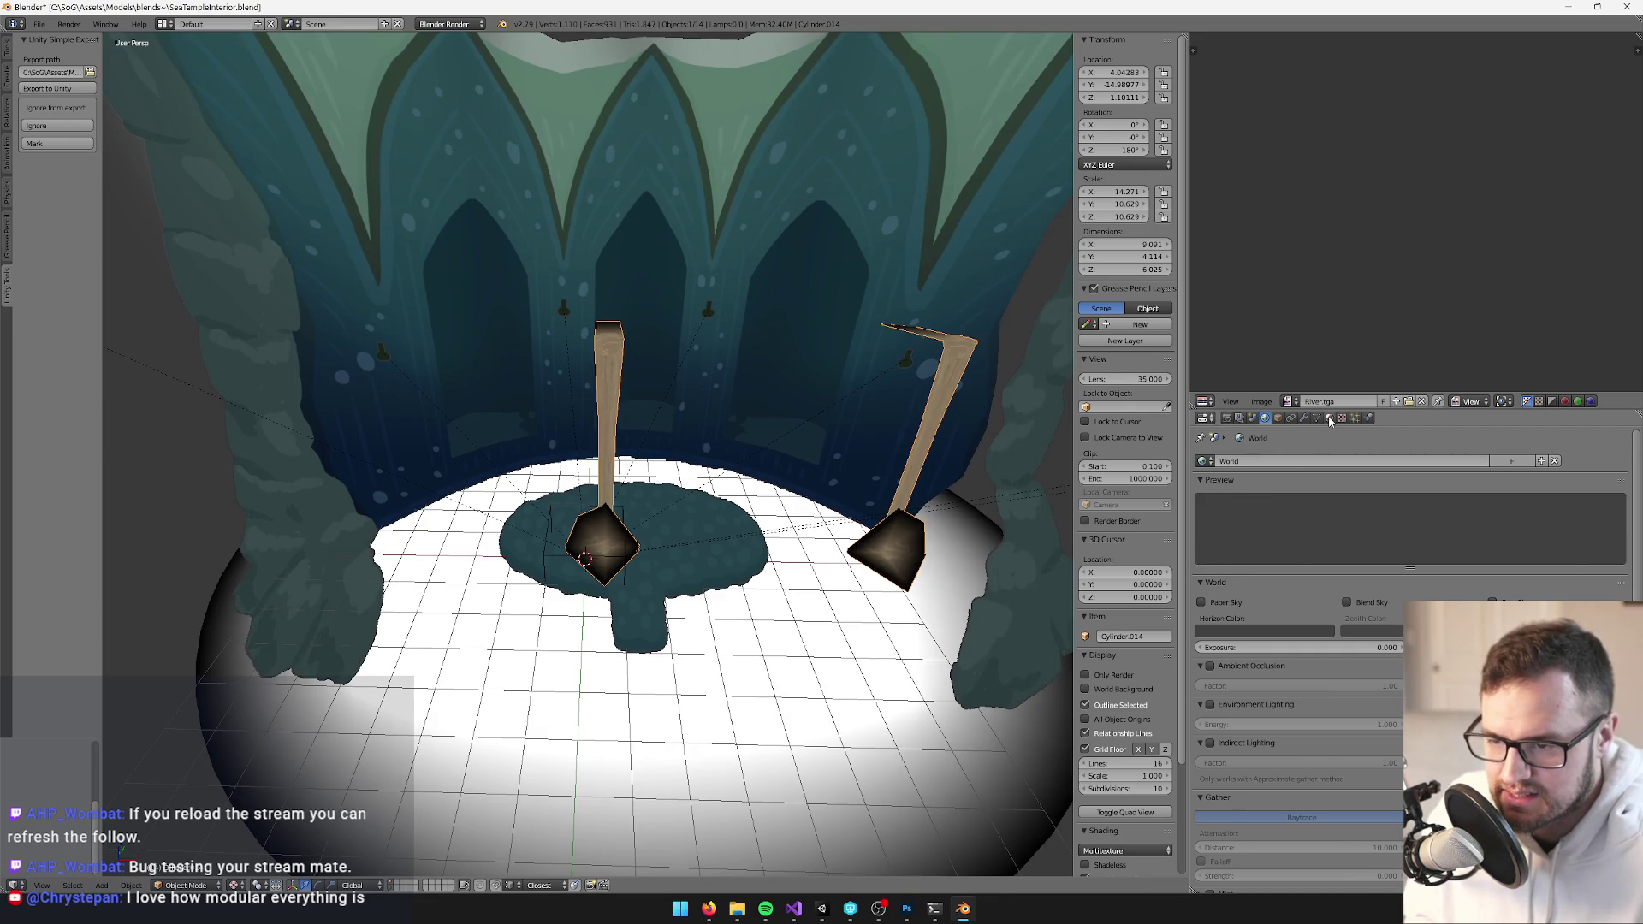
# Show the staffs' material slots and orbit around the dome with the numpad
pyautogui.click(1329, 417)
pyautogui.scroll(5, 462, 480)
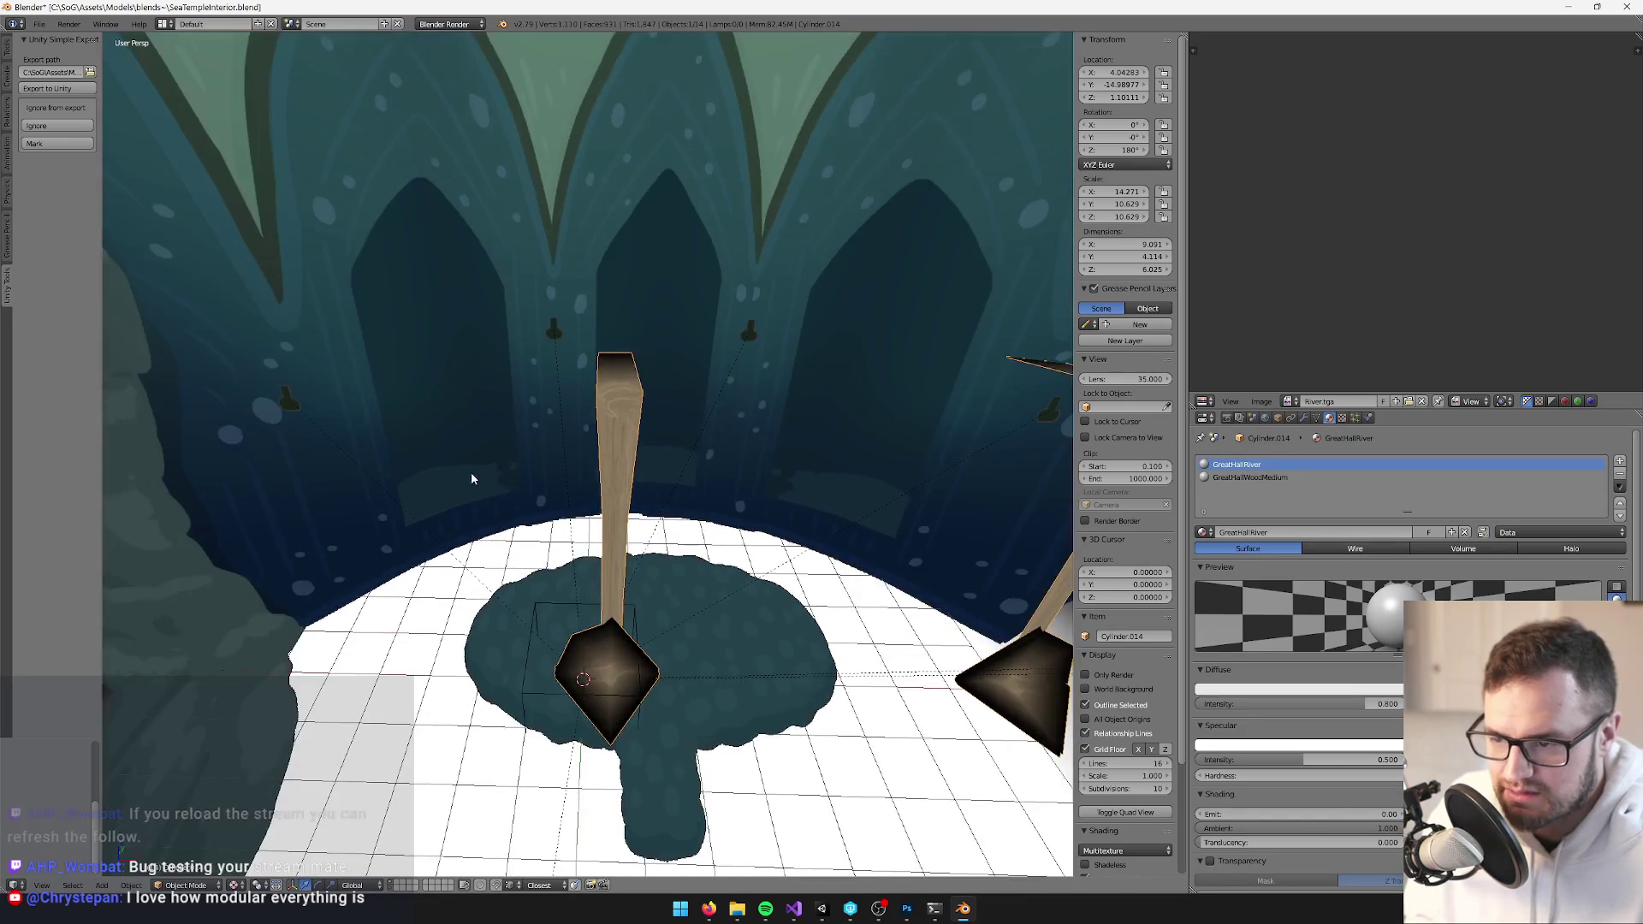
pyautogui.scroll(-10, 649, 395)
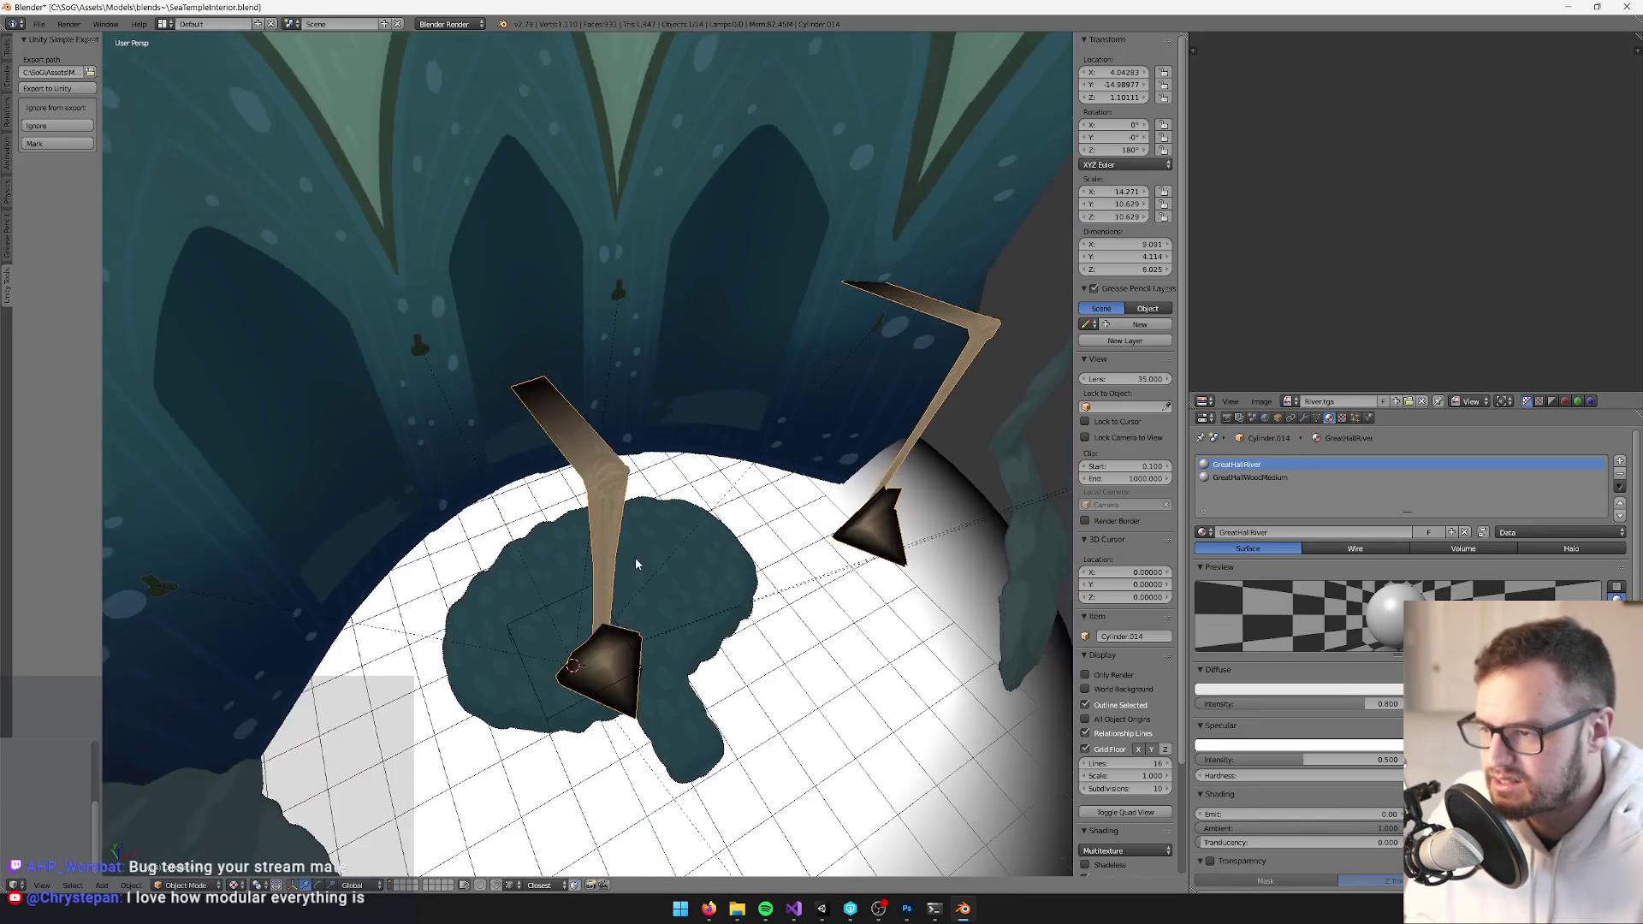
pyautogui.scroll(6, 825, 685)
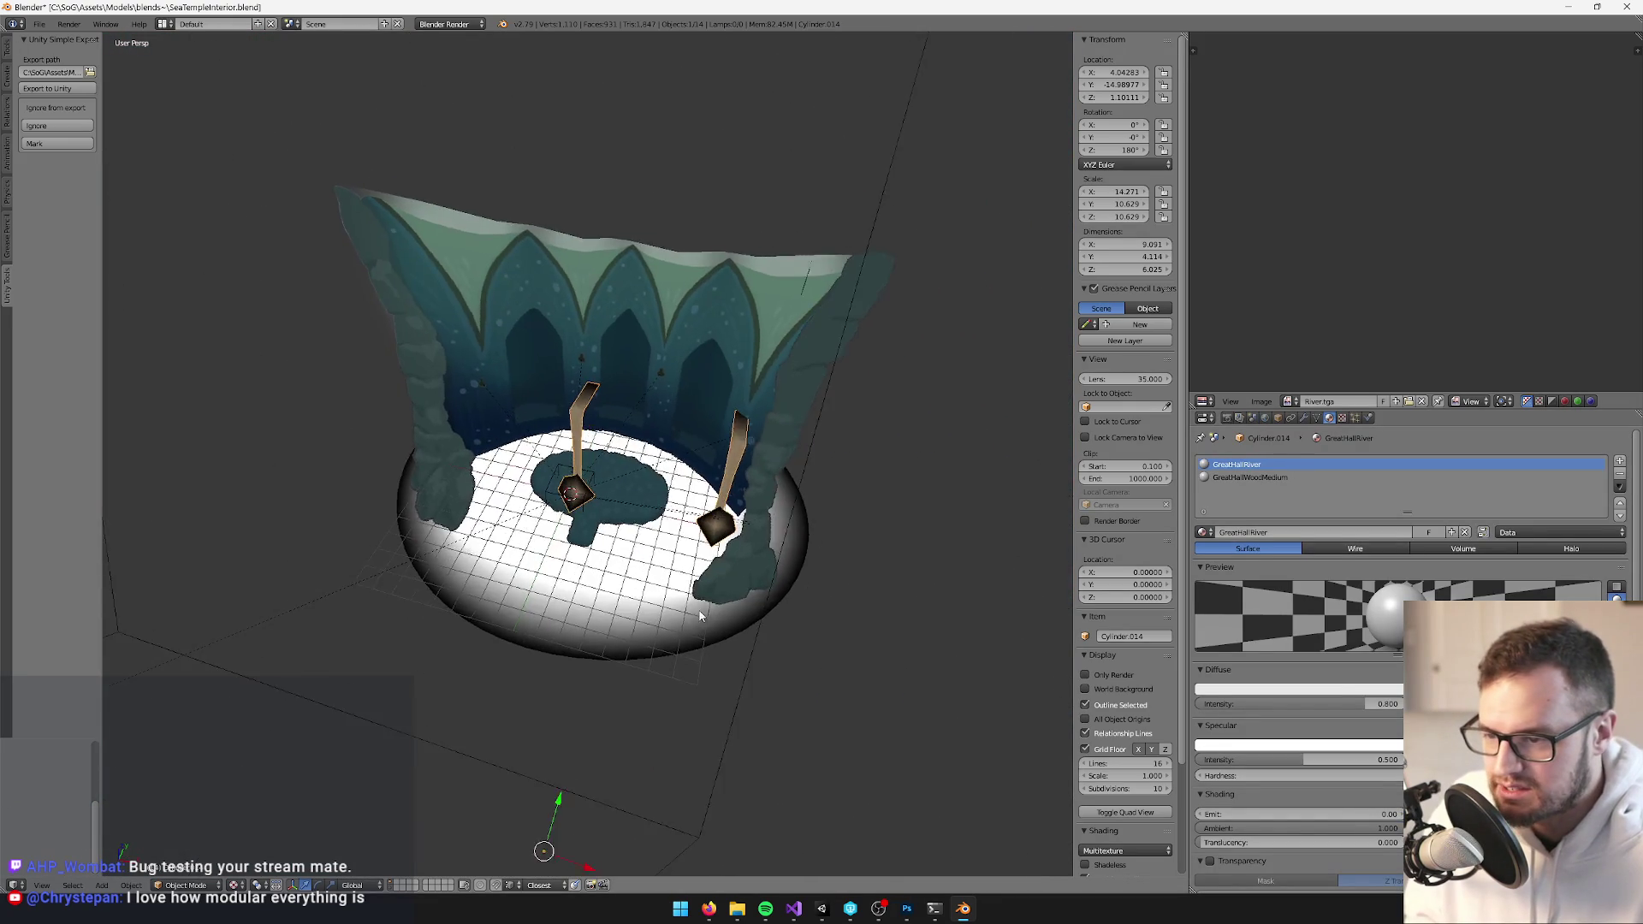
pyautogui.press('KP_8')
pyautogui.press('KP_4')
pyautogui.press('KP_4')
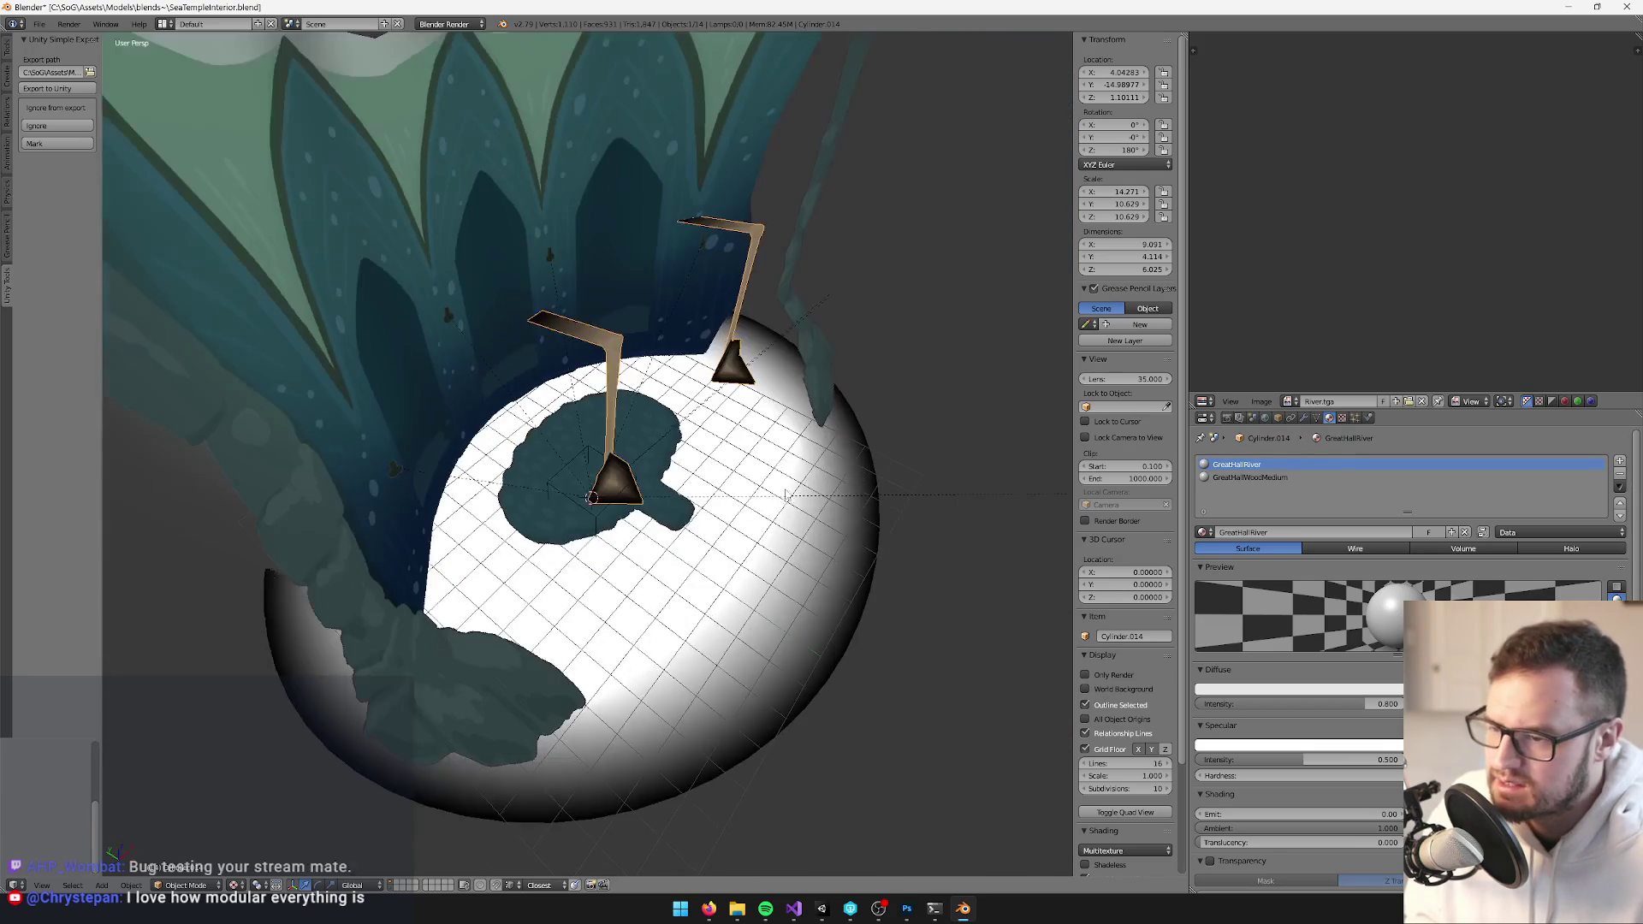
pyautogui.press('KP_4')
pyautogui.press('KP_6')
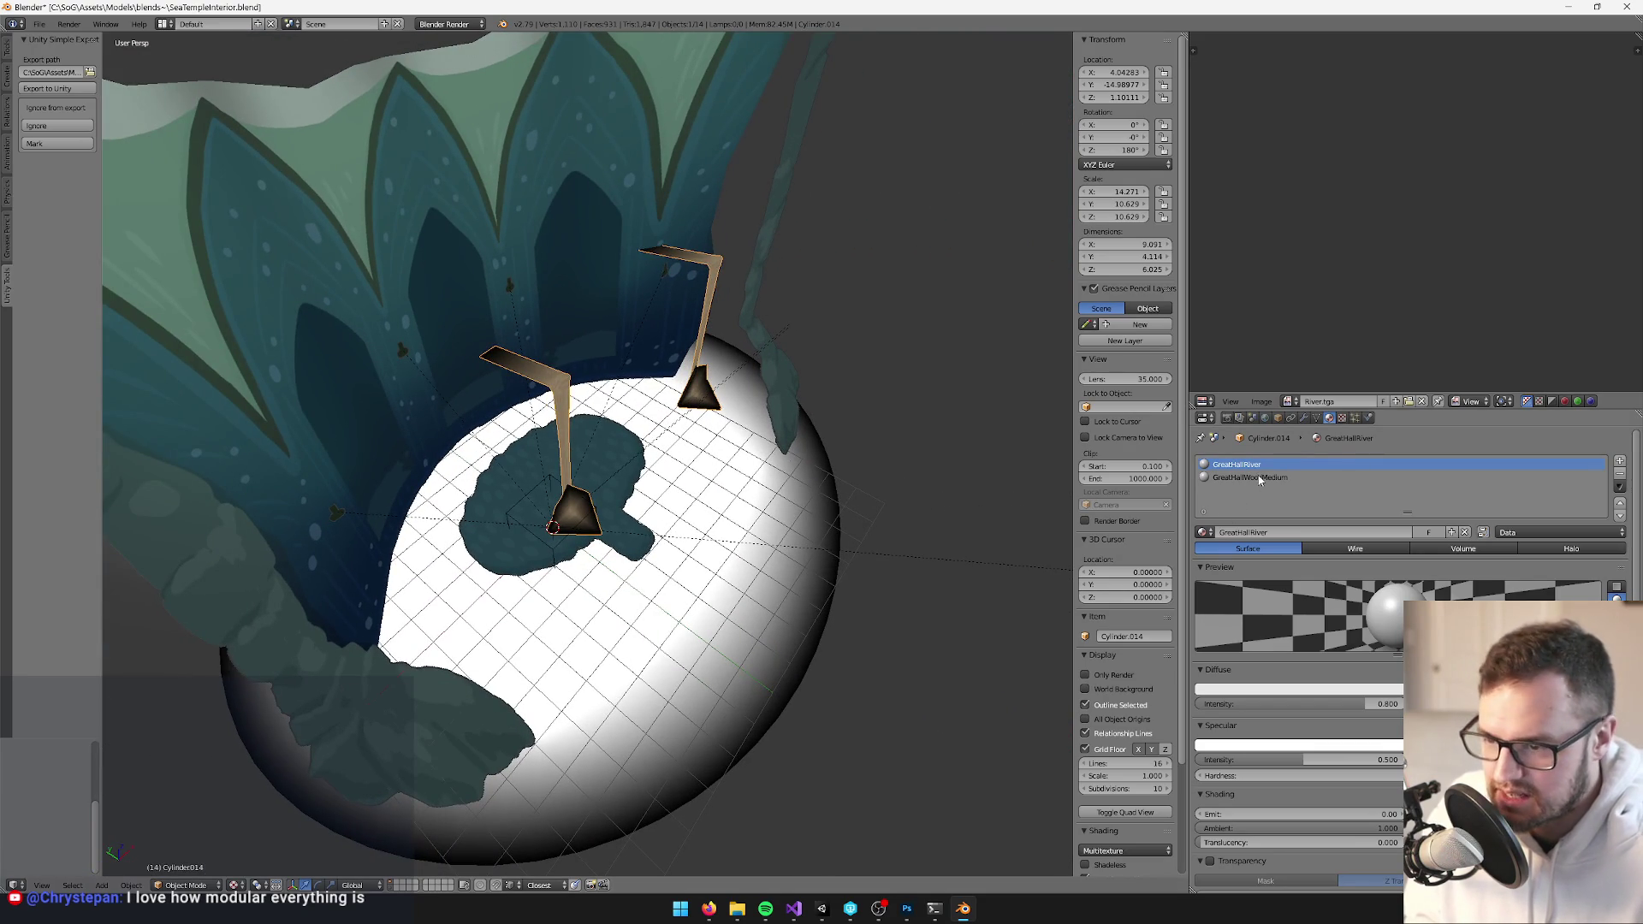
pyautogui.press('KP_6')
pyautogui.scroll(1, 666, 467)
# Remove the GreatHallWoodMedium material slot, then switch to Unity's project search
pyautogui.click(1249, 477)
pyautogui.click(1620, 475)
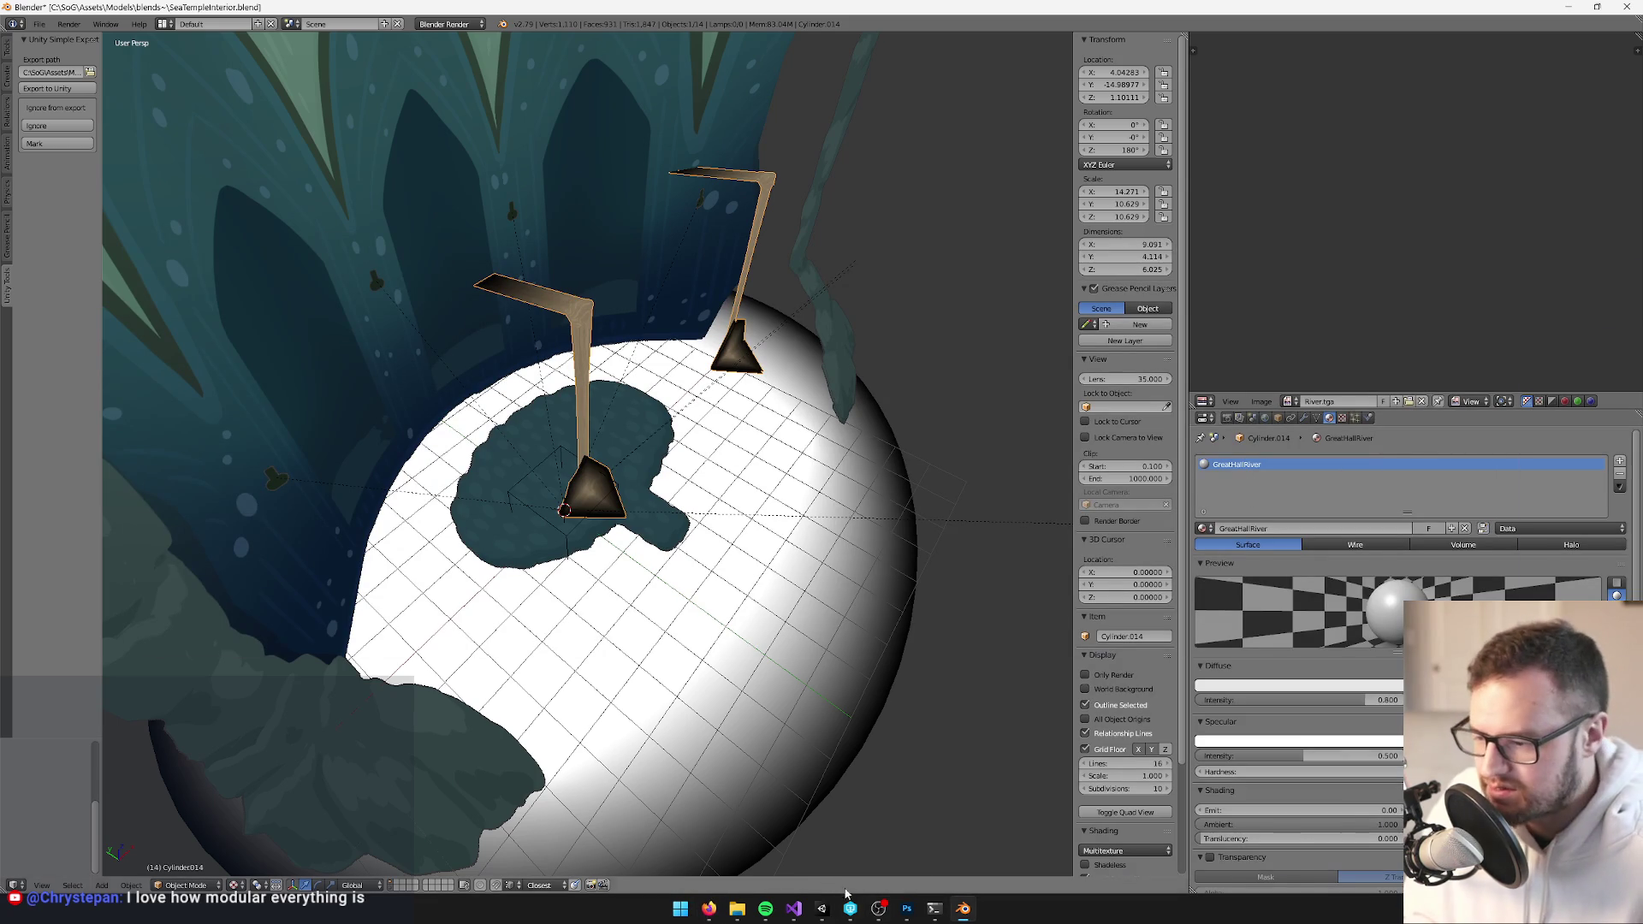
pyautogui.click(821, 909)
pyautogui.click(1453, 524)
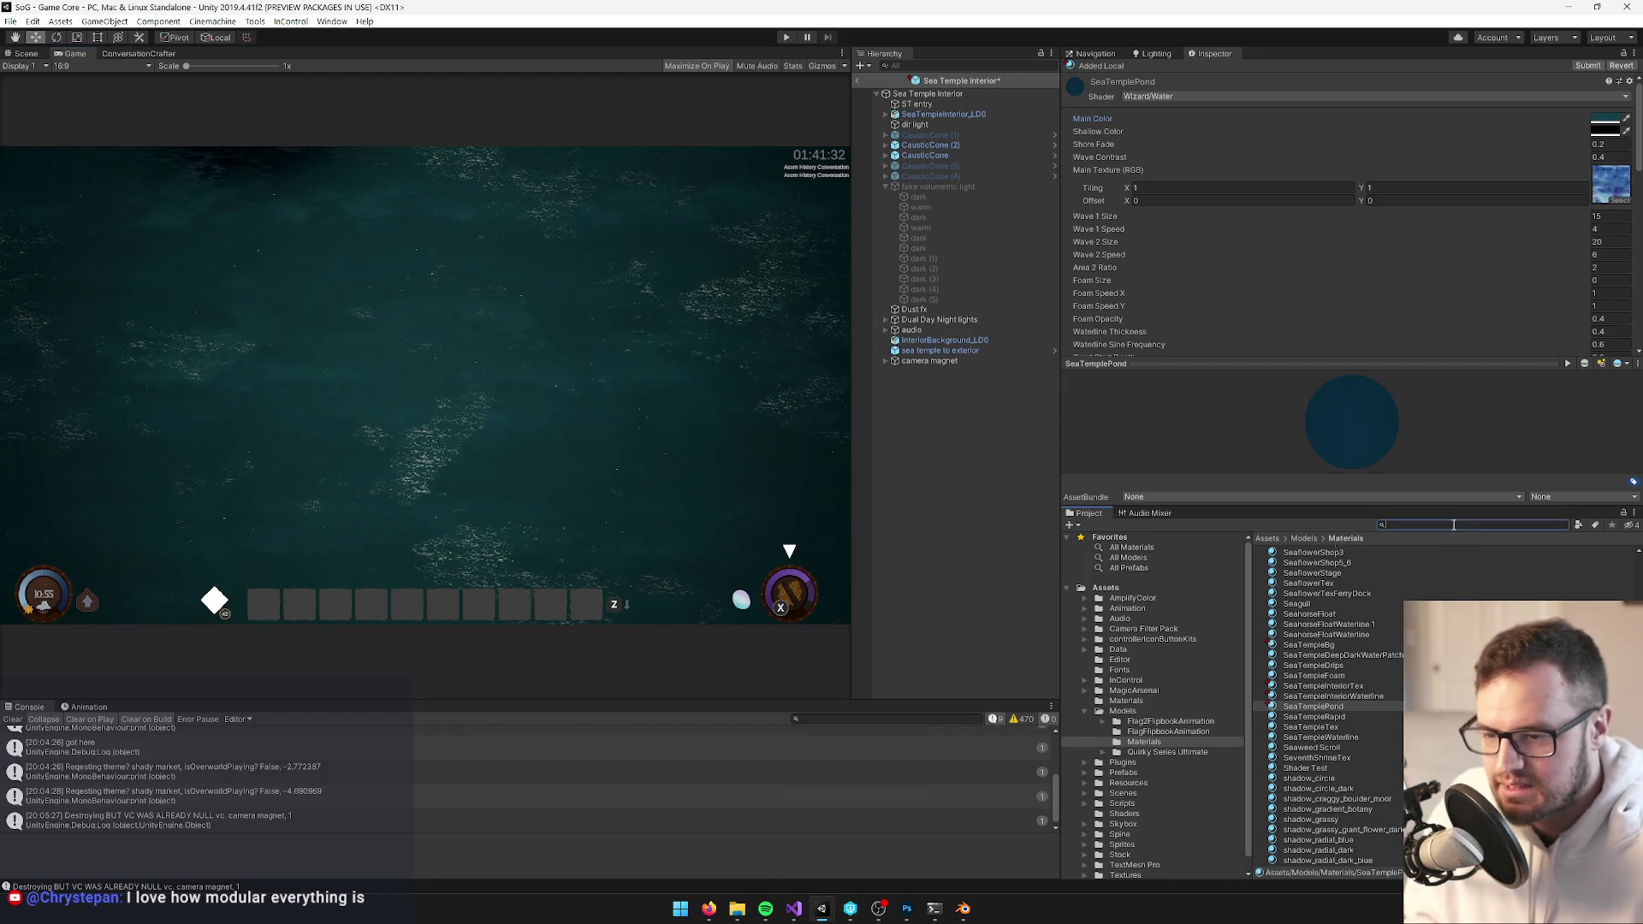
# Search the project for 'greathallri' and select GreatHallRiver 3 to view its Wizard/River settings
pyautogui.write('greatha')
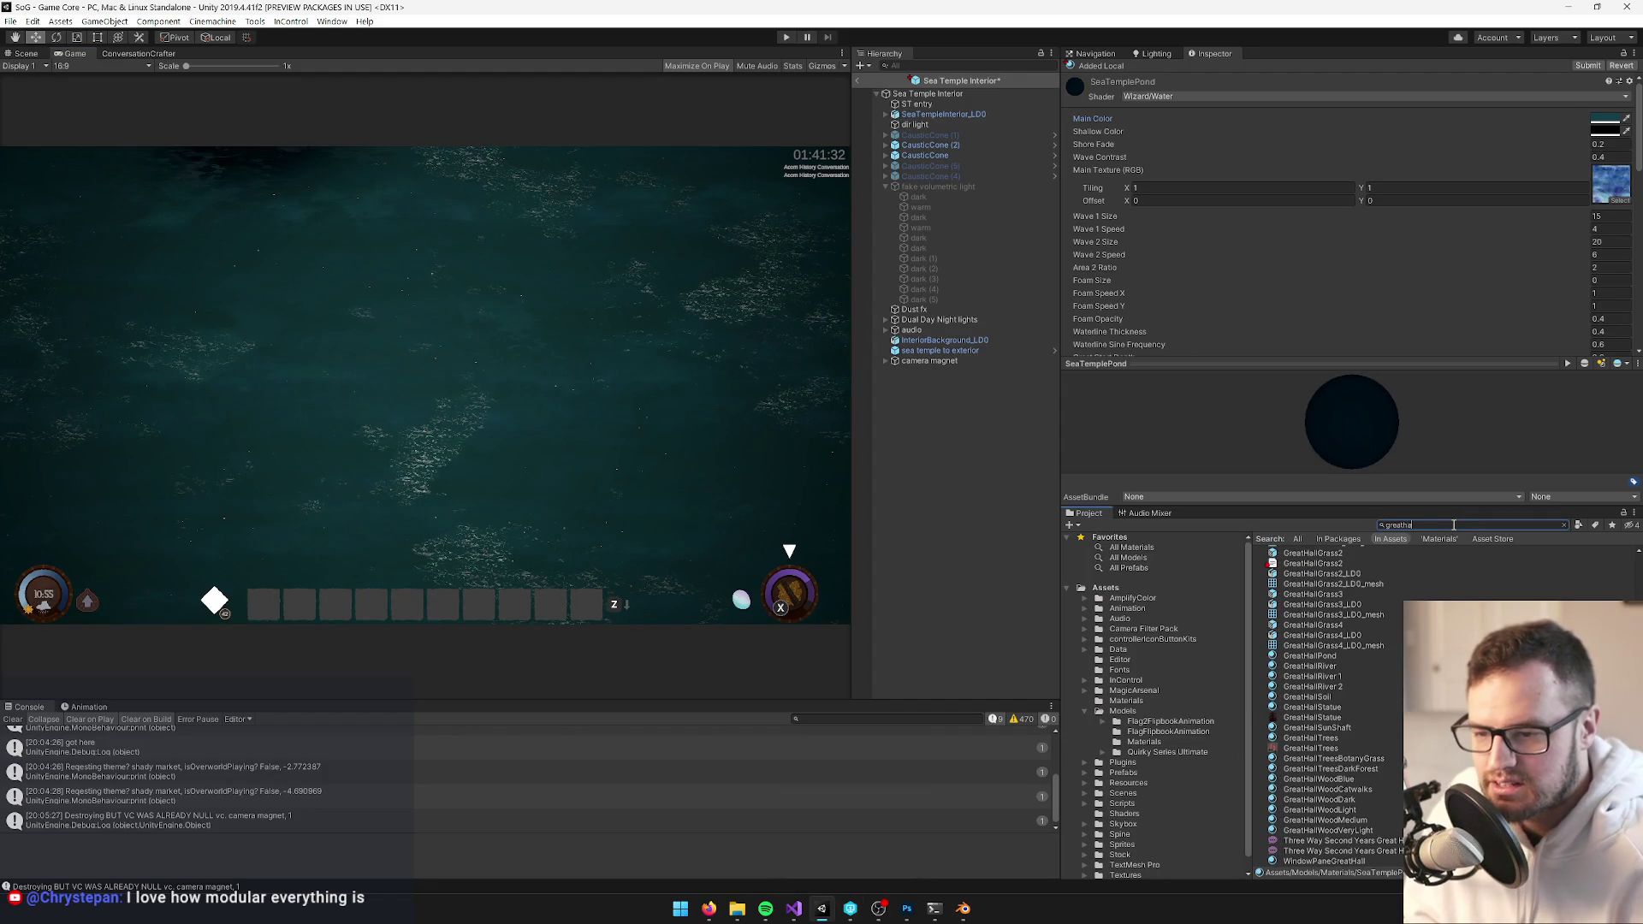
pyautogui.write('llri')
pyautogui.click(1325, 552)
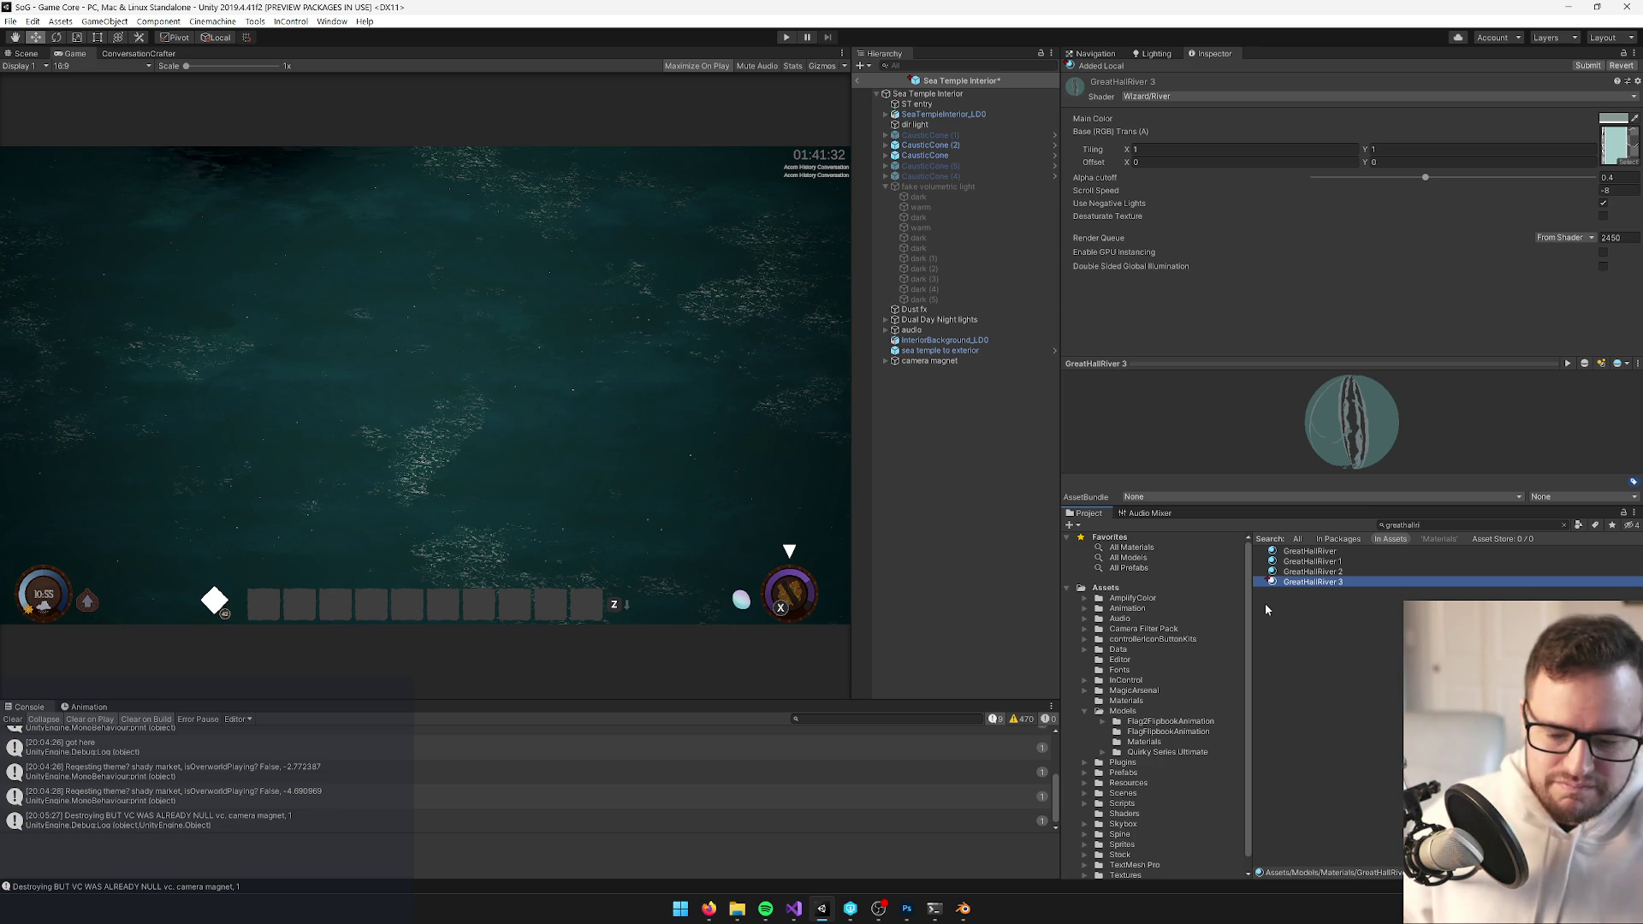
# Rename the GreatHallRiver 3 material to SeaTempleRiver
pyautogui.click(1314, 582)
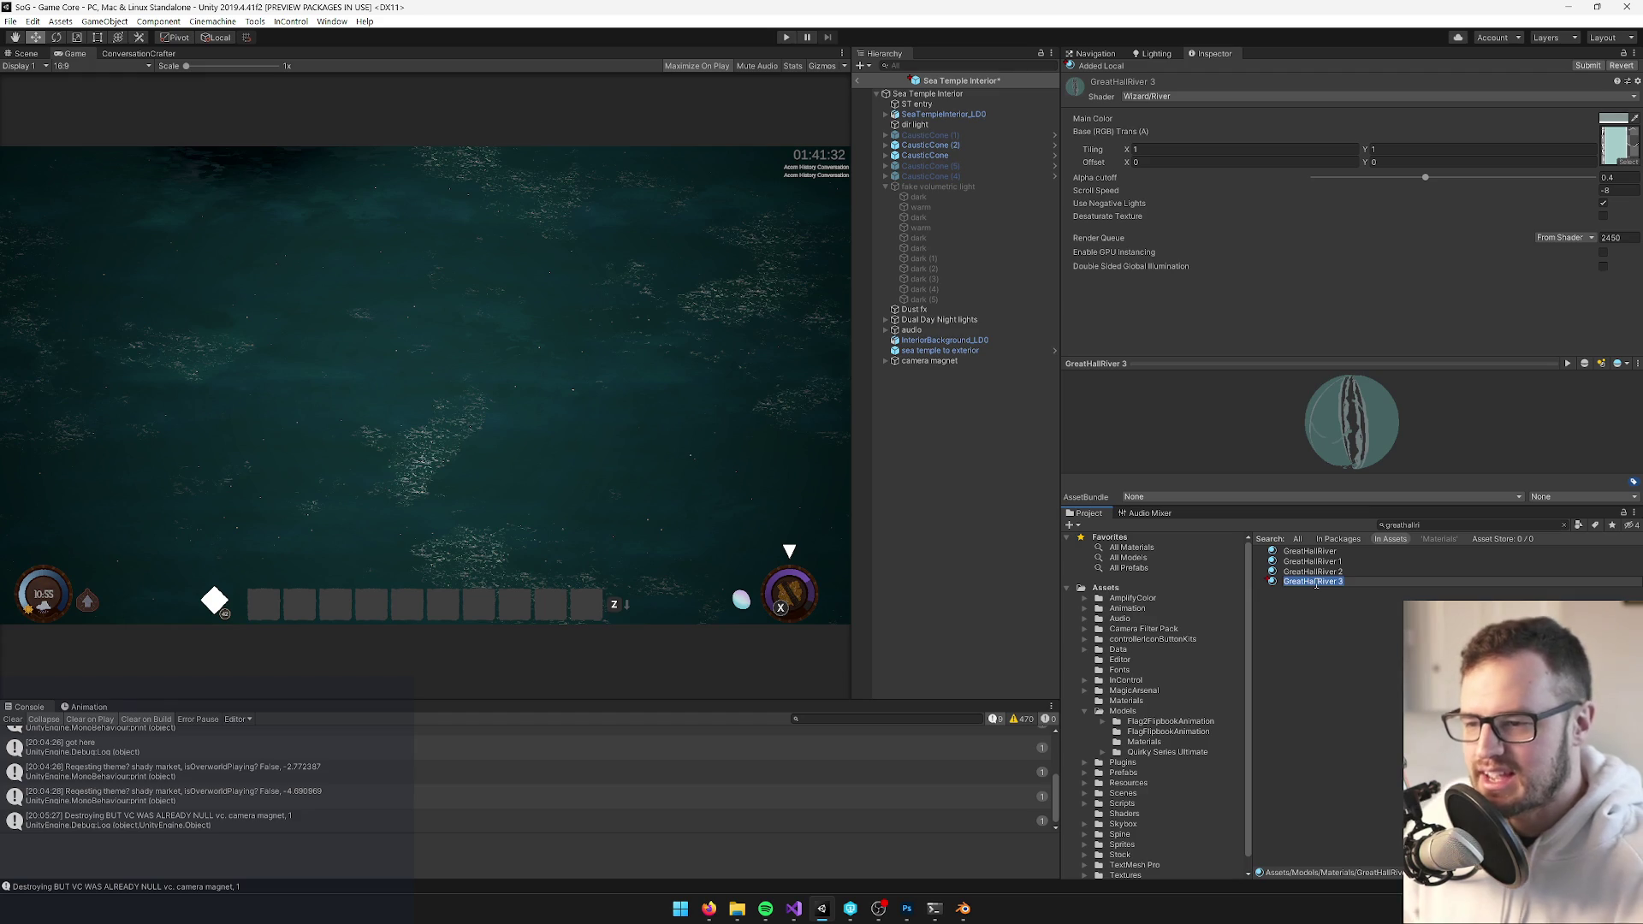
pyautogui.press('Home')
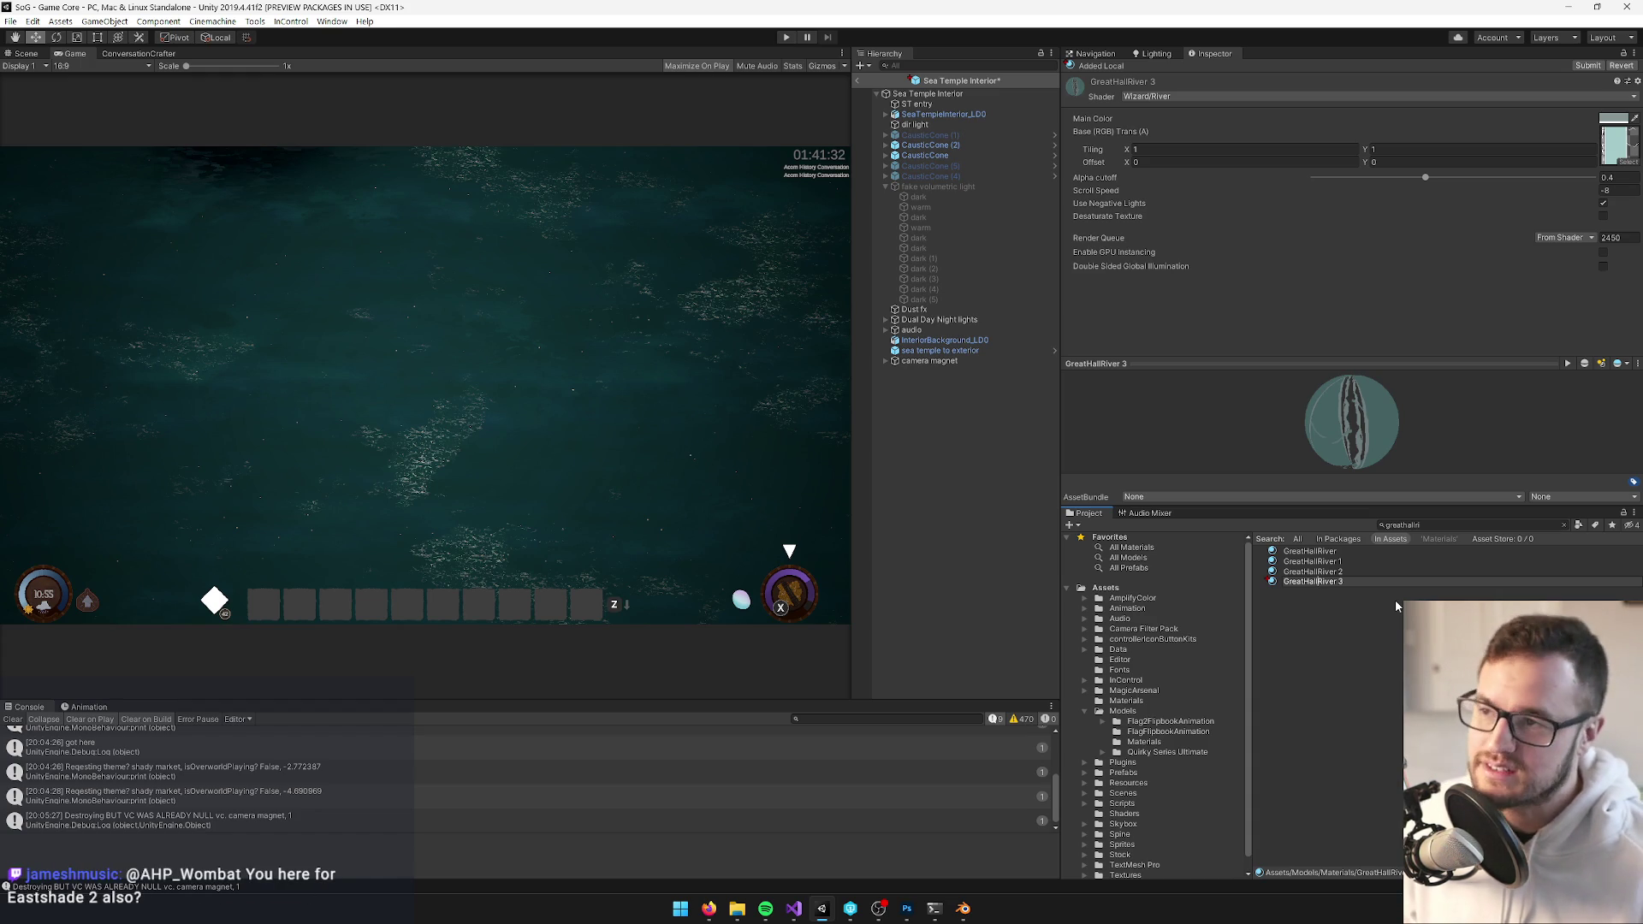
pyautogui.press('BackSpace')
pyautogui.press('BackSpace')
pyautogui.press('BackSpace')
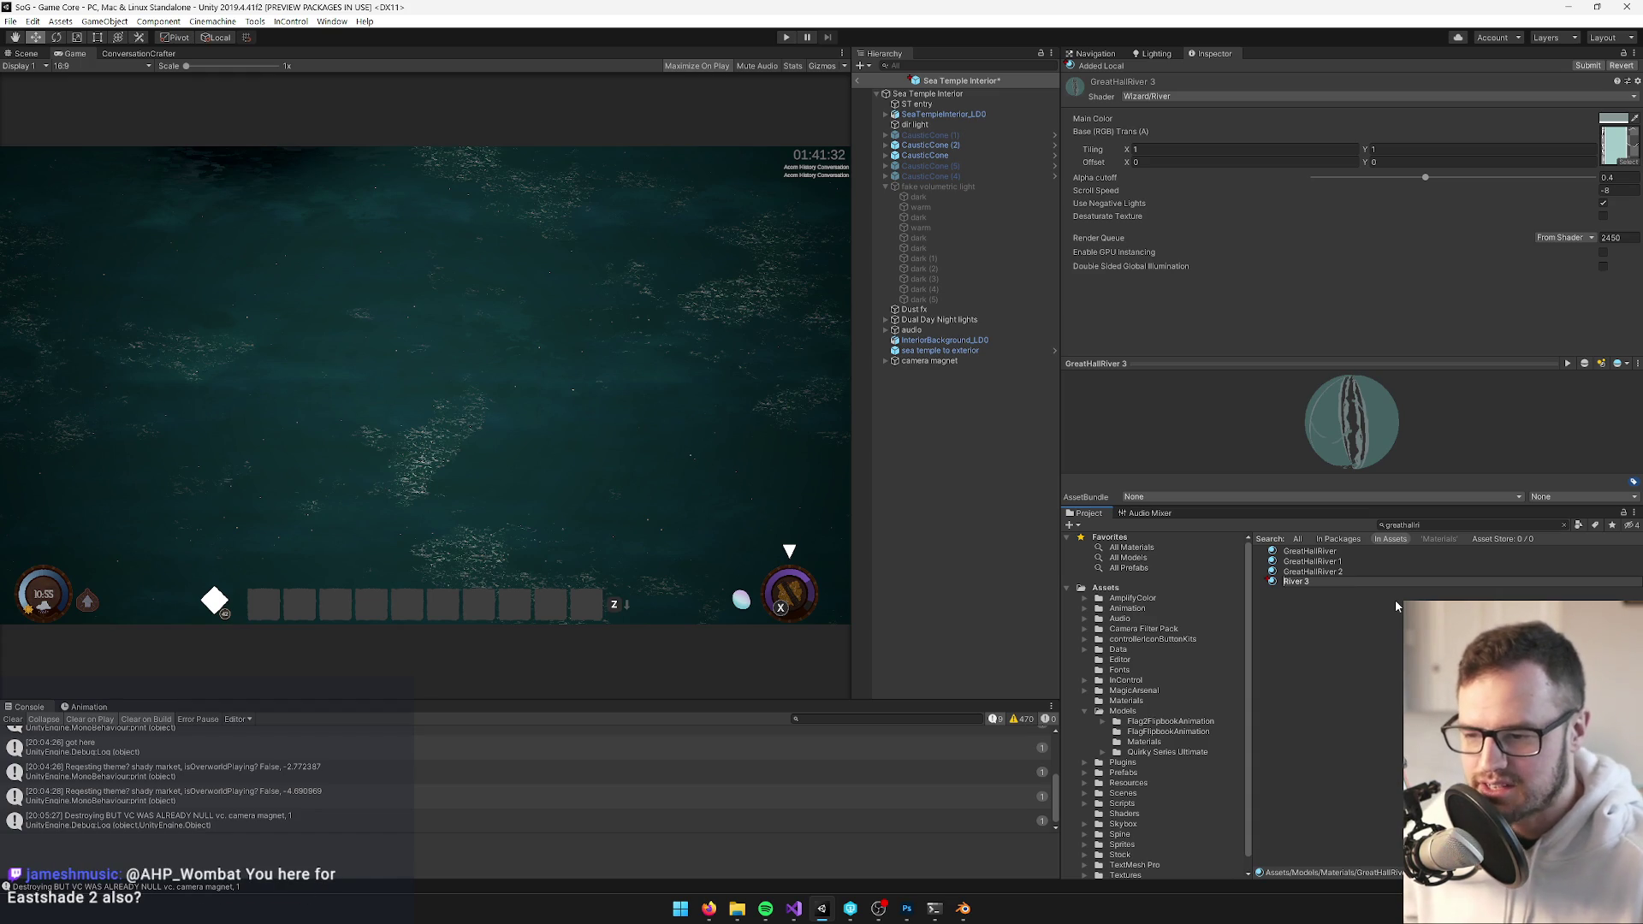
pyautogui.write('SeaTemple')
pyautogui.press('BackSpace')
pyautogui.press('BackSpace')
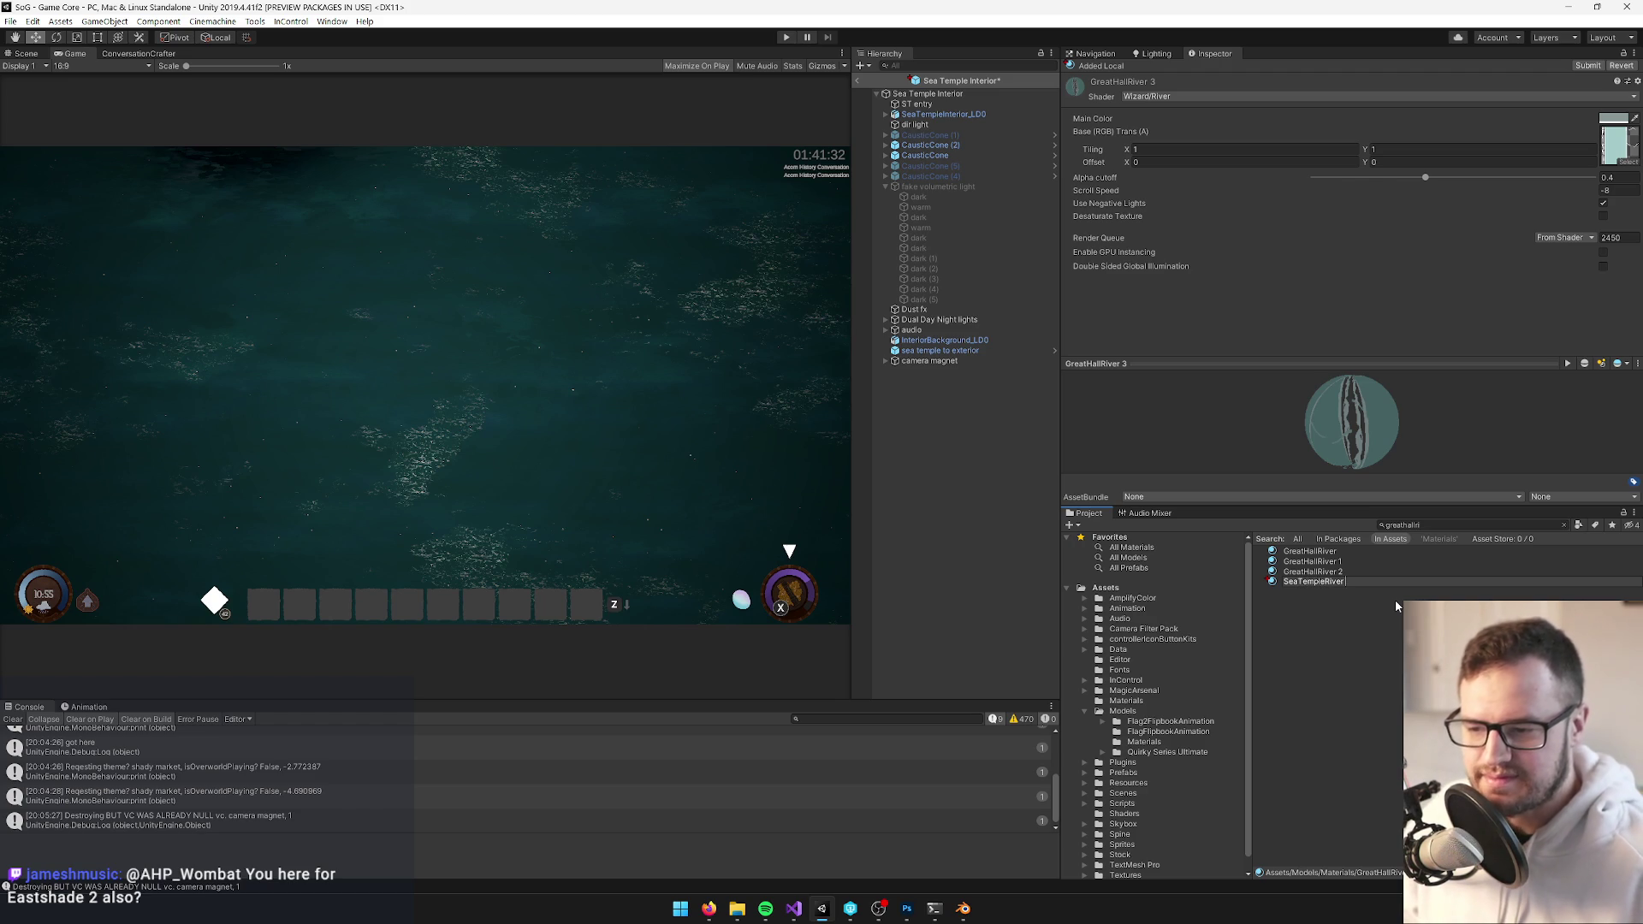
pyautogui.press('Return')
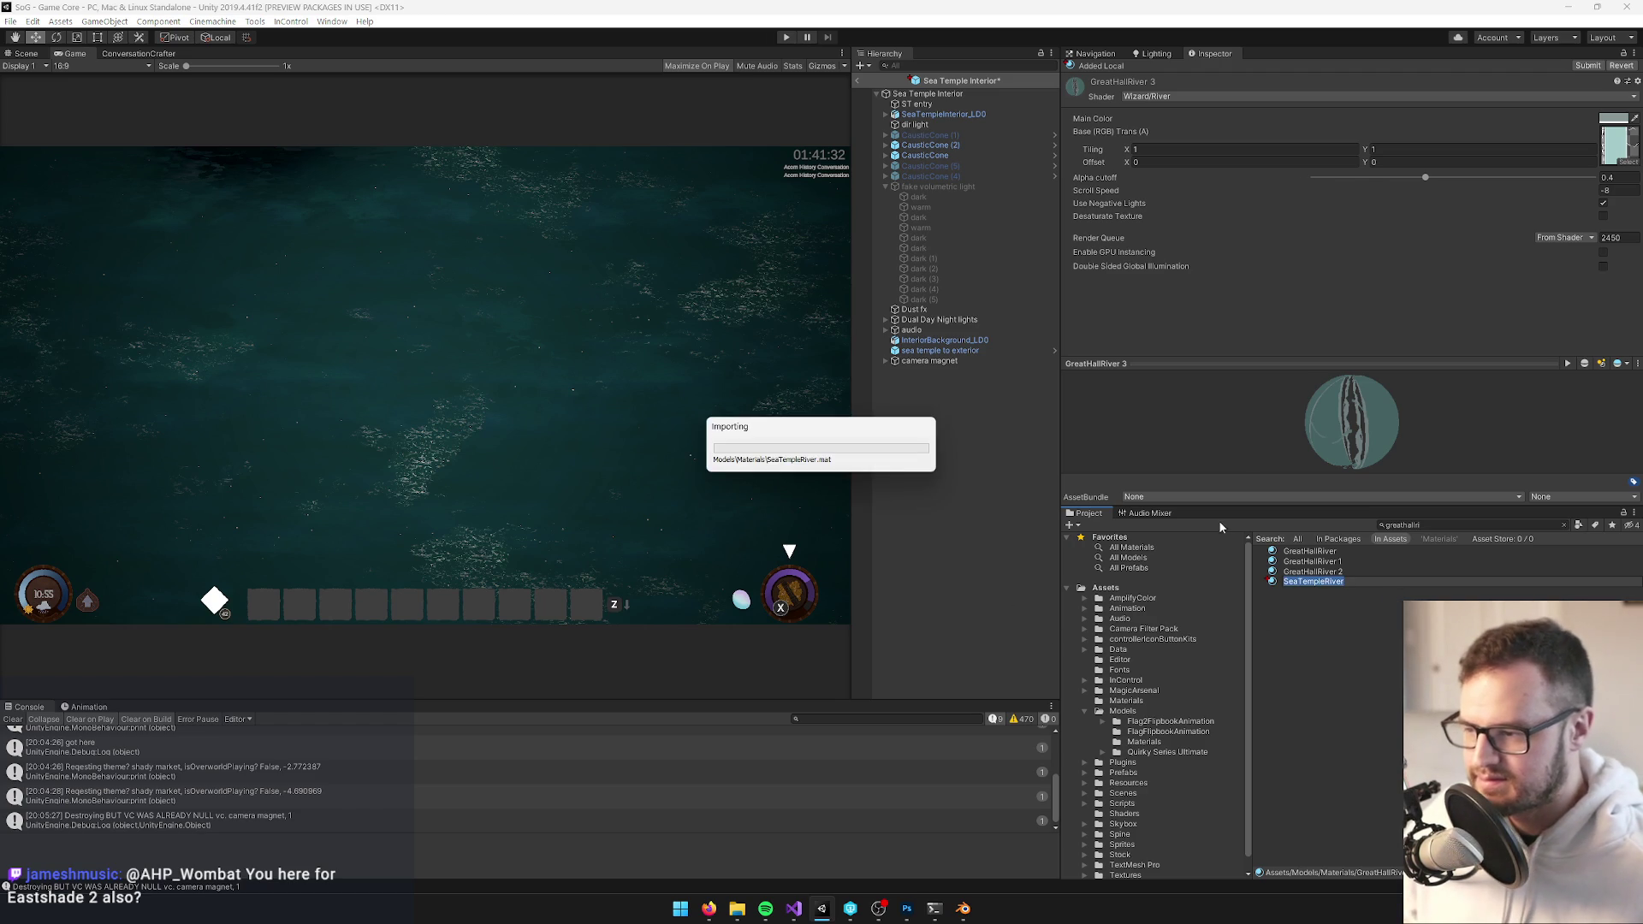
# Search 'seatemple', copy the SeaTempleRiver material's name, and return to Blender
pyautogui.click(1414, 526)
pyautogui.write('seatemple')
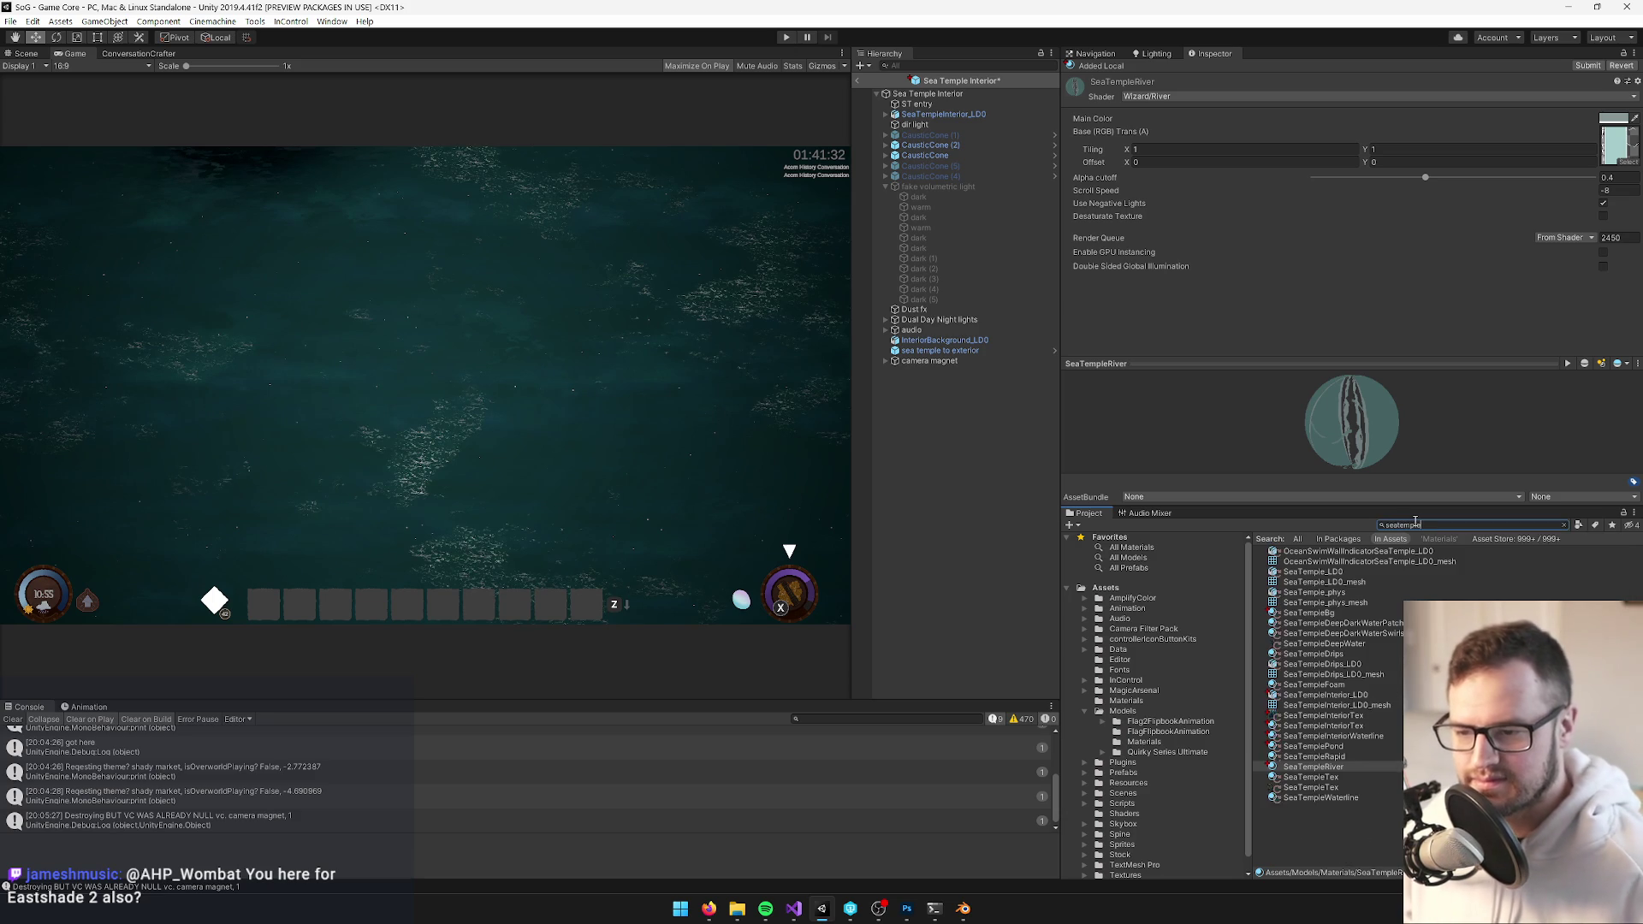
pyautogui.click(1361, 767)
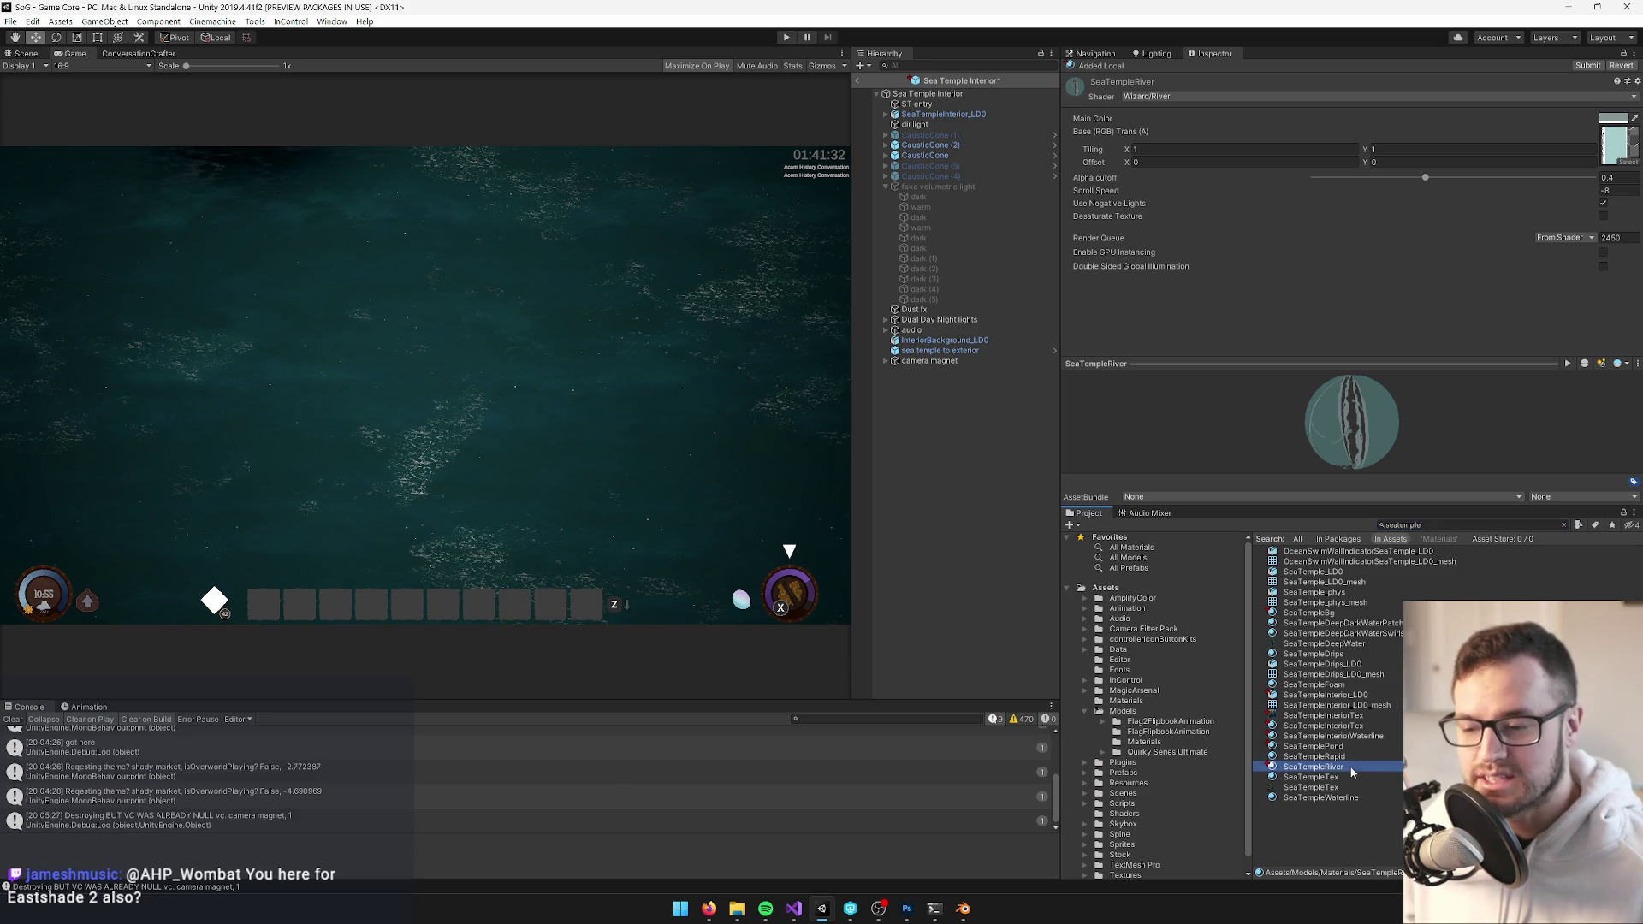
pyautogui.click(1347, 765)
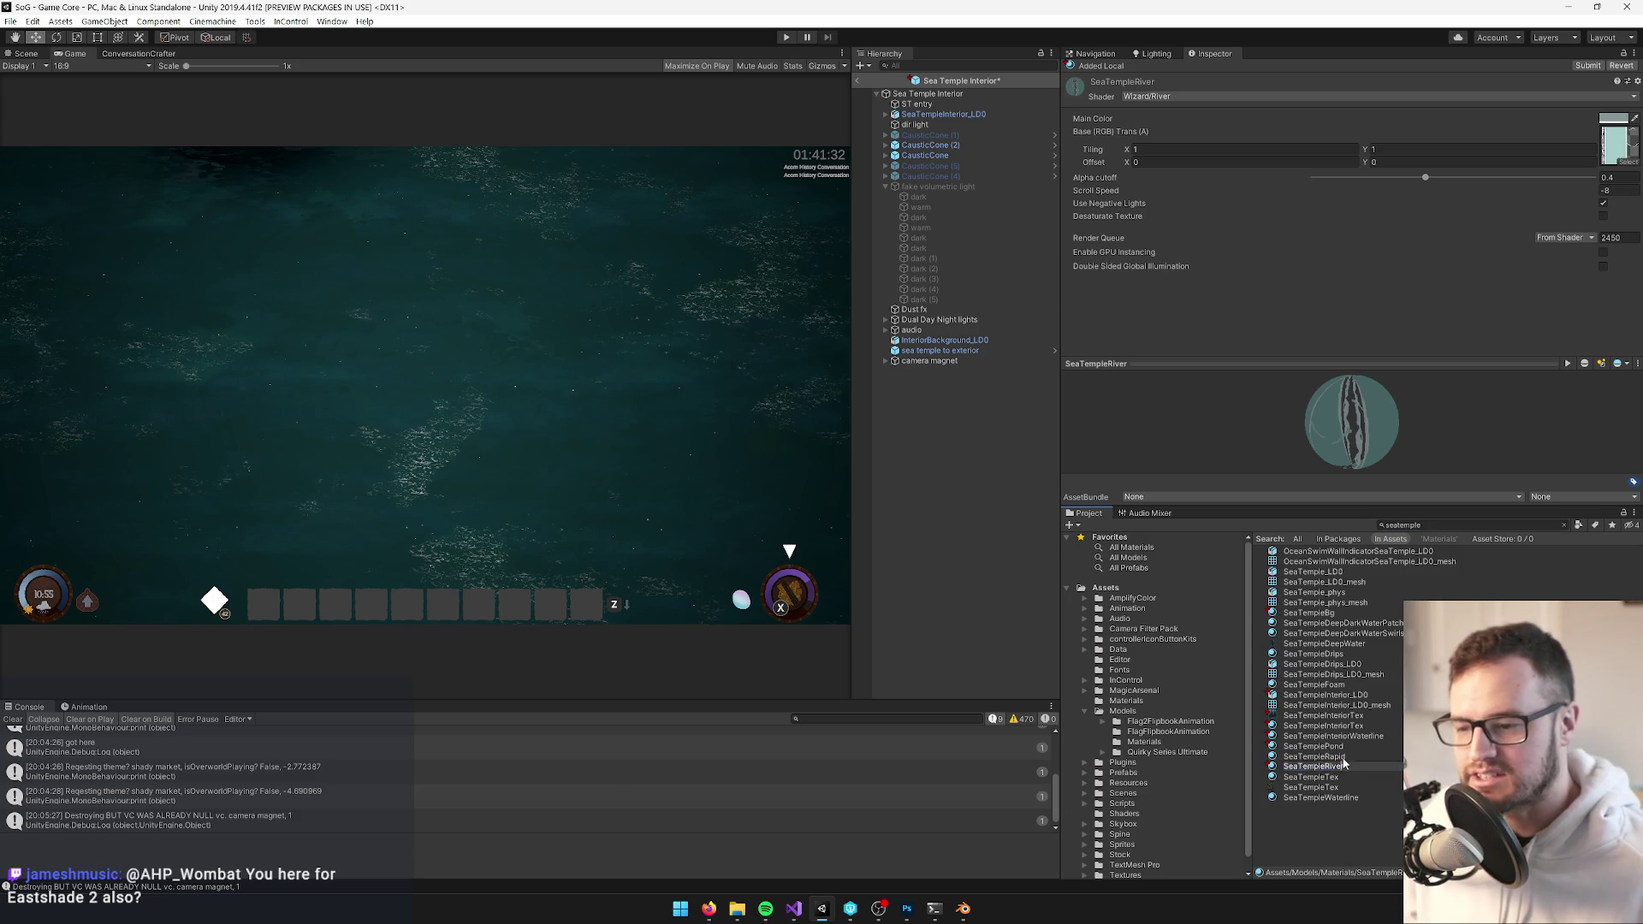
pyautogui.press('Return')
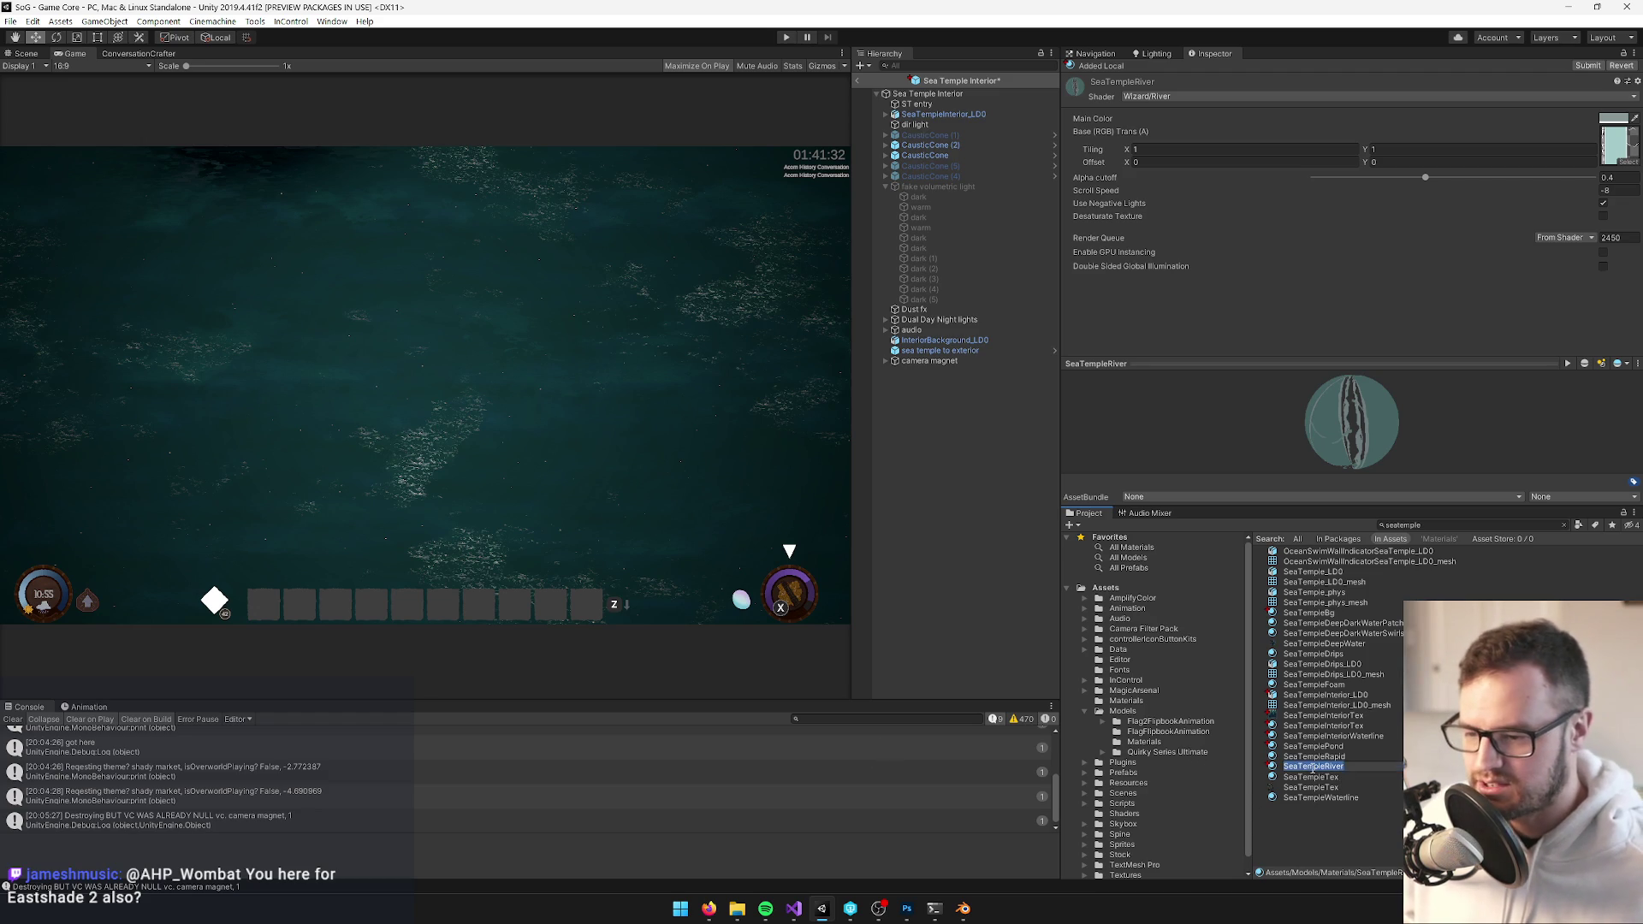
pyautogui.click(1309, 767)
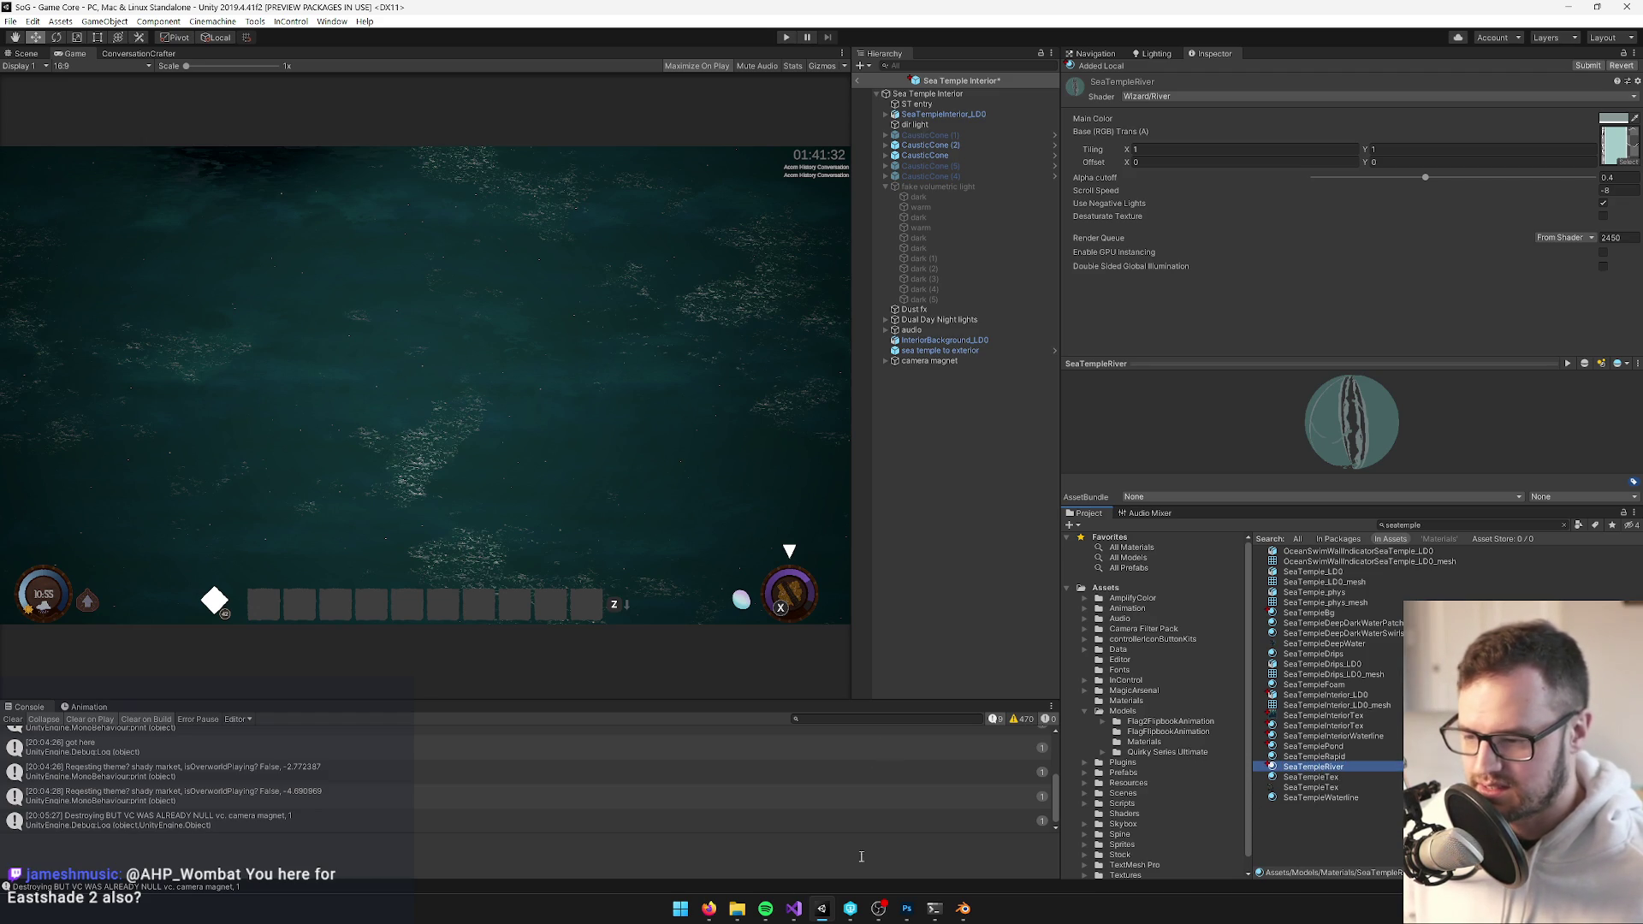
pyautogui.click(960, 912)
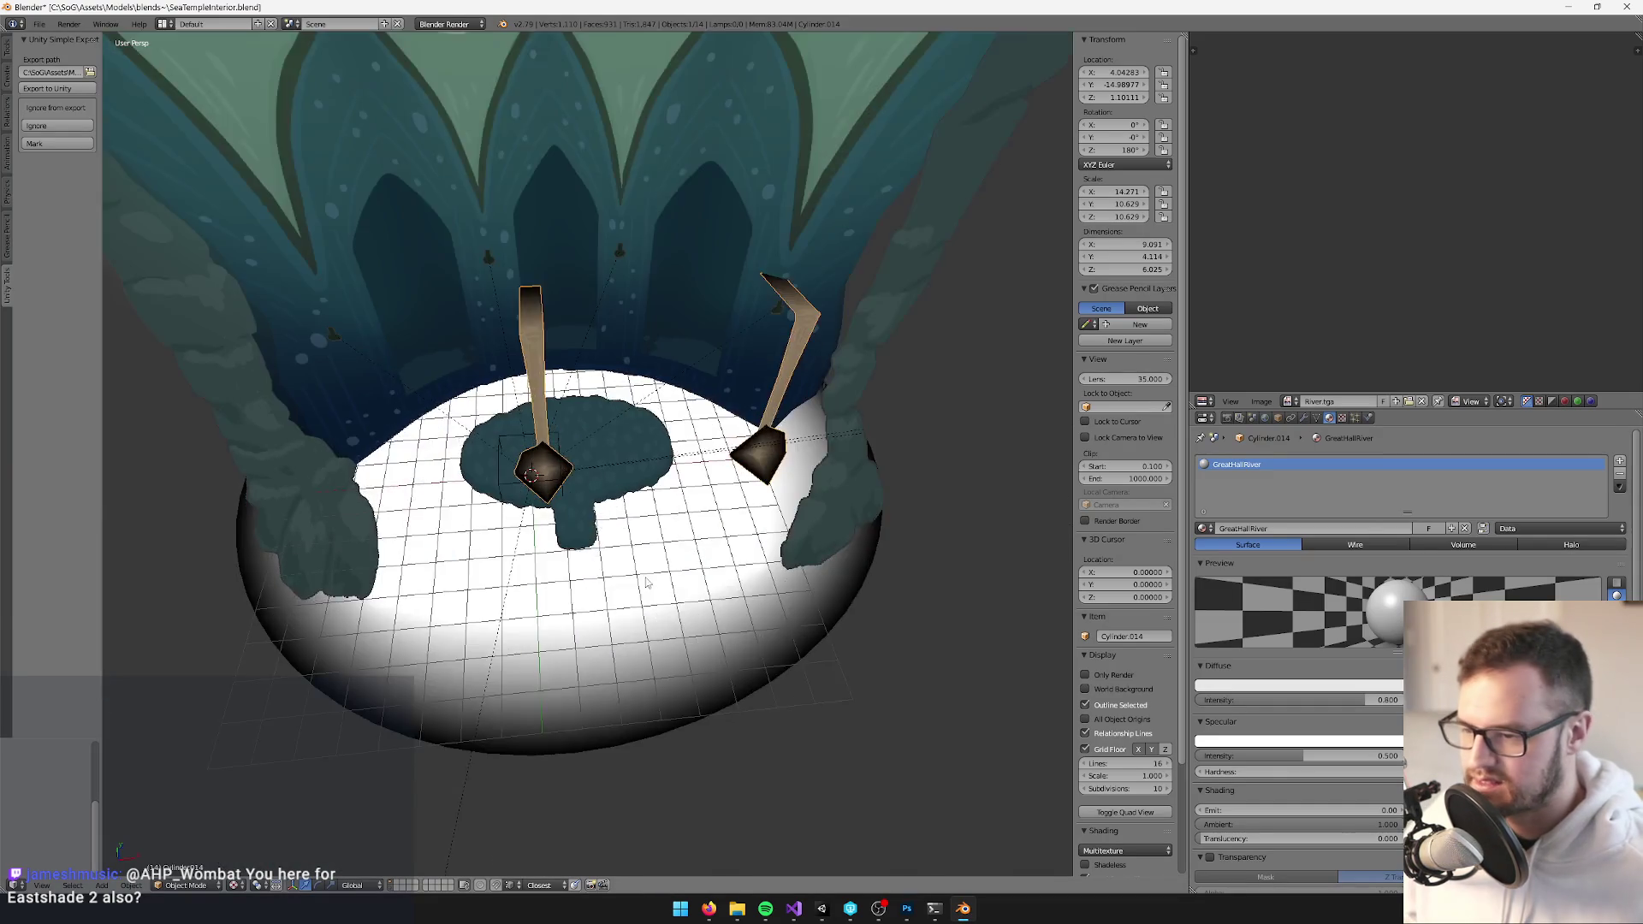
# Rename the staff's GreatHallRiver material to SeaTempleRiver and delete its Mirror modifier
pyautogui.click(1293, 530)
pyautogui.press('Return')
pyautogui.click(1304, 418)
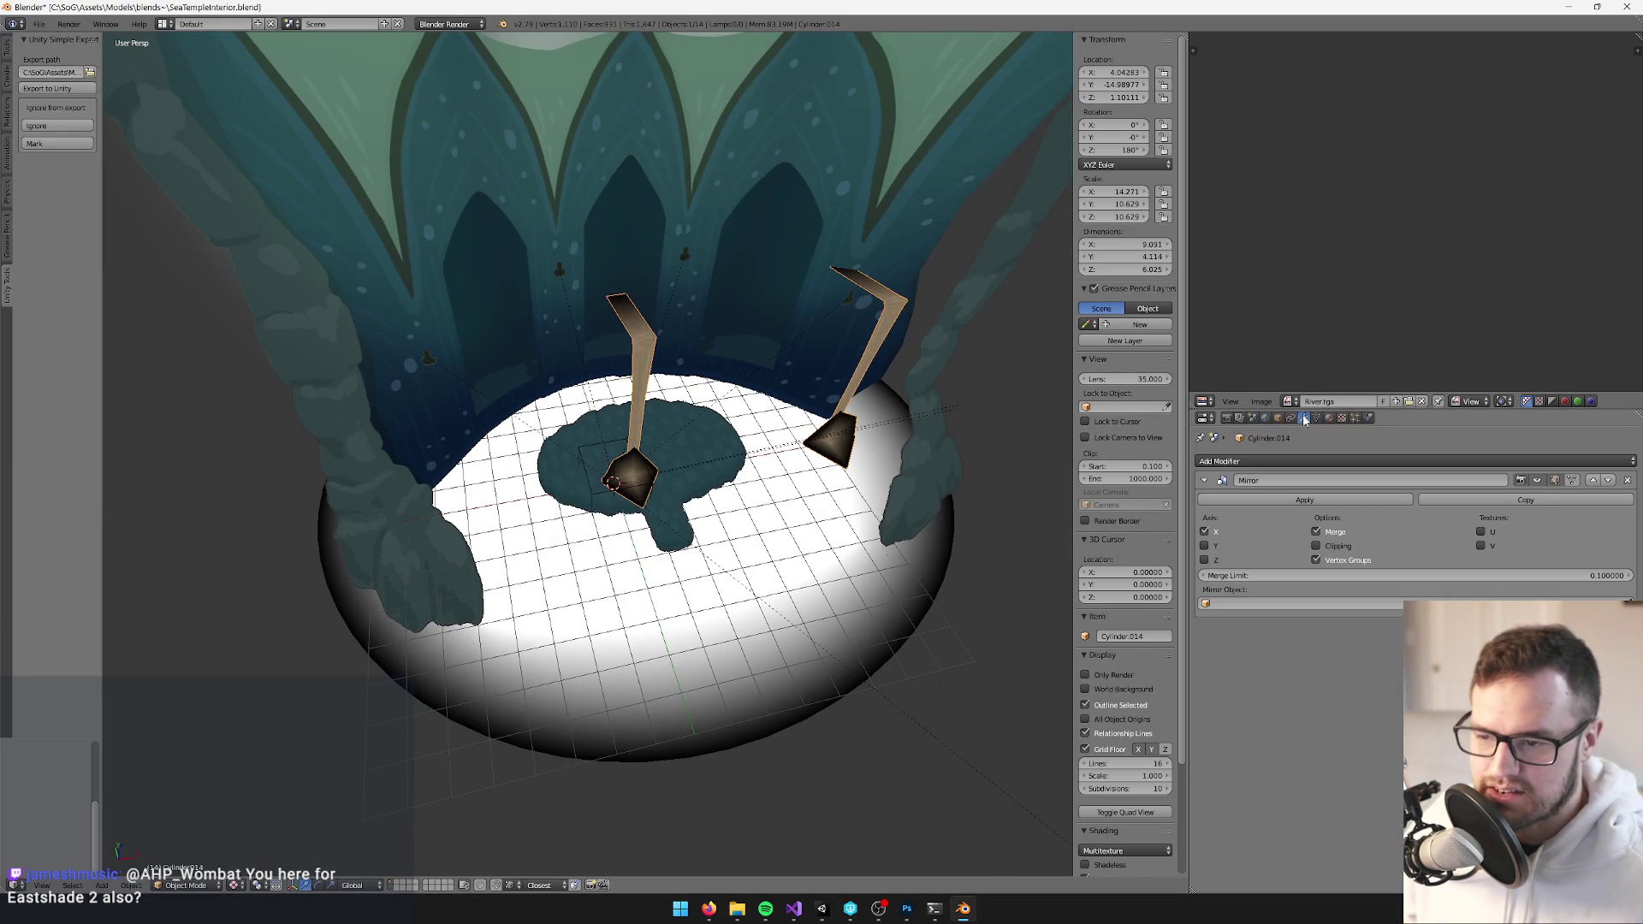
pyautogui.click(1627, 480)
# In Edit Mode, move the selected piece of the staff along the Y axis
pyautogui.scroll(-5, 623, 384)
pyautogui.moveTo(622, 384)
pyautogui.mouseDown()
pyautogui.moveTo(726, 425)
pyautogui.moveTo(759, 414)
pyautogui.moveTo(679, 402)
pyautogui.moveTo(732, 419)
pyautogui.moveTo(730, 444)
pyautogui.moveTo(763, 422)
pyautogui.moveTo(586, 434)
pyautogui.mouseUp()
pyautogui.scroll(4, 695, 419)
pyautogui.press('Tab')
pyautogui.press('g')
pyautogui.press('y')
pyautogui.click(739, 441)
# Box-select the staff's leg in the mesh
pyautogui.scroll(3, 763, 423)
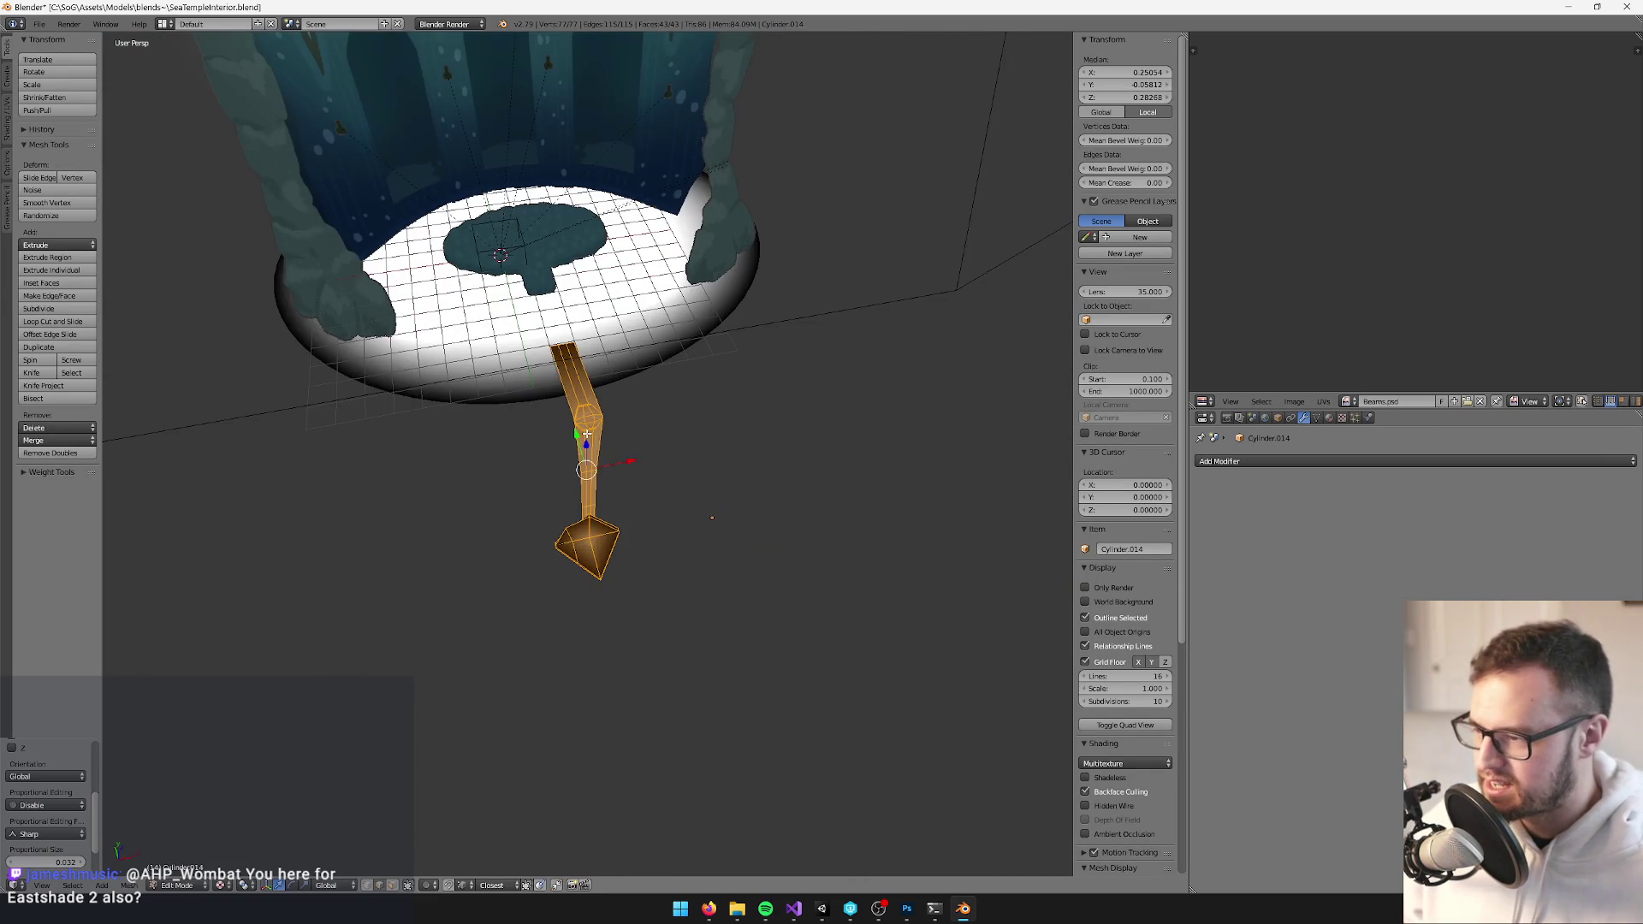
pyautogui.press('a')
pyautogui.press('b')
pyautogui.moveTo(444, 323)
pyautogui.mouseDown()
pyautogui.moveTo(673, 625)
pyautogui.moveTo(649, 436)
pyautogui.mouseUp()
# Slide the staff mesh along X toward the centre, check it from the side, then exit Edit Mode
pyautogui.press('a')
pyautogui.press('a')
pyautogui.moveTo(564, 246); pyautogui.dragTo(684, 254)
pyautogui.moveTo(684, 254)
pyautogui.mouseDown()
pyautogui.moveTo(548, 357)
pyautogui.moveTo(539, 342)
pyautogui.moveTo(575, 355)
pyautogui.moveTo(602, 428)
pyautogui.mouseUp()
pyautogui.scroll(5, 575, 355)
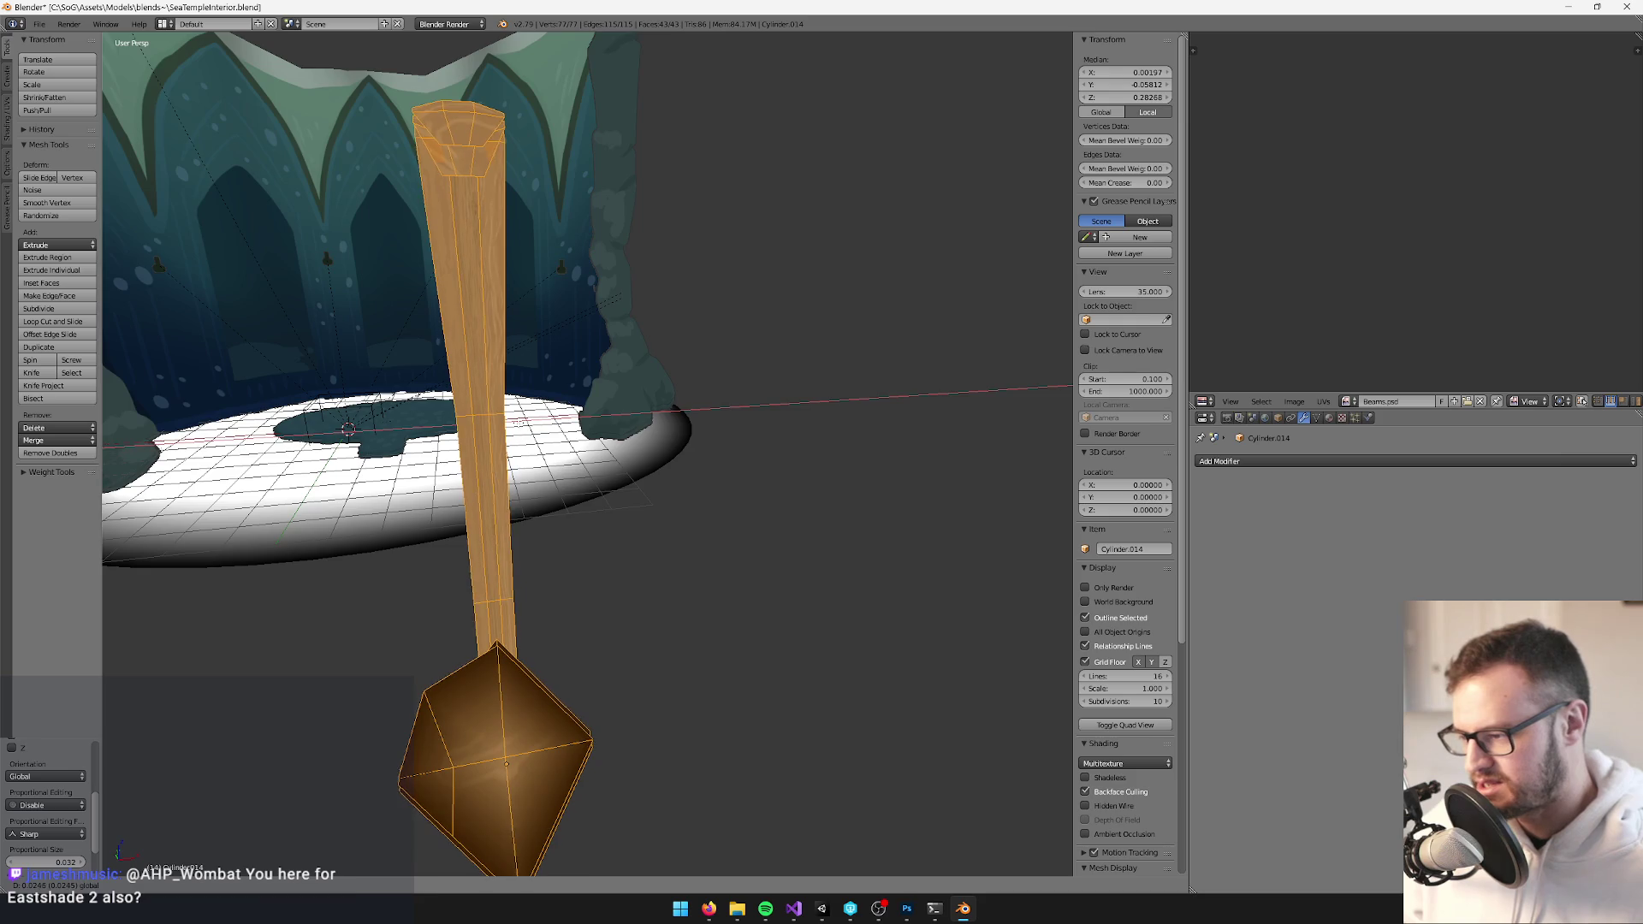
pyautogui.scroll(-4, 715, 506)
pyautogui.scroll(4, 716, 506)
pyautogui.moveTo(650, 479)
pyautogui.mouseDown()
pyautogui.moveTo(715, 506)
pyautogui.moveTo(721, 198)
pyautogui.mouseUp()
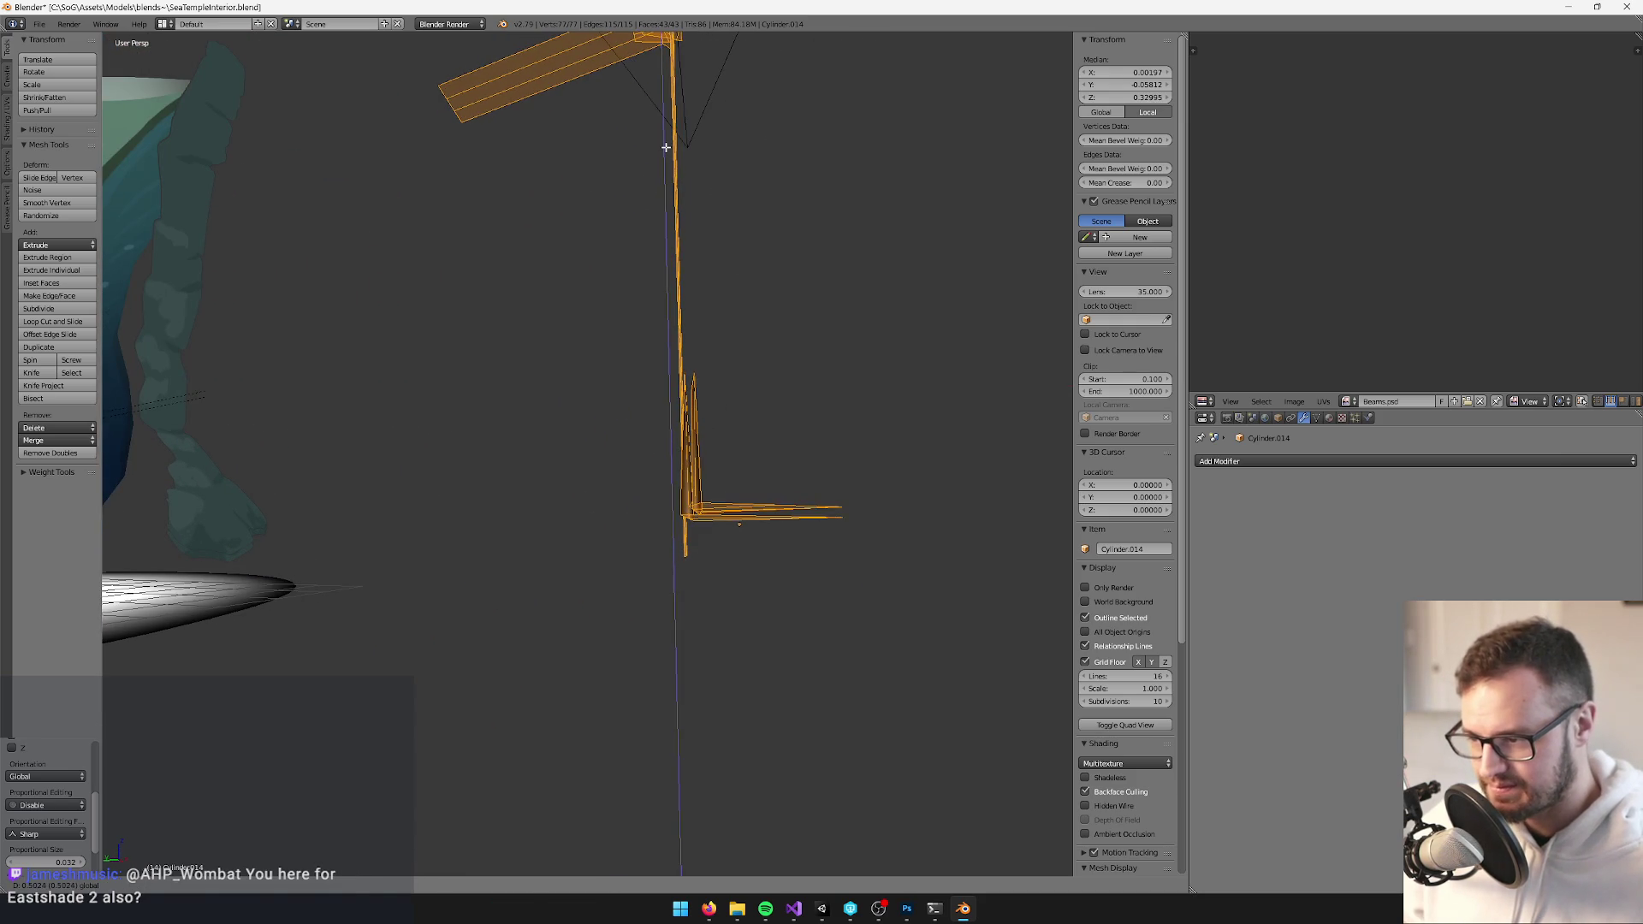
pyautogui.press('Tab')
pyautogui.scroll(-5, 773, 478)
pyautogui.scroll(3, 772, 478)
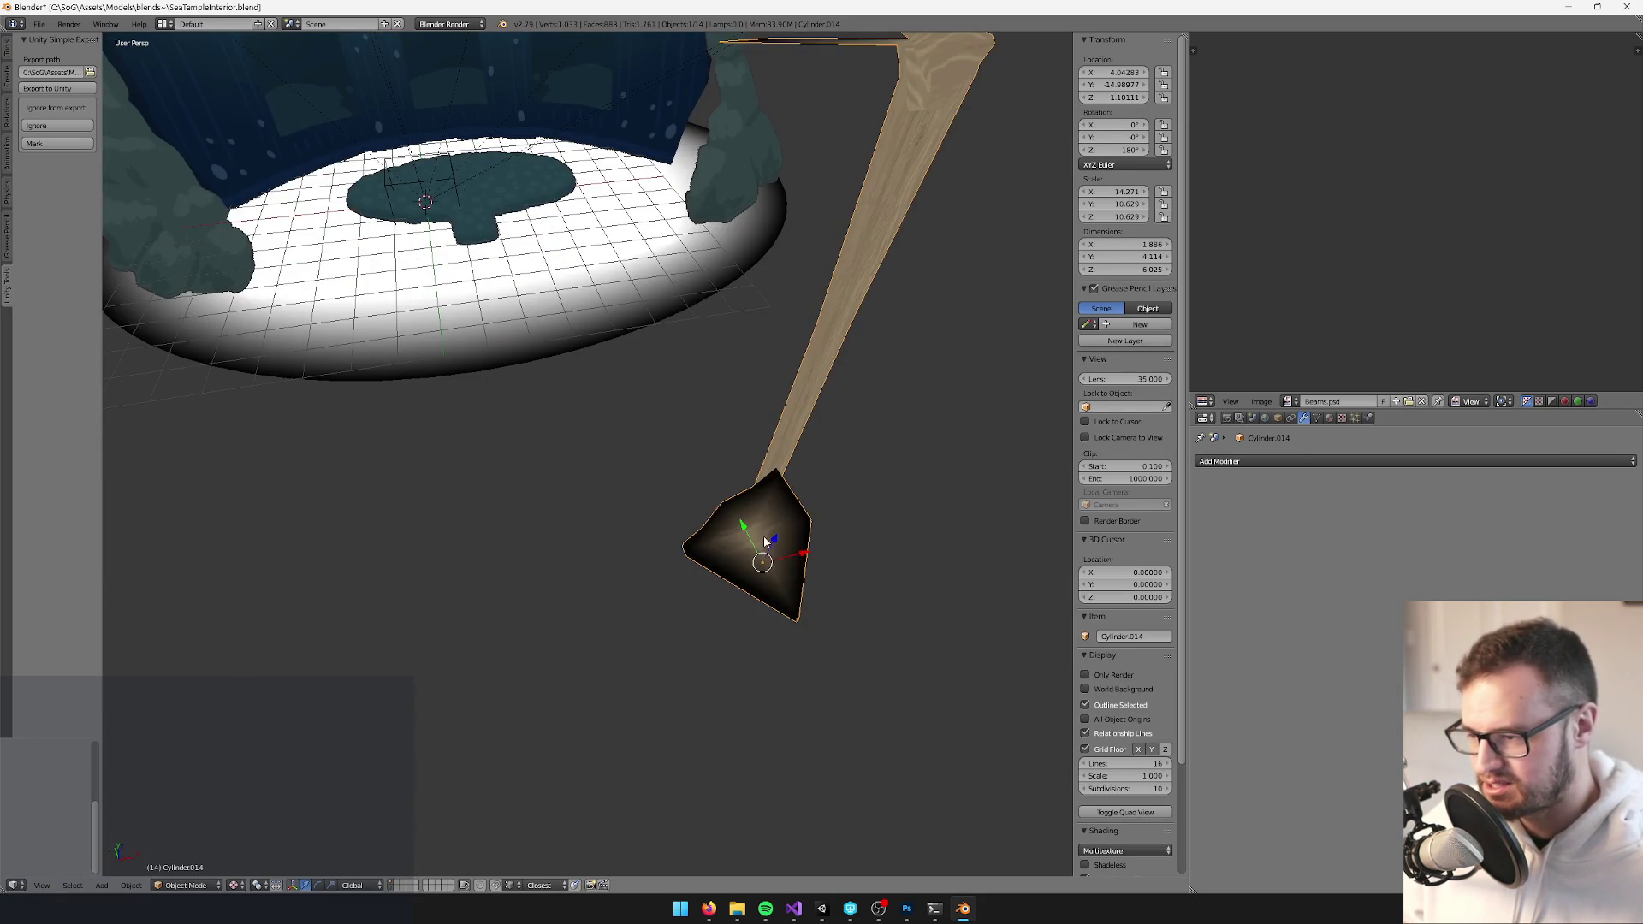
# Move the staff against the back wall beside the bracket and adjust its height along Z
pyautogui.press('g')
pyautogui.click(465, 162)
pyautogui.moveTo(465, 163); pyautogui.dragTo(552, 297)
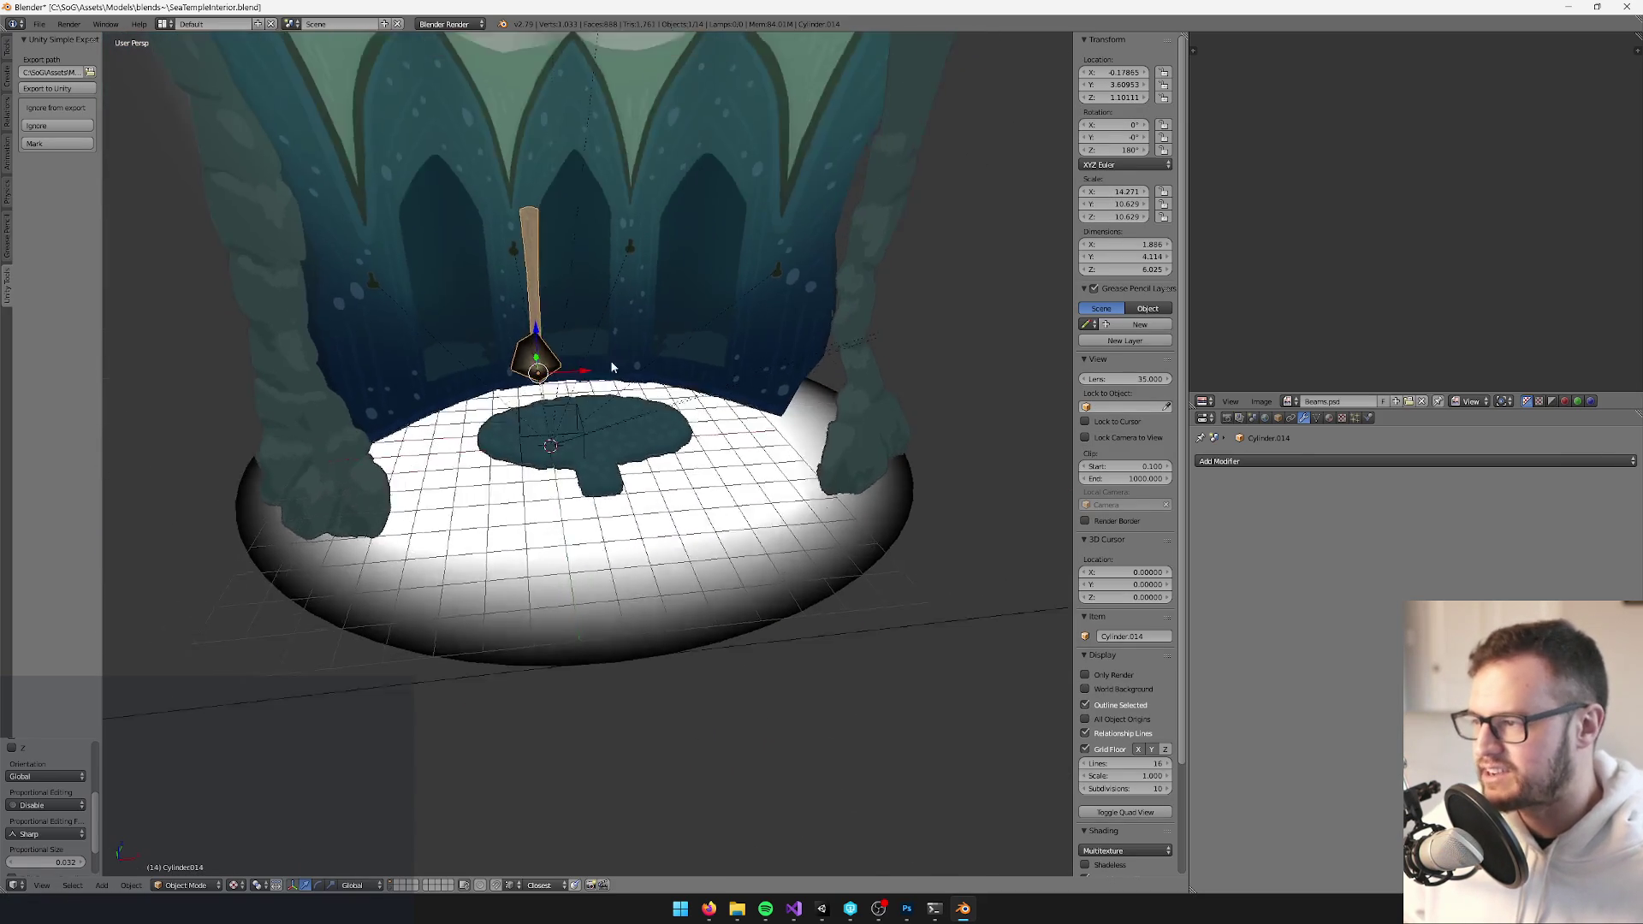
pyautogui.scroll(3, 552, 297)
pyautogui.press('g')
pyautogui.press('z')
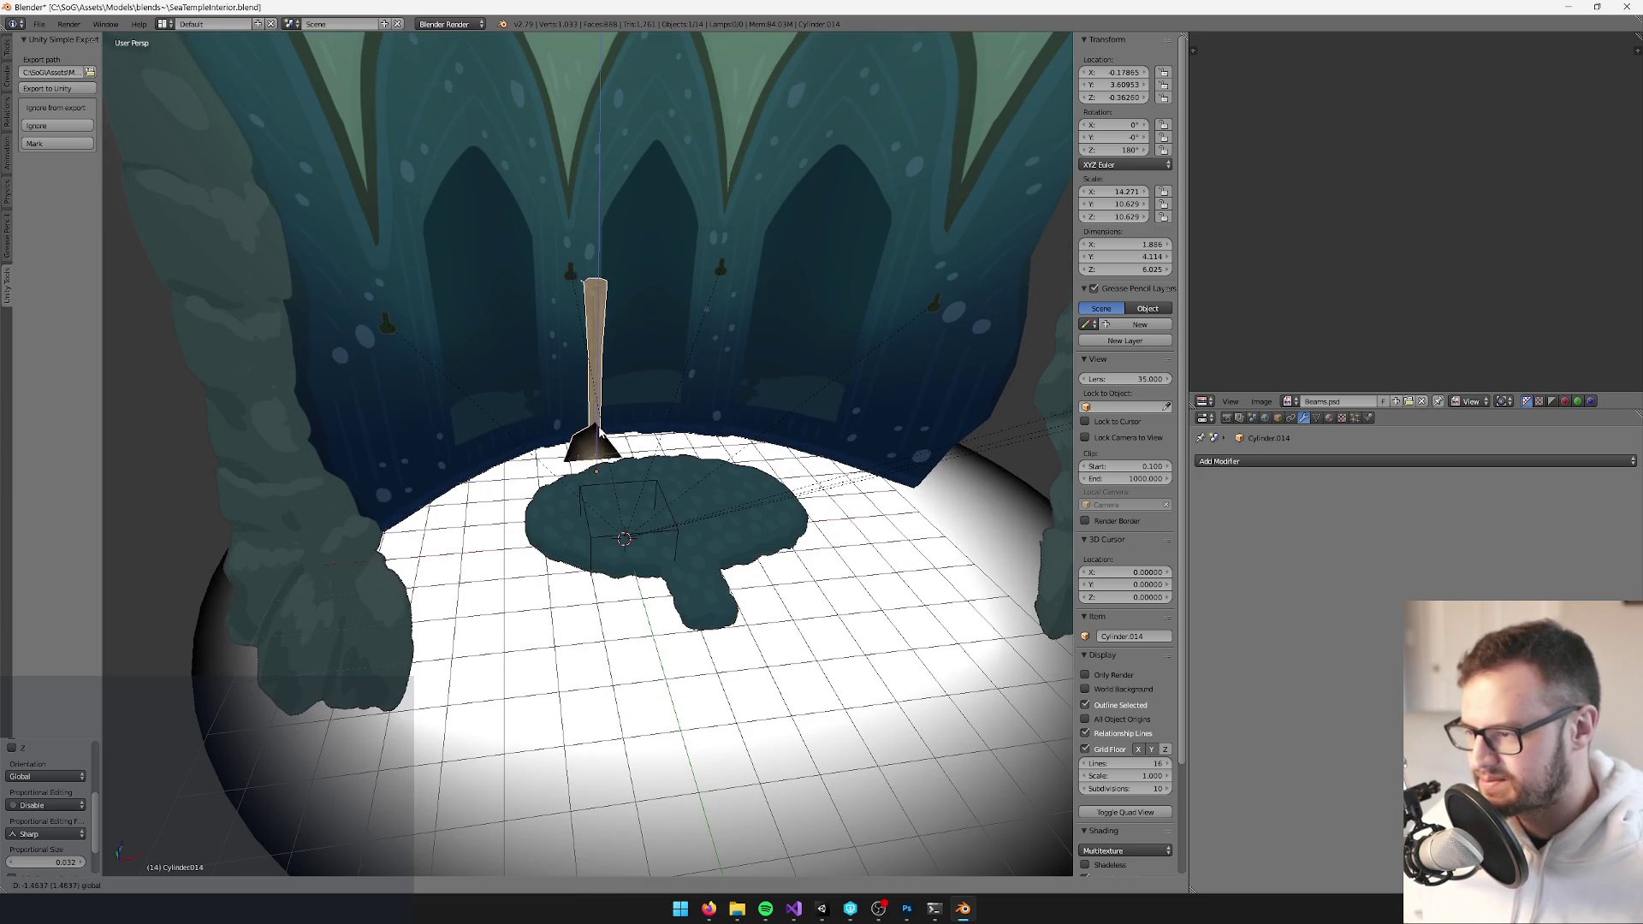
pyautogui.click(675, 381)
pyautogui.scroll(3, 678, 388)
pyautogui.scroll(2, 710, 437)
# Scale Cylinder.014 down slightly to 13.125 × 9.776 × 9.776
pyautogui.rightClick(621, 463)
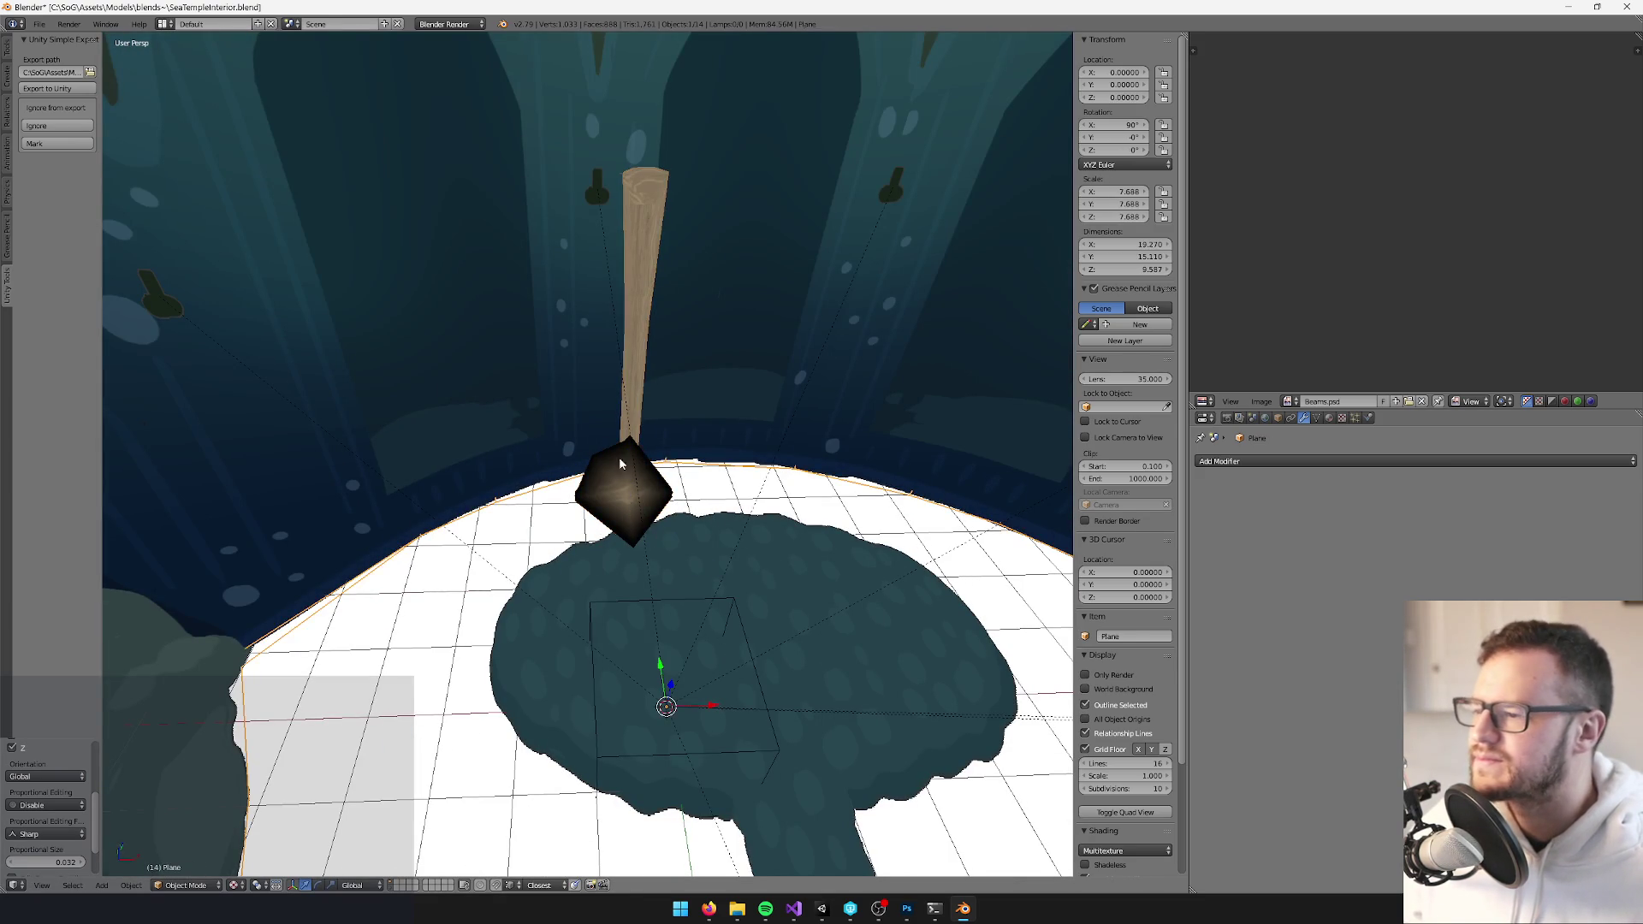
pyautogui.rightClick(635, 499)
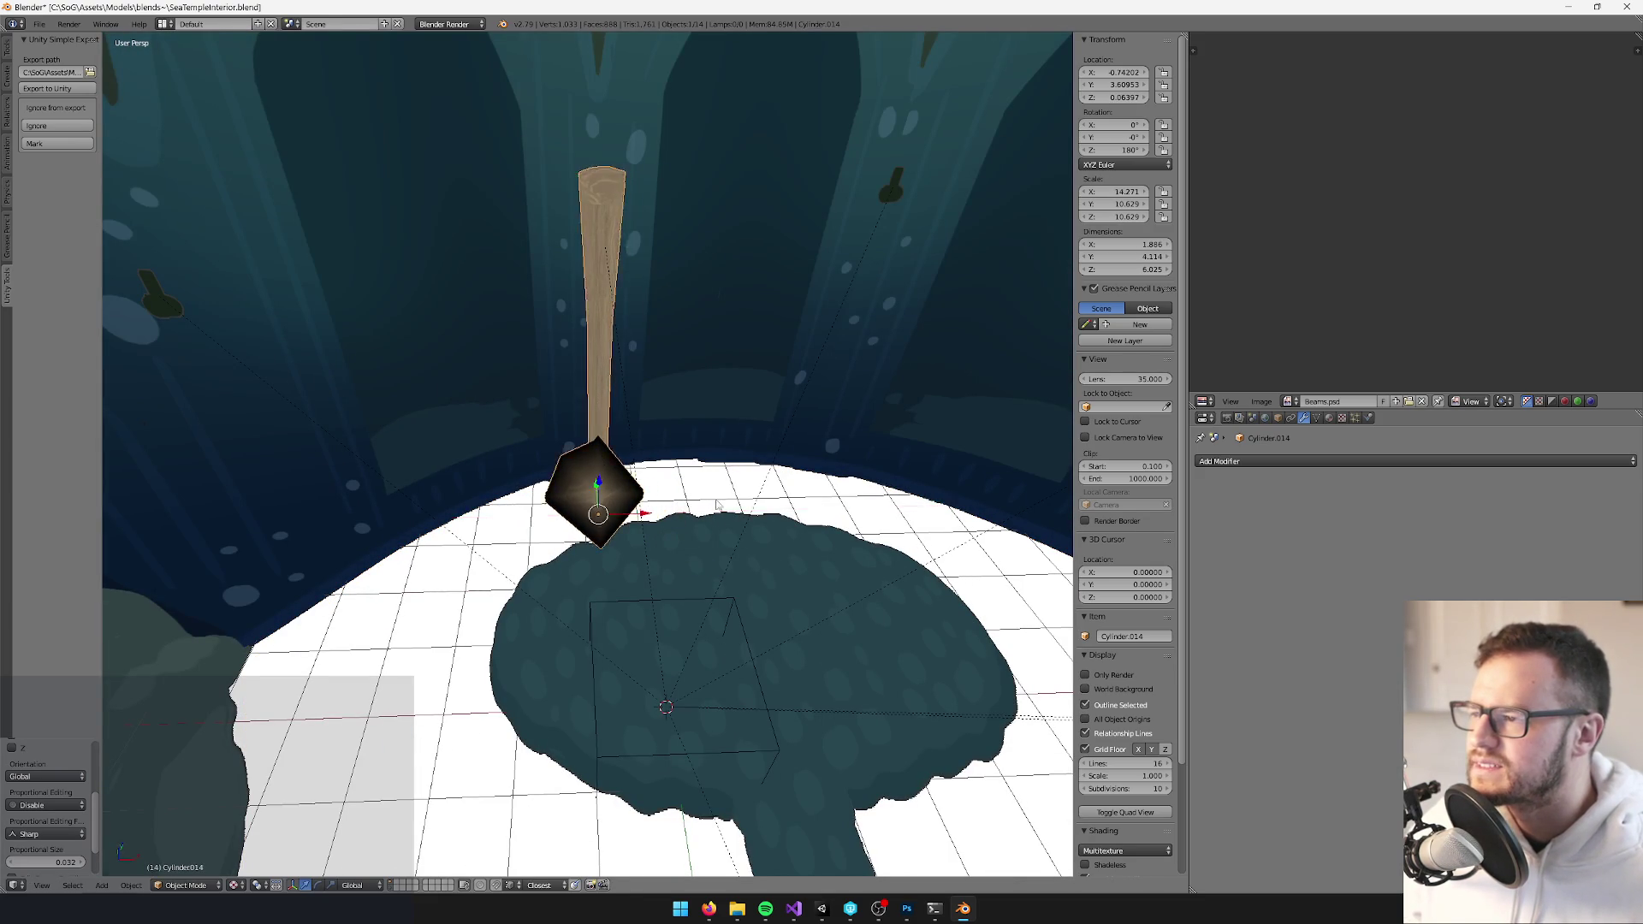
pyautogui.scroll(3, 564, 462)
pyautogui.press('s')
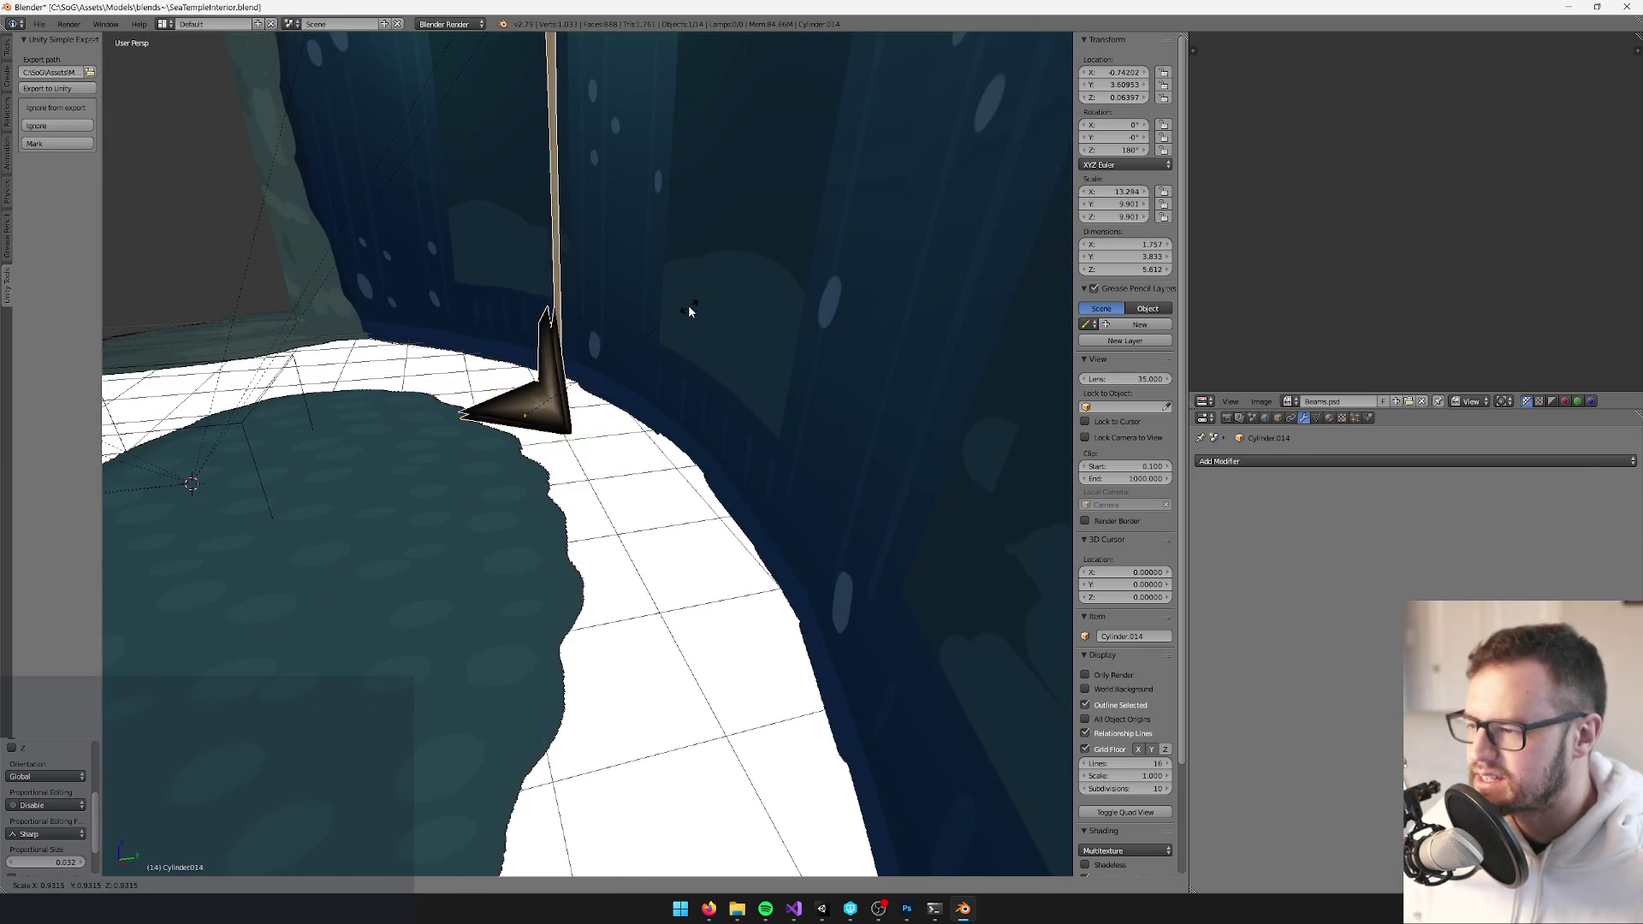
pyautogui.click(684, 308)
pyautogui.scroll(-3, 681, 315)
pyautogui.scroll(5, 681, 323)
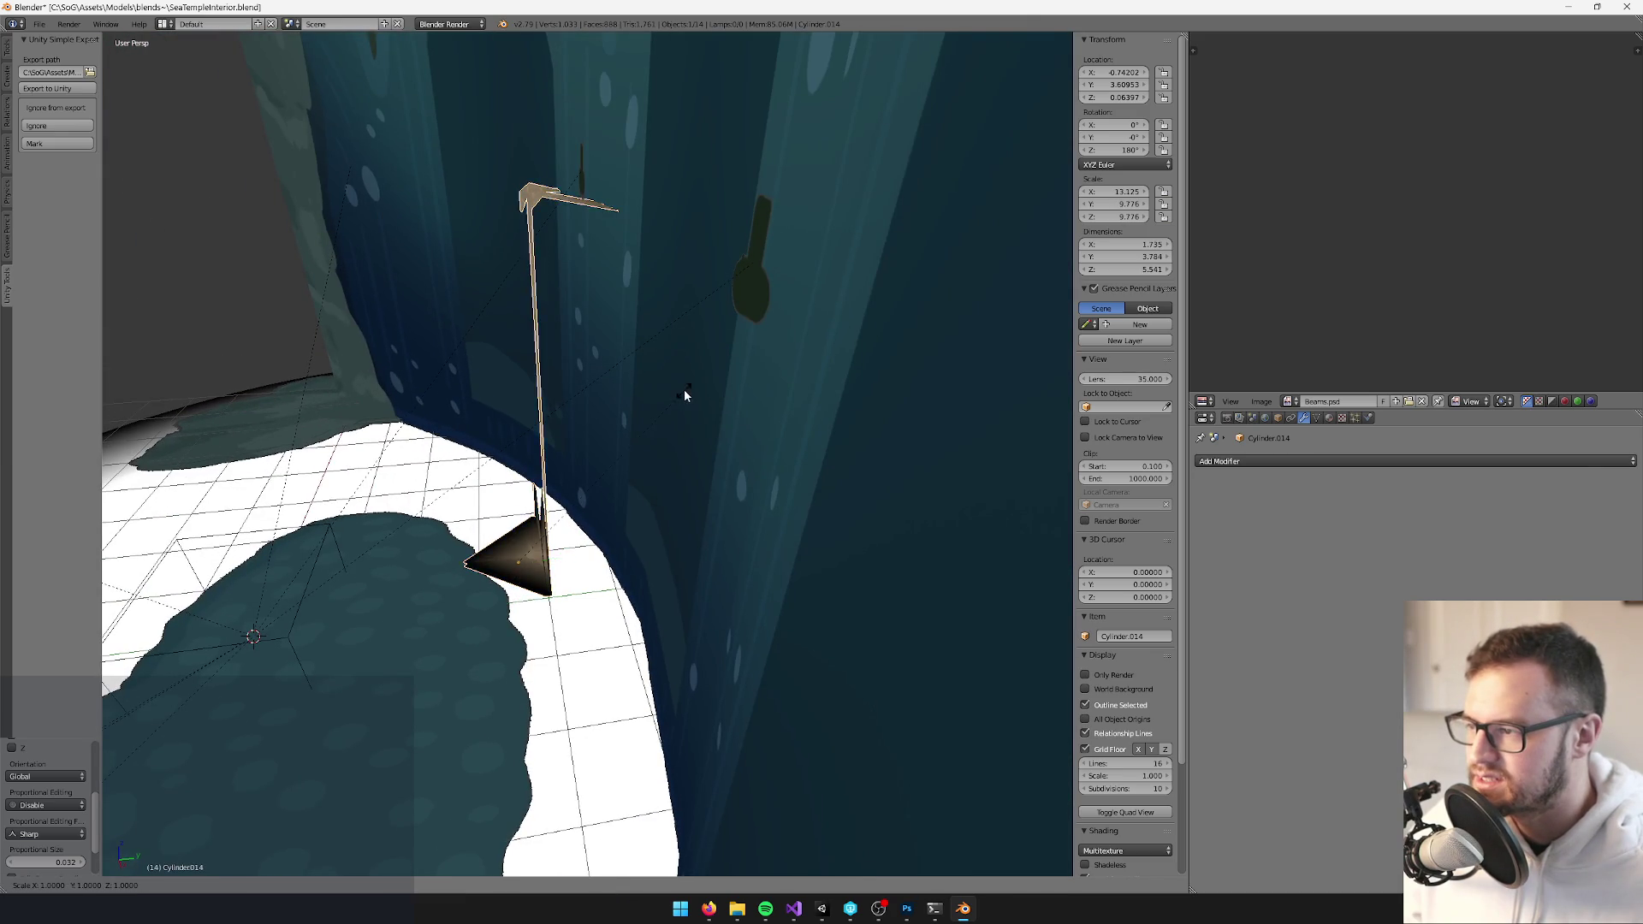
pyautogui.scroll(-3, 727, 408)
pyautogui.scroll(4, 802, 425)
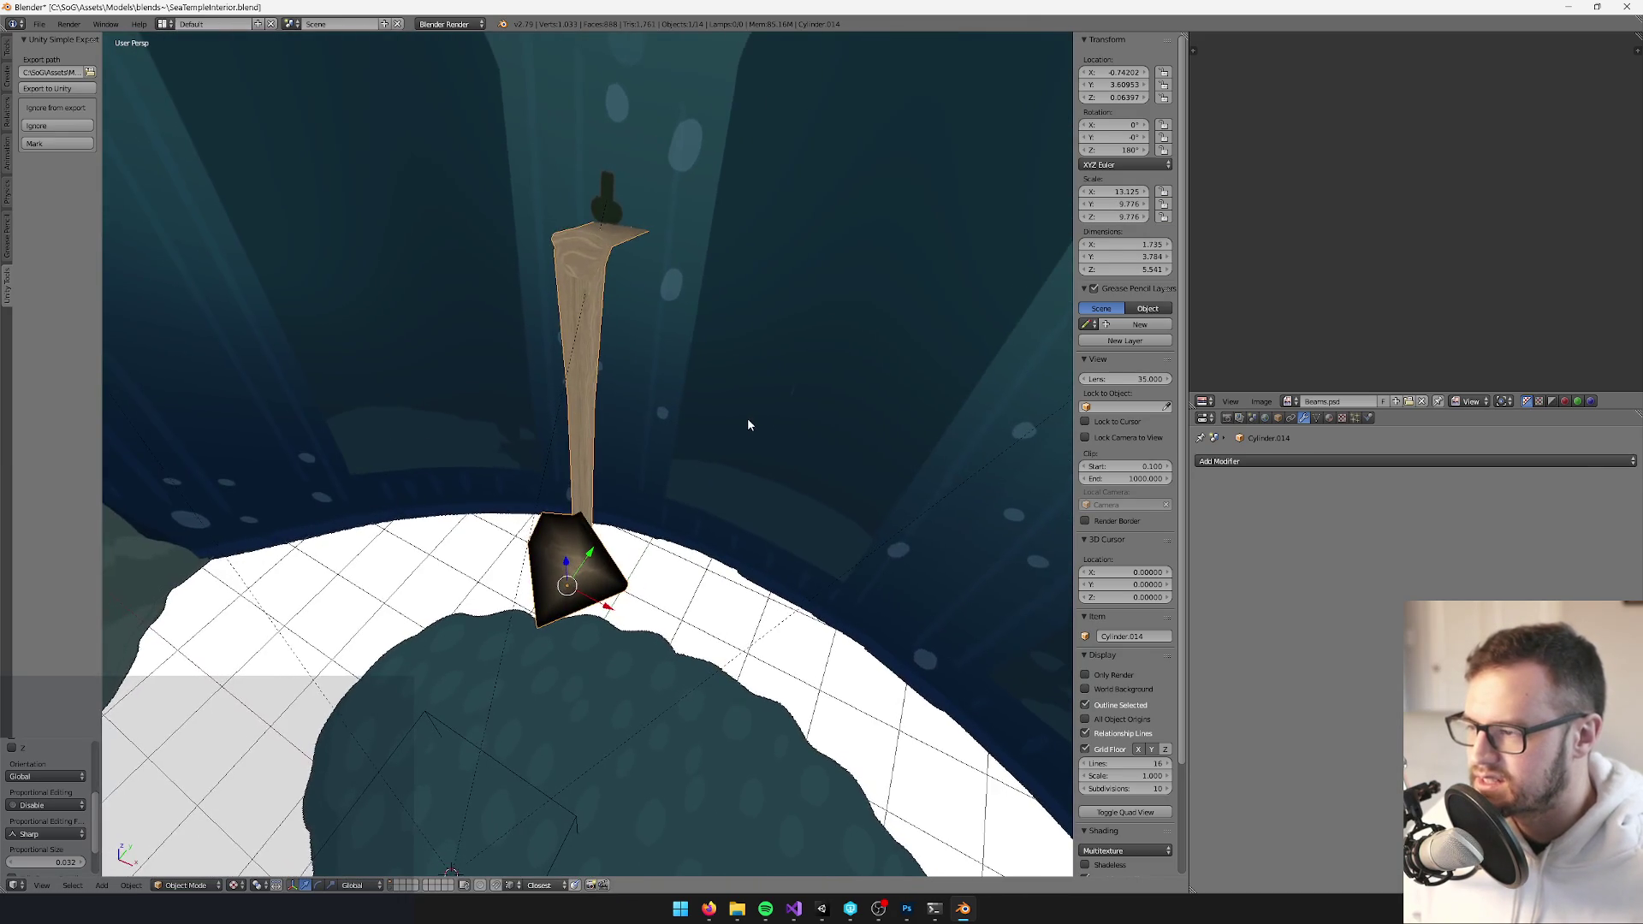
pyautogui.scroll(-1, 746, 455)
pyautogui.scroll(2, 784, 430)
# Enter Edit Mode on the staff and select the plank's long edges
pyautogui.press('Tab')
pyautogui.scroll(3, 613, 380)
pyautogui.keyDown('ctrl'); pyautogui.keyDown('alt'); pyautogui.rightClick(629, 376); pyautogui.keyUp('alt'); pyautogui.keyUp('ctrl')
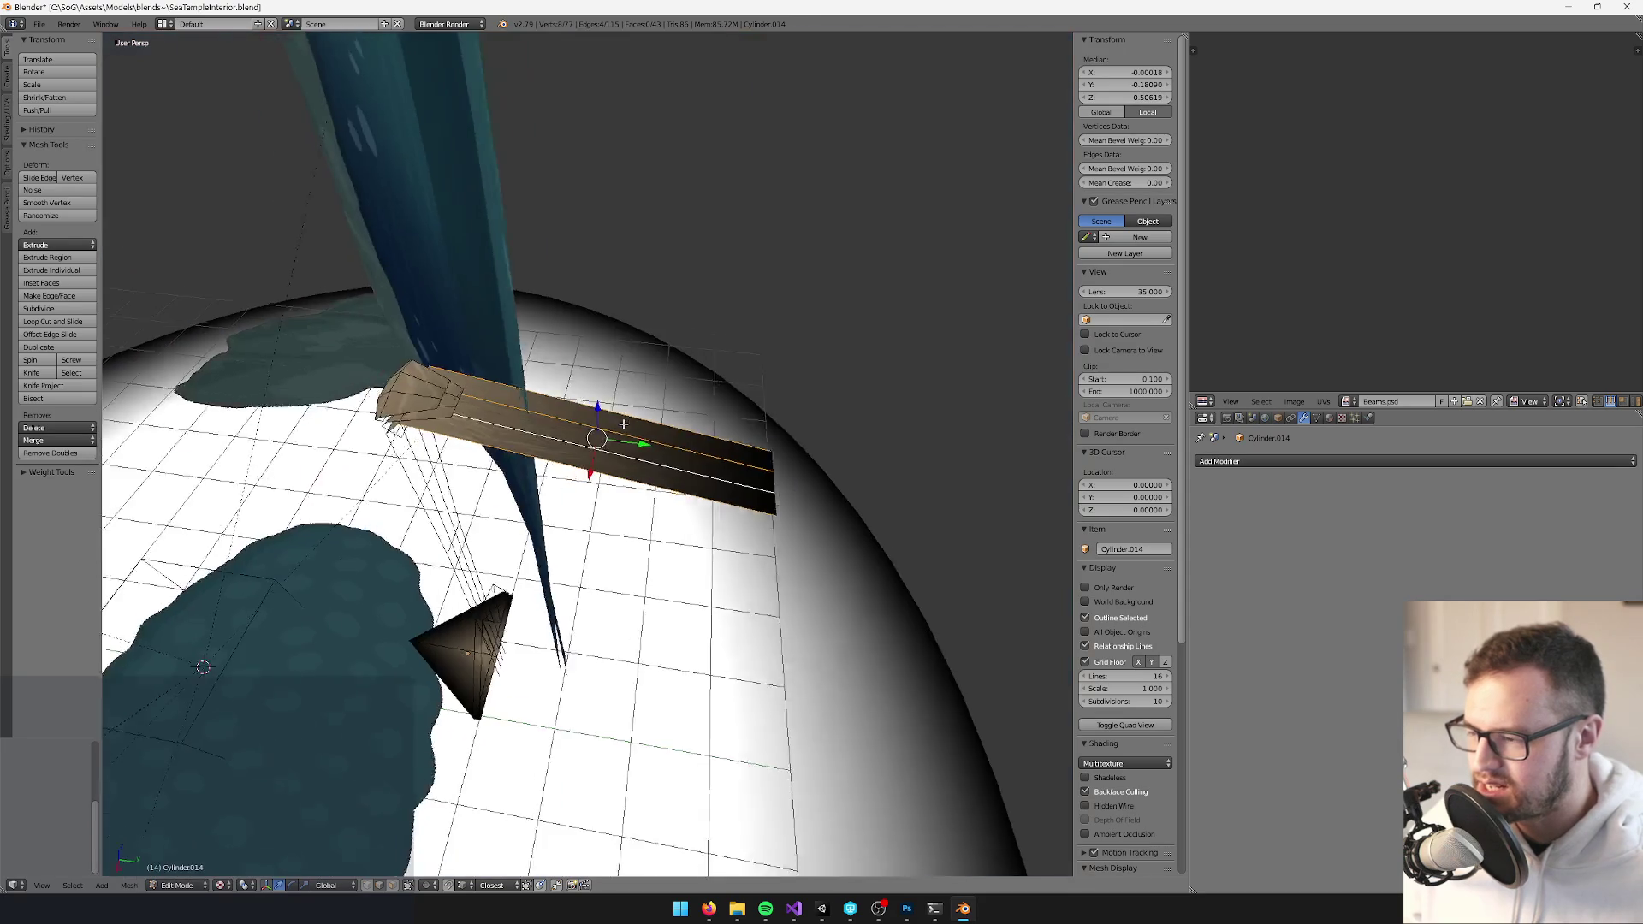
# Delete the staff's flat plank faces in face select mode
pyautogui.hotkey('ctrl', 'Tab')
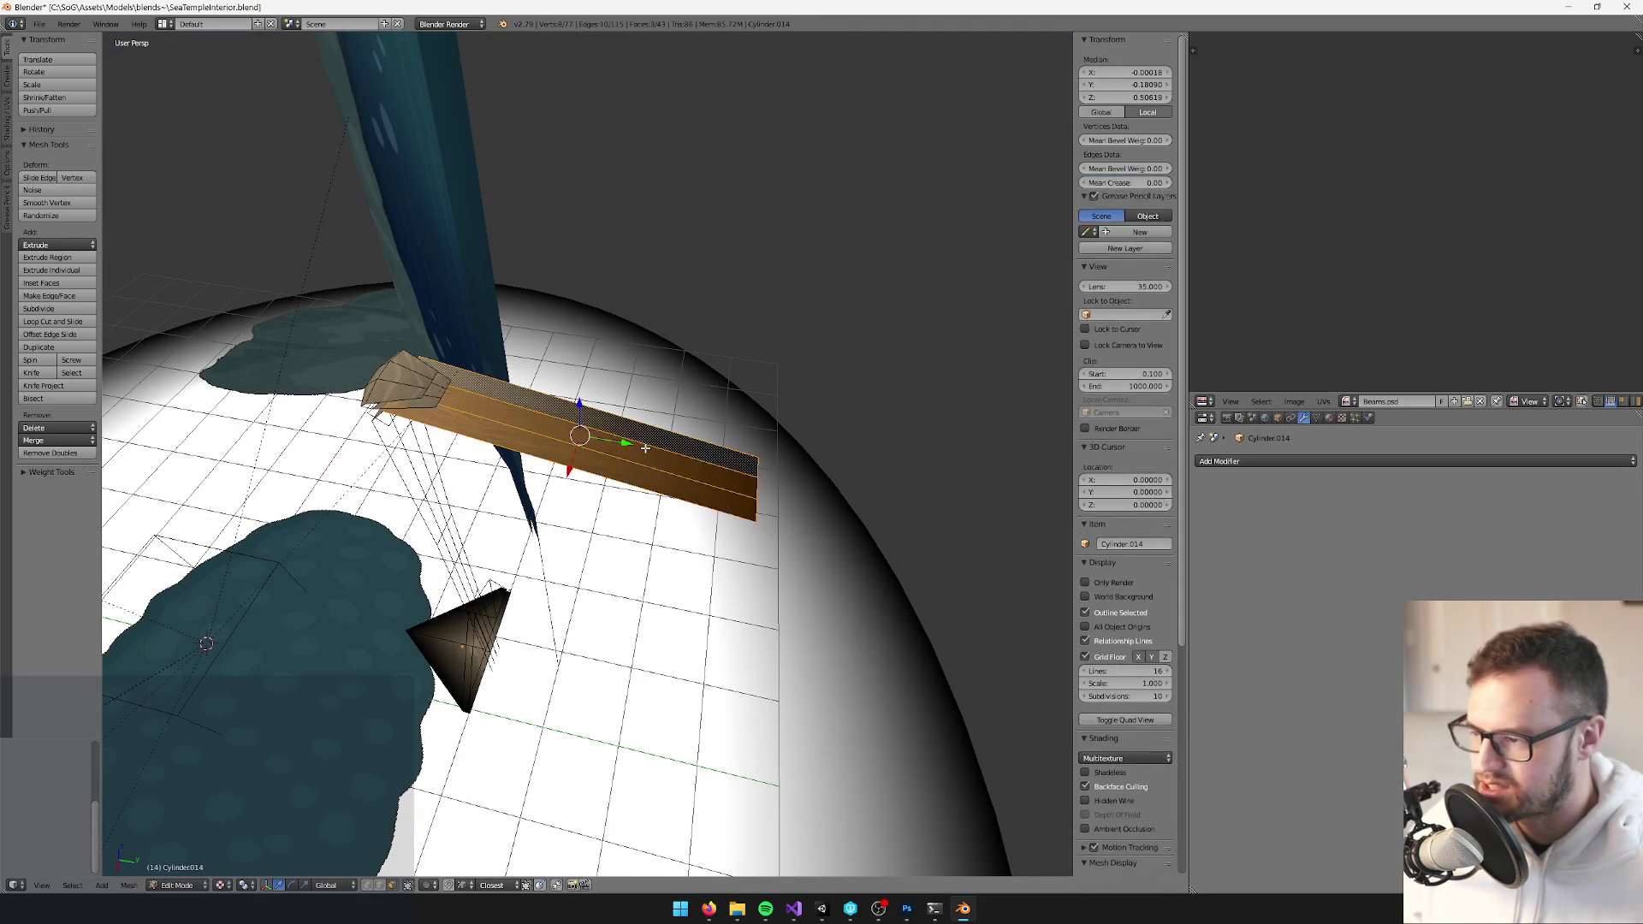
pyautogui.press('x')
pyautogui.click(646, 453)
pyautogui.scroll(3, 675, 427)
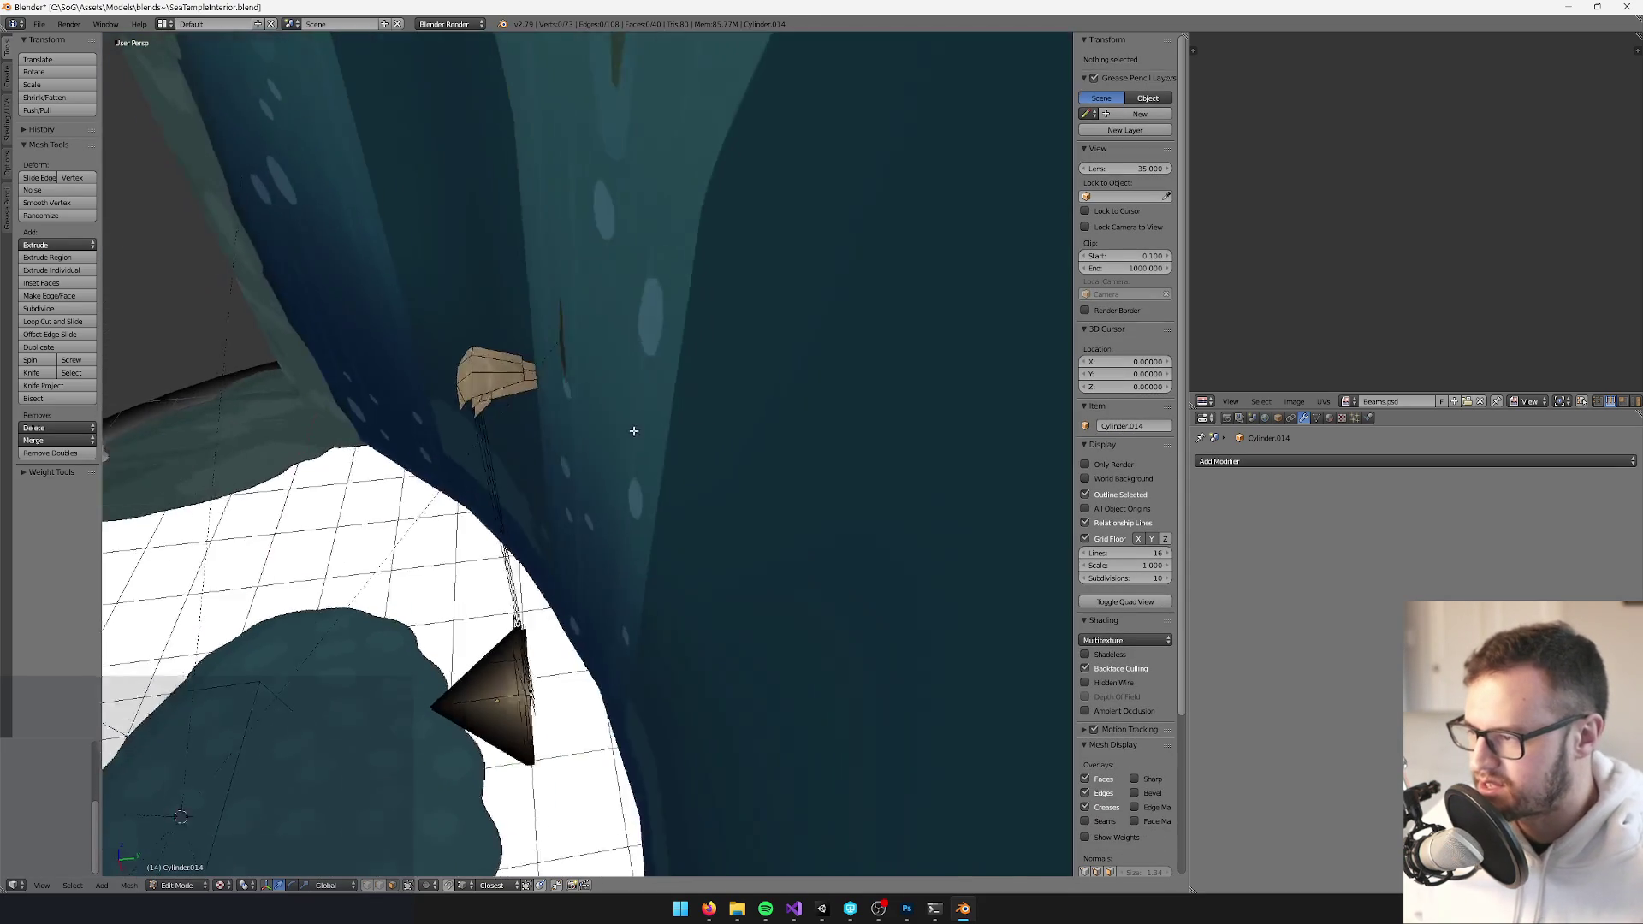
# In Object Mode, shrink Cylinder.014 to 11.163 × 8.329 × 8.329
pyautogui.press('Tab')
pyautogui.moveTo(689, 417)
pyautogui.mouseDown()
pyautogui.moveTo(667, 464)
pyautogui.moveTo(609, 483)
pyautogui.moveTo(609, 499)
pyautogui.moveTo(799, 440)
pyautogui.mouseUp()
pyautogui.click(625, 497)
pyautogui.press('s')
pyautogui.click(682, 459)
pyautogui.press('s')
pyautogui.click(721, 464)
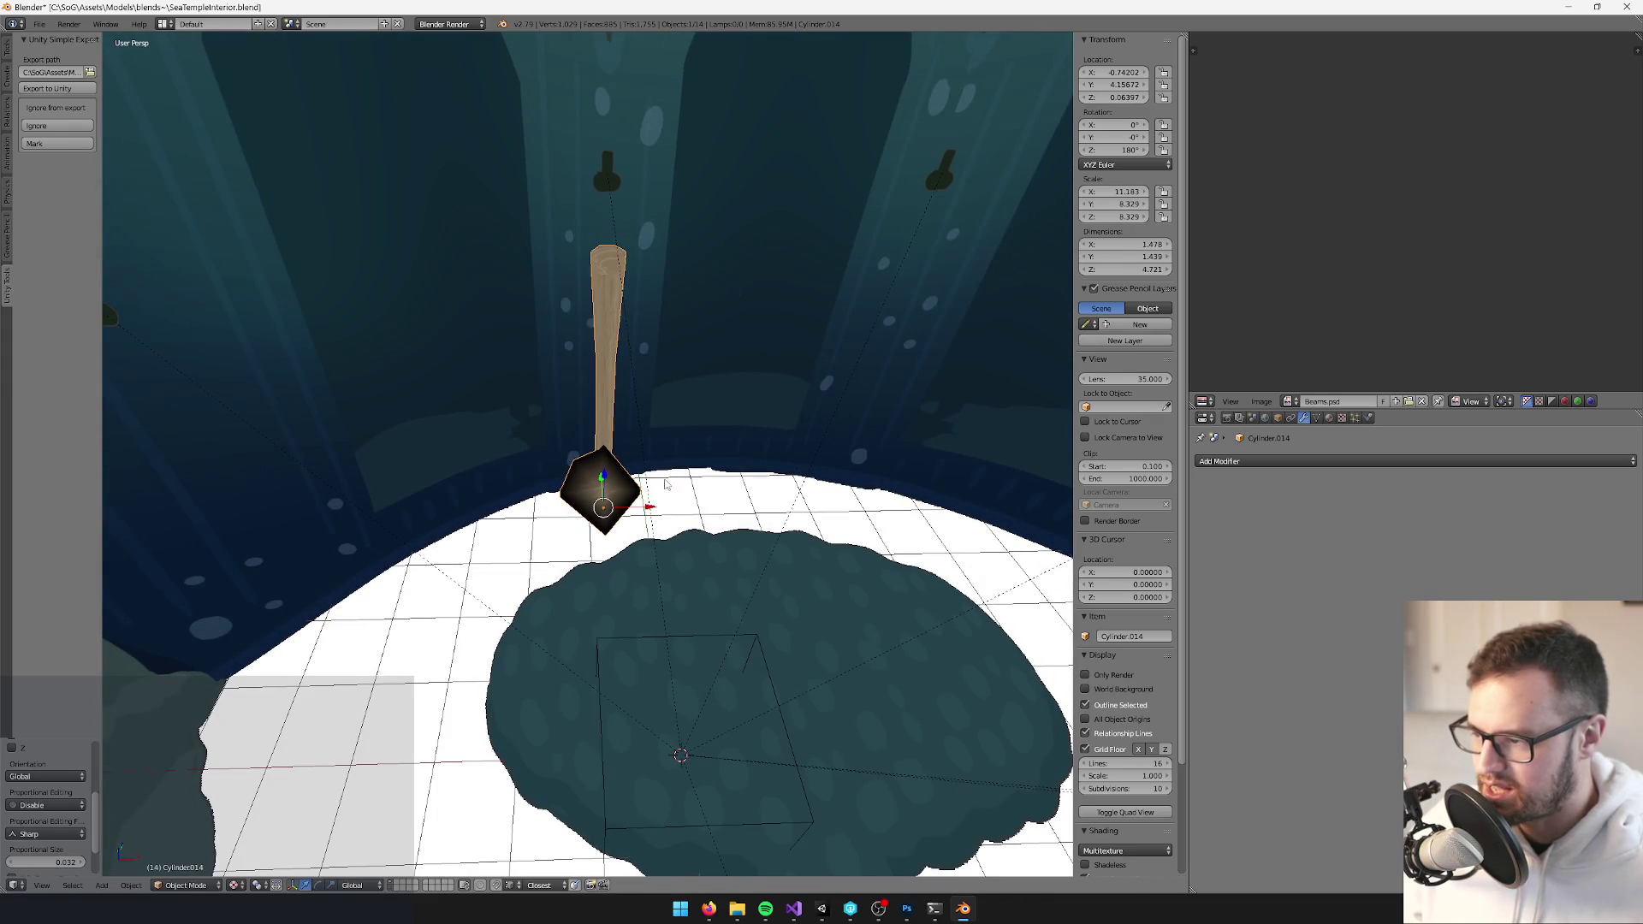
pyautogui.scroll(3, 660, 459)
pyautogui.moveTo(660, 459)
pyautogui.mouseDown()
pyautogui.moveTo(646, 517)
pyautogui.moveTo(672, 485)
pyautogui.mouseUp()
# Select the staff's linked vertices and move its top up, toward the wall, and into the bracket
pyautogui.press('Tab')
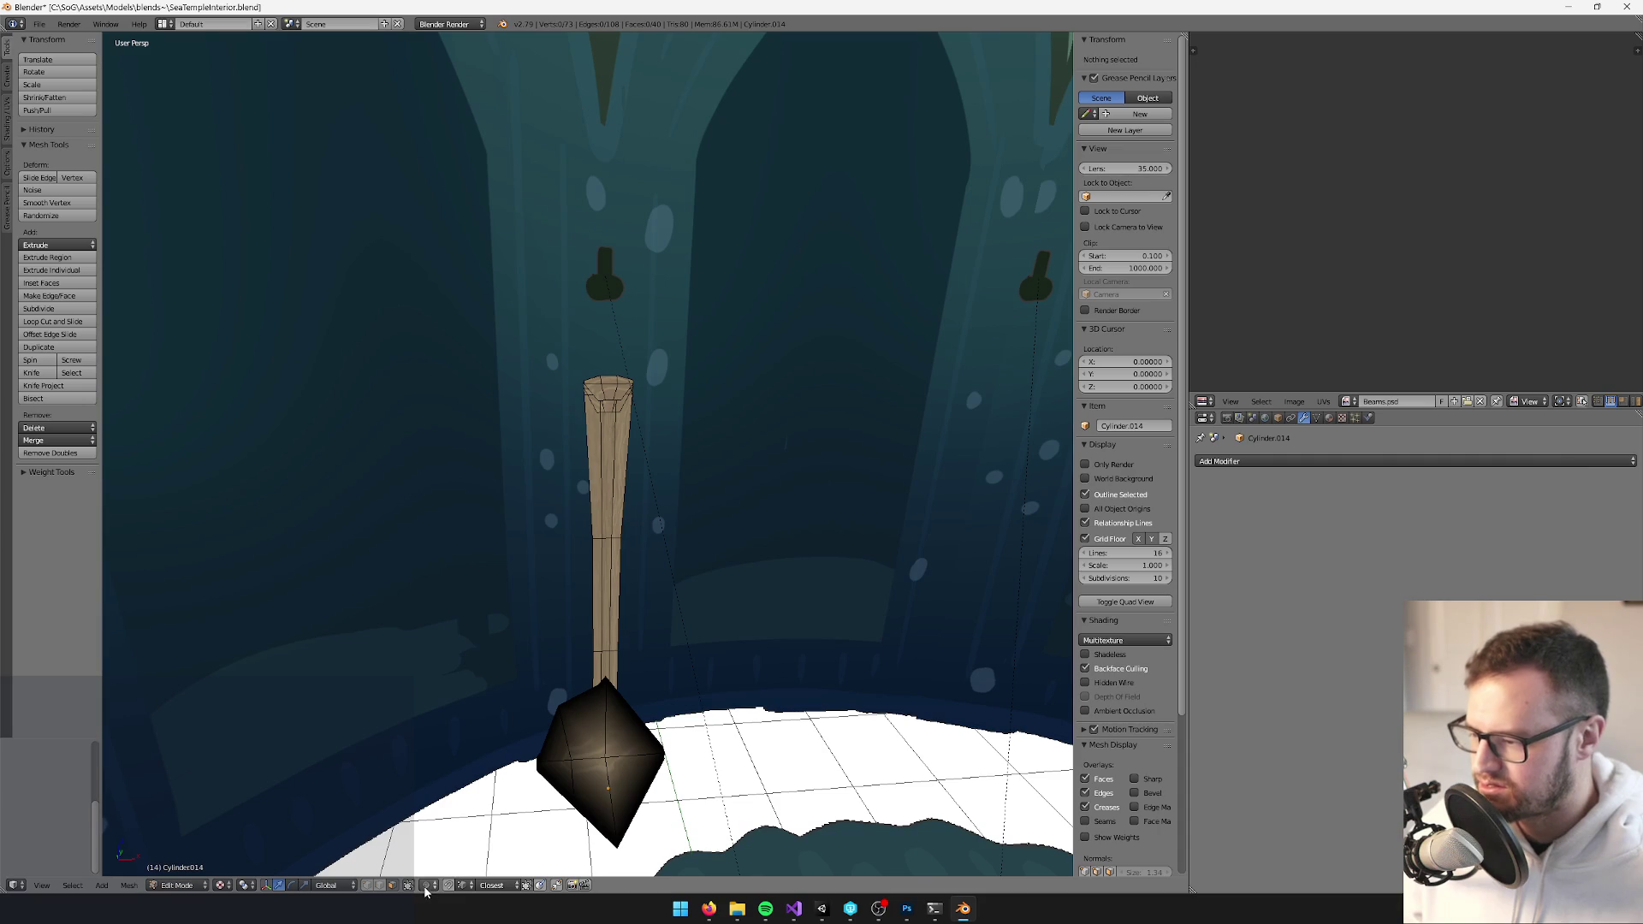
pyautogui.press('l')
pyautogui.moveTo(671, 432)
pyautogui.mouseDown()
pyautogui.moveTo(633, 411)
pyautogui.moveTo(557, 308)
pyautogui.moveTo(658, 391)
pyautogui.moveTo(633, 402)
pyautogui.moveTo(603, 387)
pyautogui.moveTo(604, 360)
pyautogui.moveTo(641, 339)
pyautogui.moveTo(689, 363)
pyautogui.moveTo(703, 432)
pyautogui.moveTo(654, 372)
pyautogui.moveTo(674, 386)
pyautogui.moveTo(633, 428)
pyautogui.mouseUp()
pyautogui.press('g')
pyautogui.press('z')
pyautogui.click(705, 433)
pyautogui.press('g')
pyautogui.press('y')
pyautogui.click(630, 416)
pyautogui.press('g')
pyautogui.press('z')
pyautogui.click(640, 390)
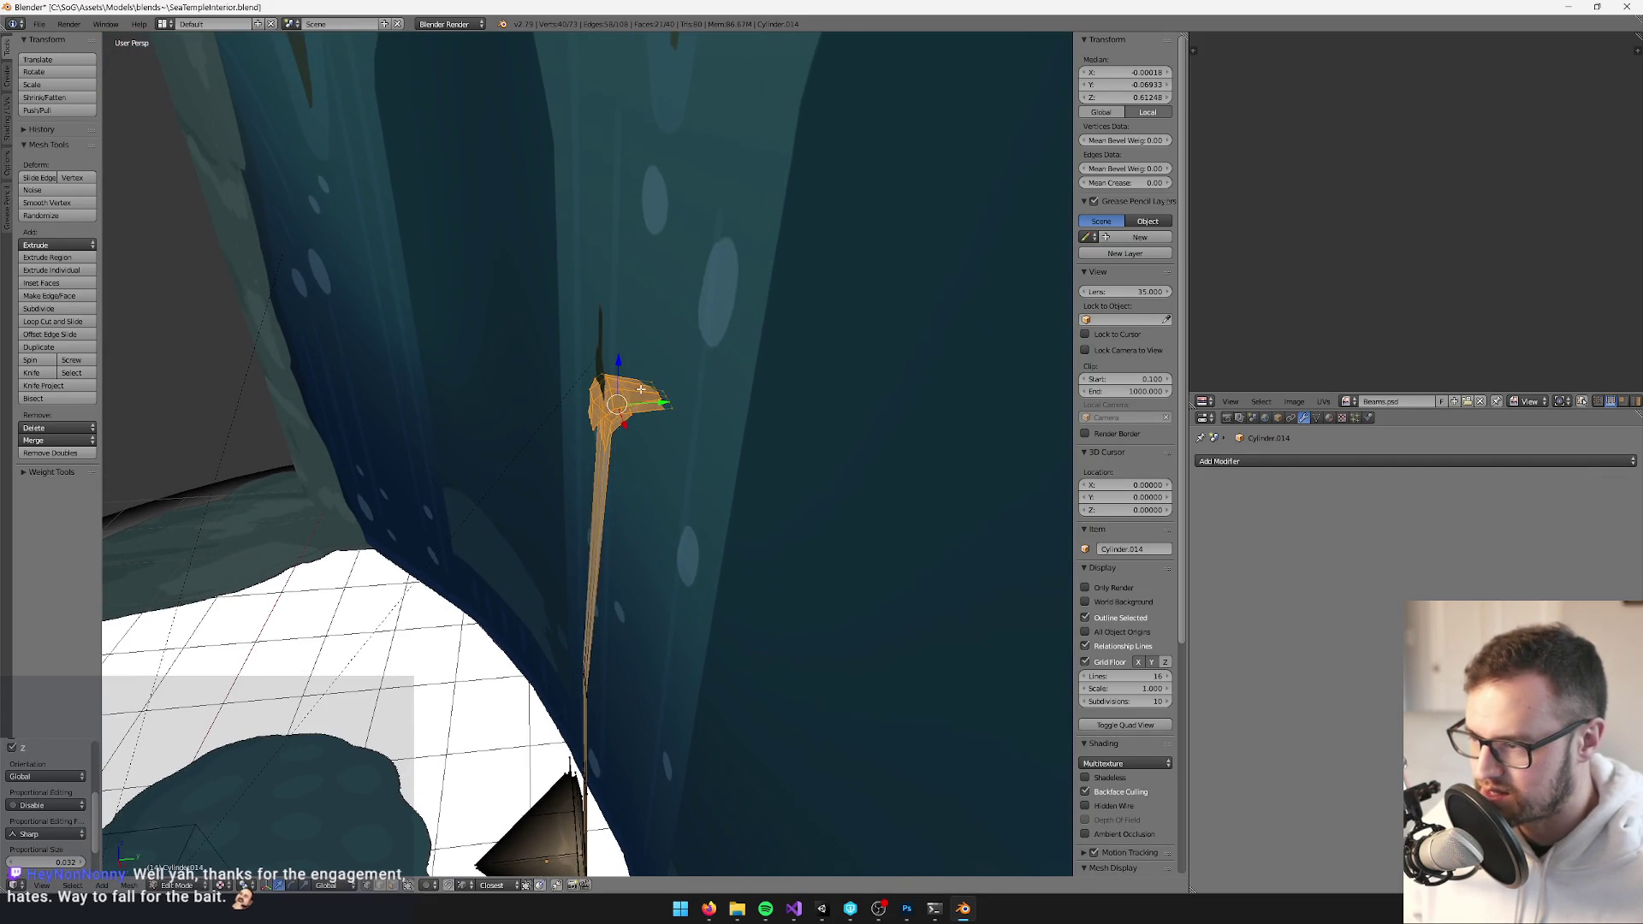
# Nudge the staff's top along Y to seat it in the bracket
pyautogui.press('g')
pyautogui.press('y')
pyautogui.click(652, 403)
pyautogui.press('g')
pyautogui.press('y')
pyautogui.click(653, 402)
pyautogui.press('g')
pyautogui.press('y')
pyautogui.click(655, 400)
pyautogui.moveTo(655, 400)
pyautogui.mouseDown()
pyautogui.moveTo(821, 377)
pyautogui.moveTo(814, 439)
pyautogui.mouseUp()
# Scale the staff's top face narrower and return to Object Mode
pyautogui.press('s')
pyautogui.click(792, 352)
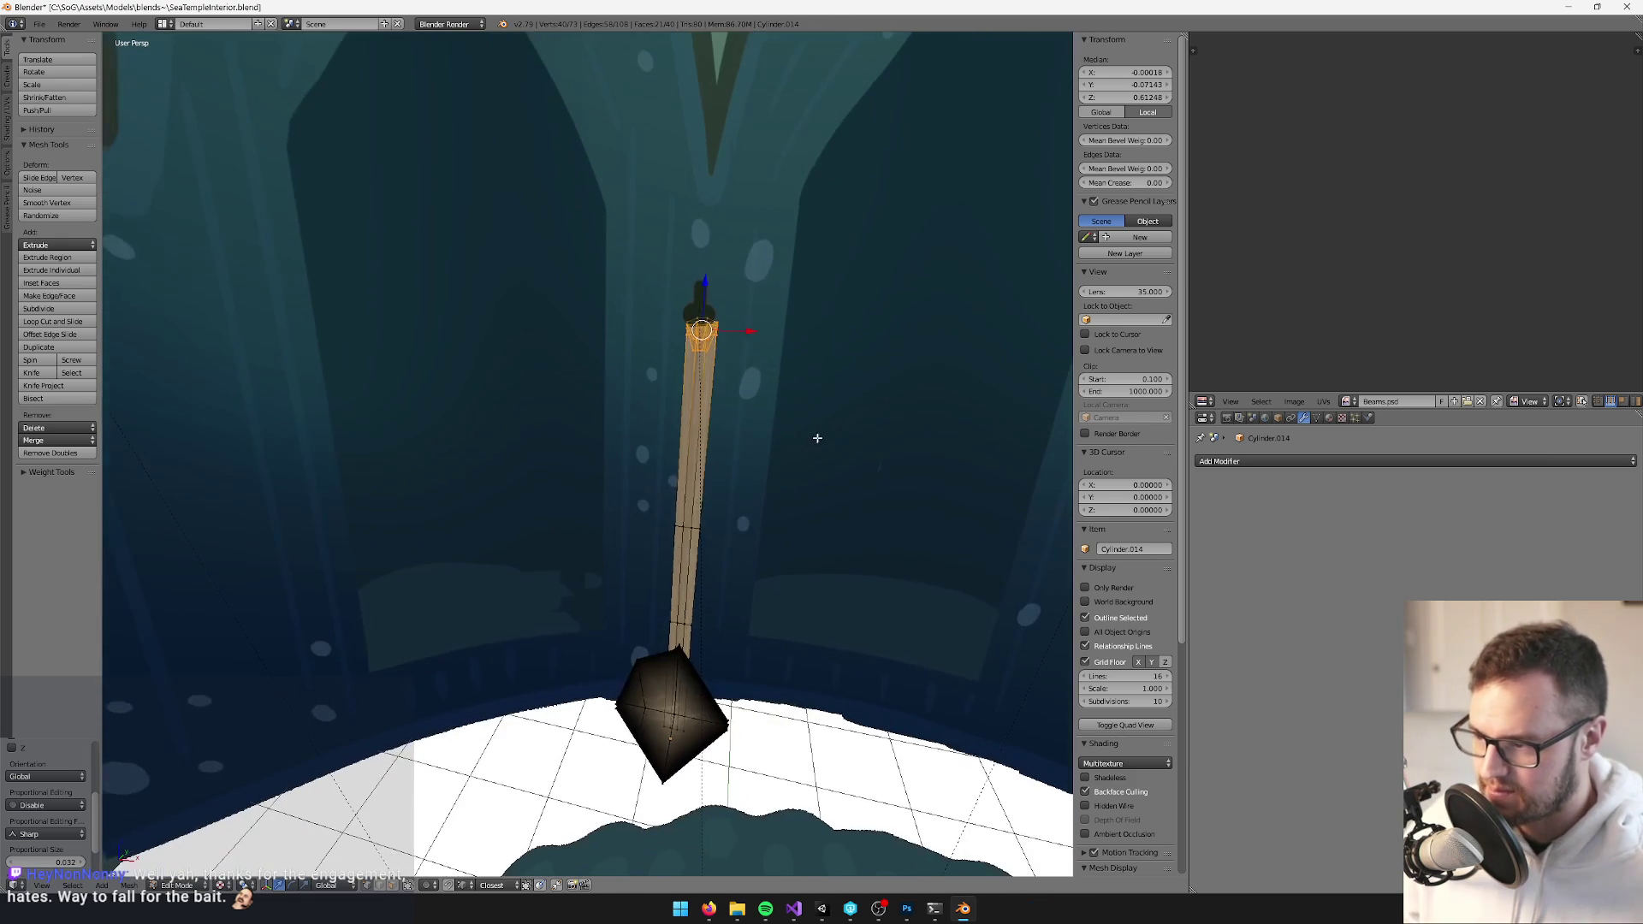
pyautogui.press('Tab')
pyautogui.click(723, 744)
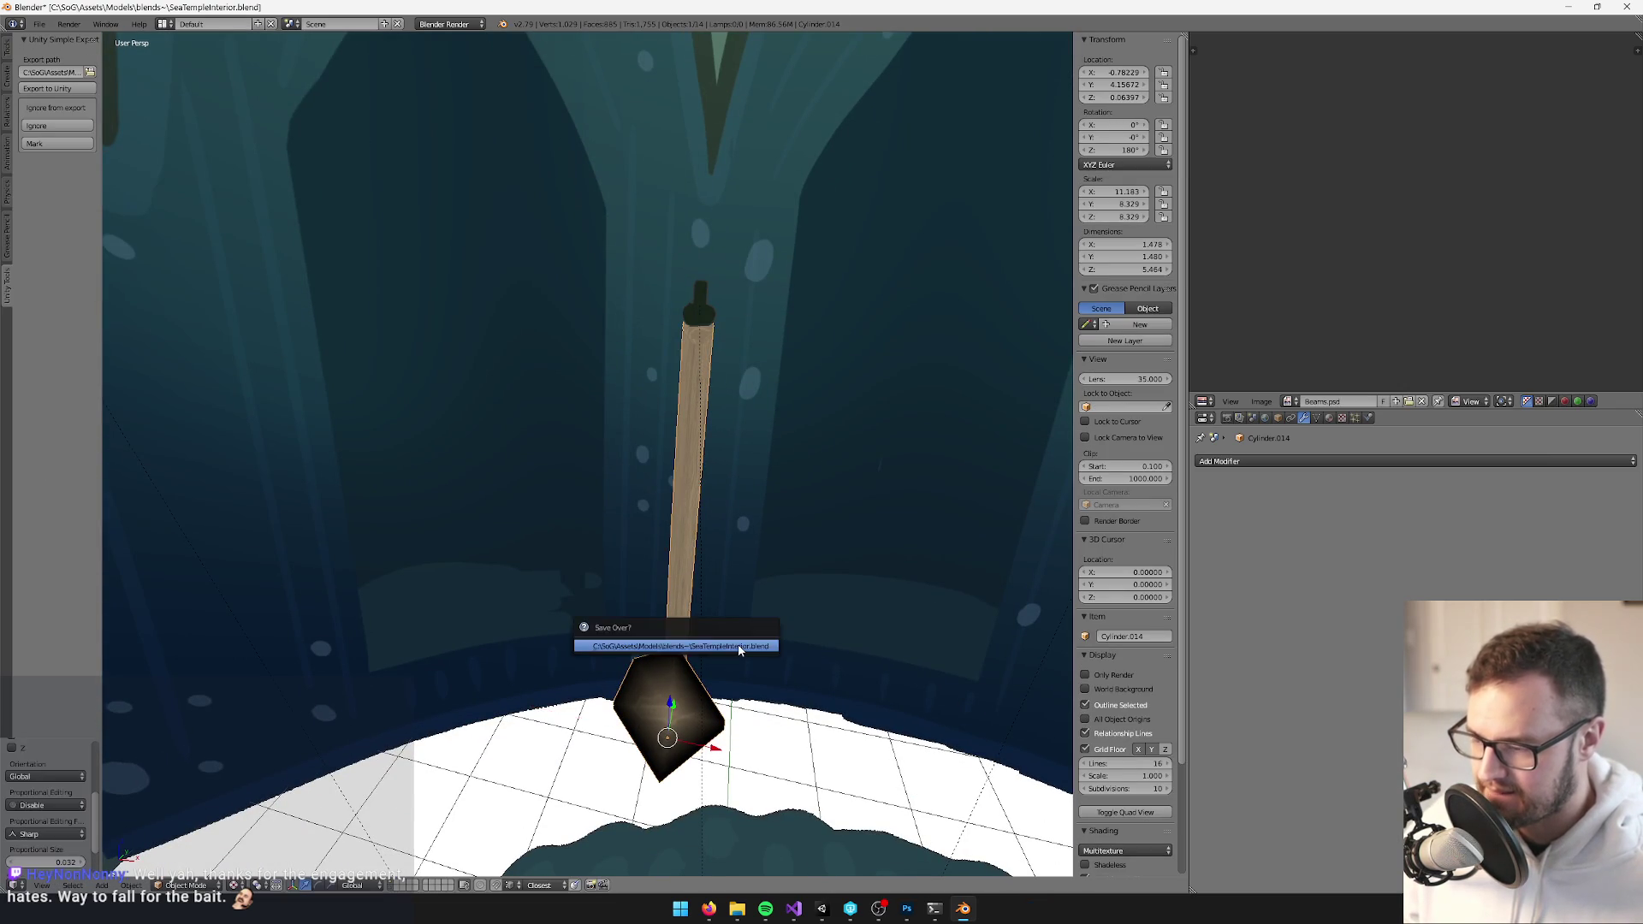
# Deselect the staff and bring Unity to the front to pick up the saved temple file
pyautogui.scroll(-6, 677, 535)
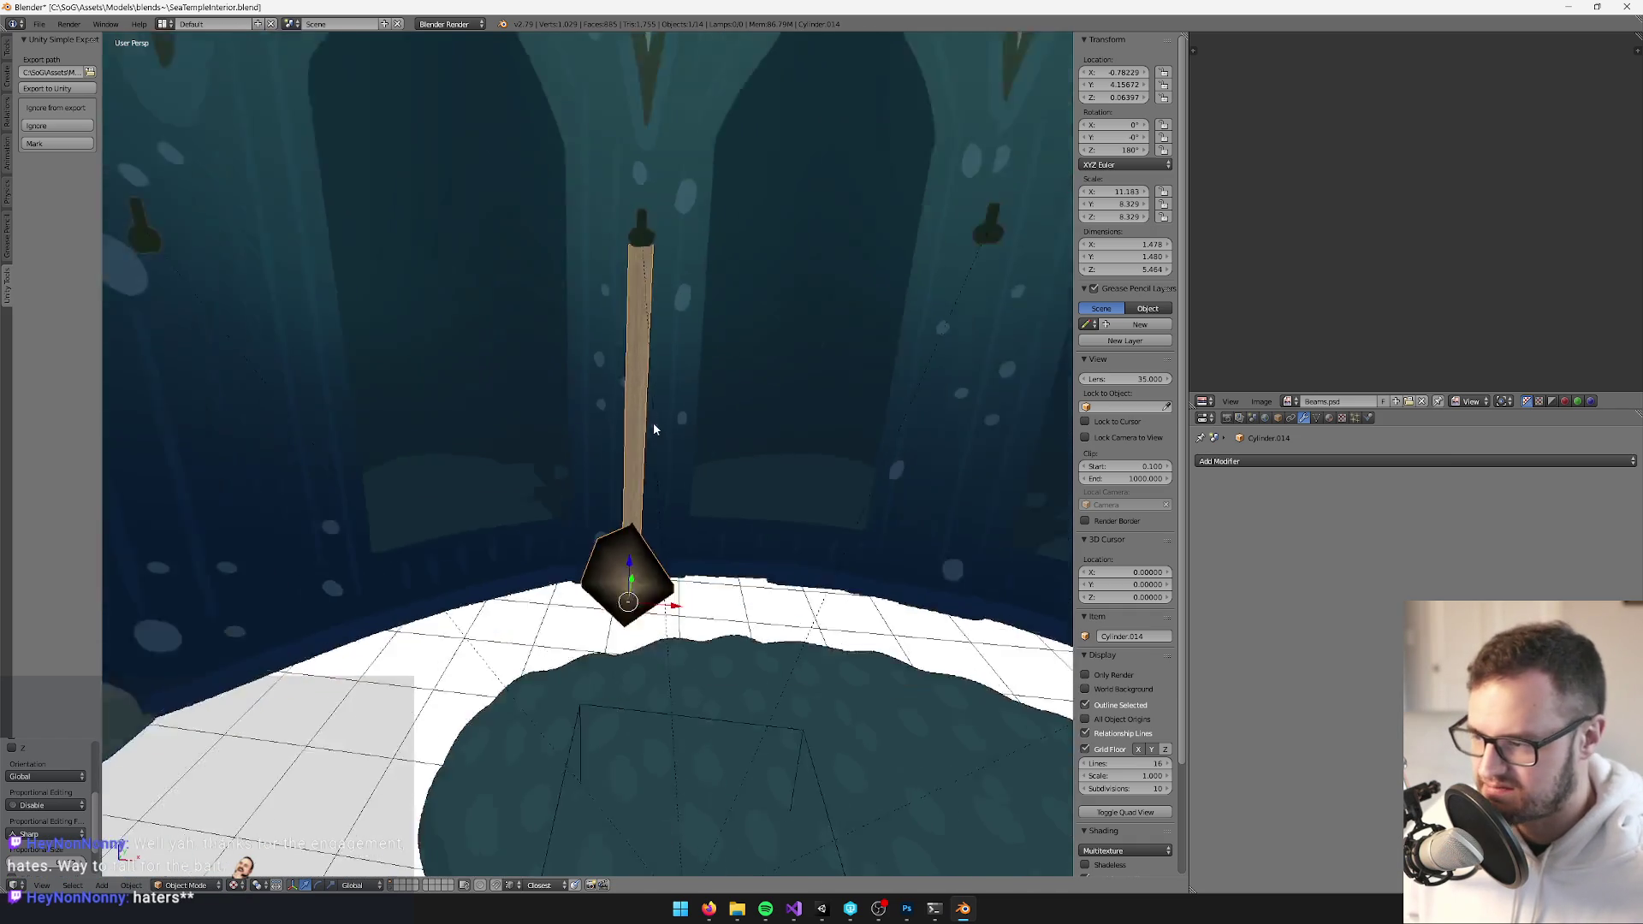
pyautogui.hotkey('ctrl', 'z')
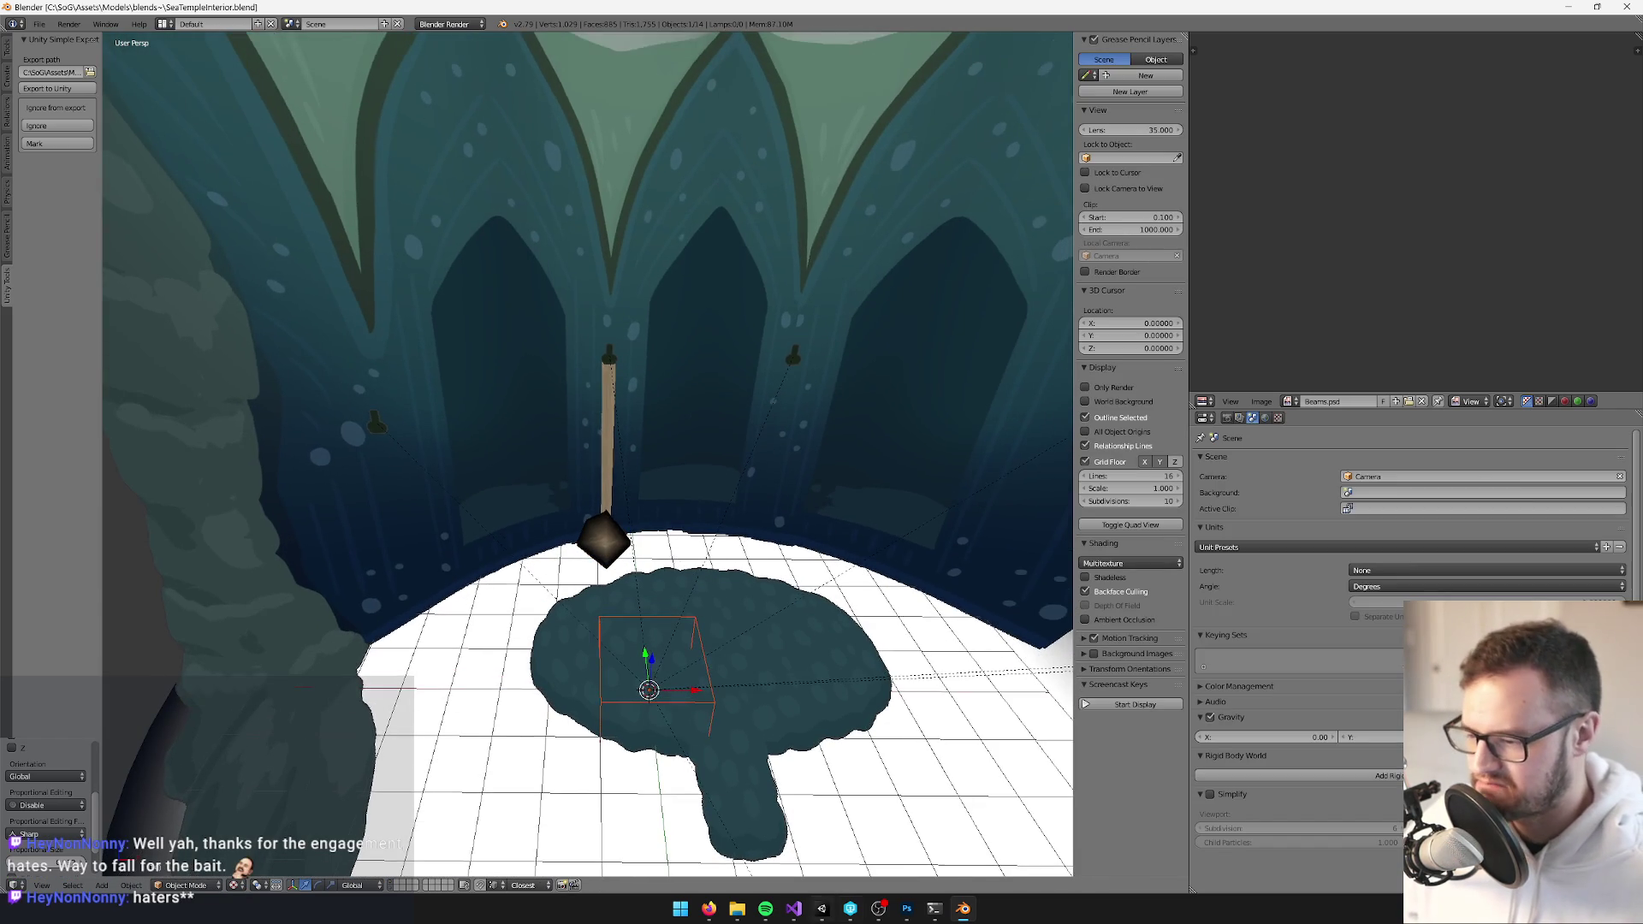
pyautogui.click(823, 912)
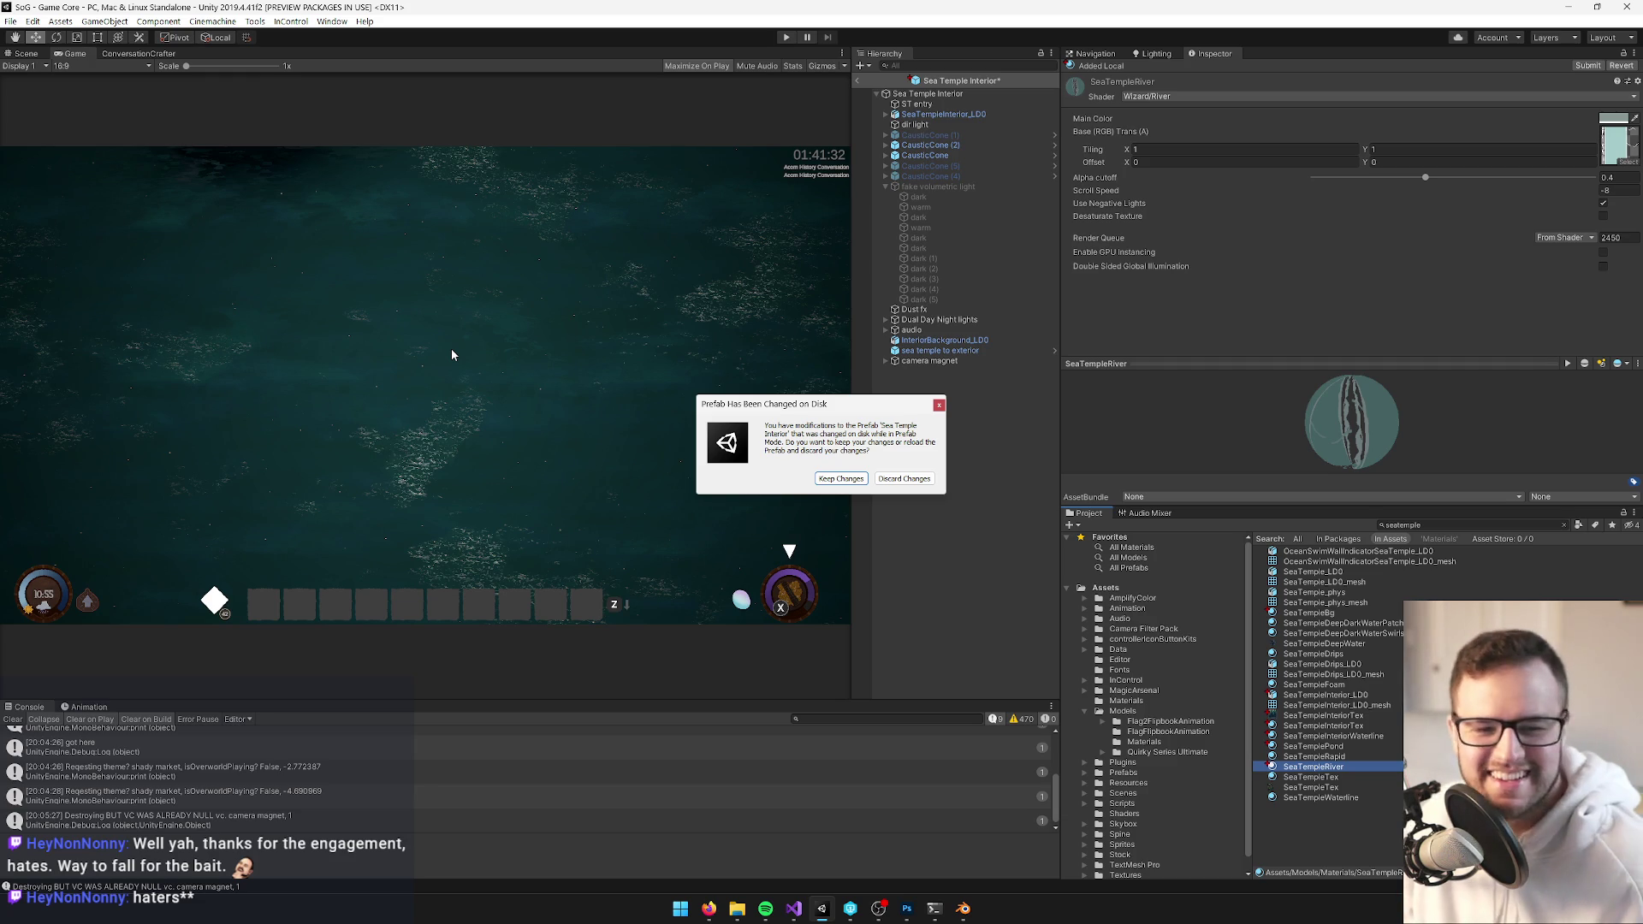
# Keep the reimported prefab changes, look around the temple Scene view, then return to Blender
pyautogui.click(836, 478)
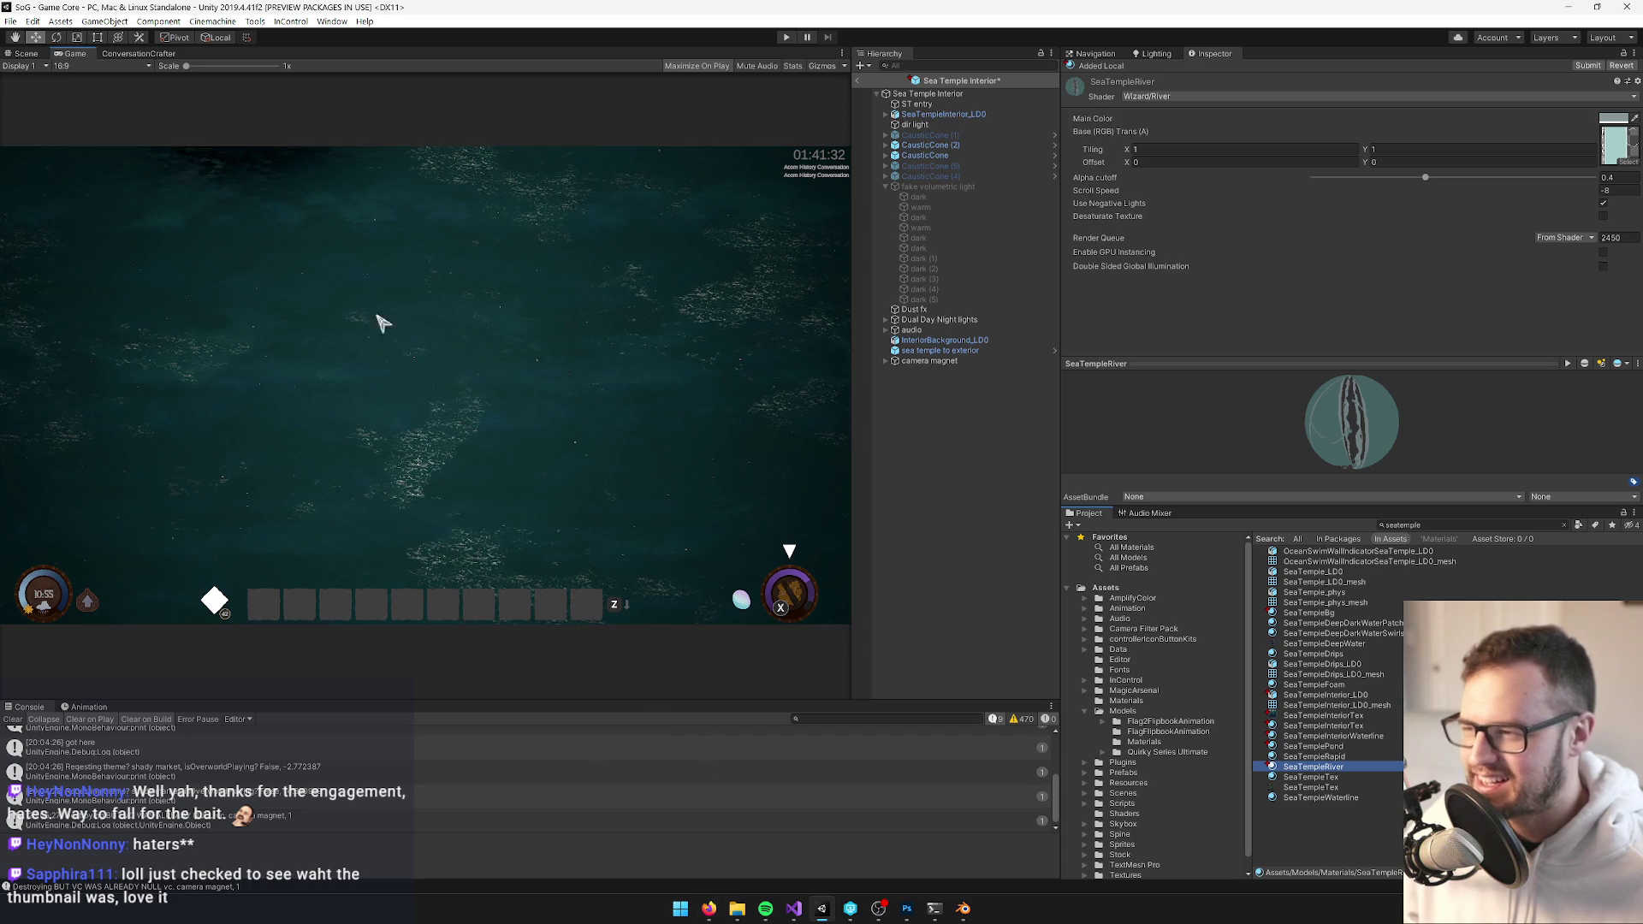
pyautogui.click(27, 54)
pyautogui.moveTo(480, 341); pyautogui.dragTo(483, 362)
pyautogui.hotkey('alt', 'Tab')
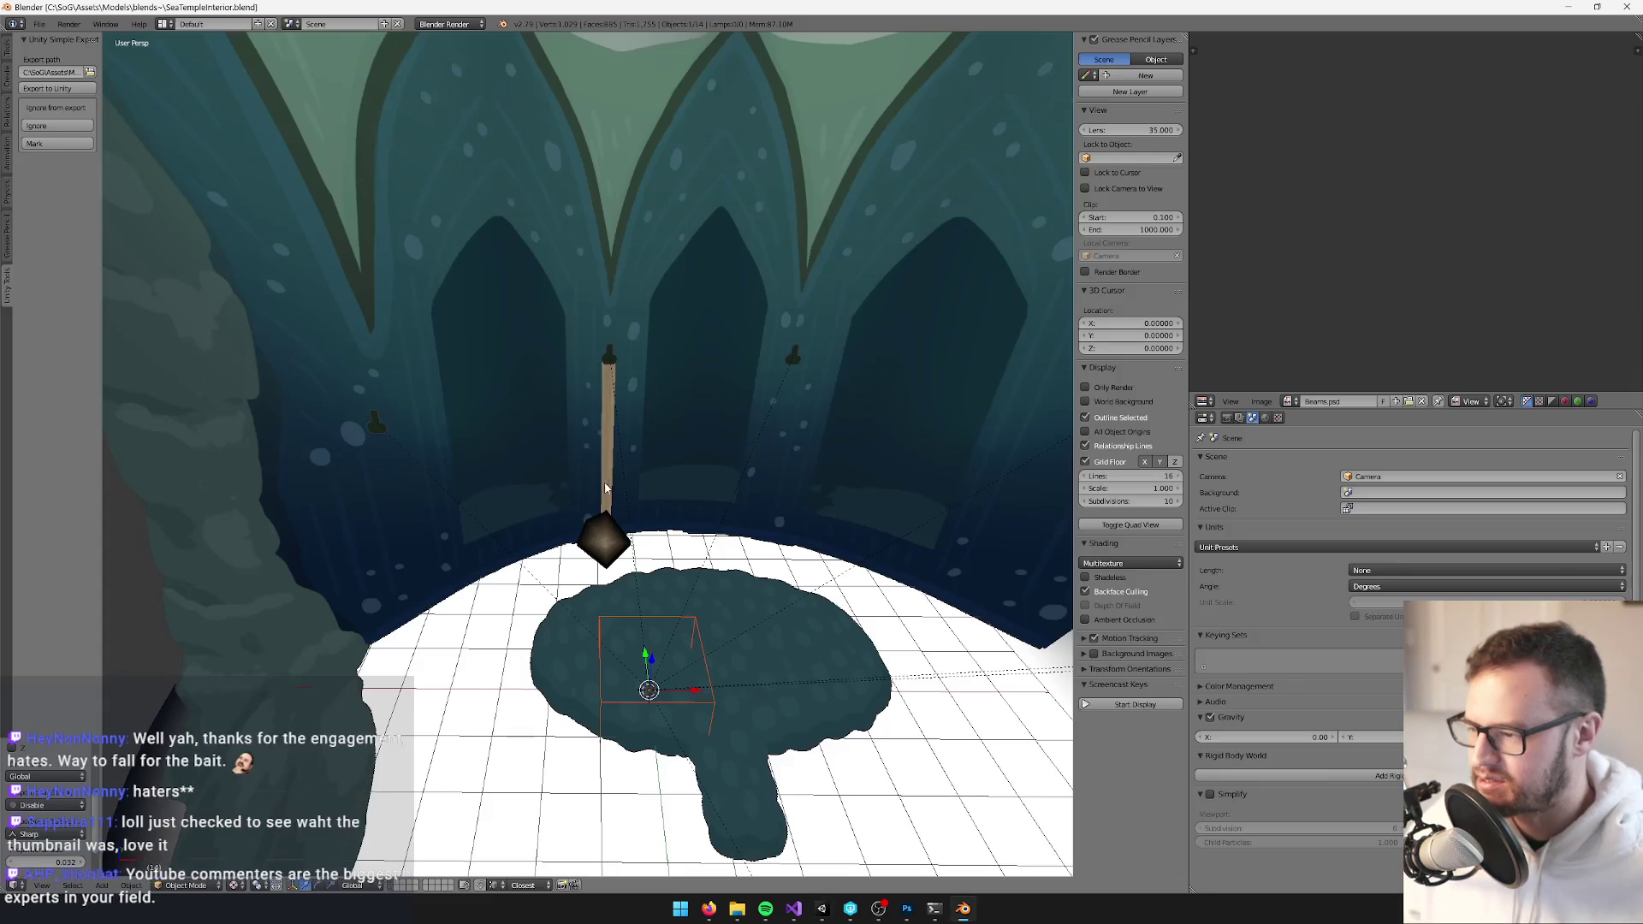
# Select and frame the staff, orbit around it, then bring up the studio's YouTube Videos page
pyautogui.rightClick(596, 447)
pyautogui.press('KP_Decimal')
pyautogui.moveTo(735, 497); pyautogui.dragTo(845, 593)
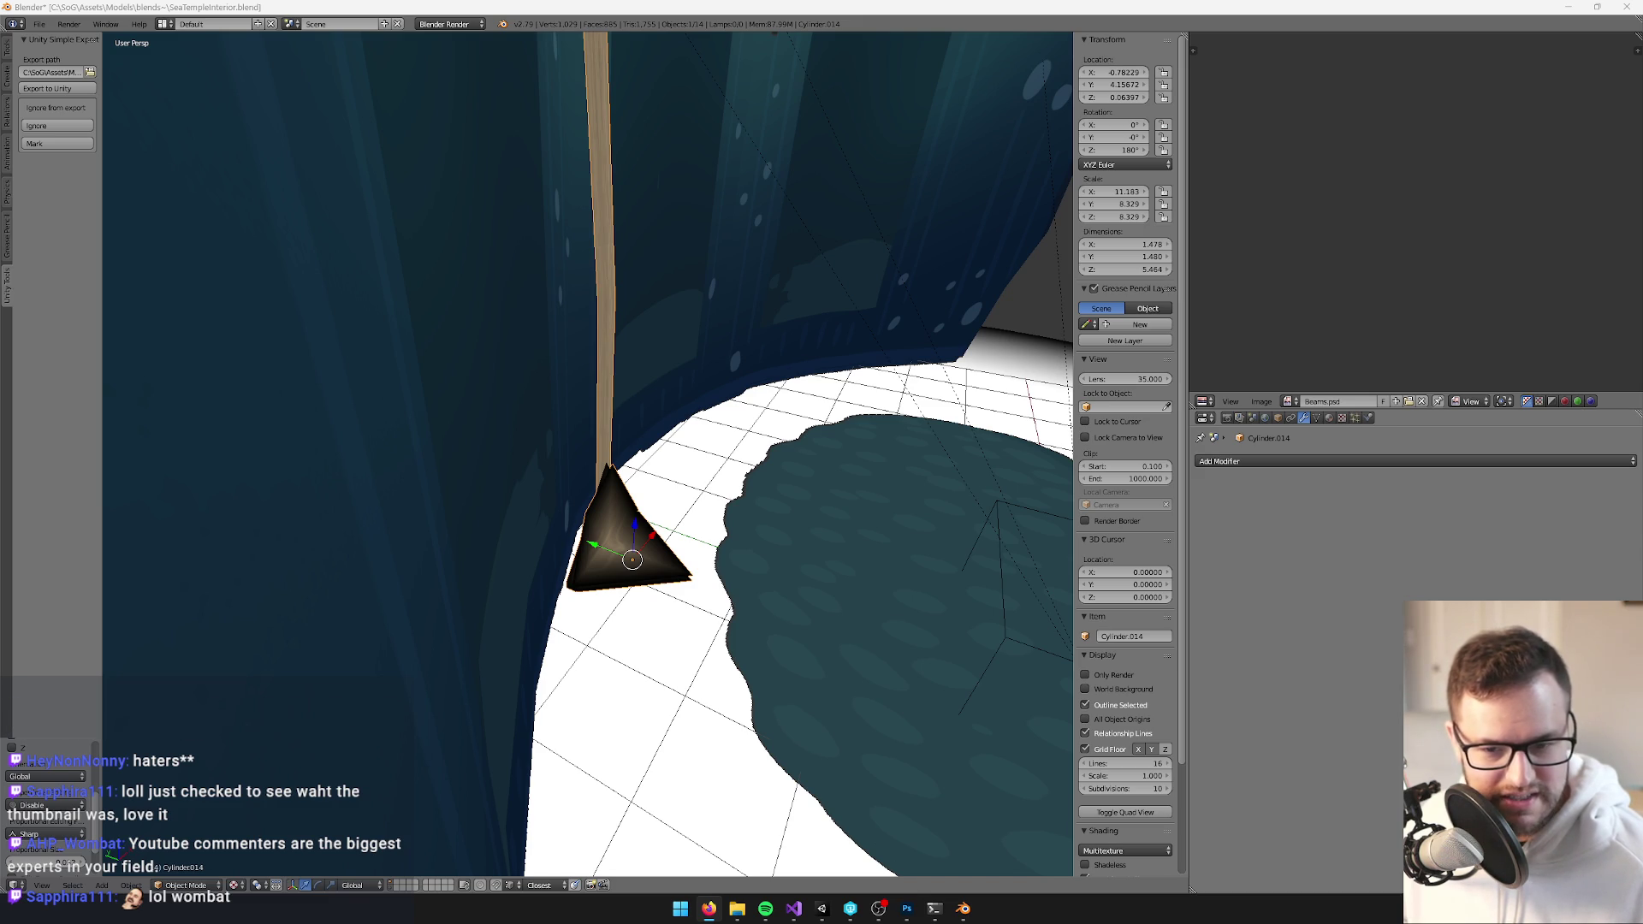
pyautogui.hotkey('alt', 'Tab')
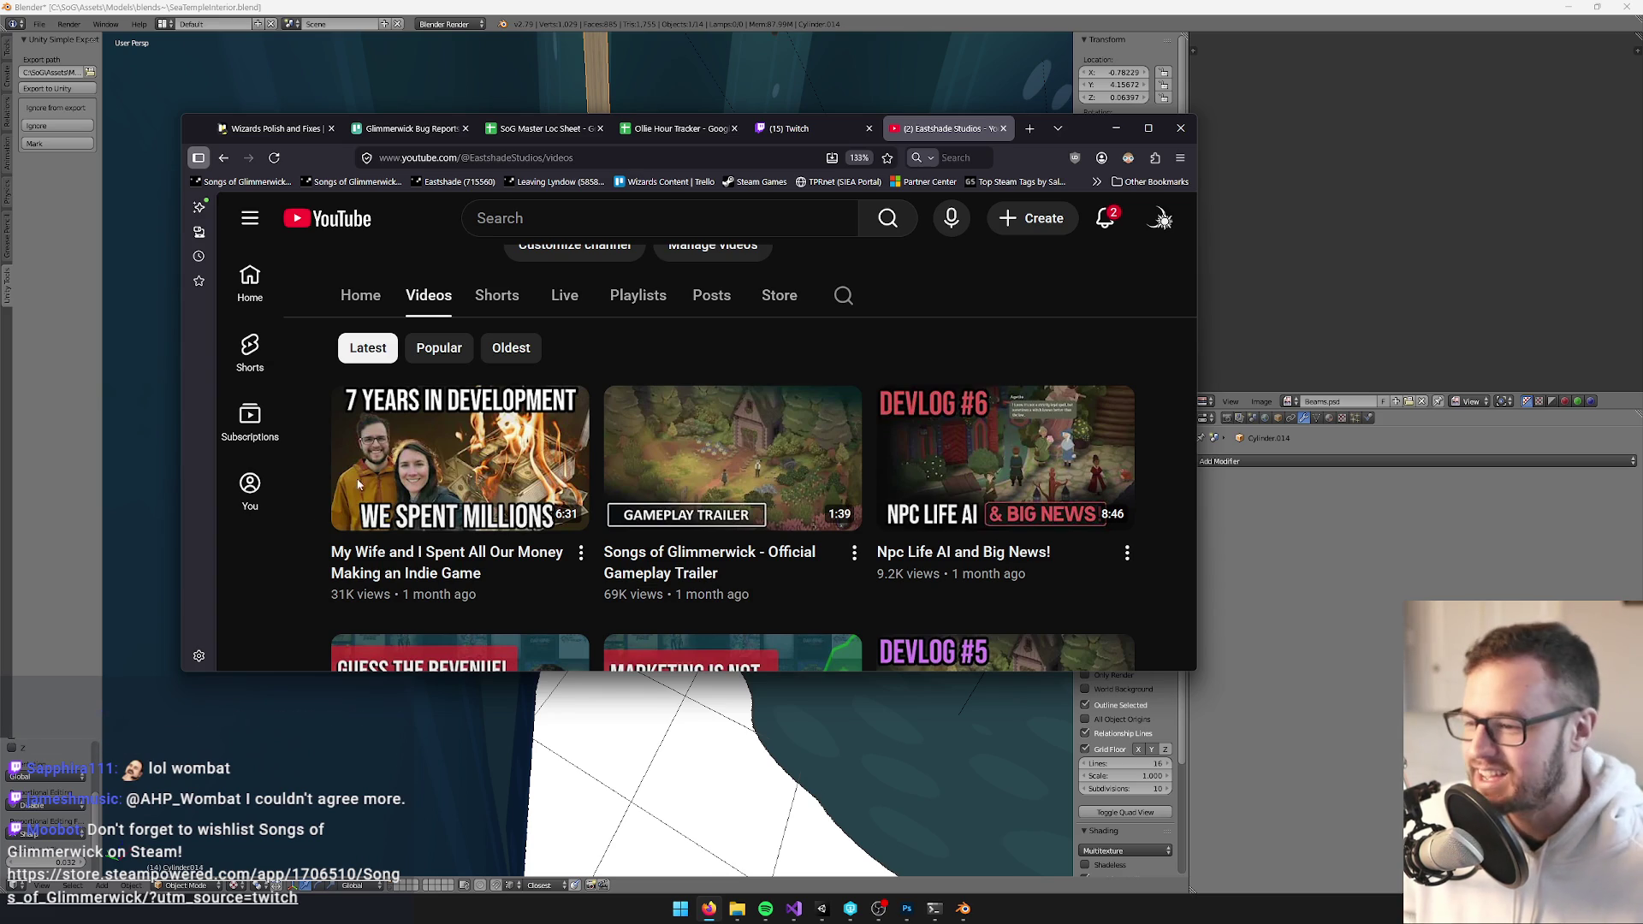
pyautogui.moveTo(290, 450)
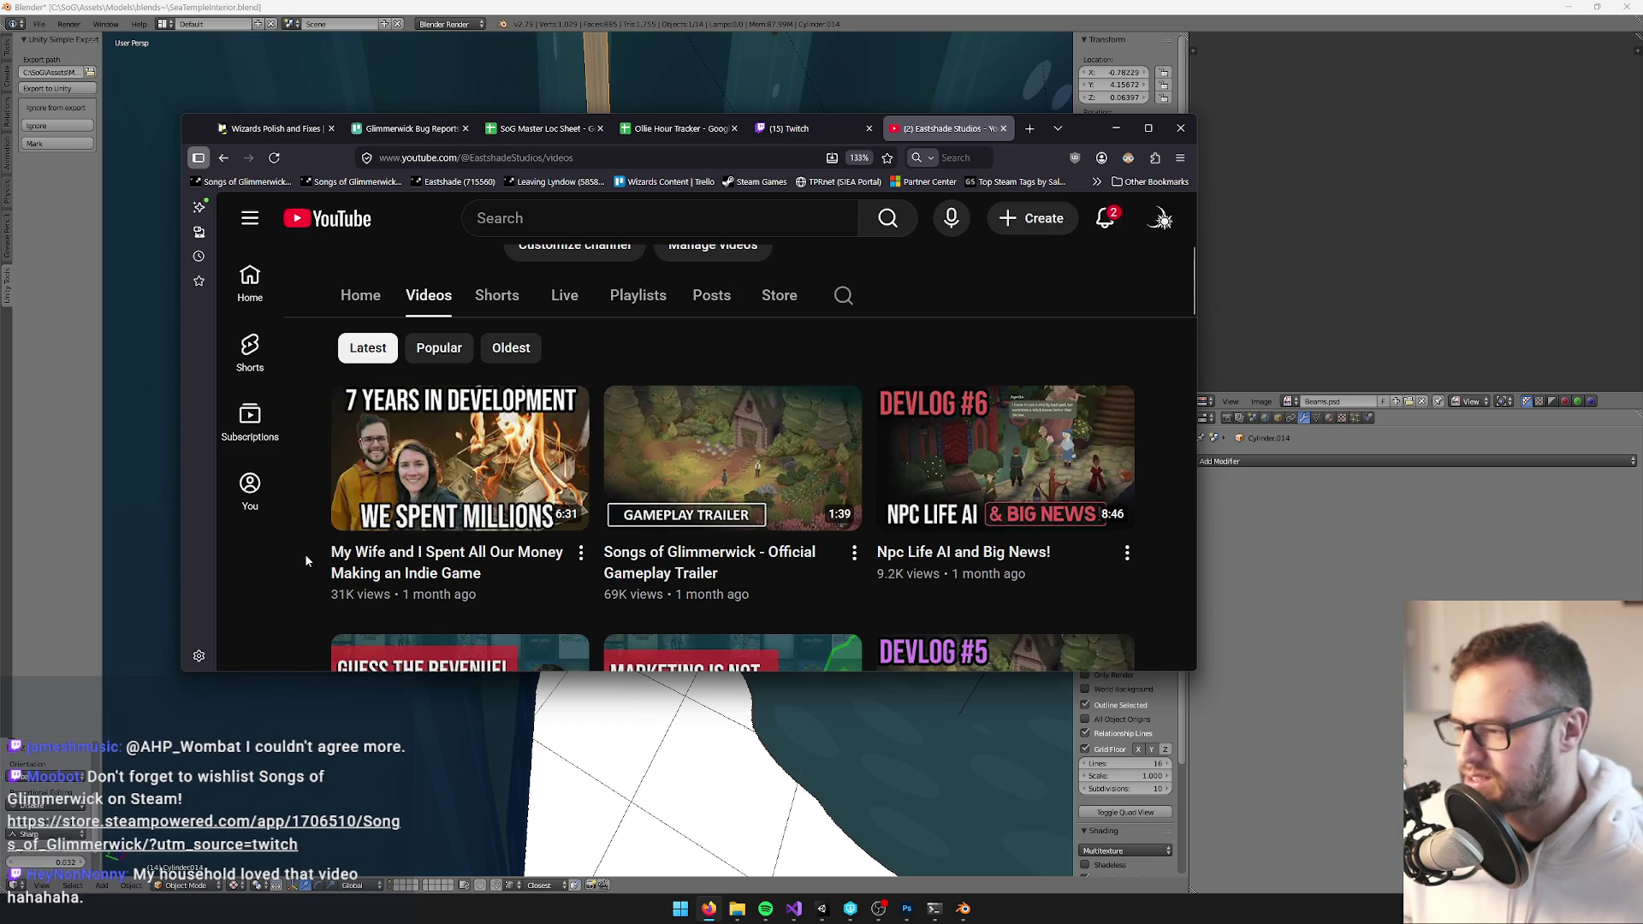
pyautogui.moveTo(528, 587)
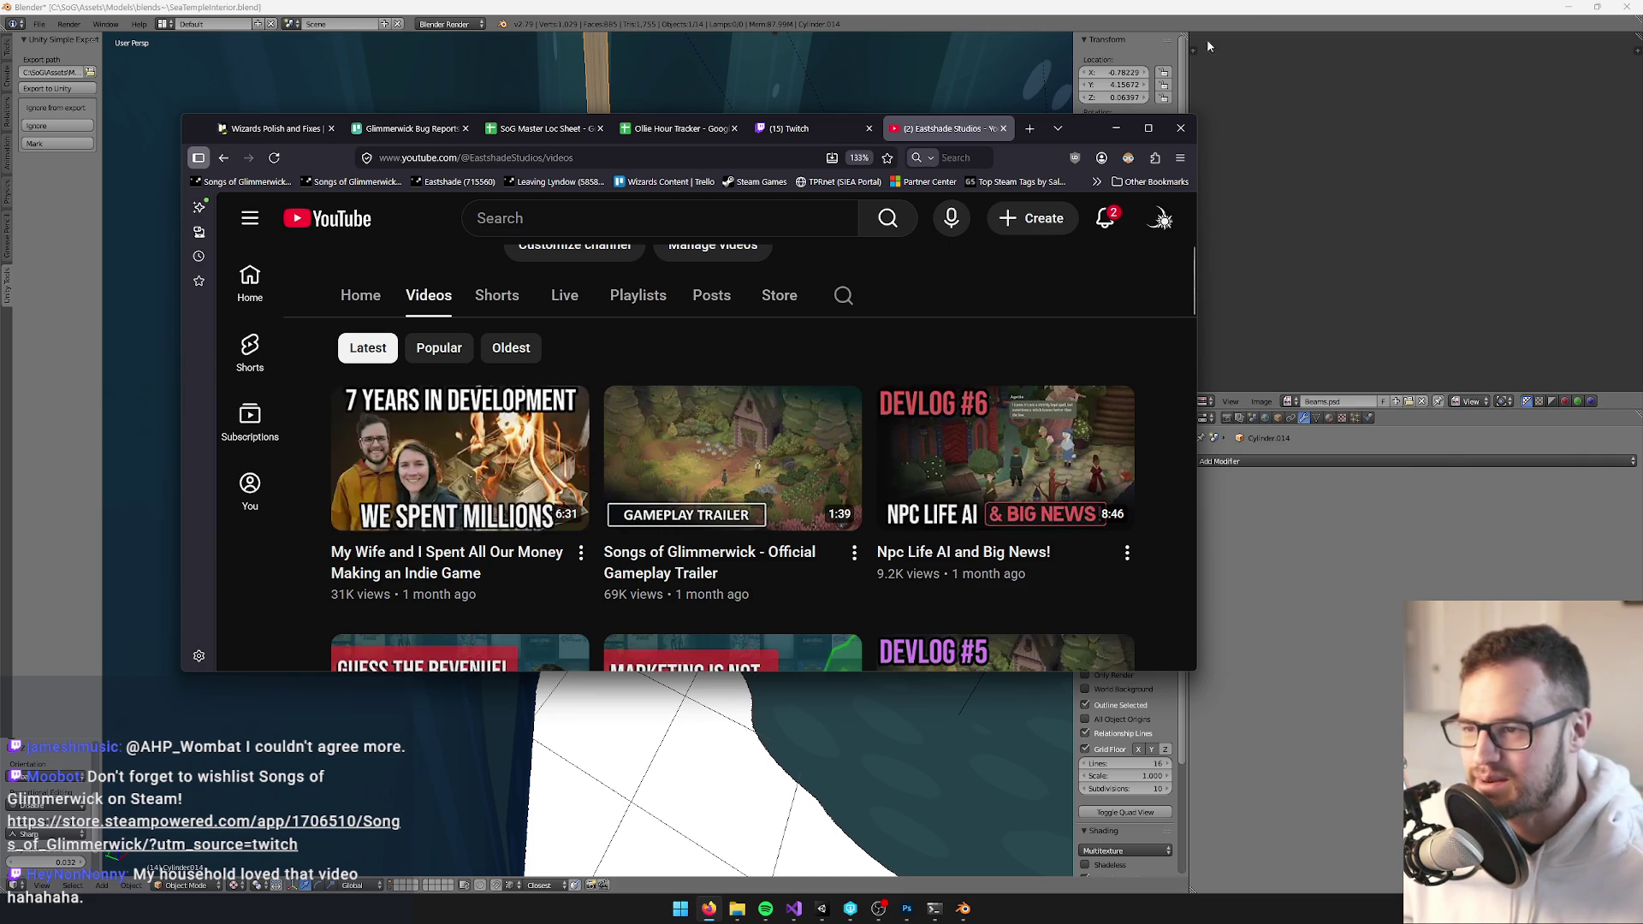
pyautogui.click(1057, 128)
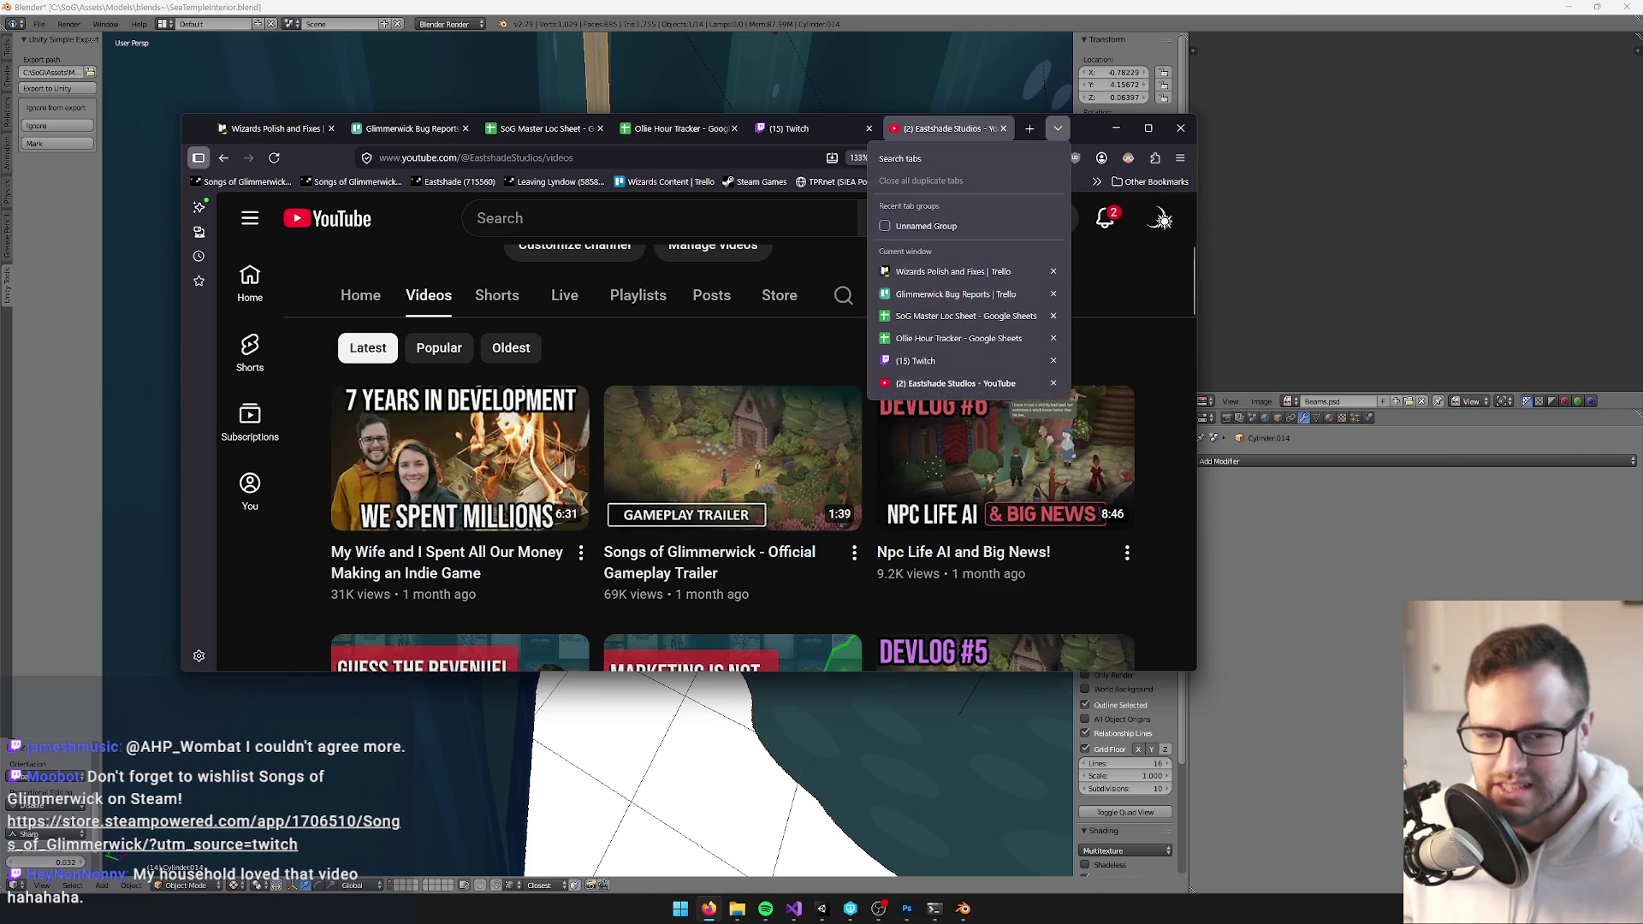
pyautogui.click(1096, 127)
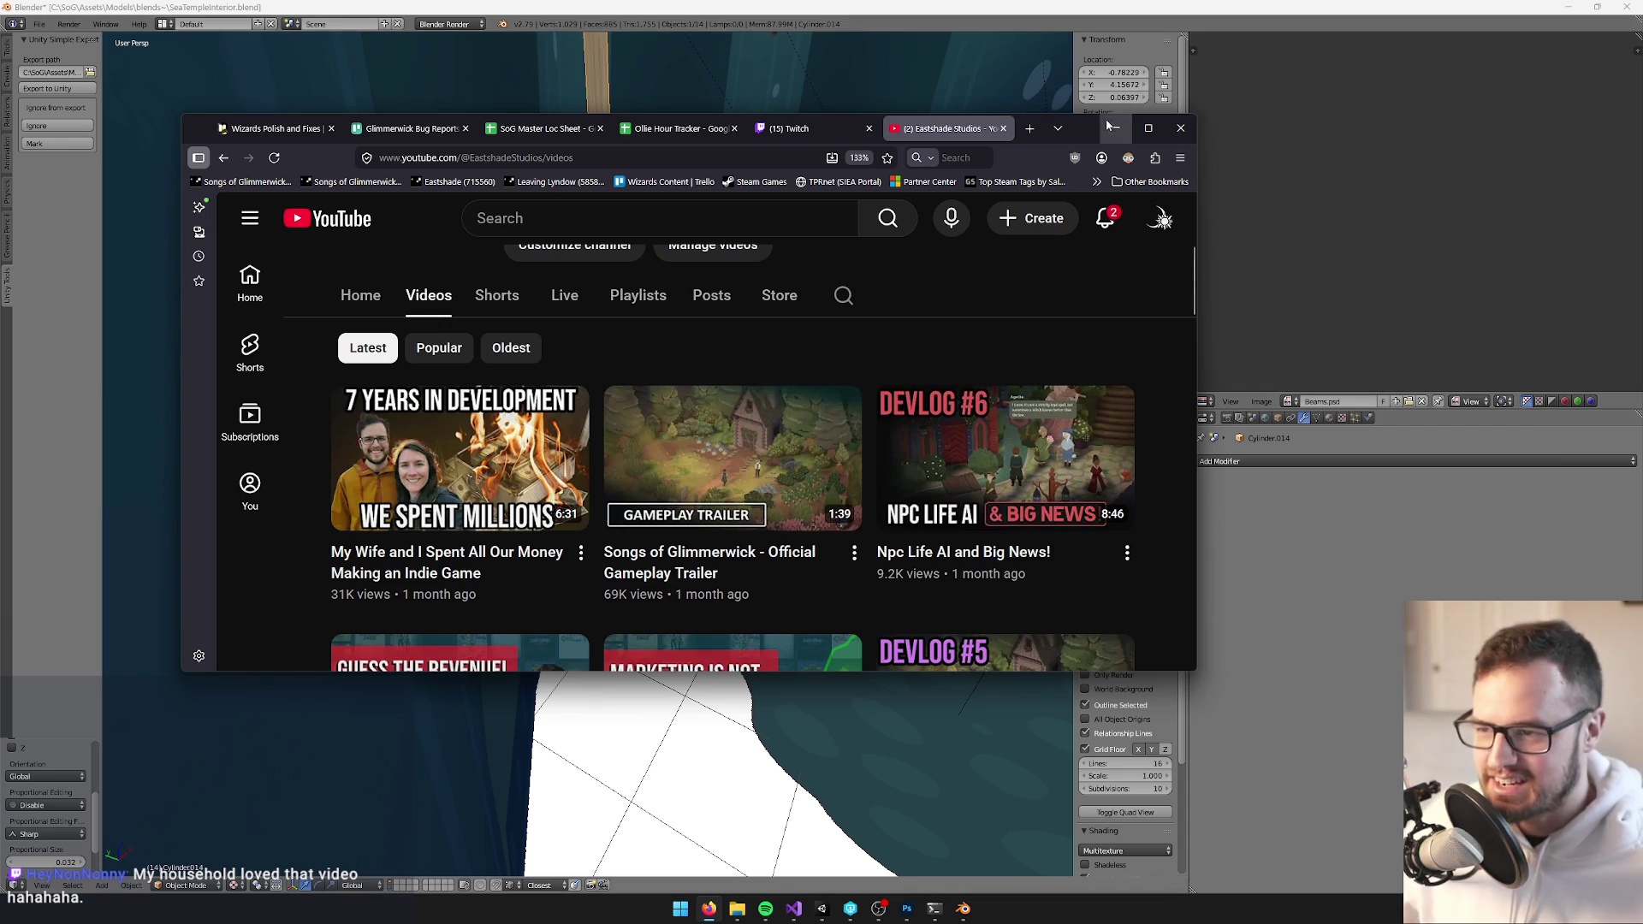
pyautogui.moveTo(1089, 129)
pyautogui.mouseDown()
pyautogui.moveTo(1641, 469)
pyautogui.moveTo(1641, 429)
pyautogui.moveTo(1622, 427)
pyautogui.moveTo(1634, 390)
pyautogui.moveTo(1636, 411)
pyautogui.mouseUp()
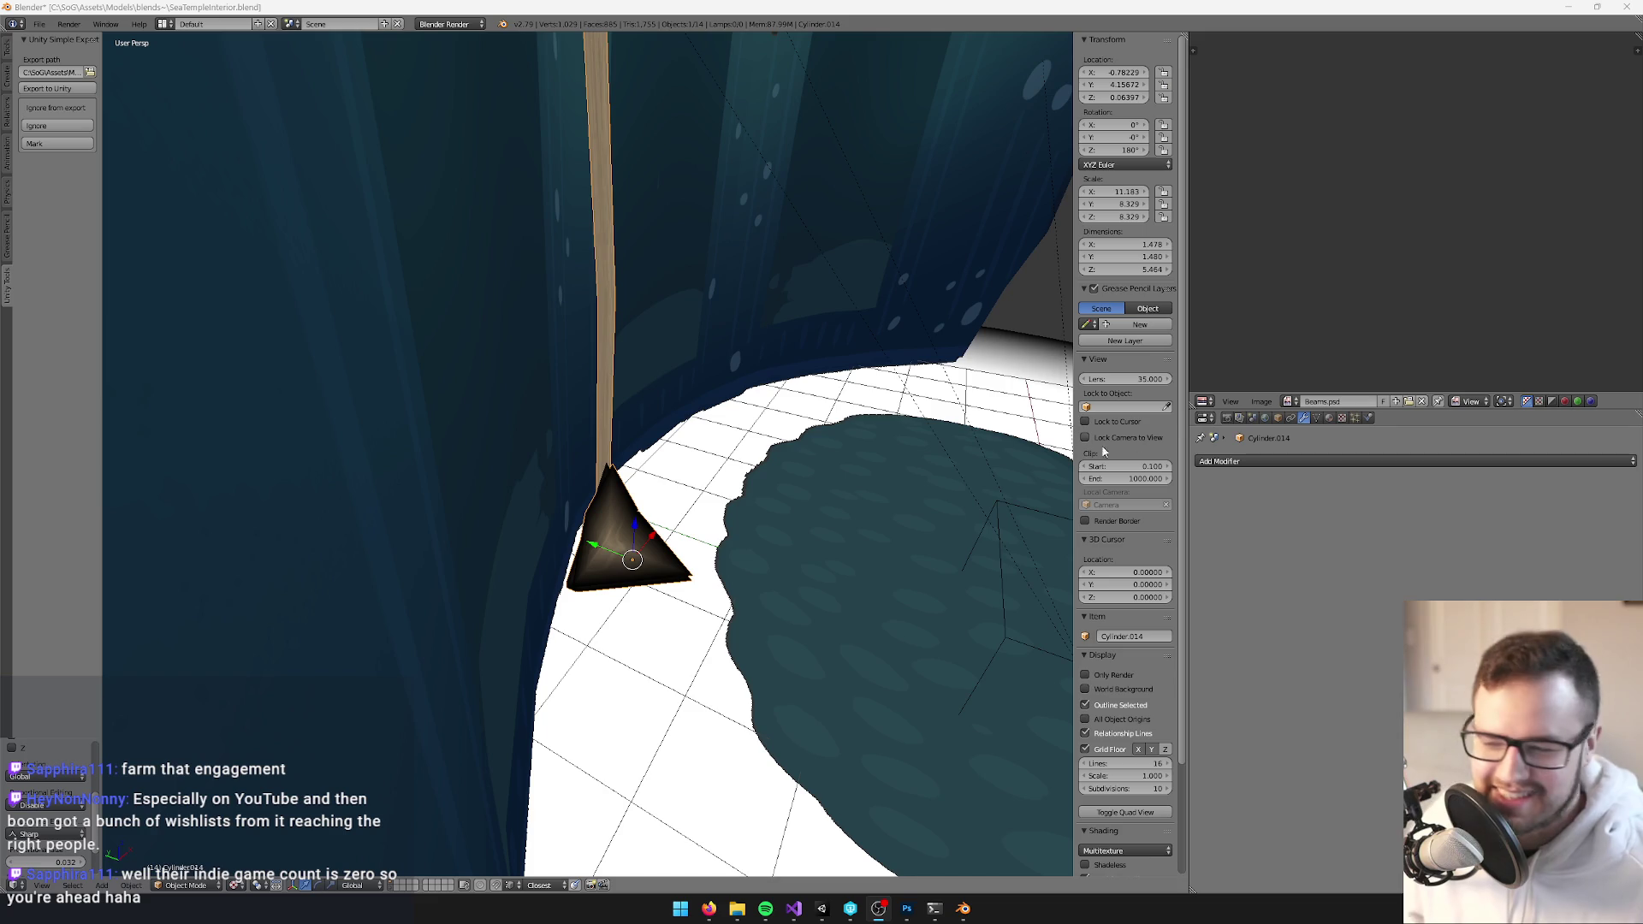
# Save the Blender file, confirming the overwrite
pyautogui.scroll(-5, 725, 459)
pyautogui.scroll(3, 726, 458)
pyautogui.hotkey('ctrl', 's')
pyautogui.click(726, 458)
# Clear the LOD empty's location to 0,0,0, save over the file again, and switch to Unity
pyautogui.scroll(3, 650, 450)
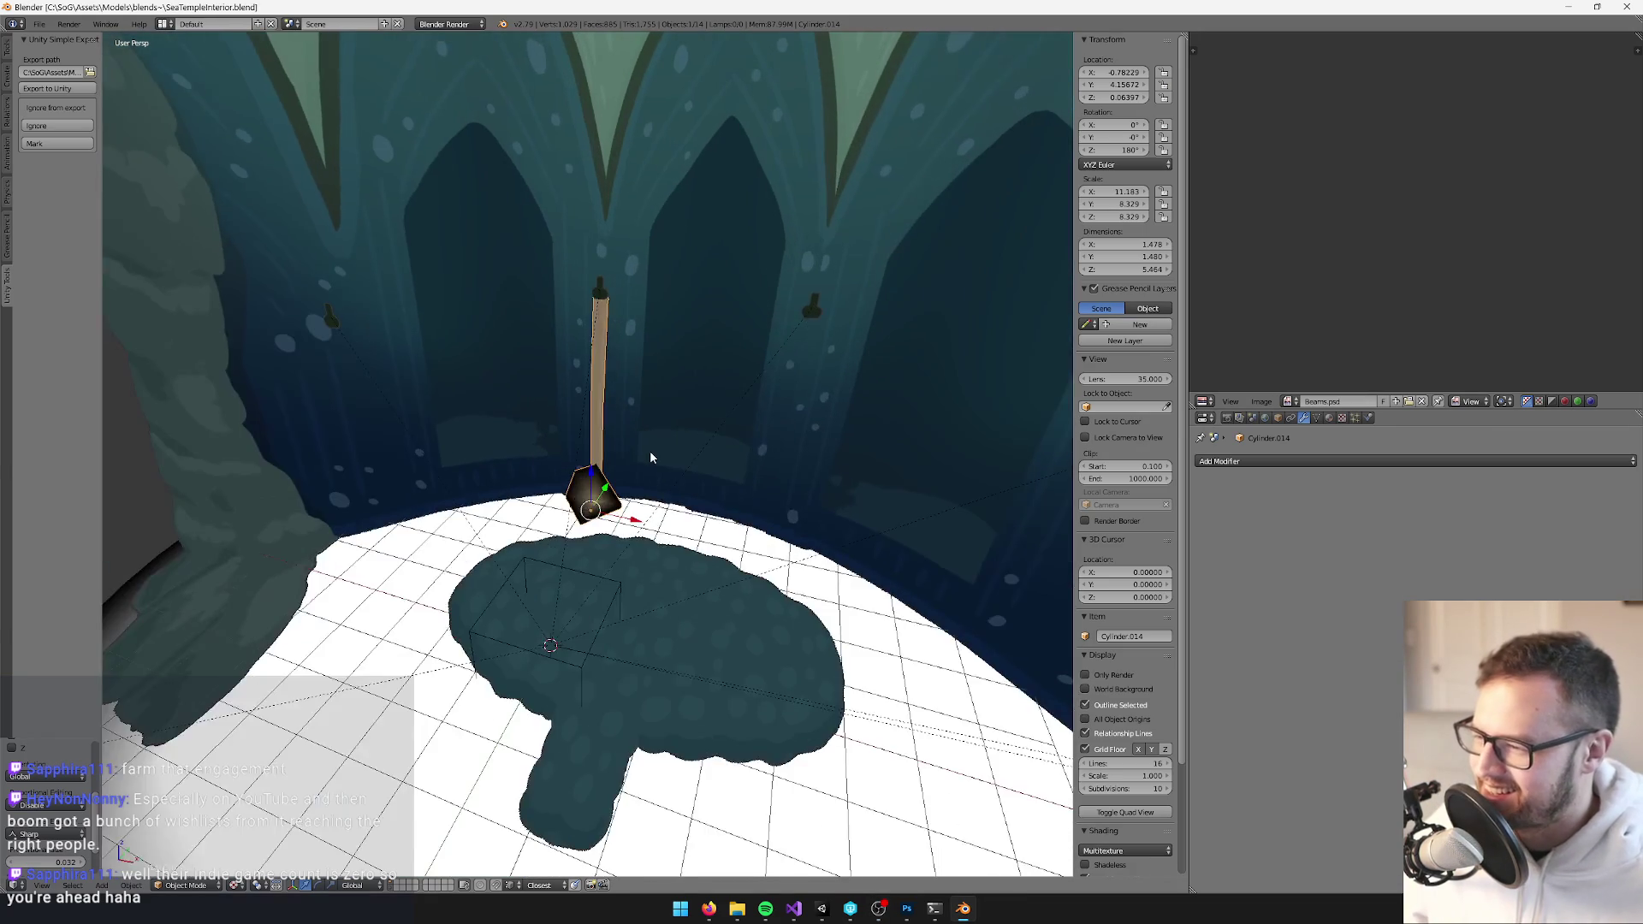
pyautogui.scroll(3, 691, 625)
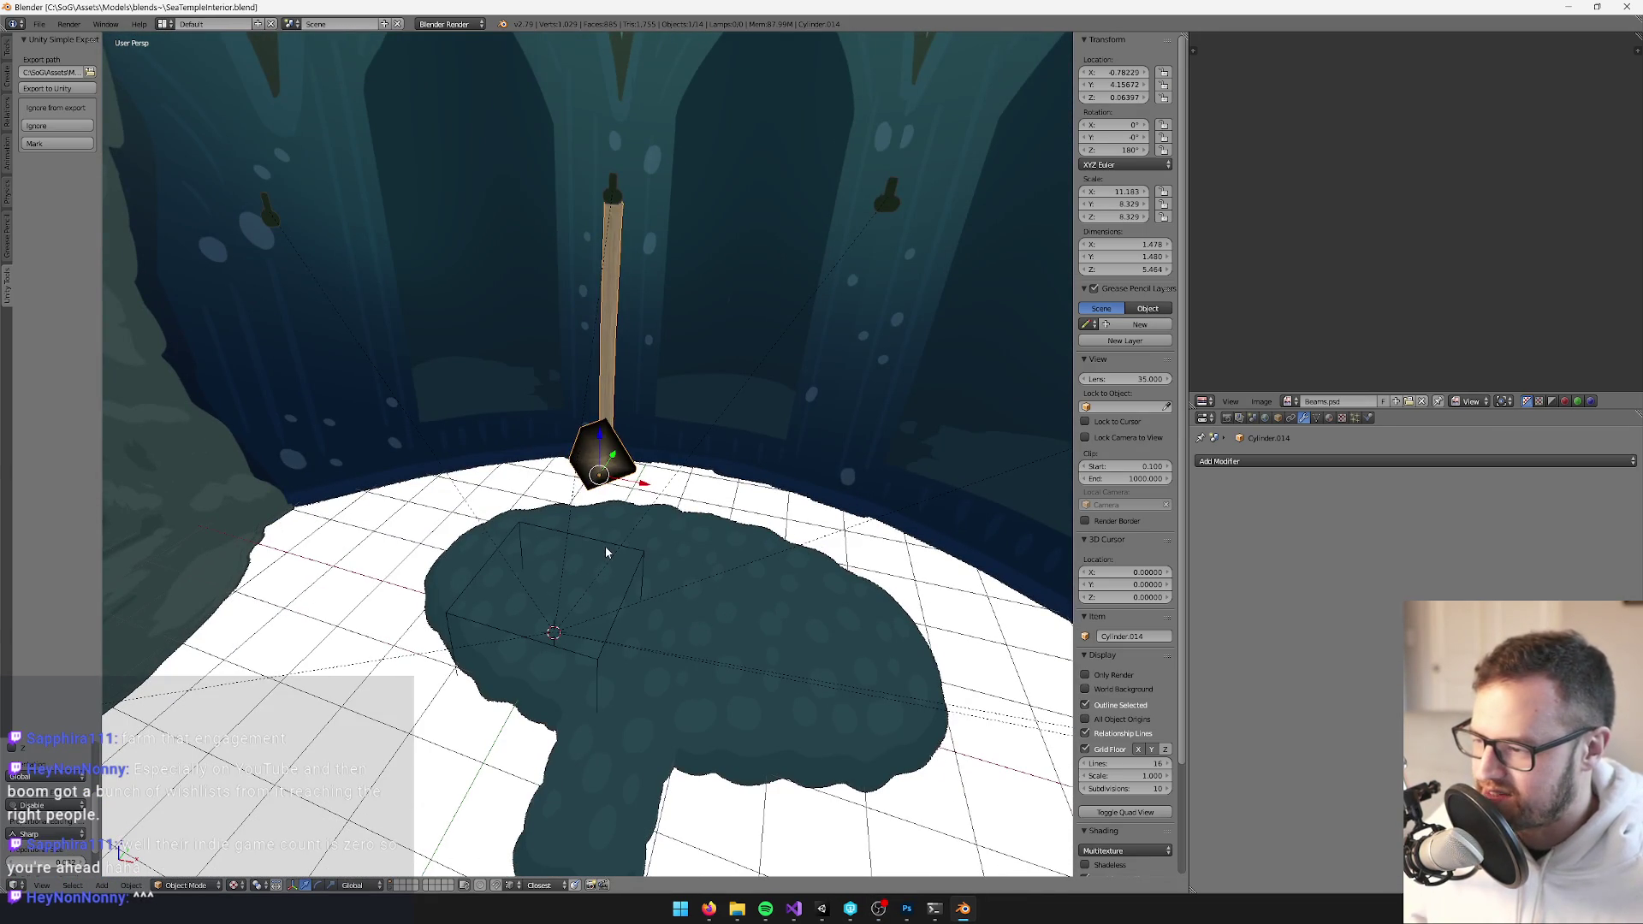
pyautogui.rightClick(604, 545)
pyautogui.hotkey('alt', 'g')
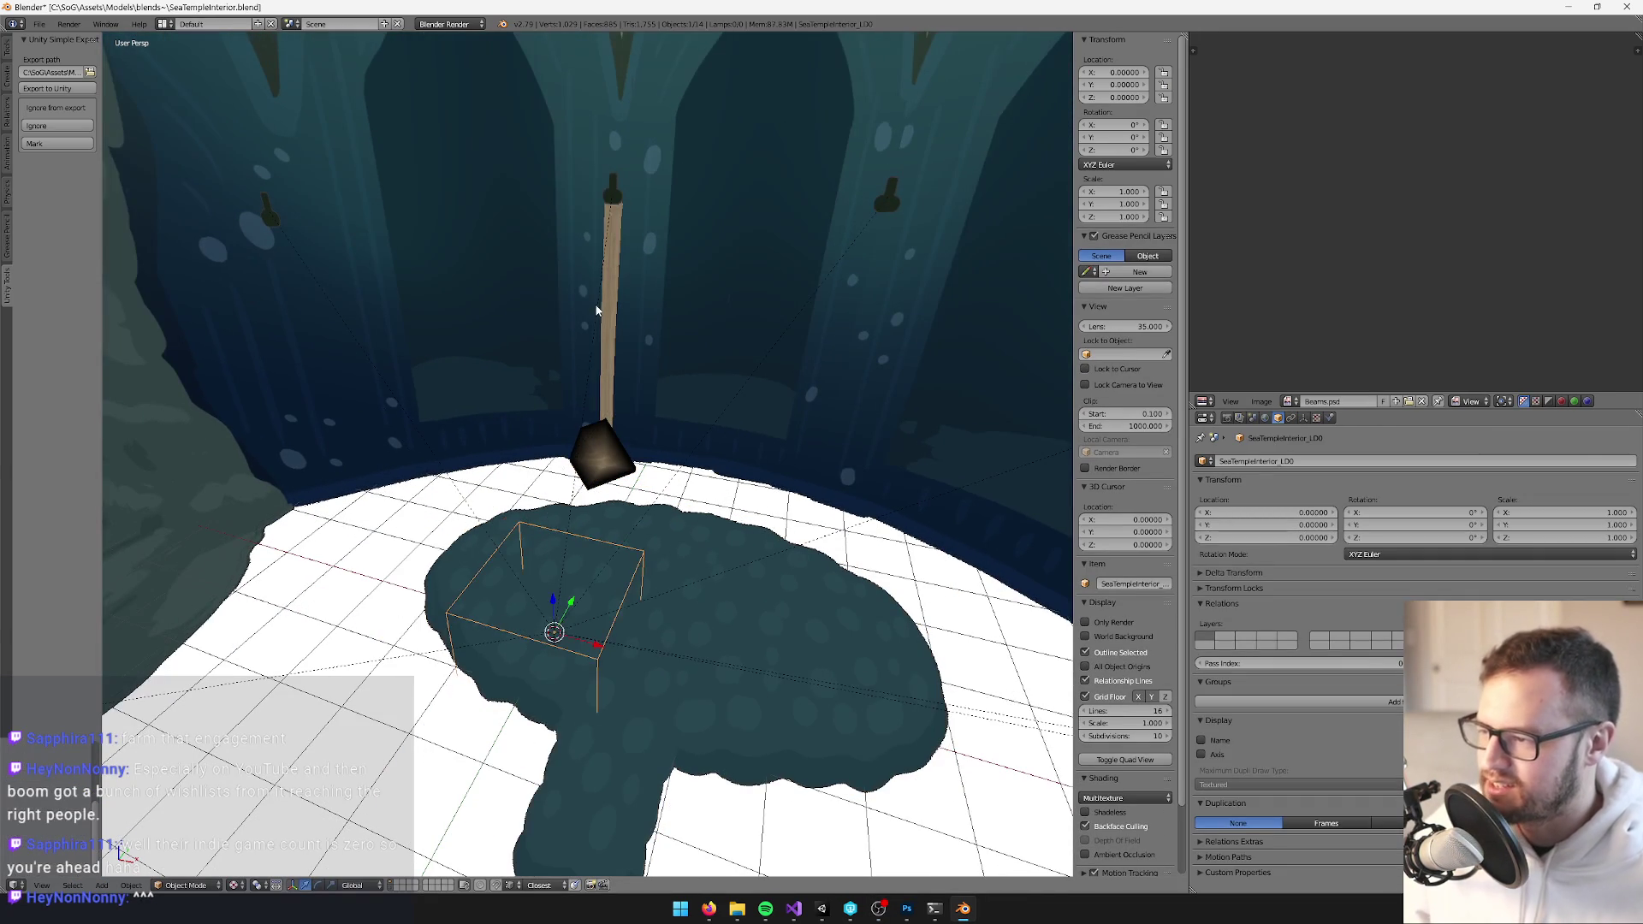
pyautogui.keyDown('shift'); pyautogui.rightClick(604, 300); pyautogui.keyUp('shift')
pyautogui.keyDown('shift'); pyautogui.rightClick(624, 550); pyautogui.keyUp('shift')
pyautogui.hotkey('ctrl', 's')
pyautogui.hotkey('ctrl', 's')
pyautogui.click(623, 550)
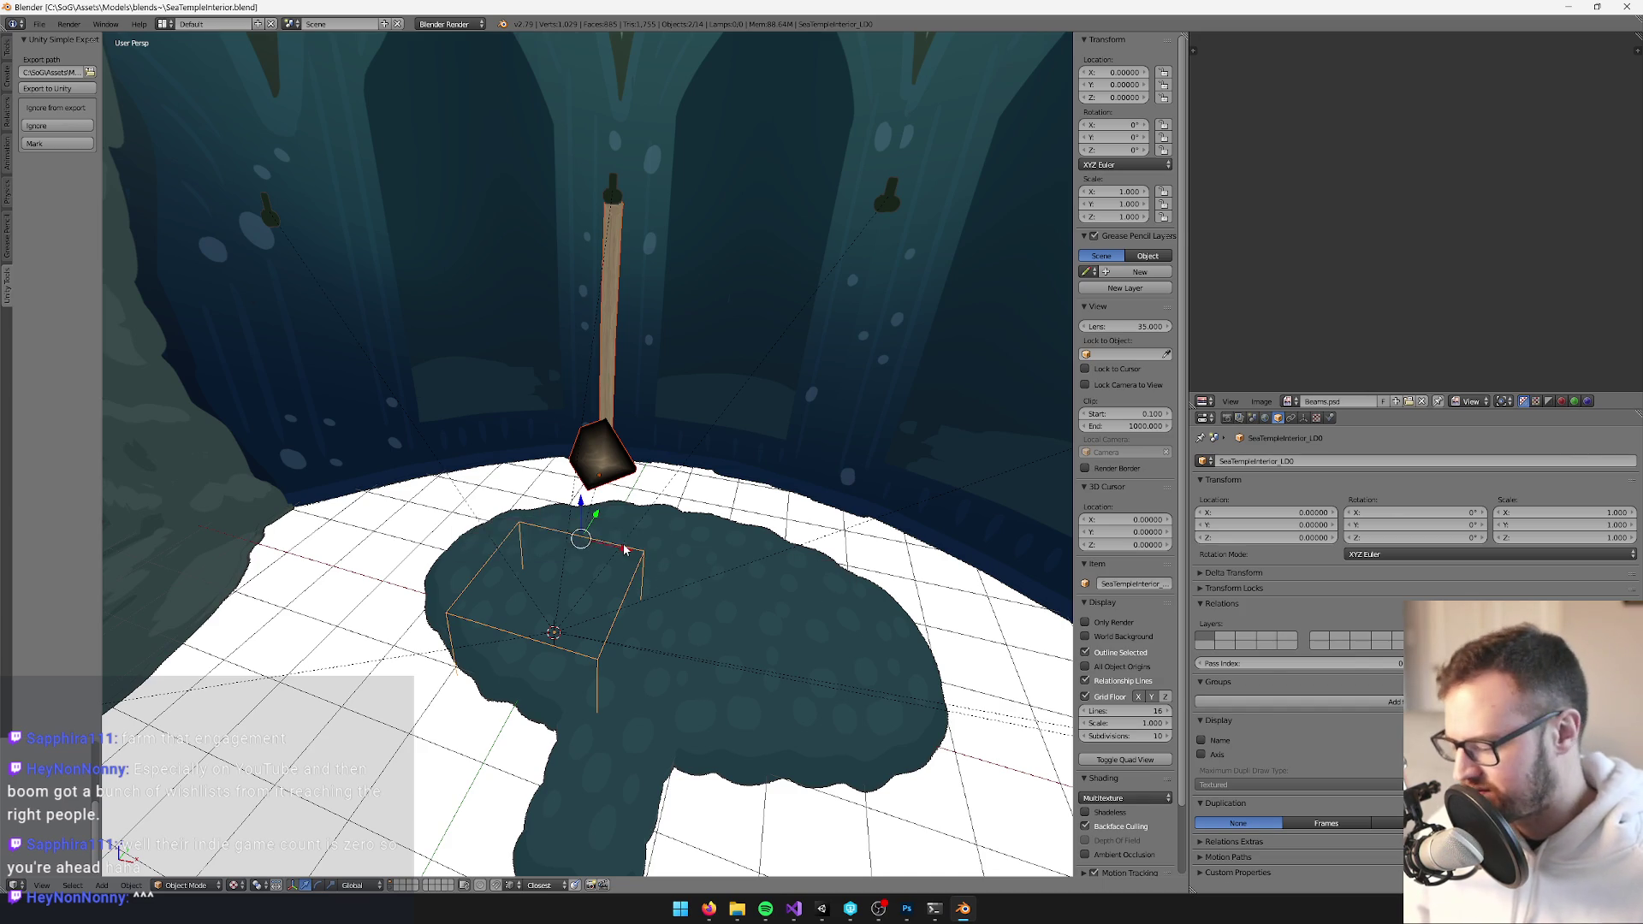
pyautogui.scroll(1, 624, 548)
pyautogui.hotkey('alt', 'Tab')
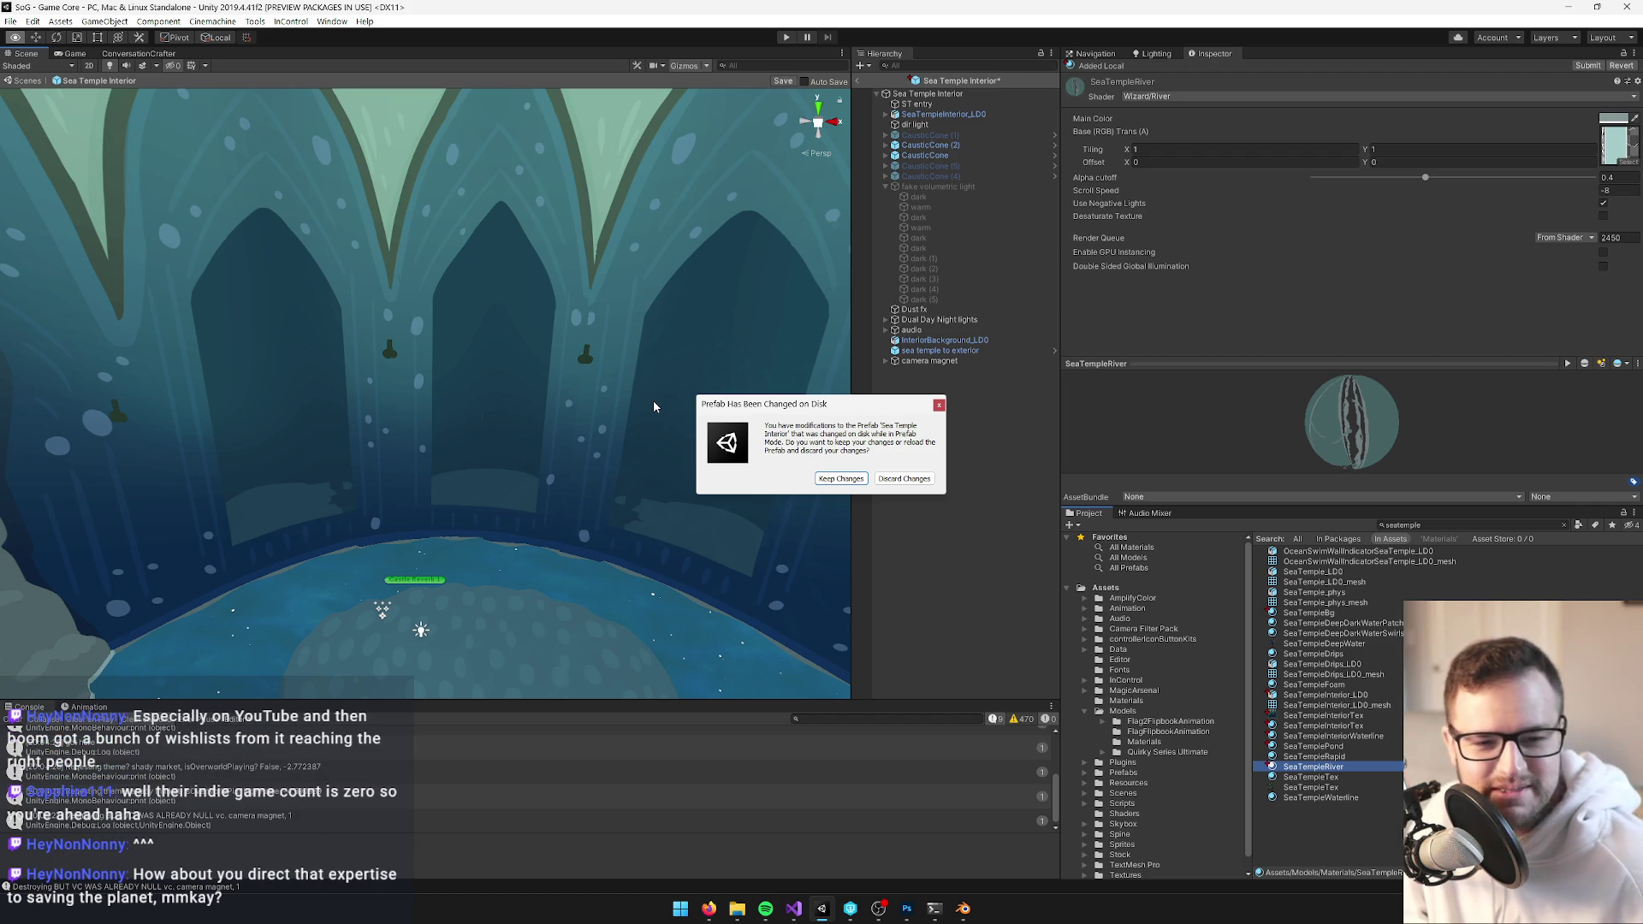
# Keep the prefab changes from disk and orbit the Scene view to face the post and arches
pyautogui.click(835, 480)
pyautogui.moveTo(516, 381)
pyautogui.mouseDown()
pyautogui.moveTo(479, 368)
pyautogui.moveTo(638, 291)
pyautogui.moveTo(627, 316)
pyautogui.mouseUp()
pyautogui.scroll(5, 569, 325)
pyautogui.scroll(-5, 639, 292)
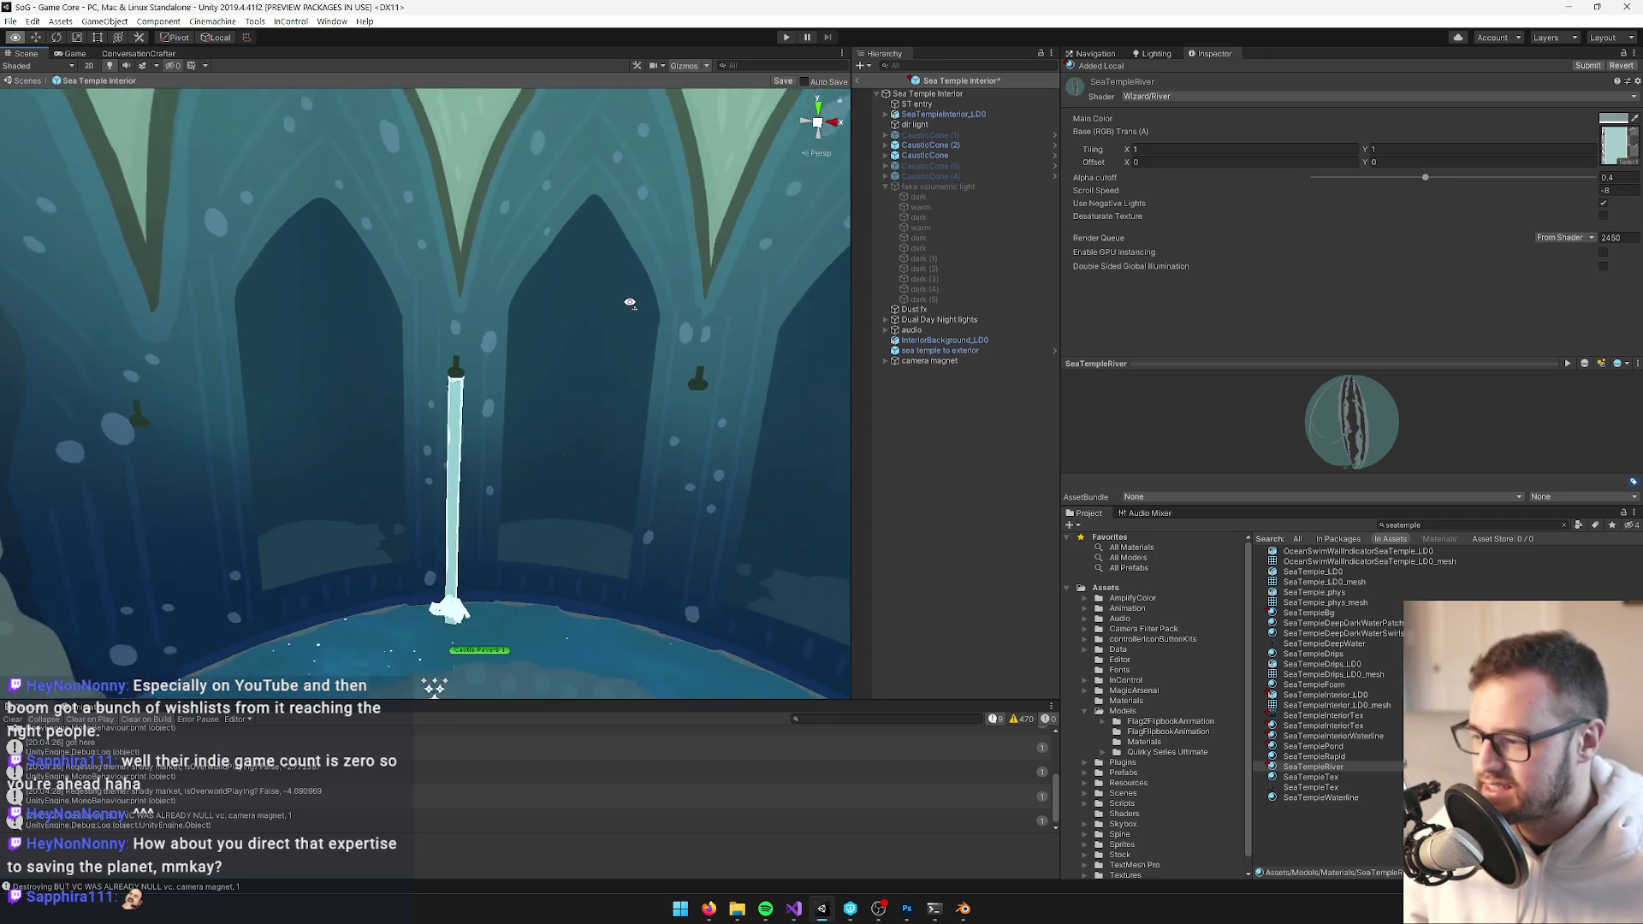
pyautogui.scroll(-3, 628, 308)
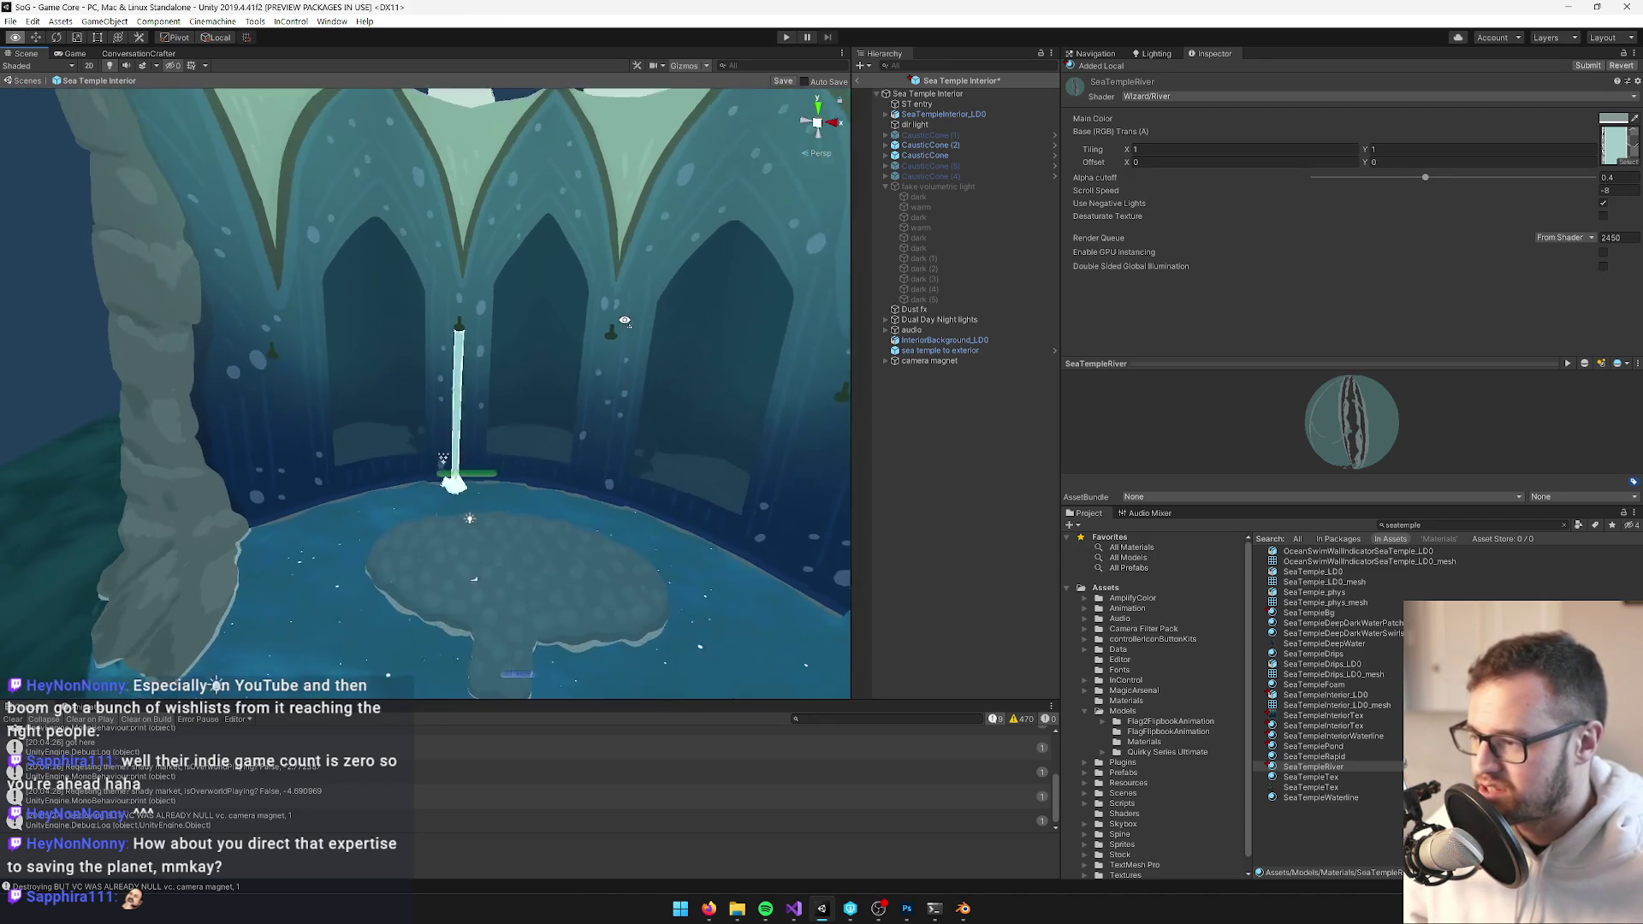
pyautogui.scroll(3, 625, 326)
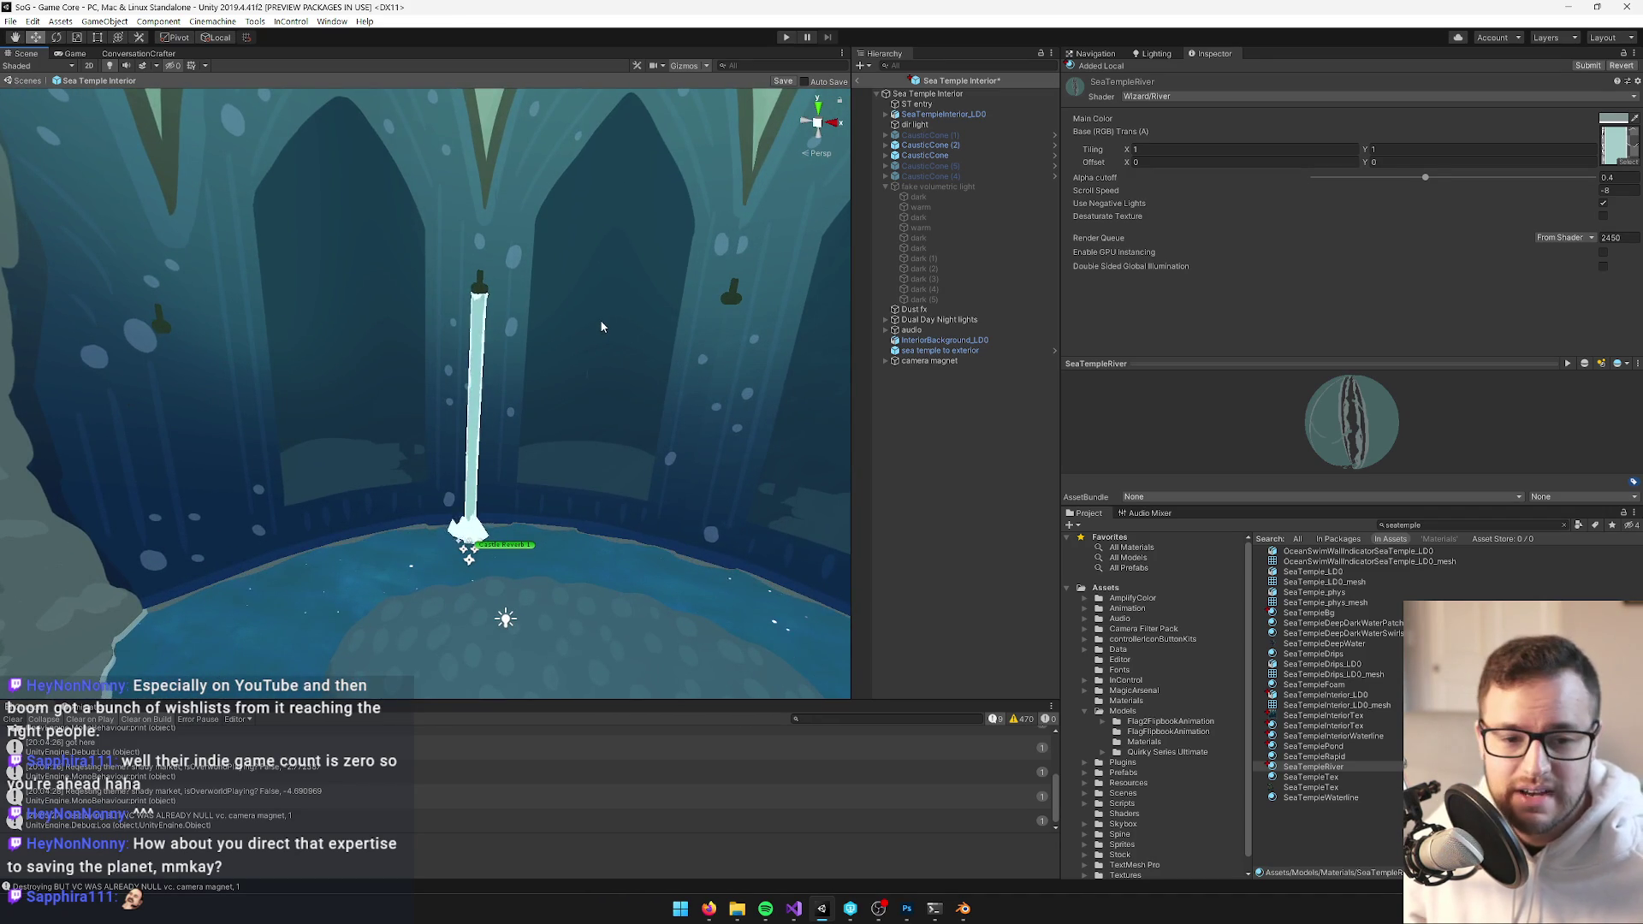
pyautogui.moveTo(602, 331); pyautogui.dragTo(565, 321)
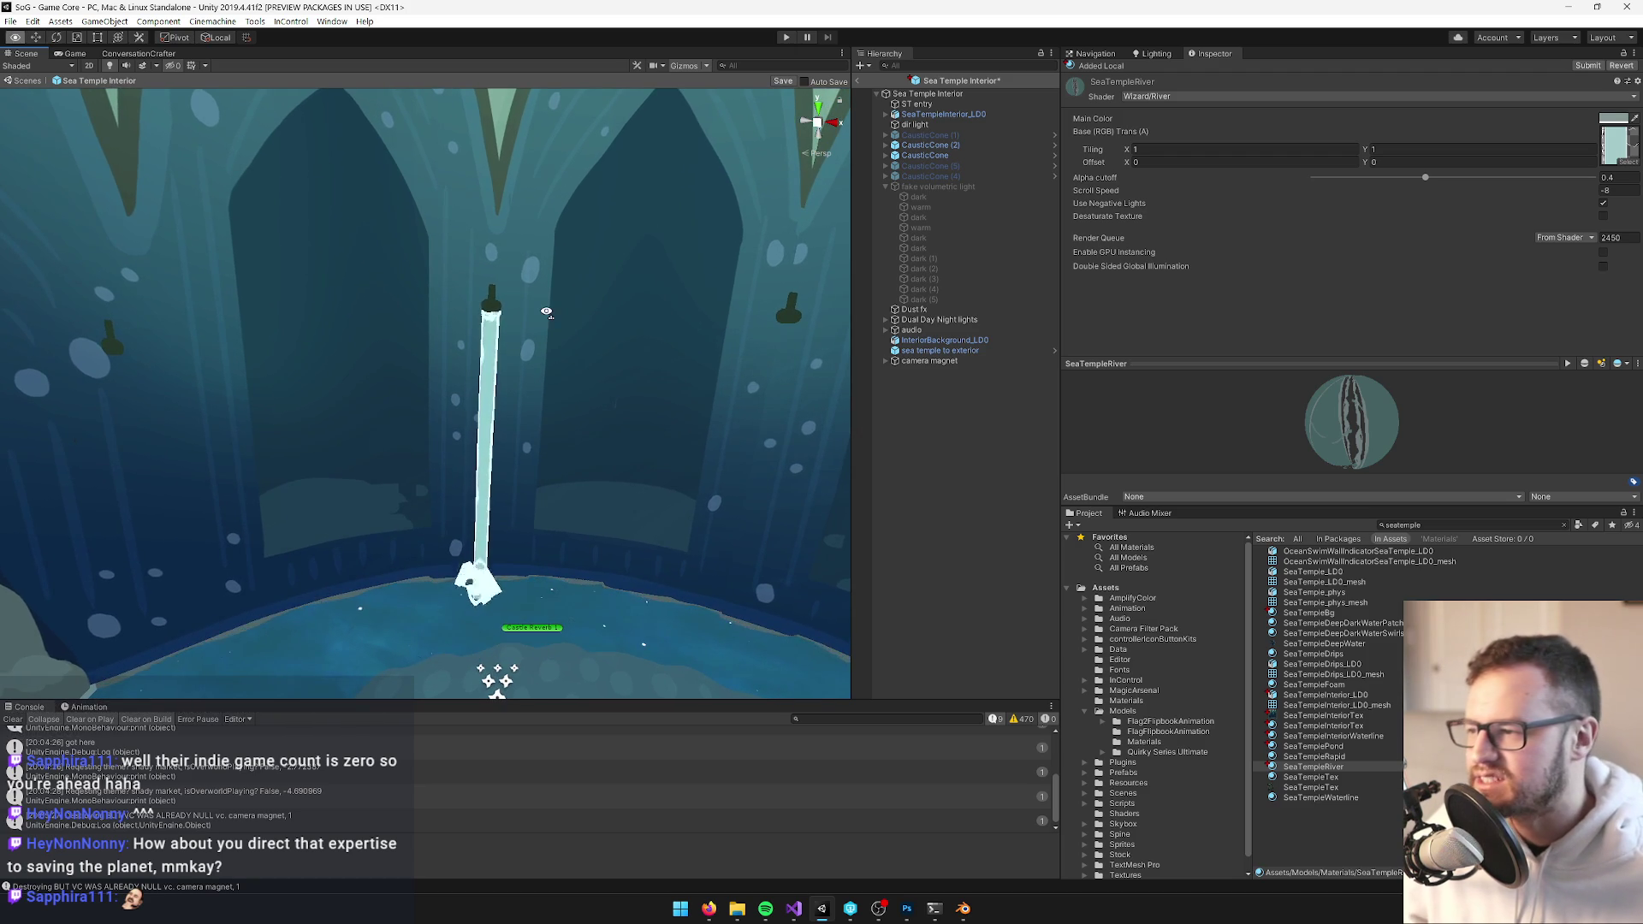
pyautogui.scroll(5, 554, 318)
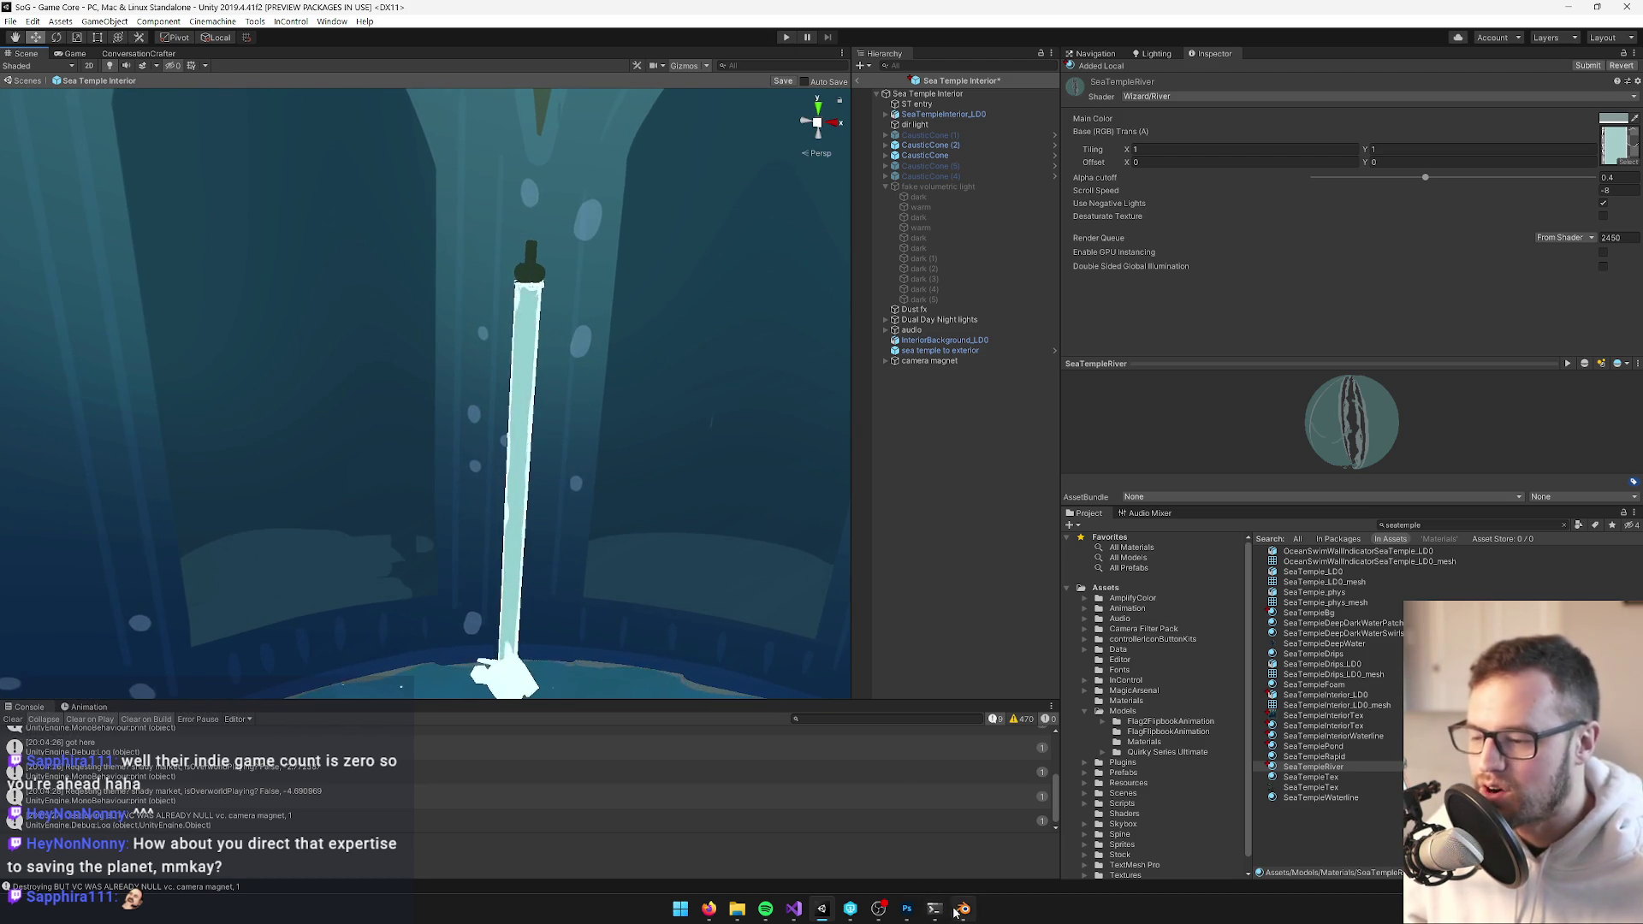
# Back in Blender, select and frame the wooden post and enter Edit Mode on it
pyautogui.click(962, 908)
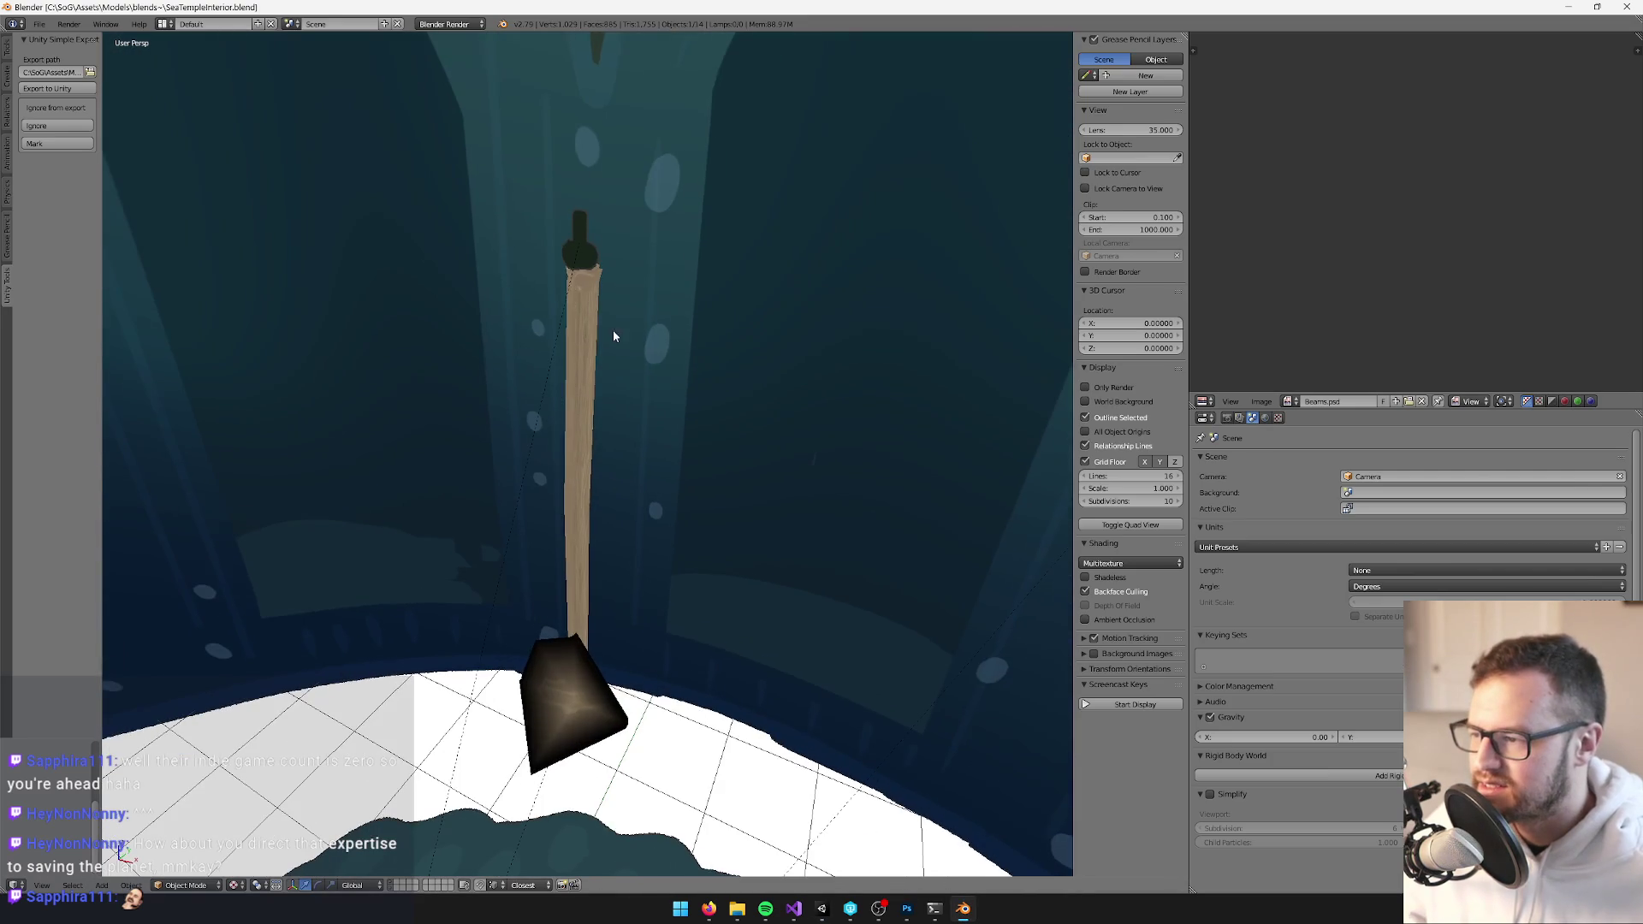
pyautogui.rightClick(612, 336)
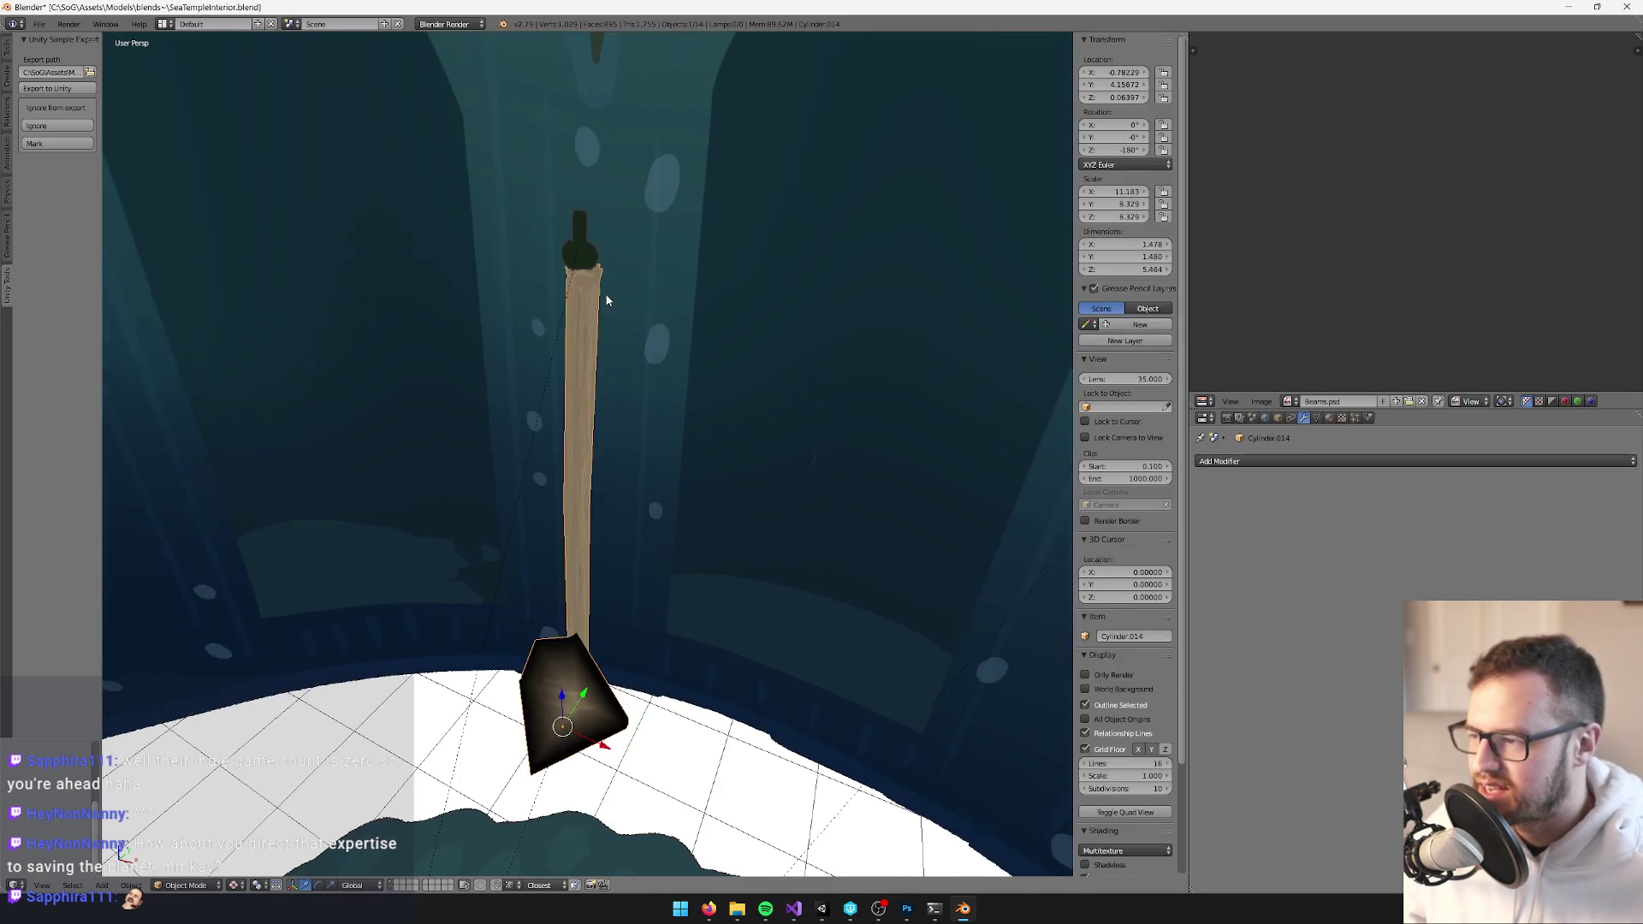
pyautogui.press('KP_Decimal')
pyautogui.press('Tab')
# Select the top faces of the post and delete them
pyautogui.keyDown('alt'); pyautogui.rightClick(646, 356); pyautogui.keyUp('alt')
pyautogui.moveTo(646, 356); pyautogui.dragTo(505, 858)
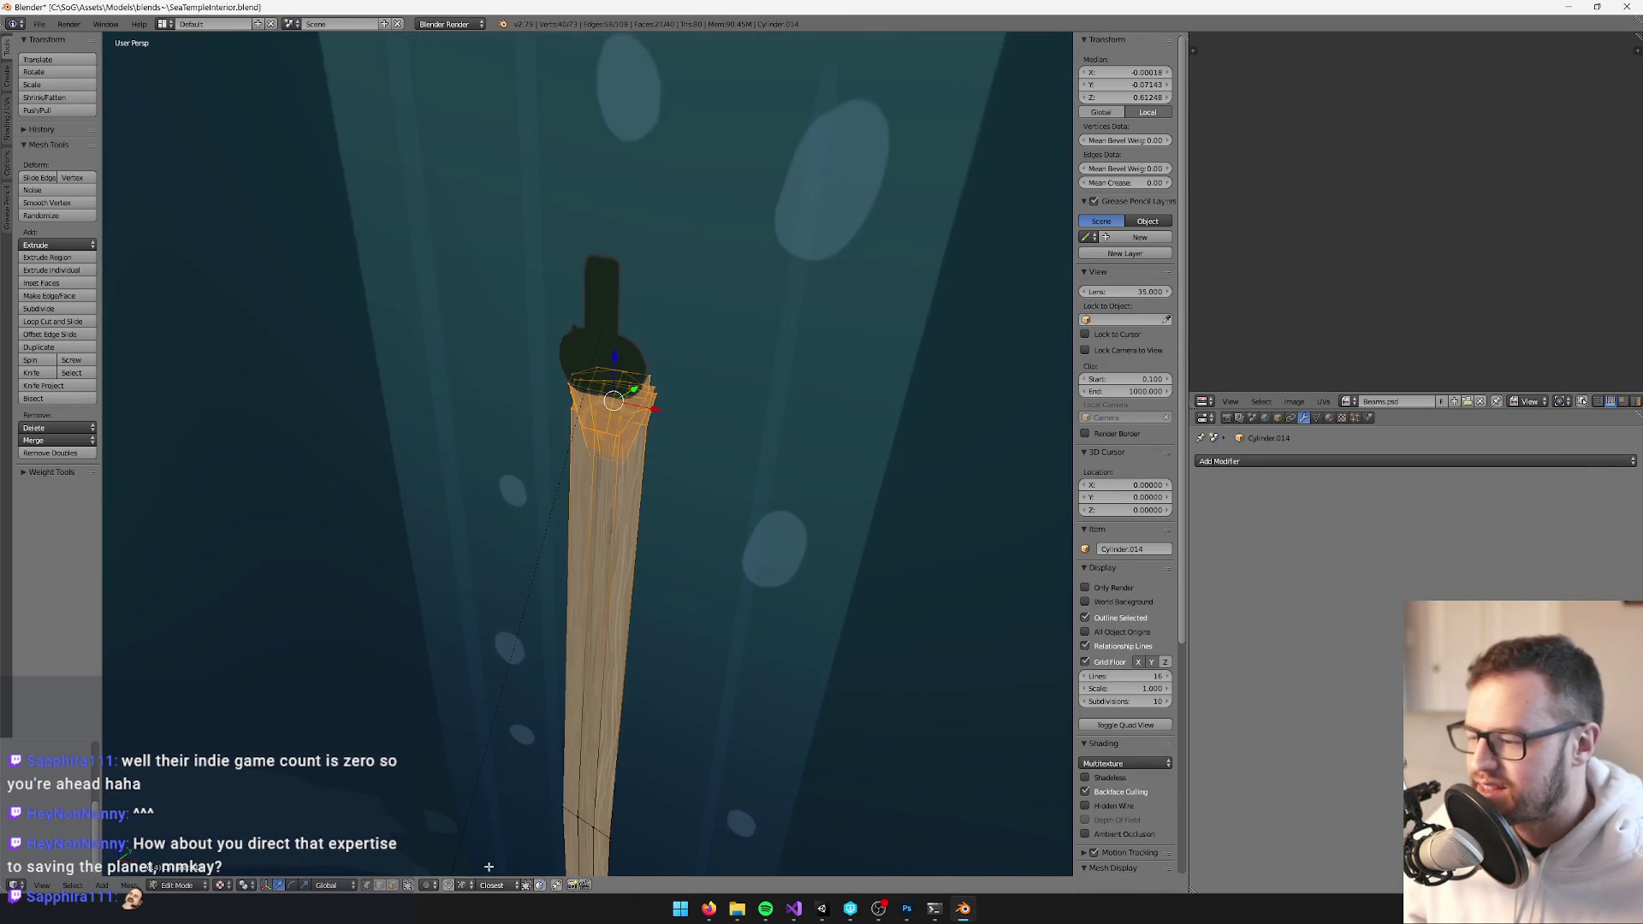
pyautogui.rightClick(606, 417)
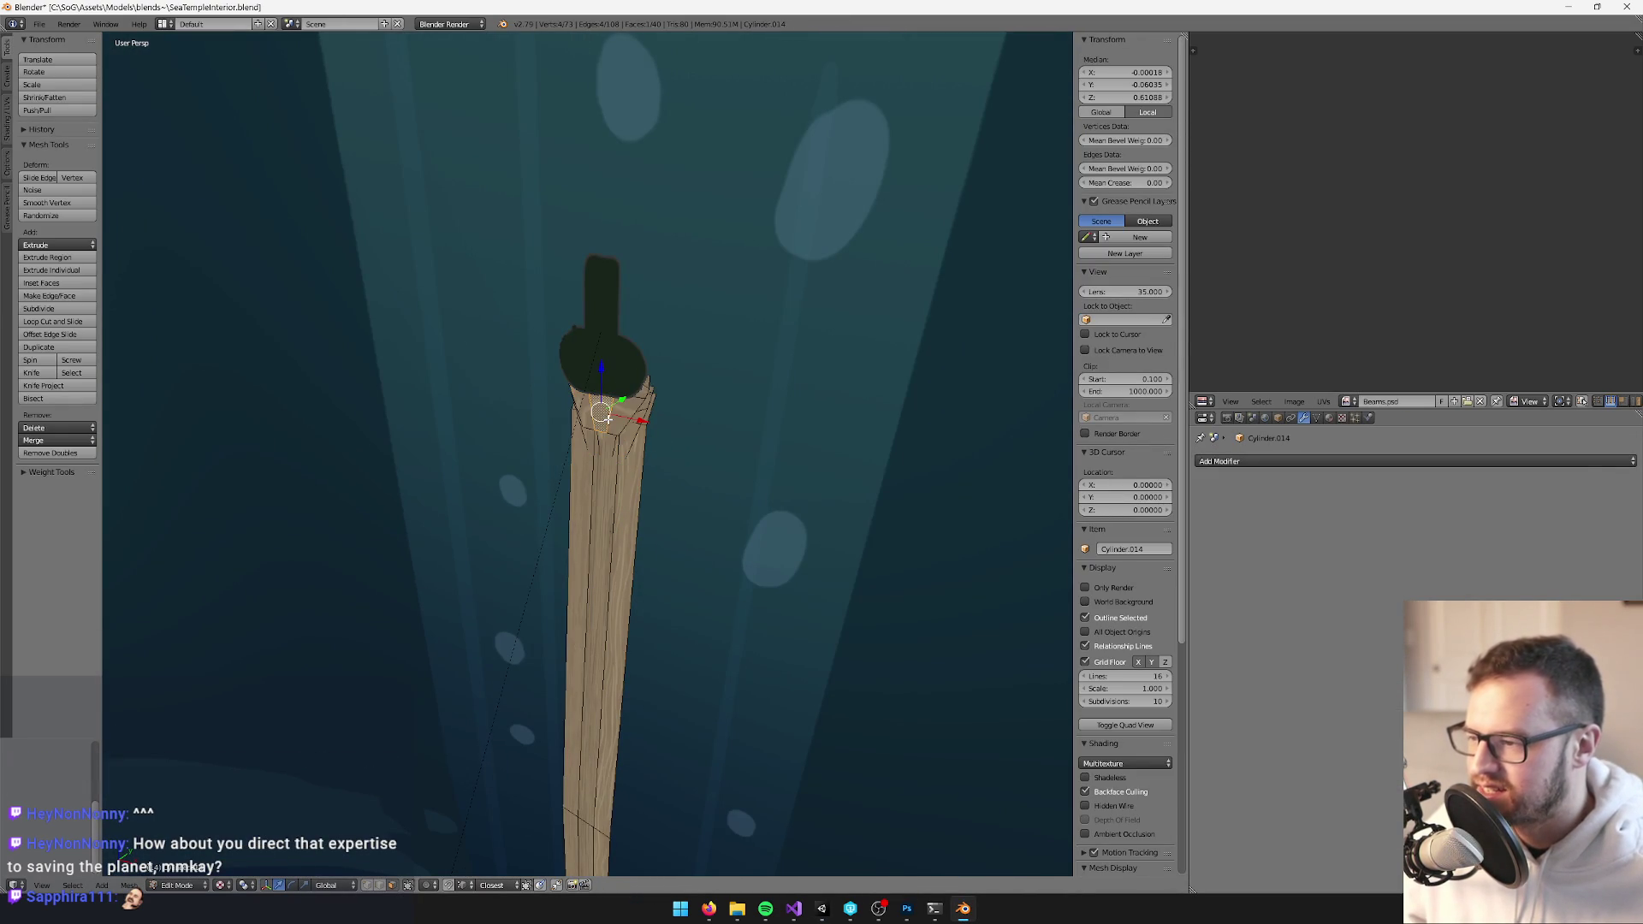
pyautogui.keyDown('alt'); pyautogui.rightClick(624, 438); pyautogui.keyUp('alt')
pyautogui.press('x')
pyautogui.click(621, 410)
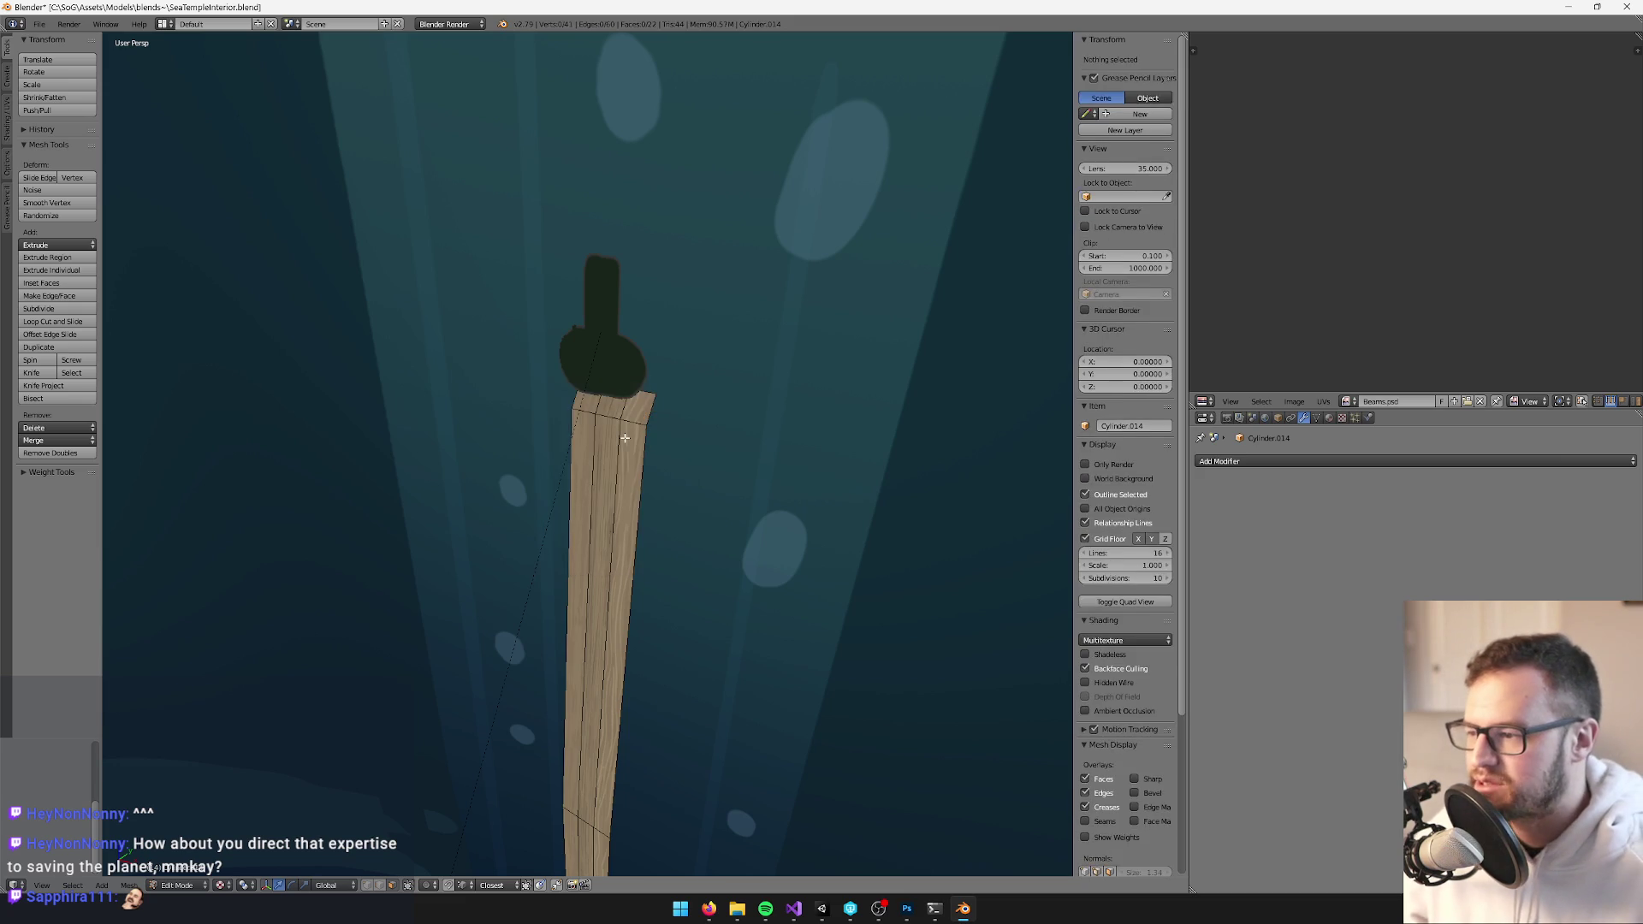
# Select a face at the post's new top and zoom in to inspect it
pyautogui.rightClick(621, 410)
pyautogui.press('KP_Decimal')
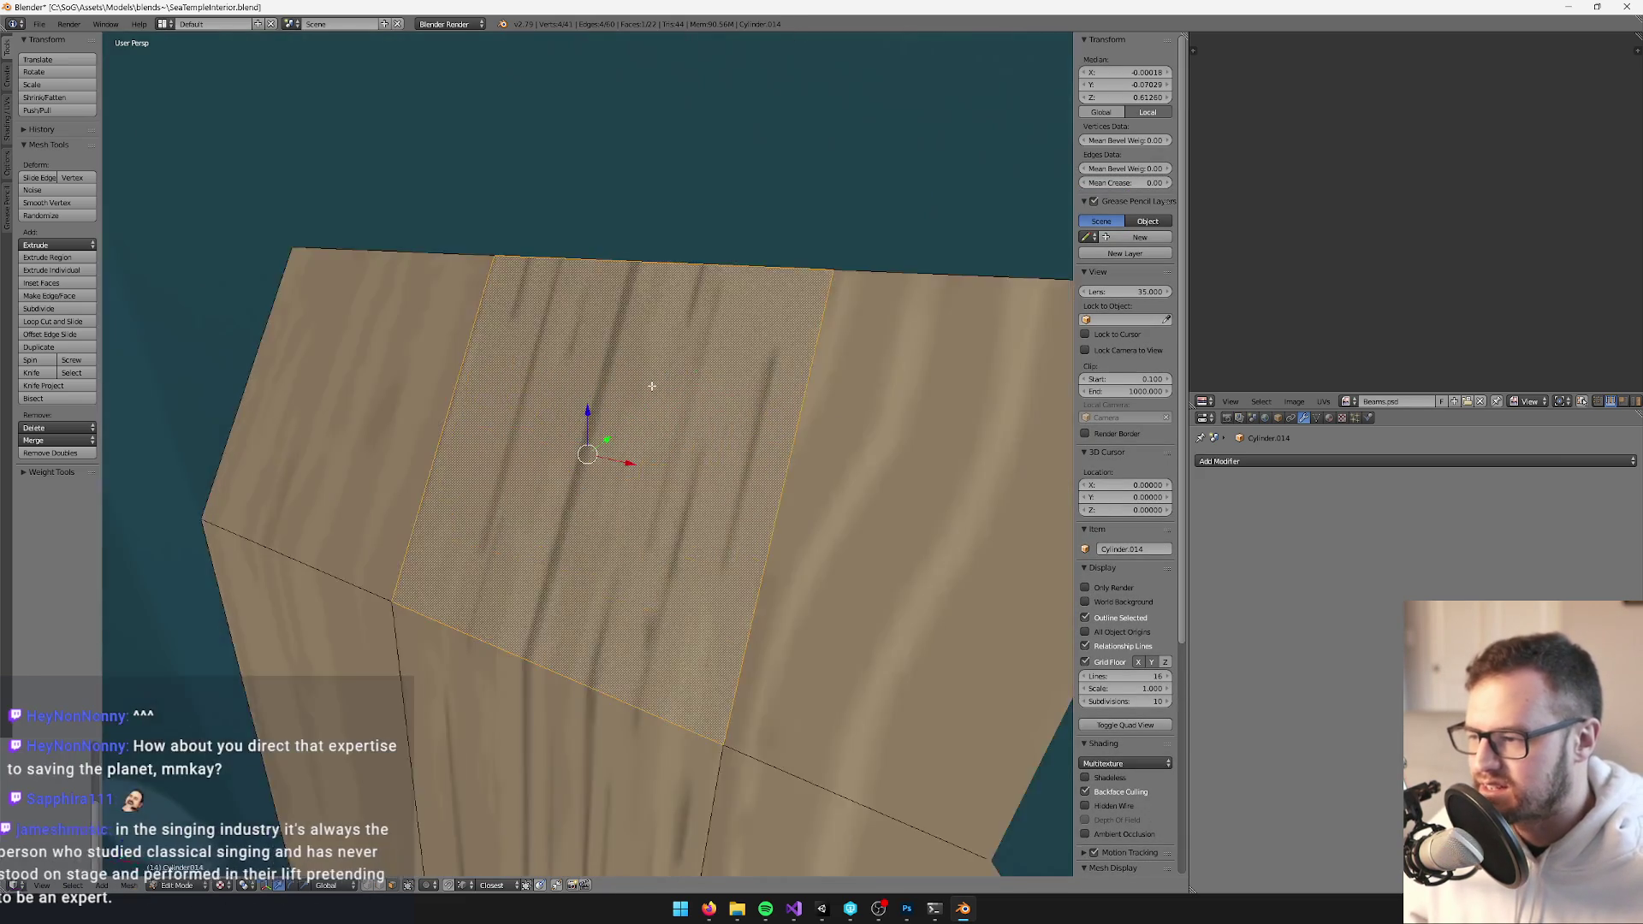
pyautogui.scroll(-6, 711, 363)
pyautogui.scroll(2, 711, 343)
pyautogui.scroll(-3, 691, 389)
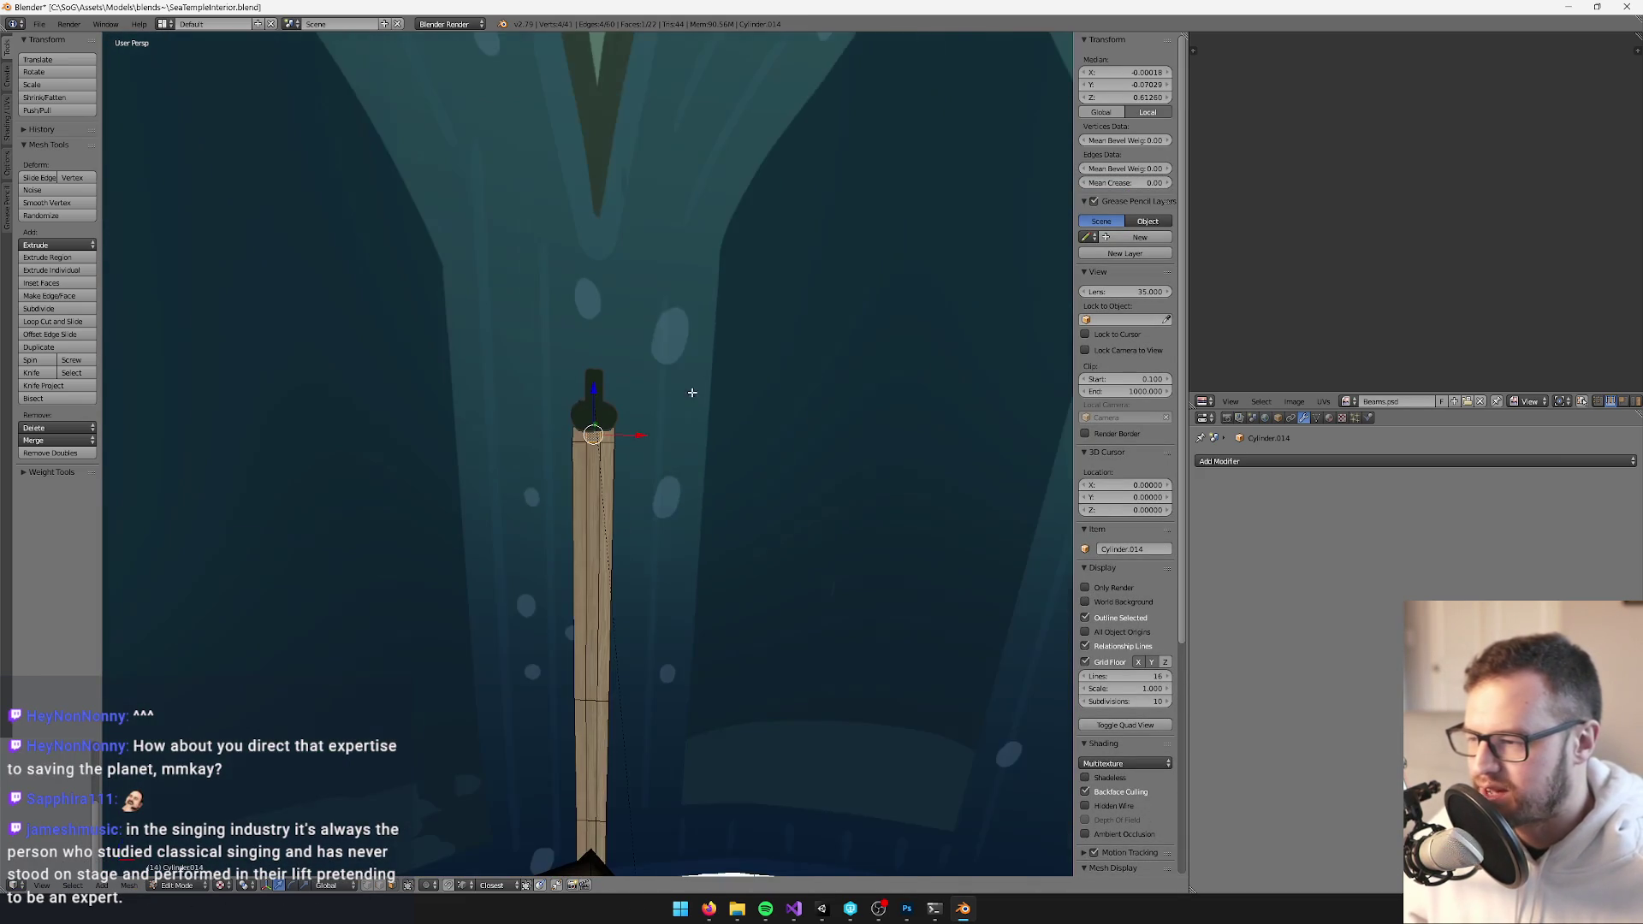
pyautogui.scroll(3, 711, 376)
pyautogui.scroll(-2, 676, 366)
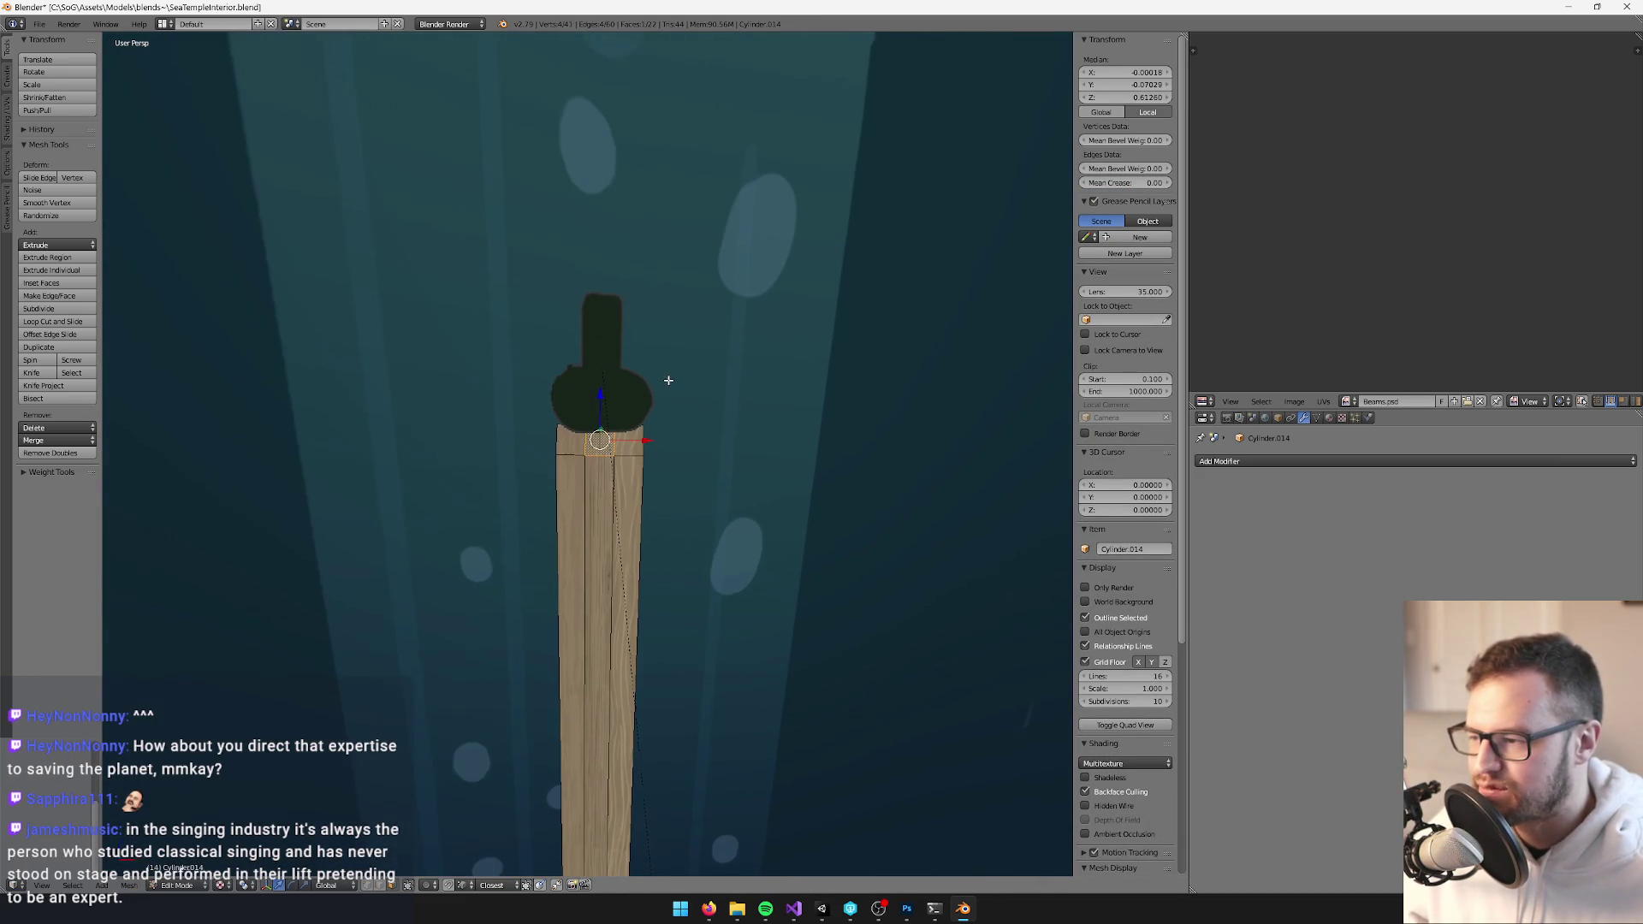
pyautogui.scroll(3, 667, 377)
pyautogui.scroll(-5, 660, 381)
pyautogui.scroll(2, 645, 422)
# Switch the mesh selection type and select the vertices at the post top
pyautogui.click(376, 886)
pyautogui.press('a')
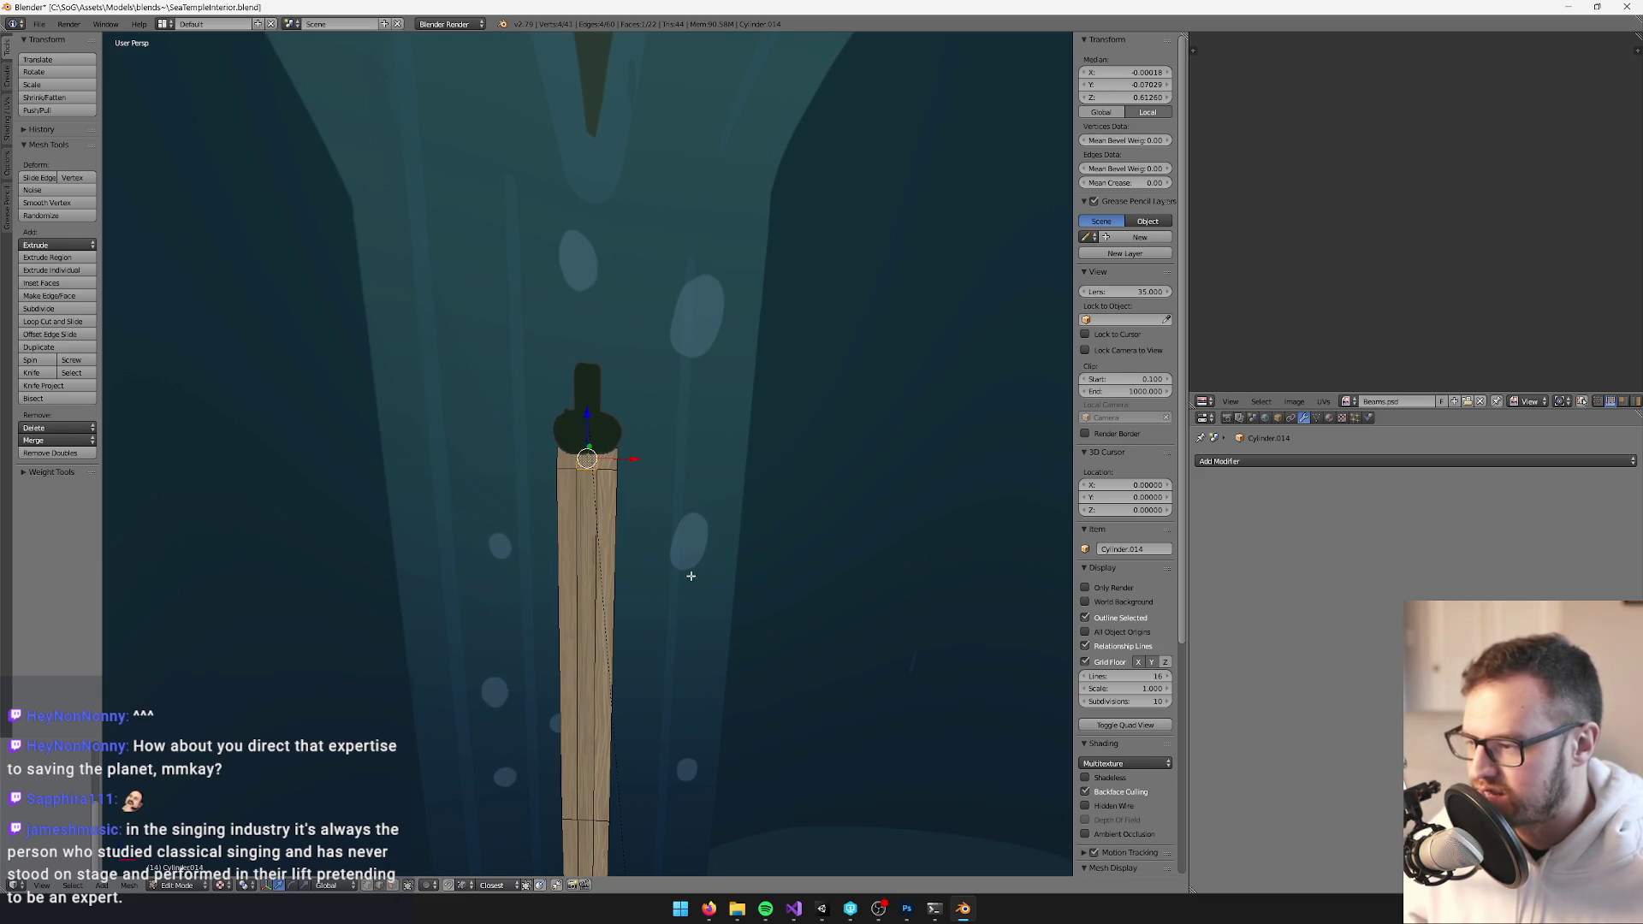
pyautogui.scroll(5, 672, 533)
pyautogui.keyDown('alt'); pyautogui.rightClick(541, 450); pyautogui.keyUp('alt')
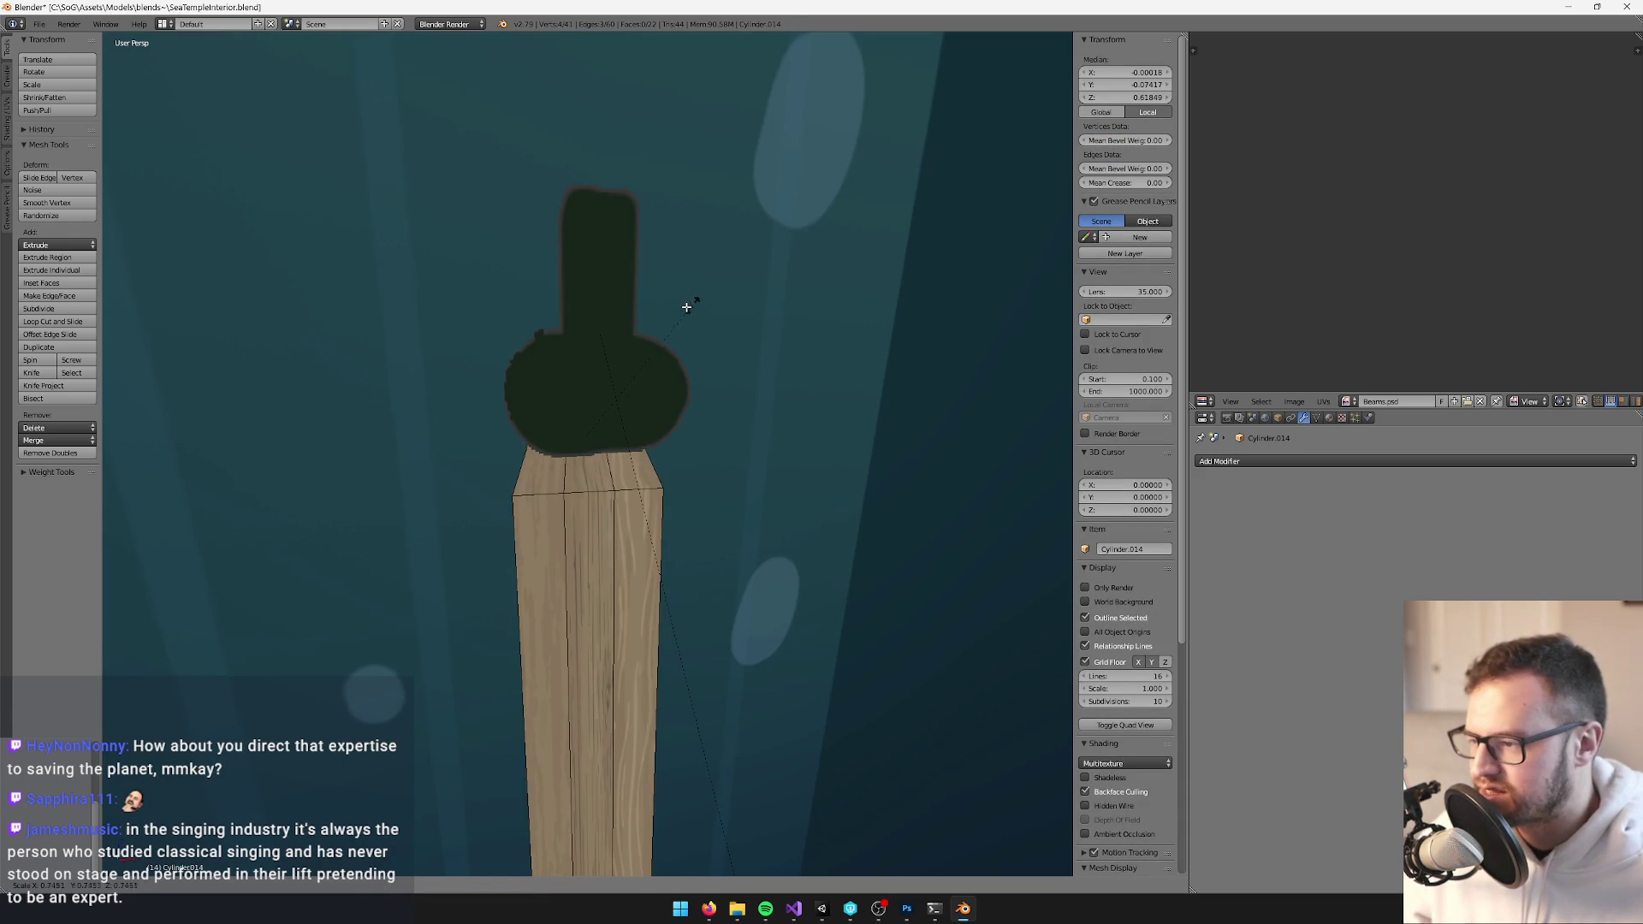
# Leave Edit Mode and save the Blender file, overwriting the existing one
pyautogui.press('Tab')
pyautogui.scroll(-4, 723, 503)
pyautogui.hotkey('ctrl', 's')
pyautogui.click(722, 499)
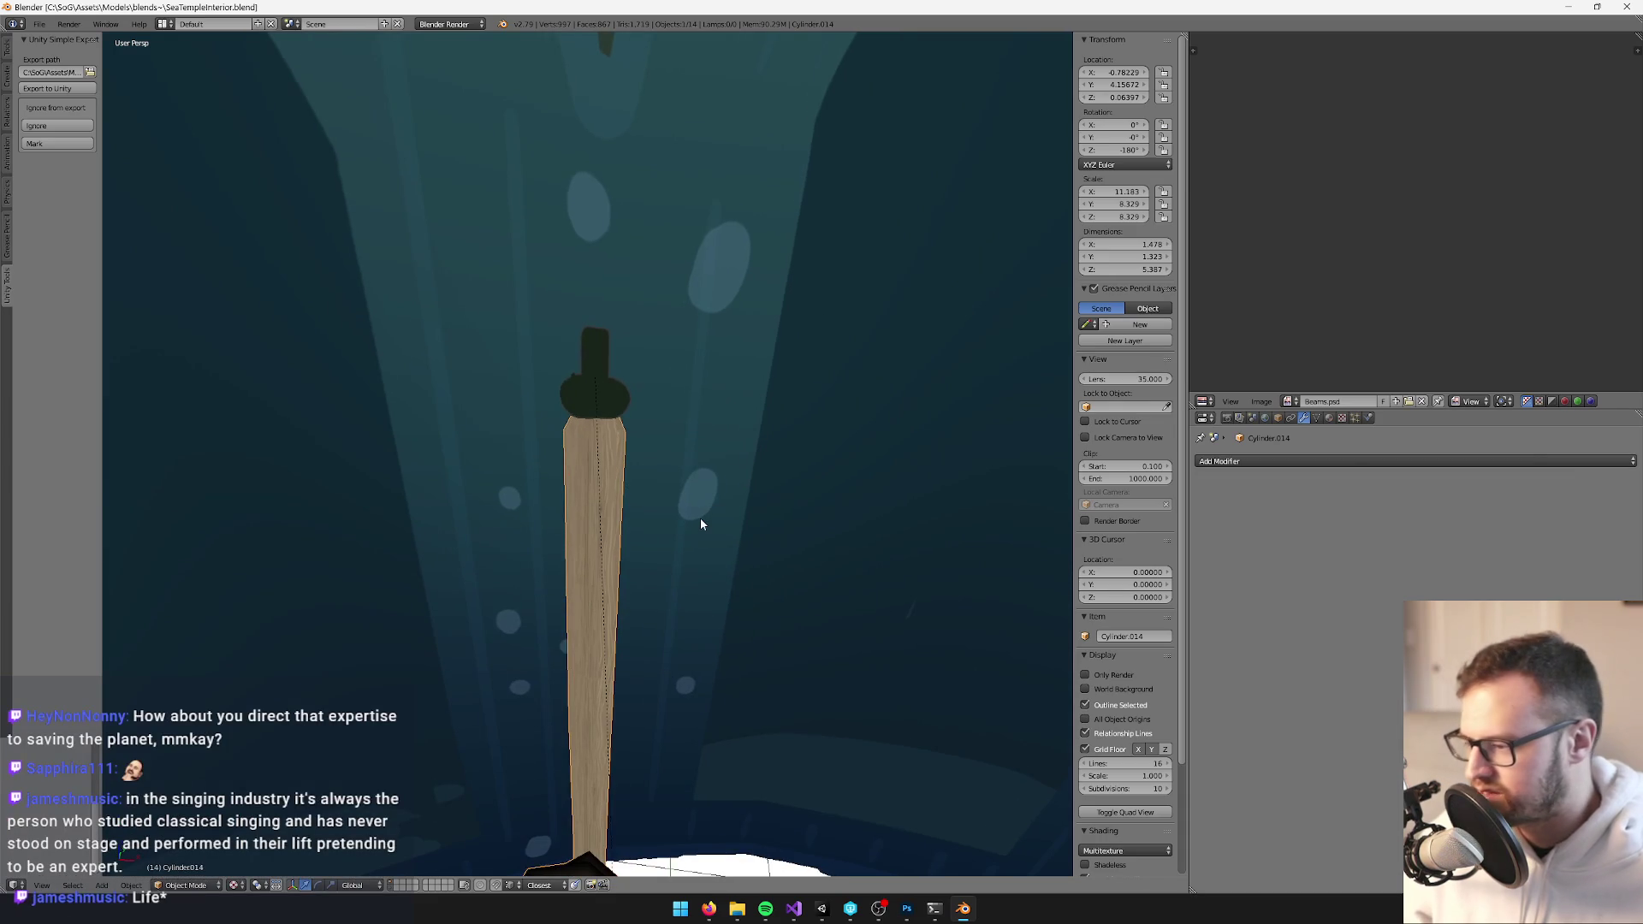
pyautogui.hotkey('alt', 'Tab')
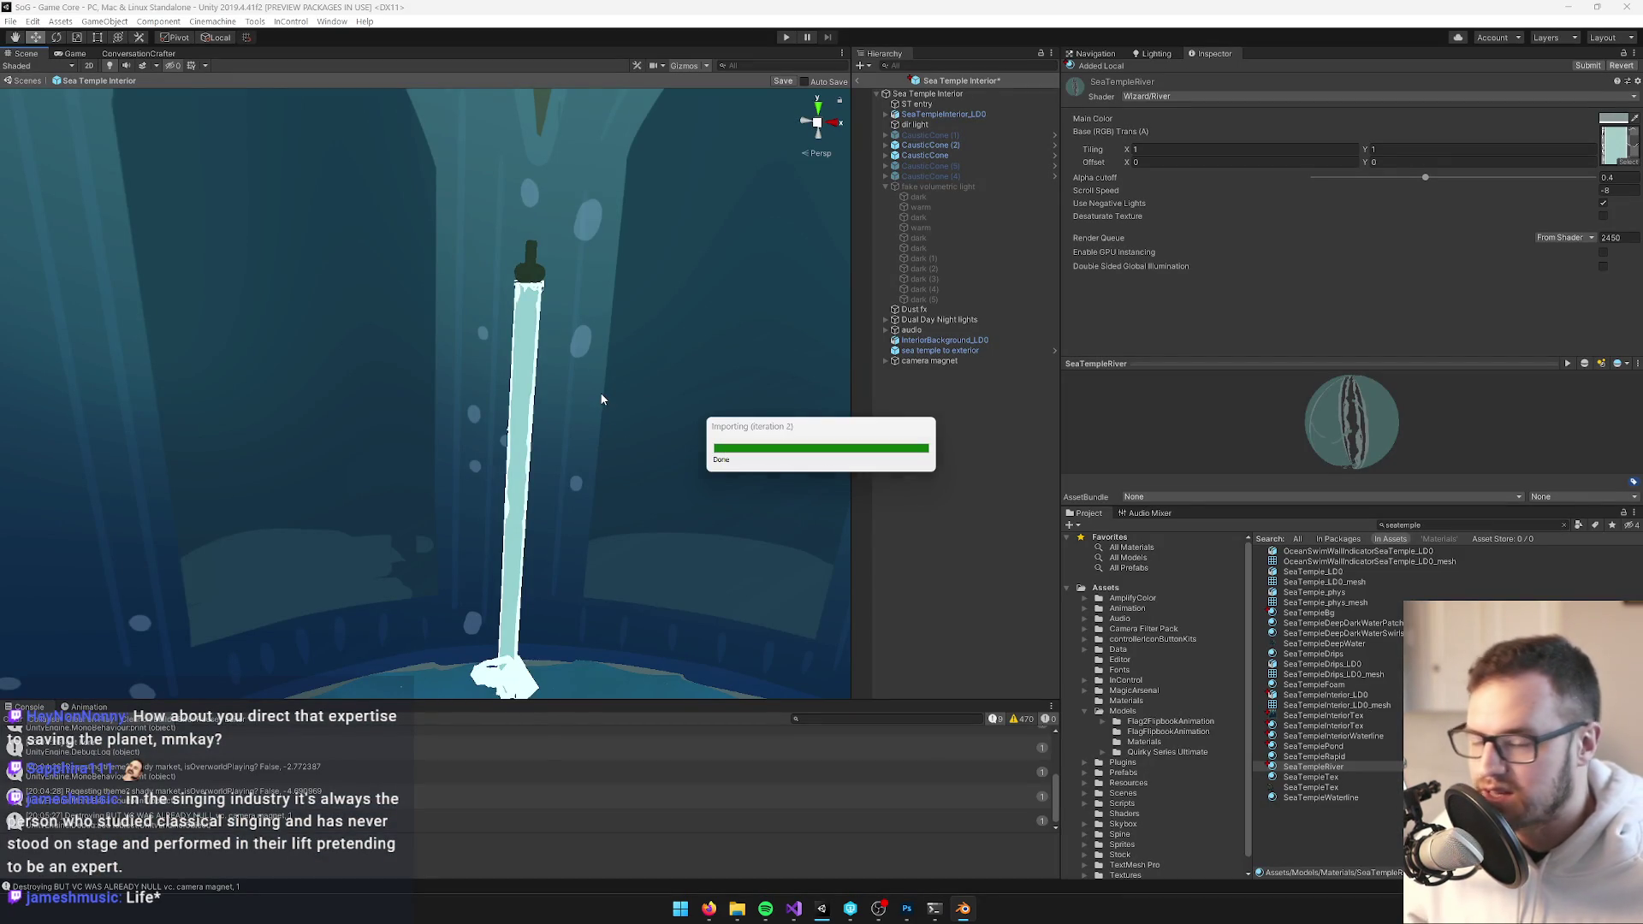
# Keep the prefab changes reloaded from disk and look over the temple basin in Scene and Game views
pyautogui.click(841, 478)
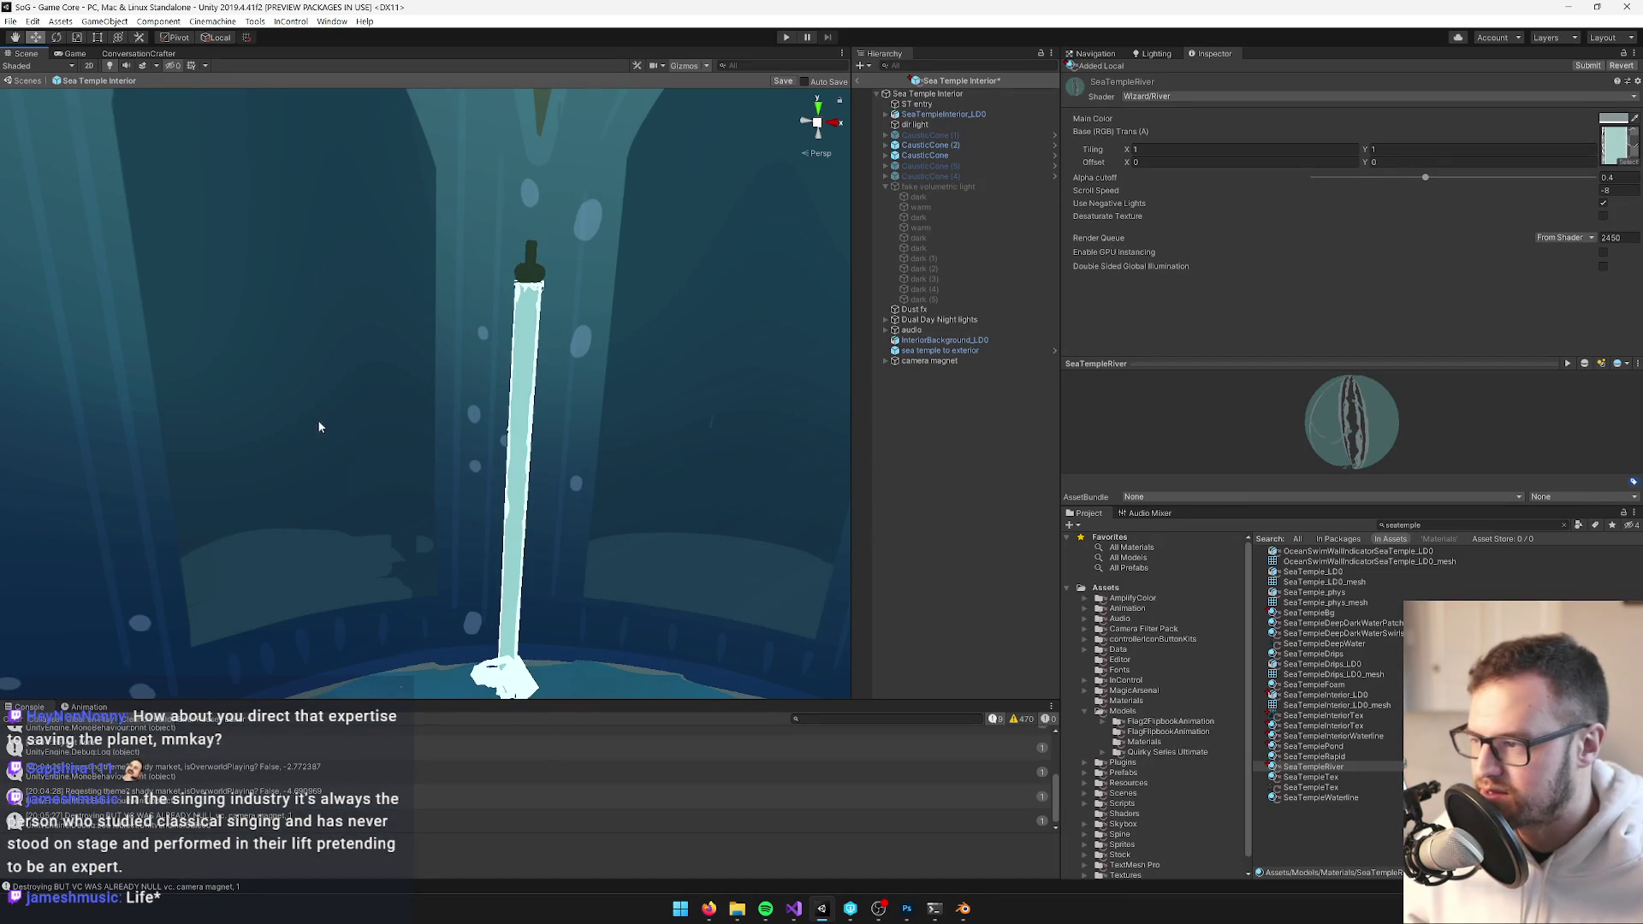
pyautogui.scroll(-6, 617, 332)
pyautogui.moveTo(617, 334); pyautogui.dragTo(600, 388)
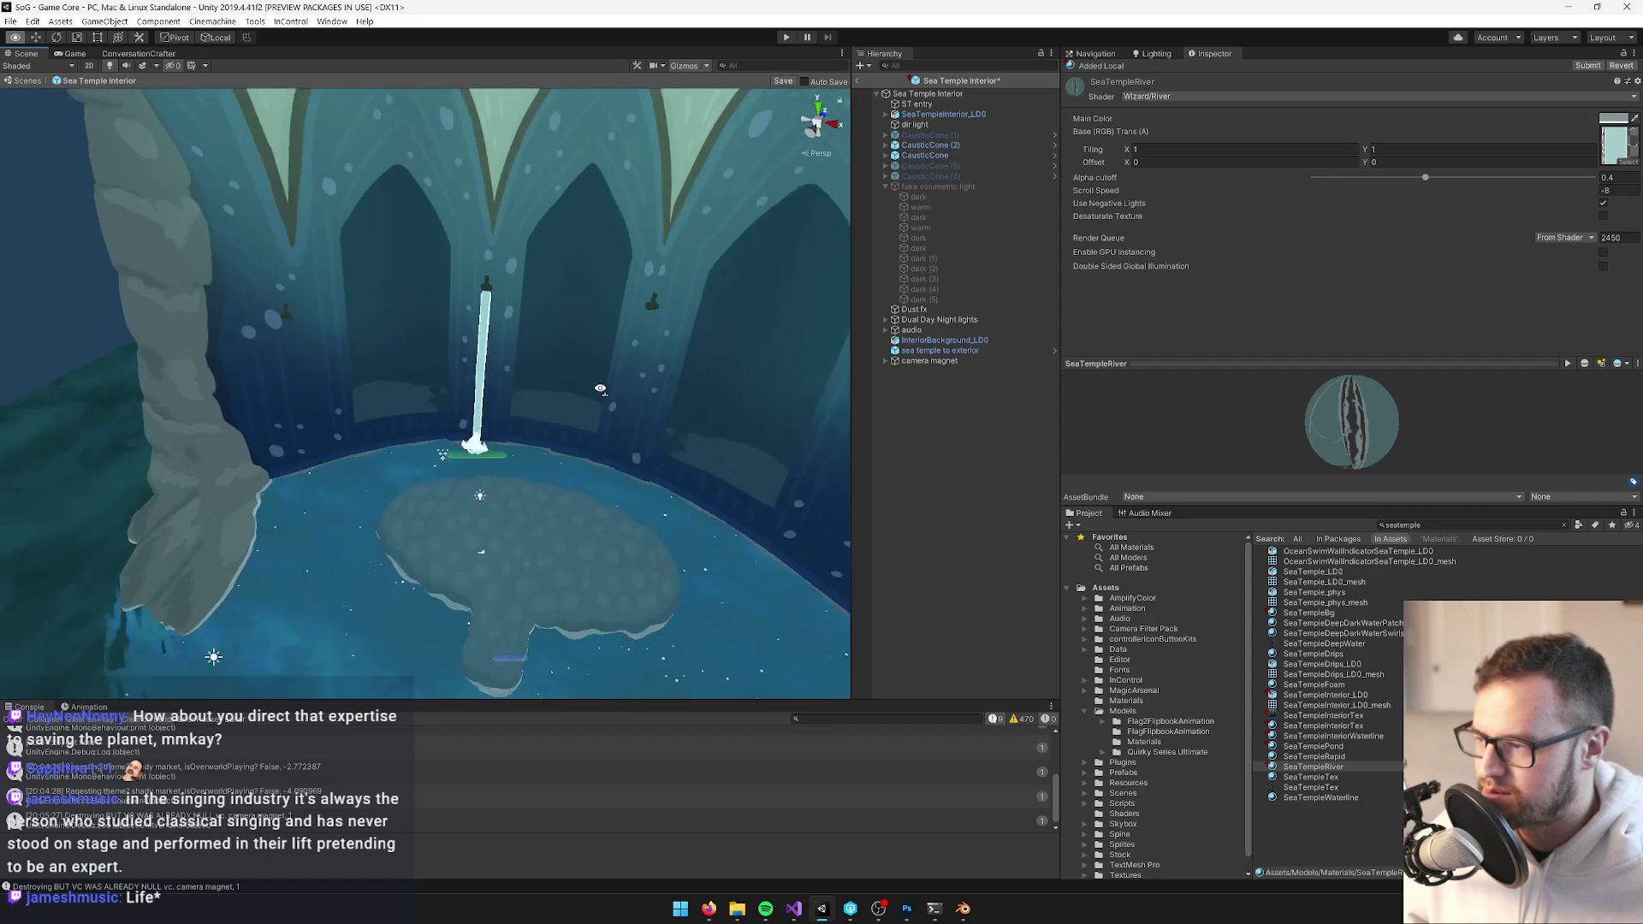
pyautogui.scroll(10, 599, 387)
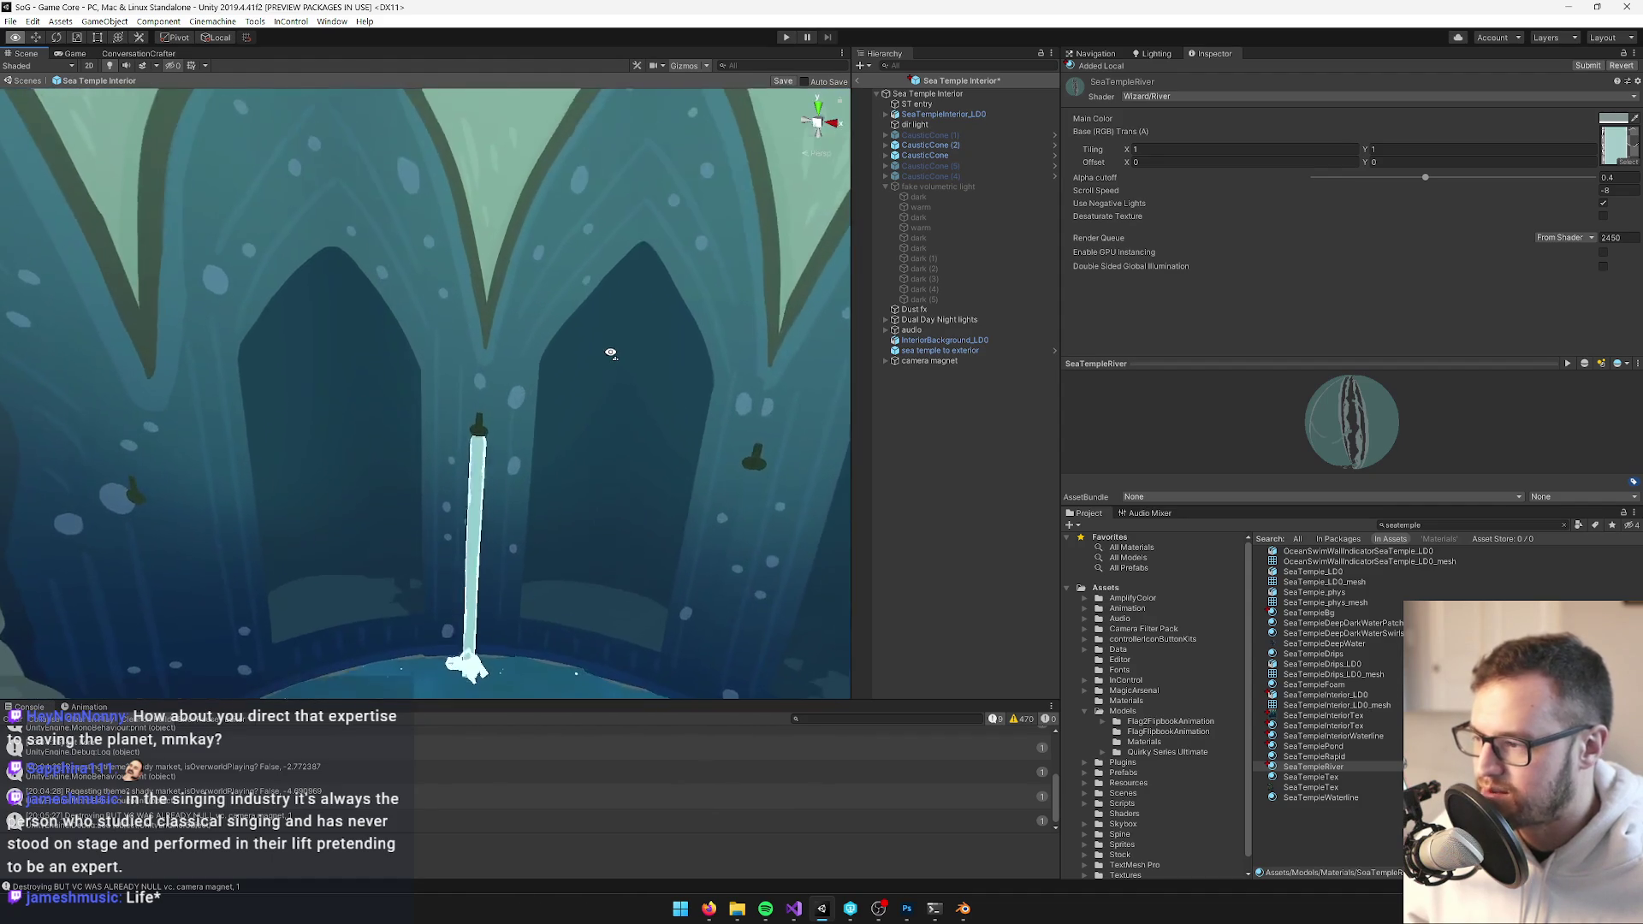
pyautogui.scroll(-8, 618, 379)
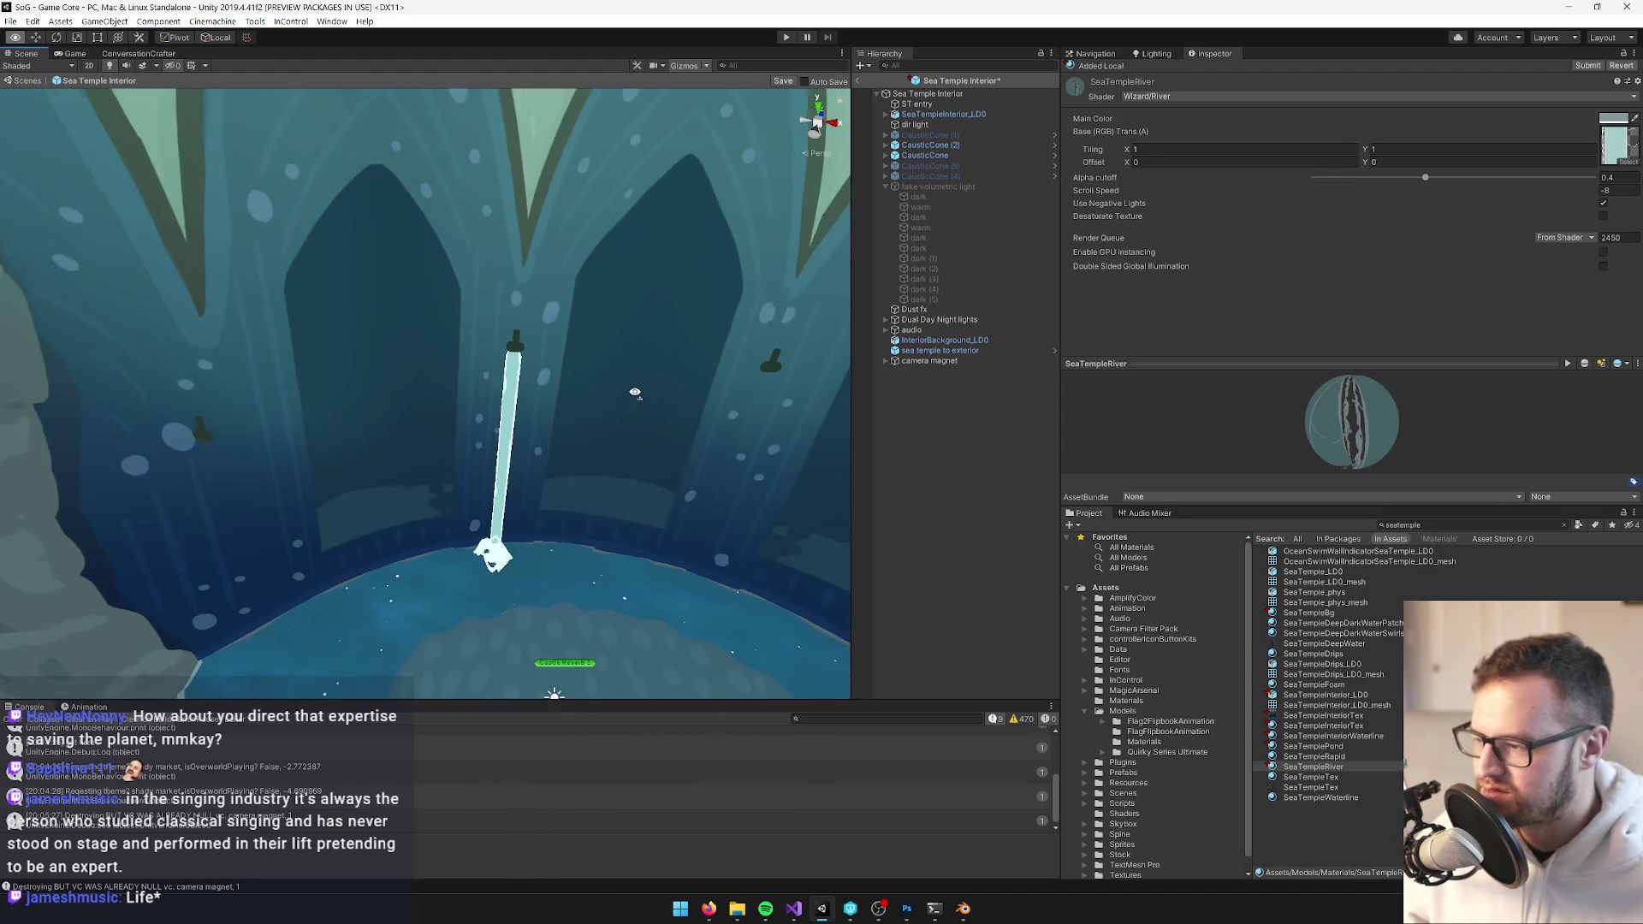
pyautogui.click(74, 53)
pyautogui.click(24, 53)
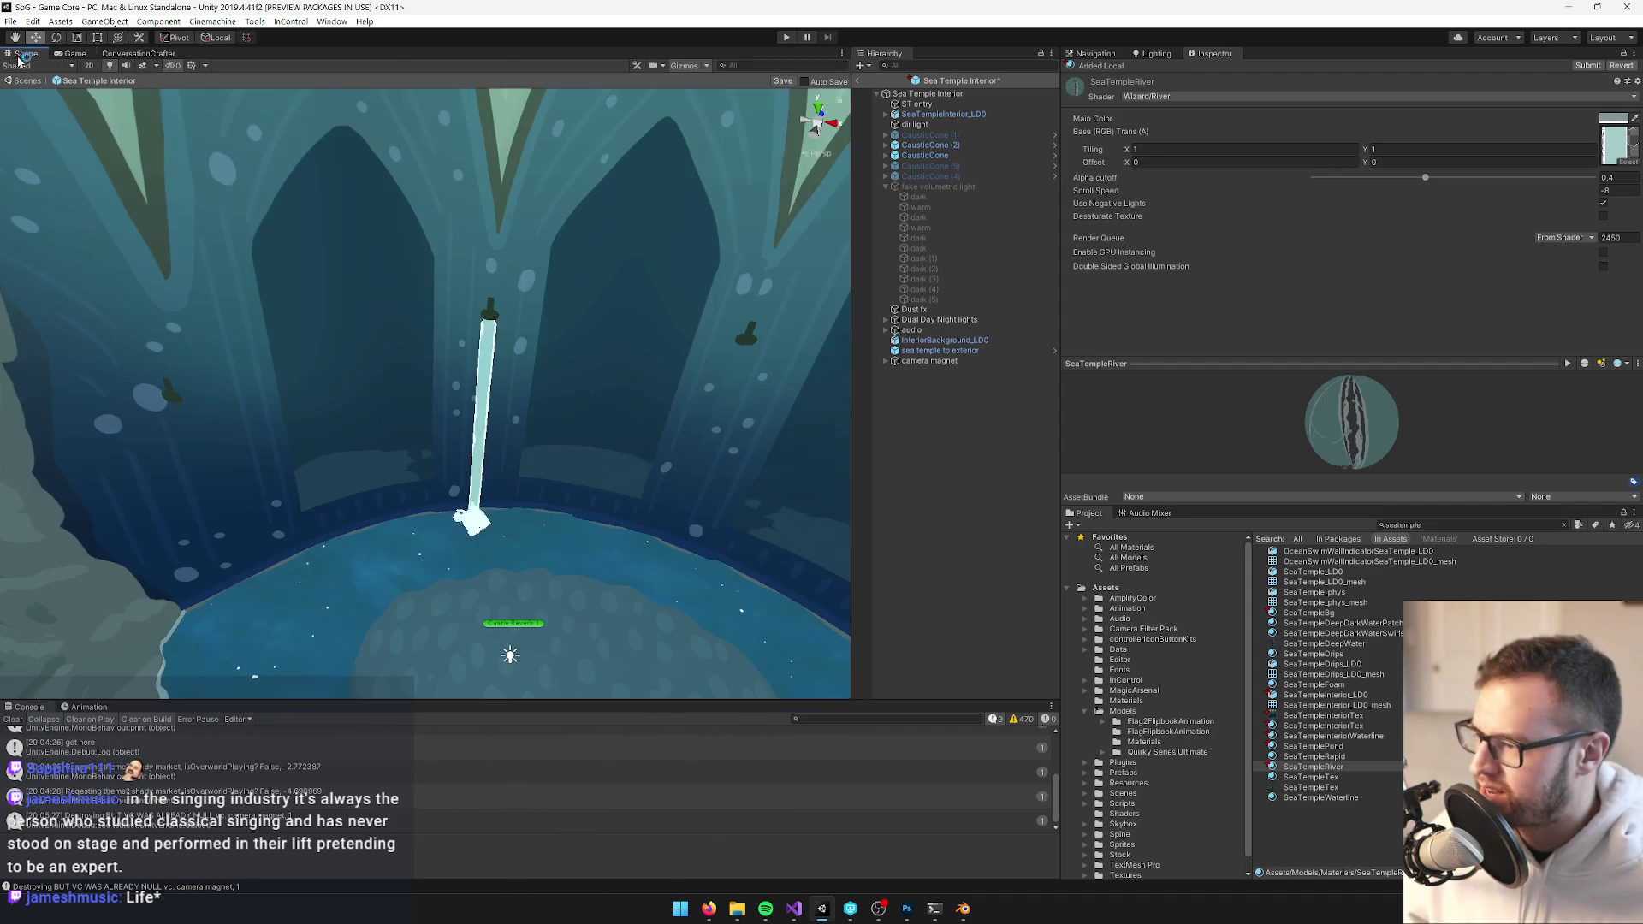
# Save the Sea Temple Interior prefab and preview it in the Game view
pyautogui.click(783, 81)
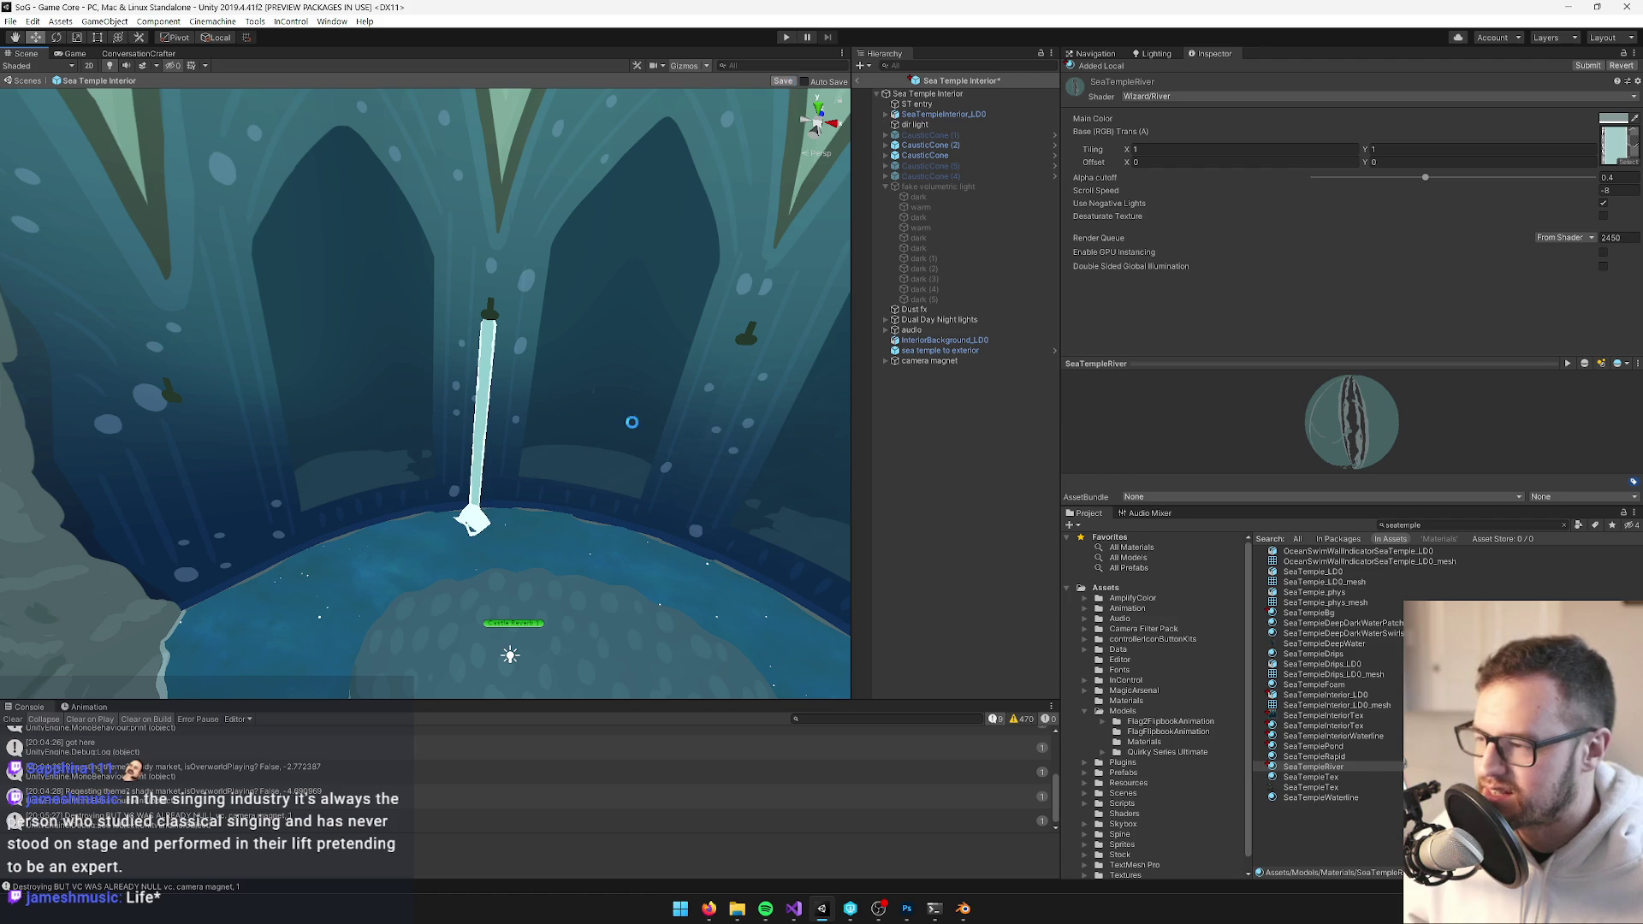
pyautogui.moveTo(591, 386)
pyautogui.mouseDown()
pyautogui.moveTo(572, 363)
pyautogui.moveTo(548, 383)
pyautogui.moveTo(593, 409)
pyautogui.moveTo(539, 474)
pyautogui.moveTo(518, 426)
pyautogui.mouseUp()
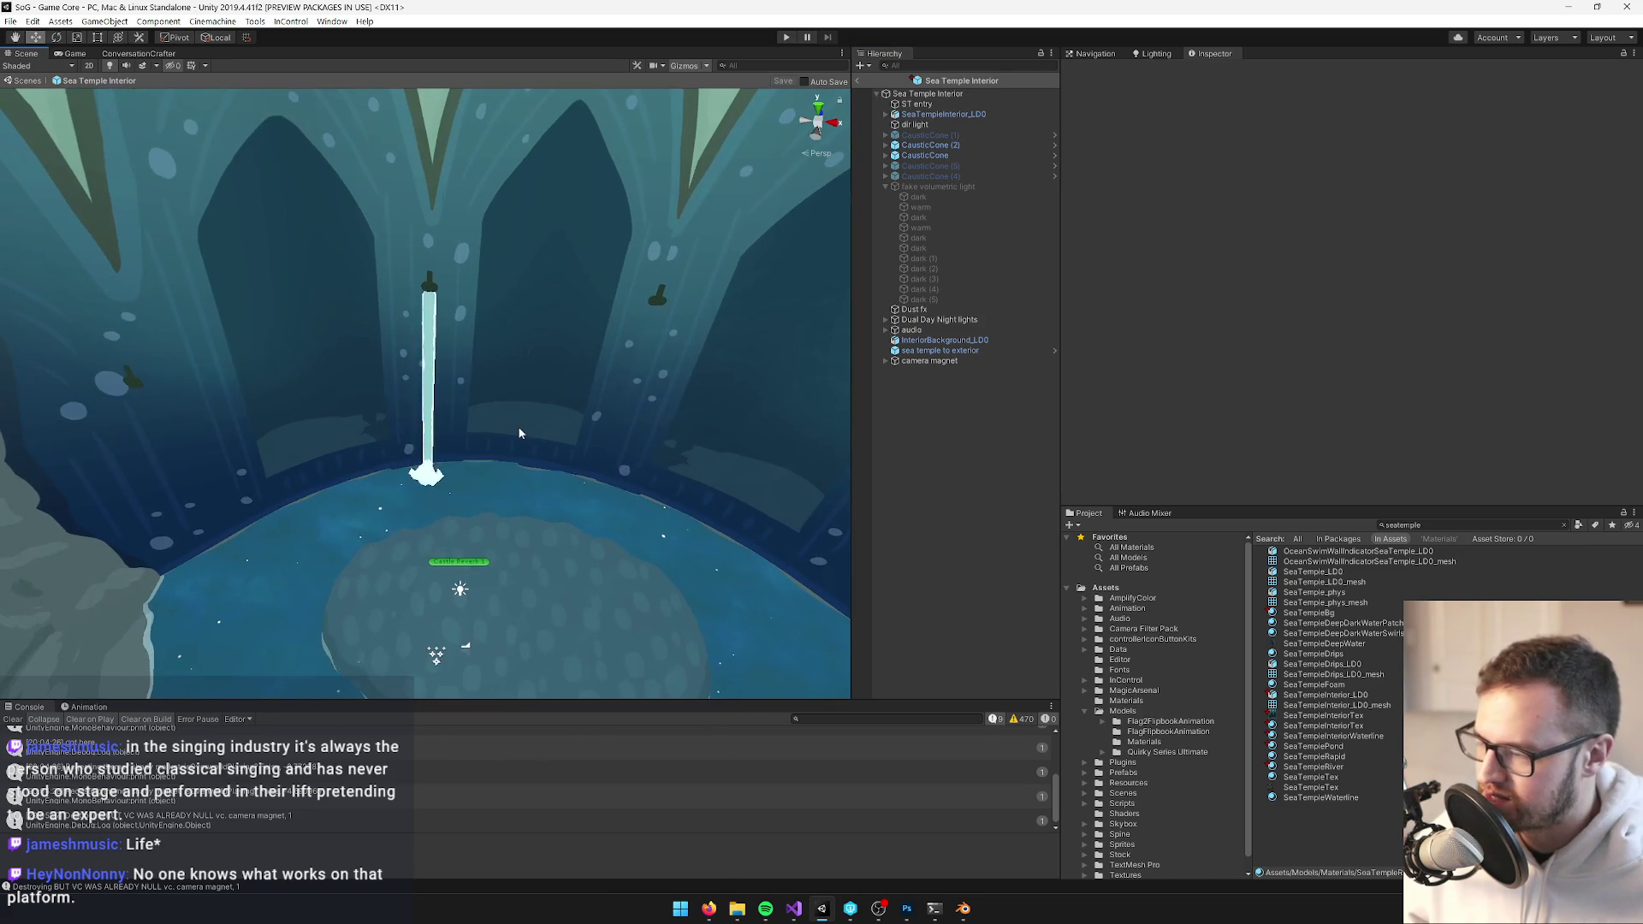
pyautogui.click(83, 57)
pyautogui.click(27, 53)
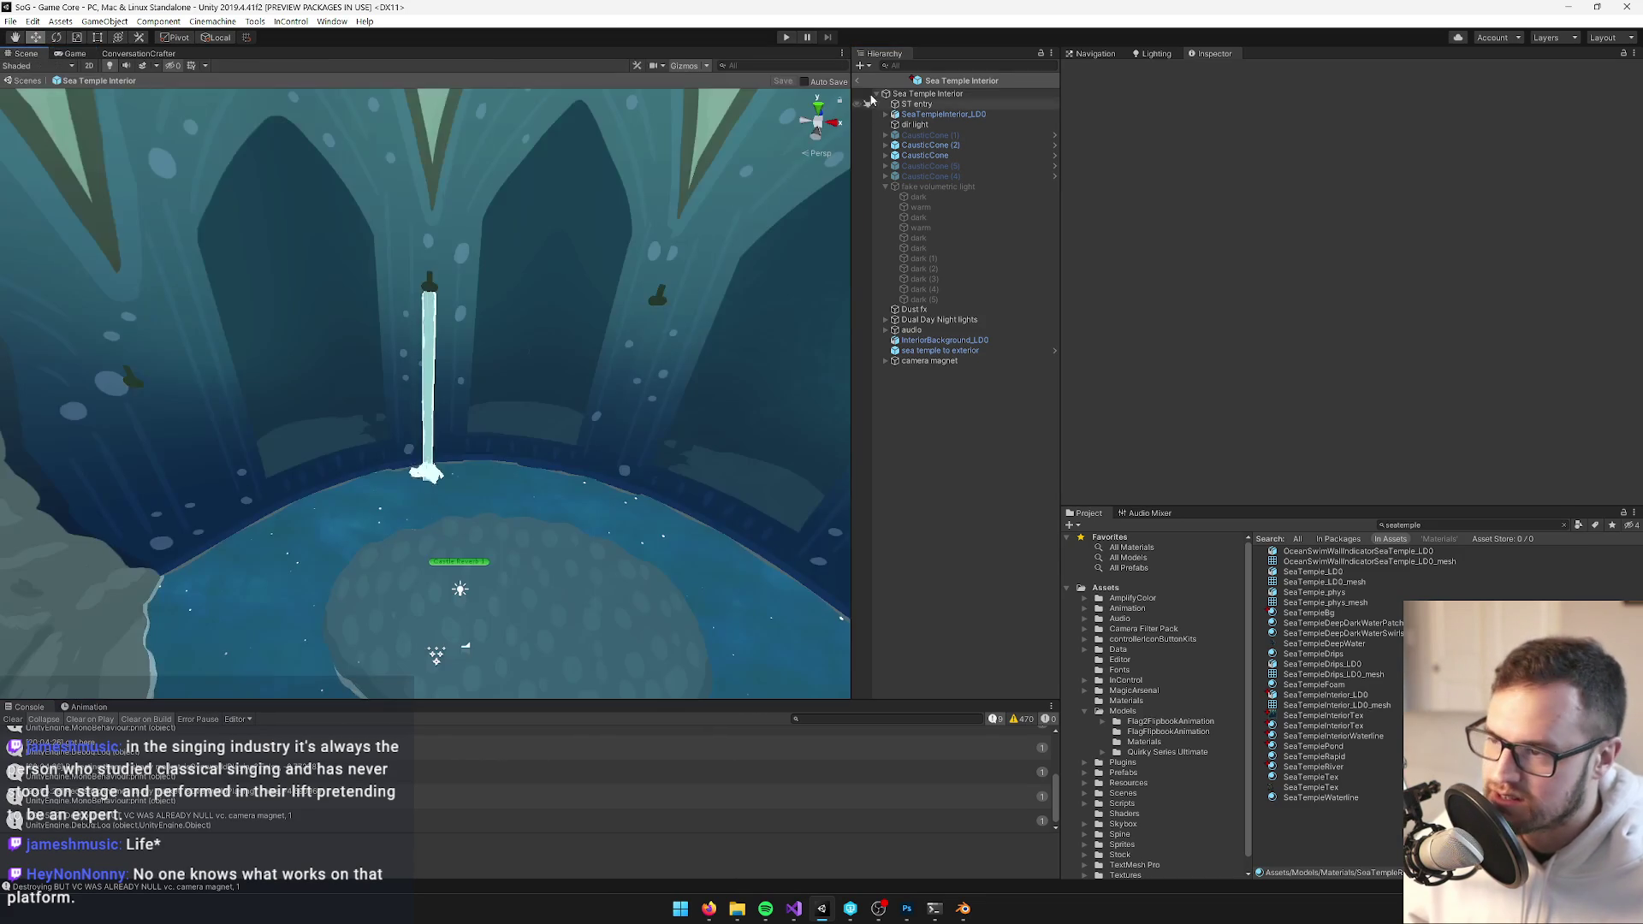
# Return to the main scene, enable Sea Temple Interior, and preview it in Game view
pyautogui.click(857, 80)
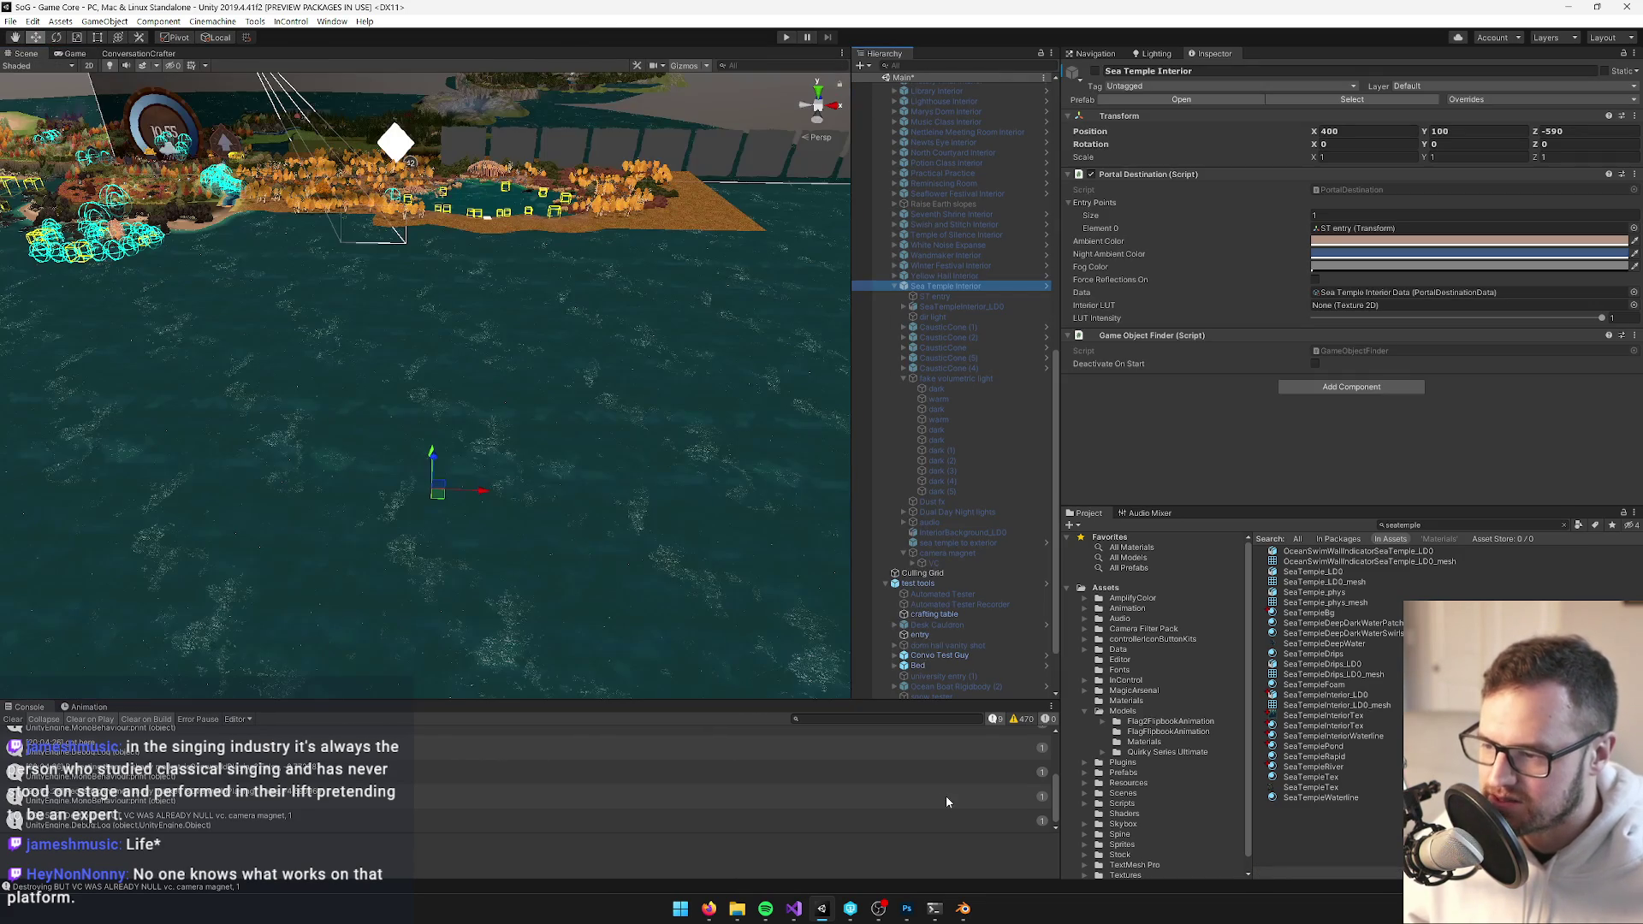
pyautogui.hotkey('alt', 'shift', 'a')
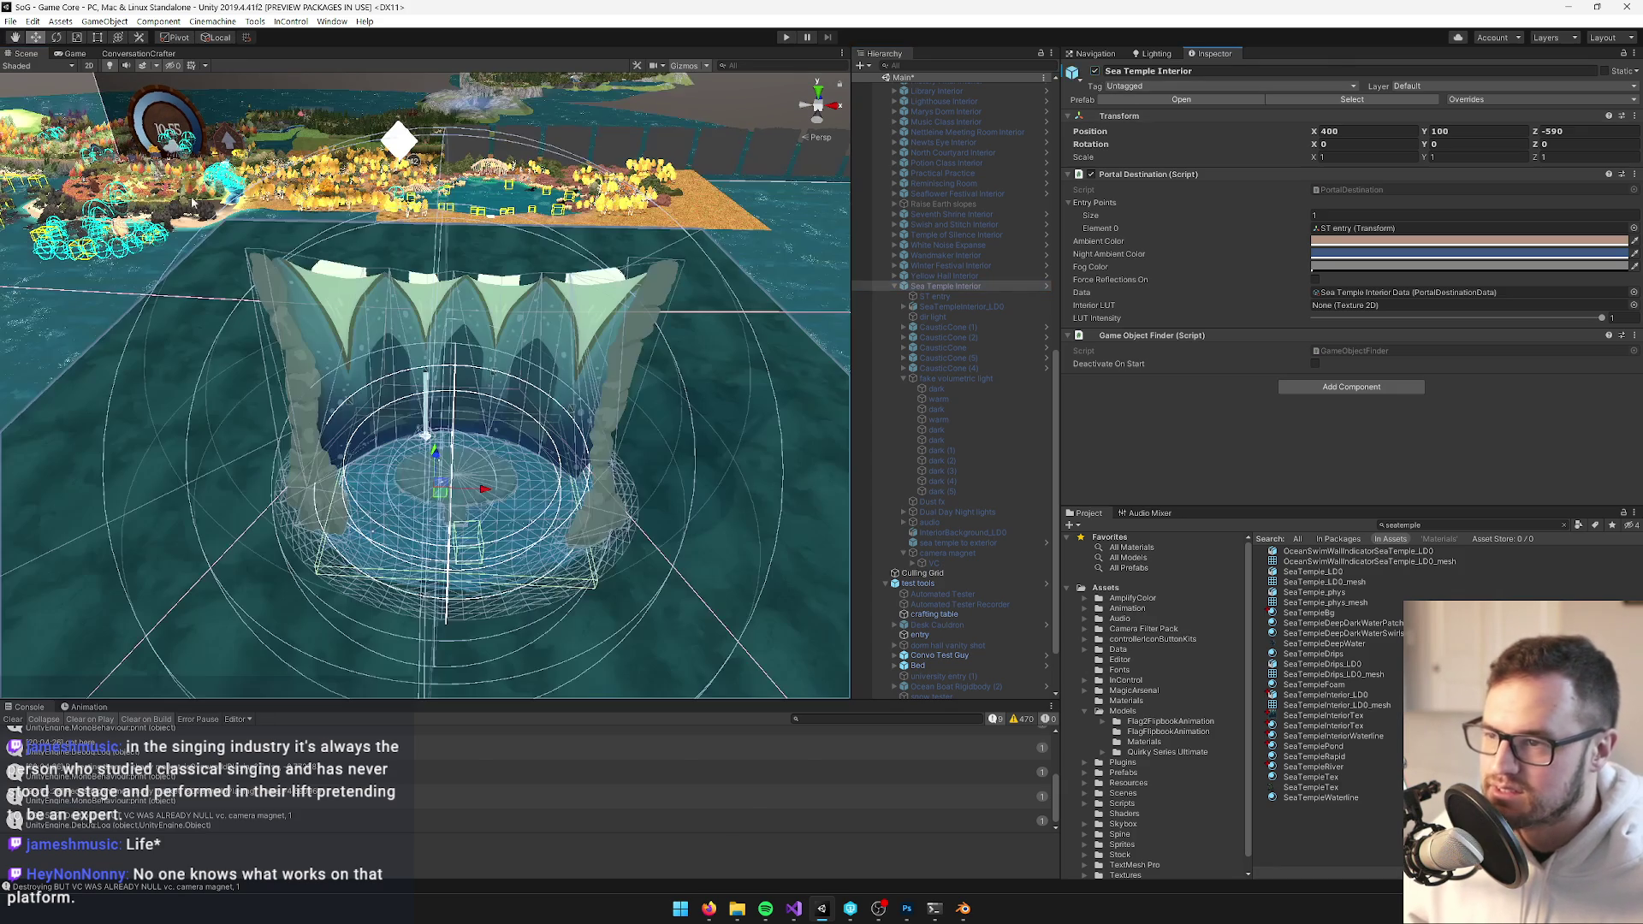
pyautogui.click(56, 54)
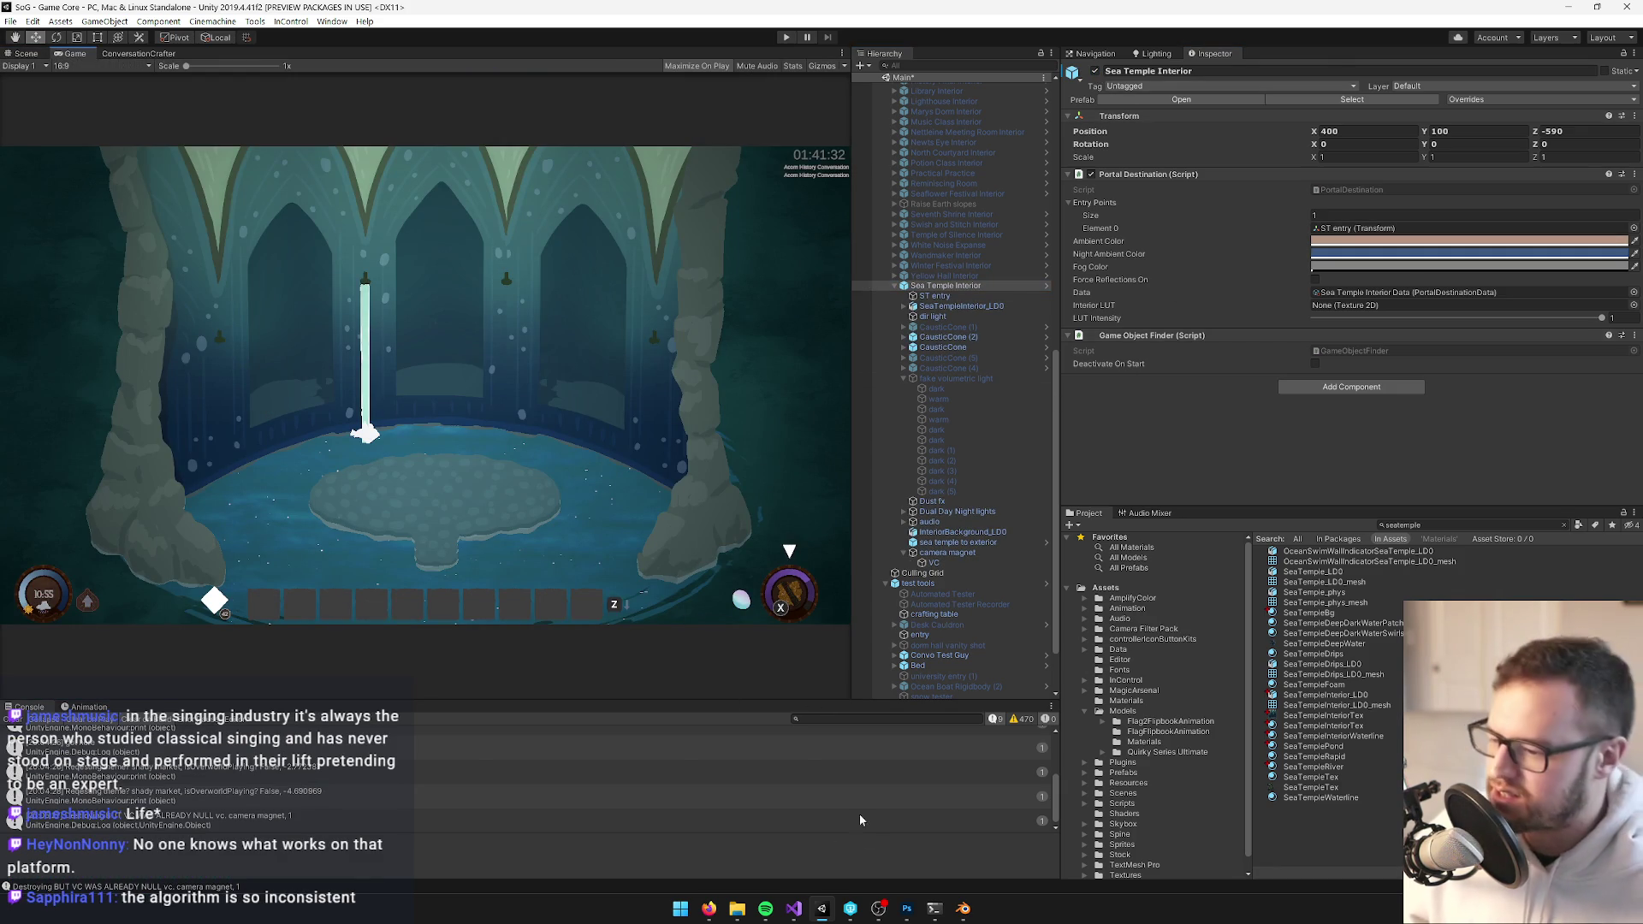
pyautogui.click(907, 908)
# Flip between the SeaTempleTex, SeaTempleInteriorTex and Sea Temple Interior documents
pyautogui.scroll(1, 740, 426)
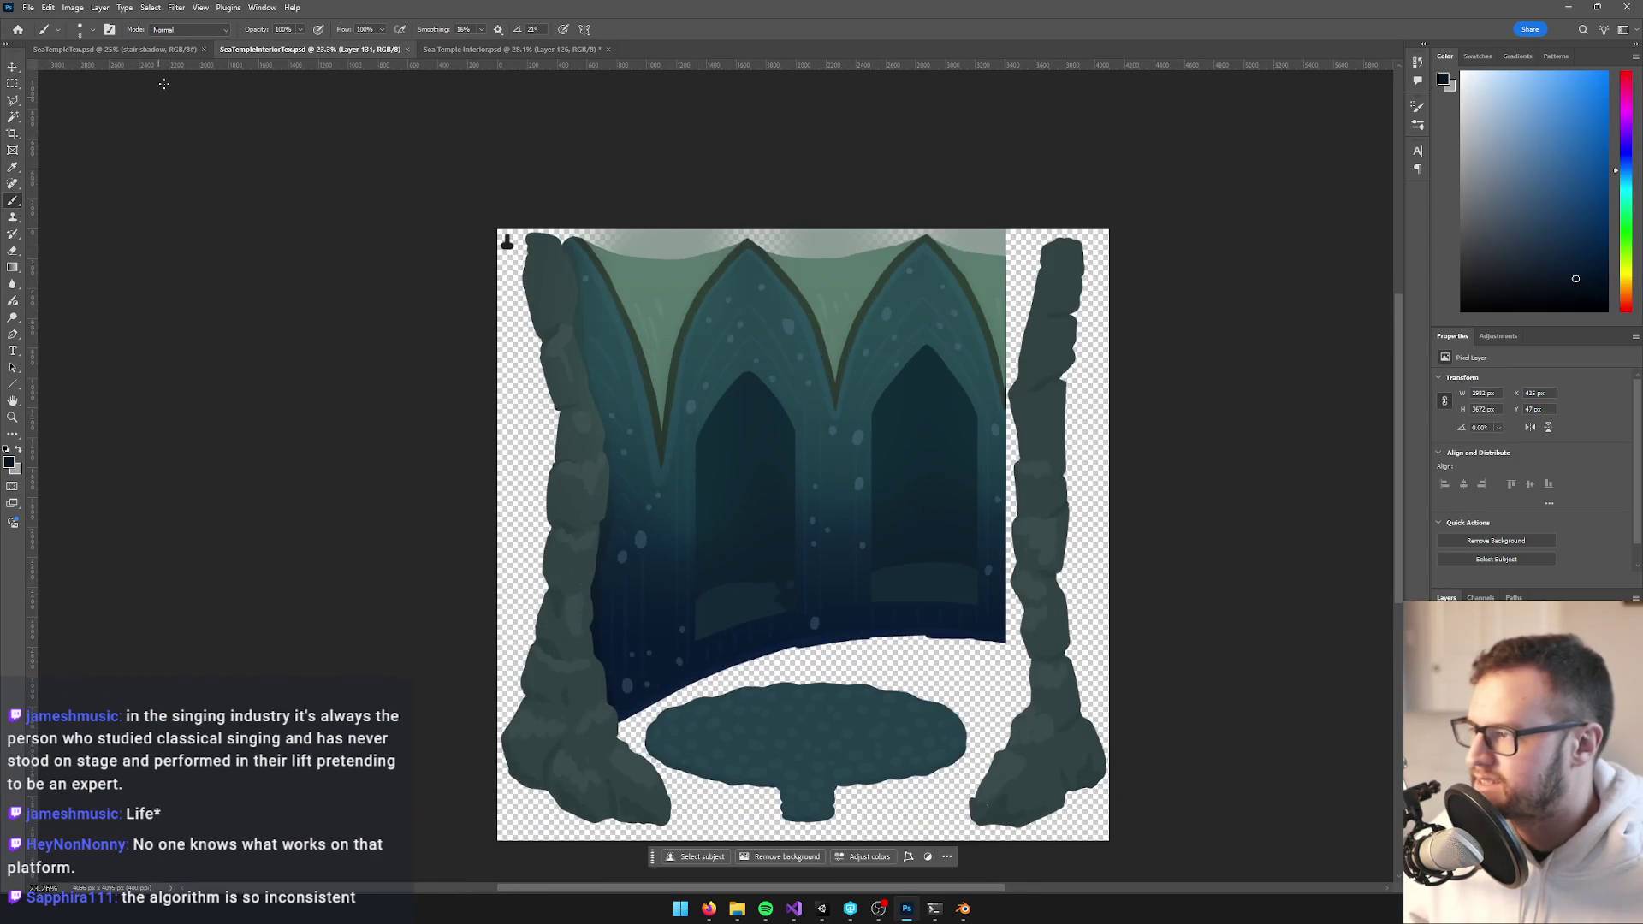
pyautogui.click(128, 49)
pyautogui.click(295, 49)
pyautogui.click(480, 49)
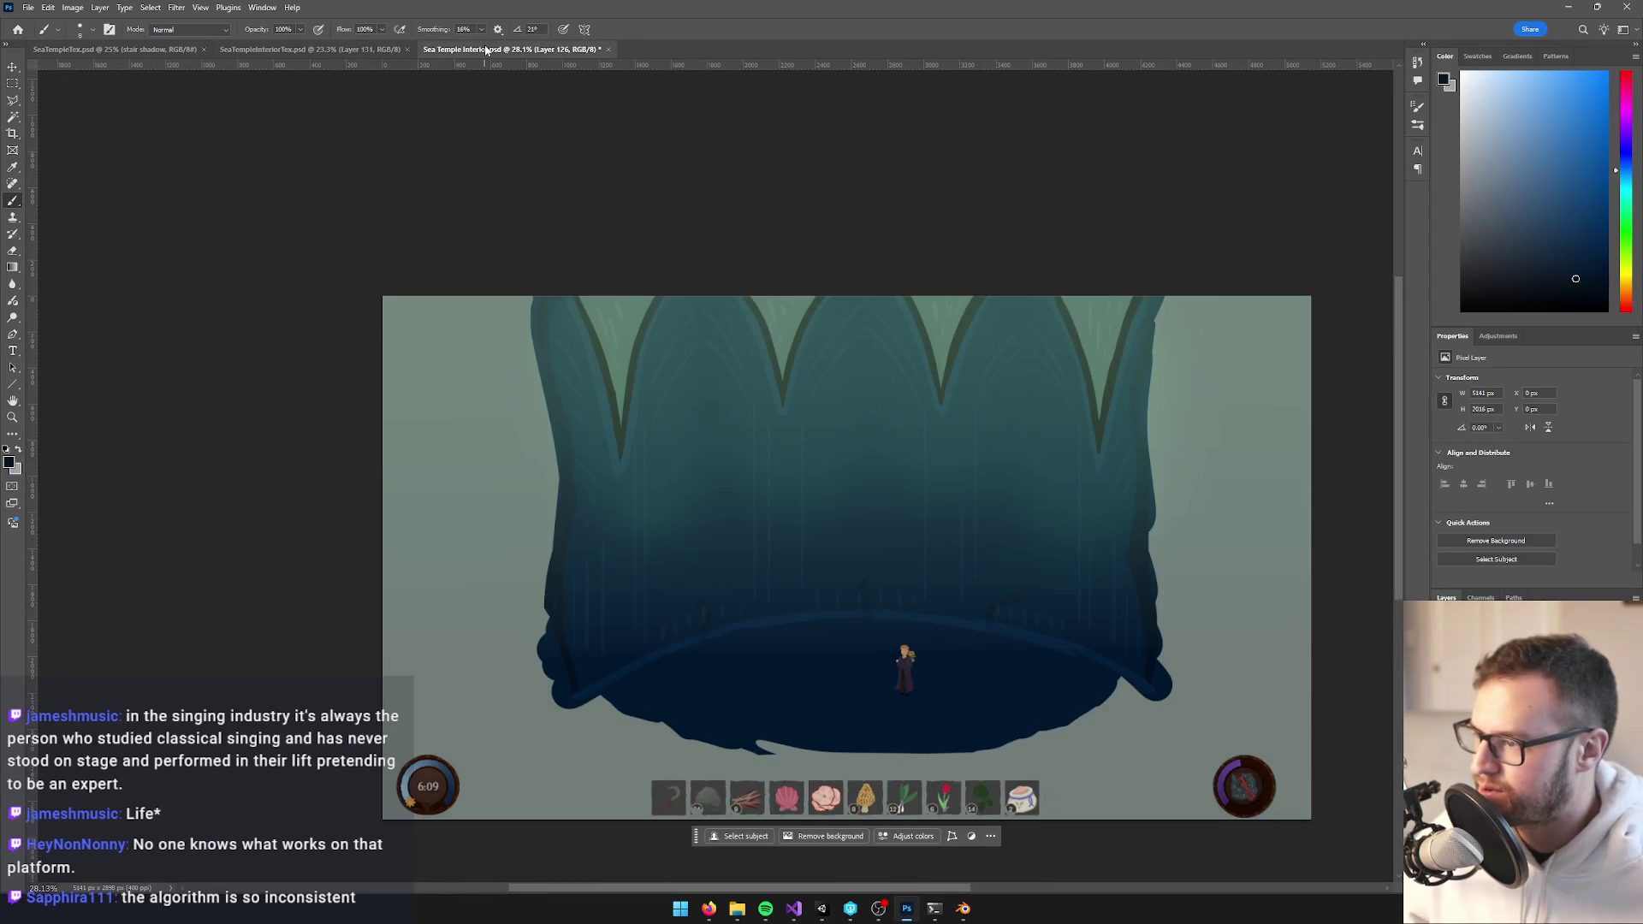
pyautogui.click(389, 50)
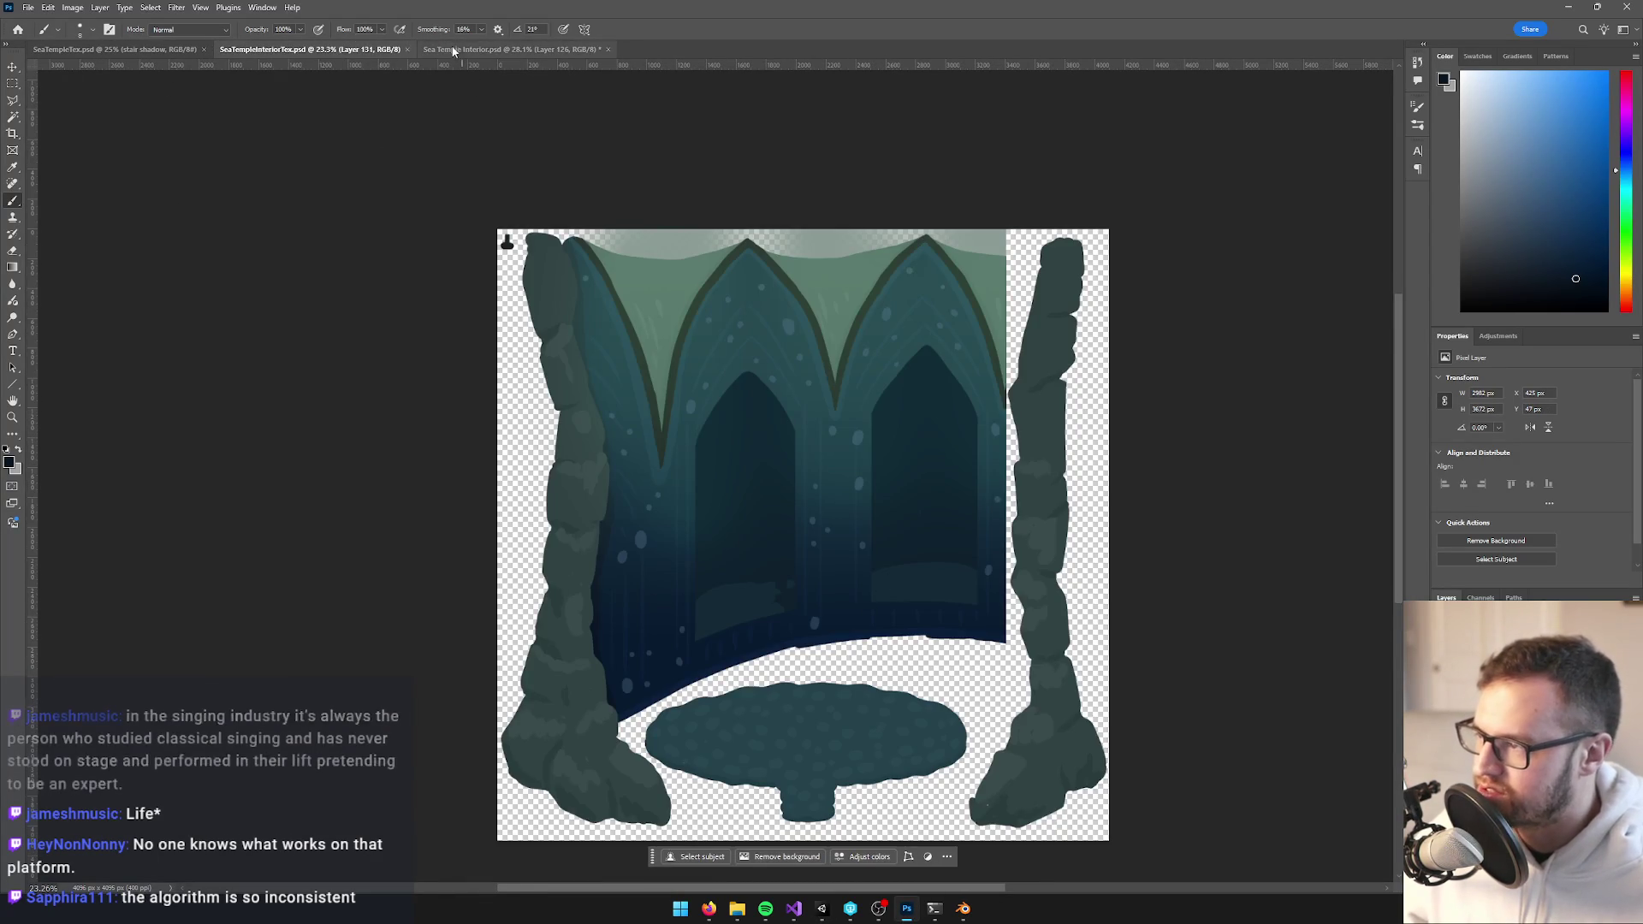
pyautogui.click(480, 49)
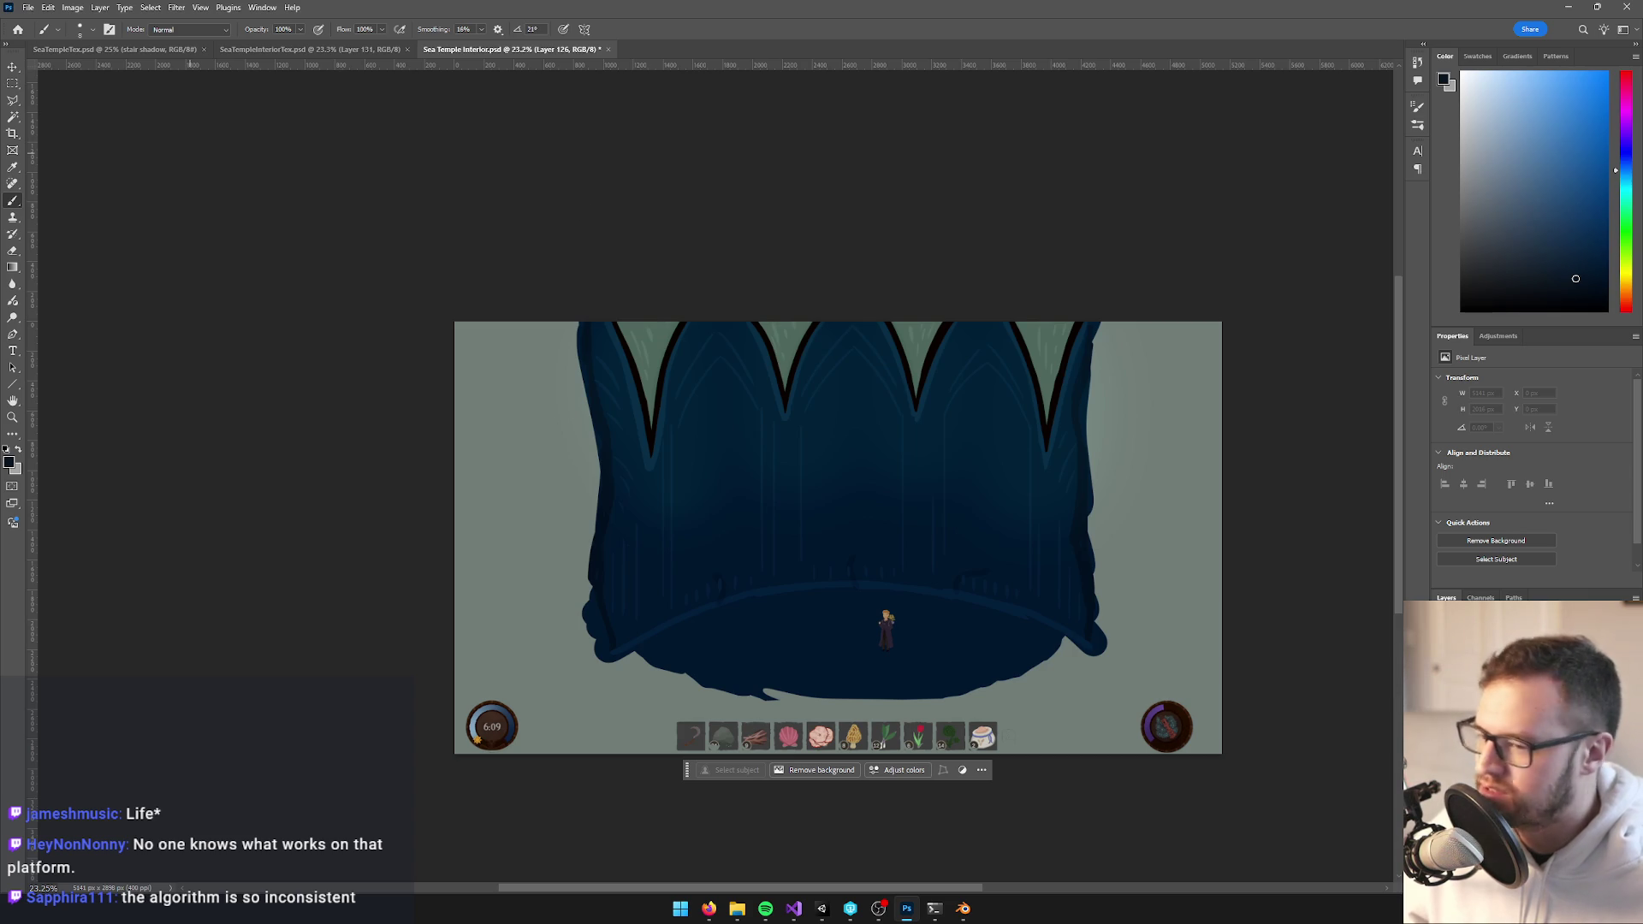
# Check the recent files list, then close the Sea Temple Interior mockup without saving
pyautogui.click(29, 7)
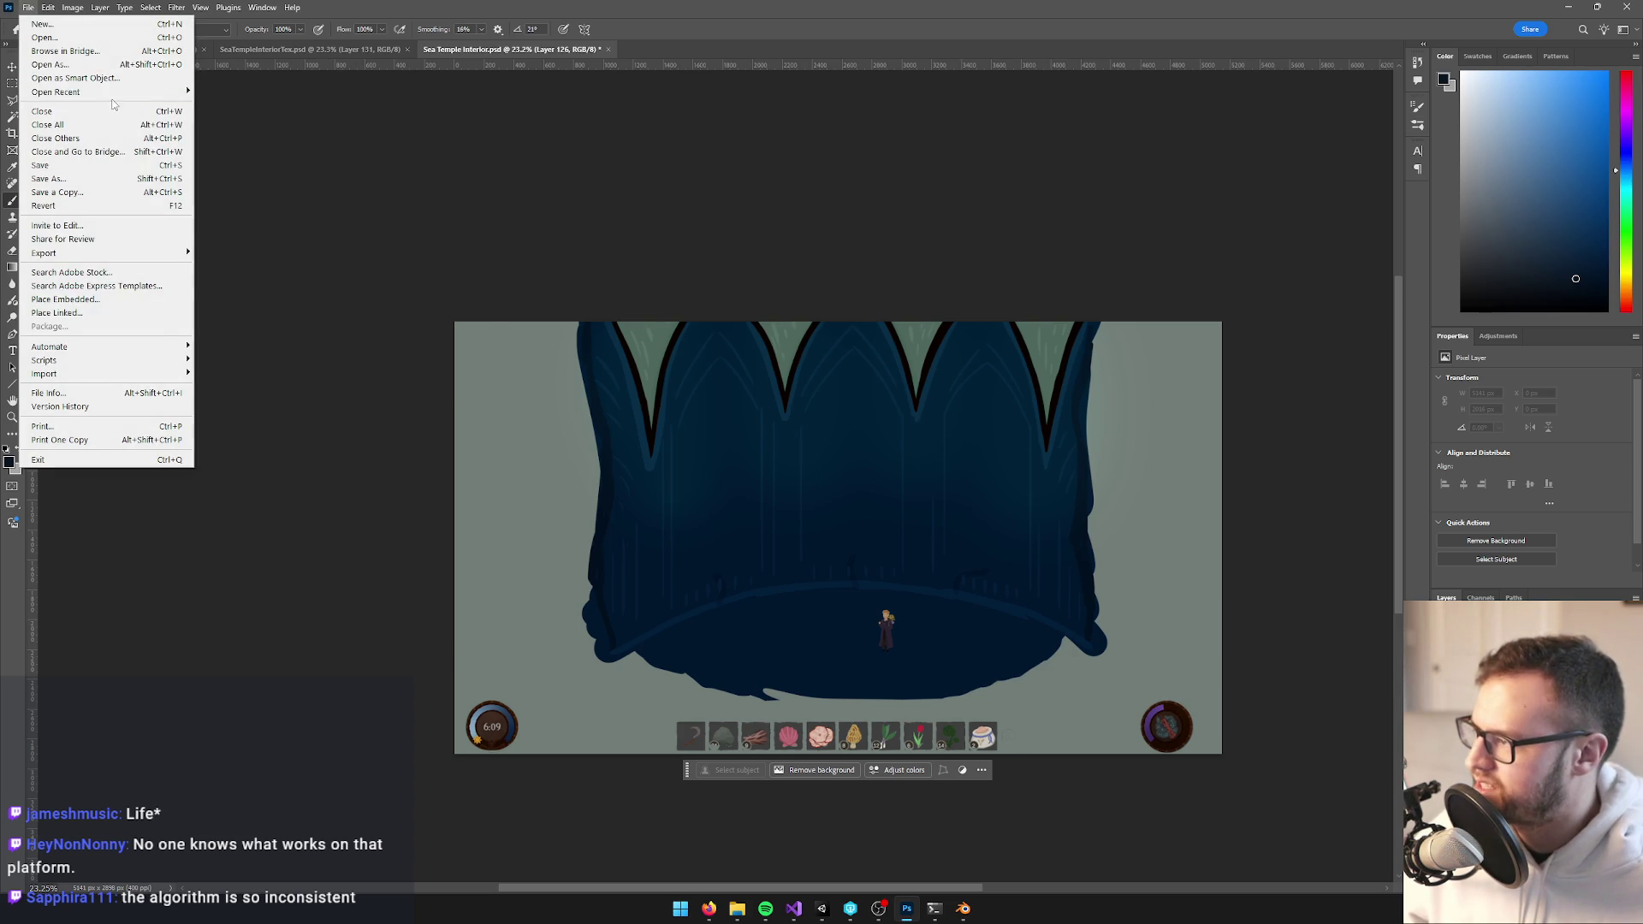
pyautogui.moveTo(102, 92)
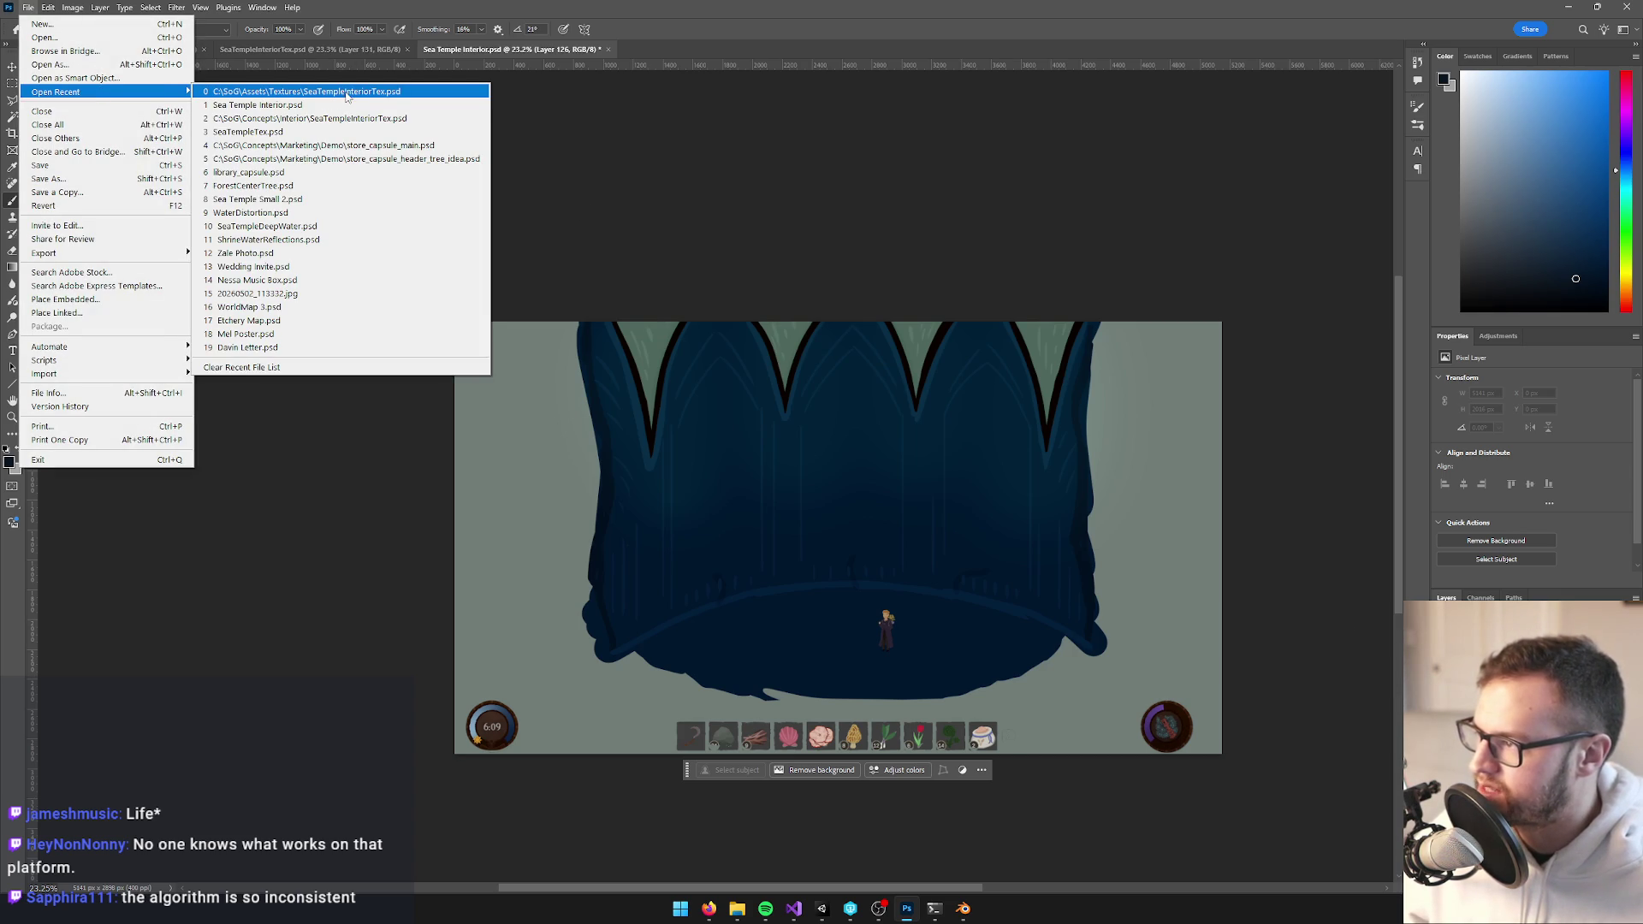
pyautogui.click(659, 279)
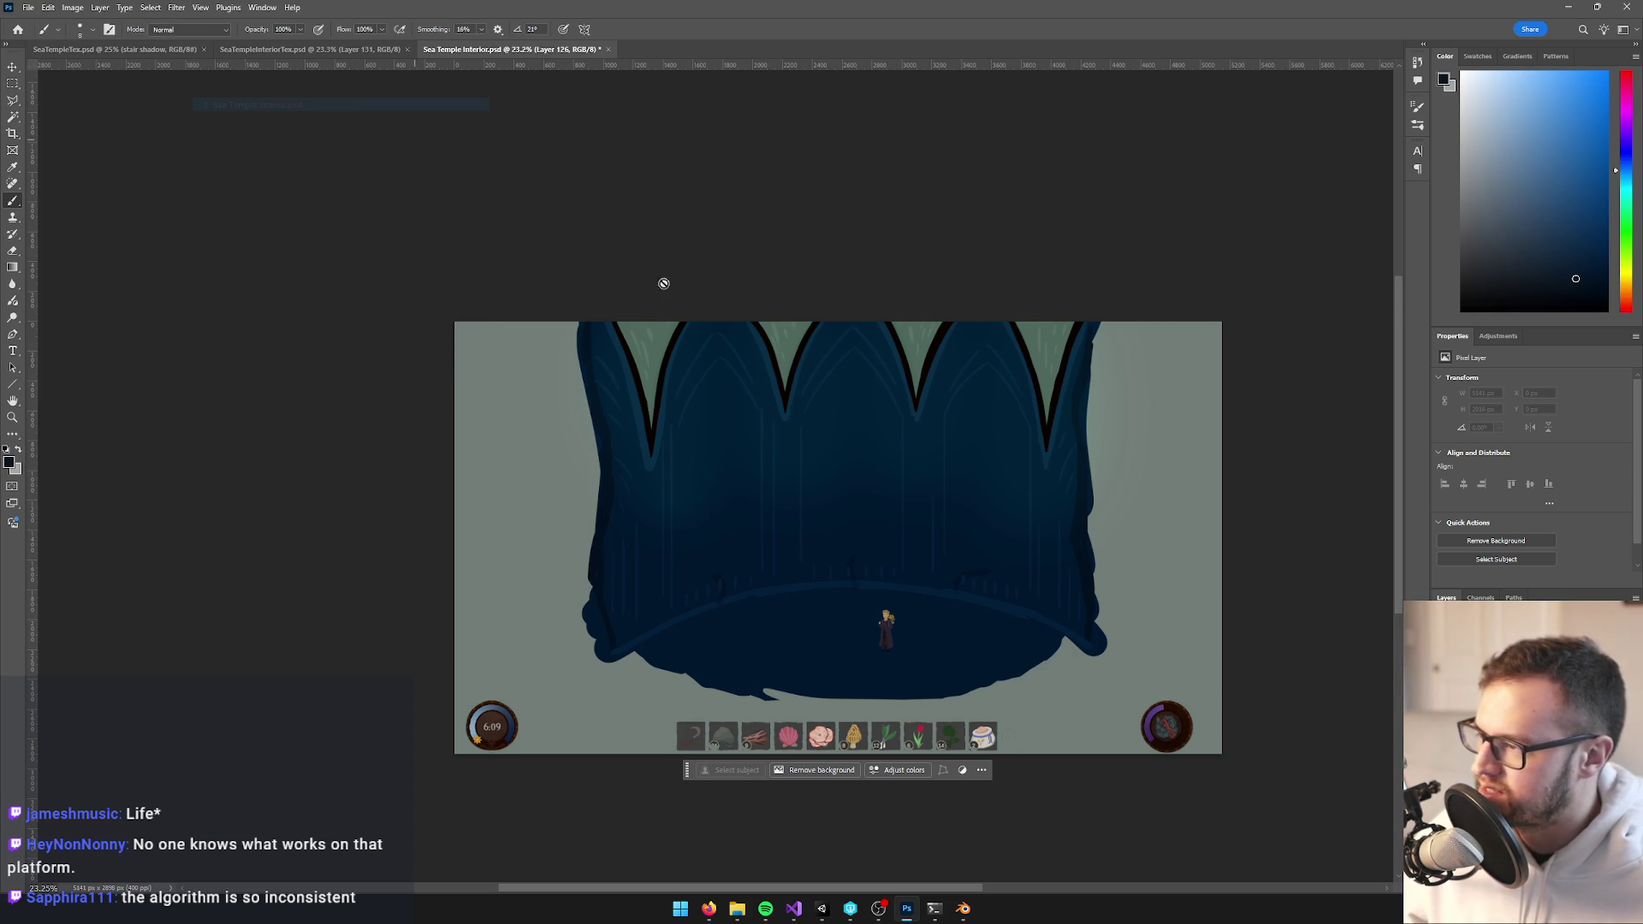
pyautogui.click(609, 49)
pyautogui.click(819, 329)
pyautogui.click(28, 6)
# Reopen Sea Temple Interior.psd from Open Recent, then go back to Blender
pyautogui.moveTo(85, 93)
pyautogui.click(257, 104)
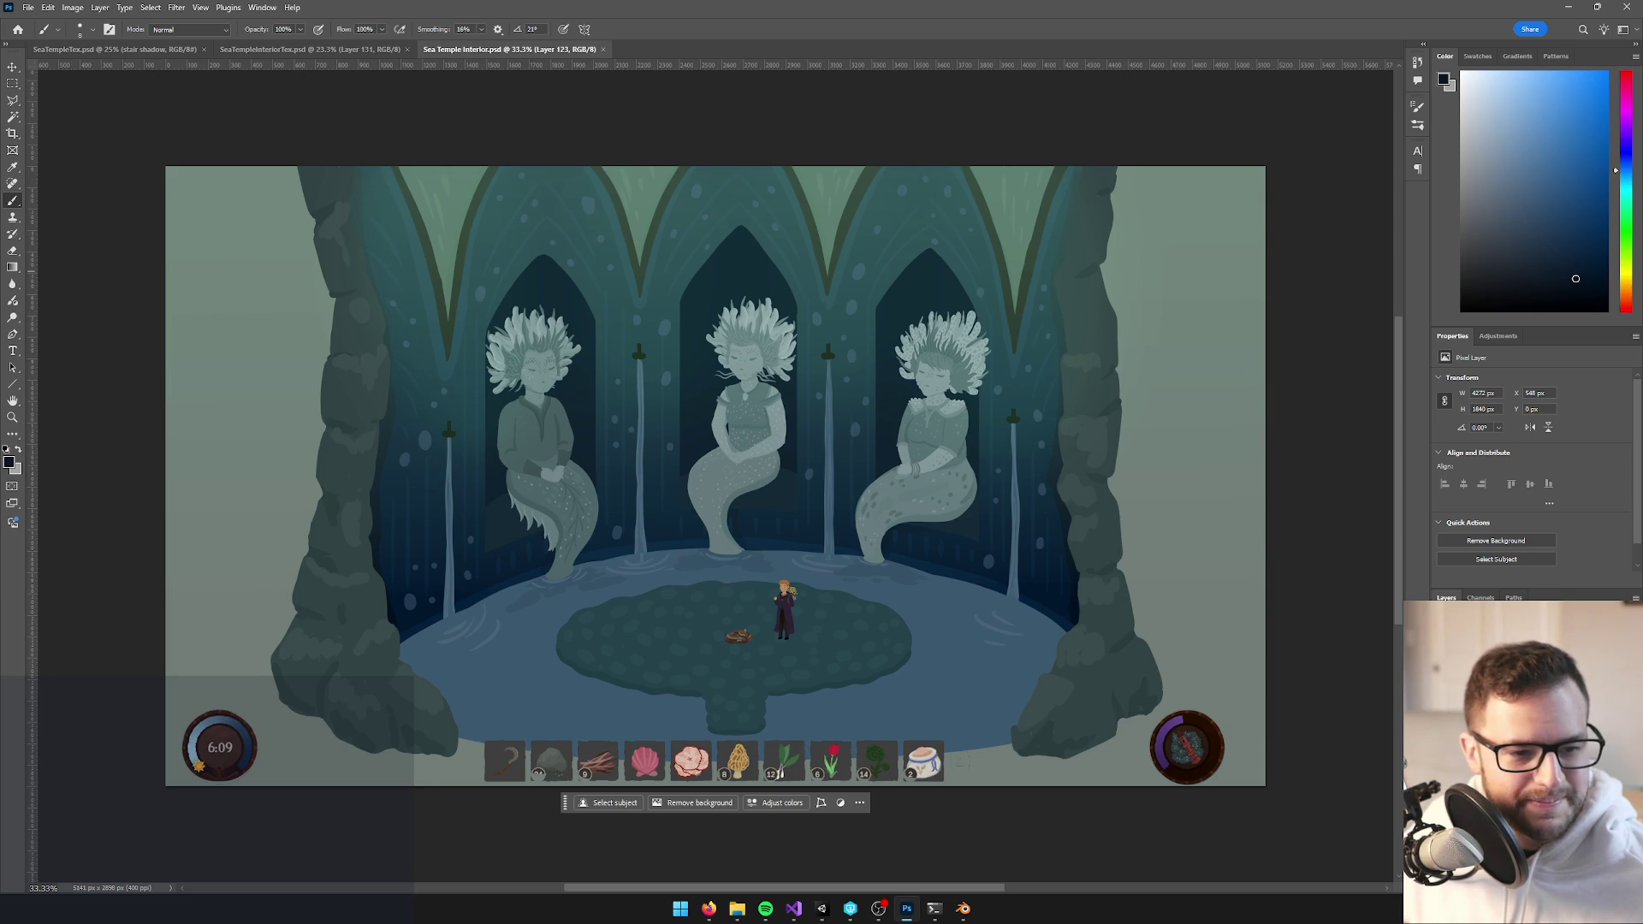
pyautogui.hotkey('alt', 'Tab')
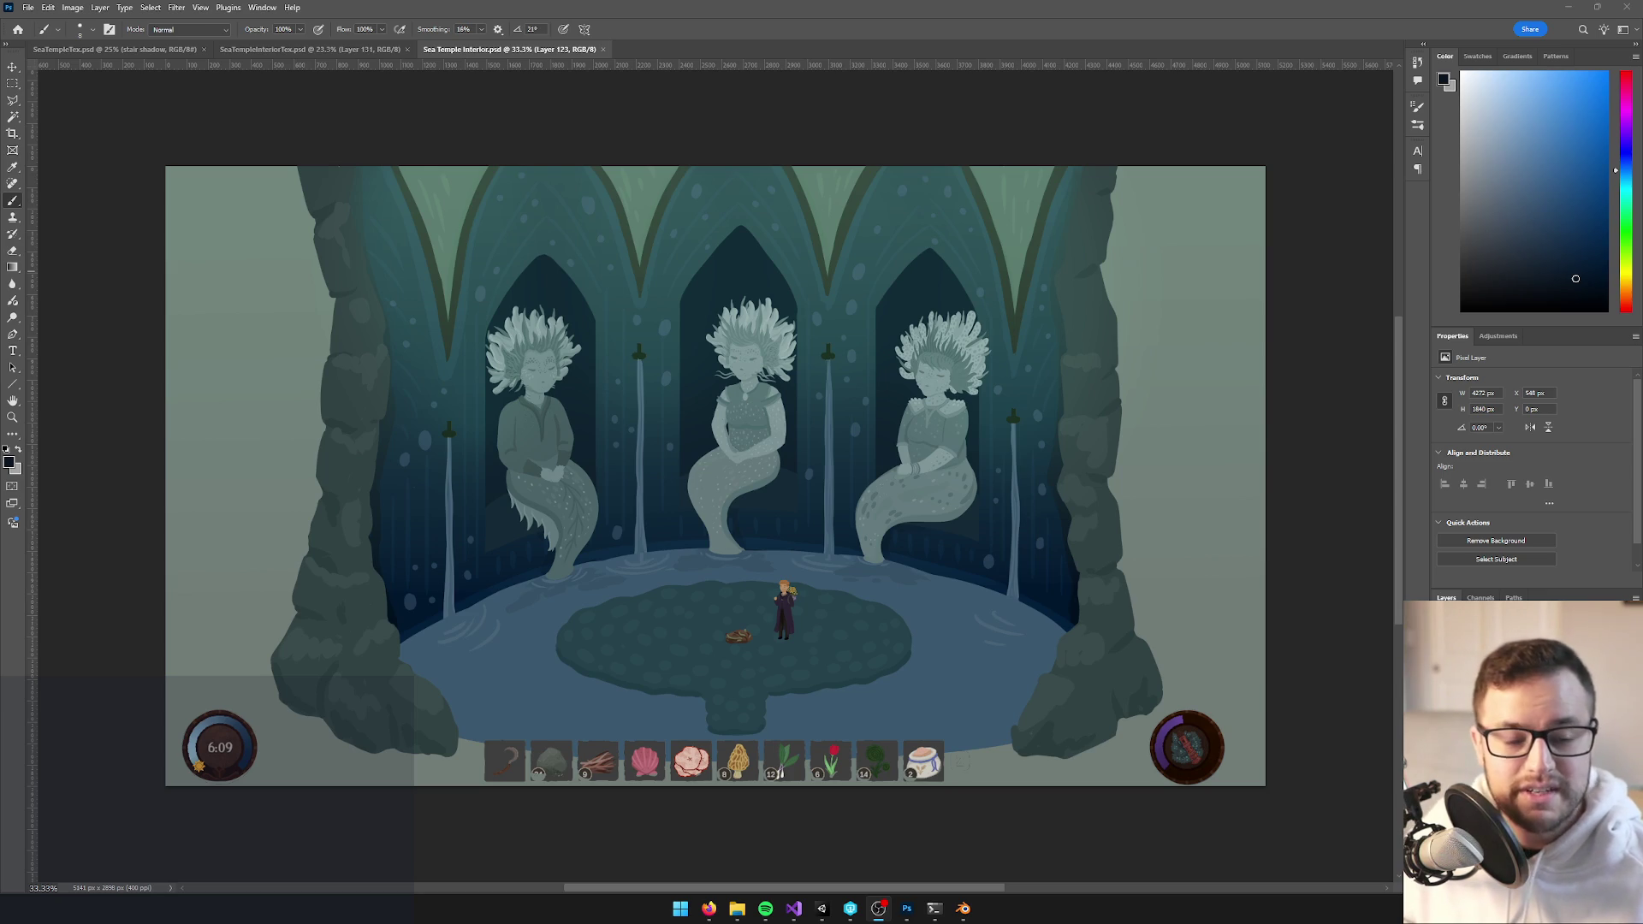
pyautogui.scroll(3, 641, 427)
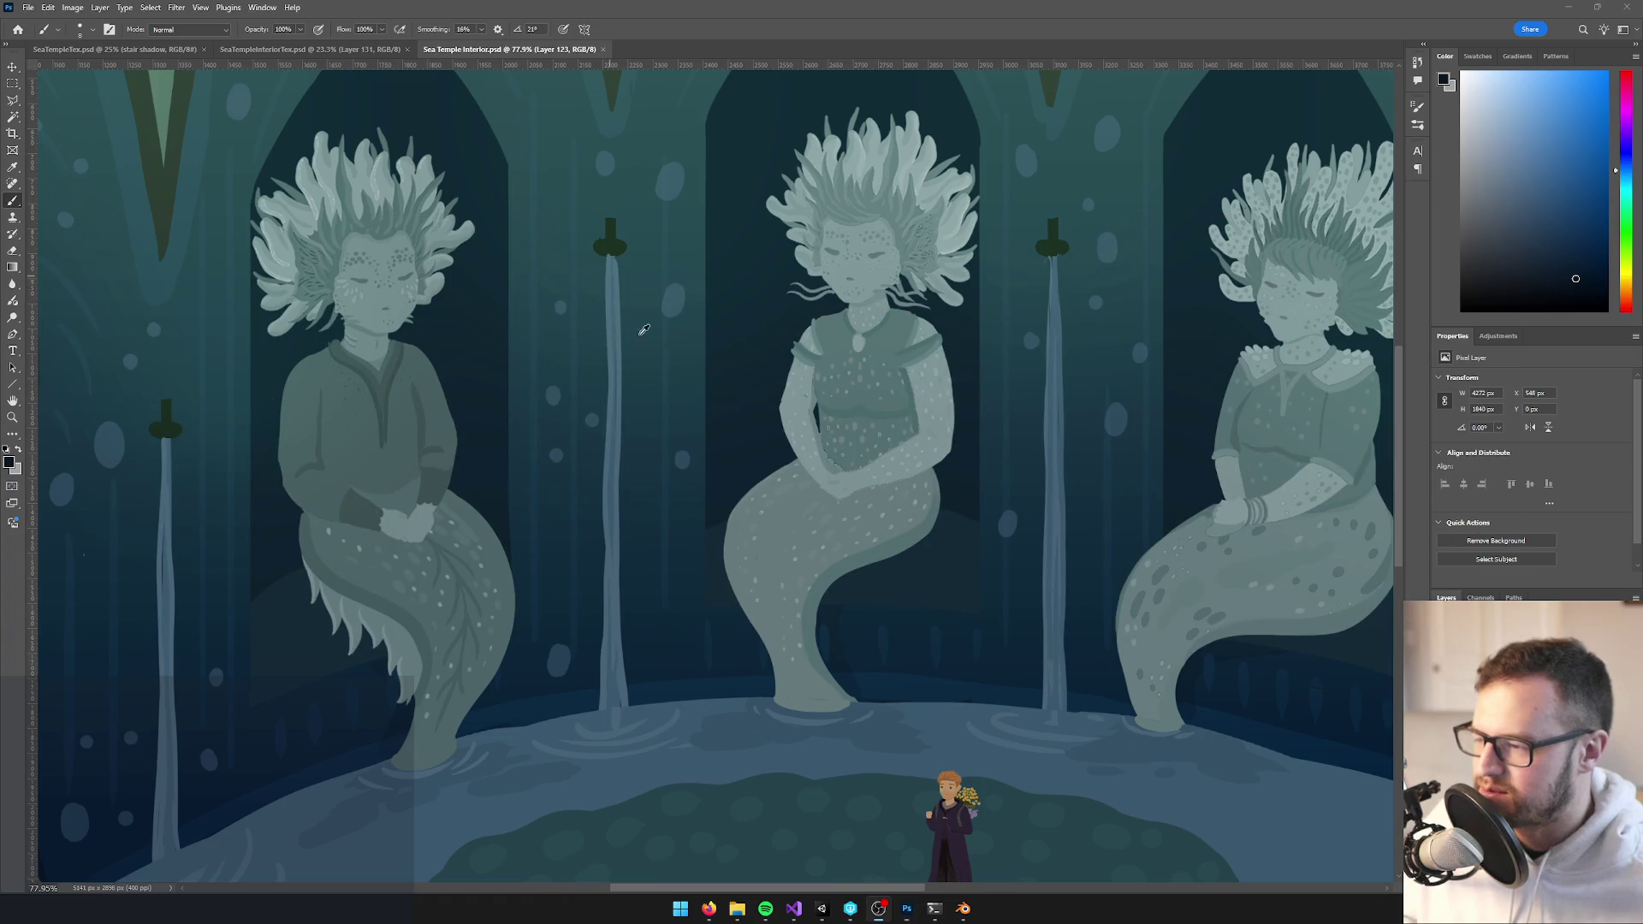
pyautogui.click(962, 908)
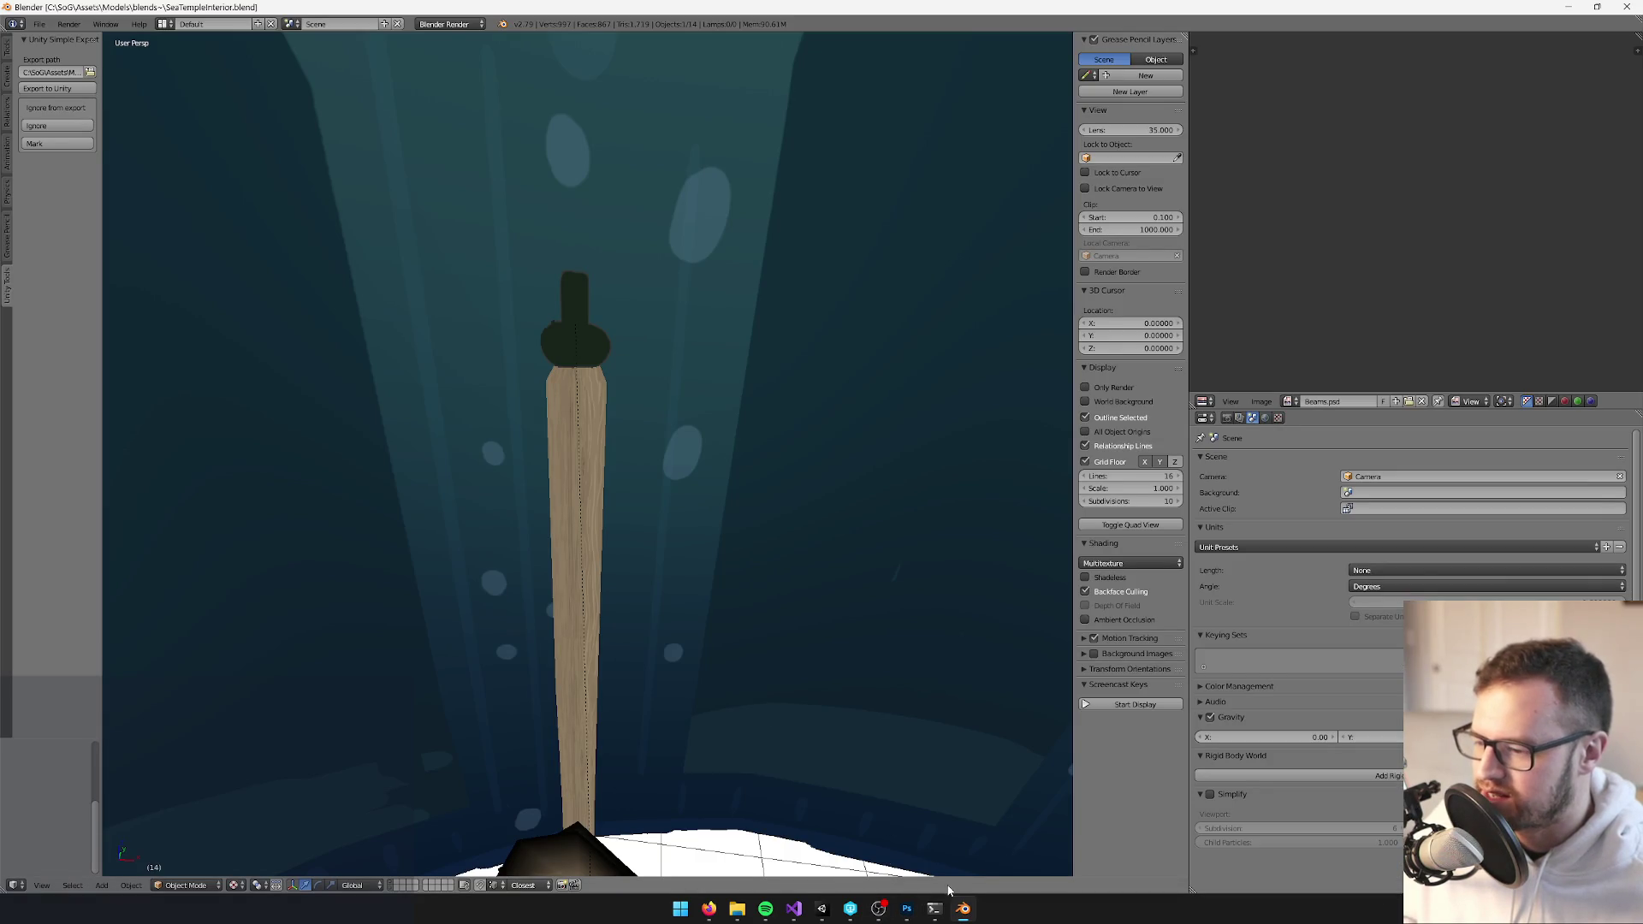
# Enter Edit Mode on the wooden beam and scale its top narrower
pyautogui.rightClick(576, 479)
pyautogui.press('Tab')
pyautogui.press('KP_Decimal')
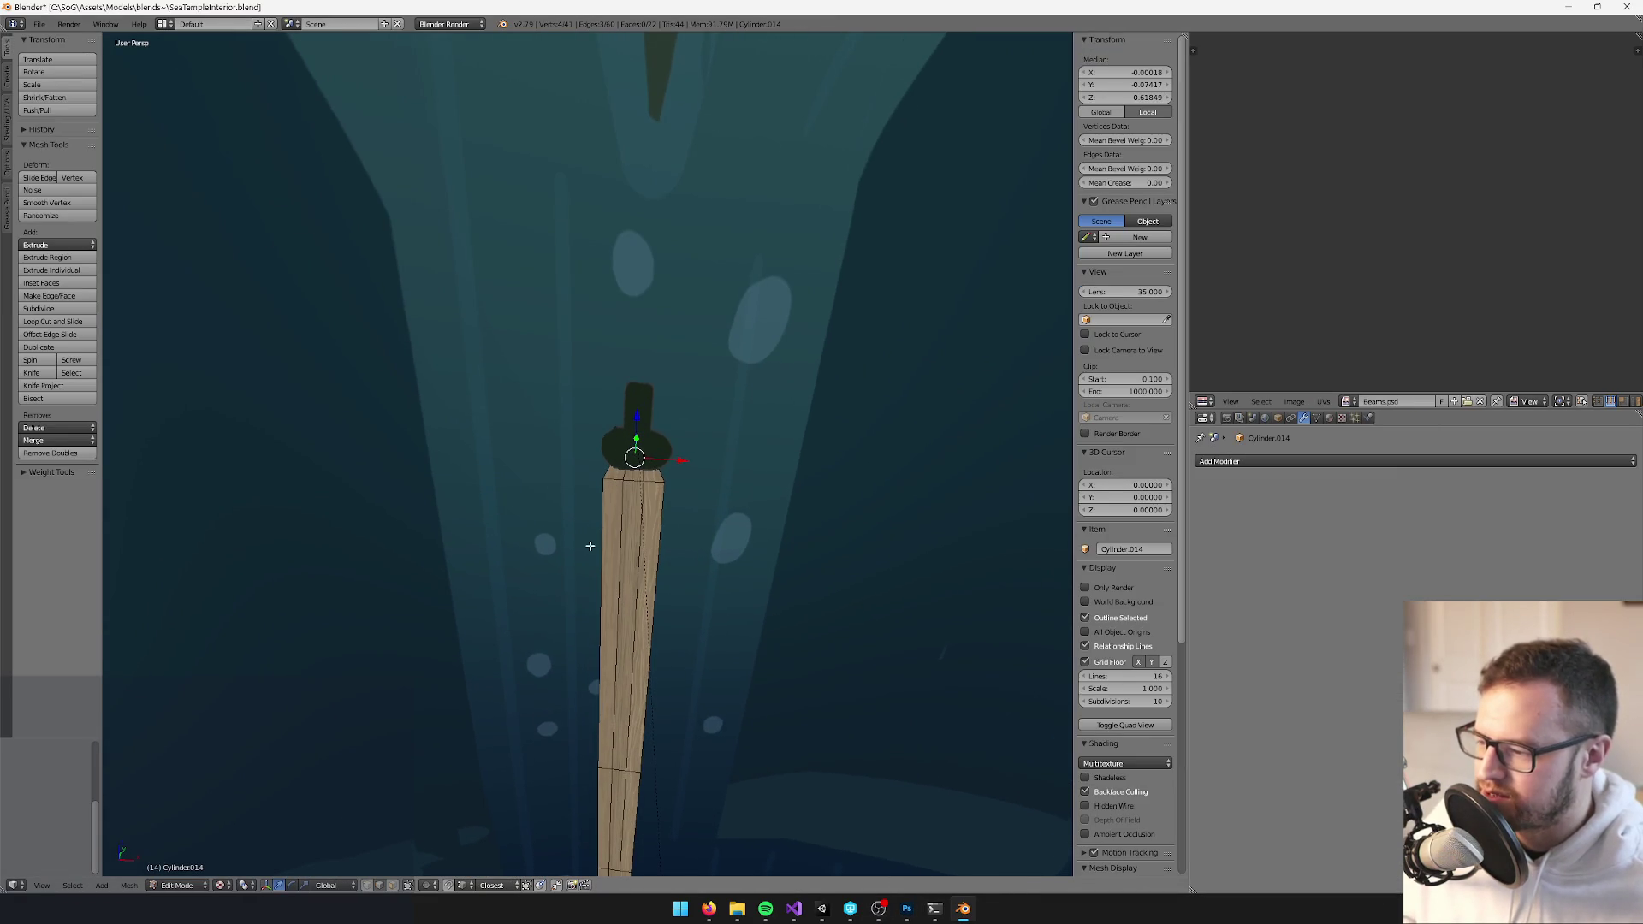
pyautogui.rightClick(632, 481)
pyautogui.keyDown('shift'); pyautogui.rightClick(632, 481); pyautogui.keyUp('shift')
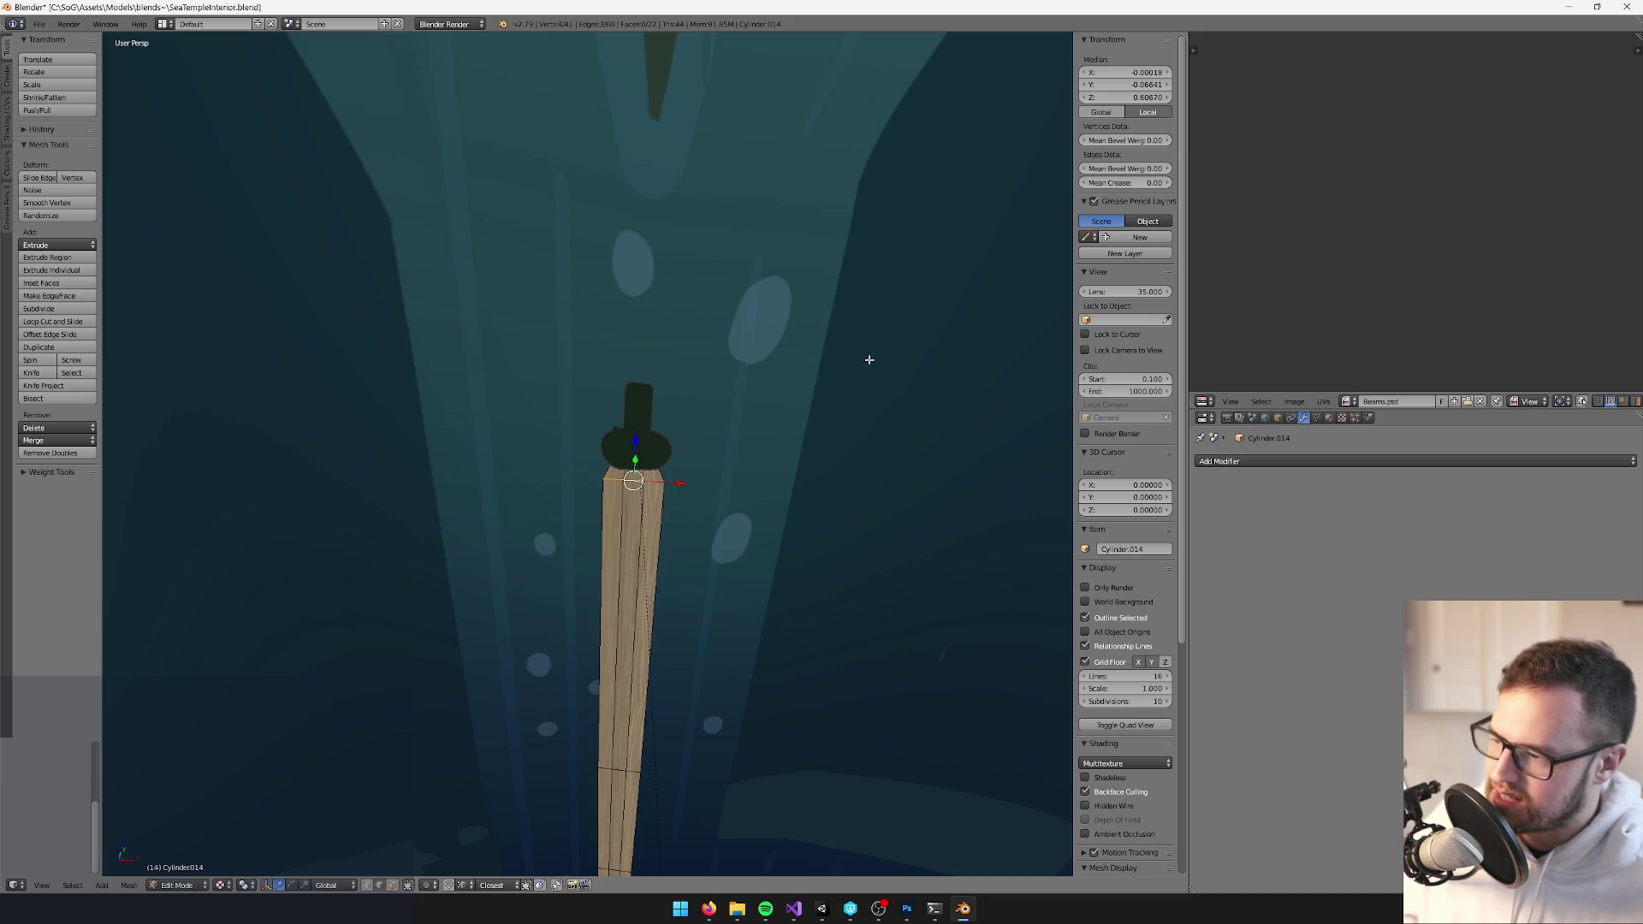
pyautogui.press('s')
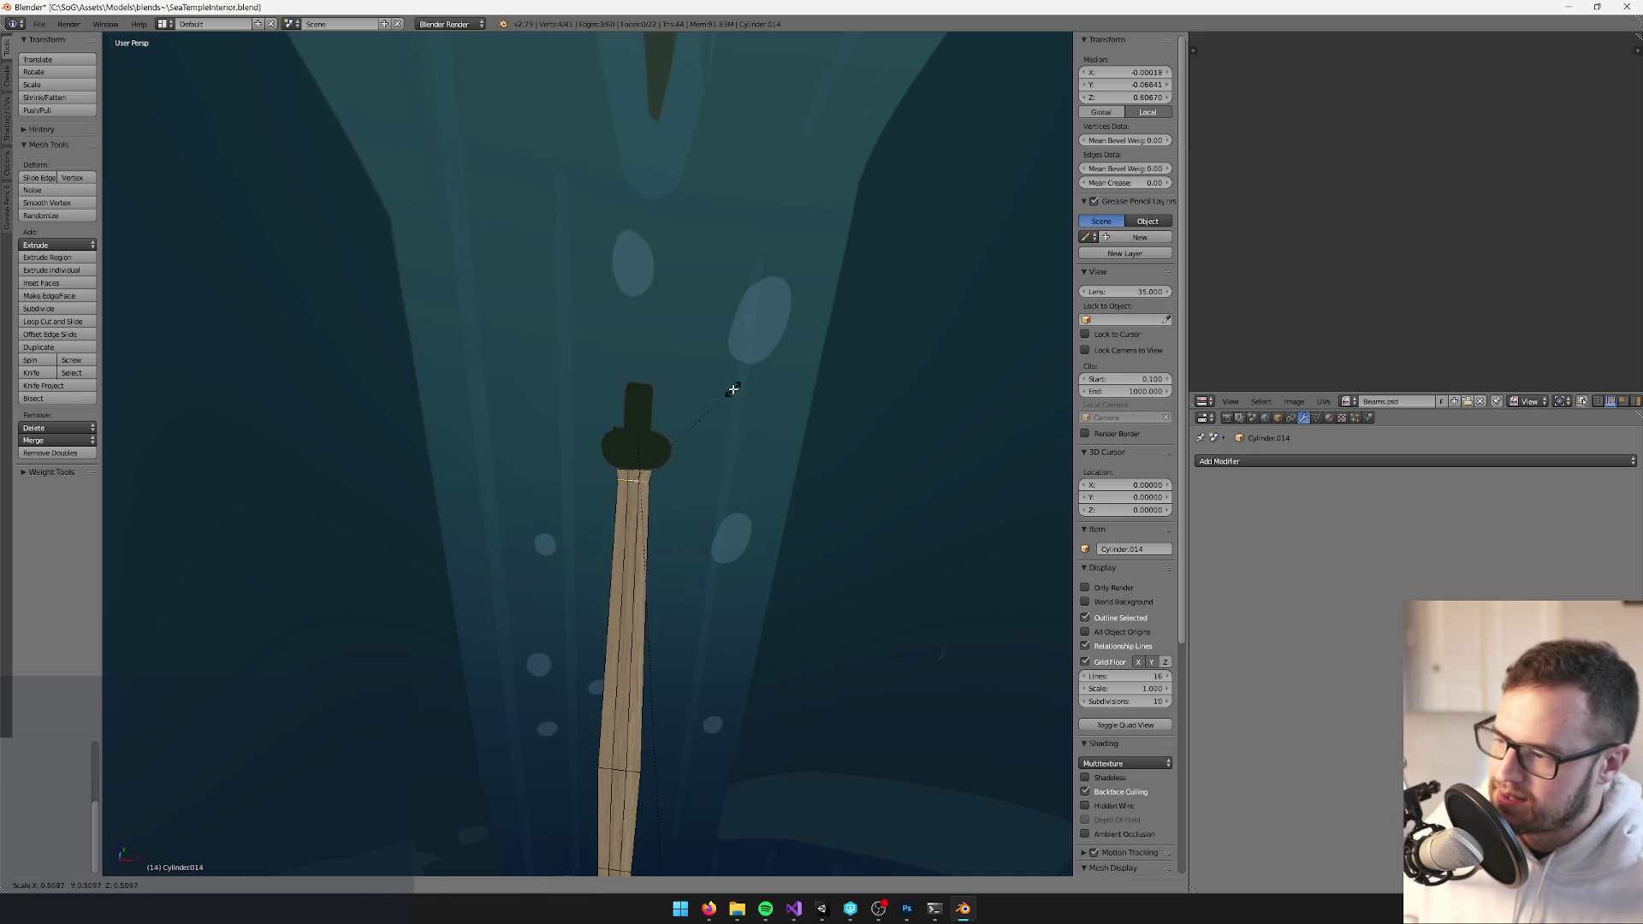
pyautogui.click(727, 388)
# Delete the beam's top edge loop and scale the new top edge narrower
pyautogui.scroll(3, 671, 316)
pyautogui.press('a')
pyautogui.scroll(1, 705, 327)
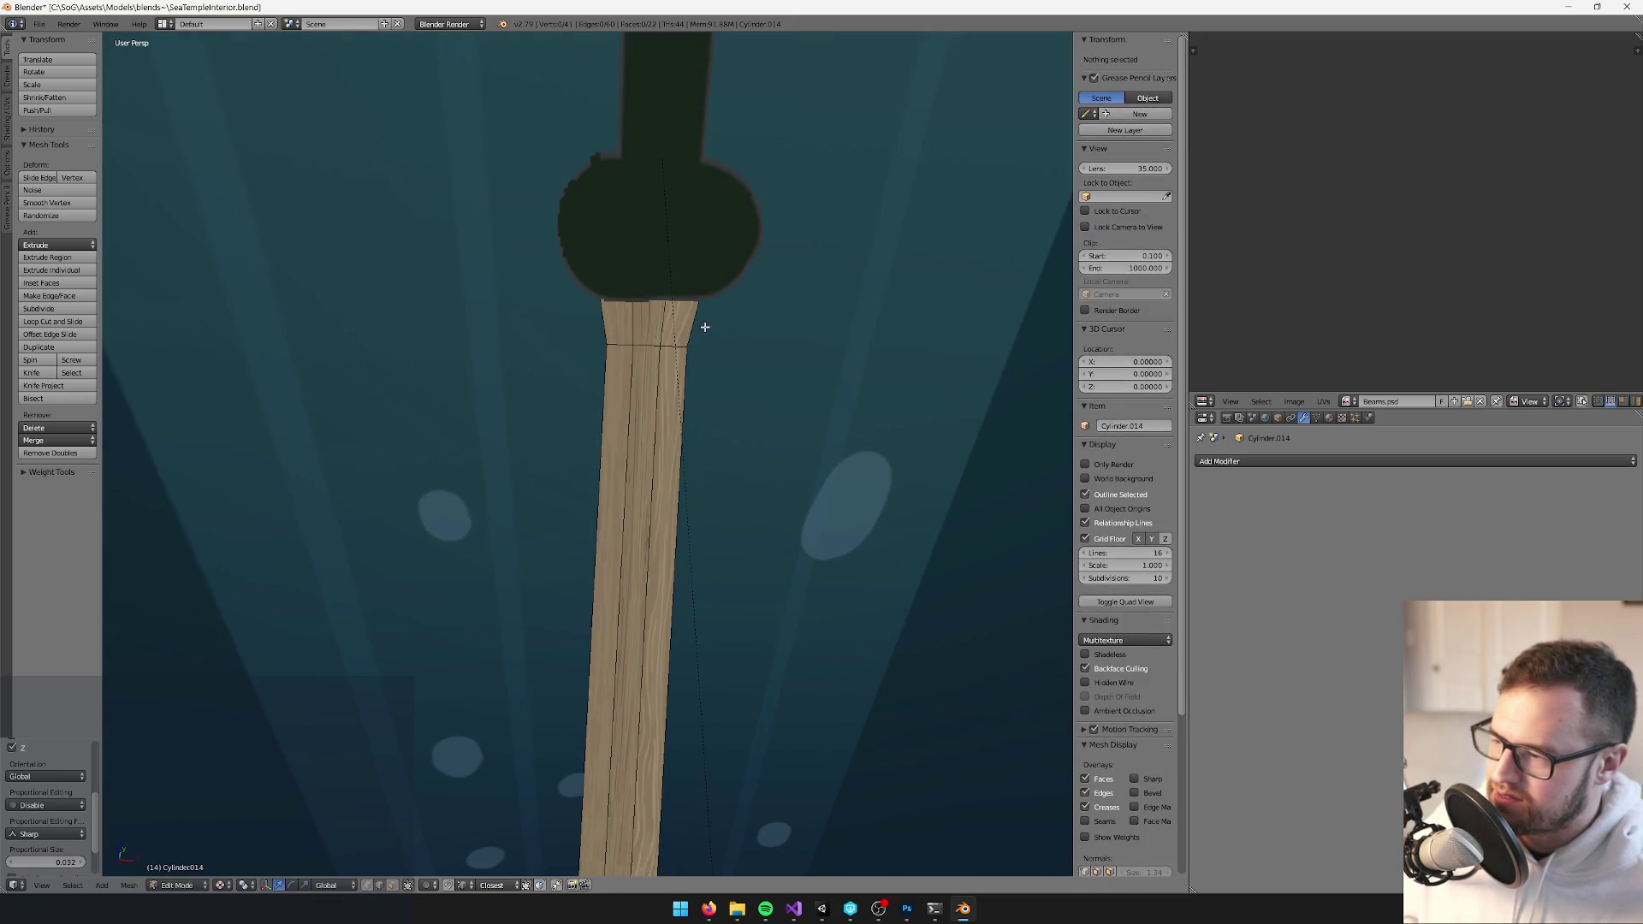
pyautogui.keyDown('alt'); pyautogui.rightClick(644, 307); pyautogui.keyUp('alt')
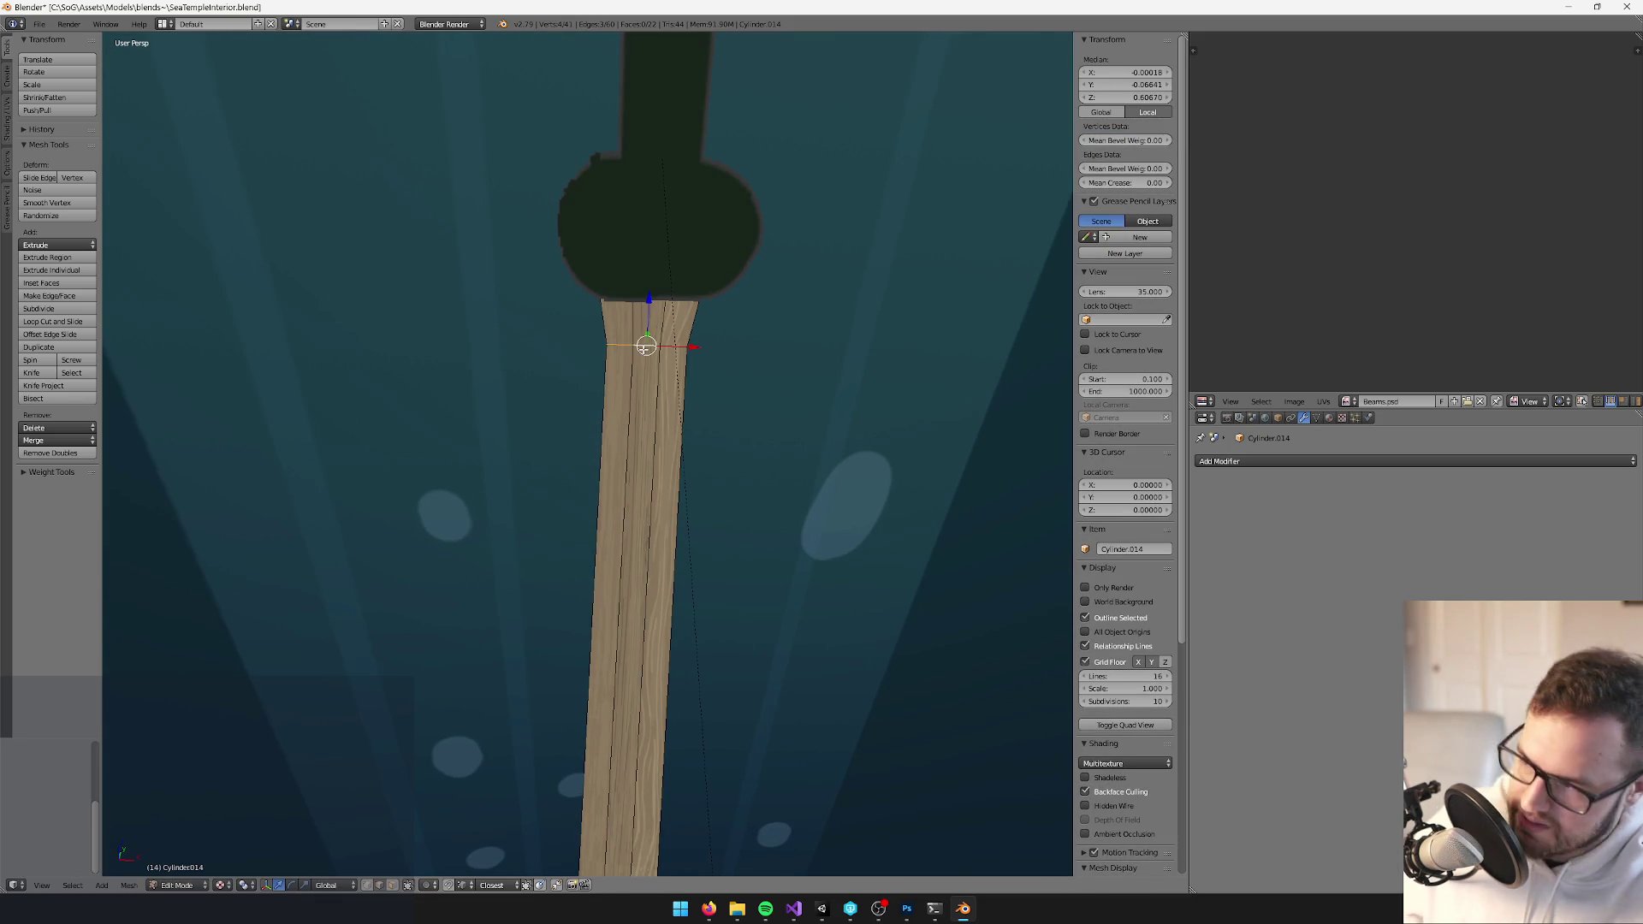
pyautogui.press('x')
pyautogui.click(612, 473)
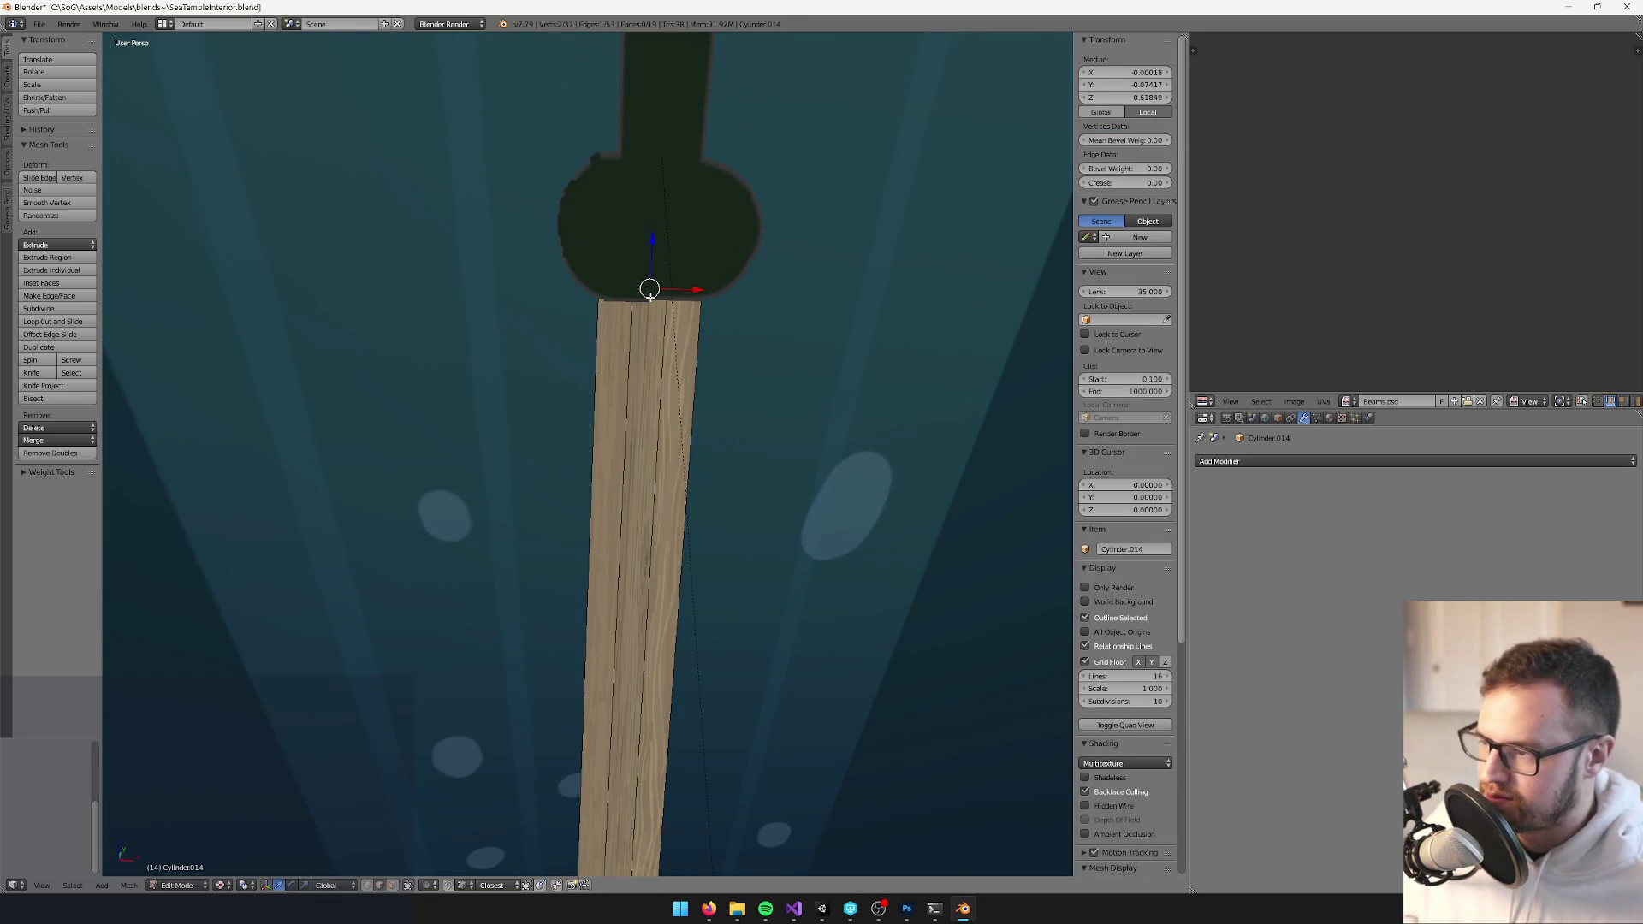
pyautogui.keyDown('alt'); pyautogui.keyDown('shift'); pyautogui.rightClick(649, 295); pyautogui.keyUp('shift'); pyautogui.keyUp('alt')
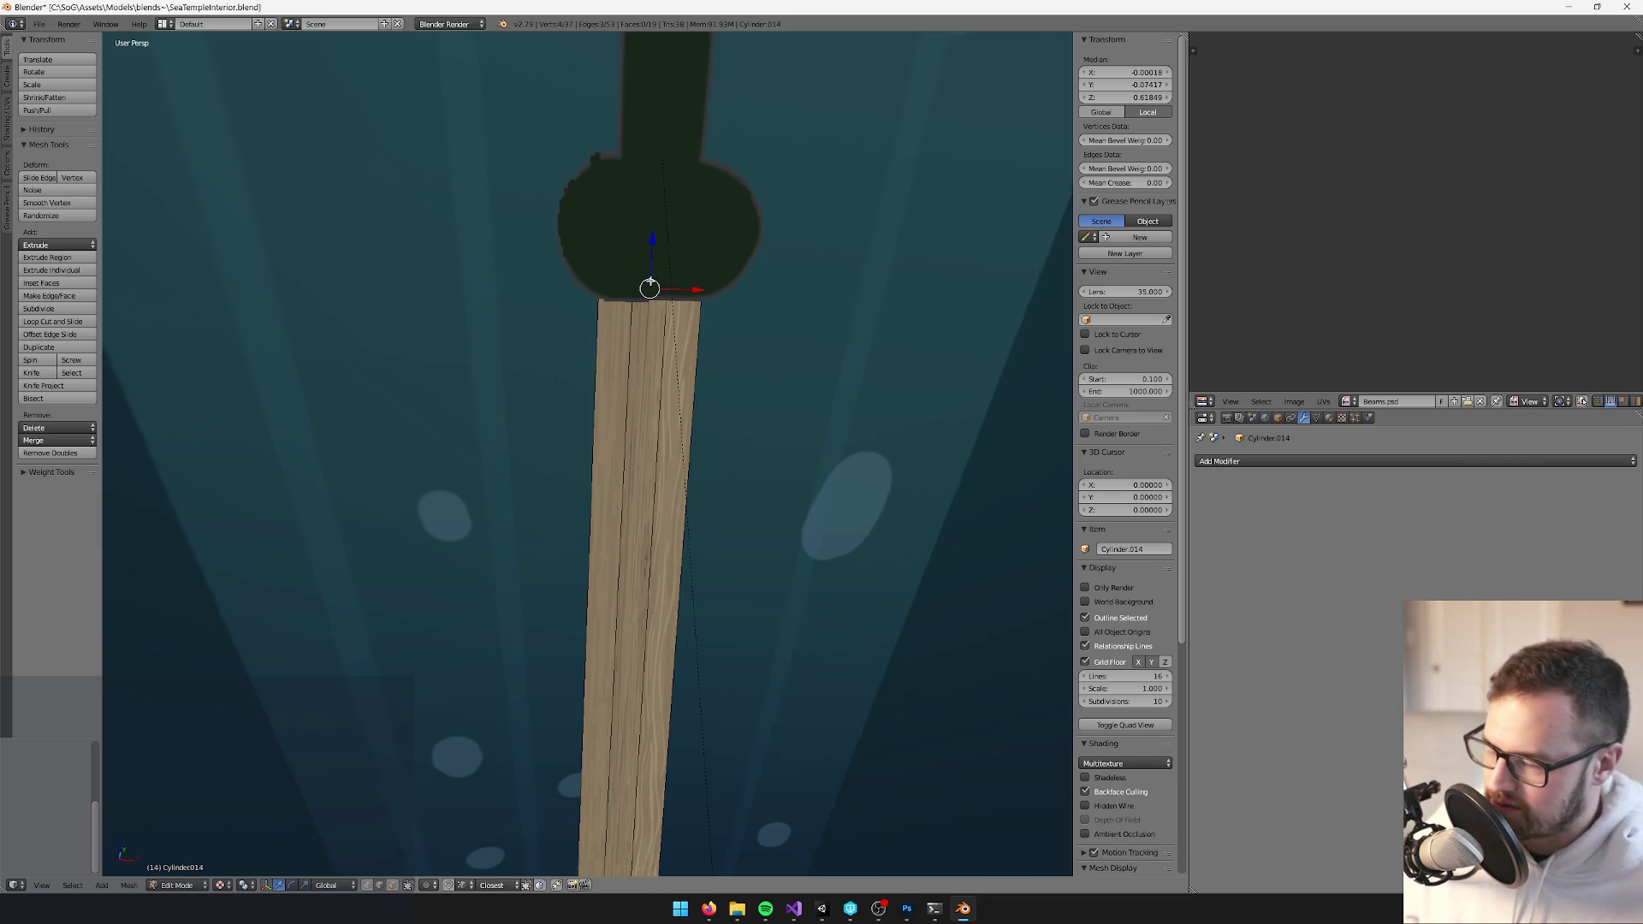
pyautogui.press('s')
pyautogui.click(723, 235)
# Narrow the beam's middle and lower edge loops by scaling them
pyautogui.scroll(-3, 745, 422)
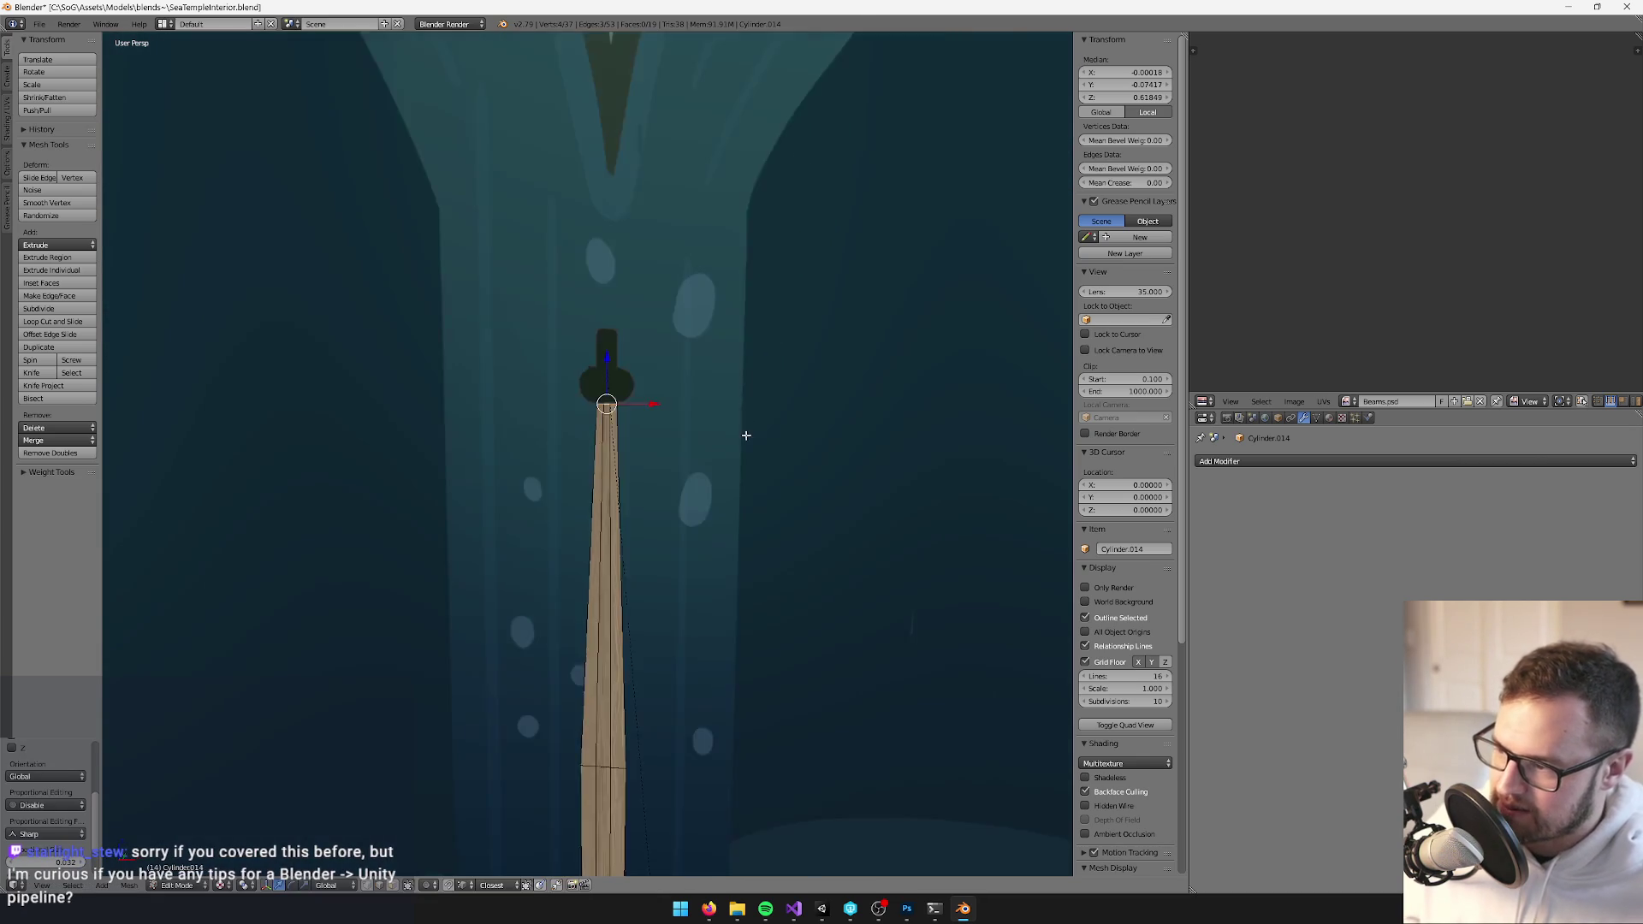
pyautogui.keyDown('alt'); pyautogui.rightClick(597, 495); pyautogui.keyUp('alt')
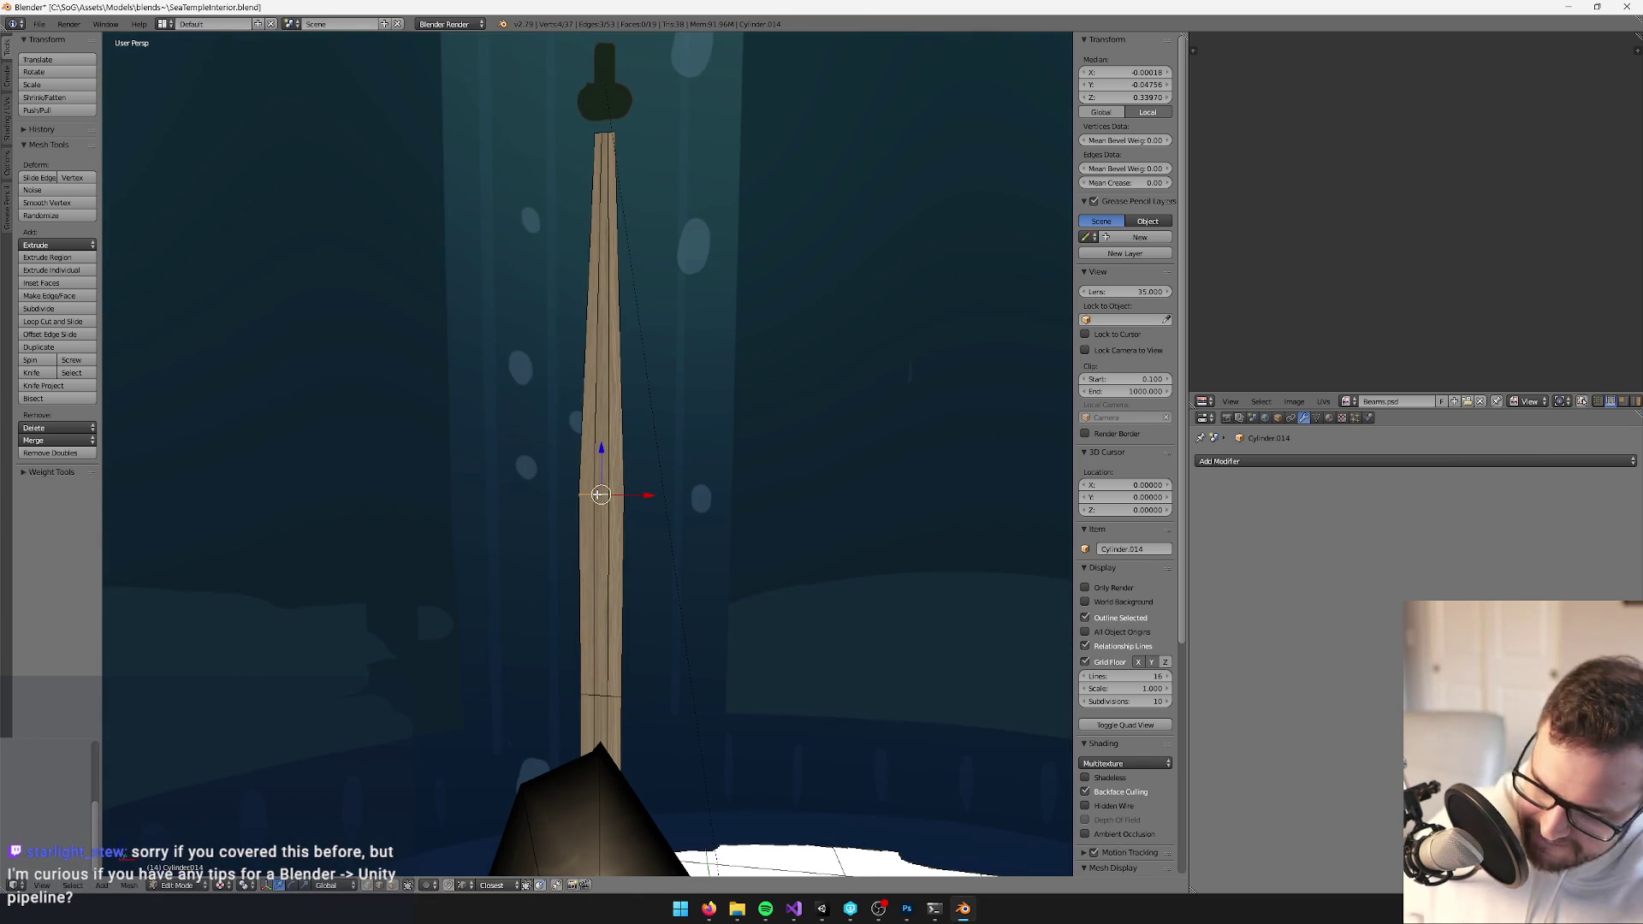
pyautogui.press('s')
pyautogui.click(591, 710)
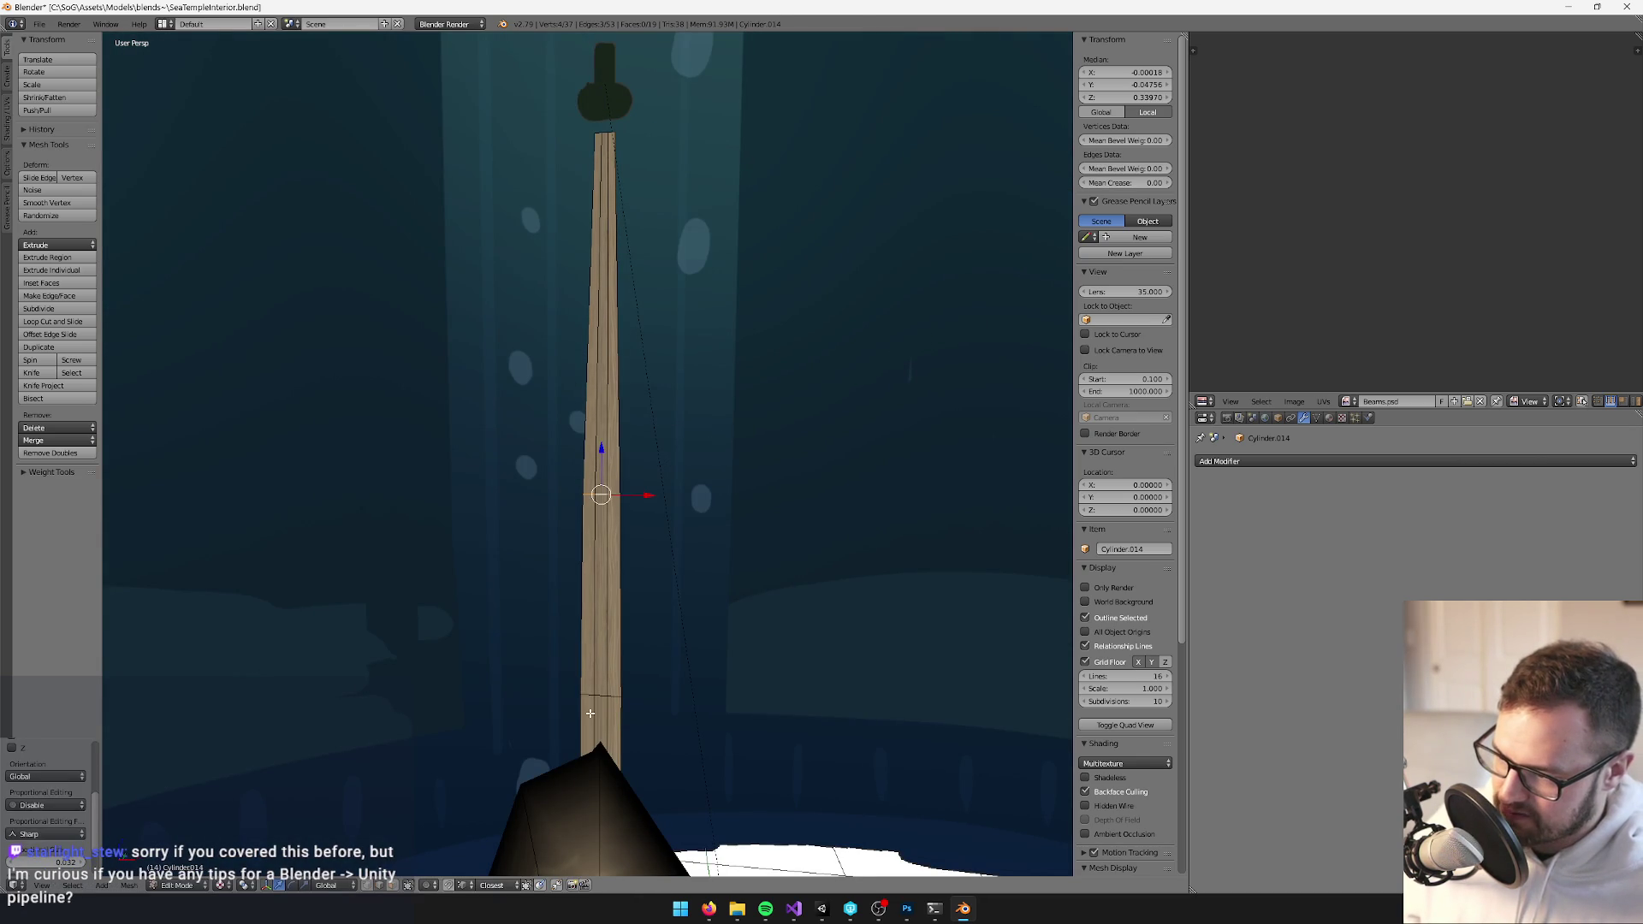
pyautogui.scroll(3, 704, 480)
pyautogui.keyDown('alt'); pyautogui.rightClick(708, 483); pyautogui.keyUp('alt')
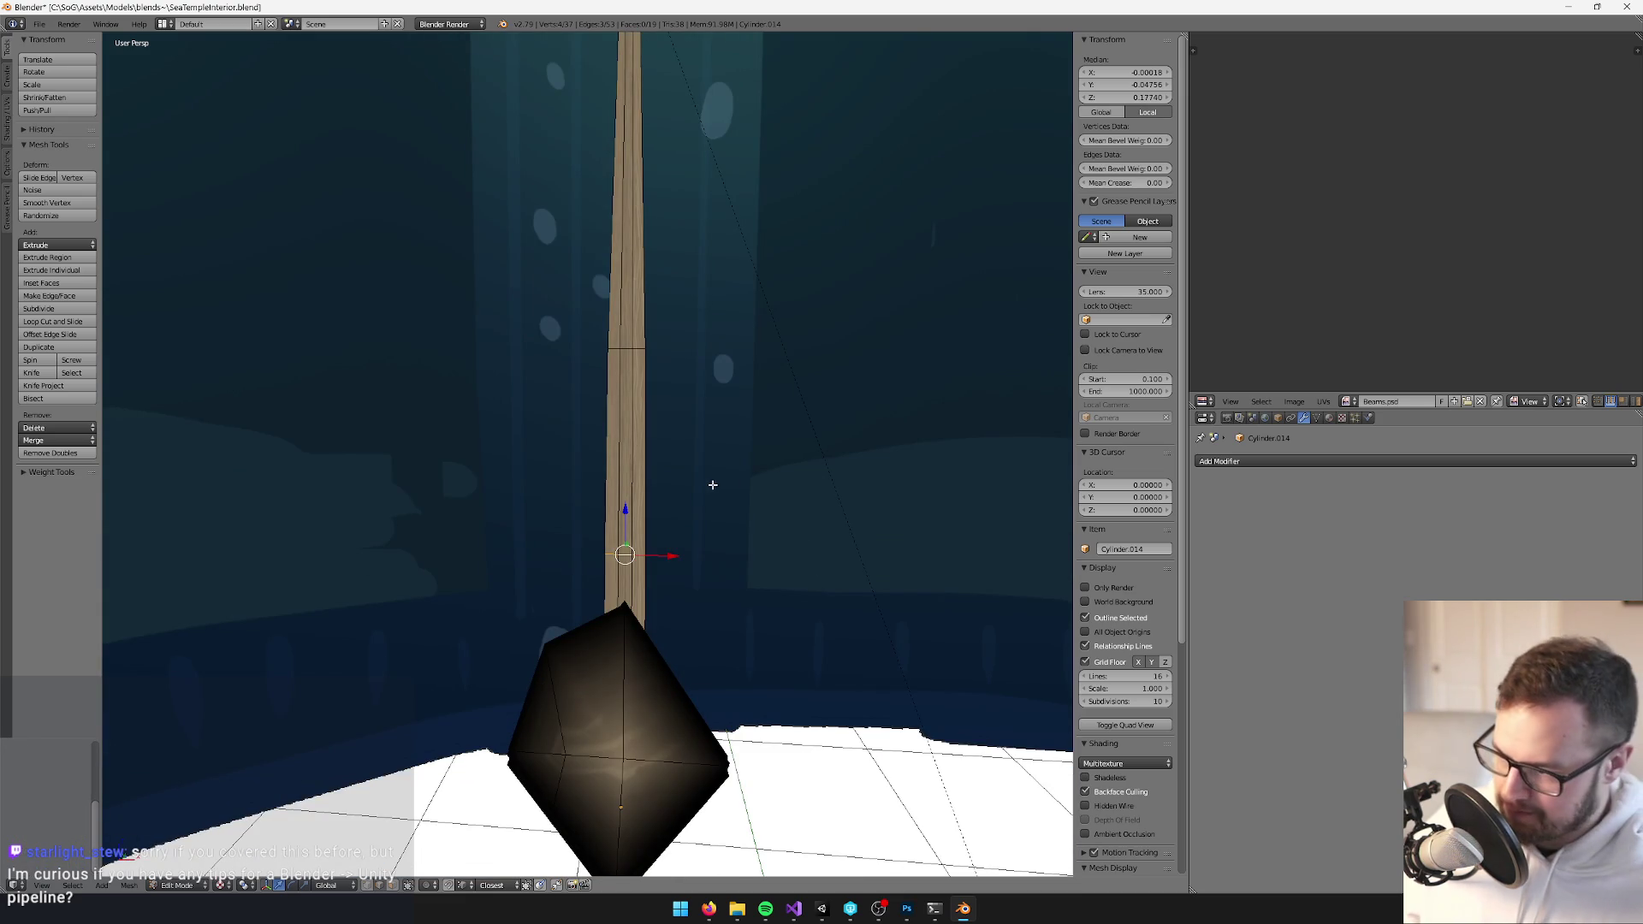
pyautogui.press('s')
pyautogui.click(795, 337)
pyautogui.scroll(3, 682, 337)
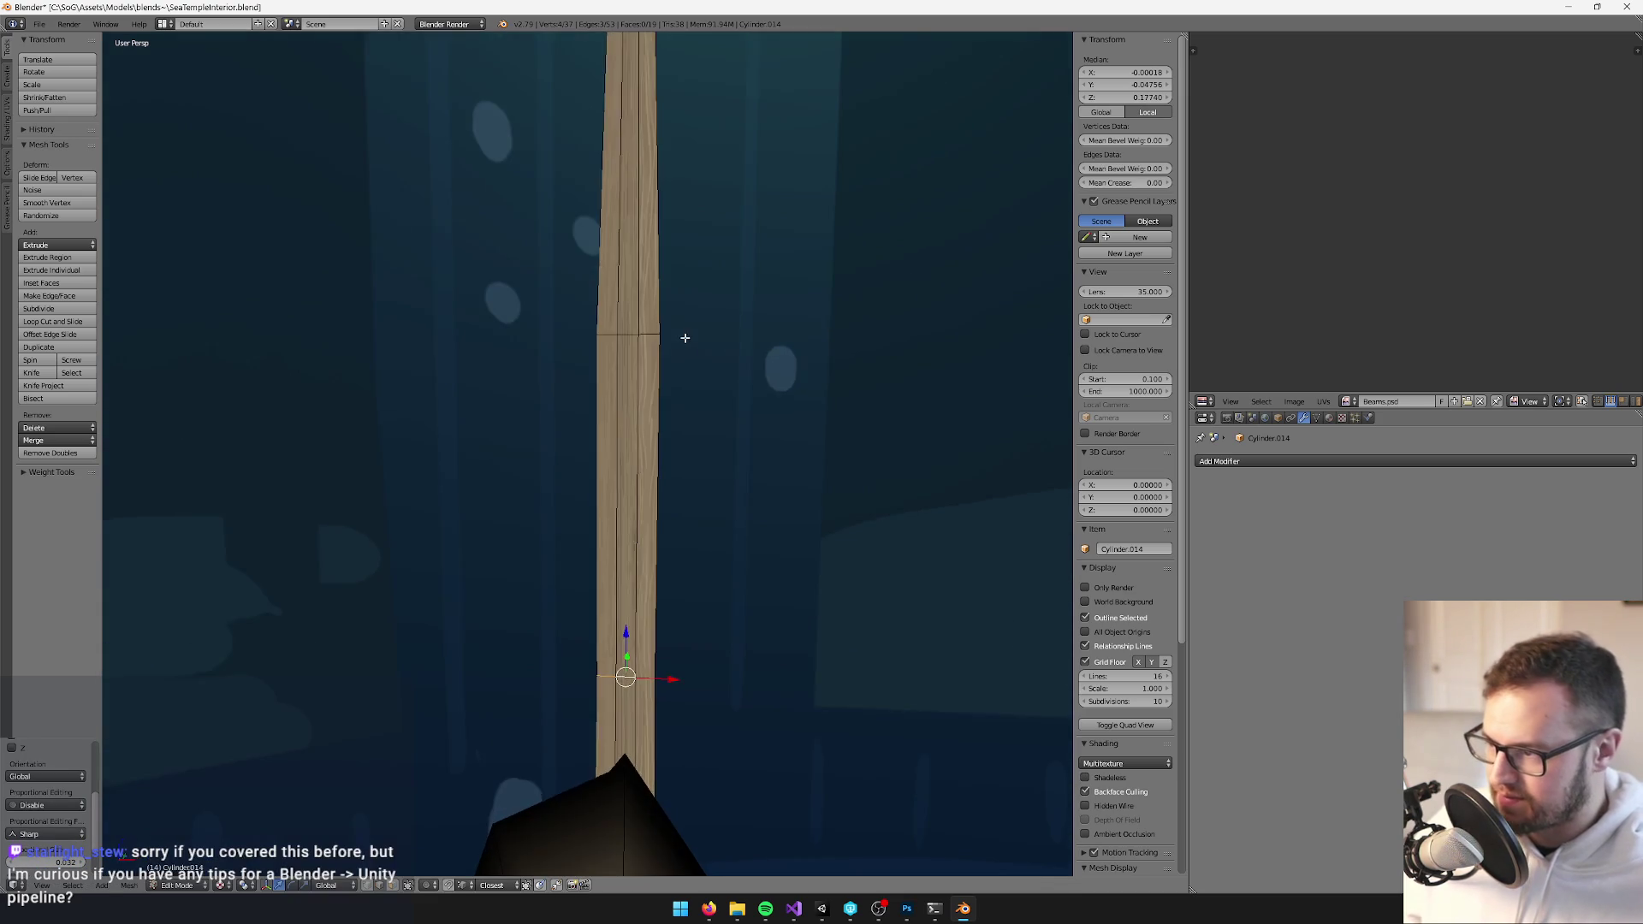
# Select a strip of the beam's faces and try moving it along X, then cancel
pyautogui.moveTo(694, 263)
pyautogui.mouseDown()
pyautogui.moveTo(676, 342)
pyautogui.moveTo(650, 282)
pyautogui.moveTo(599, 359)
pyautogui.moveTo(526, 781)
pyautogui.mouseUp()
pyautogui.rightClick(605, 524)
pyautogui.scroll(-2, 605, 523)
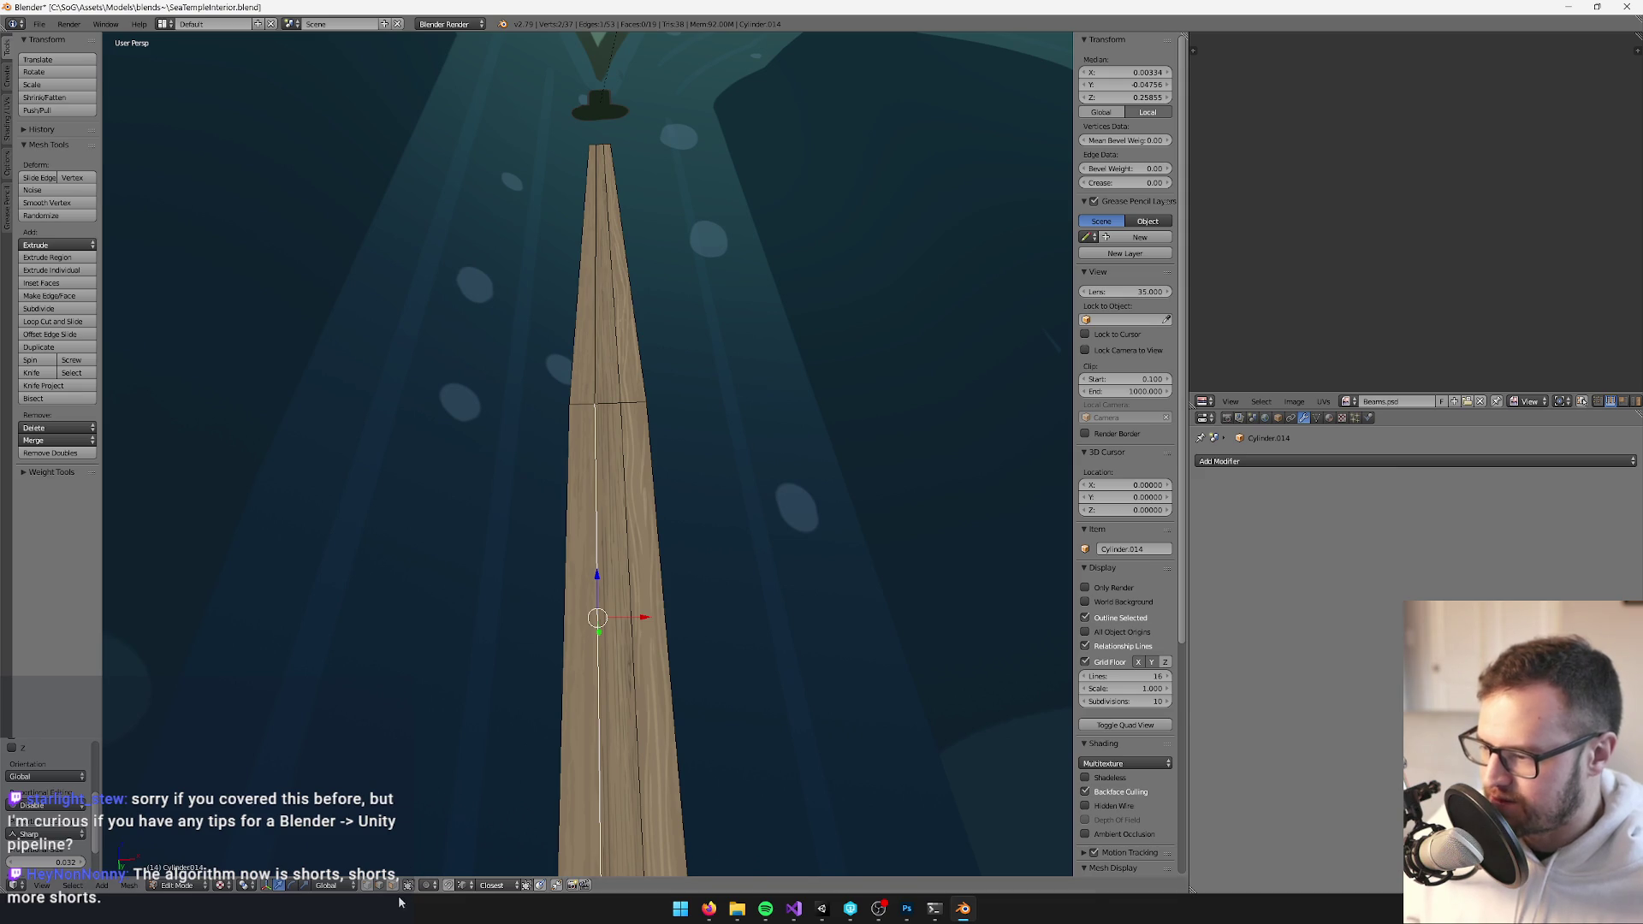
pyautogui.press('ctrl+KP_Add')
pyautogui.press('ctrl+KP_Add')
pyautogui.press('ctrl+KP_Add')
pyautogui.moveTo(608, 399)
pyautogui.mouseDown()
pyautogui.moveTo(659, 459)
pyautogui.moveTo(674, 562)
pyautogui.mouseUp()
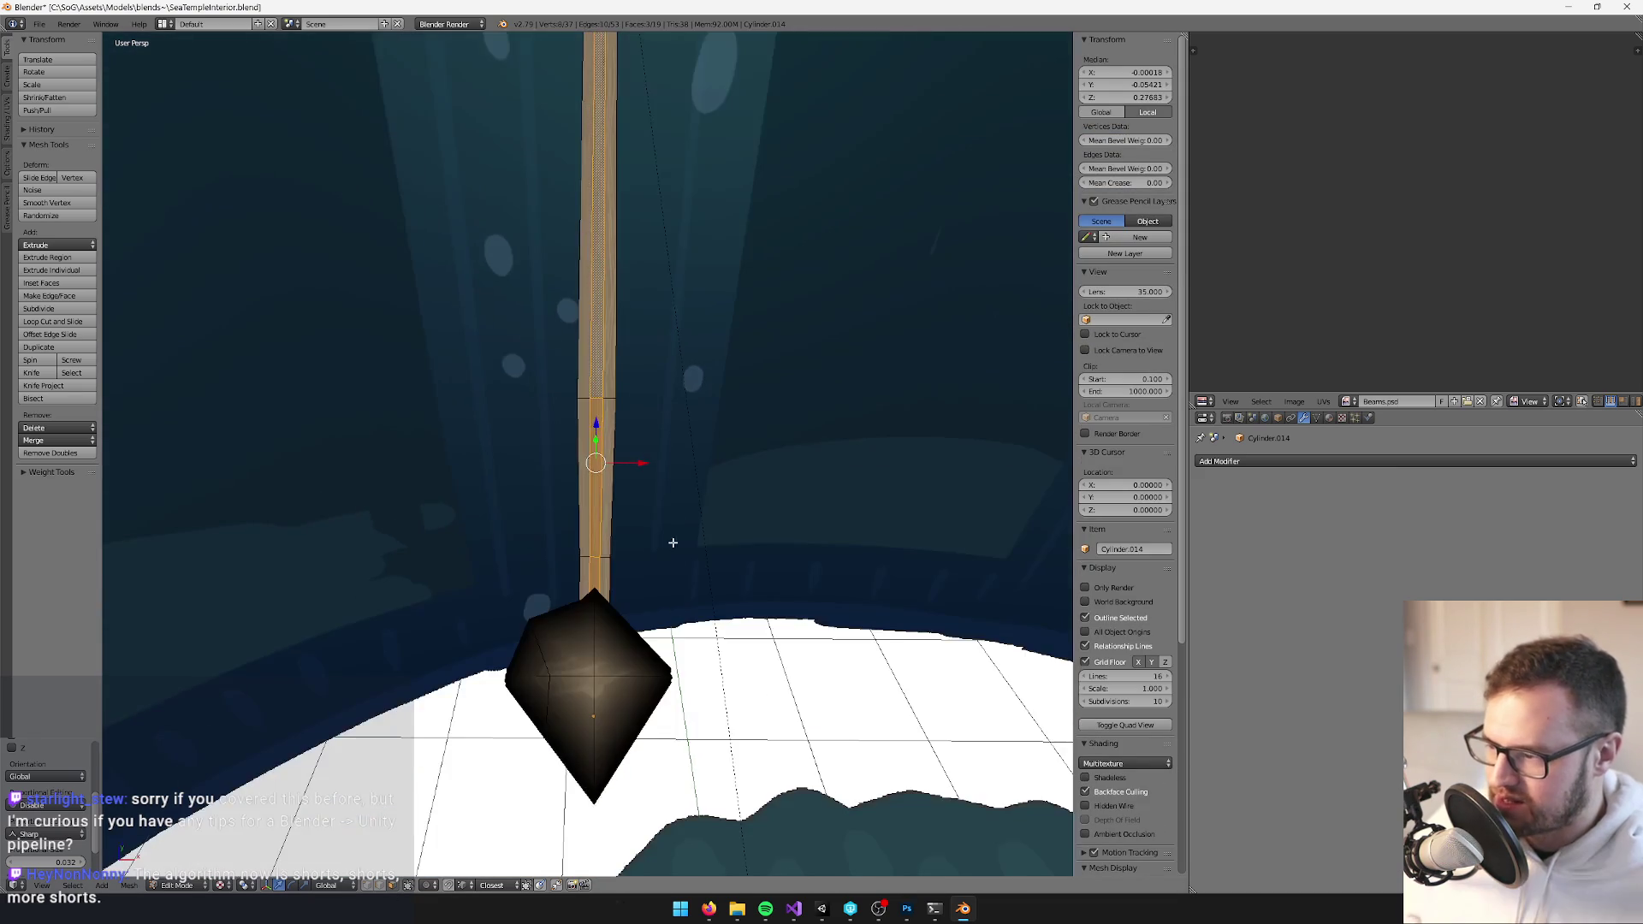
pyautogui.scroll(4, 674, 562)
pyautogui.press('g')
pyautogui.press('x')
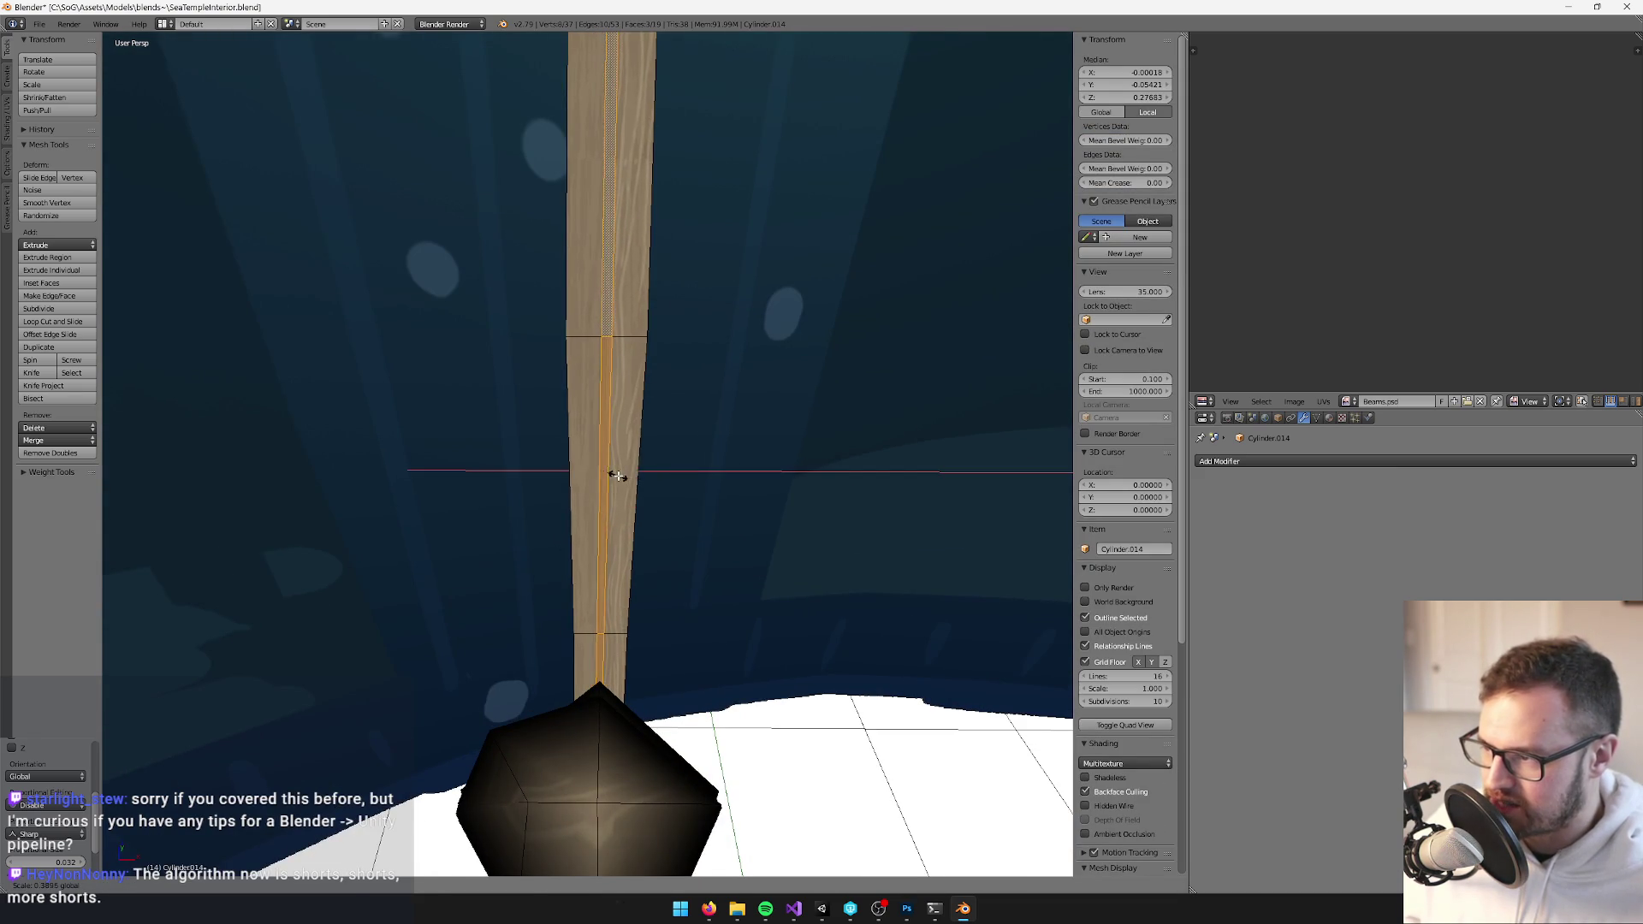
pyautogui.rightClick(618, 476)
pyautogui.scroll(-3, 618, 477)
pyautogui.moveTo(618, 476)
pyautogui.mouseDown()
pyautogui.moveTo(606, 411)
pyautogui.moveTo(661, 508)
pyautogui.mouseUp()
pyautogui.scroll(3, 606, 399)
# Return to Object Mode and deselect the staff with the whole temple room in view
pyautogui.press('Tab')
pyautogui.scroll(-5, 661, 508)
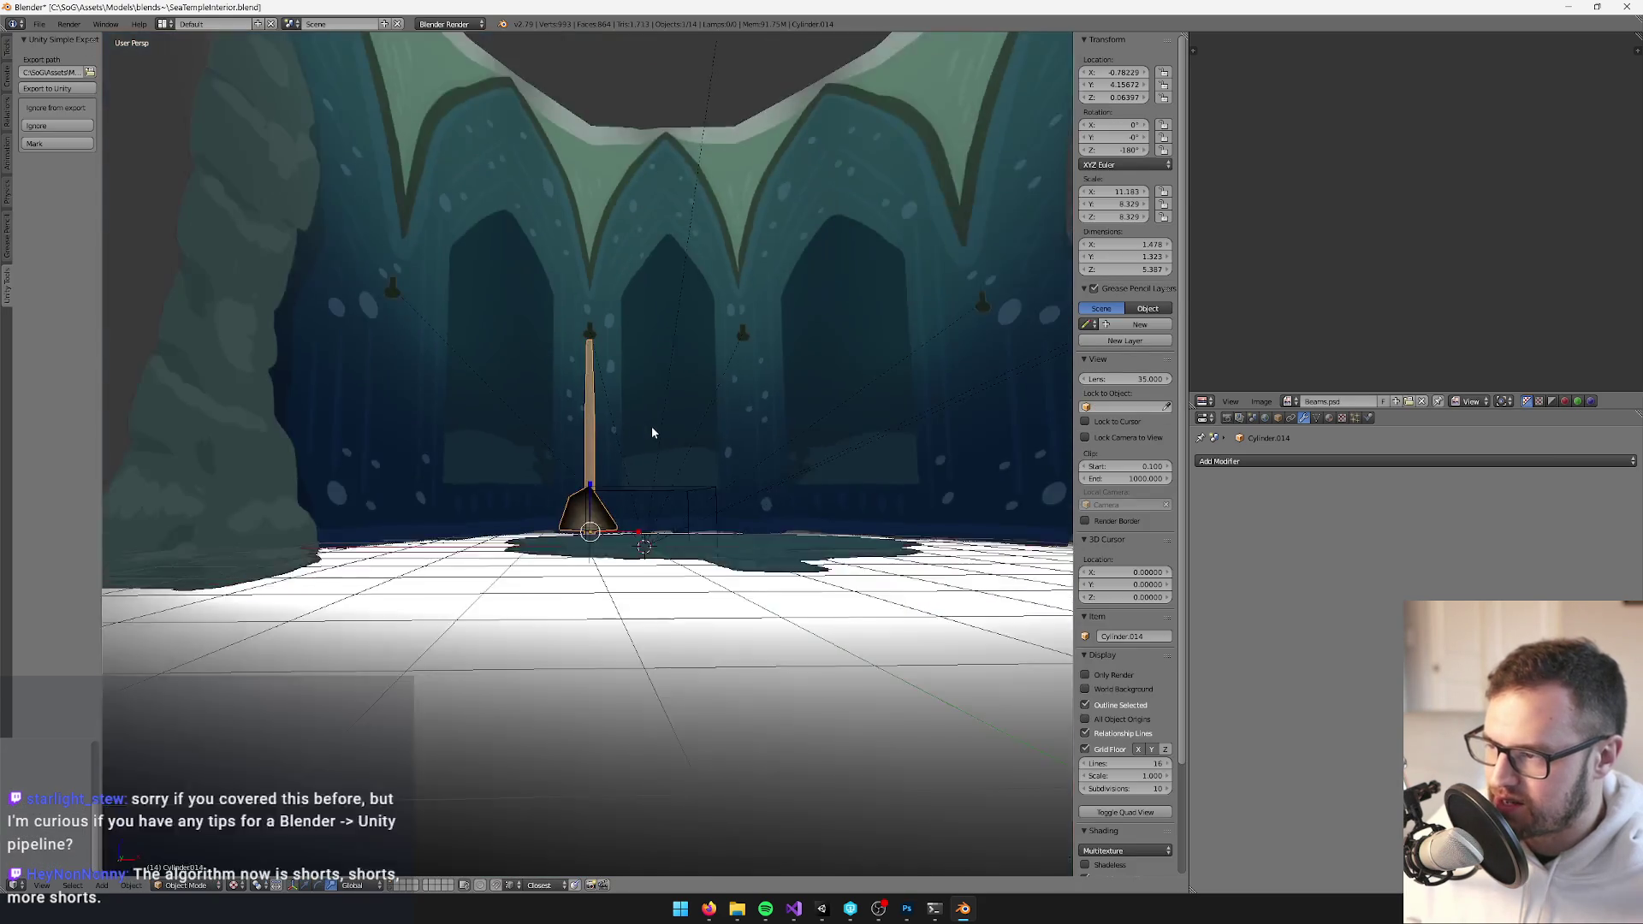
pyautogui.moveTo(650, 425); pyautogui.dragTo(669, 464)
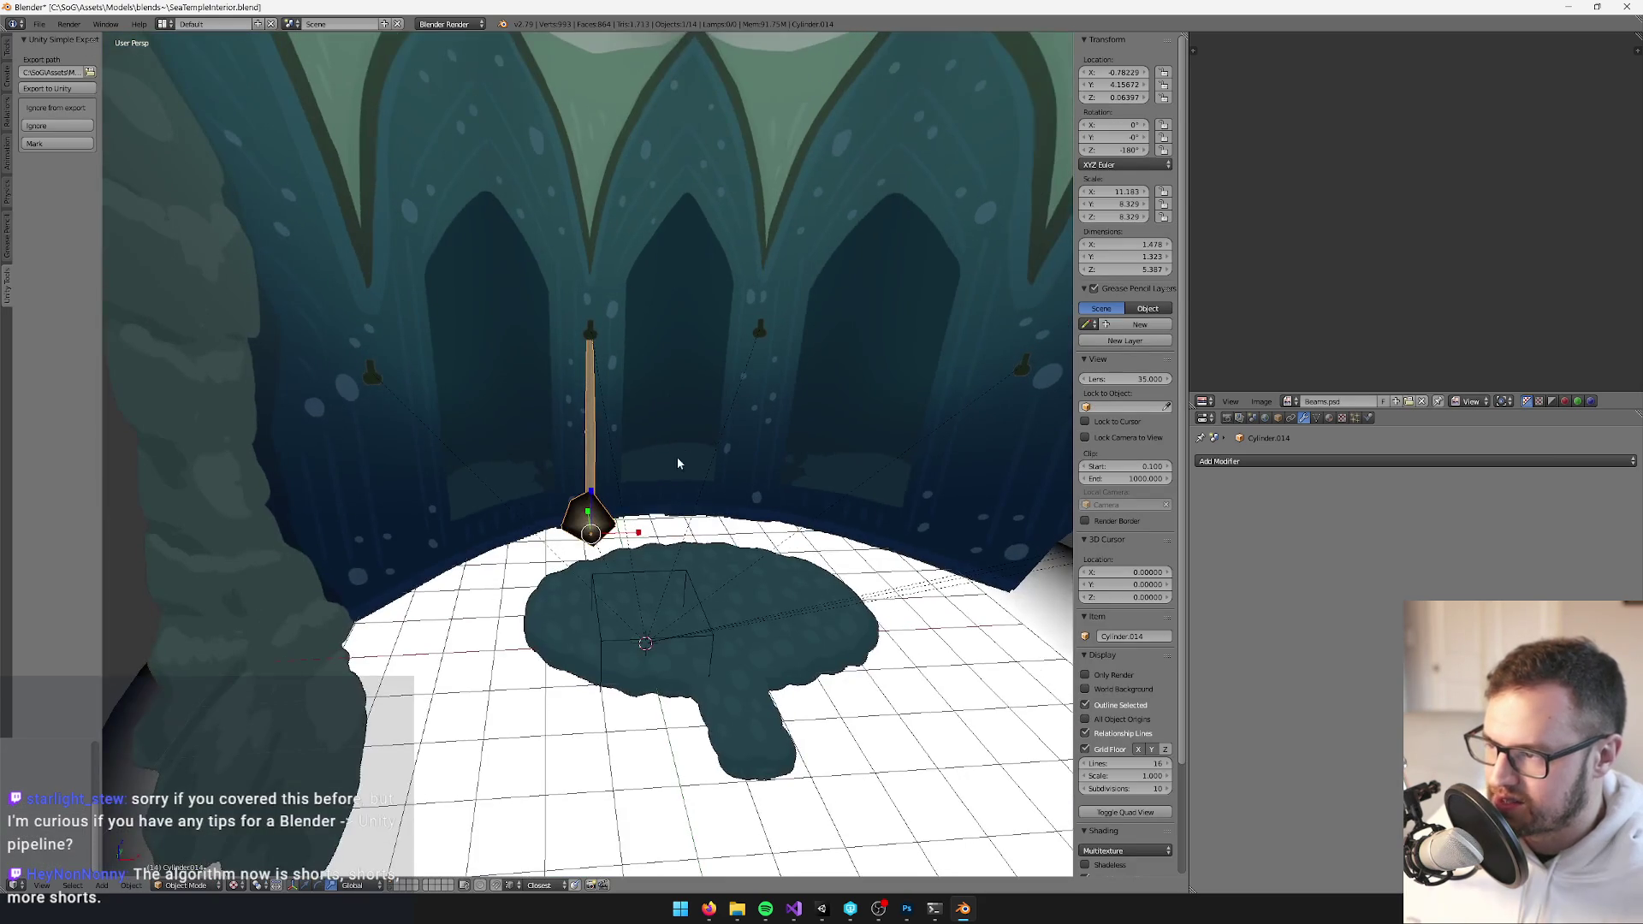
pyautogui.scroll(1, 664, 462)
pyautogui.hotkey('ctrl', 'z')
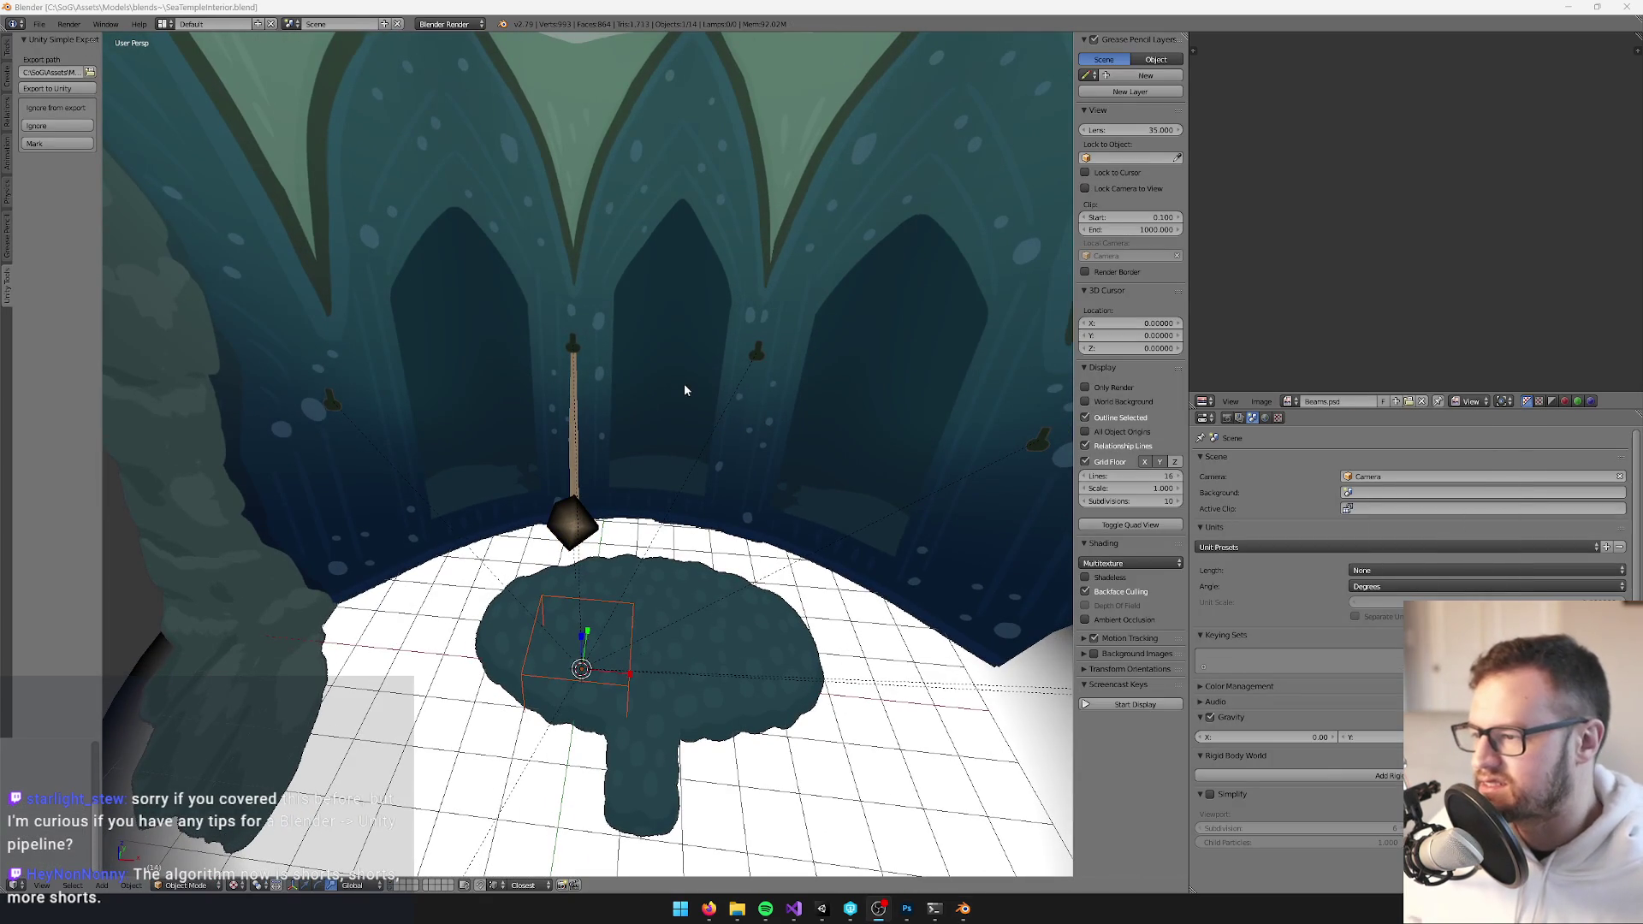
pyautogui.click(822, 909)
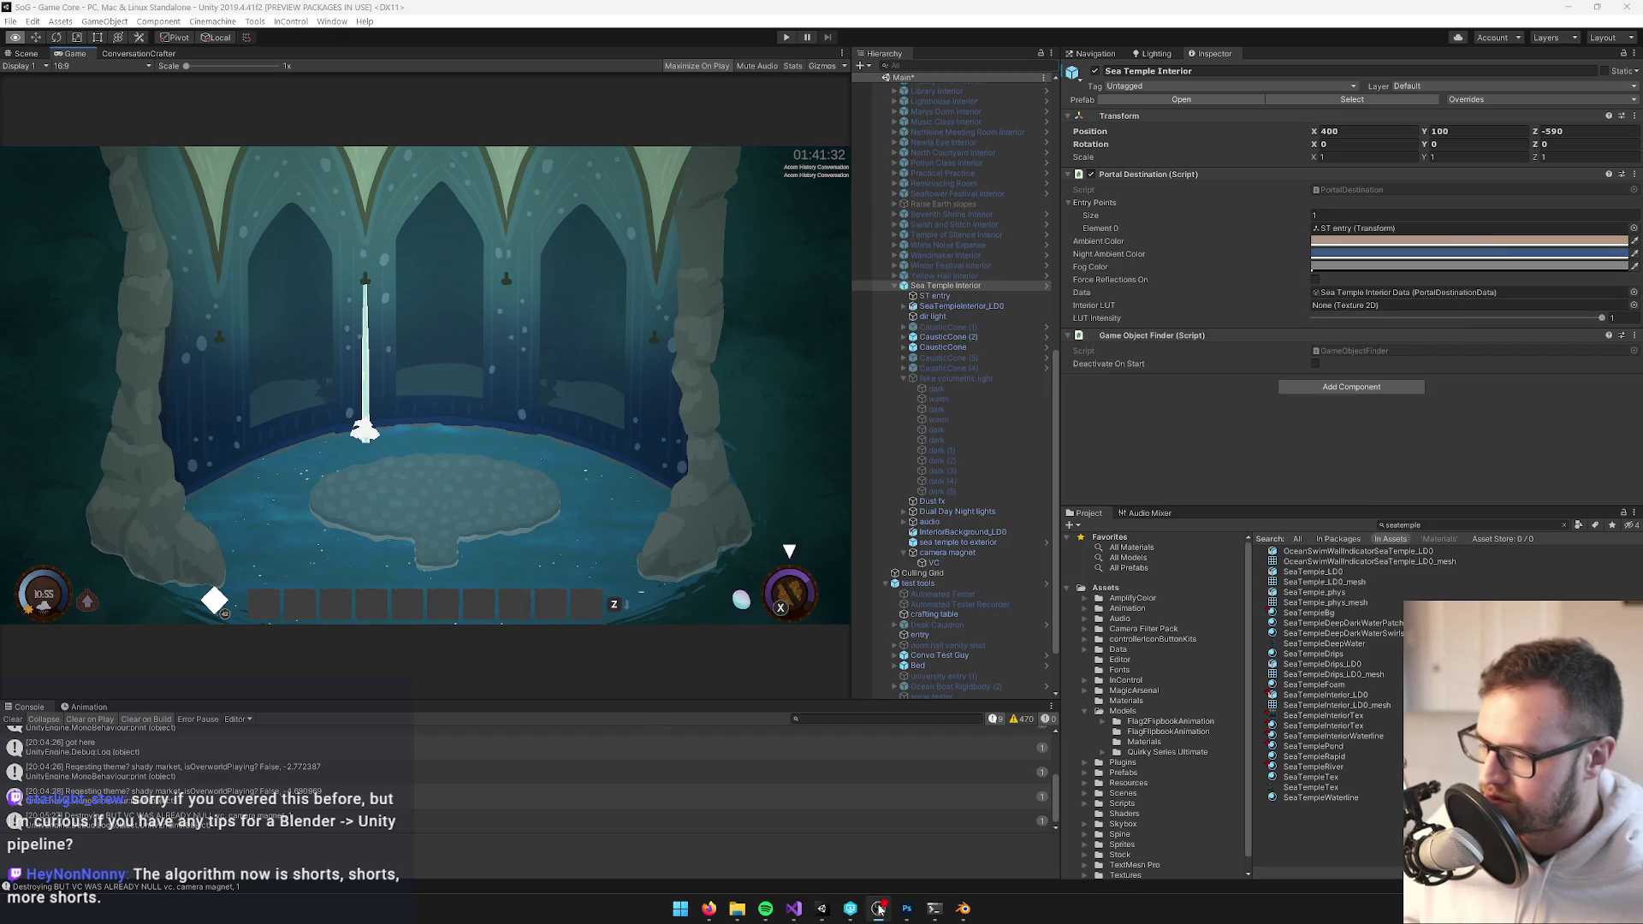
# Search the Project panel for 'seat' and check SeaTempleInteriorTex's main colour without changing it
pyautogui.moveTo(969, 913)
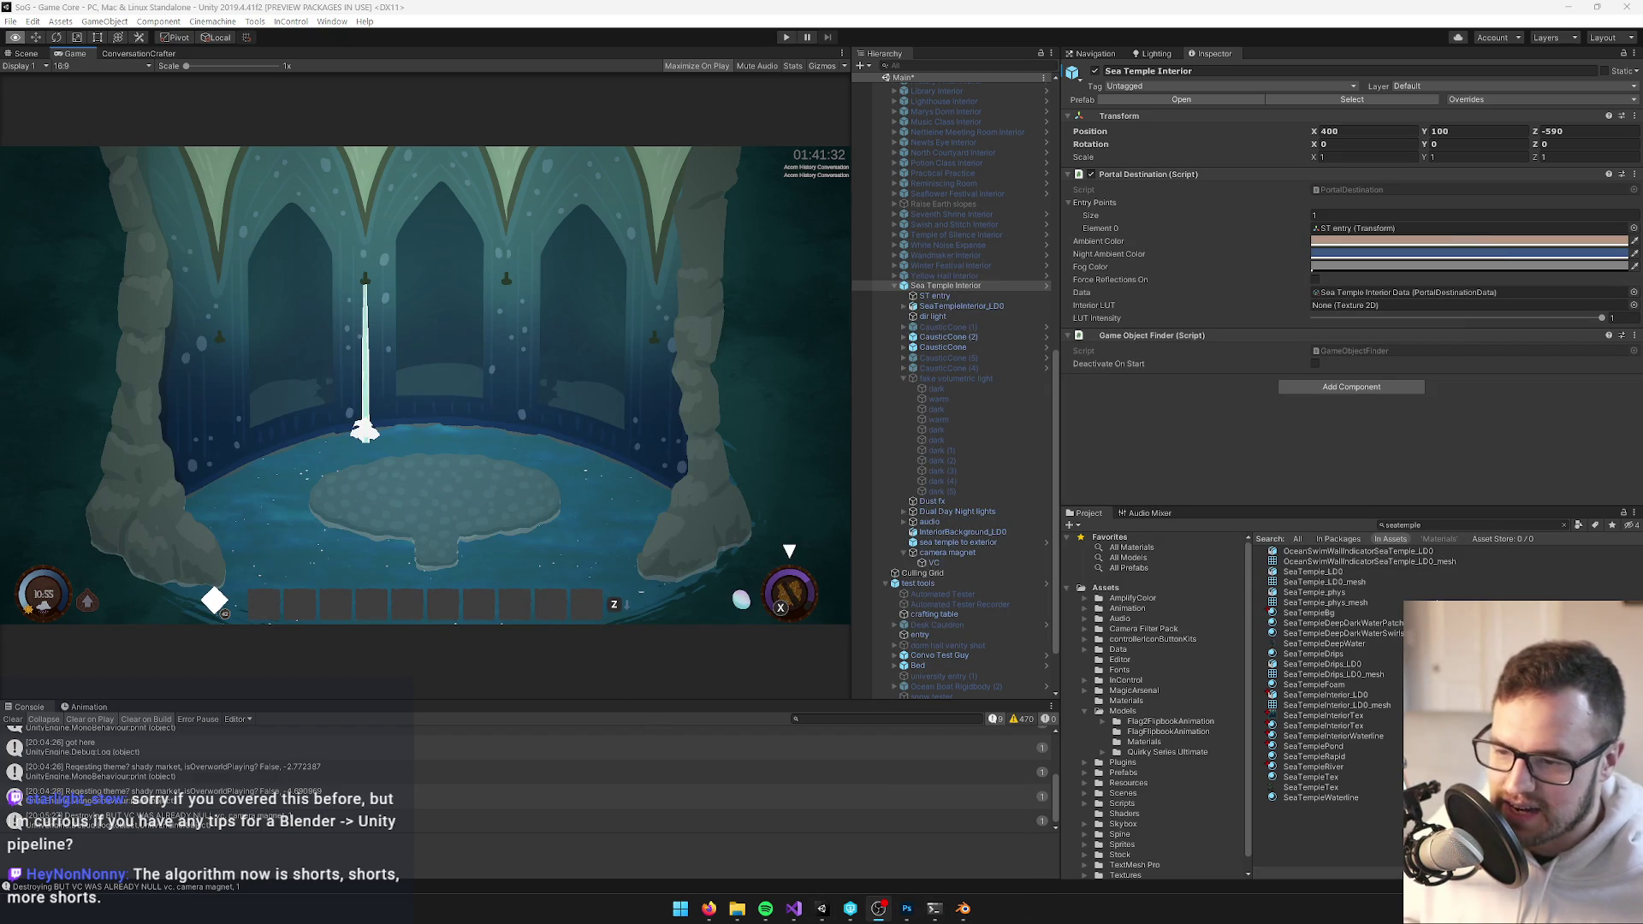
pyautogui.click(1428, 526)
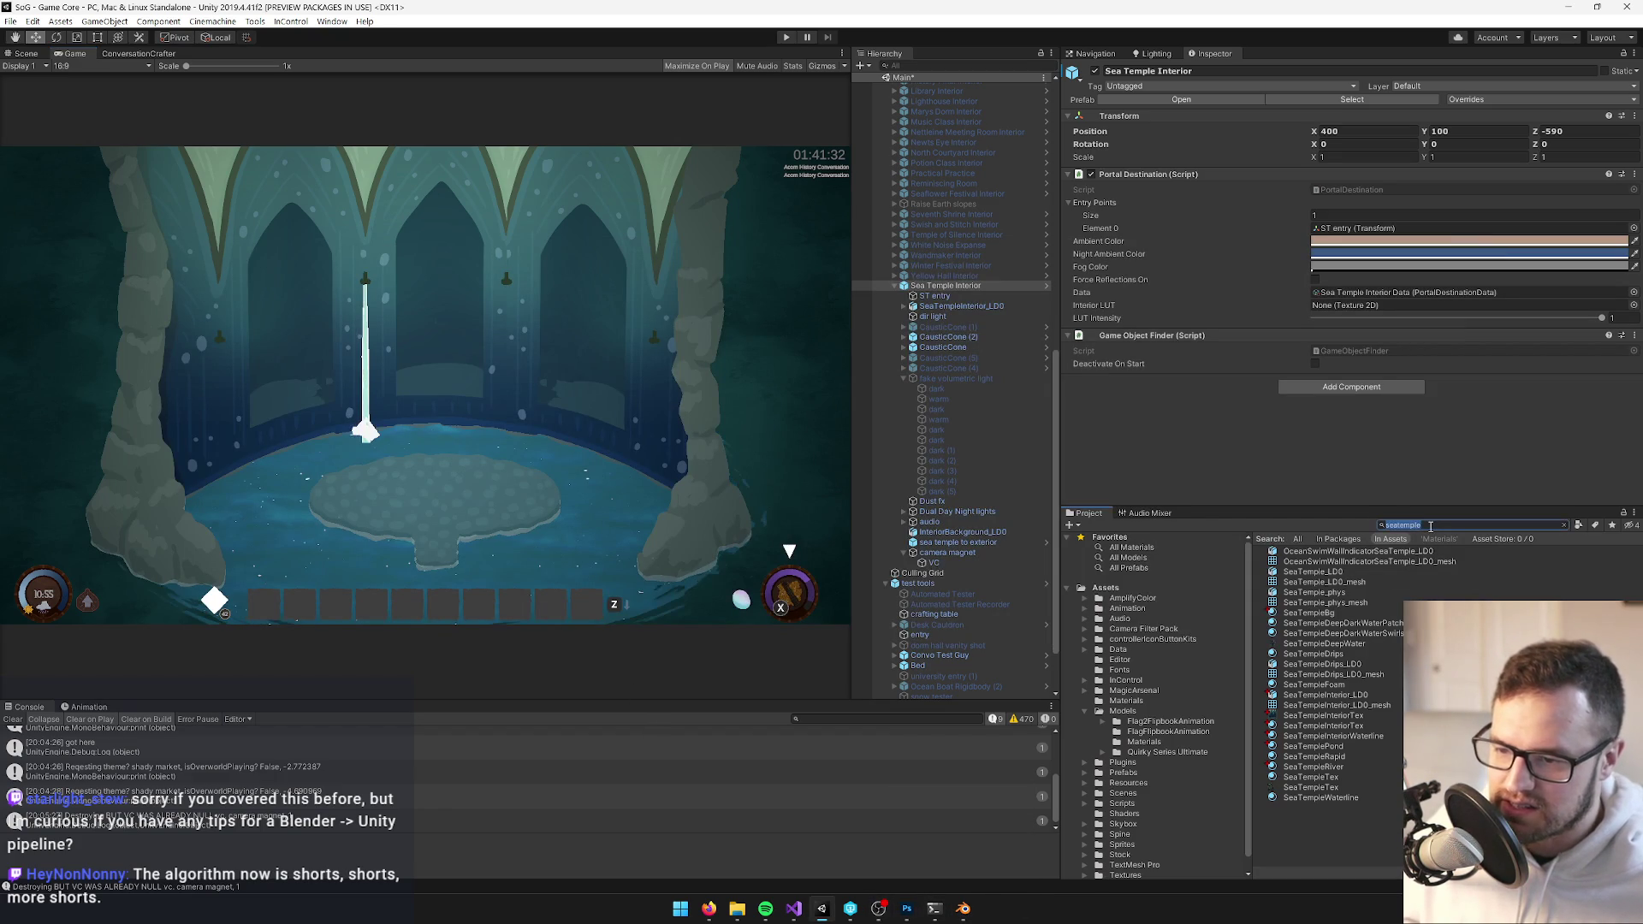
pyautogui.write('seat')
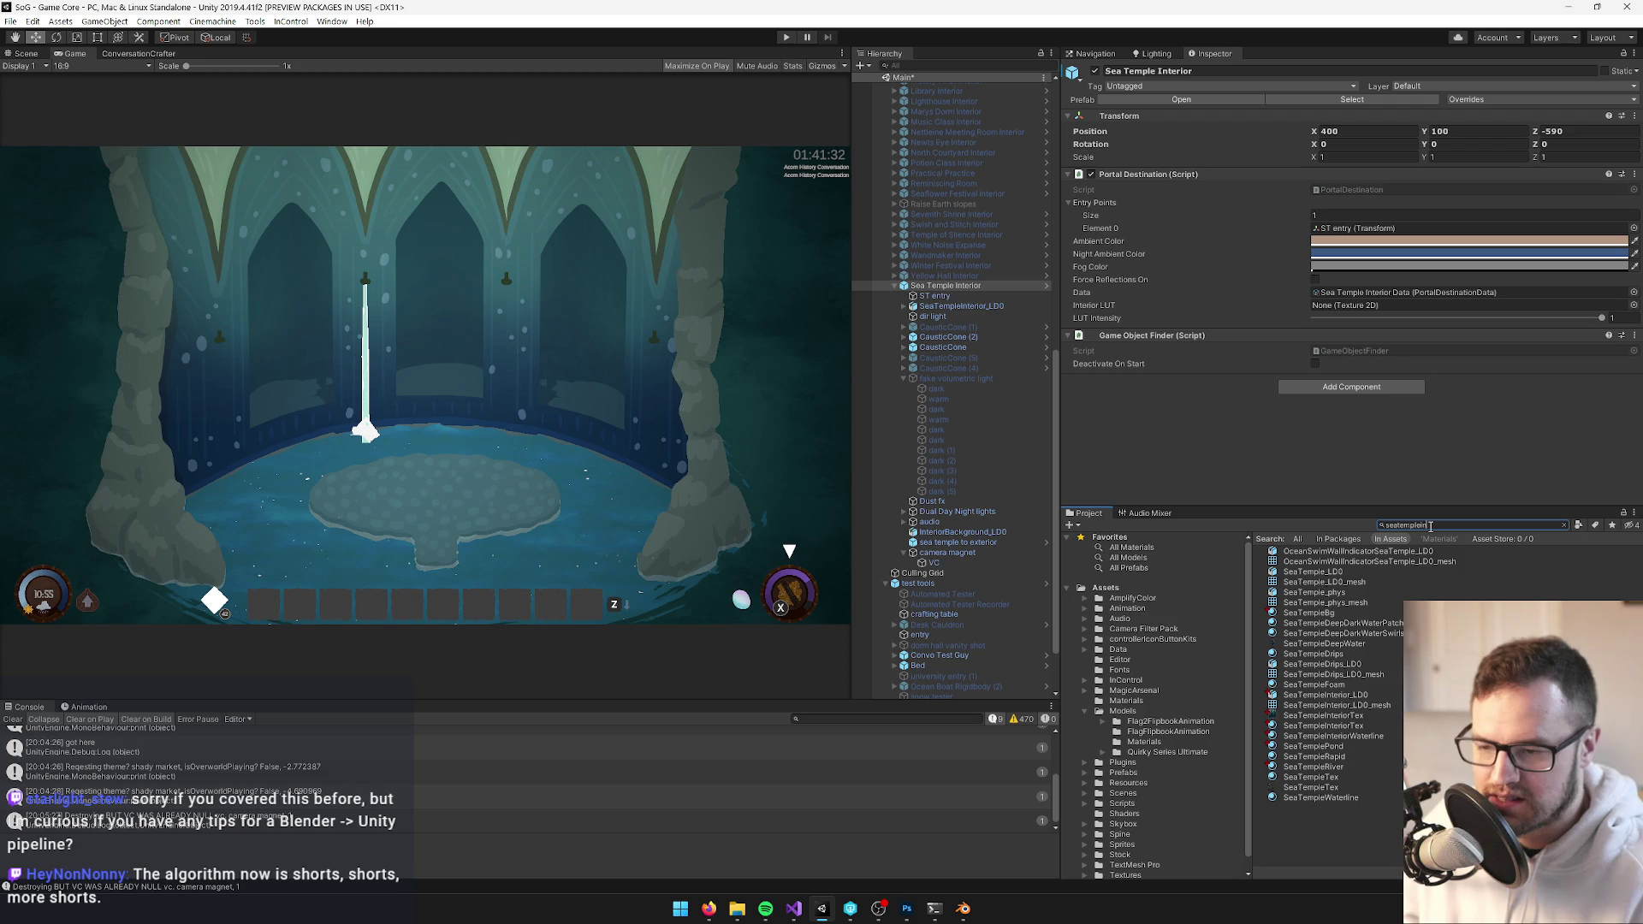
pyautogui.click(1323, 571)
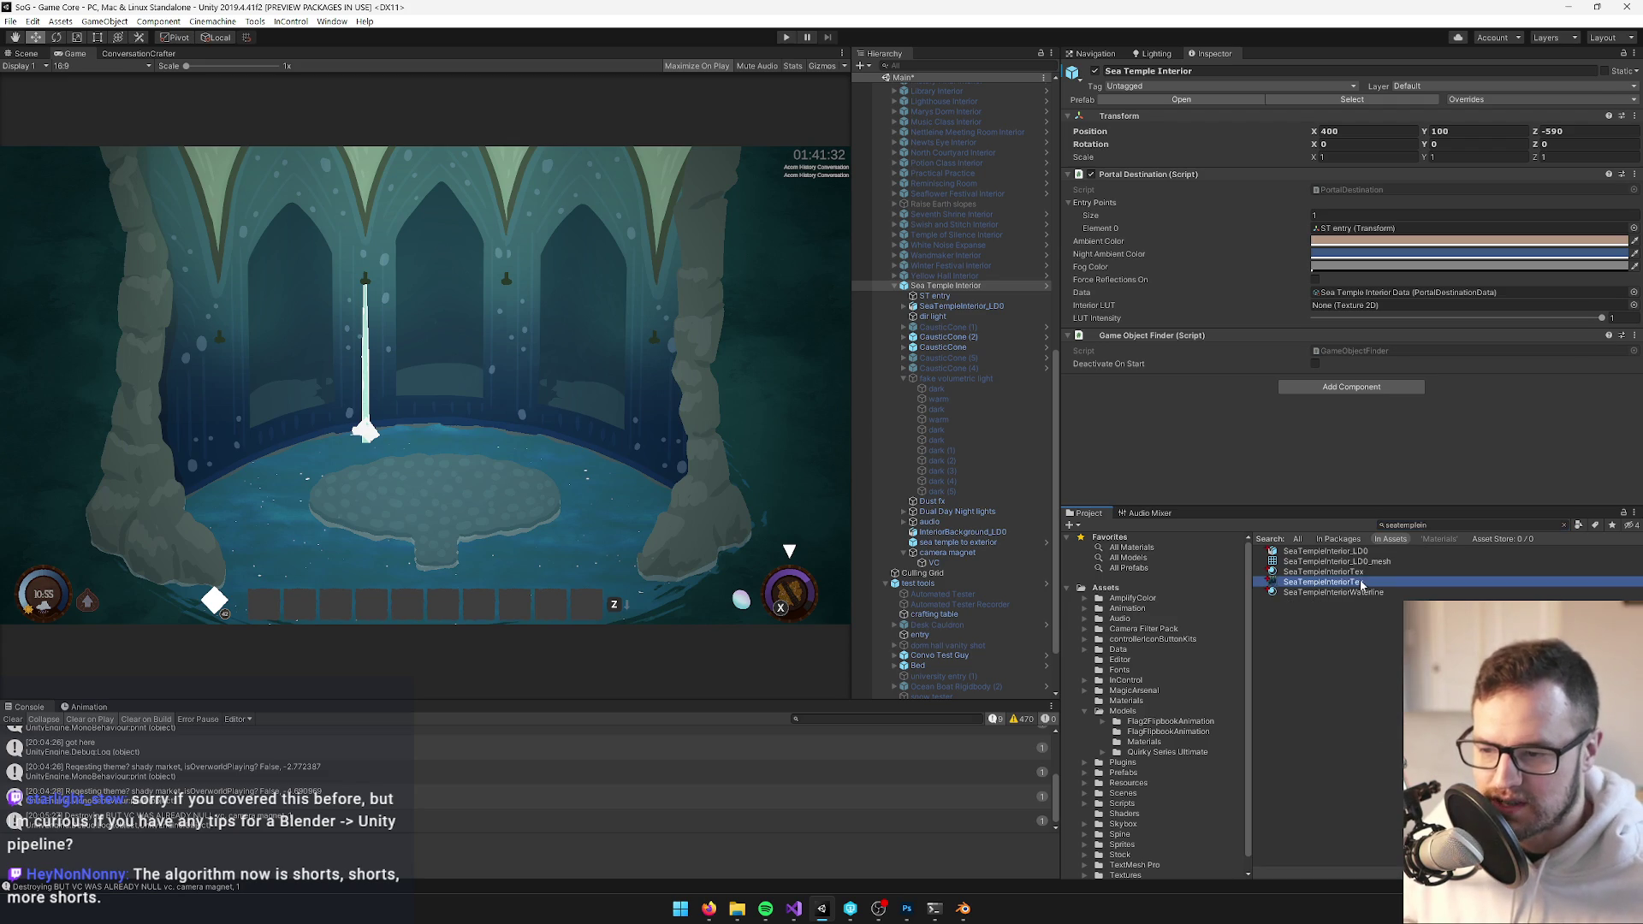
pyautogui.click(1597, 118)
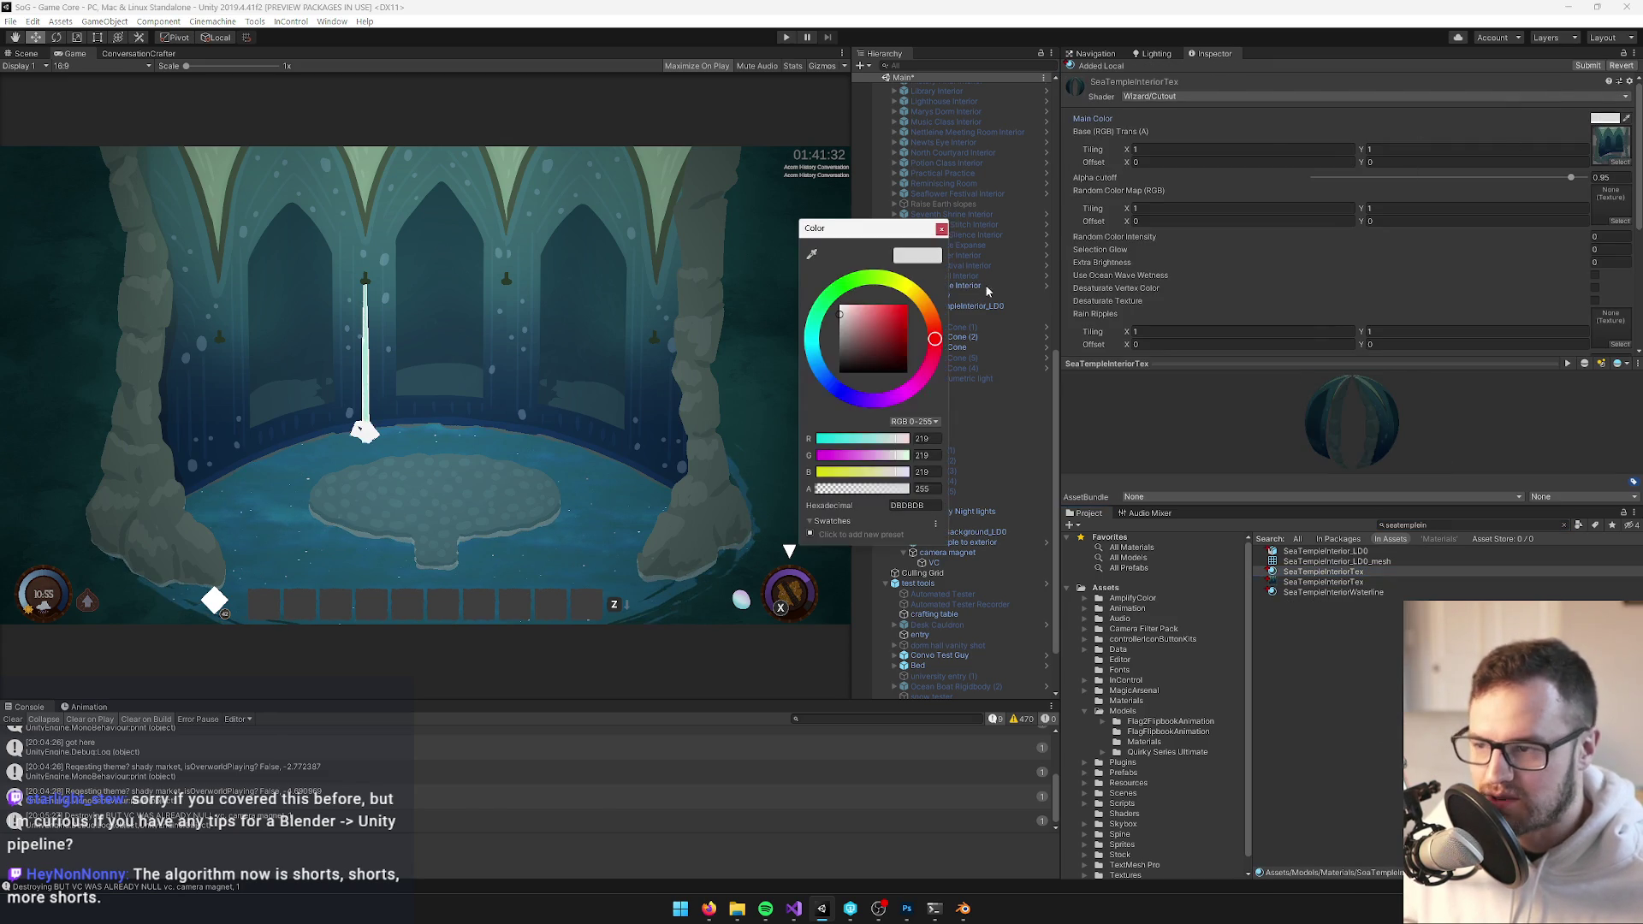
pyautogui.click(941, 228)
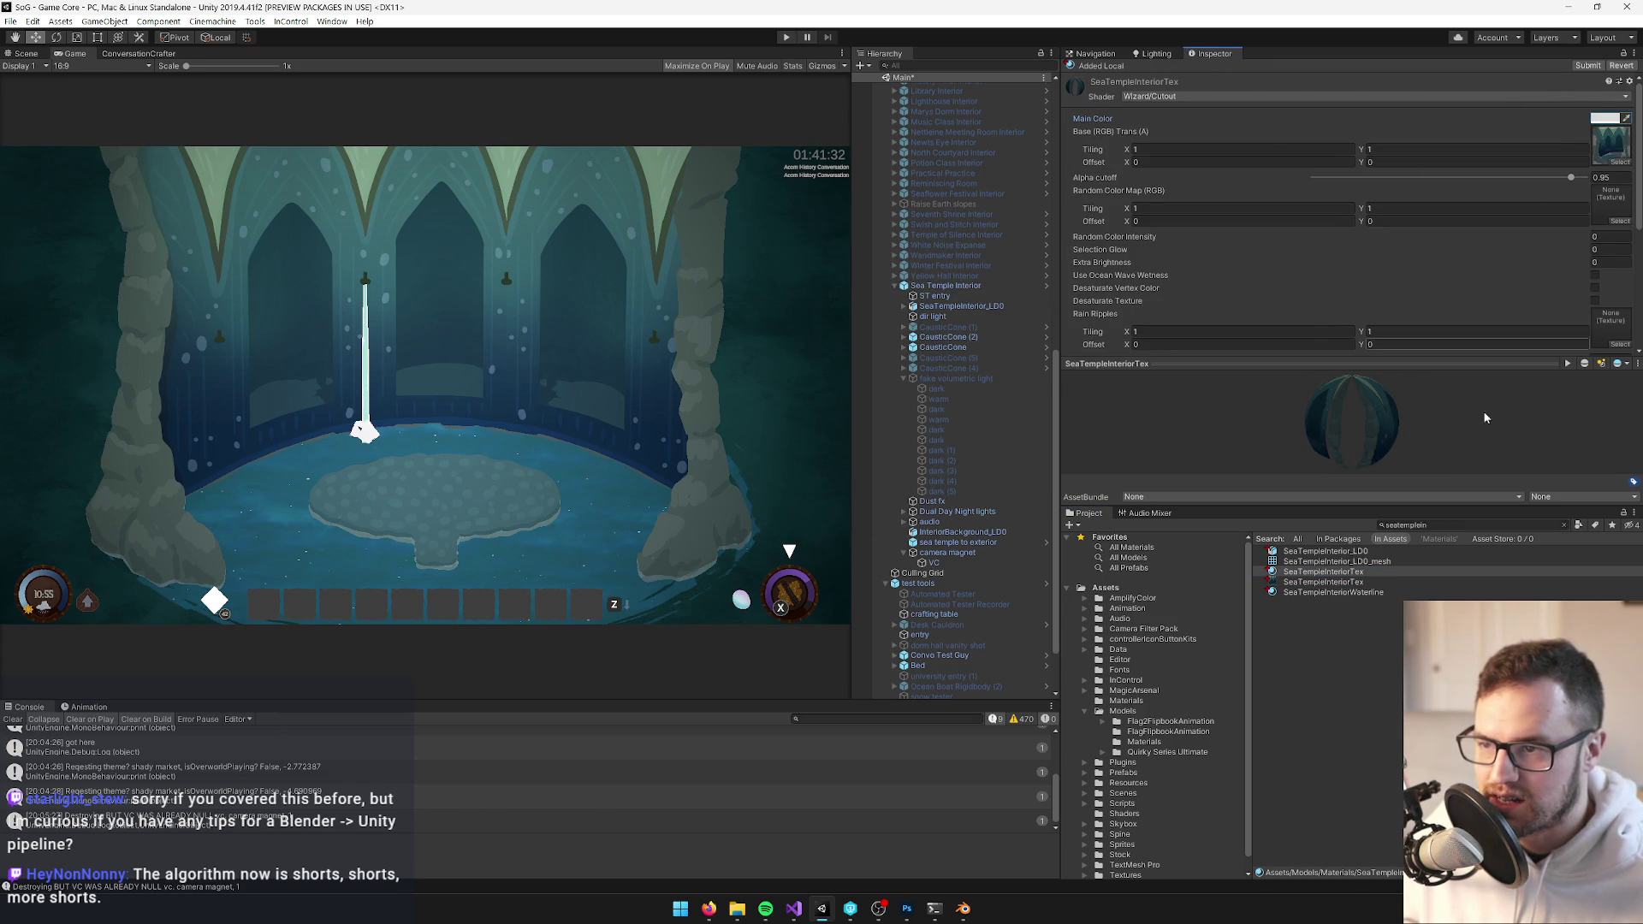
# Set the SeaTempleInteriorWaterline material's main colour to the lighter 6A8991
pyautogui.click(1348, 592)
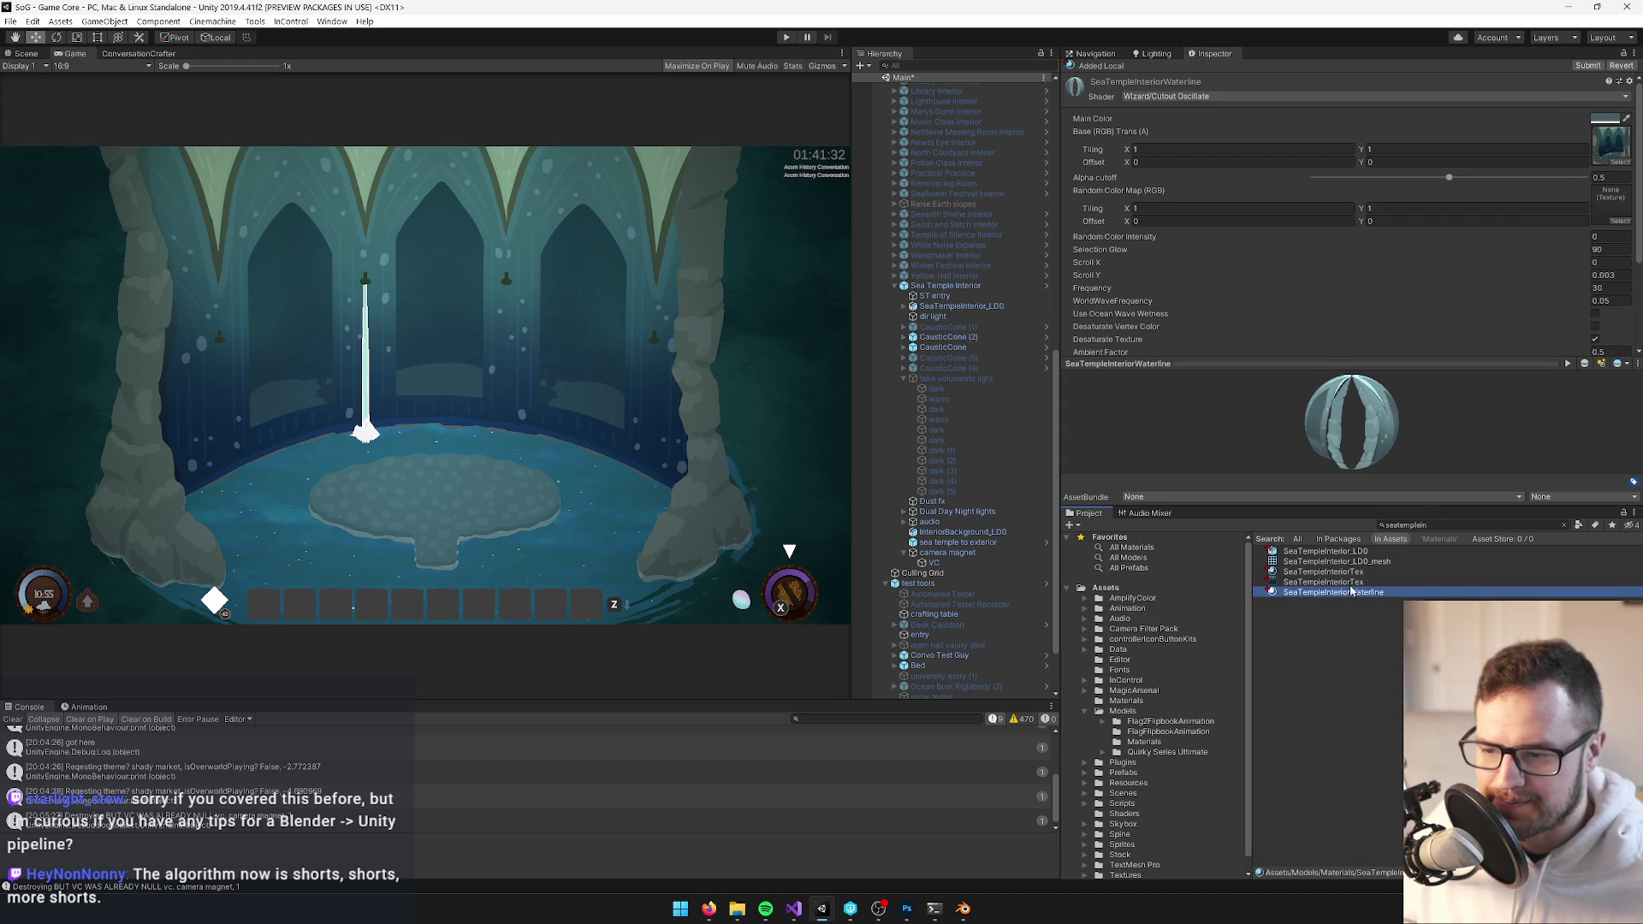
pyautogui.click(1604, 119)
pyautogui.click(857, 341)
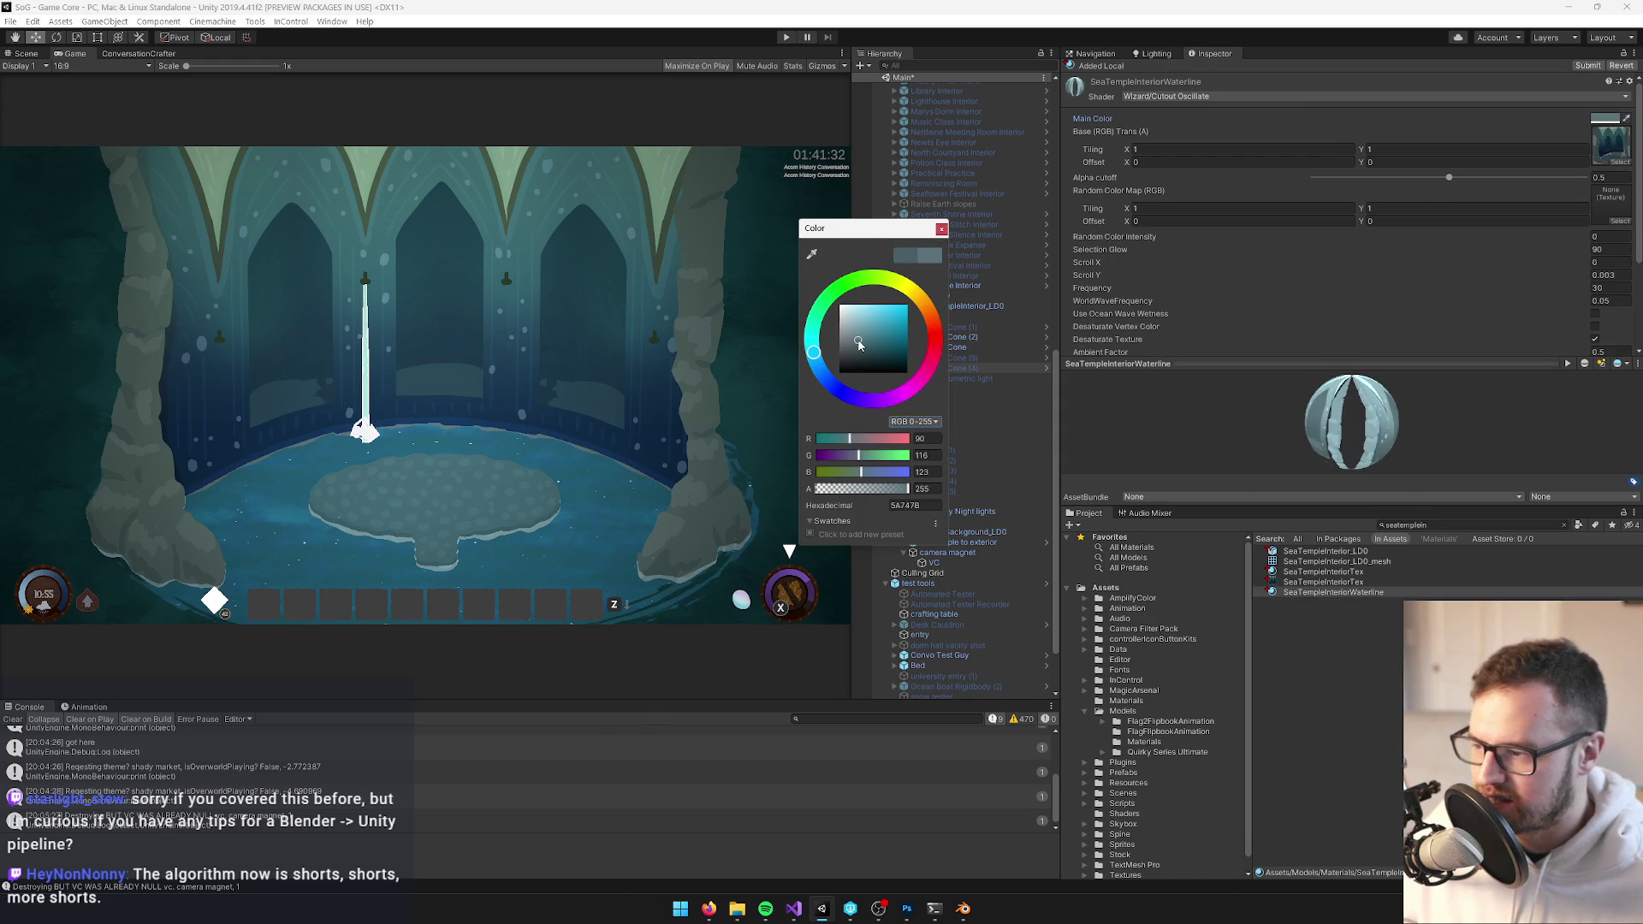
pyautogui.moveTo(859, 345); pyautogui.dragTo(858, 336)
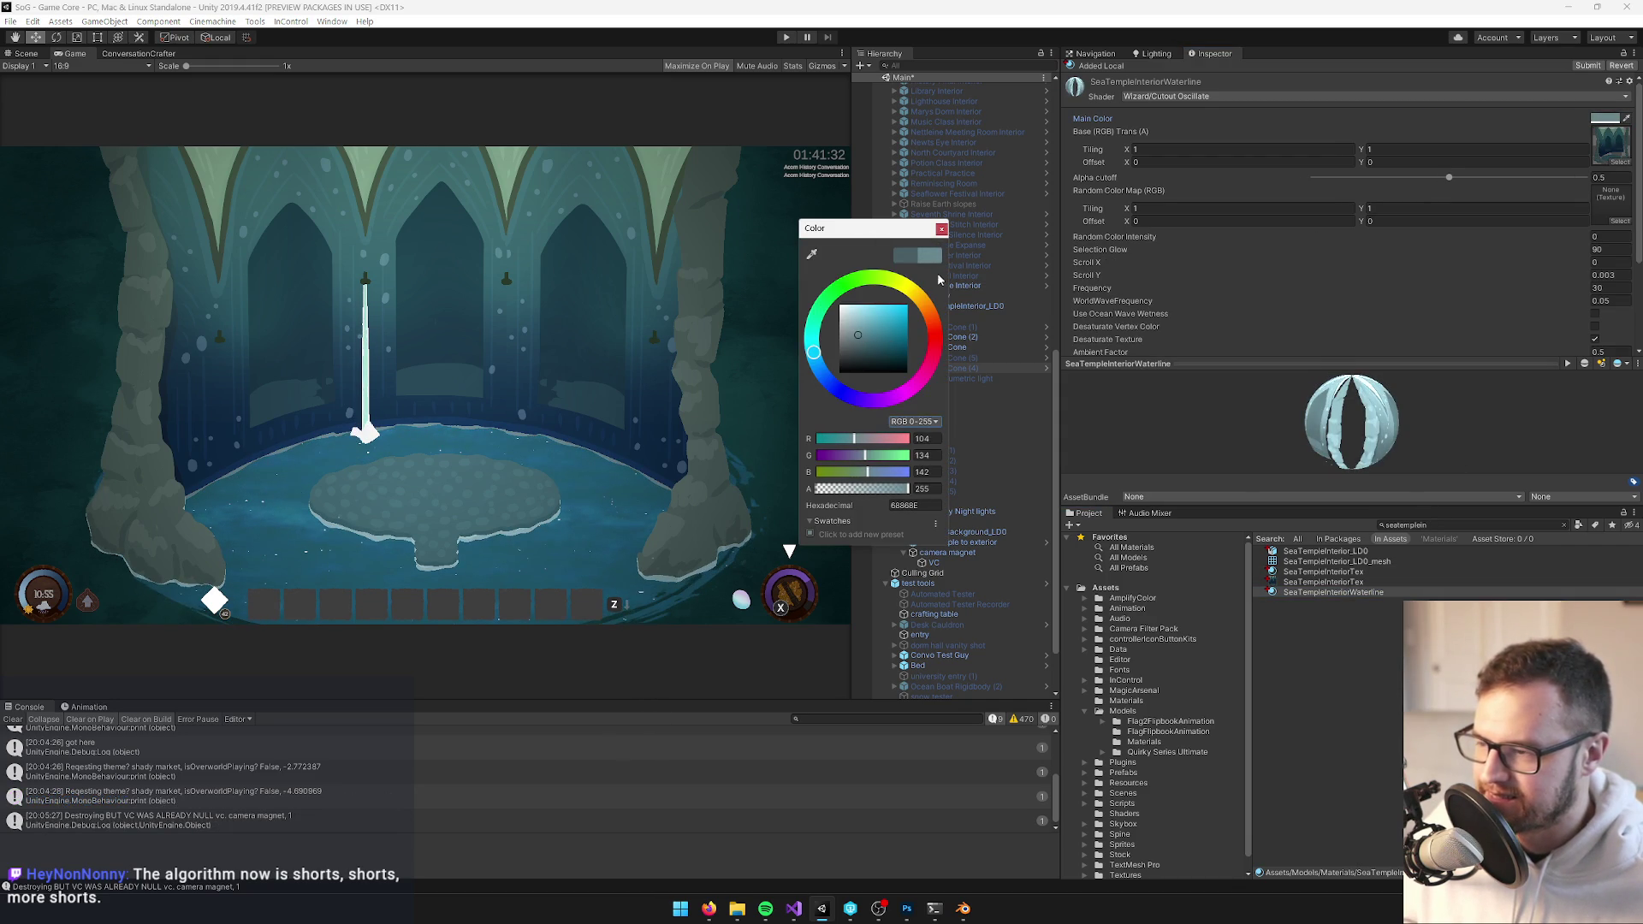
pyautogui.click(941, 229)
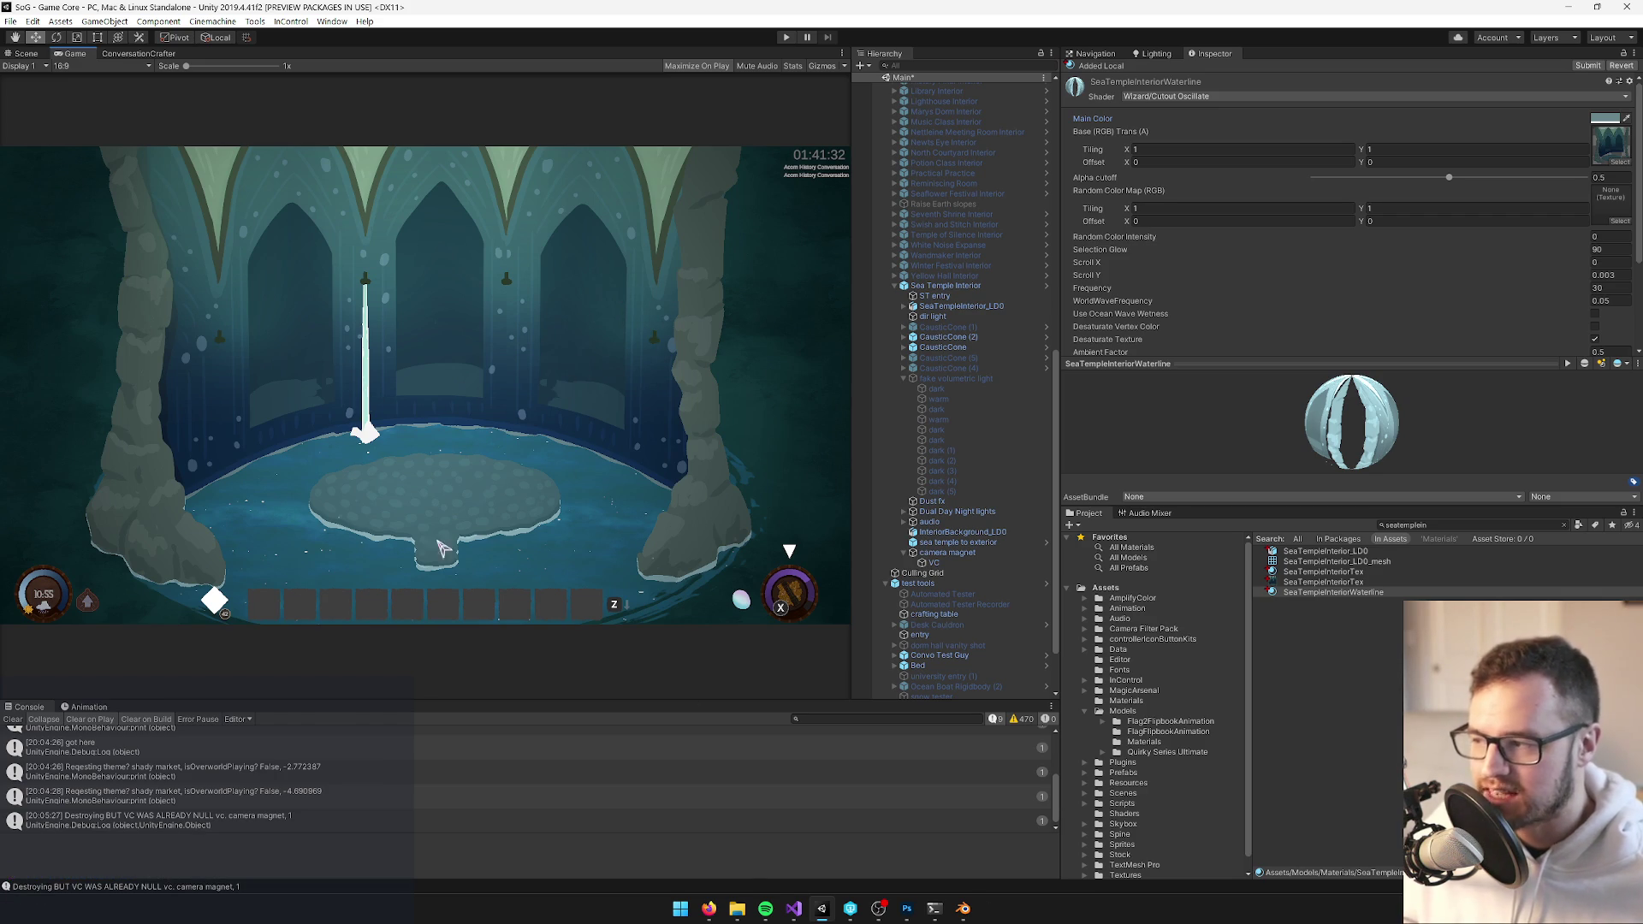
pyautogui.click(962, 908)
pyautogui.scroll(3, 633, 430)
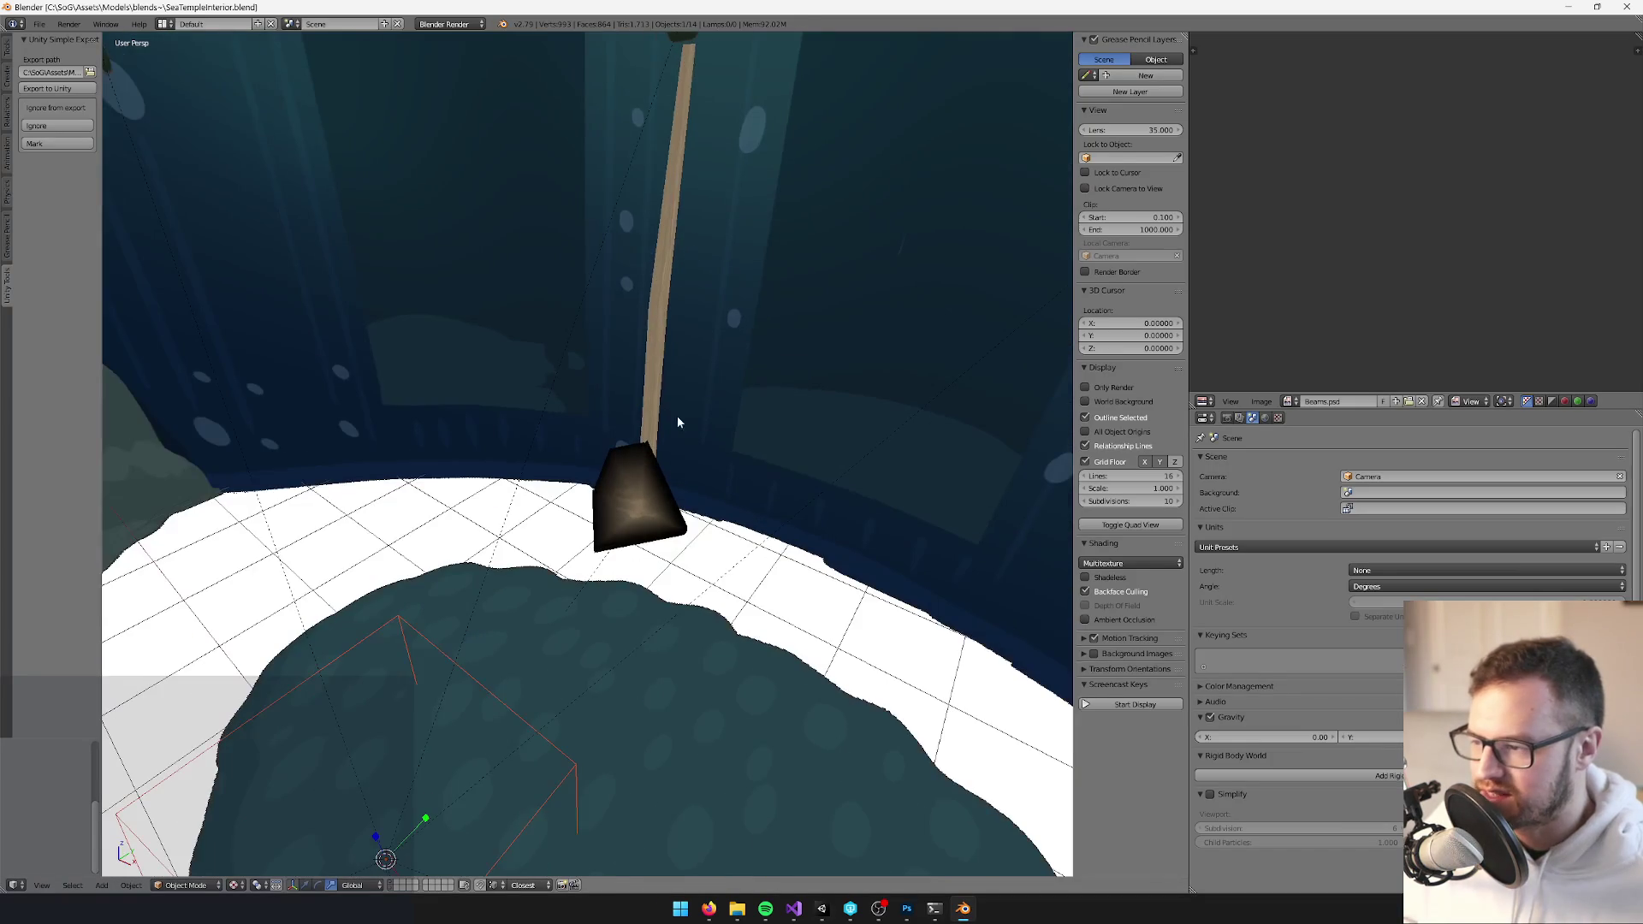
# Select the dark bracket Cylinder.014, centre the view on it, and enter Edit Mode
pyautogui.rightClick(685, 445)
pyautogui.press('KP_Decimal')
pyautogui.rightClick(678, 504)
pyautogui.press('KP_Decimal')
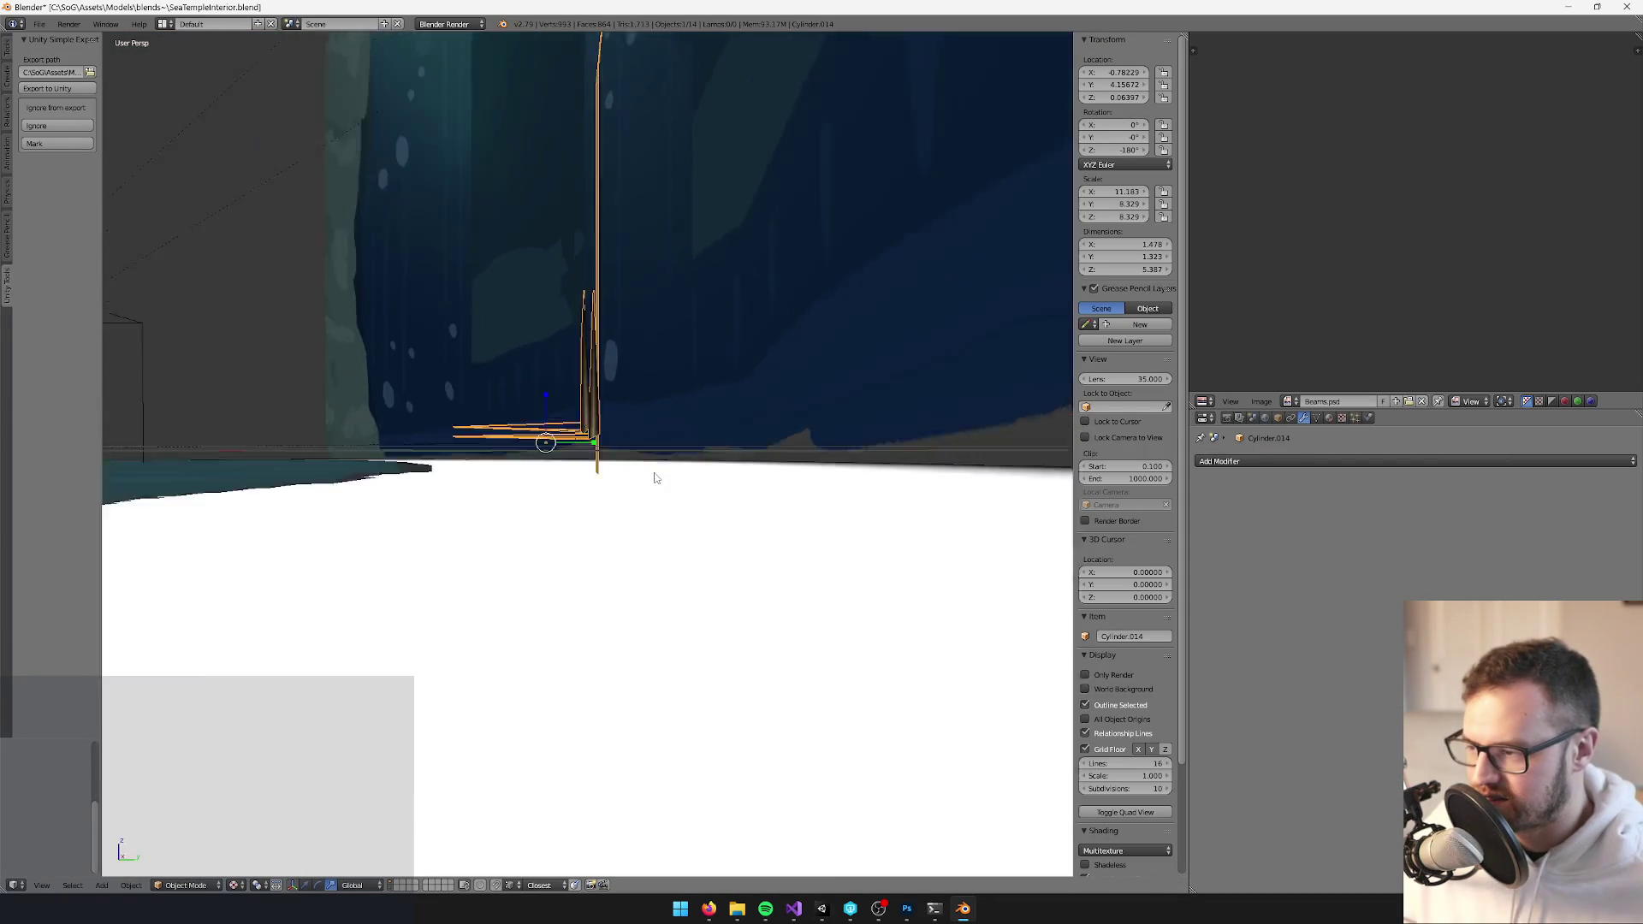
pyautogui.moveTo(652, 465); pyautogui.dragTo(653, 135)
pyautogui.press('Tab')
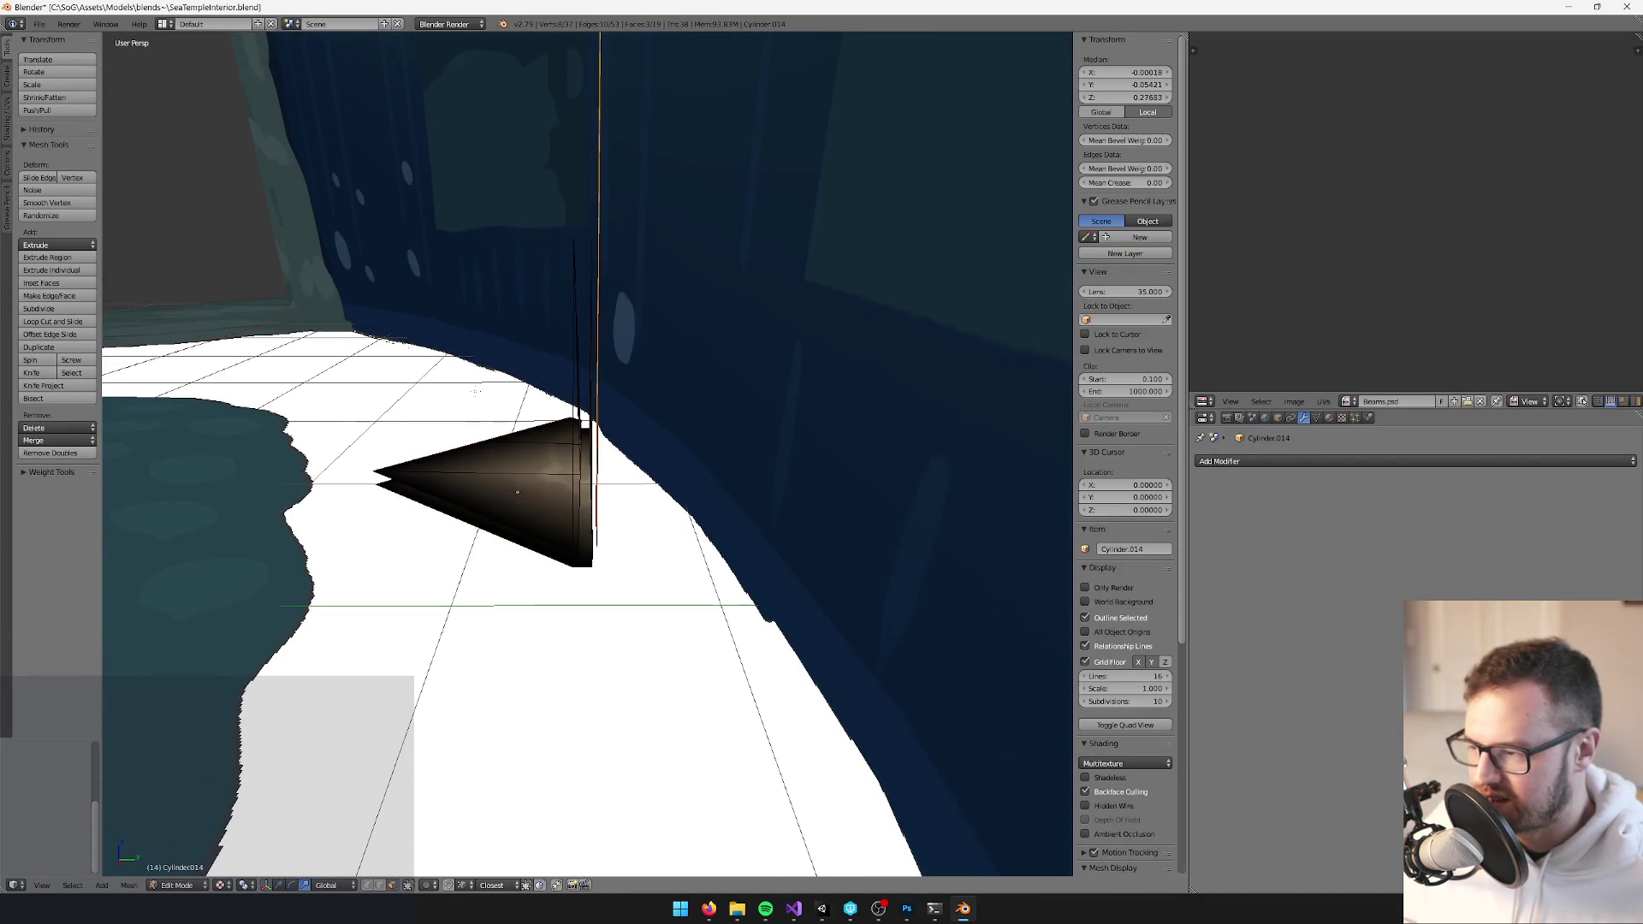
# Lower the bracket's selected vertices along Z onto the temple floor
pyautogui.keyDown('shift'); pyautogui.rightClick(583, 544); pyautogui.keyUp('shift')
pyautogui.moveTo(583, 543)
pyautogui.mouseDown()
pyautogui.moveTo(570, 283)
pyautogui.moveTo(560, 320)
pyautogui.moveTo(579, 356)
pyautogui.moveTo(624, 367)
pyautogui.moveTo(554, 507)
pyautogui.mouseUp()
pyautogui.press('g')
pyautogui.press('z')
pyautogui.click(561, 330)
pyautogui.press('g')
pyautogui.press('z')
pyautogui.click(565, 332)
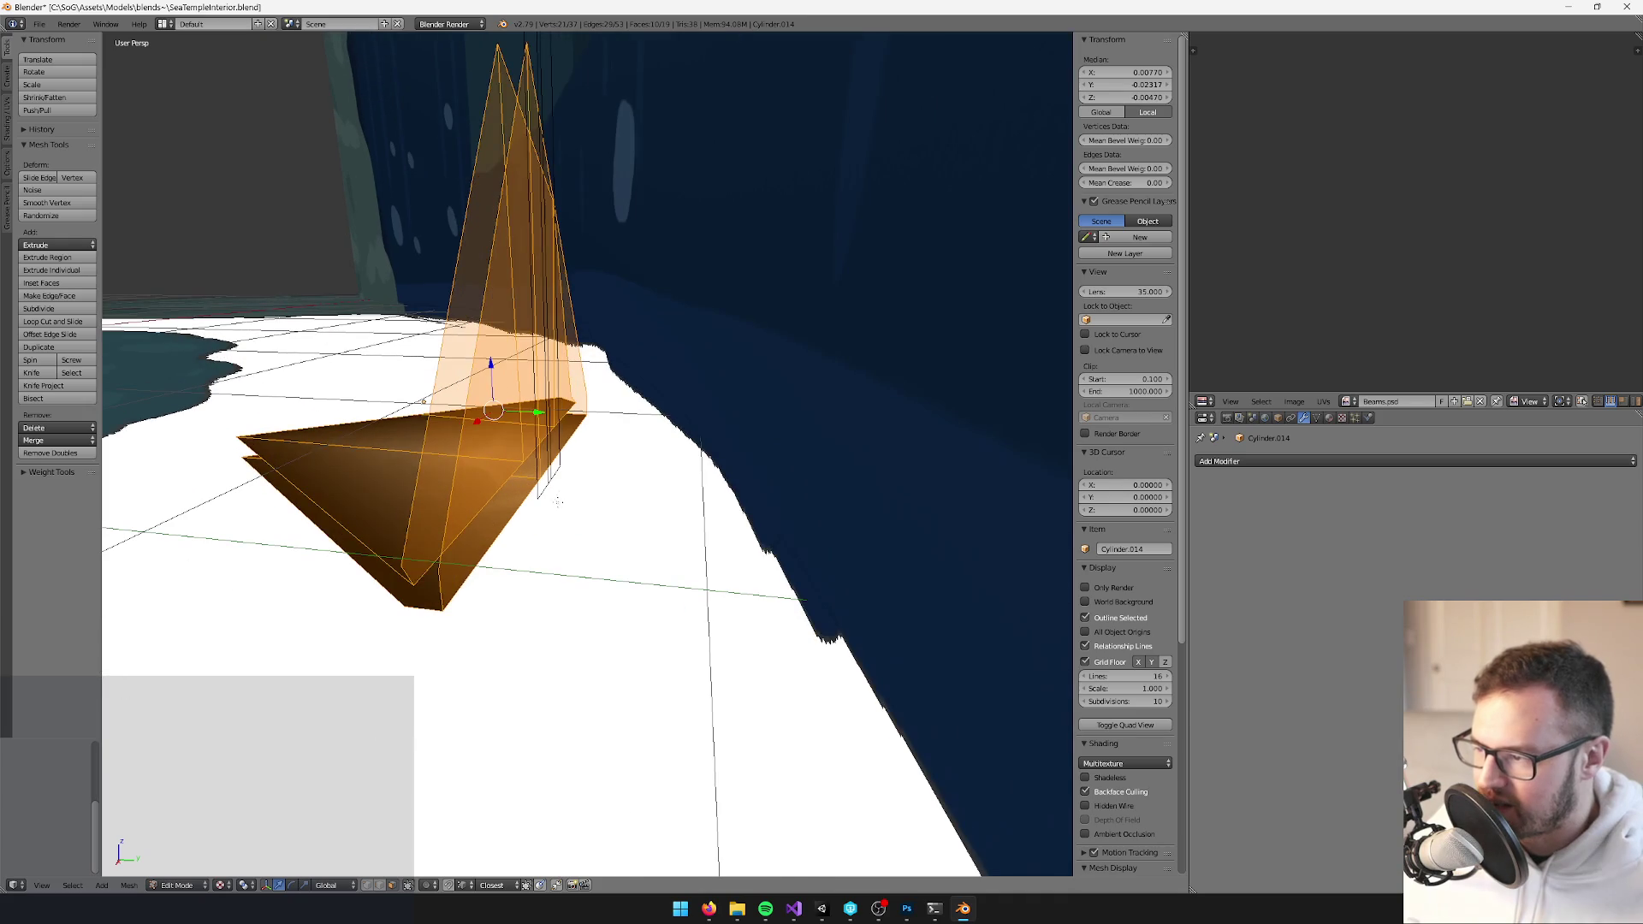
# Select two edges of the bracket to check the result, then return to Object Mode
pyautogui.press('a')
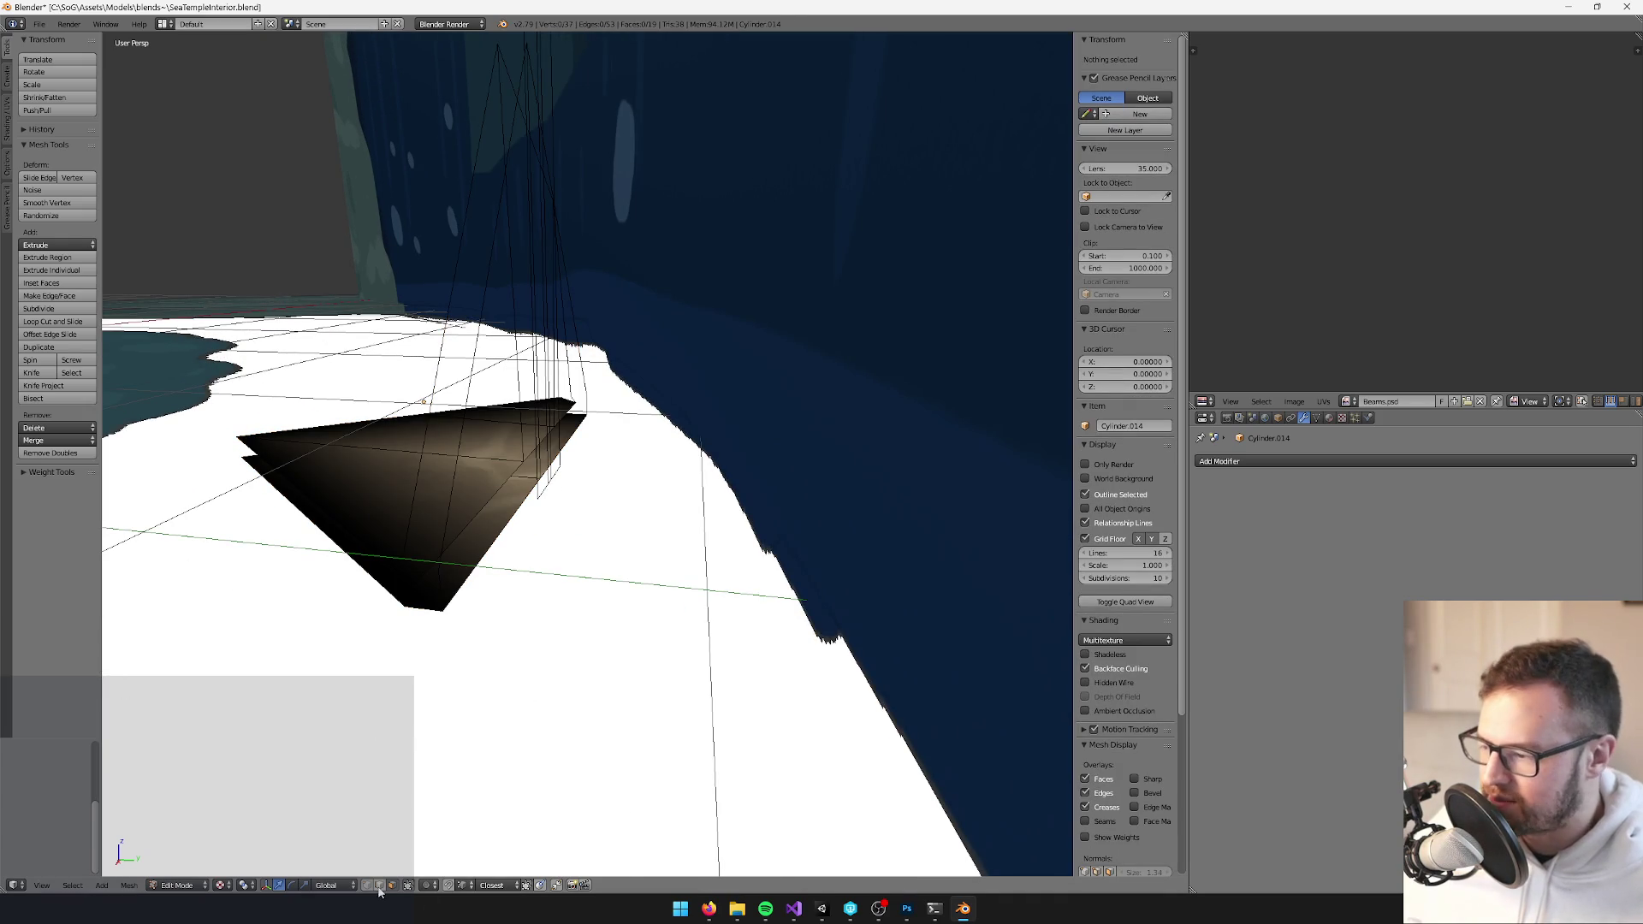
pyautogui.rightClick(539, 165)
pyautogui.keyDown('shift'); pyautogui.rightClick(551, 462); pyautogui.keyUp('shift')
pyautogui.moveTo(552, 466)
pyautogui.mouseDown()
pyautogui.moveTo(616, 410)
pyautogui.moveTo(708, 484)
pyautogui.moveTo(660, 449)
pyautogui.moveTo(685, 428)
pyautogui.moveTo(613, 408)
pyautogui.moveTo(612, 422)
pyautogui.mouseUp()
pyautogui.scroll(3, 709, 483)
pyautogui.press('Tab')
pyautogui.scroll(-5, 668, 436)
# Save over SeaTempleInterior.blend and return to a front view of the temple
pyautogui.hotkey('ctrl', 's')
pyautogui.click(686, 434)
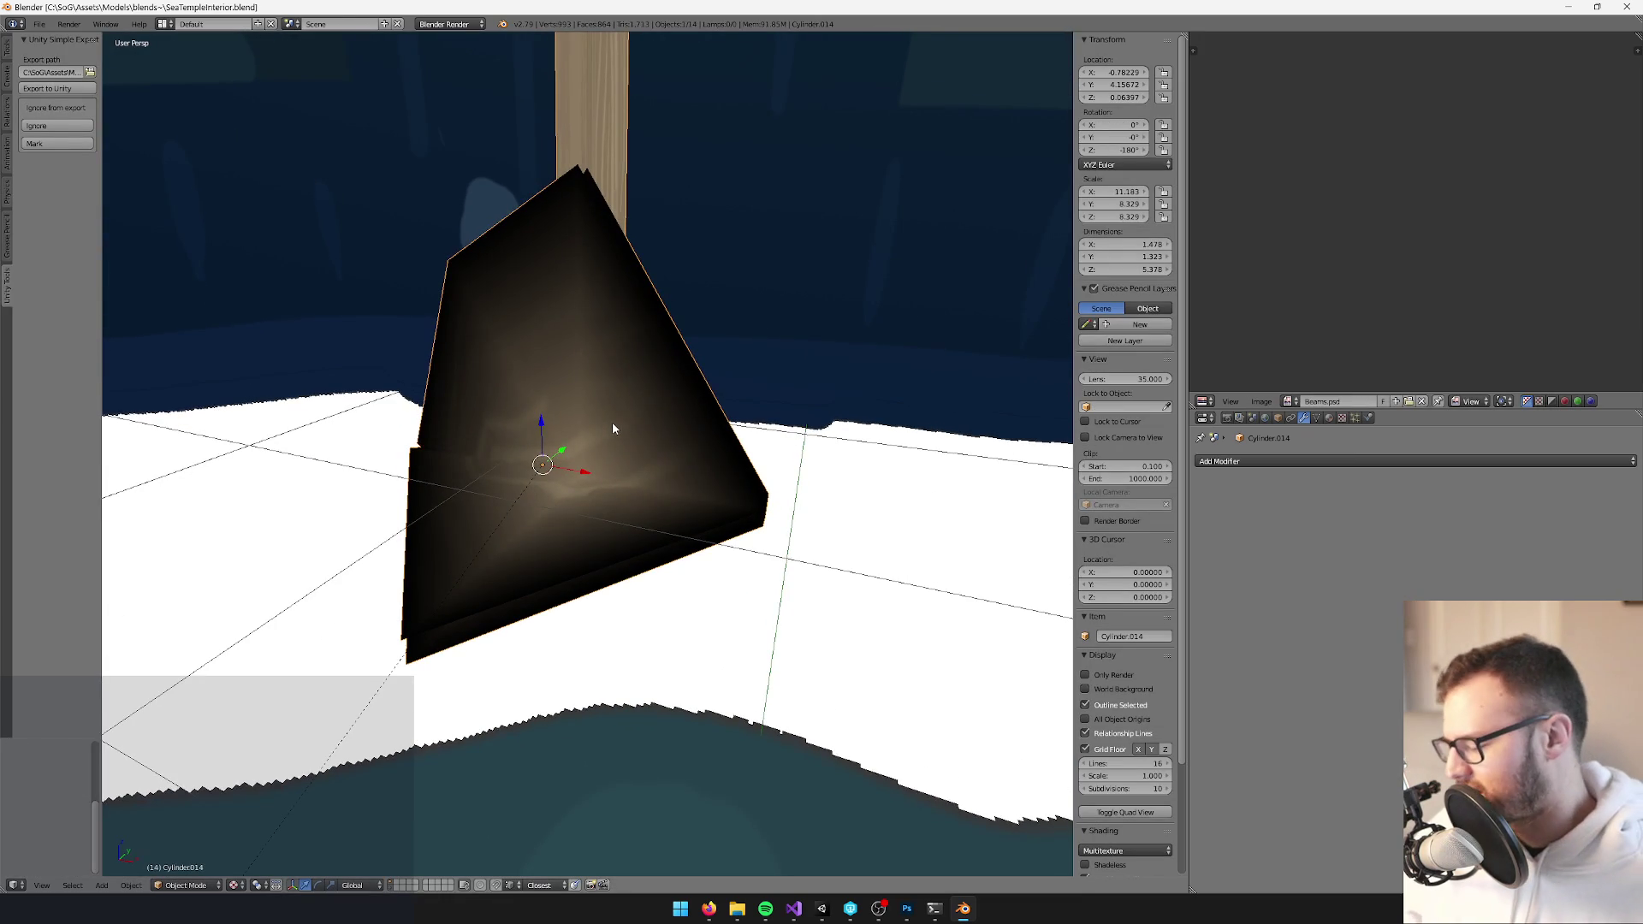
pyautogui.press('a')
pyautogui.scroll(-8, 627, 309)
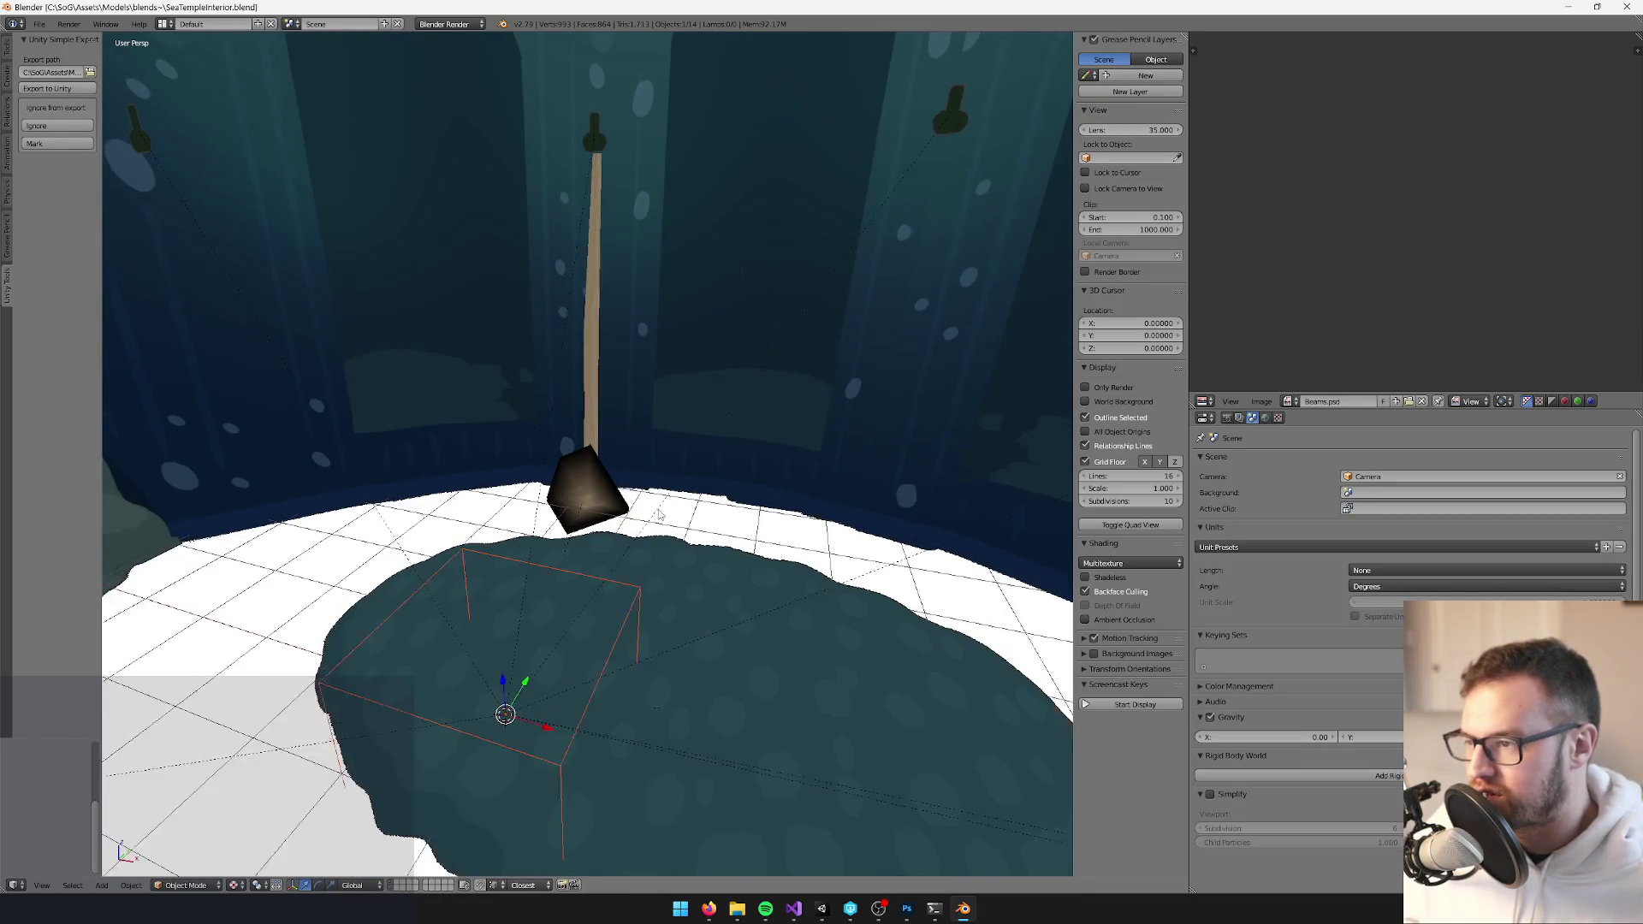
pyautogui.scroll(-10, 671, 446)
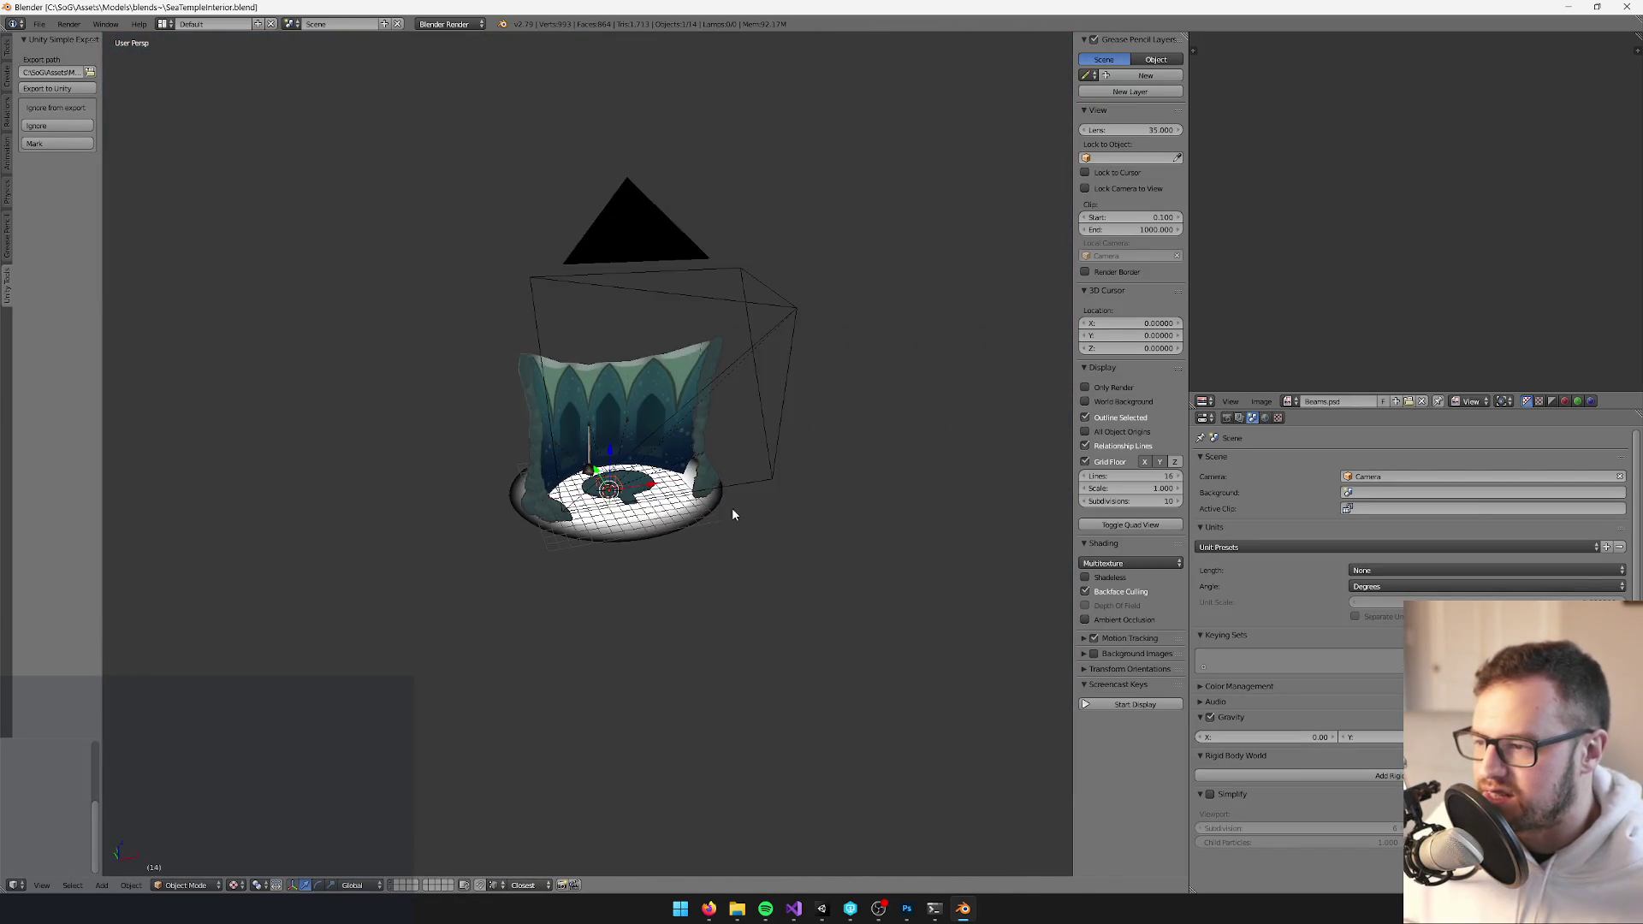
pyautogui.moveTo(731, 507); pyautogui.dragTo(597, 325)
pyautogui.rightClick(548, 414)
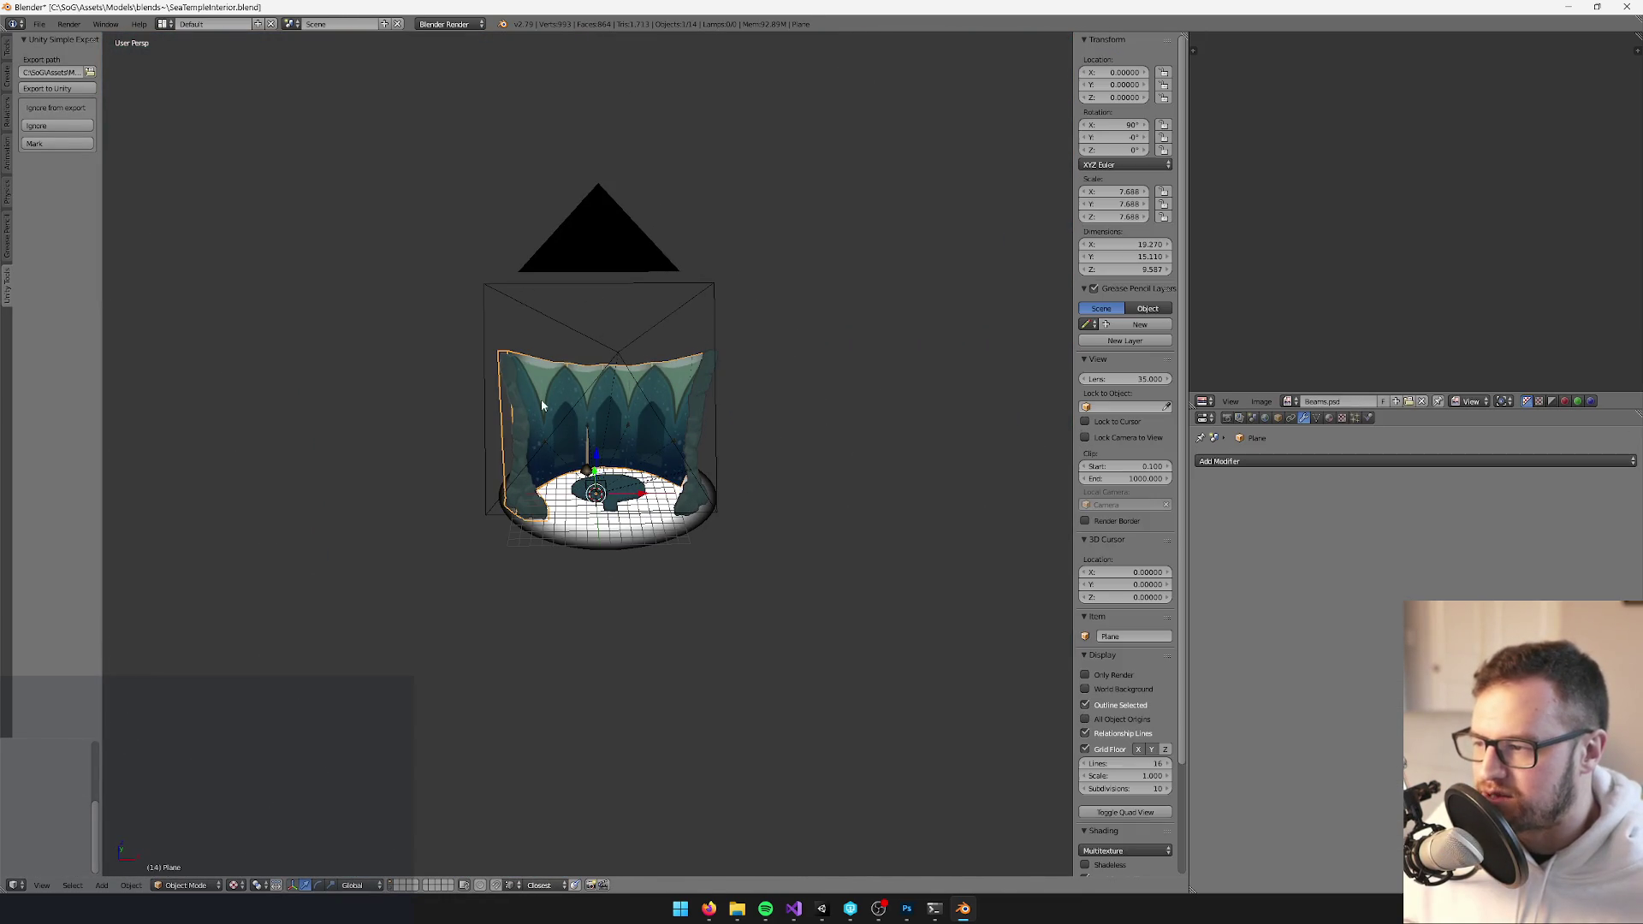
# Zoom and tilt the viewport to look over the temple floor and walls
pyautogui.scroll(7, 685, 517)
pyautogui.scroll(-3, 679, 532)
pyautogui.moveTo(674, 531)
pyautogui.mouseDown()
pyautogui.moveTo(572, 628)
pyautogui.moveTo(651, 557)
pyautogui.mouseUp()
pyautogui.scroll(4, 653, 554)
pyautogui.scroll(1, 652, 554)
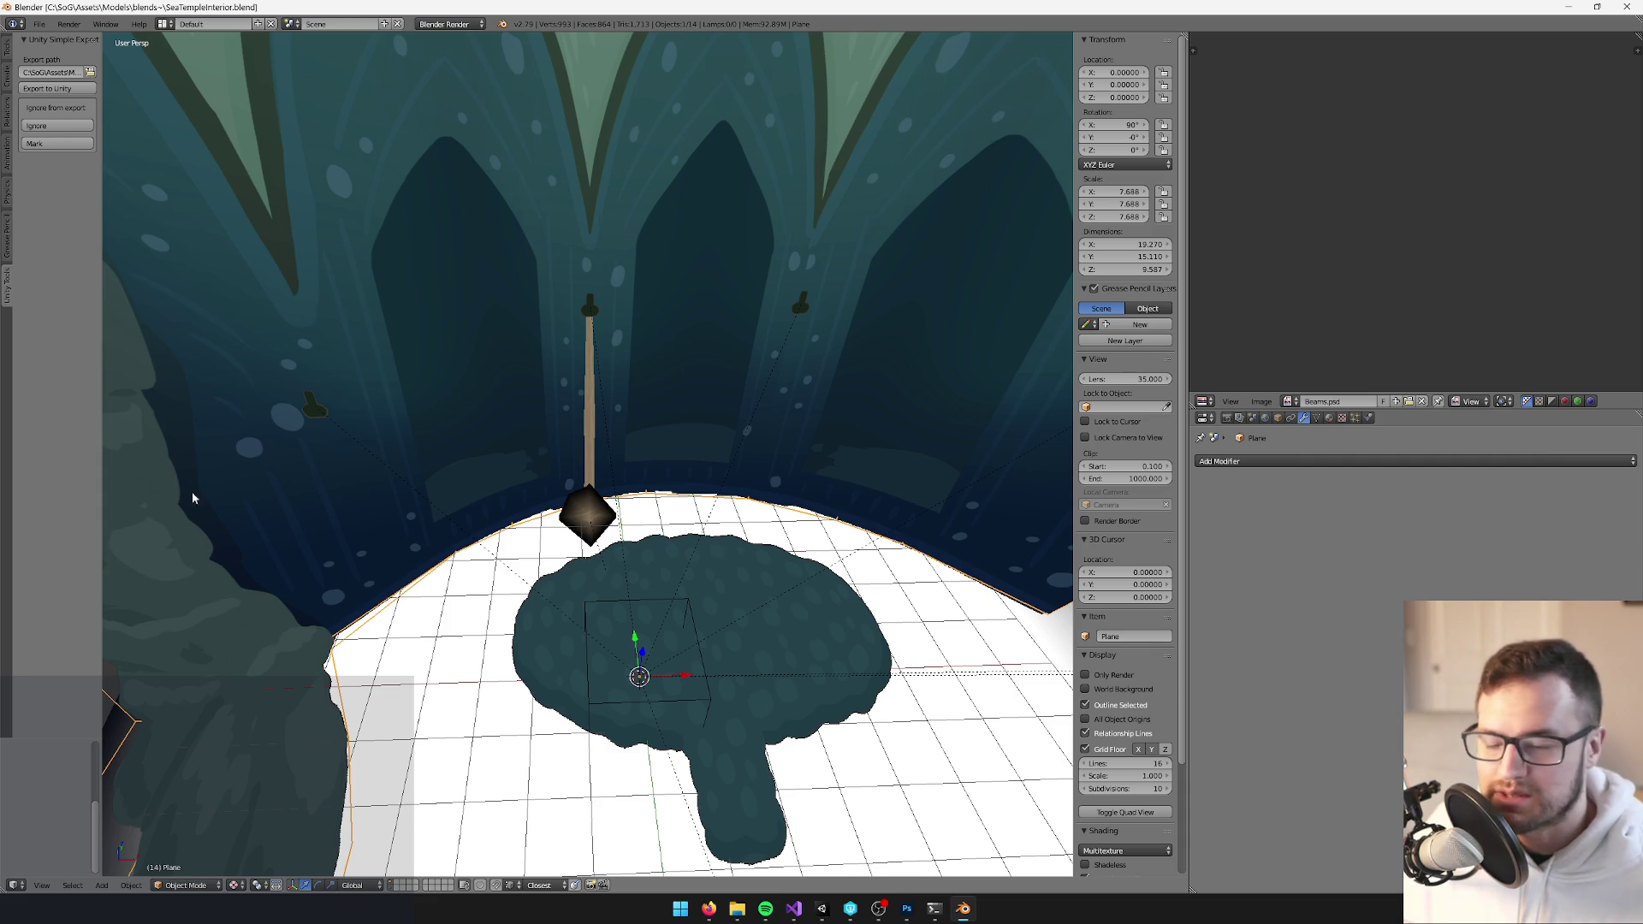
pyautogui.moveTo(495, 460); pyautogui.dragTo(587, 462)
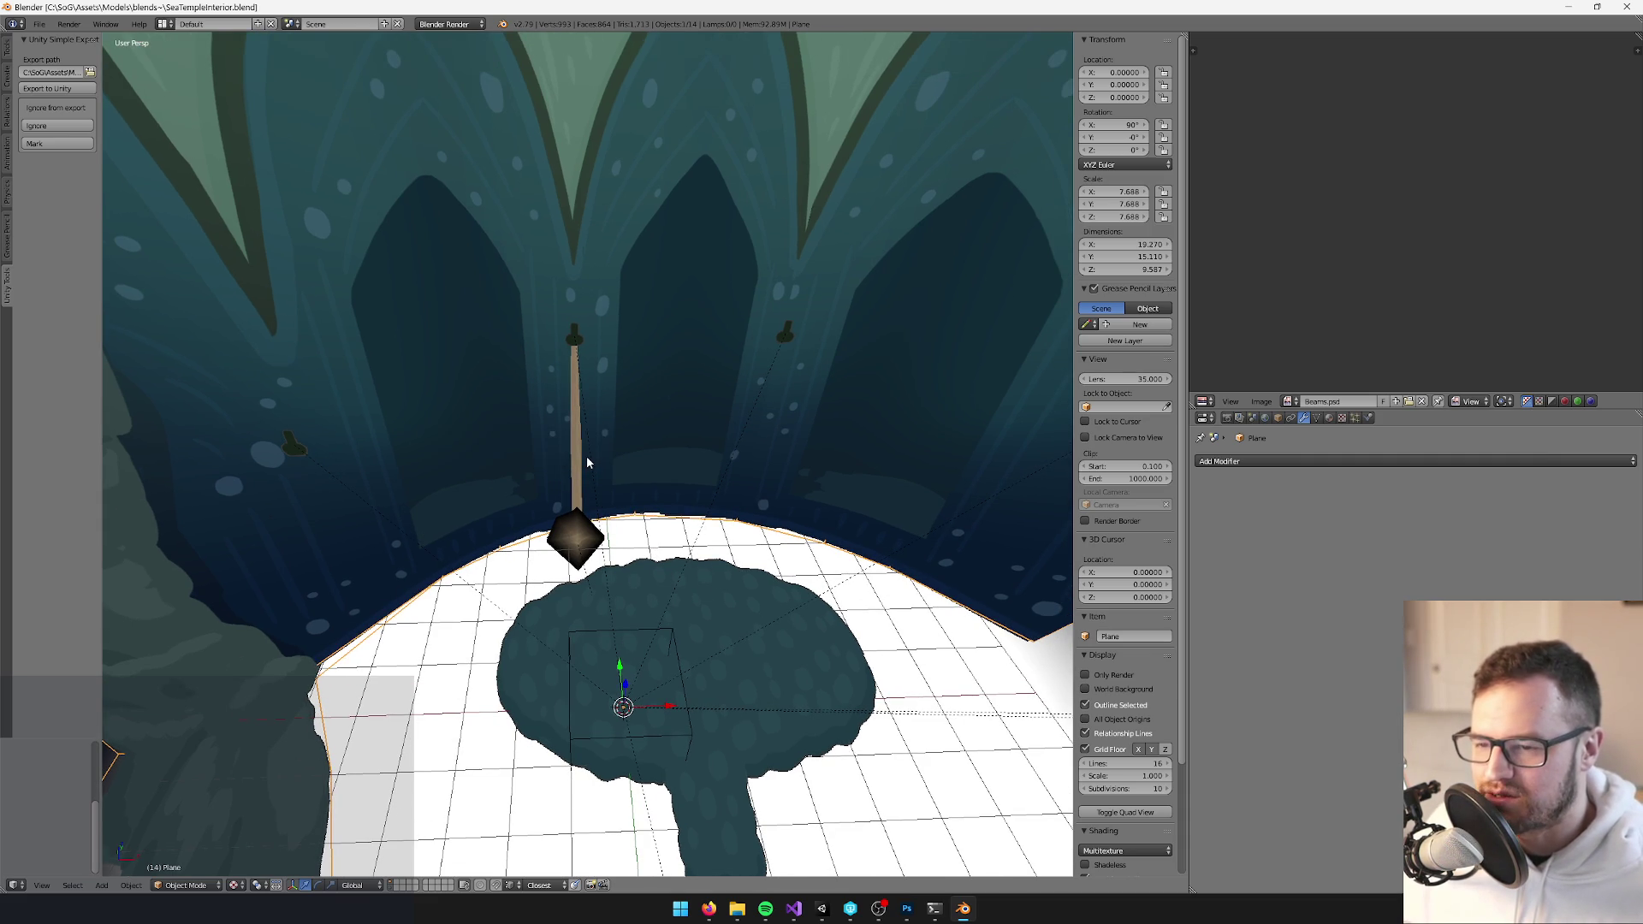
pyautogui.moveTo(587, 462); pyautogui.dragTo(584, 469)
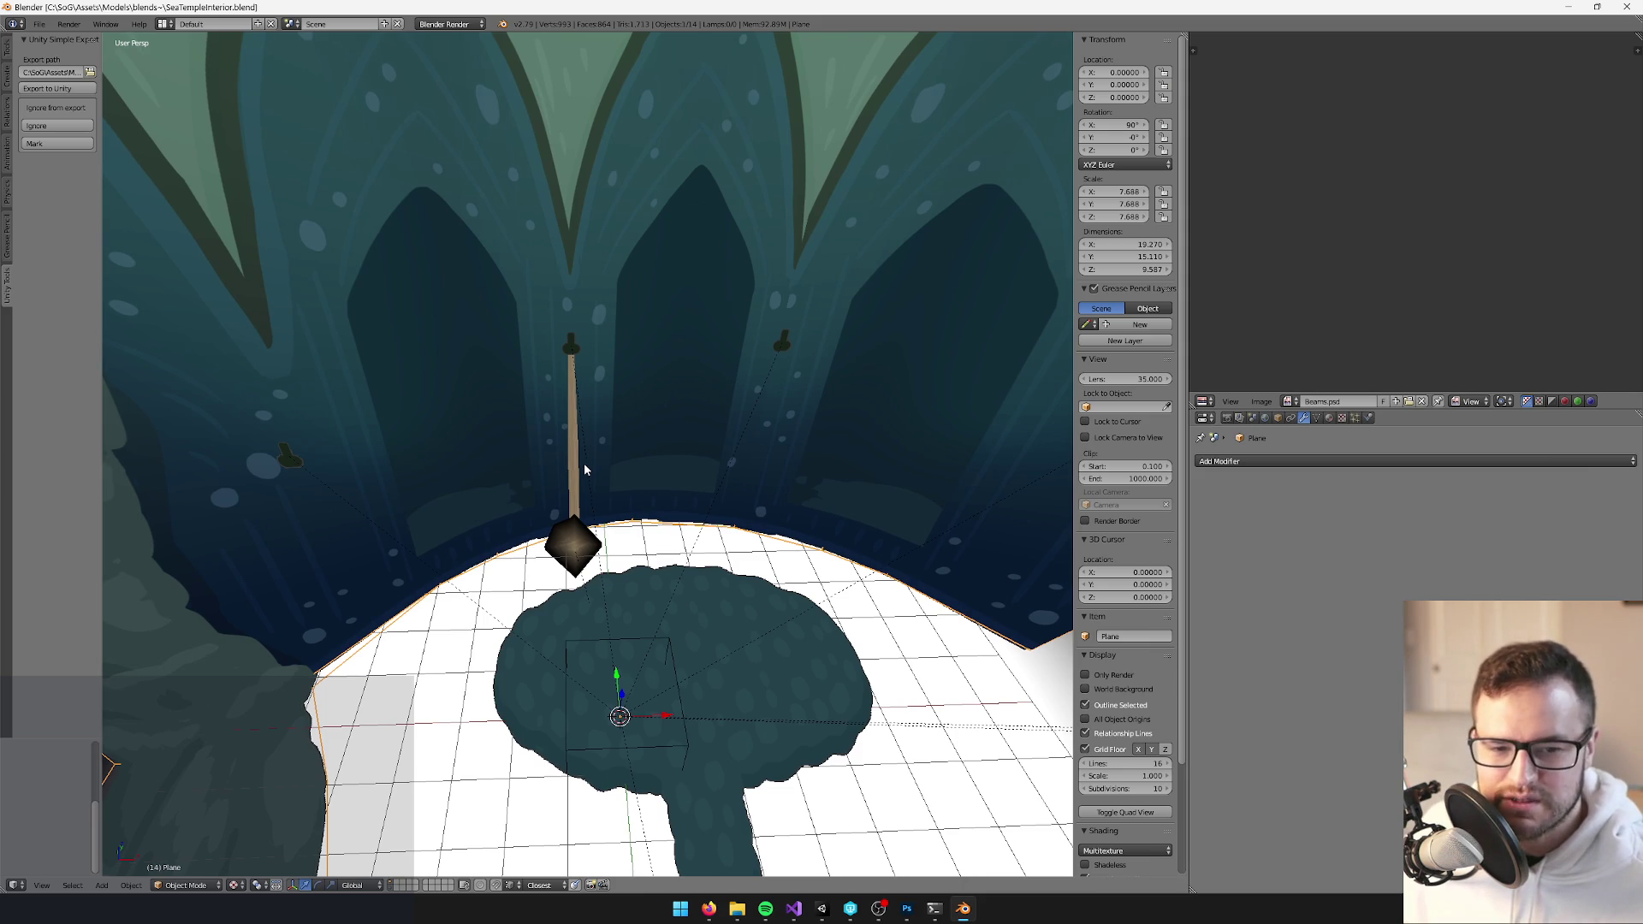
pyautogui.scroll(-4, 633, 495)
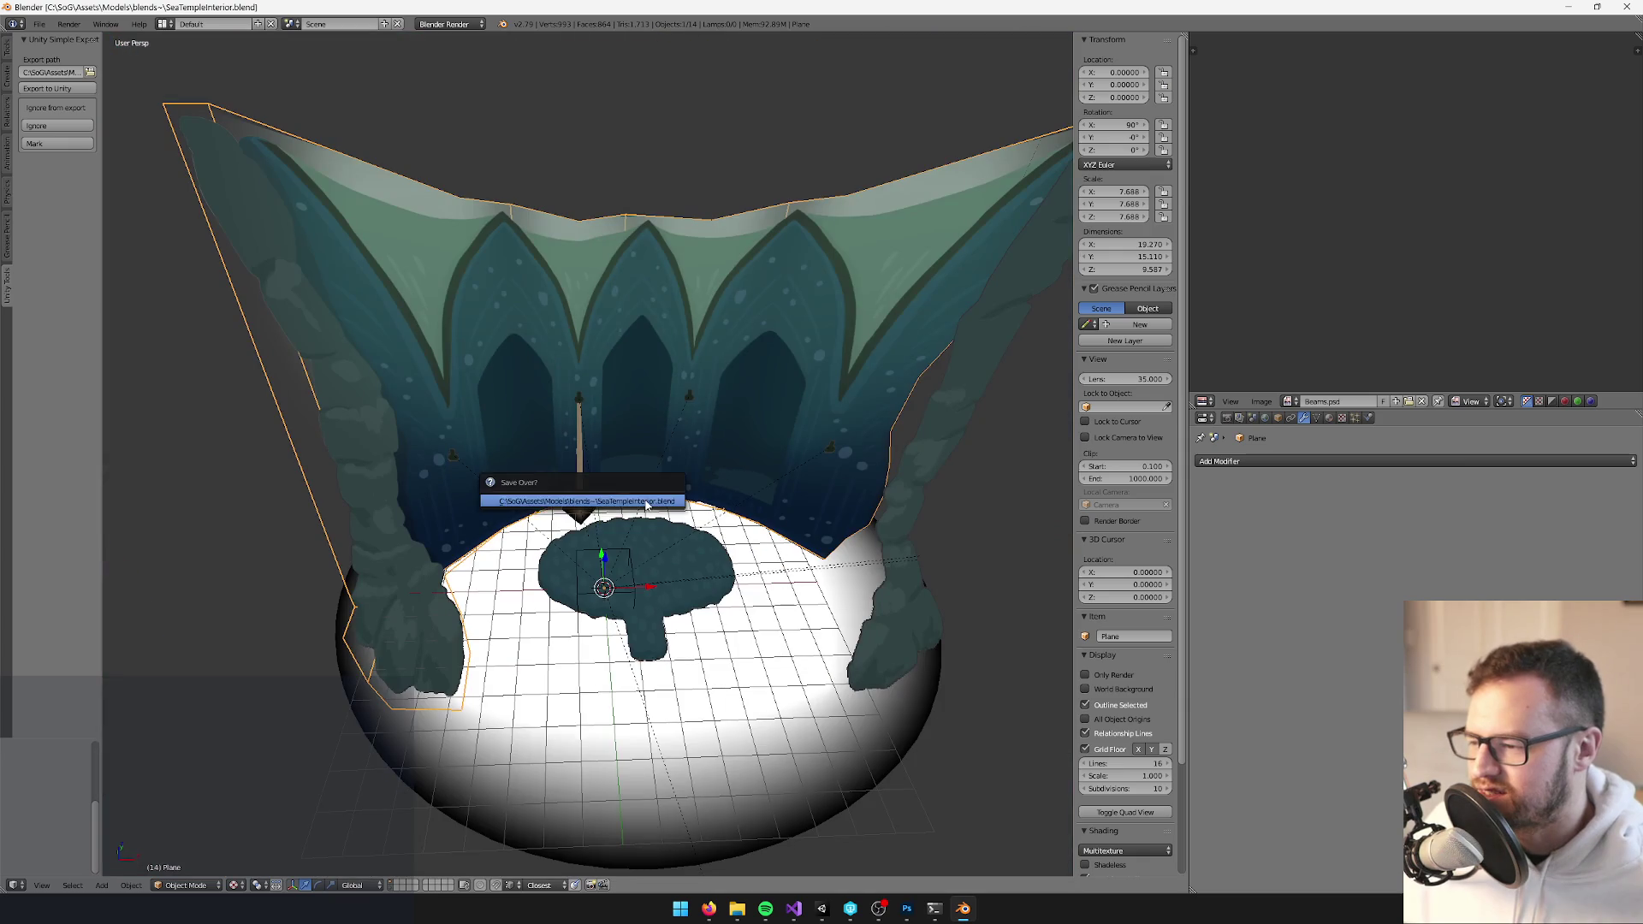
# Select SeaTempleInterior_LD0, zoom in on it, and switch to Unity's Game view
pyautogui.rightClick(630, 548)
pyautogui.scroll(4, 665, 554)
pyautogui.scroll(-10, 665, 555)
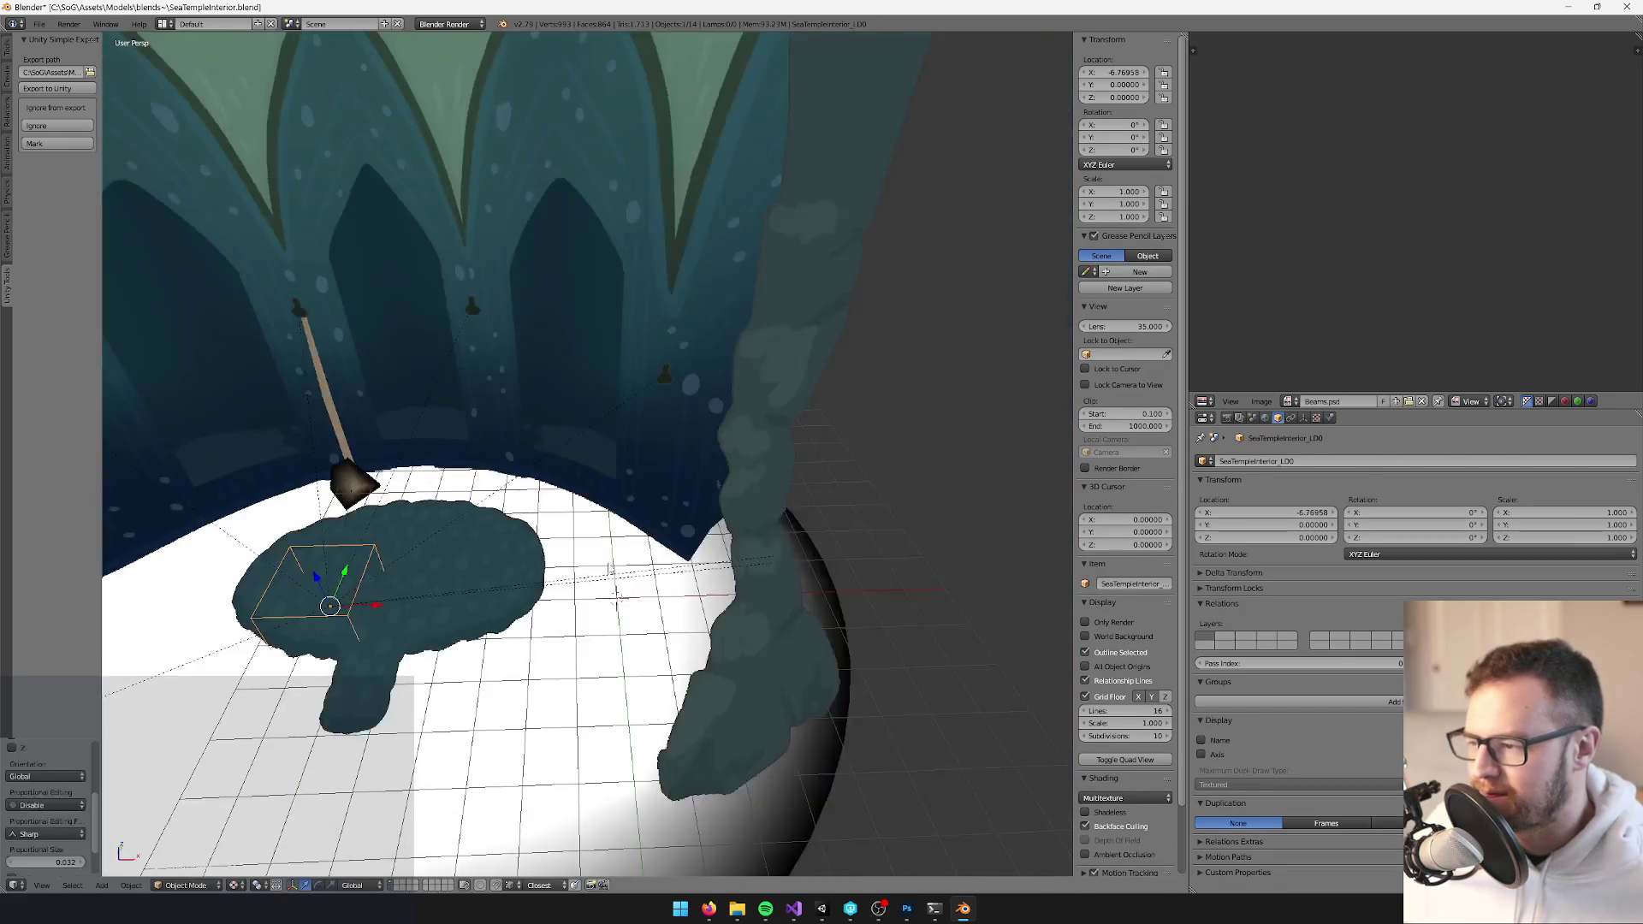
pyautogui.scroll(10, 645, 637)
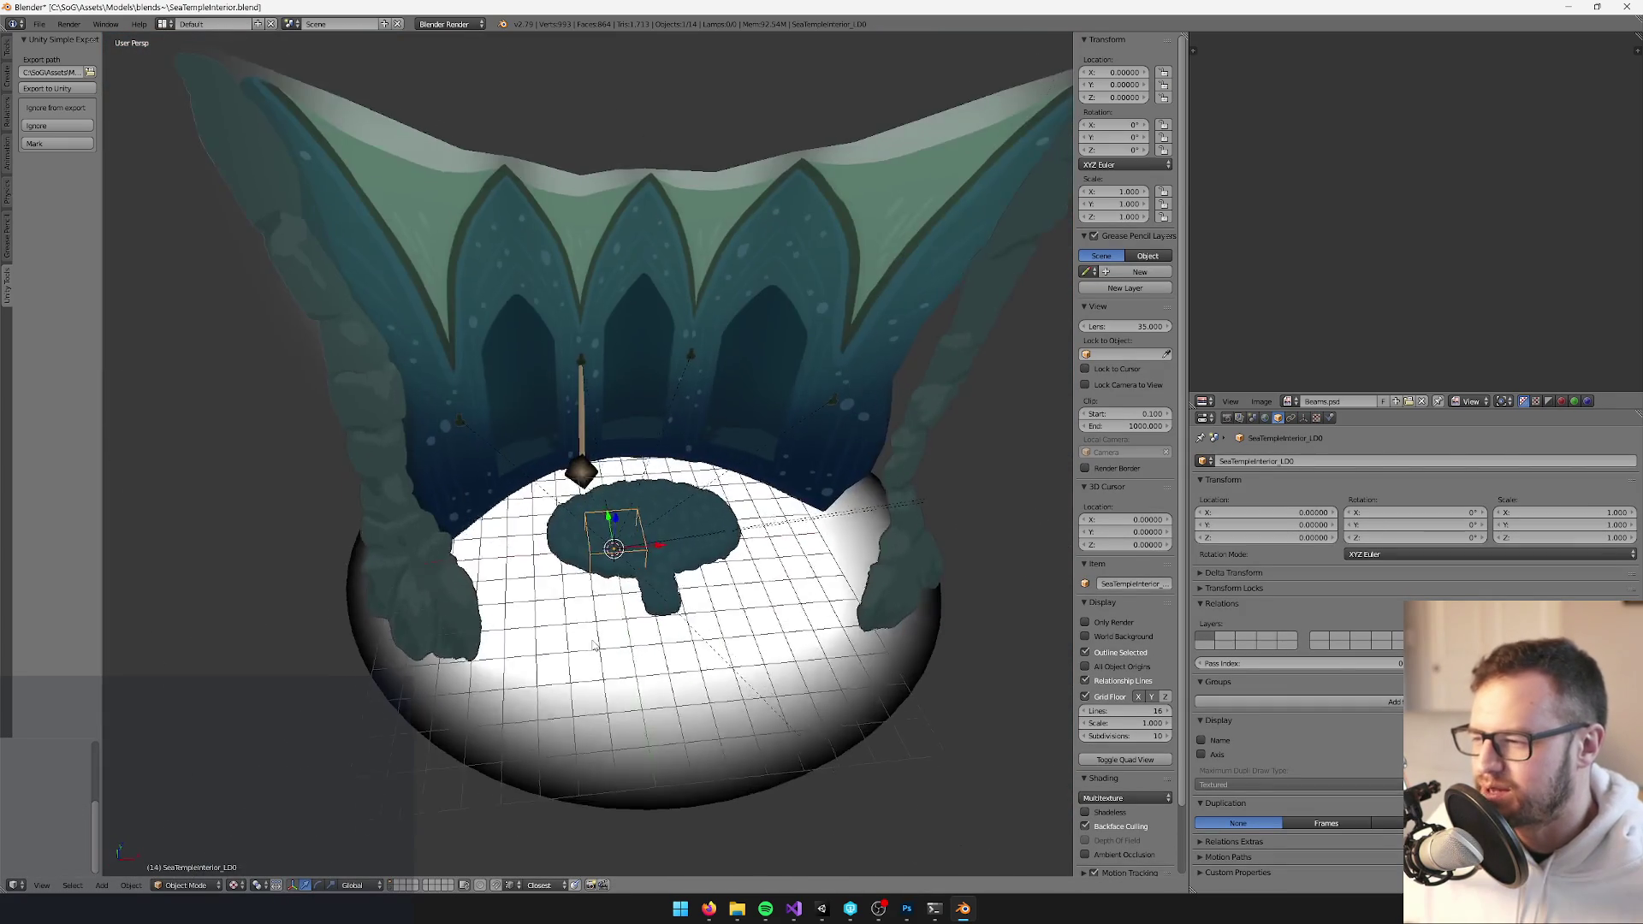
pyautogui.scroll(2, 584, 631)
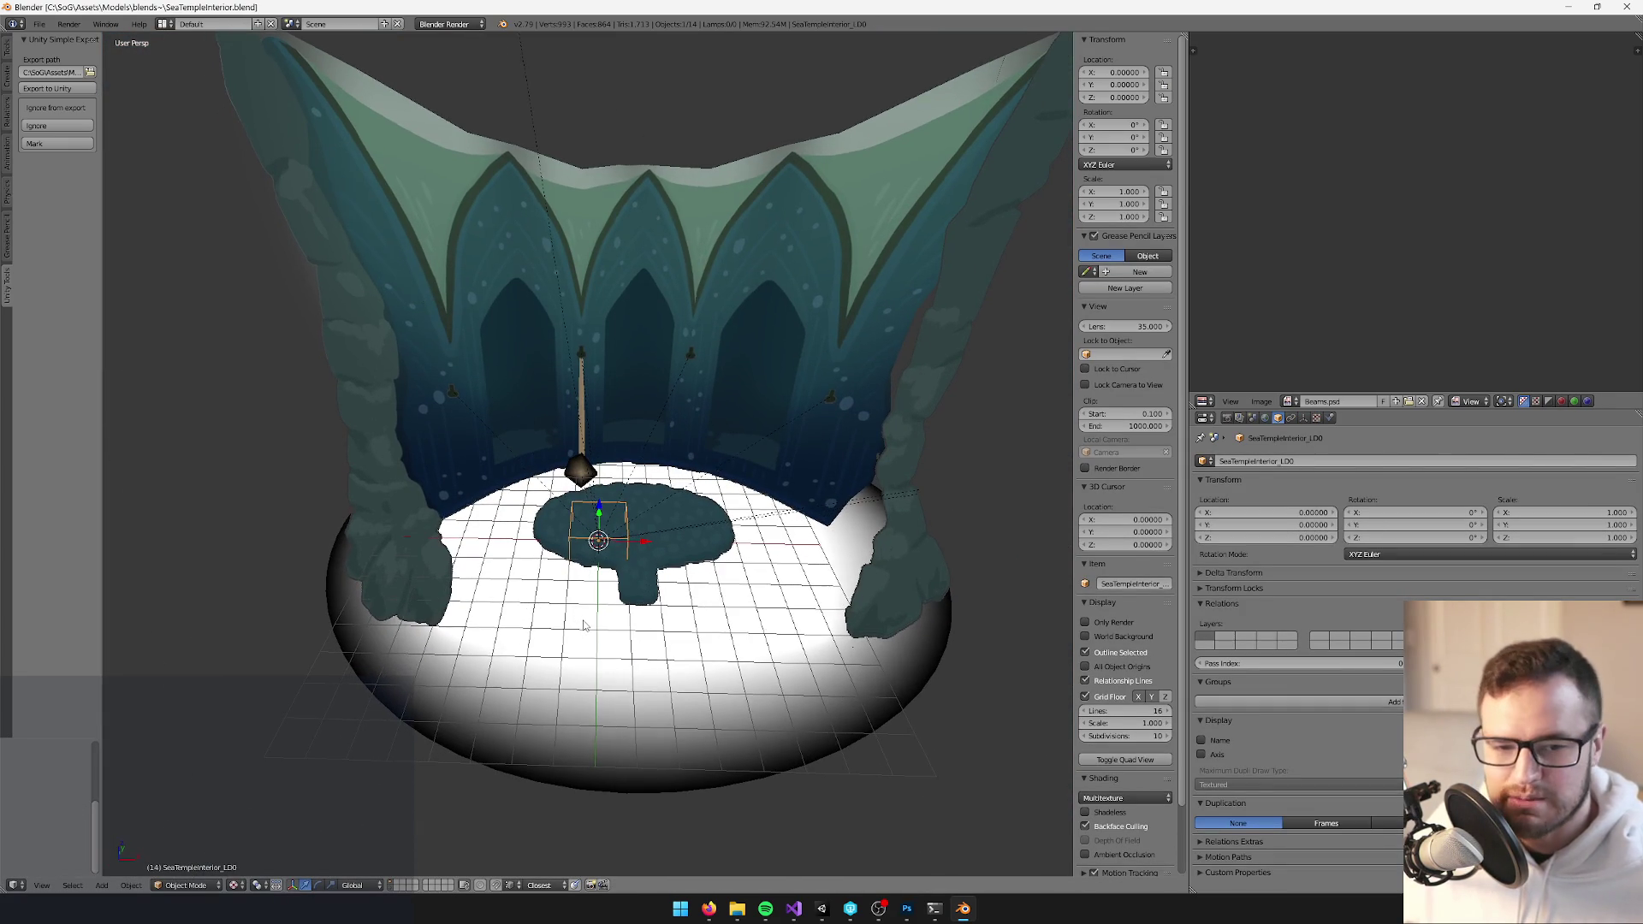
pyautogui.scroll(3, 586, 638)
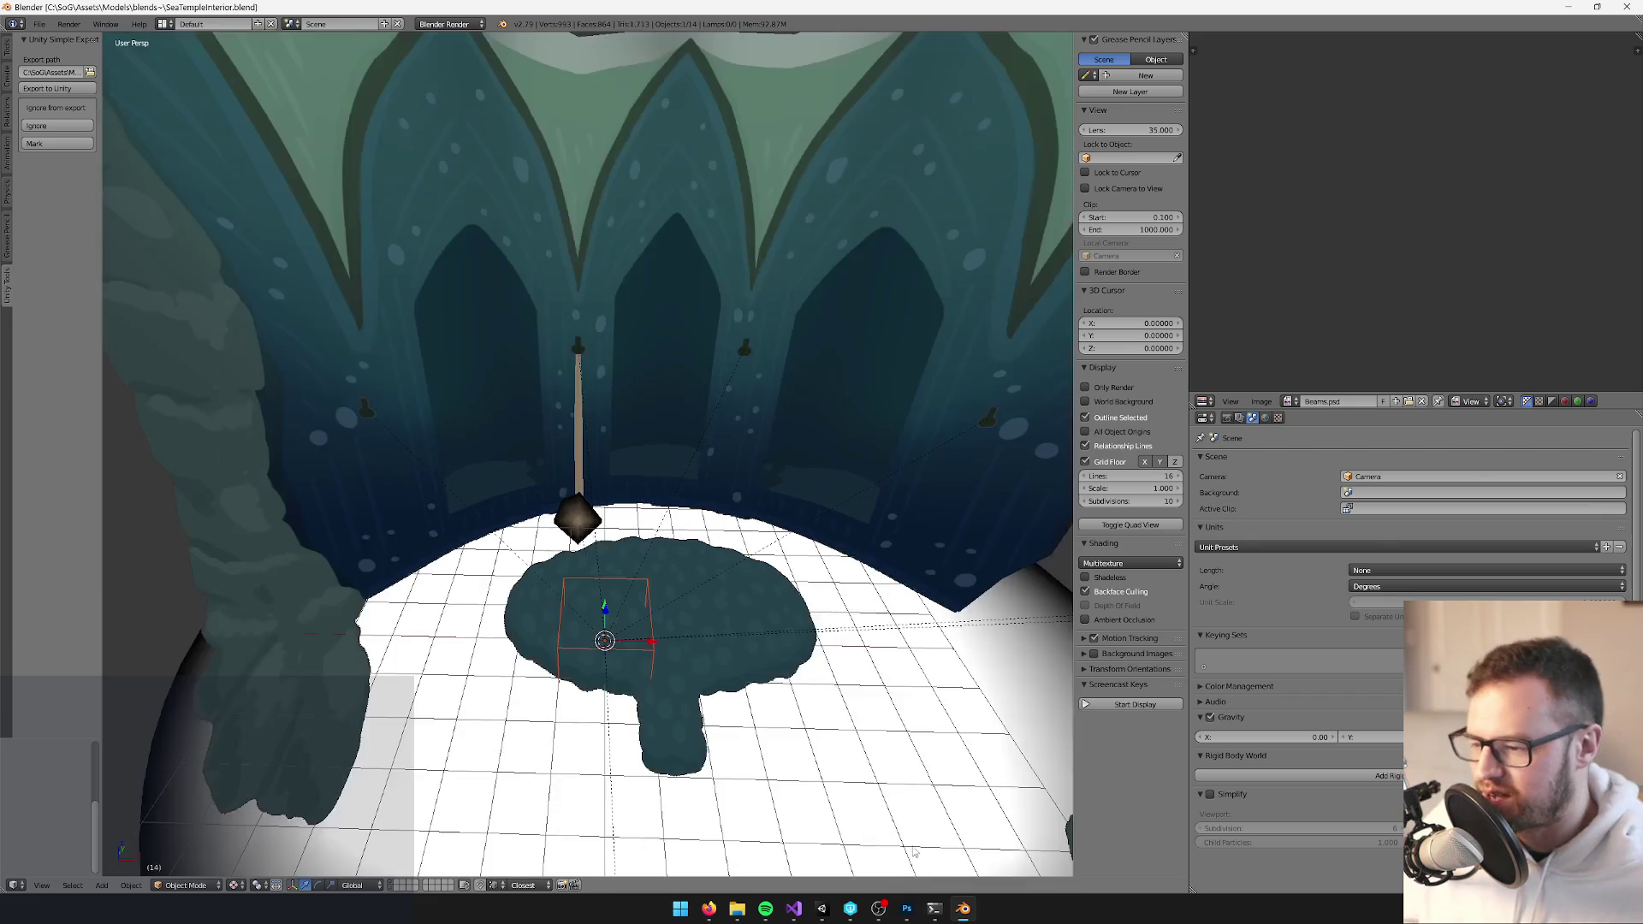
pyautogui.hotkey('alt', 'Tab')
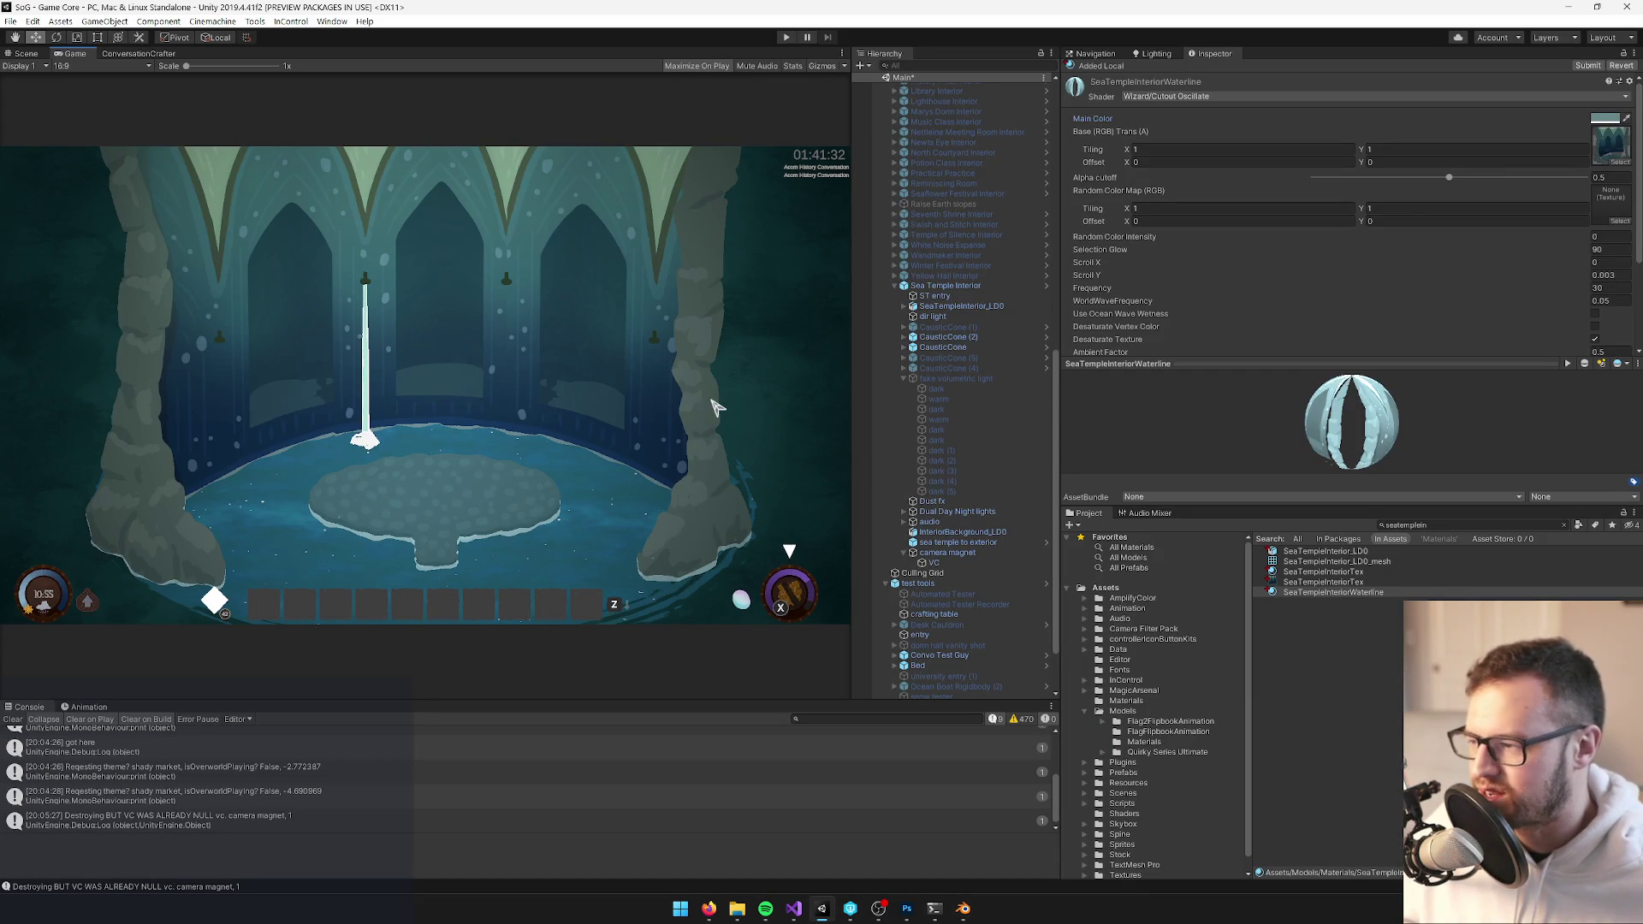
# Back in Blender, select the vertical staff and its whole staff-and-bracket mesh in Edit Mode
pyautogui.click(962, 908)
pyautogui.scroll(4, 589, 456)
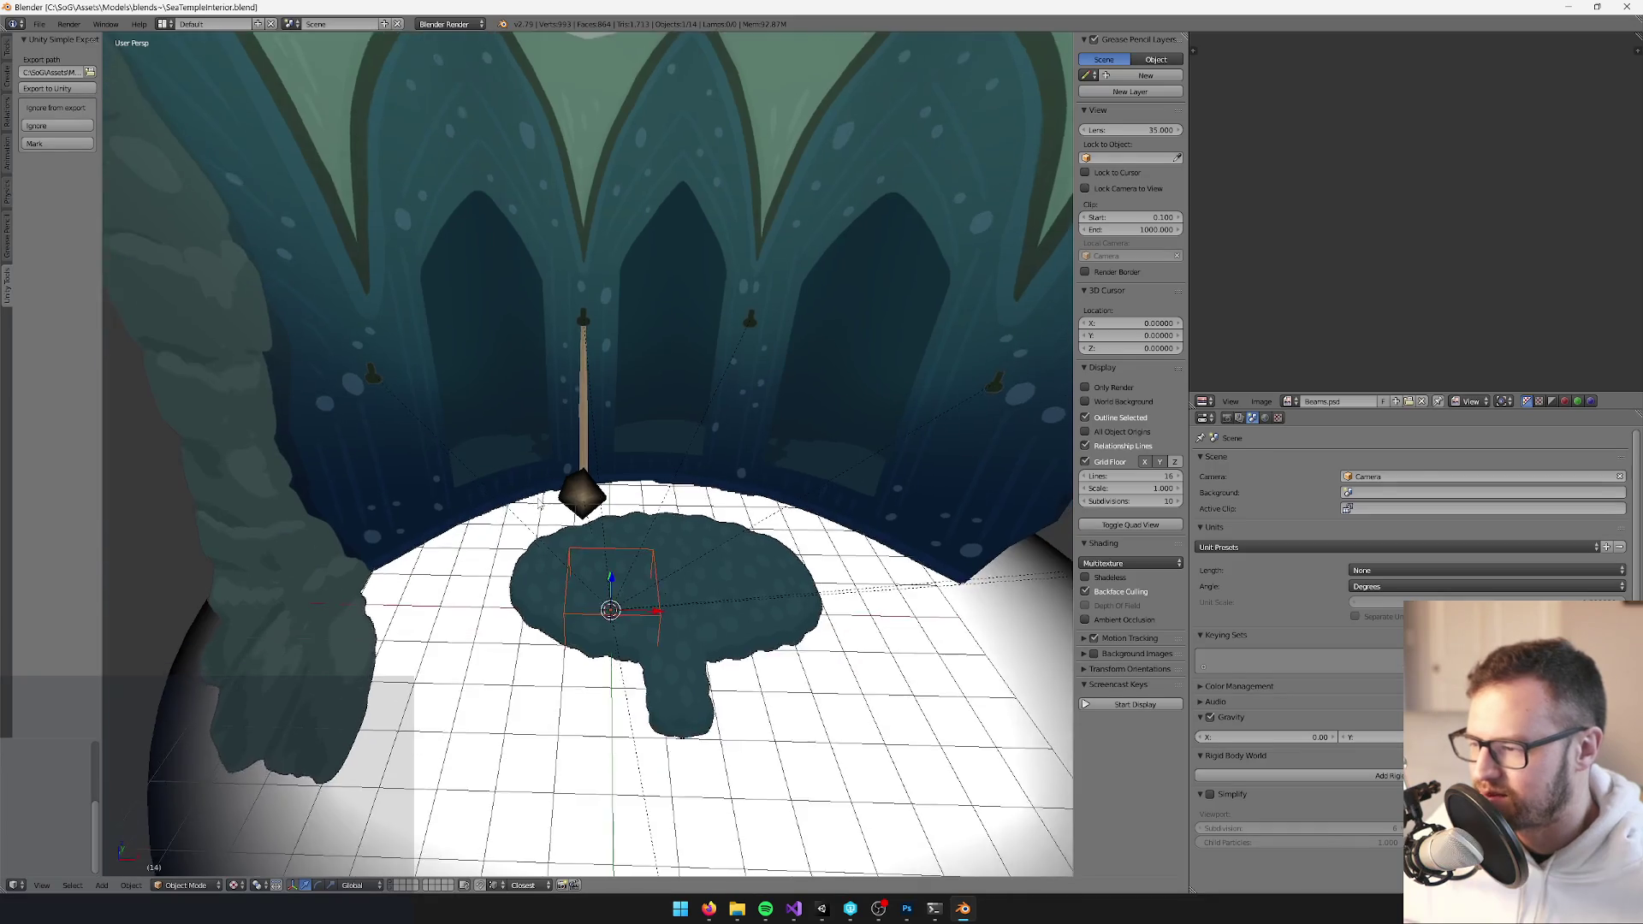
pyautogui.rightClick(588, 457)
pyautogui.moveTo(597, 464)
pyautogui.mouseDown()
pyautogui.moveTo(616, 505)
pyautogui.moveTo(634, 471)
pyautogui.moveTo(650, 599)
pyautogui.moveTo(695, 629)
pyautogui.moveTo(644, 470)
pyautogui.mouseUp()
pyautogui.press('Tab')
pyautogui.hotkey('ctrl', 'l')
pyautogui.moveTo(599, 727)
pyautogui.mouseDown()
pyautogui.moveTo(702, 601)
pyautogui.moveTo(756, 756)
pyautogui.moveTo(825, 722)
pyautogui.moveTo(452, 894)
pyautogui.mouseUp()
pyautogui.scroll(3, 702, 601)
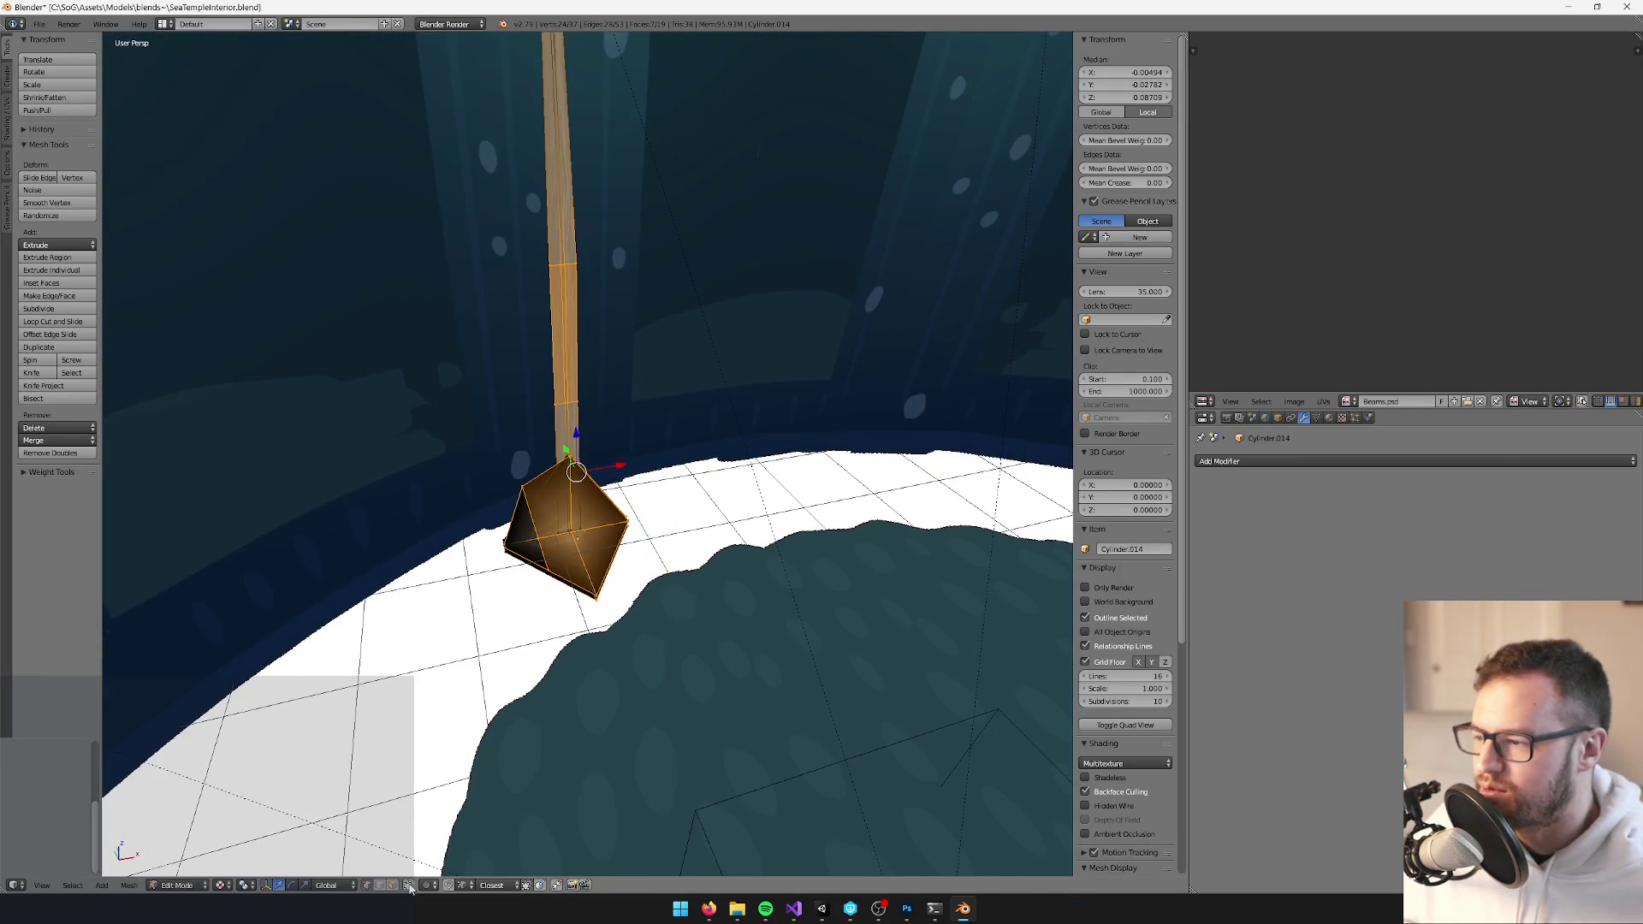
pyautogui.moveTo(616, 514)
pyautogui.mouseDown()
pyautogui.moveTo(624, 548)
pyautogui.moveTo(653, 476)
pyautogui.moveTo(616, 459)
pyautogui.moveTo(709, 604)
pyautogui.moveTo(736, 587)
pyautogui.moveTo(630, 524)
pyautogui.moveTo(677, 535)
pyautogui.mouseUp()
# Grow the selection, slide the staff's vertices slightly along Y, and bring the update into Unity
pyautogui.press('ctrl+KP_Add')
pyautogui.press('g')
pyautogui.click(653, 489)
pyautogui.moveTo(660, 444)
pyautogui.mouseDown()
pyautogui.moveTo(612, 454)
pyautogui.moveTo(625, 471)
pyautogui.moveTo(814, 462)
pyautogui.moveTo(733, 531)
pyautogui.moveTo(550, 531)
pyautogui.moveTo(535, 499)
pyautogui.moveTo(598, 471)
pyautogui.mouseUp()
pyautogui.press('Tab')
pyautogui.press('Tab')
pyautogui.moveTo(583, 366)
pyautogui.mouseDown()
pyautogui.moveTo(717, 399)
pyautogui.moveTo(721, 434)
pyautogui.moveTo(586, 389)
pyautogui.mouseUp()
pyautogui.press('Tab')
pyautogui.hotkey('alt', 'Tab')
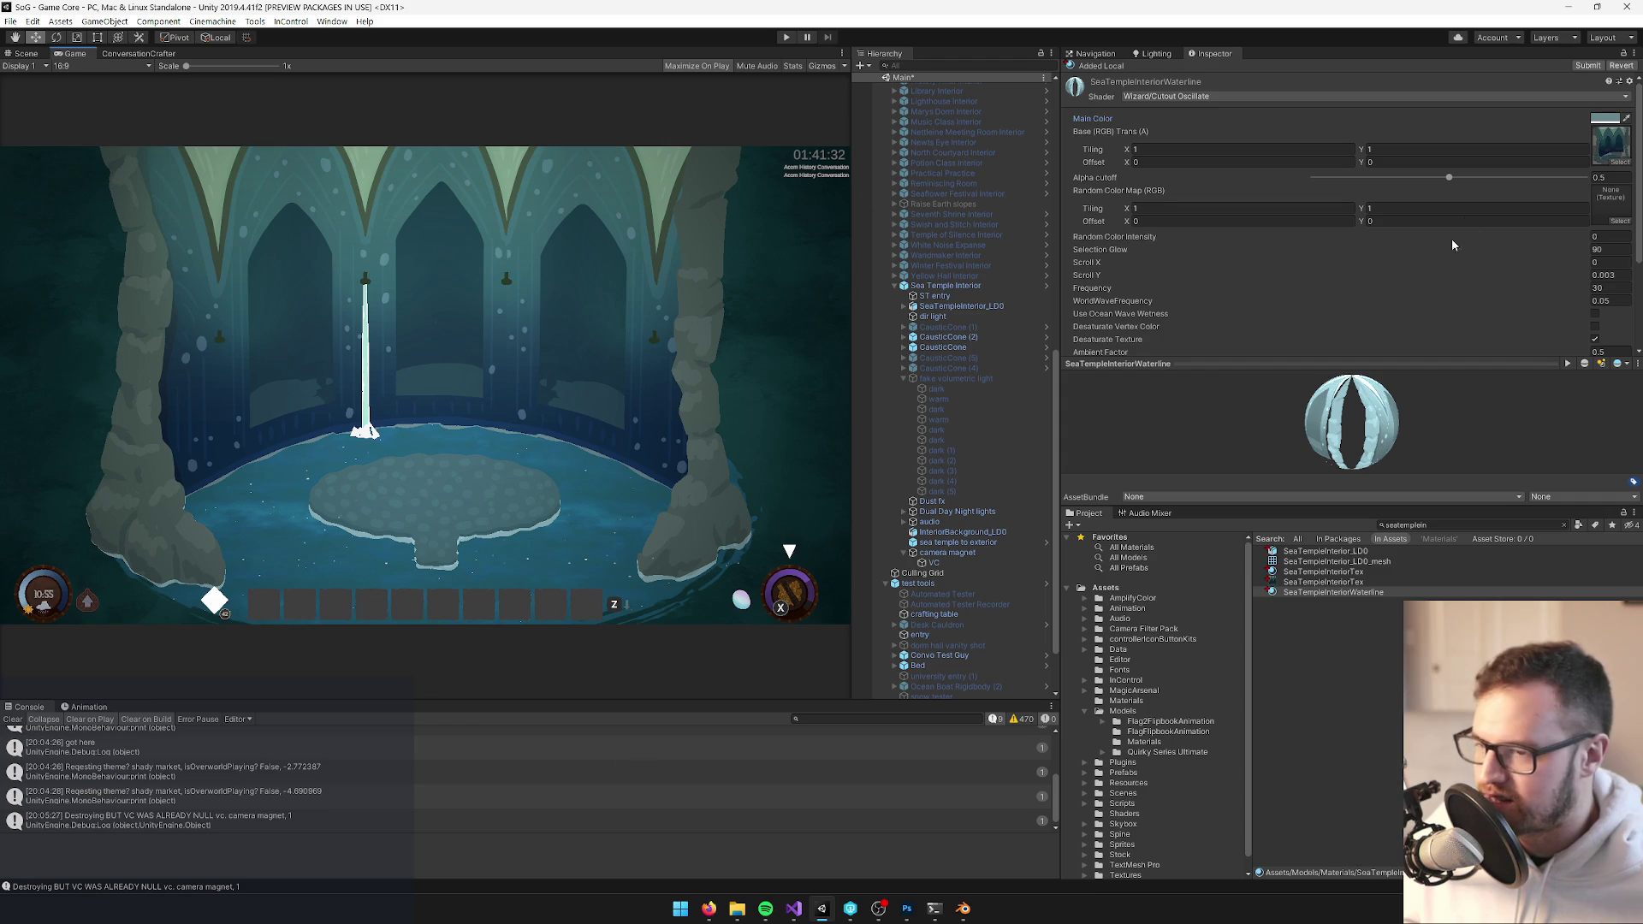
pyautogui.click(1427, 525)
# Search 'ler' to find SeaTempleRiver, set its Main Color to 5C6A69, and return to Blender
pyautogui.press('BackSpace')
pyautogui.press('BackSpace')
pyautogui.press('BackSpace')
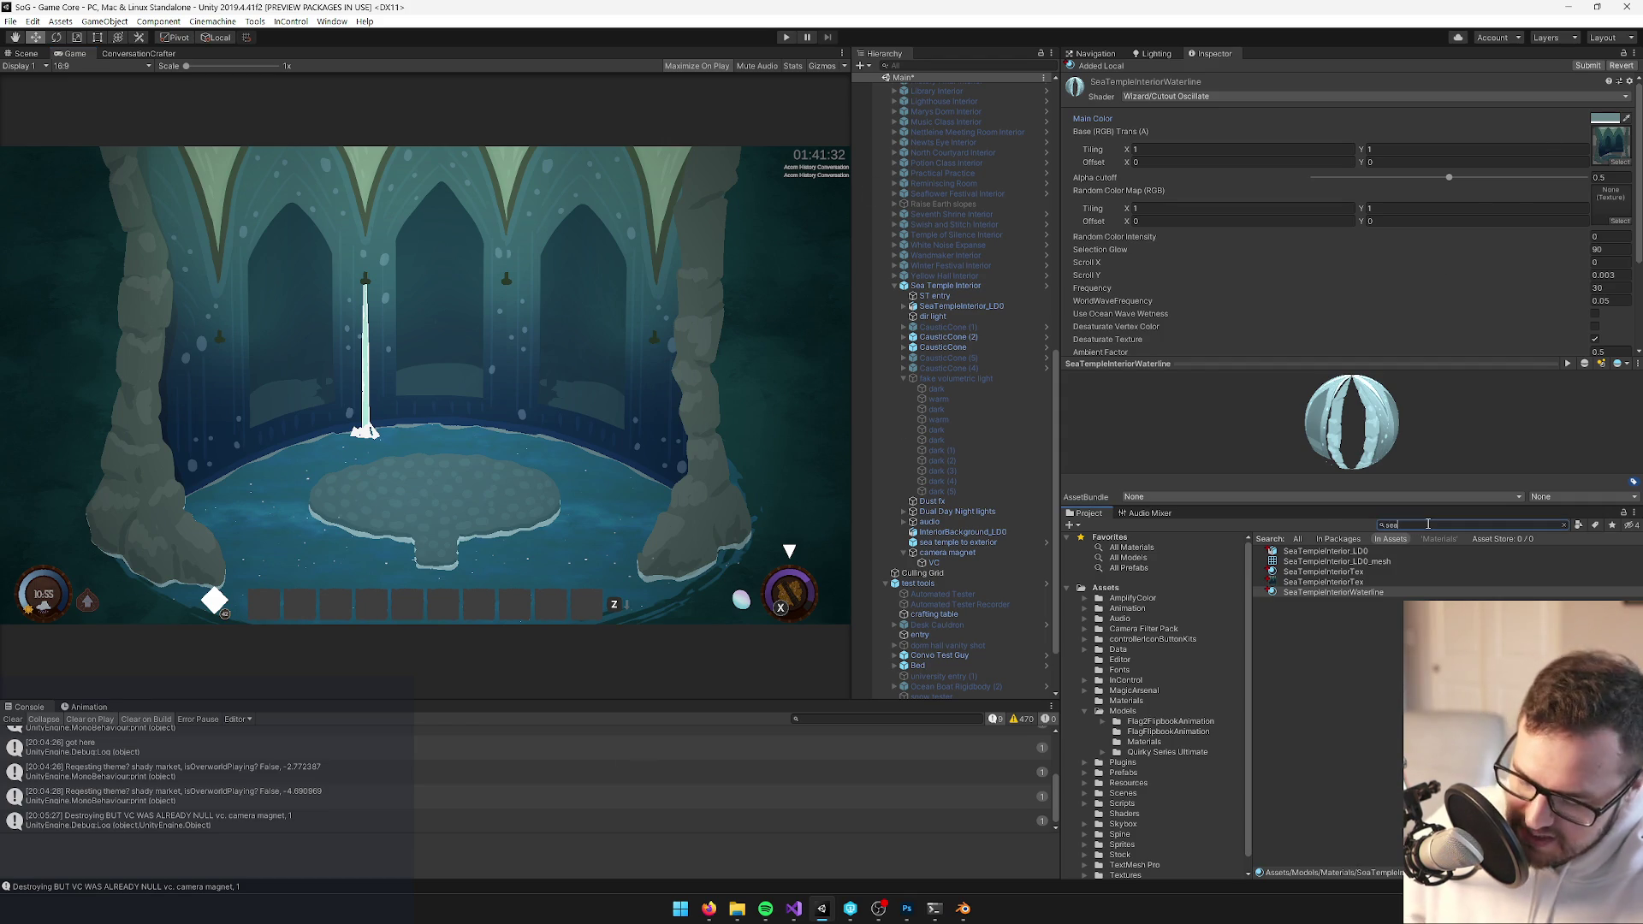
pyautogui.write('temple')
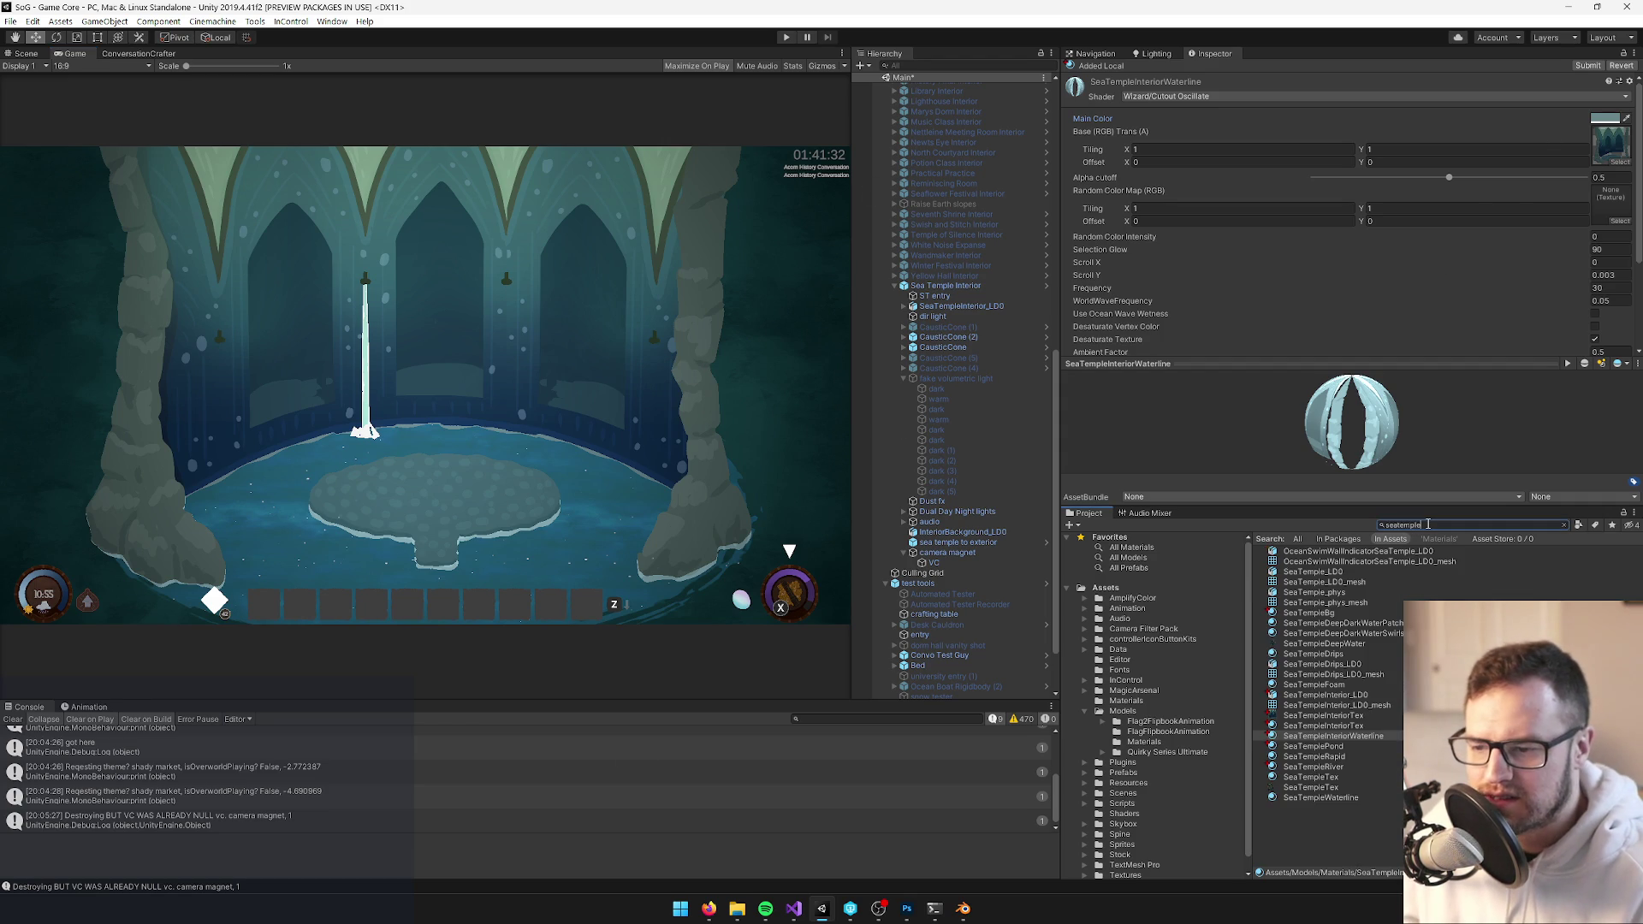
pyautogui.write('r')
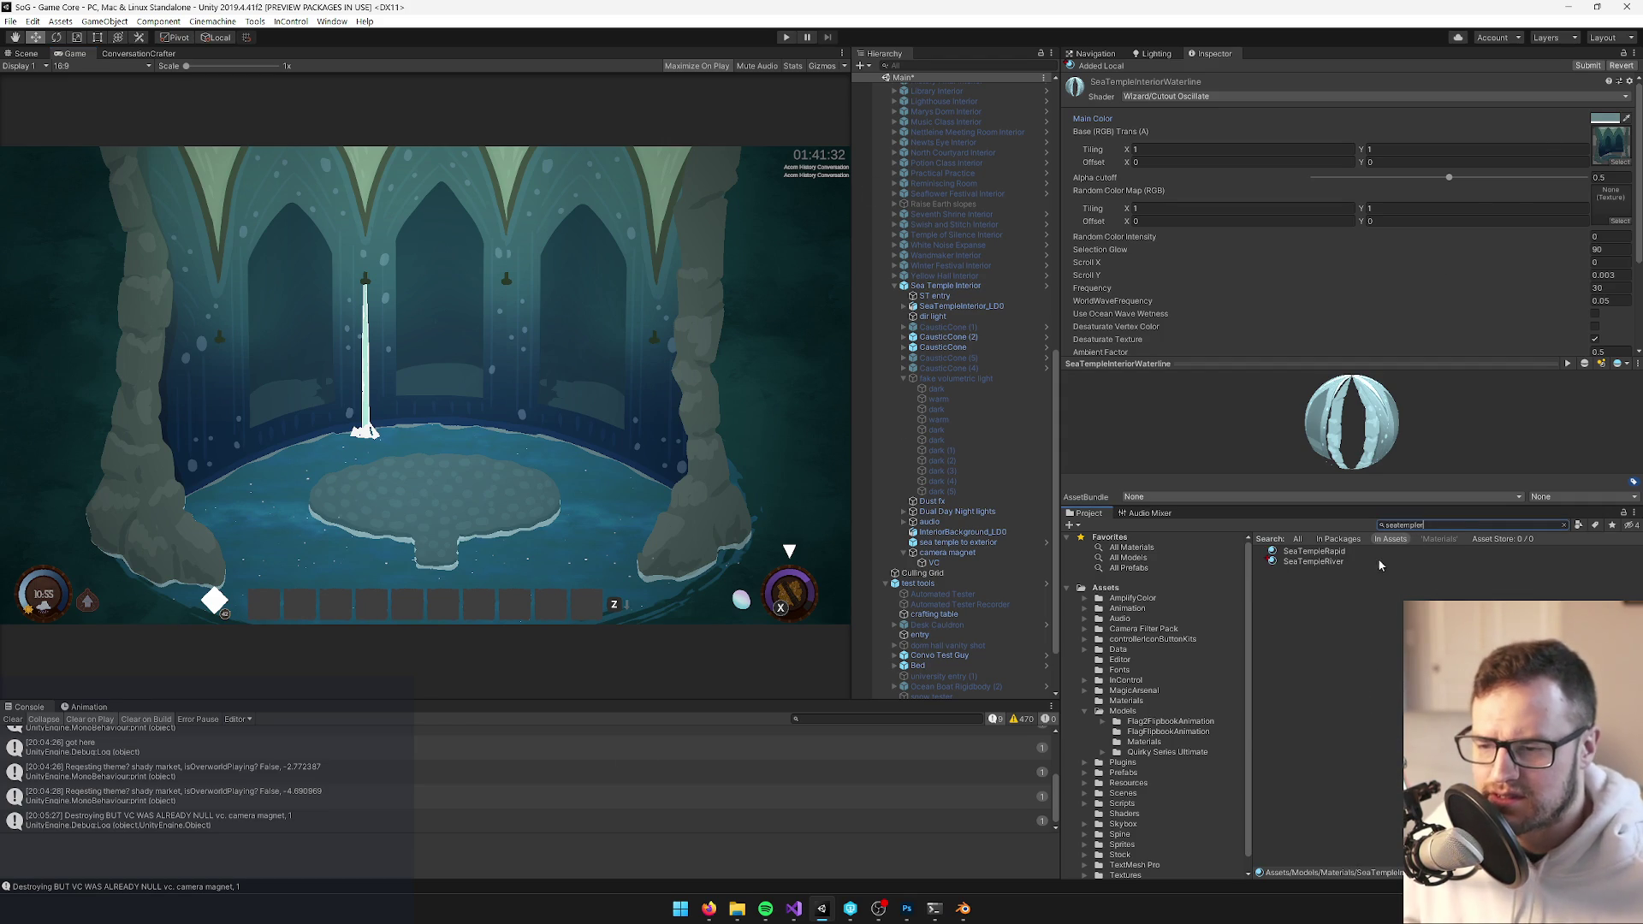
pyautogui.click(1383, 560)
pyautogui.click(1612, 118)
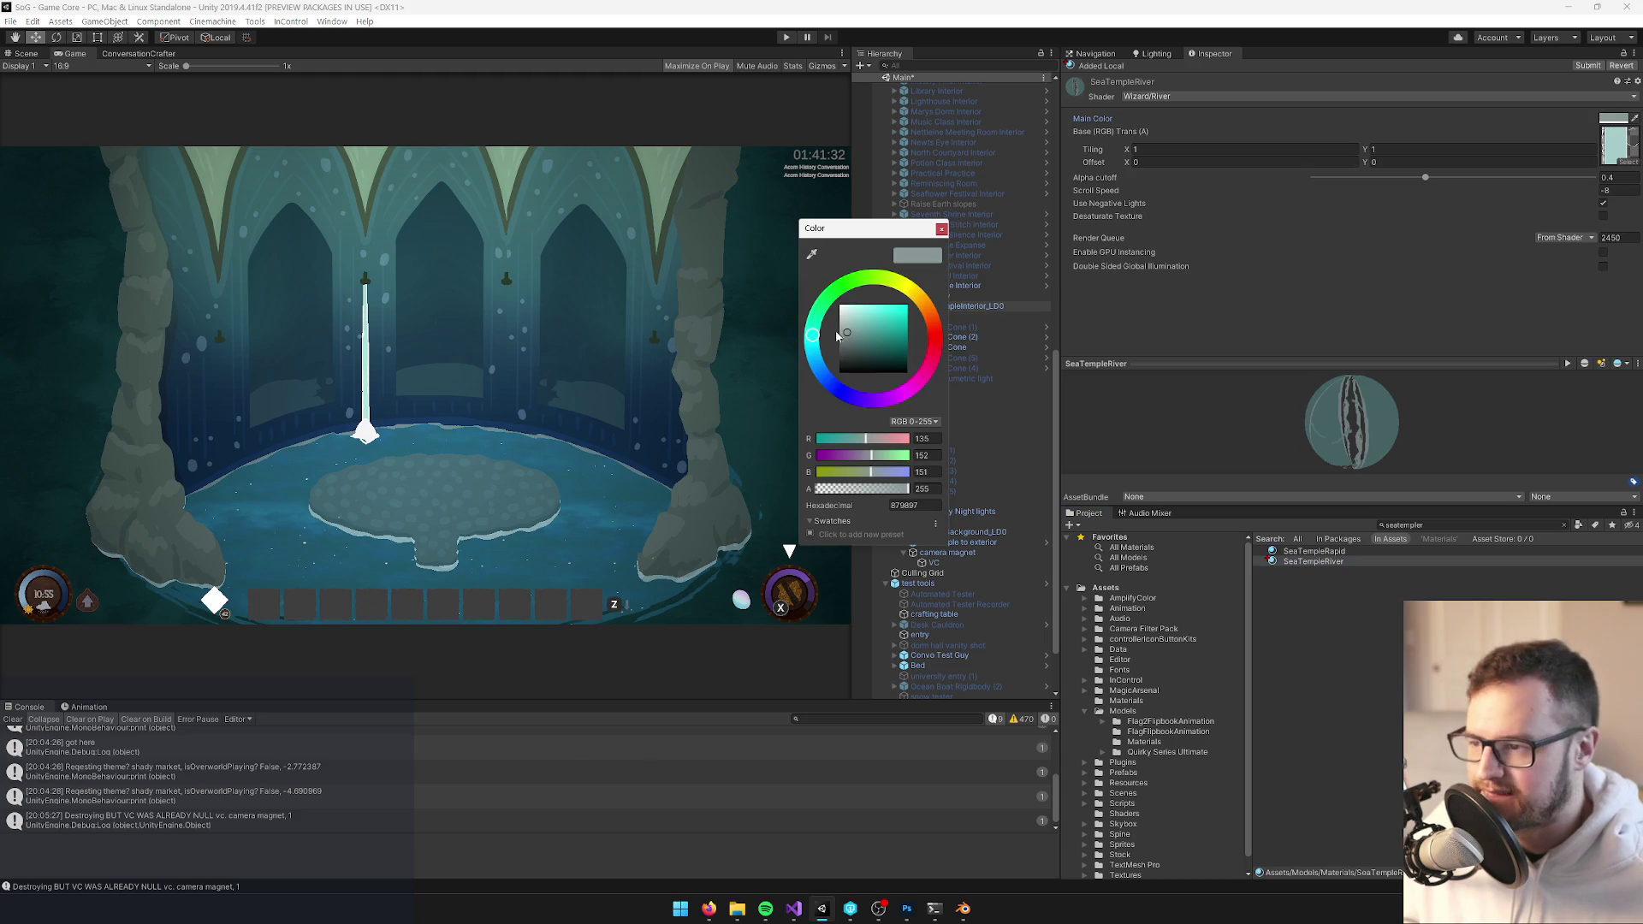
pyautogui.moveTo(848, 335); pyautogui.dragTo(852, 343)
pyautogui.click(941, 229)
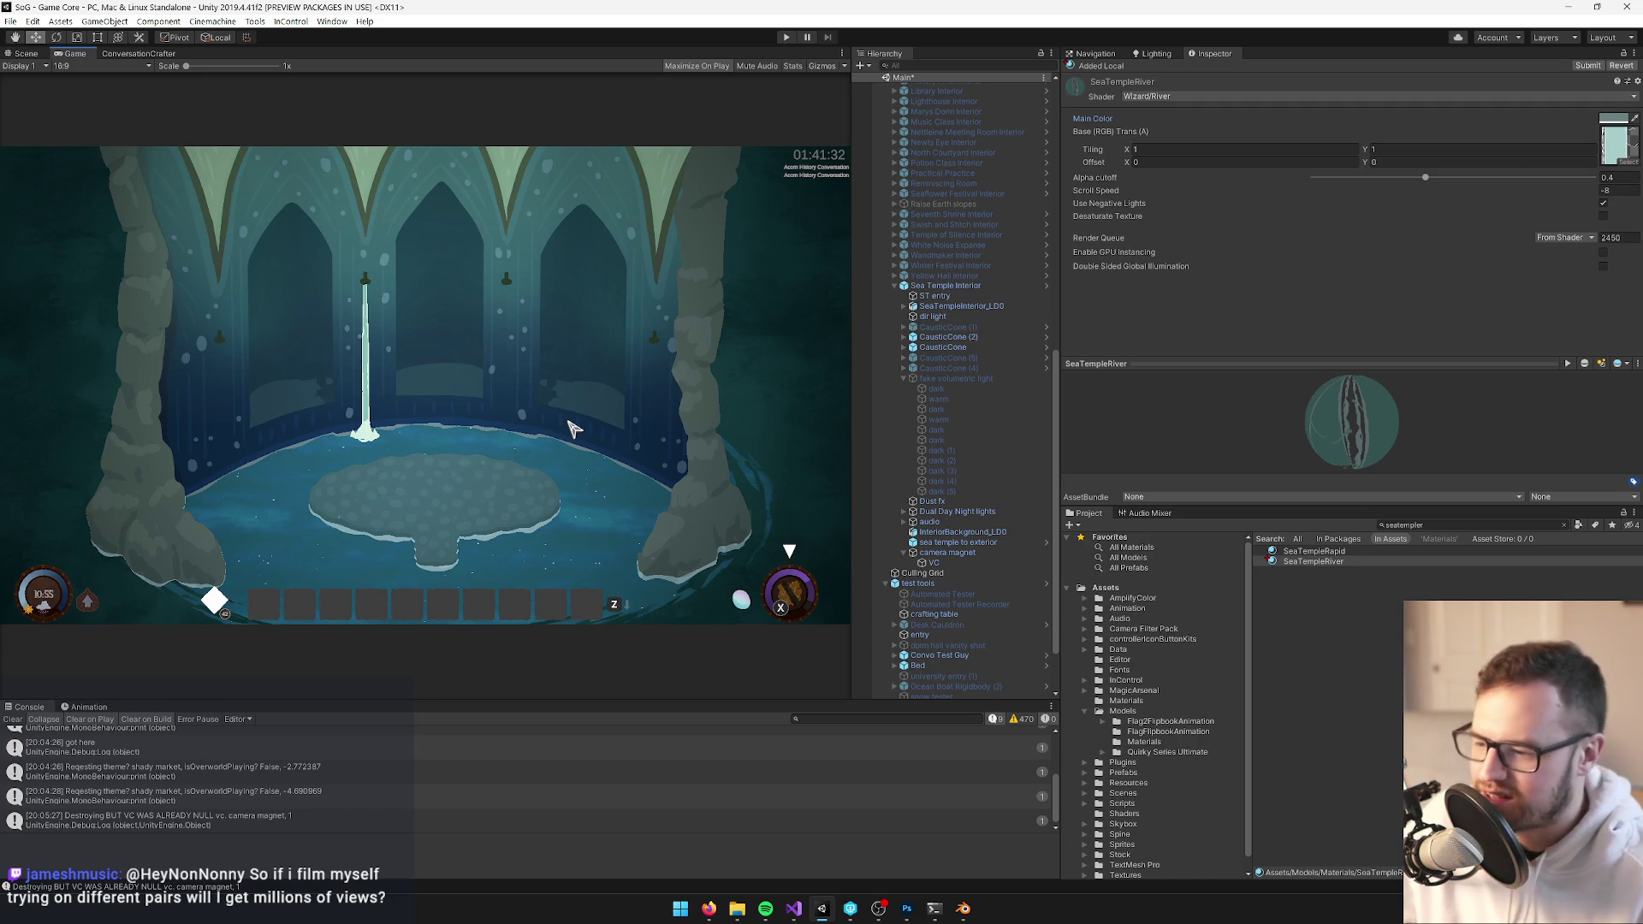
pyautogui.hotkey('alt', 'Tab')
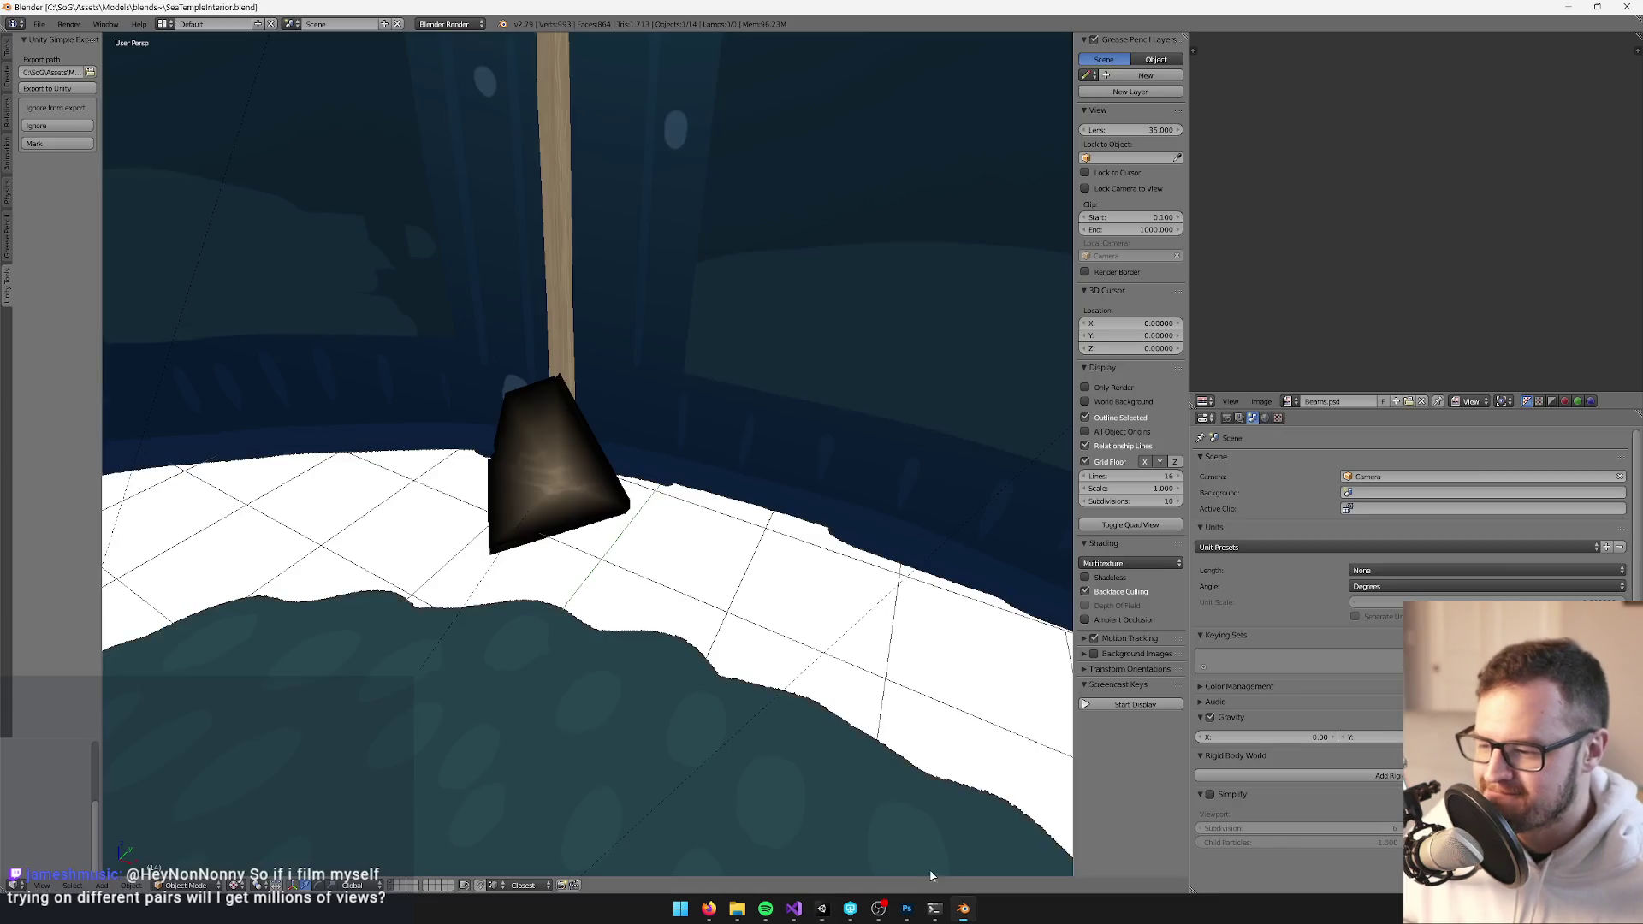
# Duplicate the staff with its bracket and move the copy along X beside the first staff
pyautogui.scroll(-5, 566, 197)
pyautogui.rightClick(580, 250)
pyautogui.scroll(5, 548, 353)
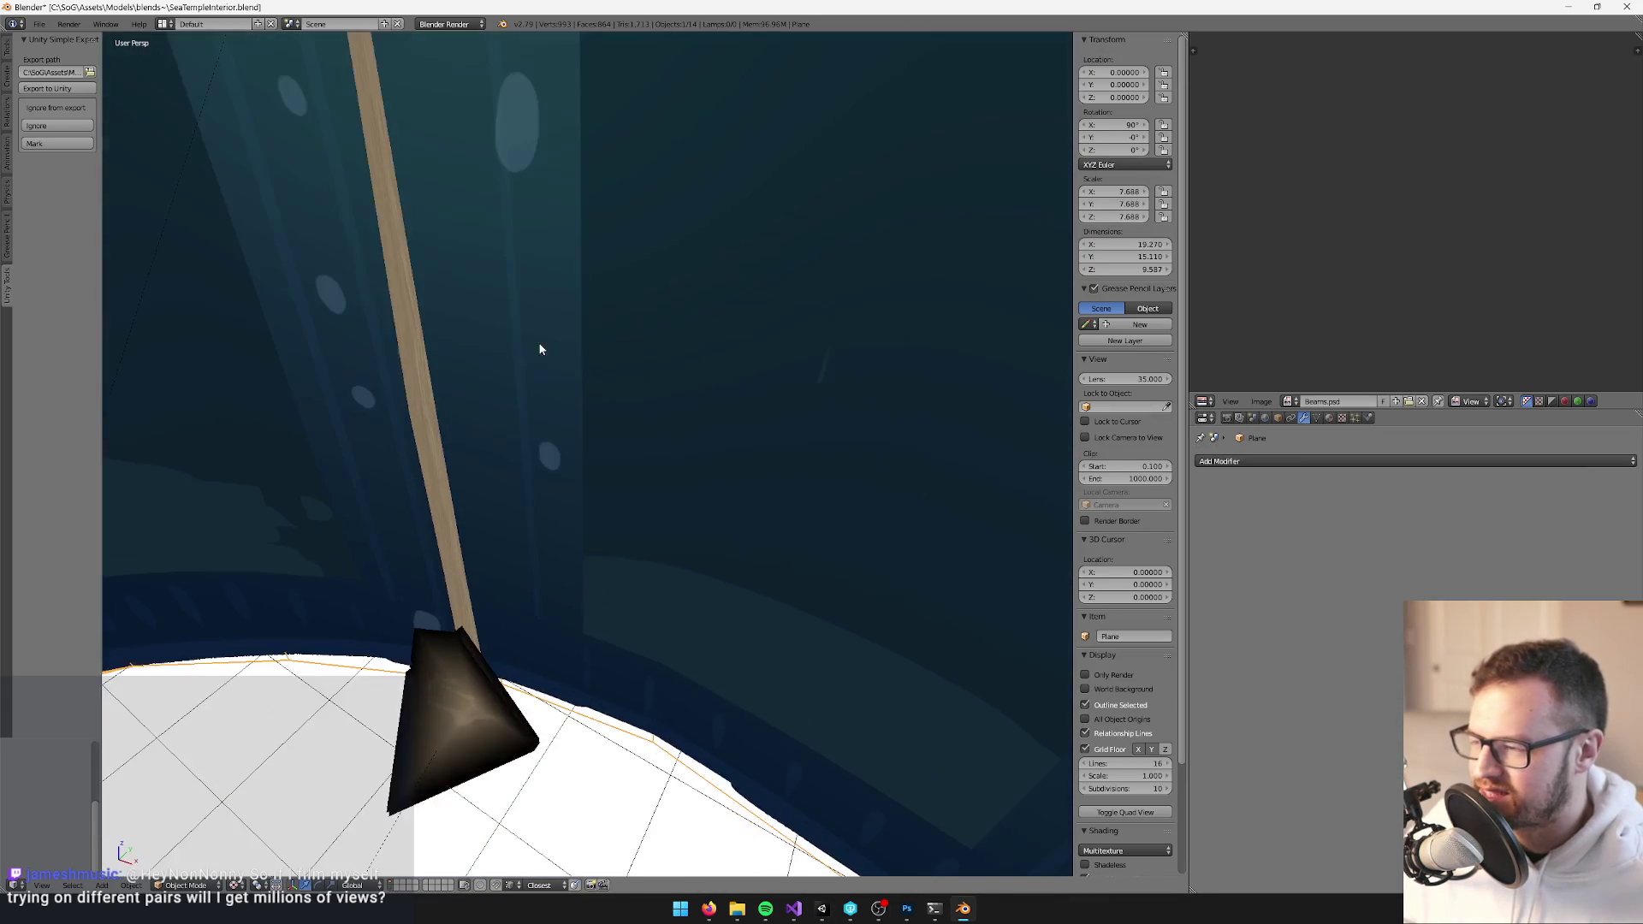
pyautogui.scroll(-5, 387, 269)
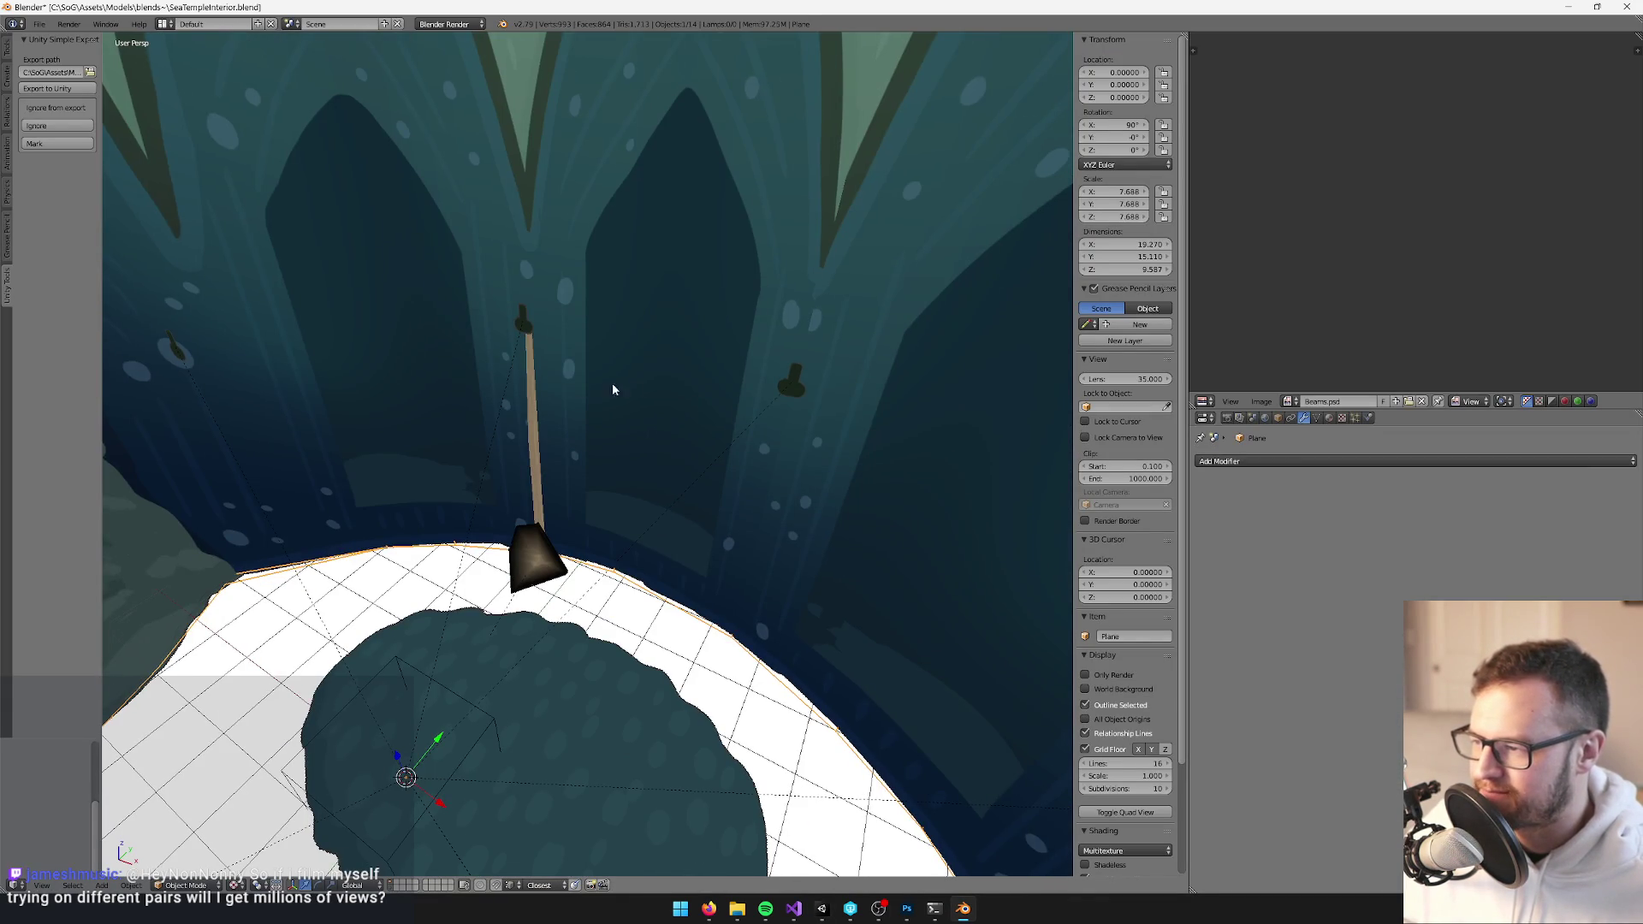
pyautogui.scroll(3, 679, 346)
pyautogui.rightClick(604, 539)
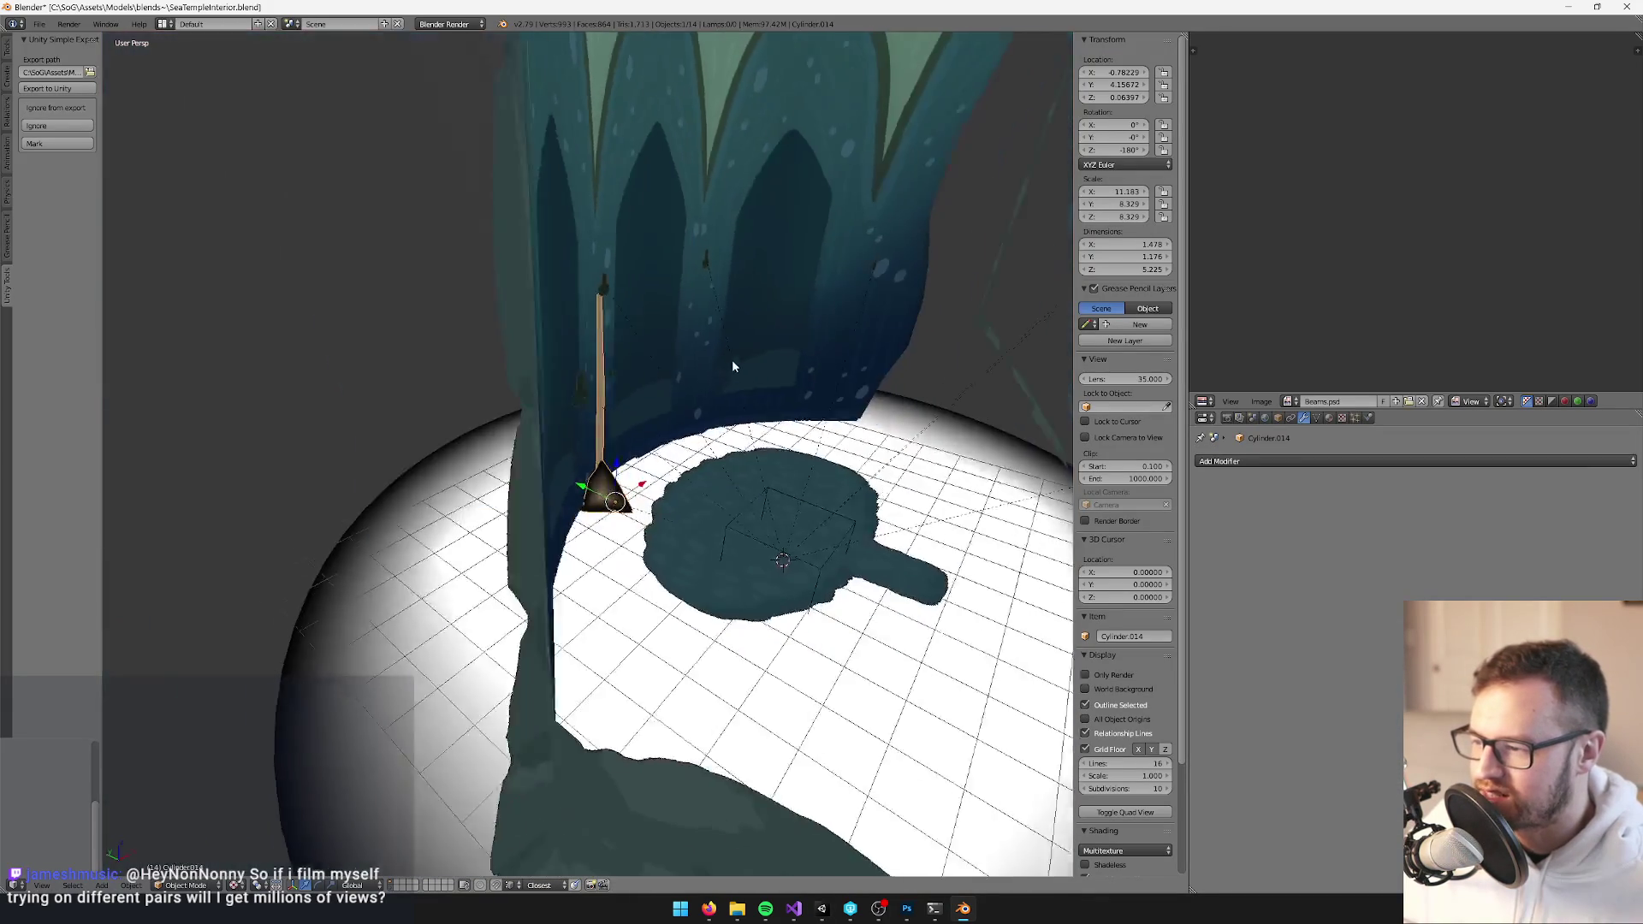
pyautogui.hotkey('shift', 'd')
pyautogui.press('x')
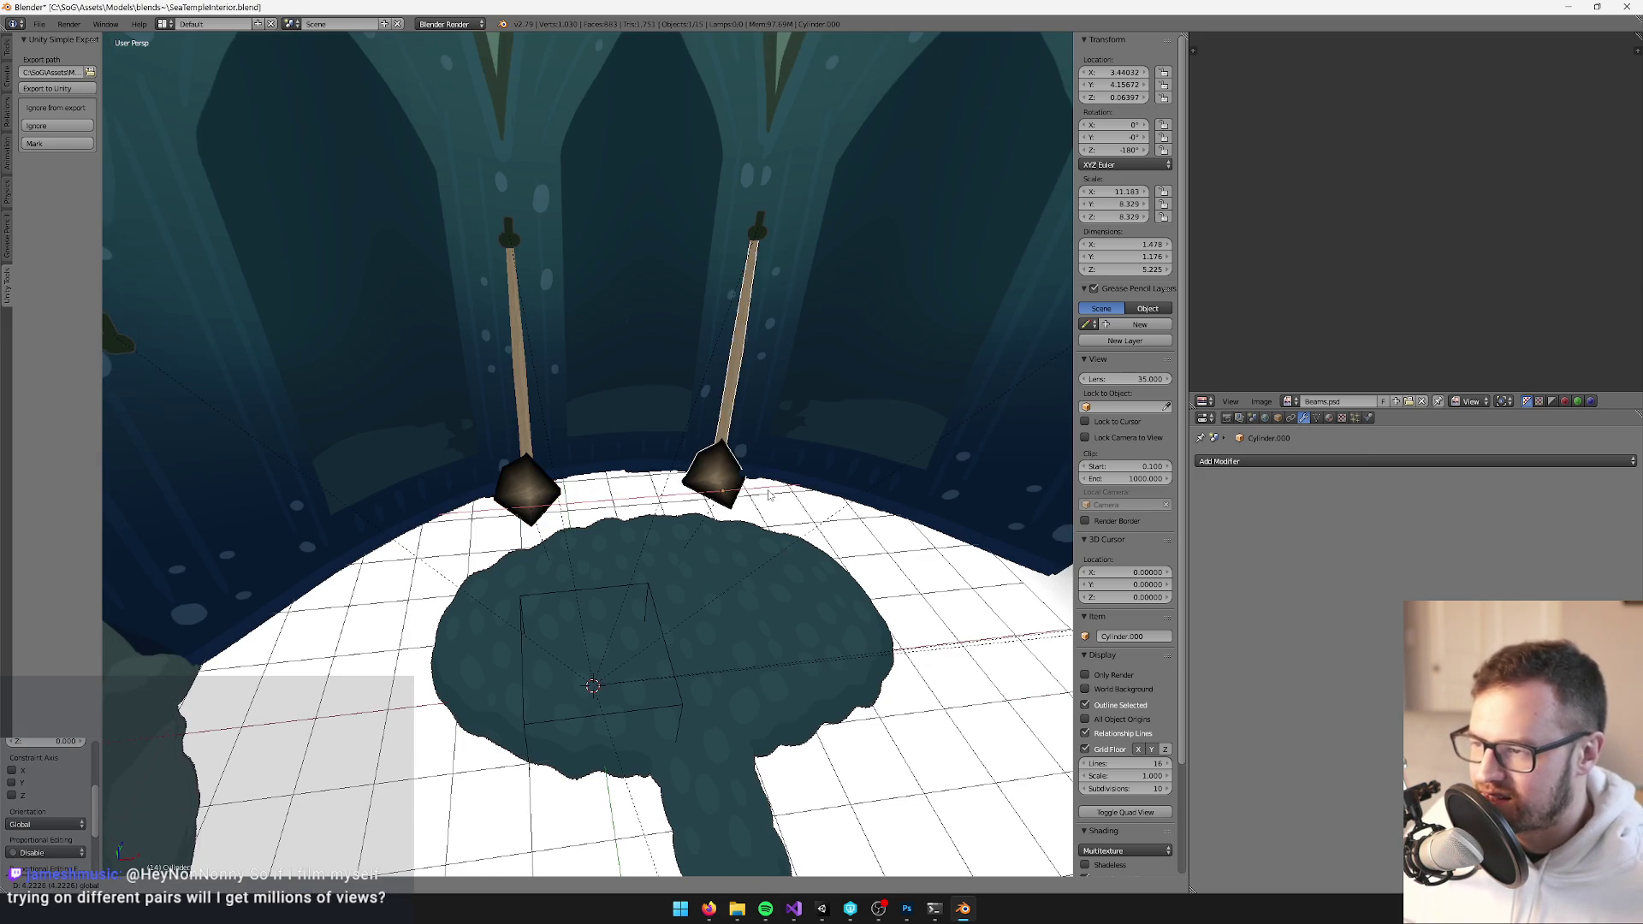
pyautogui.click(769, 495)
pyautogui.scroll(1, 769, 495)
pyautogui.scroll(3, 774, 496)
pyautogui.press('g')
pyautogui.press('x')
pyautogui.click(650, 675)
# Select a corner vertex of the copied bracket in Edit Mode, then zoom out to both staffs
pyautogui.moveTo(633, 669)
pyautogui.mouseDown()
pyautogui.moveTo(635, 587)
pyautogui.moveTo(701, 557)
pyautogui.moveTo(537, 296)
pyautogui.moveTo(708, 366)
pyautogui.moveTo(582, 539)
pyautogui.moveTo(571, 530)
pyautogui.moveTo(686, 486)
pyautogui.moveTo(678, 433)
pyautogui.moveTo(770, 612)
pyautogui.moveTo(716, 502)
pyautogui.moveTo(700, 534)
pyautogui.moveTo(624, 450)
pyautogui.moveTo(709, 403)
pyautogui.moveTo(678, 444)
pyautogui.moveTo(642, 381)
pyautogui.moveTo(613, 445)
pyautogui.moveTo(659, 385)
pyautogui.mouseUp()
pyautogui.press('Tab')
pyautogui.rightClick(647, 482)
pyautogui.scroll(-3, 678, 444)
pyautogui.press('Tab')
pyautogui.scroll(-3, 675, 438)
pyautogui.scroll(-3, 612, 446)
pyautogui.scroll(-5, 612, 445)
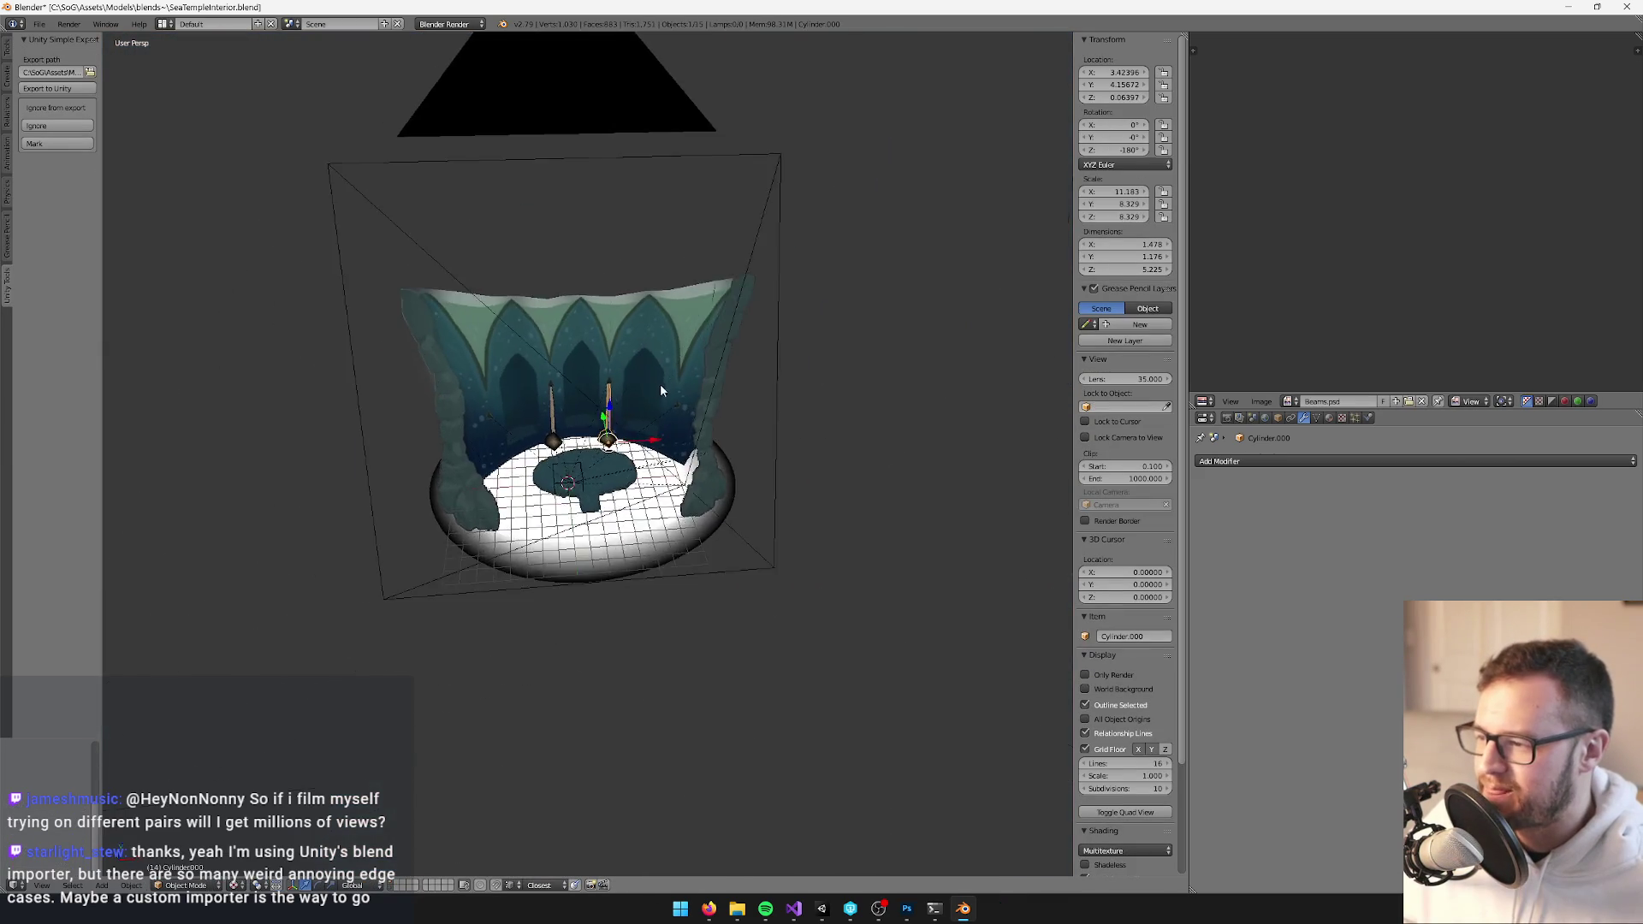
# Duplicate the second staff and place the copy toward the right wall, adjusting it along Y
pyautogui.scroll(7, 681, 385)
pyautogui.scroll(5, 681, 385)
pyautogui.hotkey('shift', 'd')
pyautogui.press('Escape')
pyautogui.scroll(-5, 679, 423)
pyautogui.scroll(4, 531, 409)
pyautogui.press('g')
pyautogui.click(538, 551)
pyautogui.scroll(-3, 538, 551)
pyautogui.scroll(3, 596, 503)
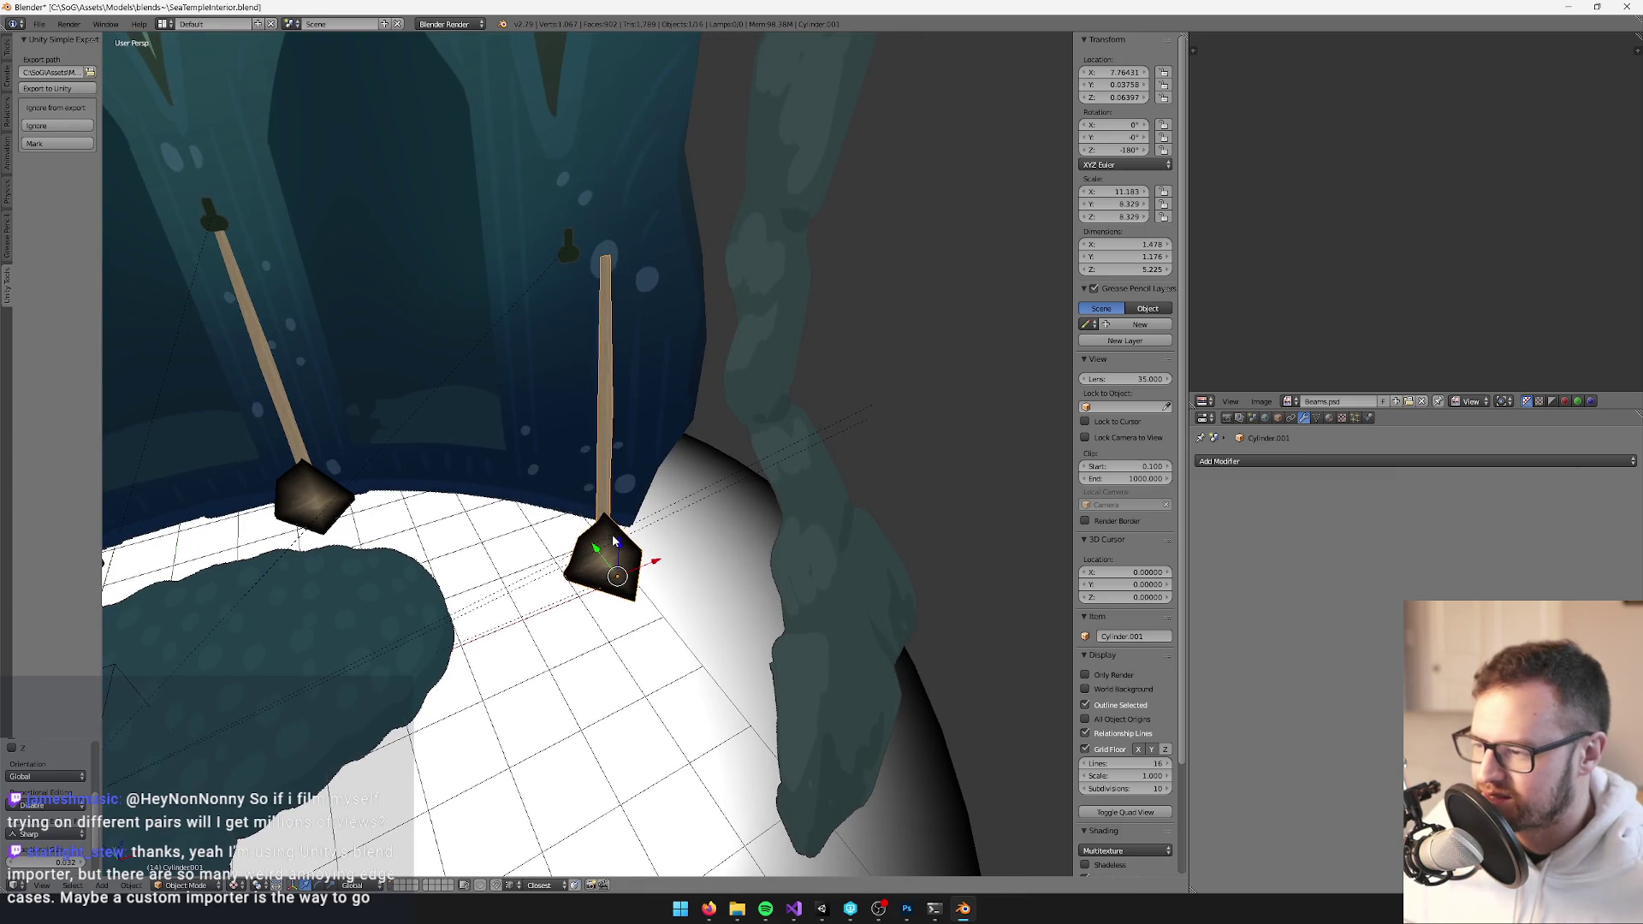
pyautogui.click(587, 507)
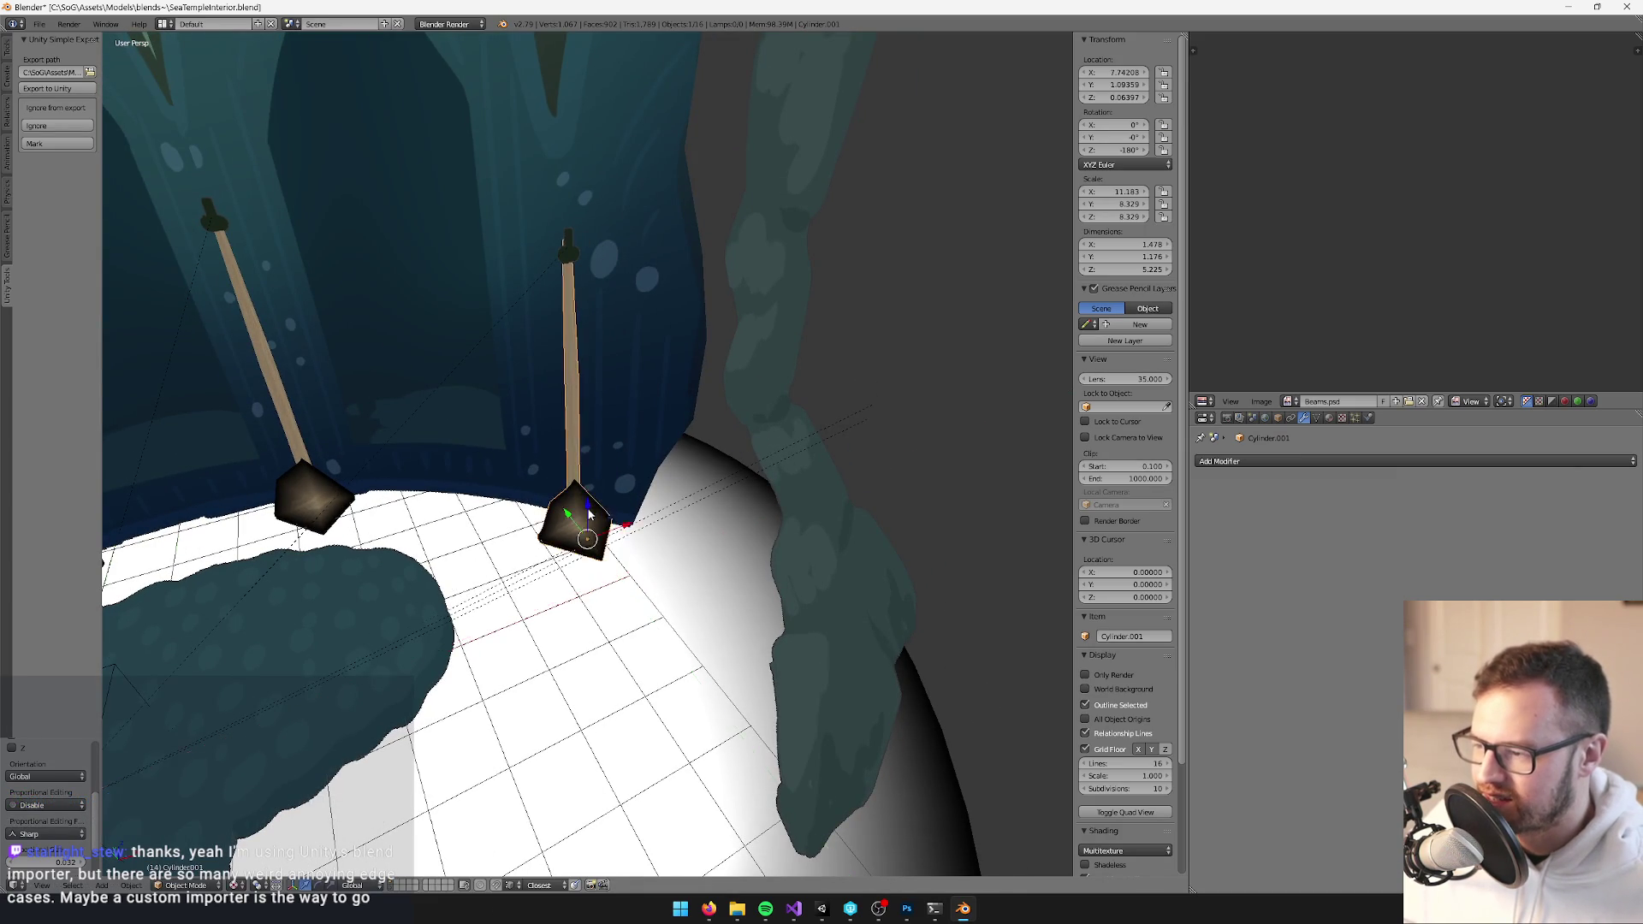
pyautogui.scroll(5, 596, 486)
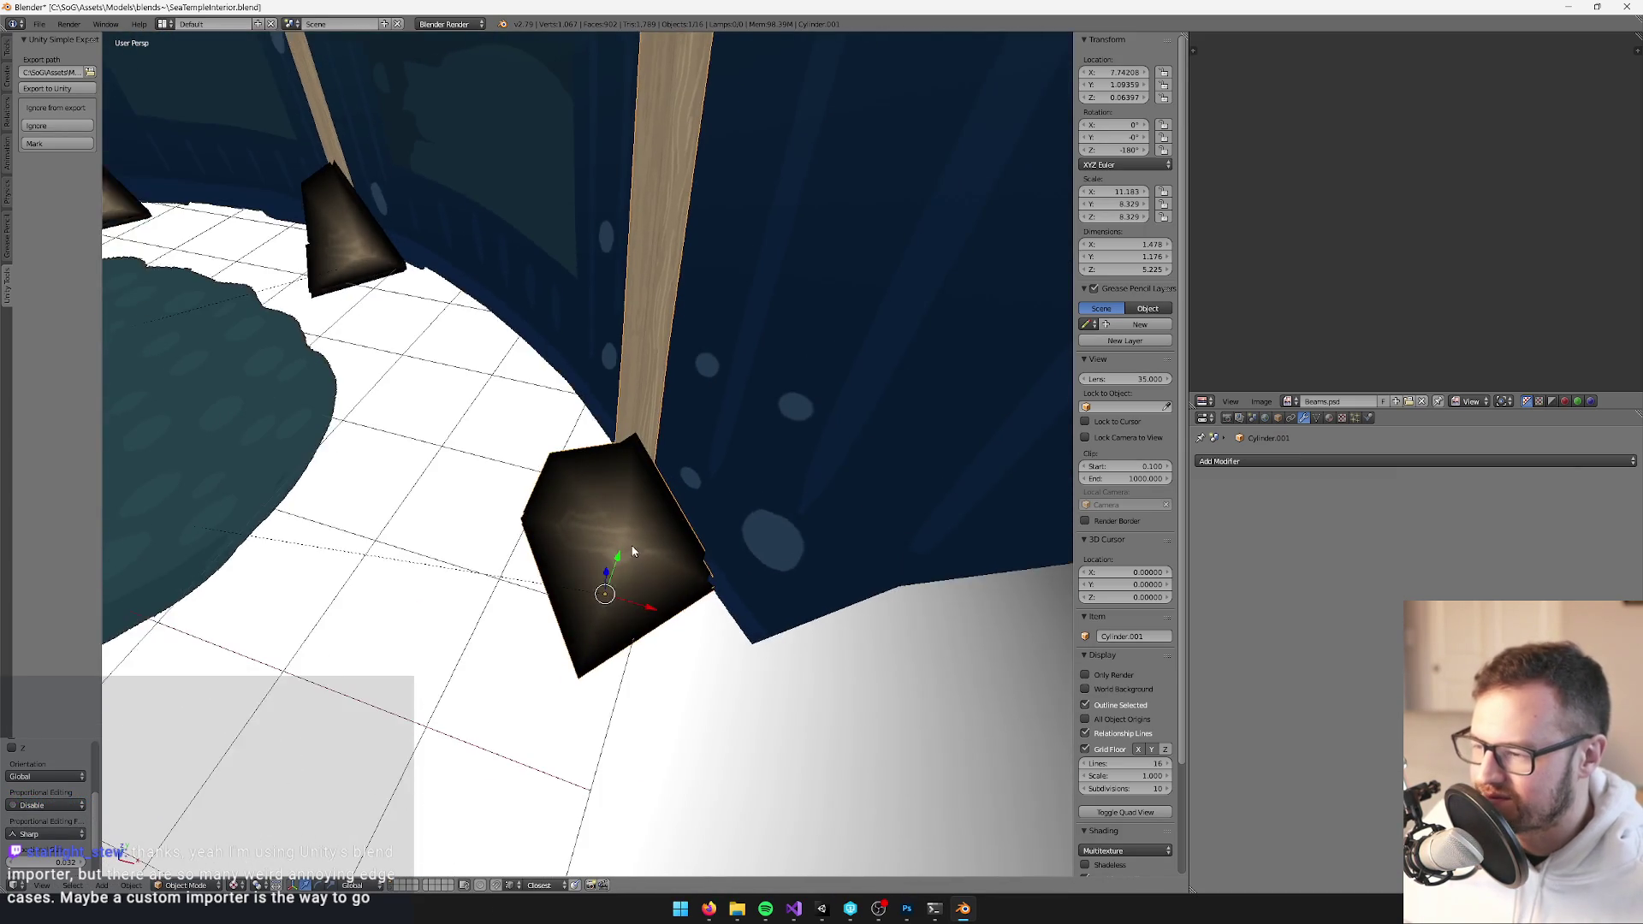
pyautogui.press('g')
pyautogui.press('y')
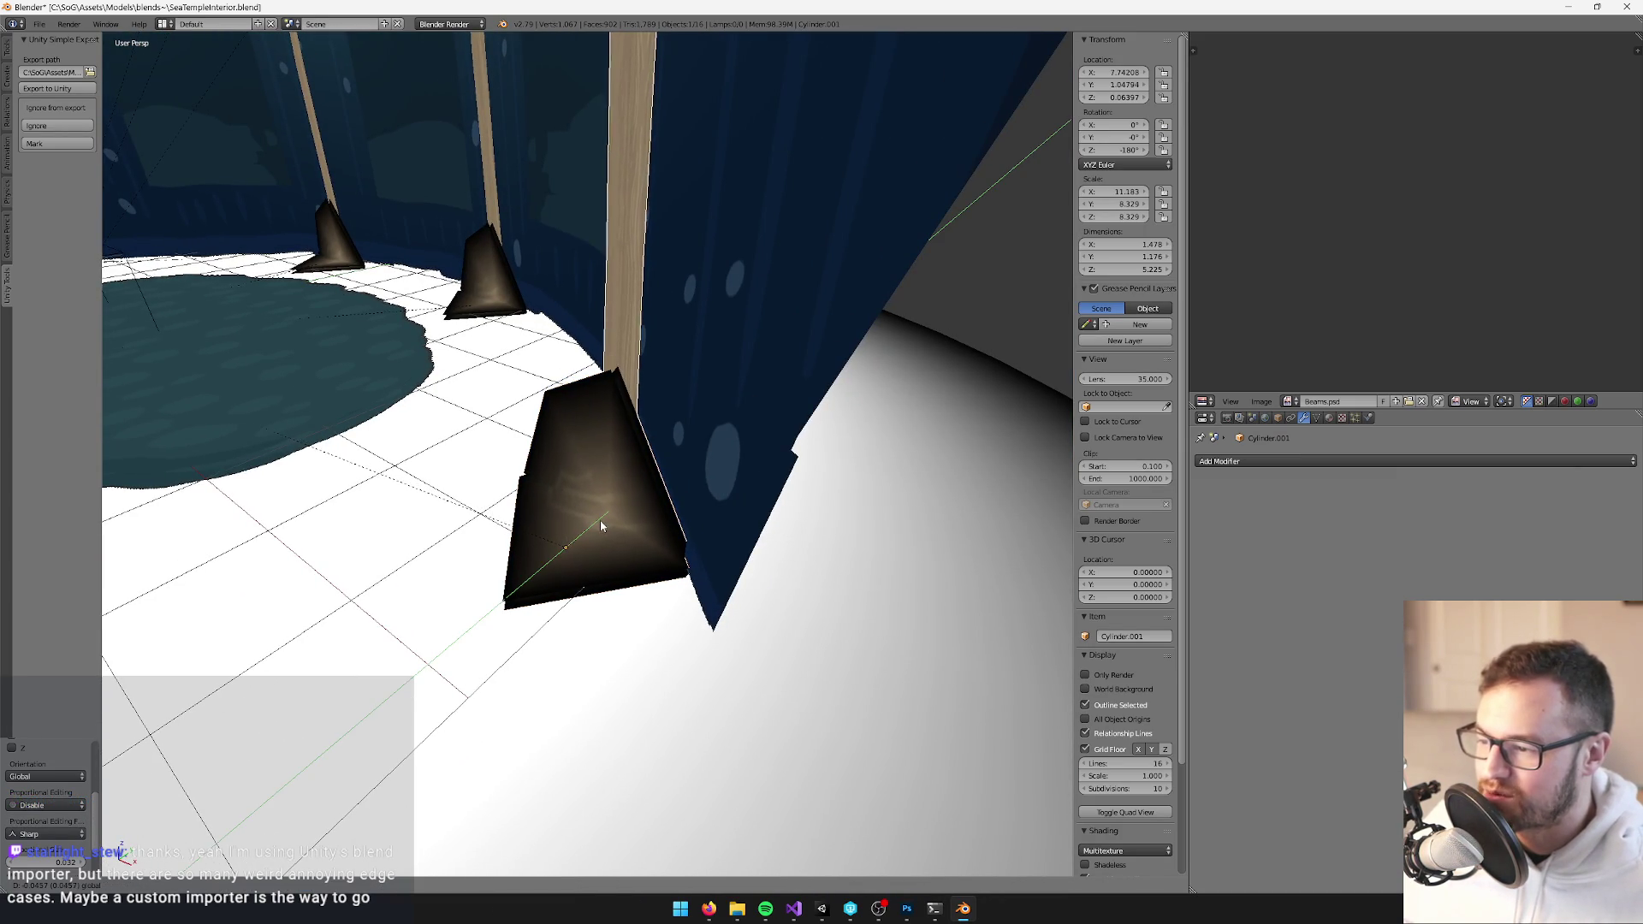
pyautogui.click(617, 475)
# Box-select part of the right copy's vertices in Edit Mode, then nudge it slightly along X
pyautogui.scroll(-4, 651, 471)
pyautogui.press('Tab')
pyautogui.scroll(5, 650, 470)
pyautogui.press('b')
pyautogui.moveTo(608, 230)
pyautogui.mouseDown()
pyautogui.moveTo(711, 327)
pyautogui.moveTo(685, 324)
pyautogui.mouseUp()
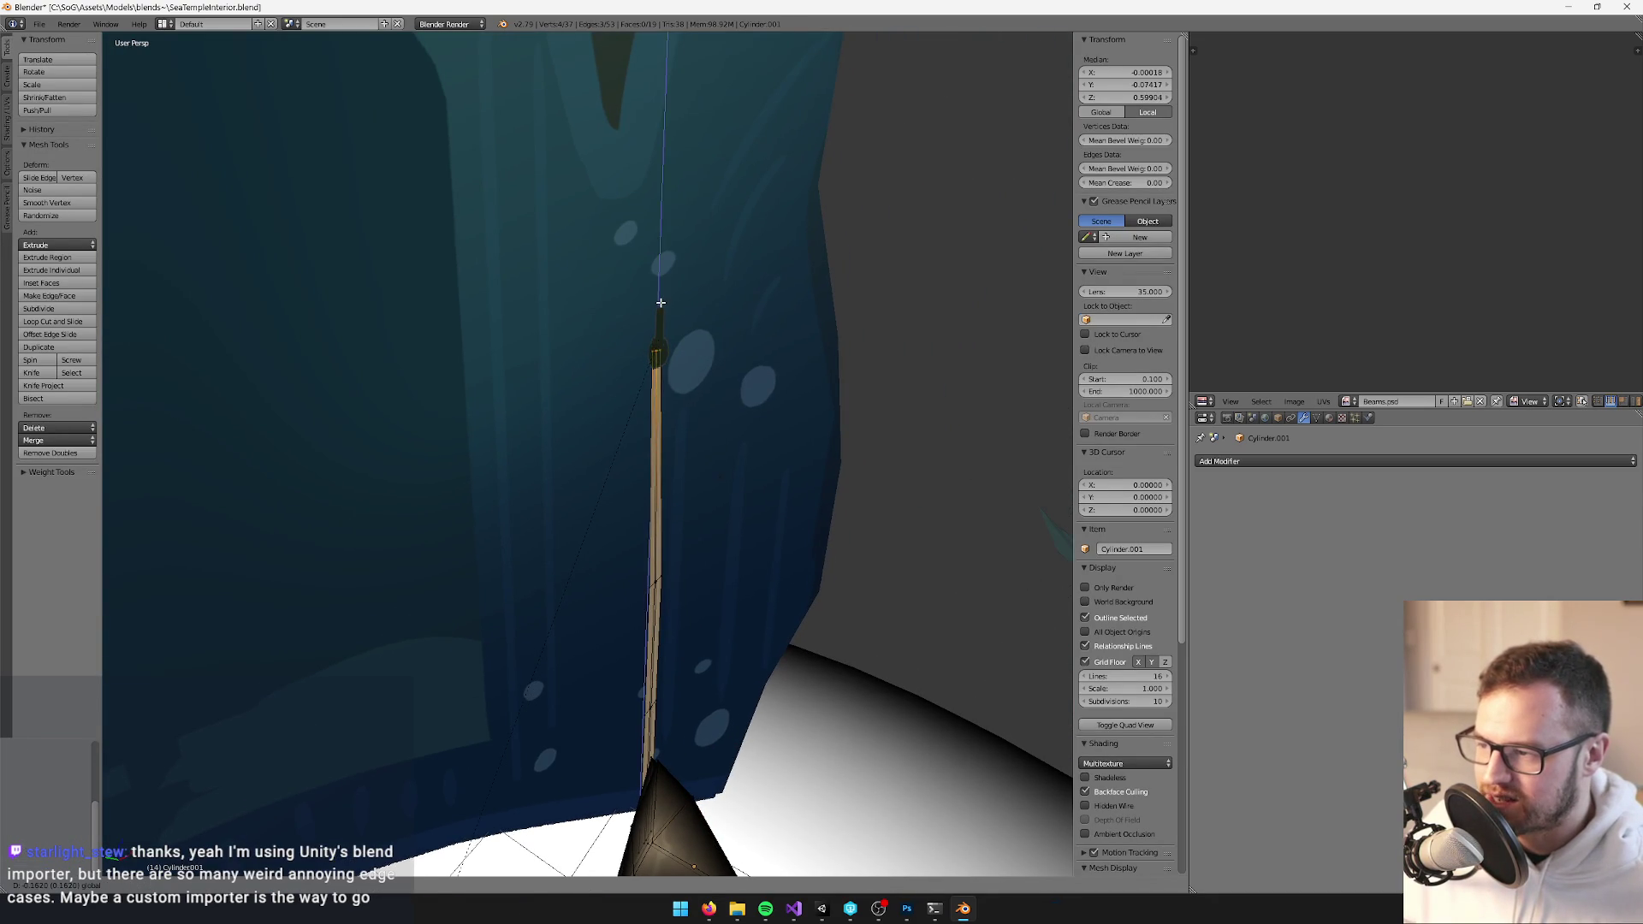
pyautogui.press('Tab')
pyautogui.scroll(-4, 633, 308)
pyautogui.scroll(-3, 624, 536)
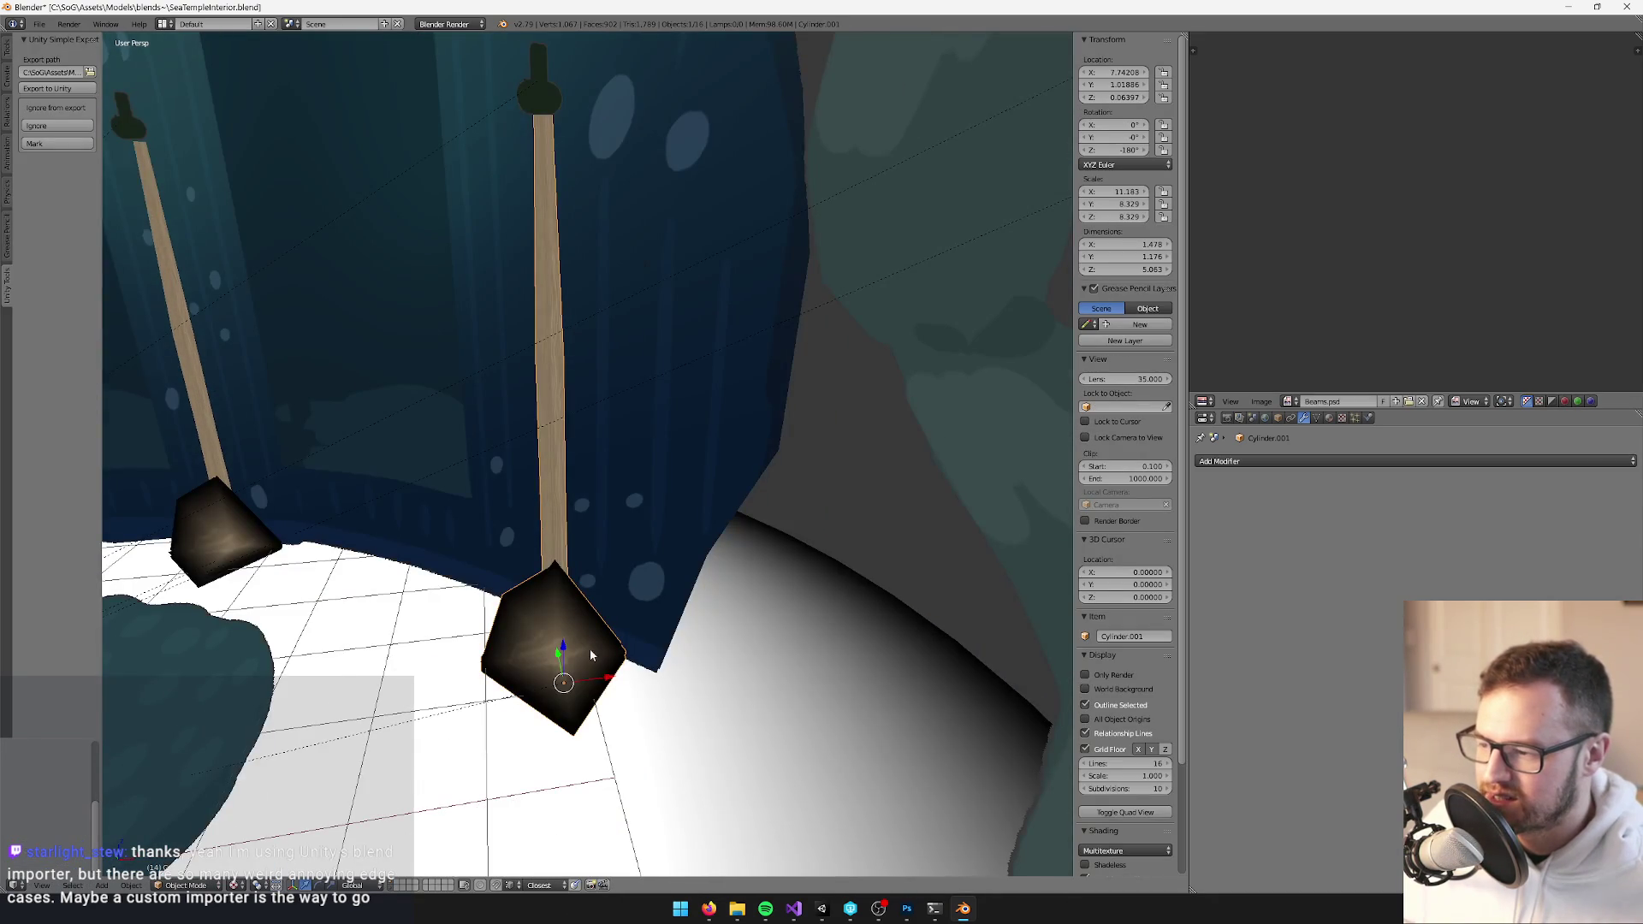
pyautogui.moveTo(602, 689); pyautogui.dragTo(589, 689)
pyautogui.scroll(-3, 432, 596)
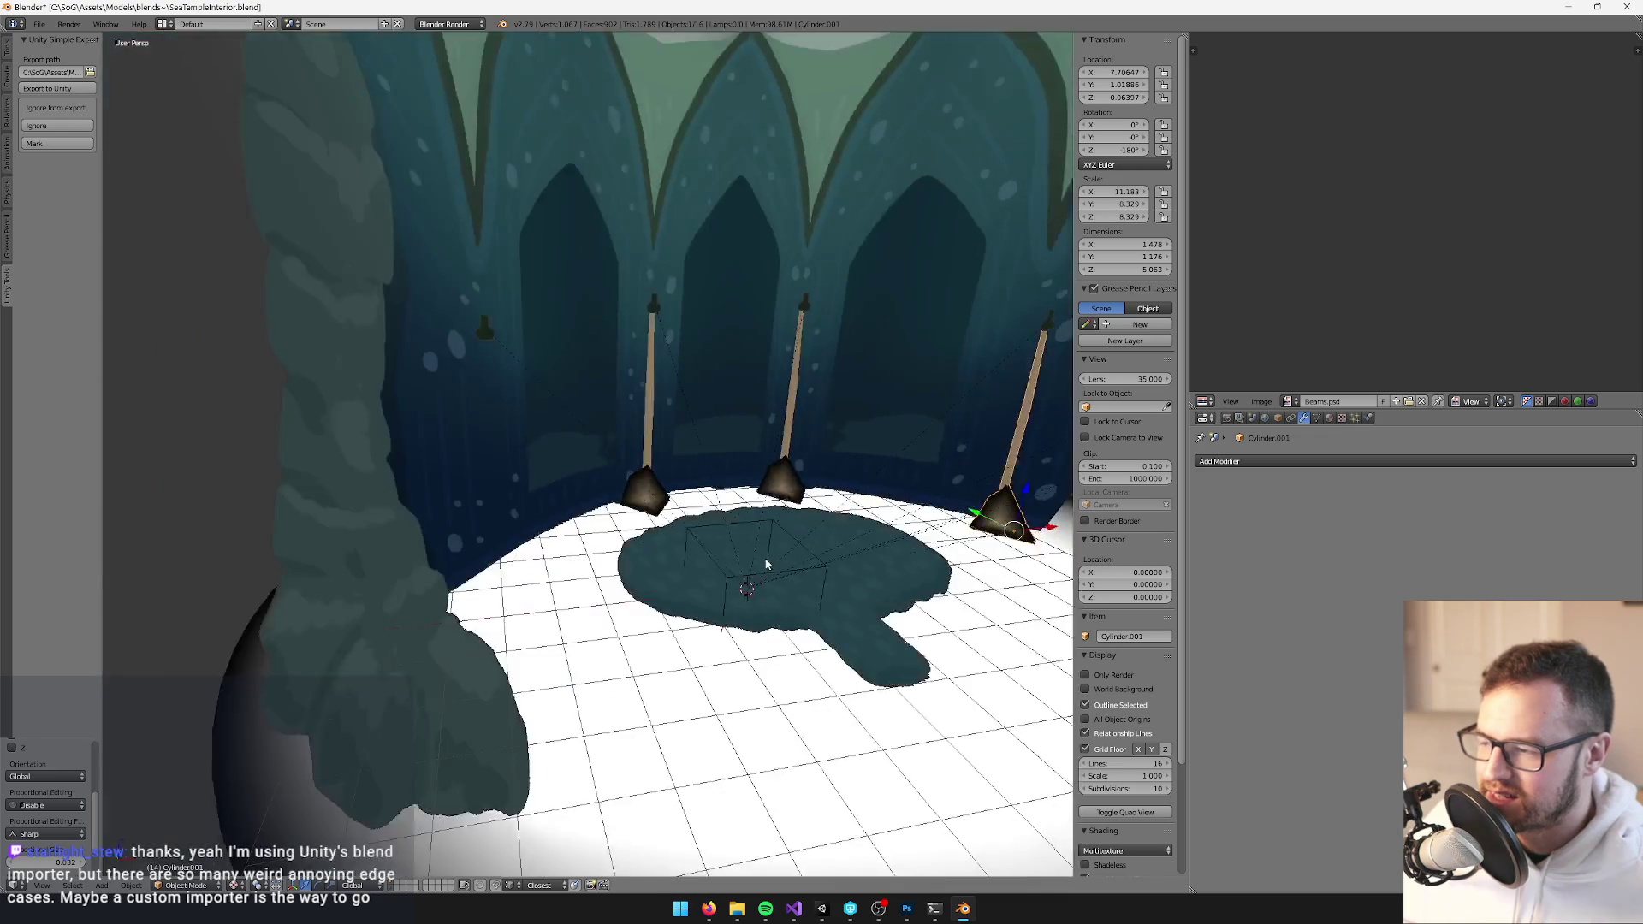
pyautogui.scroll(3, 708, 511)
# Duplicate the first staff and bracket and place the copy at the left end of the wall
pyautogui.rightClick(702, 507)
pyautogui.scroll(-3, 709, 511)
pyautogui.scroll(5, 709, 512)
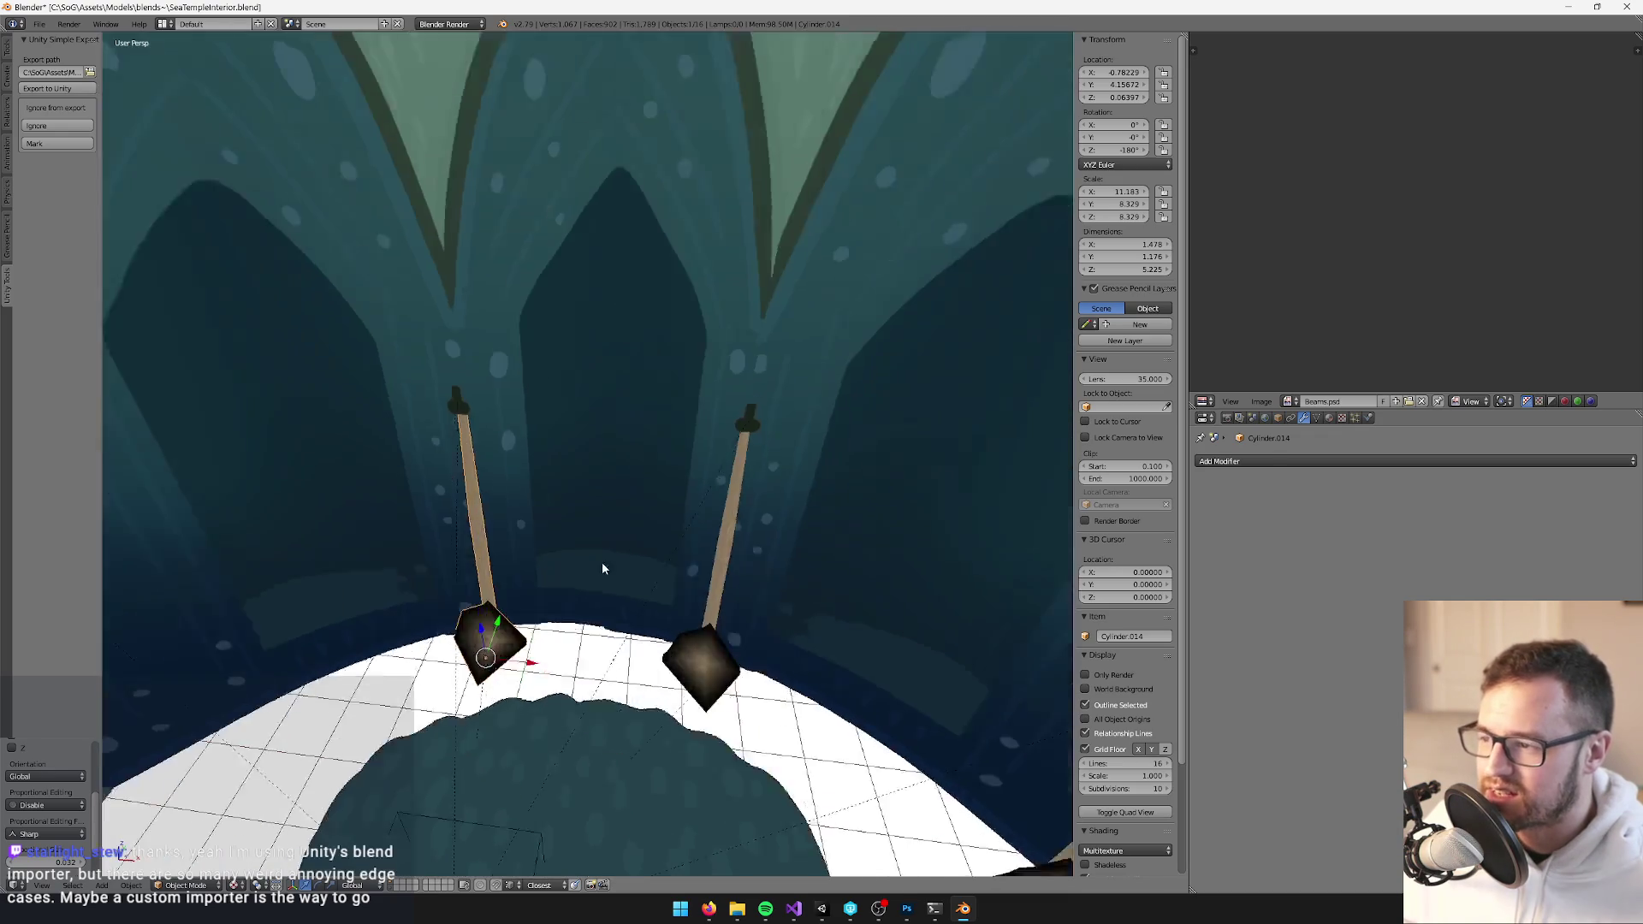
pyautogui.scroll(-8, 635, 532)
pyautogui.scroll(5, 636, 532)
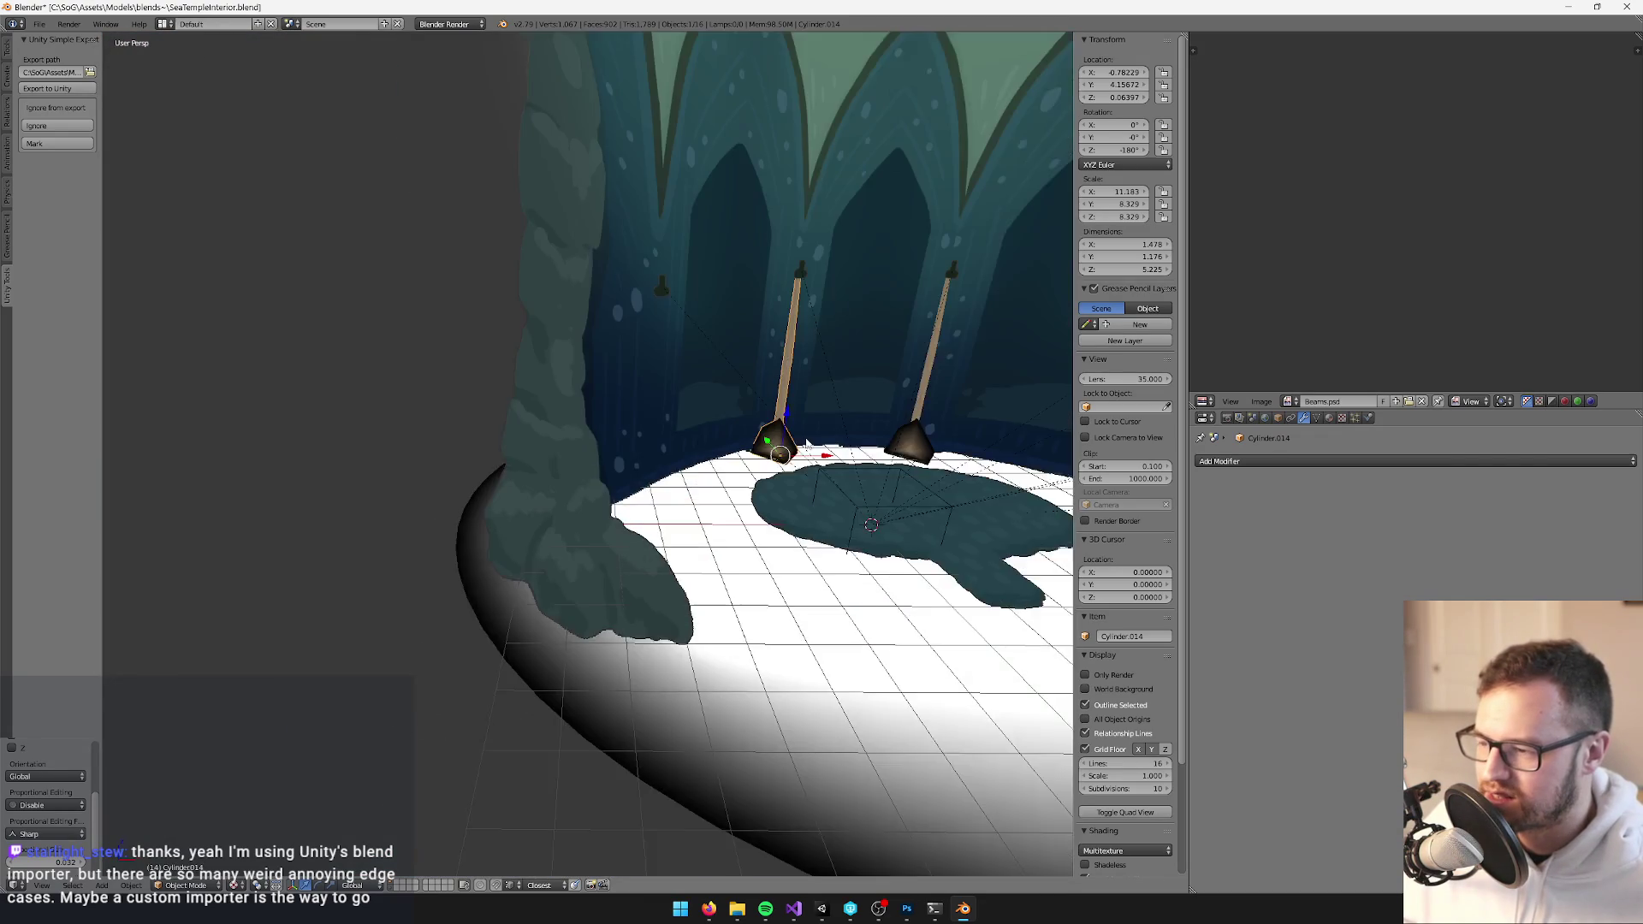
pyautogui.hotkey('shift', 'd')
pyautogui.rightClick(790, 420)
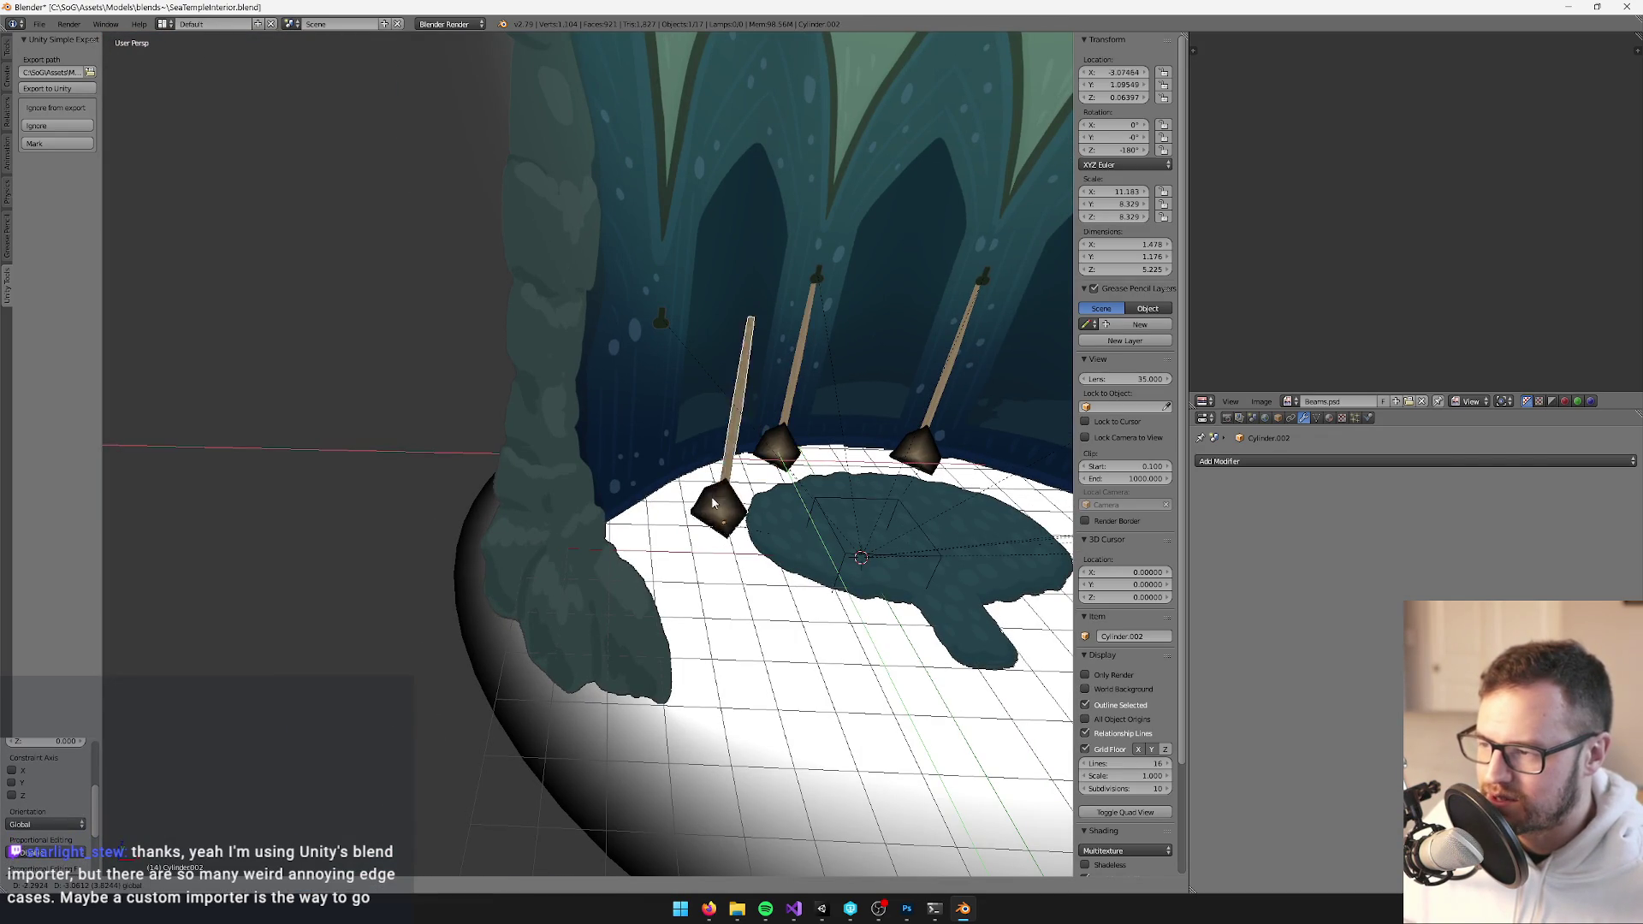
pyautogui.click(657, 505)
pyautogui.scroll(4, 679, 494)
pyautogui.moveTo(679, 495); pyautogui.dragTo(647, 482)
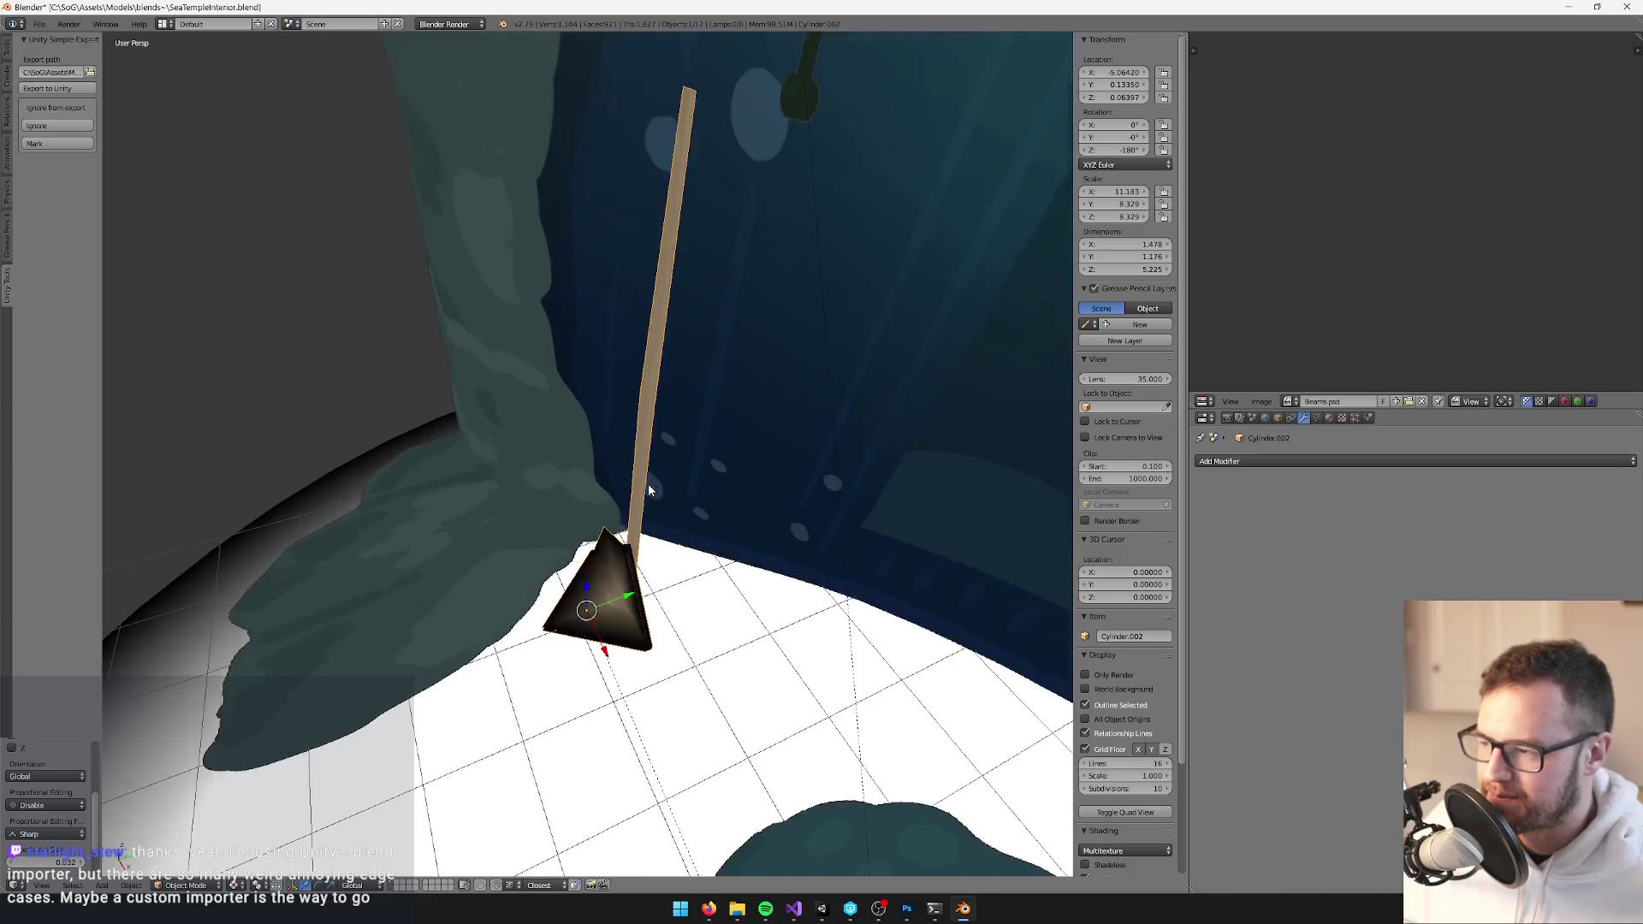
# Refine the left copy's position along Y and then X, ending at X -0.05112
pyautogui.press('g')
pyautogui.press('y')
pyautogui.click(688, 583)
pyautogui.moveTo(688, 584)
pyautogui.mouseDown()
pyautogui.moveTo(709, 591)
pyautogui.moveTo(515, 613)
pyautogui.moveTo(664, 525)
pyautogui.moveTo(655, 556)
pyautogui.moveTo(671, 528)
pyautogui.moveTo(644, 517)
pyautogui.moveTo(732, 515)
pyautogui.mouseUp()
pyautogui.press('g')
pyautogui.press('x')
pyautogui.click(646, 586)
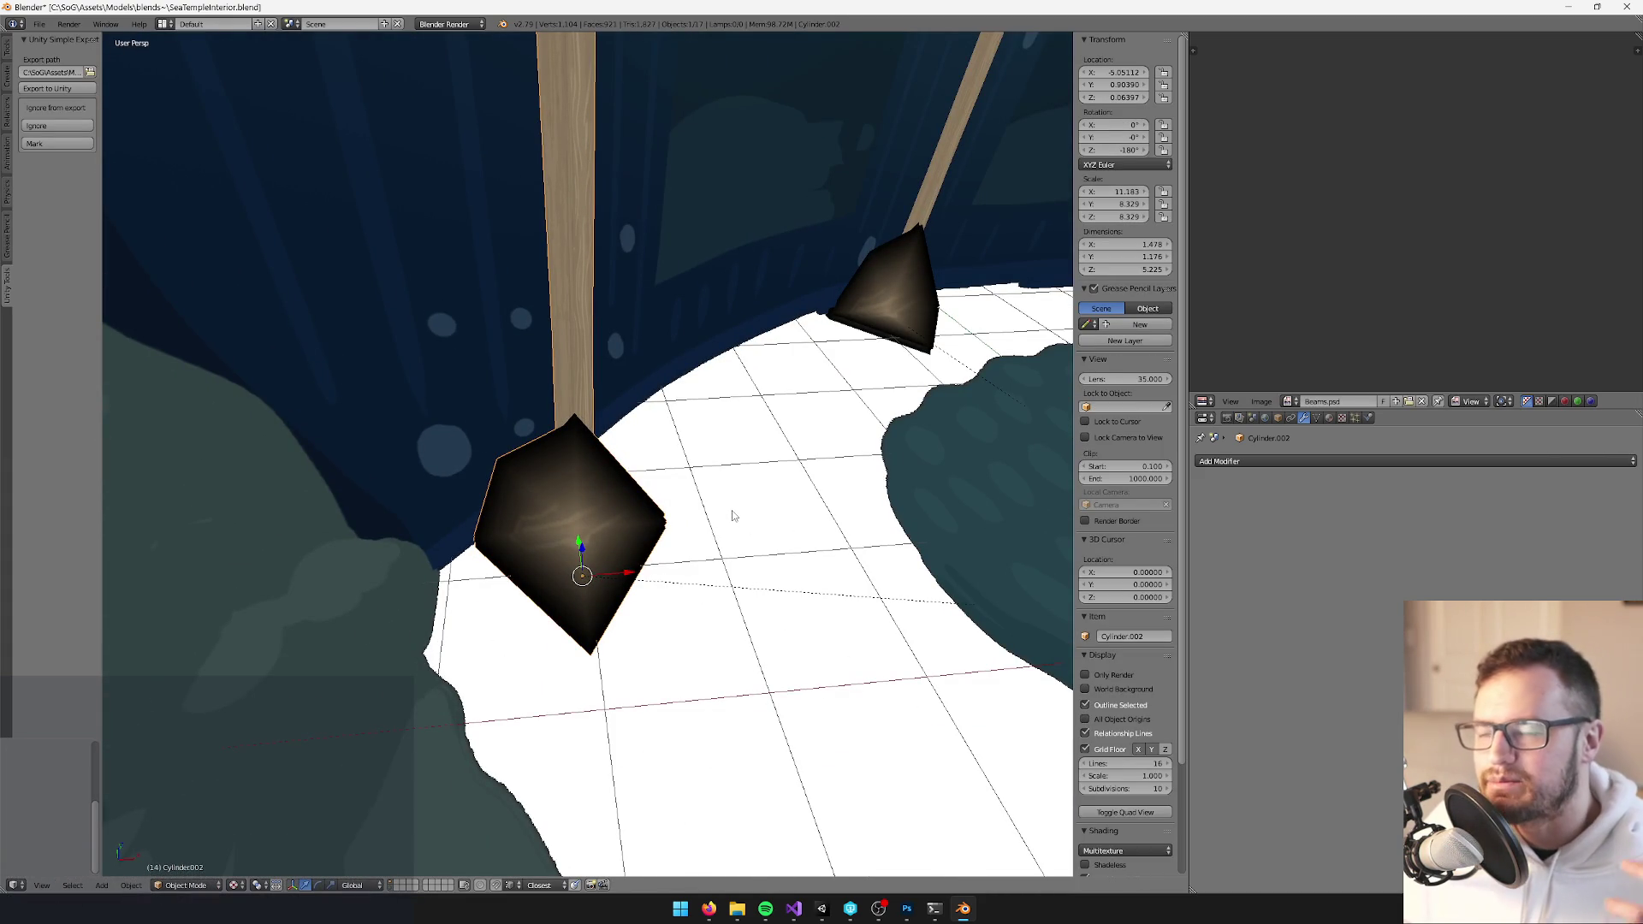
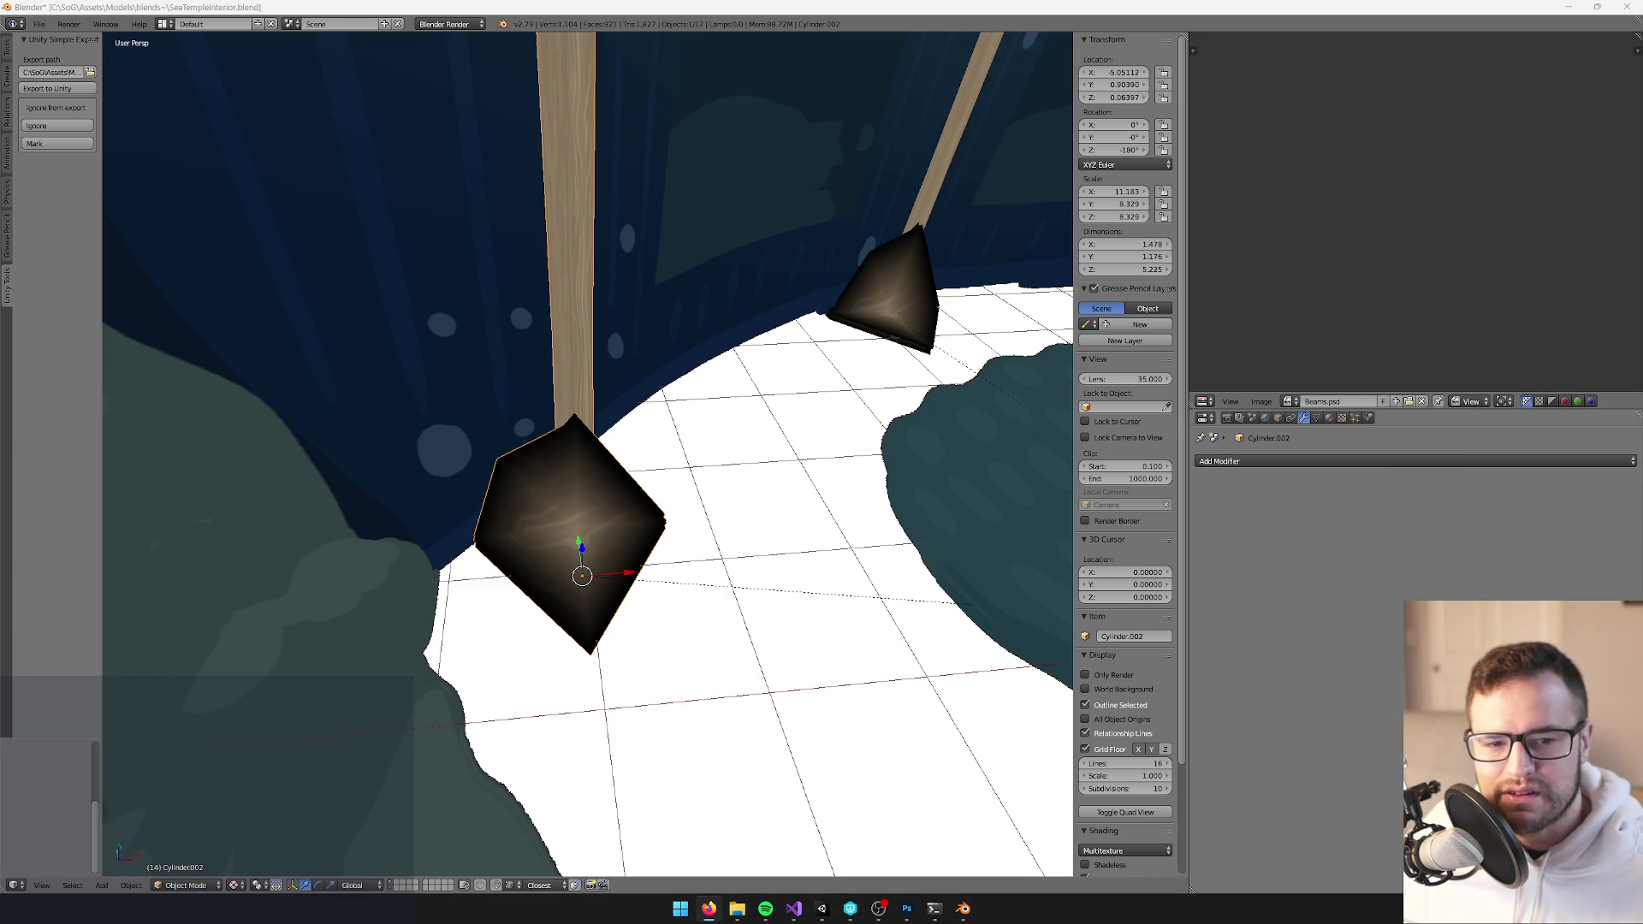
# Move the left pole's diamond base UV islands vertically up onto another wood area
pyautogui.moveTo(690, 613)
pyautogui.mouseDown()
pyautogui.moveTo(613, 490)
pyautogui.moveTo(605, 465)
pyautogui.moveTo(624, 465)
pyautogui.moveTo(558, 521)
pyautogui.moveTo(458, 495)
pyautogui.moveTo(596, 466)
pyautogui.moveTo(685, 502)
pyautogui.moveTo(727, 548)
pyautogui.moveTo(599, 497)
pyautogui.mouseUp()
pyautogui.press('Tab')
pyautogui.rightClick(640, 485)
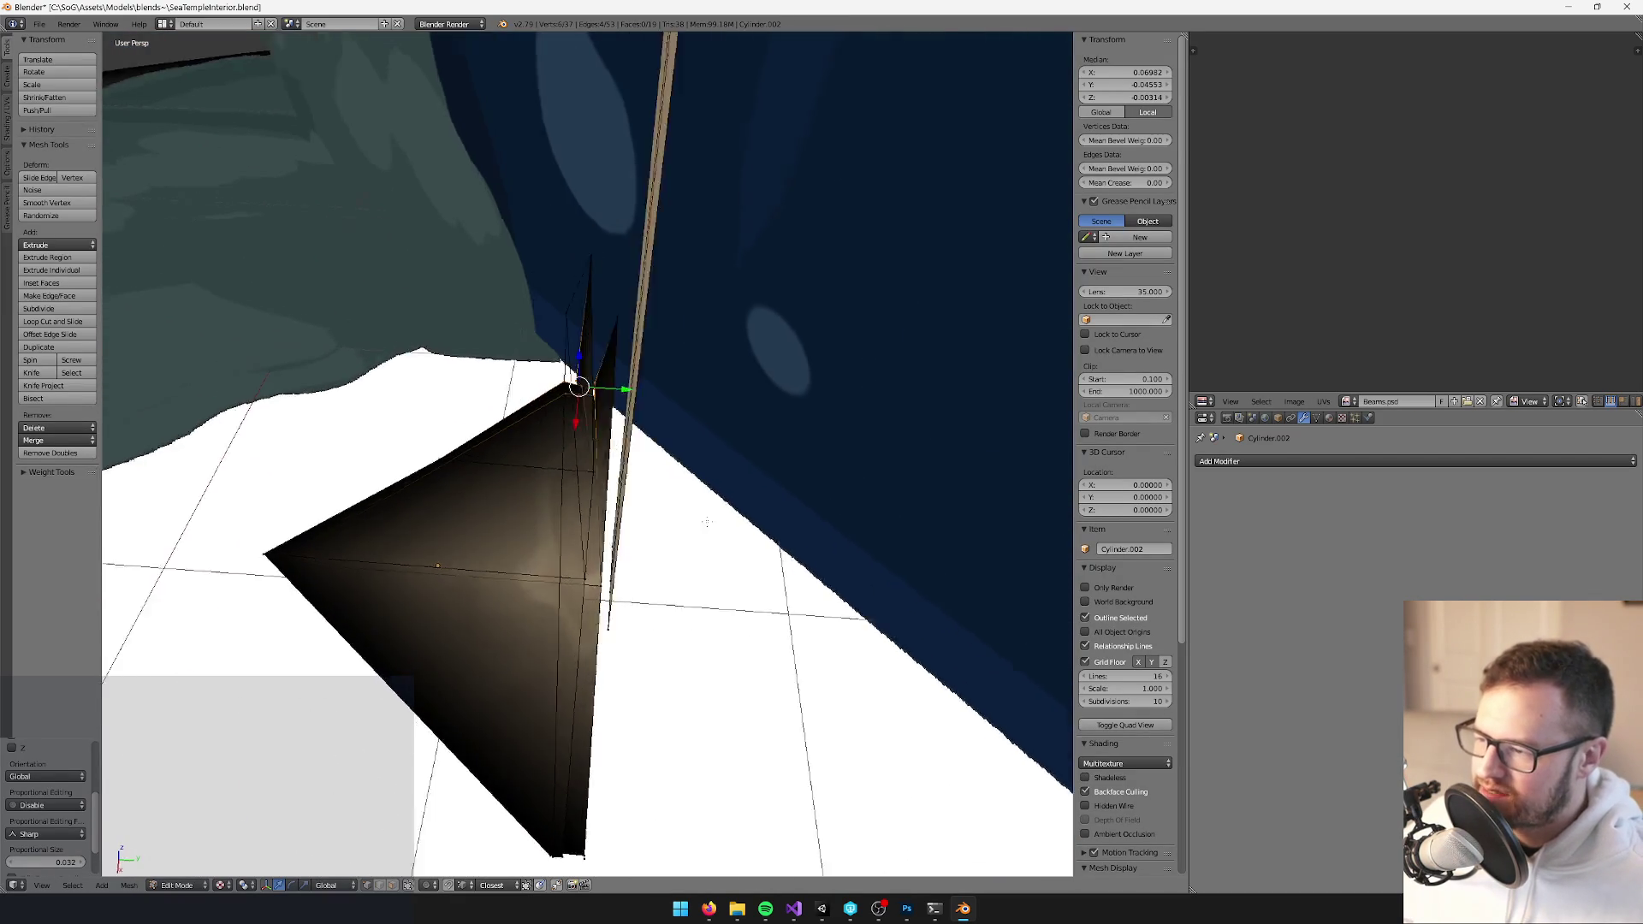
pyautogui.scroll(3, 582, 492)
pyautogui.rightClick(569, 489)
pyautogui.scroll(-10, 569, 490)
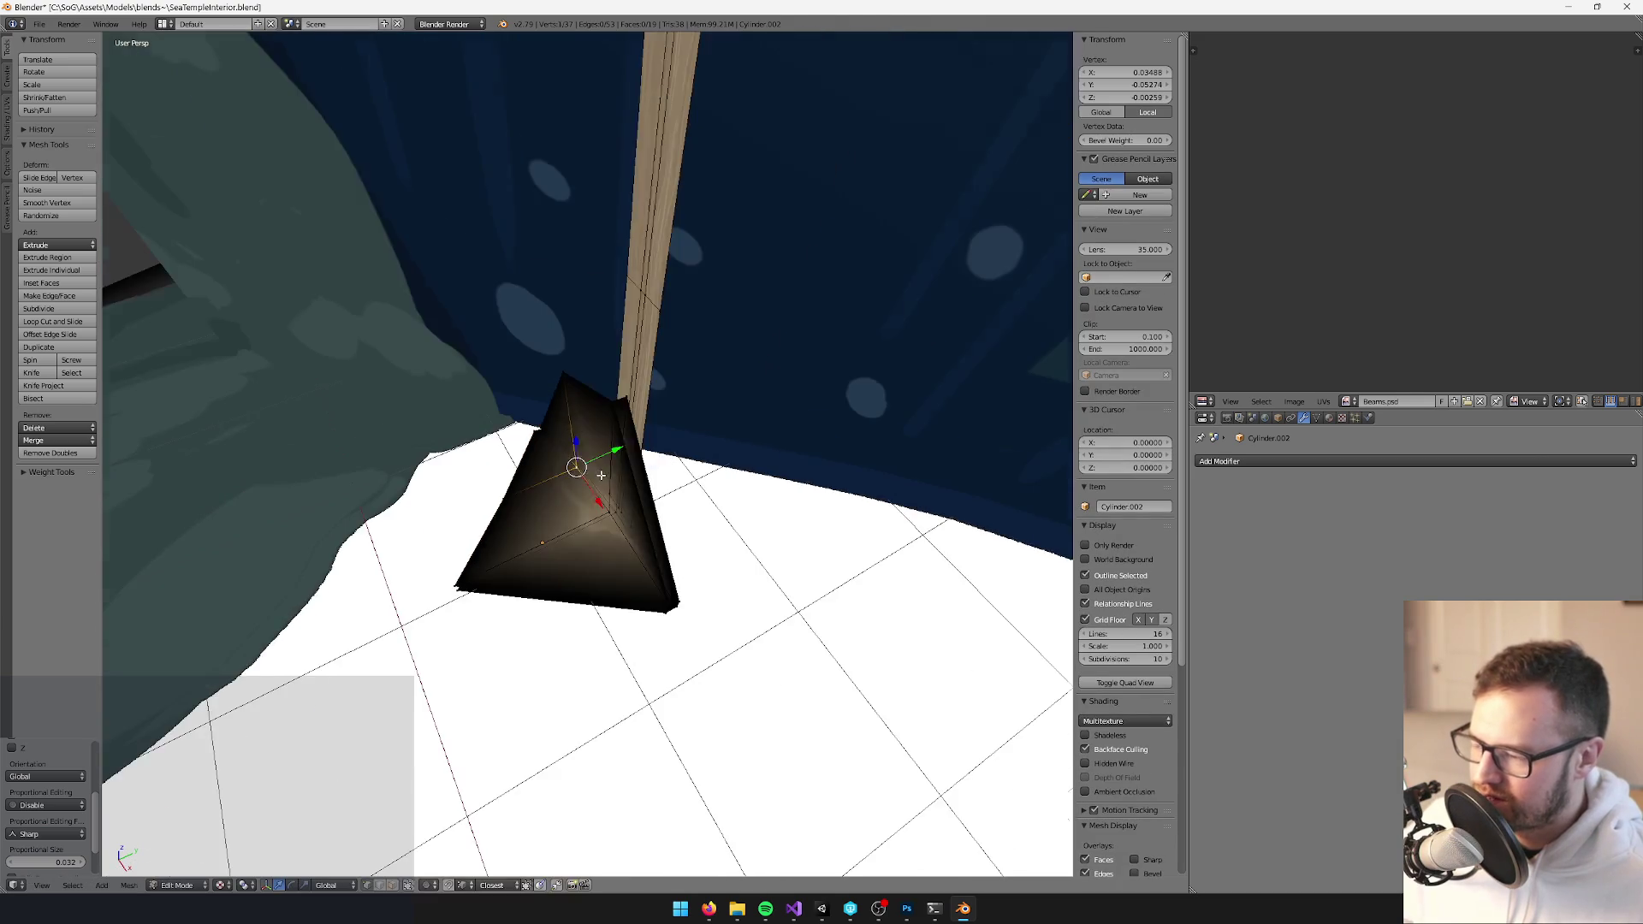
pyautogui.press('a')
pyautogui.scroll(-5, 675, 473)
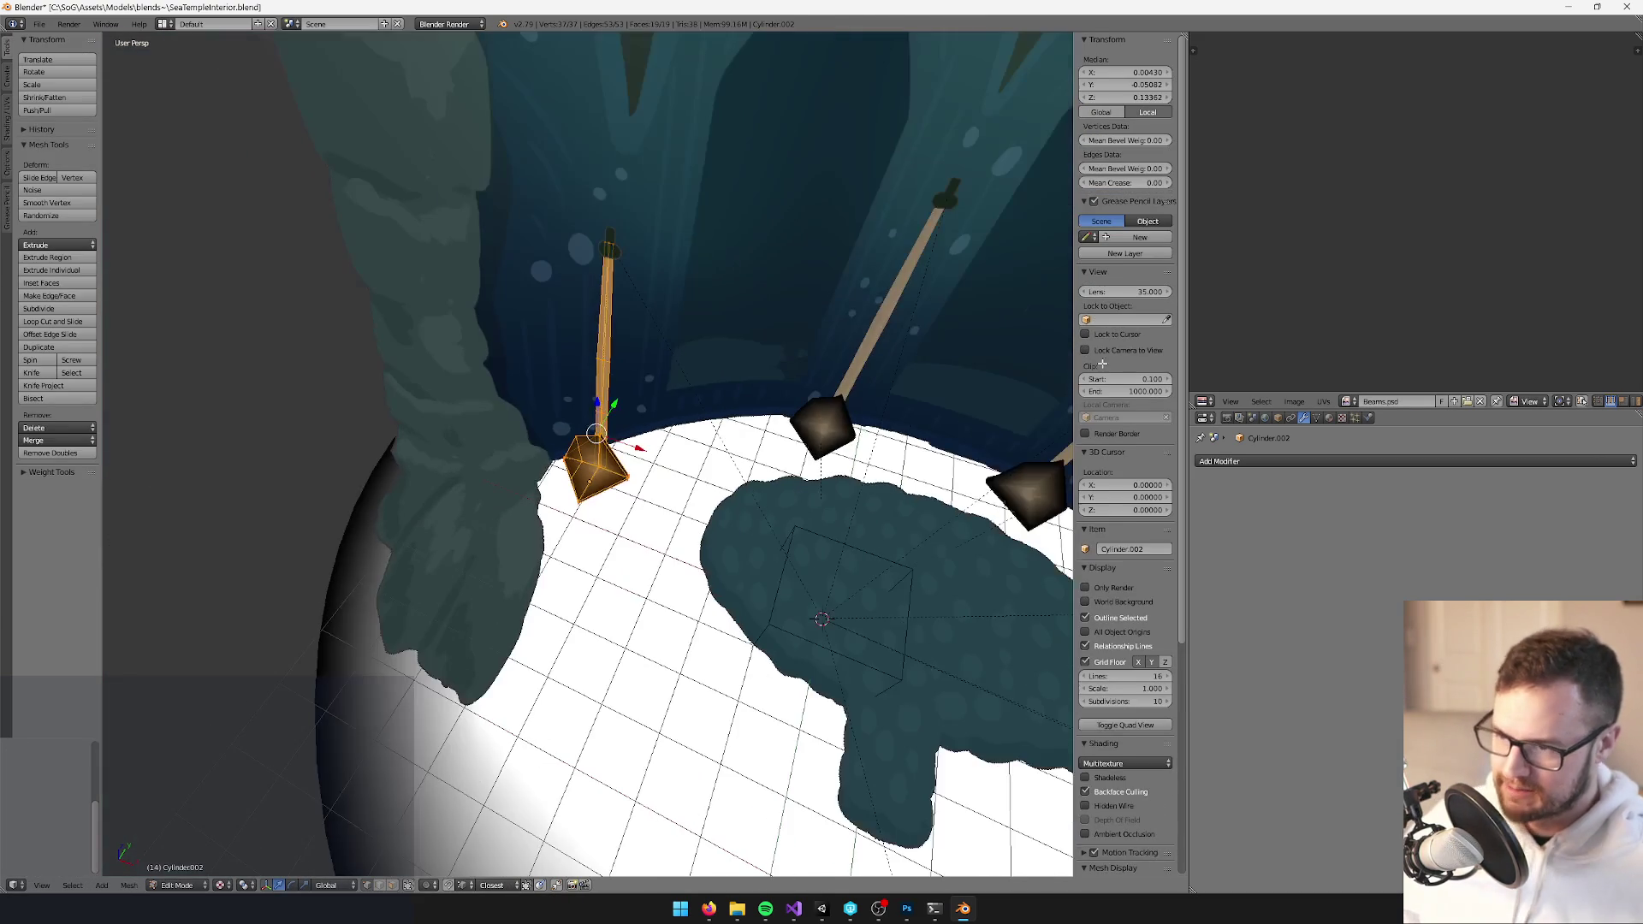
pyautogui.scroll(6, 1480, 270)
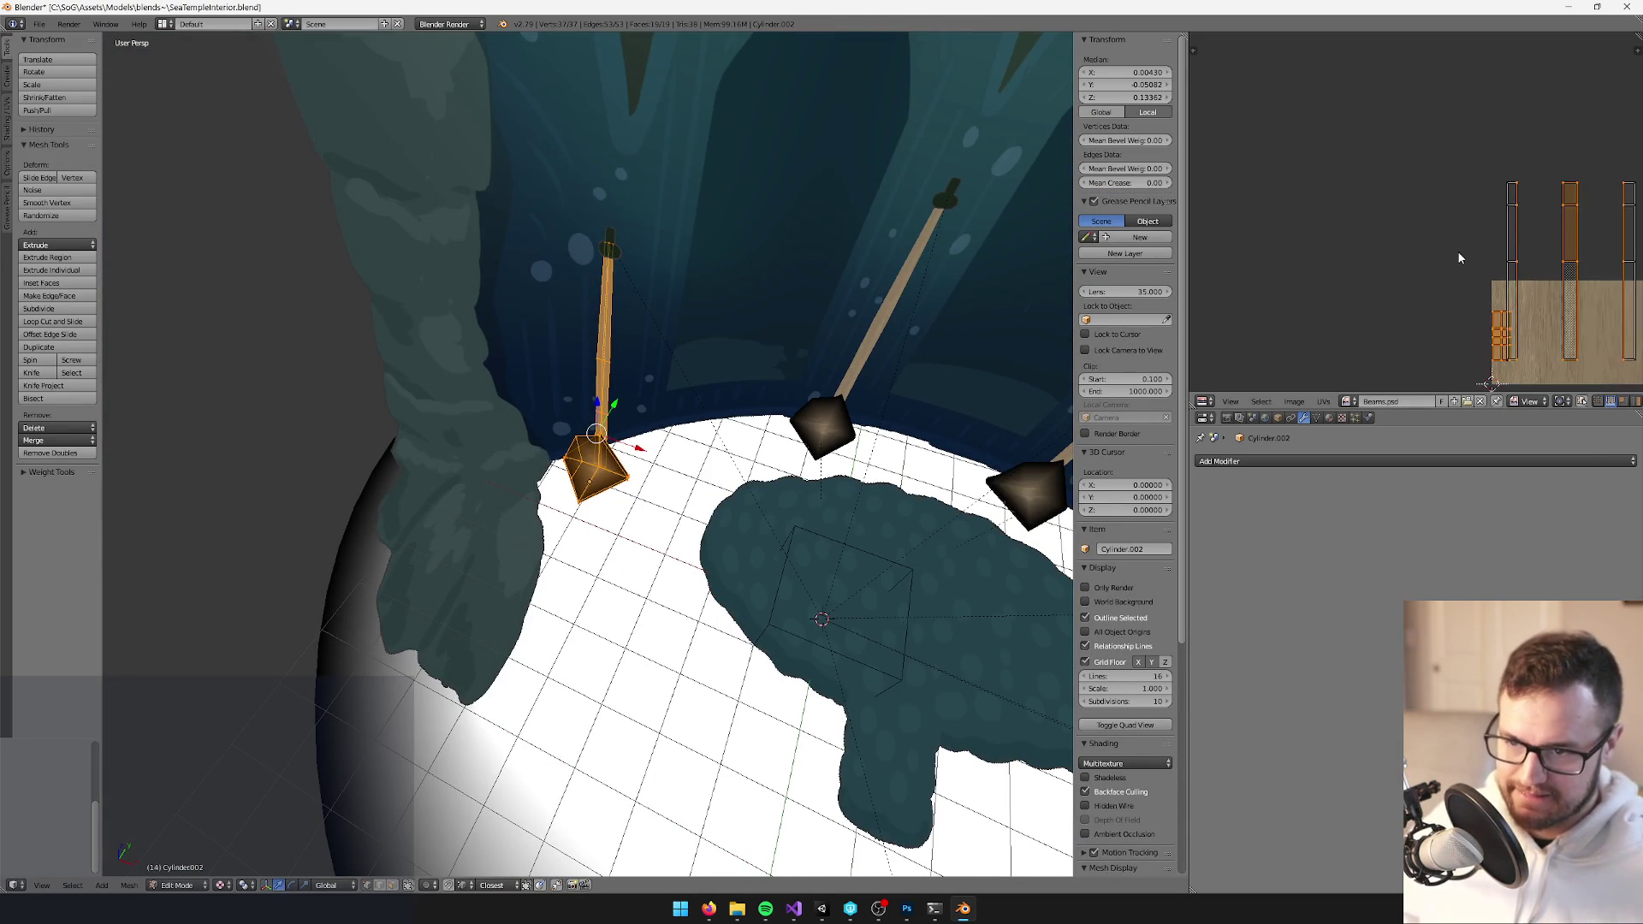
pyautogui.scroll(4, 613, 529)
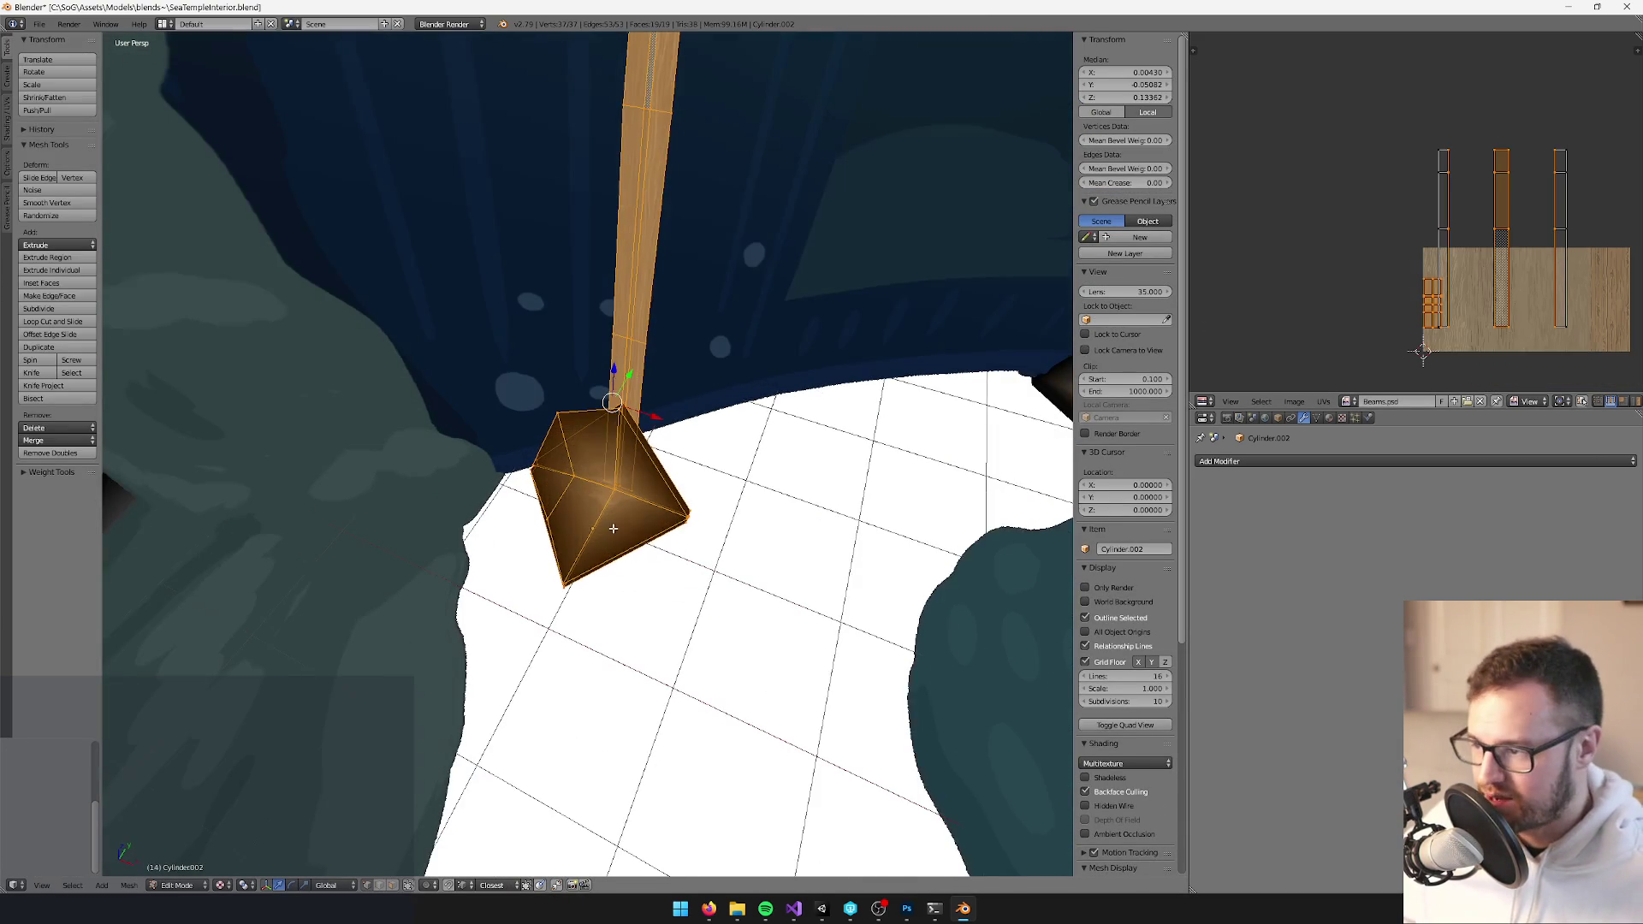
pyautogui.rightClick(676, 514)
pyautogui.hotkey('ctrl', 'l')
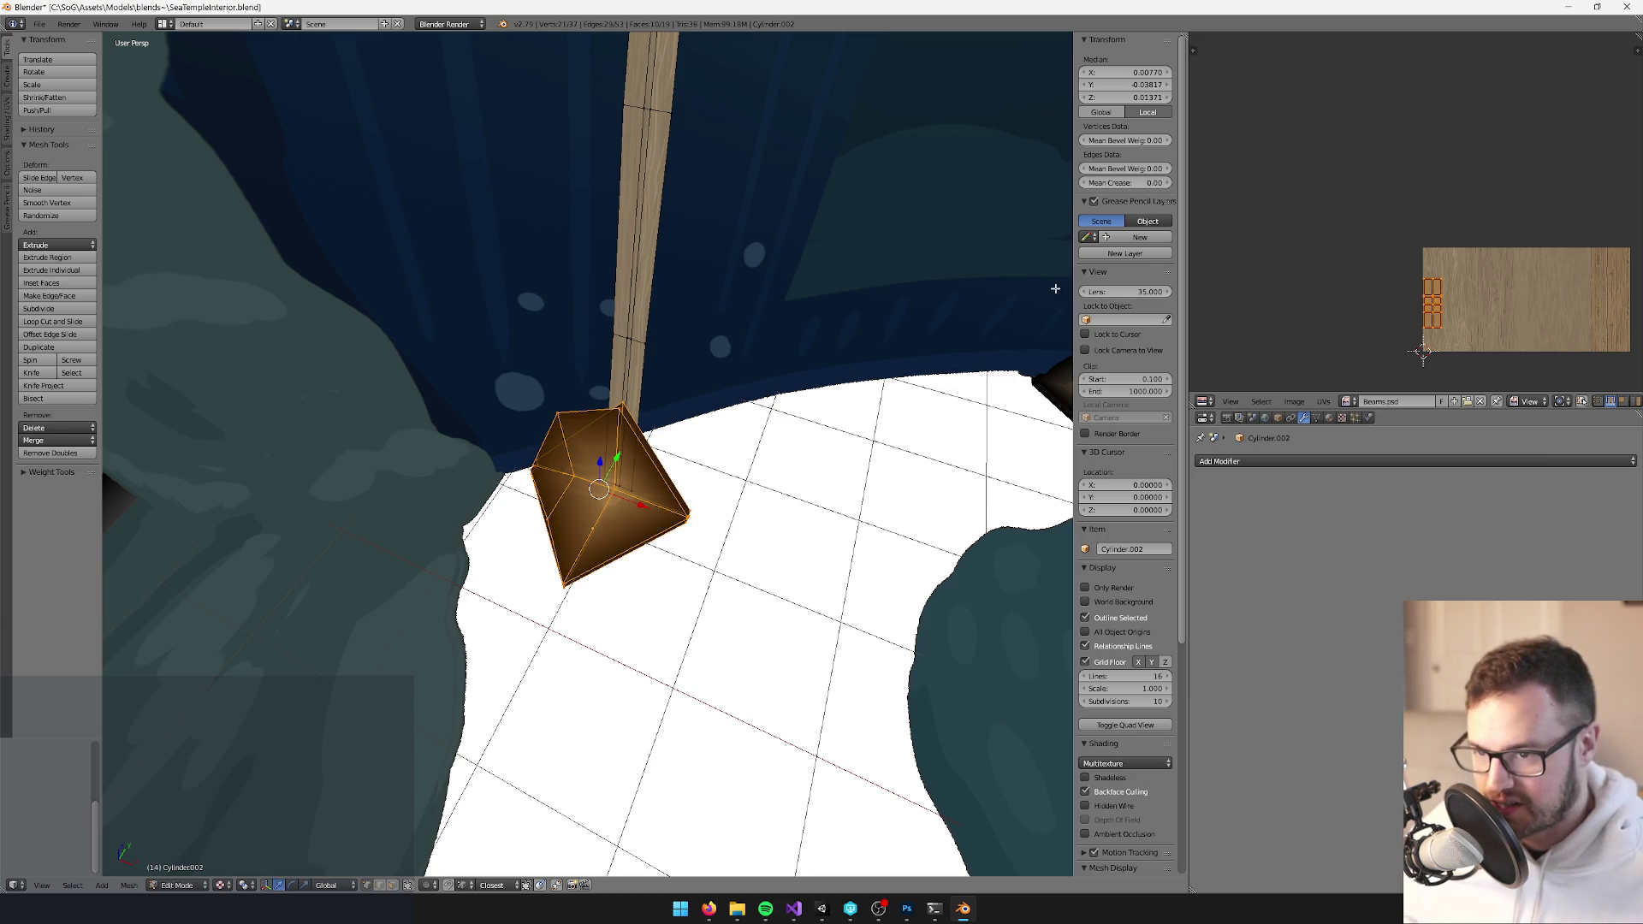
pyautogui.press('g')
pyautogui.press('y')
pyautogui.click(1456, 110)
# Shift the left pole's three beam UV islands vertically down on the wood texture
pyautogui.press('a')
pyautogui.rightClick(629, 337)
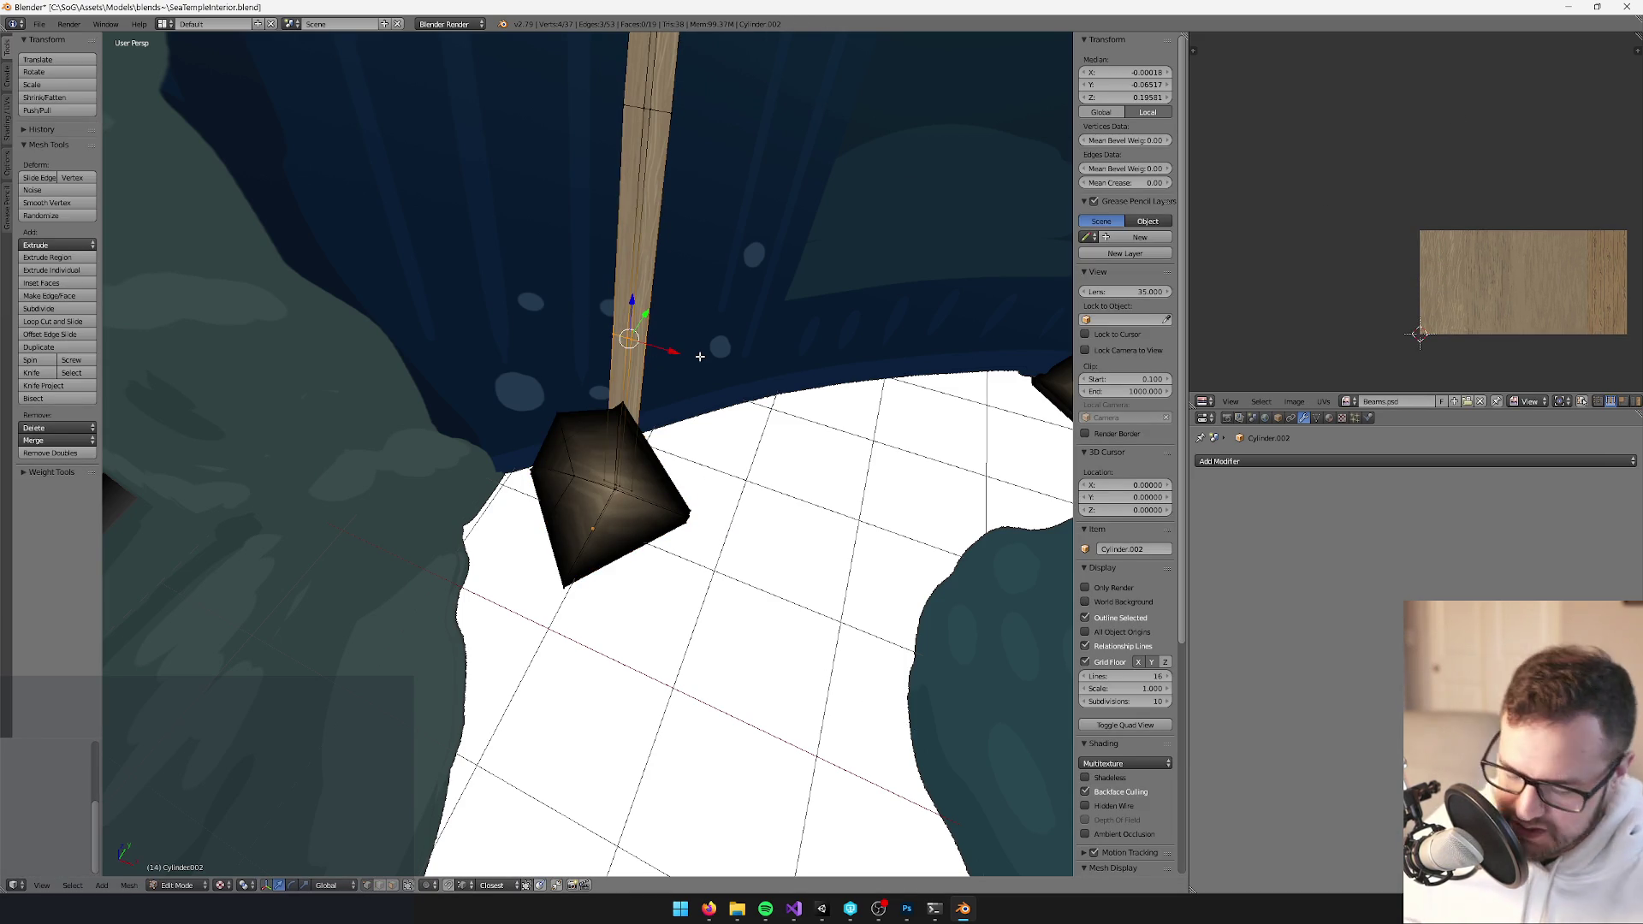
pyautogui.hotkey('ctrl', 'l')
pyautogui.press('b')
pyautogui.moveTo(1371, 82)
pyautogui.mouseDown()
pyautogui.moveTo(1512, 311)
pyautogui.moveTo(1622, 382)
pyautogui.mouseUp()
pyautogui.press('g')
pyautogui.press('y')
pyautogui.click(1579, 402)
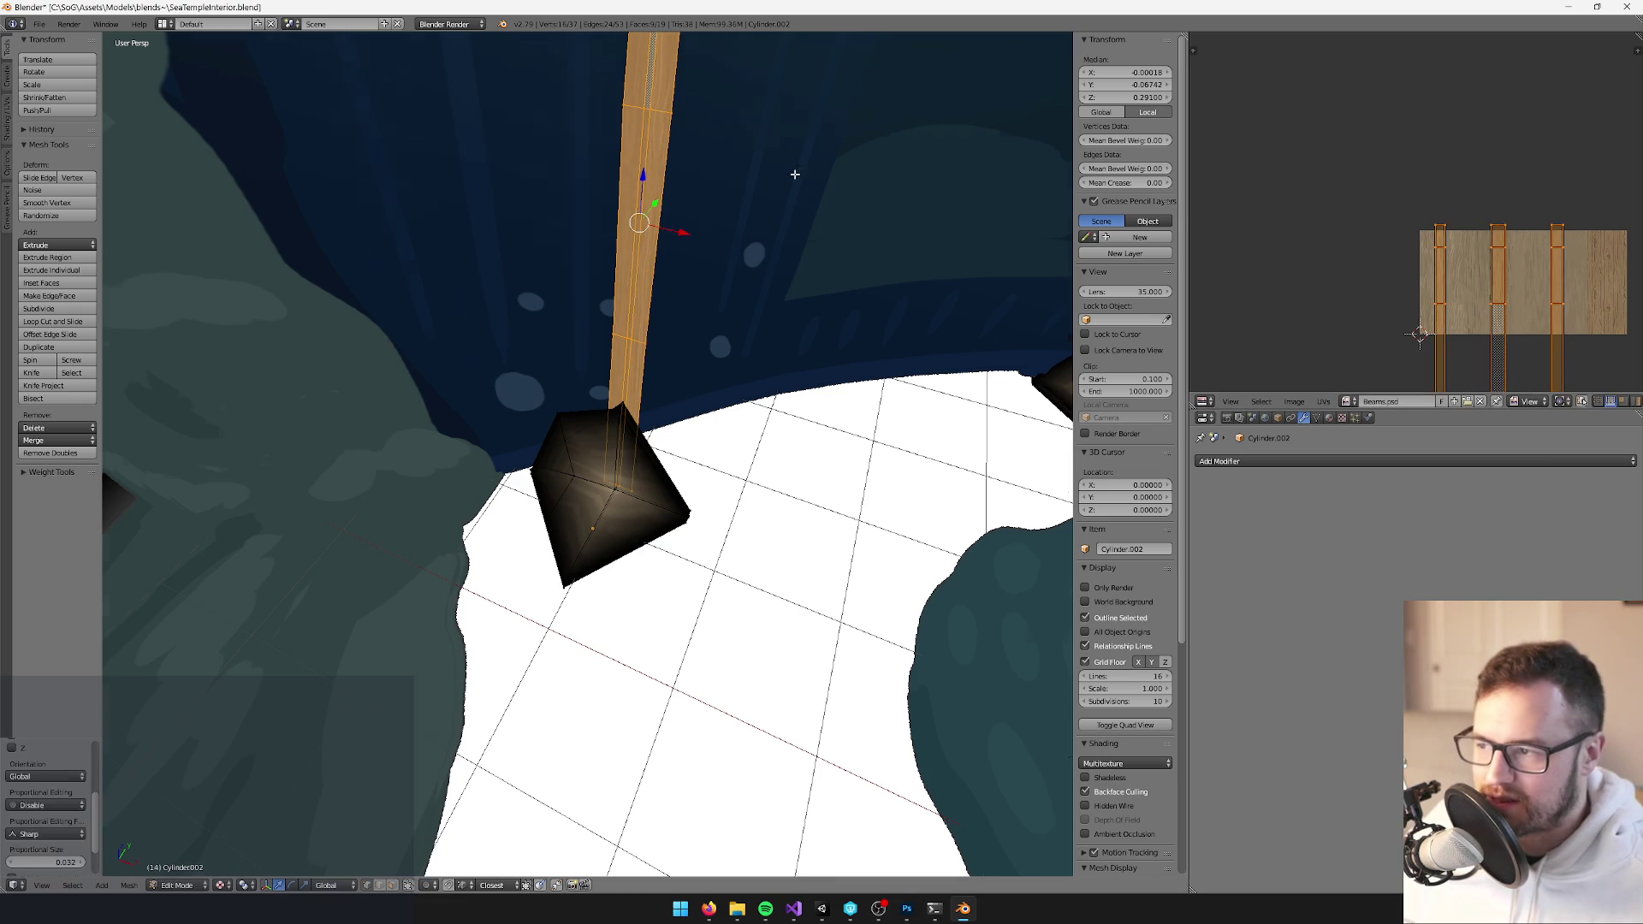
pyautogui.press('Tab')
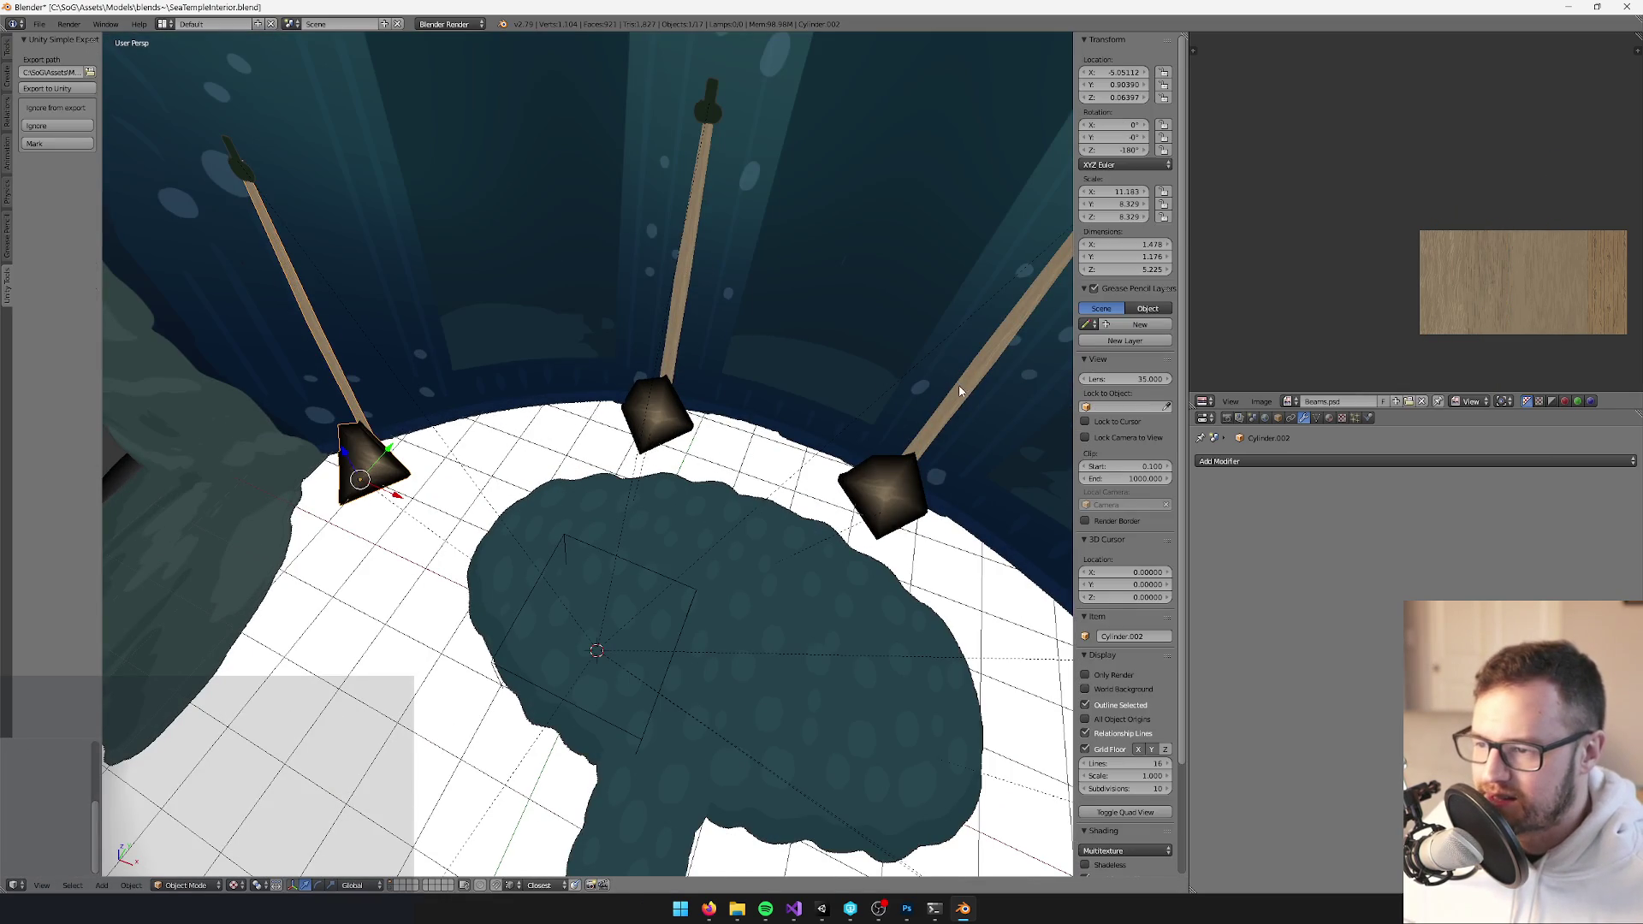
# Move and scale the right pole's base UV islands on the wood texture
pyautogui.rightClick(959, 390)
pyautogui.press('Tab')
pyautogui.rightClick(608, 430)
pyautogui.press('a')
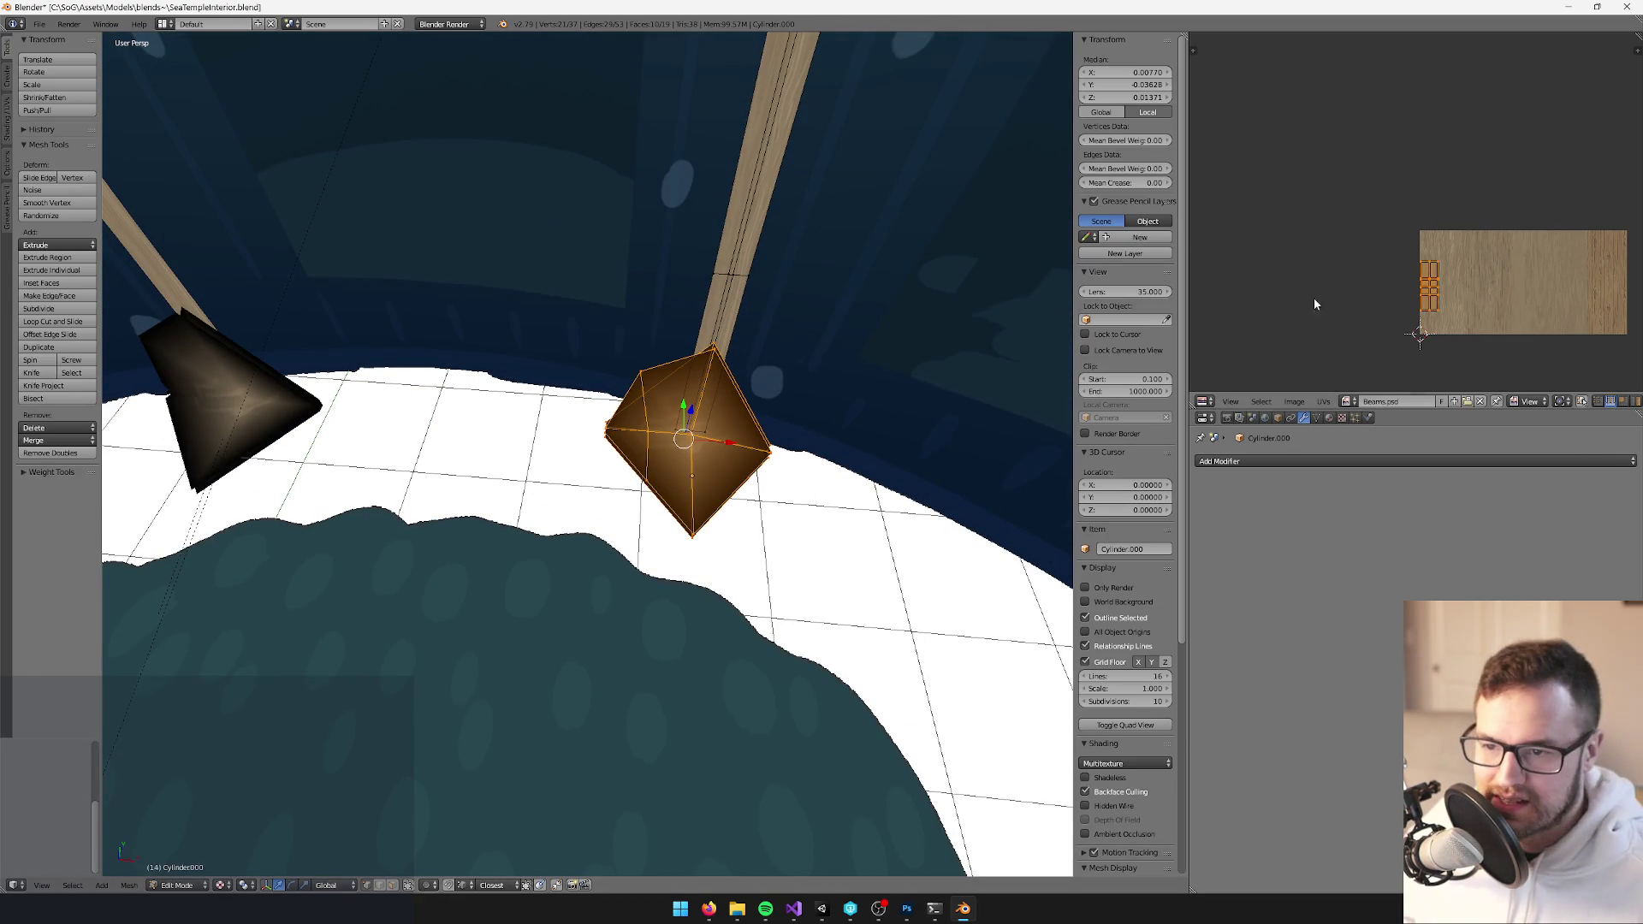
pyautogui.press('g')
pyautogui.click(1423, 314)
pyautogui.press('s')
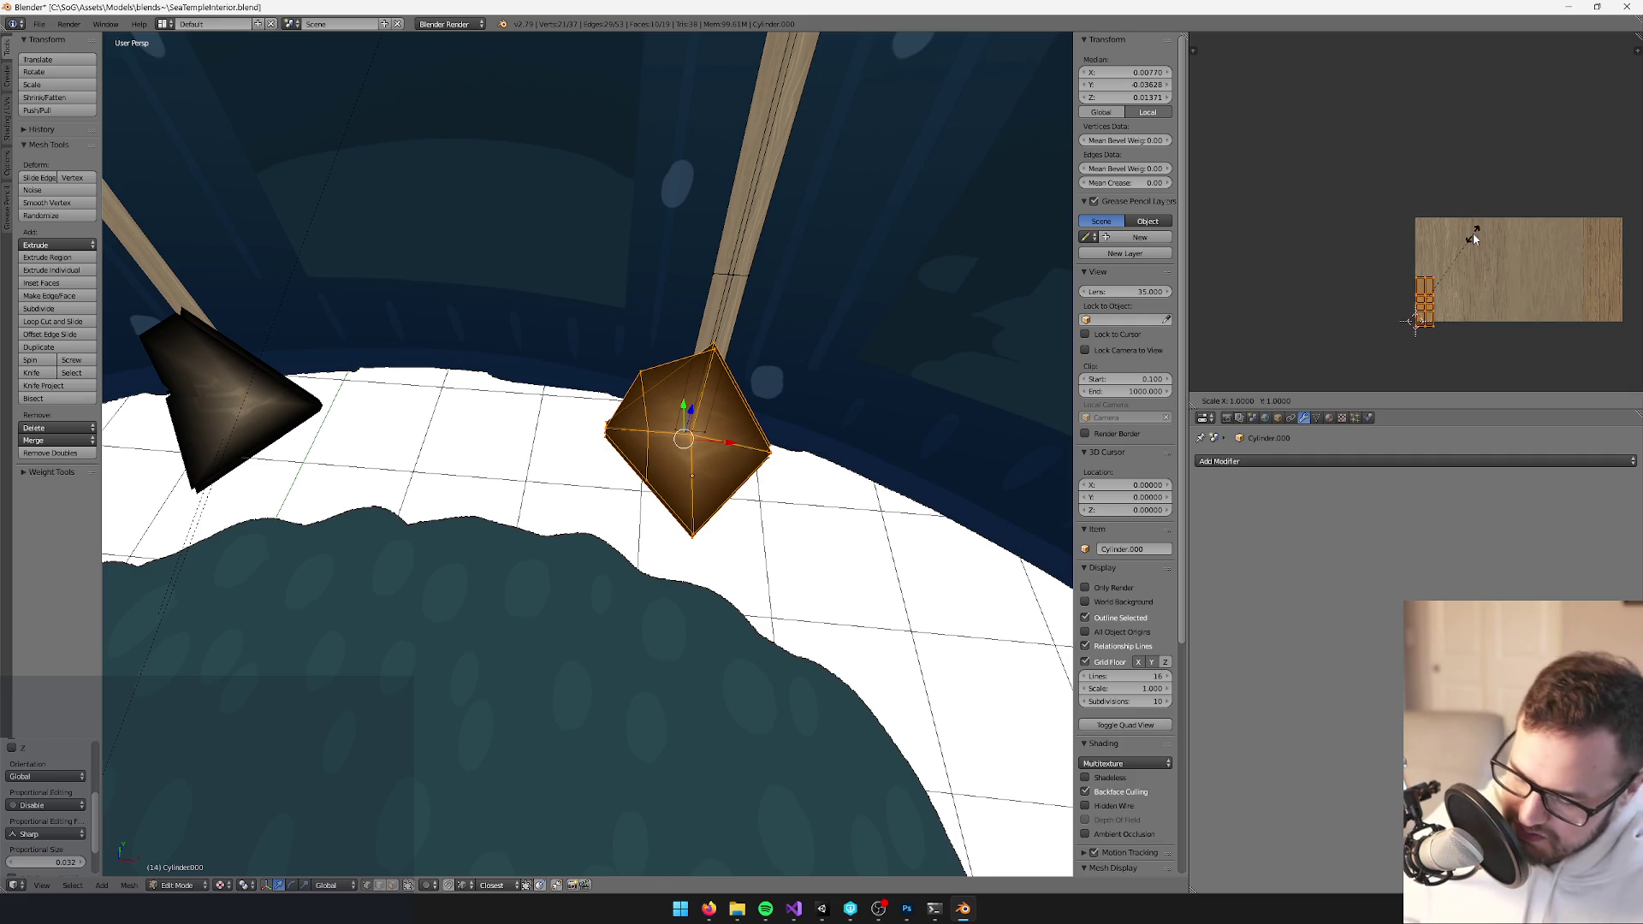
pyautogui.click(1496, 220)
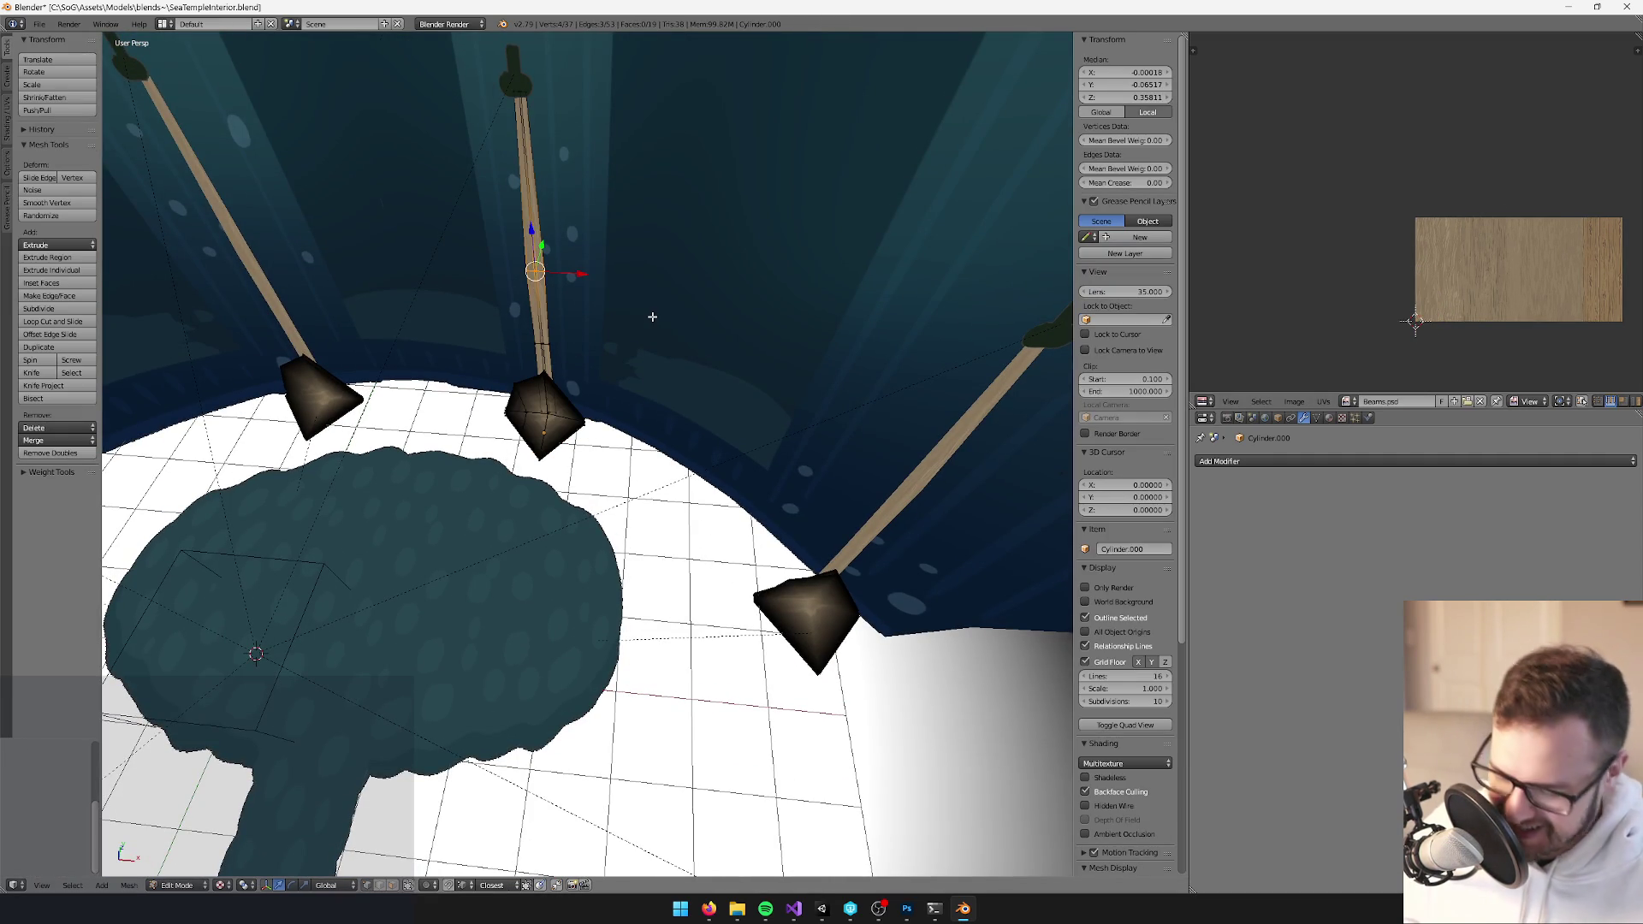
# Shift the right pole's three beam UV islands vertically up
pyautogui.hotkey('ctrl', 'l')
pyautogui.press('a')
pyautogui.hotkey('ctrl', 'z')
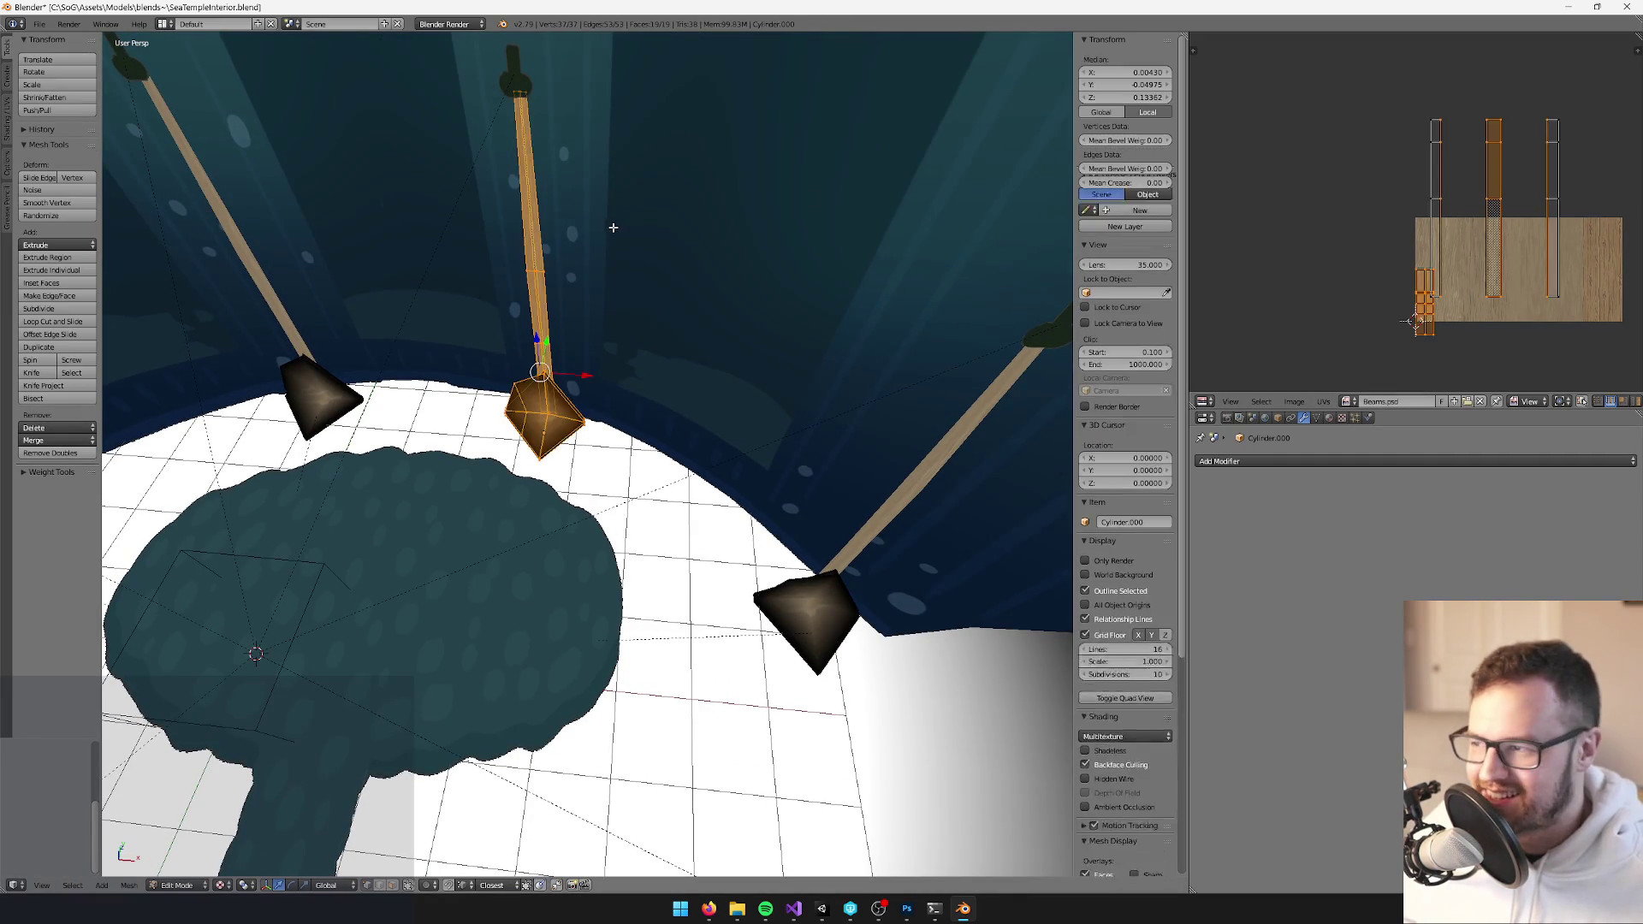
pyautogui.hotkey('ctrl', 'z')
pyautogui.hotkey('ctrl', 'l')
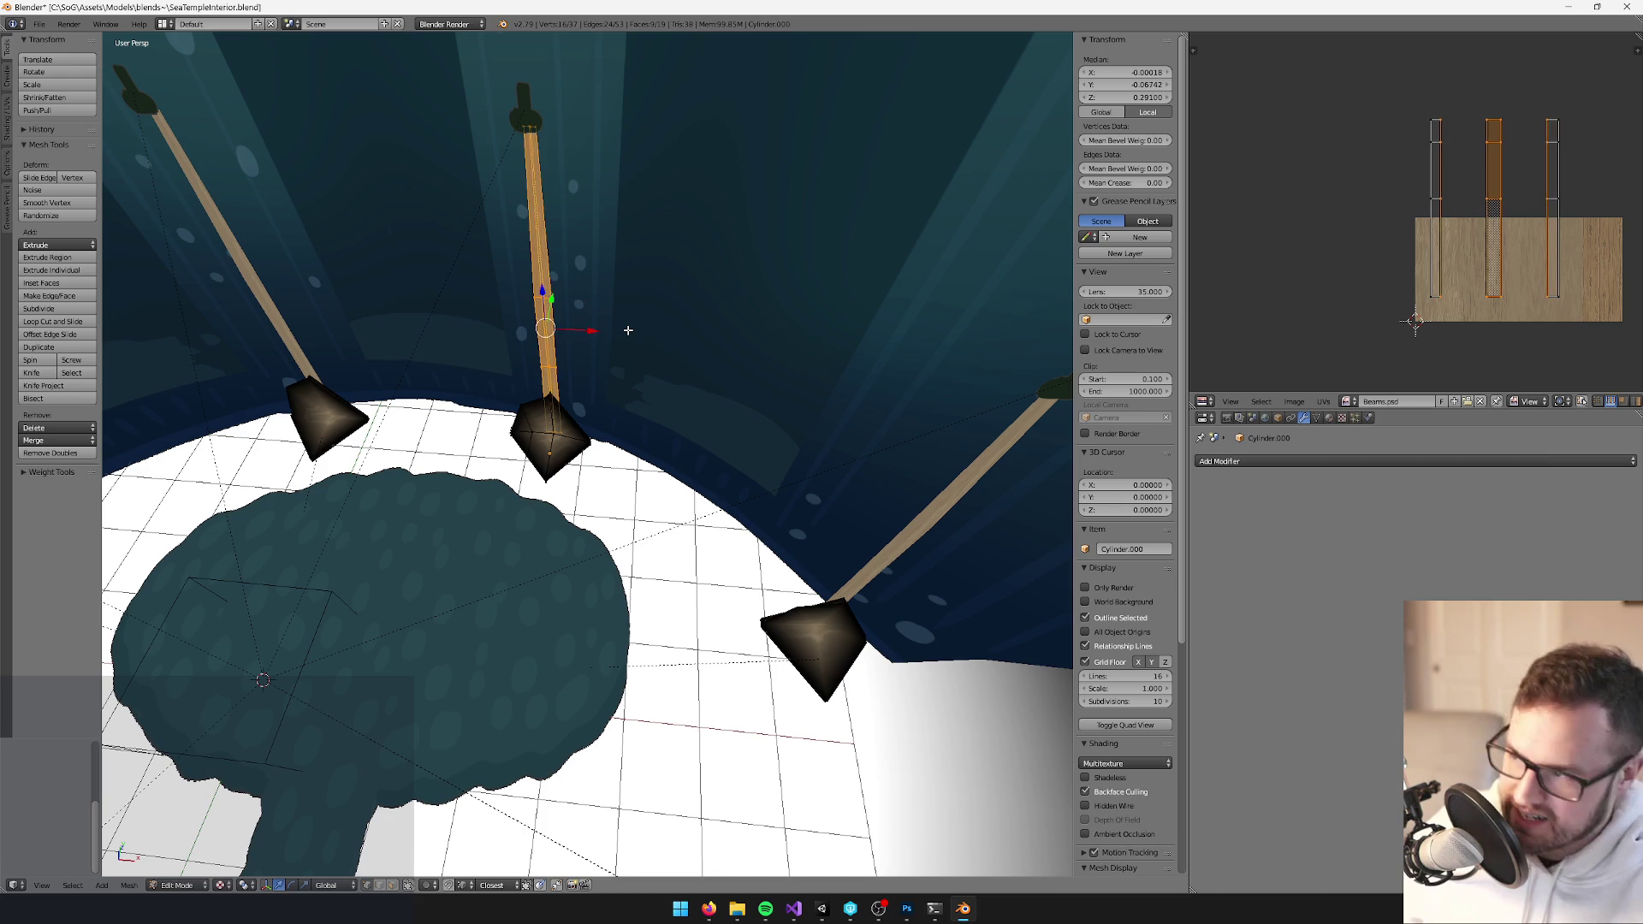
pyautogui.moveTo(1635, 333); pyautogui.dragTo(1359, 88)
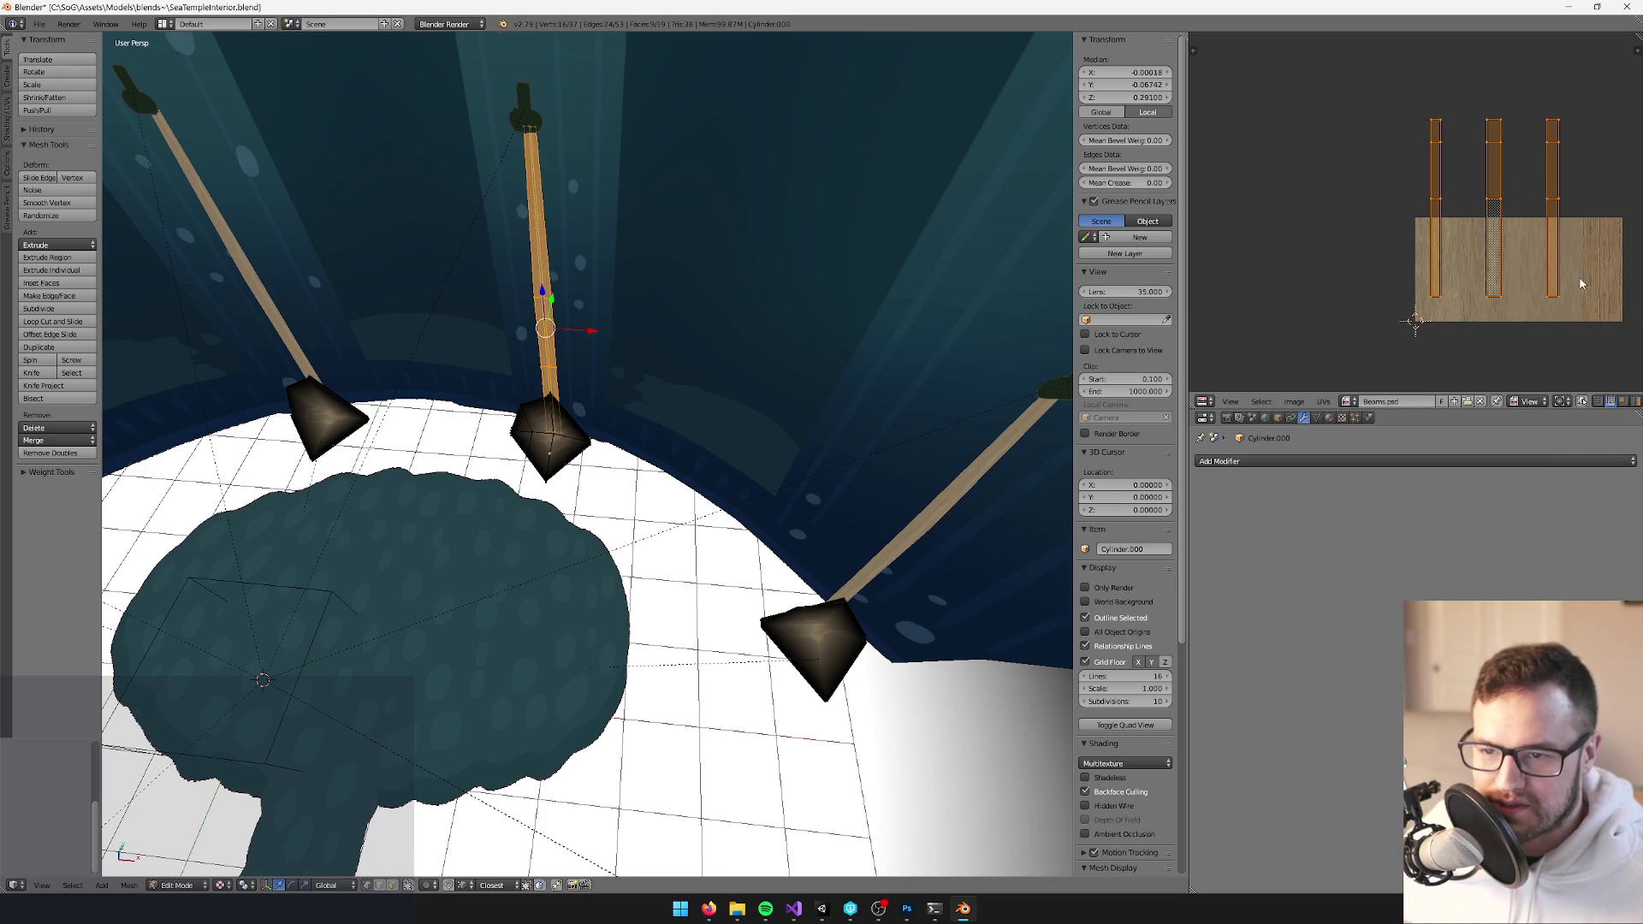
pyautogui.press('g')
pyautogui.press('y')
pyautogui.click(1580, 245)
pyautogui.scroll(3, 599, 343)
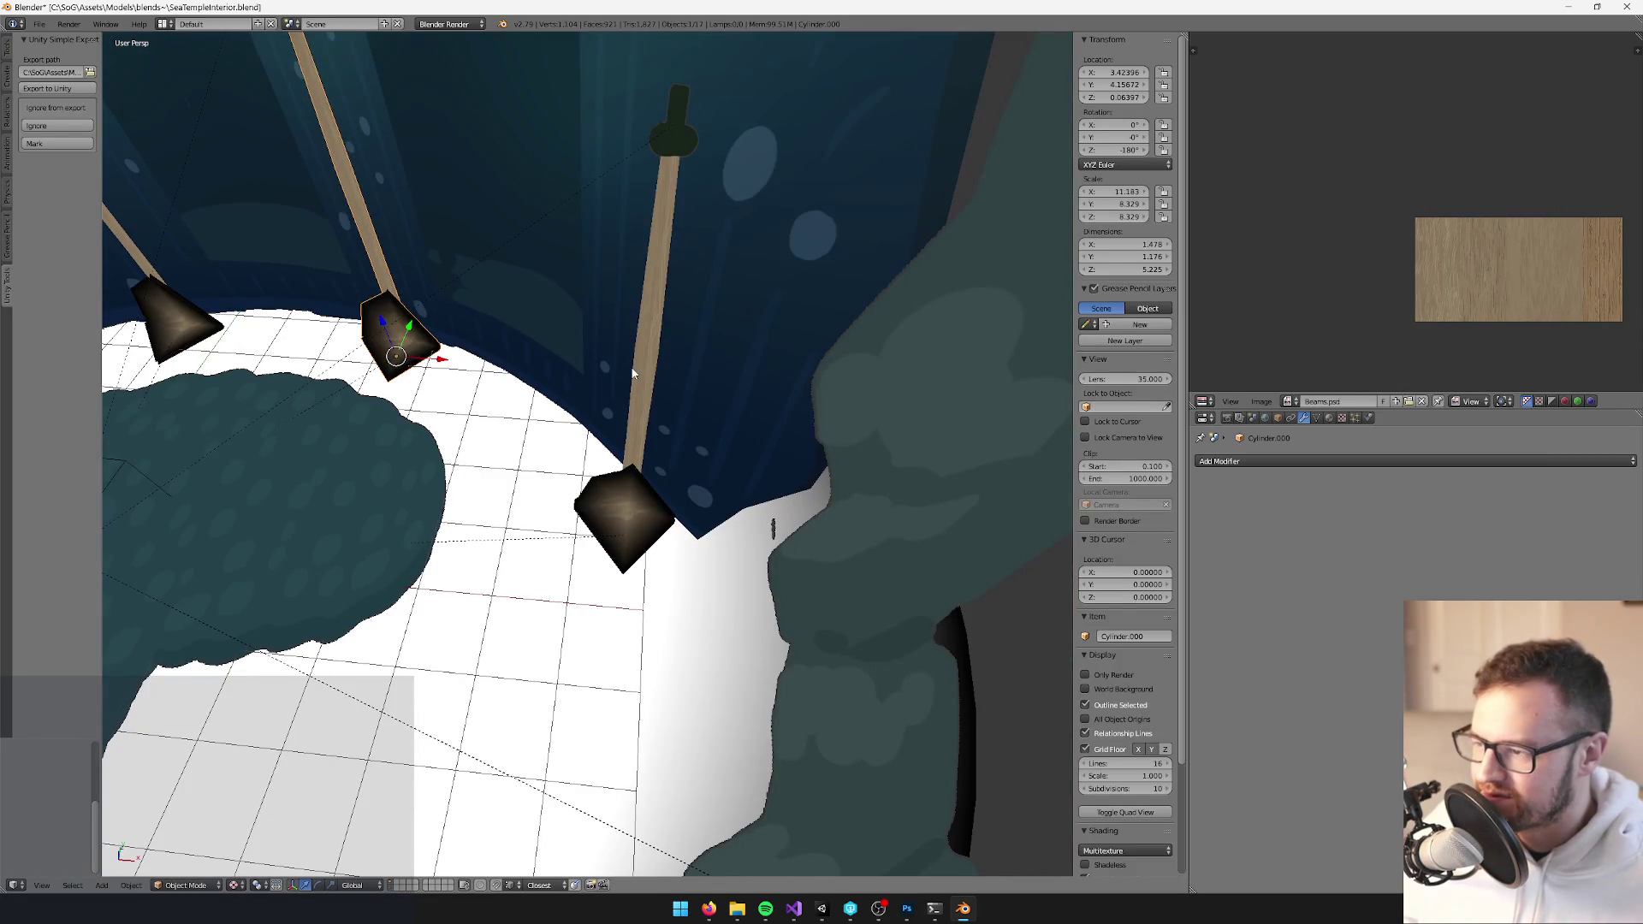
# Move the next pole's beam UV islands down on the wood texture
pyautogui.rightClick(666, 256)
pyautogui.hotkey('ctrl', 'l')
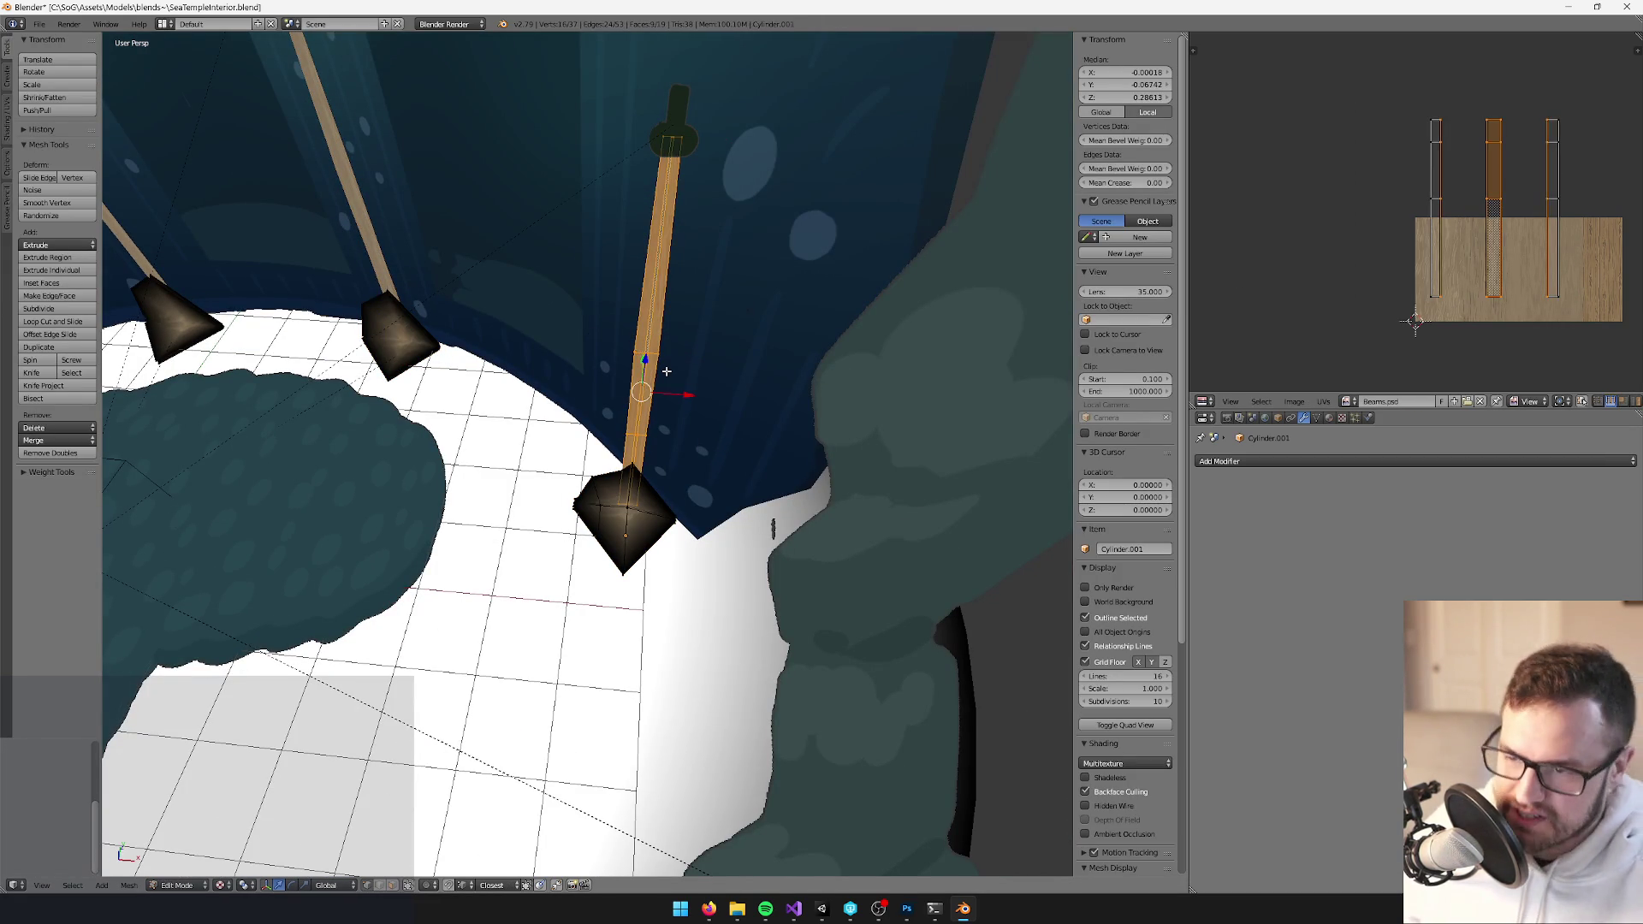
pyautogui.press('a')
pyautogui.press('a')
pyautogui.press('g')
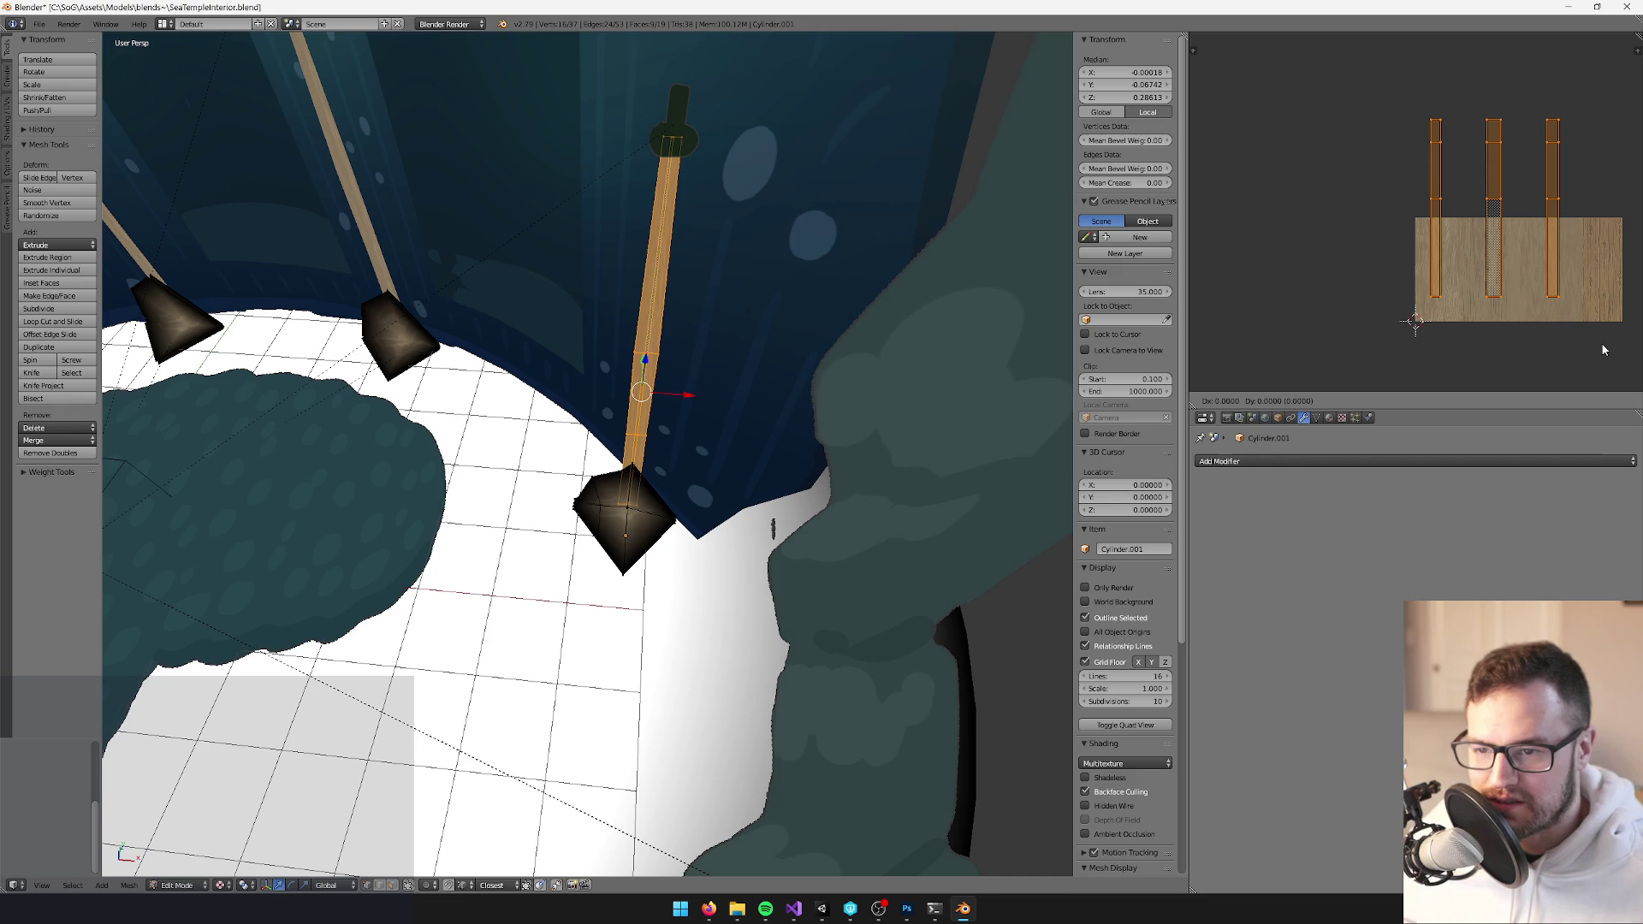
pyautogui.click(1600, 342)
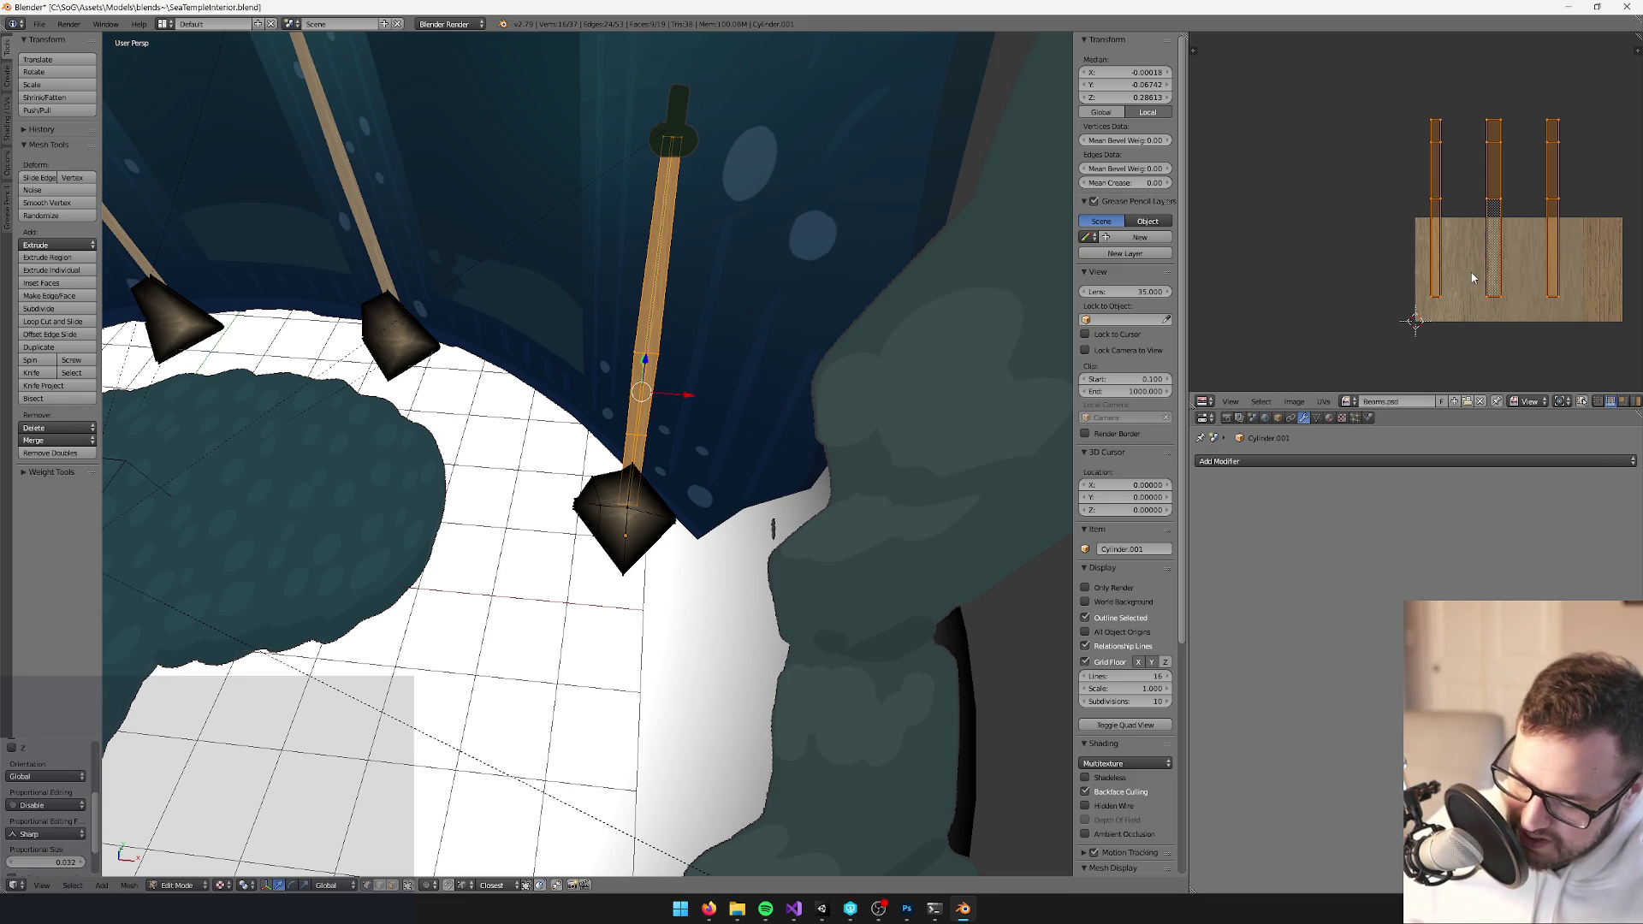
pyautogui.press('g')
pyautogui.click(1484, 356)
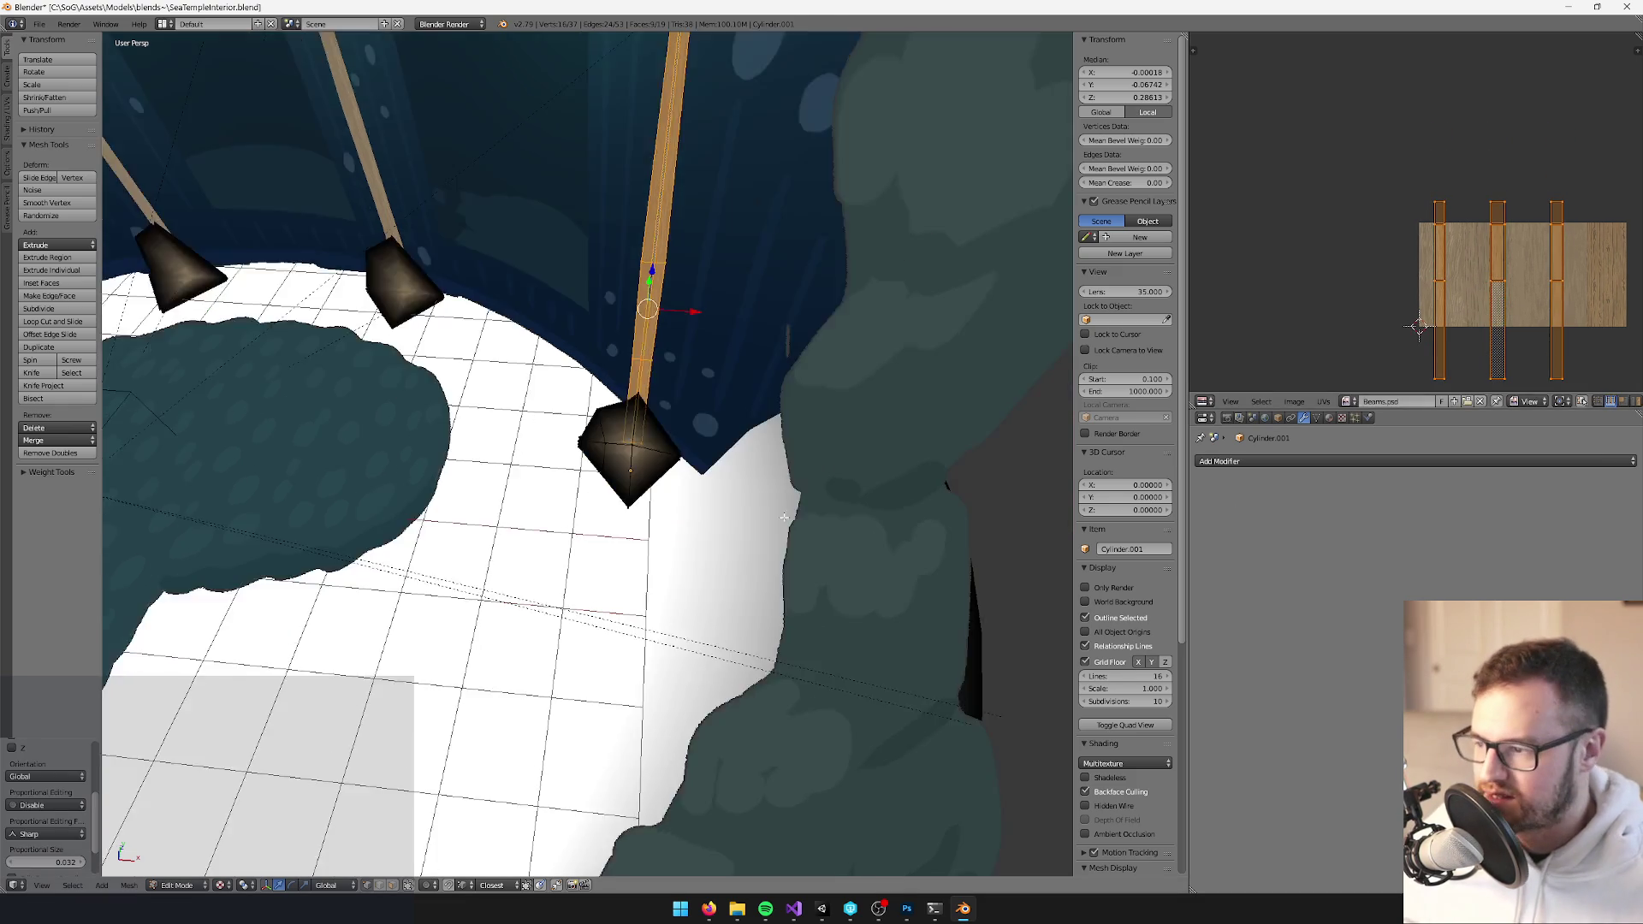
pyautogui.scroll(3, 799, 521)
# Move that pole's diamond base UV islands up and leave Edit Mode
pyautogui.rightClick(627, 534)
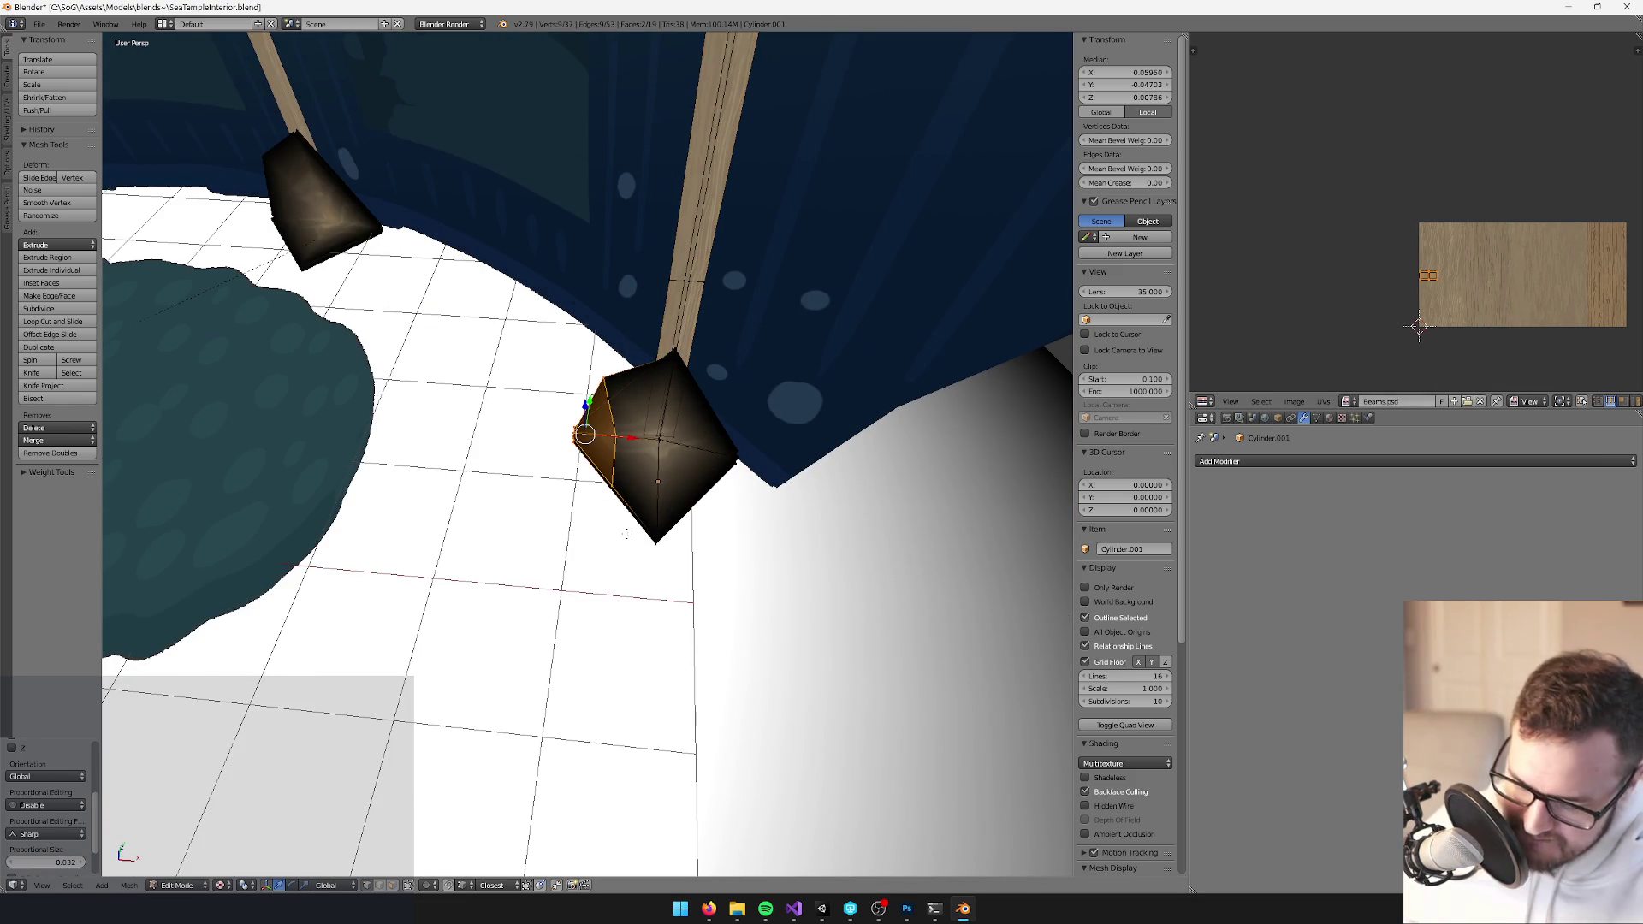
pyautogui.press('l')
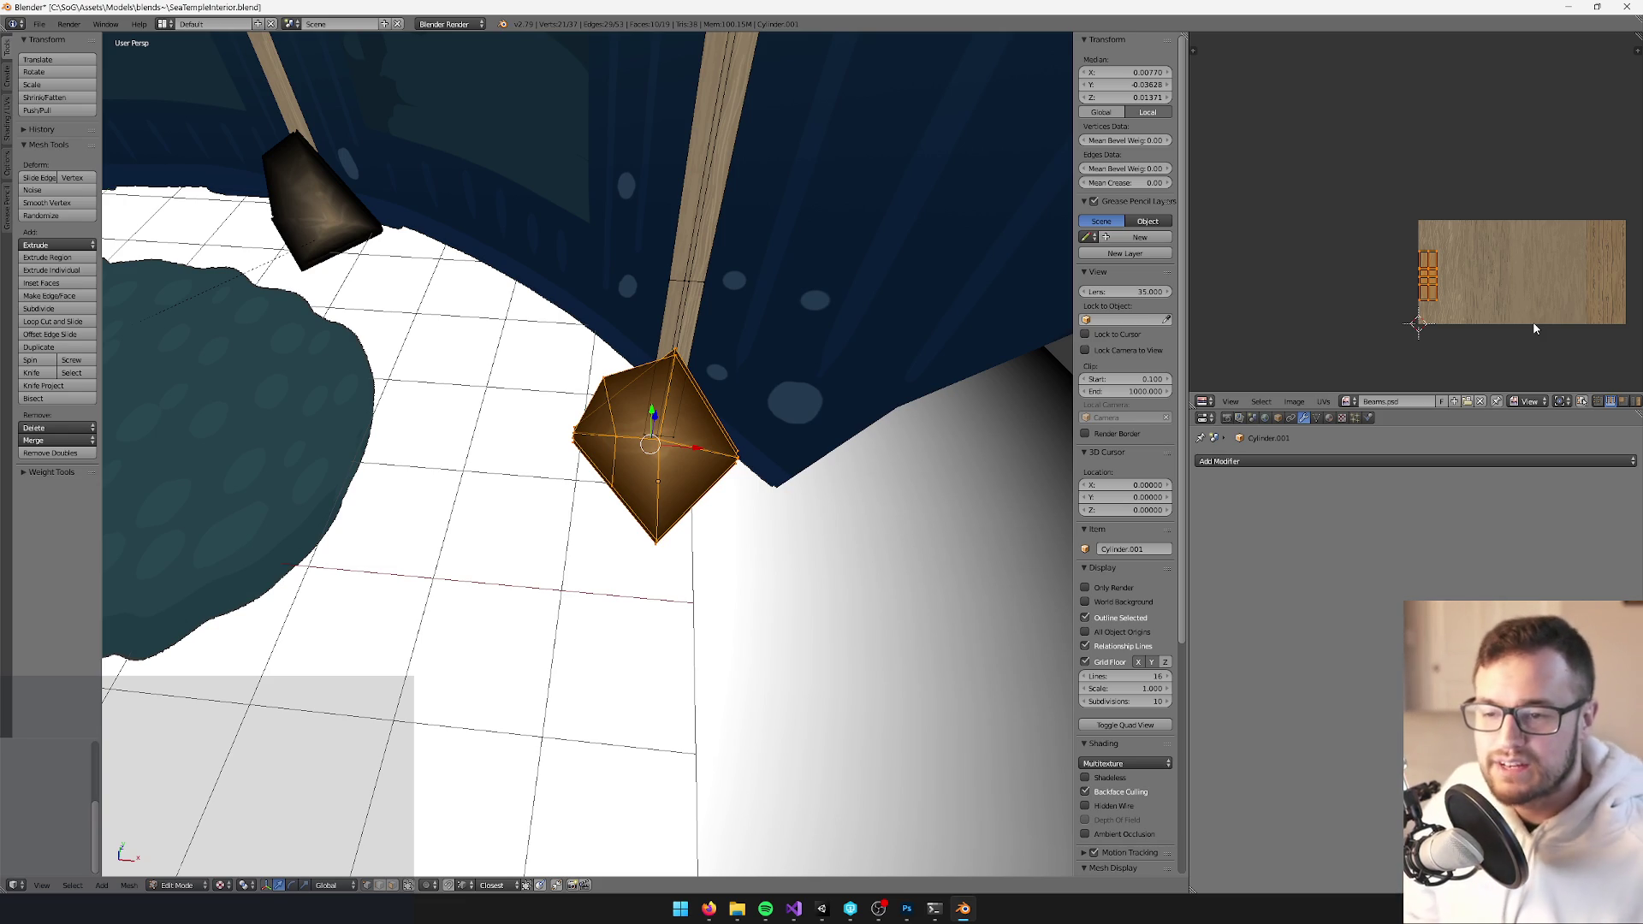
pyautogui.scroll(3, 1497, 248)
pyautogui.press('g')
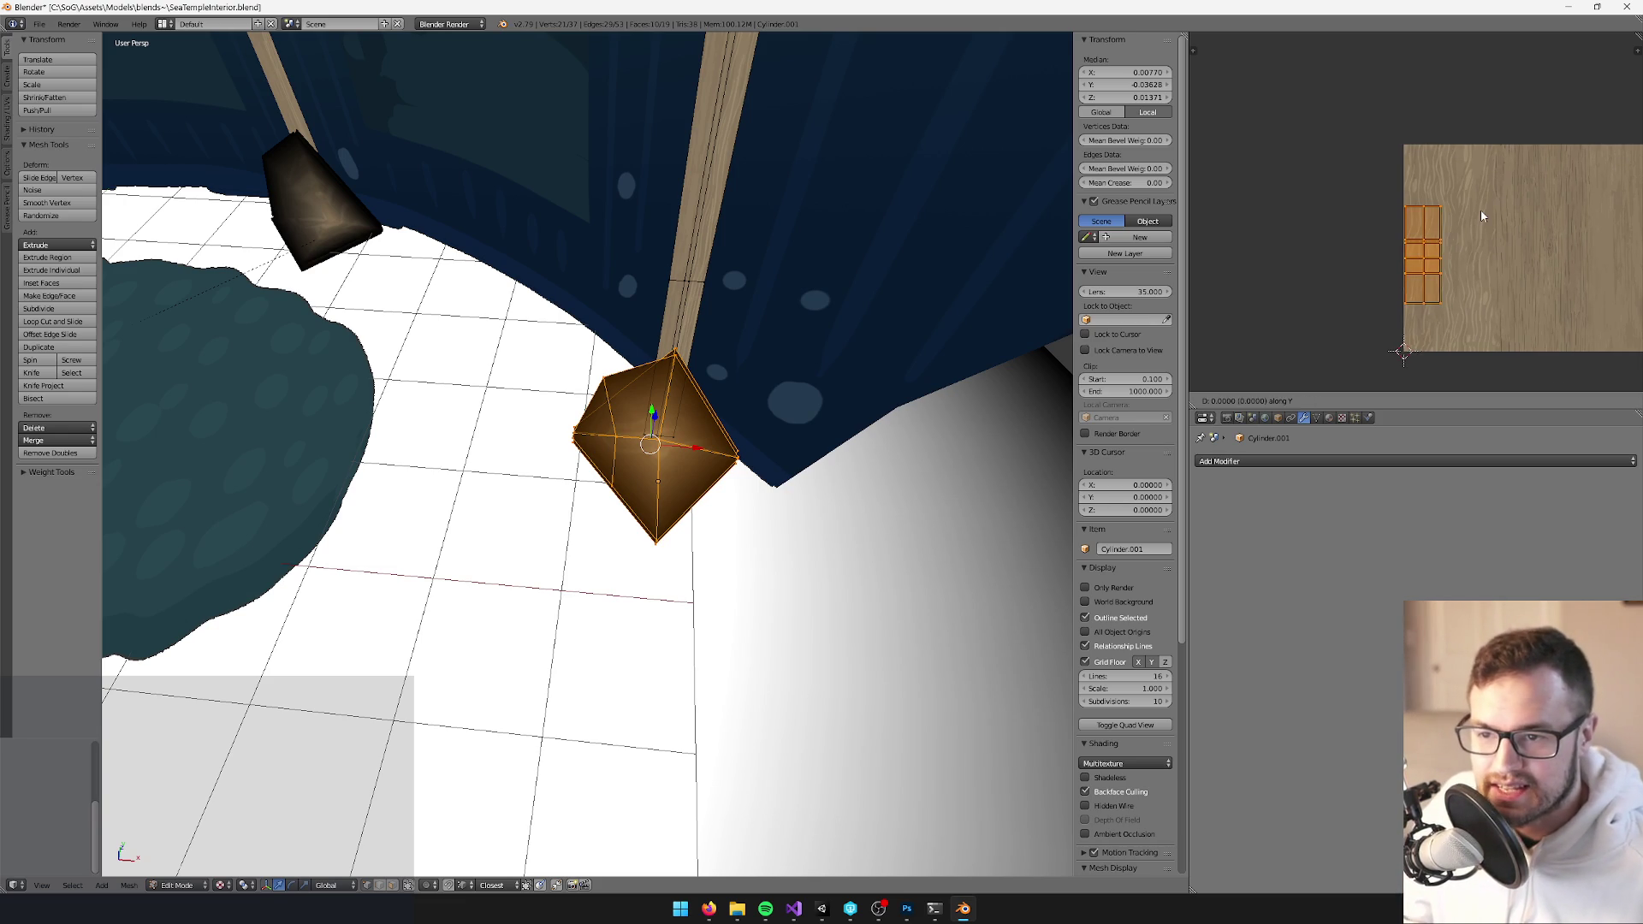
pyautogui.click(1466, 161)
pyautogui.press('Tab')
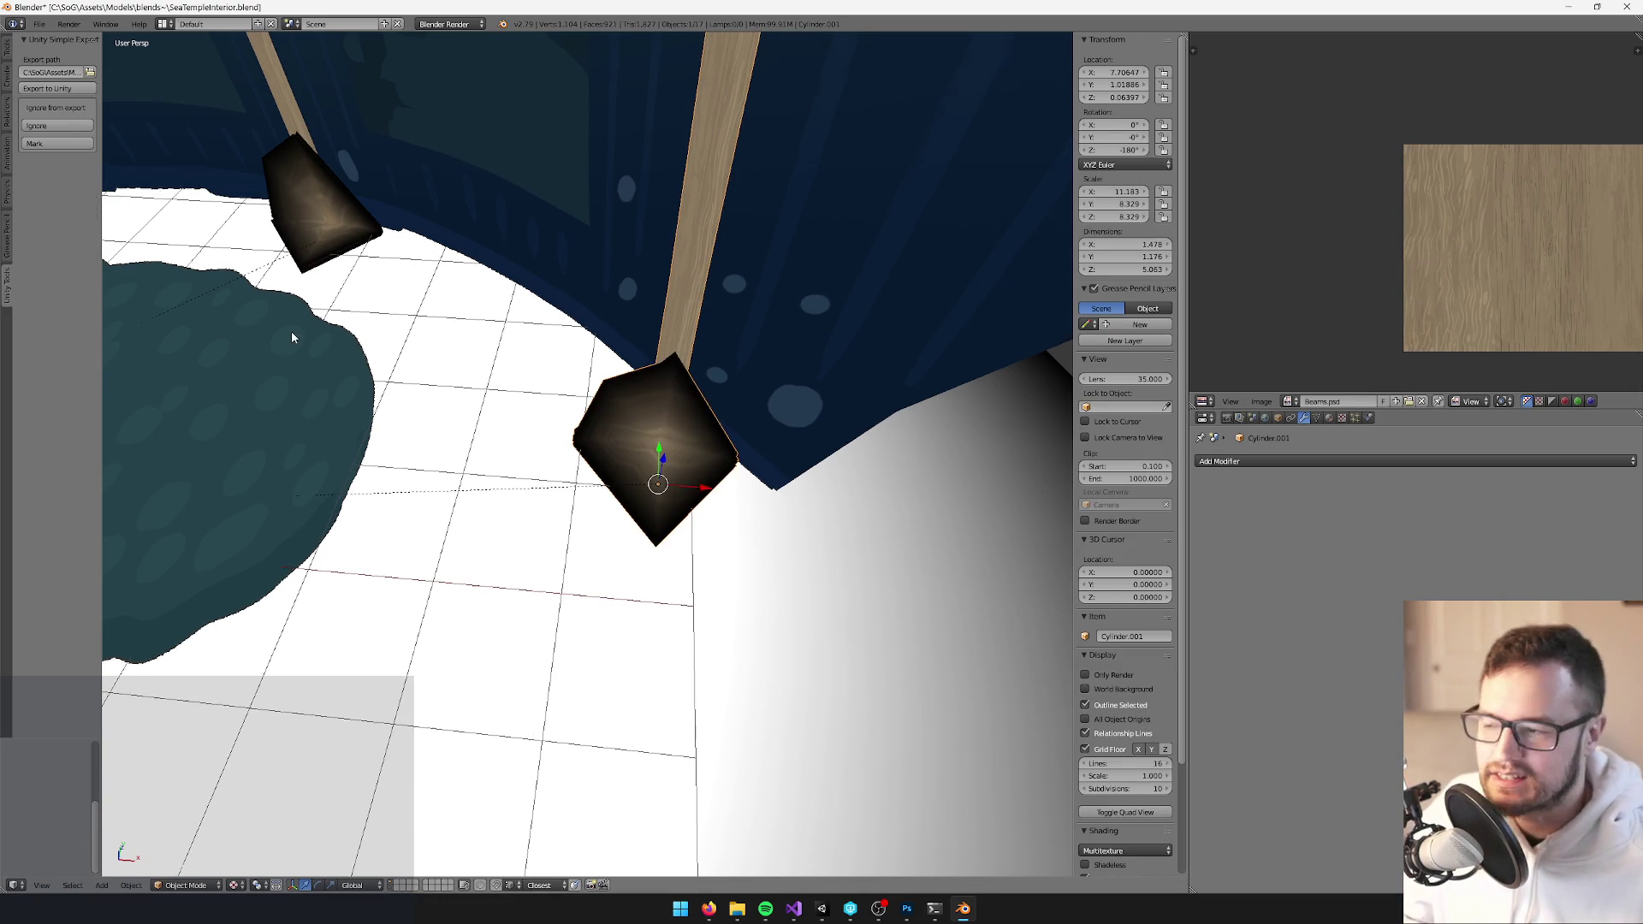
pyautogui.scroll(-10, 292, 336)
# Save over SeaTempleInterior.blend
pyautogui.hotkey('ctrl', 's')
pyautogui.click(530, 340)
pyautogui.rightClick(531, 337)
pyautogui.scroll(2, 698, 609)
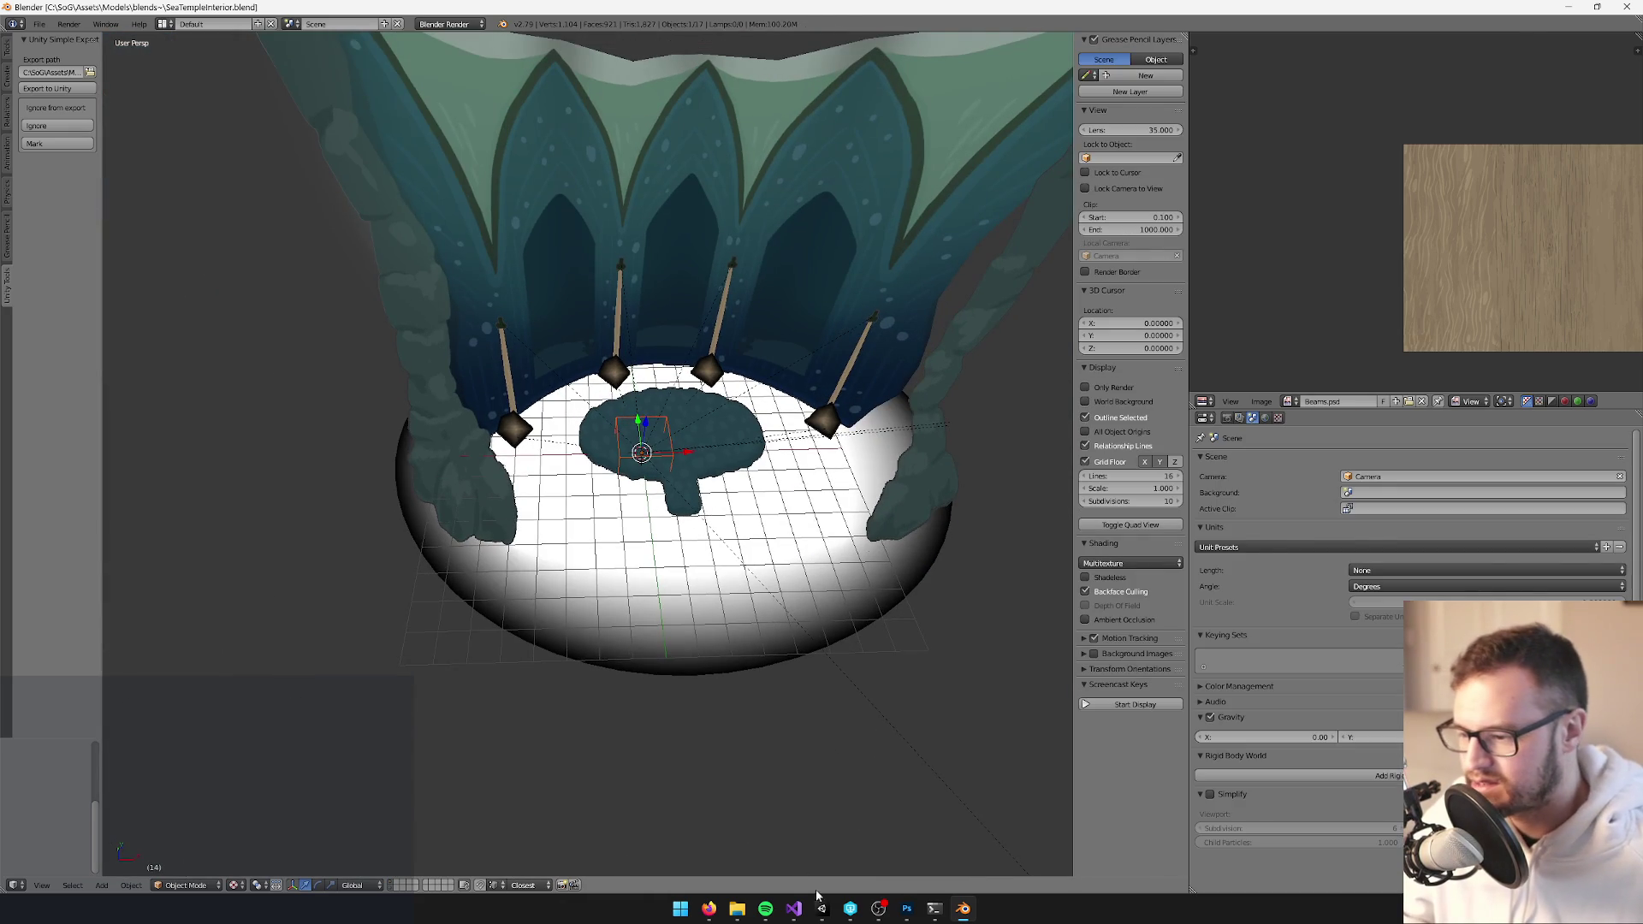
# In Unity, deactivate the Sea Temple Interior object and start Play mode
pyautogui.click(821, 909)
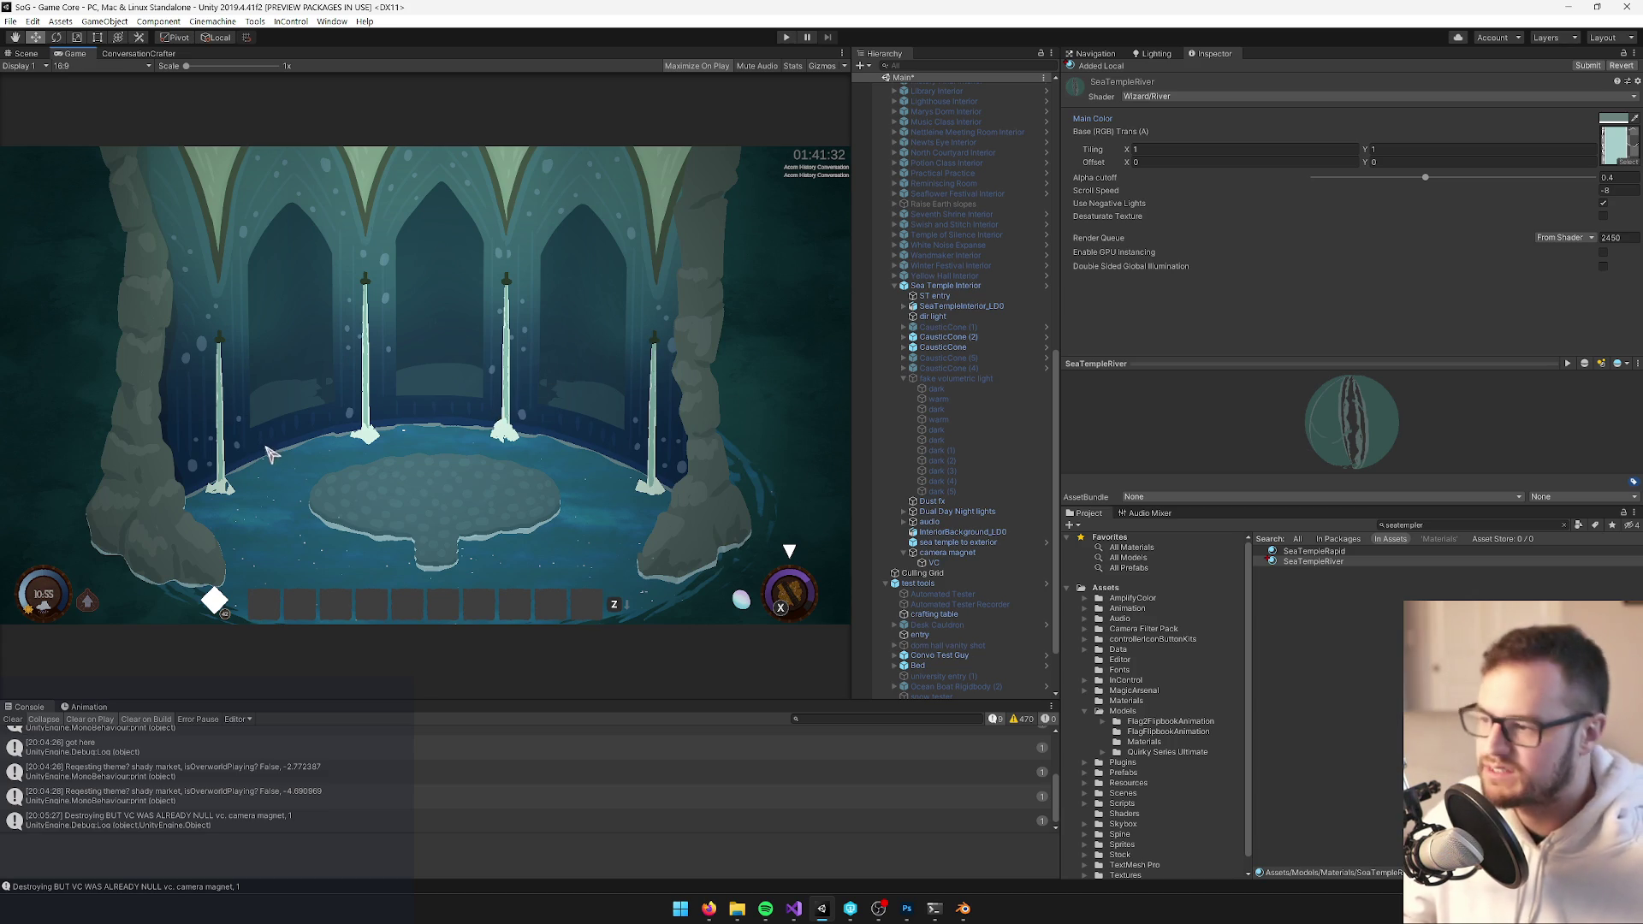
pyautogui.click(959, 285)
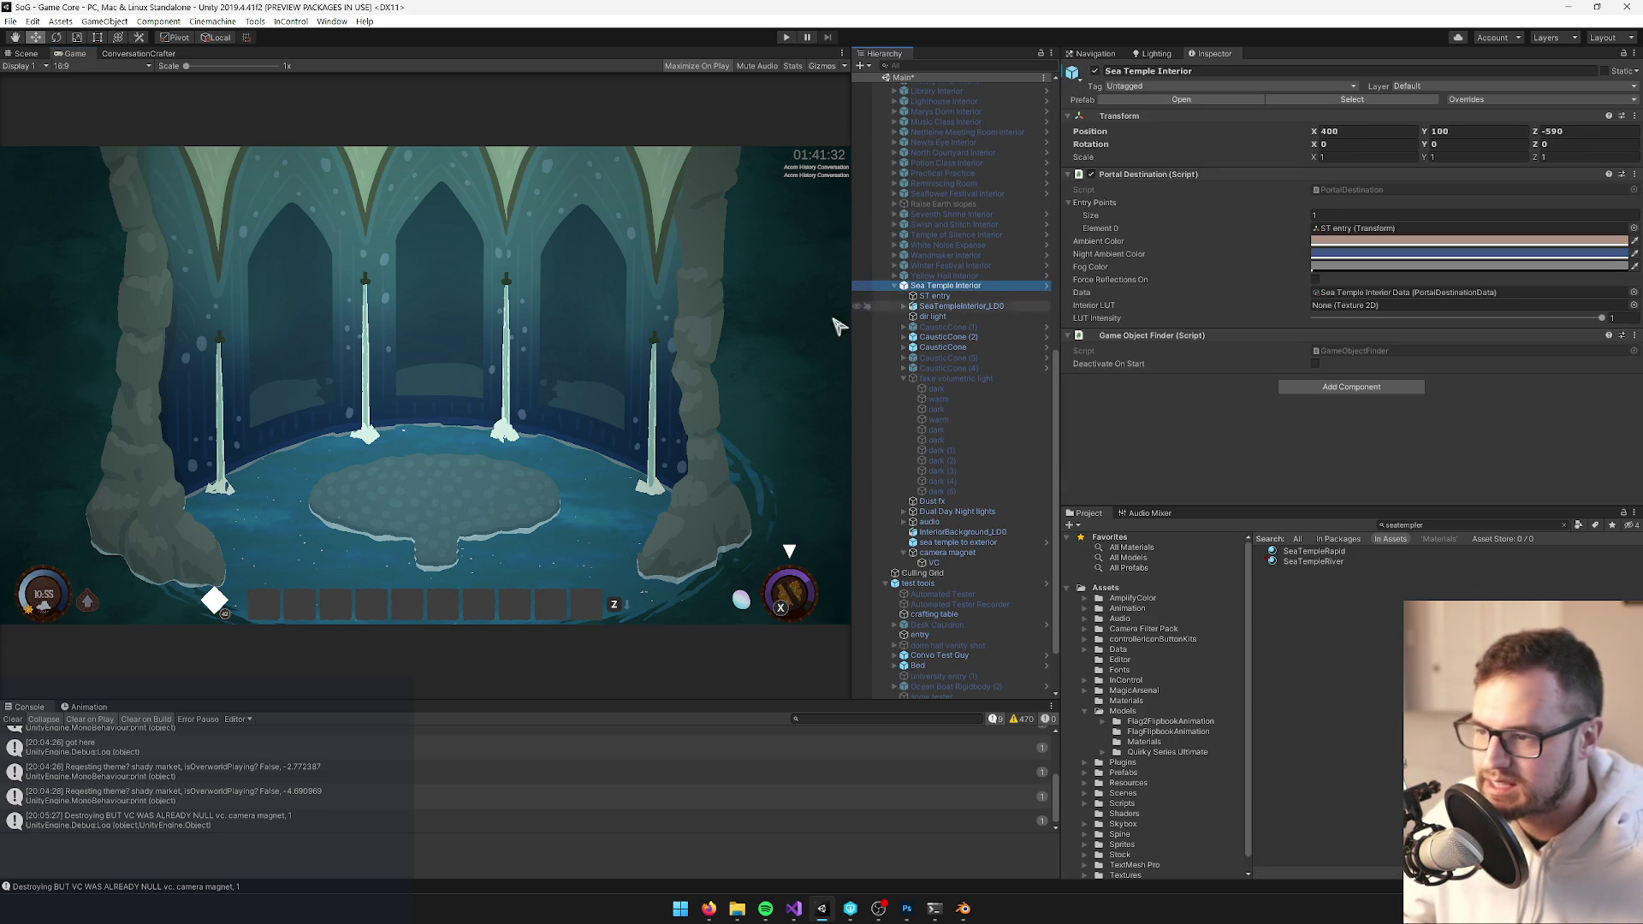
pyautogui.click(1094, 71)
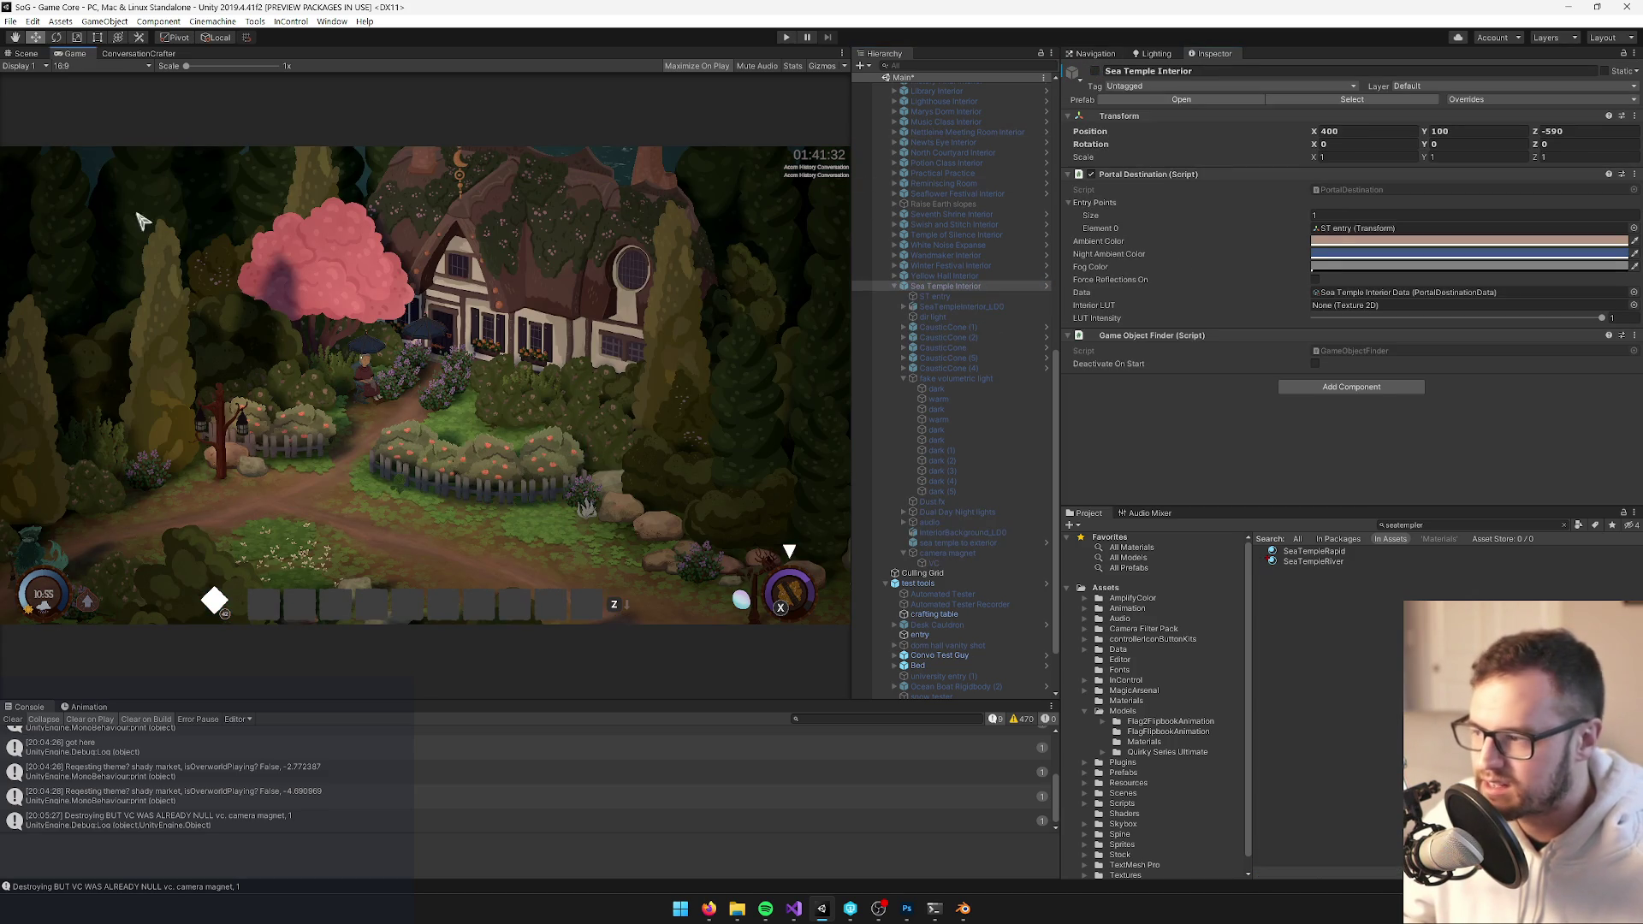
pyautogui.click(784, 38)
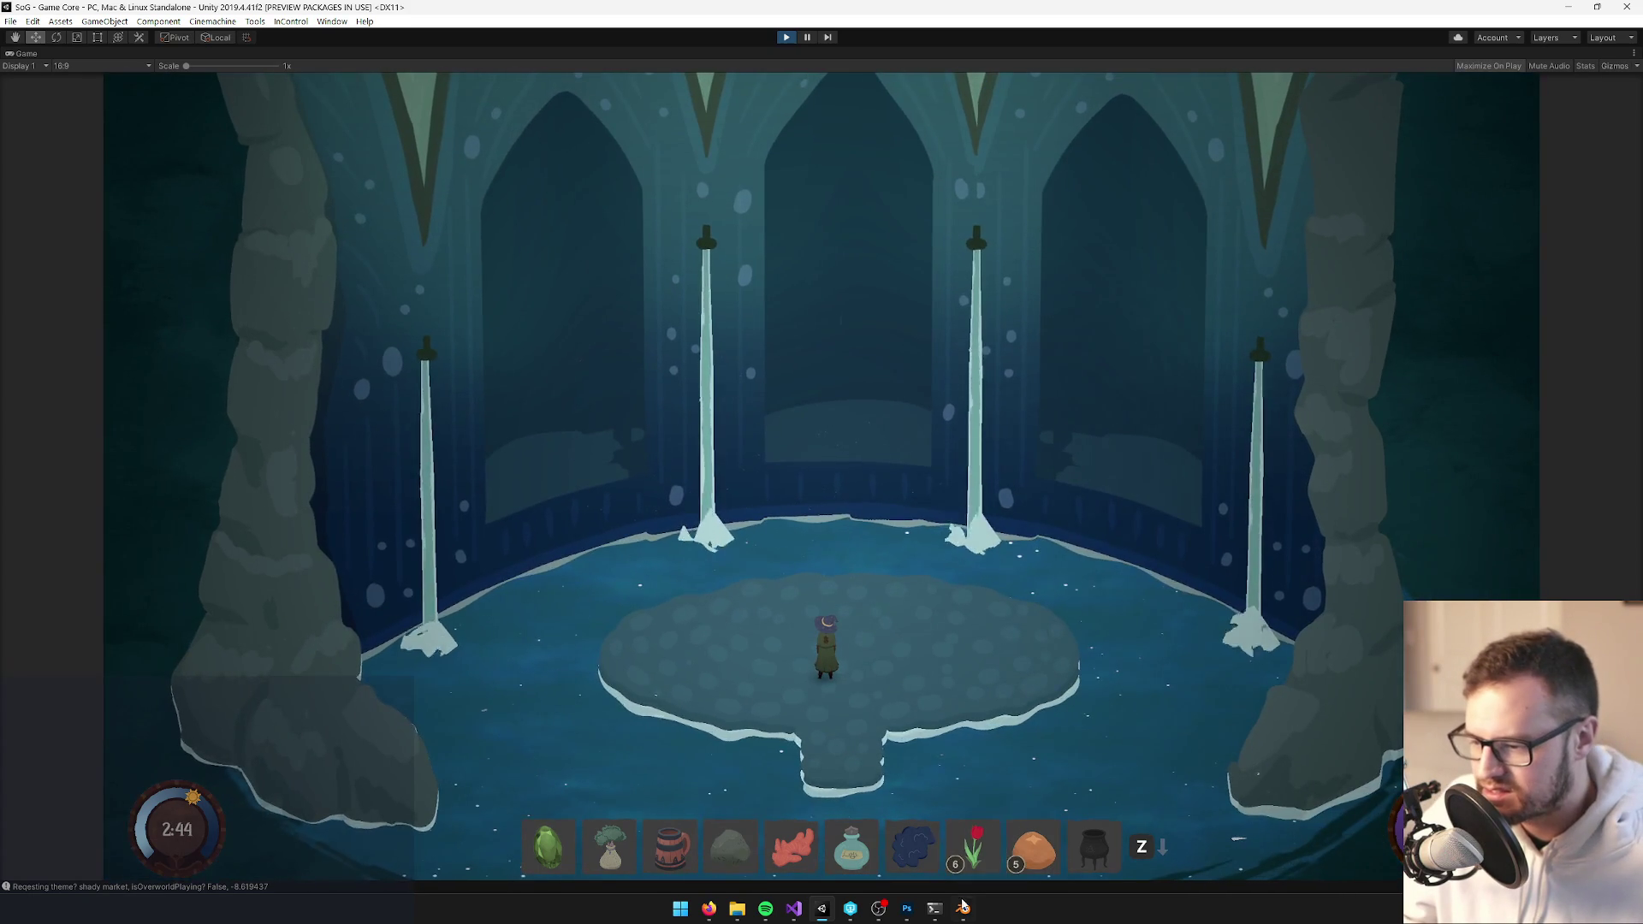
# Return to the temple model in Blender after checking the poles in-game
pyautogui.hotkey('alt', 'Tab')
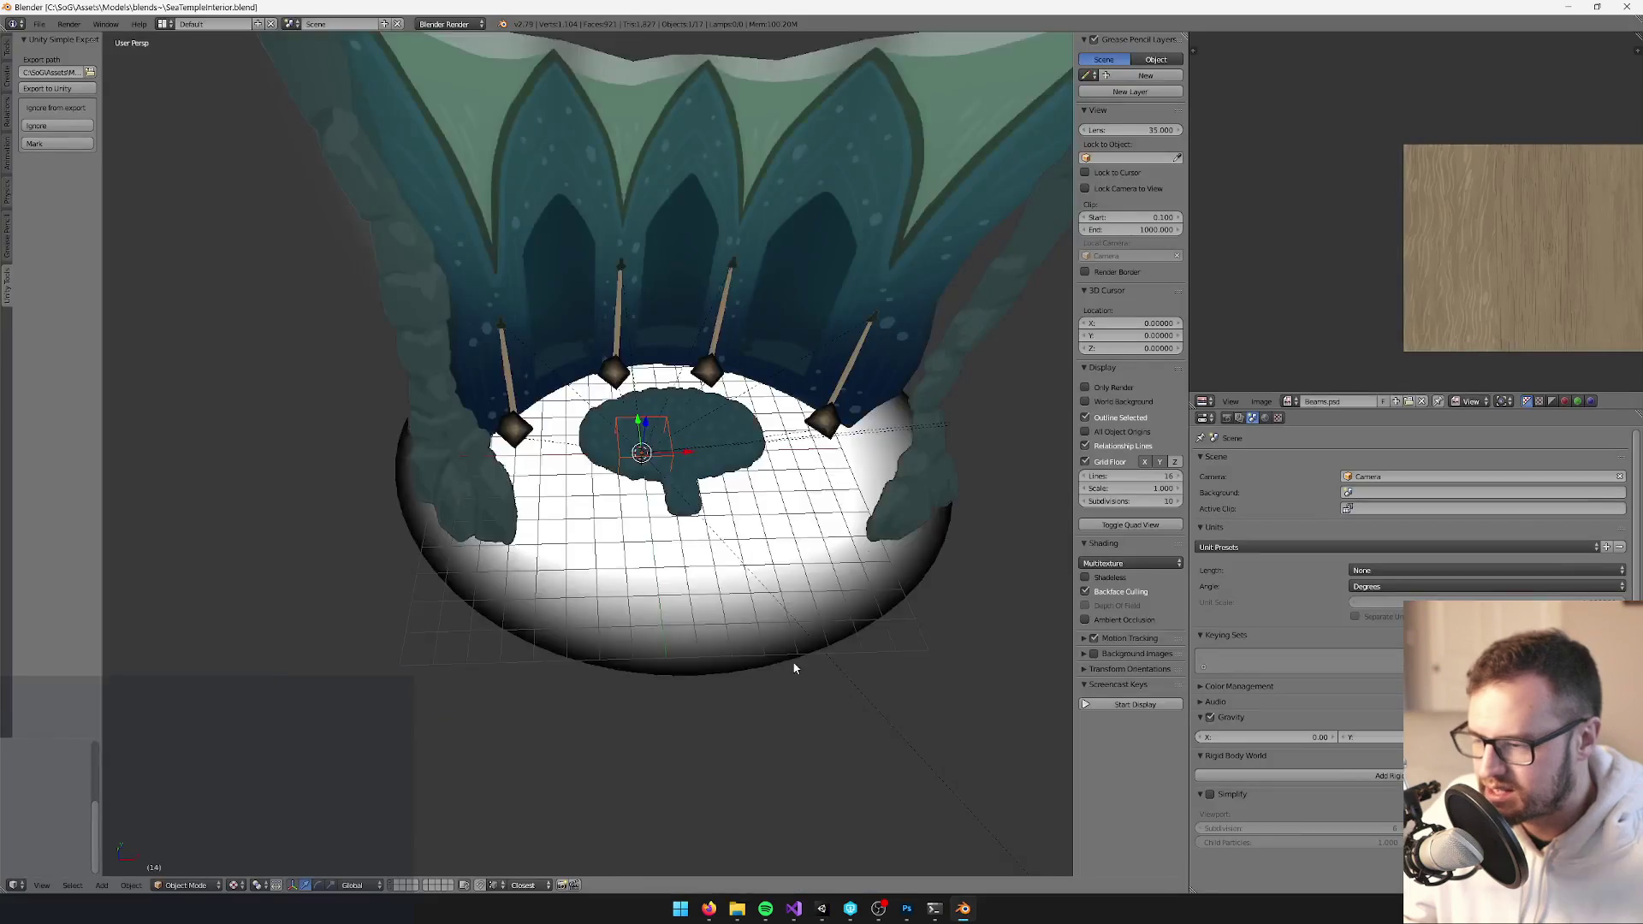
# Lower the teal floor plane to Z -0.06745, then resume walking in Unity's running game
pyautogui.scroll(8, 816, 548)
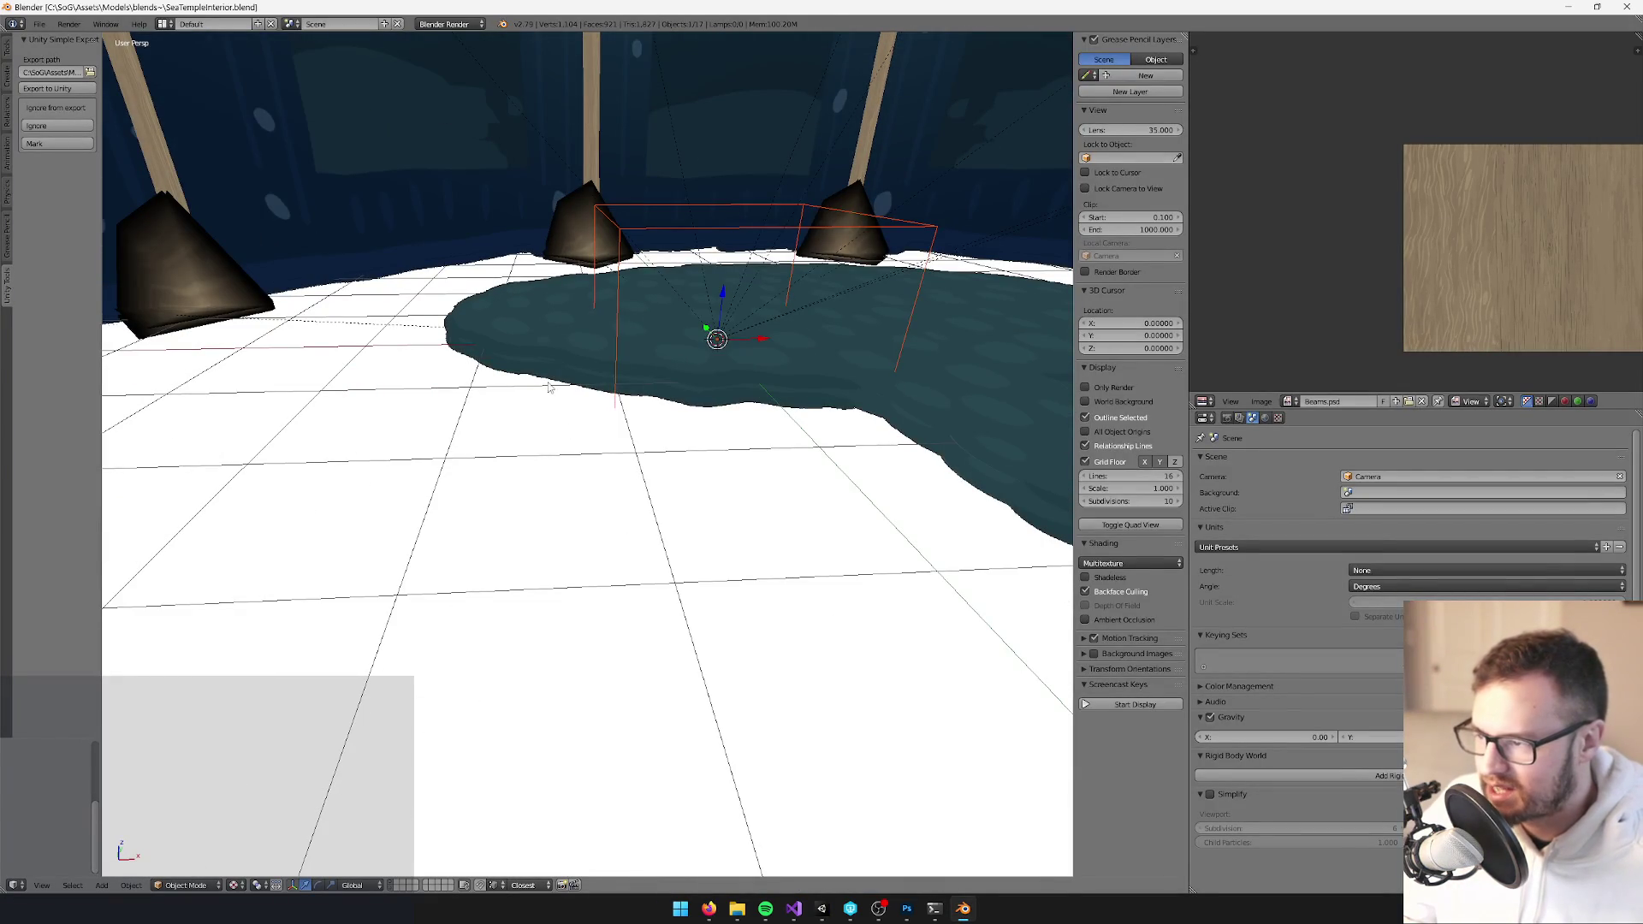
pyautogui.rightClick(548, 391)
pyautogui.press('g')
pyautogui.press('z')
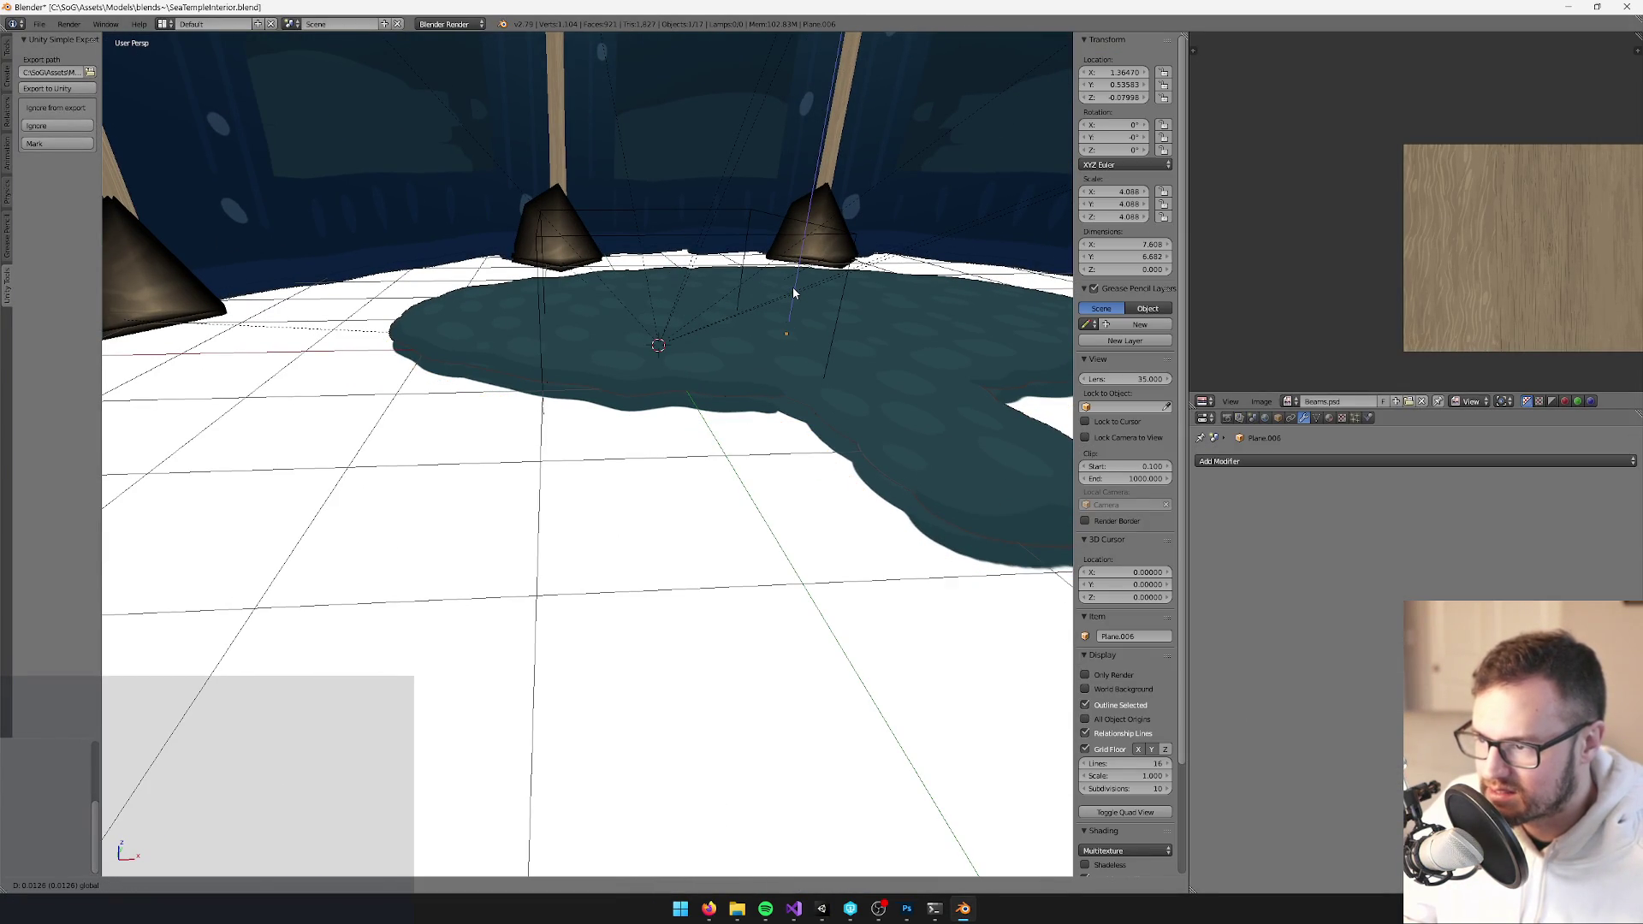
pyautogui.click(792, 287)
pyautogui.scroll(-4, 761, 418)
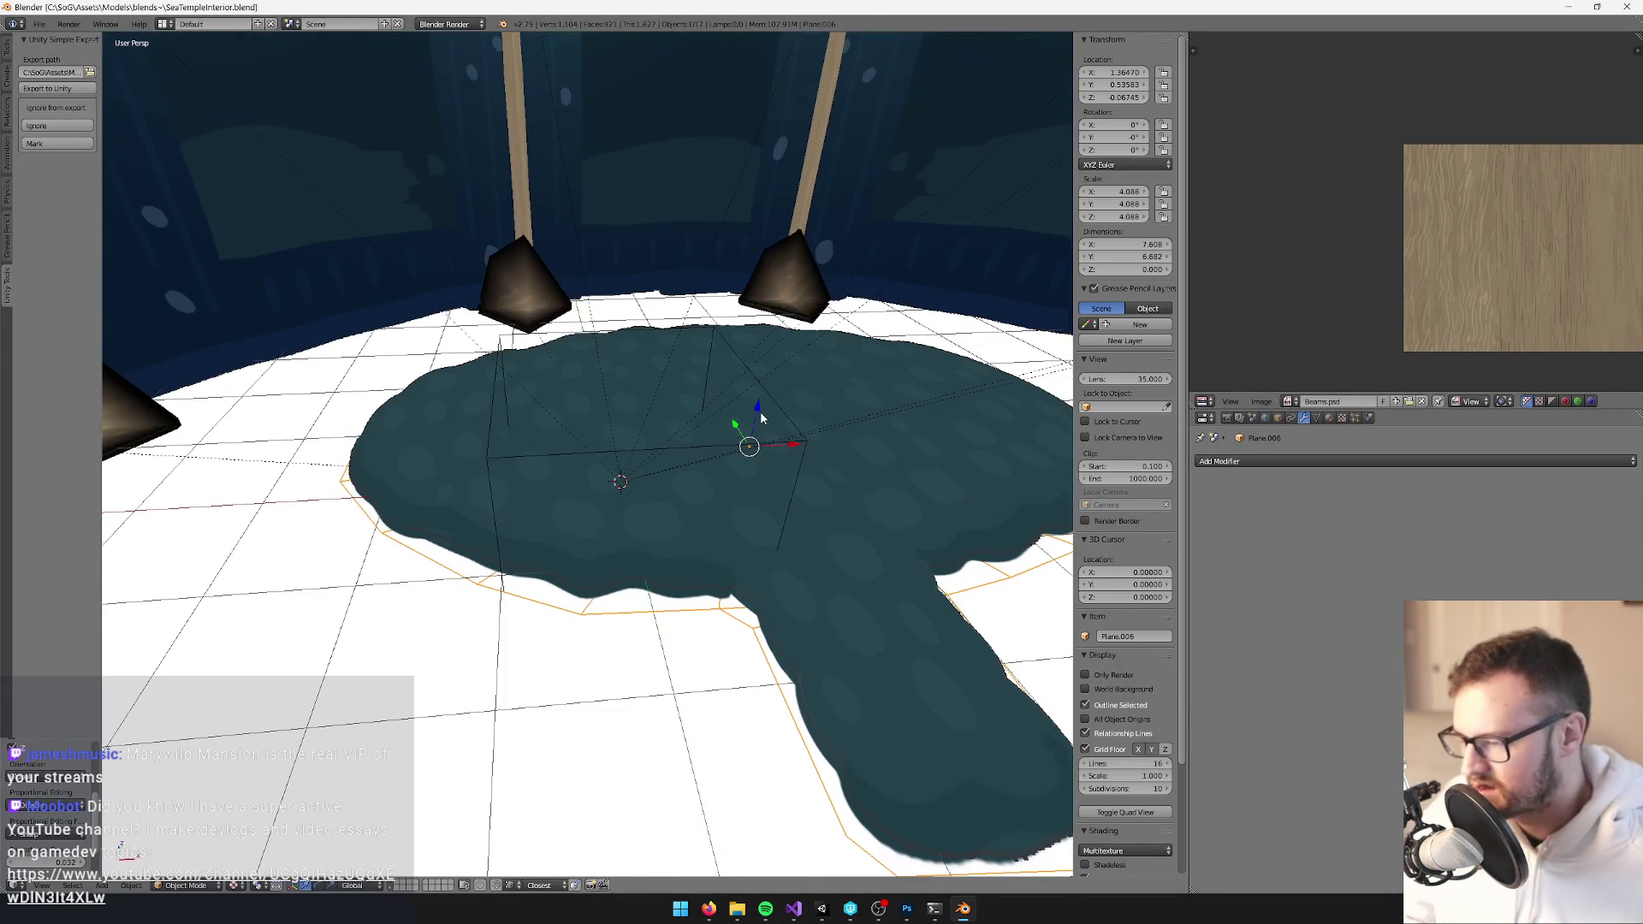
pyautogui.scroll(-3, 761, 417)
pyautogui.hotkey('alt', 'Tab')
pyautogui.press('Up')
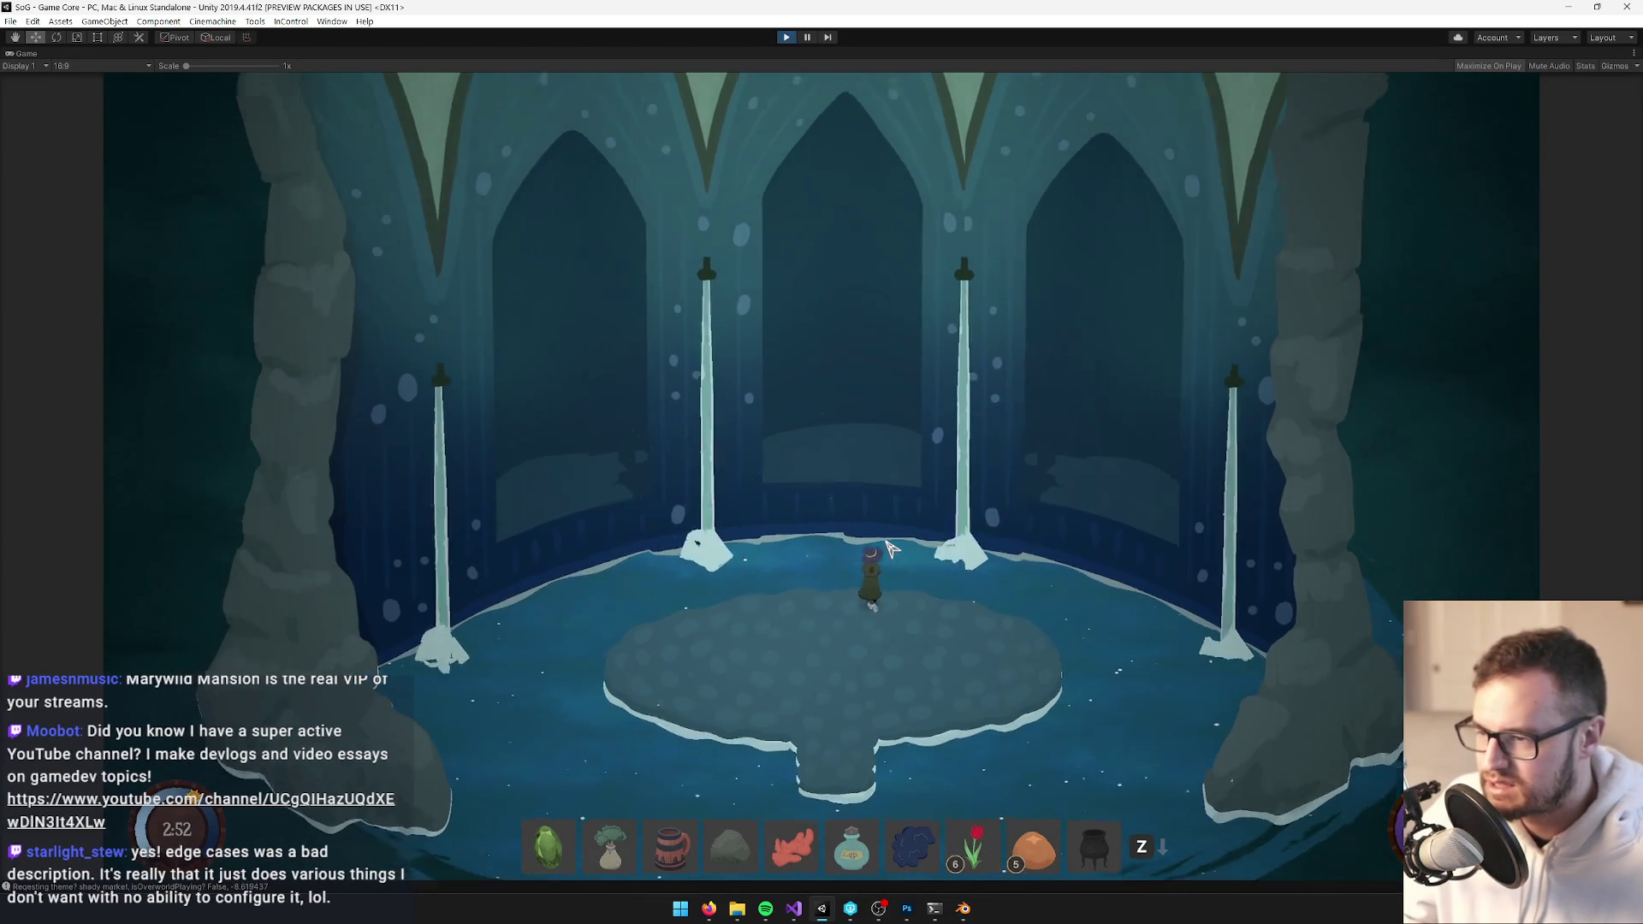
pyautogui.press('Down')
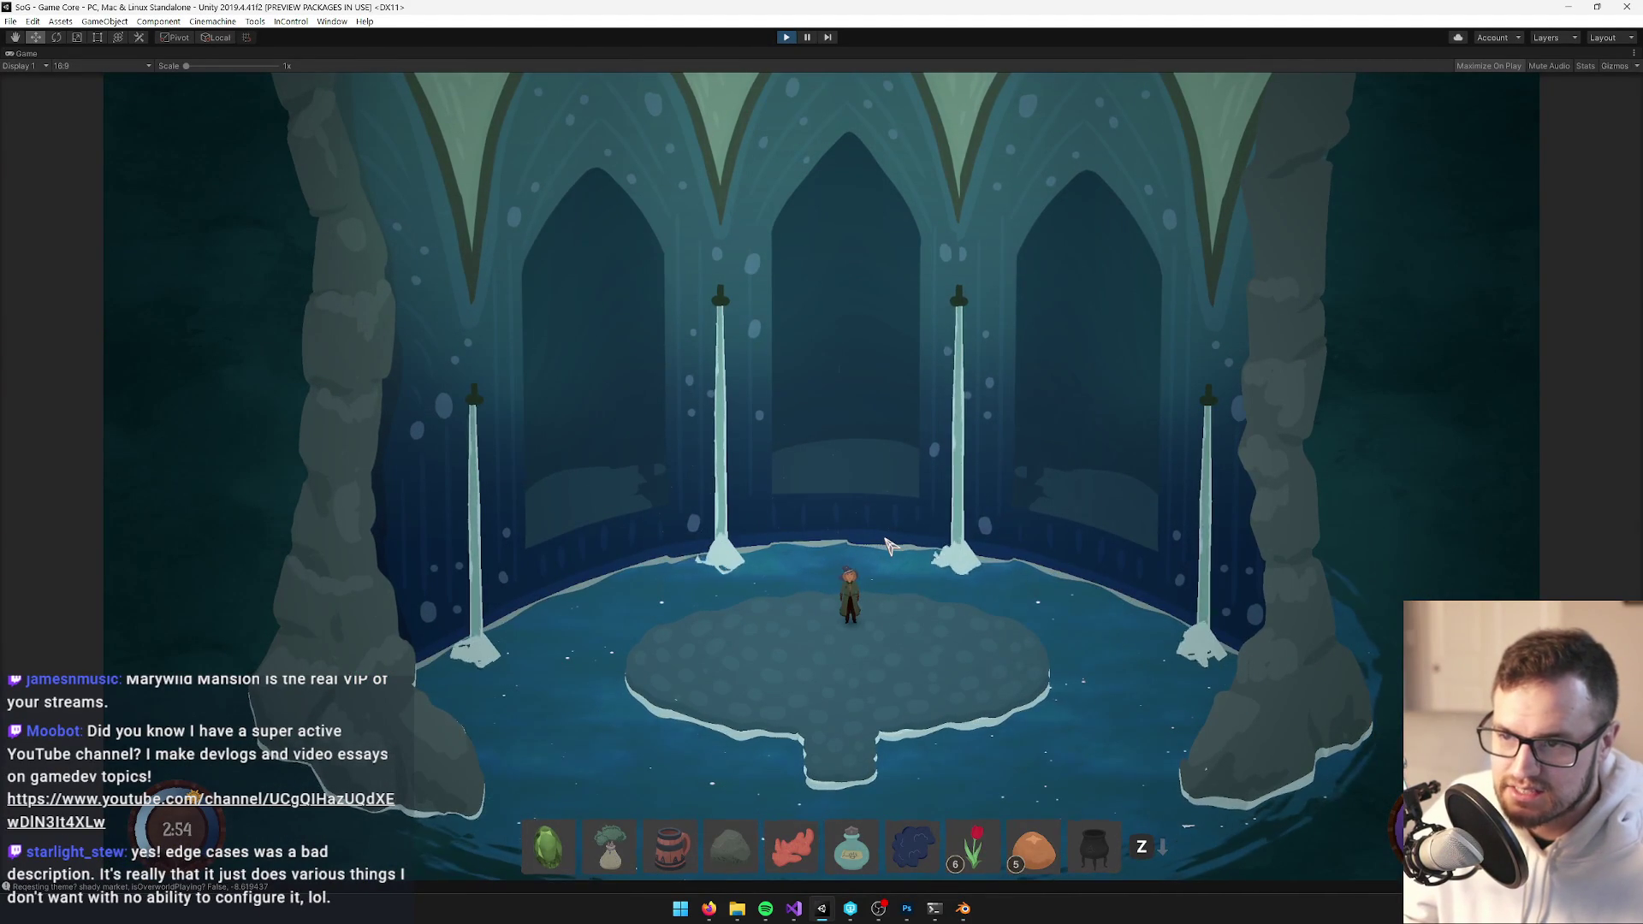
pyautogui.press('Right')
pyautogui.press('Down')
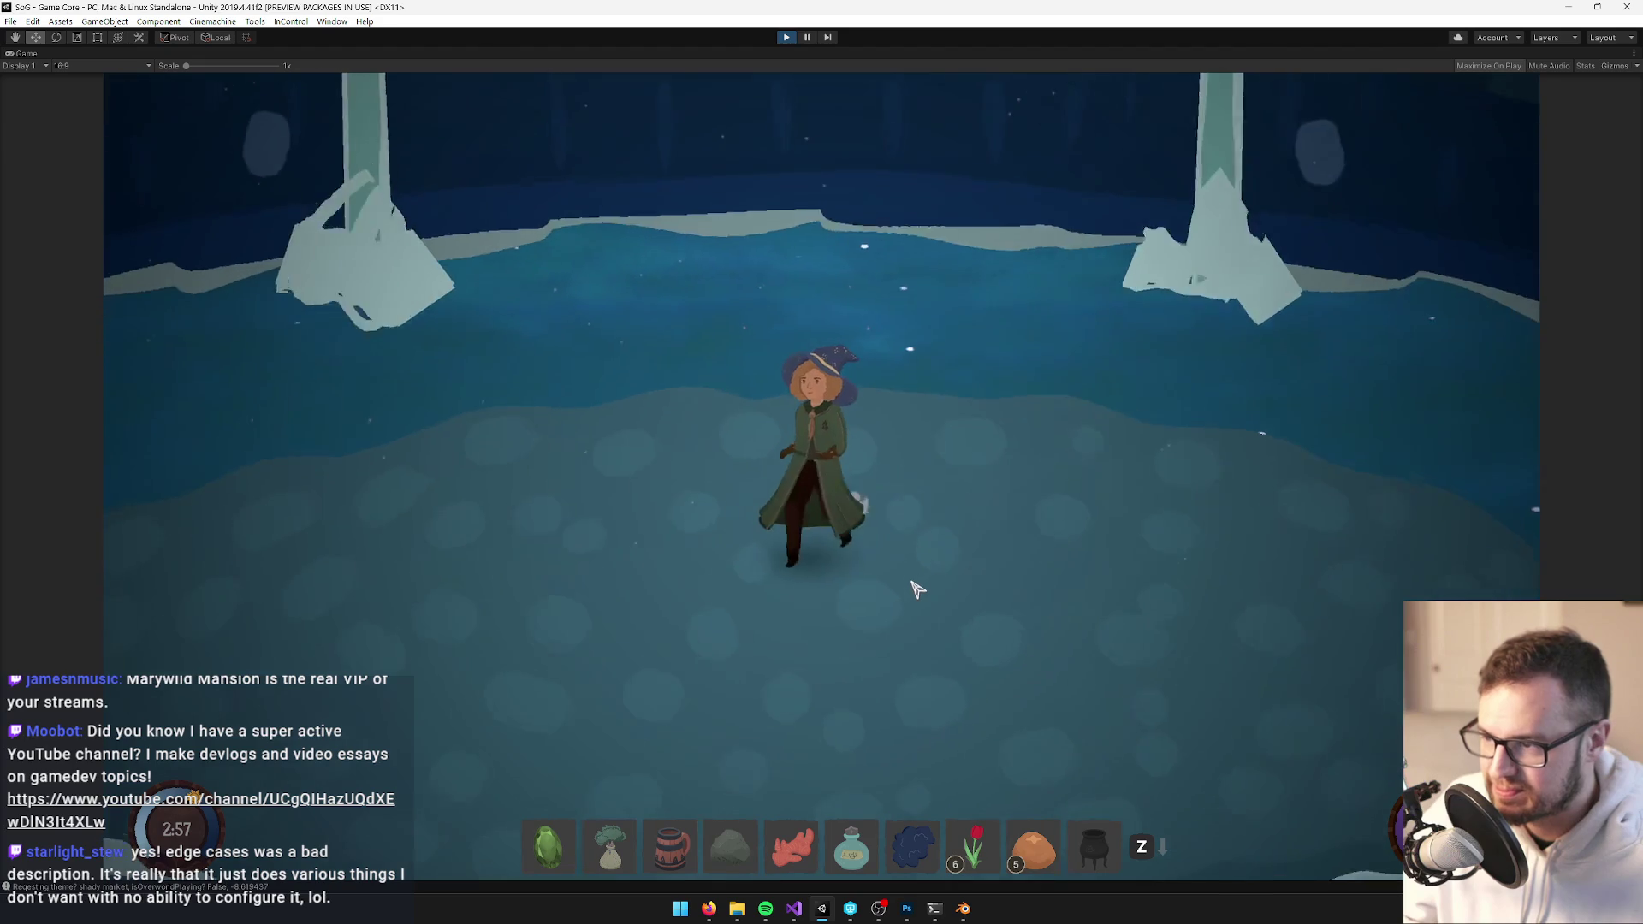
pyautogui.press('Up')
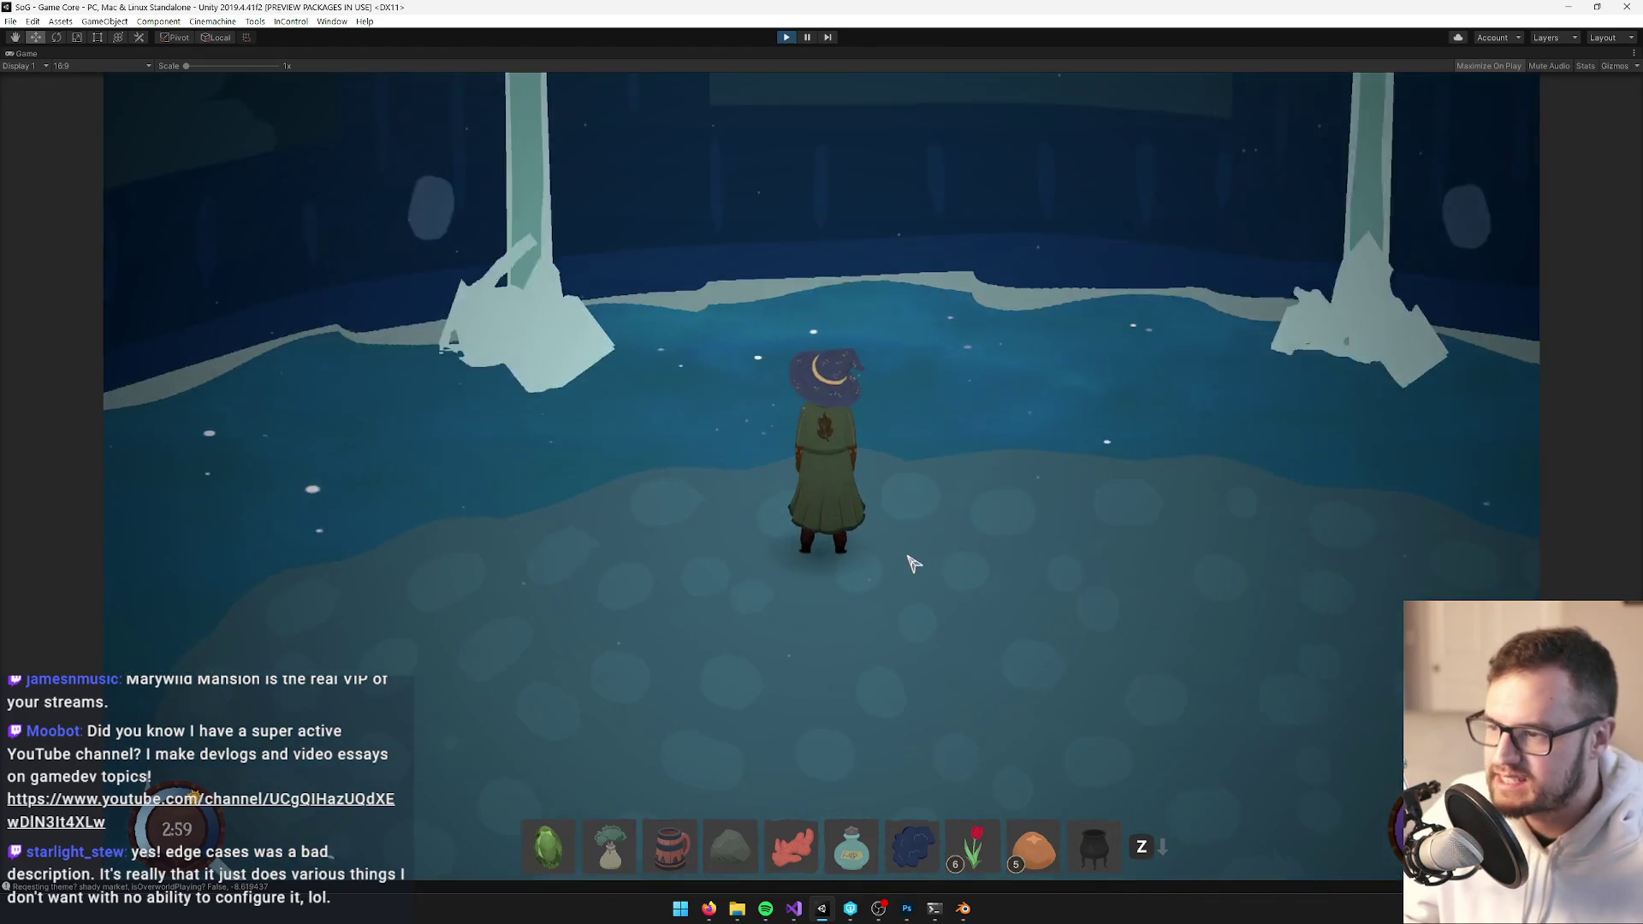
pyautogui.press('Down')
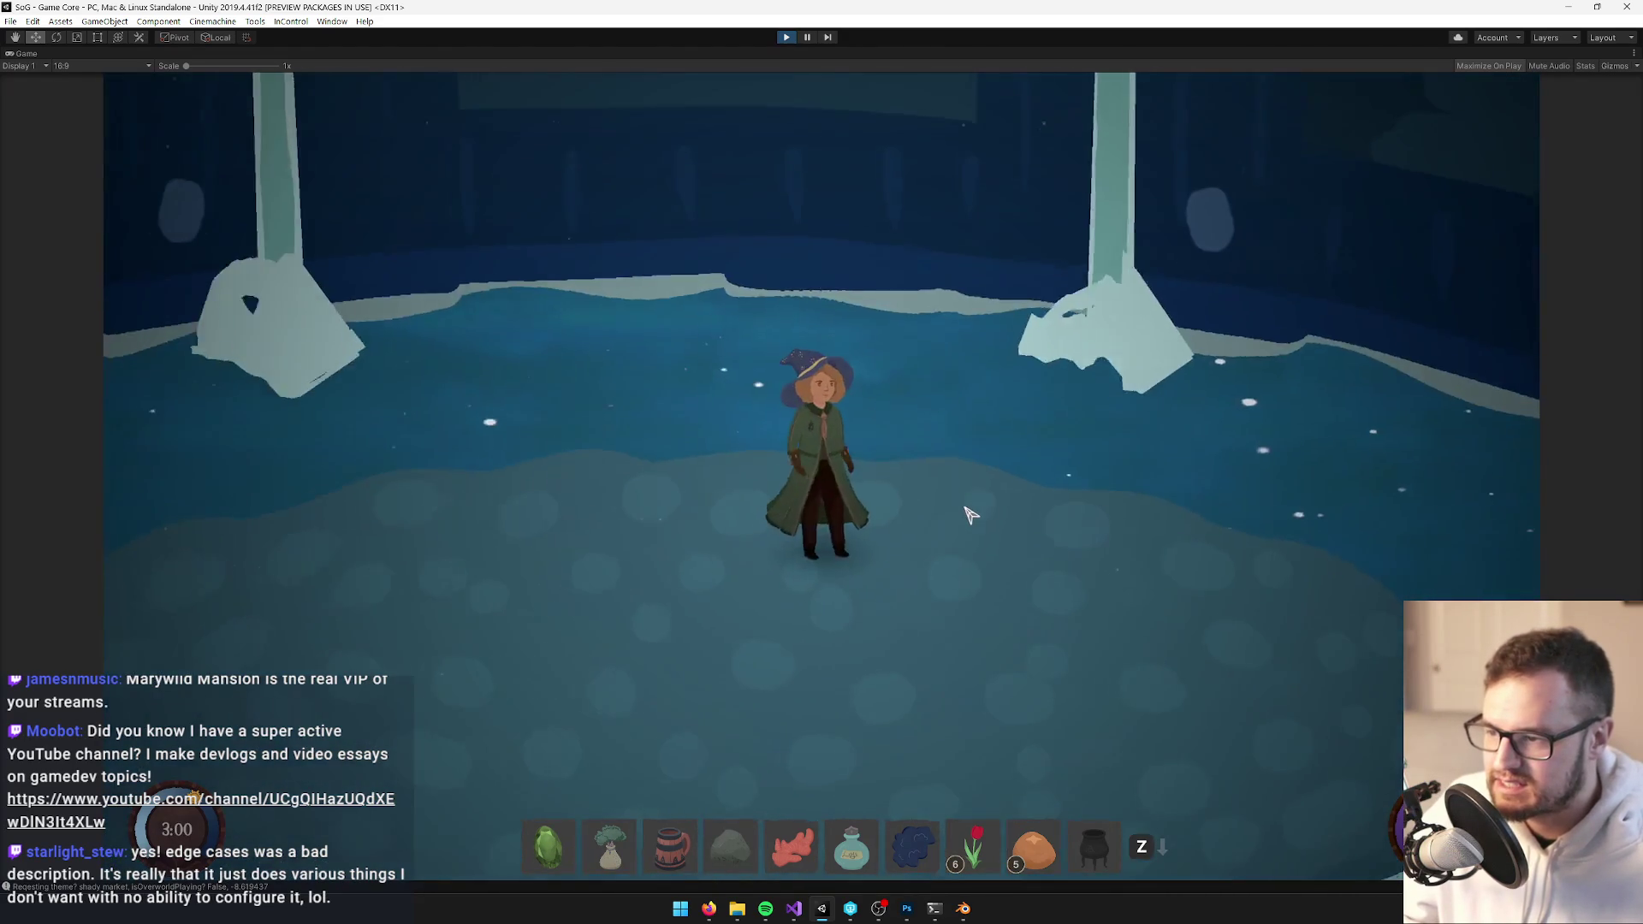
pyautogui.press('Left')
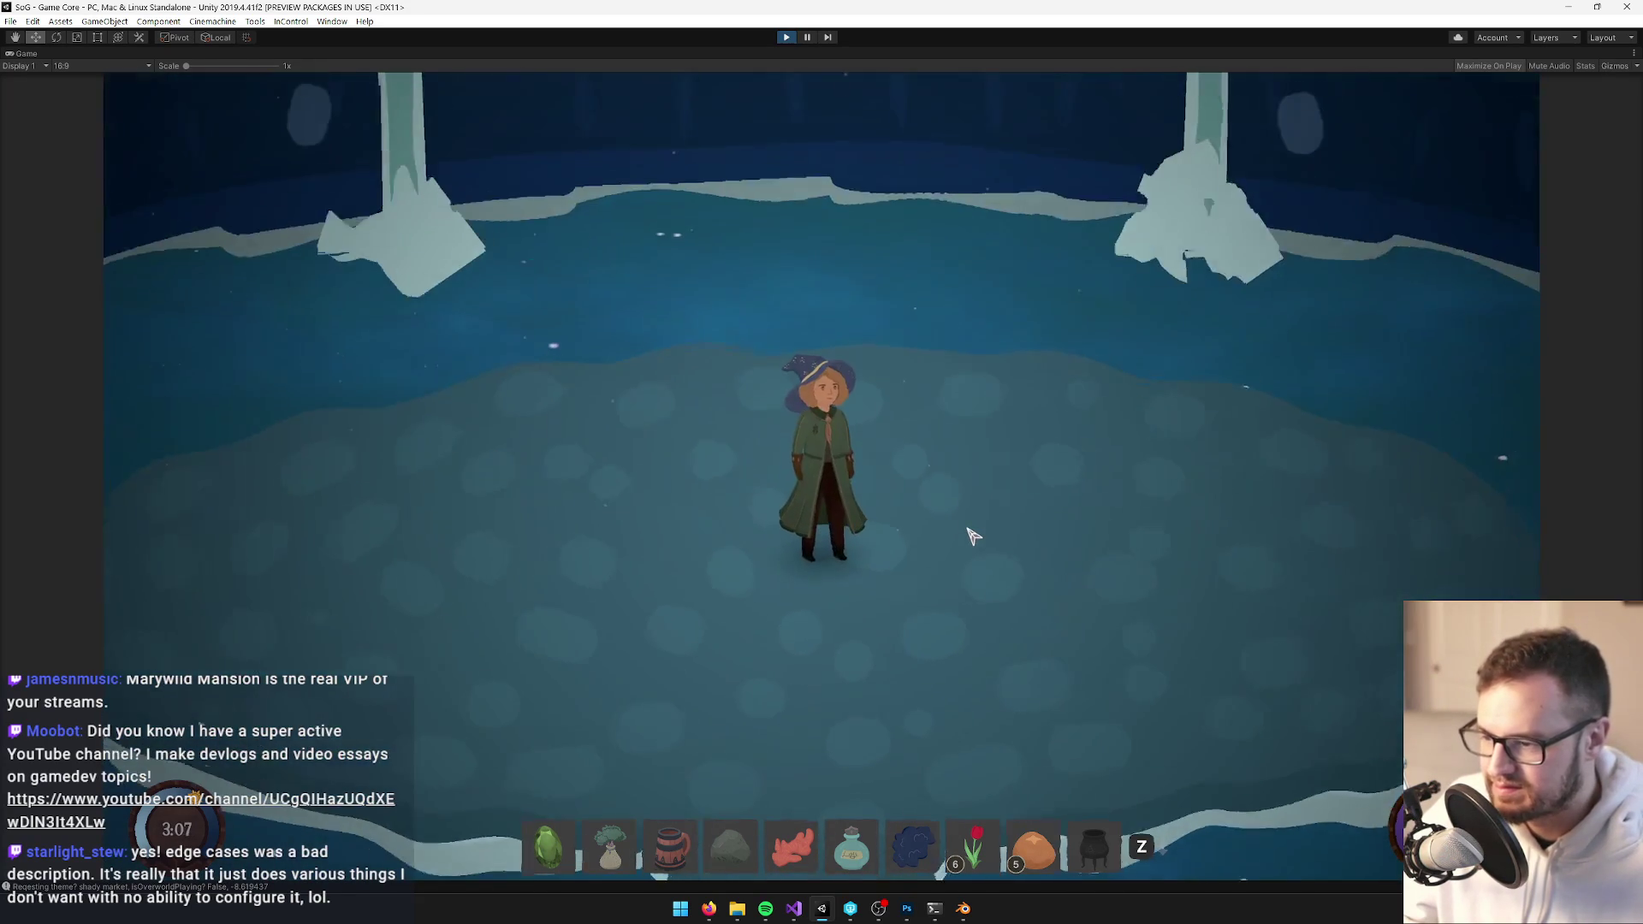
pyautogui.press('z')
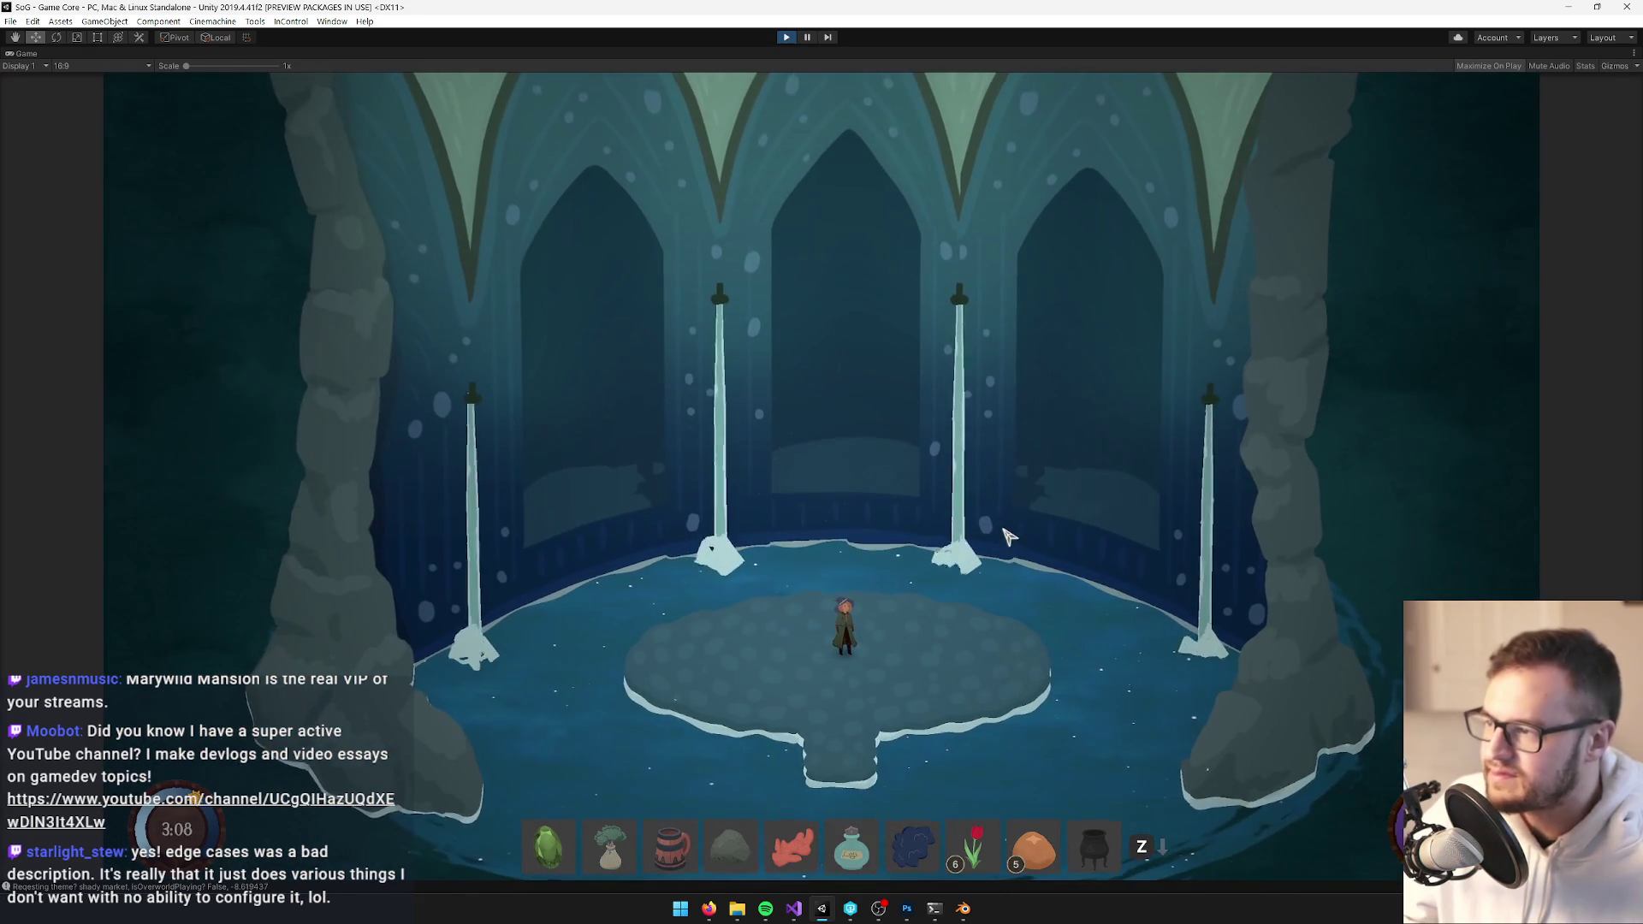
pyautogui.press('a')
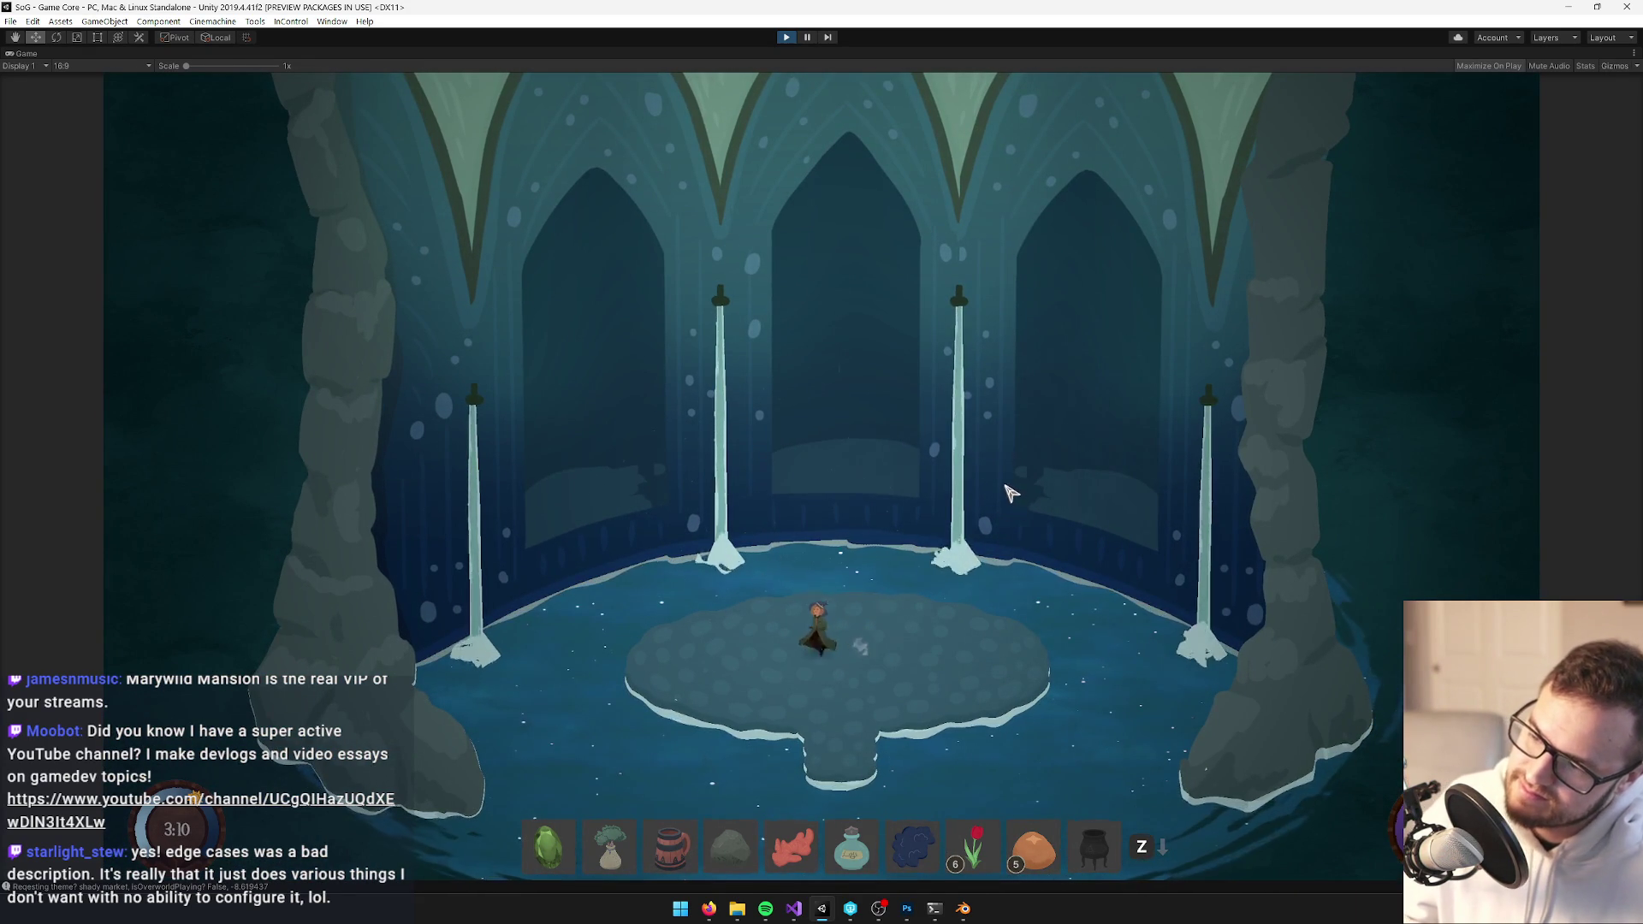
pyautogui.press('d')
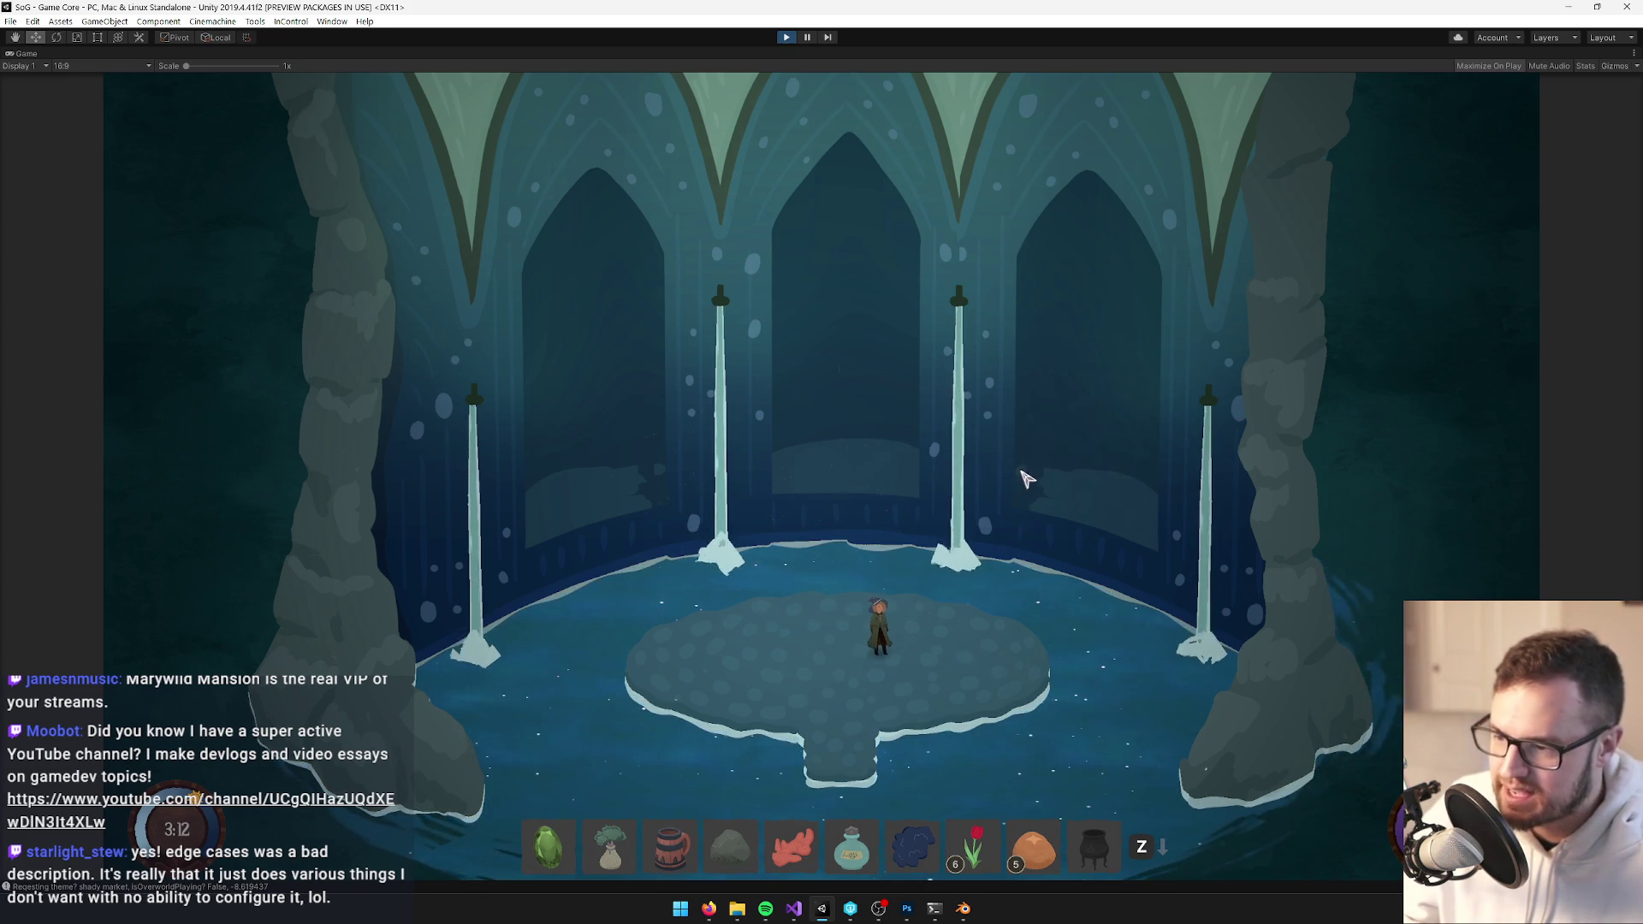
pyautogui.click(787, 38)
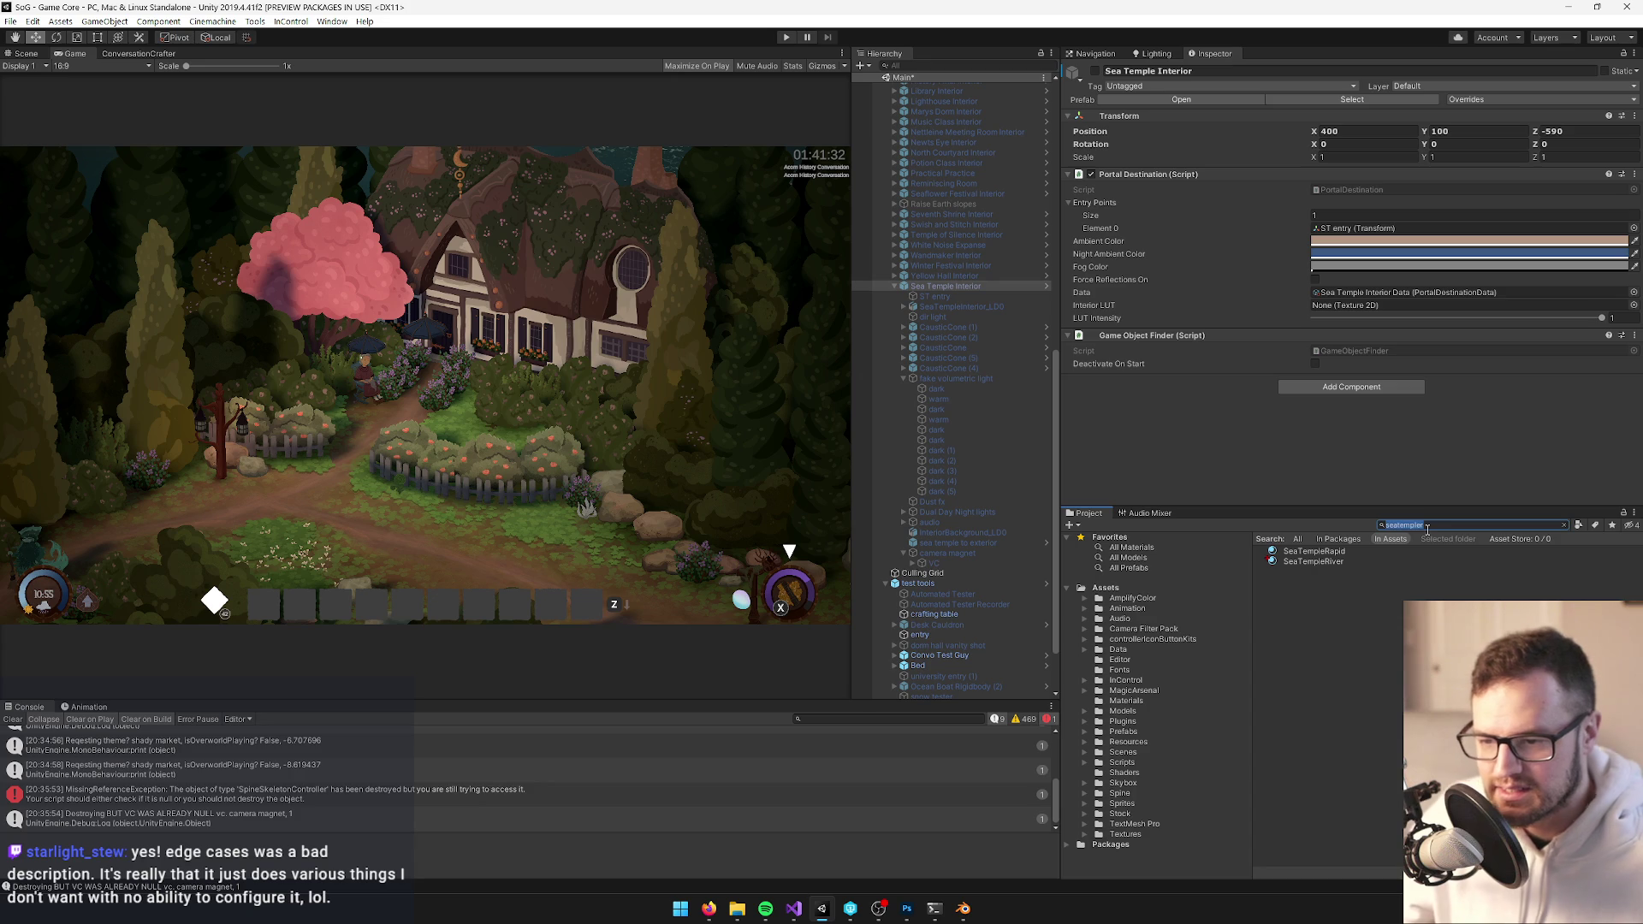
# Search the Project window for 'sea' to find the sea temple assets
pyautogui.write('sea')
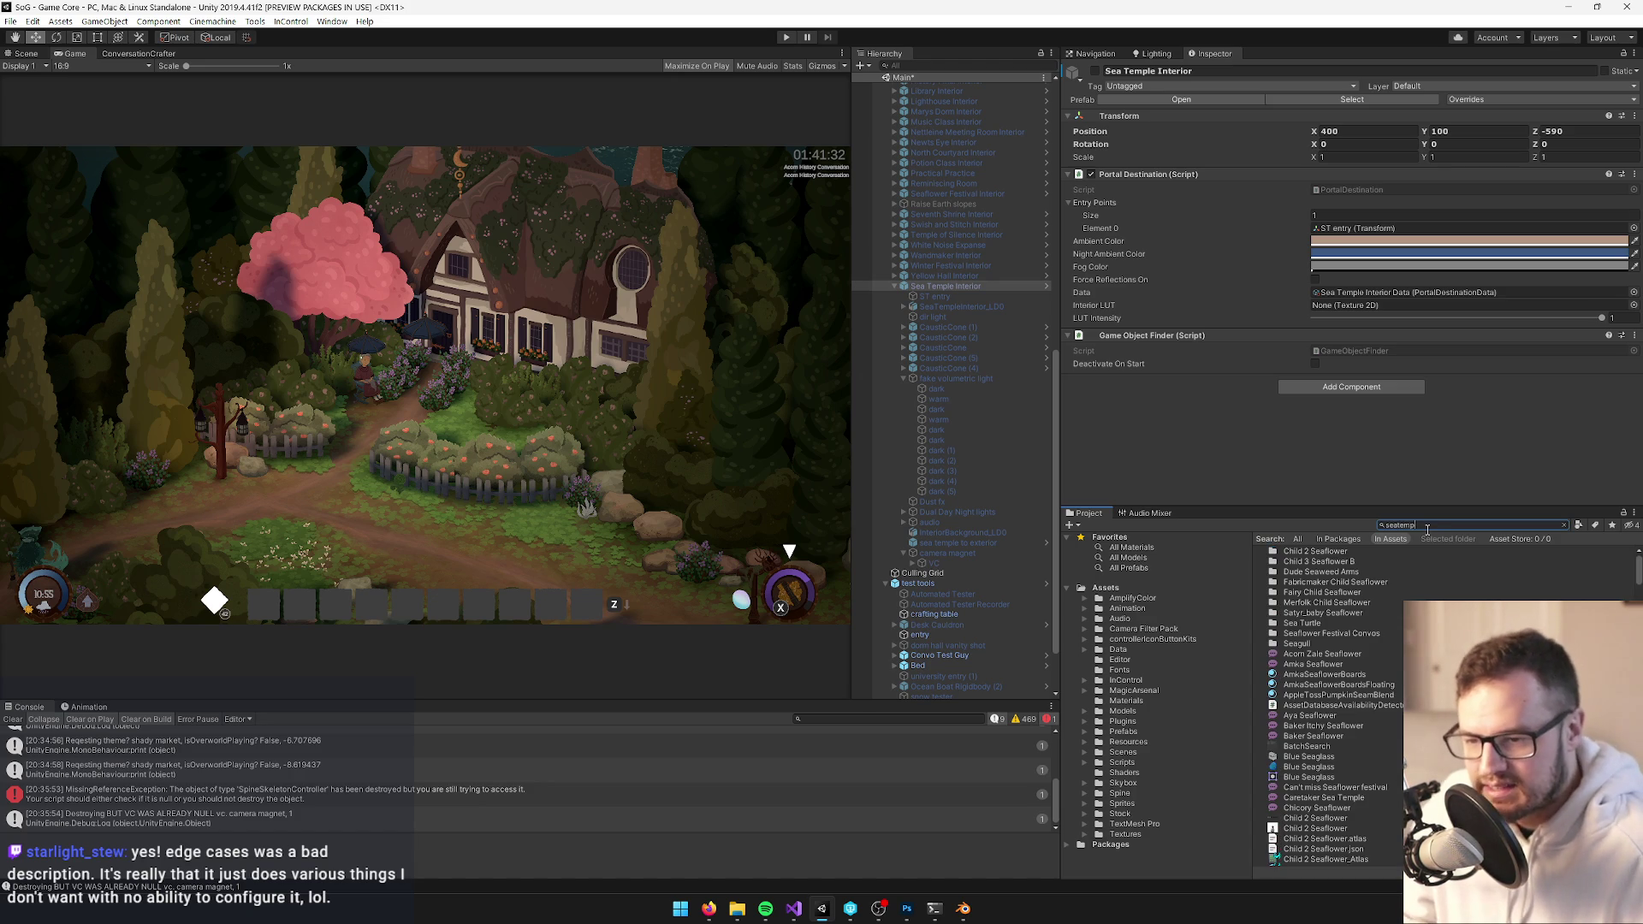
pyautogui.press('BackSpace')
pyautogui.press('BackSpace')
pyautogui.press('BackSpace')
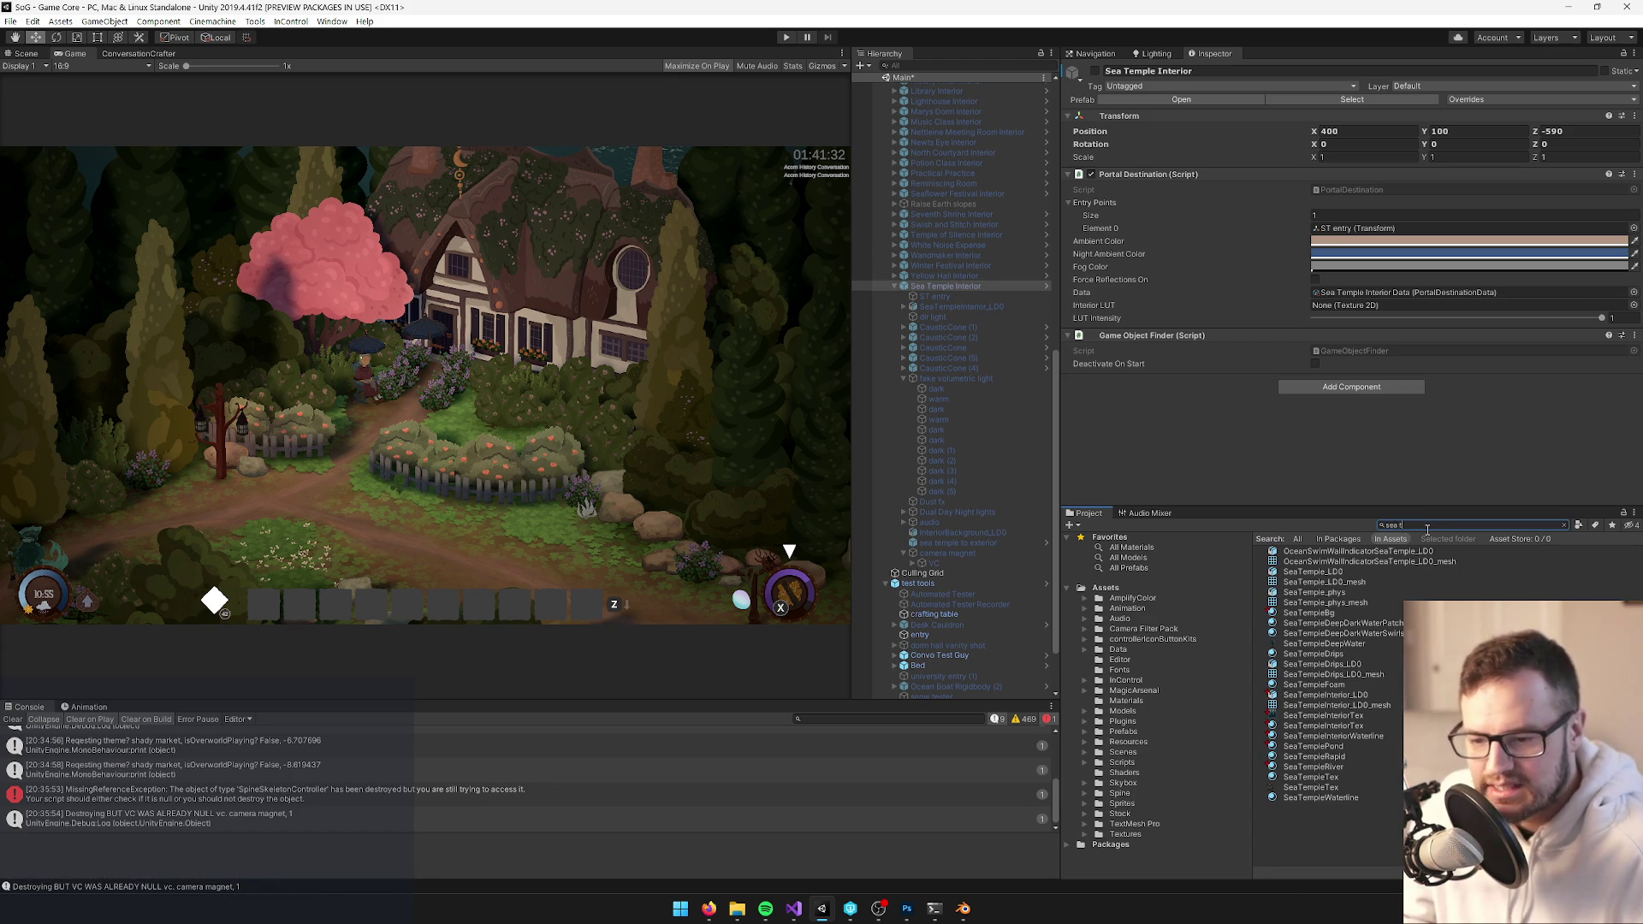
# Open the Sea Temple Interior prefab and select its SeaTempleInterior_LD0 model
pyautogui.write('emple int')
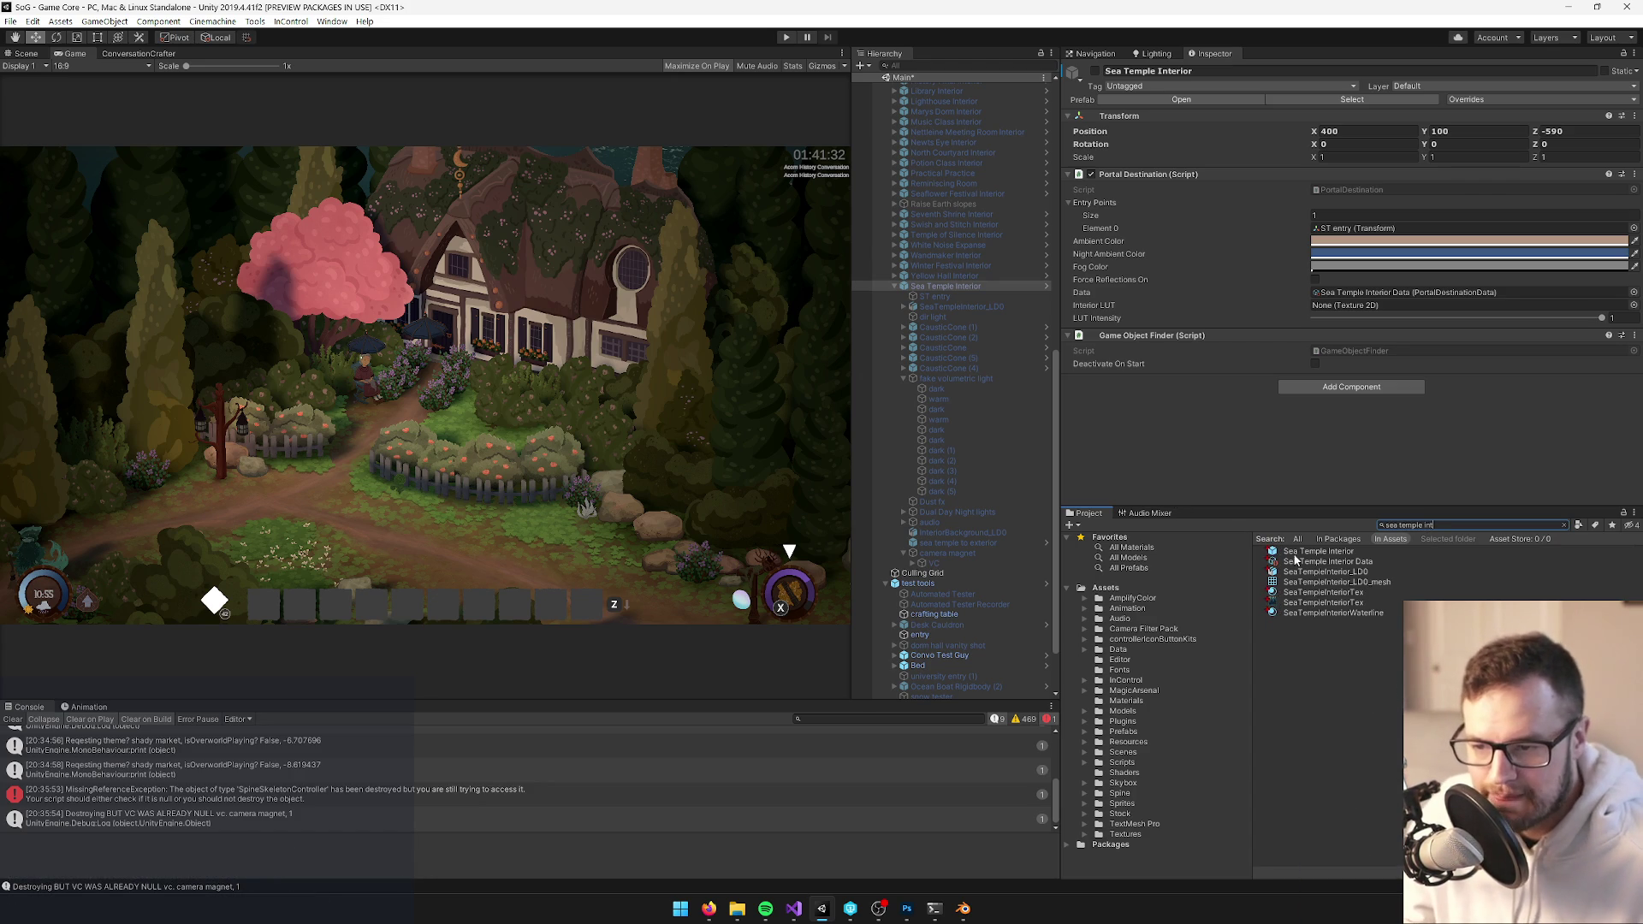
pyautogui.click(1293, 552)
pyautogui.click(1336, 124)
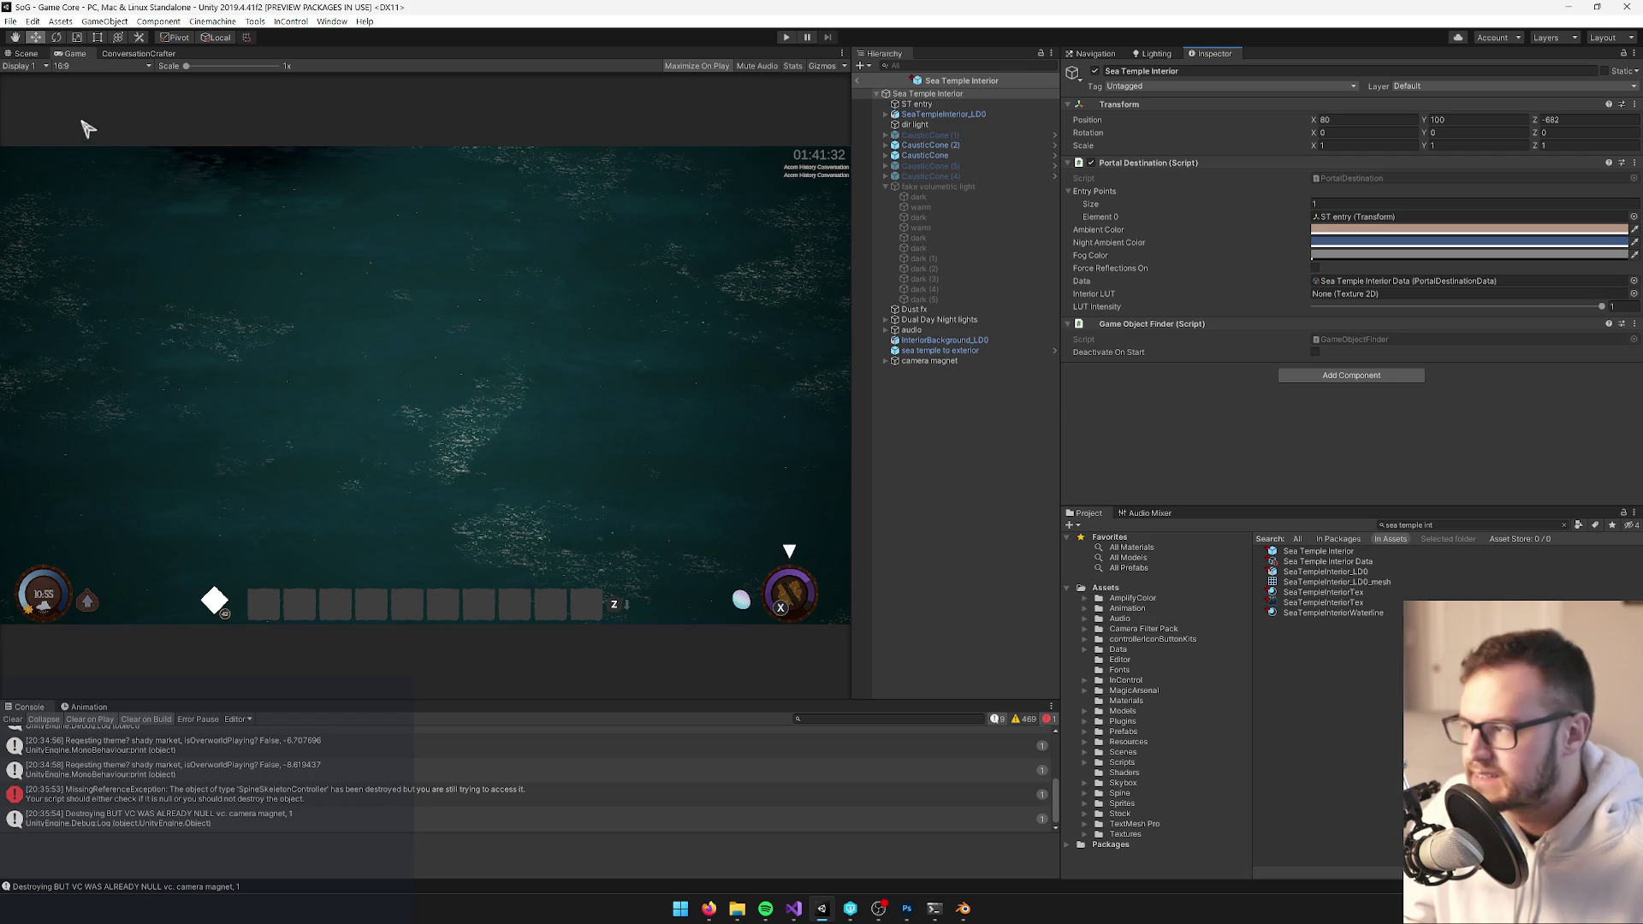
pyautogui.click(26, 53)
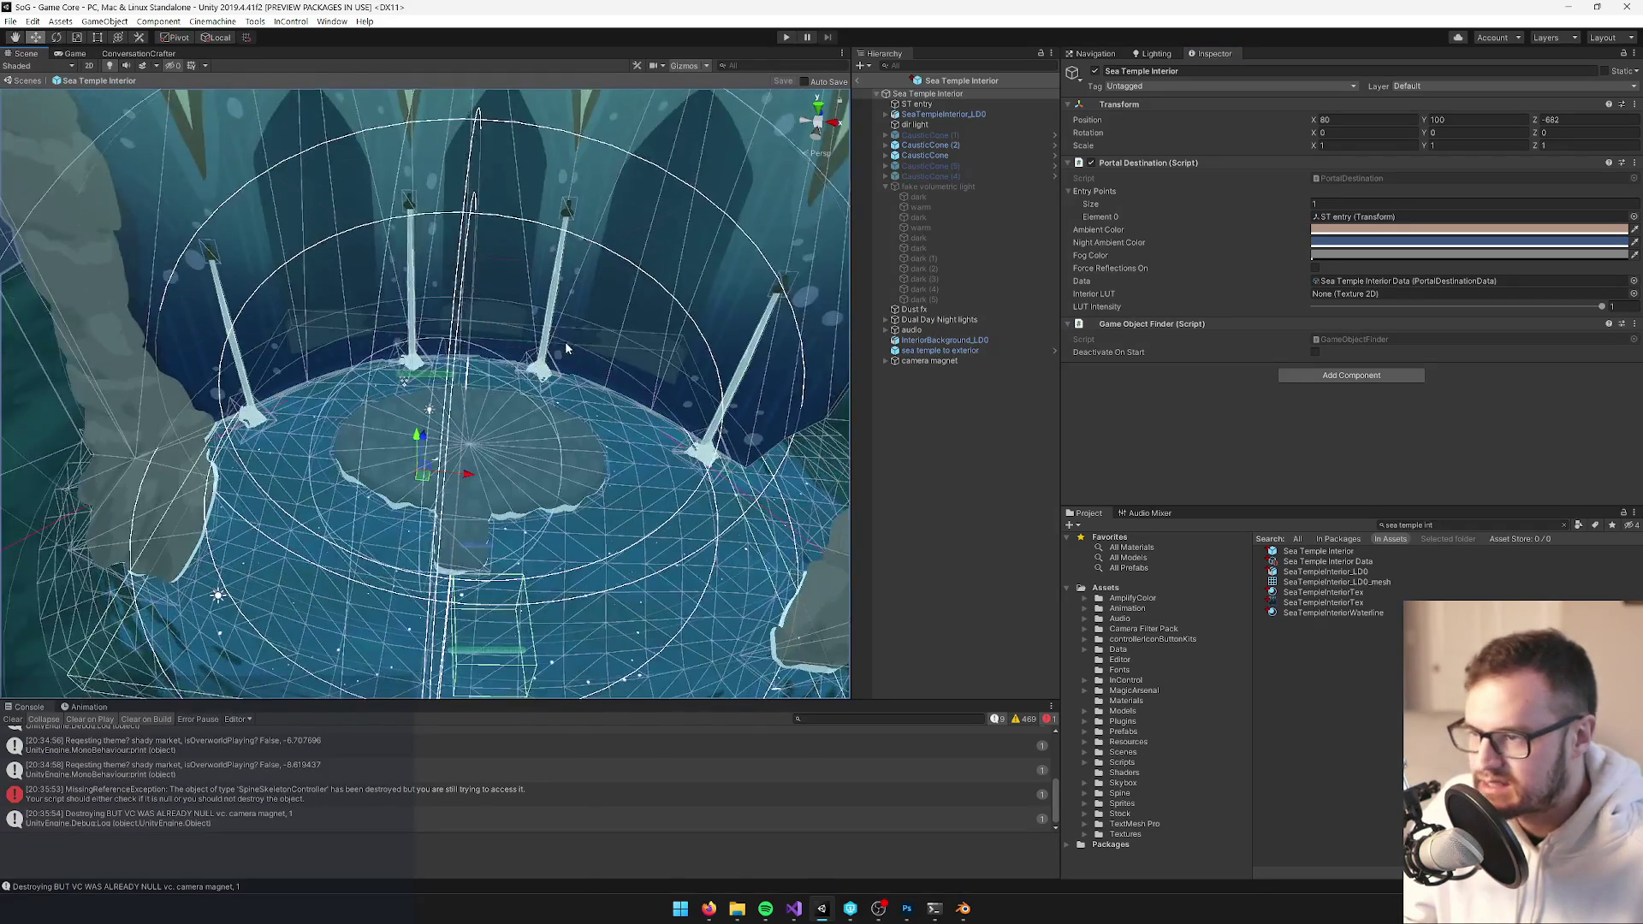
pyautogui.click(642, 188)
pyautogui.press('f')
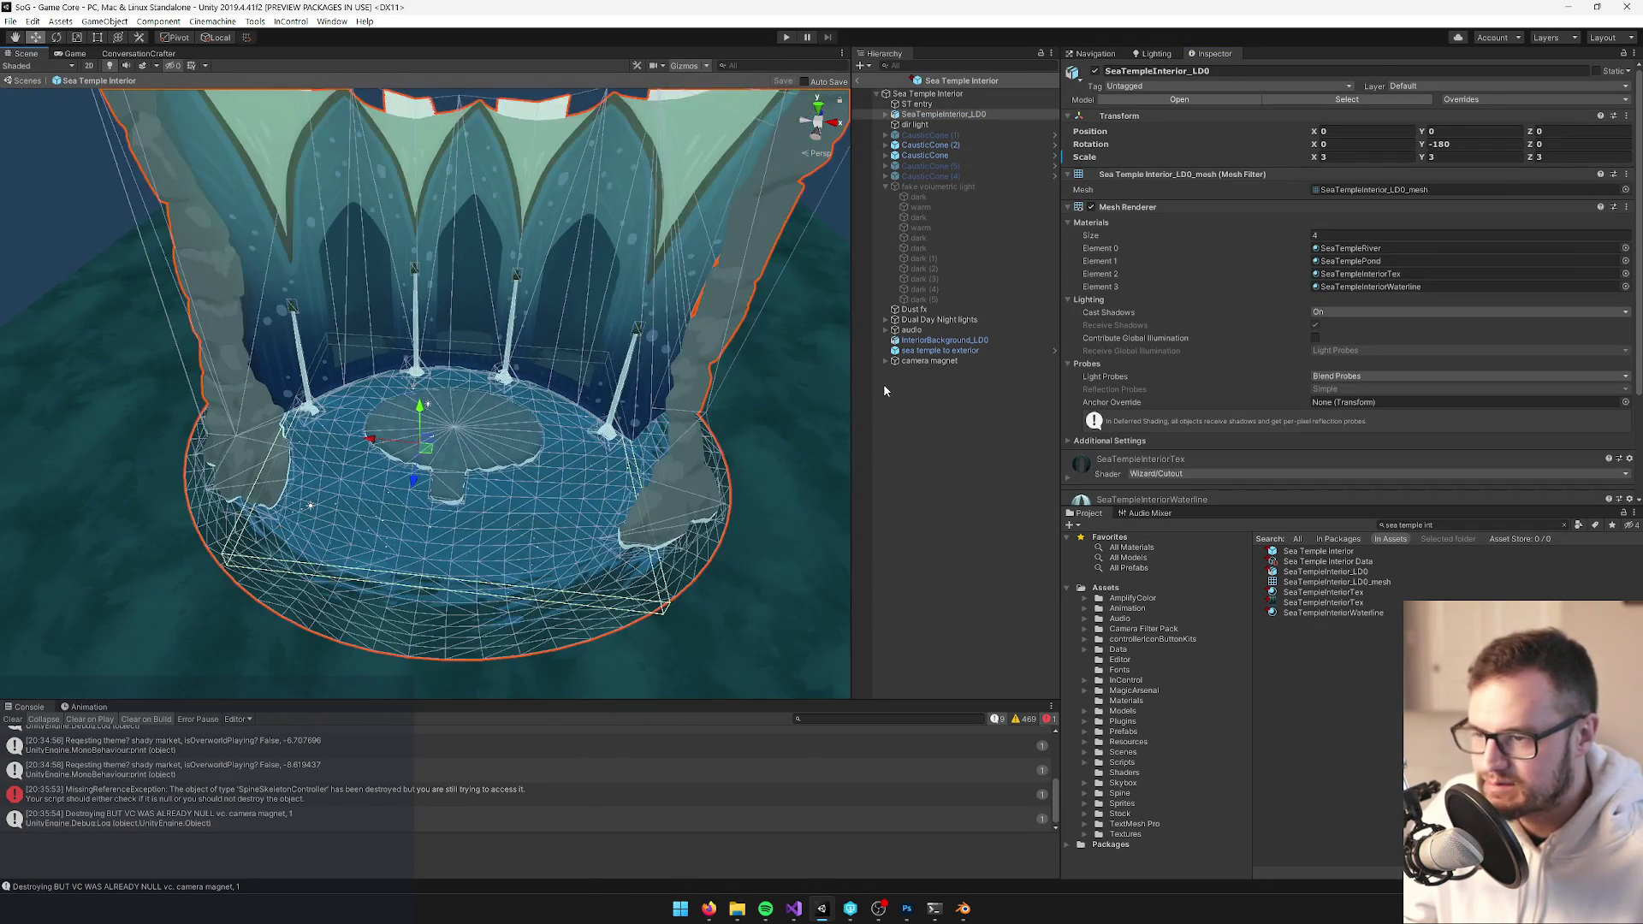
pyautogui.scroll(-5, 400, 199)
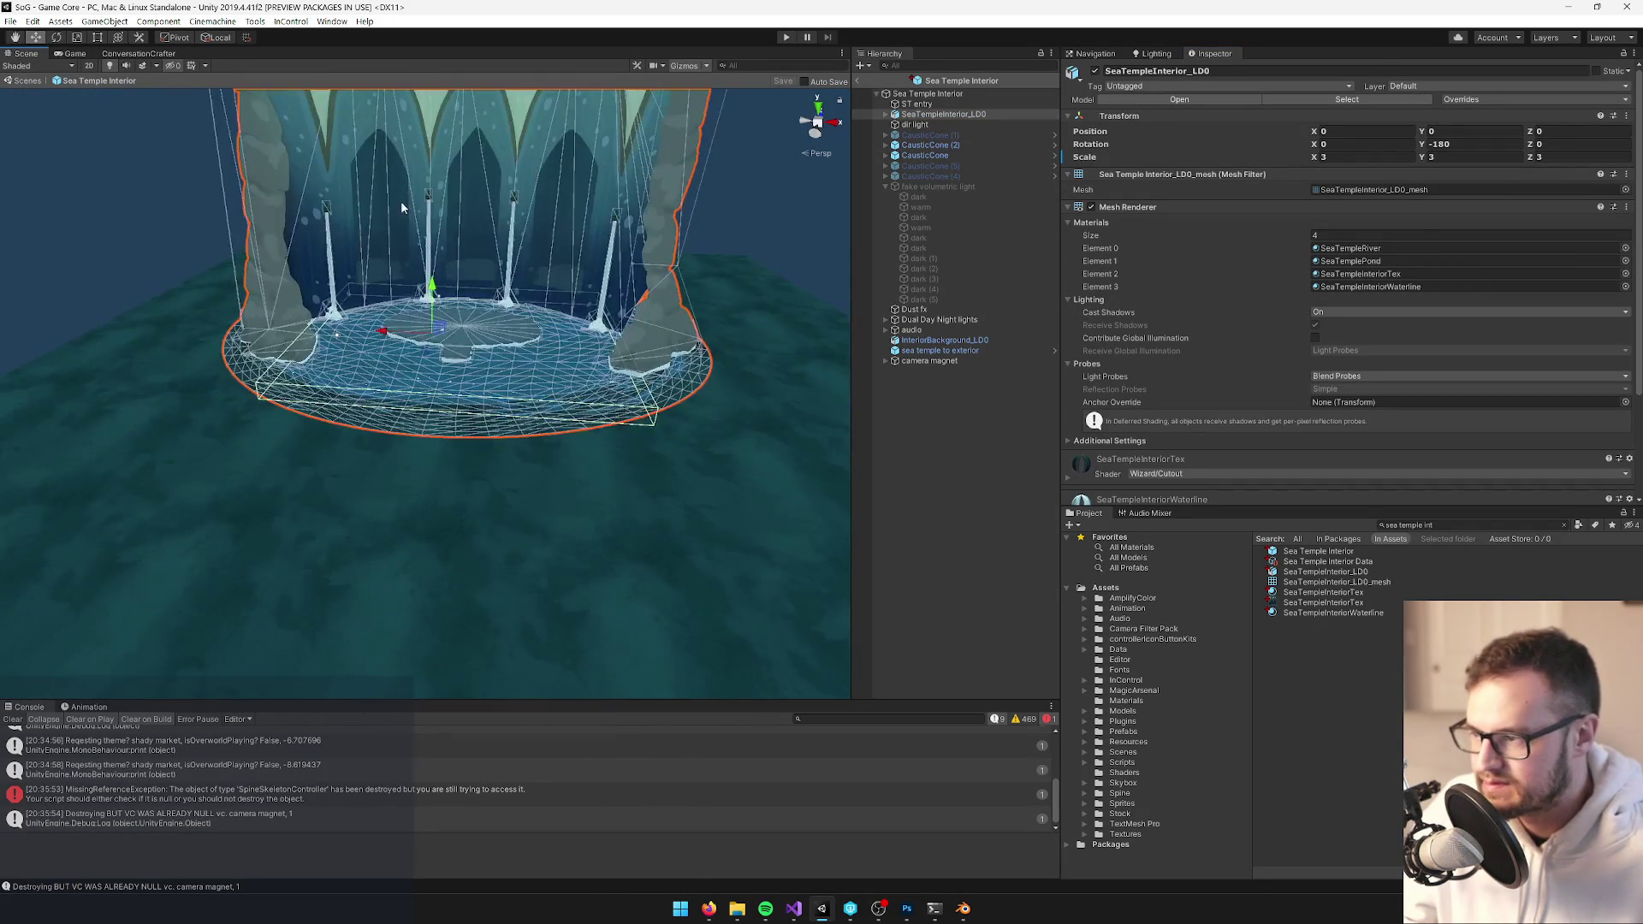
pyautogui.scroll(3, 511, 300)
# Set the model's Scale X, Y and Z to 2.5
pyautogui.click(1343, 156)
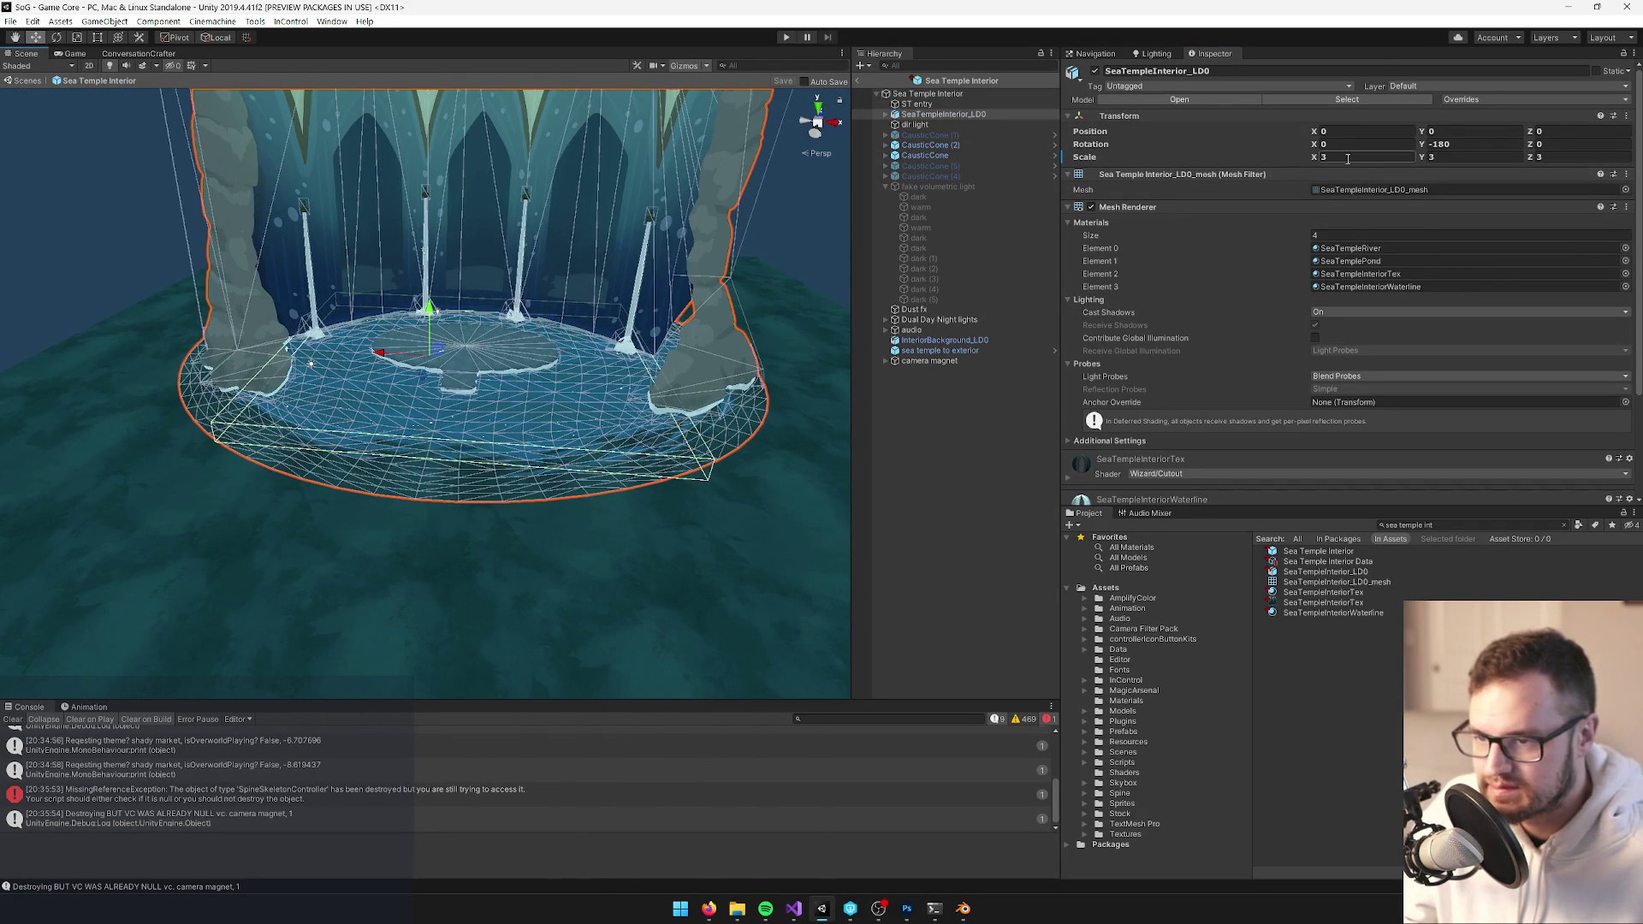
pyautogui.write('2.5')
pyautogui.press('Tab')
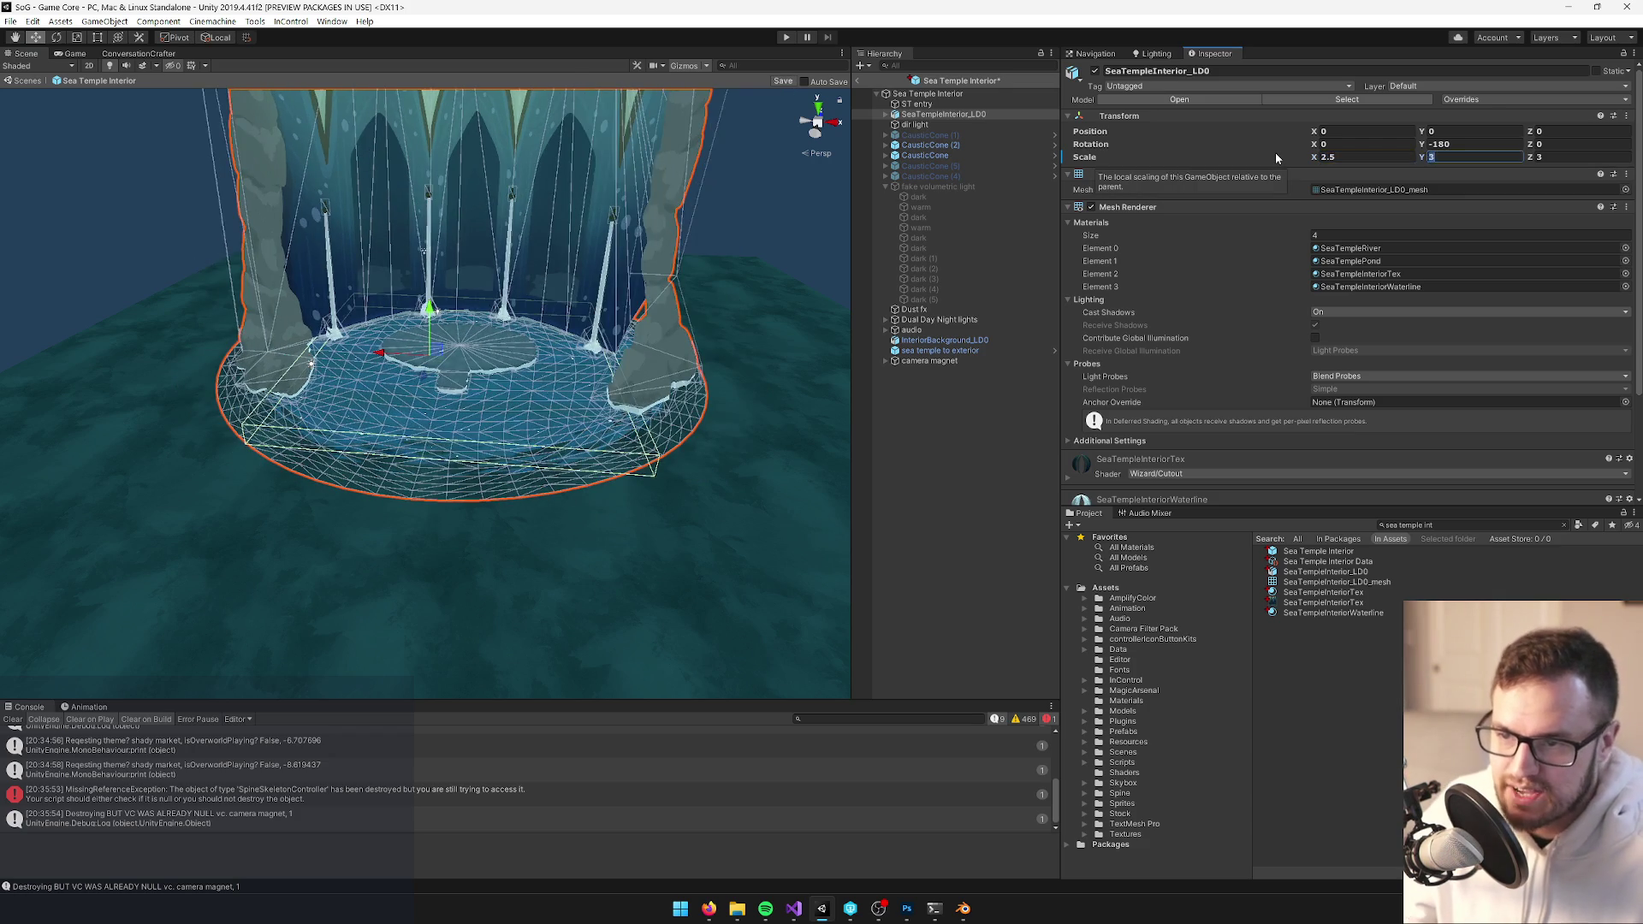
pyautogui.write('2.5')
pyautogui.press('Tab')
pyautogui.write('2.5')
pyautogui.press('Return')
# Save the prefab, exit Prefab Mode, and select Sea Temple Interior in the scene
pyautogui.click(780, 80)
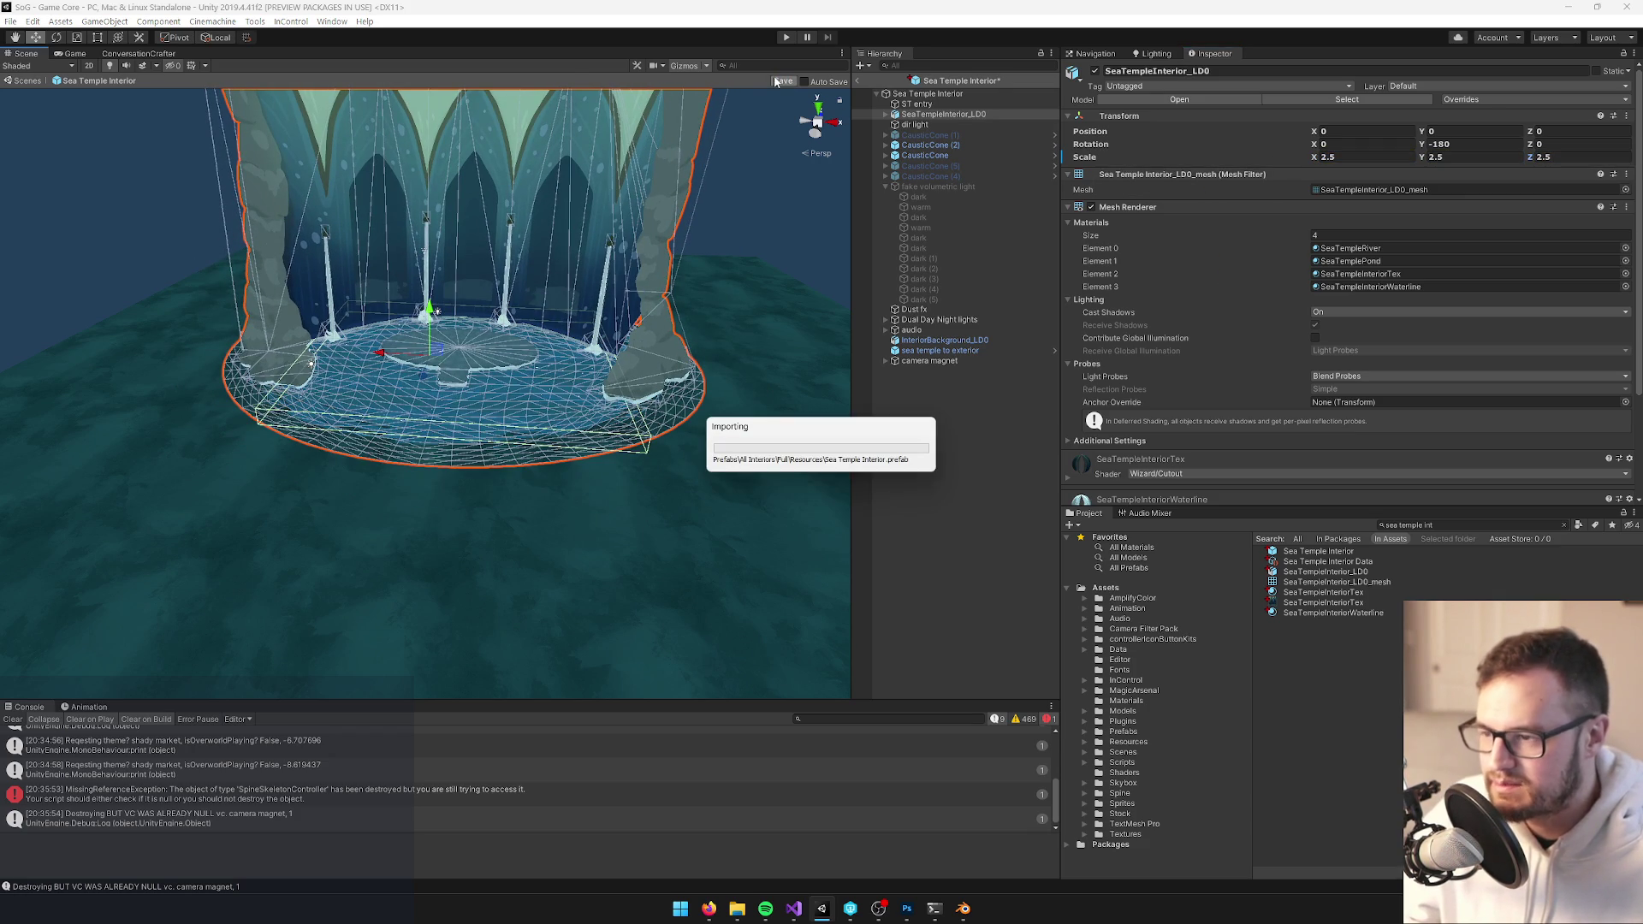
pyautogui.click(859, 80)
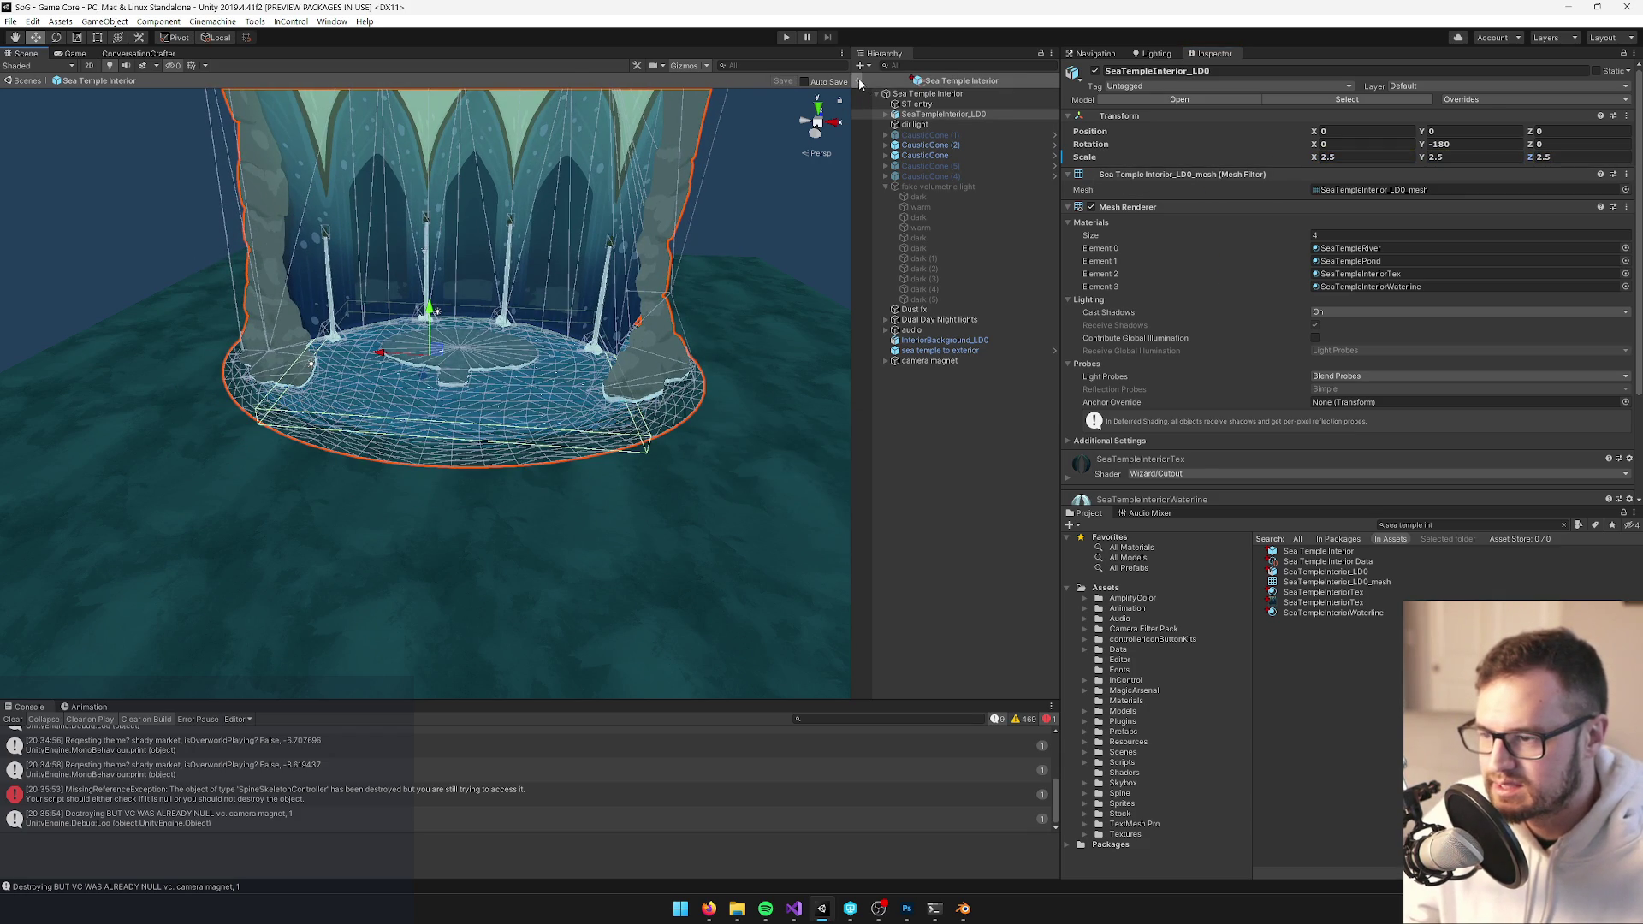
pyautogui.click(949, 284)
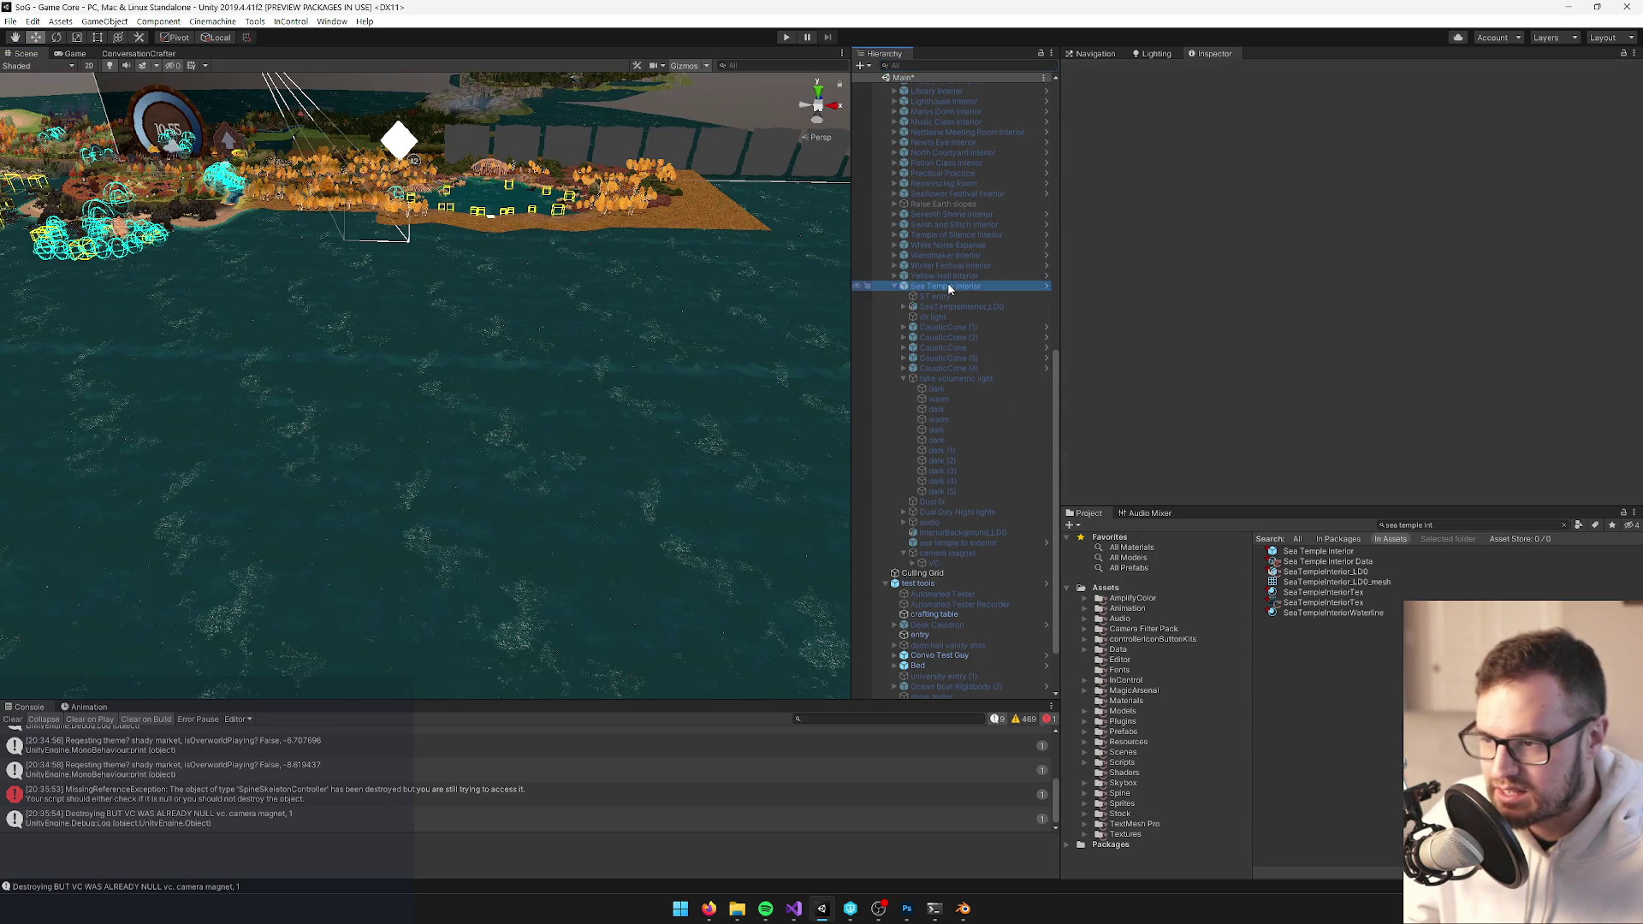
# Re-enable Sea Temple Interior, select the VC virtual camera and set its field of view to 54
pyautogui.click(1095, 72)
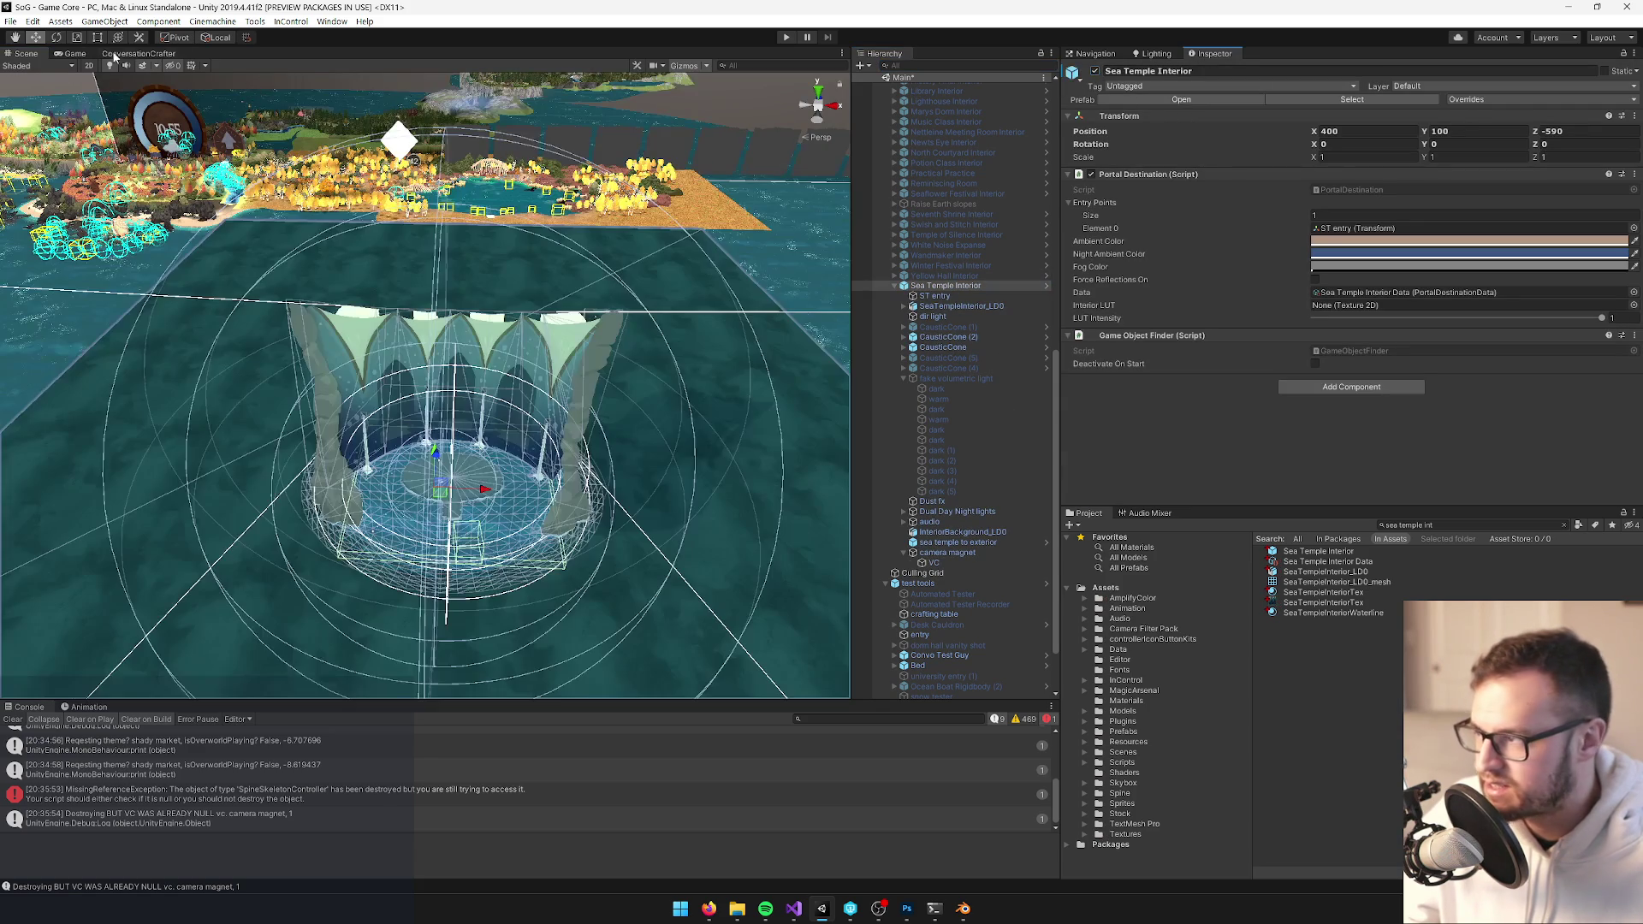
pyautogui.click(75, 54)
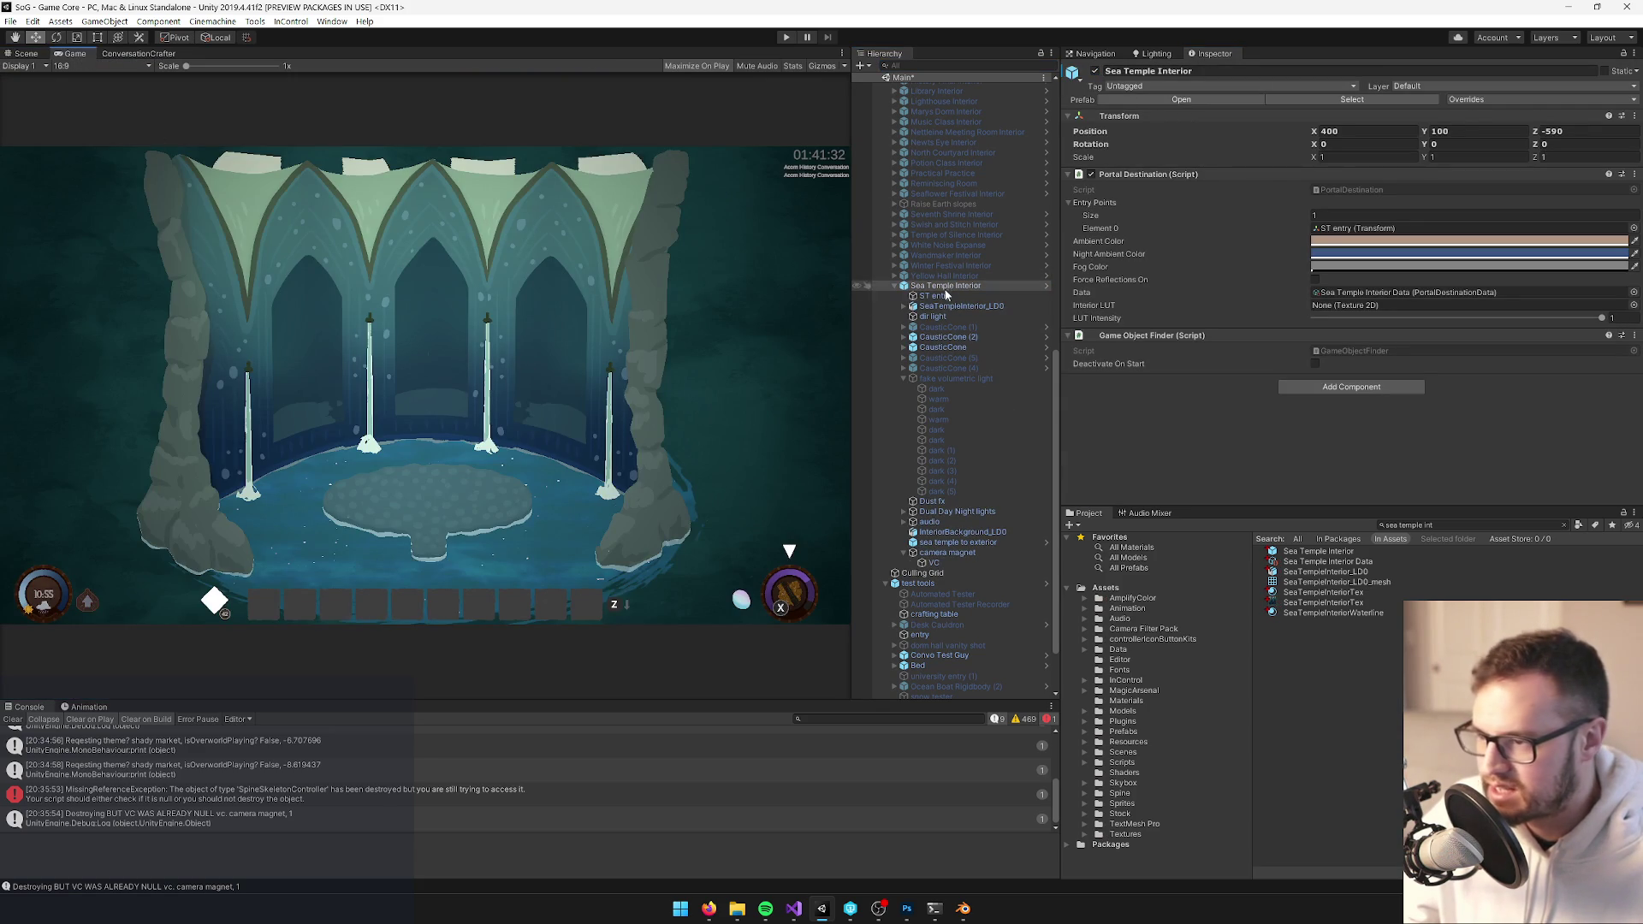
pyautogui.click(942, 564)
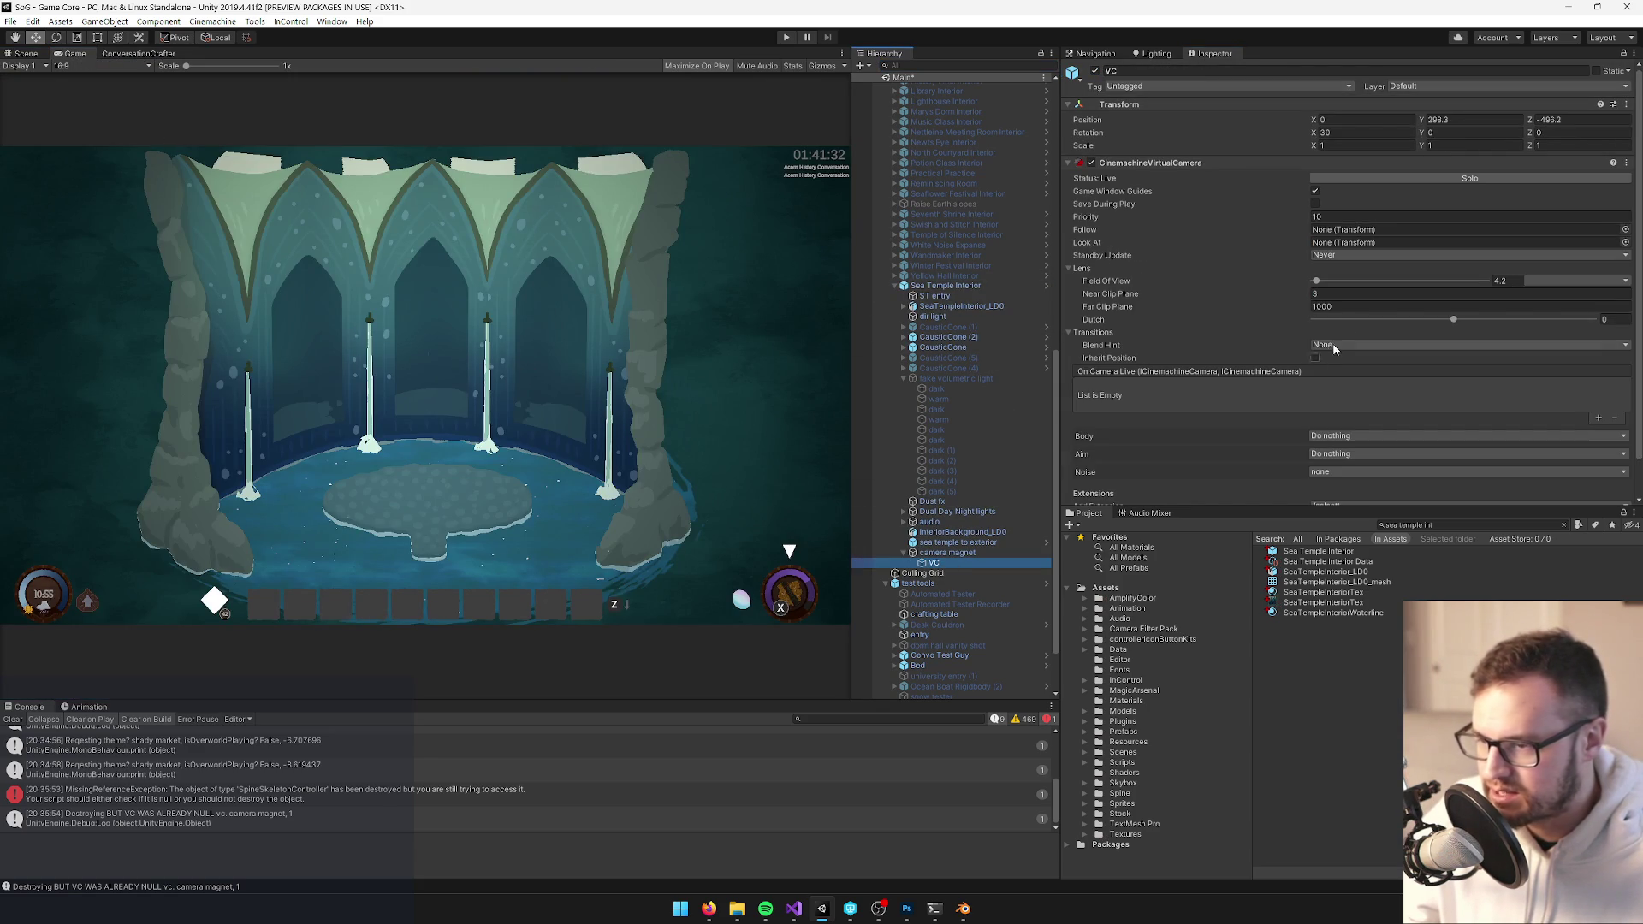
pyautogui.click(1508, 279)
pyautogui.write('5')
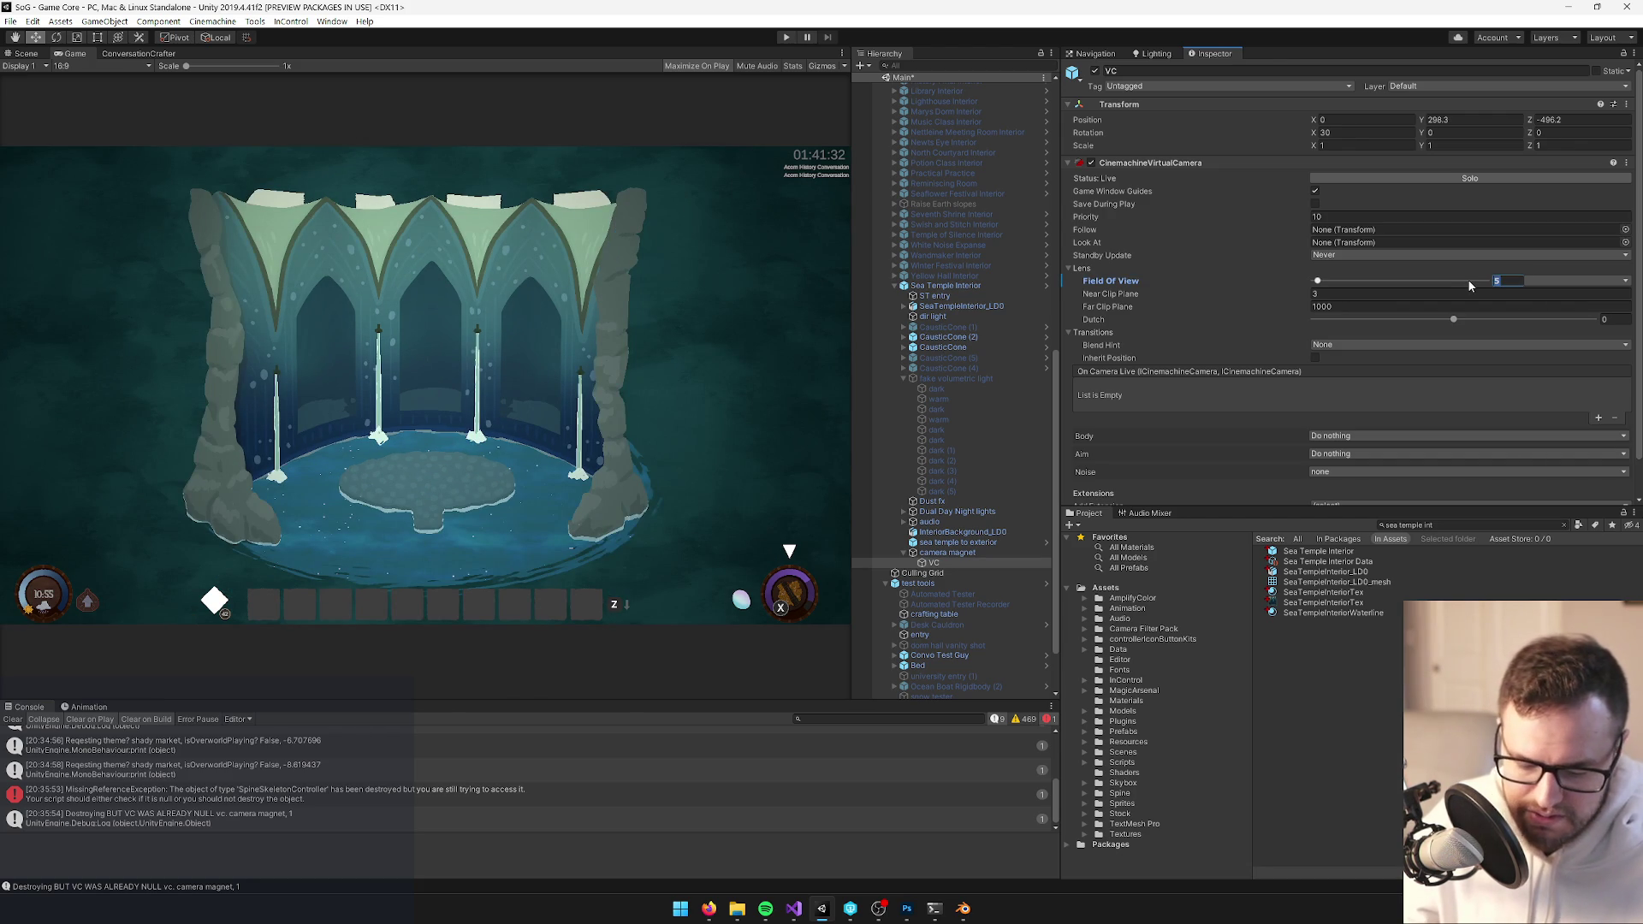
pyautogui.write('4')
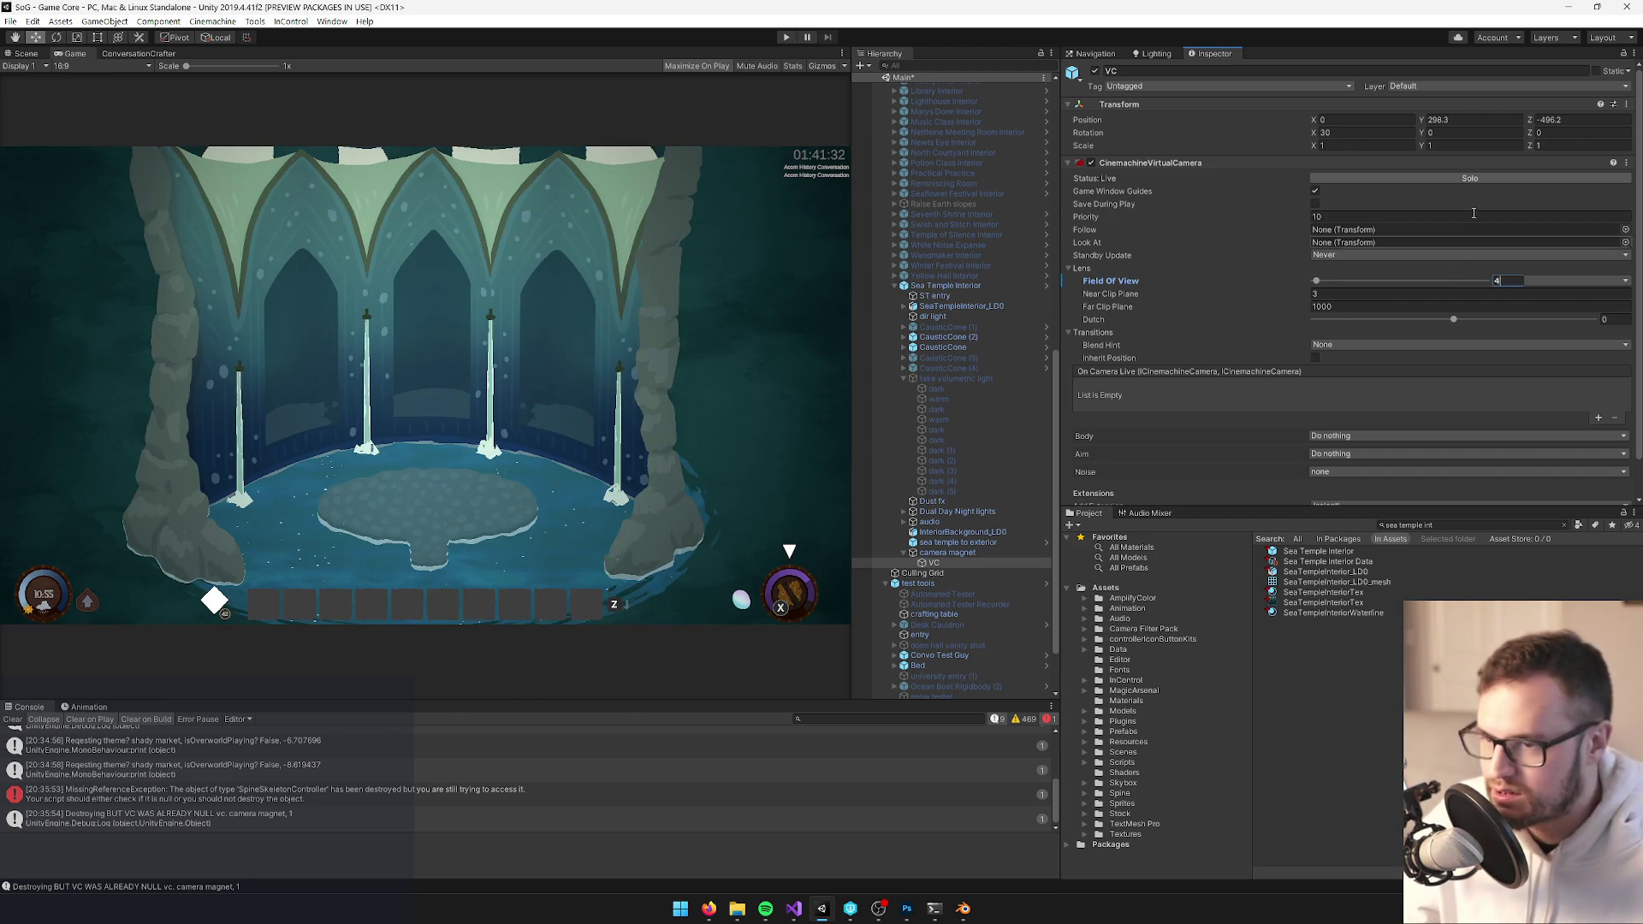
# Position the VC camera at Y 263.7 and Z -439.2
pyautogui.click(1432, 122)
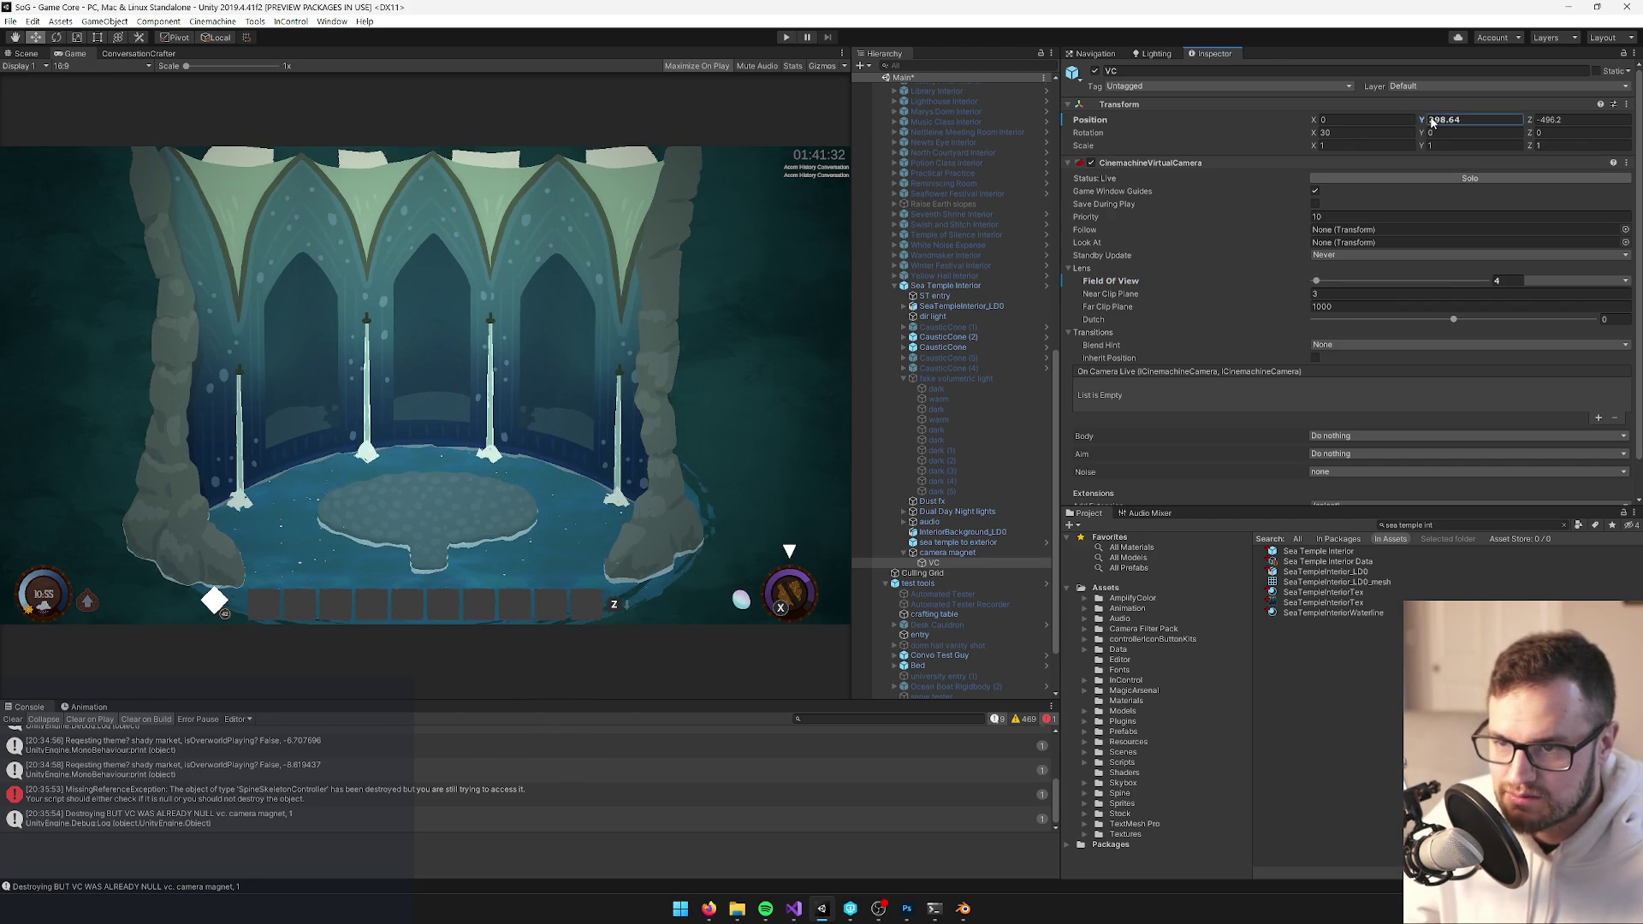
pyautogui.moveTo(1522, 119)
pyautogui.mouseDown()
pyautogui.moveTo(1562, 128)
pyautogui.moveTo(9, 300)
pyautogui.moveTo(1623, 298)
pyautogui.mouseUp()
pyautogui.press('Escape')
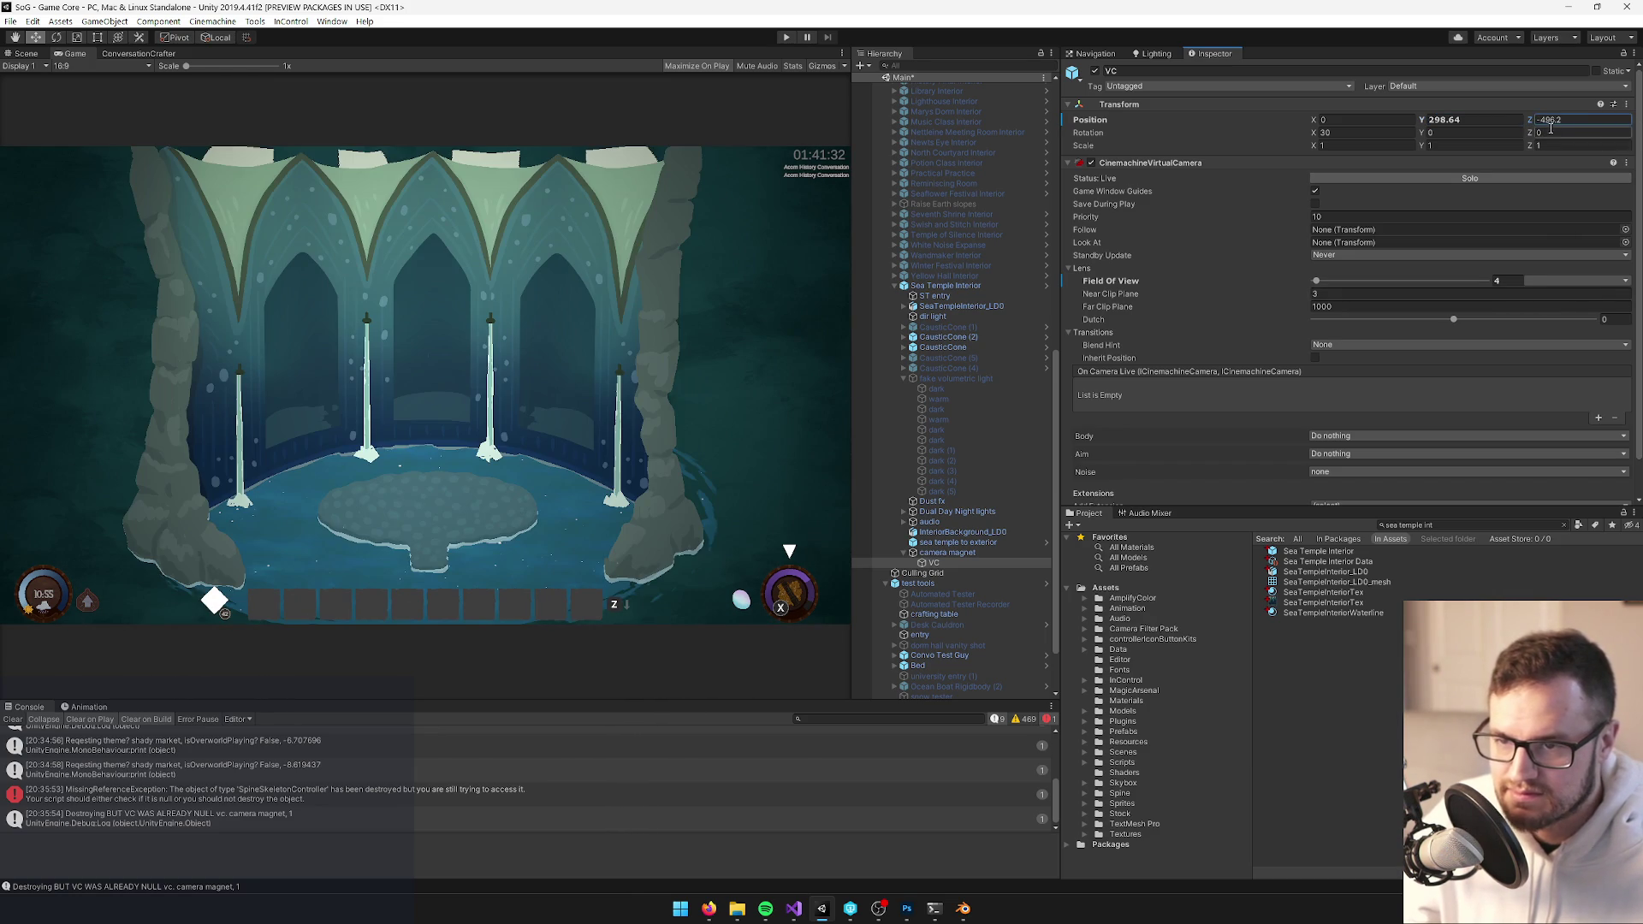
pyautogui.write('-439.2')
pyautogui.moveTo(1420, 122)
pyautogui.mouseDown()
pyautogui.moveTo(1379, 119)
pyautogui.moveTo(1433, 122)
pyautogui.mouseUp()
pyautogui.write('263.7')
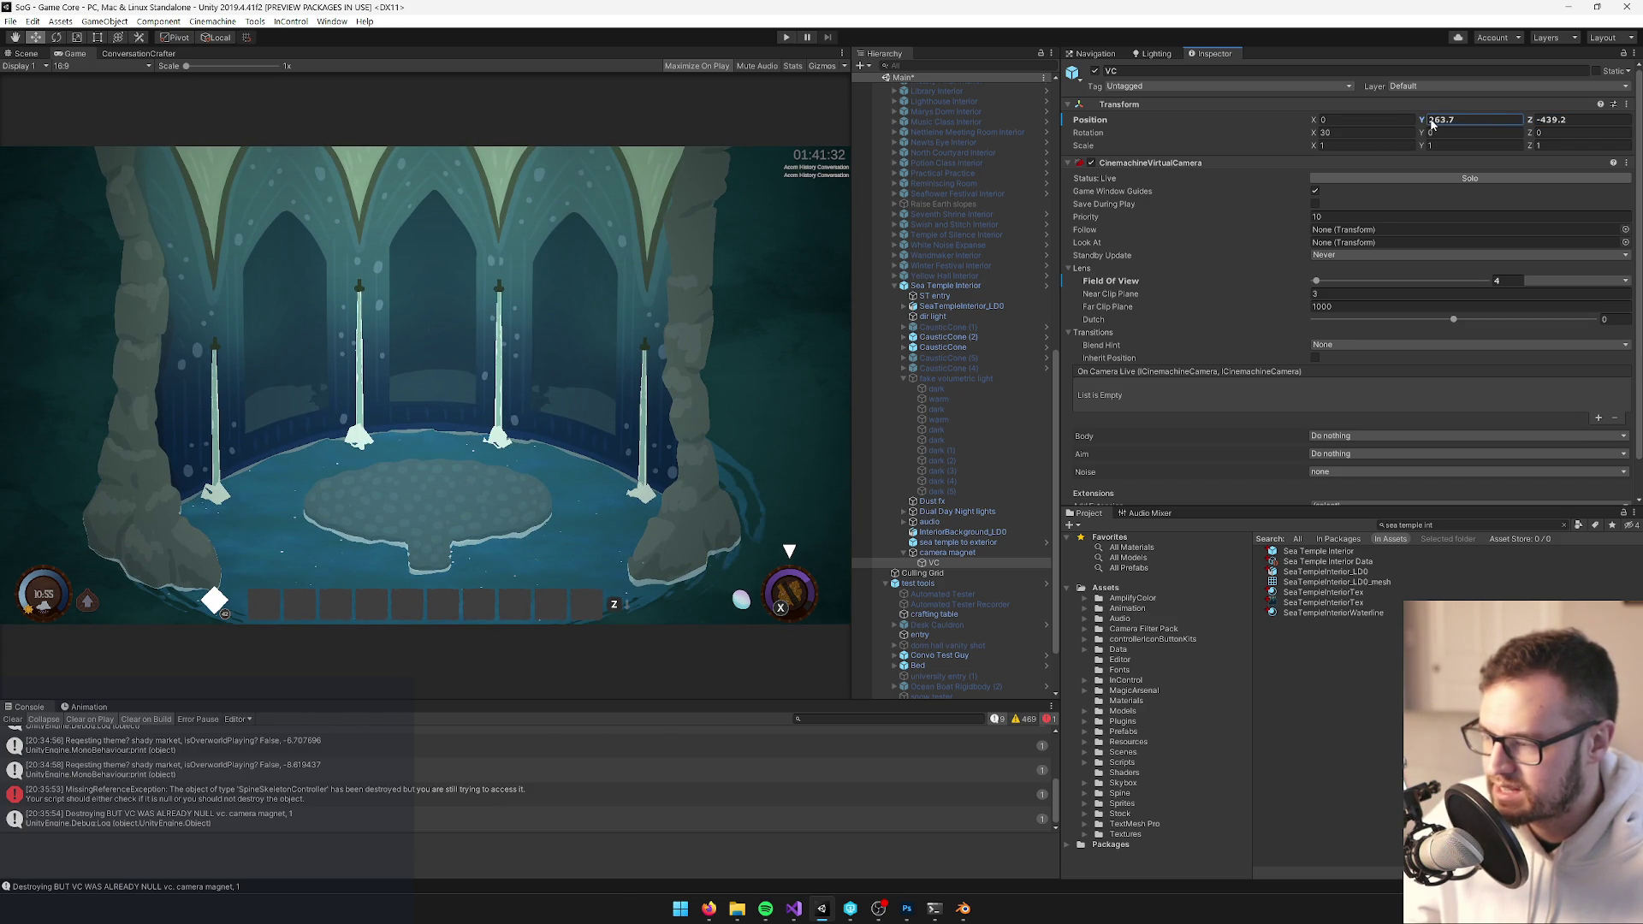
pyautogui.click(469, 477)
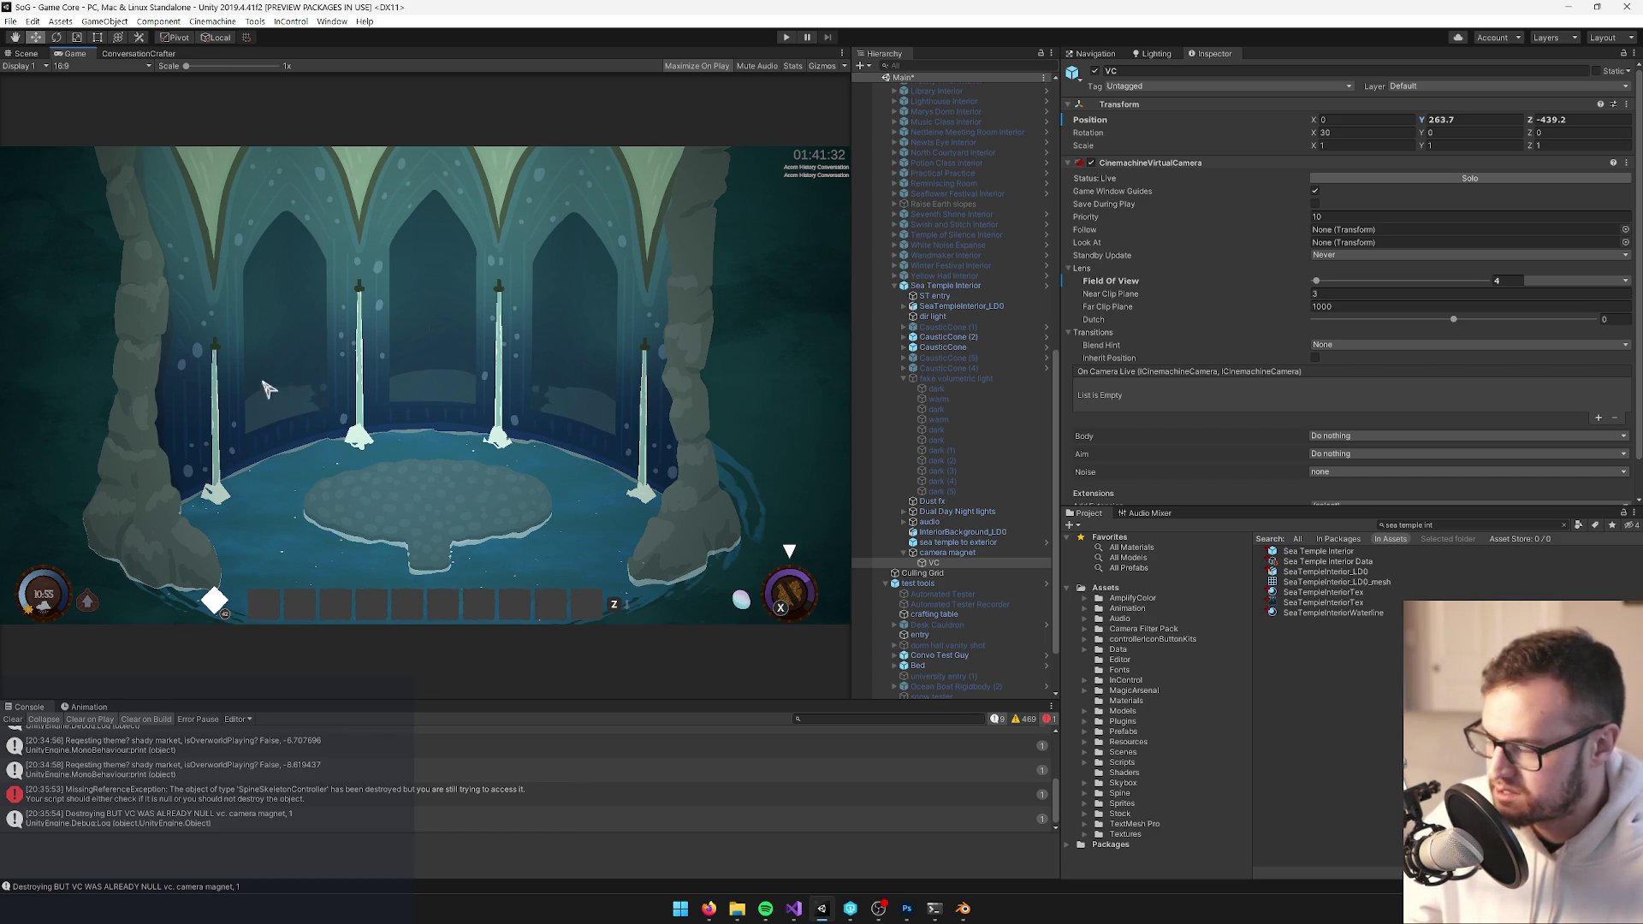
# Apply all overrides on Sea Temple Interior to its prefab
pyautogui.click(936, 288)
pyautogui.click(1540, 99)
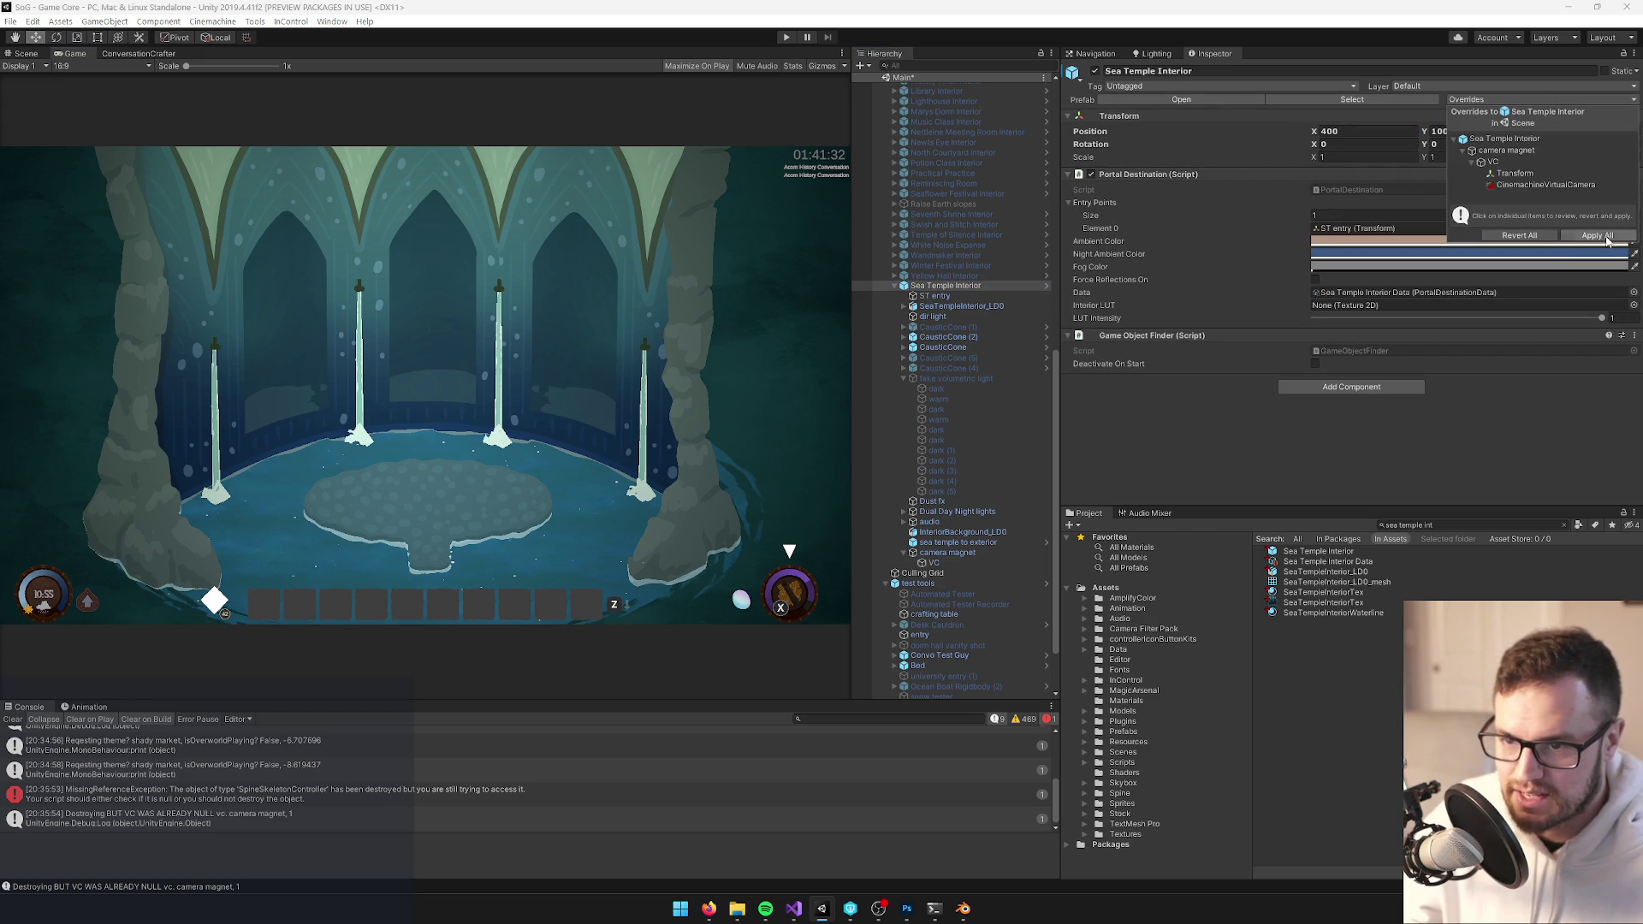
pyautogui.click(1606, 236)
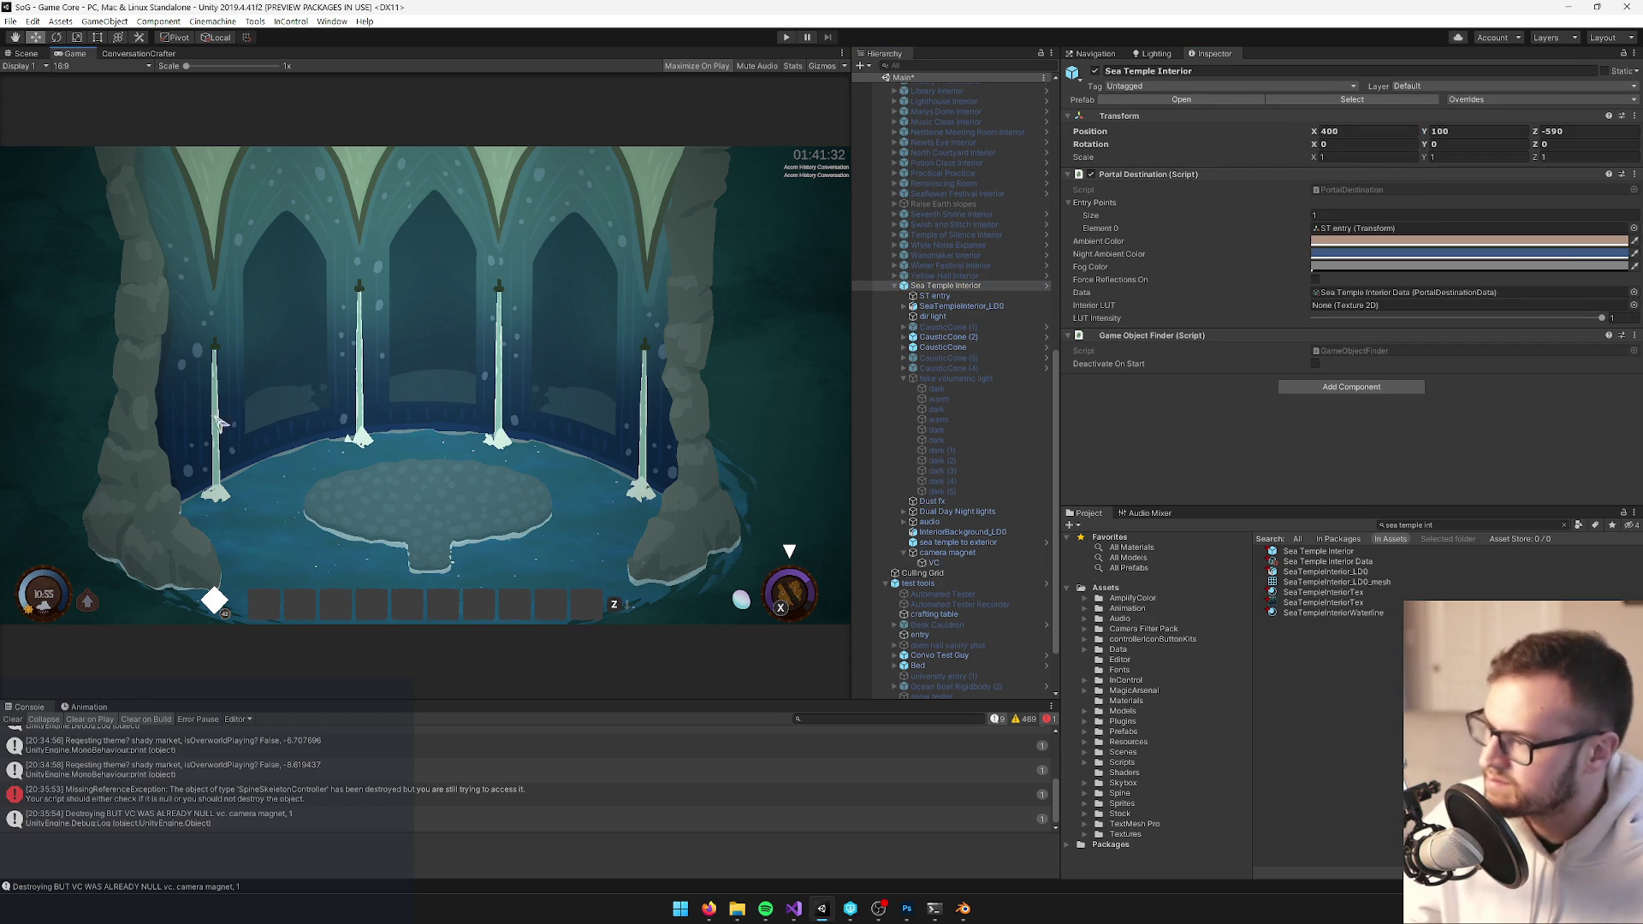
# Search 'templer' and nudge the SeaTempleRiver material's Main Color hue slightly toward blue
pyautogui.click(1309, 593)
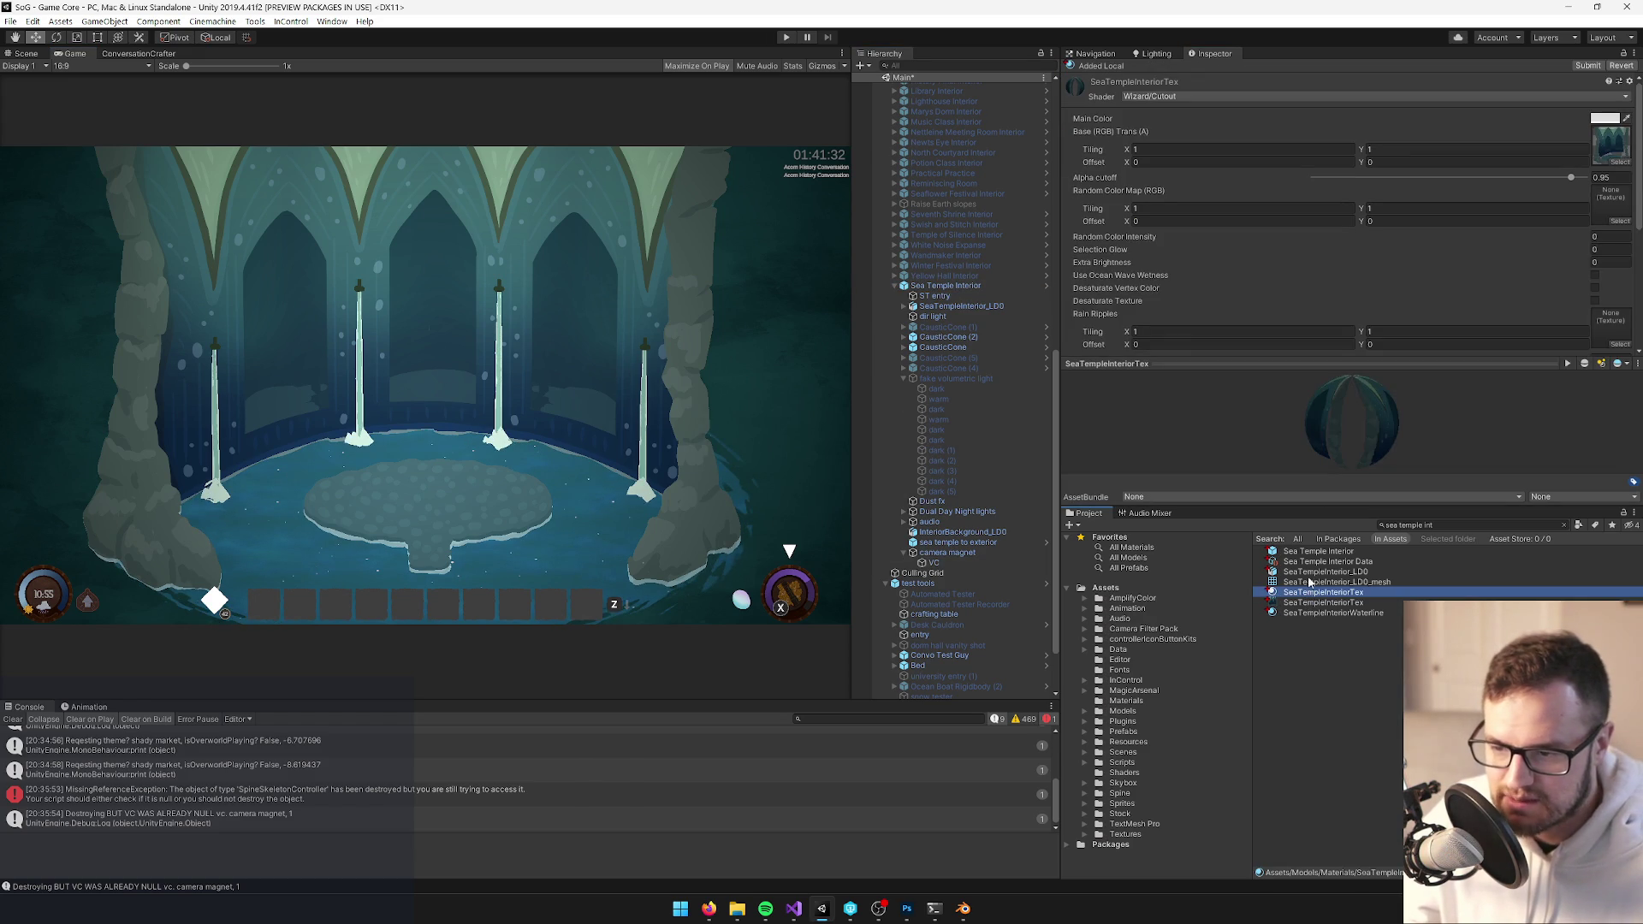
pyautogui.click(1421, 525)
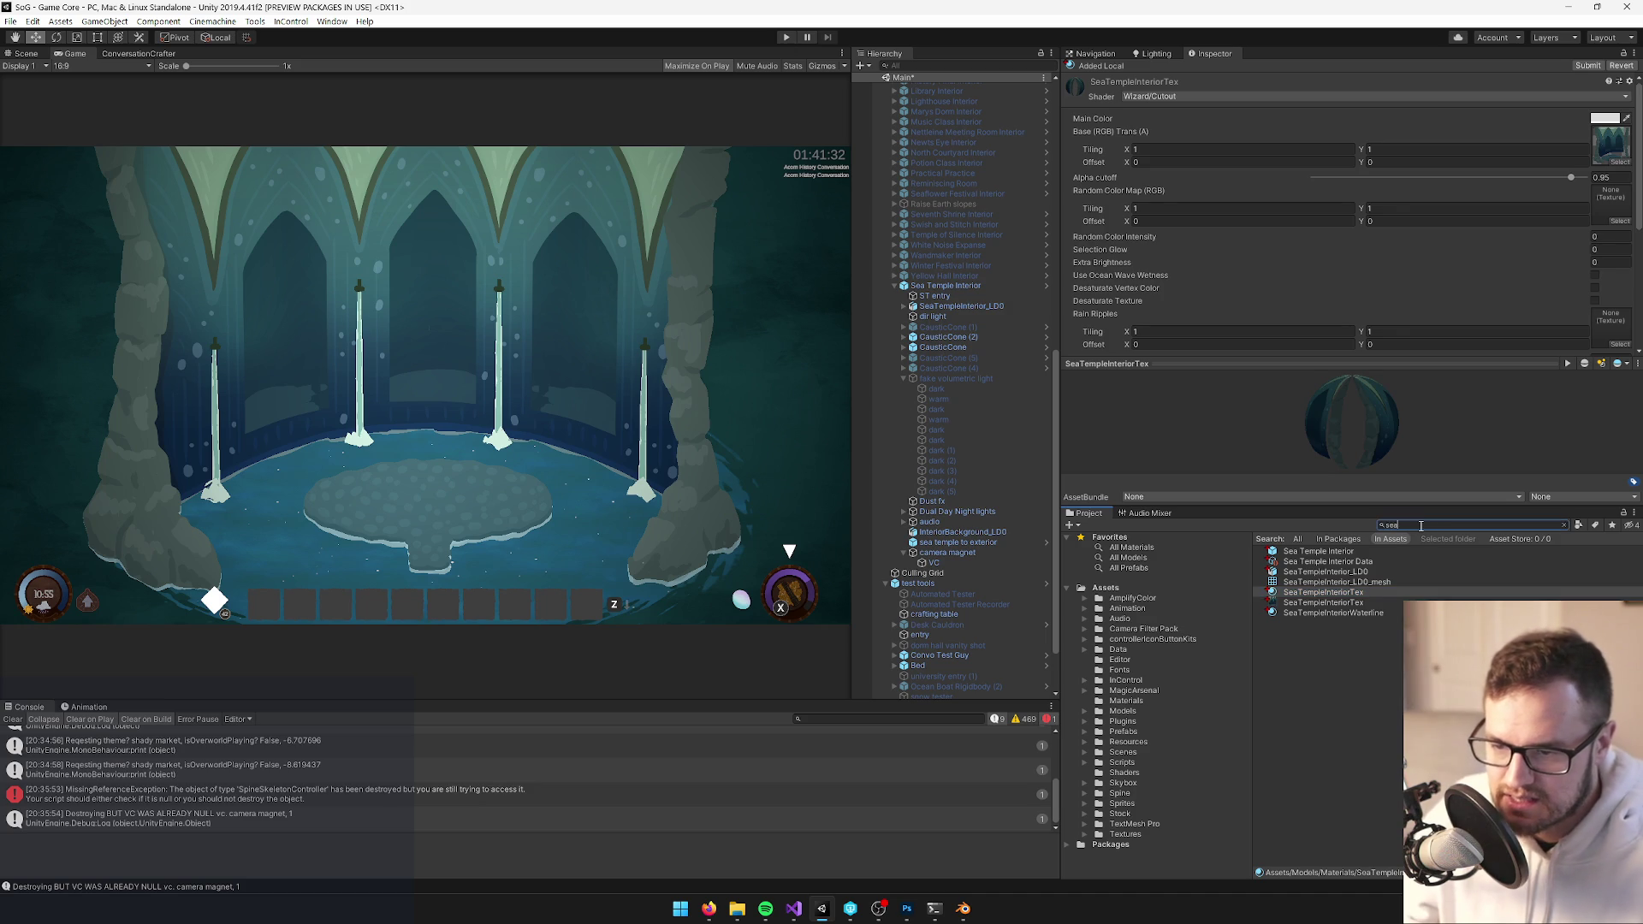
pyautogui.write('temple')
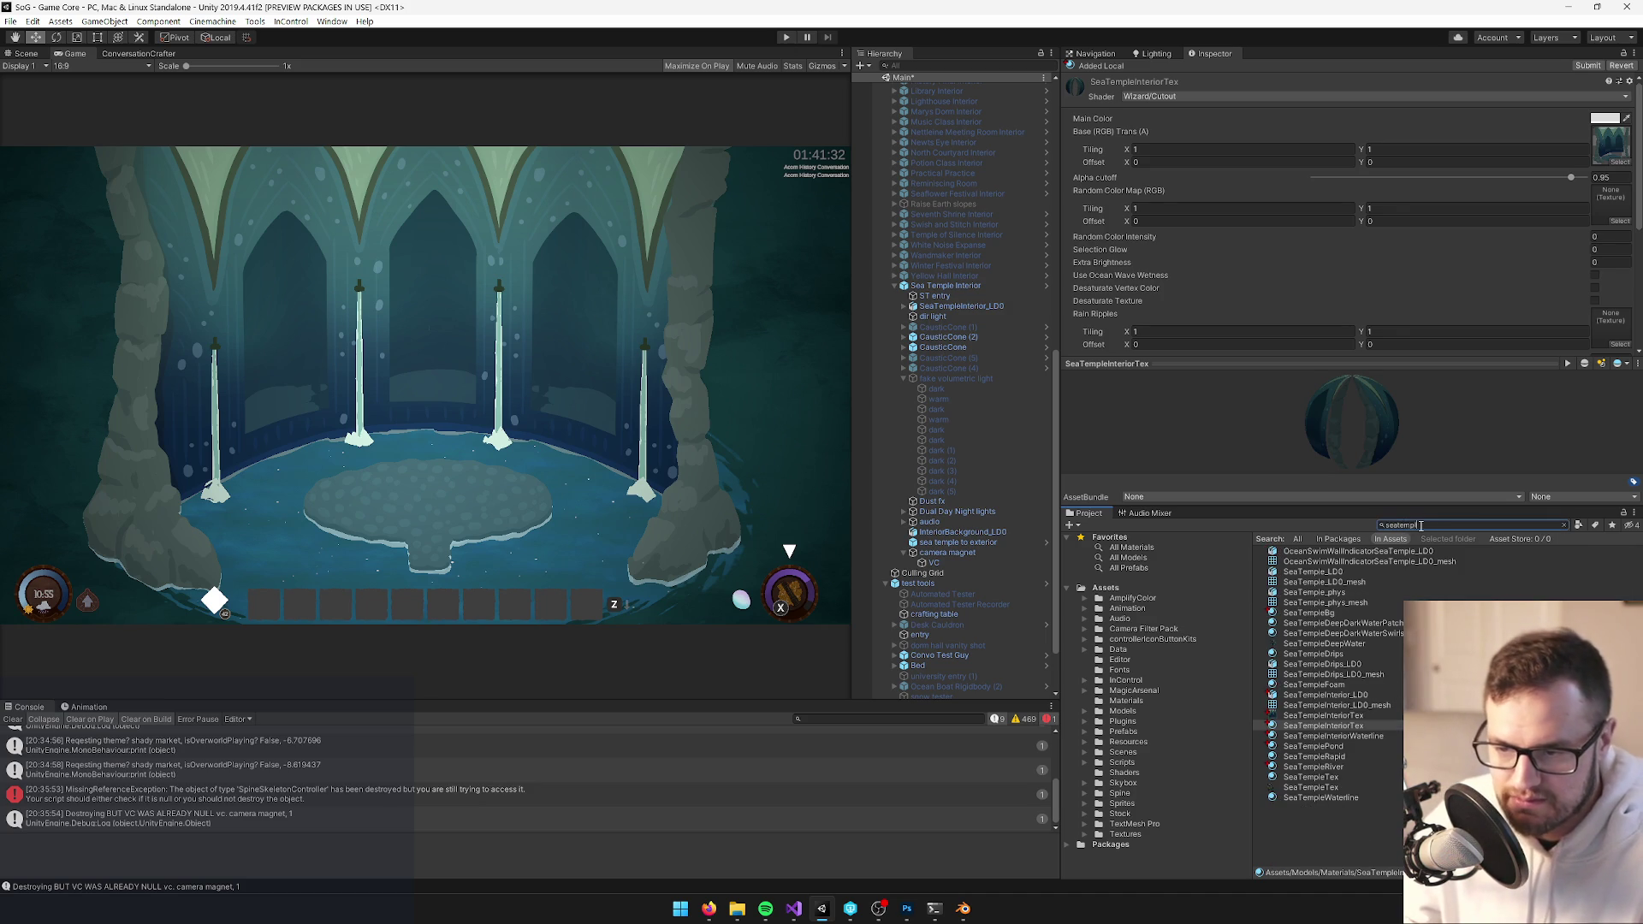
pyautogui.write('r')
pyautogui.click(1355, 561)
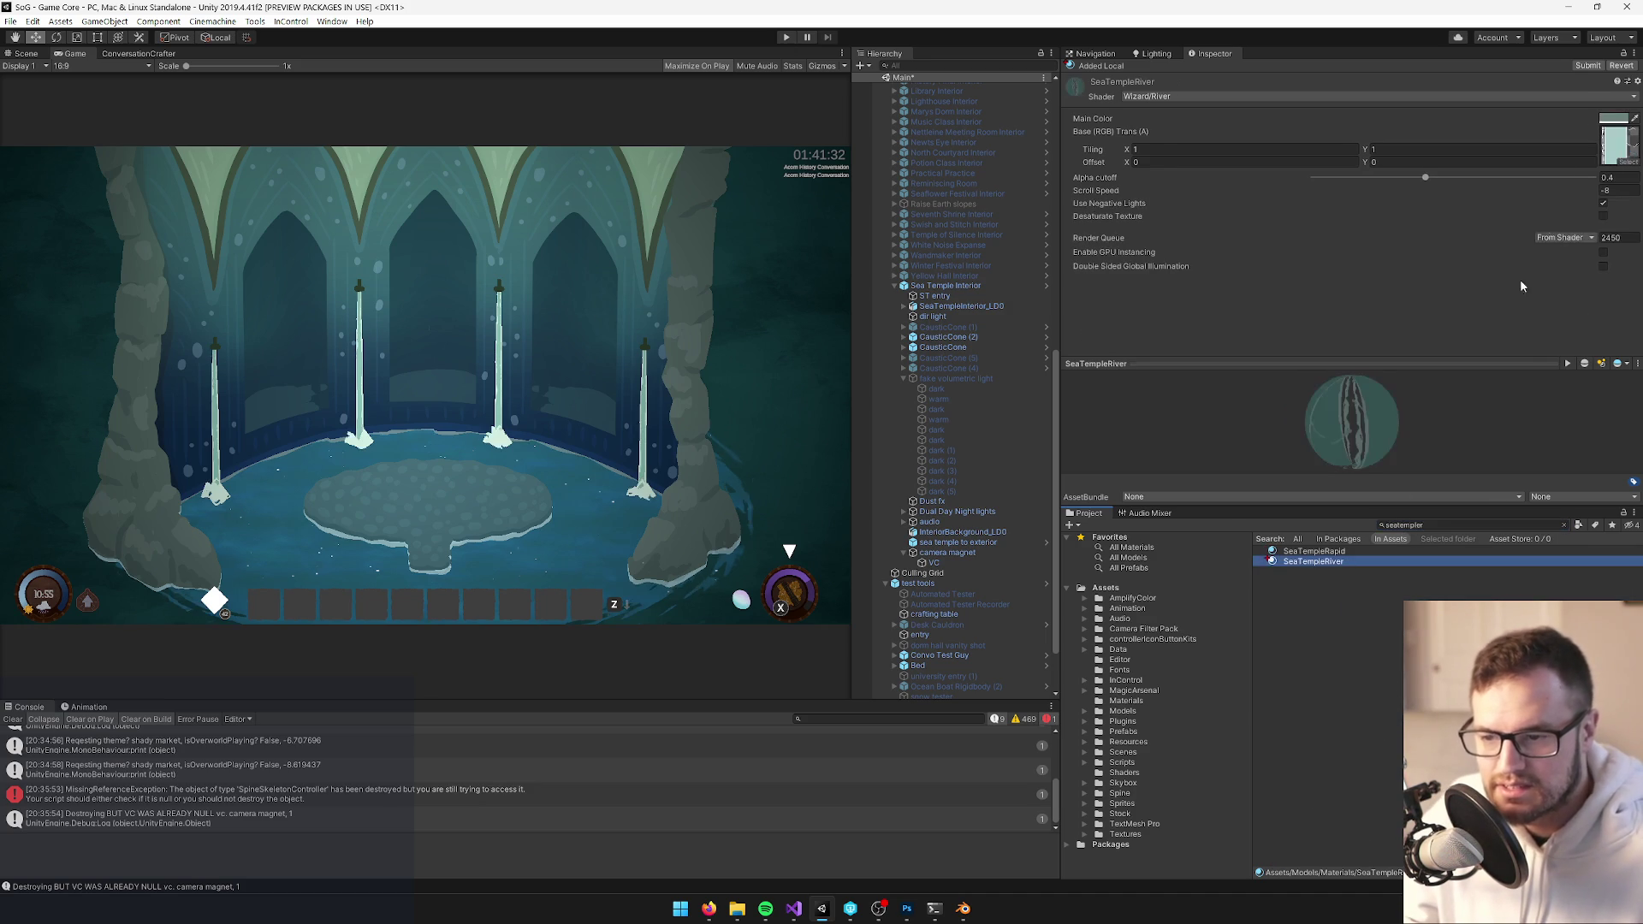
pyautogui.click(1612, 118)
pyautogui.moveTo(812, 350); pyautogui.dragTo(813, 357)
pyautogui.click(940, 229)
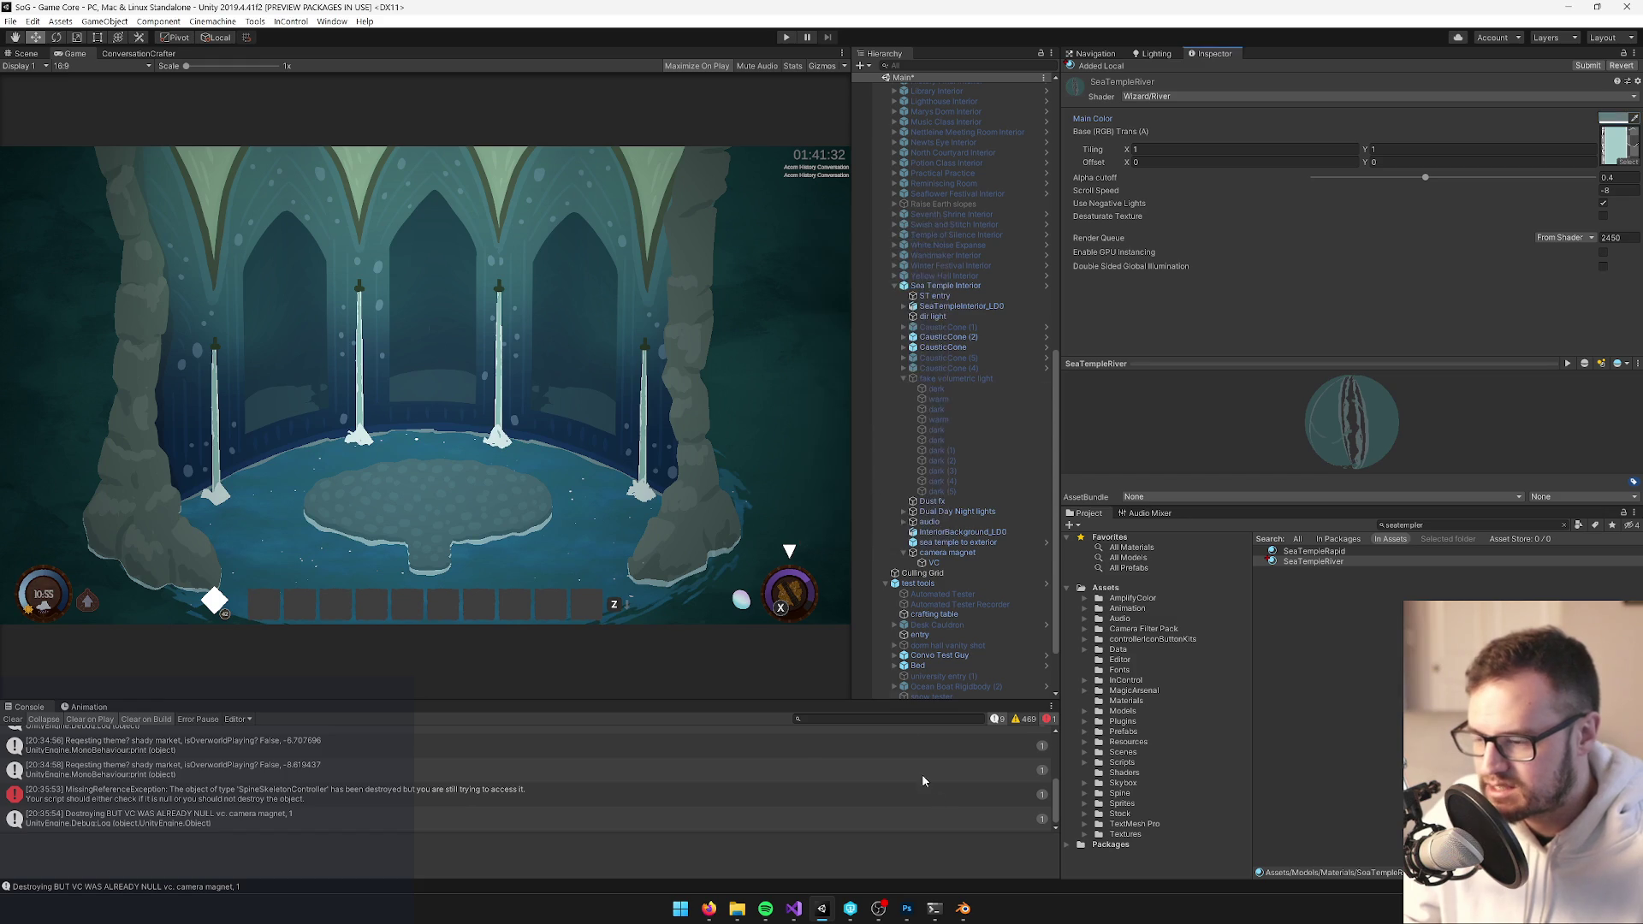
pyautogui.click(964, 908)
# Select only the cone piece of pole mesh Cylinder.014 in Edit Mode
pyautogui.rightClick(568, 363)
pyautogui.press('KP_Decimal')
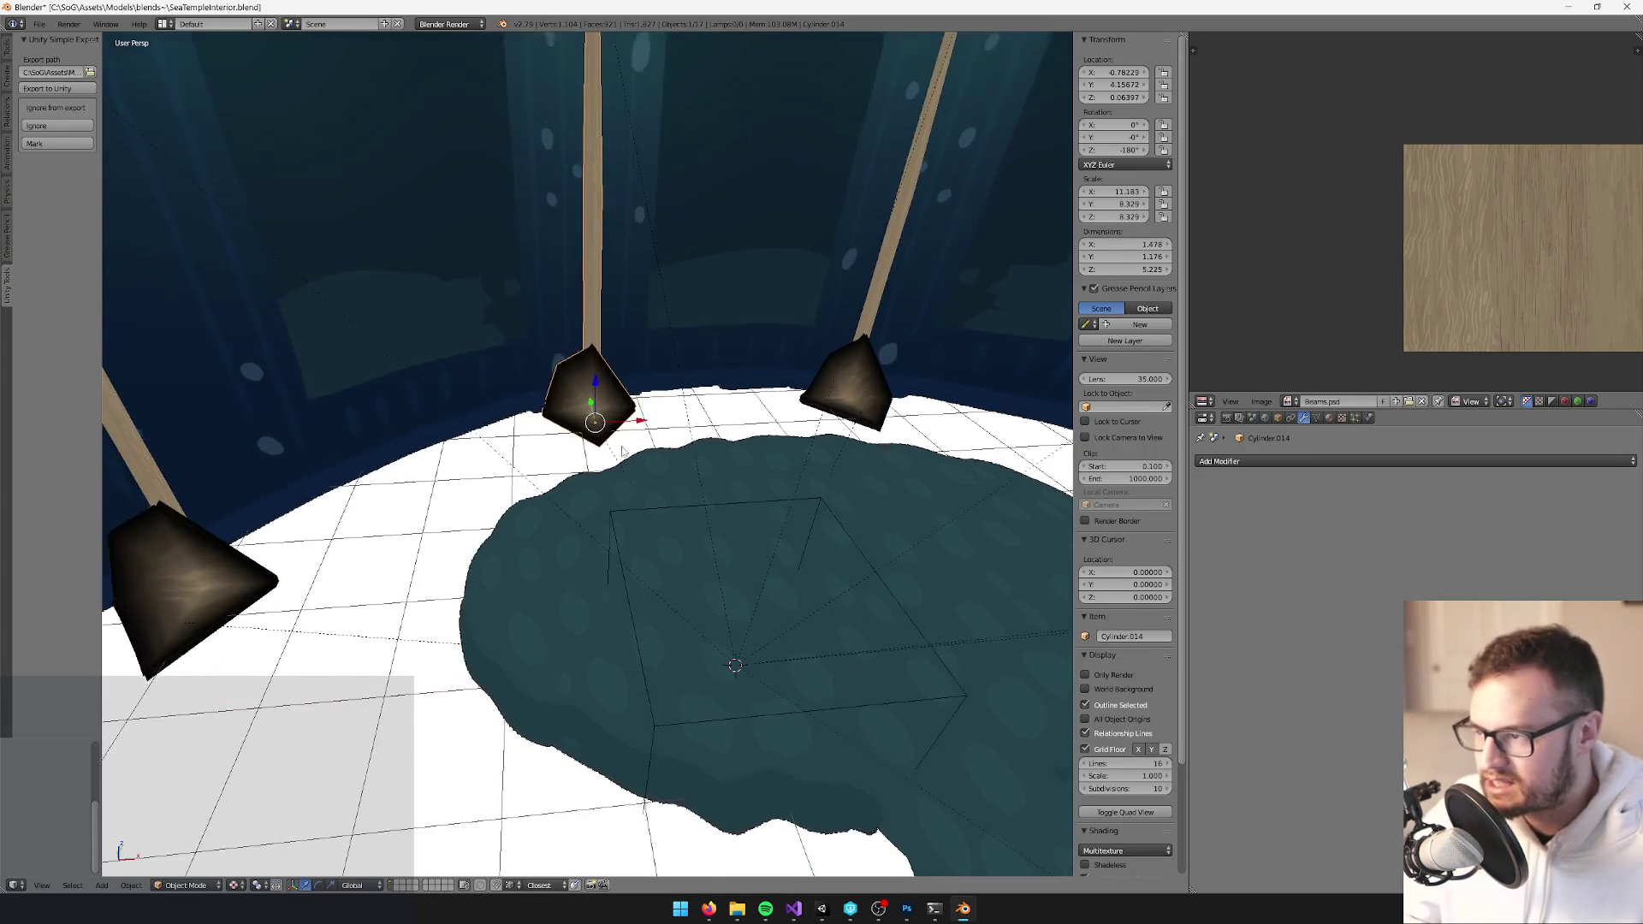
pyautogui.press('Tab')
pyautogui.press('a')
pyautogui.press('l')
pyautogui.scroll(2, 791, 386)
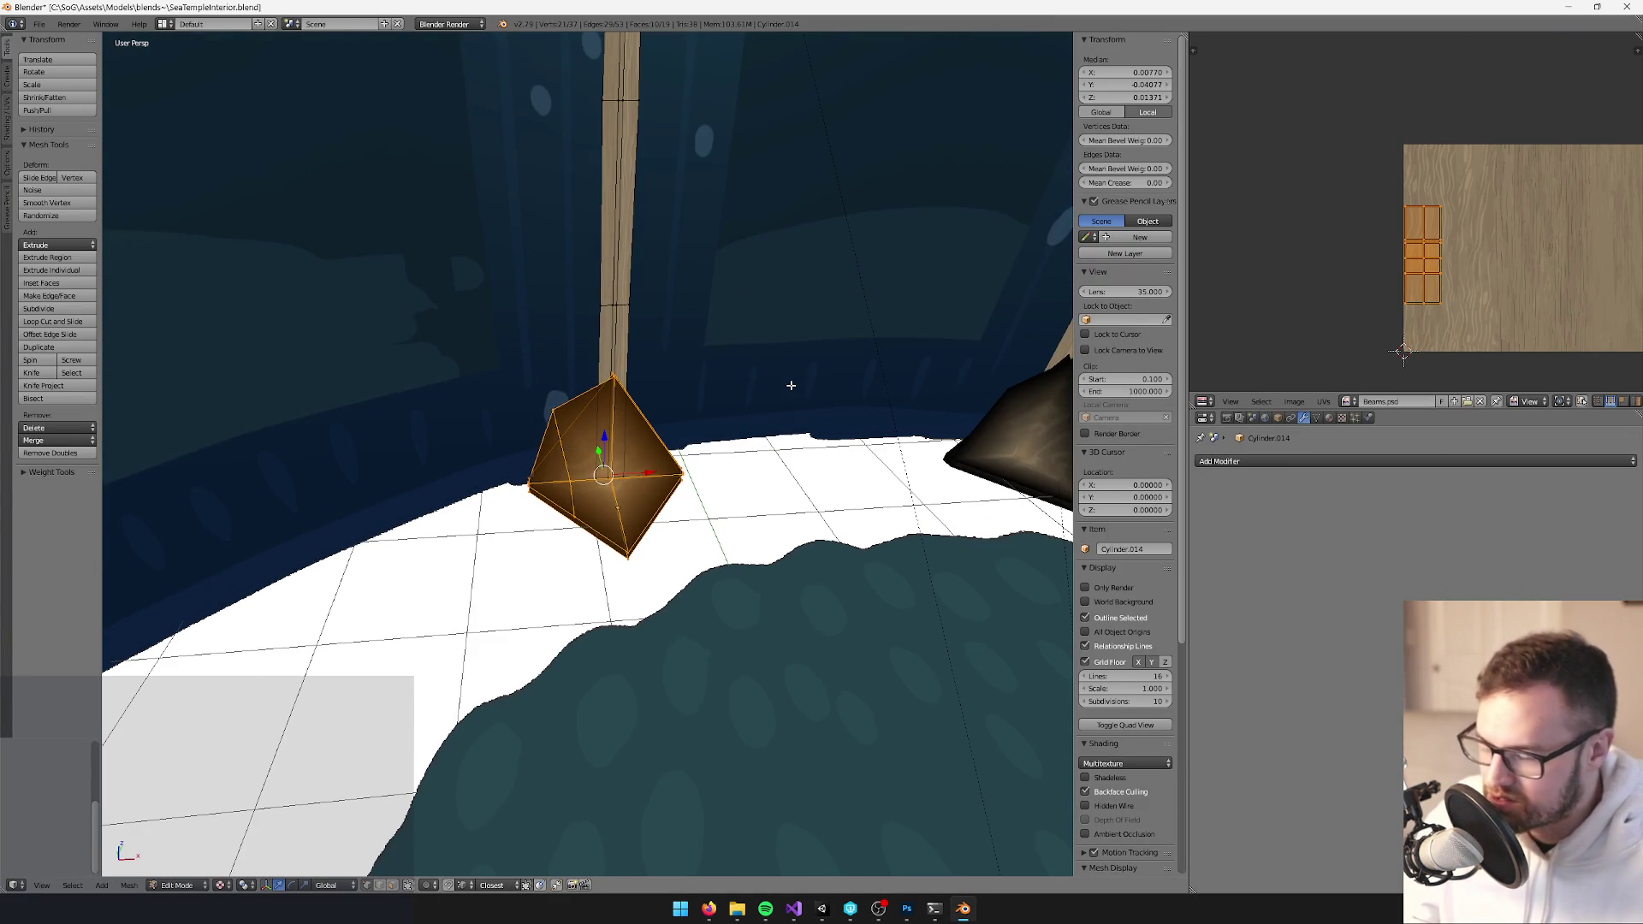
pyautogui.scroll(-3, 791, 386)
pyautogui.press('Tab')
# Scale the right cone Cylinder.000 down to 0.75 of its size
pyautogui.moveTo(787, 389); pyautogui.dragTo(657, 419)
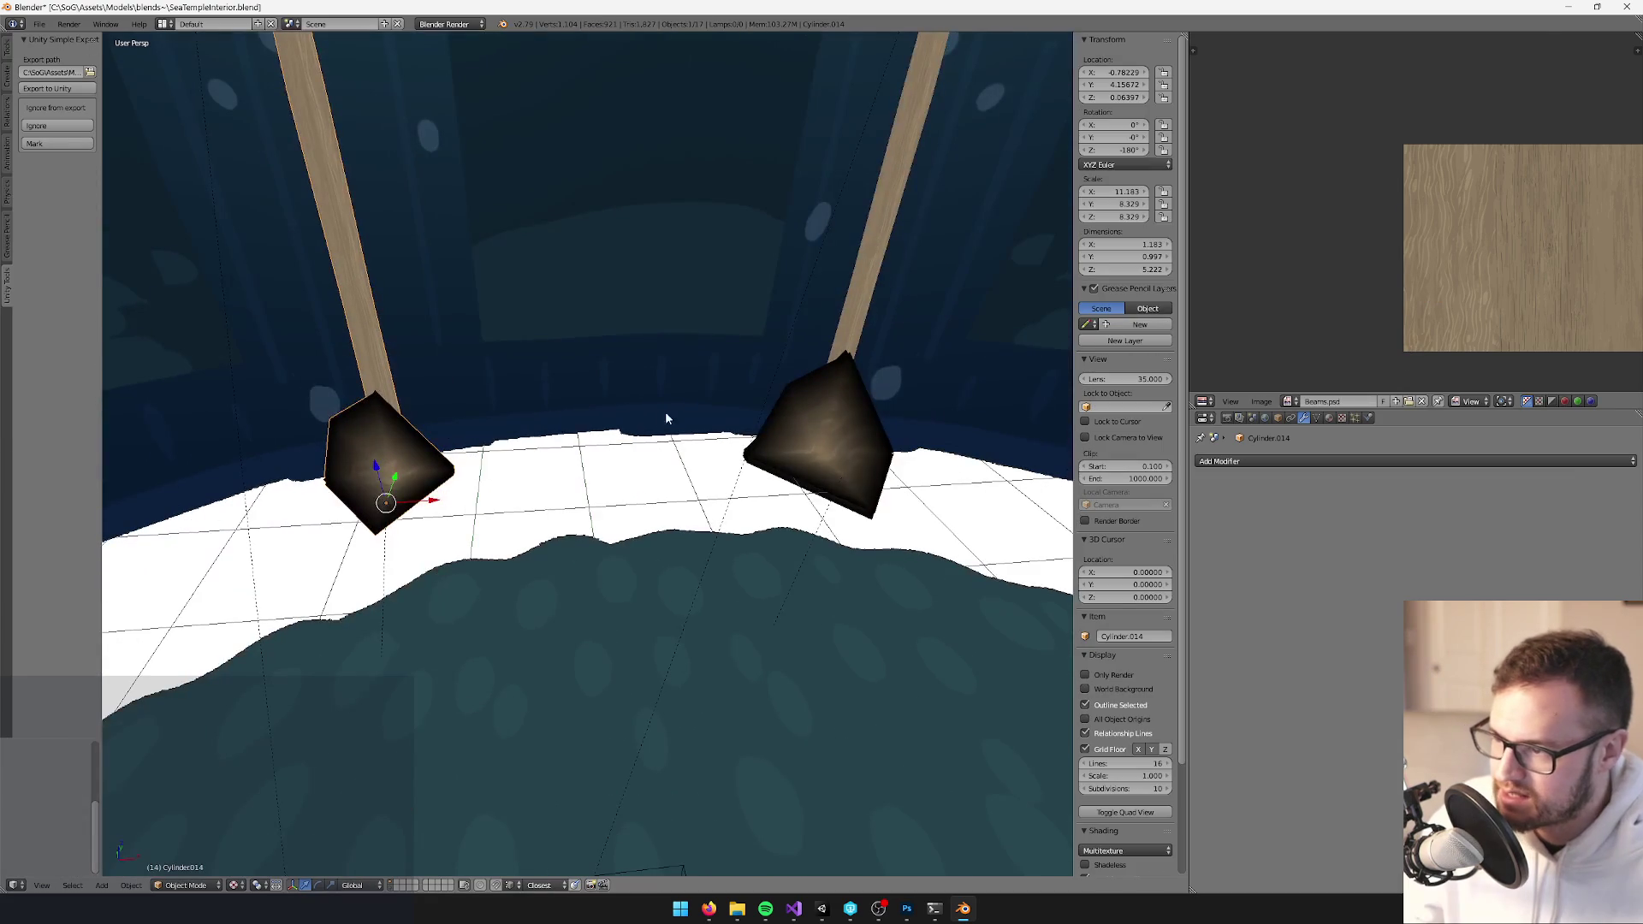
pyautogui.rightClick(762, 437)
pyautogui.press('Tab')
pyautogui.hotkey('ctrl', 'l')
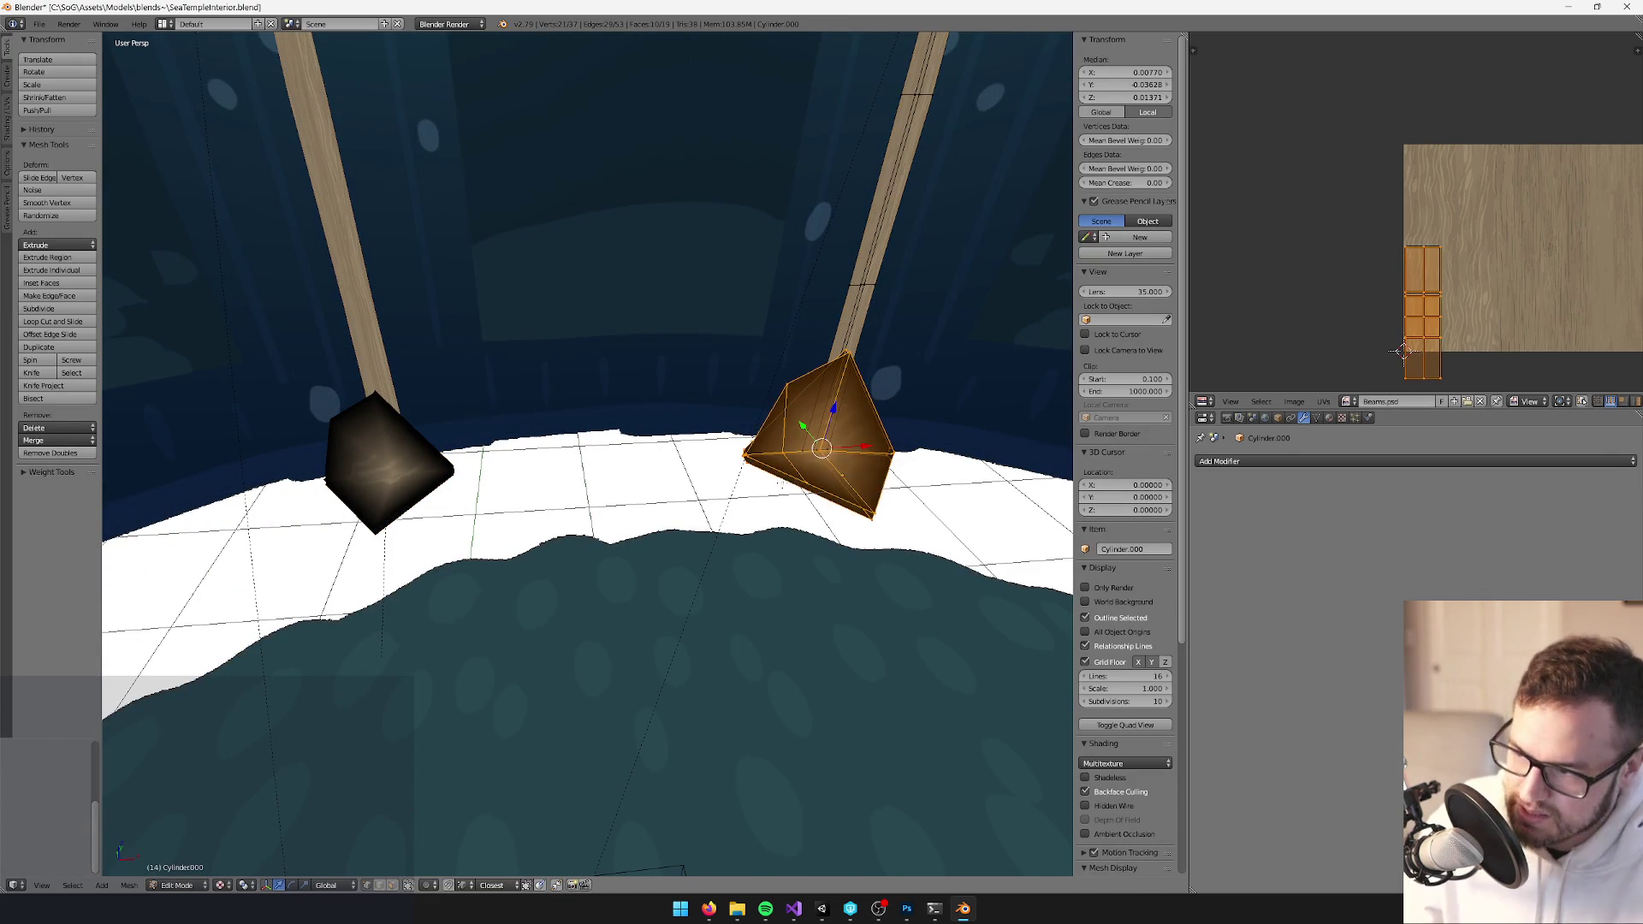
pyautogui.press('s')
pyautogui.press('Return')
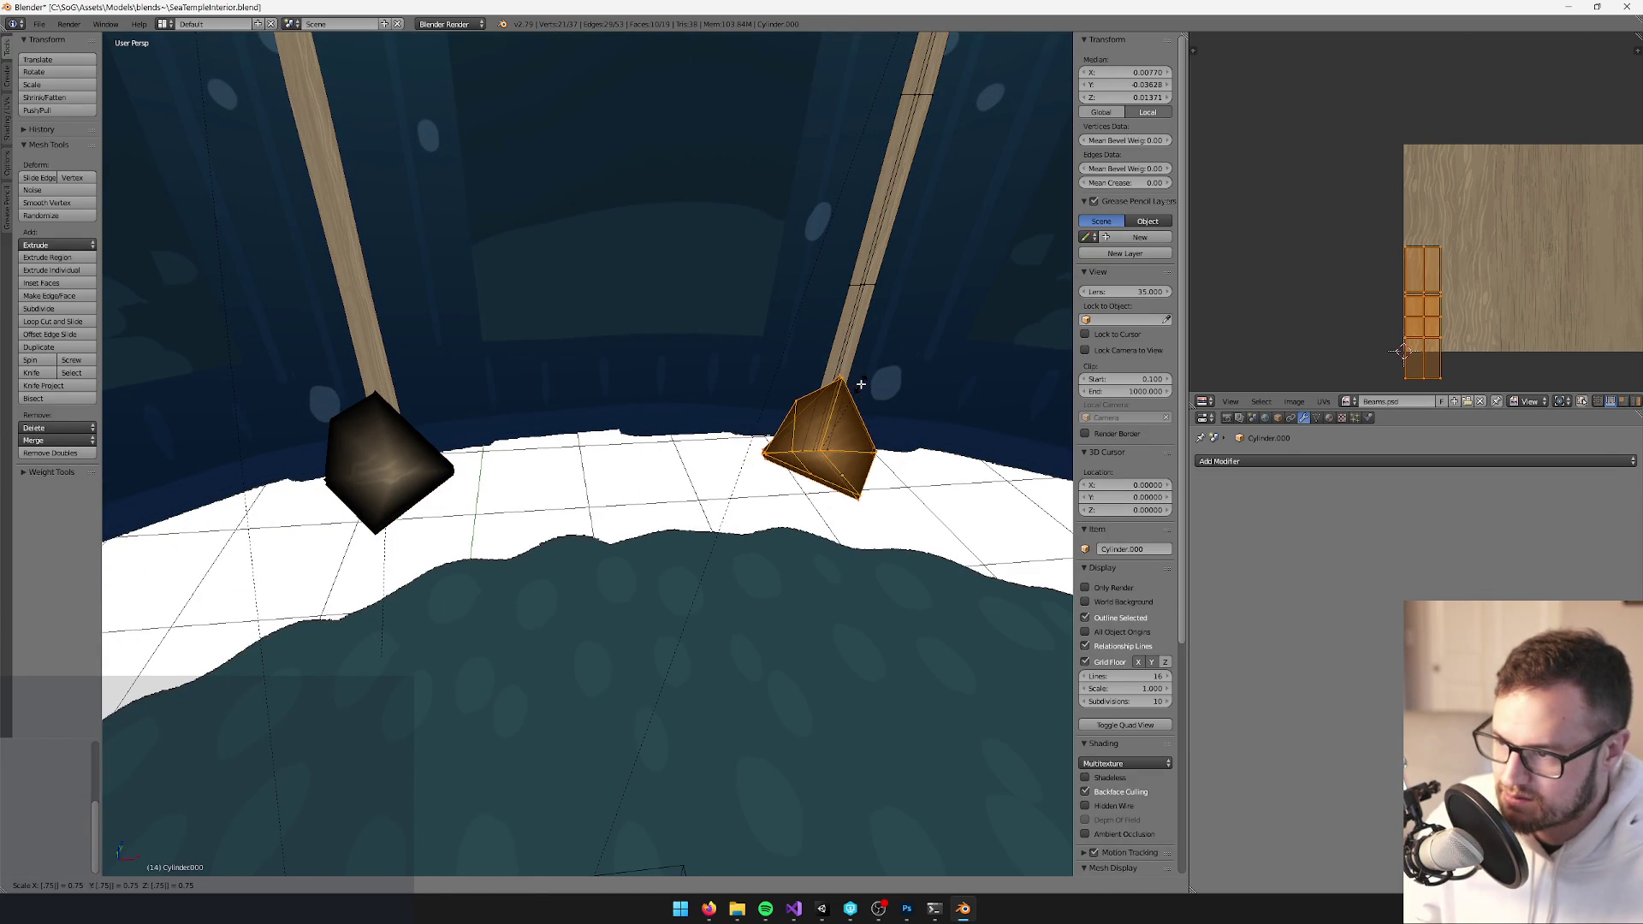
pyautogui.press('Tab')
pyautogui.press('KP_Decimal')
# Rescale the next cones, including Cylinder.001, to match the others
pyautogui.moveTo(643, 359); pyautogui.dragTo(578, 445)
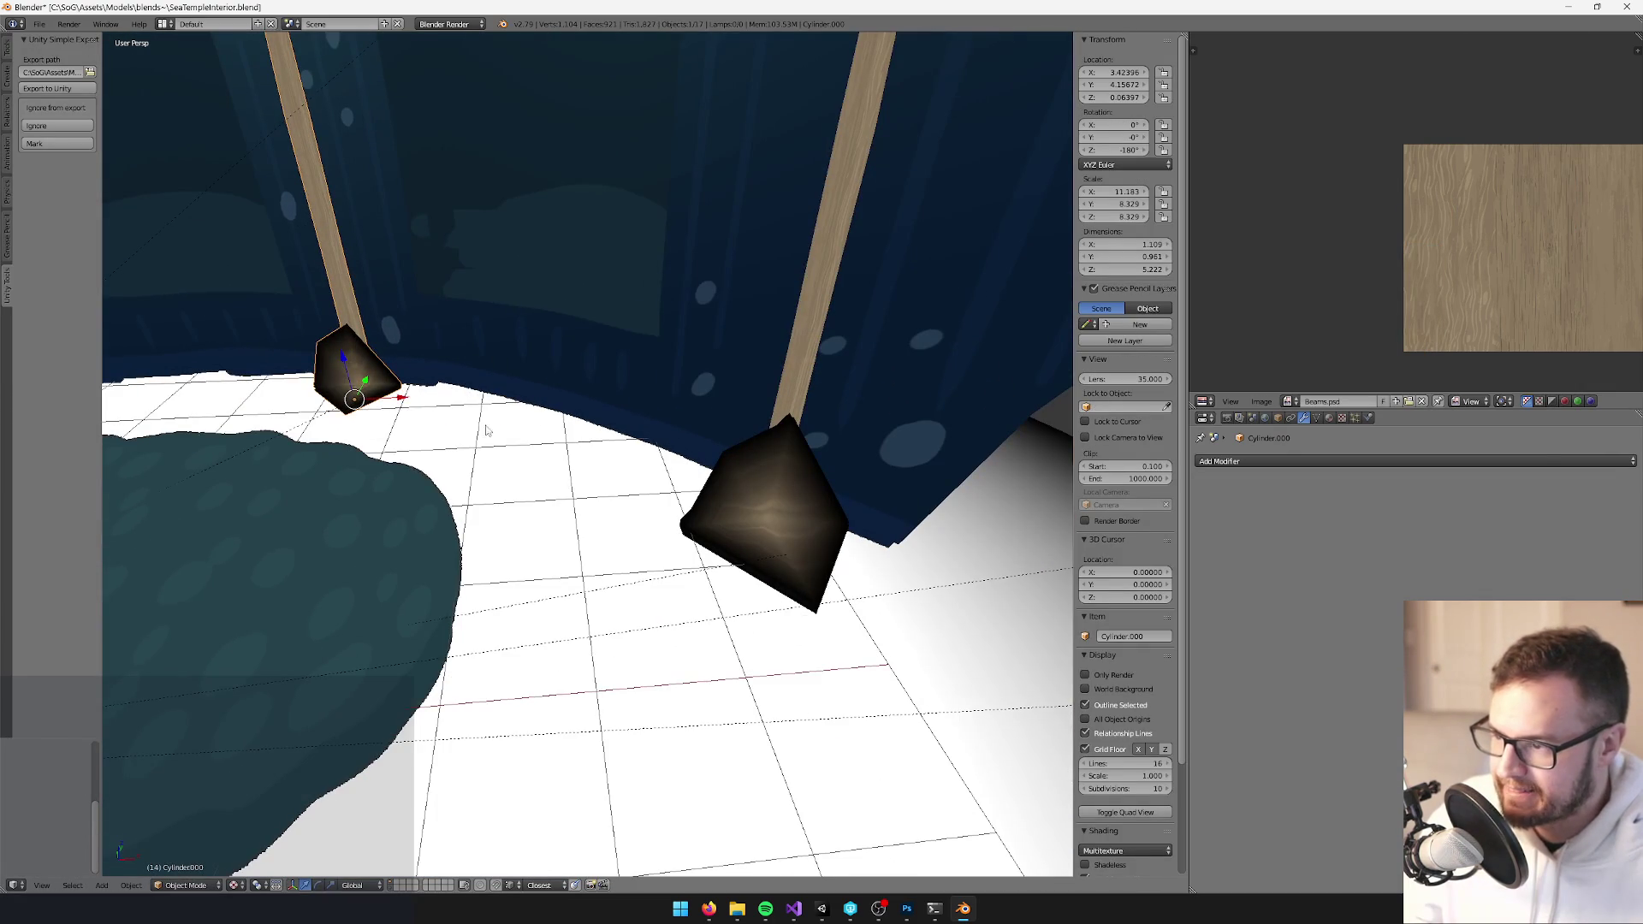
pyautogui.press('Tab')
pyautogui.press('KP_Decimal')
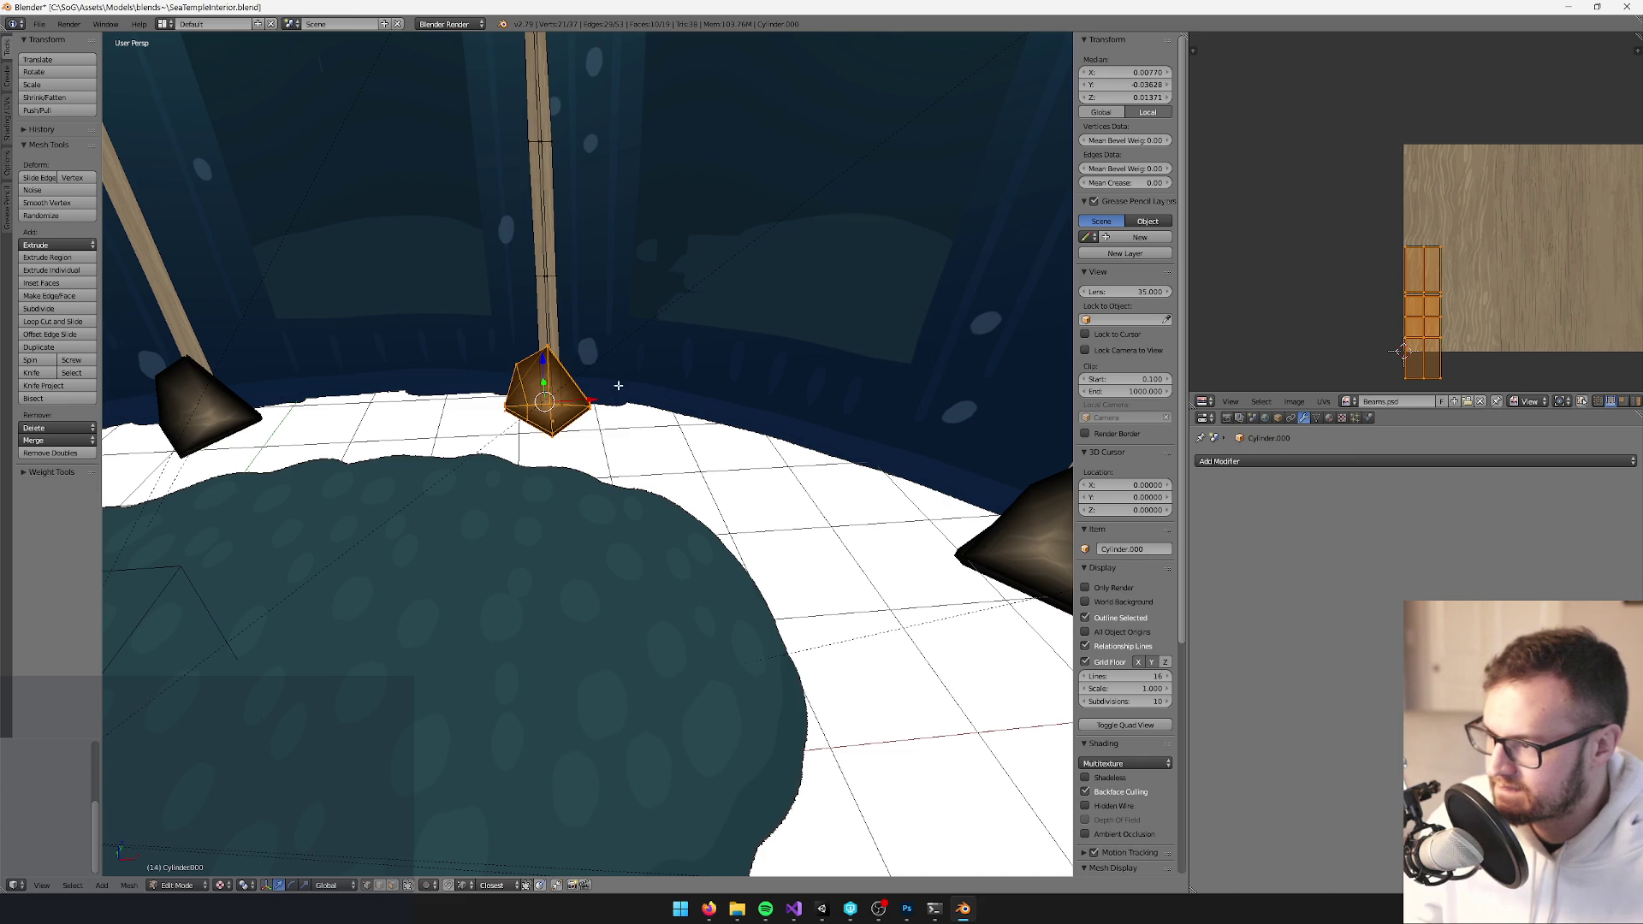
pyautogui.hotkey('ctrl', 'z')
pyautogui.press('Tab')
pyautogui.moveTo(604, 368)
pyautogui.mouseDown()
pyautogui.moveTo(709, 436)
pyautogui.moveTo(758, 504)
pyautogui.moveTo(479, 411)
pyautogui.mouseUp()
pyautogui.rightClick(864, 496)
pyautogui.press('Tab')
pyautogui.press('a')
pyautogui.press('a')
pyautogui.press('Tab')
# Check the left cone Cylinder.002, then save the model and return to Unity
pyautogui.rightClick(472, 411)
pyautogui.press('Tab')
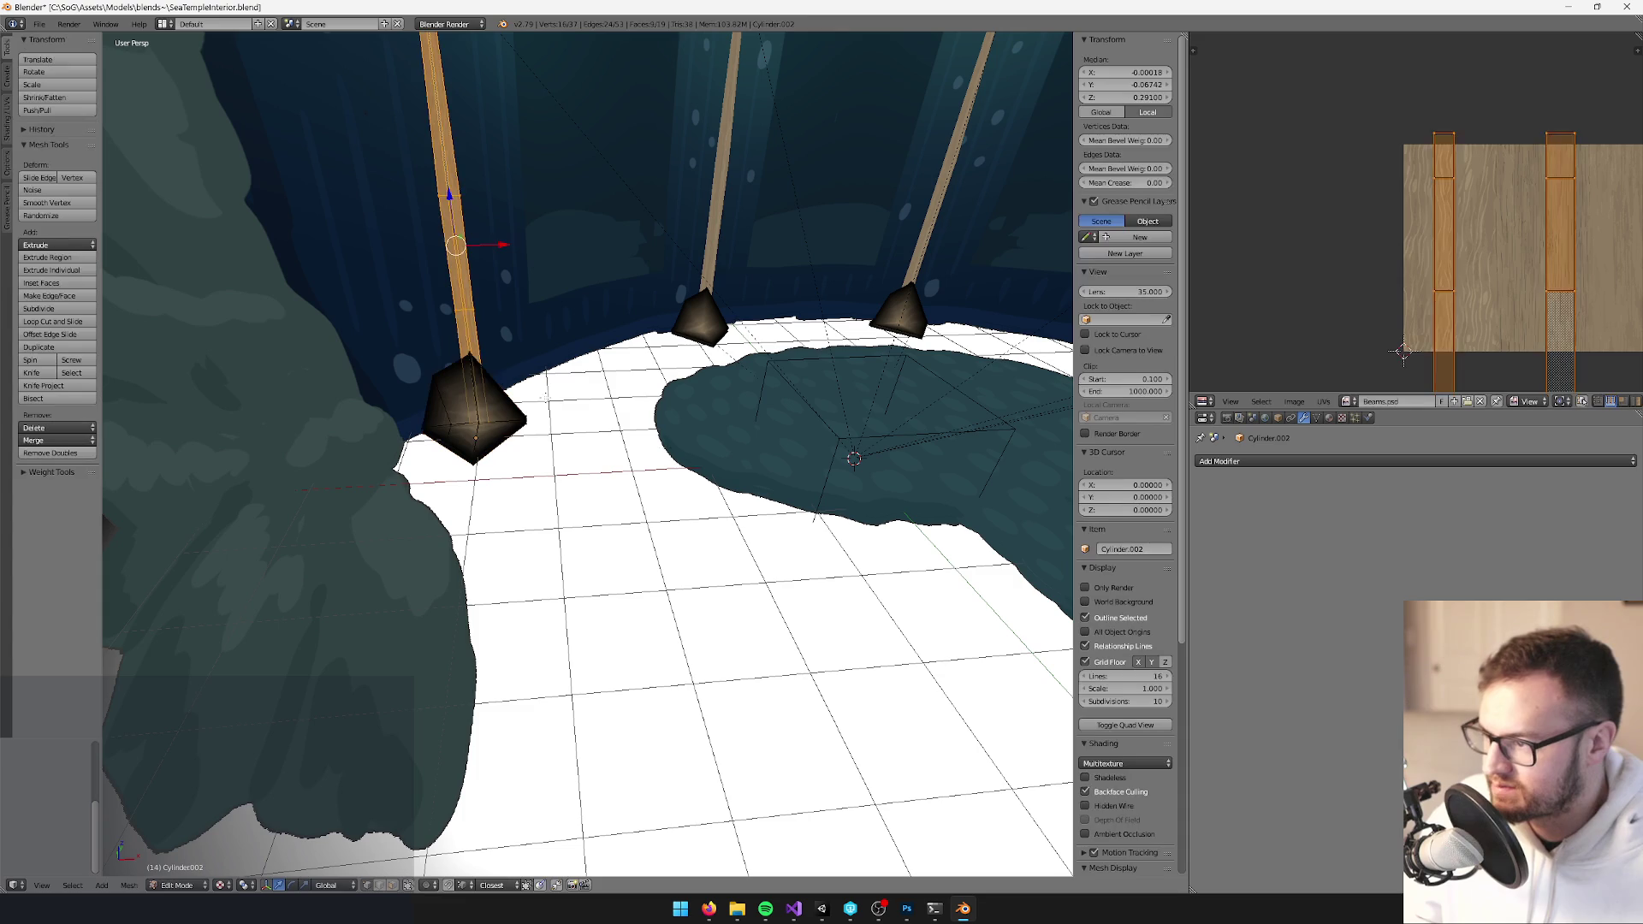
pyautogui.press('Tab')
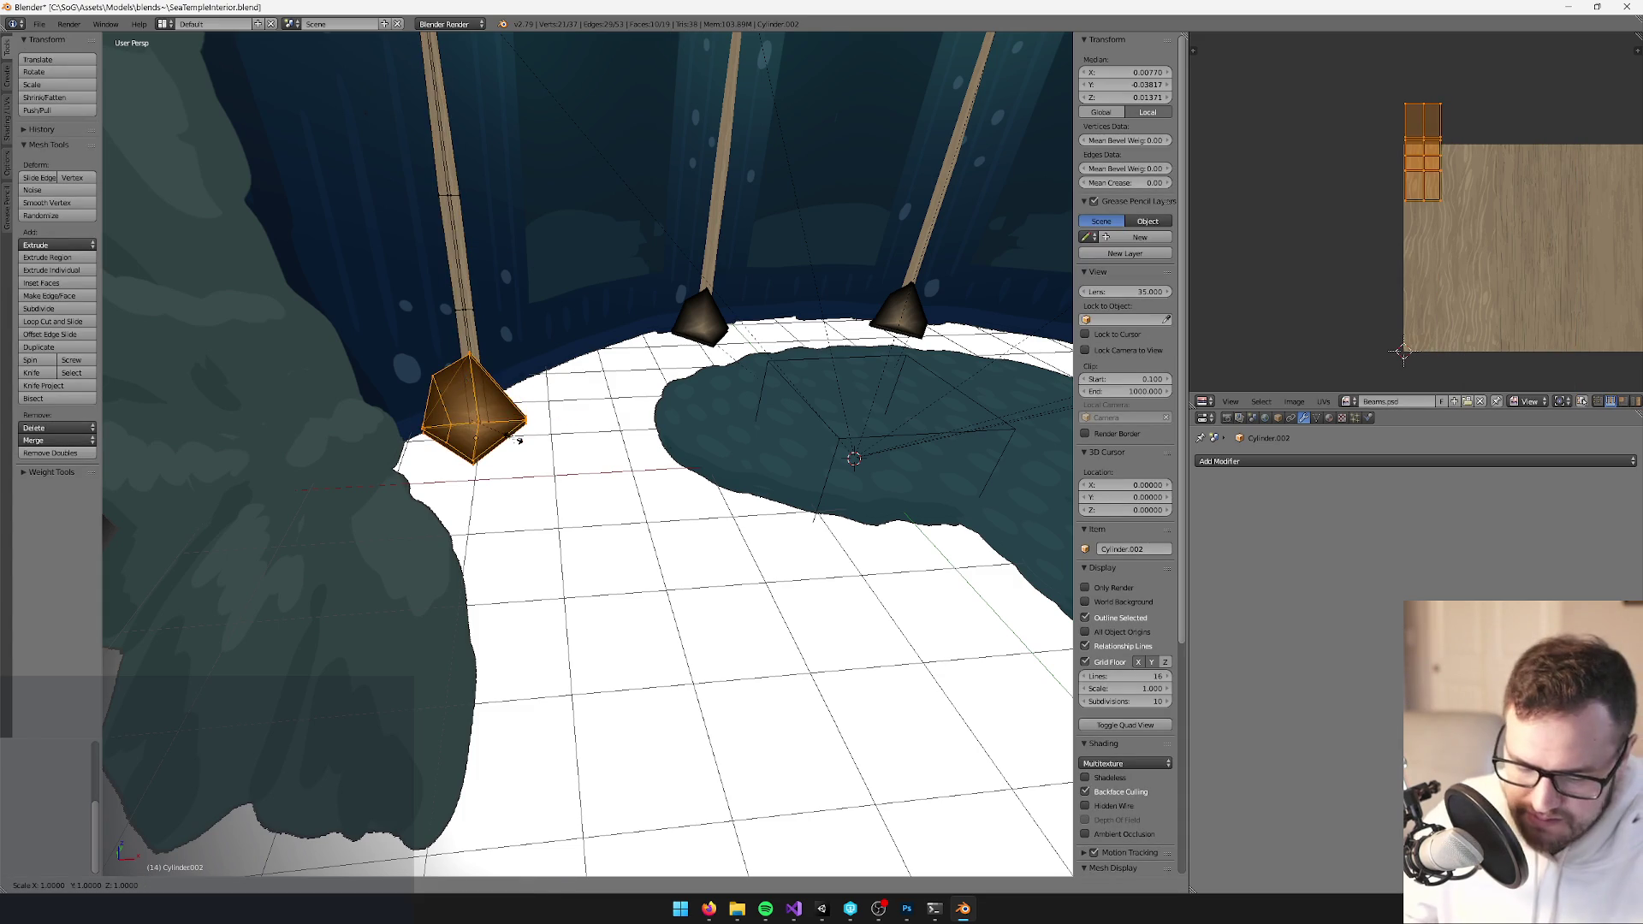
pyautogui.scroll(-5, 514, 440)
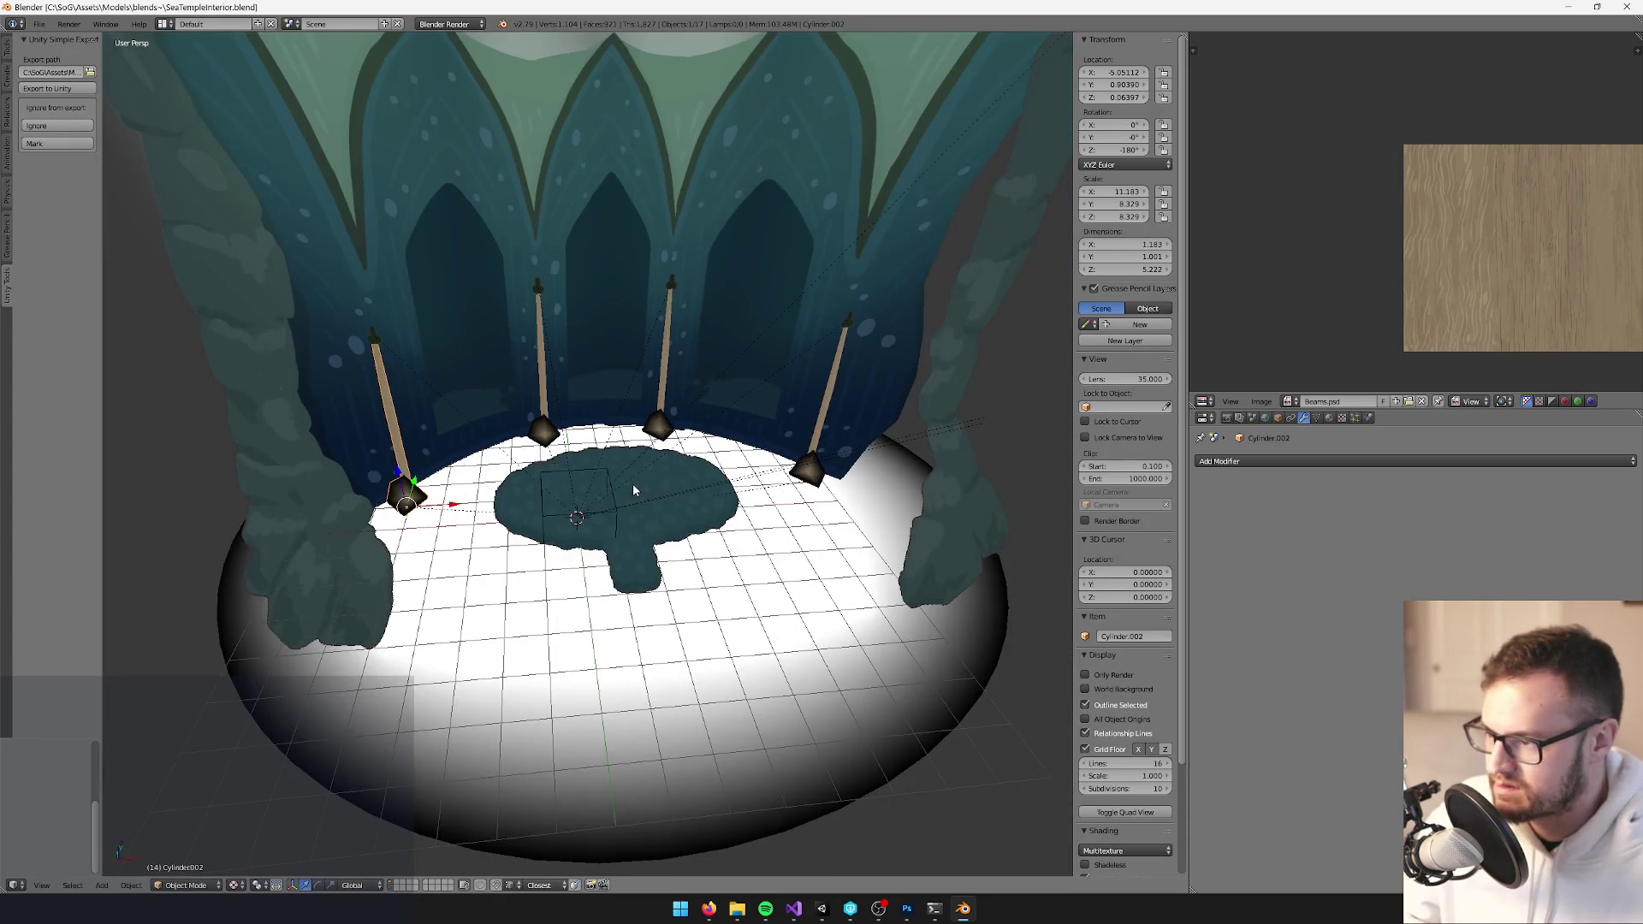
pyautogui.scroll(4, 633, 485)
pyautogui.scroll(-2, 652, 492)
pyautogui.hotkey('alt', 'Tab')
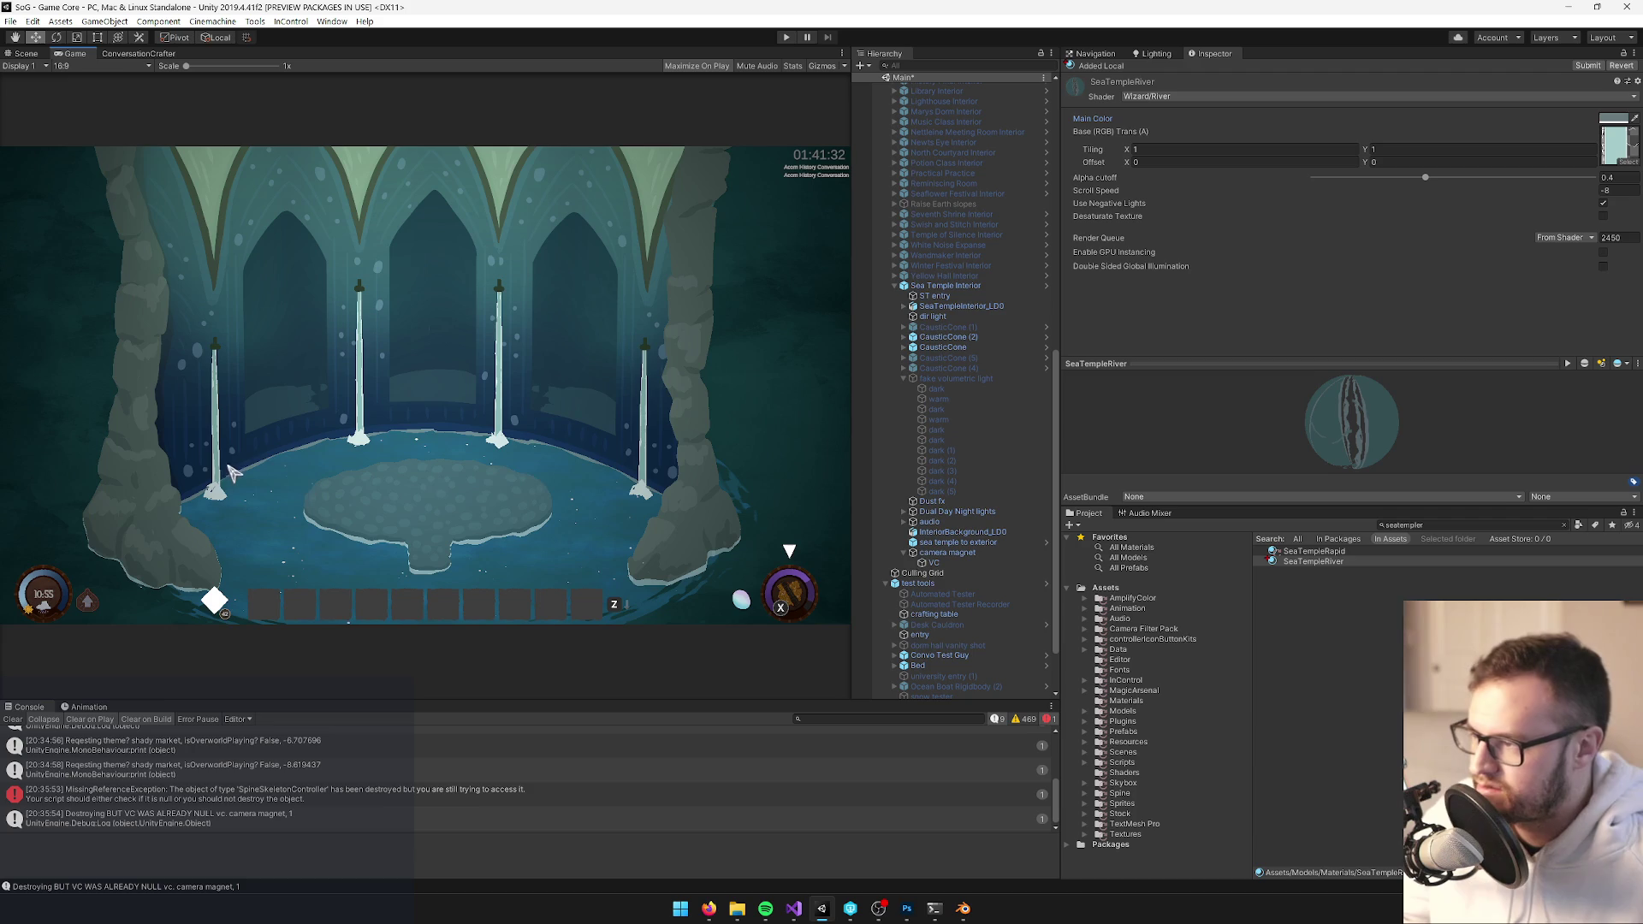
# Deactivate the Sea Temple Interior object, briefly entering and leaving its Prefab Mode
pyautogui.click(945, 285)
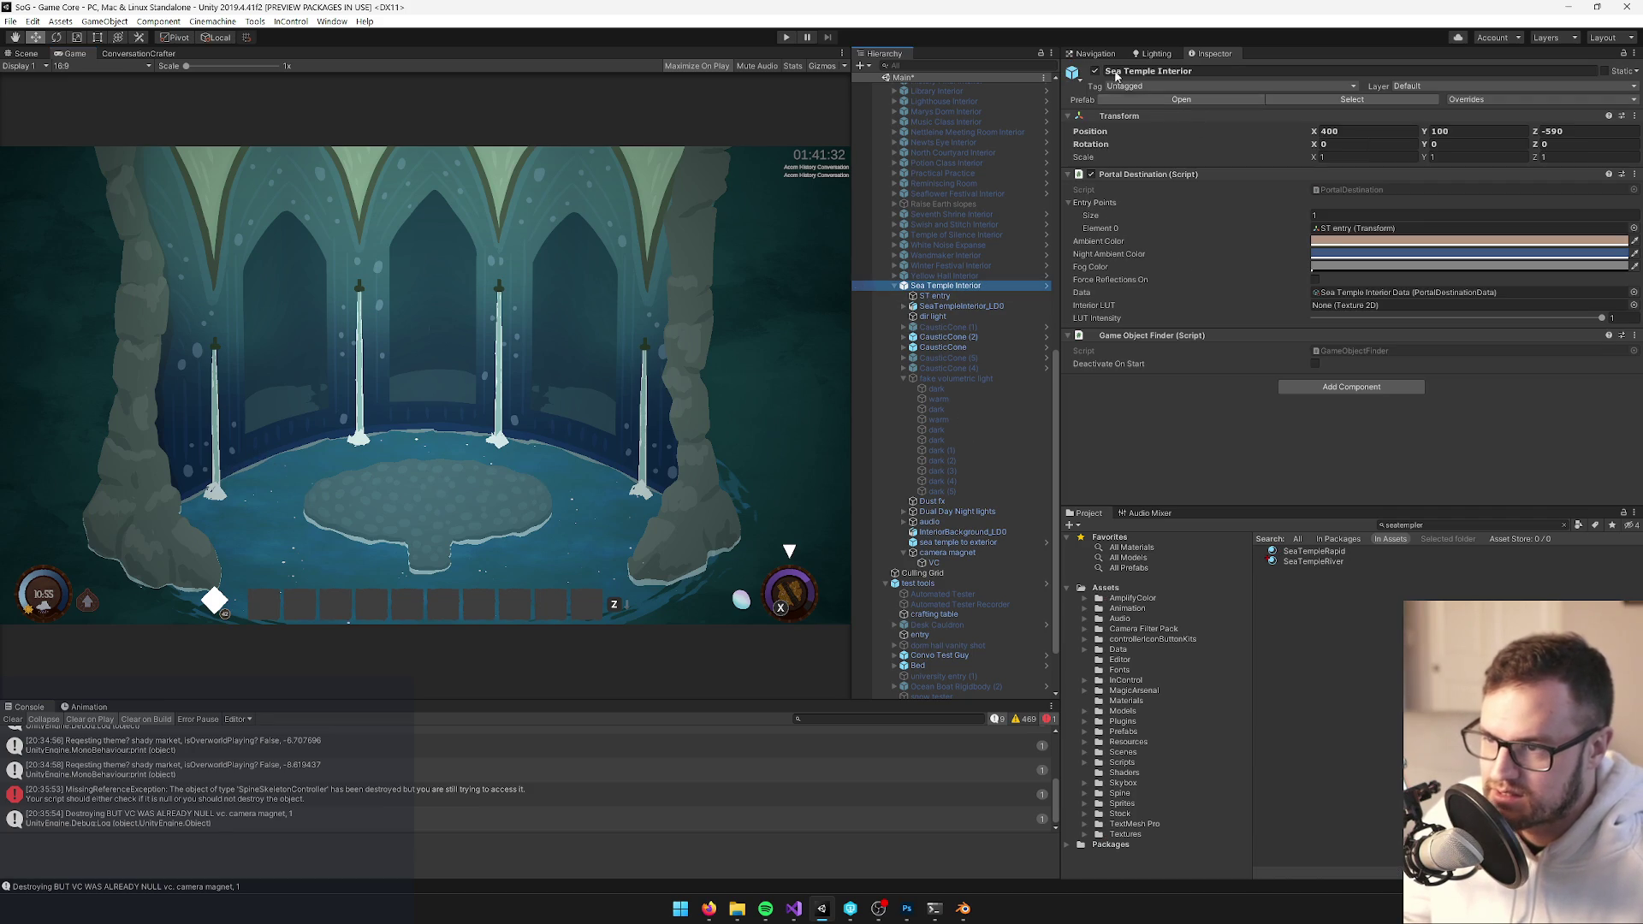
pyautogui.click(1096, 71)
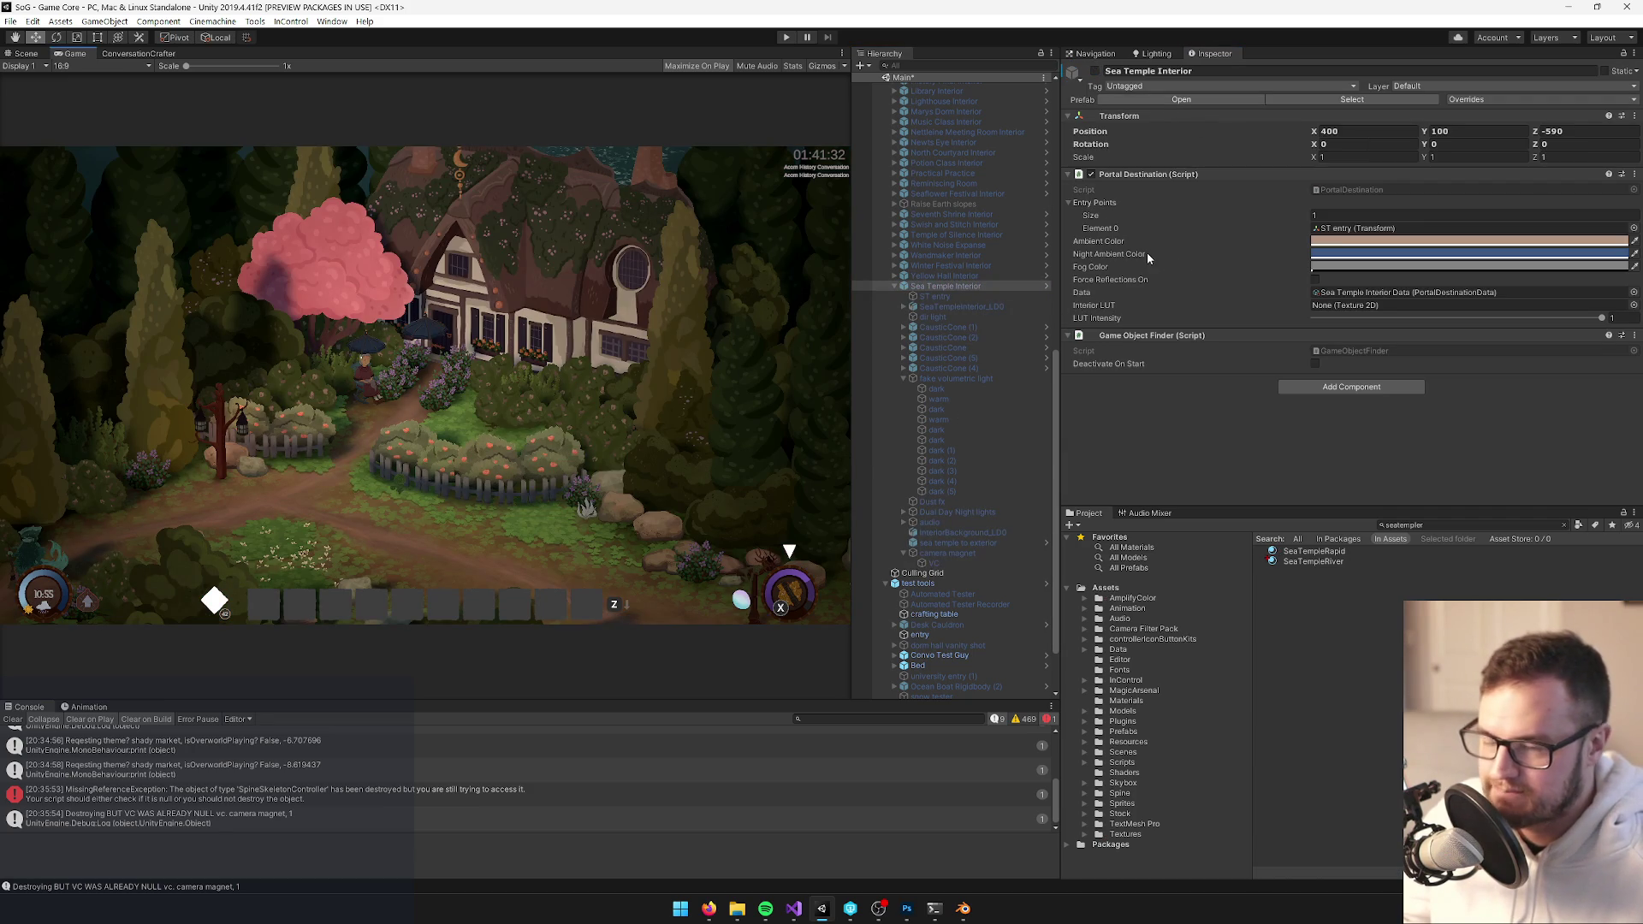
pyautogui.click(1180, 100)
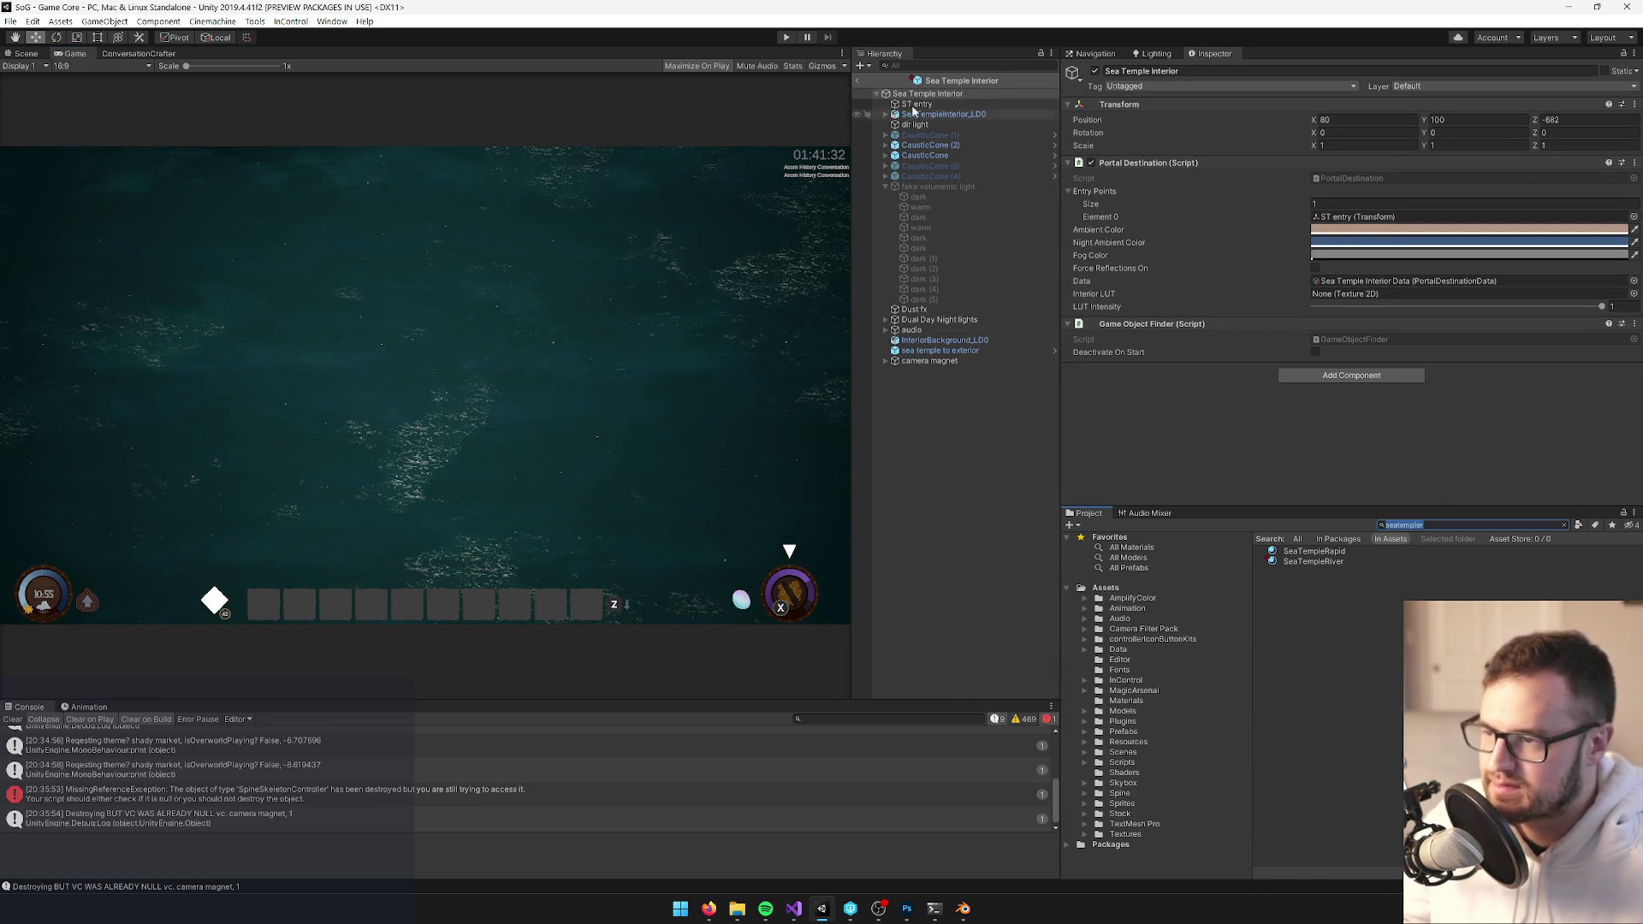
pyautogui.click(856, 80)
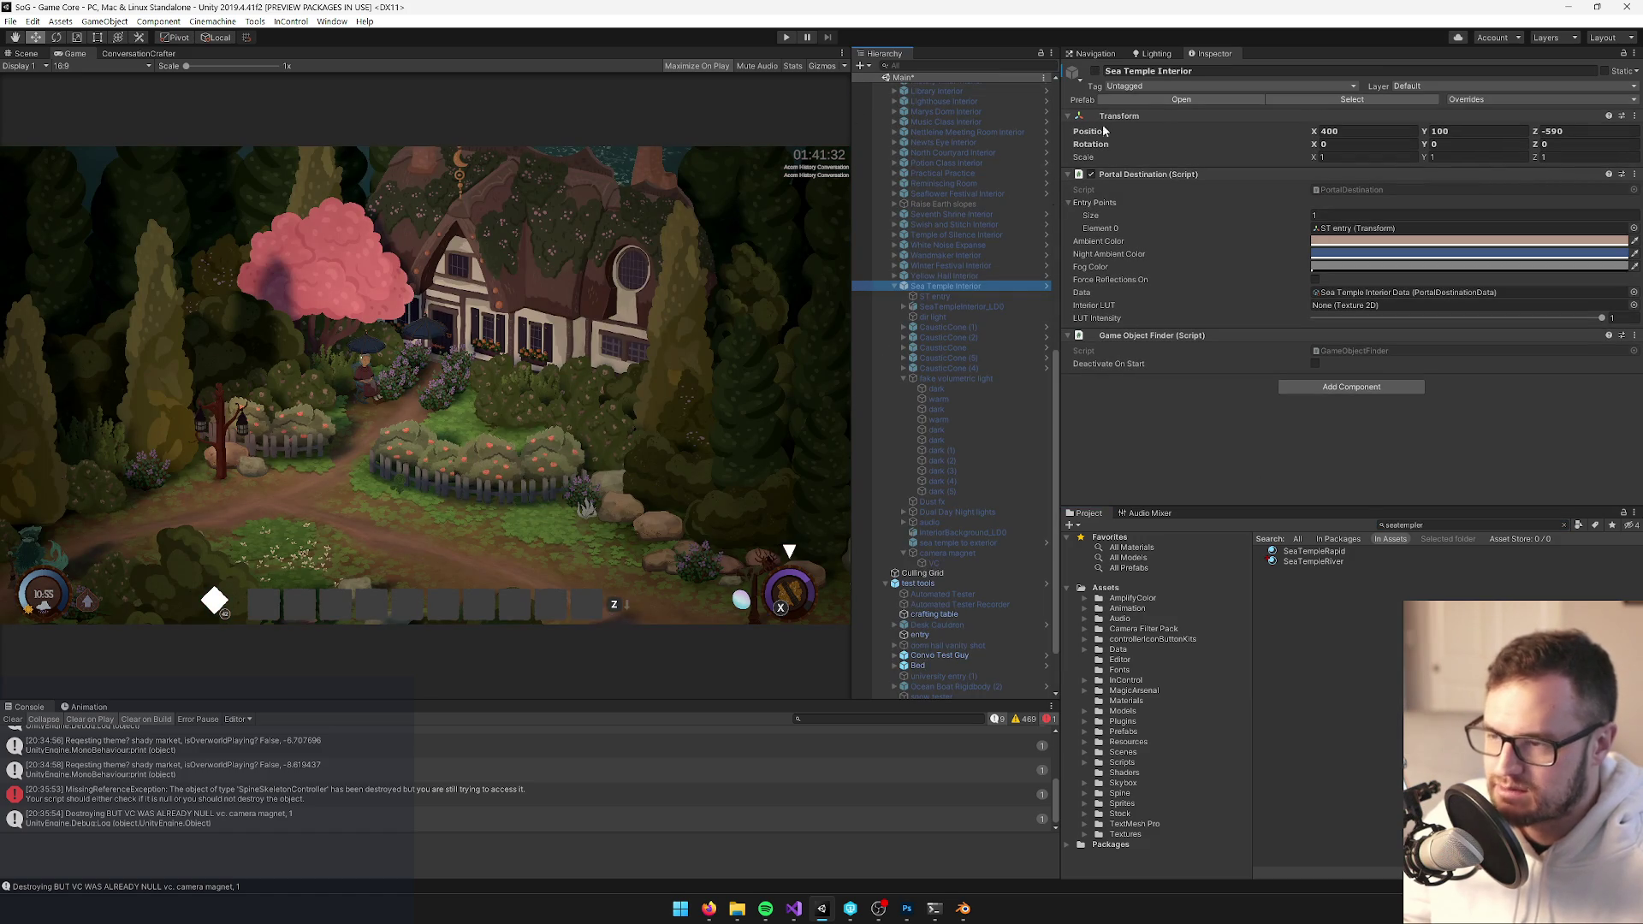
# Show the Scene view and filter the Hierarchy for 'sea templ'
pyautogui.click(26, 53)
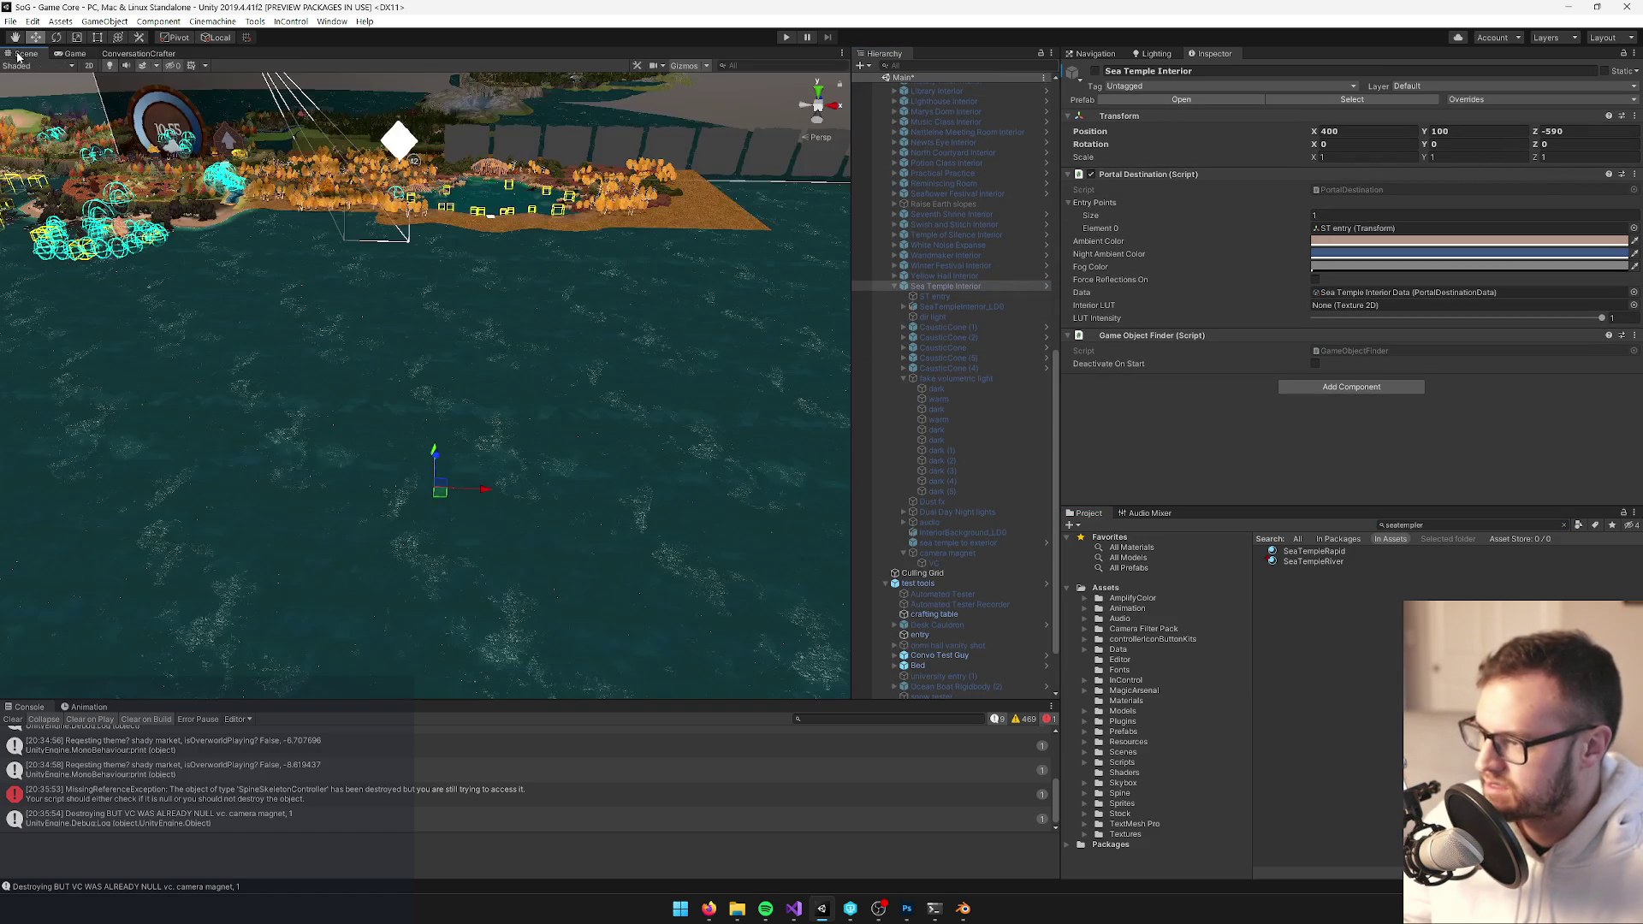
pyautogui.moveTo(648, 357)
pyautogui.mouseDown()
pyautogui.moveTo(598, 524)
pyautogui.moveTo(513, 286)
pyautogui.moveTo(520, 451)
pyautogui.moveTo(843, 475)
pyautogui.mouseUp()
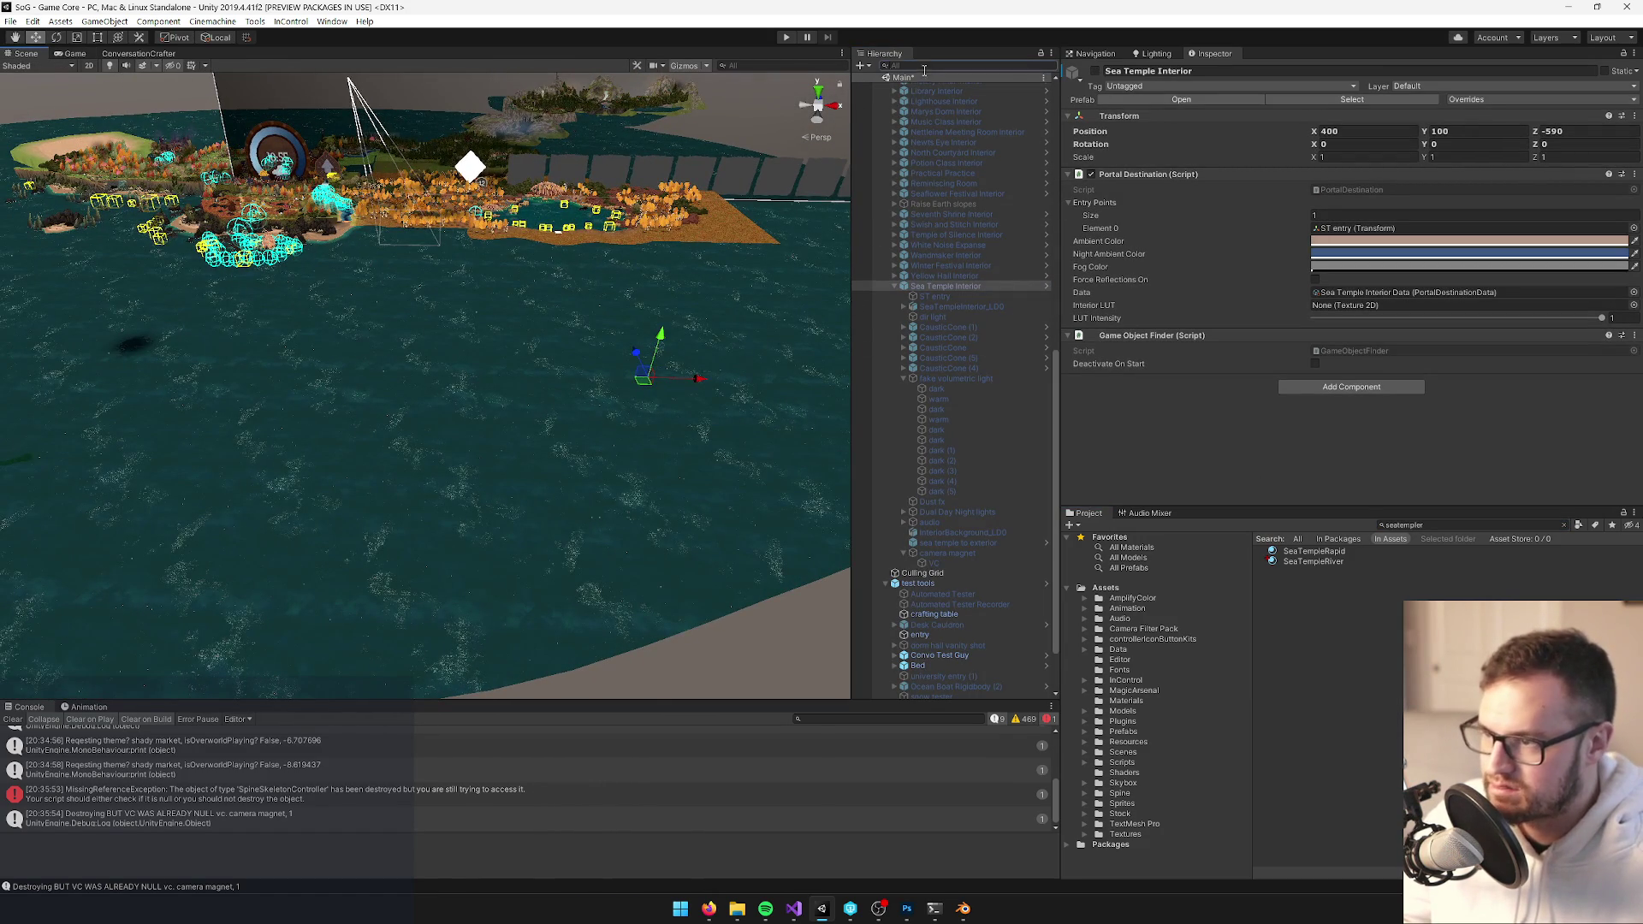
pyautogui.write('se')
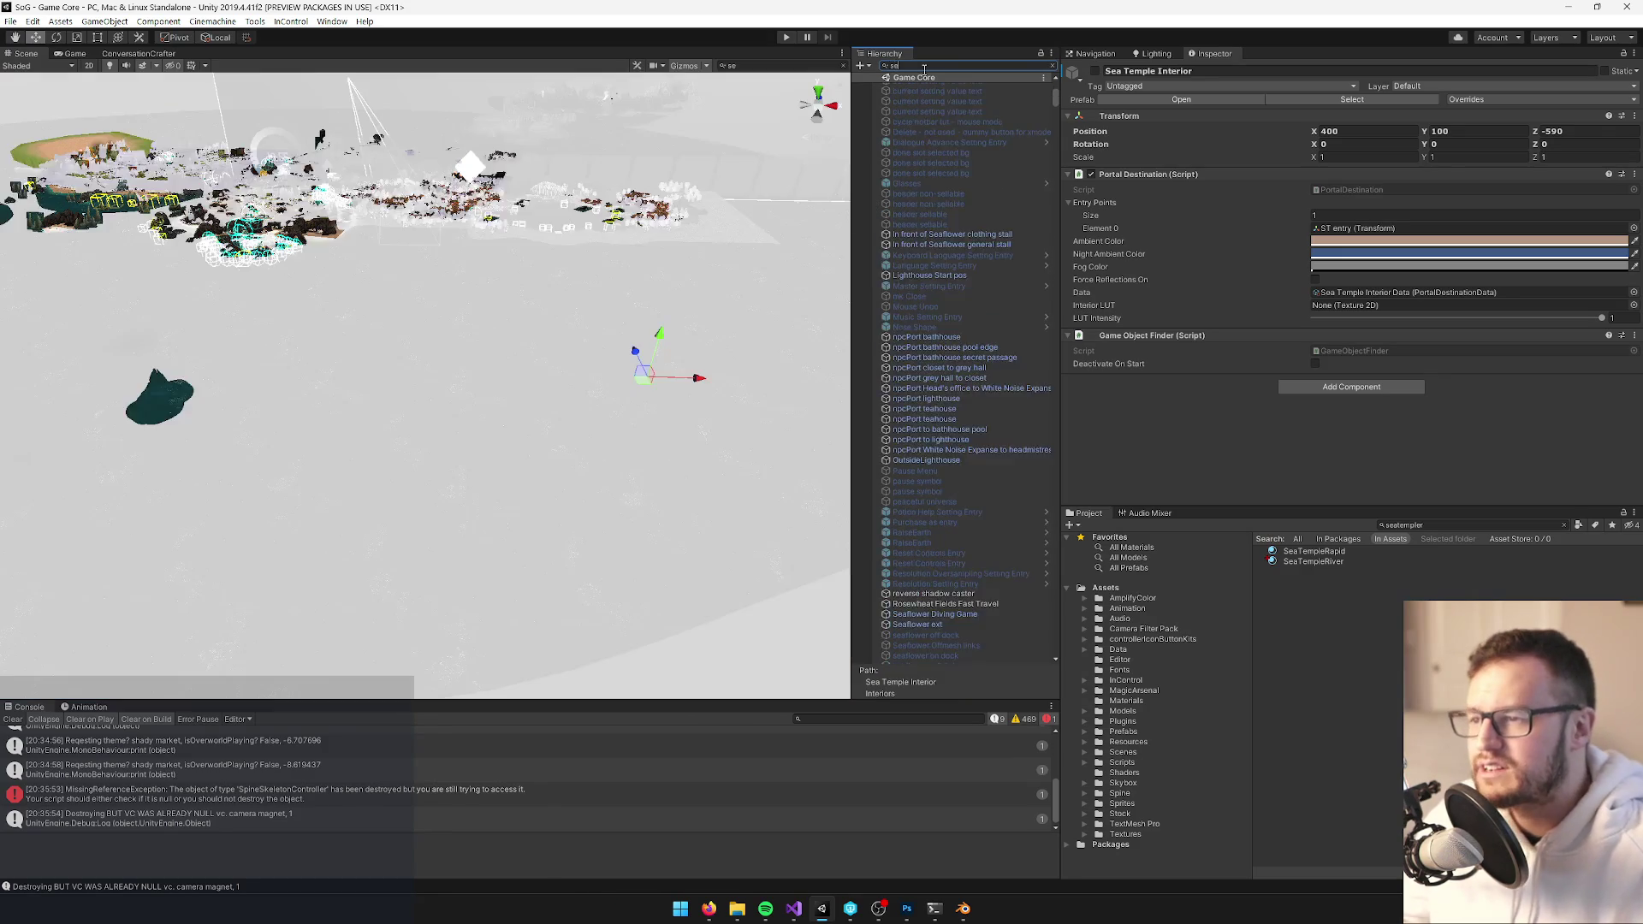
pyautogui.write('a templ')
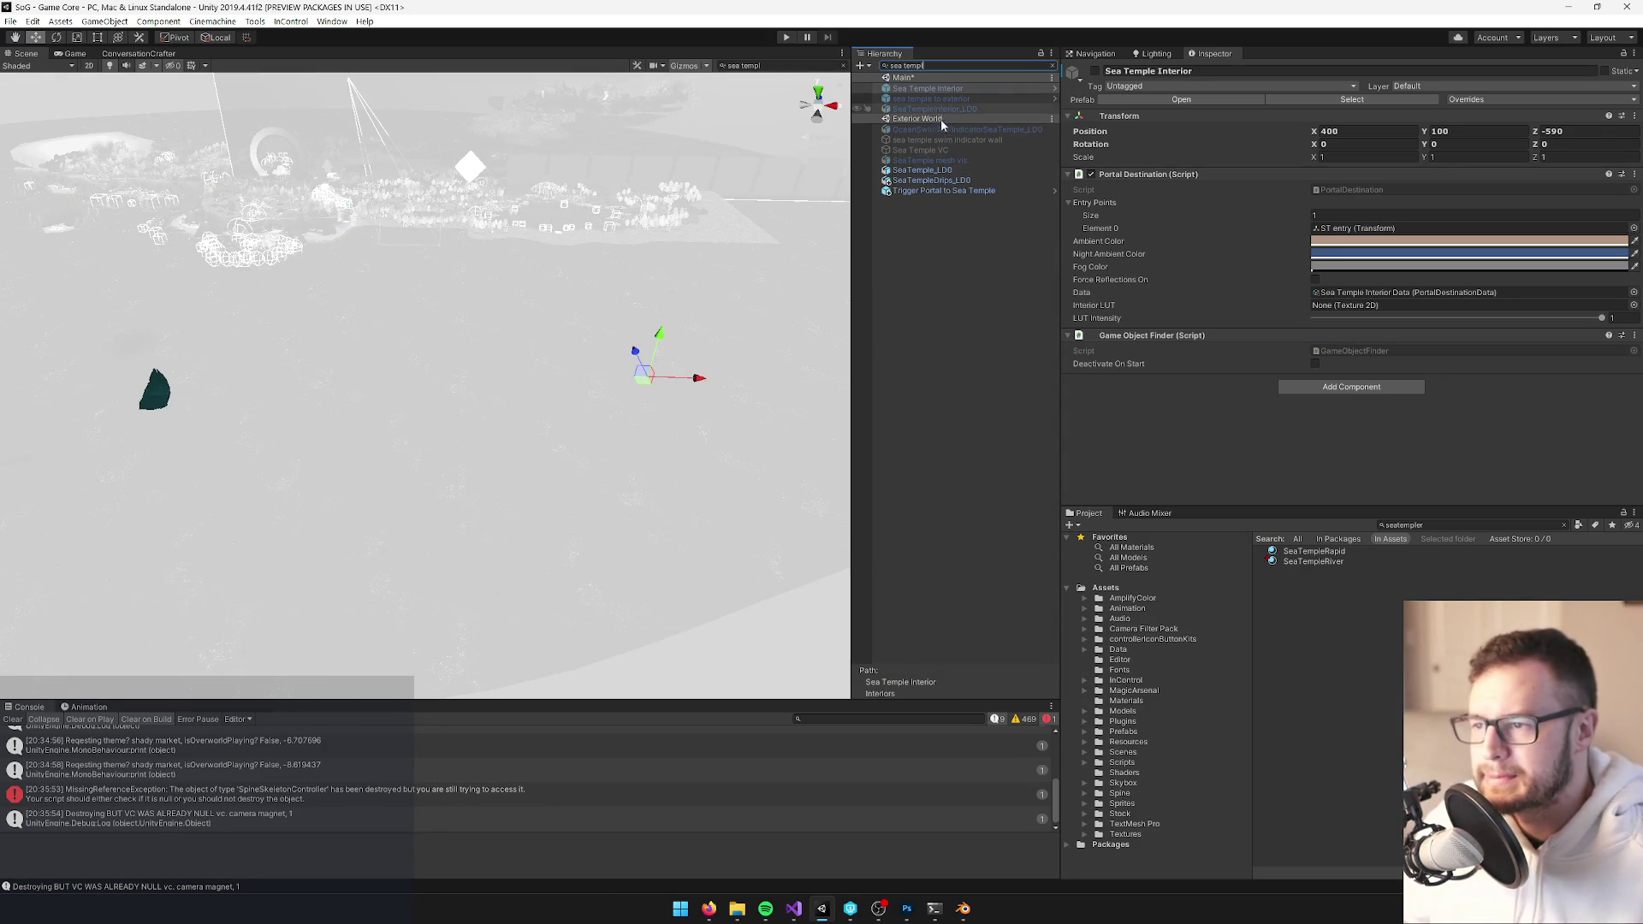
# Clear the Hierarchy search and frame SeaTemple_LD0 in the Scene view
pyautogui.click(947, 171)
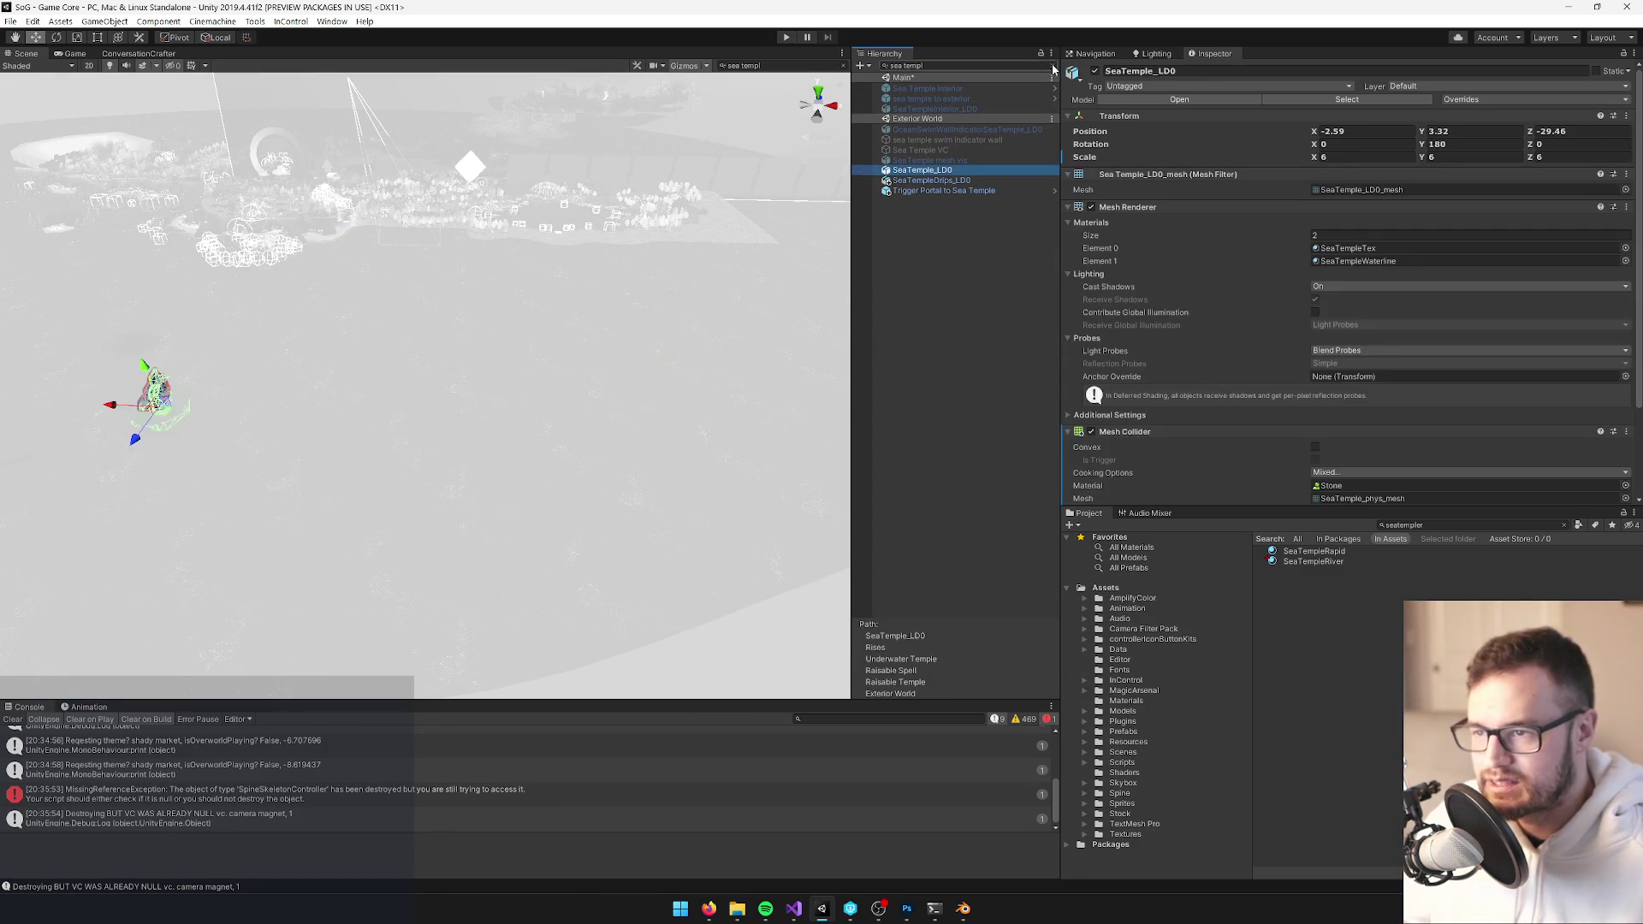
pyautogui.click(1052, 65)
pyautogui.press('f')
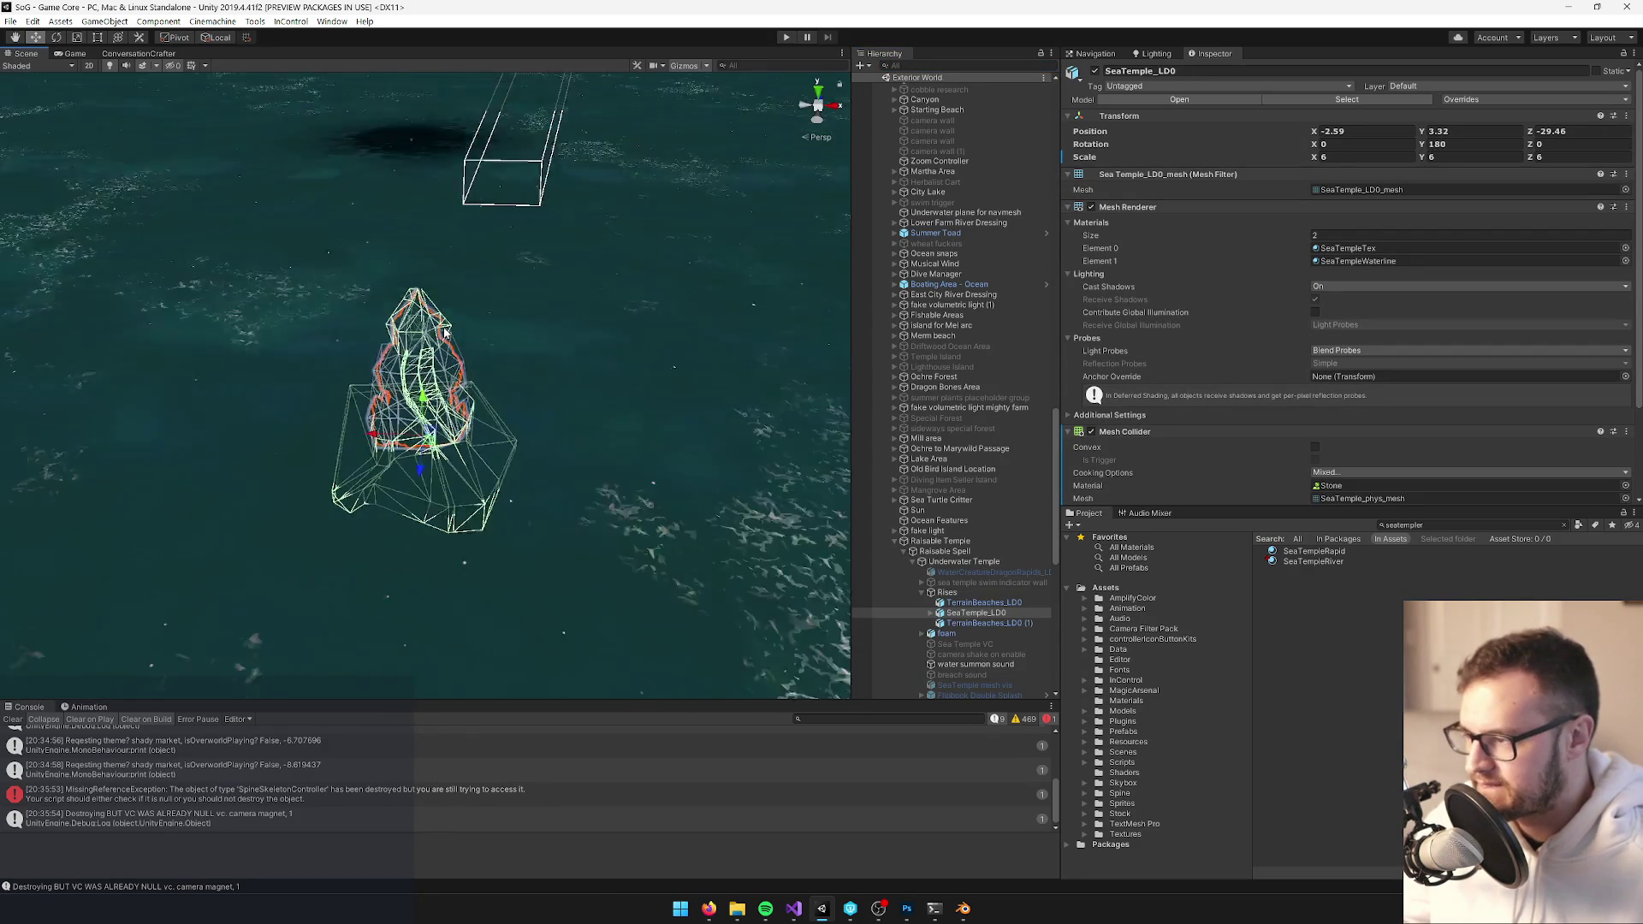
pyautogui.moveTo(445, 332); pyautogui.dragTo(430, 279)
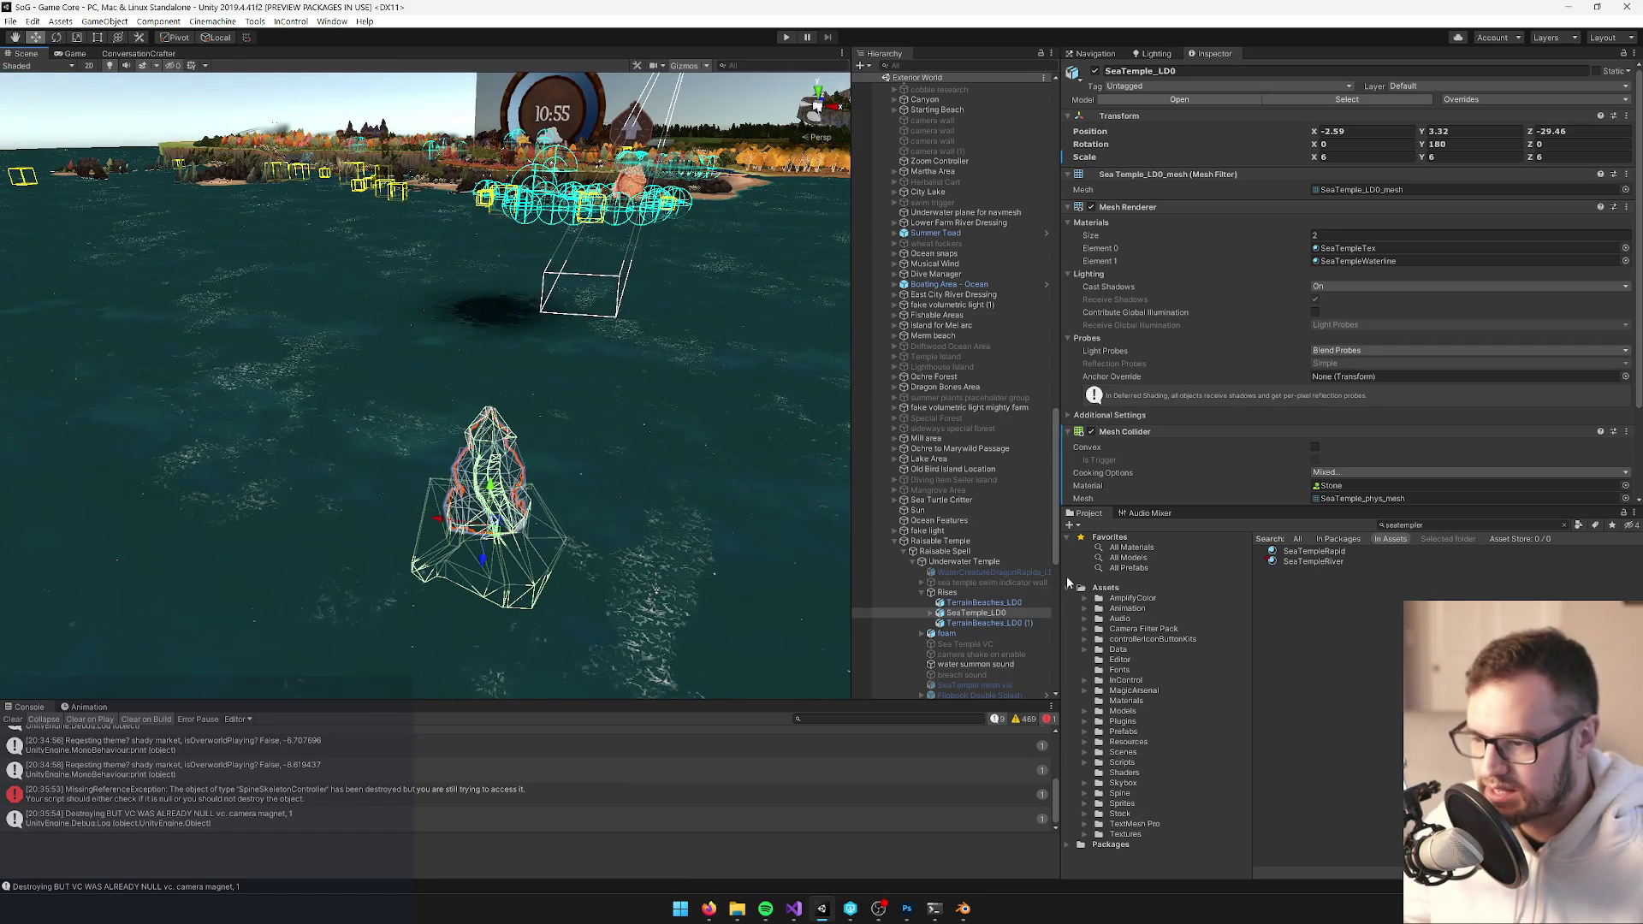
pyautogui.scroll(-3, 980, 558)
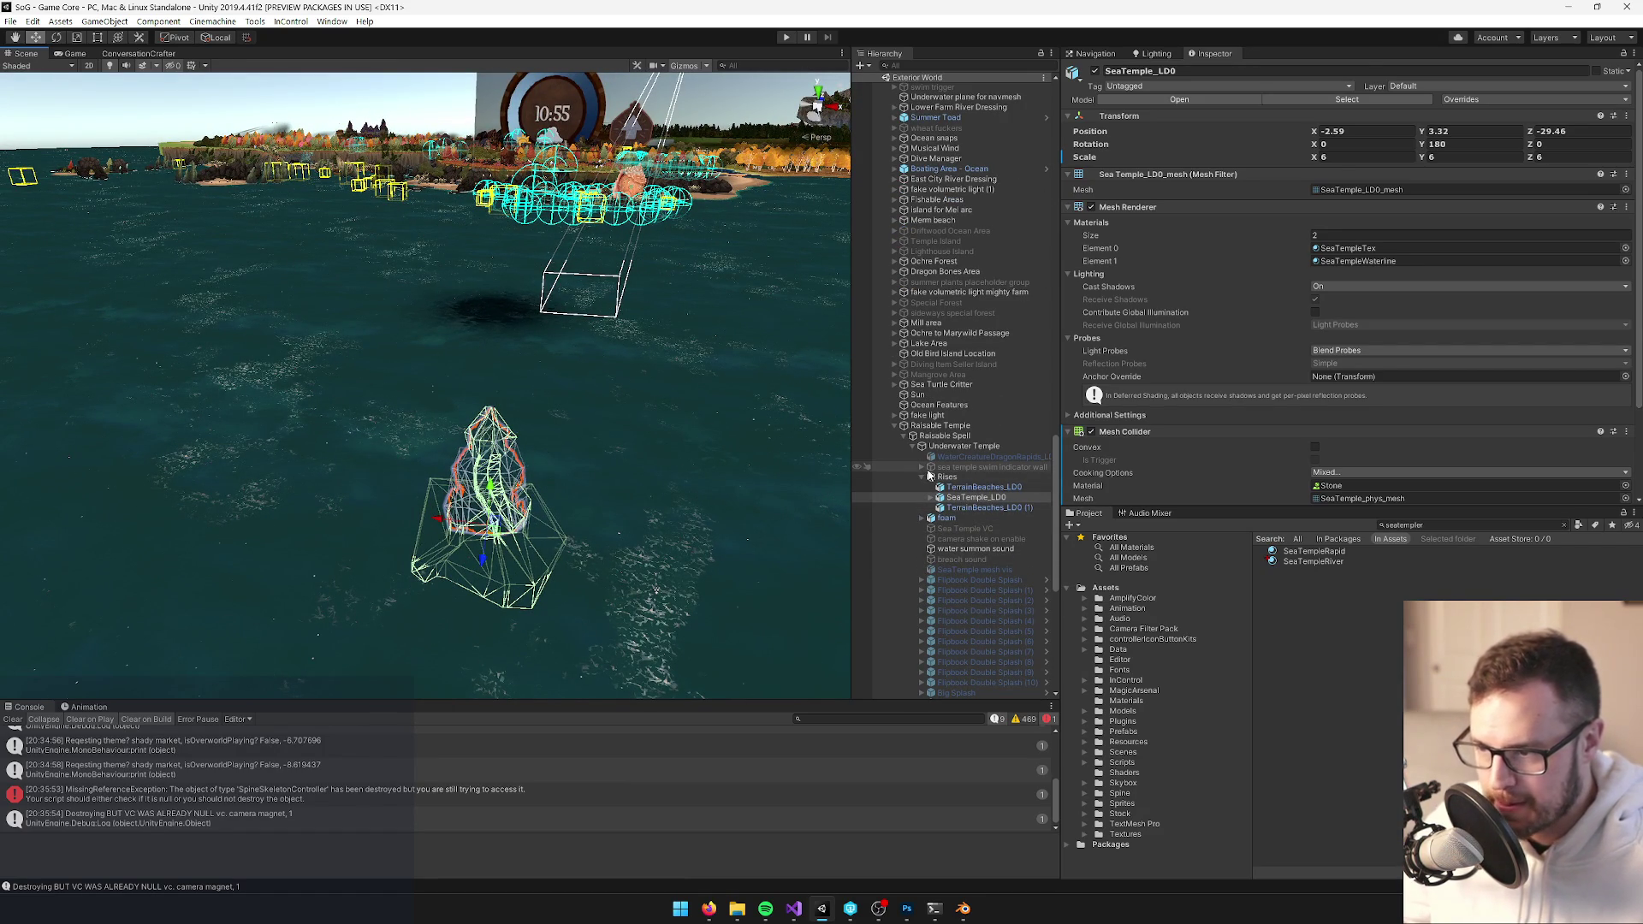
# Copy the RadialRipple1_LD0 (5) child of SeaTemple_LD0
pyautogui.click(930, 498)
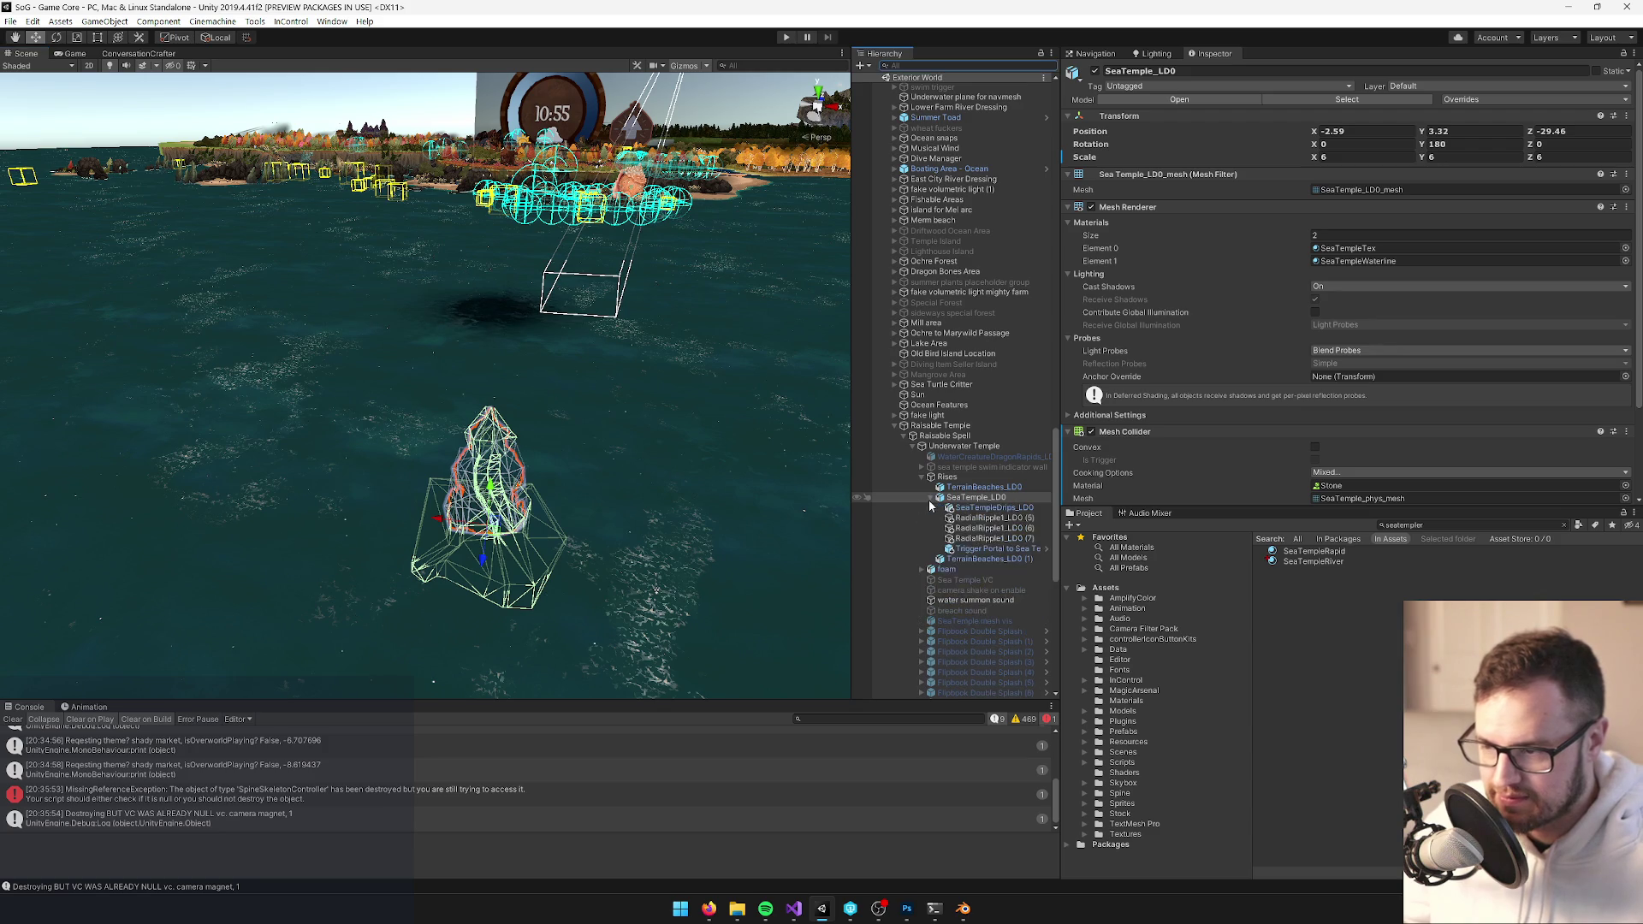
pyautogui.click(970, 520)
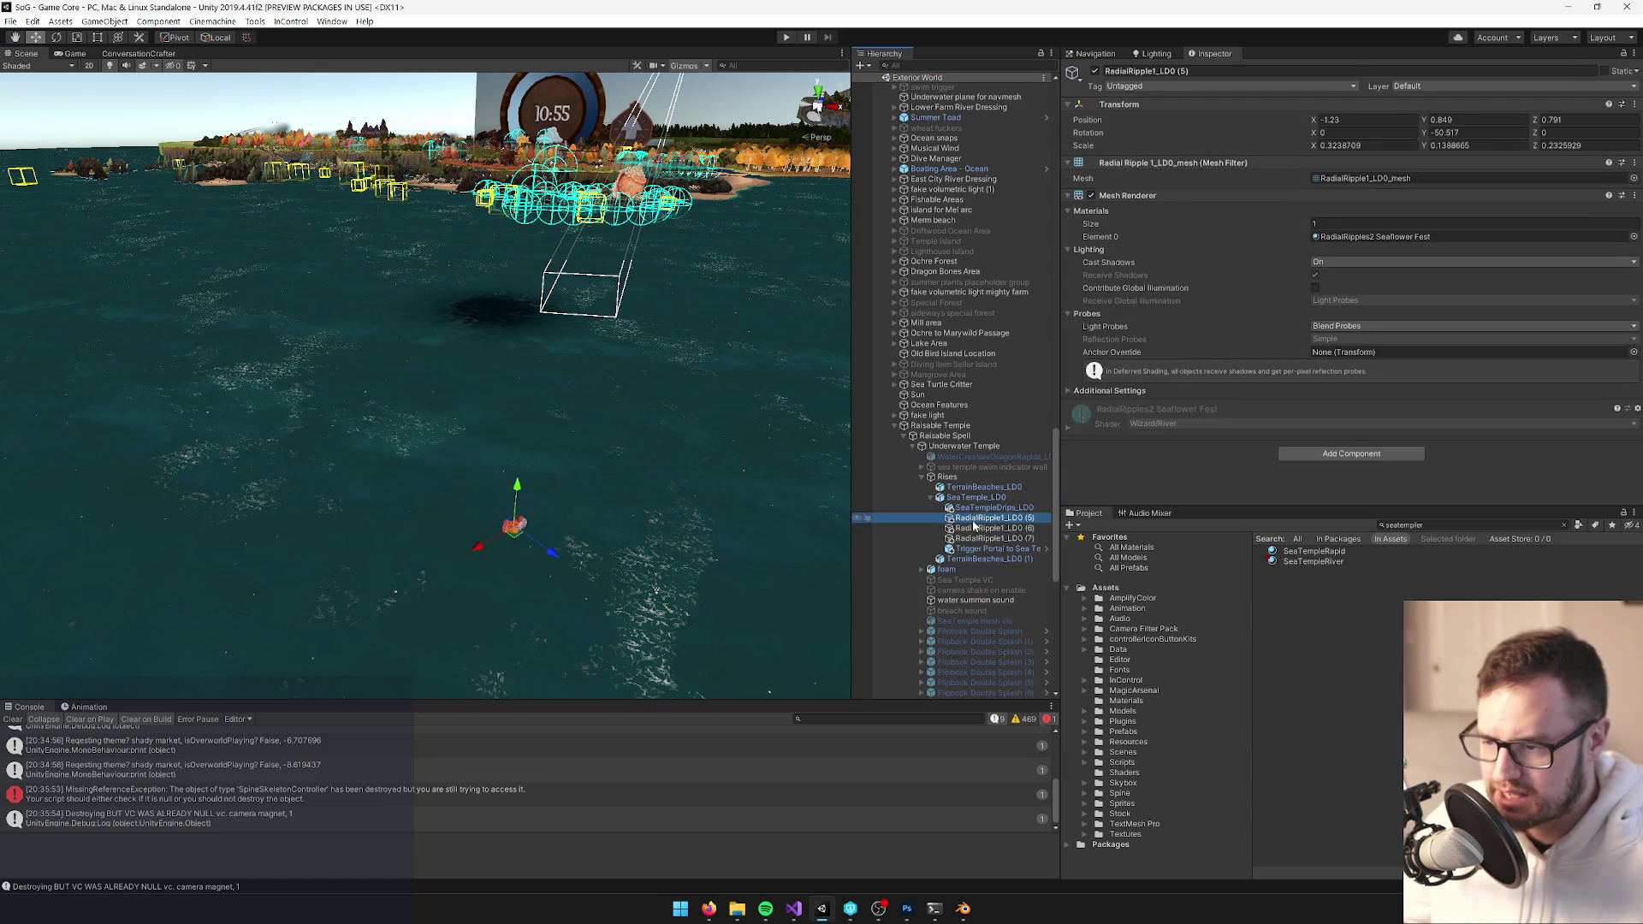
pyautogui.rightClick(970, 519)
pyautogui.click(1021, 161)
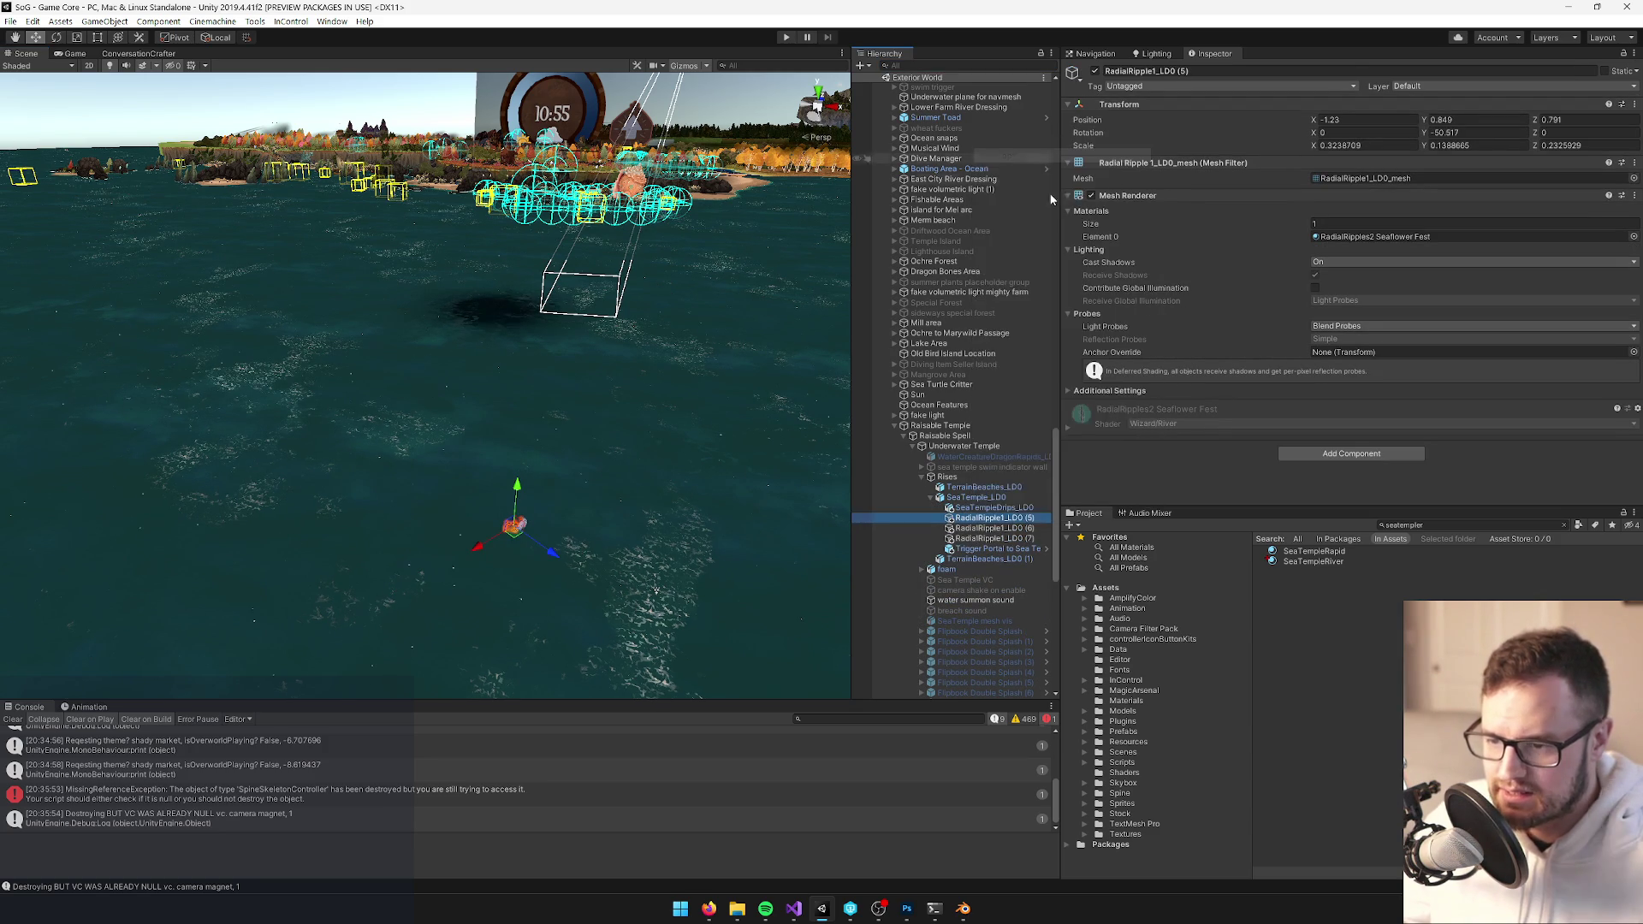
# Search the Project for 'sea temple int' and select the Sea Temple Interior prefab asset
pyautogui.click(1436, 525)
pyautogui.write('sea temple int')
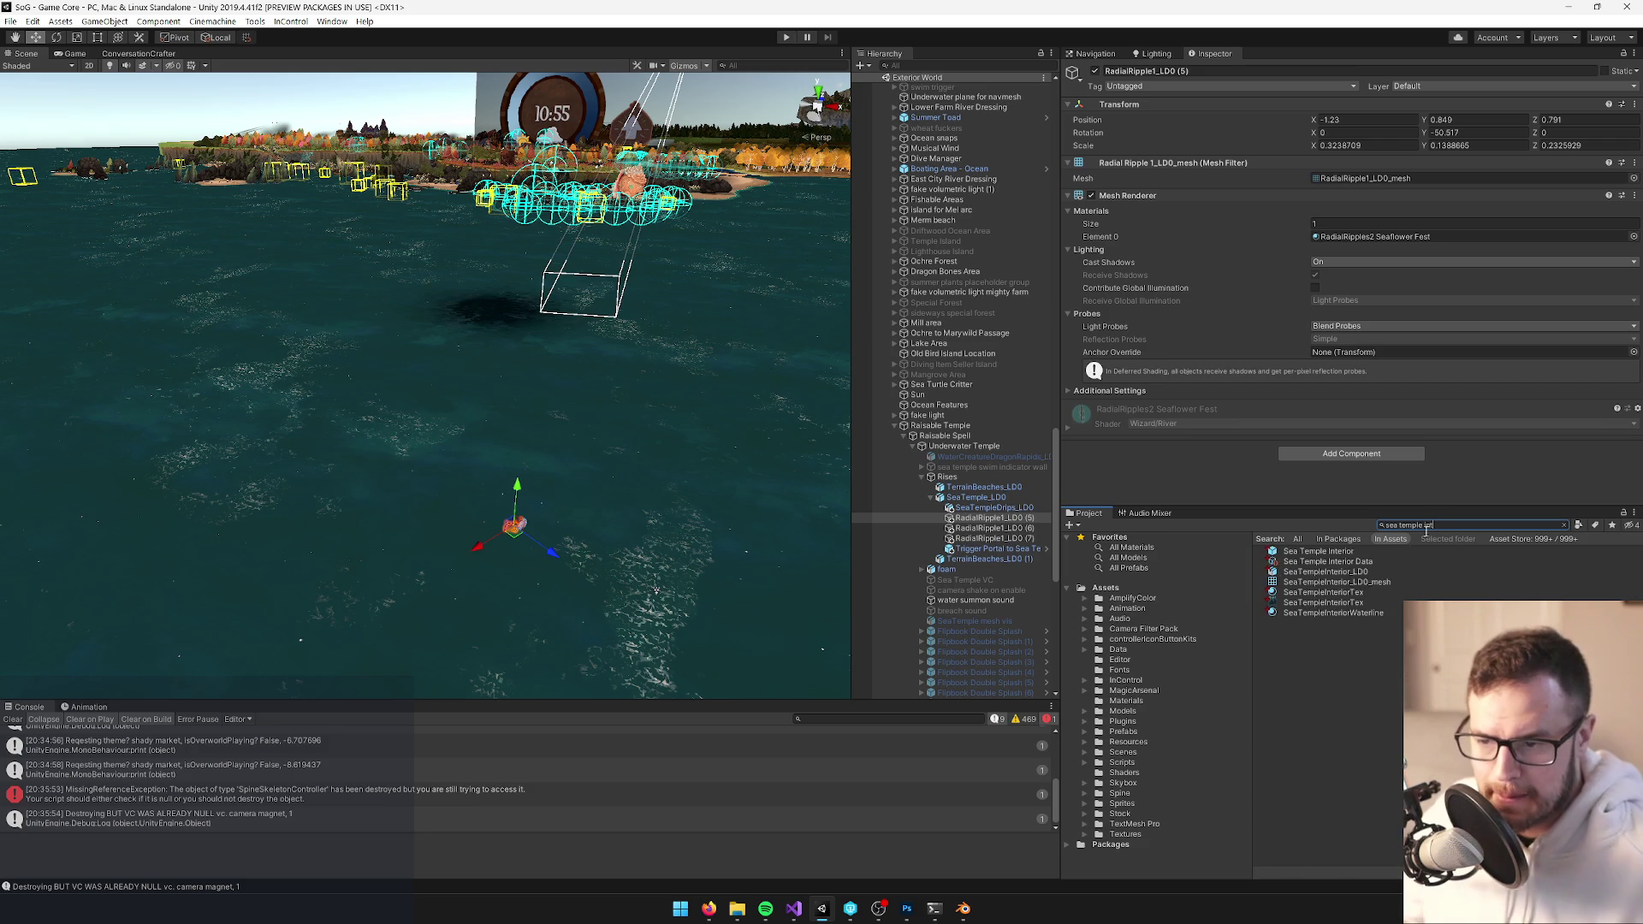
pyautogui.click(1339, 552)
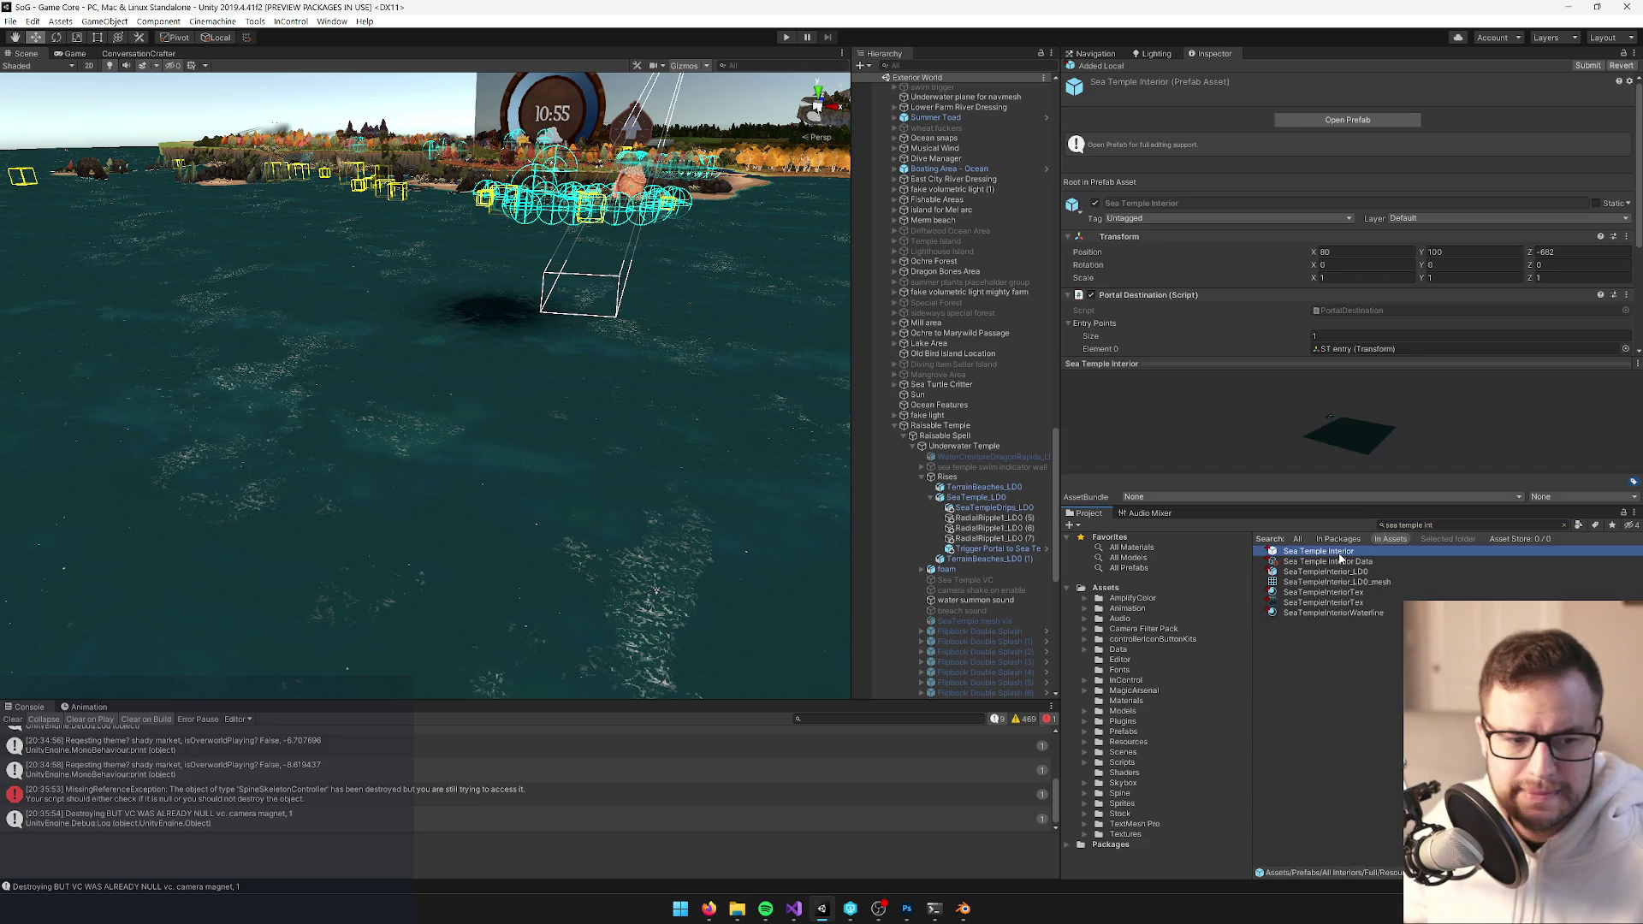
# Open the Sea Temple Interior prefab and move the view close to the temple platform
pyautogui.click(1367, 119)
pyautogui.moveTo(530, 359); pyautogui.dragTo(482, 350)
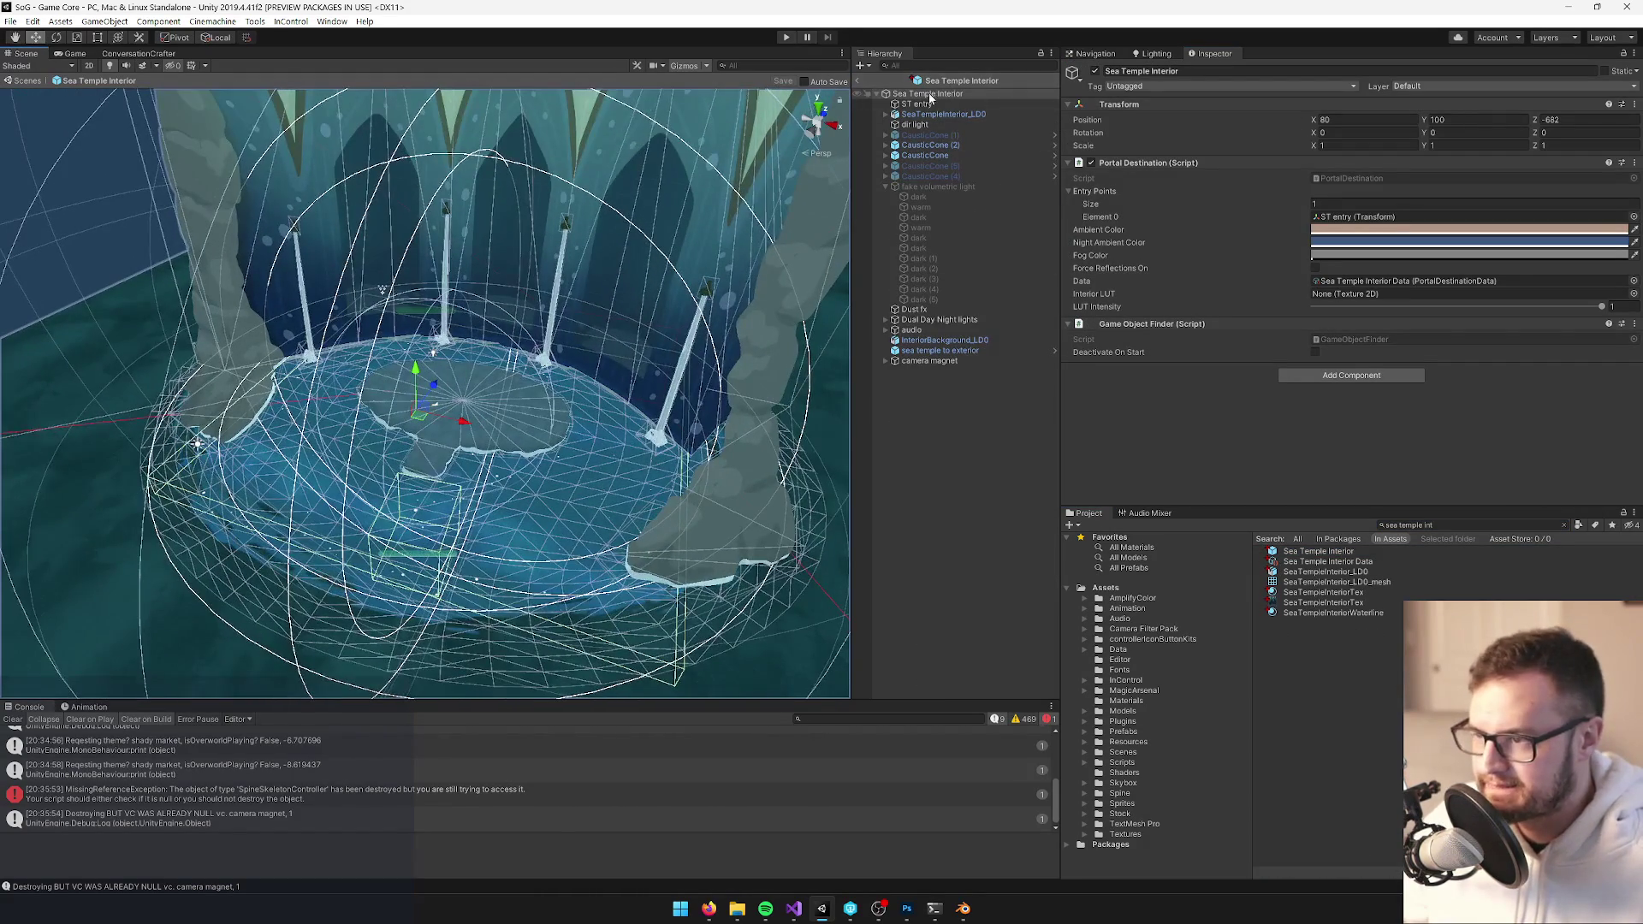
pyautogui.press('Up')
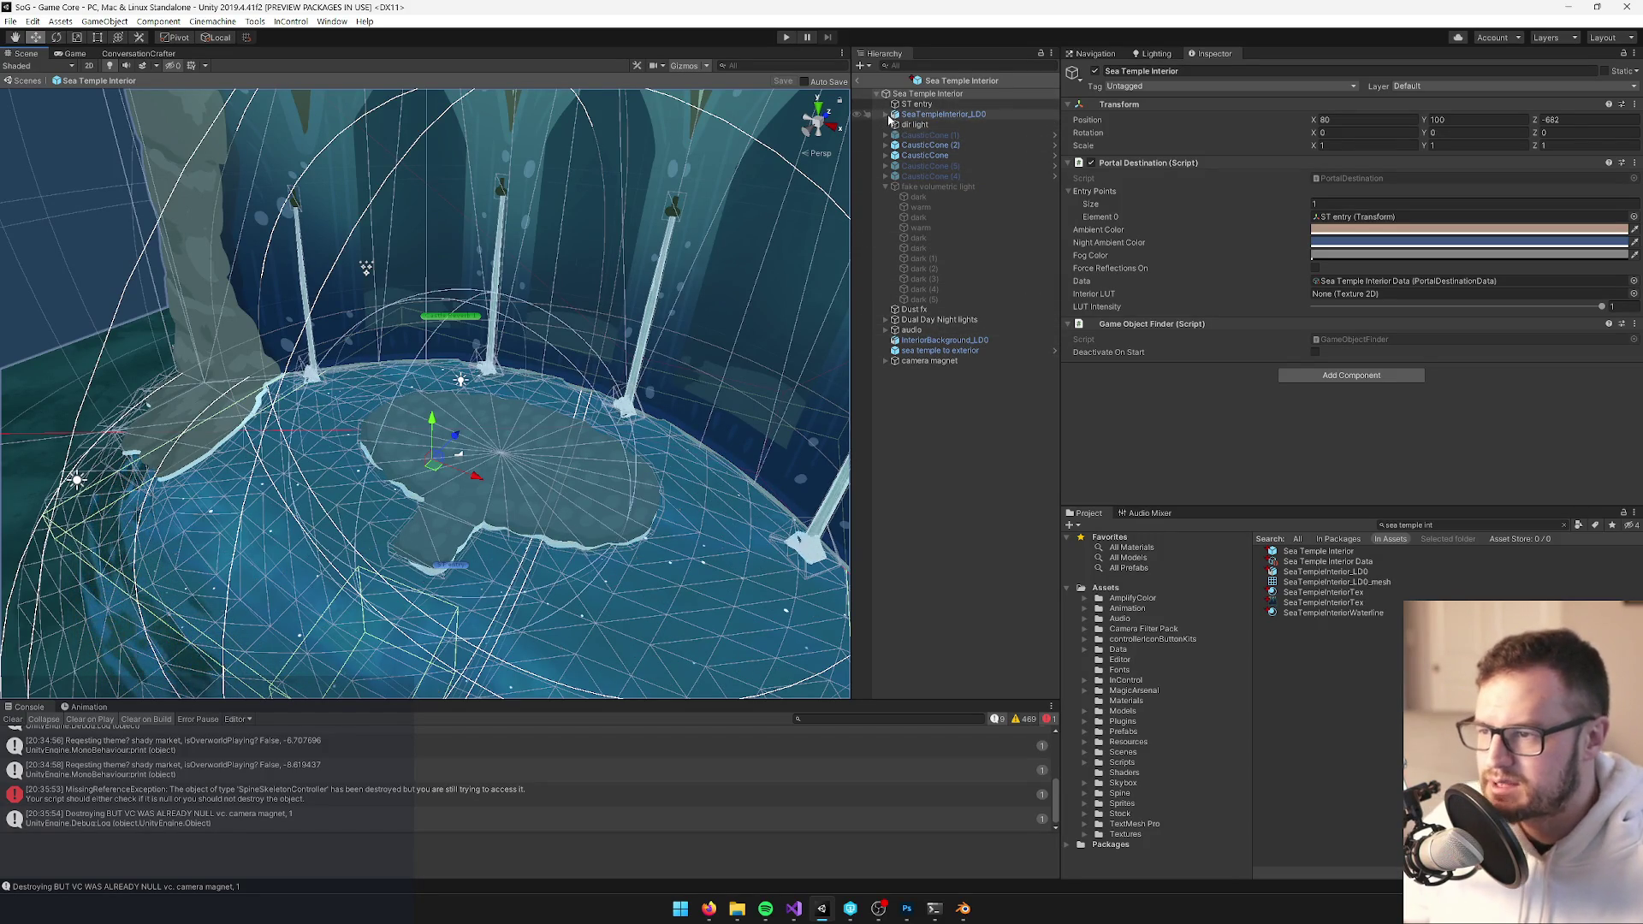
# Paste the copied ripple as a child of SeaTempleInterior_LD0
pyautogui.click(885, 114)
pyautogui.click(941, 114)
pyautogui.rightClick(936, 115)
pyautogui.click(943, 144)
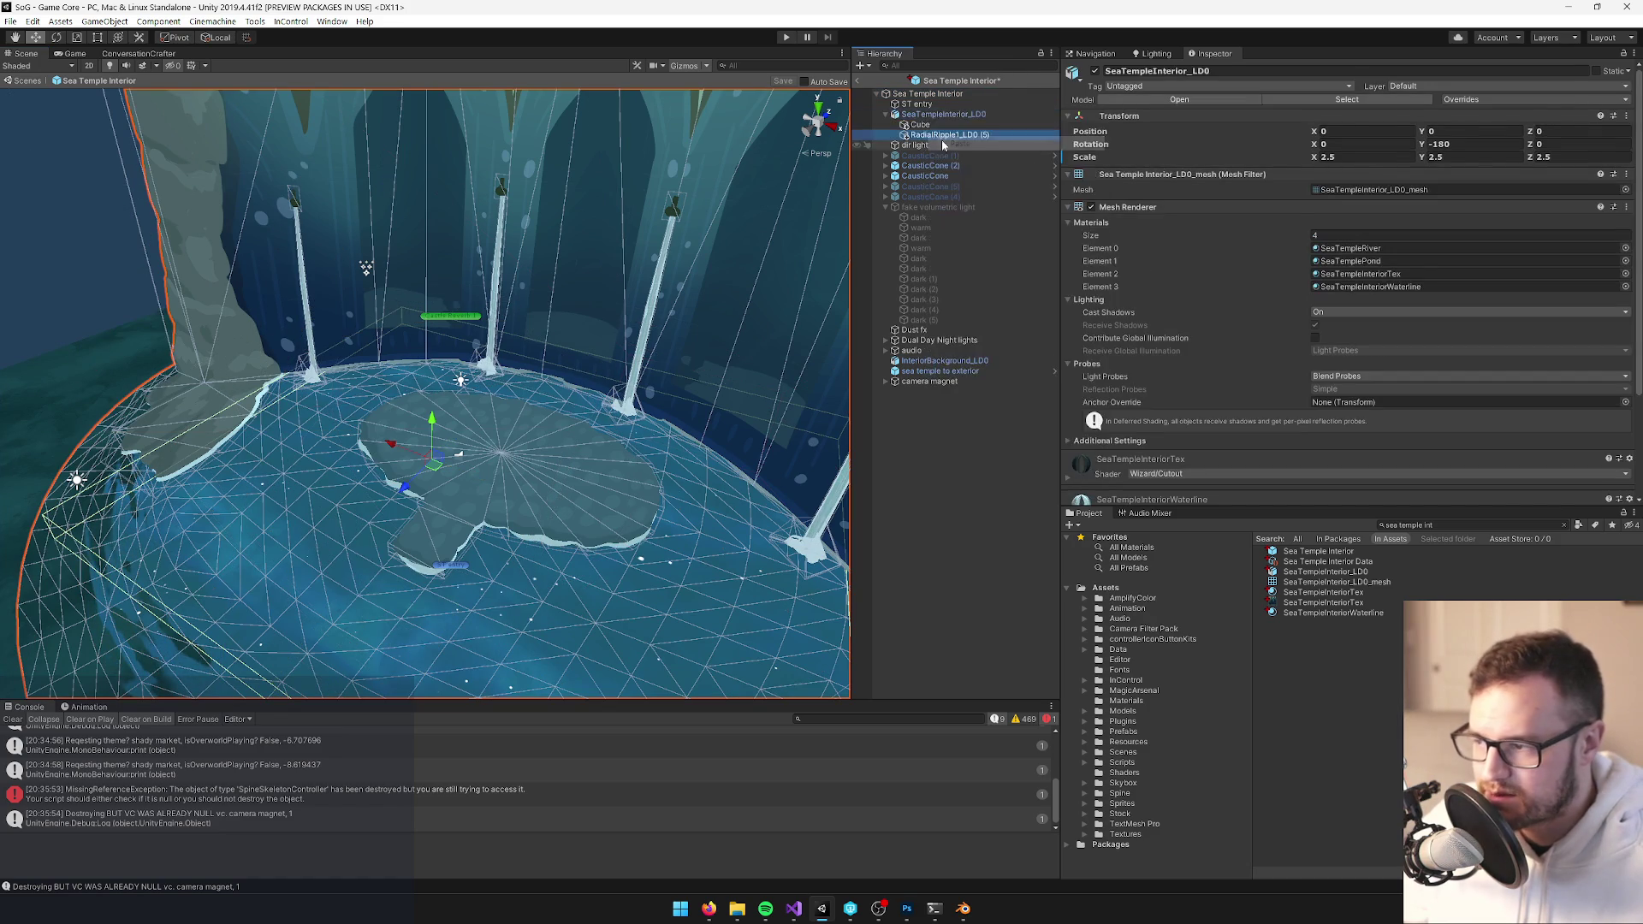
# Move the pasted ripple toward a pole base, turn it and shrink it uniformly
pyautogui.doubleClick(944, 135)
pyautogui.moveTo(619, 425); pyautogui.dragTo(633, 369)
pyautogui.press('f')
pyautogui.press('e')
pyautogui.moveTo(432, 419); pyautogui.dragTo(317, 414)
pyautogui.press('r')
pyautogui.moveTo(427, 381)
pyautogui.mouseDown()
pyautogui.moveTo(403, 393)
pyautogui.moveTo(484, 381)
pyautogui.mouseUp()
# Nudge the ripple onto the pole base and set its Y rotation to 0
pyautogui.press('w')
pyautogui.moveTo(599, 359)
pyautogui.mouseDown()
pyautogui.moveTo(651, 257)
pyautogui.moveTo(693, 317)
pyautogui.moveTo(738, 325)
pyautogui.mouseUp()
pyautogui.write('0')
pyautogui.press('Return')
pyautogui.moveTo(479, 171)
pyautogui.mouseDown()
pyautogui.moveTo(390, 130)
pyautogui.moveTo(383, 299)
pyautogui.moveTo(390, 277)
pyautogui.moveTo(650, 360)
pyautogui.moveTo(316, 398)
pyautogui.moveTo(513, 342)
pyautogui.moveTo(707, 259)
pyautogui.mouseUp()
pyautogui.press('w')
pyautogui.scroll(-3, 390, 277)
# Duplicate the ripple twice, placing copies at the left and right poles' bases
pyautogui.hotkey('ctrl', 'd')
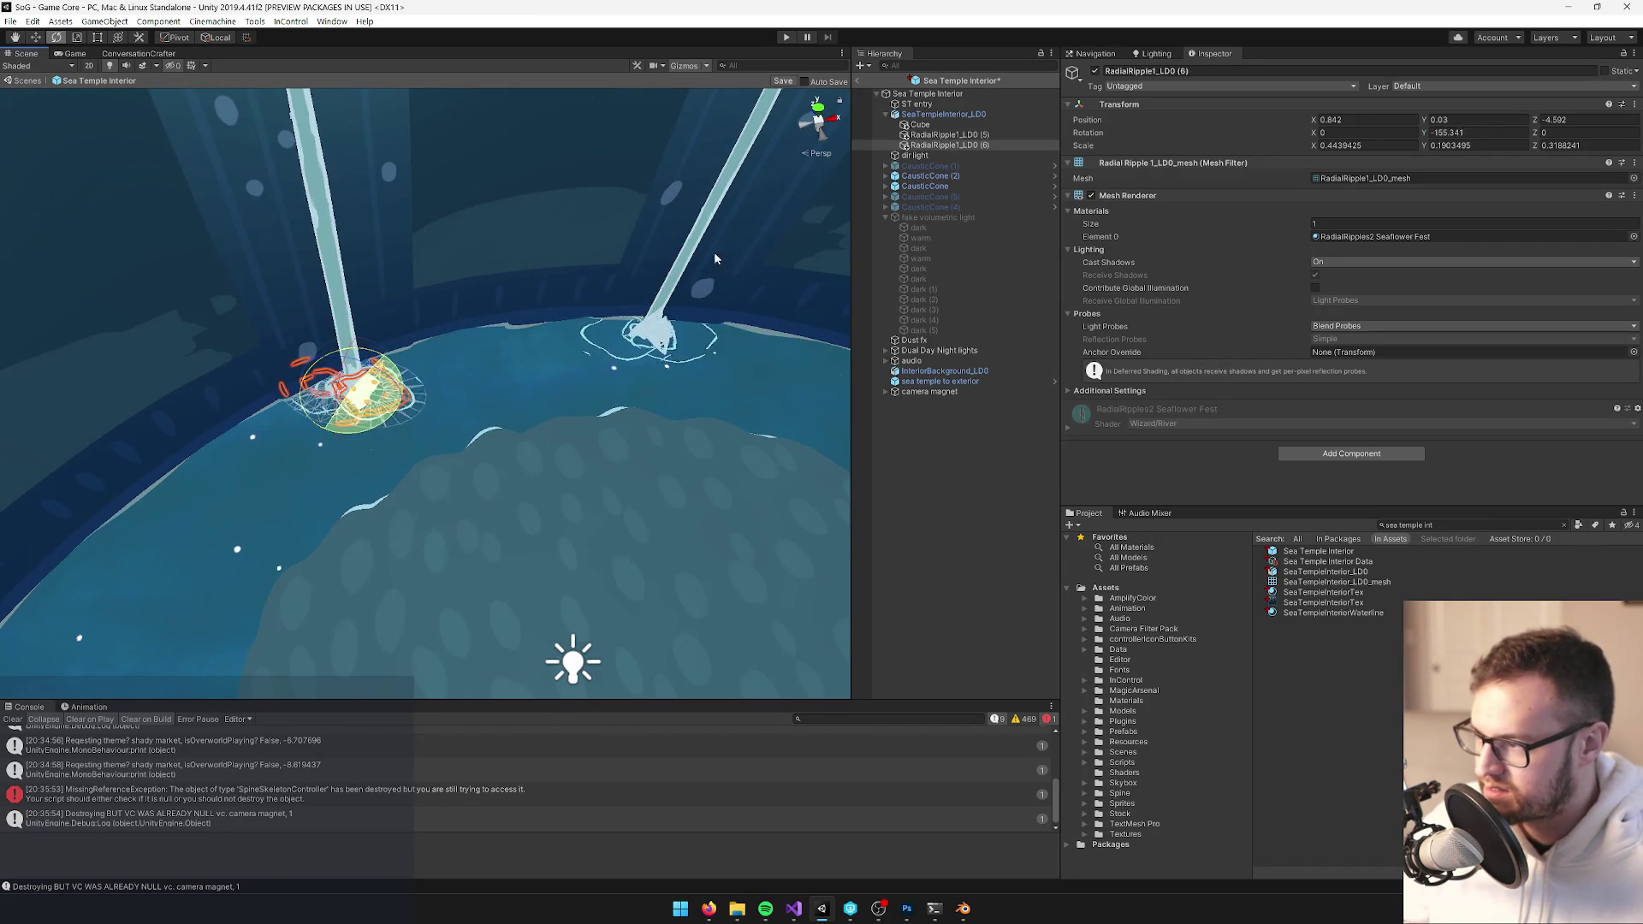
pyautogui.press('w')
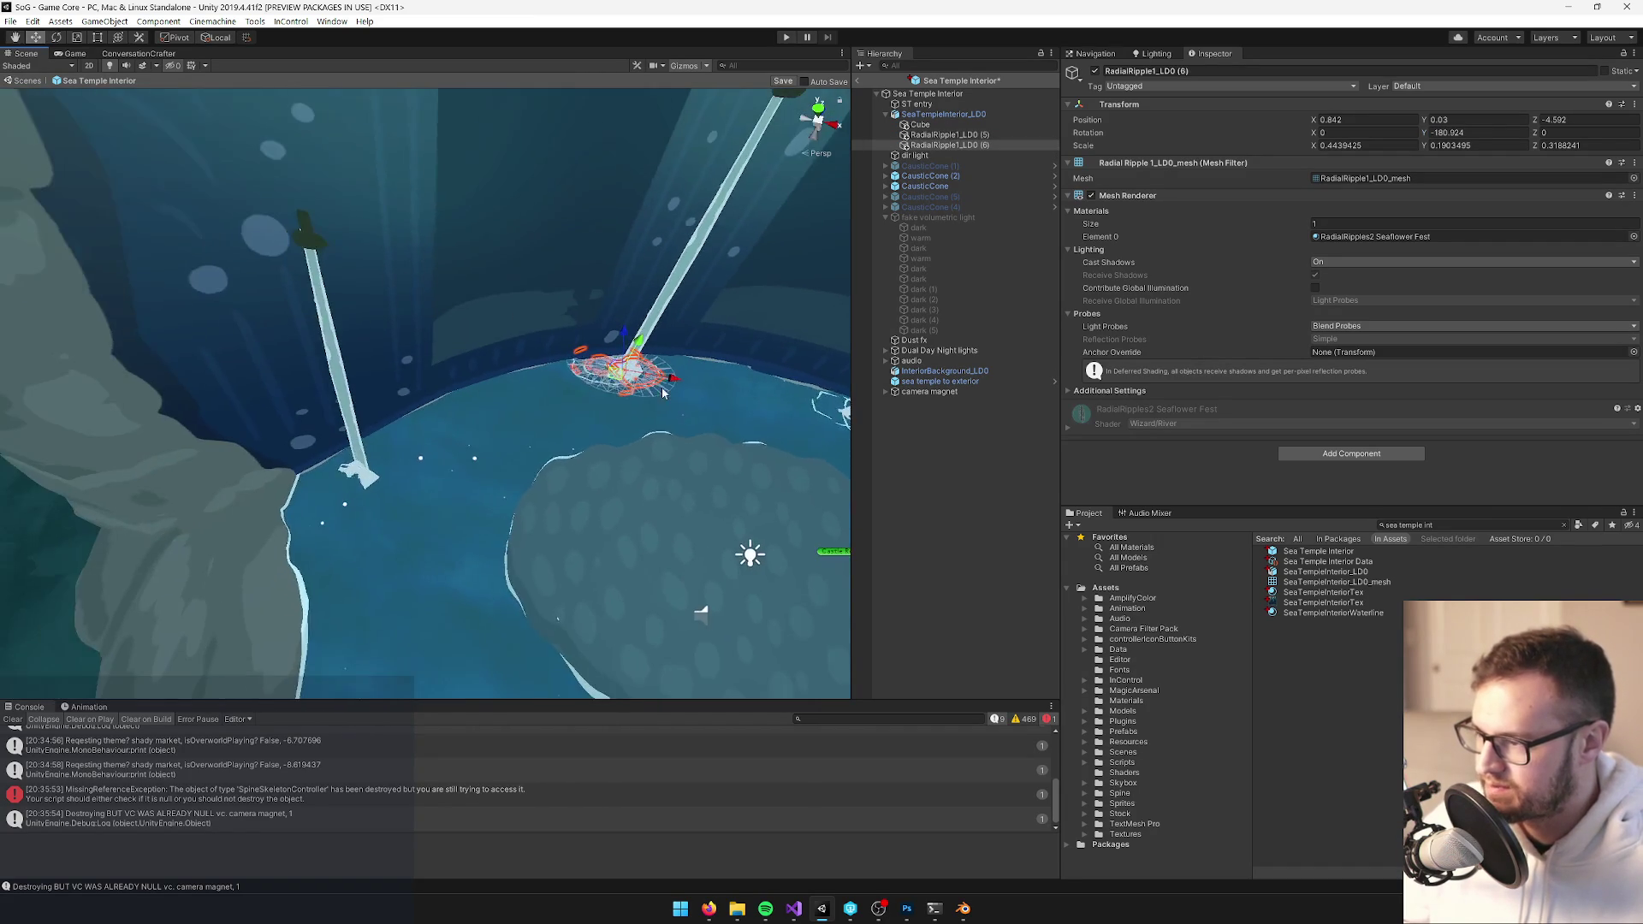
pyautogui.moveTo(569, 406)
pyautogui.mouseDown()
pyautogui.moveTo(377, 548)
pyautogui.moveTo(358, 496)
pyautogui.mouseUp()
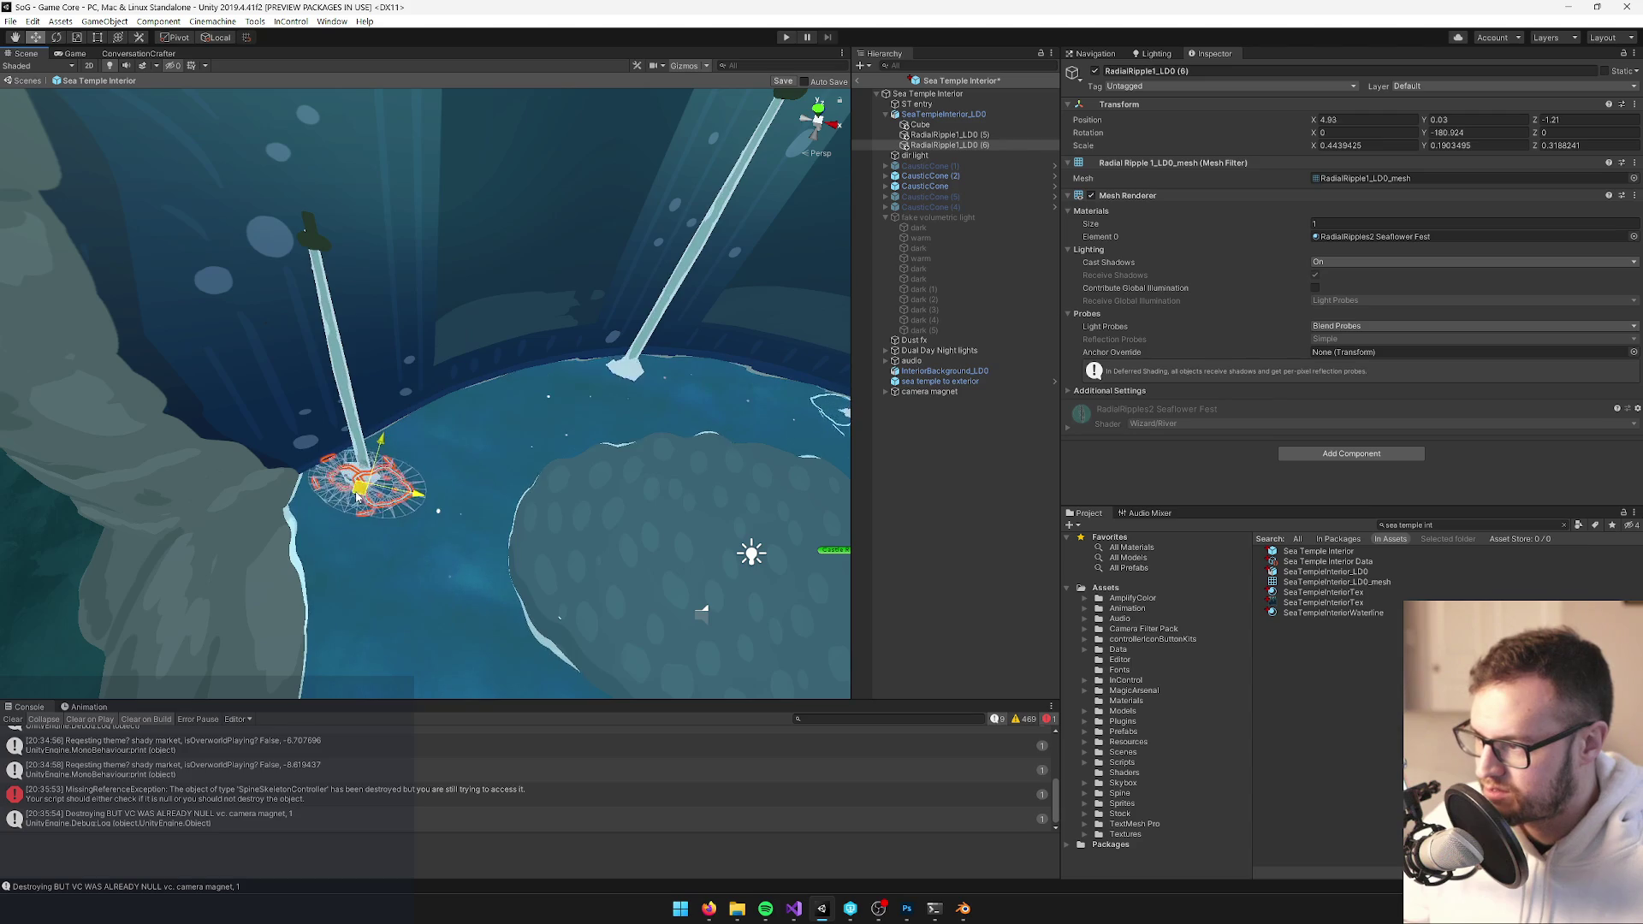
pyautogui.hotkey('ctrl', 'd')
pyautogui.moveTo(462, 462); pyautogui.dragTo(640, 381)
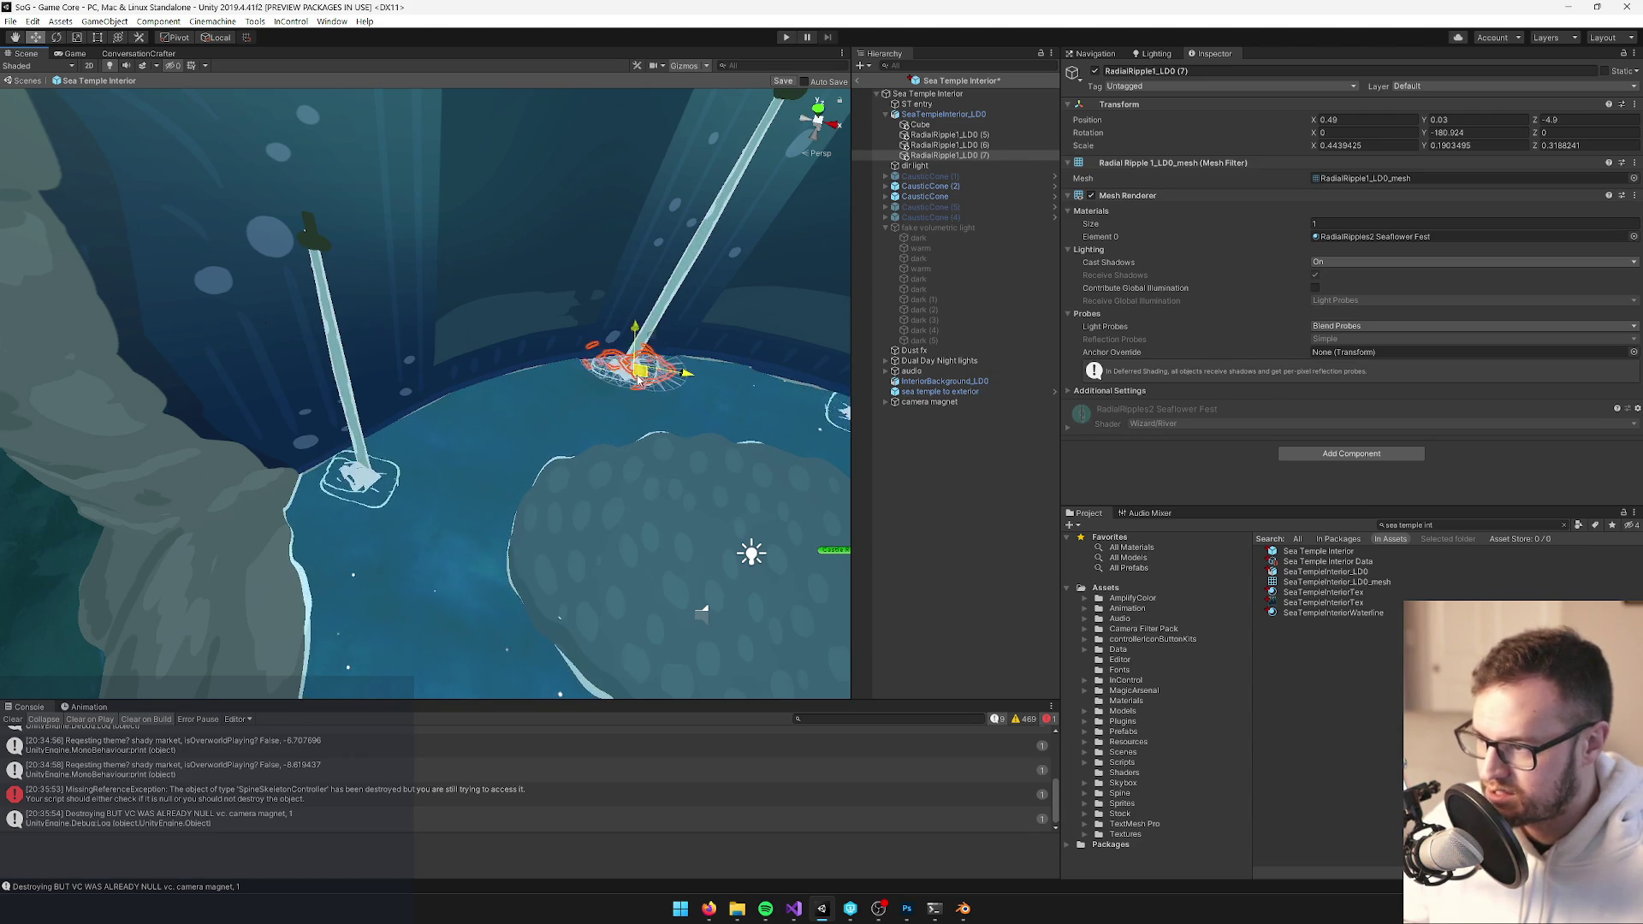
pyautogui.click(1633, 179)
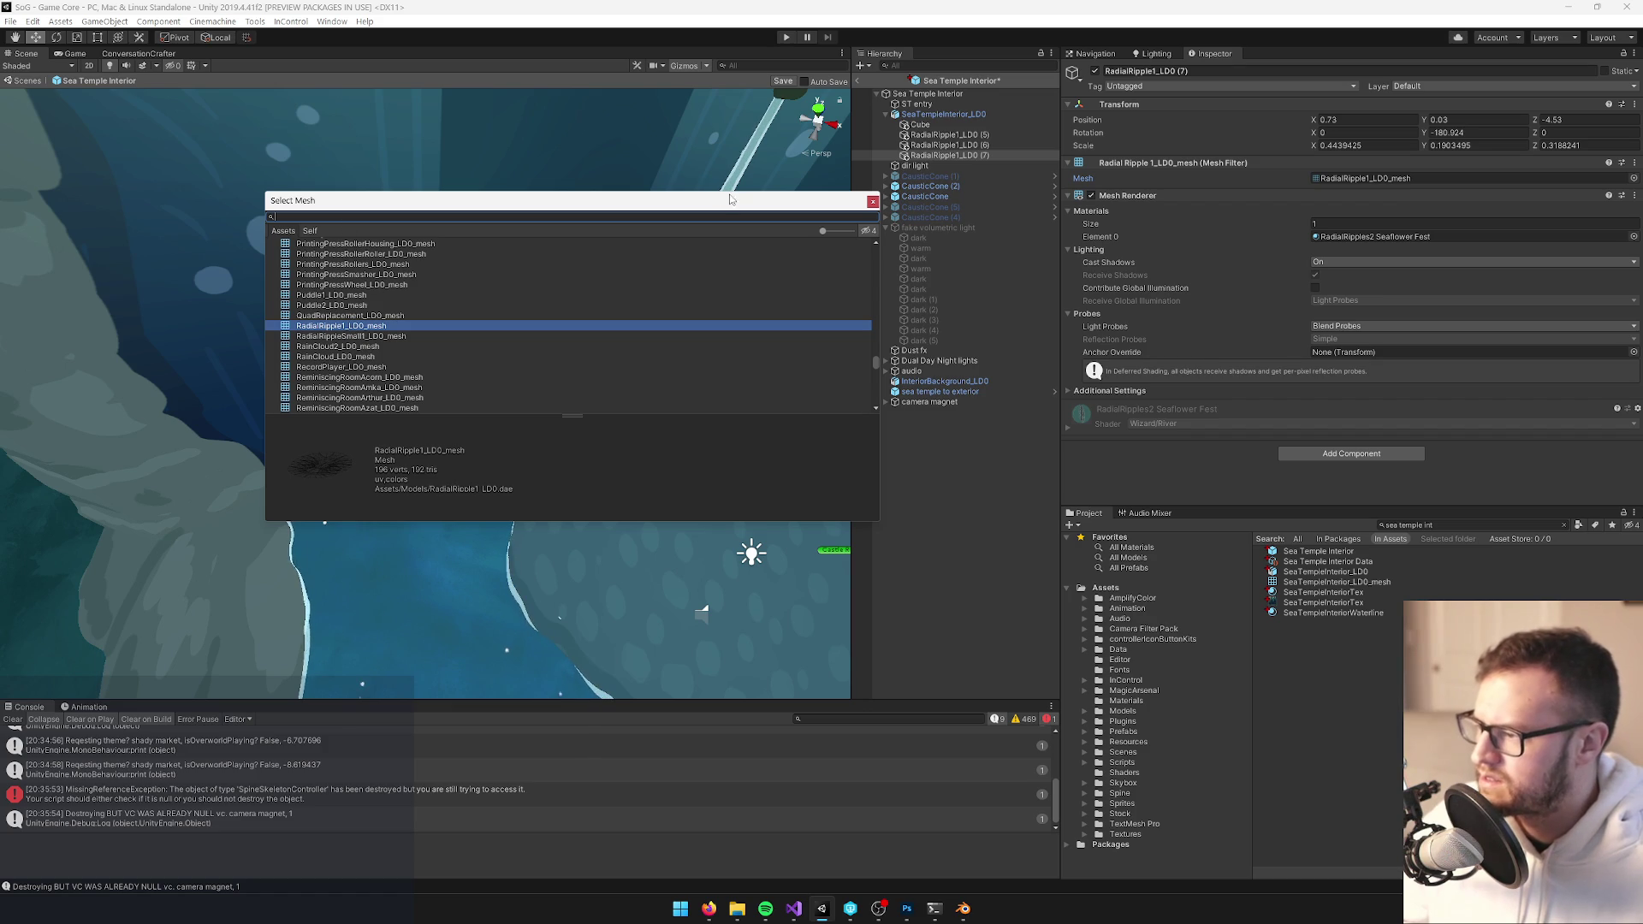
# Give ripple (7) the RadialRippleSmall1_LD0_mesh mesh
pyautogui.click(379, 337)
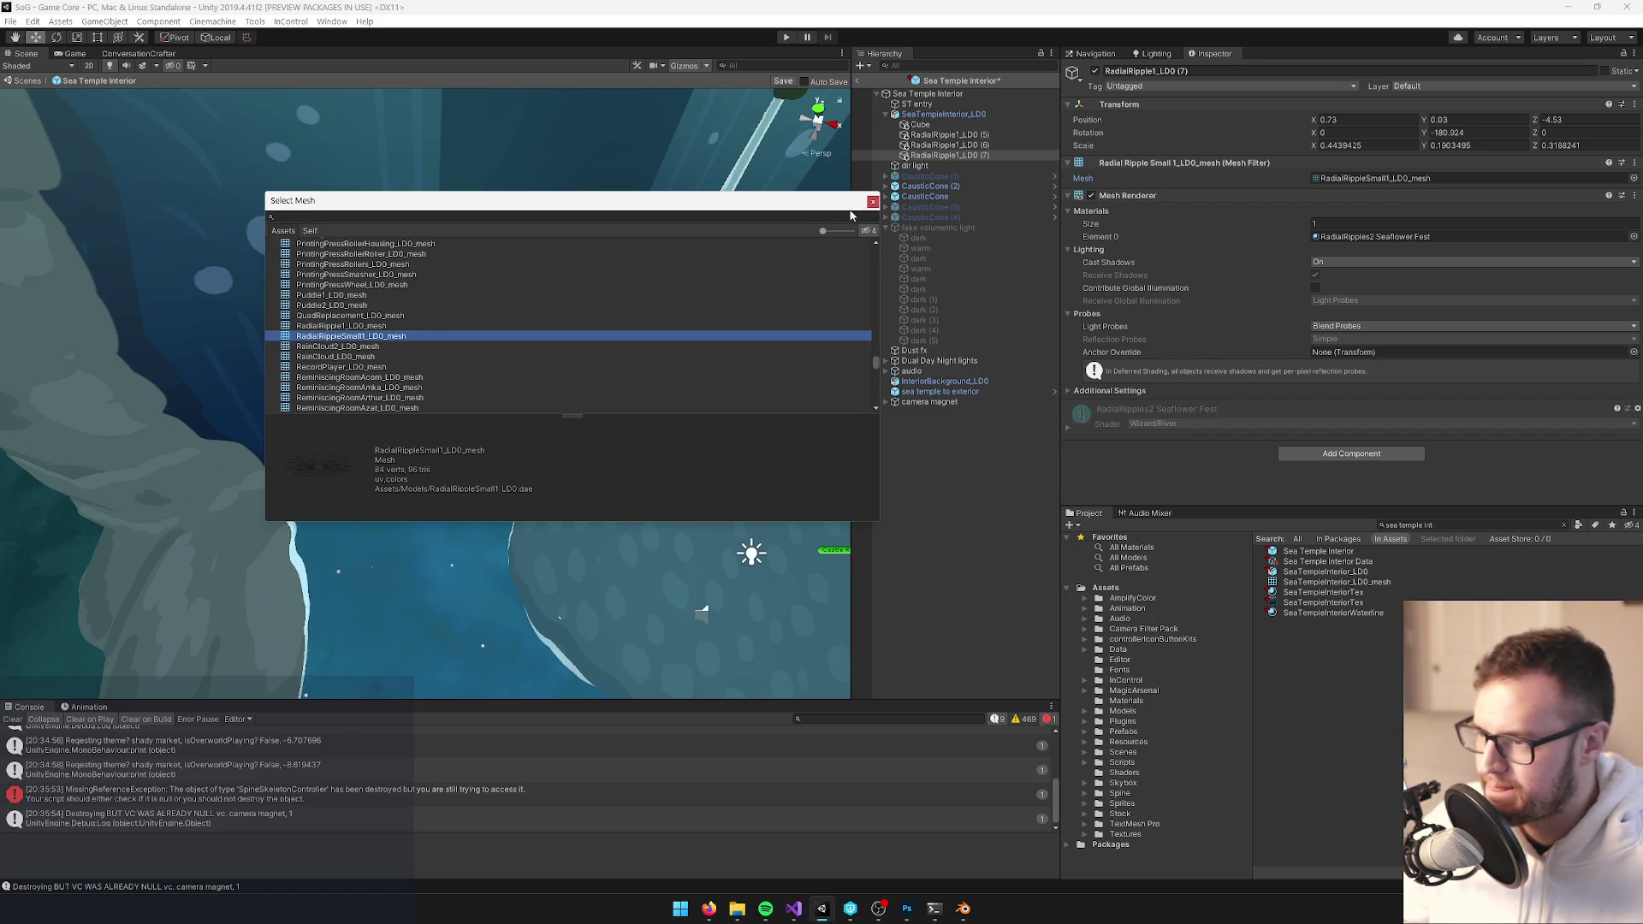
pyautogui.click(872, 201)
pyautogui.press('f')
pyautogui.moveTo(609, 267)
pyautogui.mouseDown()
pyautogui.moveTo(465, 274)
pyautogui.moveTo(477, 366)
pyautogui.mouseUp()
# Duplicate the ripple to a right-side pole and set its mesh to RadialRipple1_LD0_mesh
pyautogui.hotkey('ctrl', 'd')
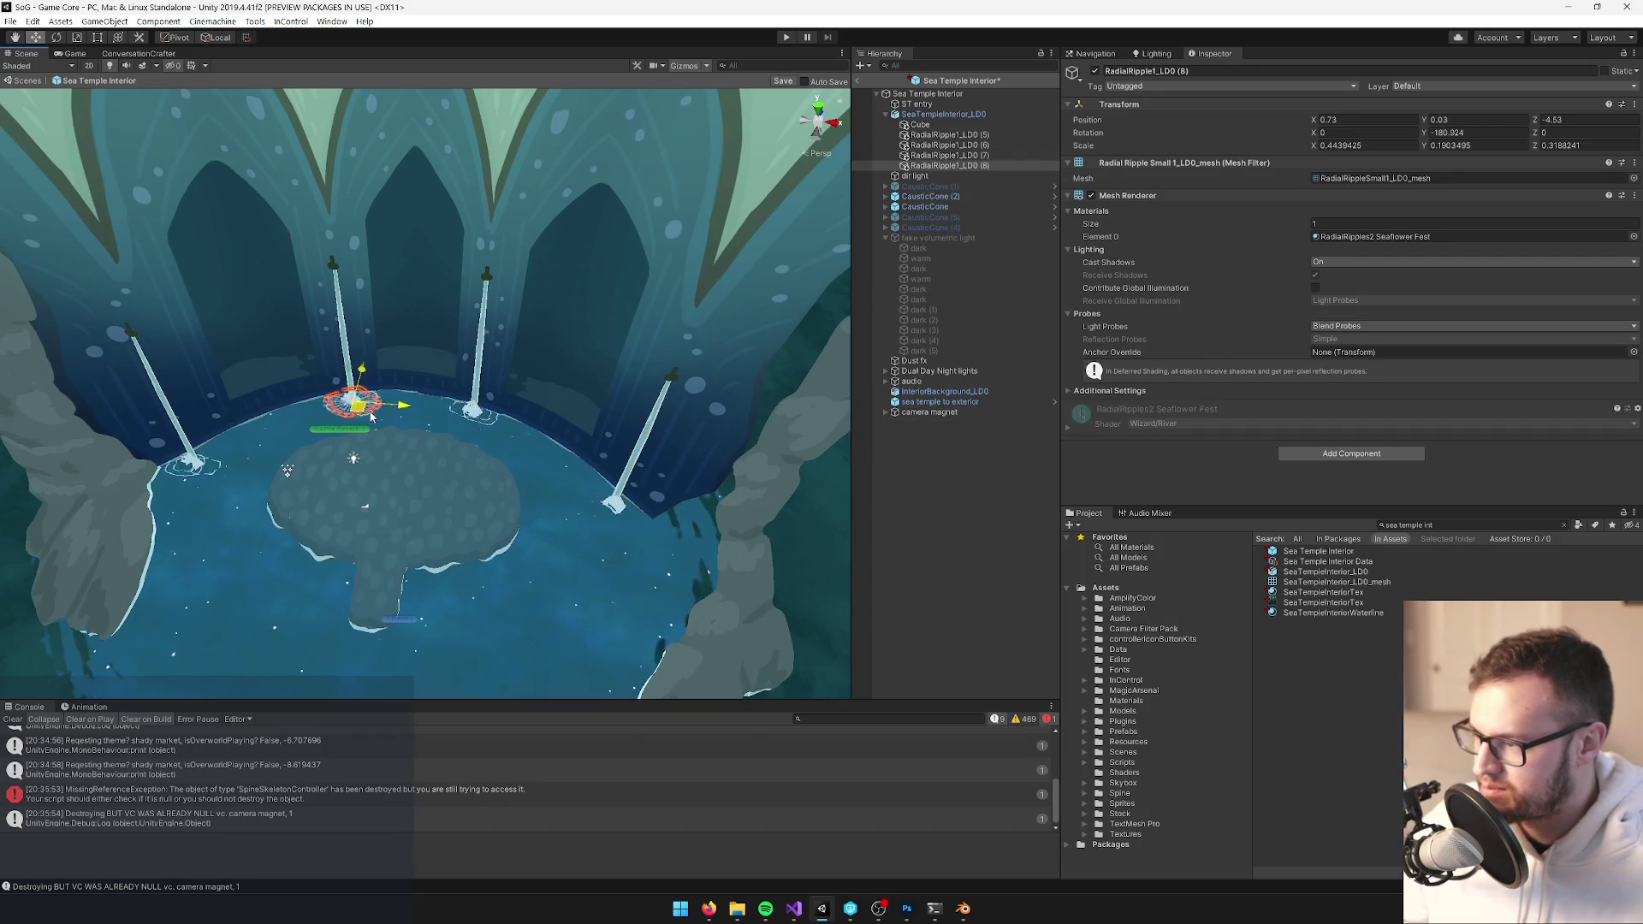
pyautogui.moveTo(358, 411); pyautogui.dragTo(614, 521)
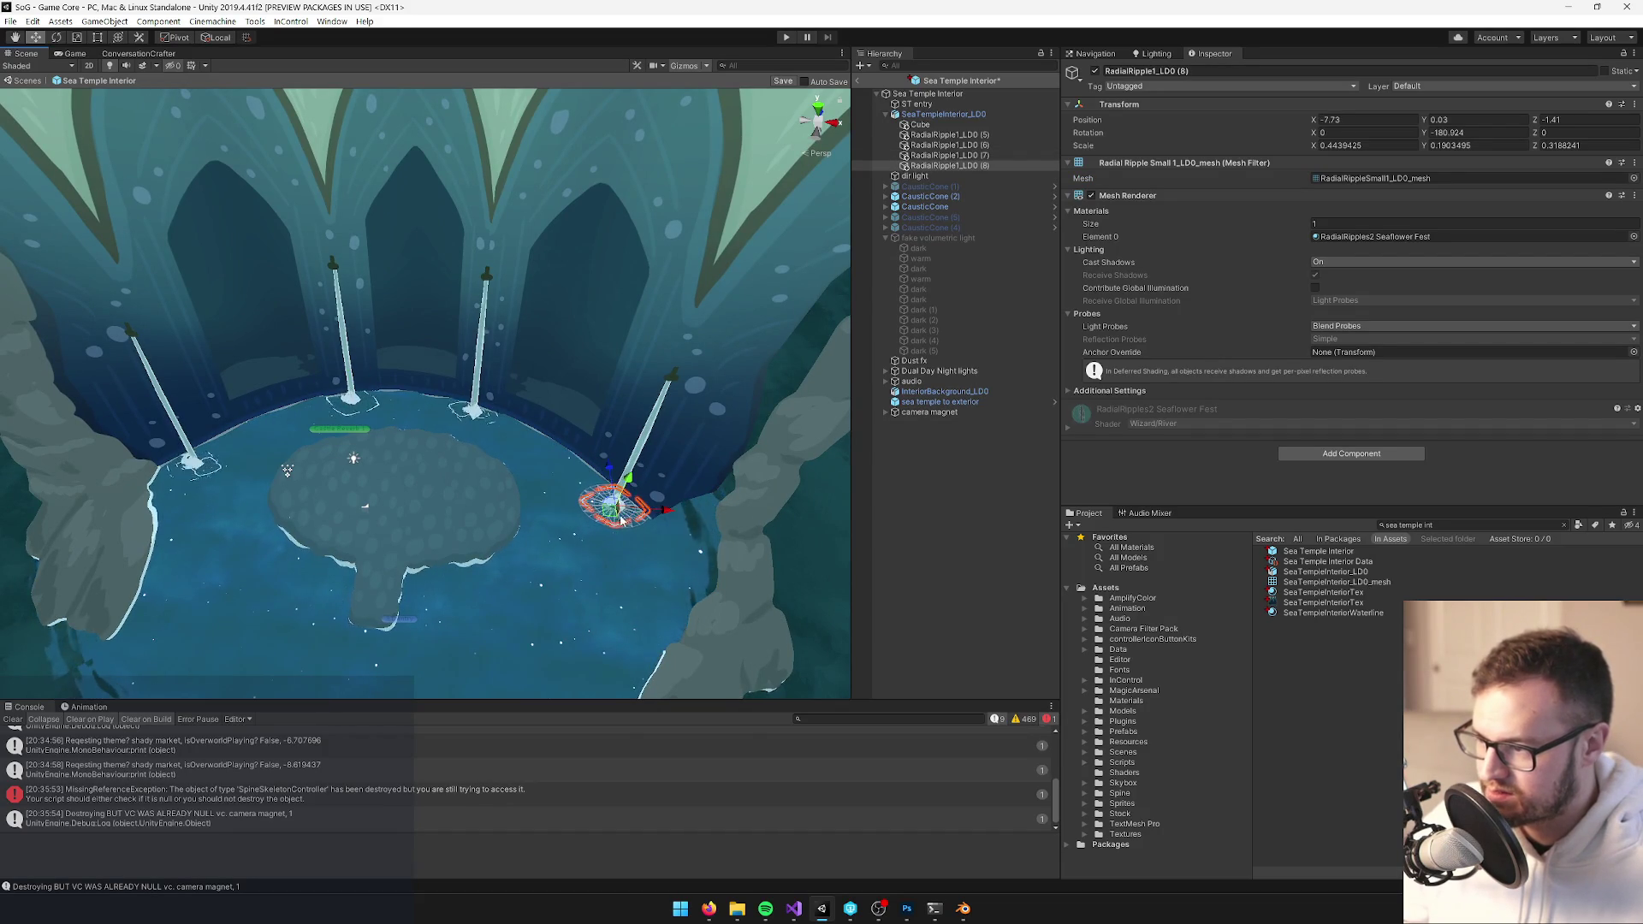
pyautogui.press('f')
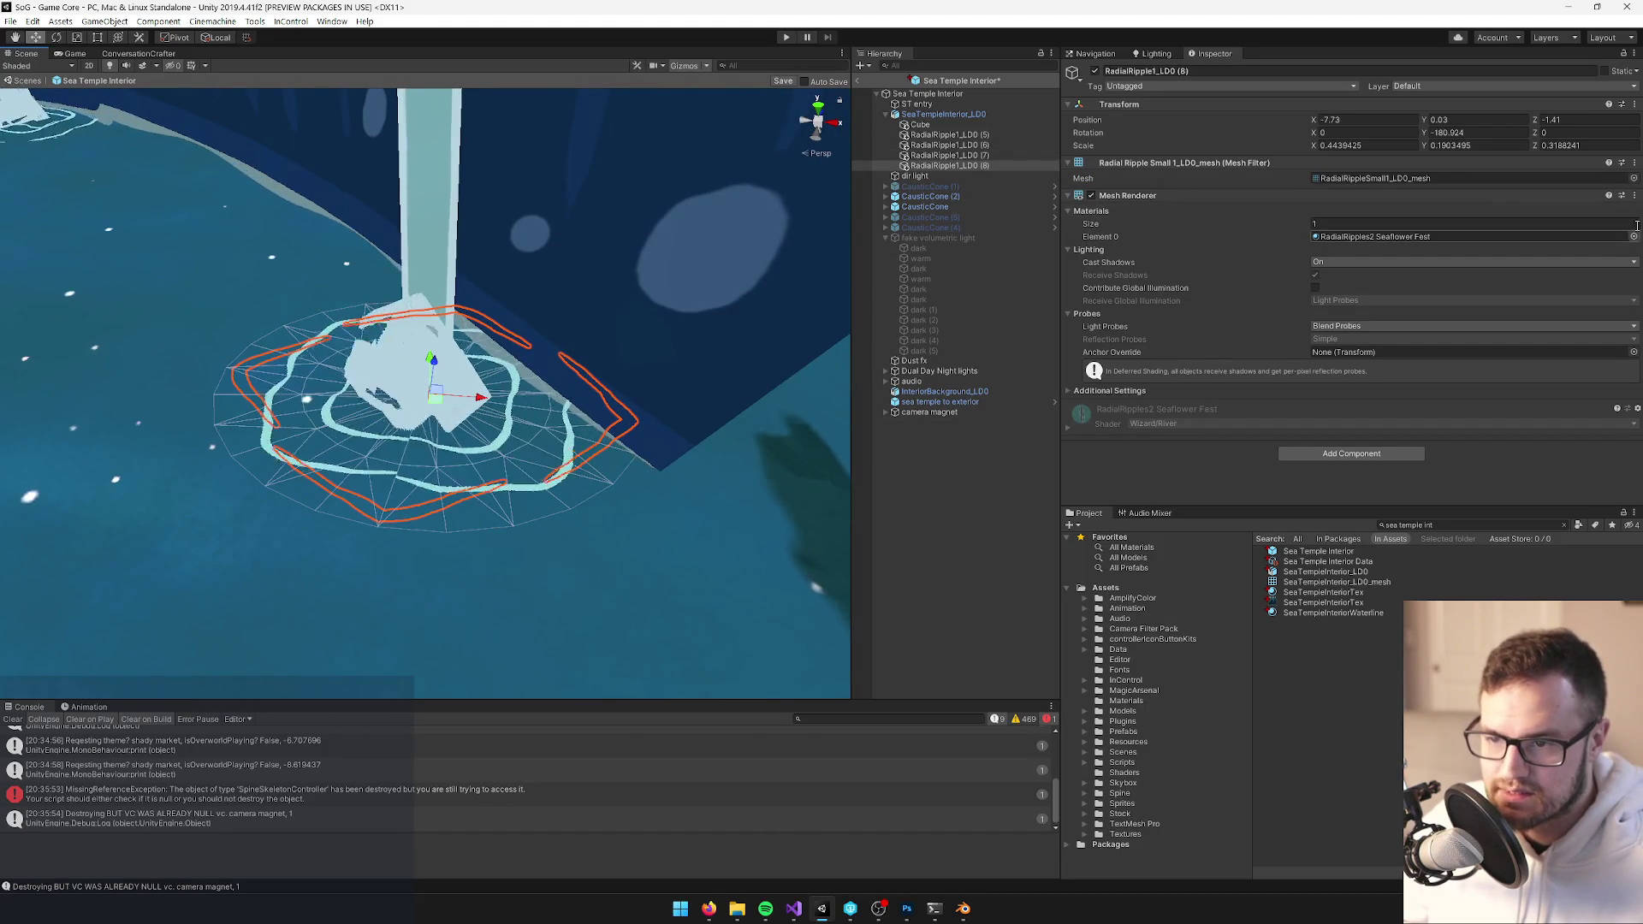
pyautogui.click(1634, 178)
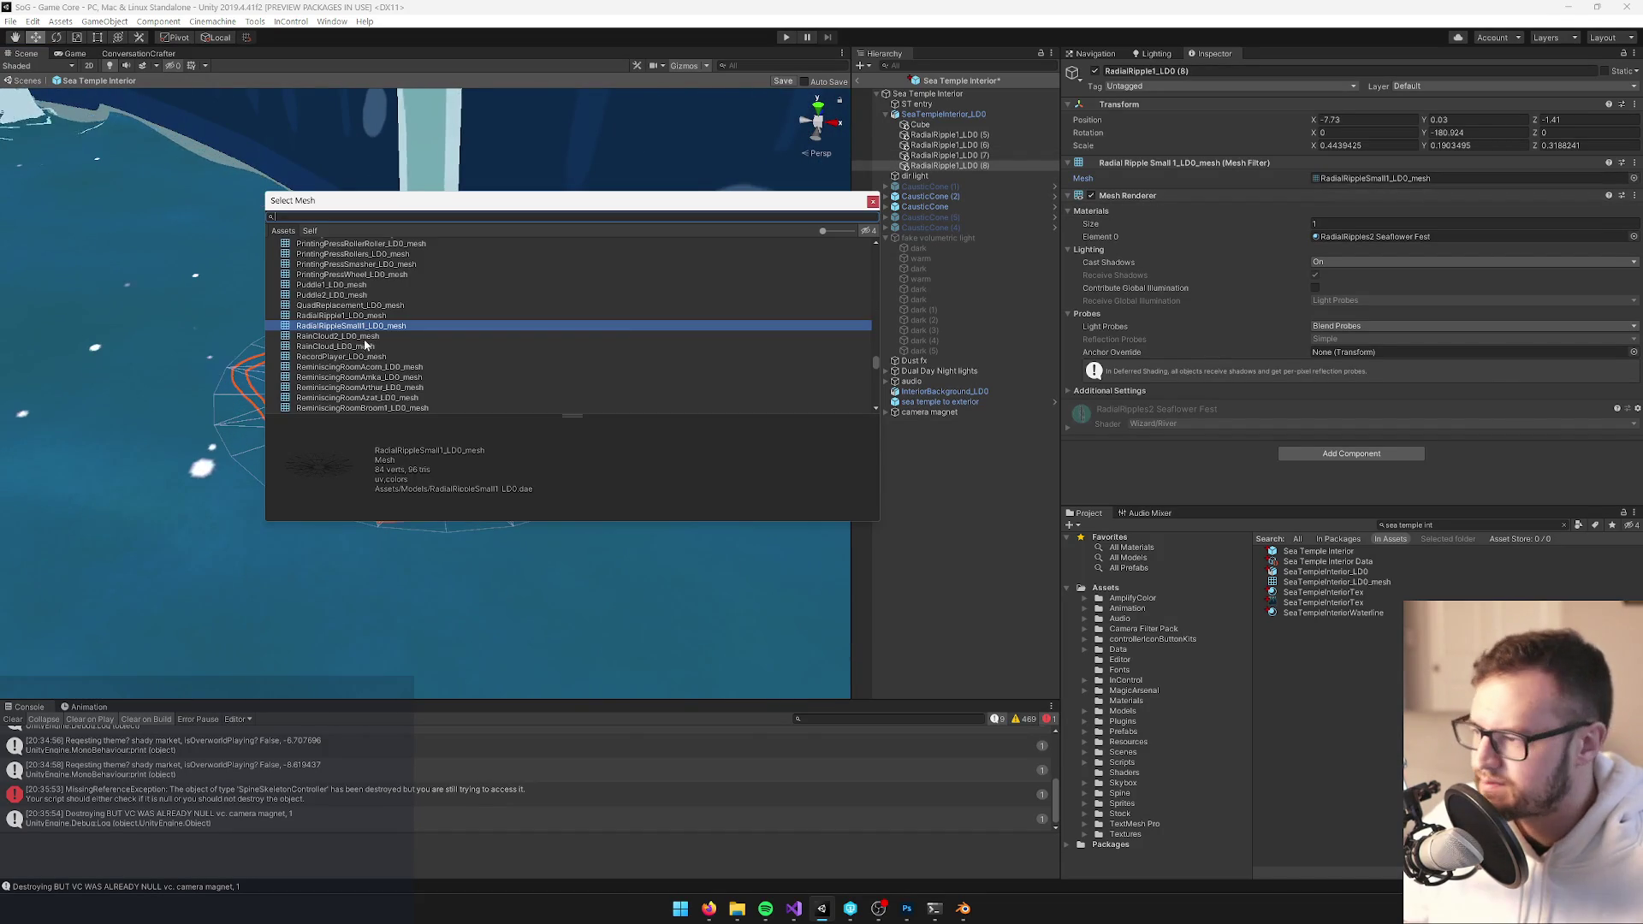
pyautogui.click(357, 317)
pyautogui.click(873, 201)
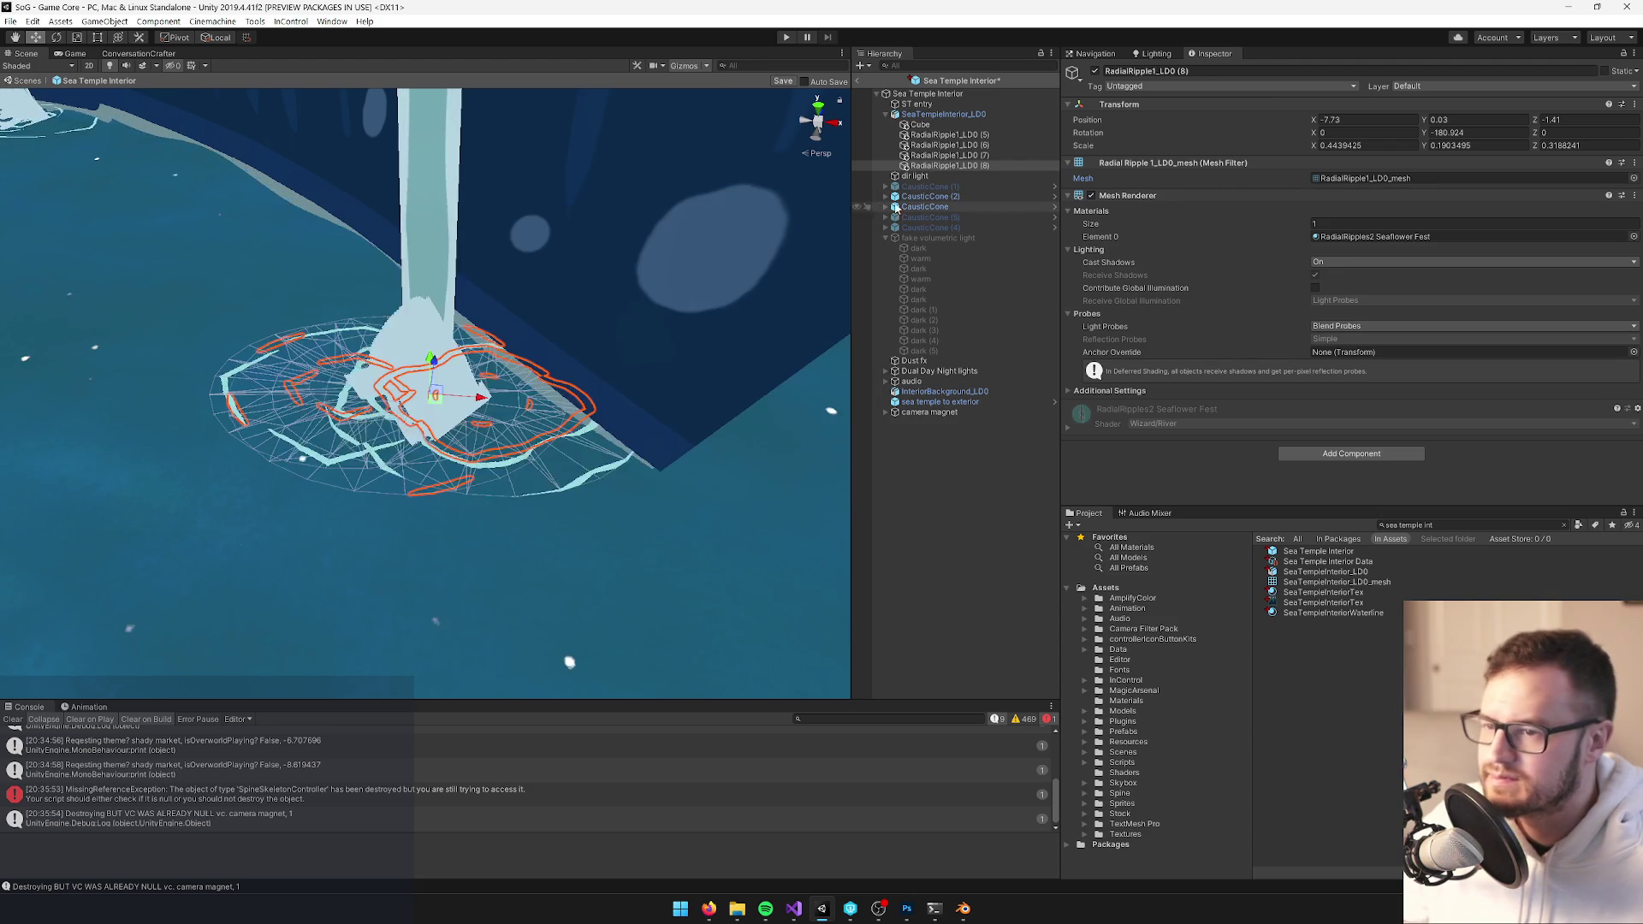
# Assign the RadialRipples1 Seaflower Fest material to the new ripple (8)
pyautogui.click(1633, 237)
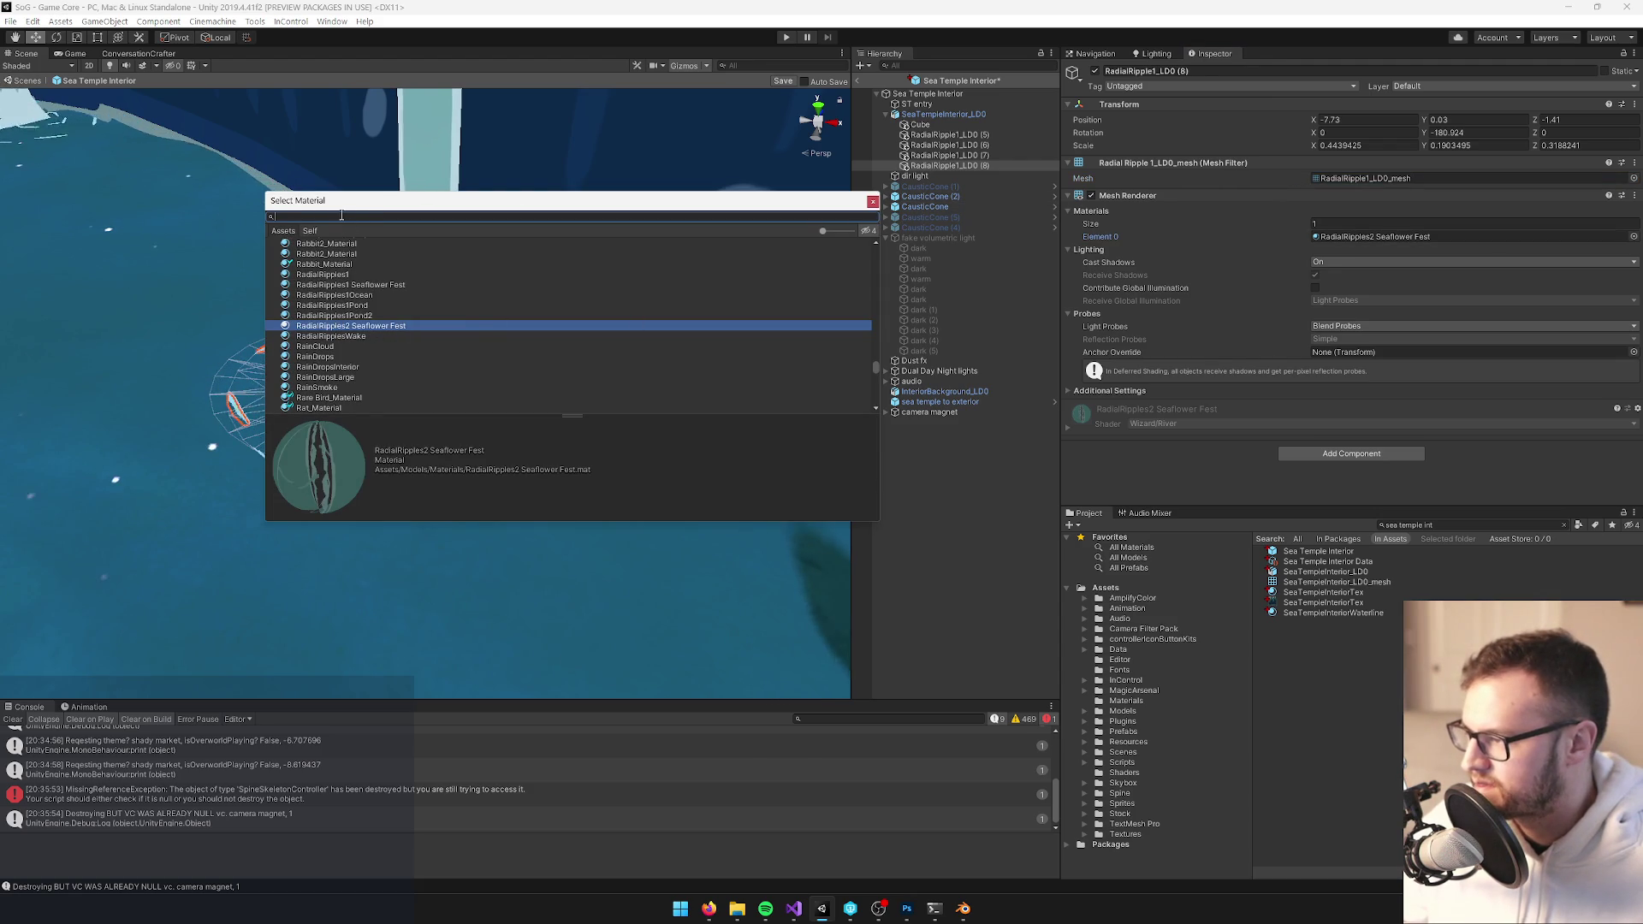
pyautogui.write('radial')
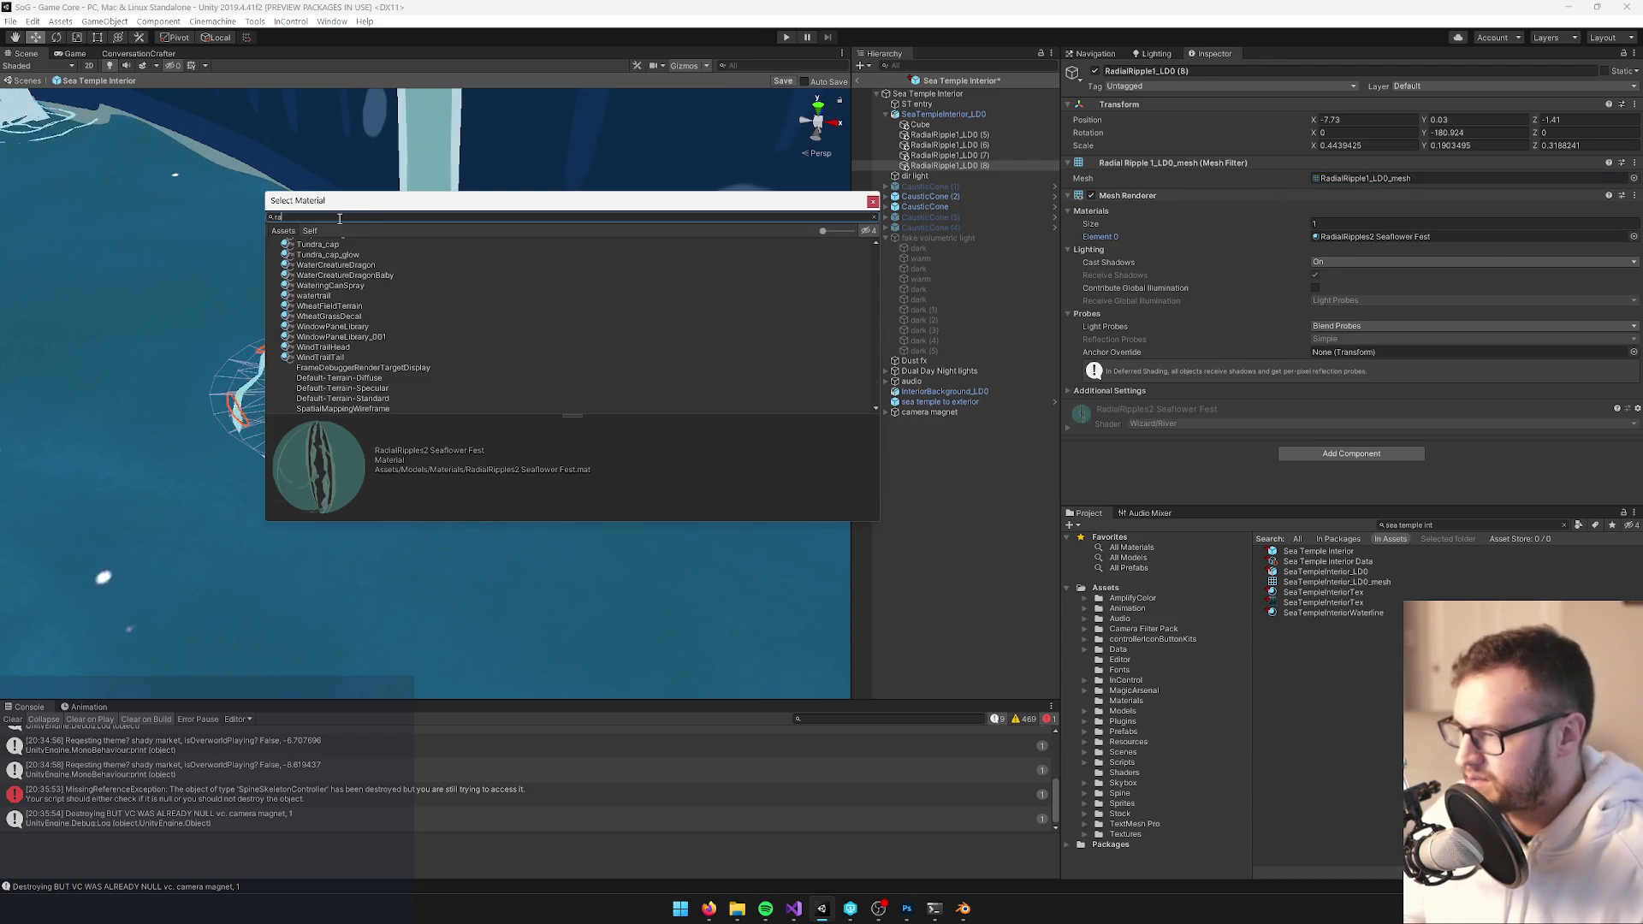
pyautogui.moveTo(339, 200); pyautogui.dragTo(595, 209)
pyautogui.write('rip')
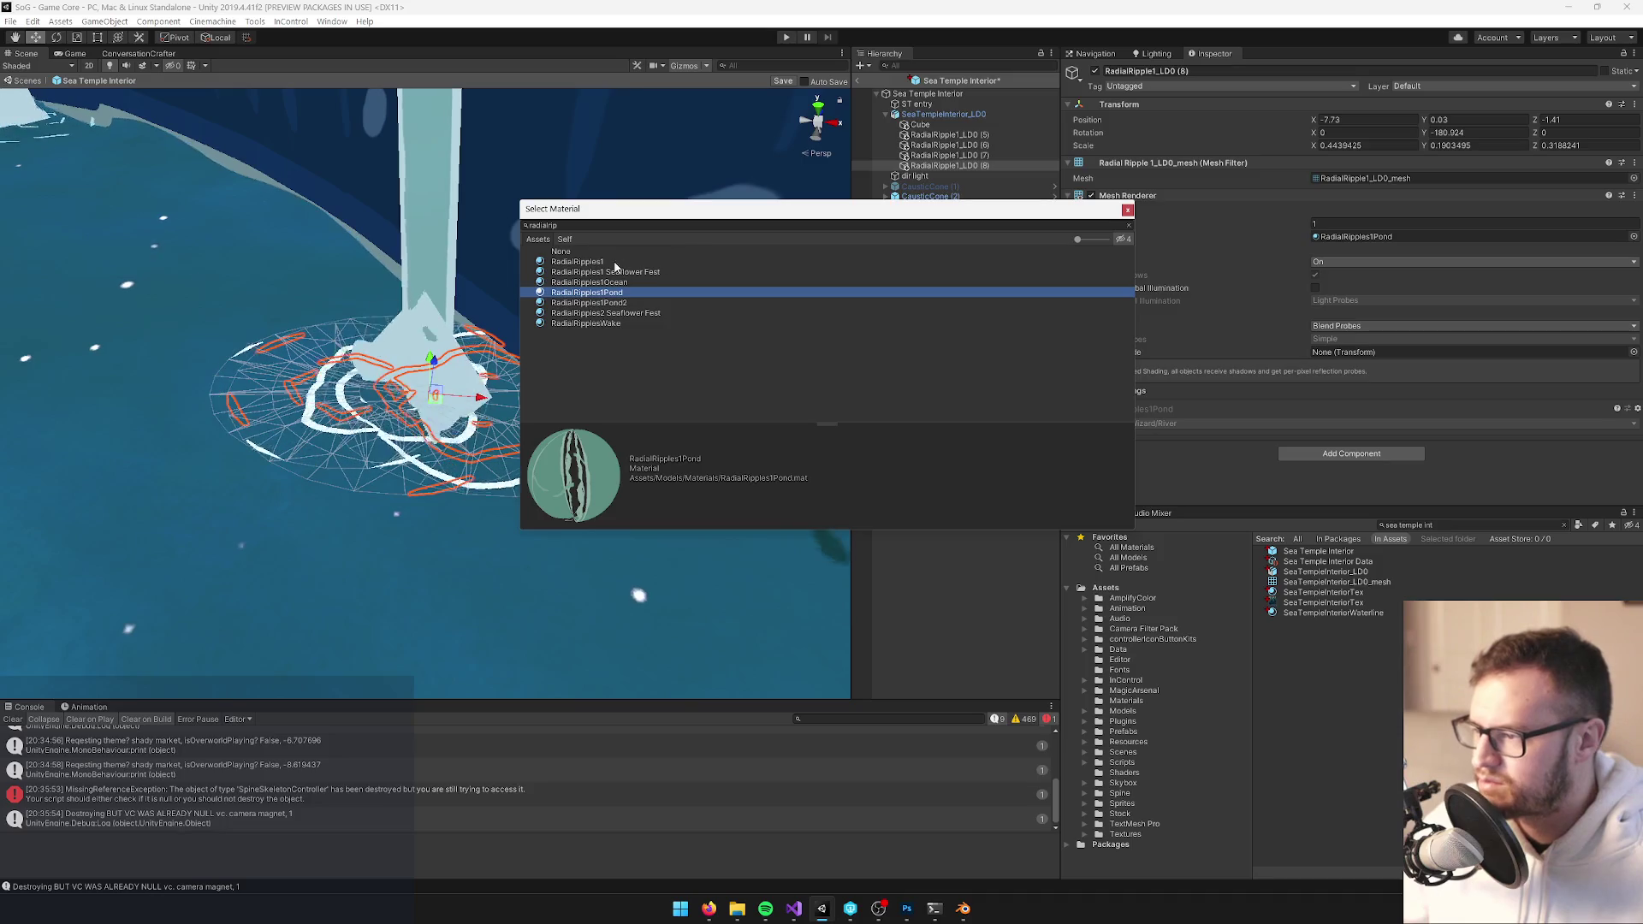
pyautogui.click(604, 262)
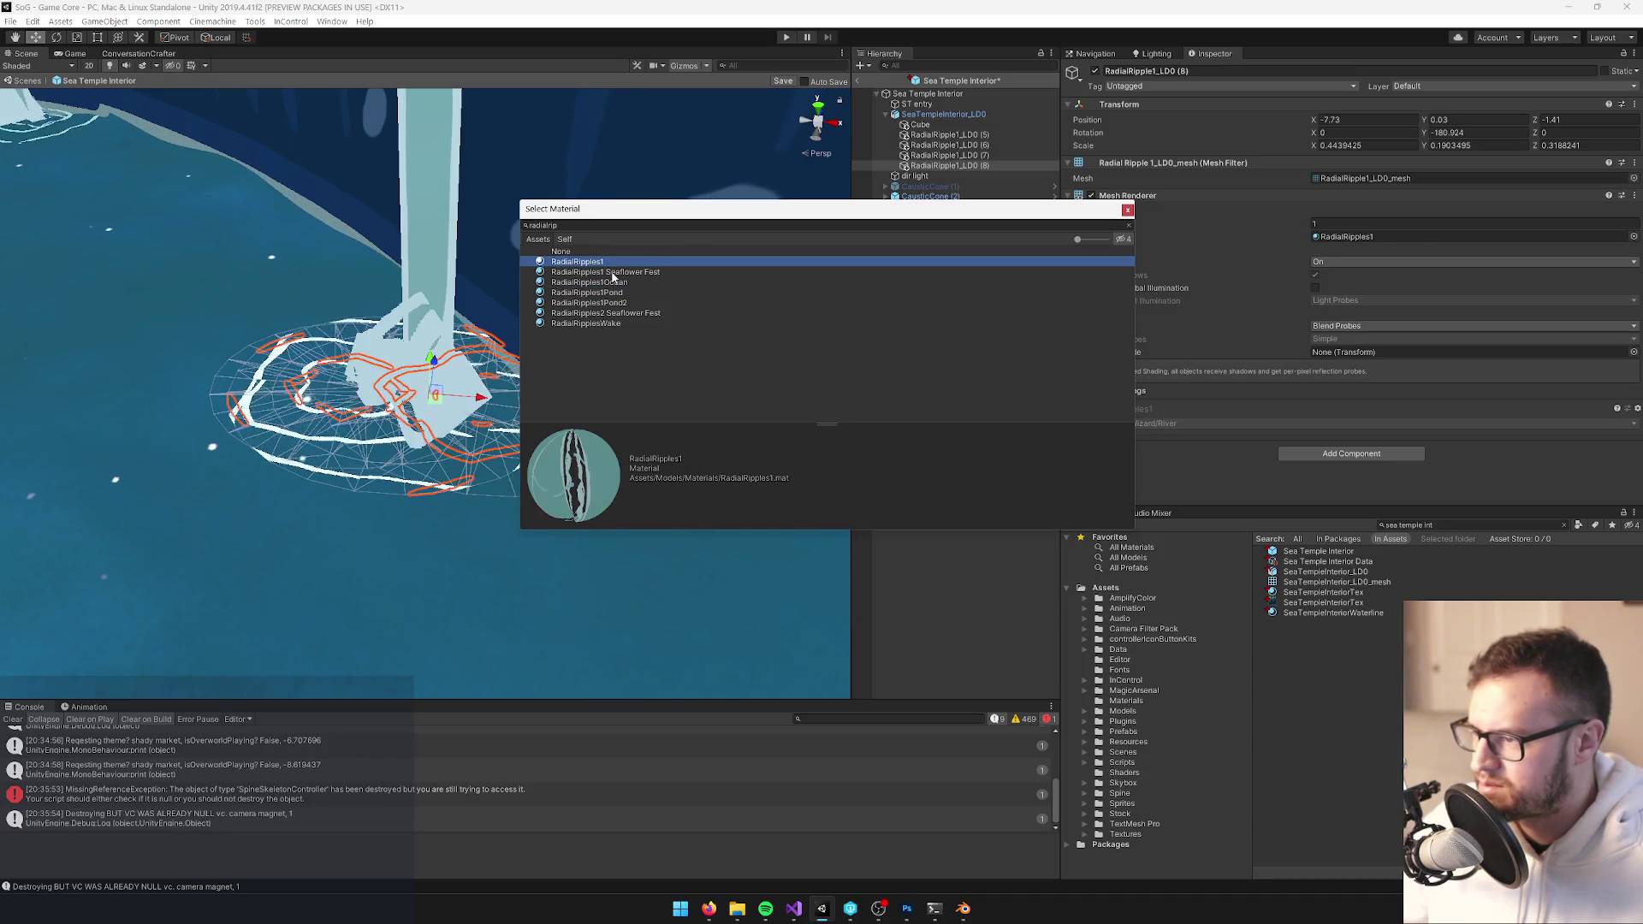
pyautogui.click(609, 271)
pyautogui.click(1127, 211)
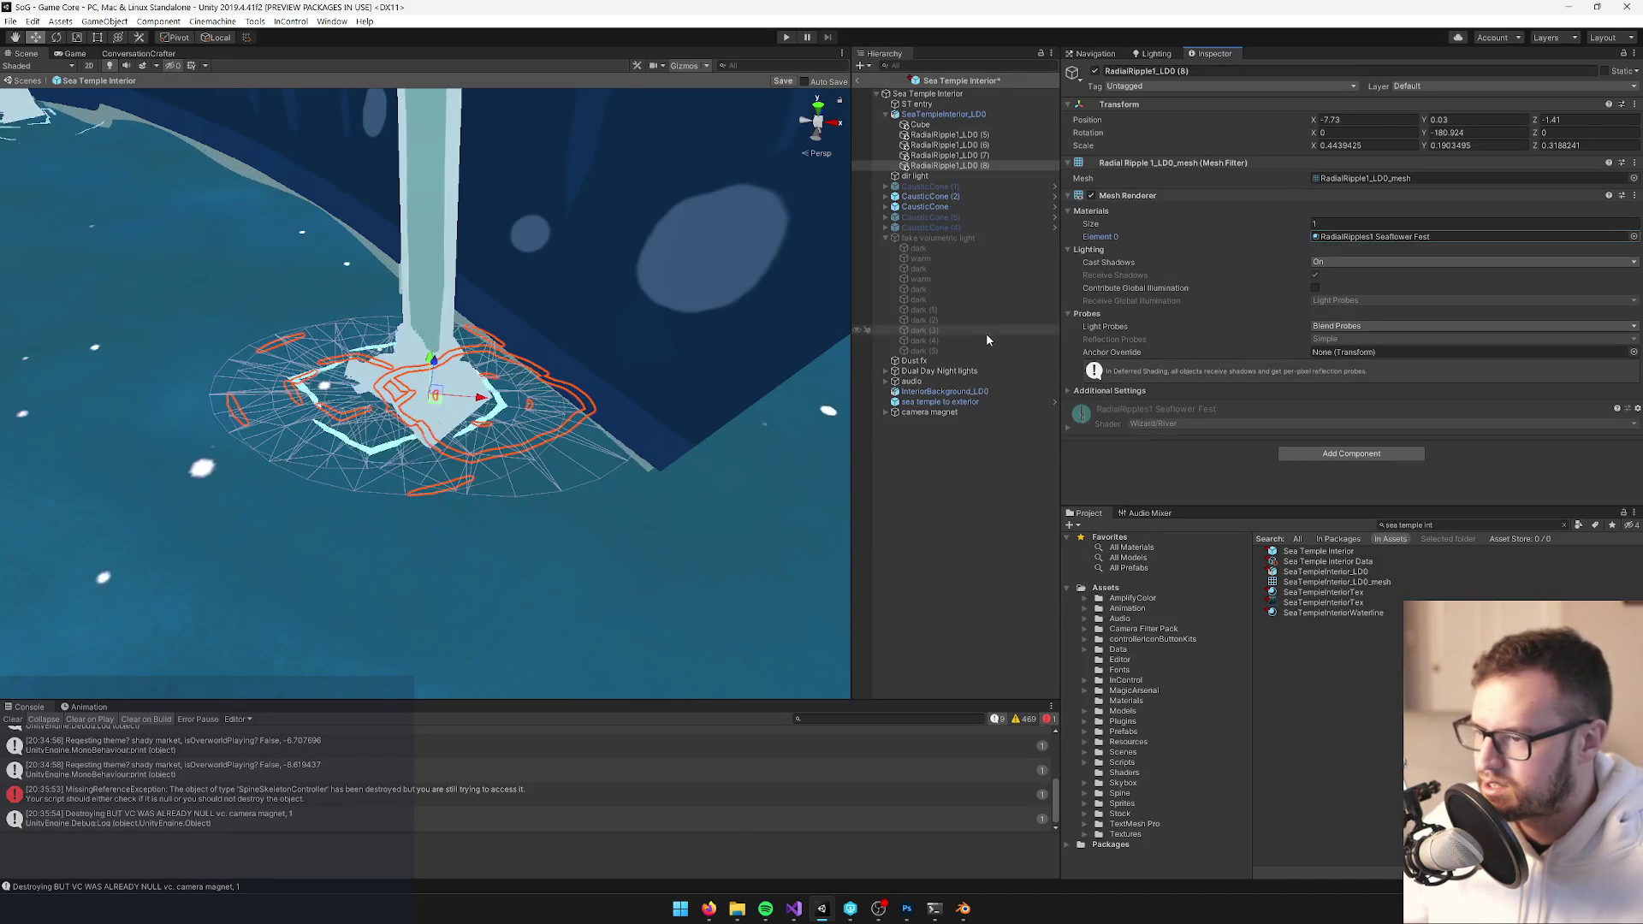
pyautogui.click(964, 178)
# Shrink ripple RadialRipple1_LD0 (8) slightly so it hugs its pillar base
pyautogui.press('f')
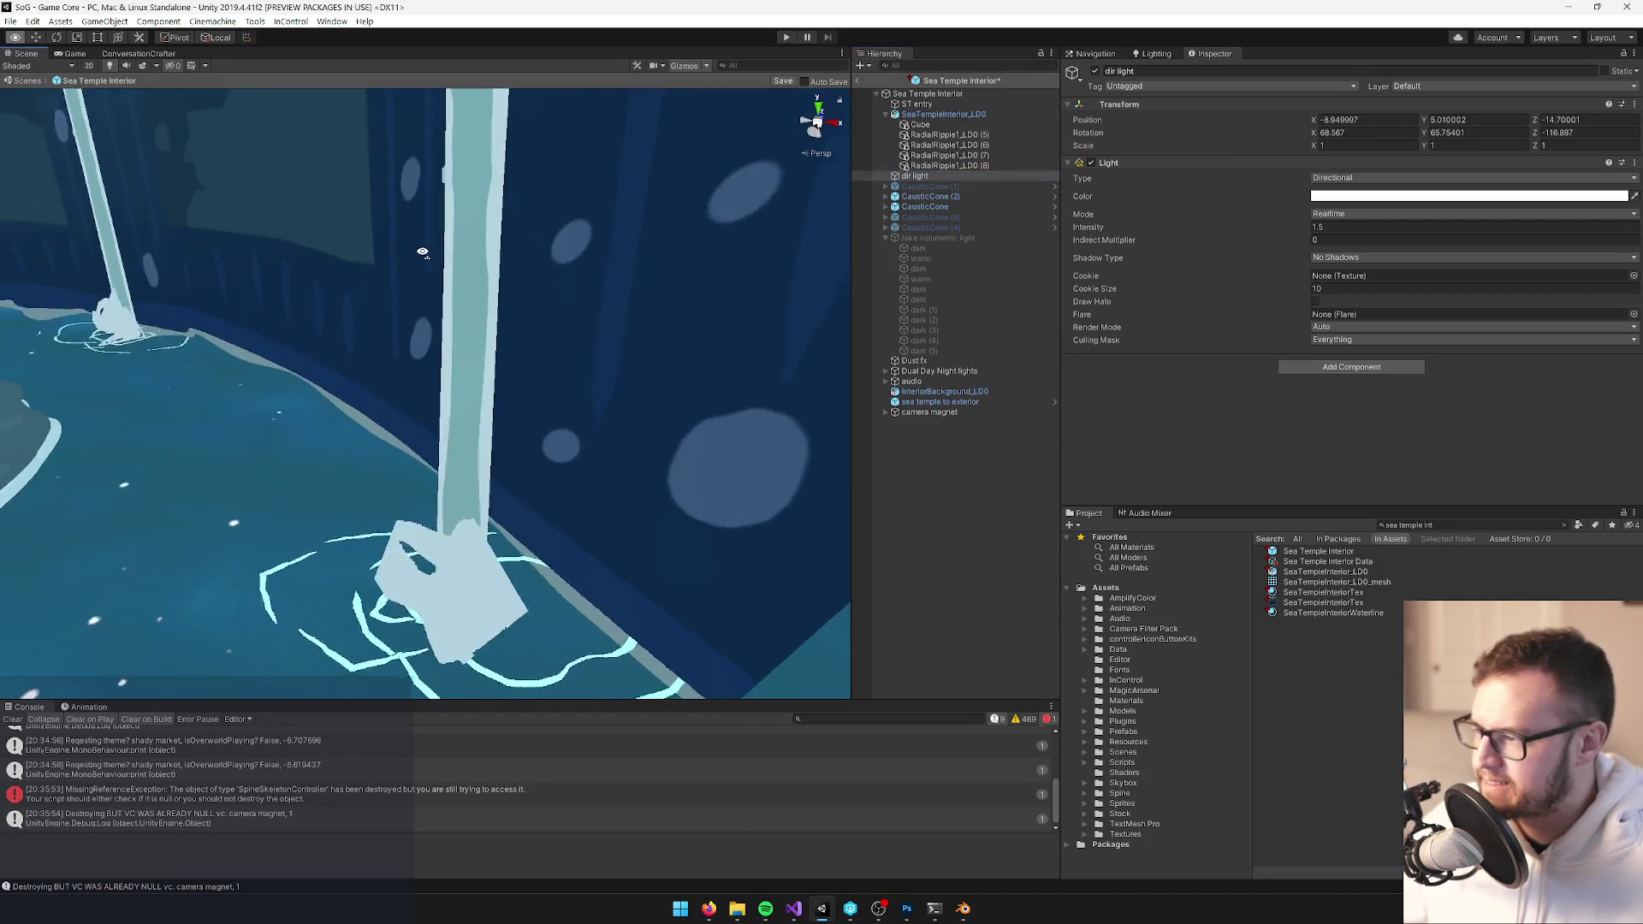
pyautogui.scroll(10, 433, 276)
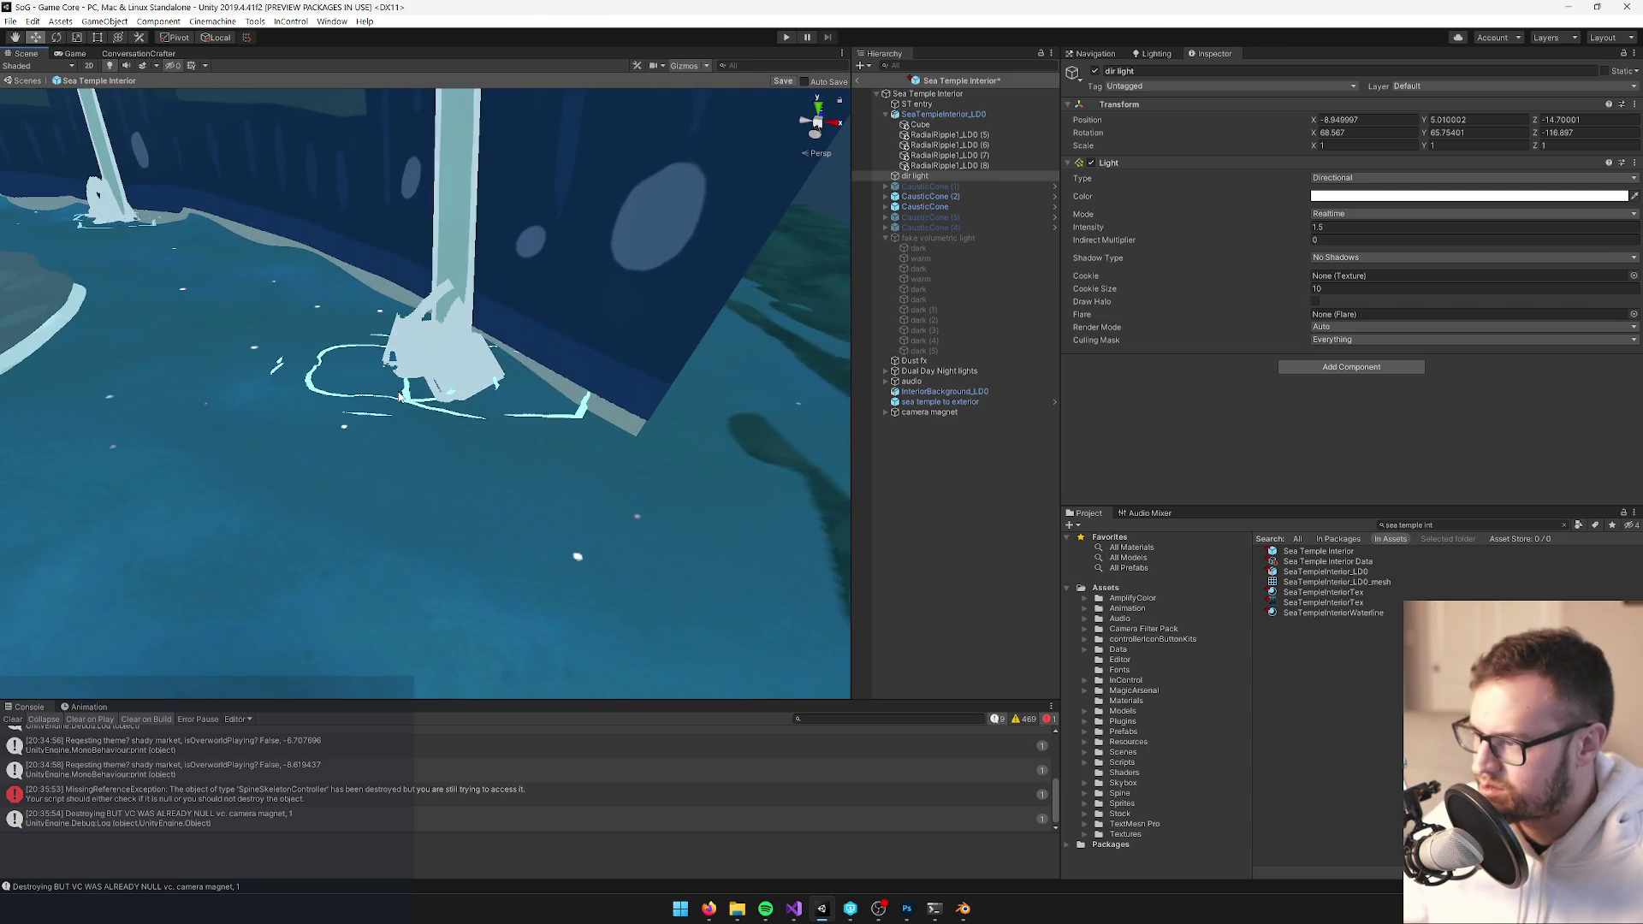
pyautogui.click(399, 396)
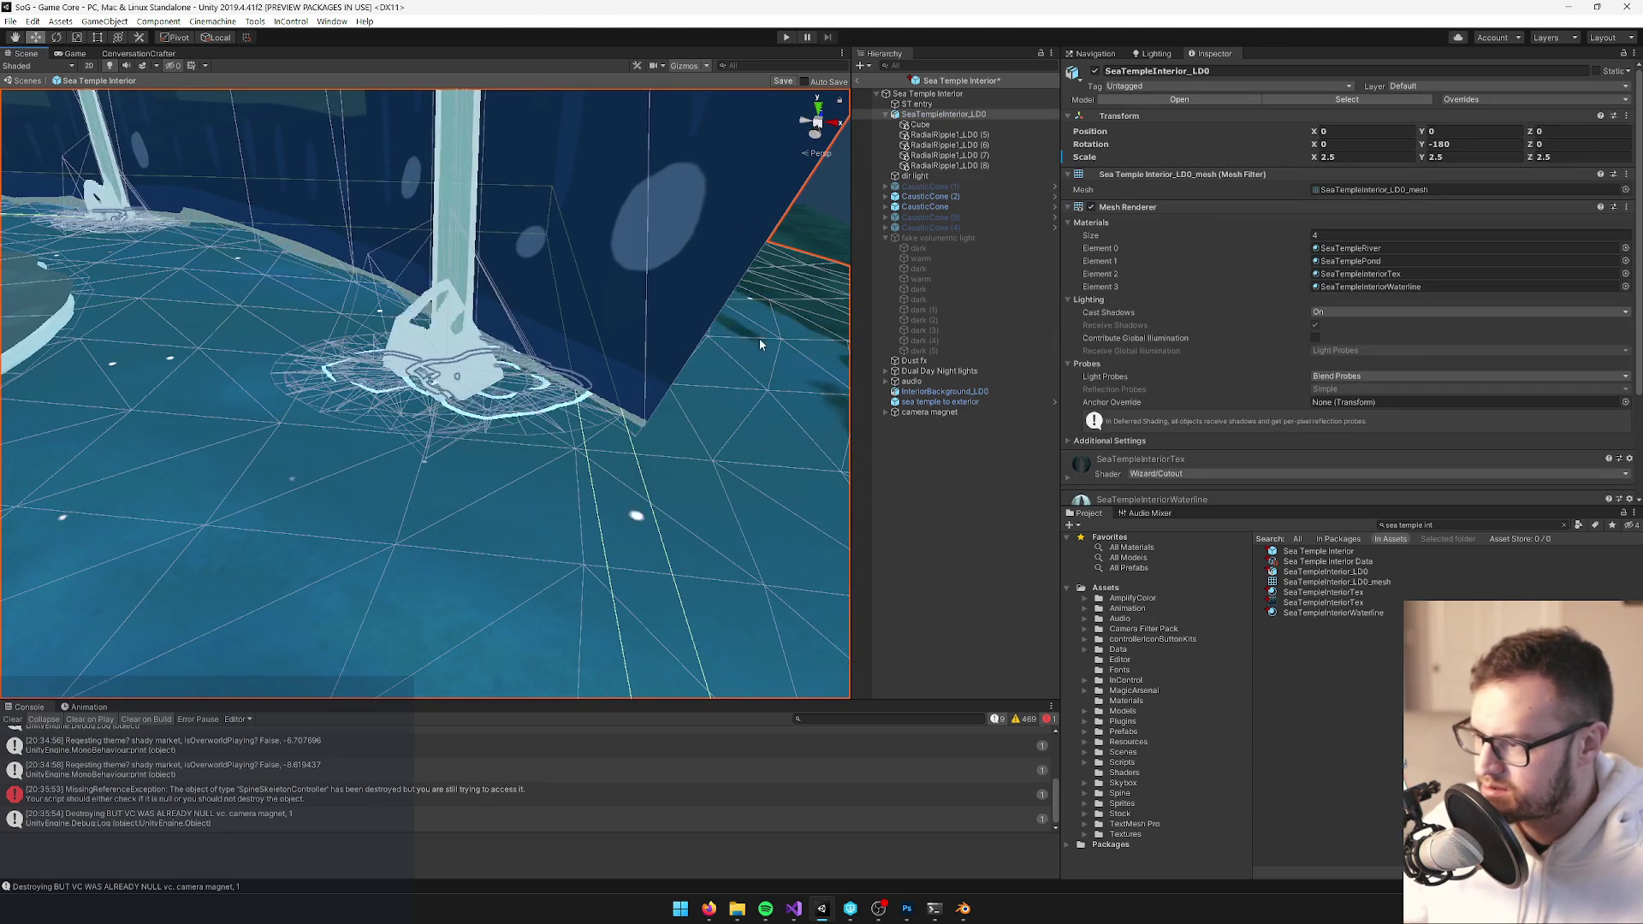
pyautogui.doubleClick(962, 166)
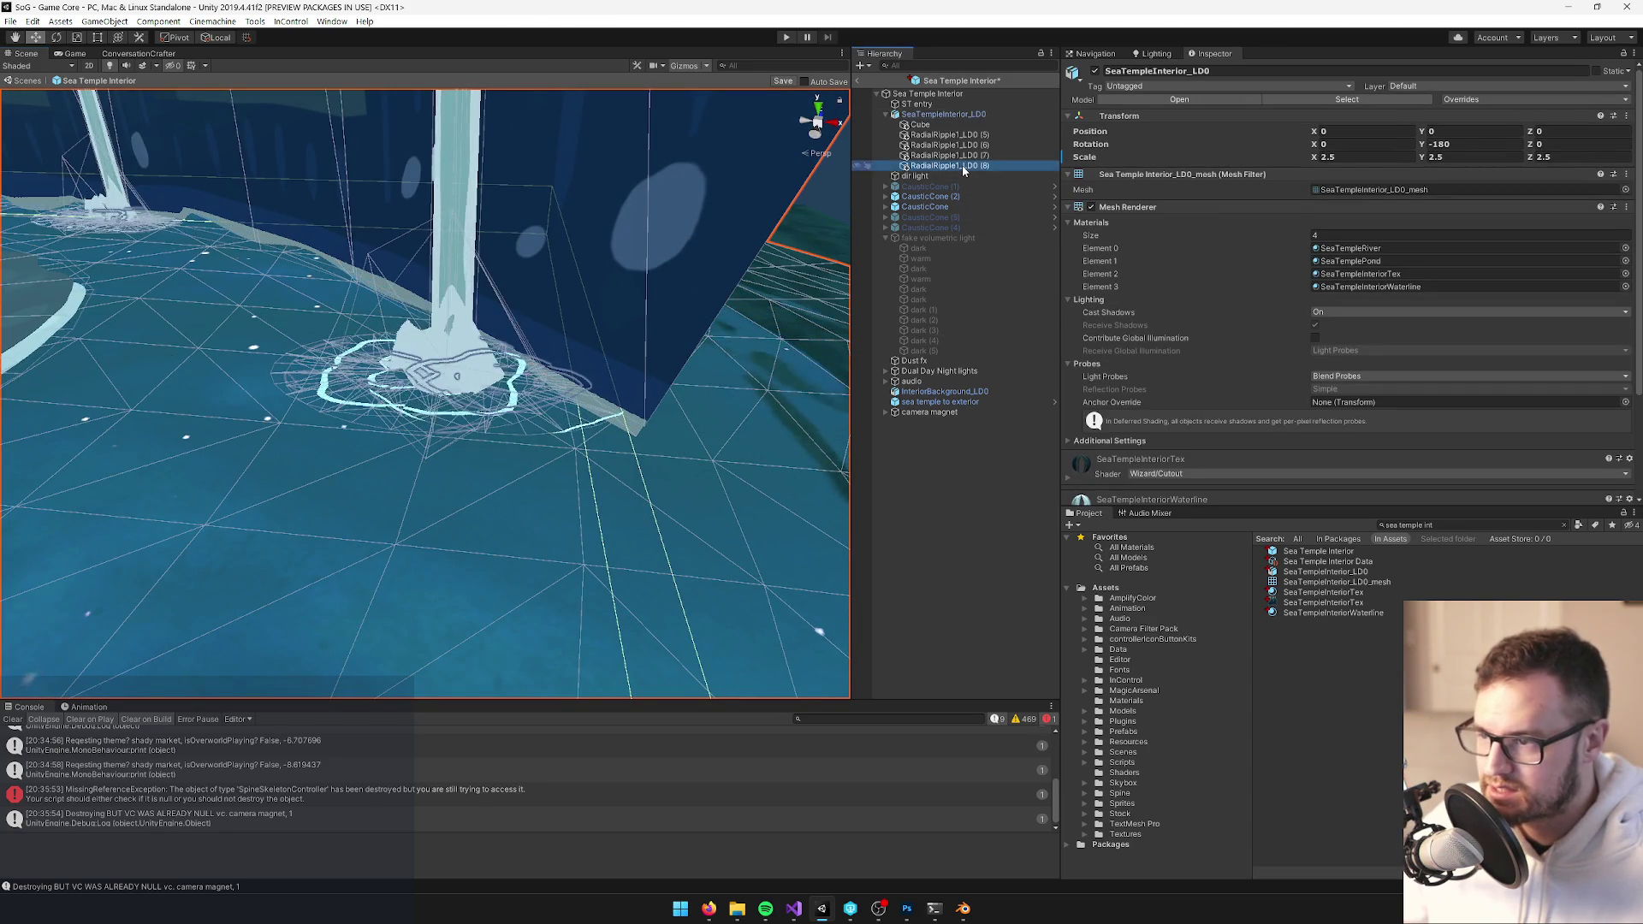
pyautogui.press('r')
pyautogui.moveTo(447, 380); pyautogui.dragTo(428, 383)
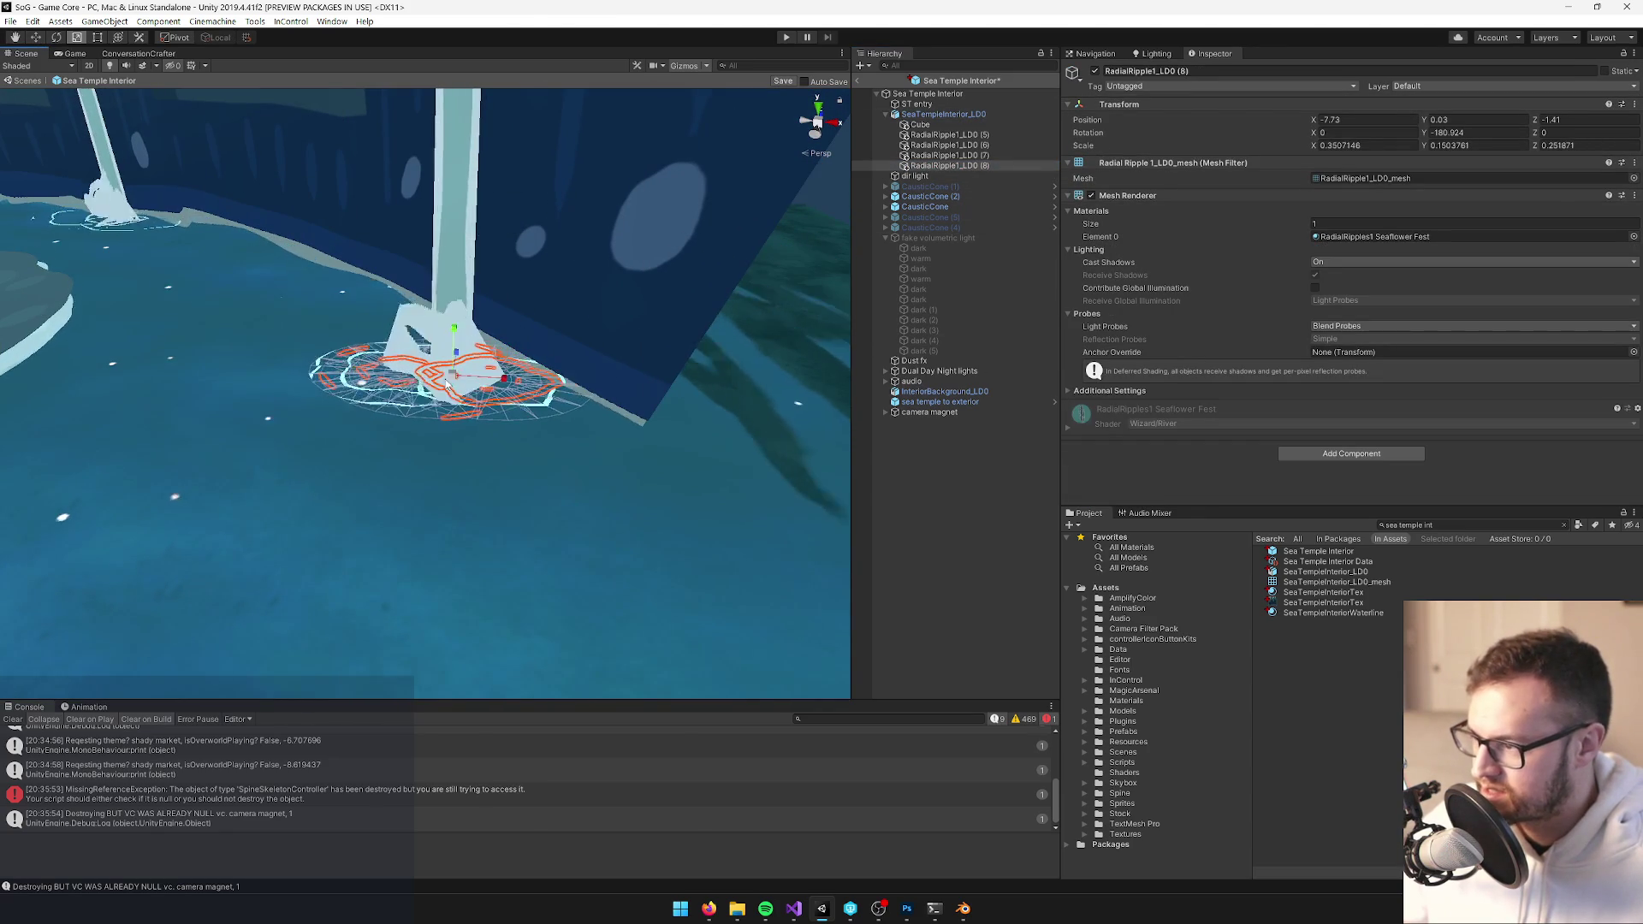
pyautogui.press('w')
pyautogui.click(962, 493)
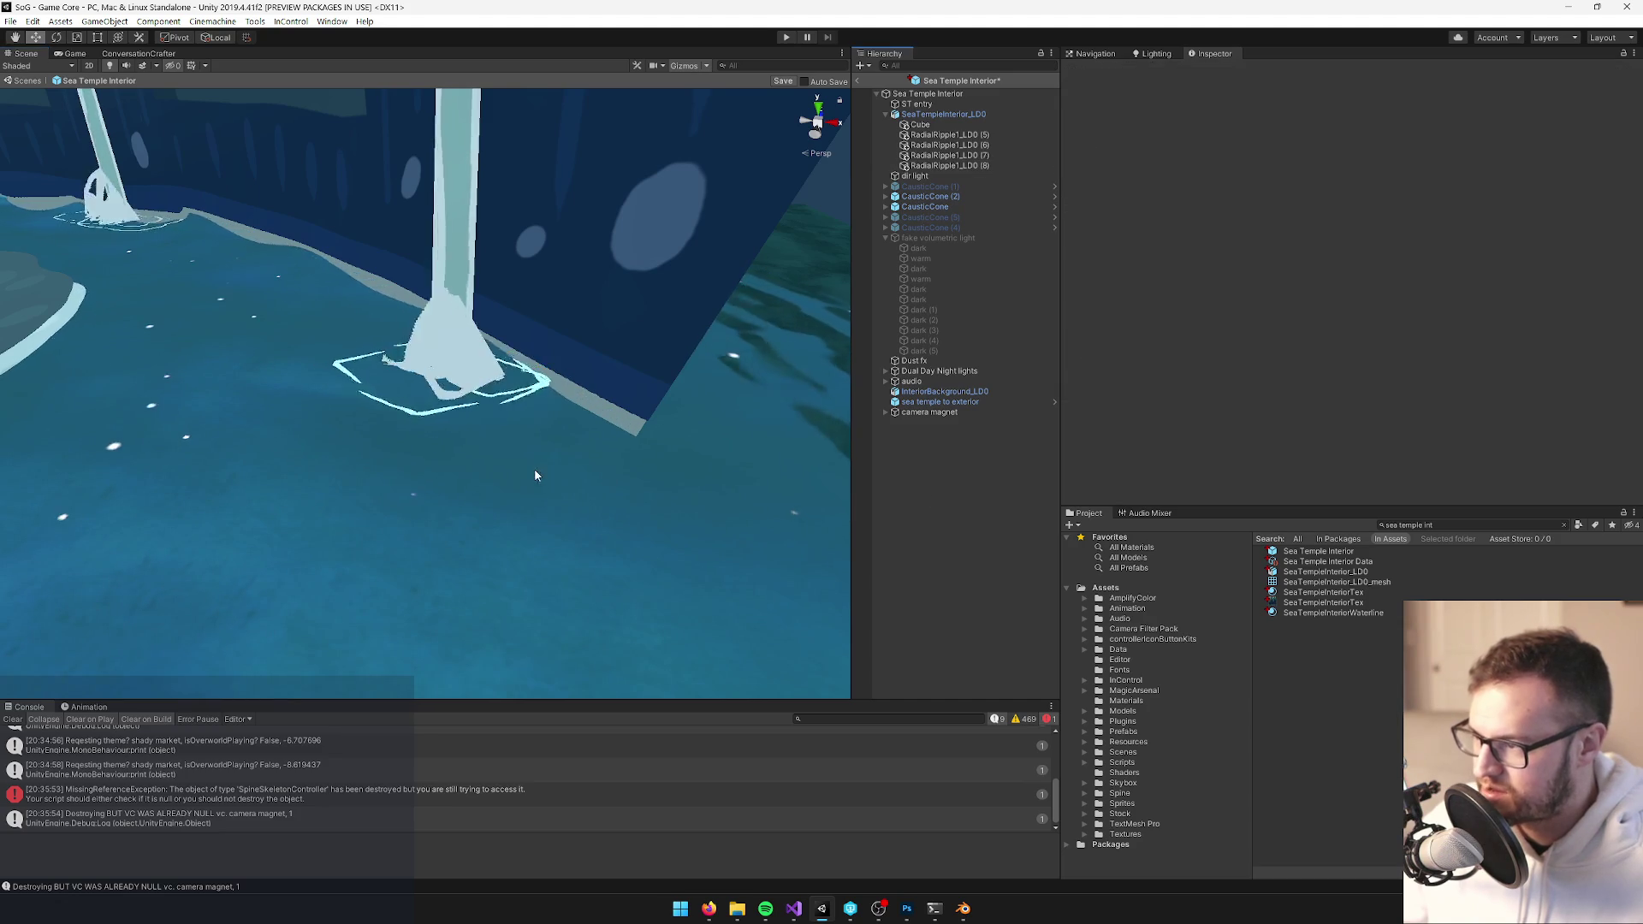
# Orbit around the temple room and select ripple RadialRipple1_LD0 (5)
pyautogui.scroll(-10, 539, 475)
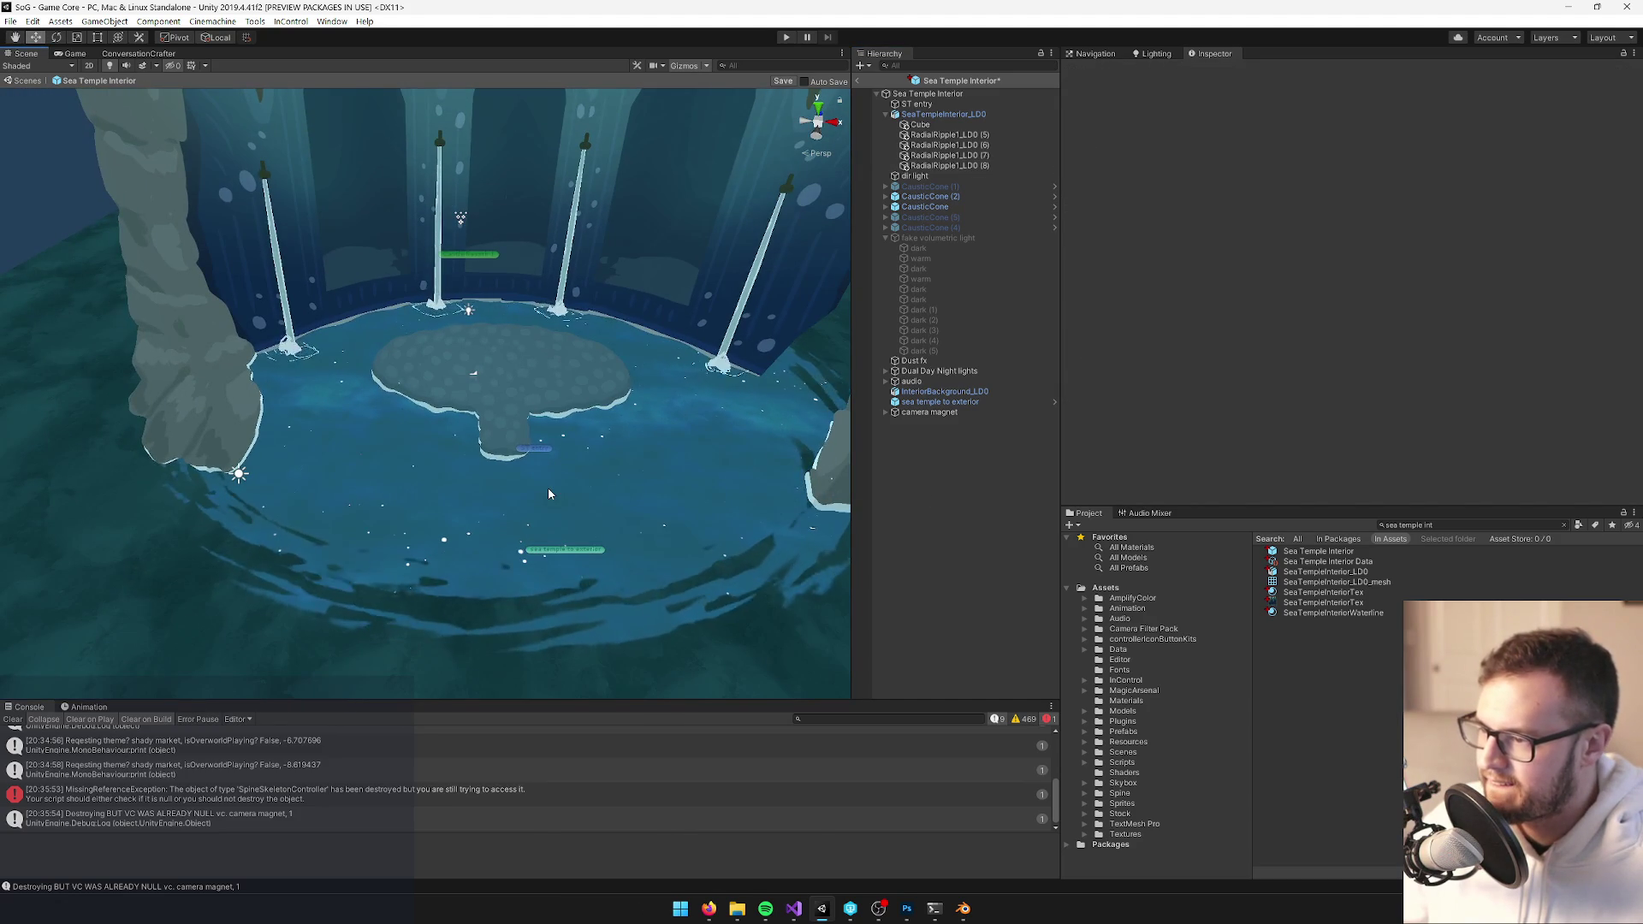
pyautogui.moveTo(549, 494); pyautogui.dragTo(545, 462)
pyautogui.scroll(5, 546, 450)
pyautogui.click(588, 344)
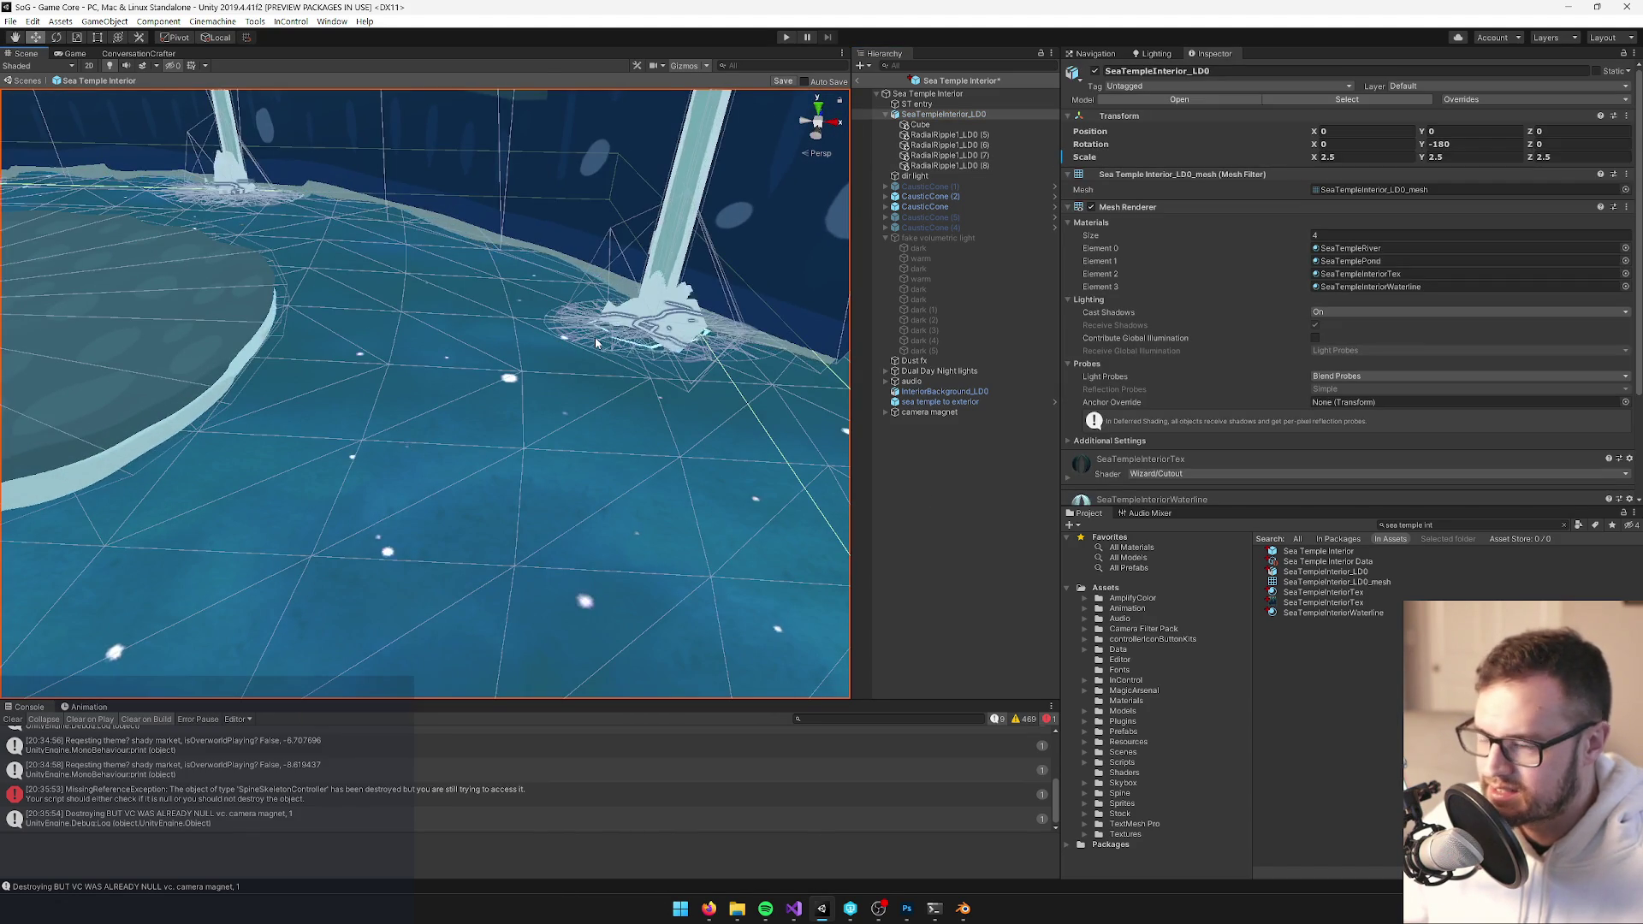
pyautogui.click(945, 135)
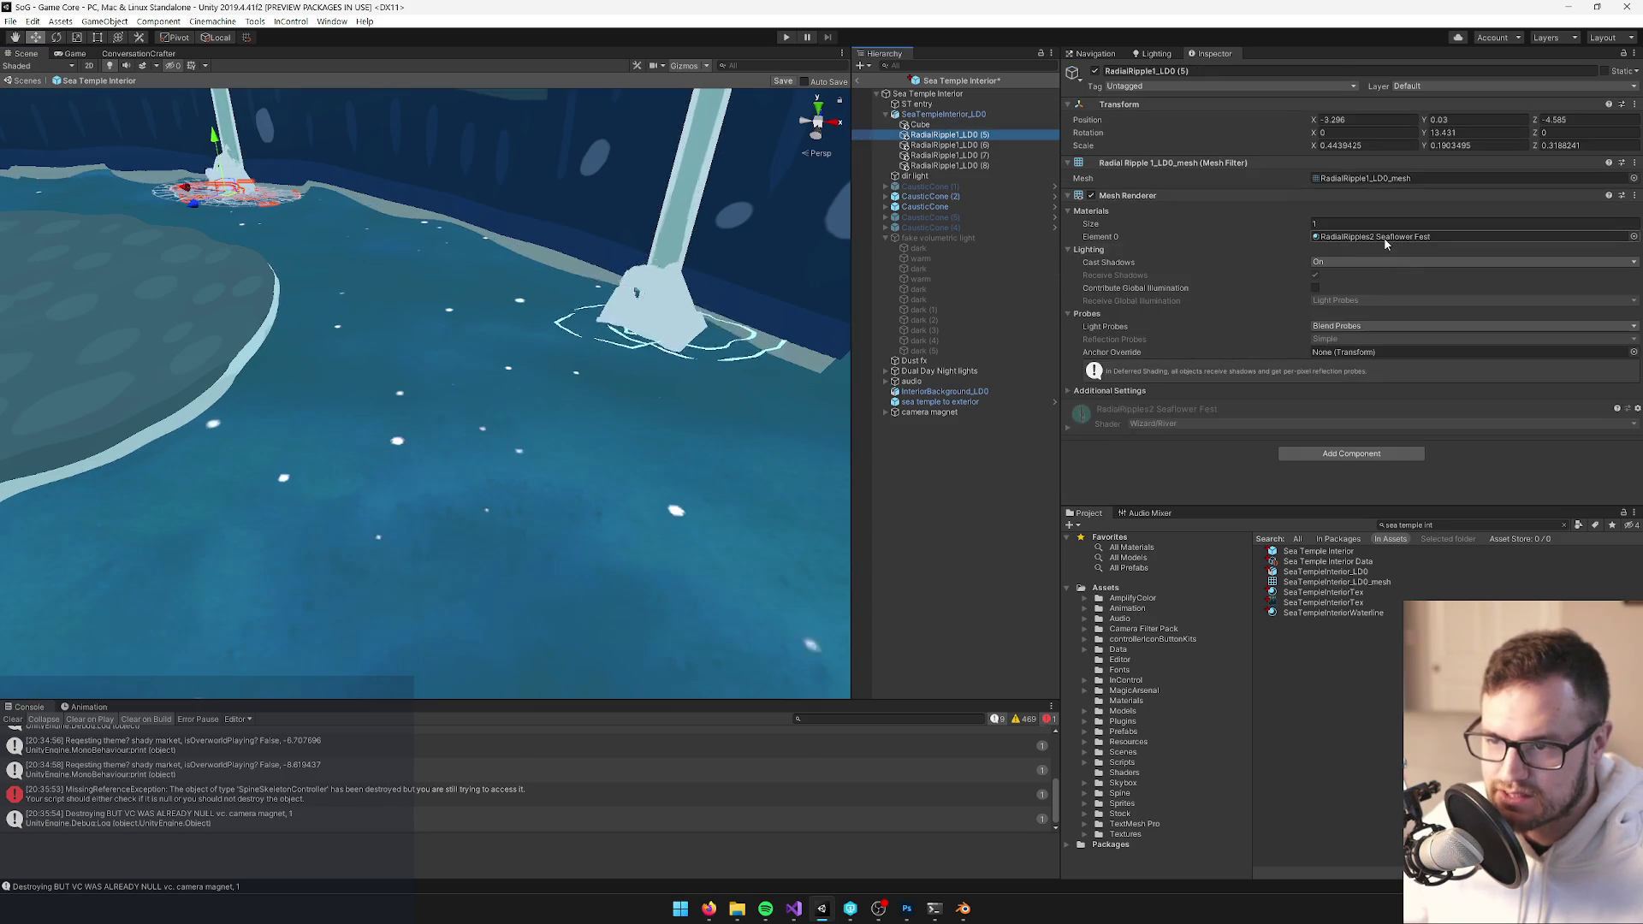
# Locate the ripple's material and compare the RadialRipples1, Pond and Pond2 materials
pyautogui.click(1373, 236)
pyautogui.click(1329, 707)
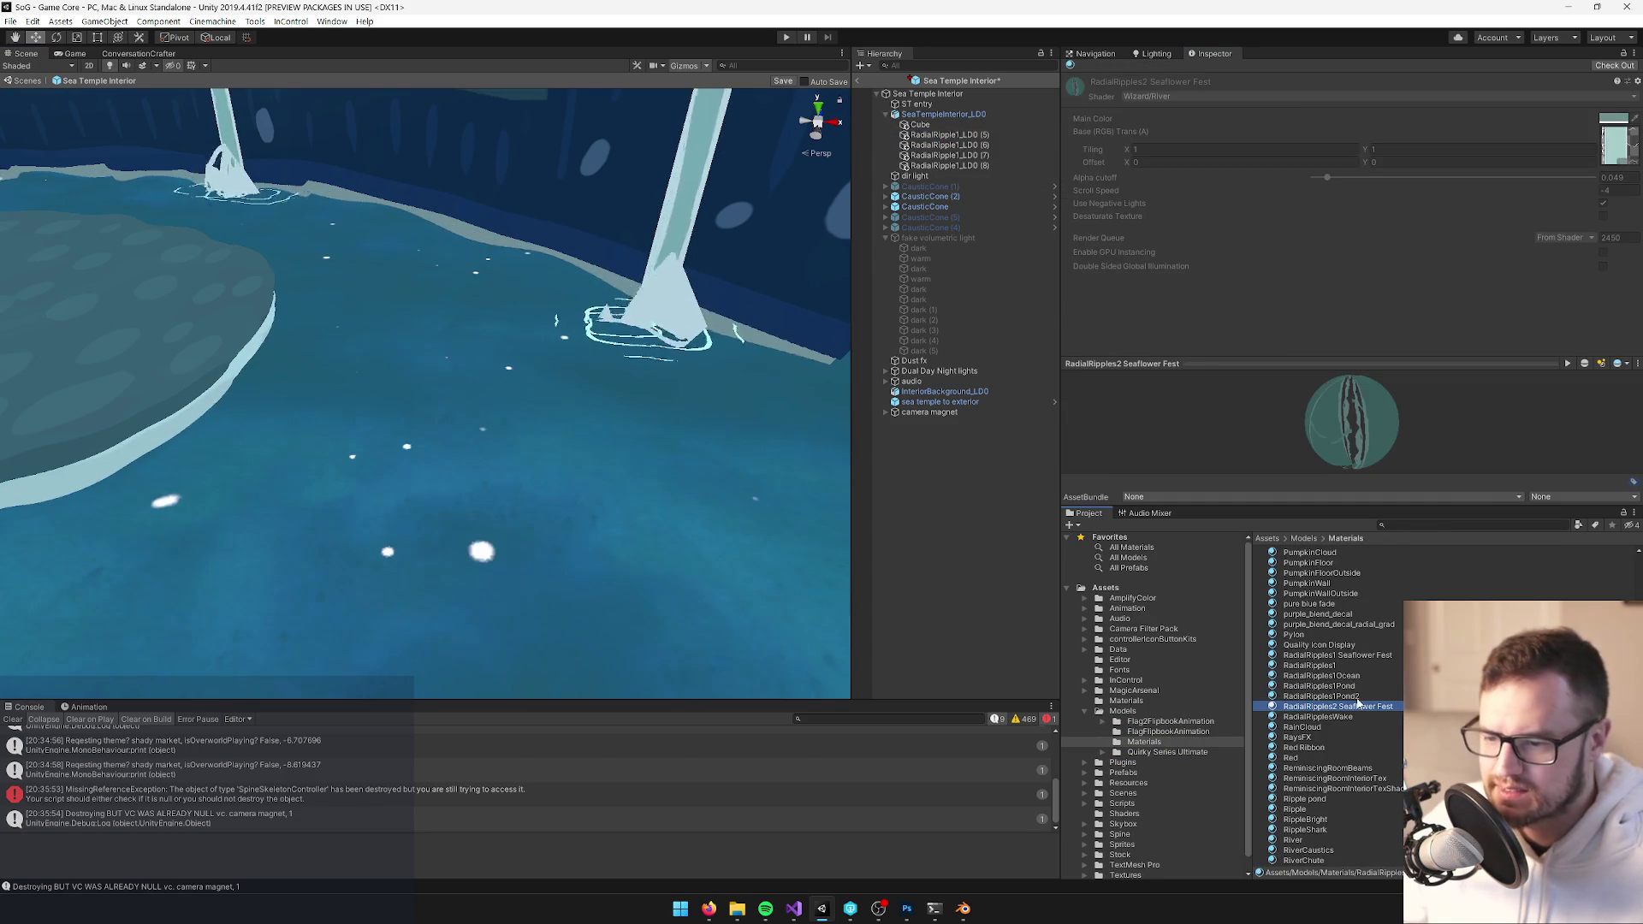
pyautogui.click(1354, 688)
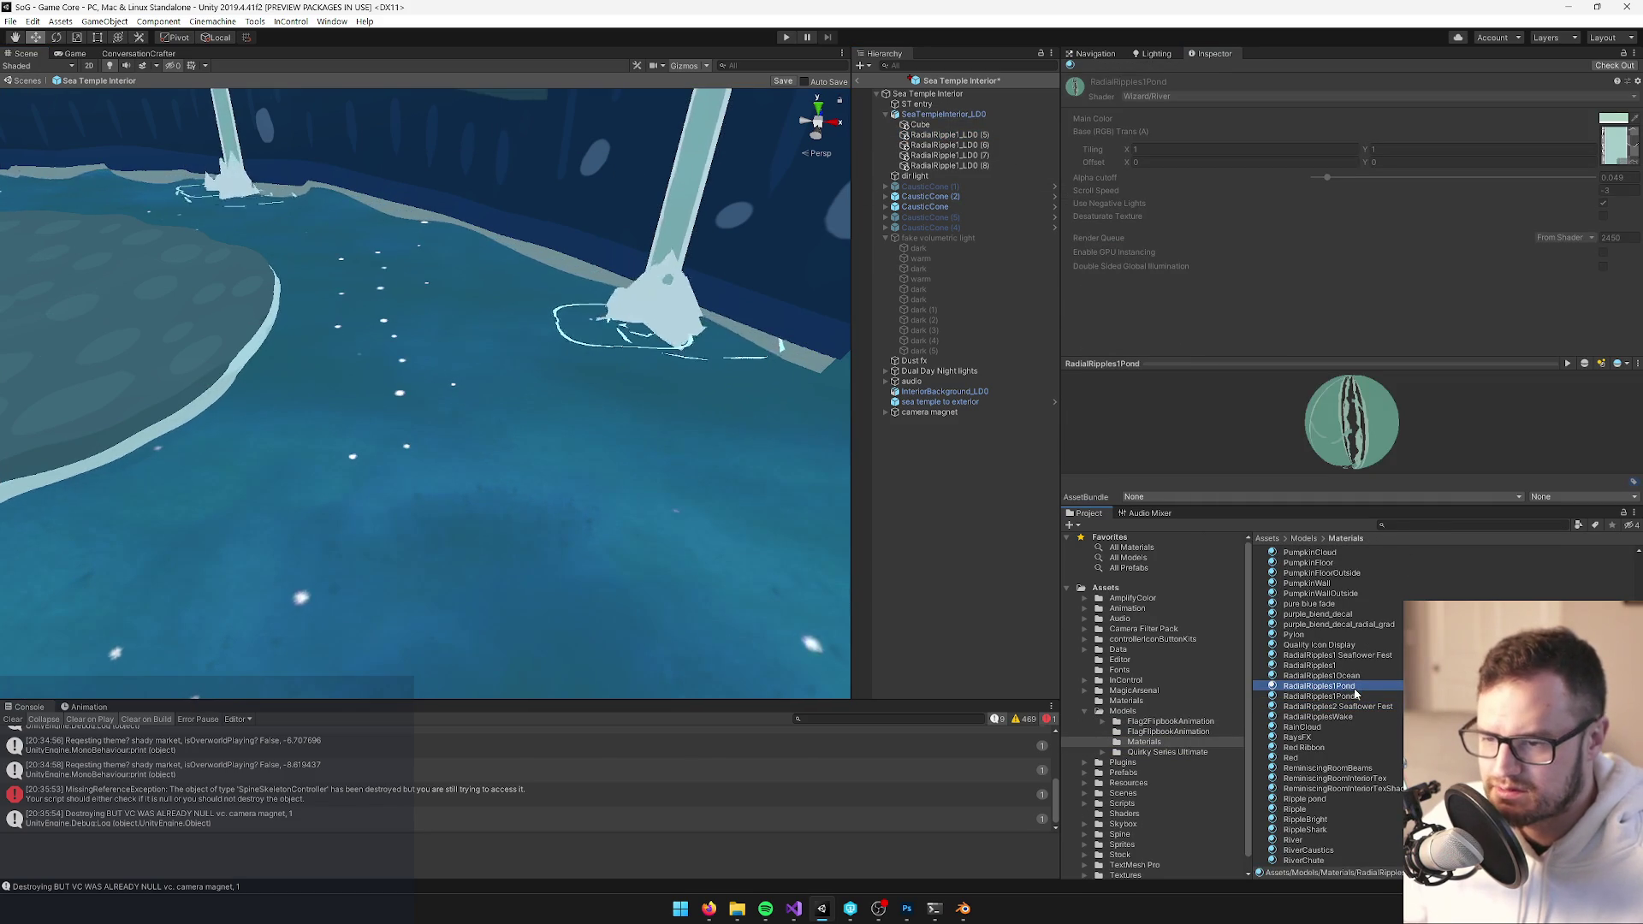
pyautogui.click(1357, 694)
pyautogui.click(1359, 687)
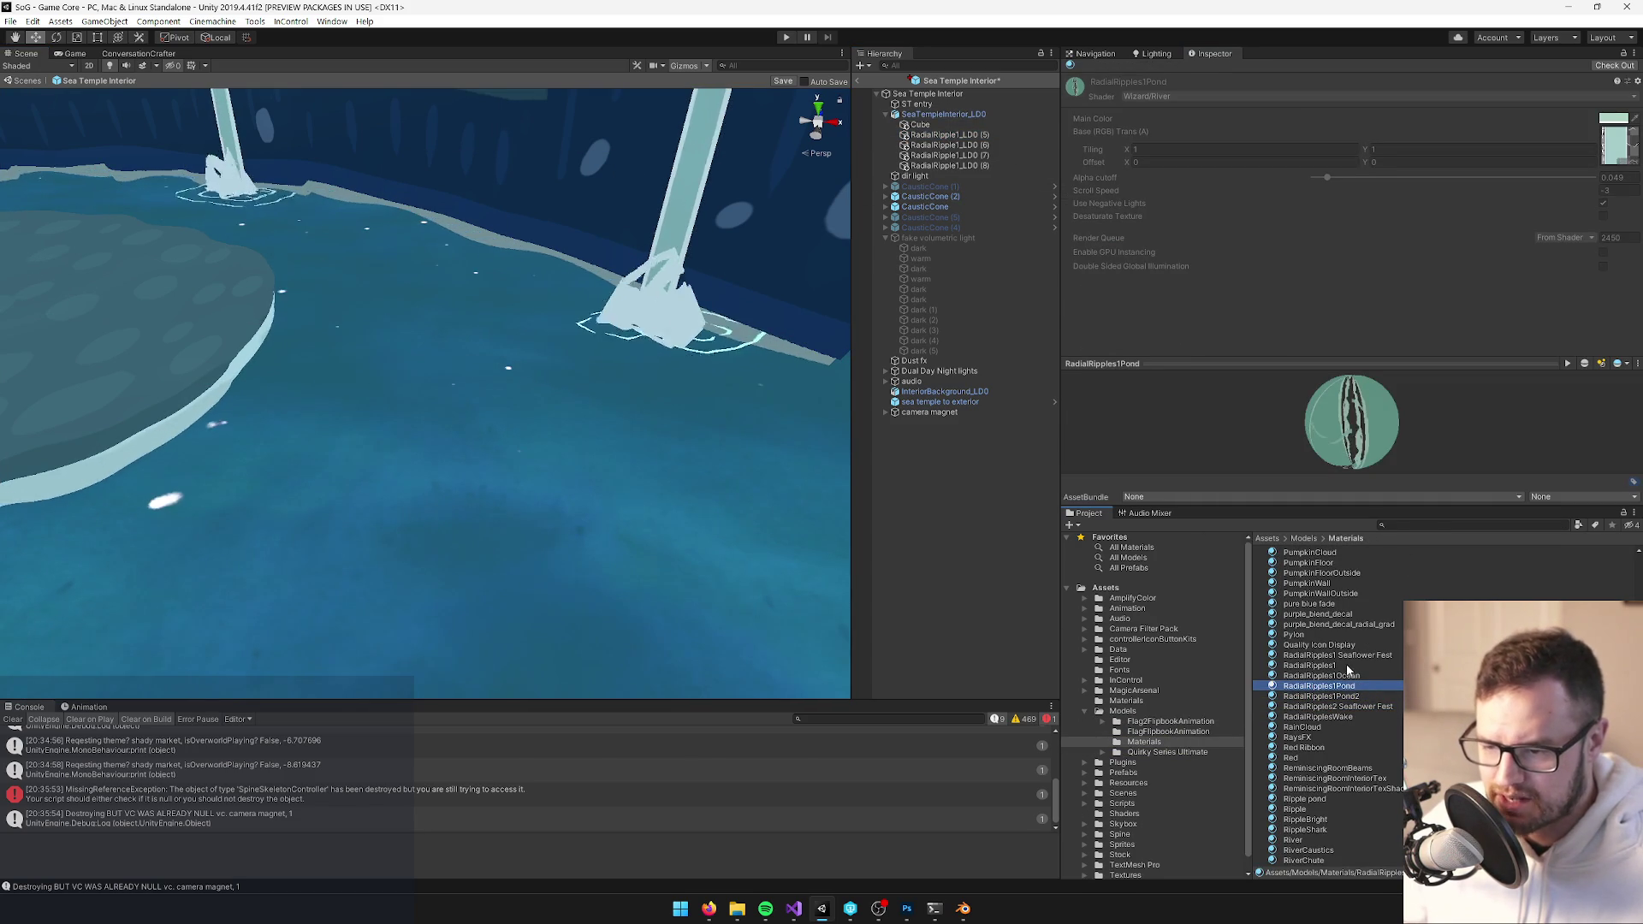
pyautogui.click(1346, 666)
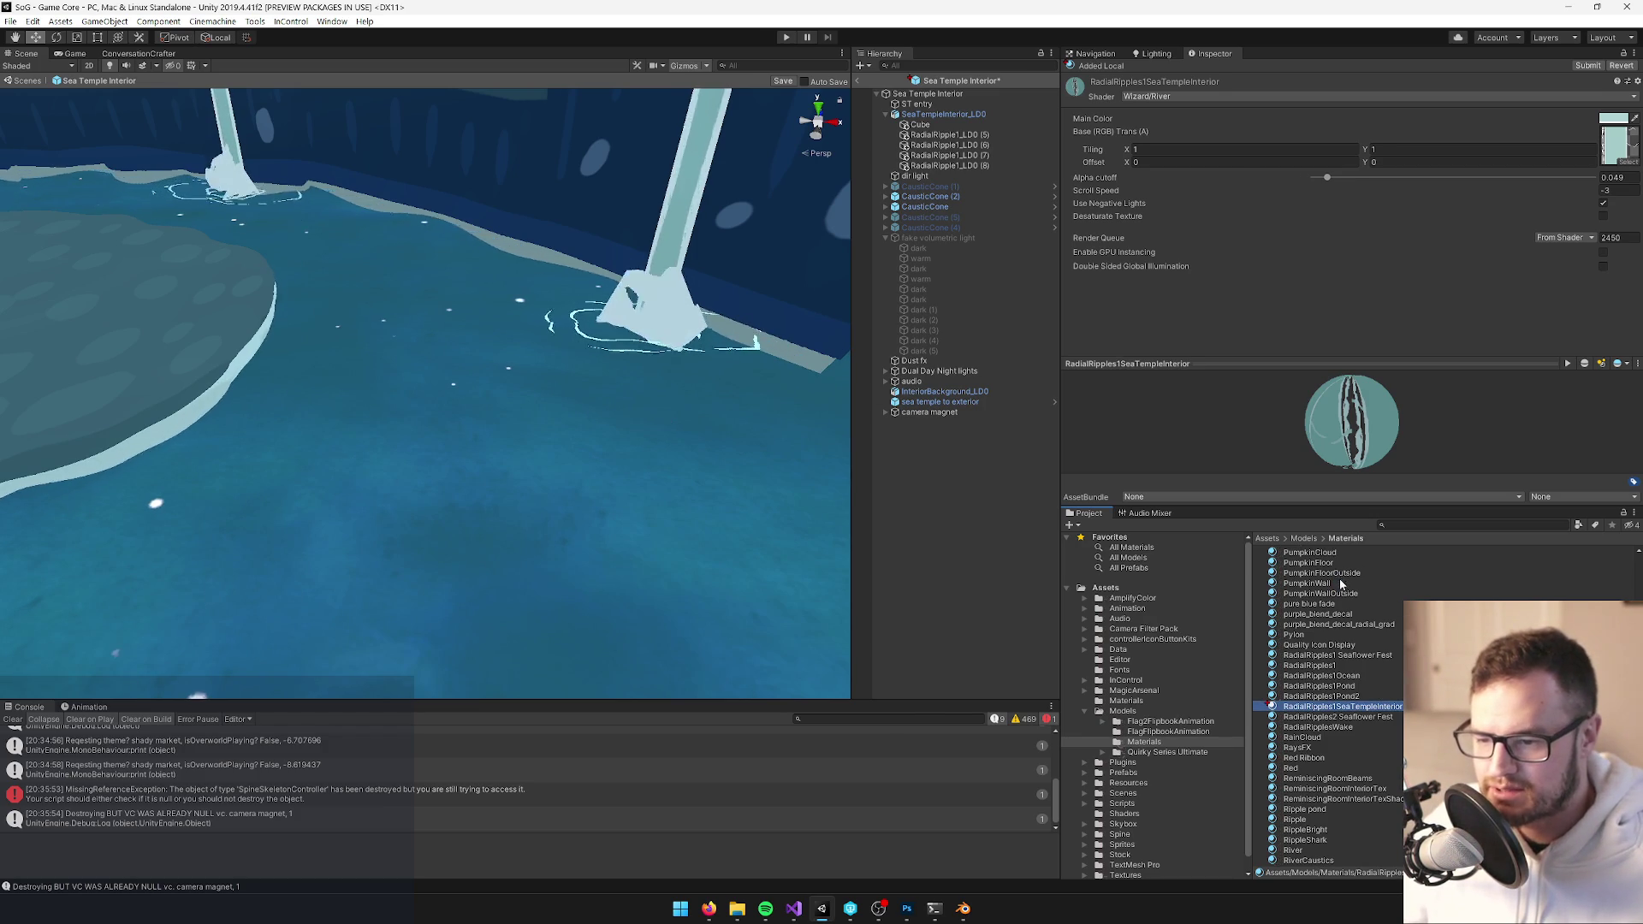
pyautogui.click(1425, 525)
pyautogui.write('radialripple')
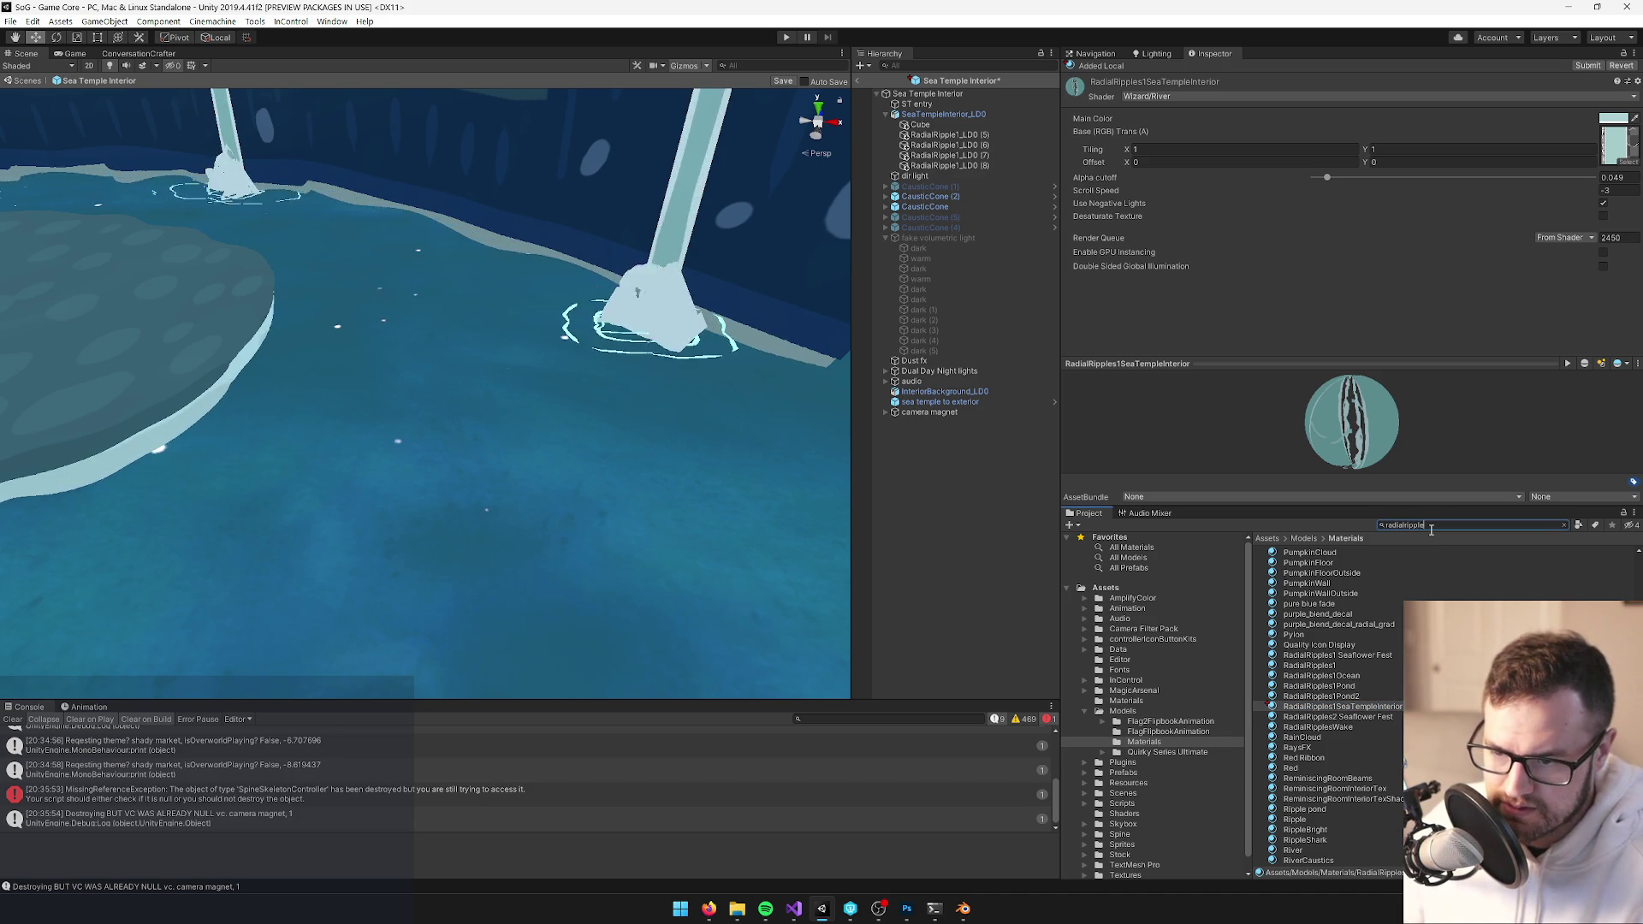
# Duplicate RadialRipples2 Seaflower Fest as RadialRipples2 SeaTempleInterior
pyautogui.write('s2')
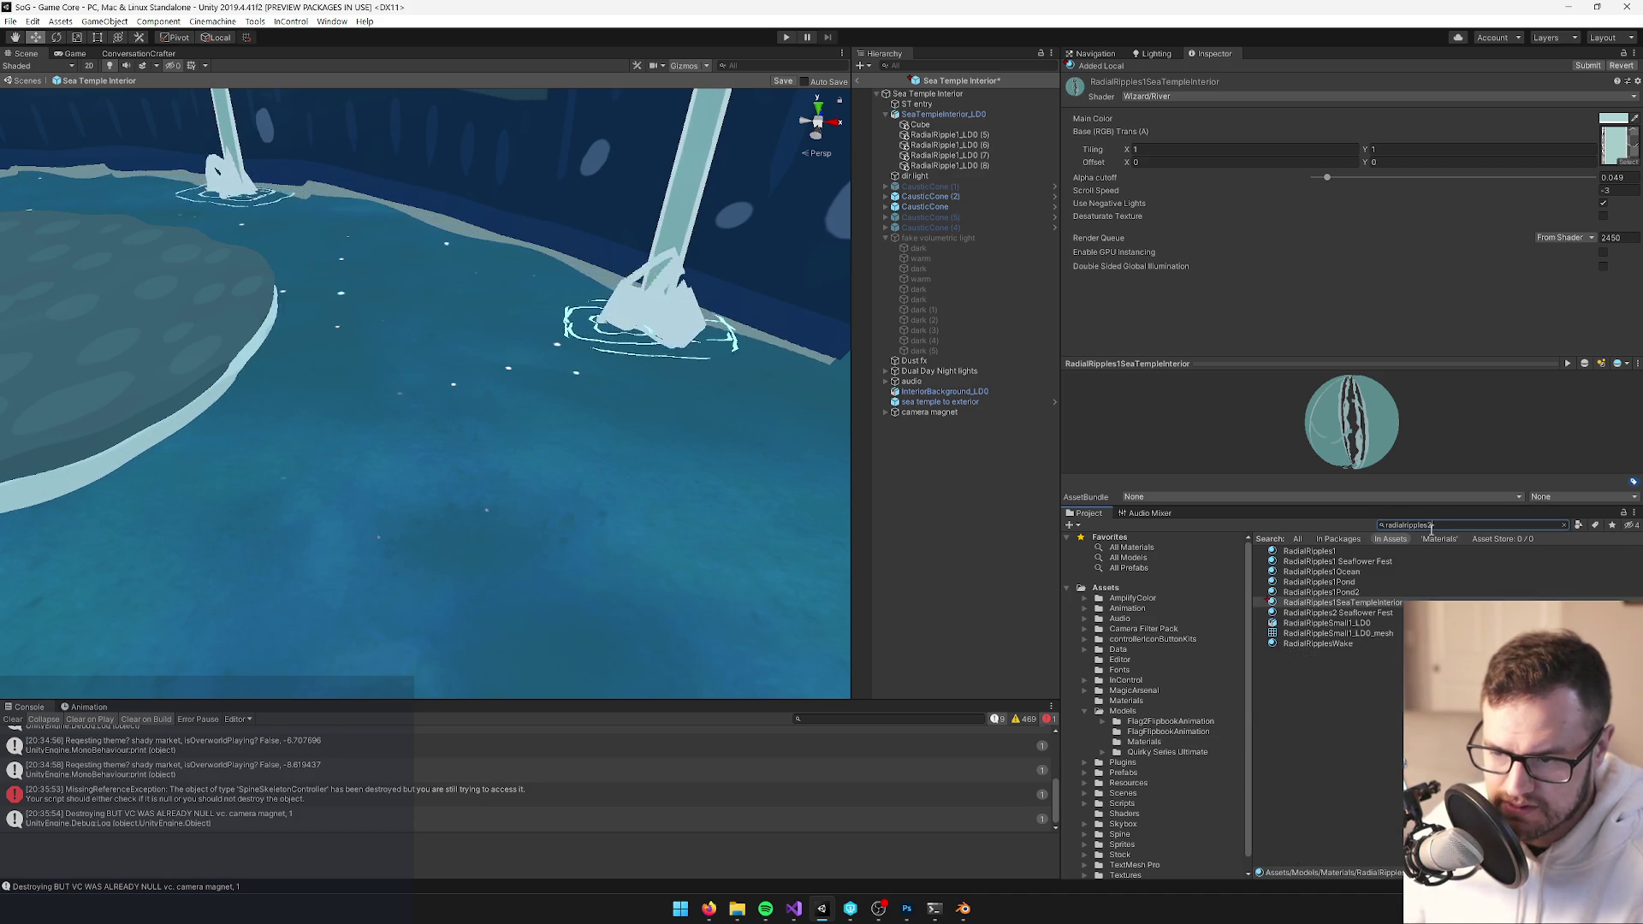
pyautogui.click(1411, 549)
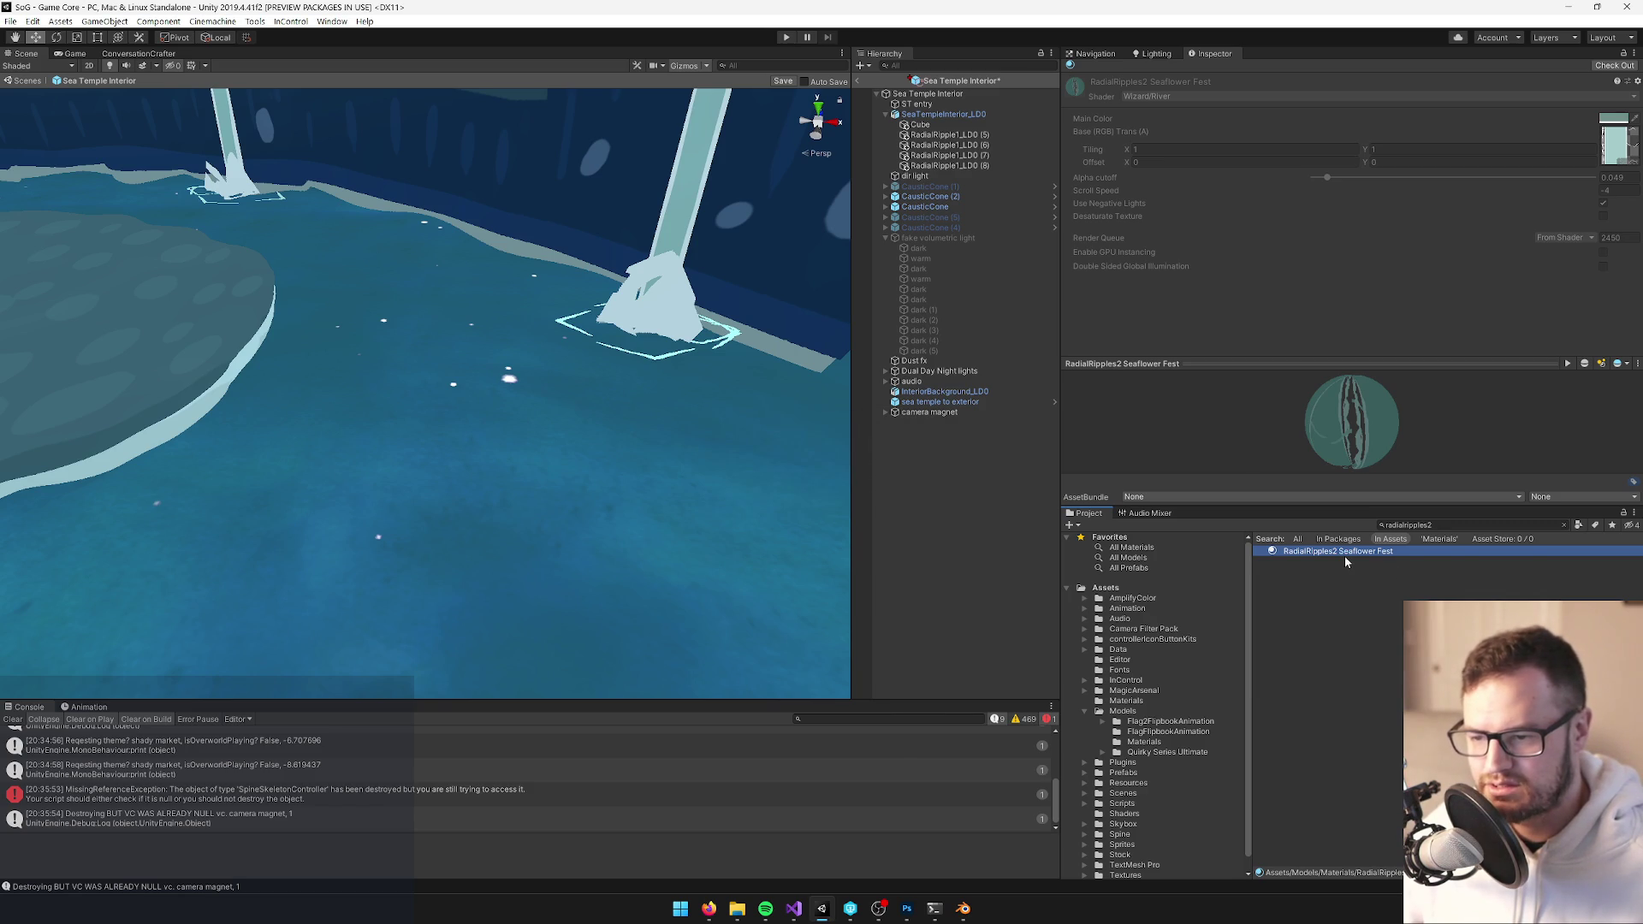
pyautogui.hotkey('ctrl', 'd')
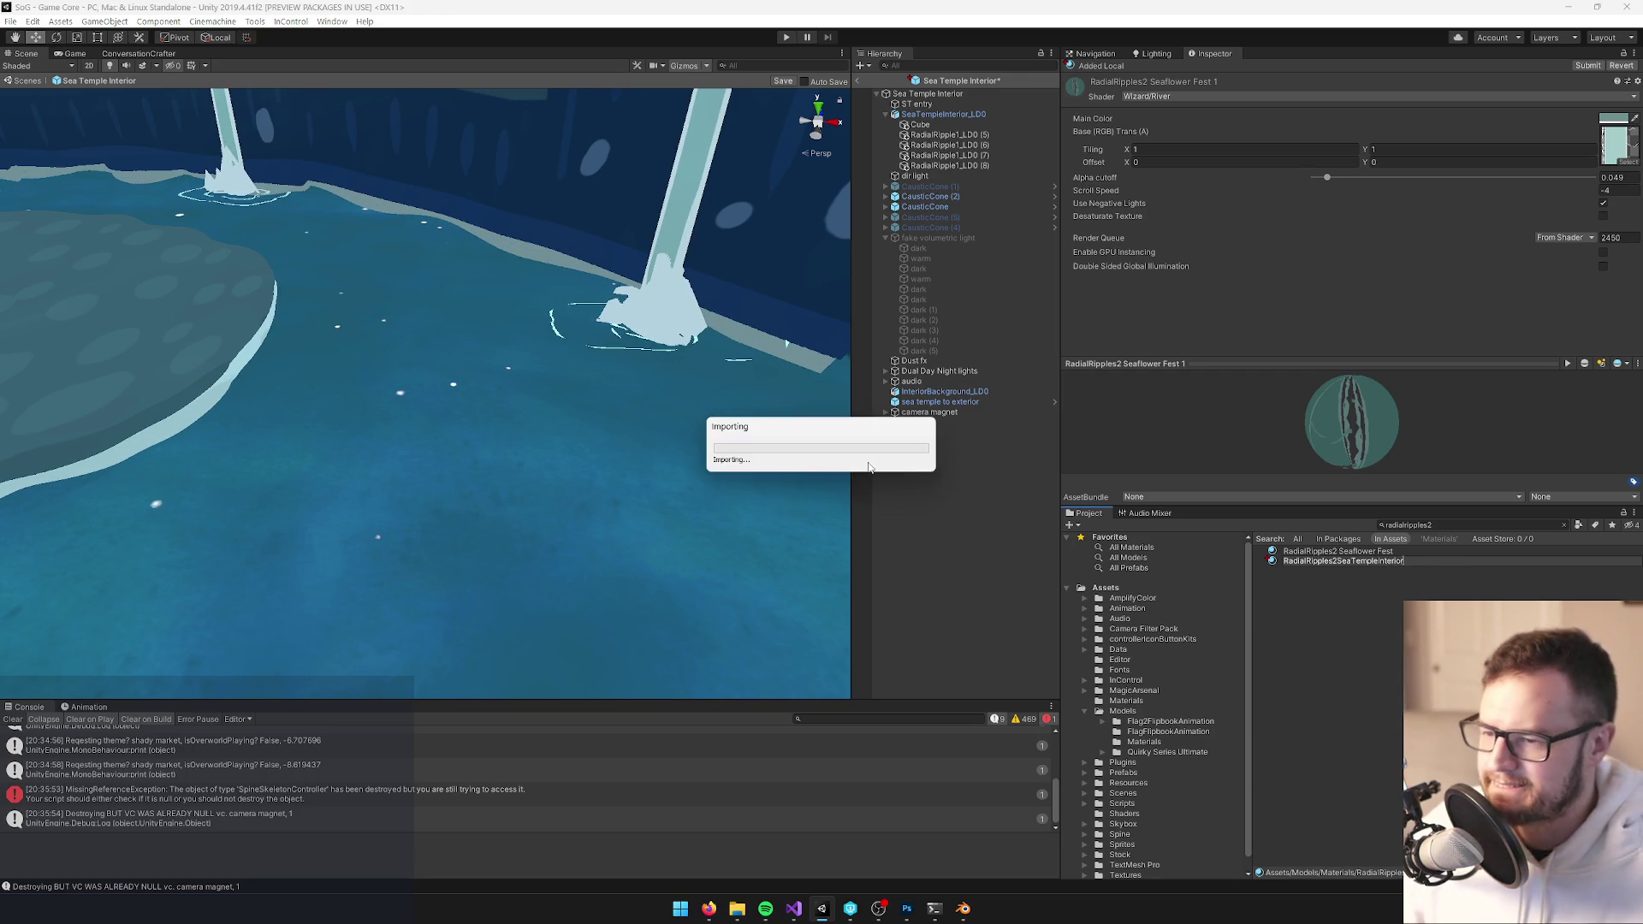
pyautogui.write('RadialRipples2SeaTempleInterior')
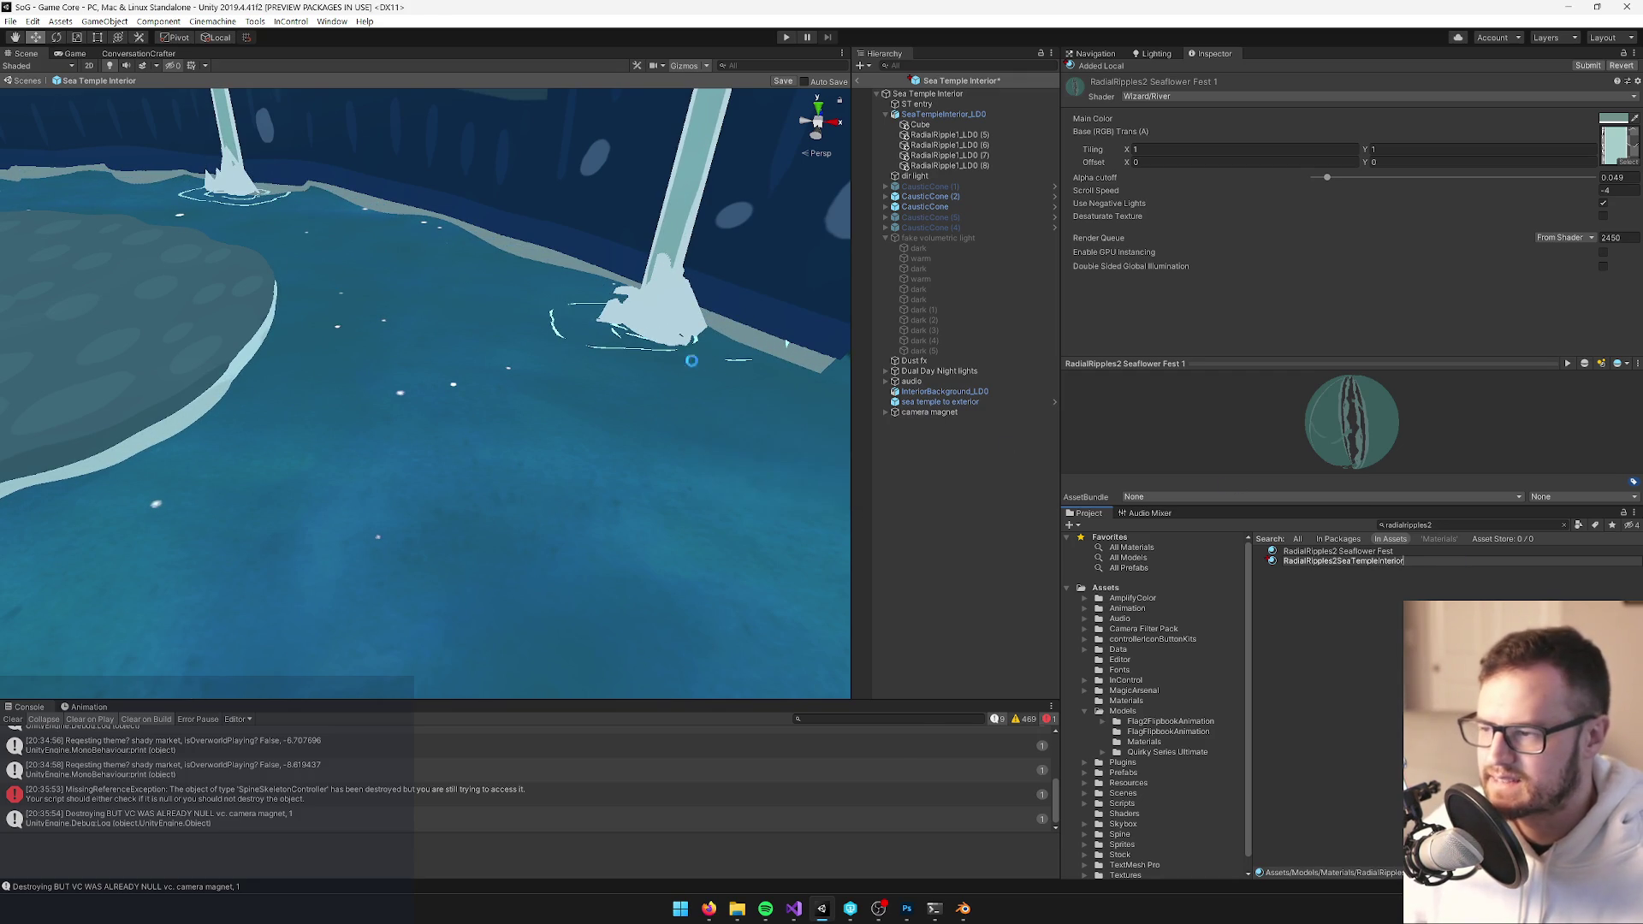
pyautogui.click(624, 347)
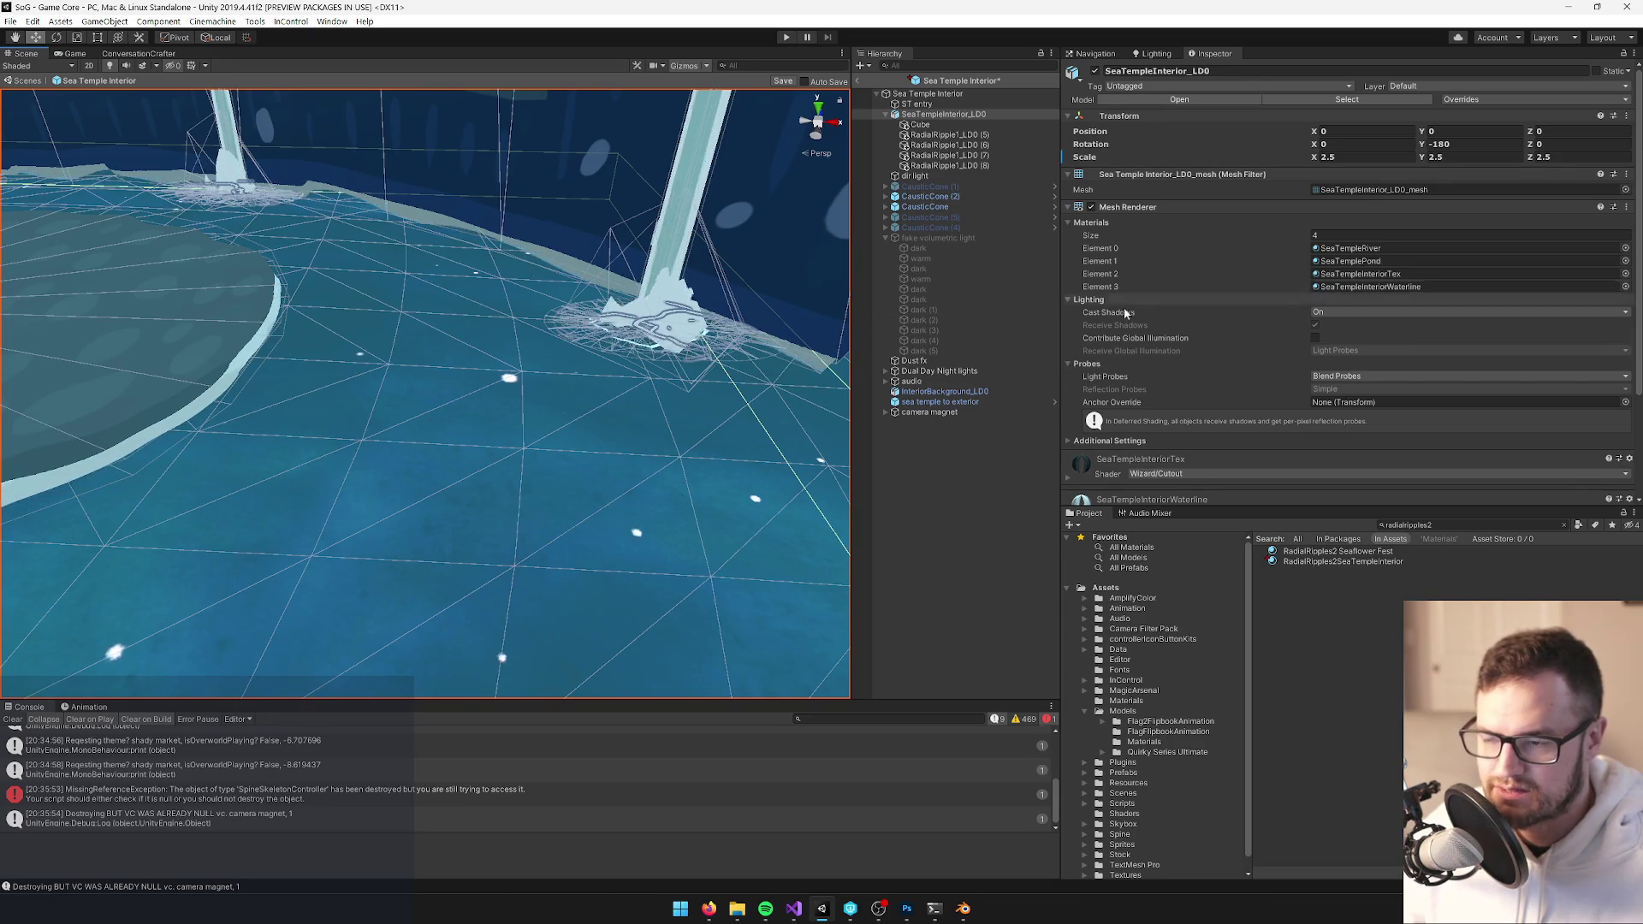
# Assign RadialRipples2SeaTempleInterior to ripples RadialRipple1_LD0 (5) through (7)
pyautogui.click(956, 135)
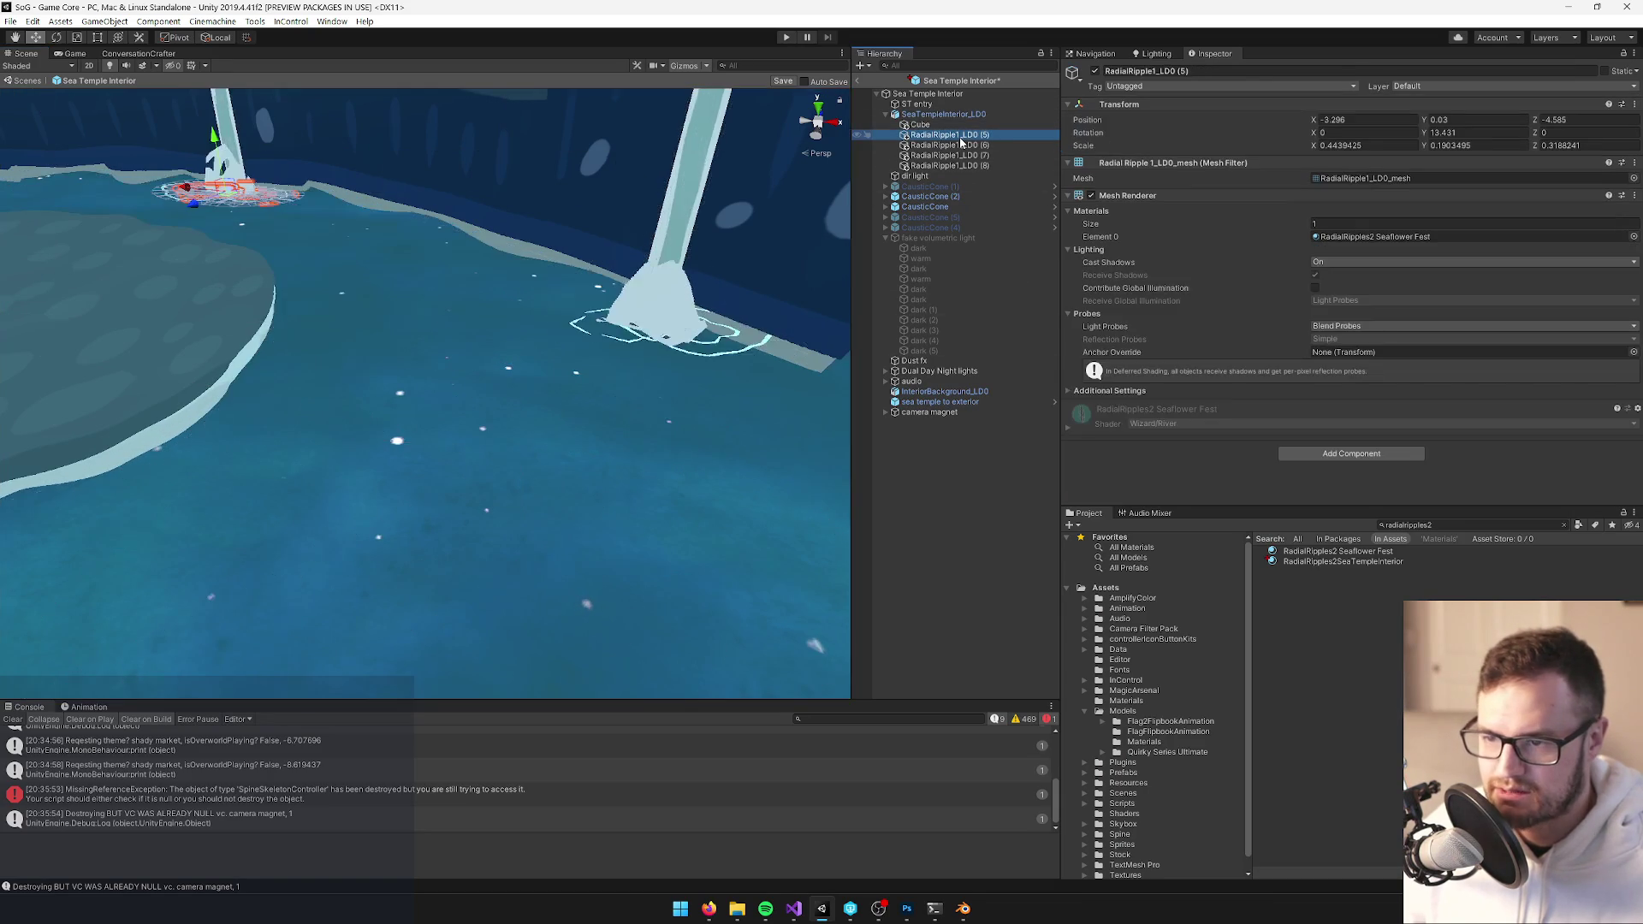
pyautogui.click(951, 156)
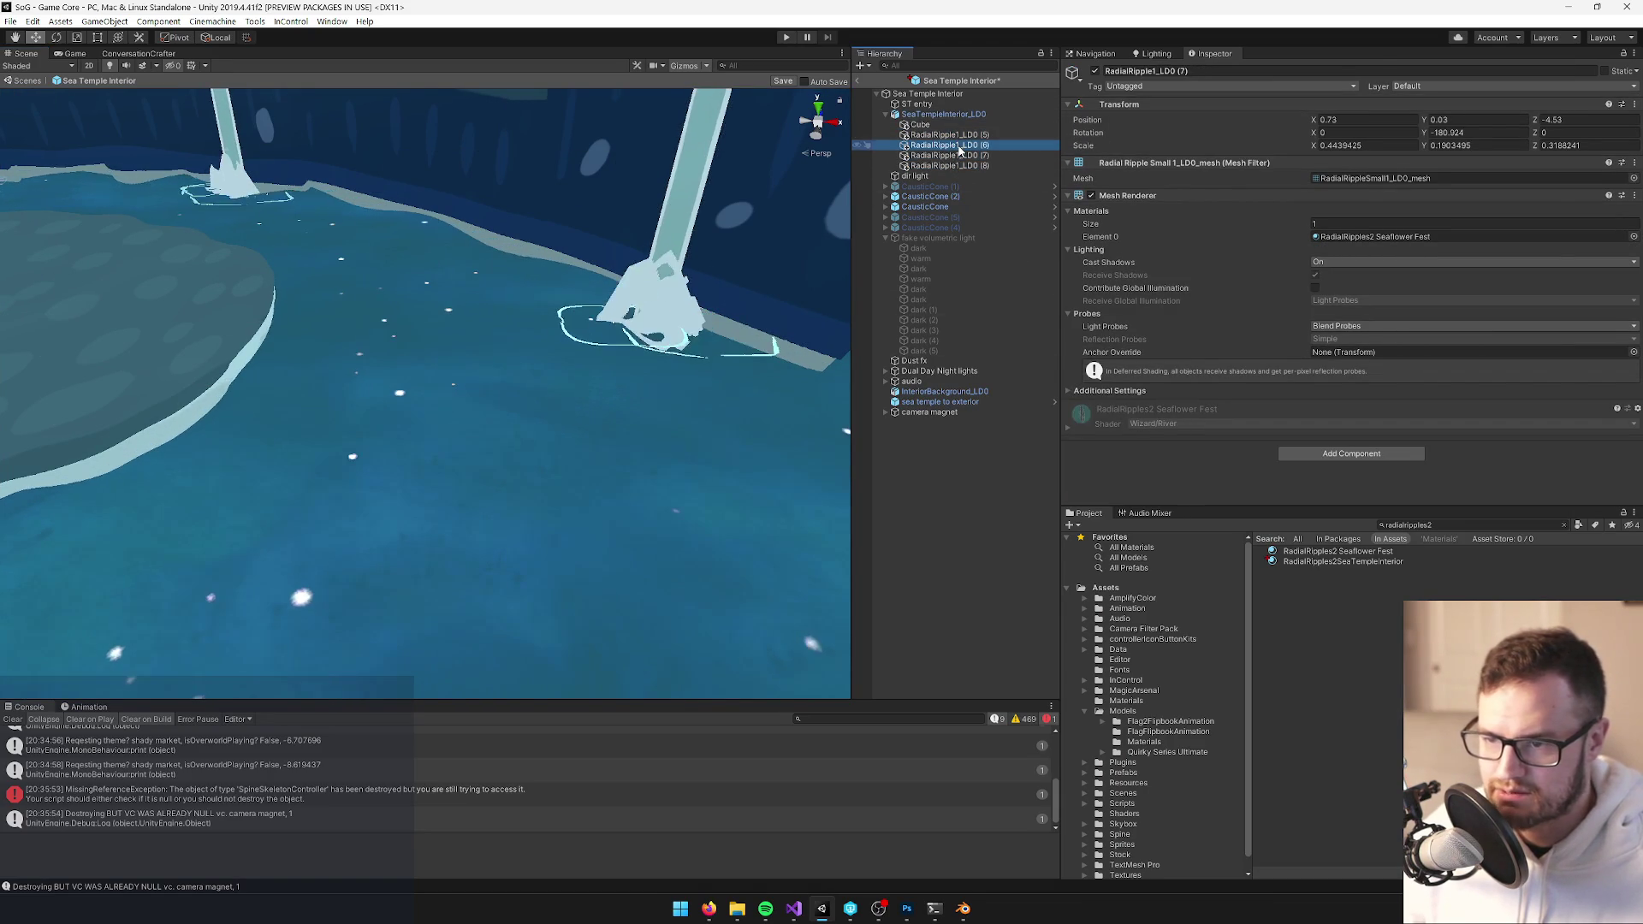
pyautogui.click(949, 135)
pyautogui.keyDown('shift'); pyautogui.click(956, 156); pyautogui.keyUp('shift')
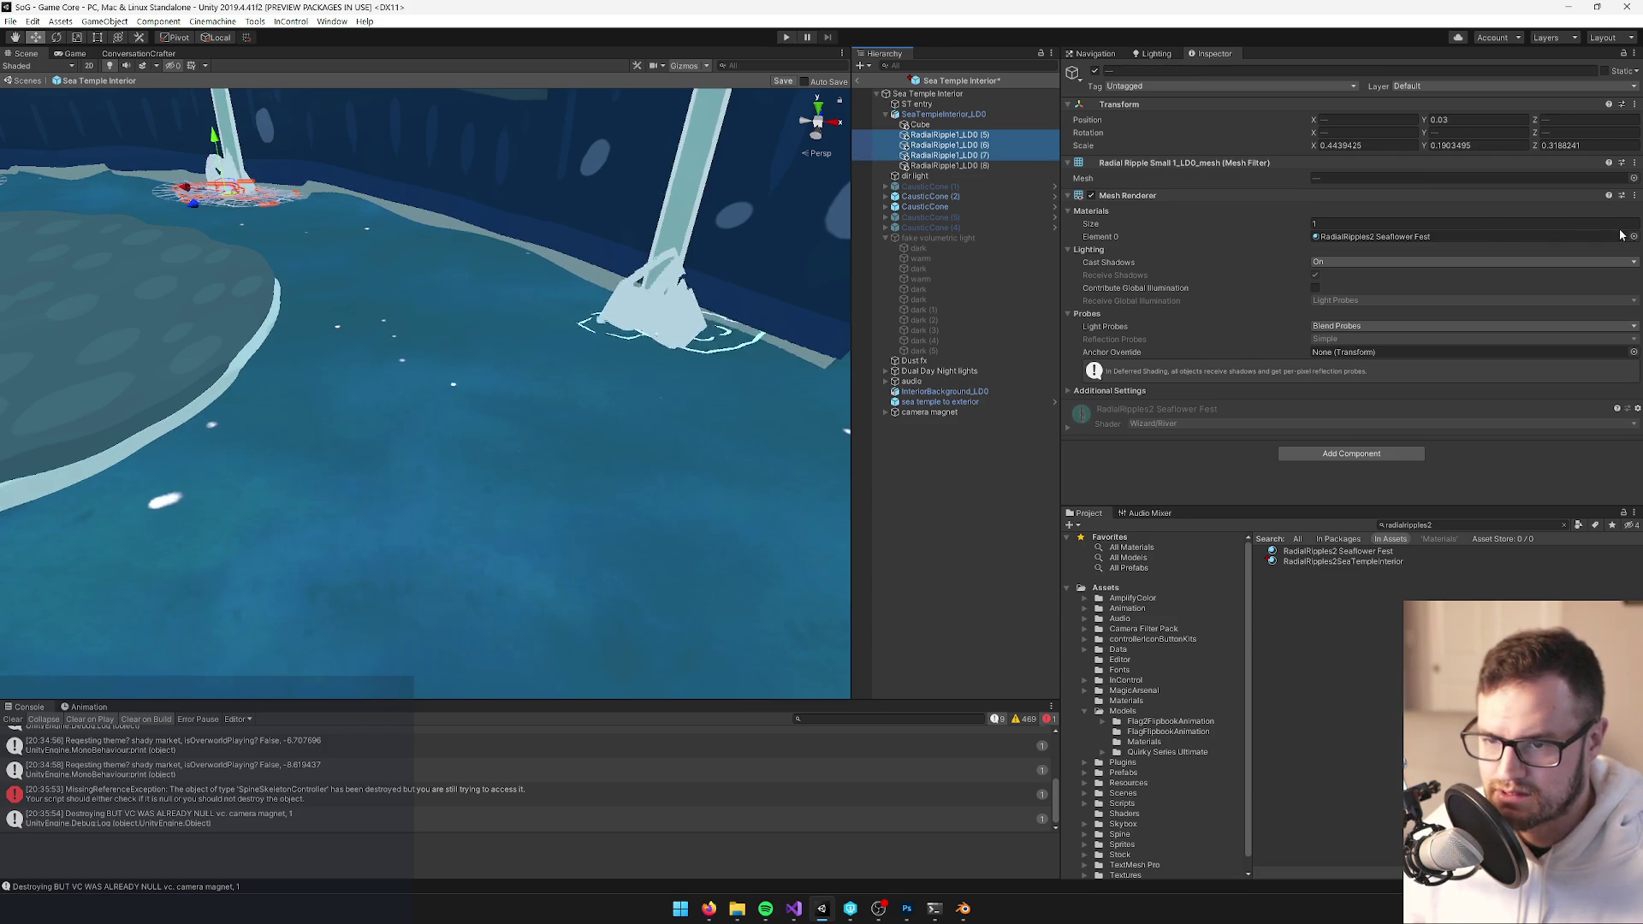
pyautogui.click(1632, 237)
pyautogui.click(635, 345)
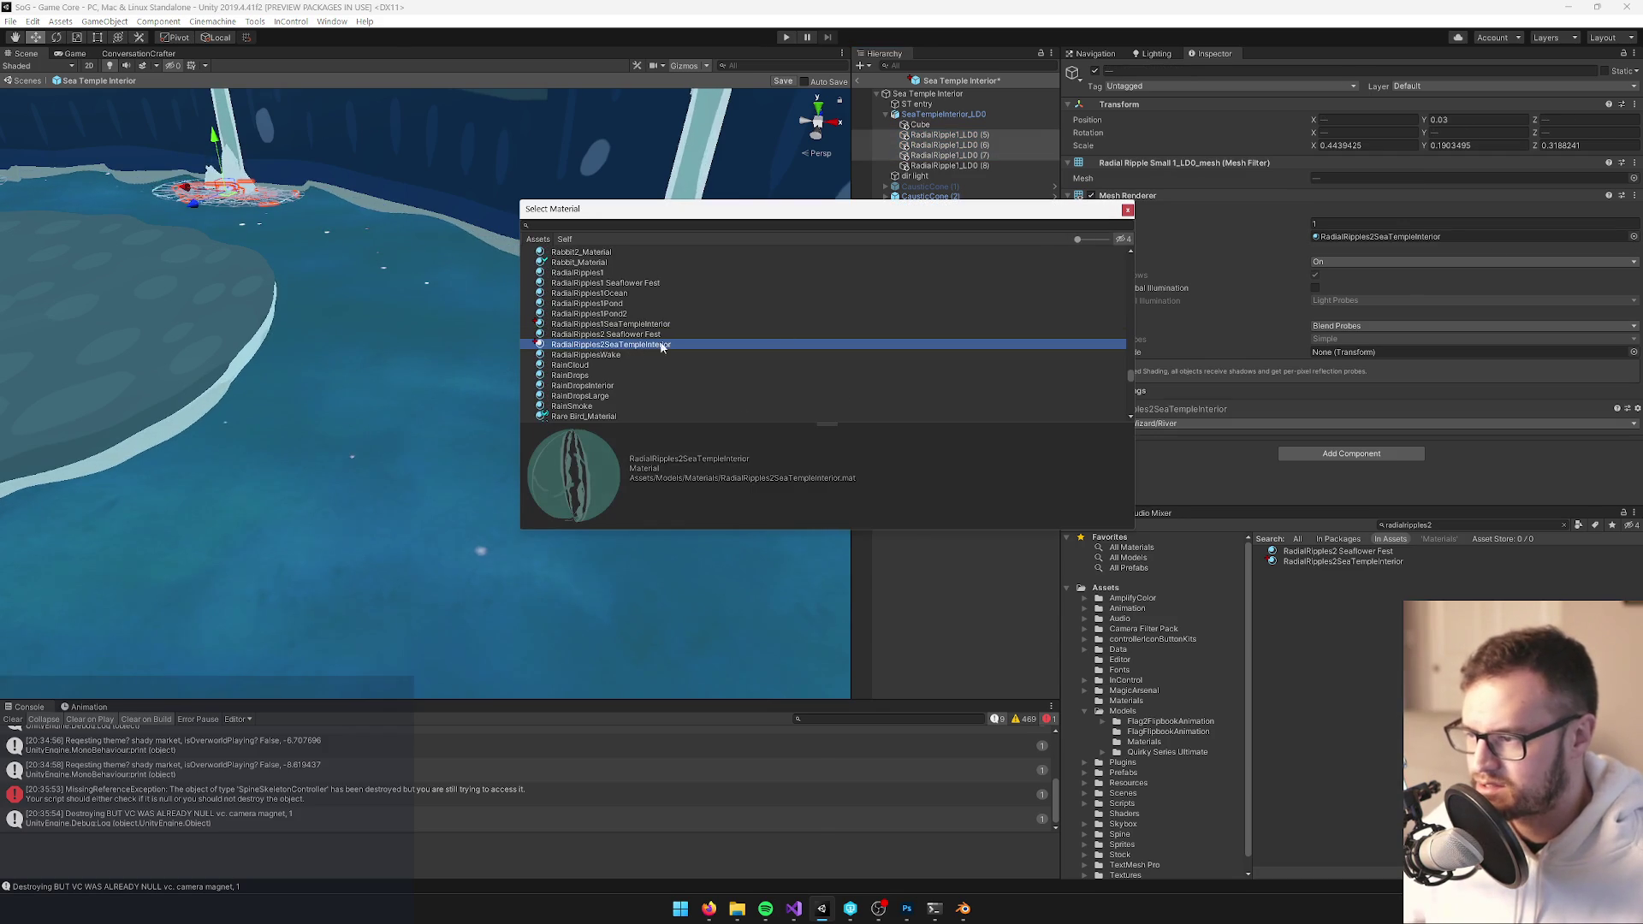
pyautogui.click(1129, 210)
# Open the RadialRipples2SeaTempleInterior material settings to edit its scroll speed
pyautogui.click(1369, 237)
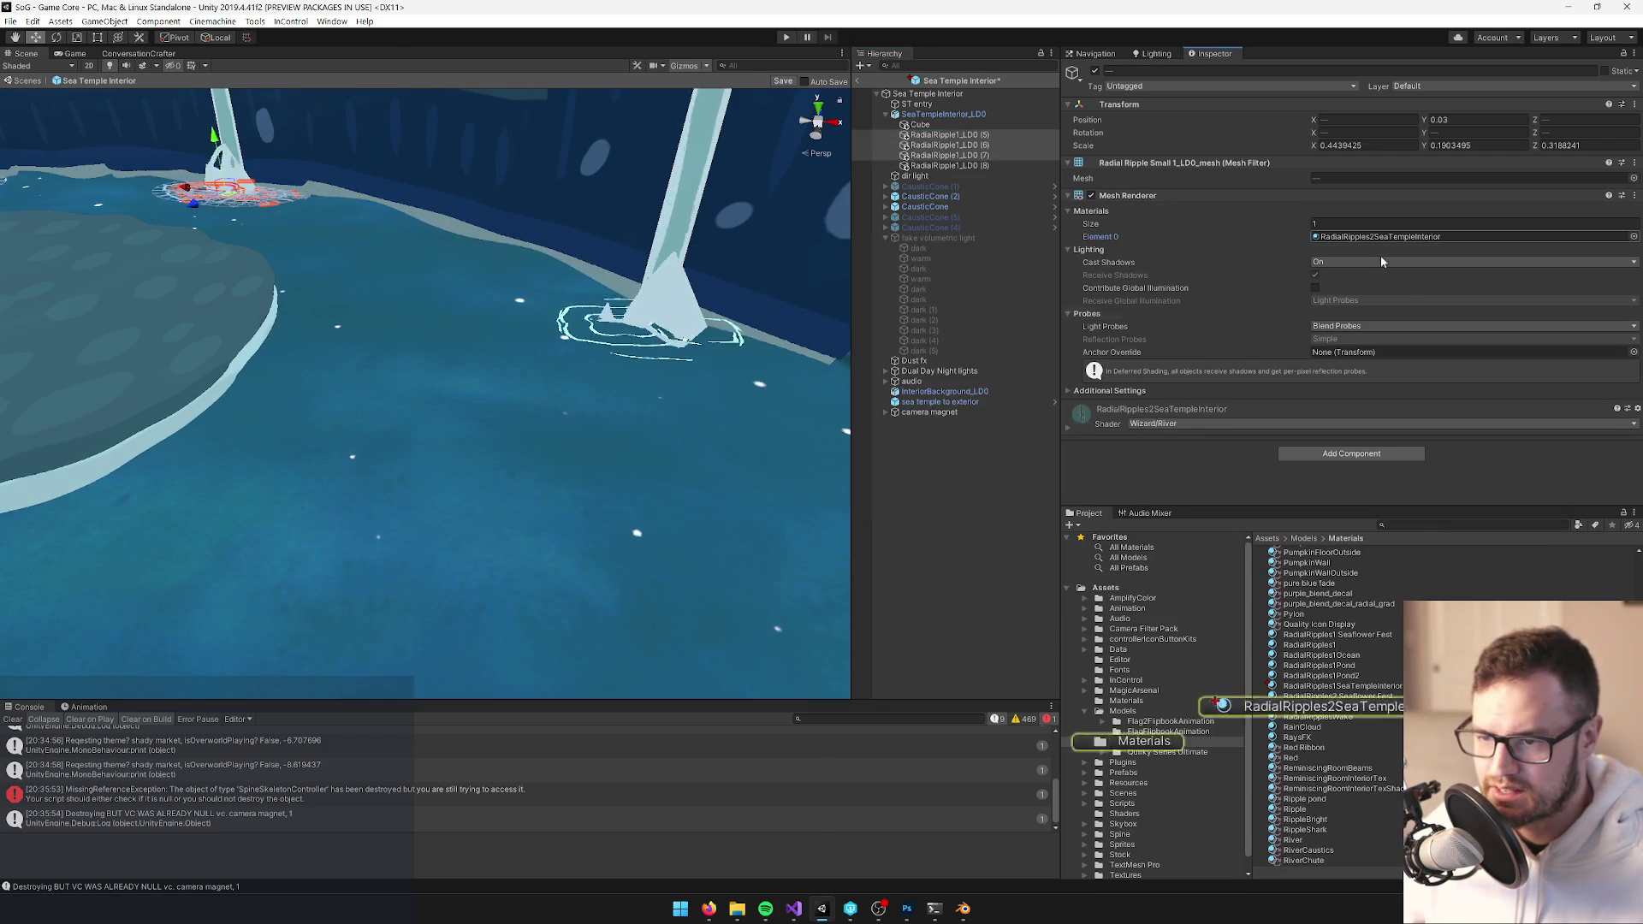
pyautogui.click(1364, 711)
pyautogui.moveTo(530, 325)
pyautogui.mouseDown()
pyautogui.moveTo(452, 296)
pyautogui.moveTo(439, 371)
pyautogui.moveTo(433, 332)
pyautogui.moveTo(419, 338)
pyautogui.mouseUp()
pyautogui.click(1606, 190)
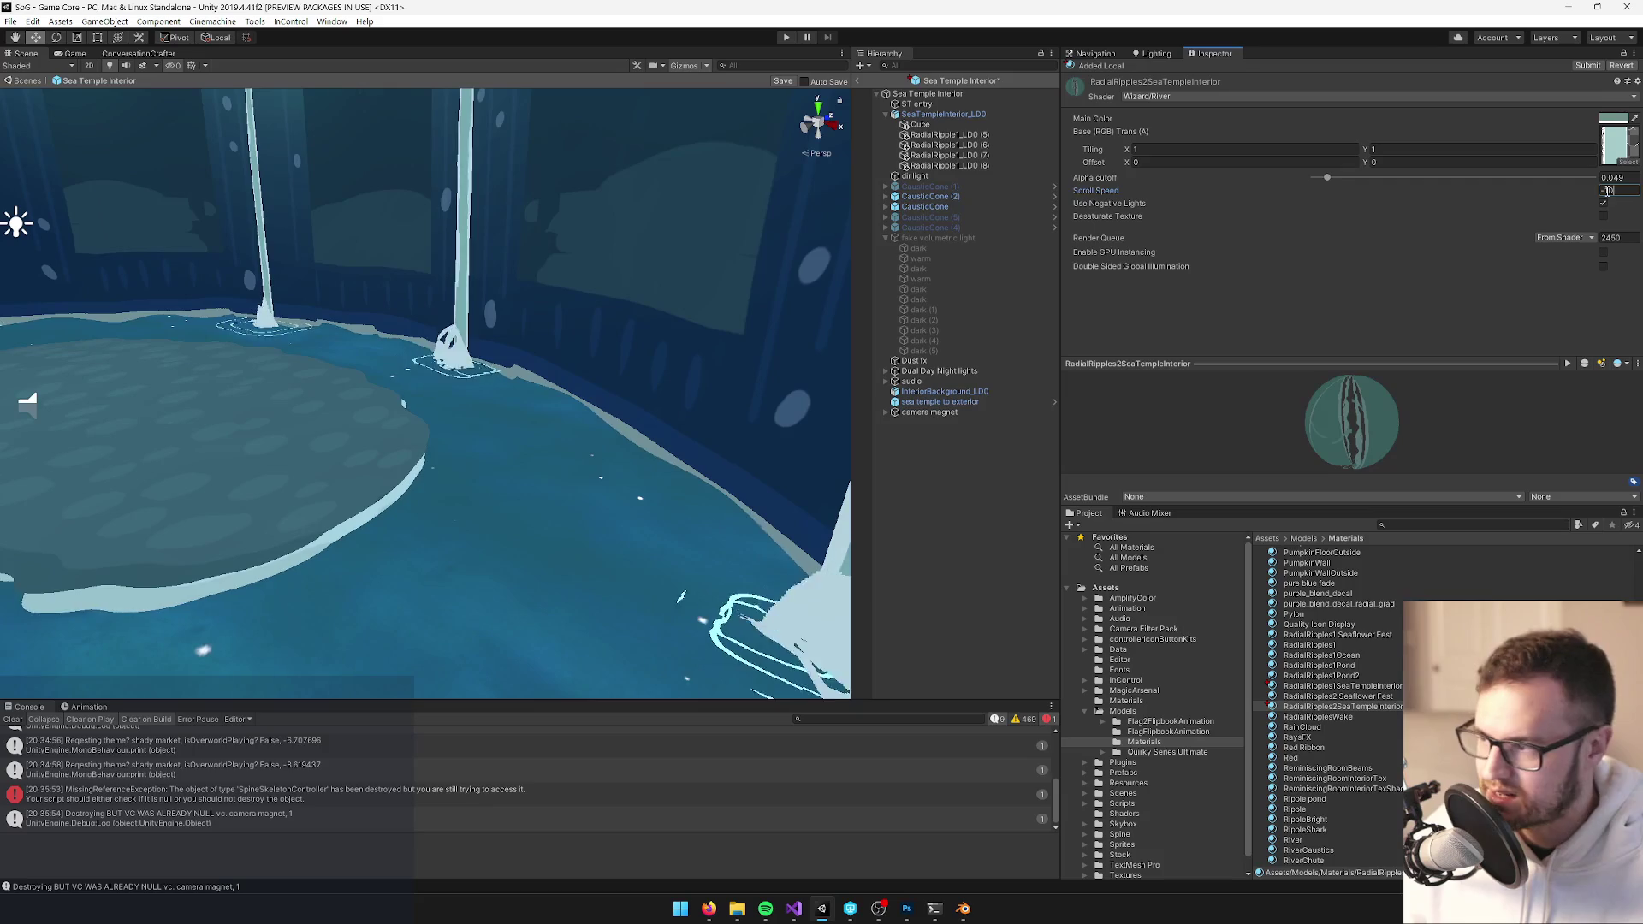
# Set the ripple material's scroll speed to -10, review its Main Color, and view the right pillar
pyautogui.moveTo(680, 424); pyautogui.dragTo(678, 429)
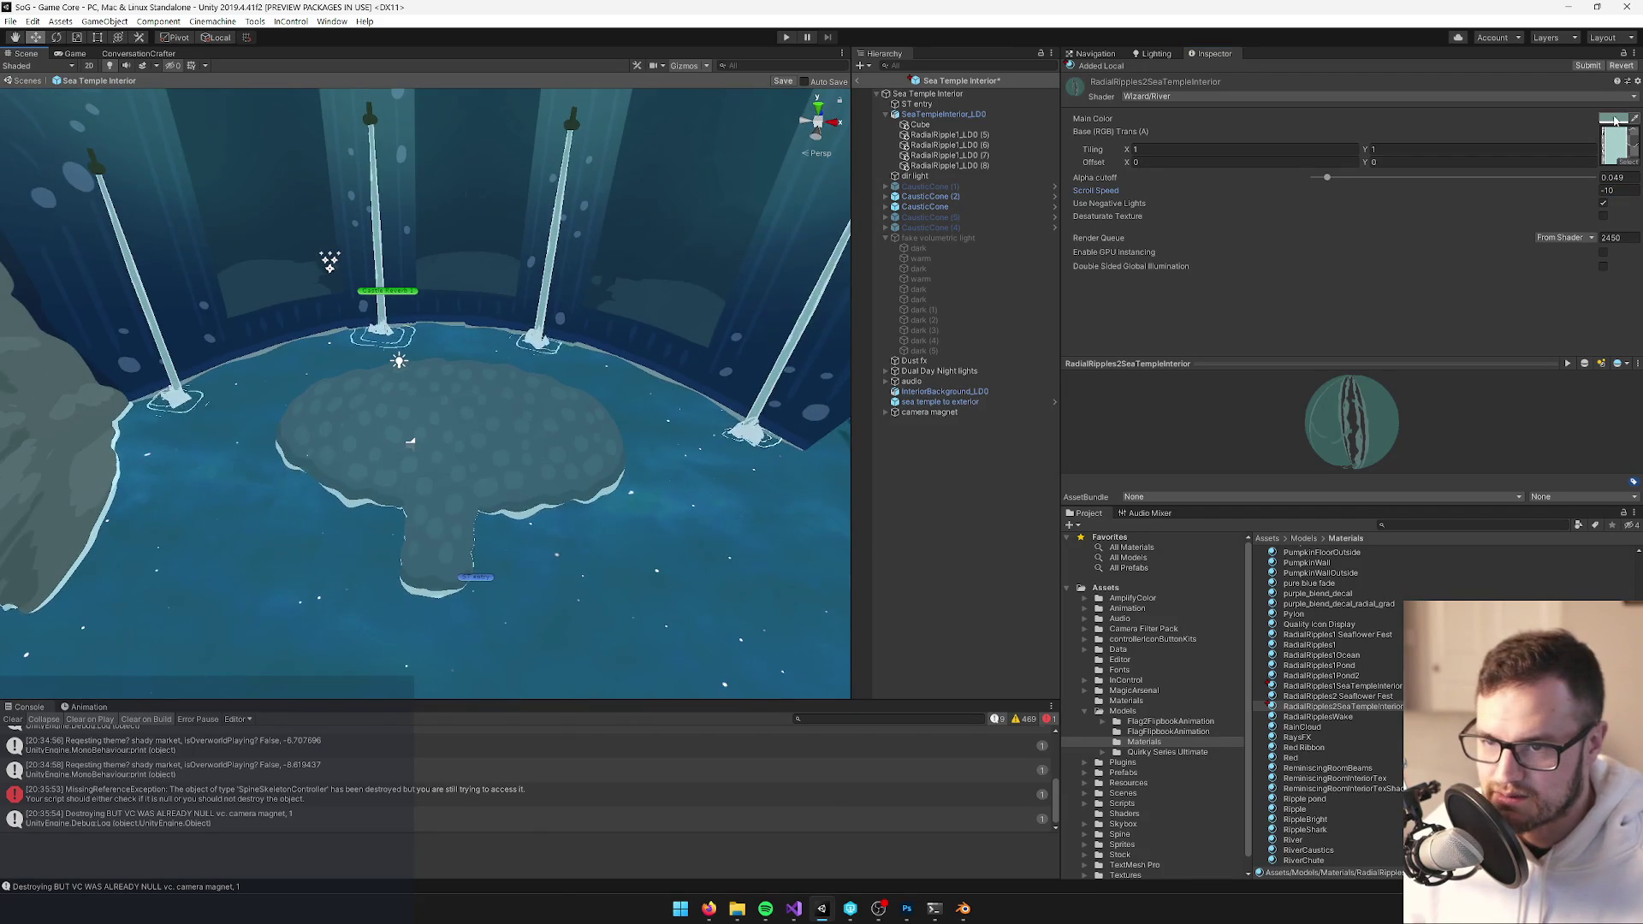
pyautogui.click(1614, 121)
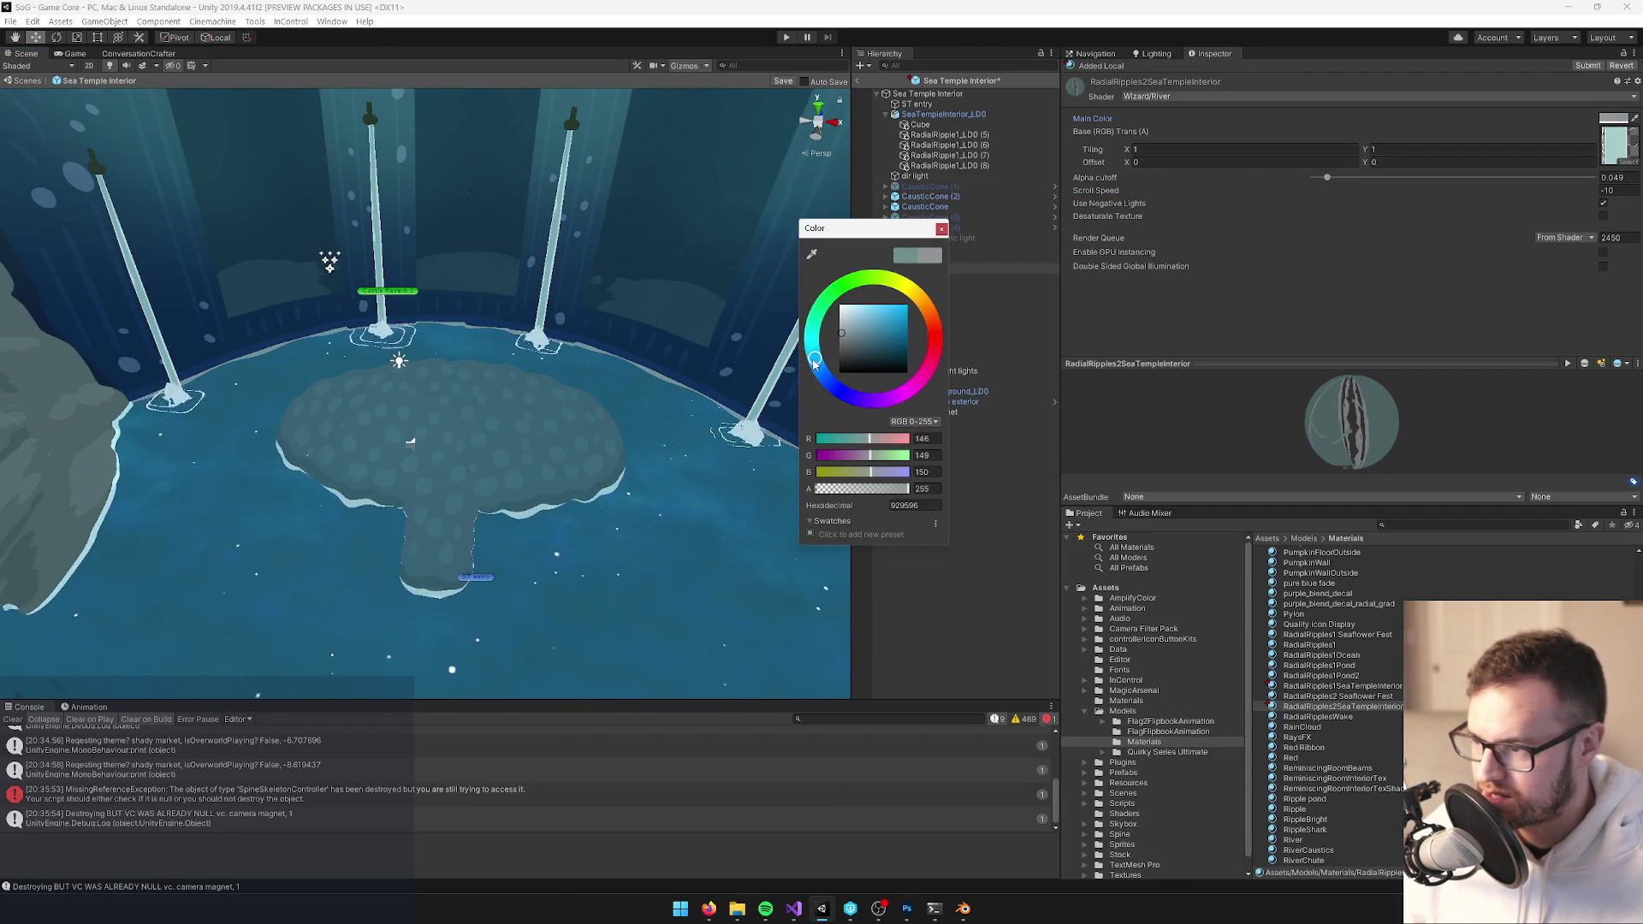
pyautogui.click(941, 228)
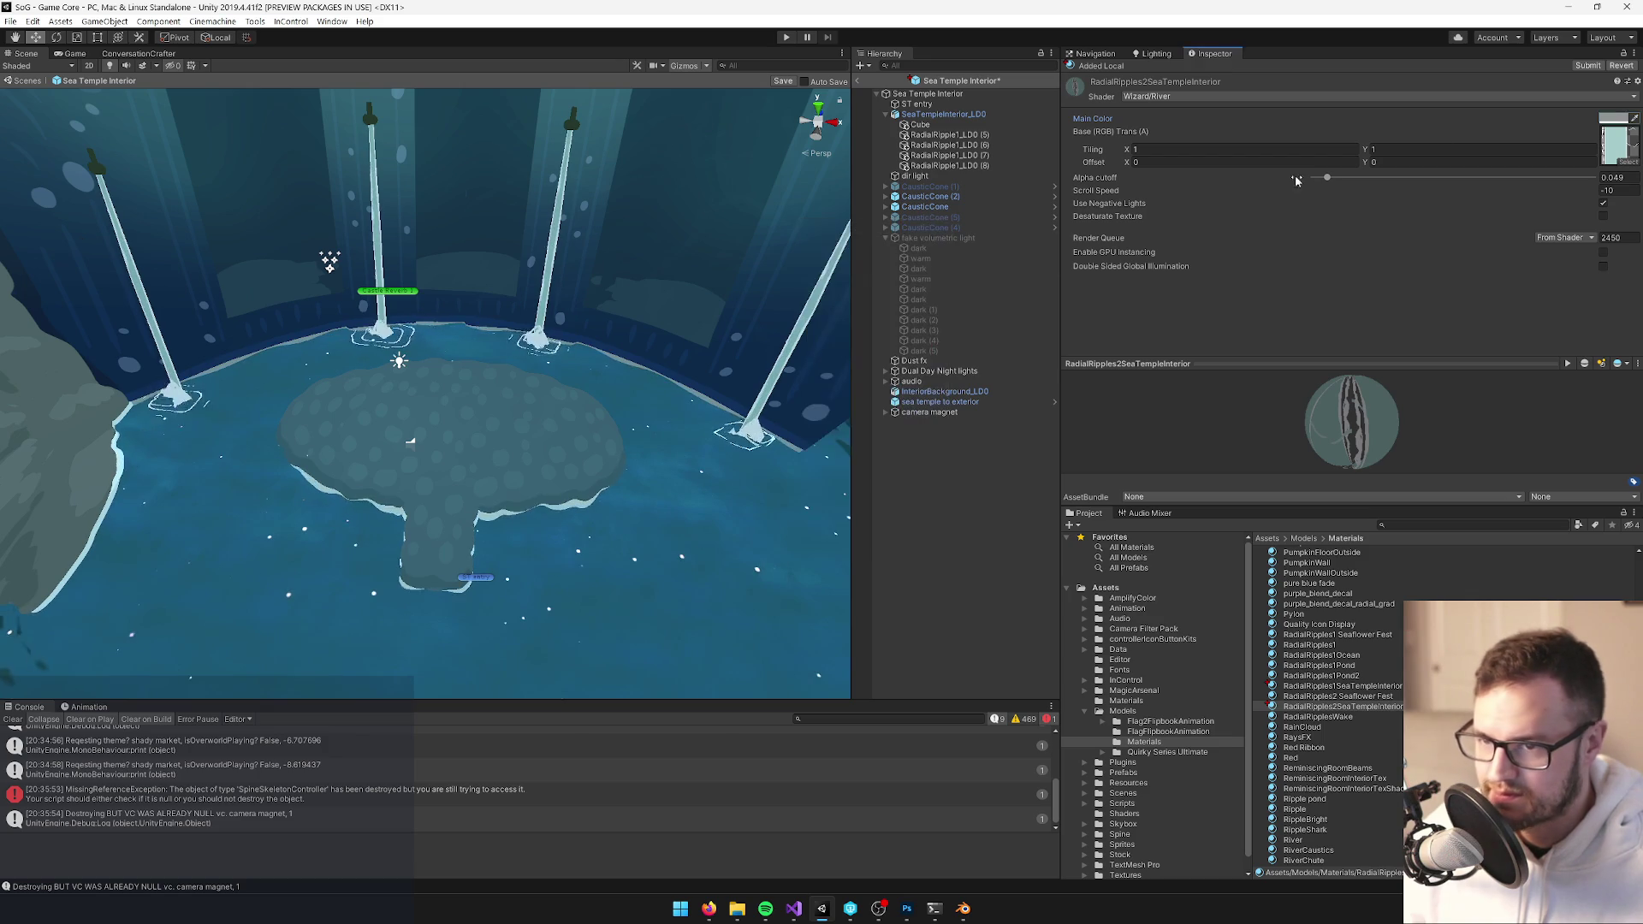
pyautogui.moveTo(411, 442); pyautogui.dragTo(637, 428)
pyautogui.click(643, 428)
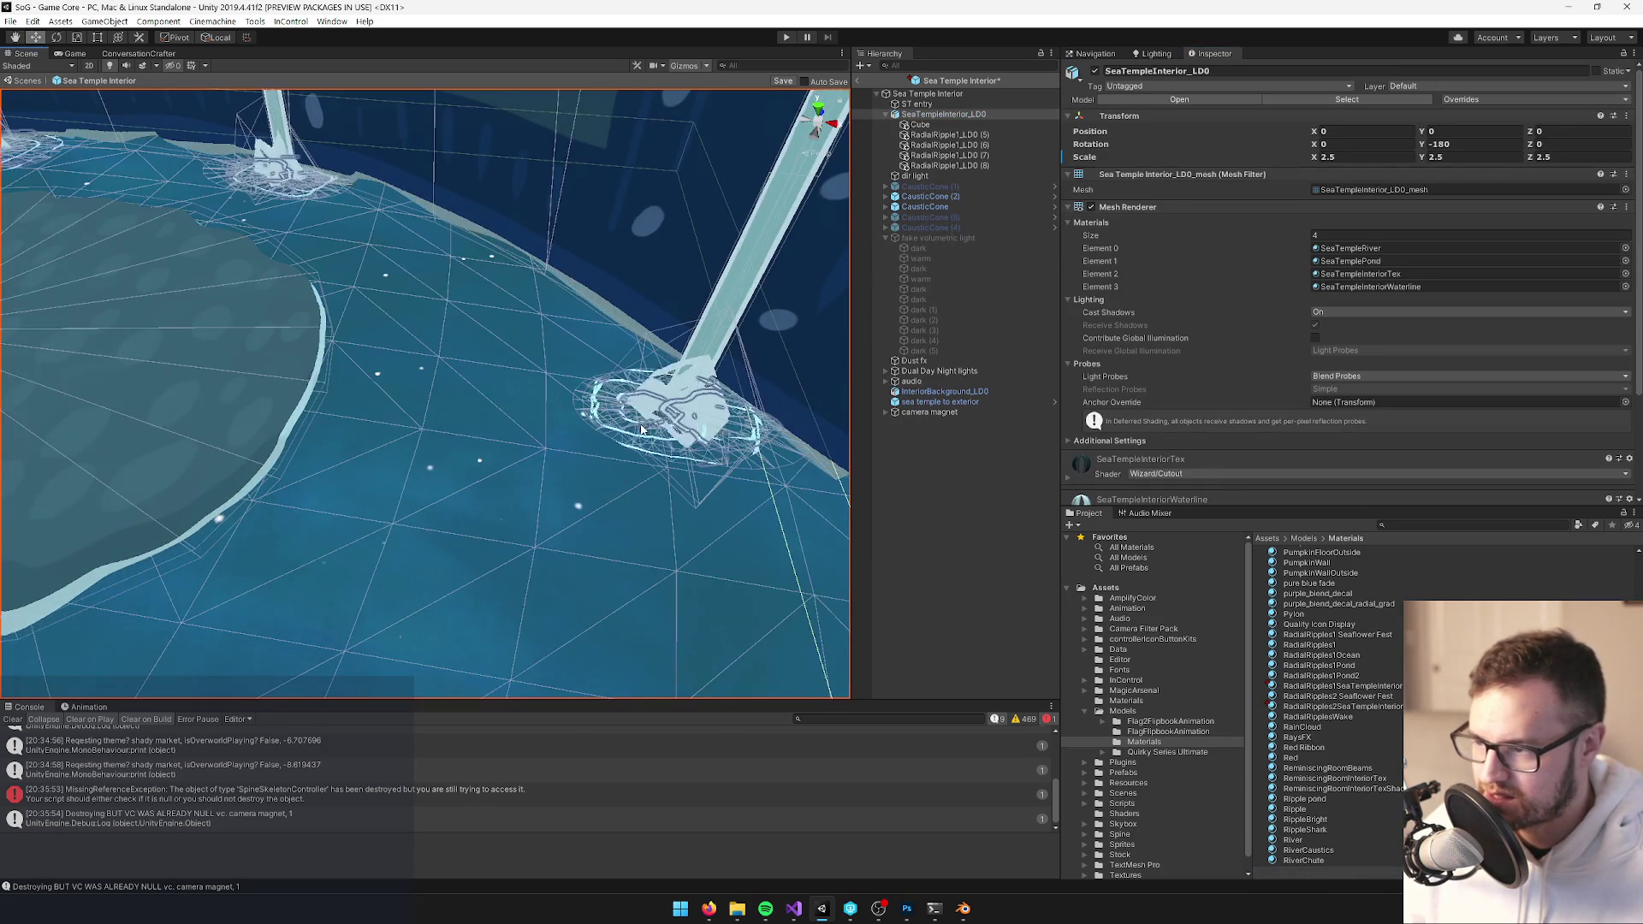
# Assign the RadialRipples1SeaTempleInterior material to the RadialRipple1_LD0 (8) ripple mesh
pyautogui.click(948, 165)
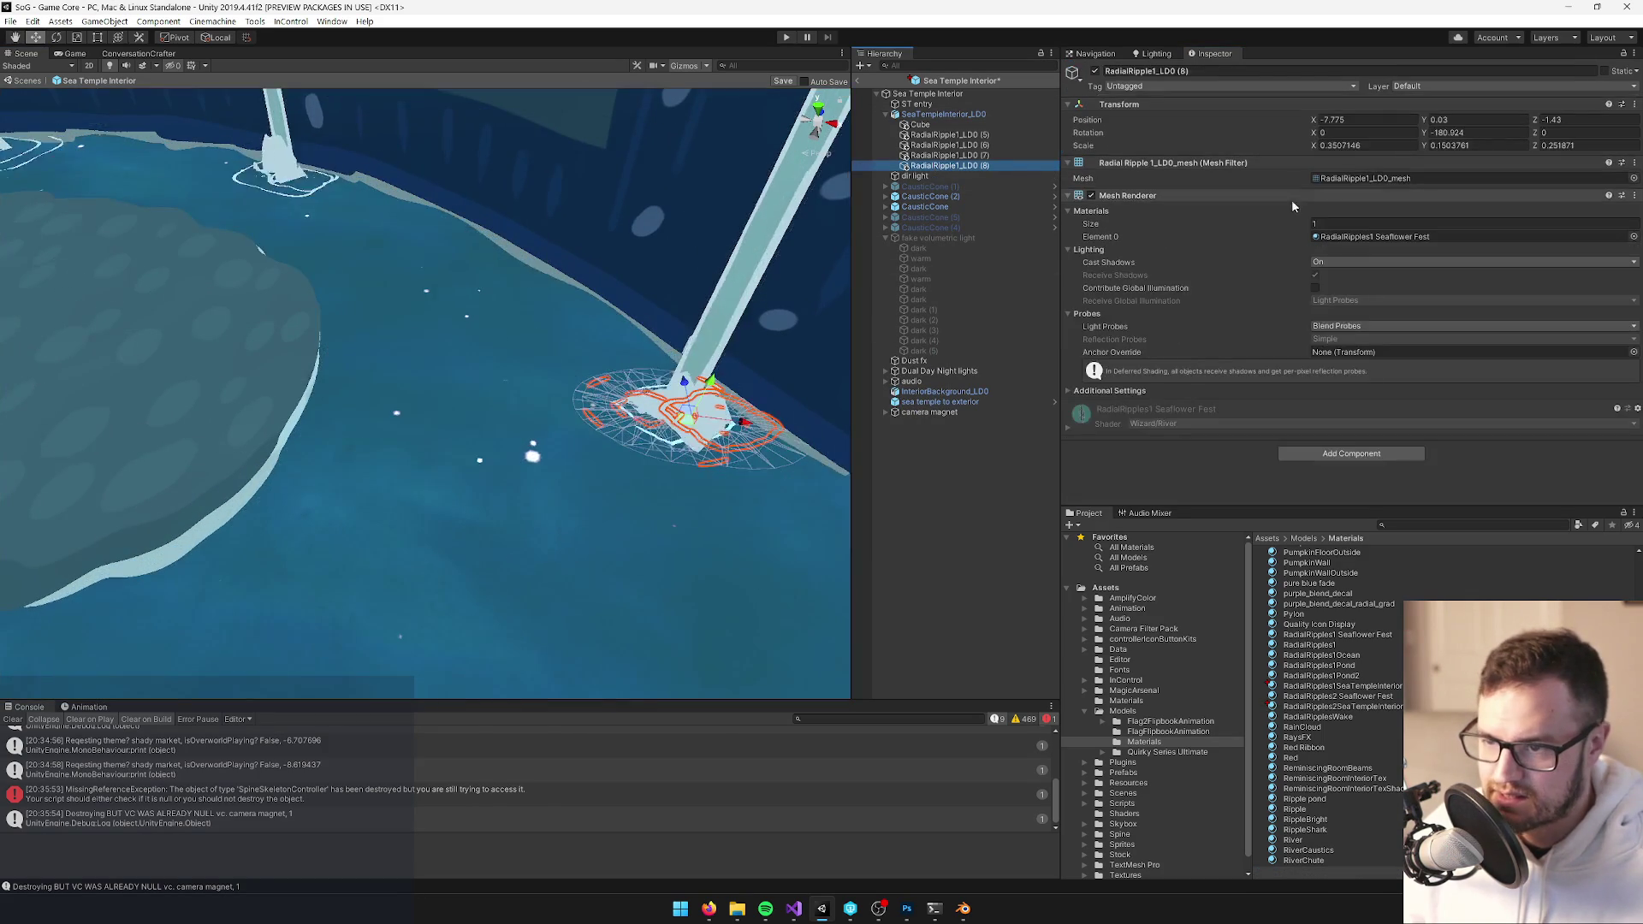
pyautogui.write('r')
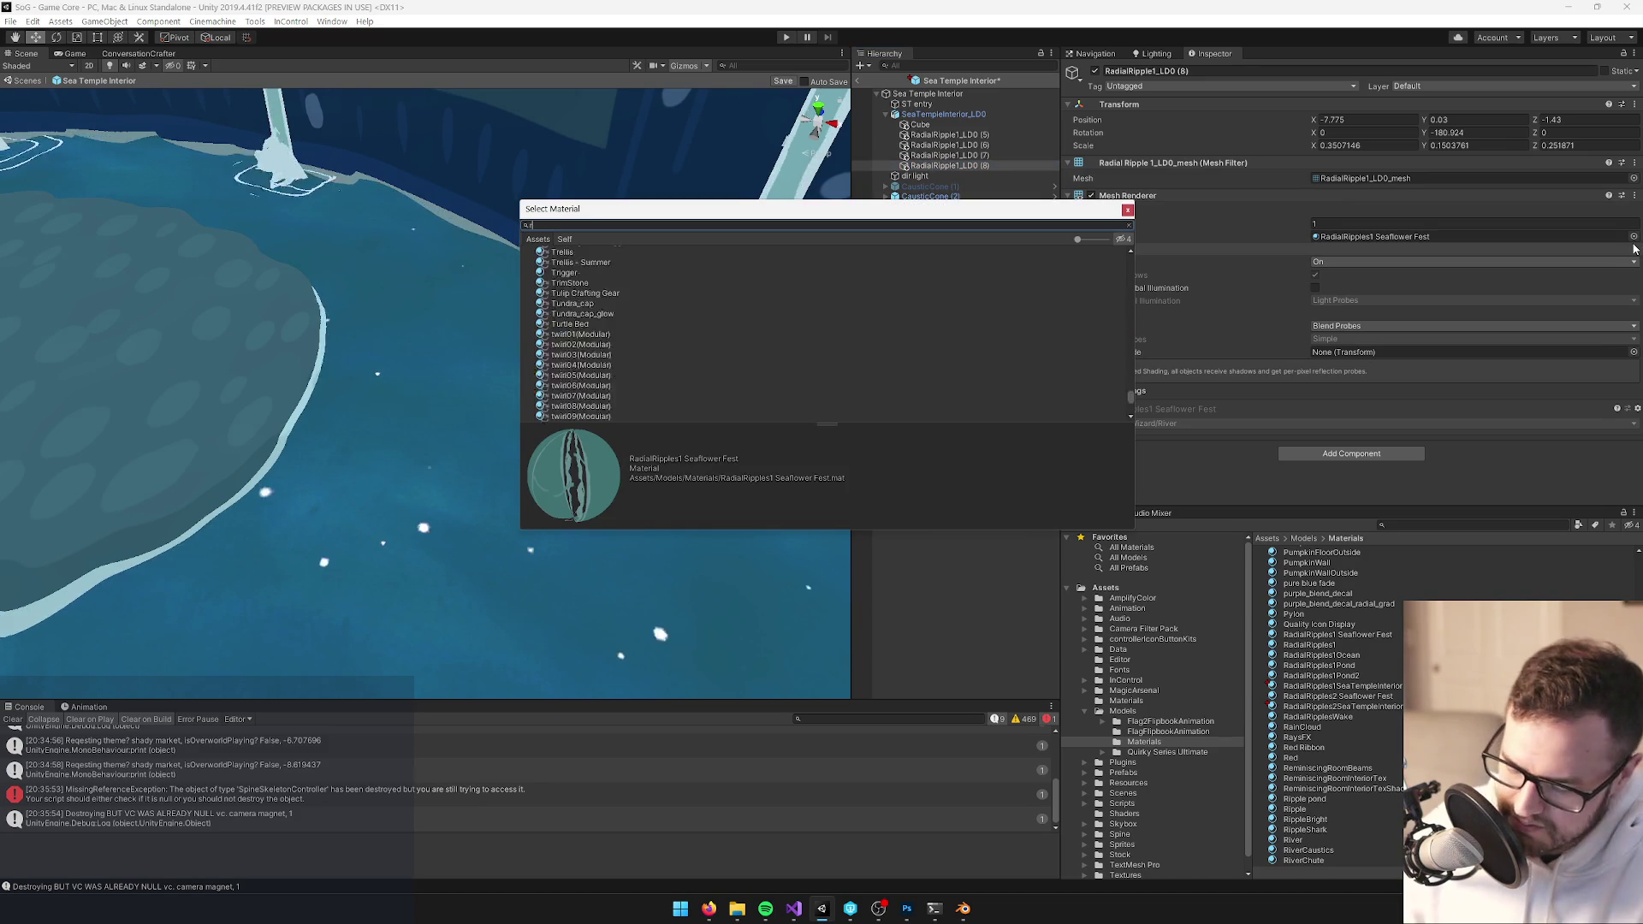
pyautogui.write('adialripp')
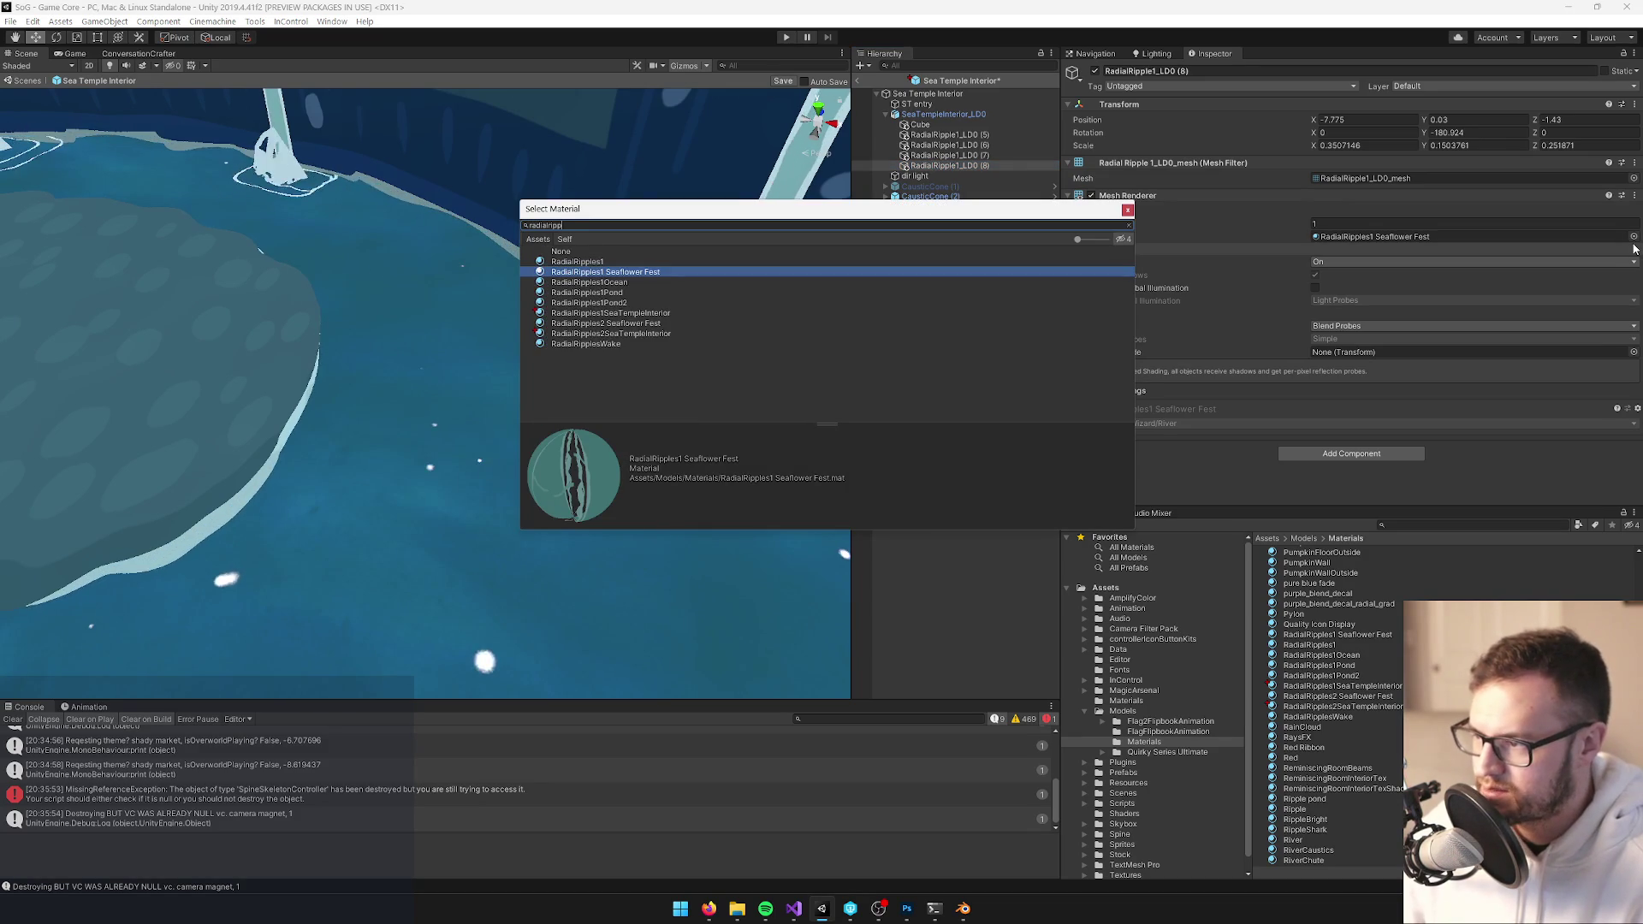
pyautogui.write('les1')
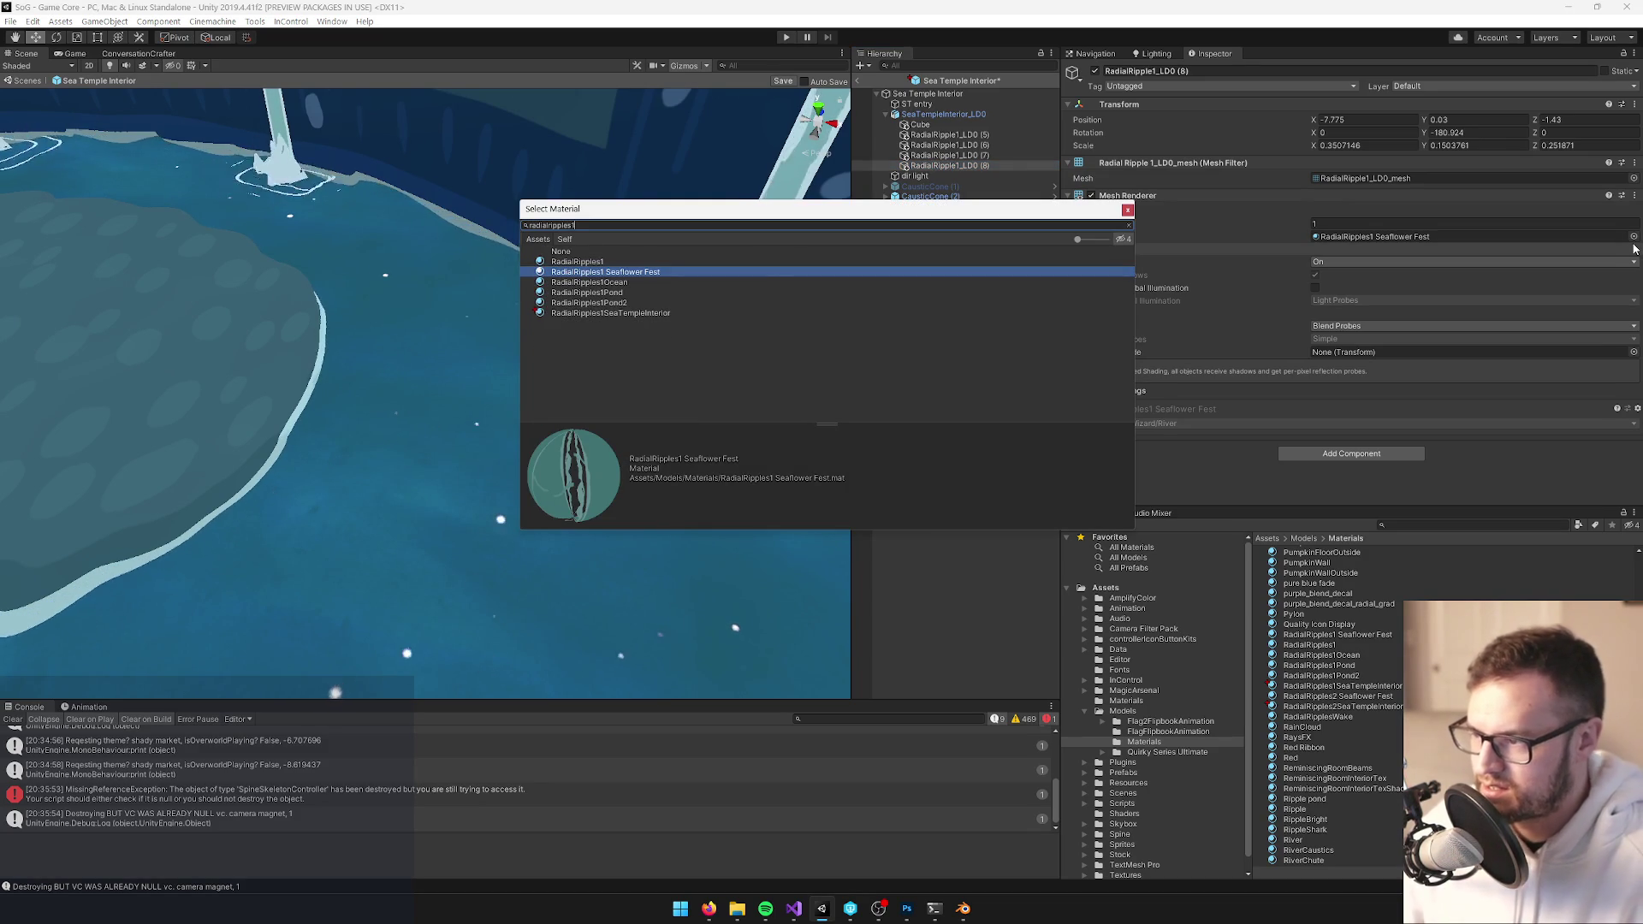
pyautogui.doubleClick(610, 313)
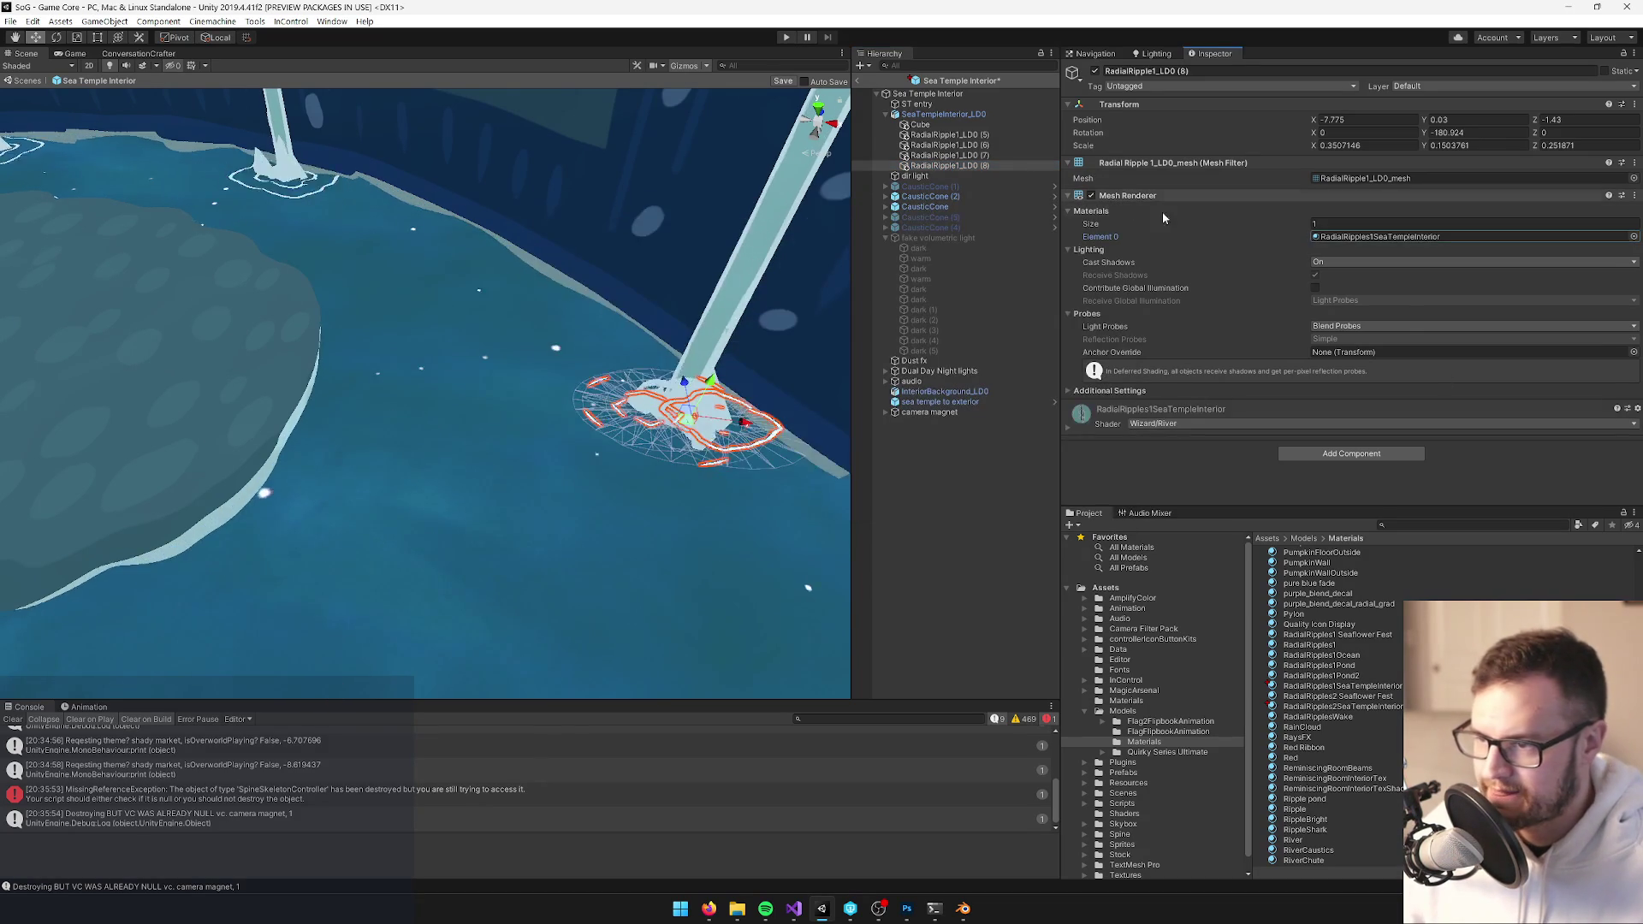
# Adjust RadialRipples1SeaTempleInterior's main colour and set its scroll speed to -6
pyautogui.click(1340, 707)
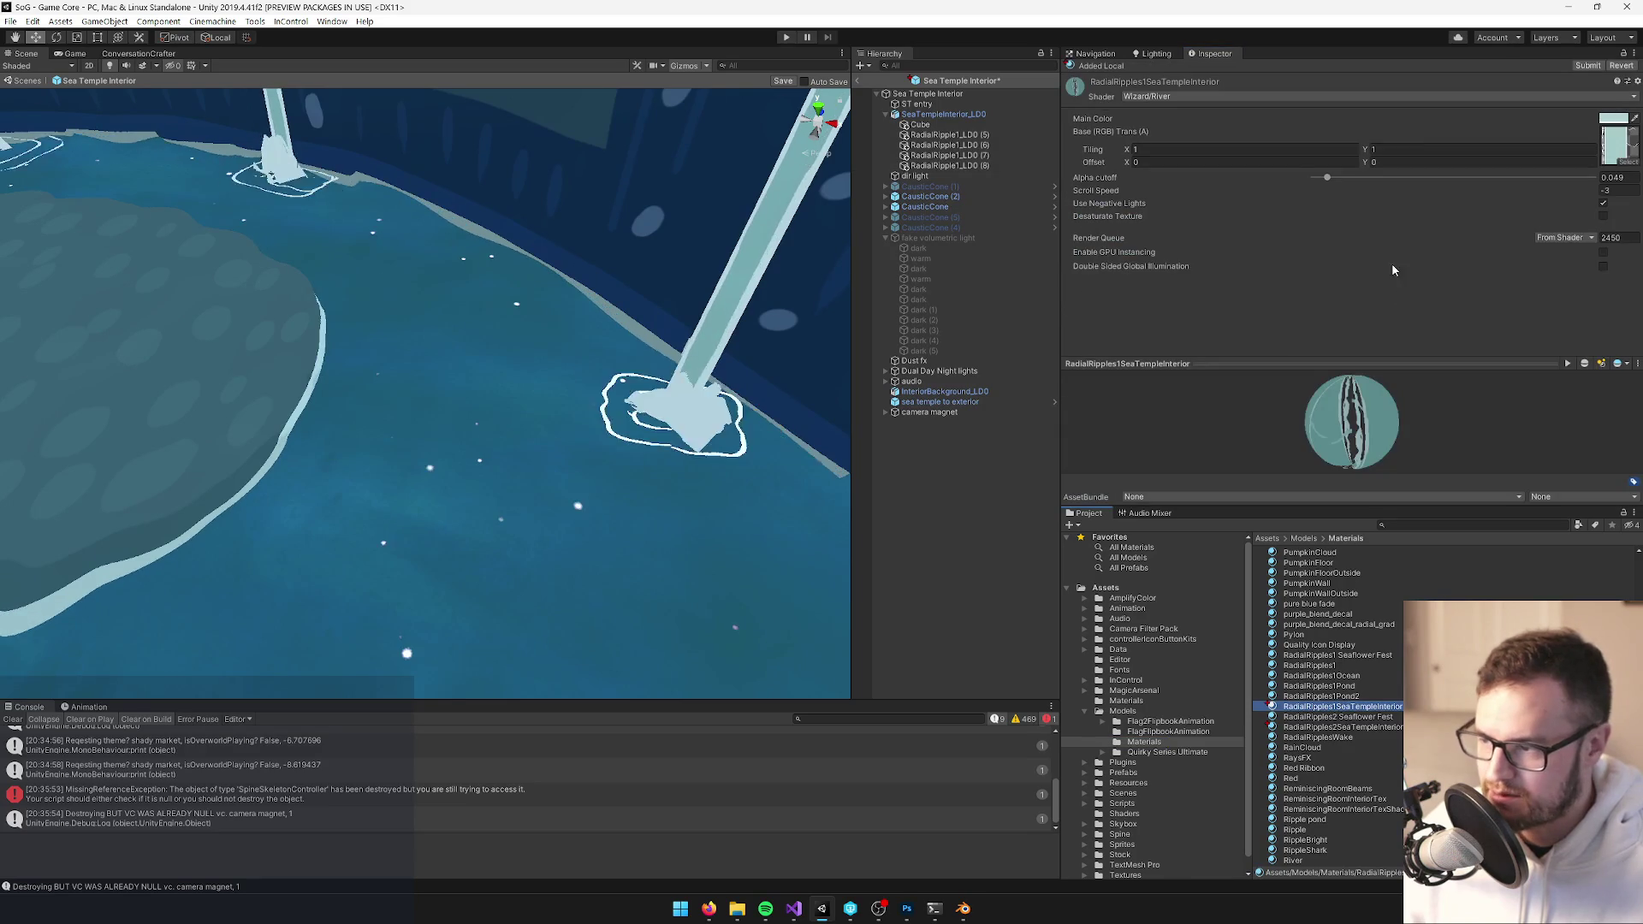
pyautogui.rightClick(1610, 123)
pyautogui.click(1593, 147)
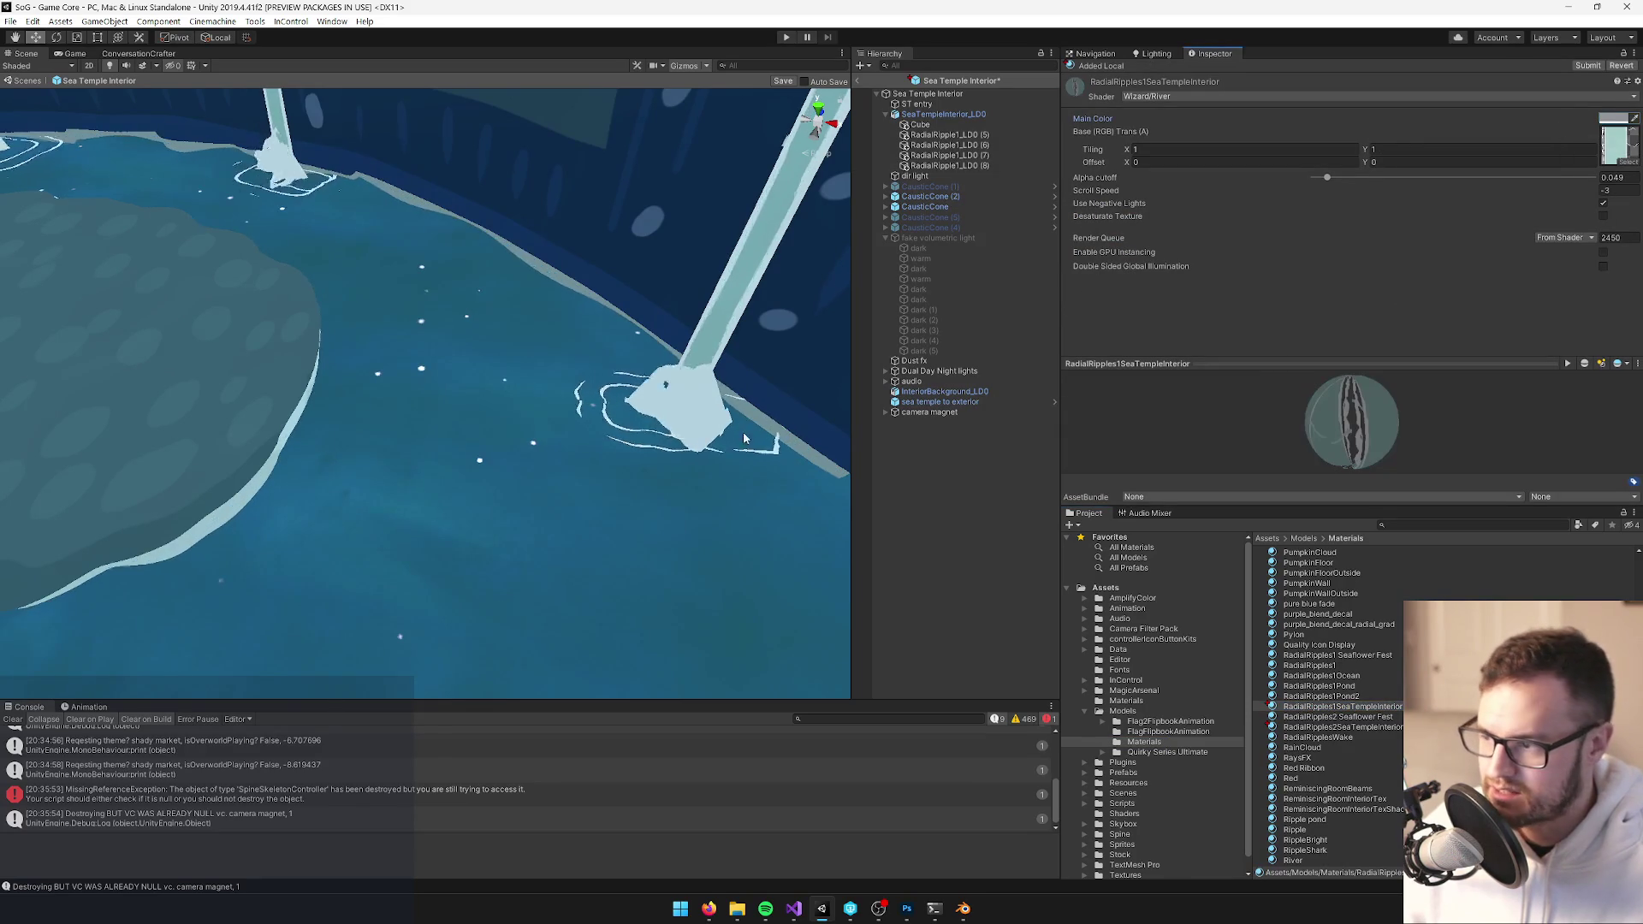
pyautogui.click(1606, 191)
pyautogui.write('8')
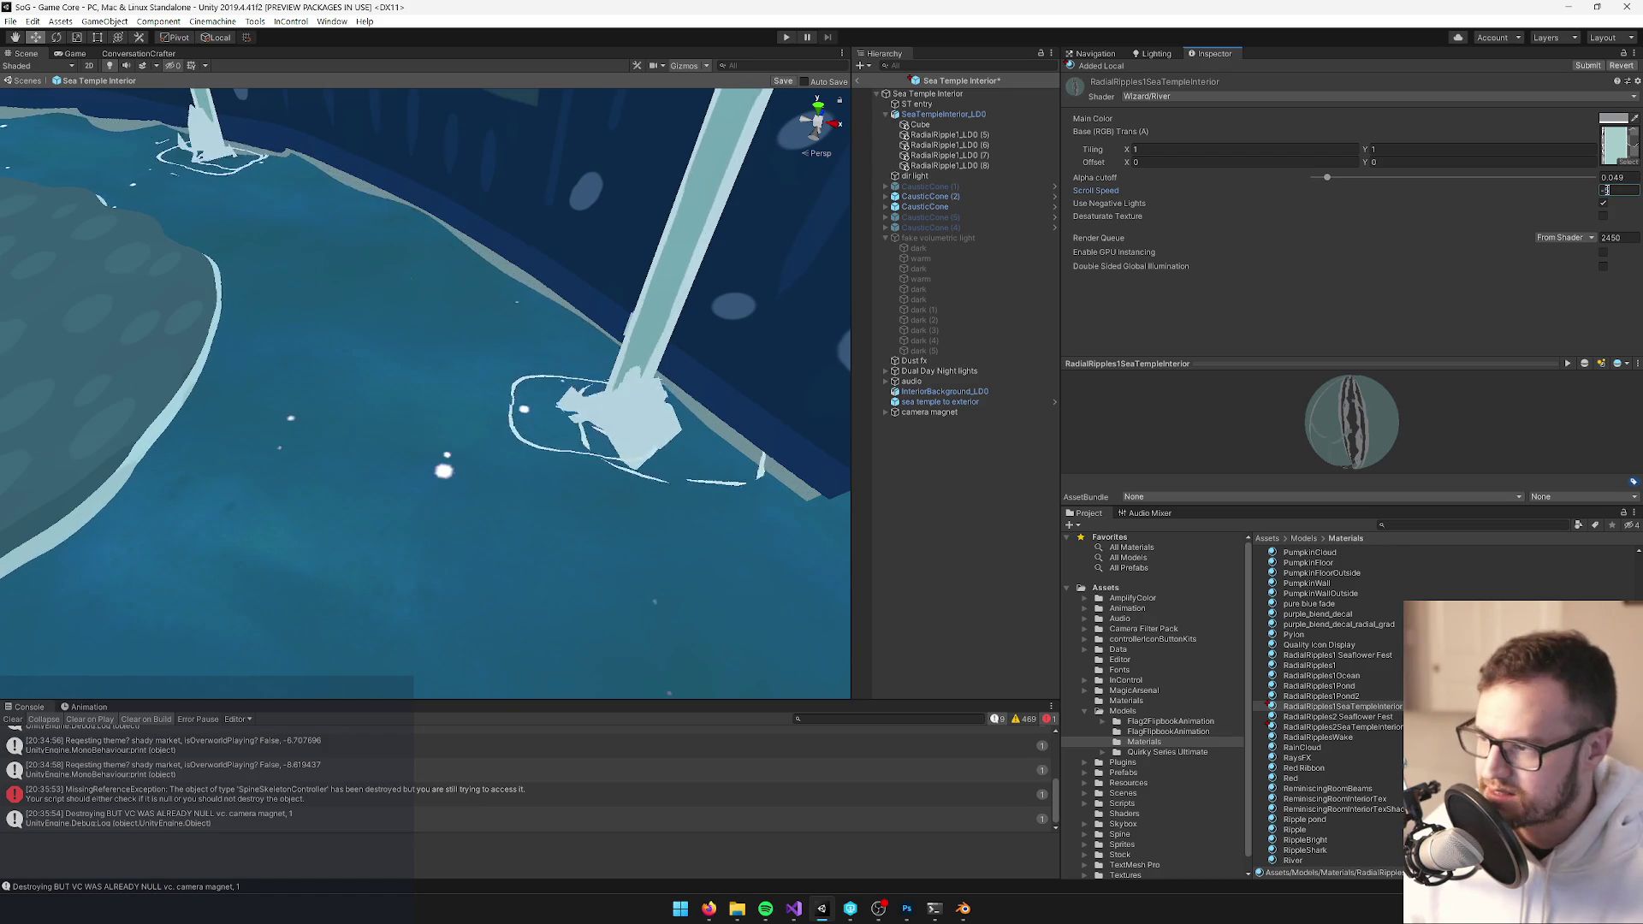
pyautogui.moveTo(543, 359); pyautogui.dragTo(513, 364)
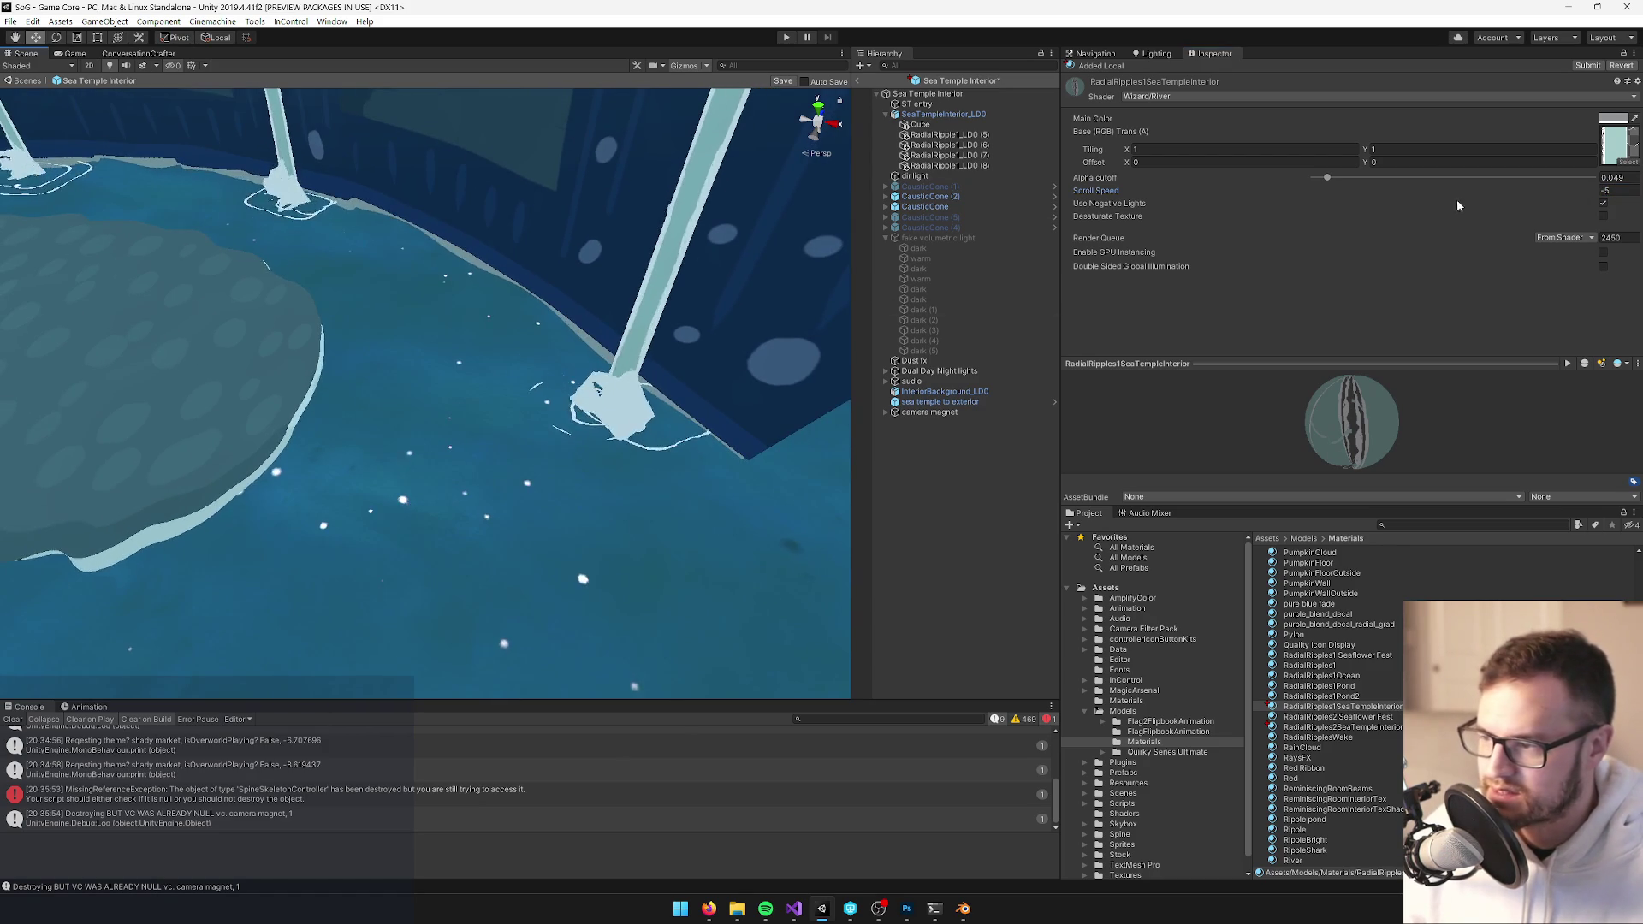
pyautogui.click(1605, 192)
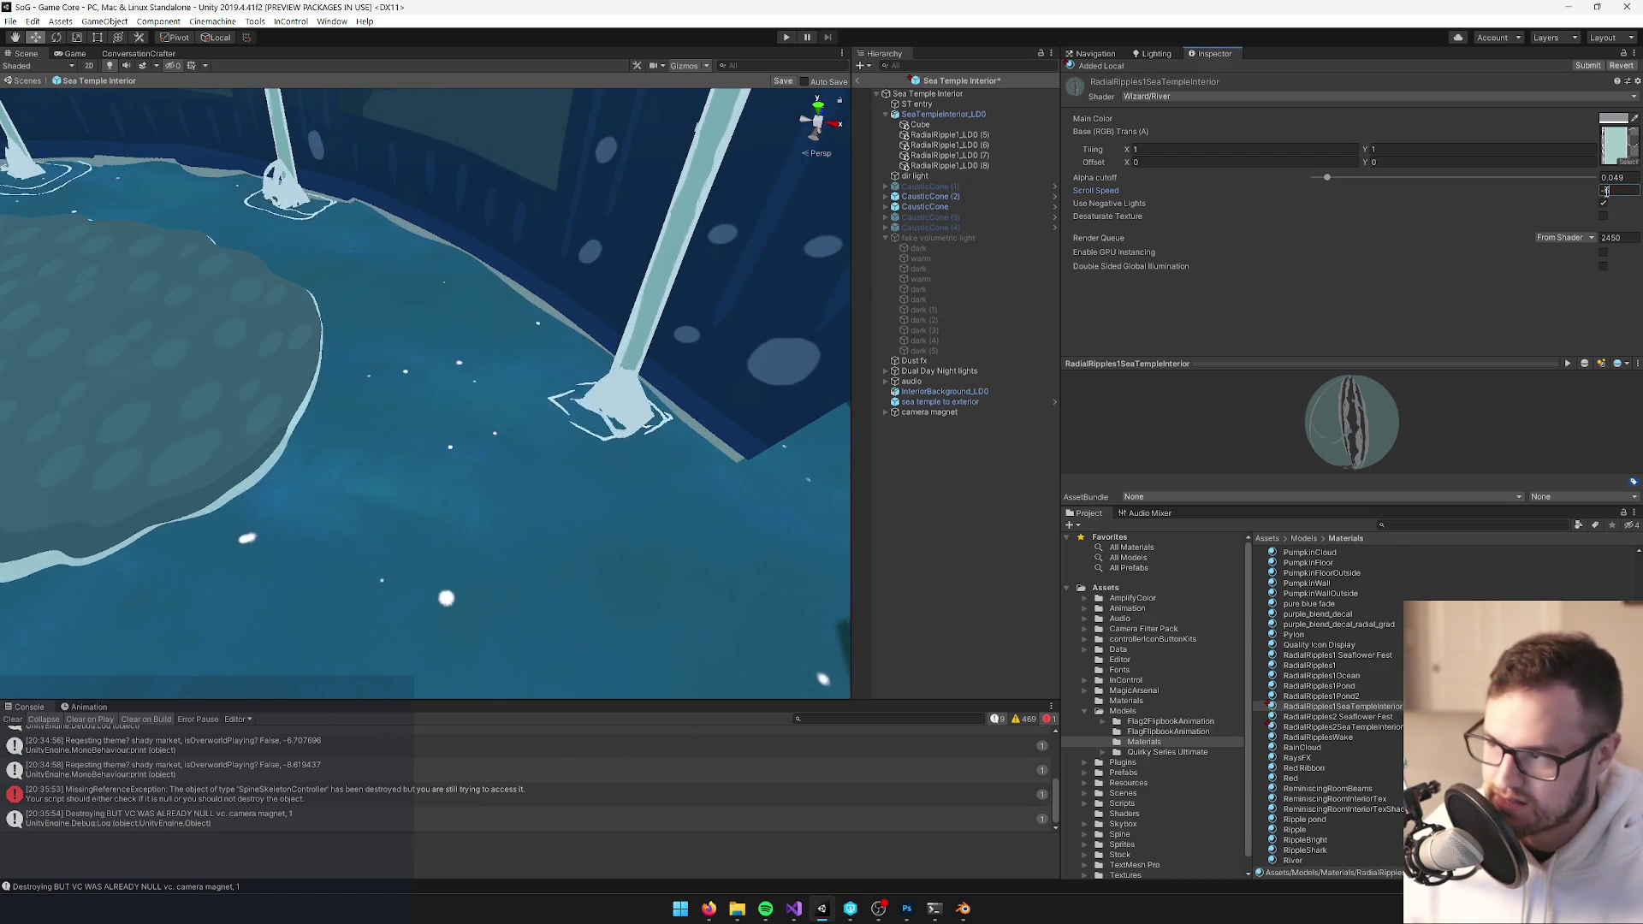
pyautogui.moveTo(481, 368)
pyautogui.mouseDown()
pyautogui.moveTo(448, 336)
pyautogui.moveTo(493, 350)
pyautogui.moveTo(439, 446)
pyautogui.moveTo(366, 416)
pyautogui.moveTo(353, 438)
pyautogui.mouseUp()
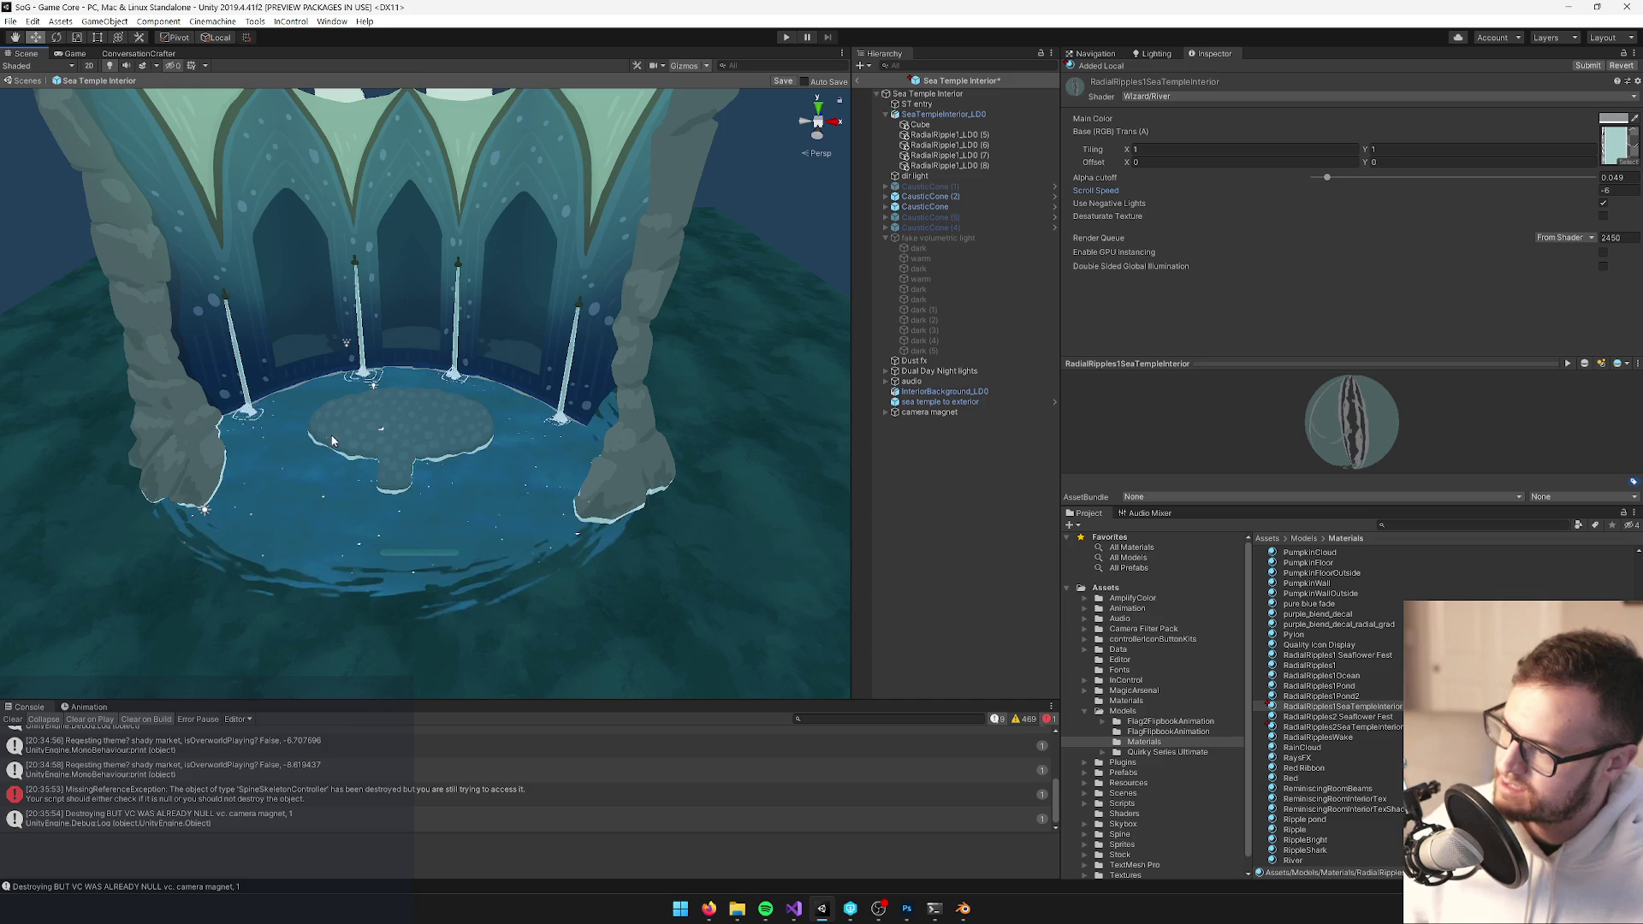
# Set the RadialRipples2SeaTempleInterior material's scroll speed to -8
pyautogui.scroll(3, 332, 431)
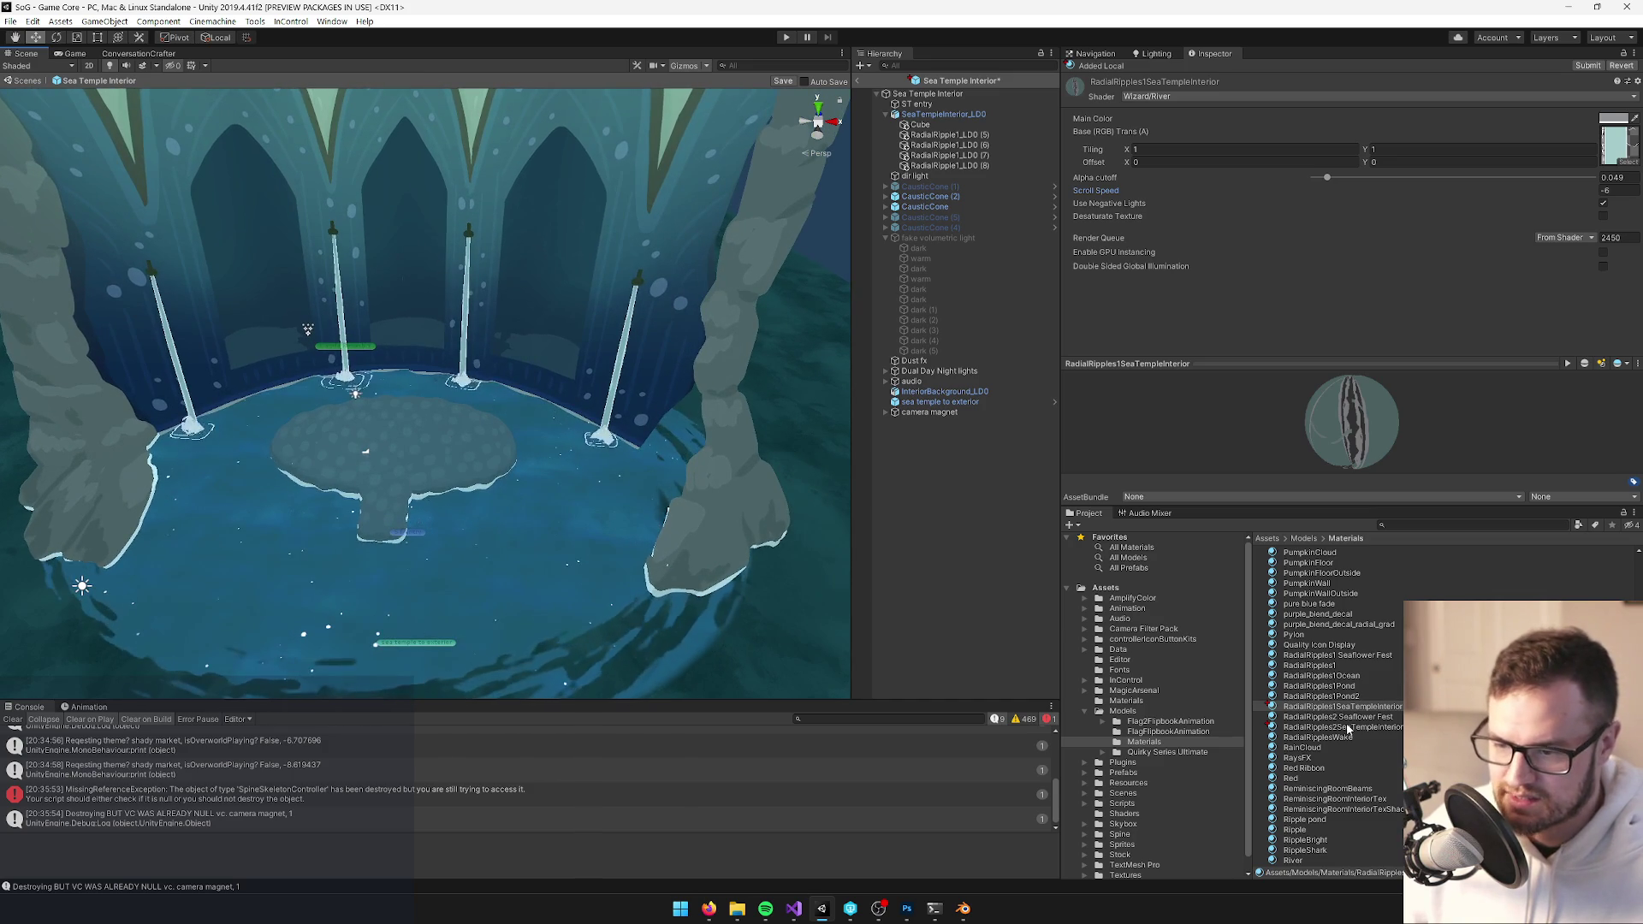
pyautogui.click(1341, 727)
pyautogui.click(1607, 190)
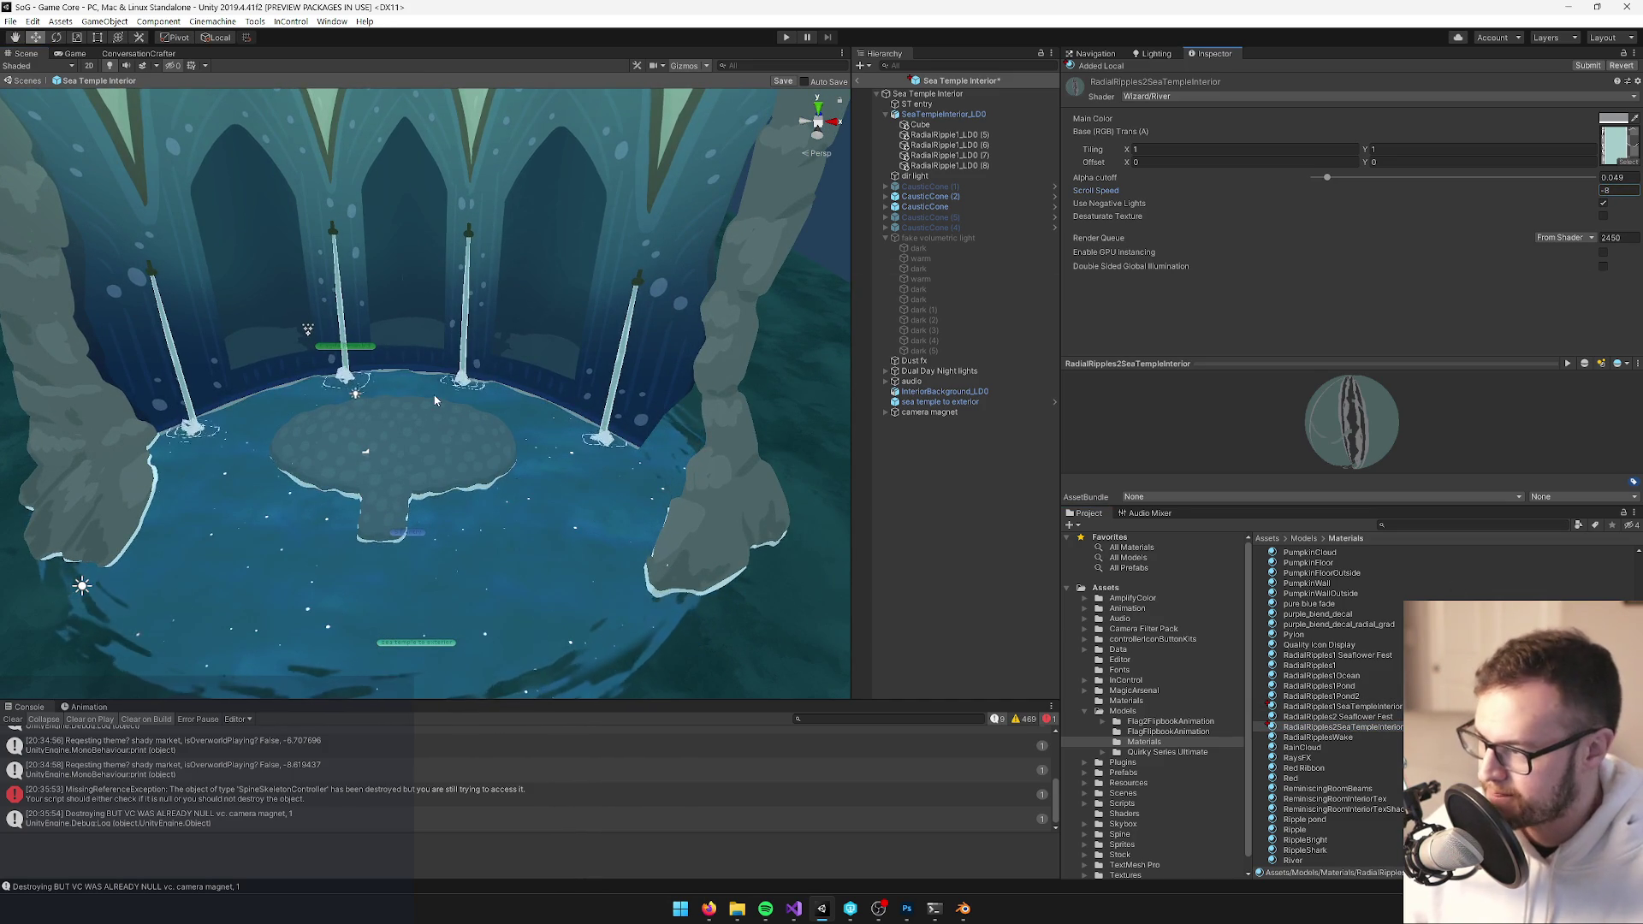
pyautogui.moveTo(380, 401); pyautogui.dragTo(431, 398)
pyautogui.scroll(-5, 431, 396)
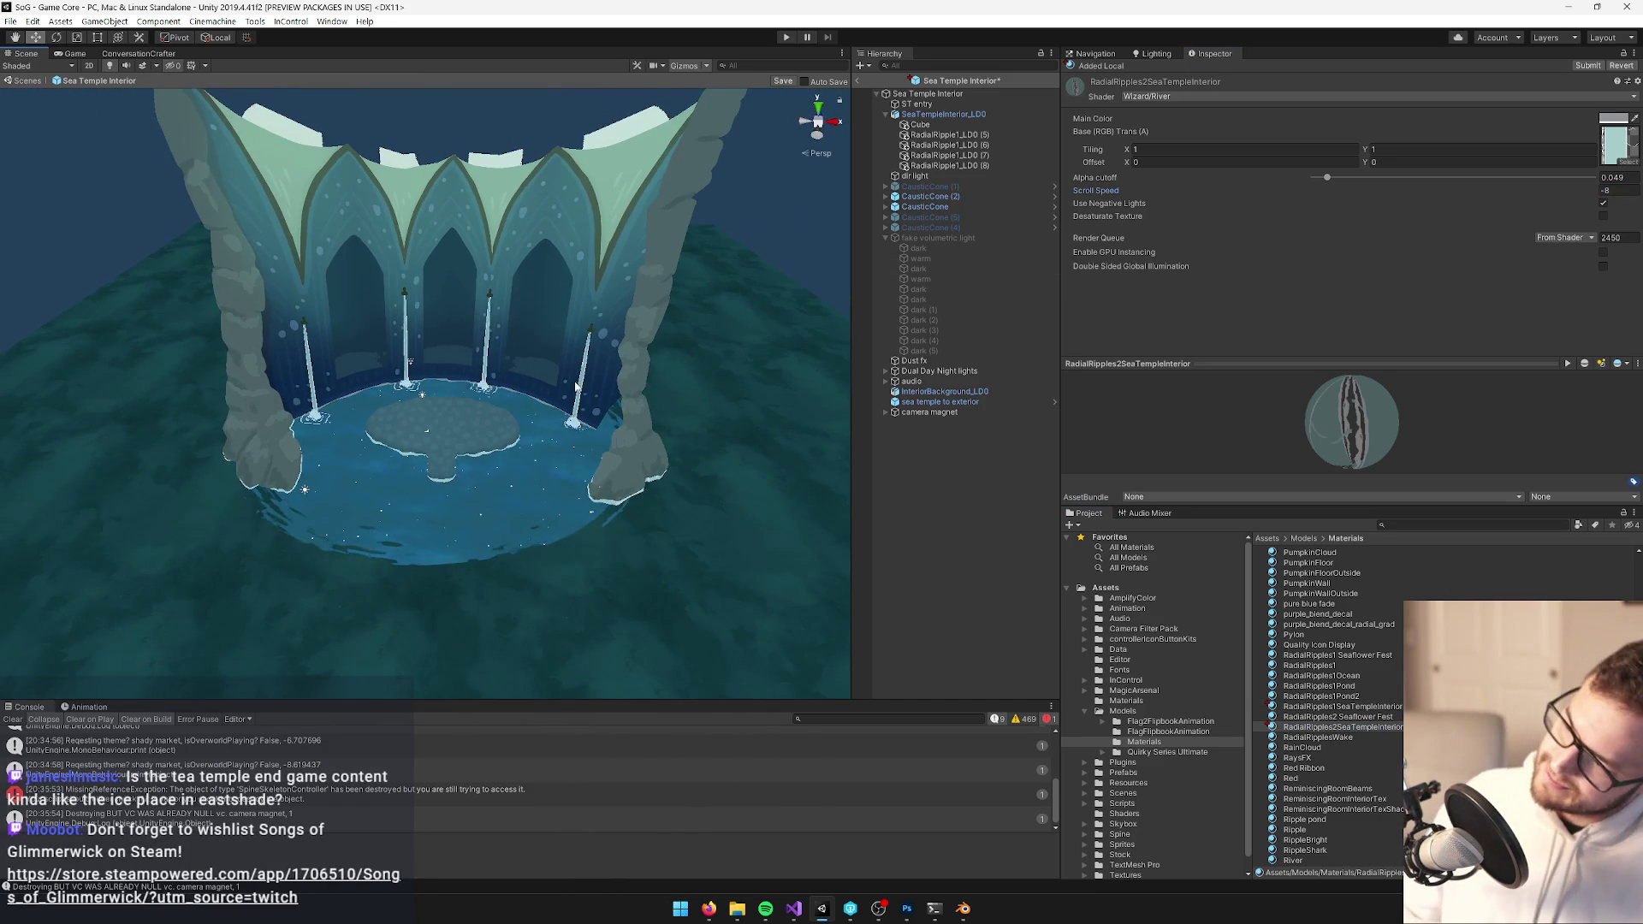
pyautogui.scroll(8, 503, 404)
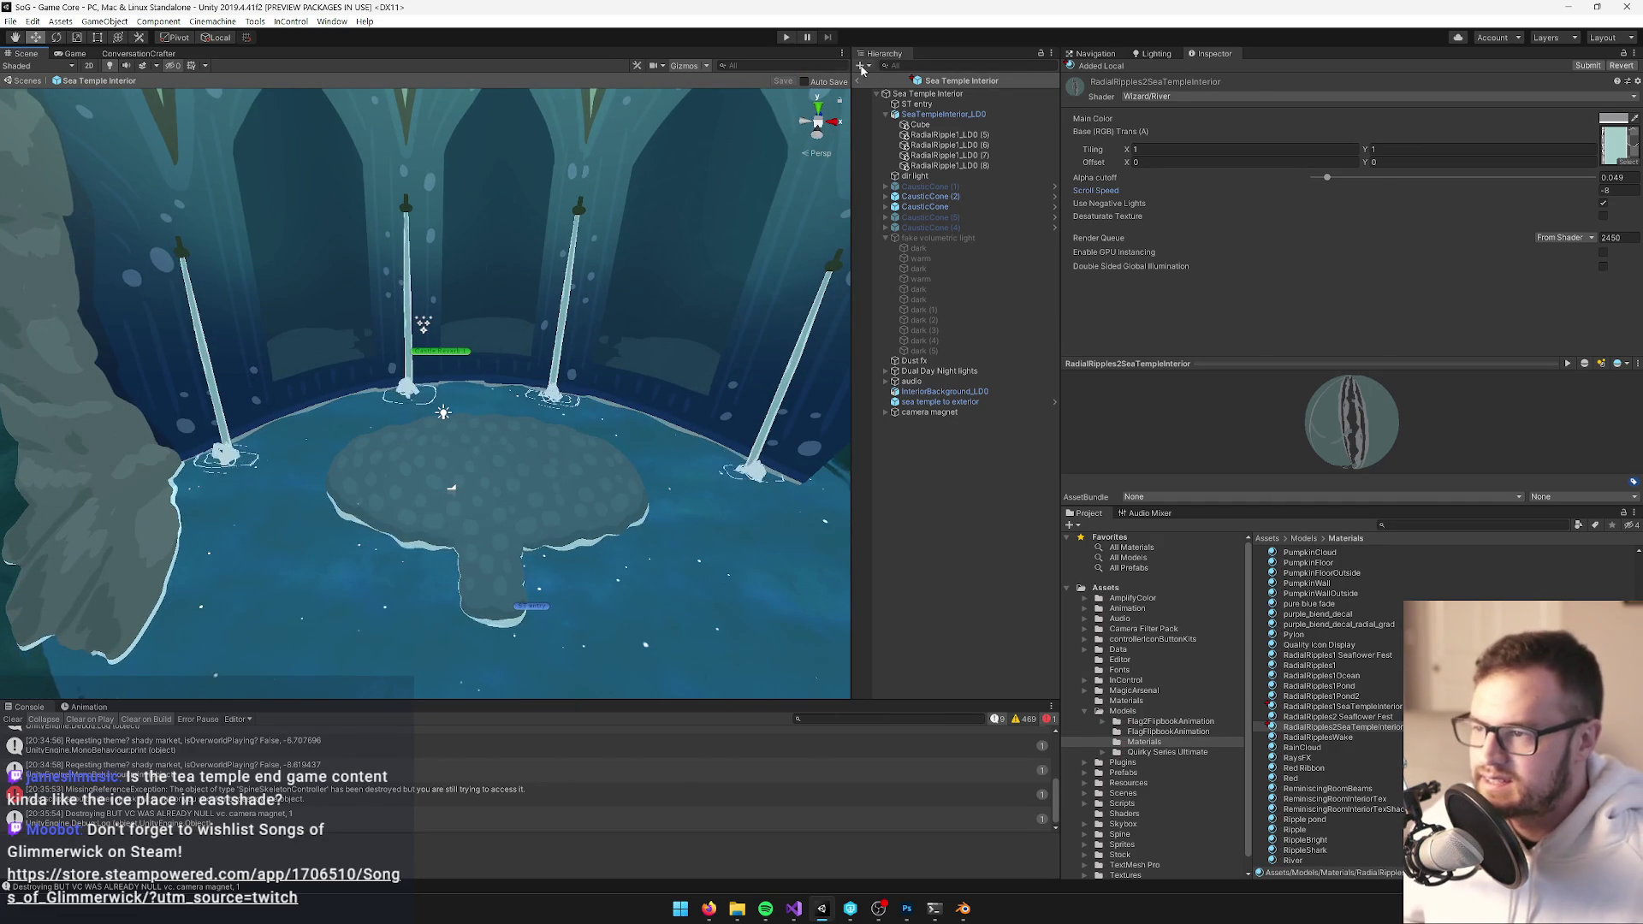
# Select the SeaTempleInterior_LD0 floor model and frame it in the Scene view
pyautogui.scroll(-5, 599, 308)
pyautogui.click(567, 359)
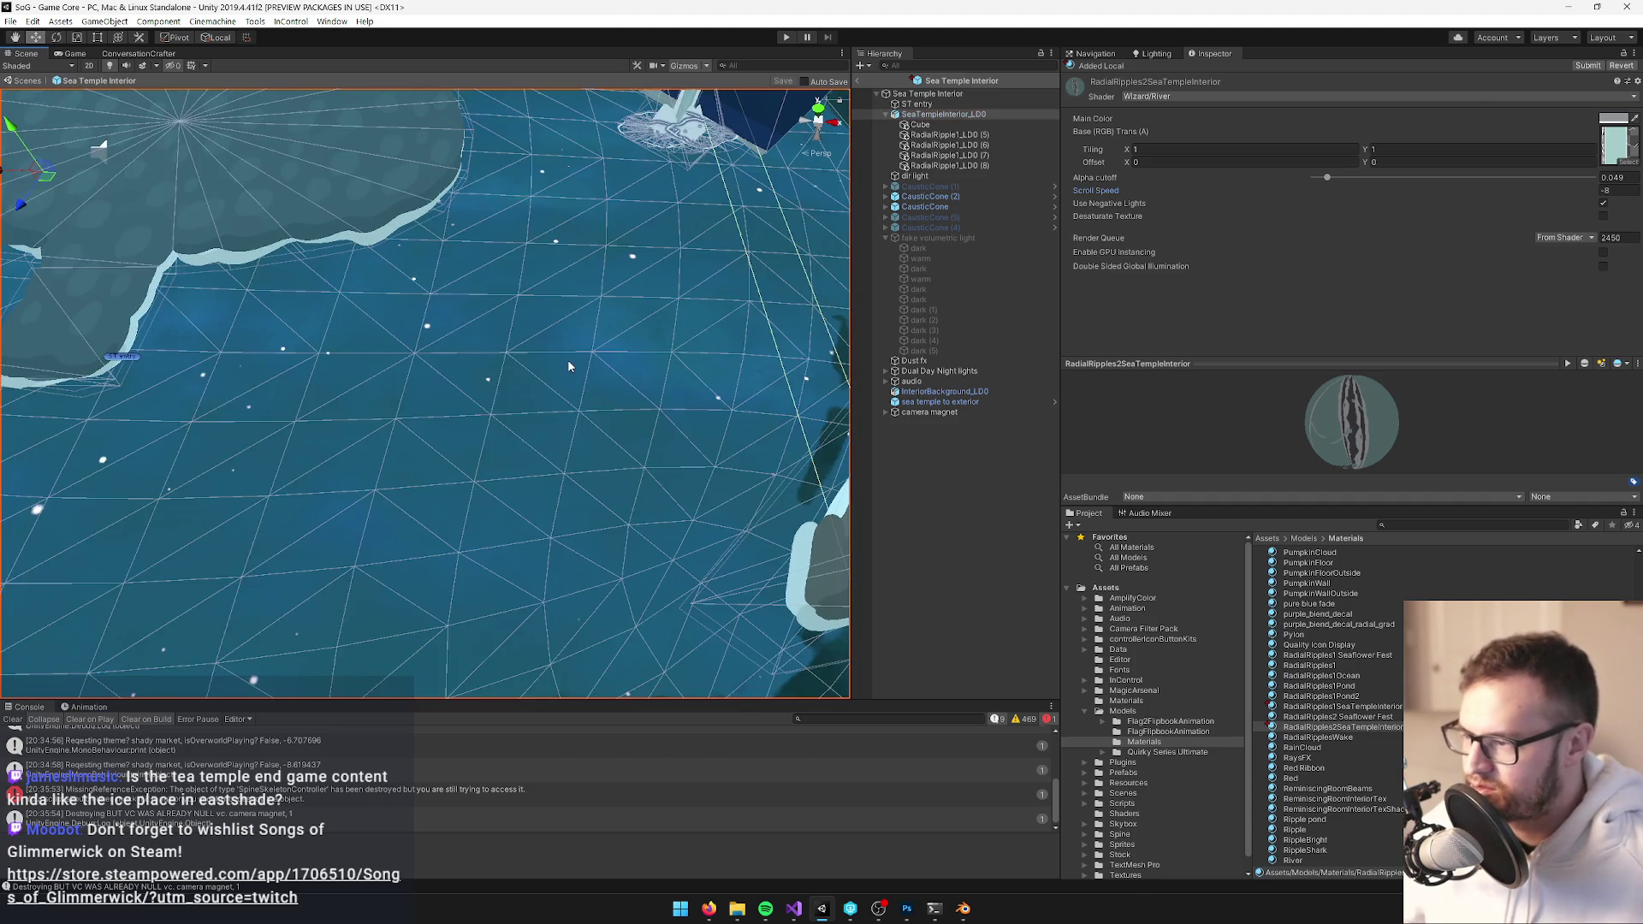
pyautogui.press('f')
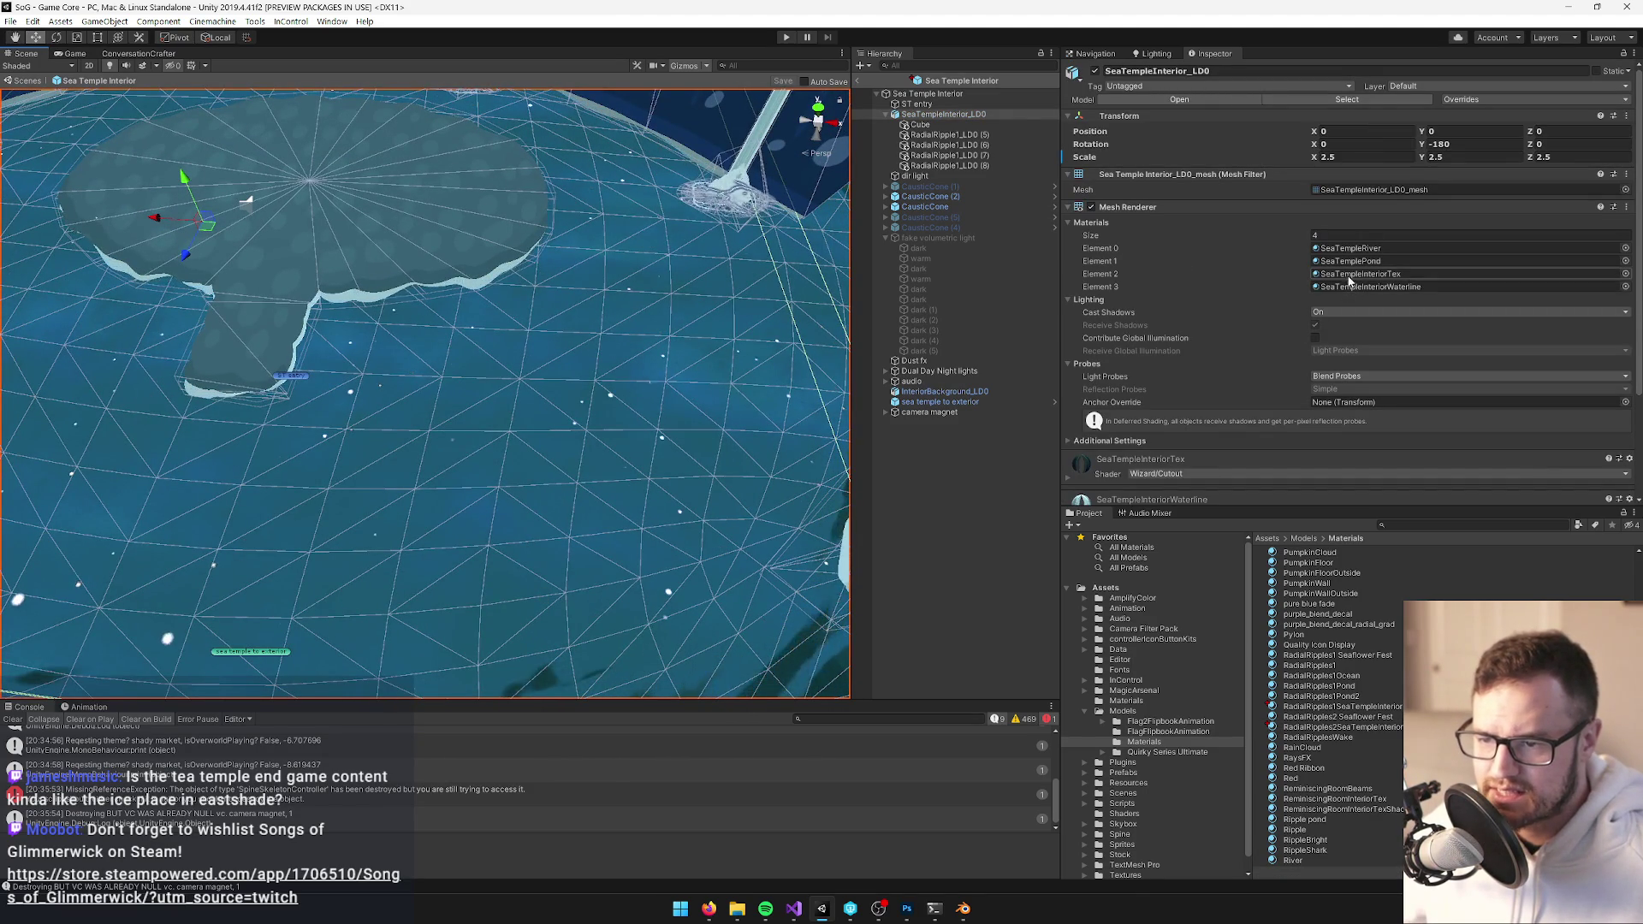
# Replace the SeaTemplePond material's main texture with caveReflections, found by searching 'refle'
pyautogui.click(1350, 261)
pyautogui.click(1320, 709)
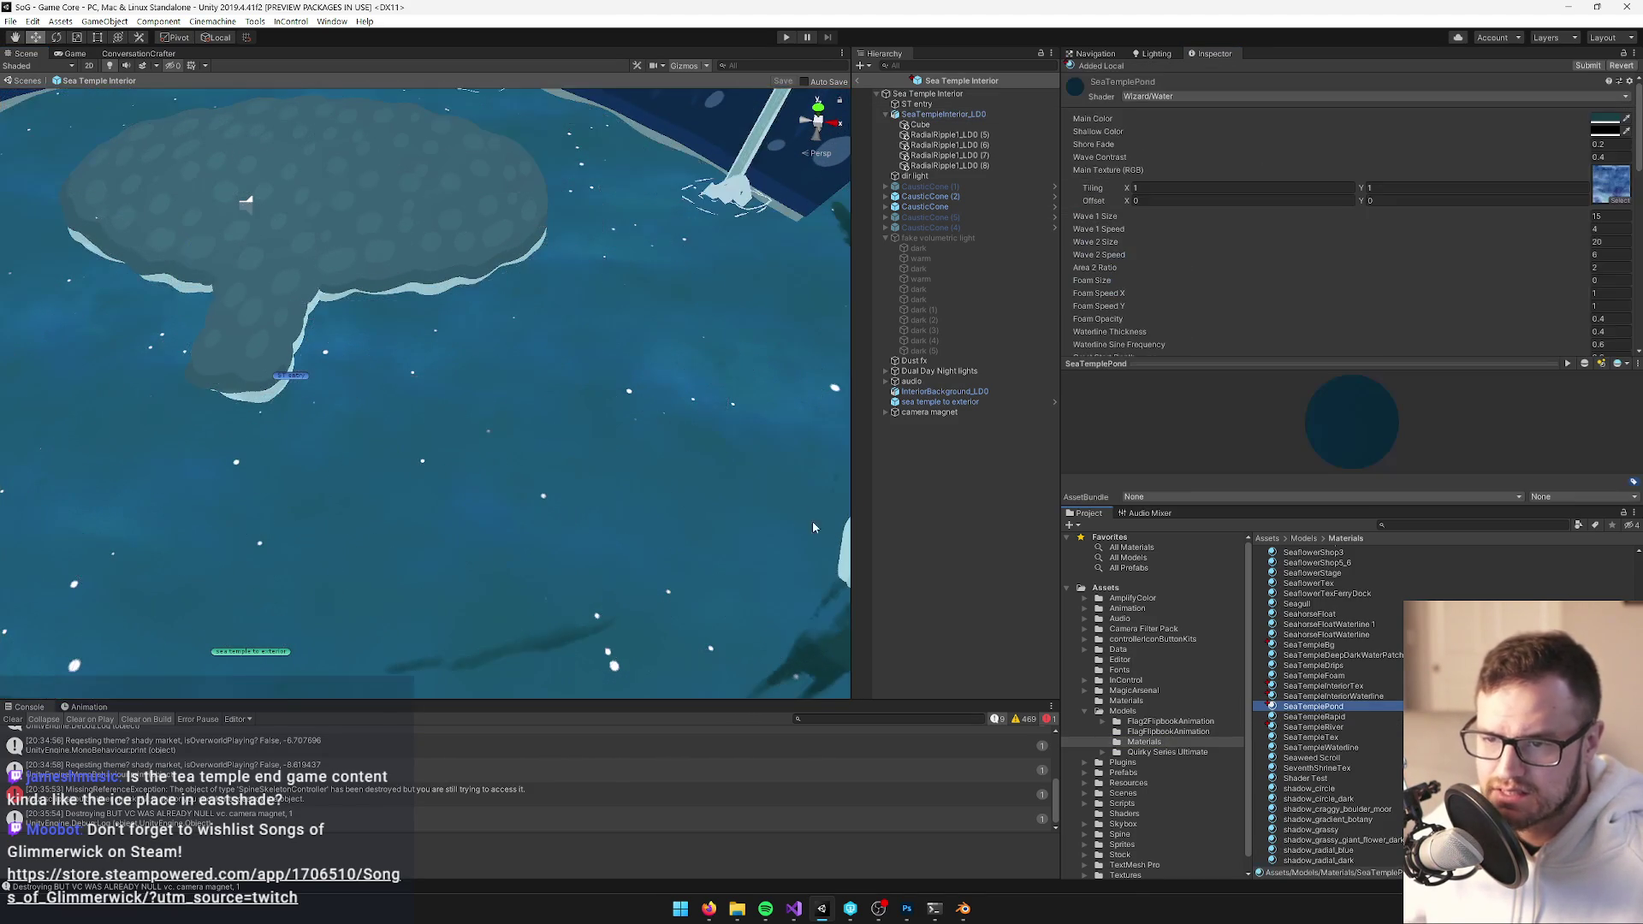
pyautogui.moveTo(616, 368)
pyautogui.mouseDown()
pyautogui.moveTo(625, 334)
pyautogui.moveTo(547, 278)
pyautogui.mouseUp()
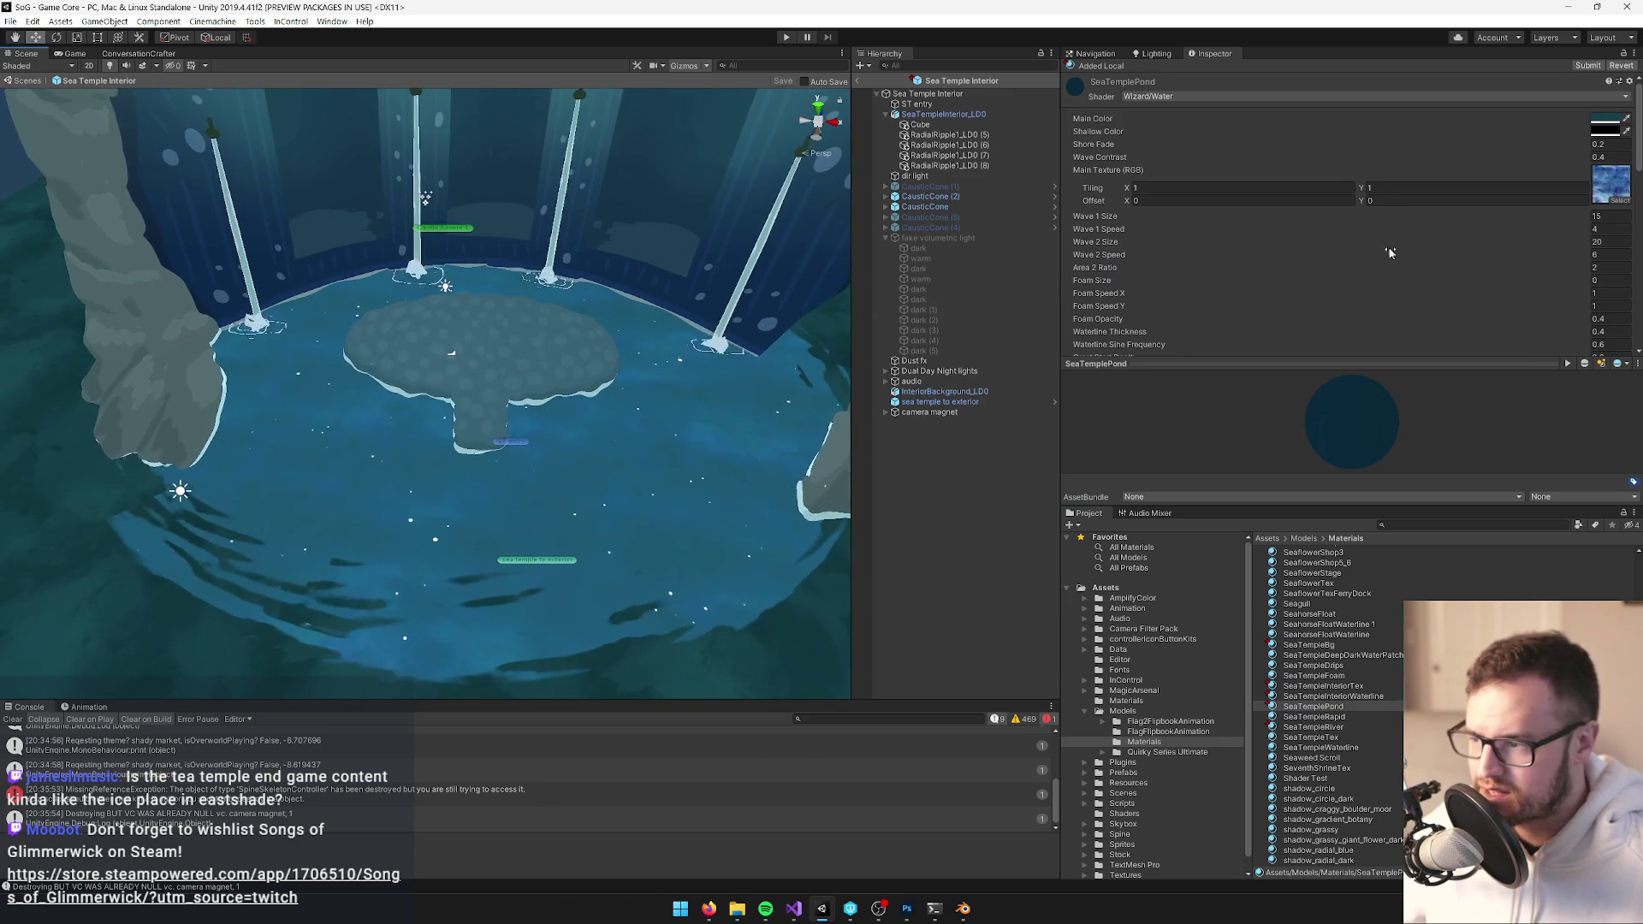
pyautogui.click(1619, 200)
pyautogui.moveTo(570, 200); pyautogui.dragTo(760, 215)
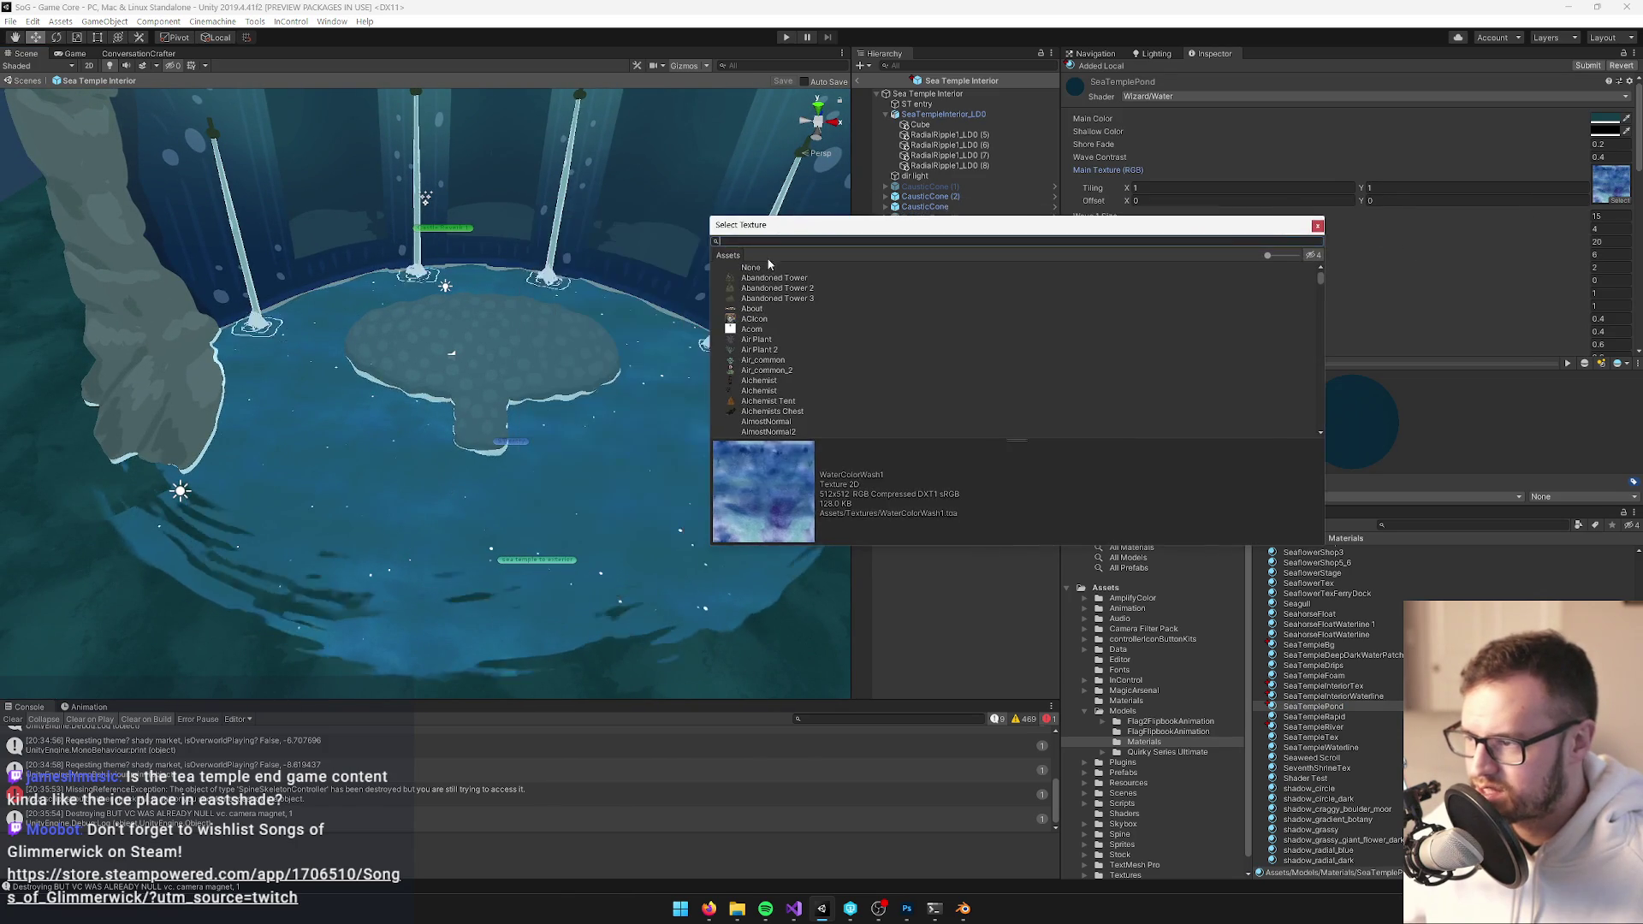
pyautogui.click(763, 267)
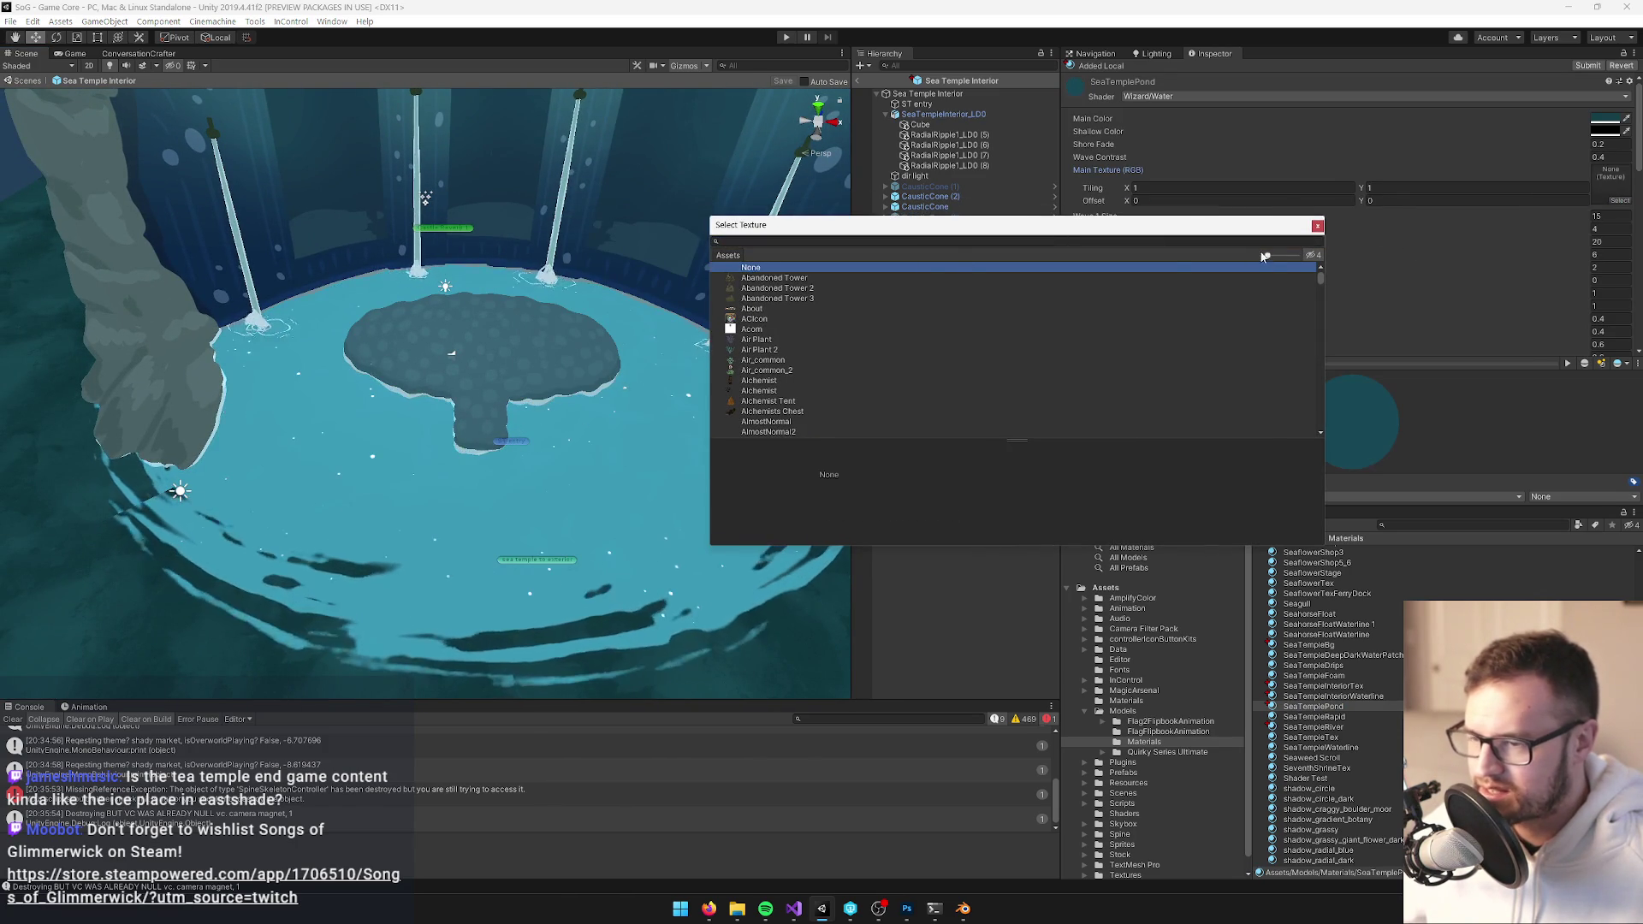
pyautogui.write('re')
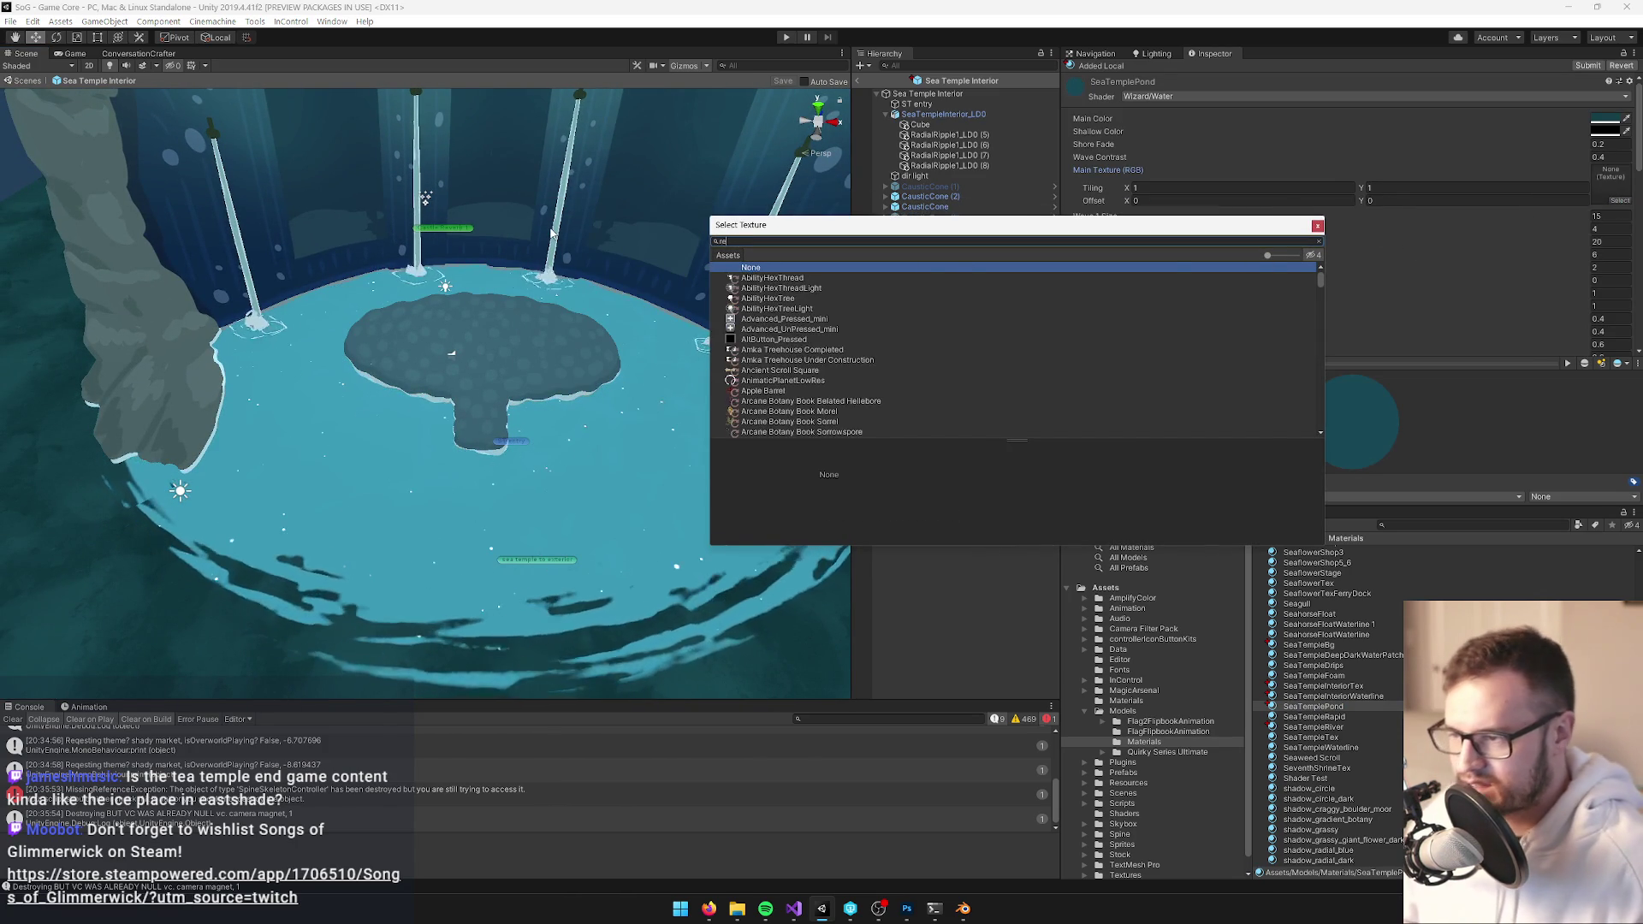
pyautogui.write('flec')
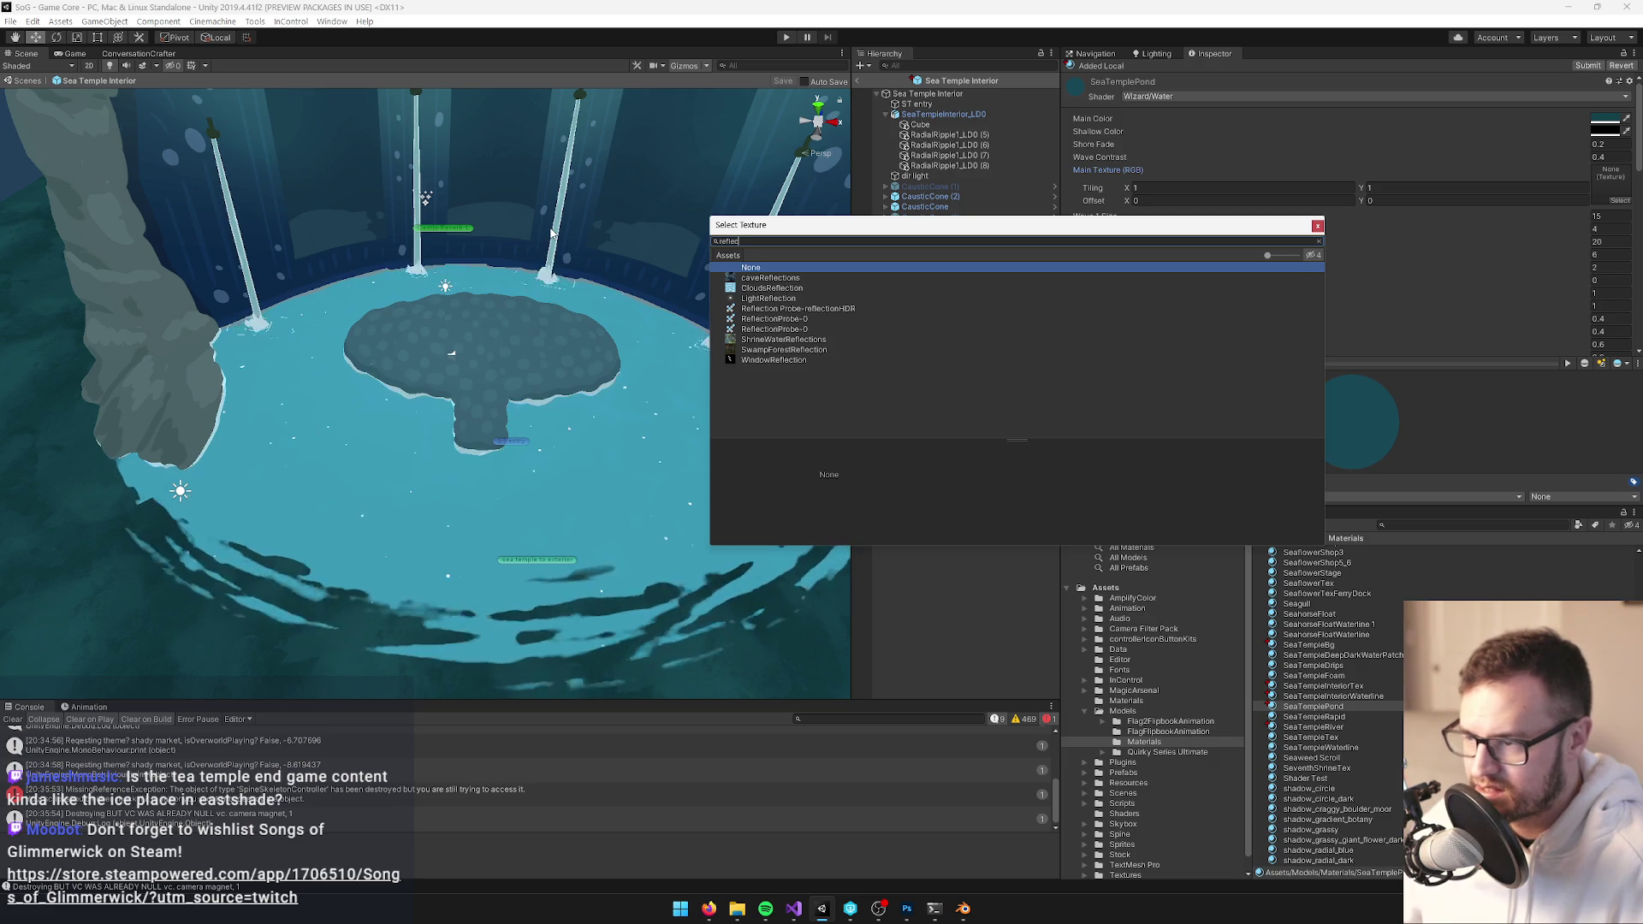
pyautogui.click(757, 280)
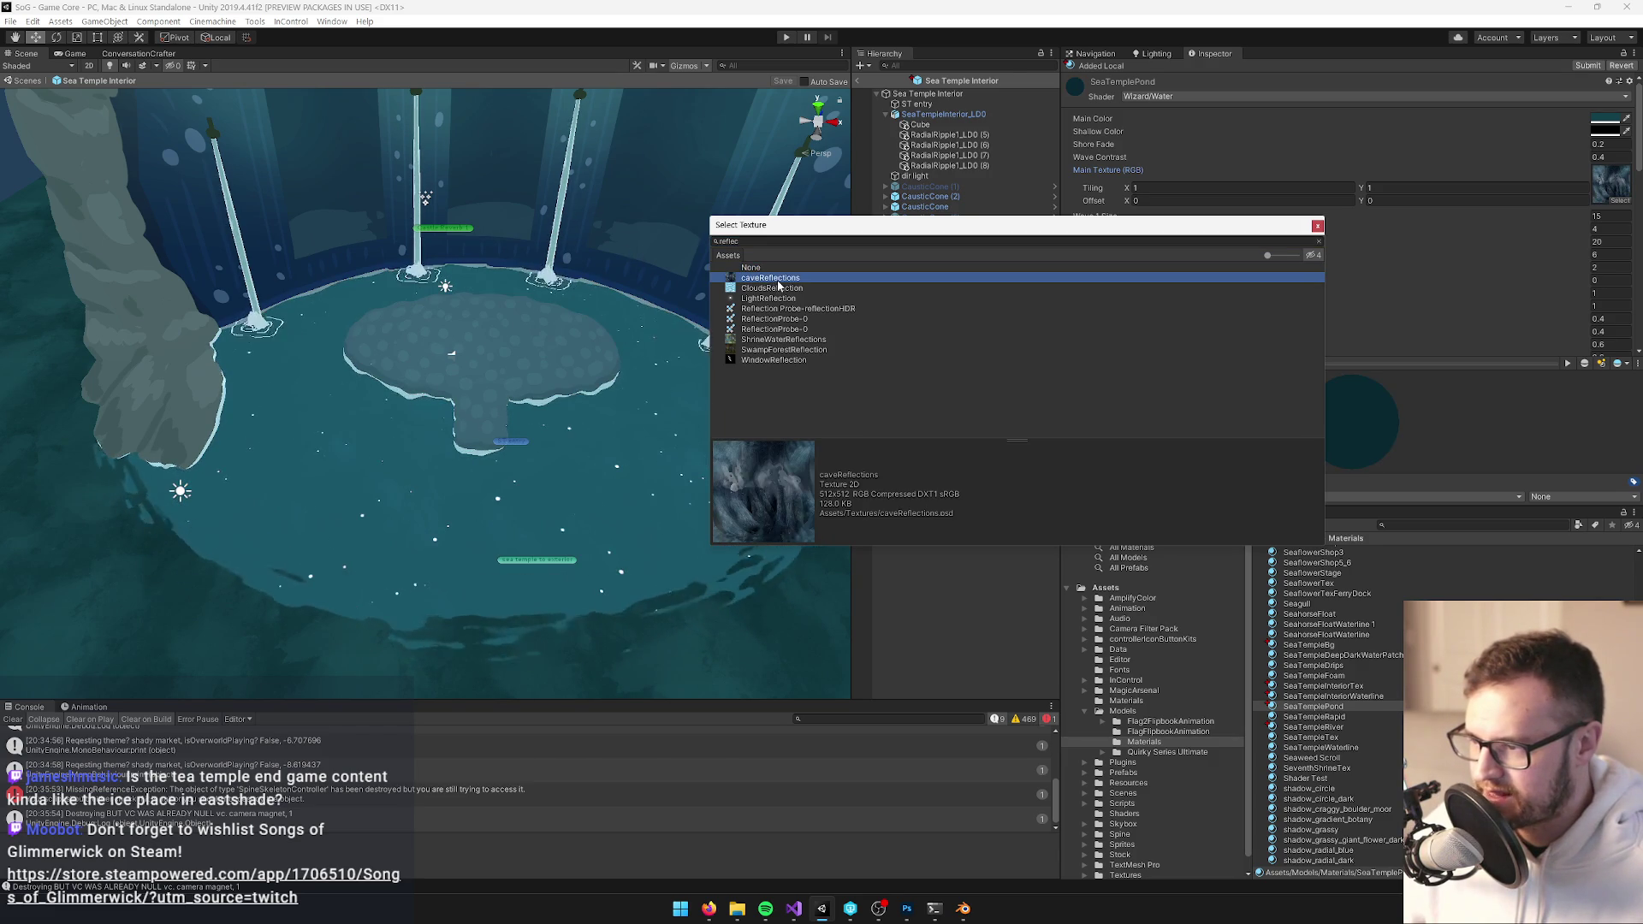
pyautogui.doubleClick(778, 280)
pyautogui.moveTo(525, 344)
pyautogui.mouseDown()
pyautogui.moveTo(518, 366)
pyautogui.moveTo(517, 231)
pyautogui.moveTo(519, 271)
pyautogui.mouseUp()
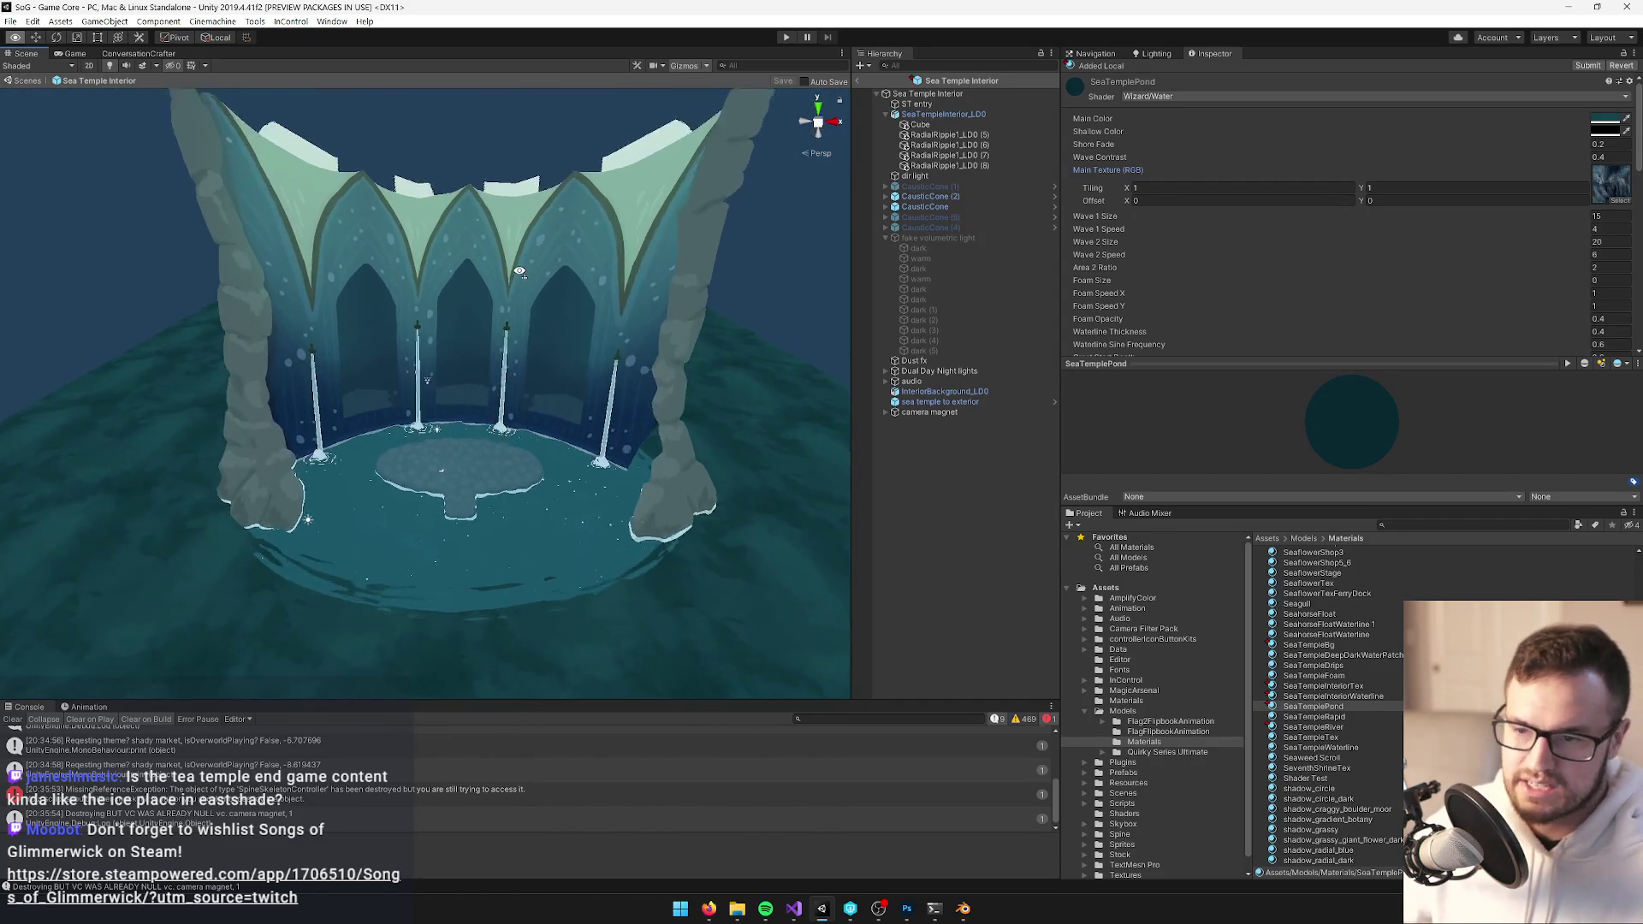
pyautogui.scroll(5, 519, 271)
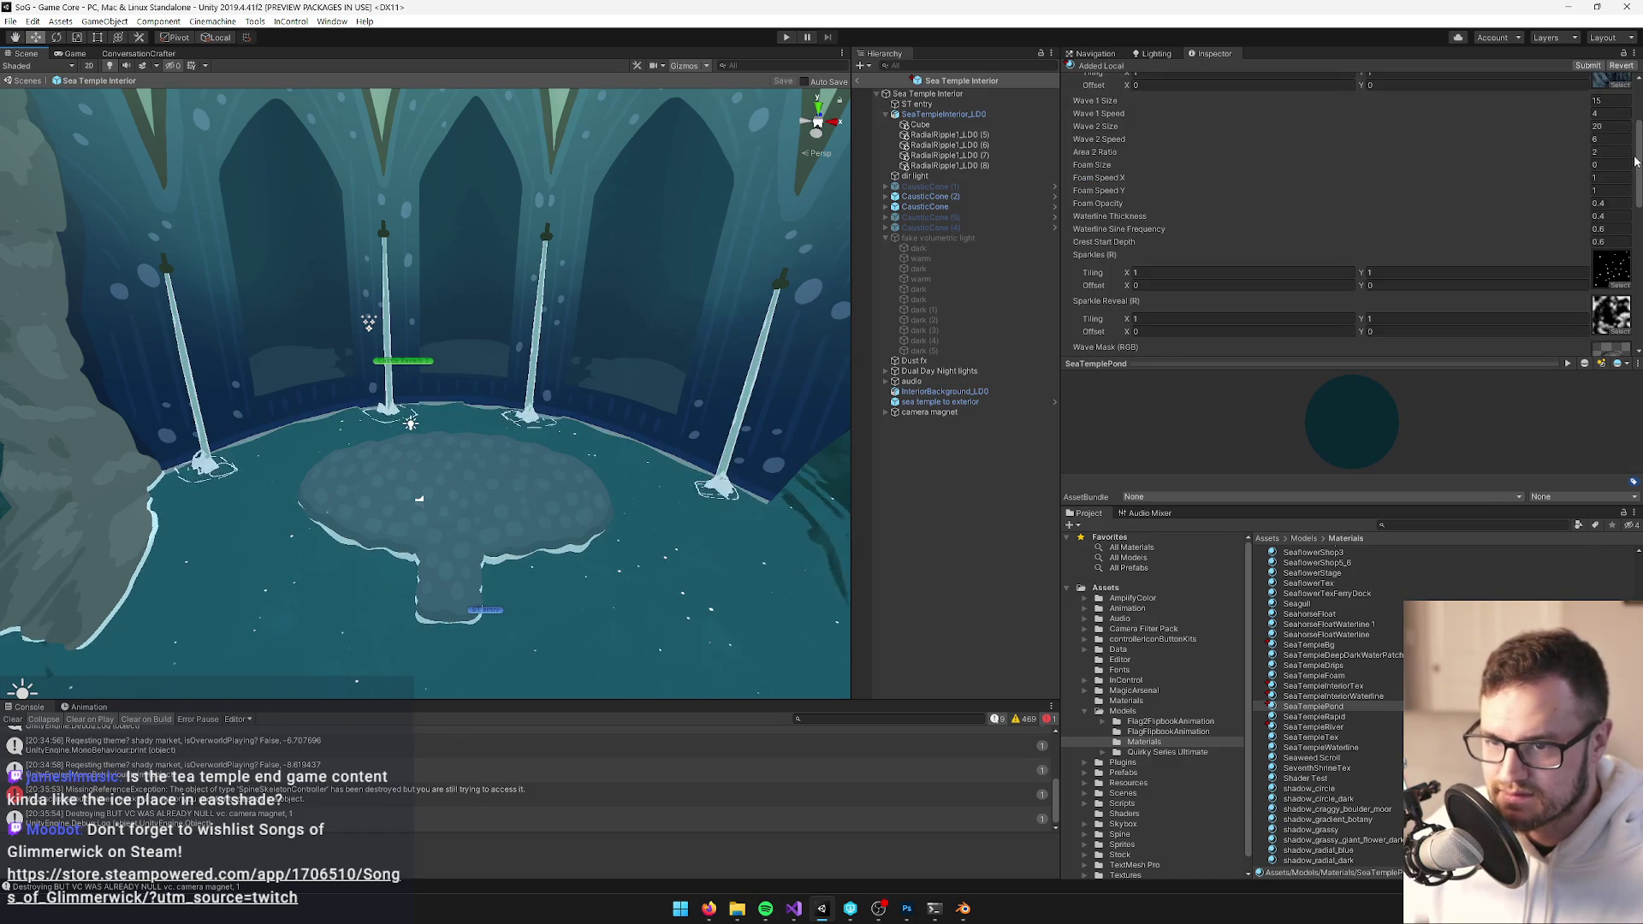
pyautogui.click(1619, 181)
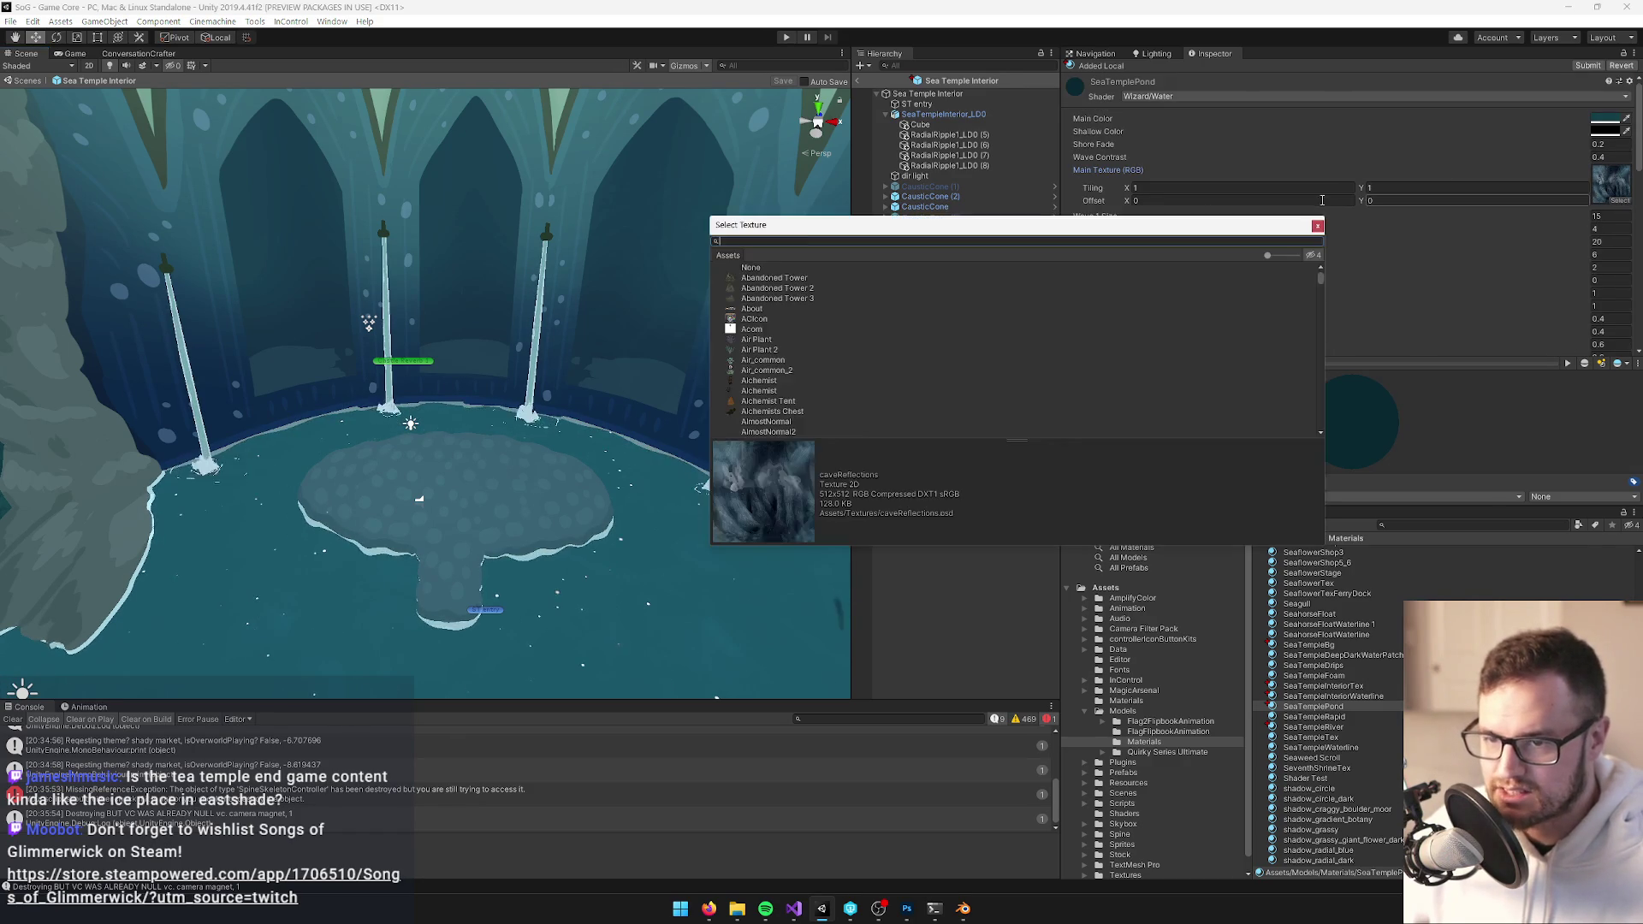
pyautogui.write('reflec')
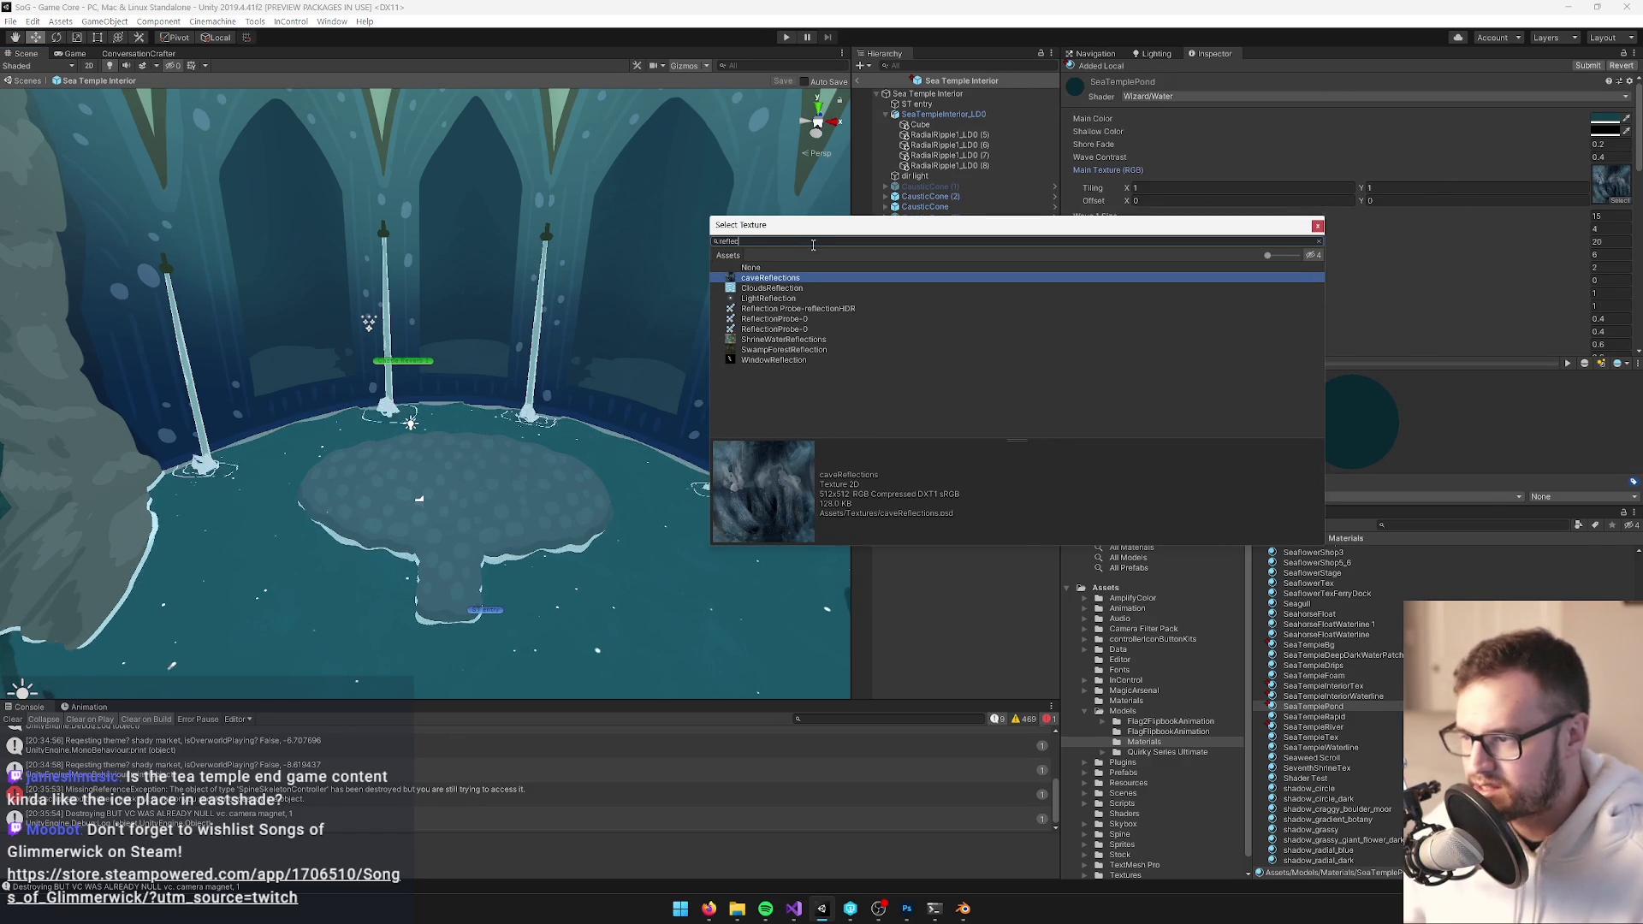
pyautogui.click(798, 351)
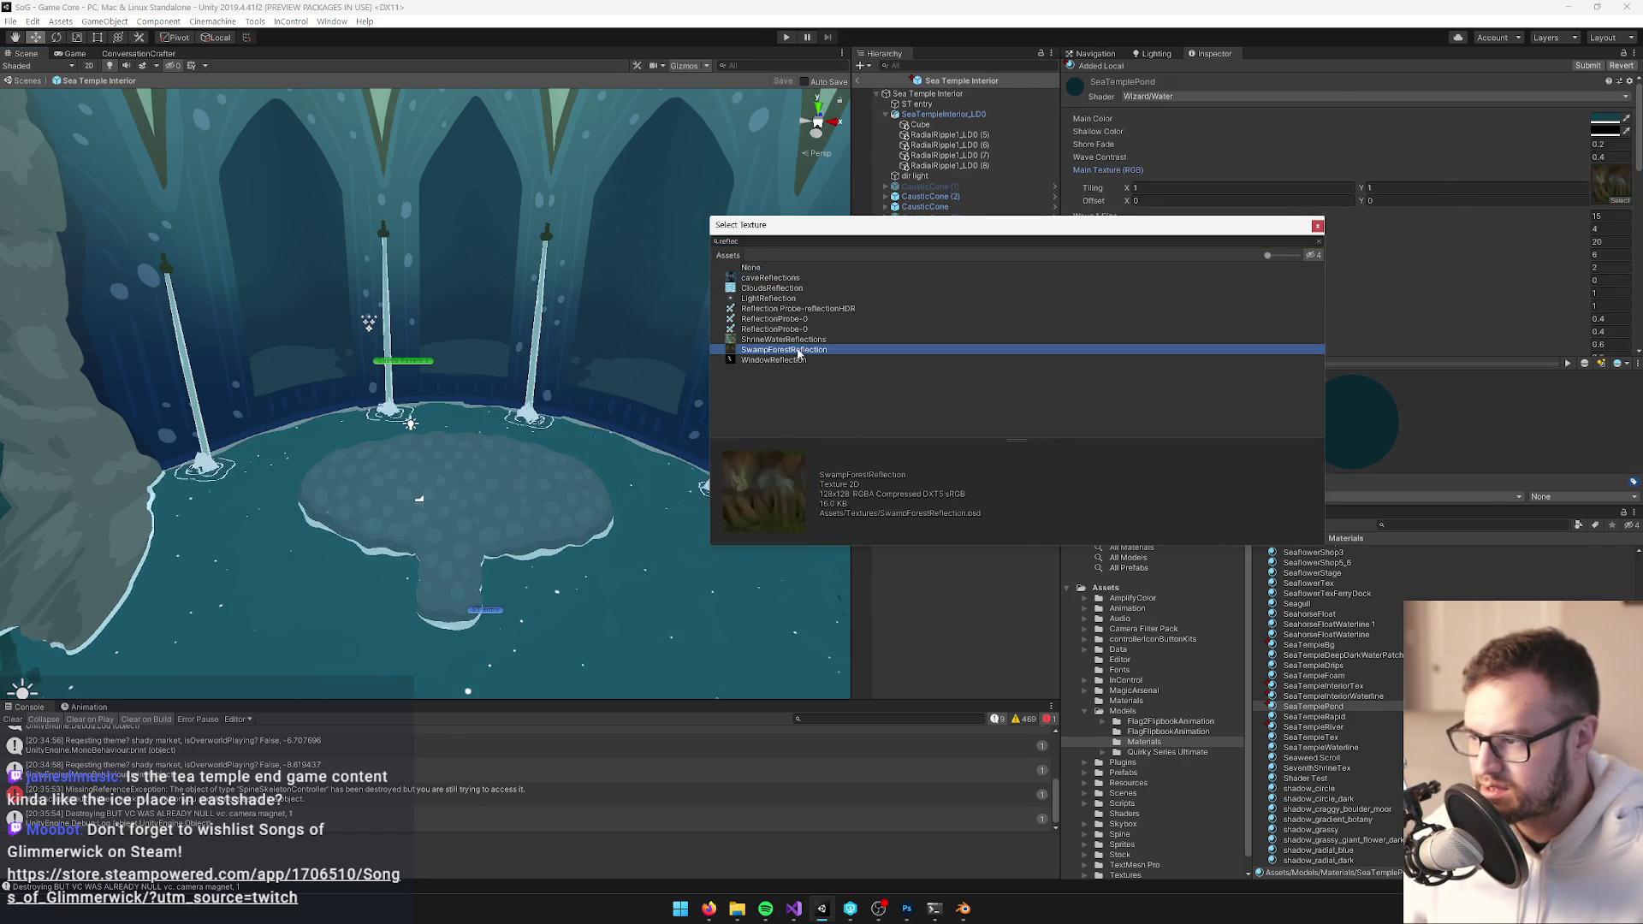
pyautogui.click(797, 341)
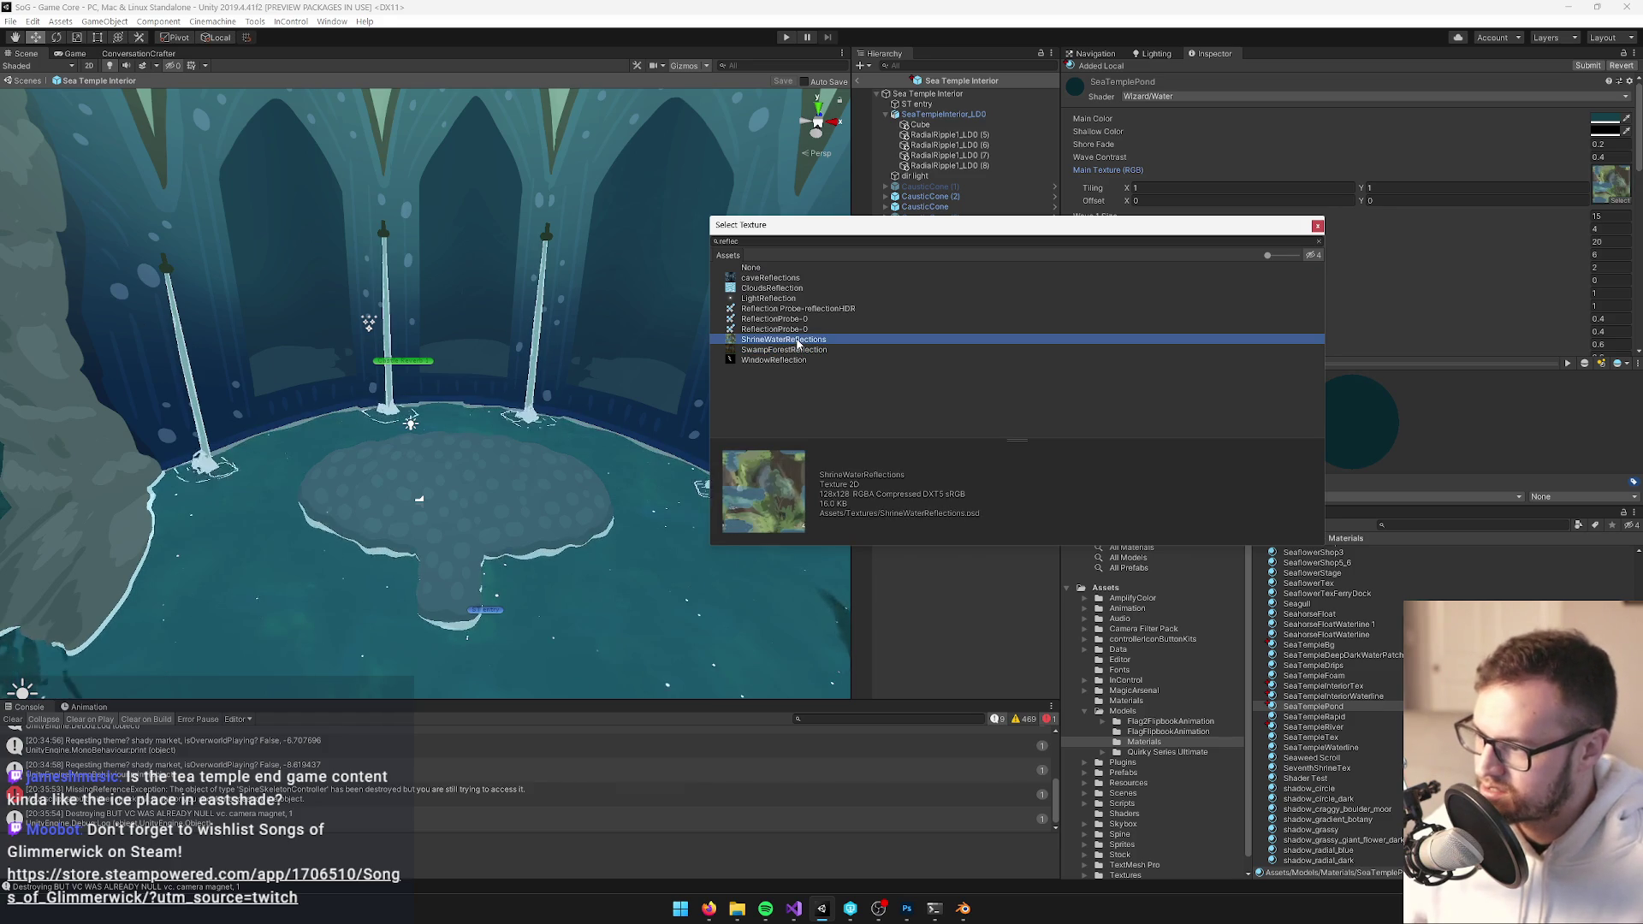
pyautogui.click(798, 351)
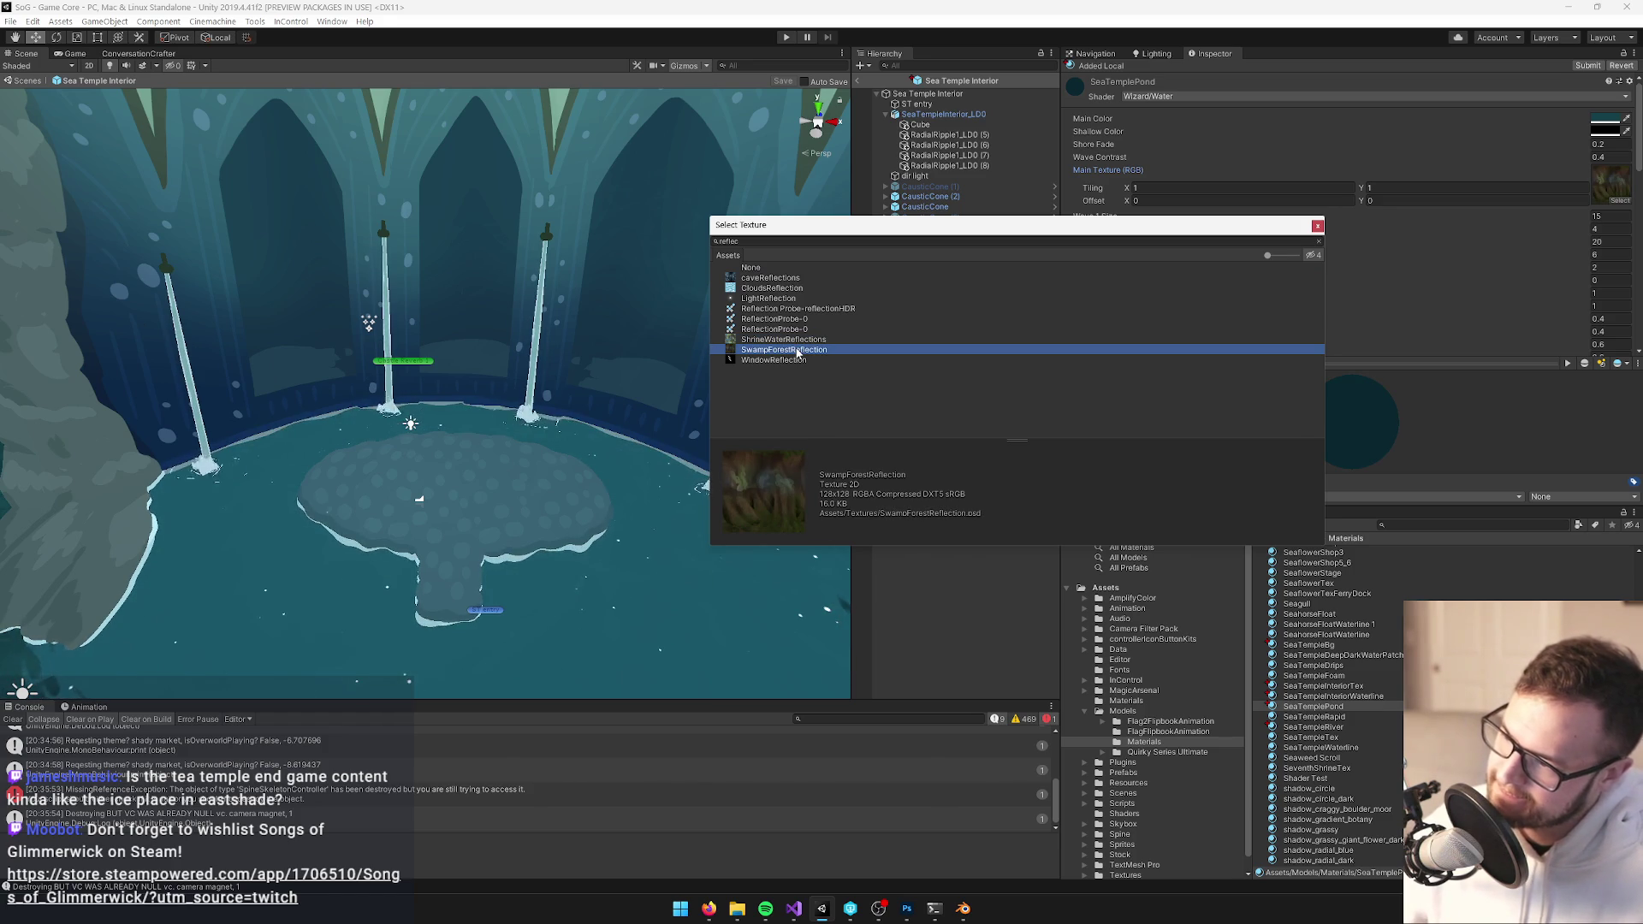
pyautogui.click(769, 280)
pyautogui.moveTo(479, 376); pyautogui.dragTo(530, 369)
pyautogui.scroll(3, 531, 369)
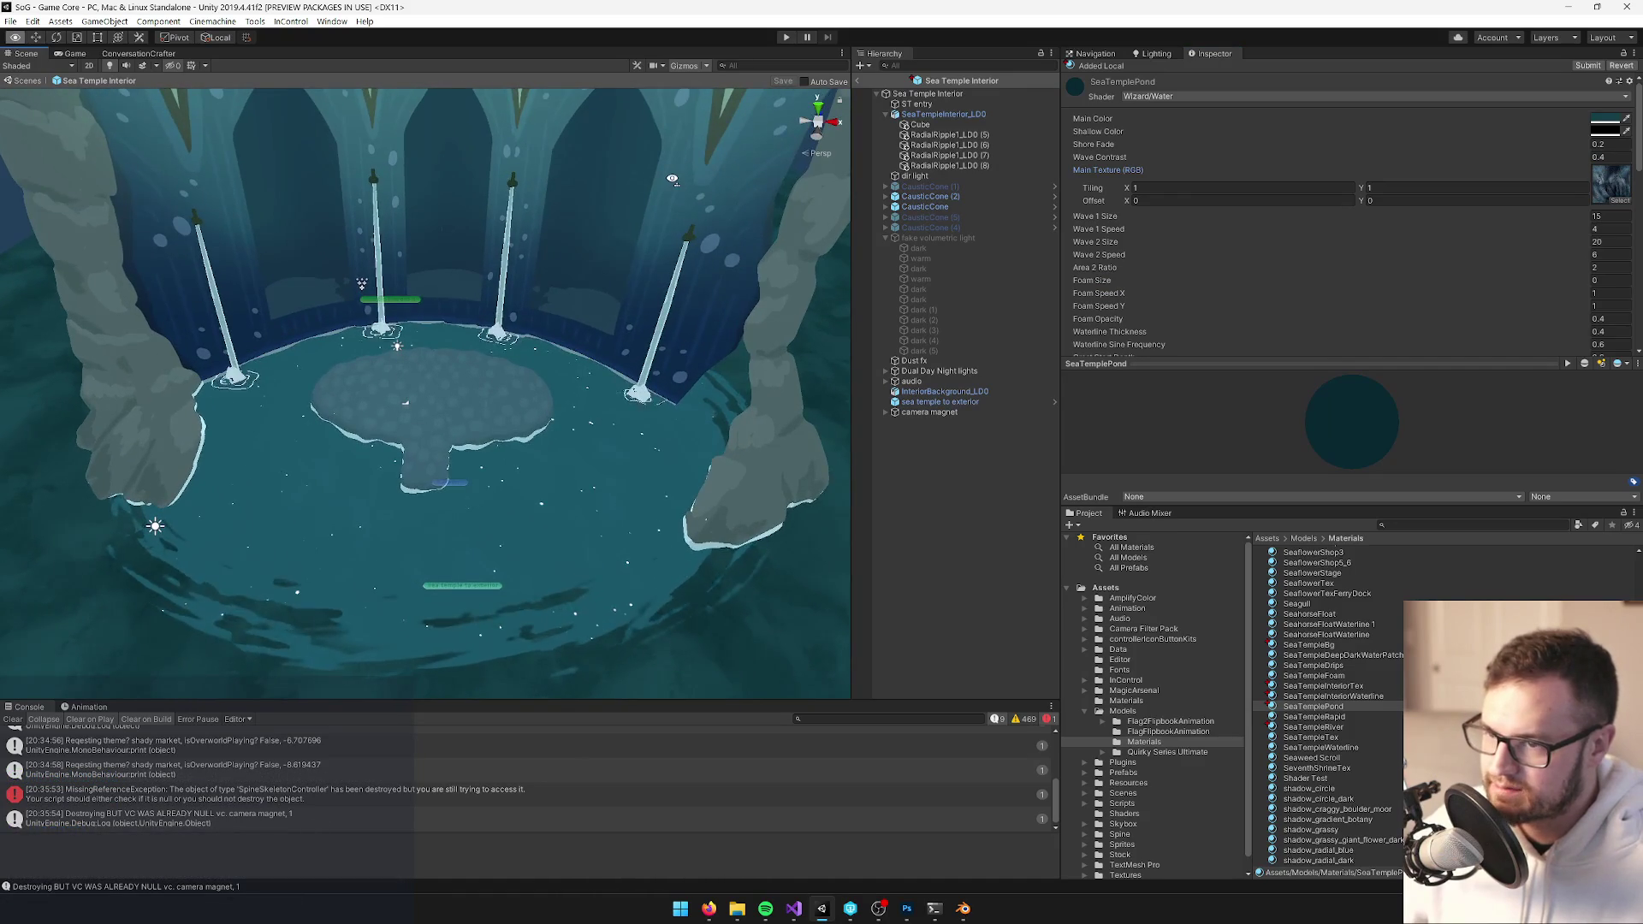
pyautogui.scroll(-5, 1342, 195)
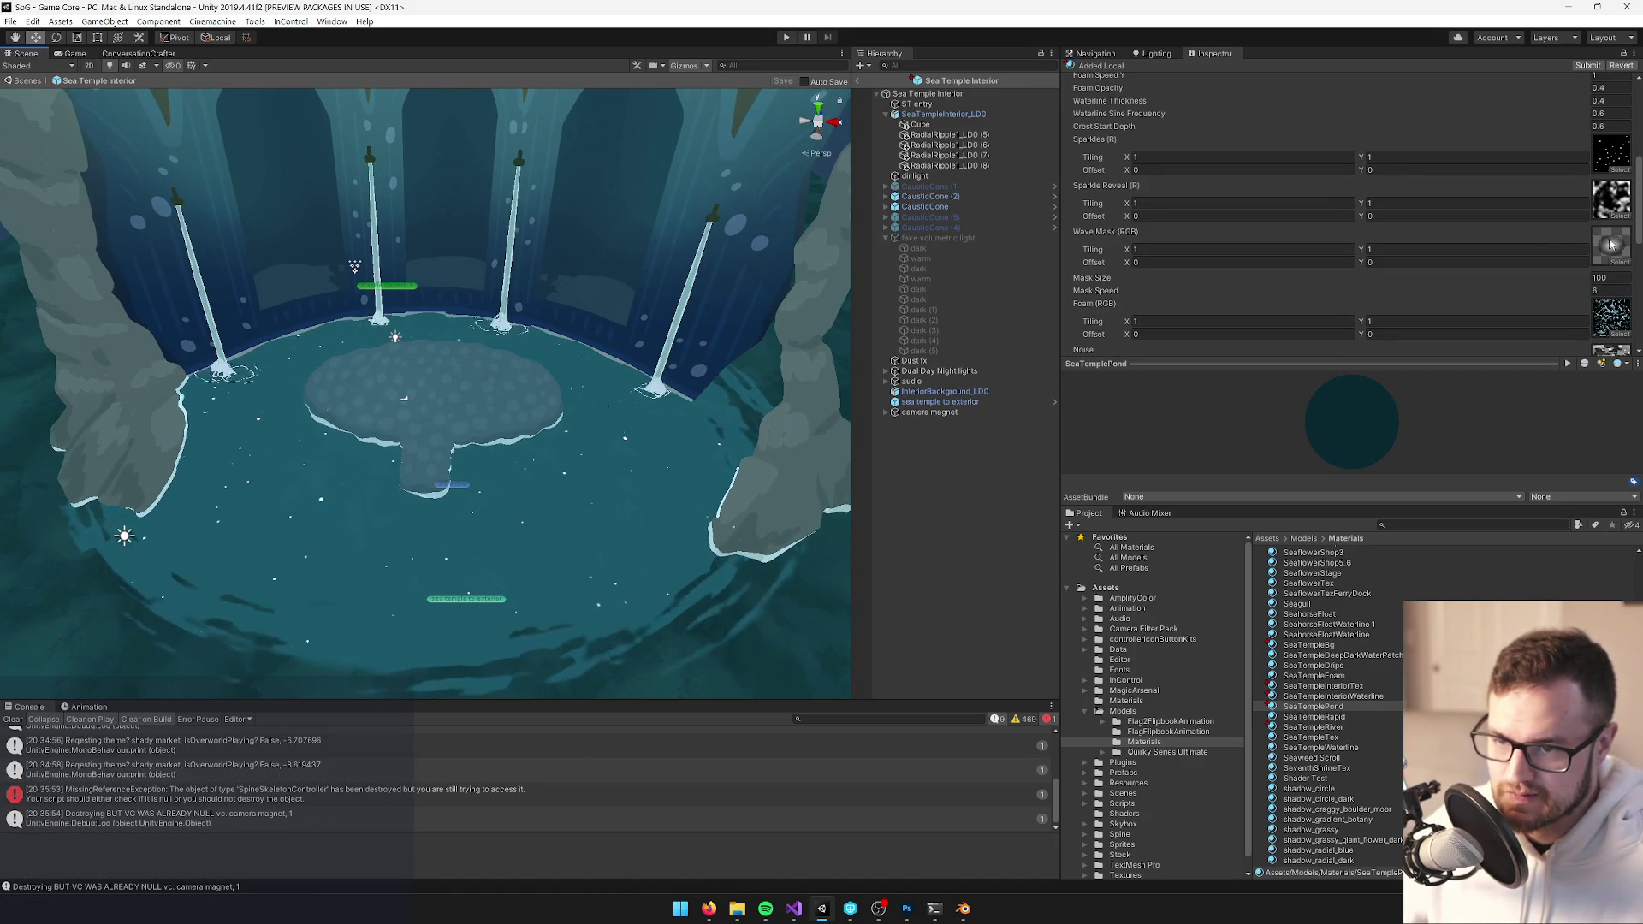
pyautogui.moveTo(655, 257)
pyautogui.mouseDown()
pyautogui.moveTo(673, 249)
pyautogui.moveTo(675, 283)
pyautogui.moveTo(664, 263)
pyautogui.mouseUp()
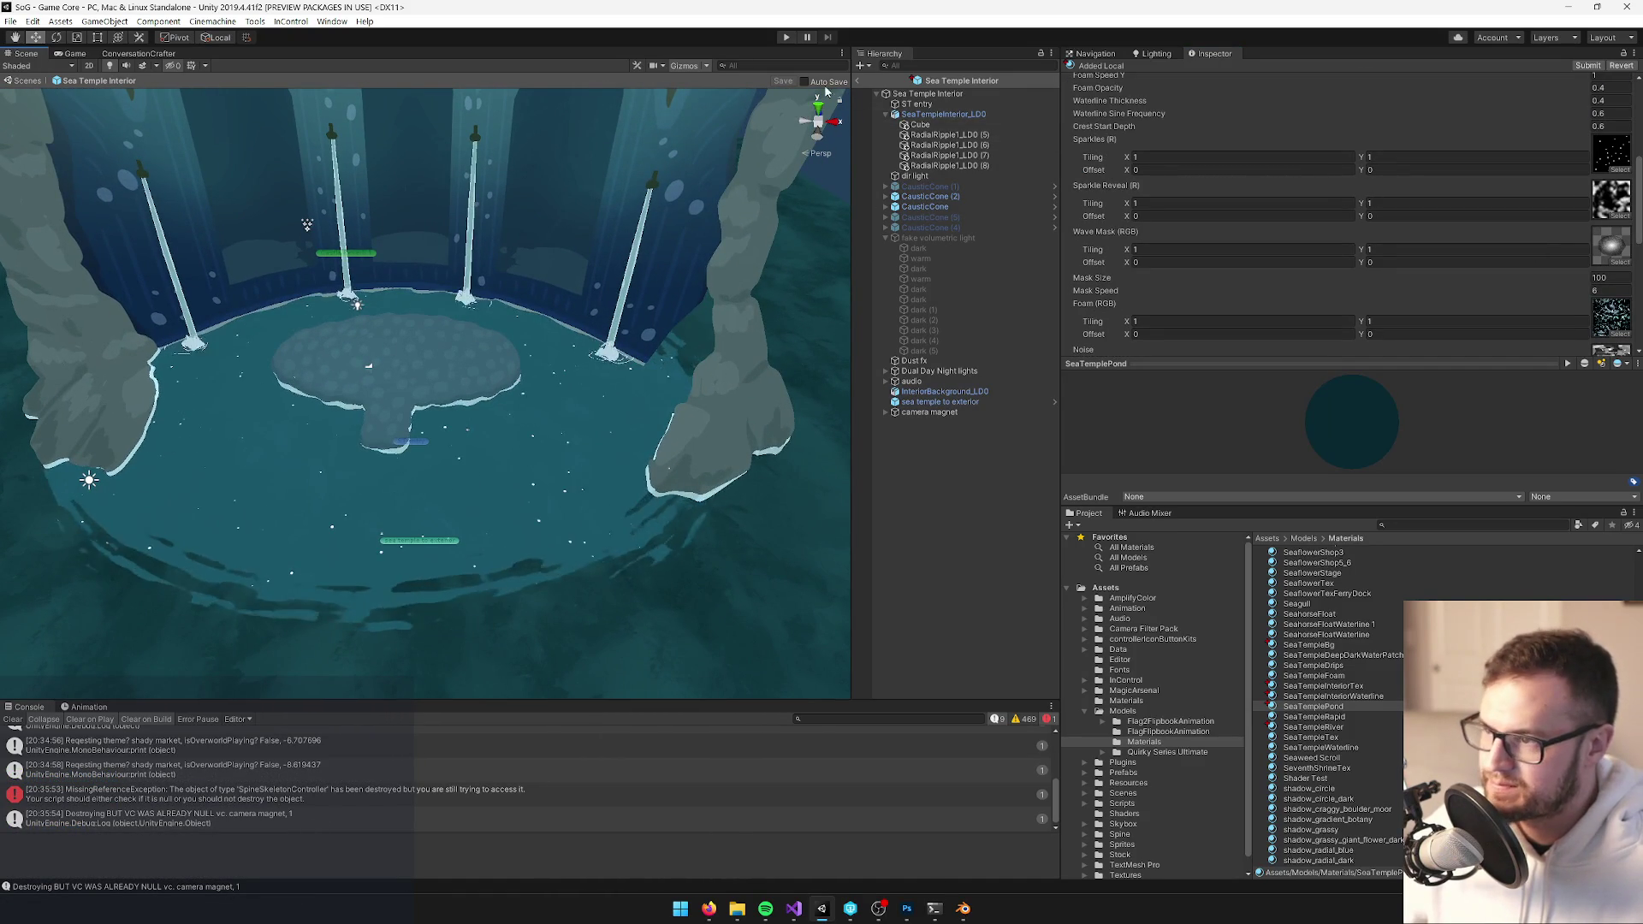
pyautogui.click(859, 81)
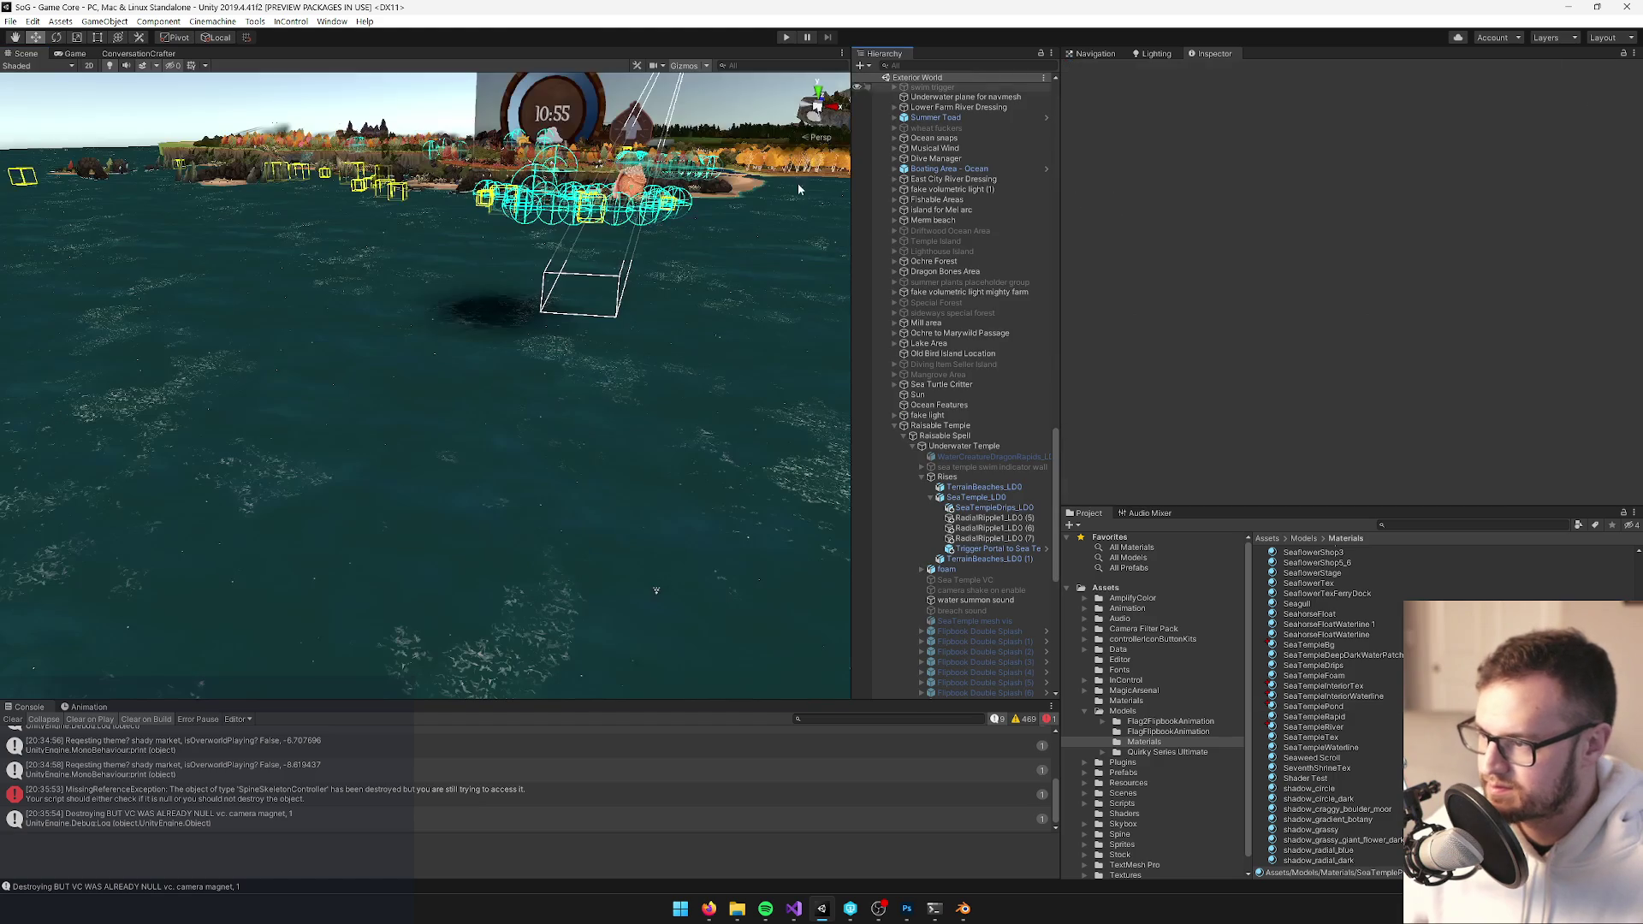
# Switch from the Scene view to the Game view and start Play mode
pyautogui.moveTo(391, 381); pyautogui.dragTo(443, 352)
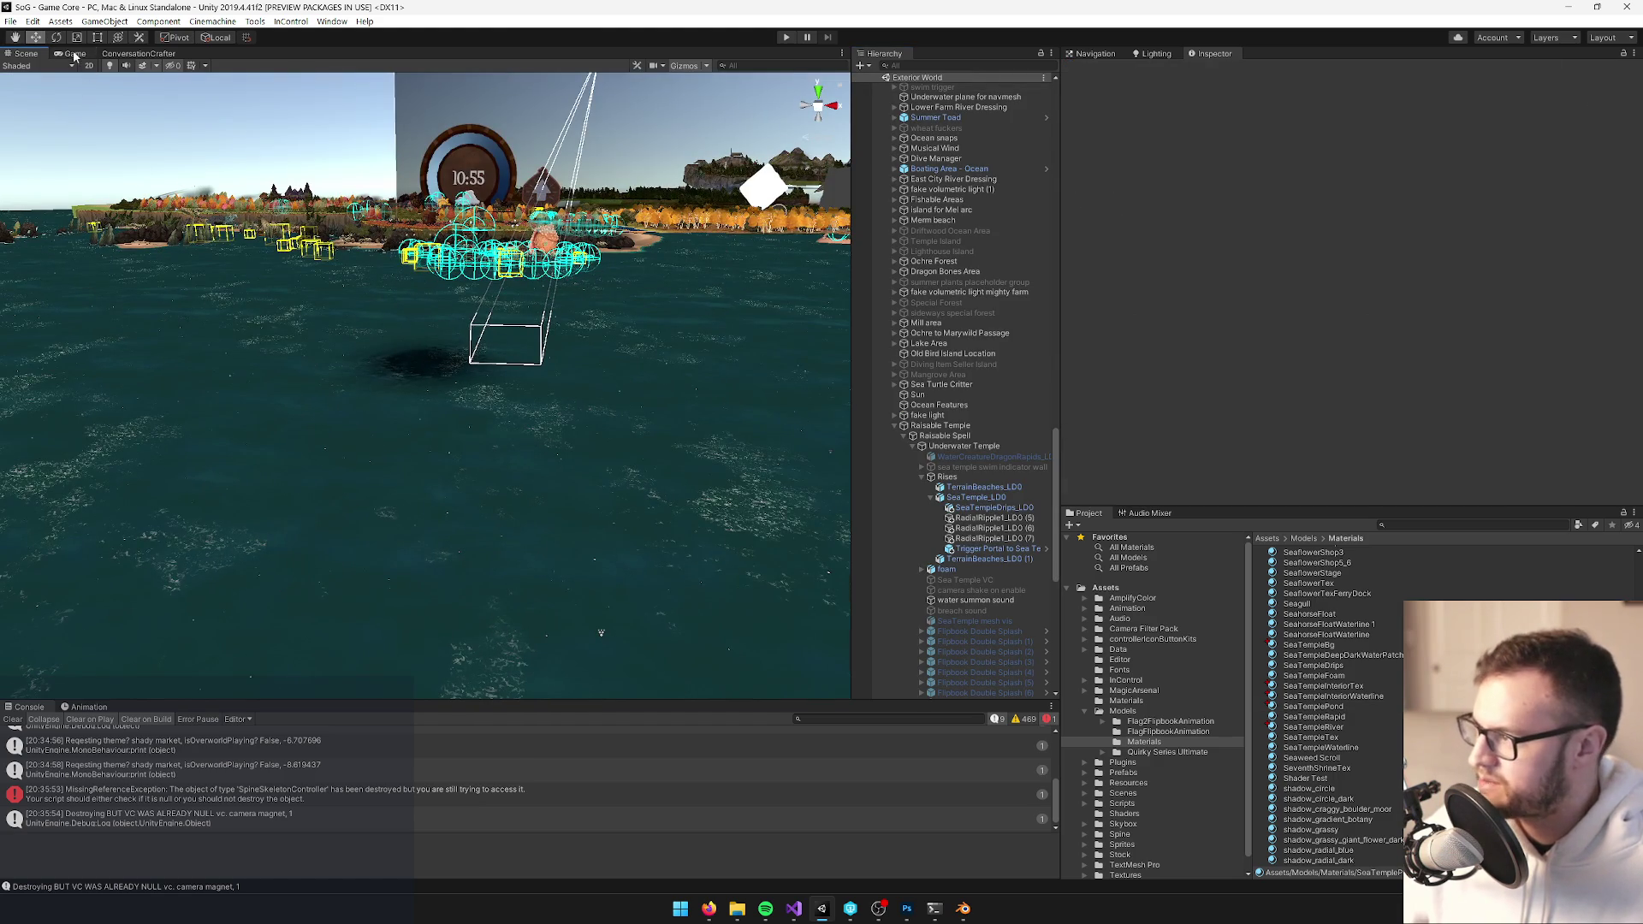
pyautogui.click(72, 54)
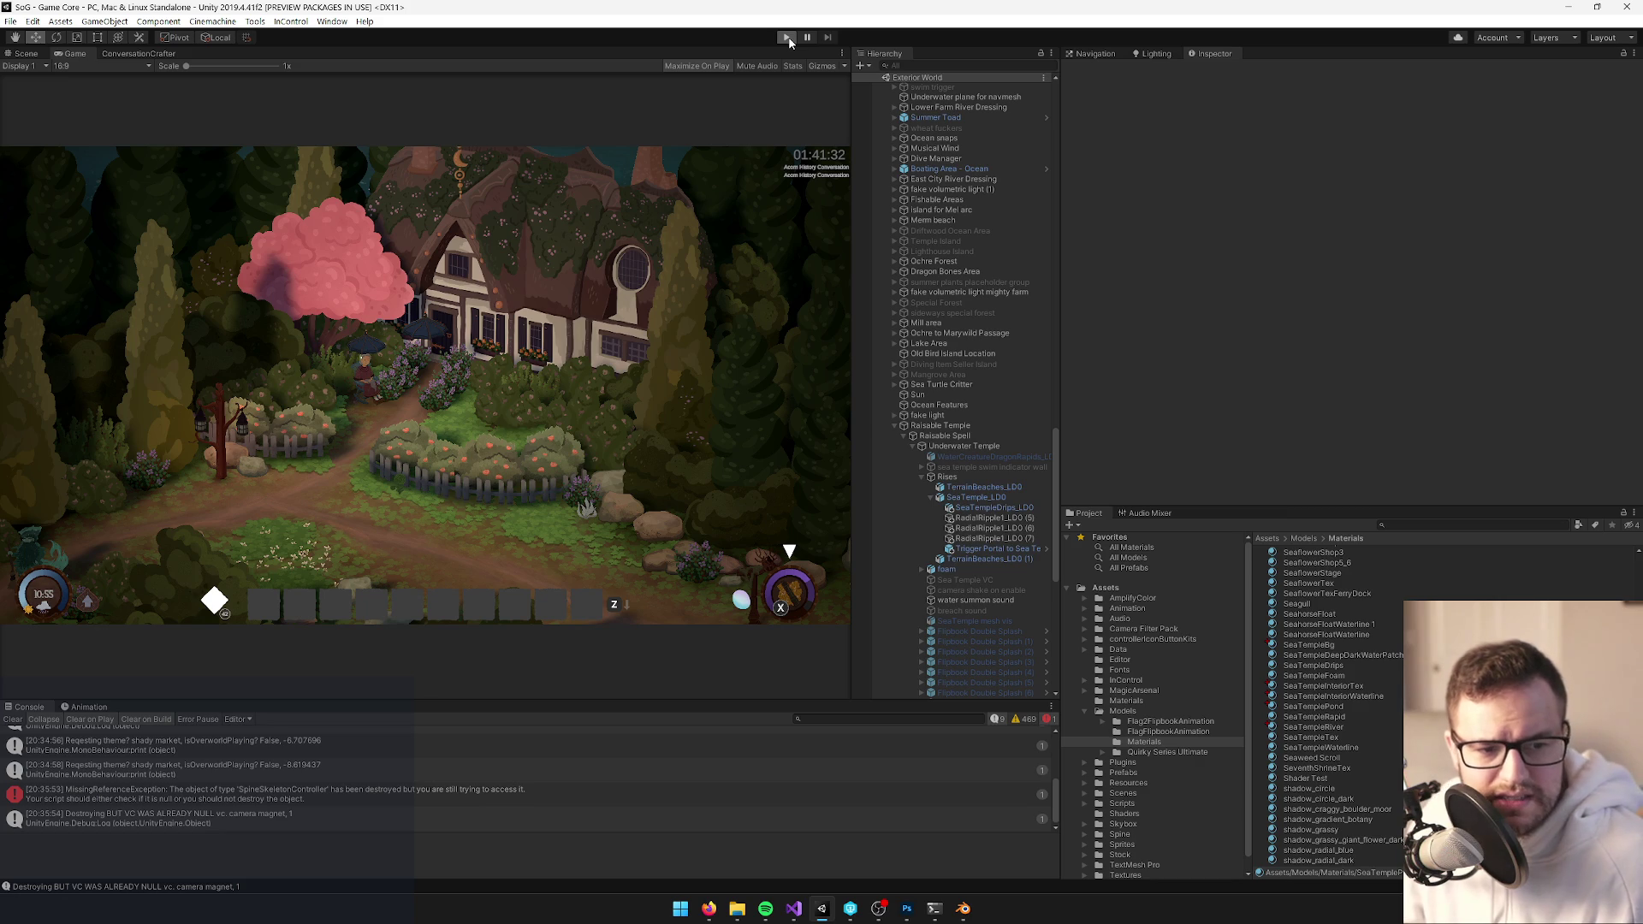
pyautogui.click(789, 41)
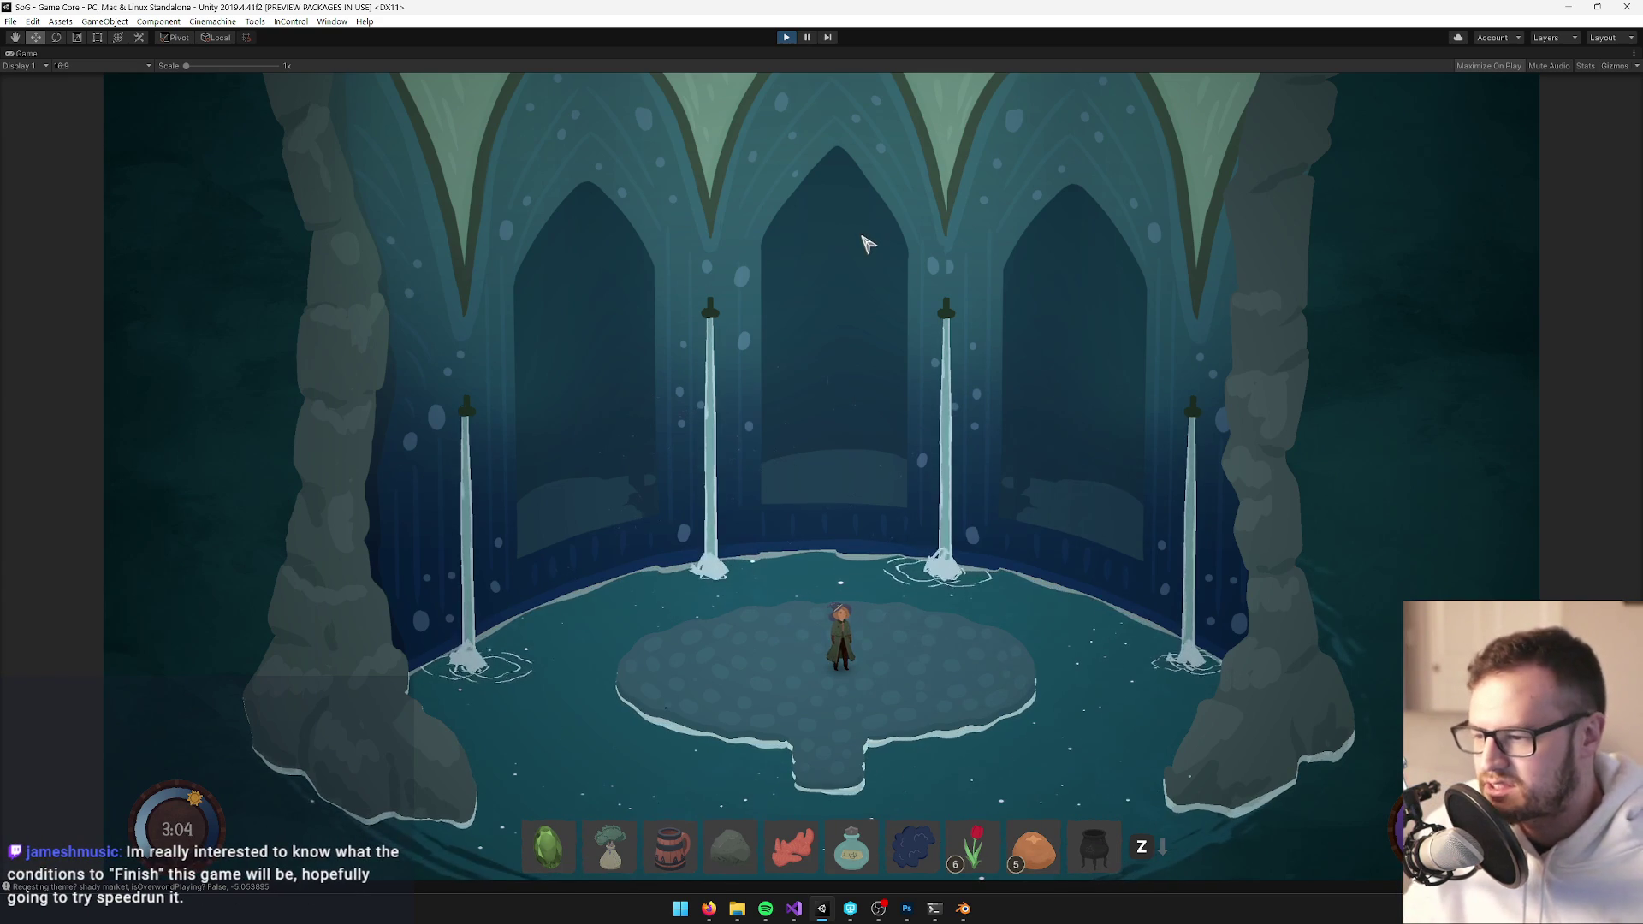
# Stop the sea temple play-test and exit Play mode
pyautogui.click(787, 39)
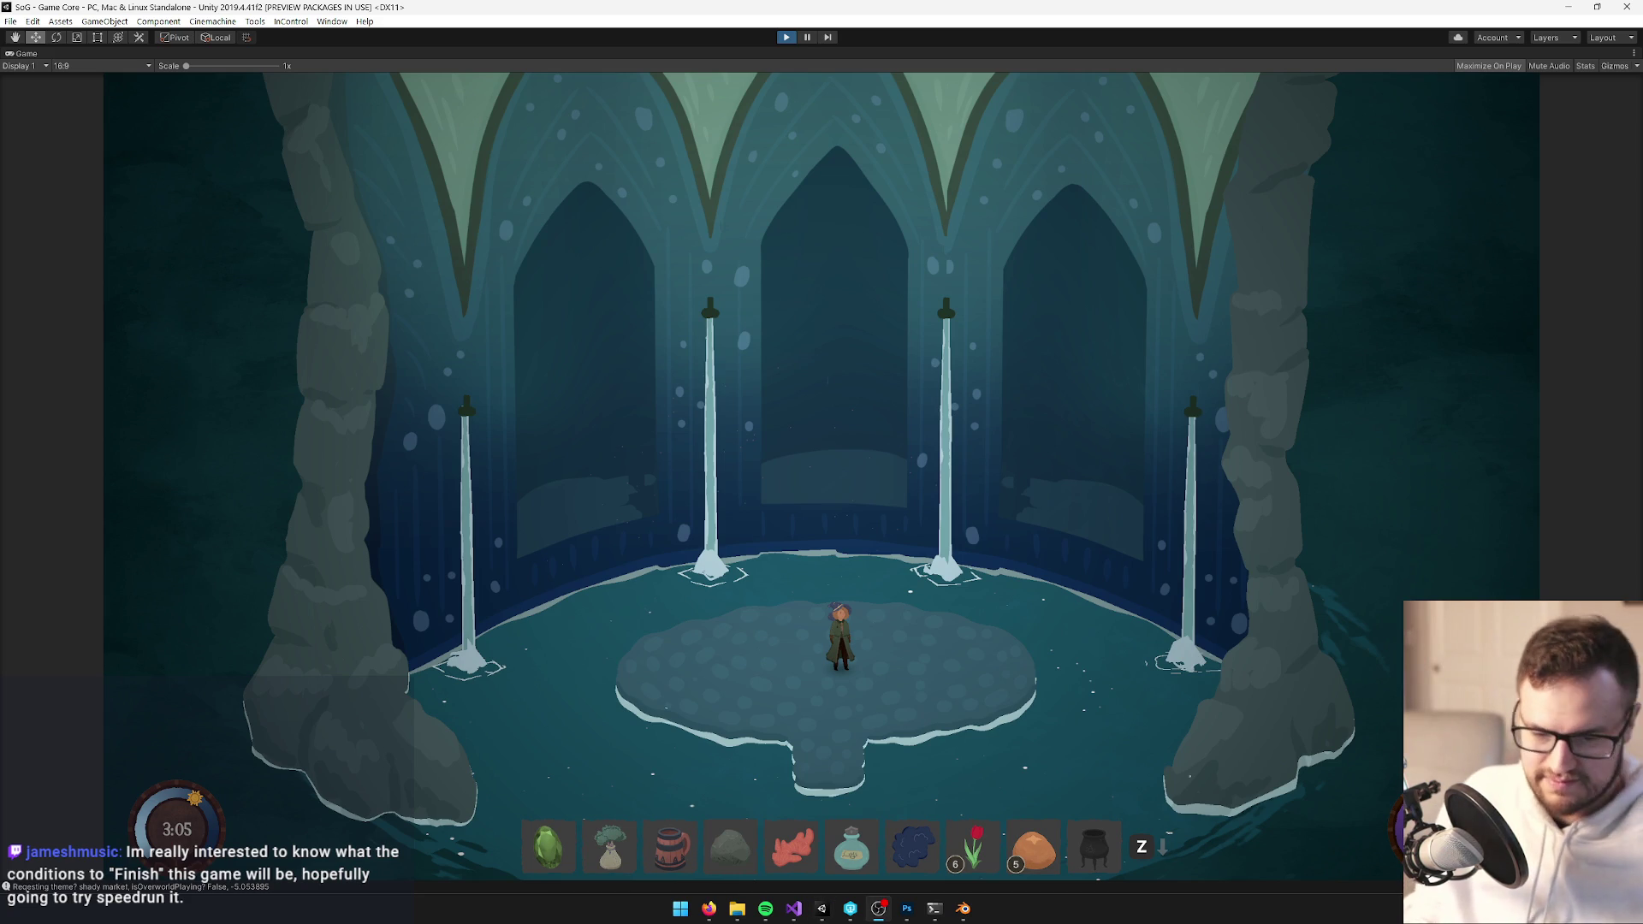
pyautogui.hotkey('ctrl', 'p')
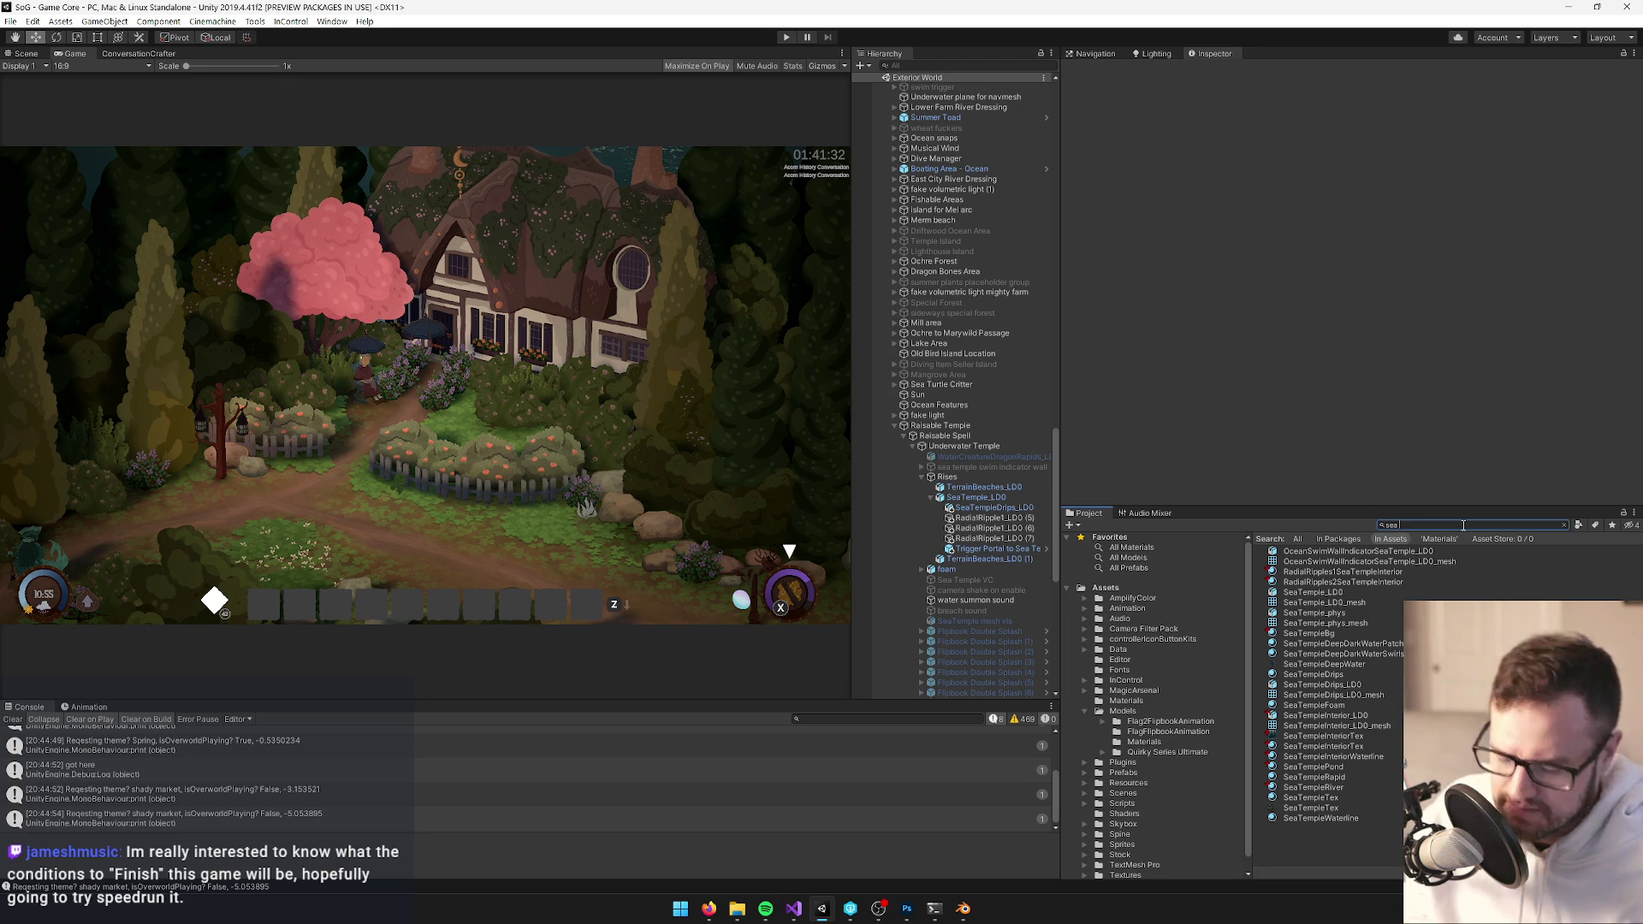
# Find the Sea Temple Interior prefab by searching 'sea te' and open it for editing
pyautogui.write('temple int')
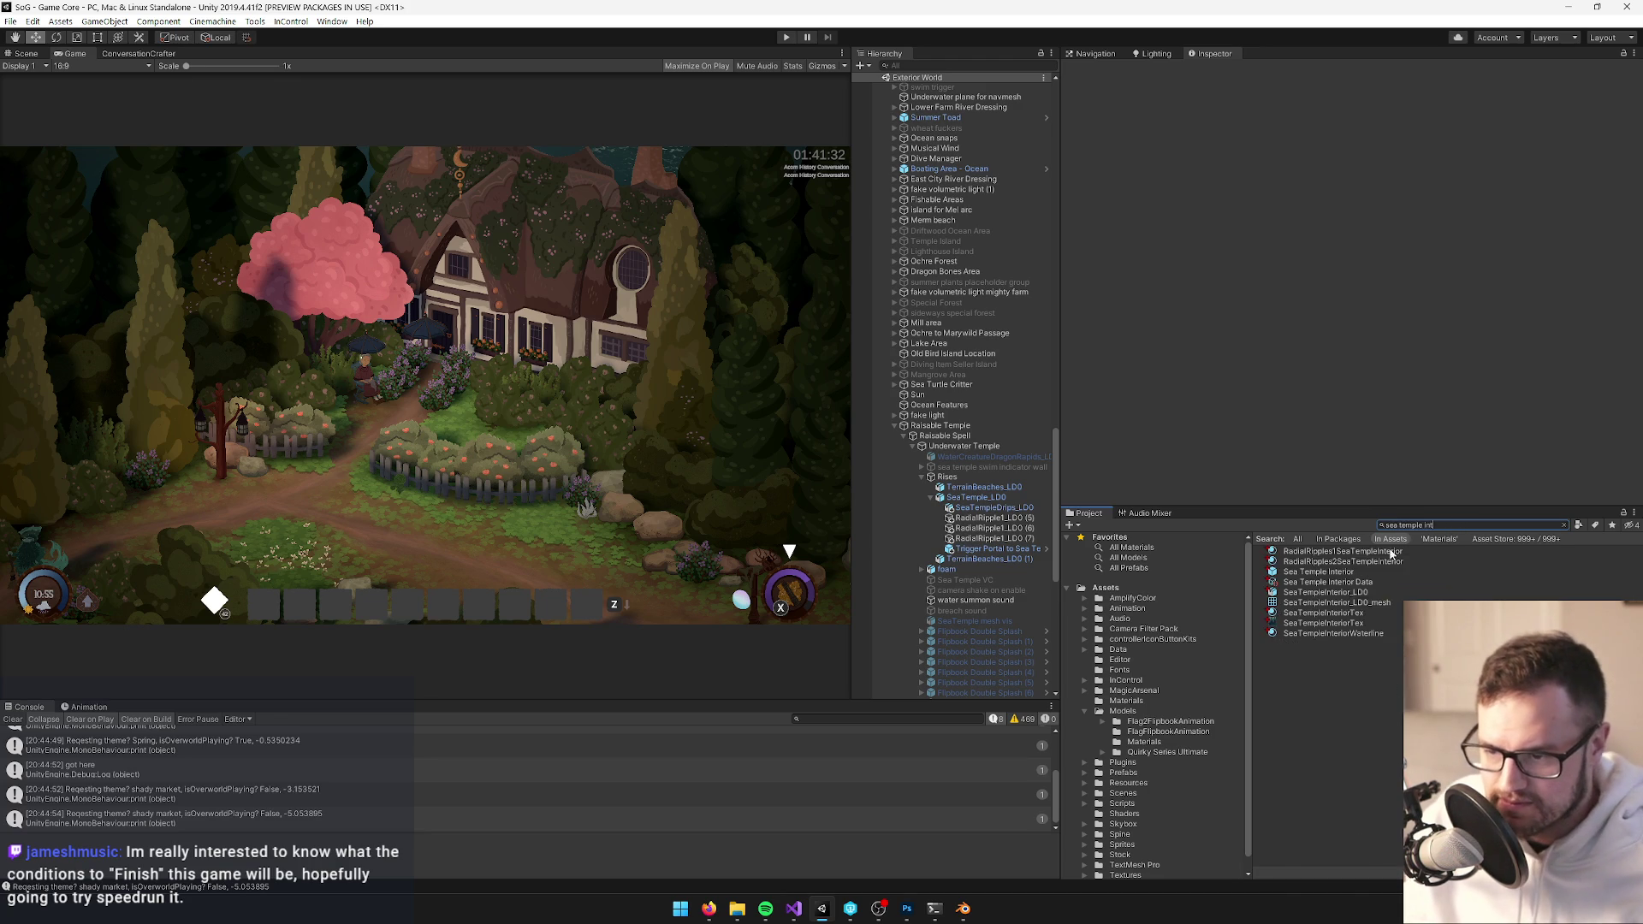
pyautogui.click(1332, 571)
pyautogui.click(1348, 121)
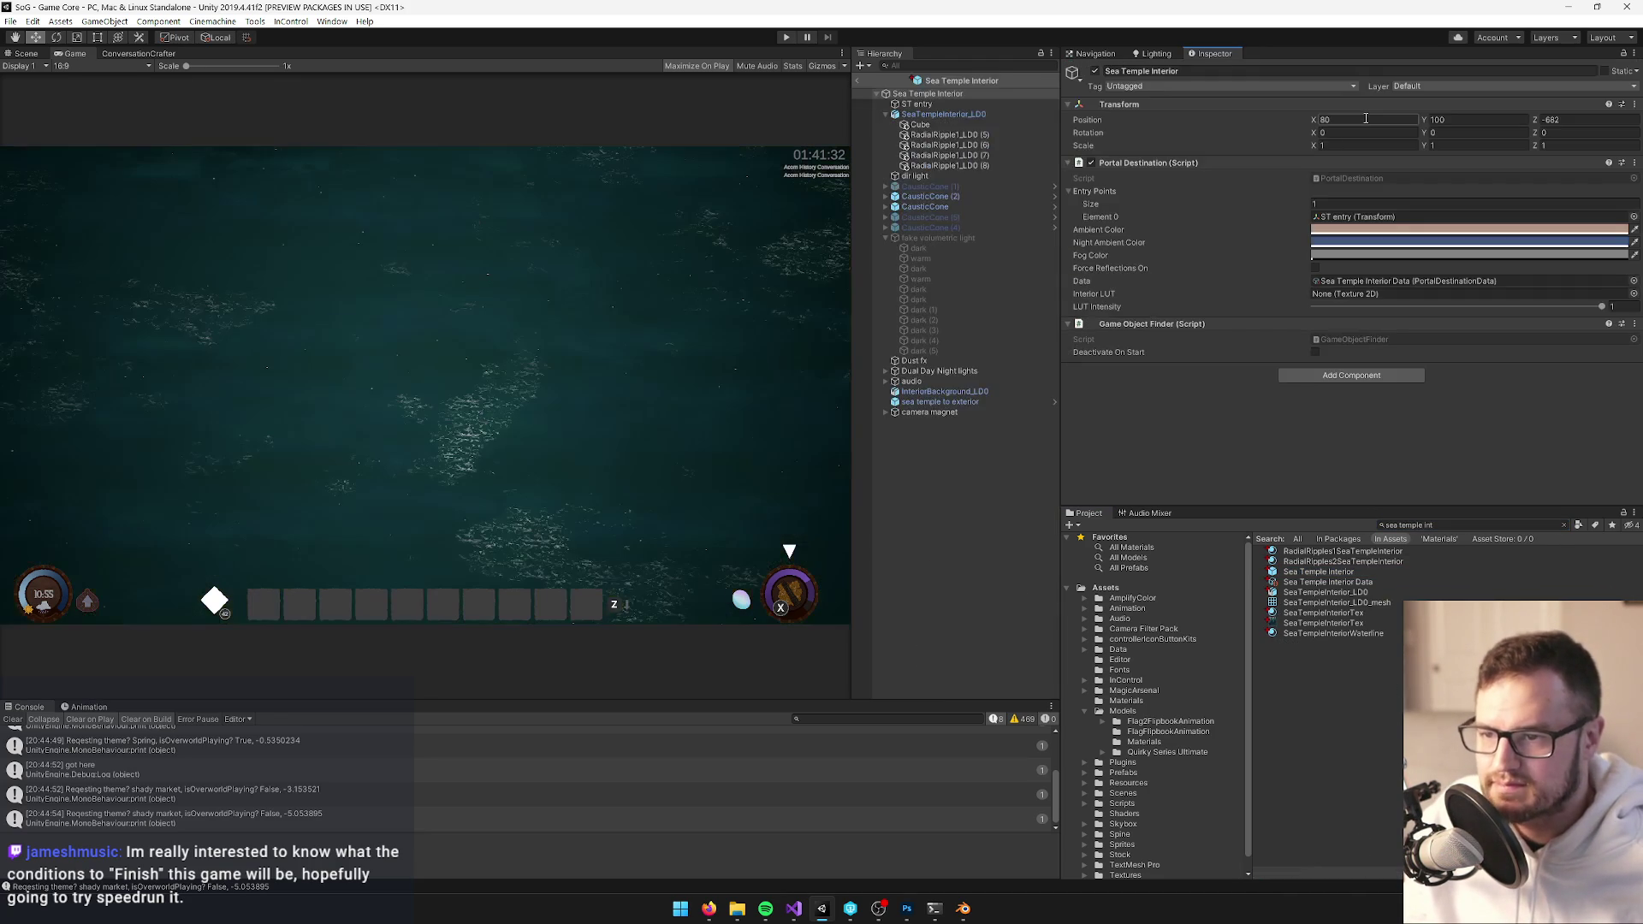
pyautogui.click(19, 54)
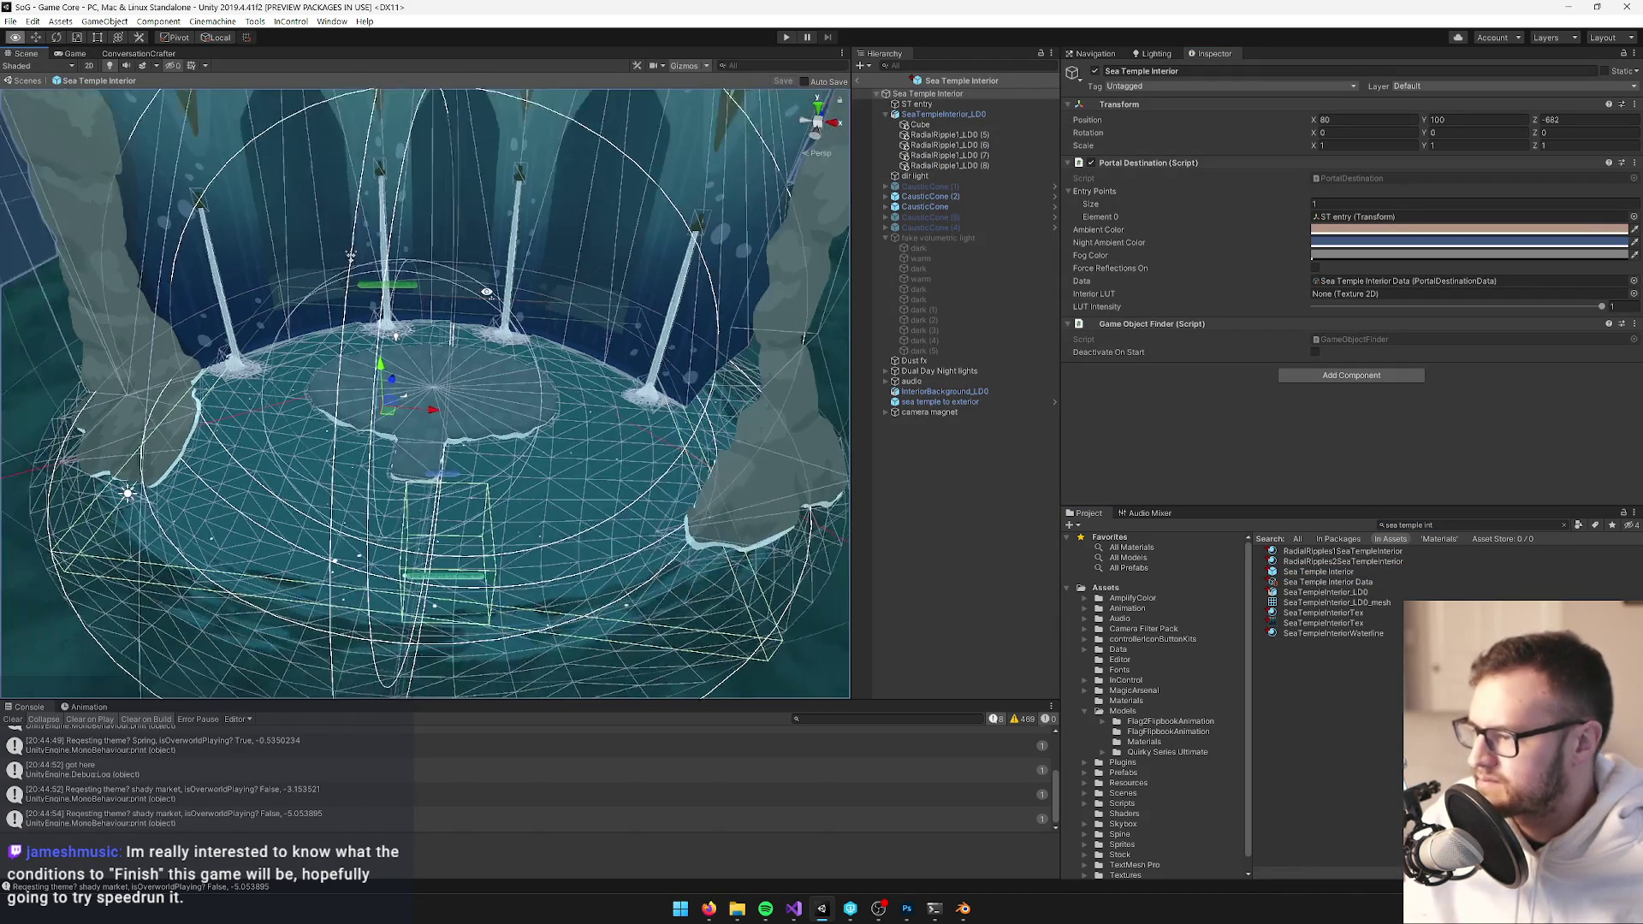
# Scale the SeaTempleInterior_LD0 model from 2.5 down to 2 on X, Y and Z
pyautogui.click(941, 114)
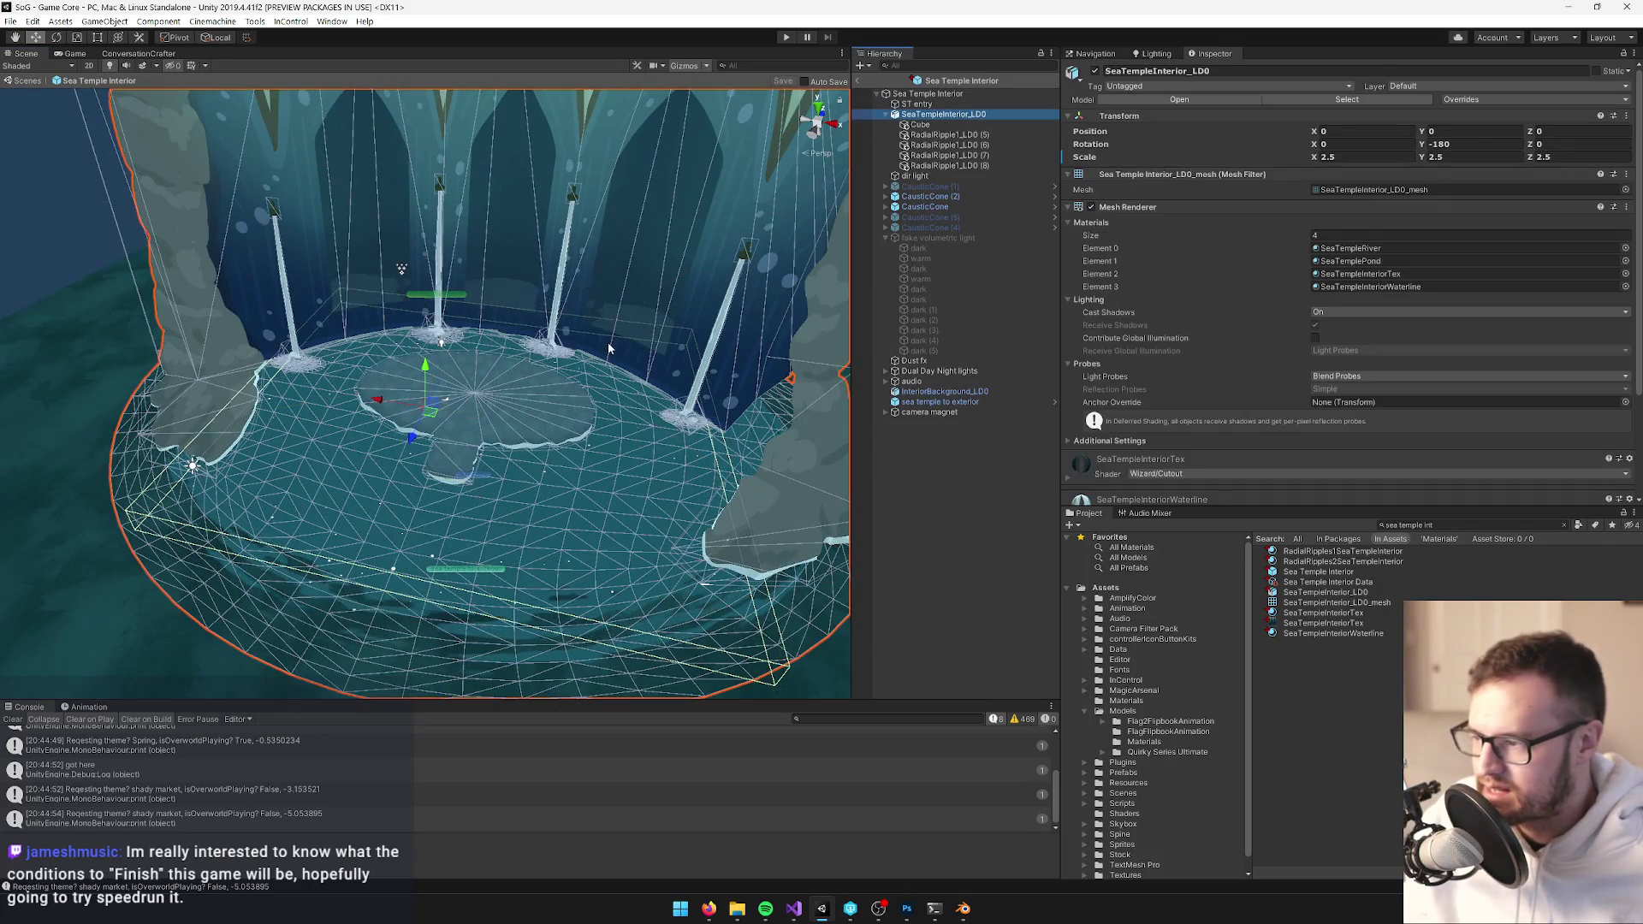
pyautogui.click(1324, 158)
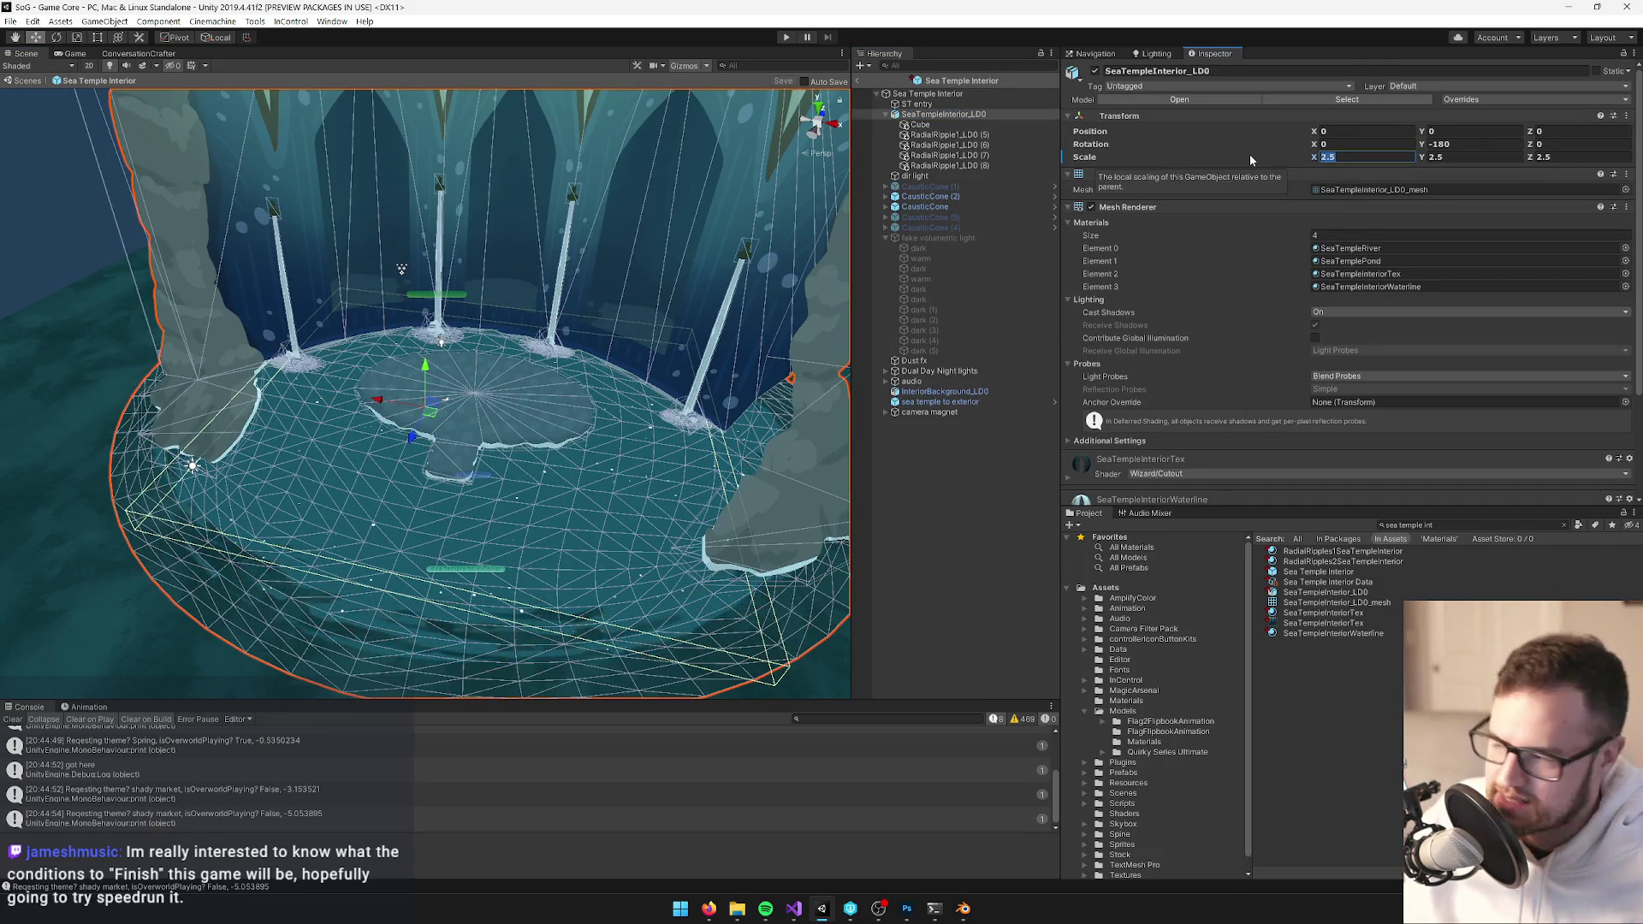
pyautogui.write('2')
pyautogui.press('Tab')
pyautogui.write('2')
pyautogui.press('Tab')
pyautogui.write('2')
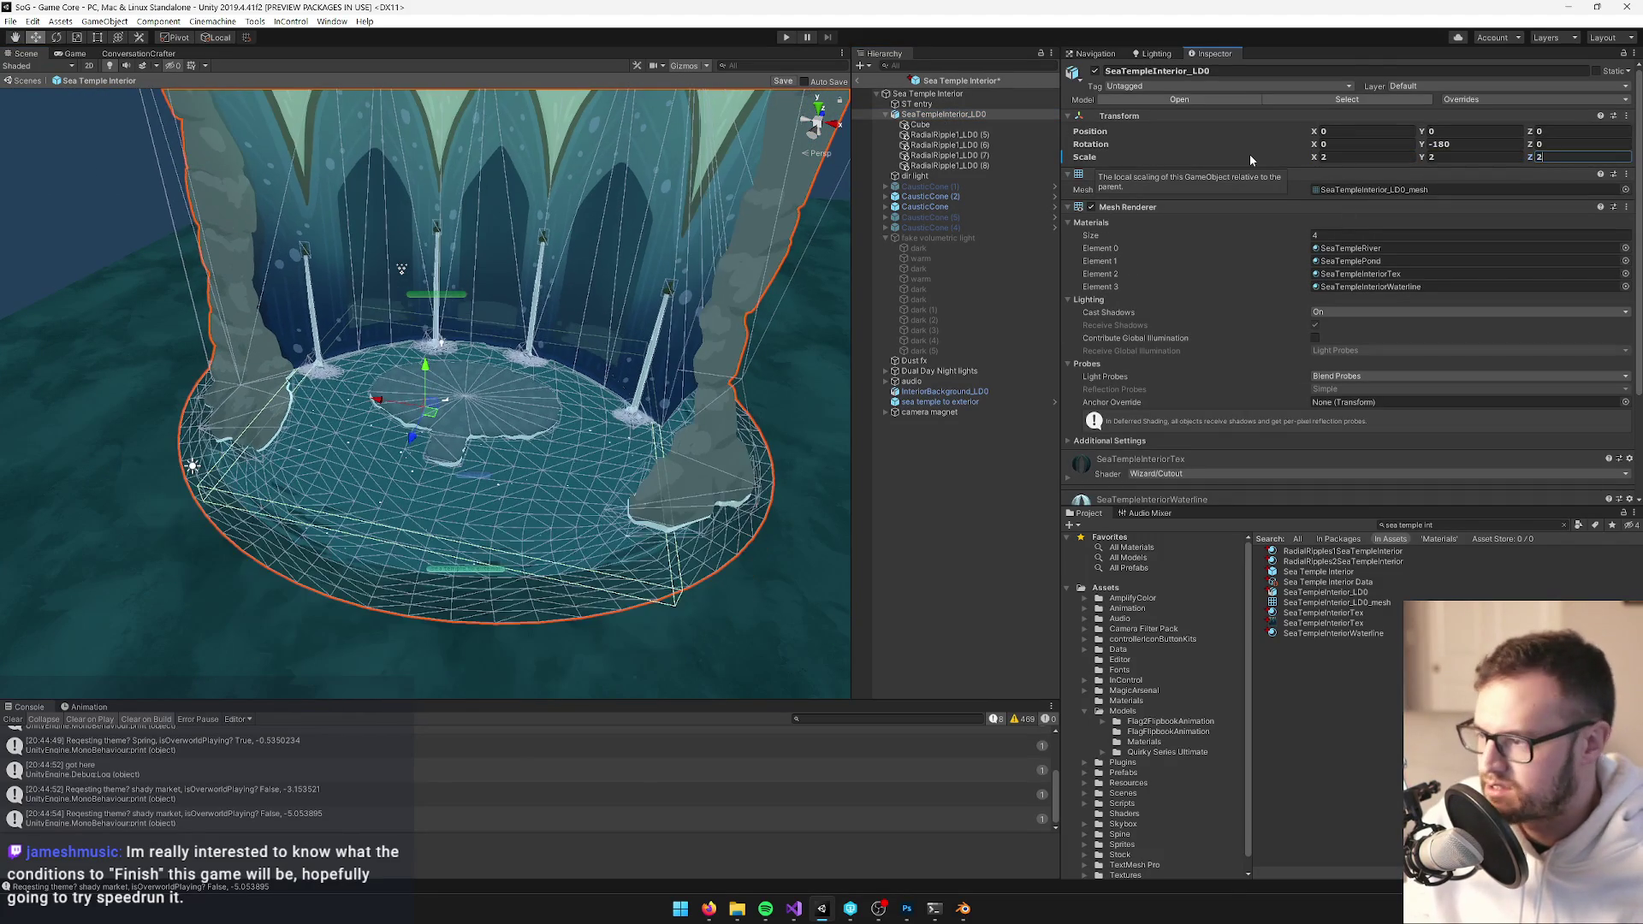
pyautogui.moveTo(474, 347)
pyautogui.mouseDown()
pyautogui.moveTo(443, 332)
pyautogui.moveTo(556, 299)
pyautogui.mouseUp()
pyautogui.click(931, 105)
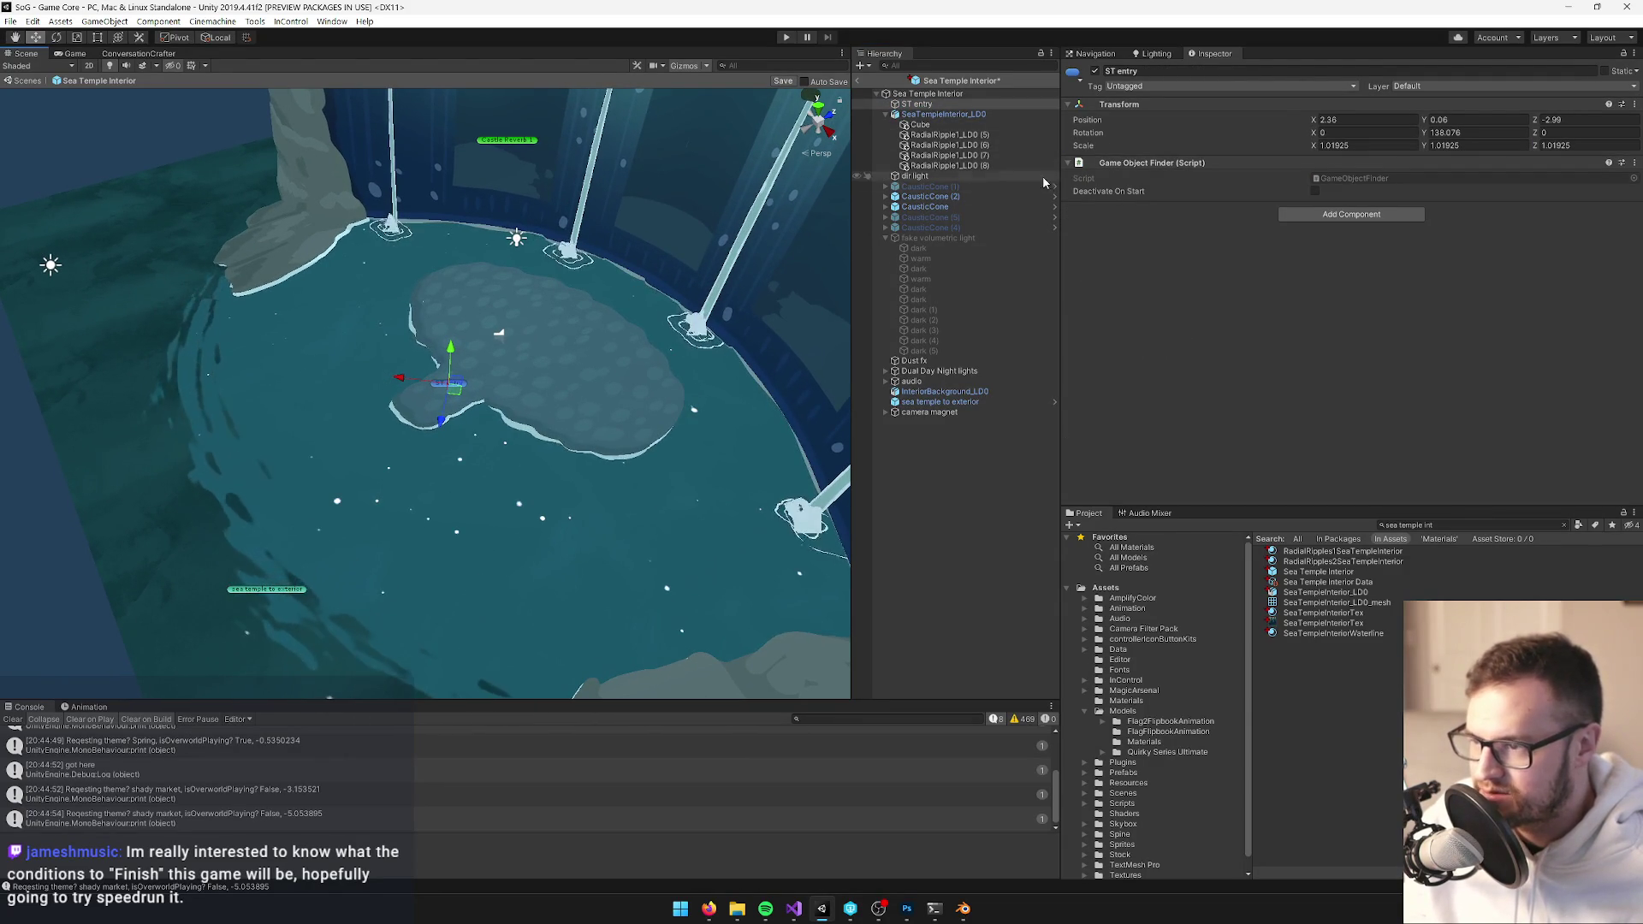
# Delete the Dust fx particle effect from the temple prefab
pyautogui.click(931, 413)
pyautogui.moveTo(547, 359); pyautogui.dragTo(629, 338)
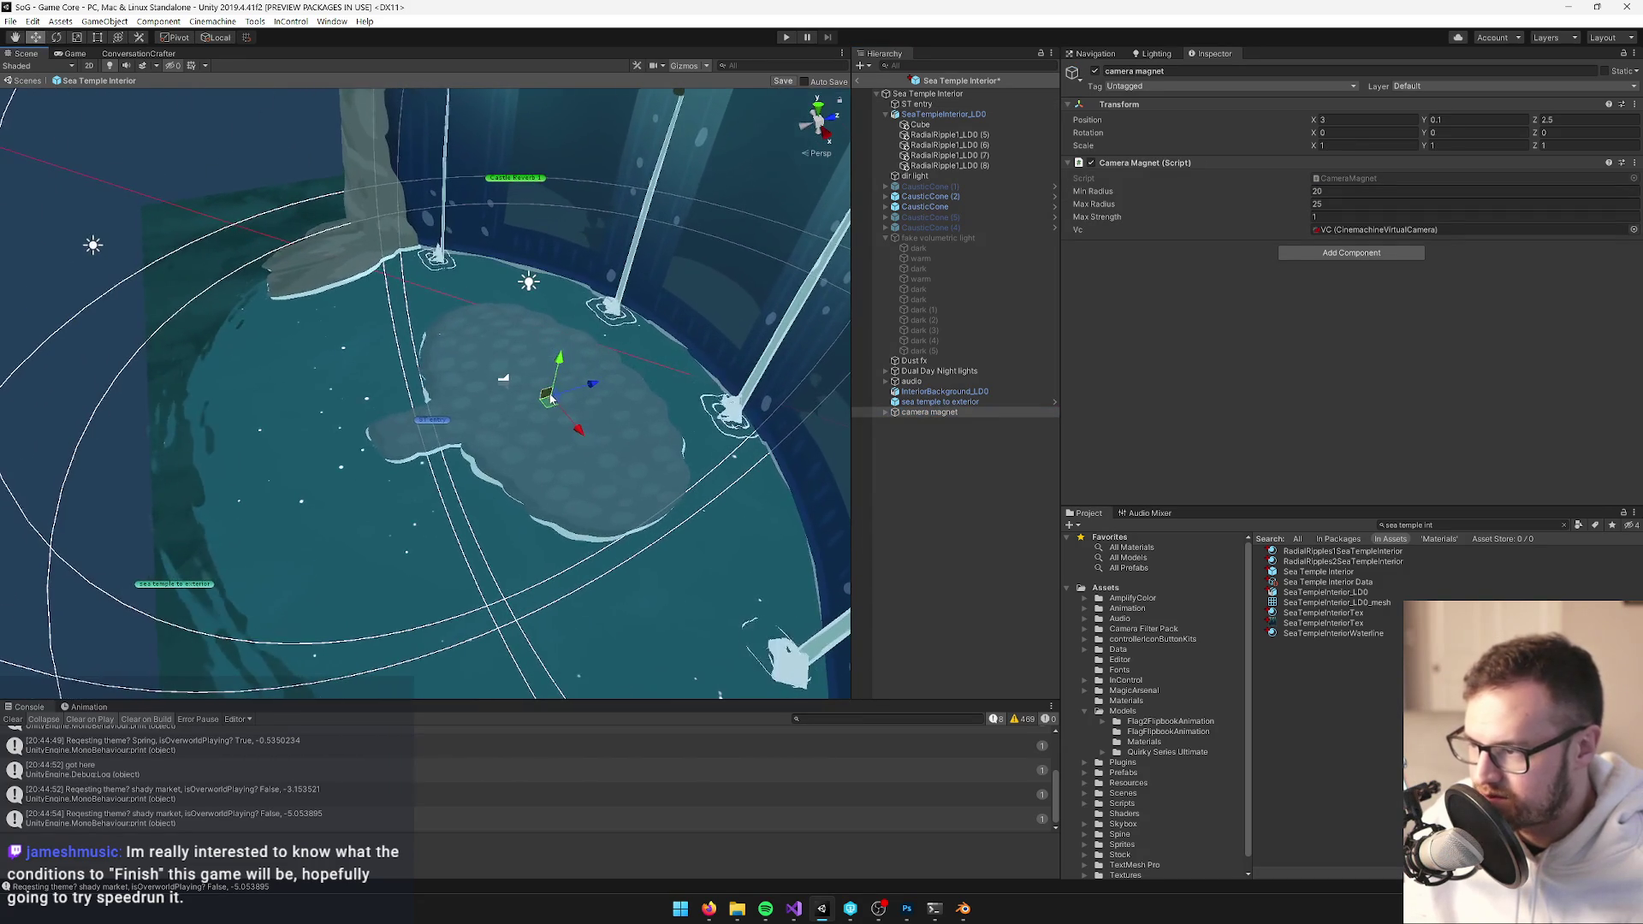
pyautogui.click(910, 381)
pyautogui.moveTo(505, 376)
pyautogui.mouseDown()
pyautogui.moveTo(563, 417)
pyautogui.moveTo(607, 416)
pyautogui.mouseUp()
pyautogui.moveTo(911, 382); pyautogui.dragTo(927, 366)
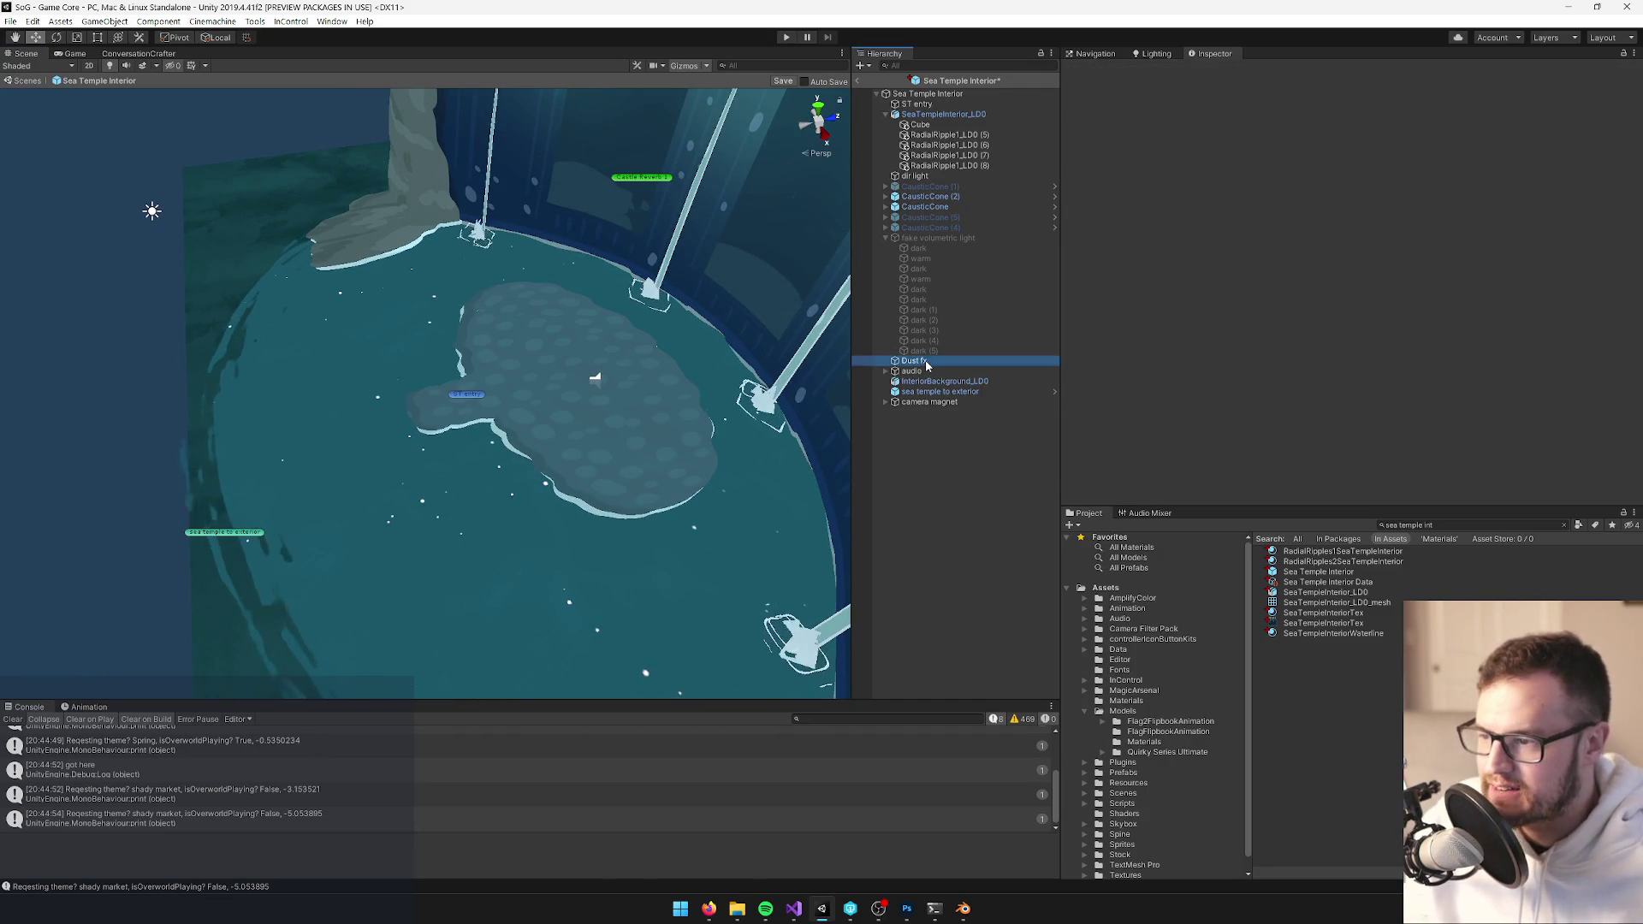
pyautogui.doubleClick(928, 365)
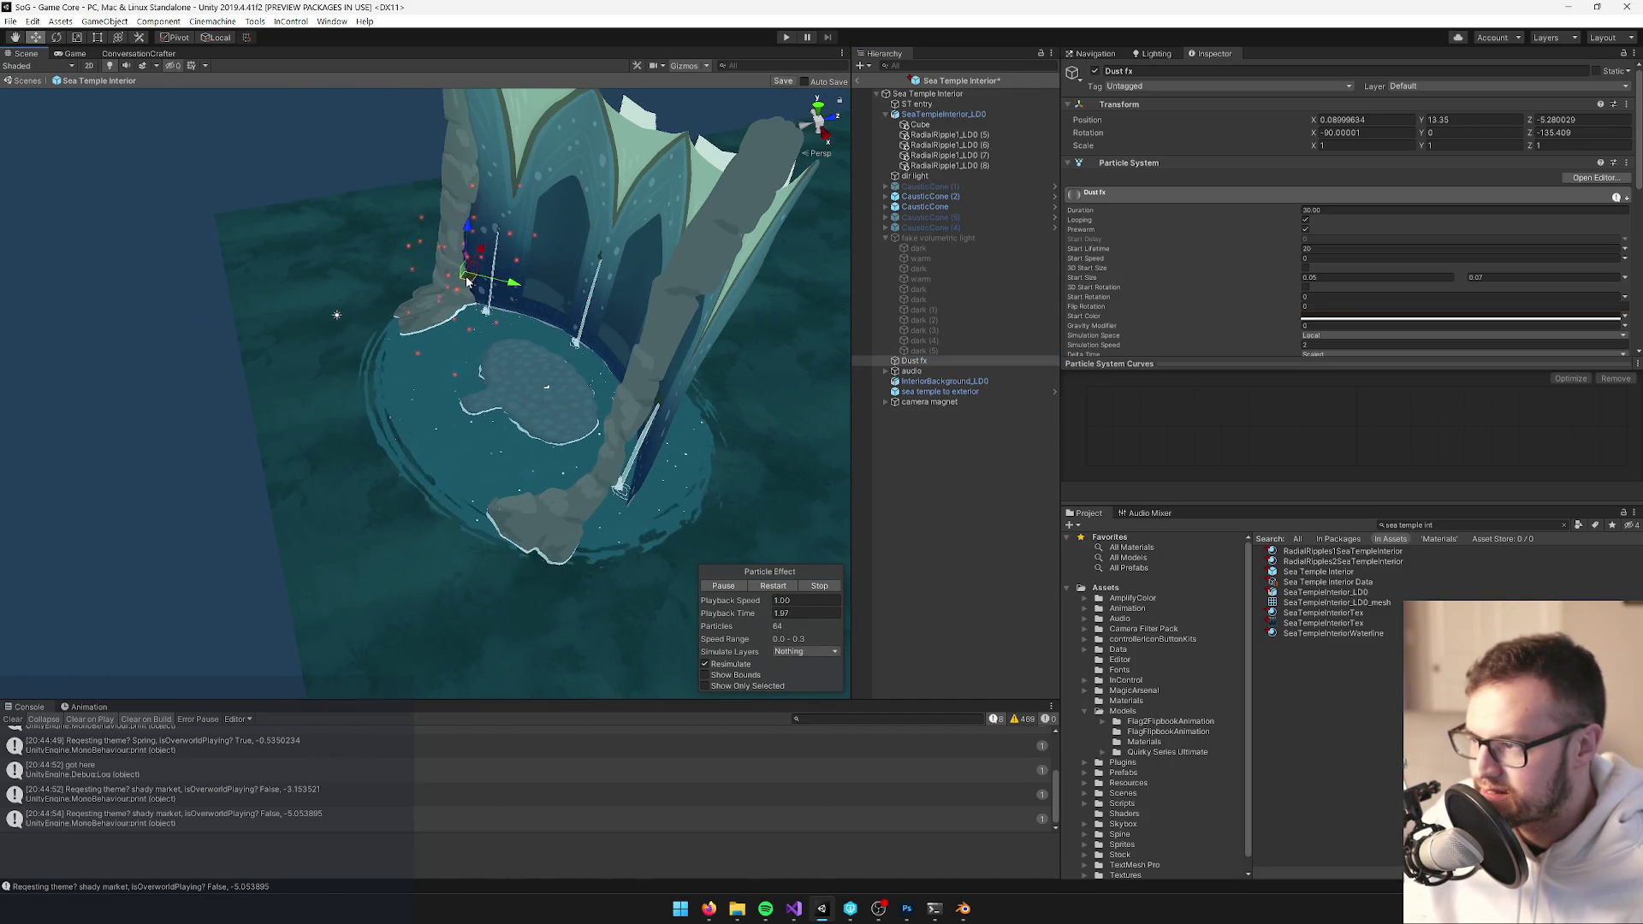
pyautogui.press('Delete')
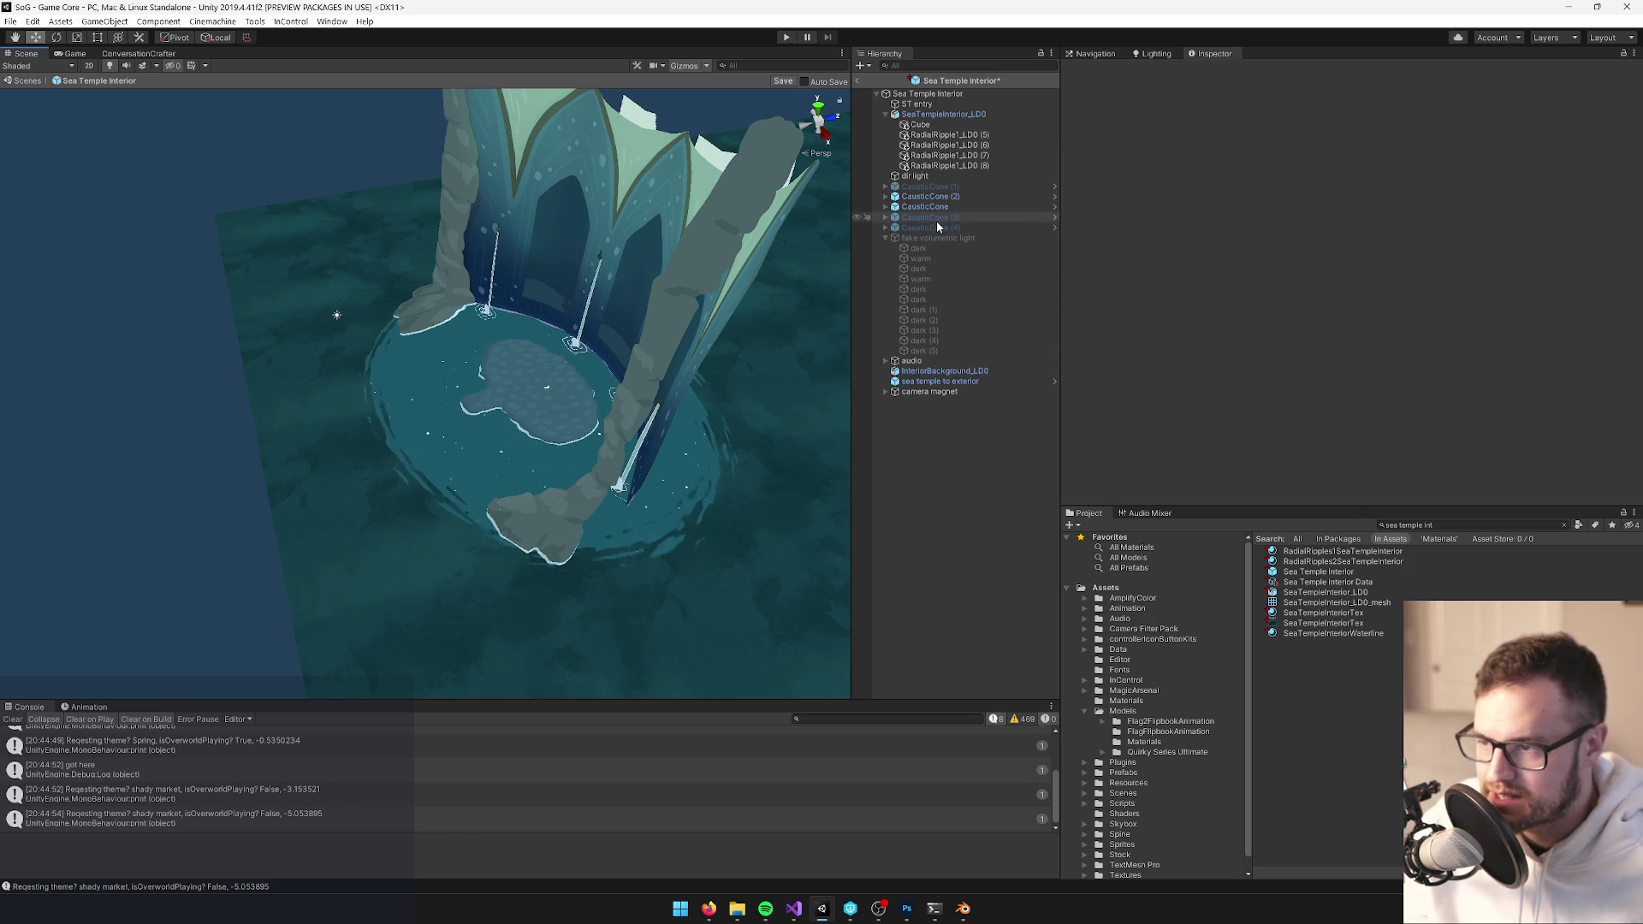
# Lower the dir light's Intensity from 1.5 to 1.3
pyautogui.click(938, 178)
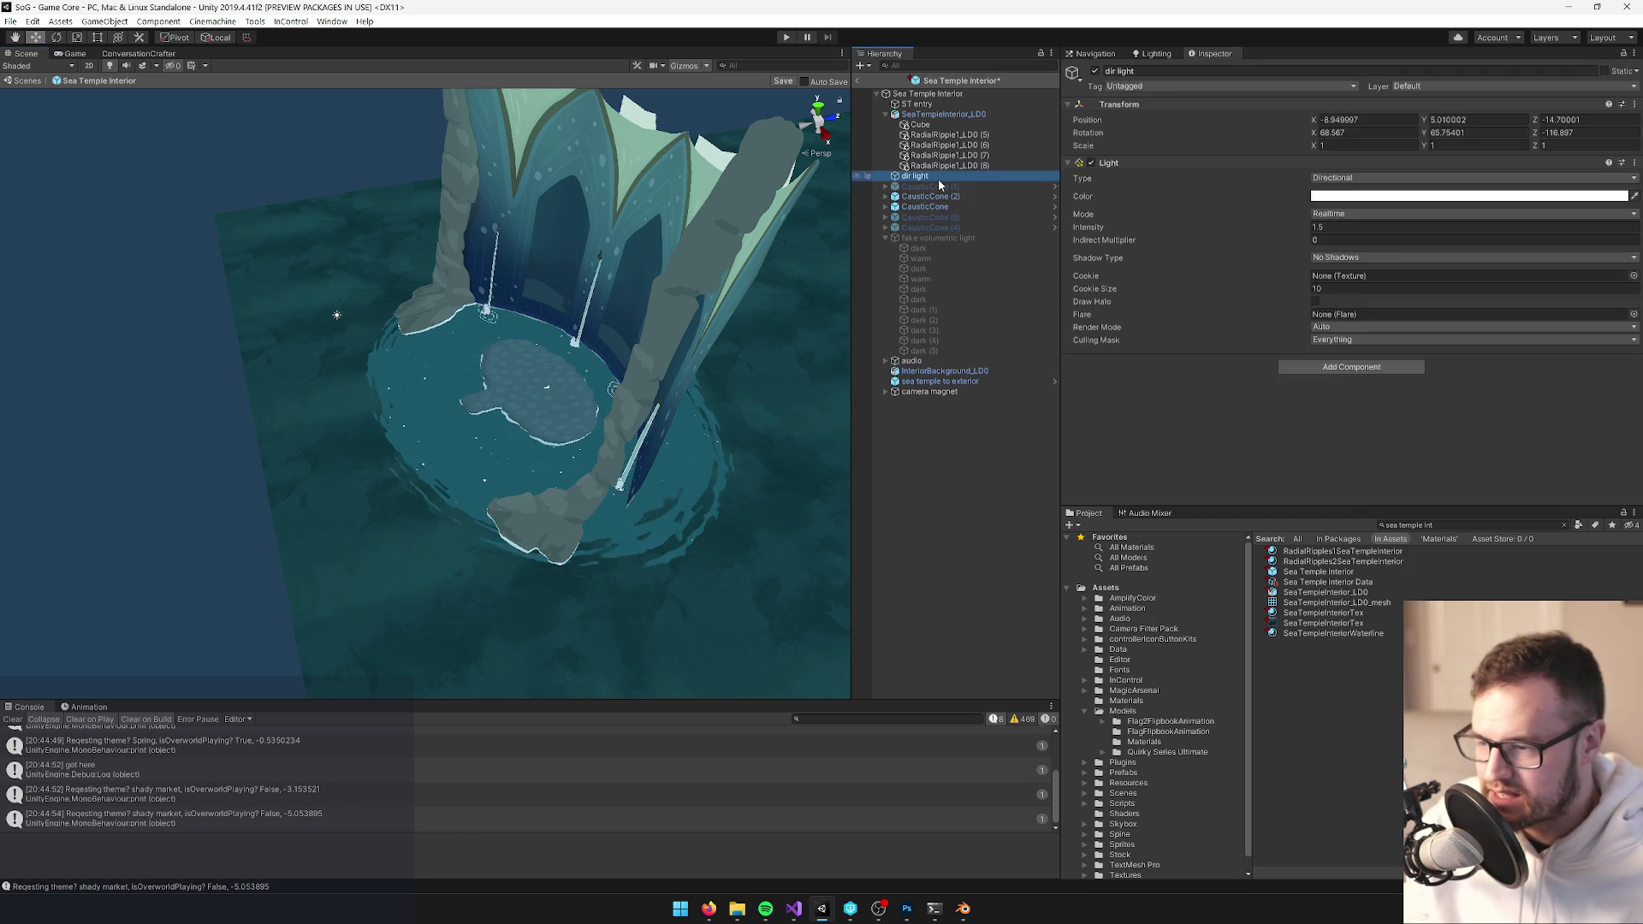
pyautogui.click(1325, 227)
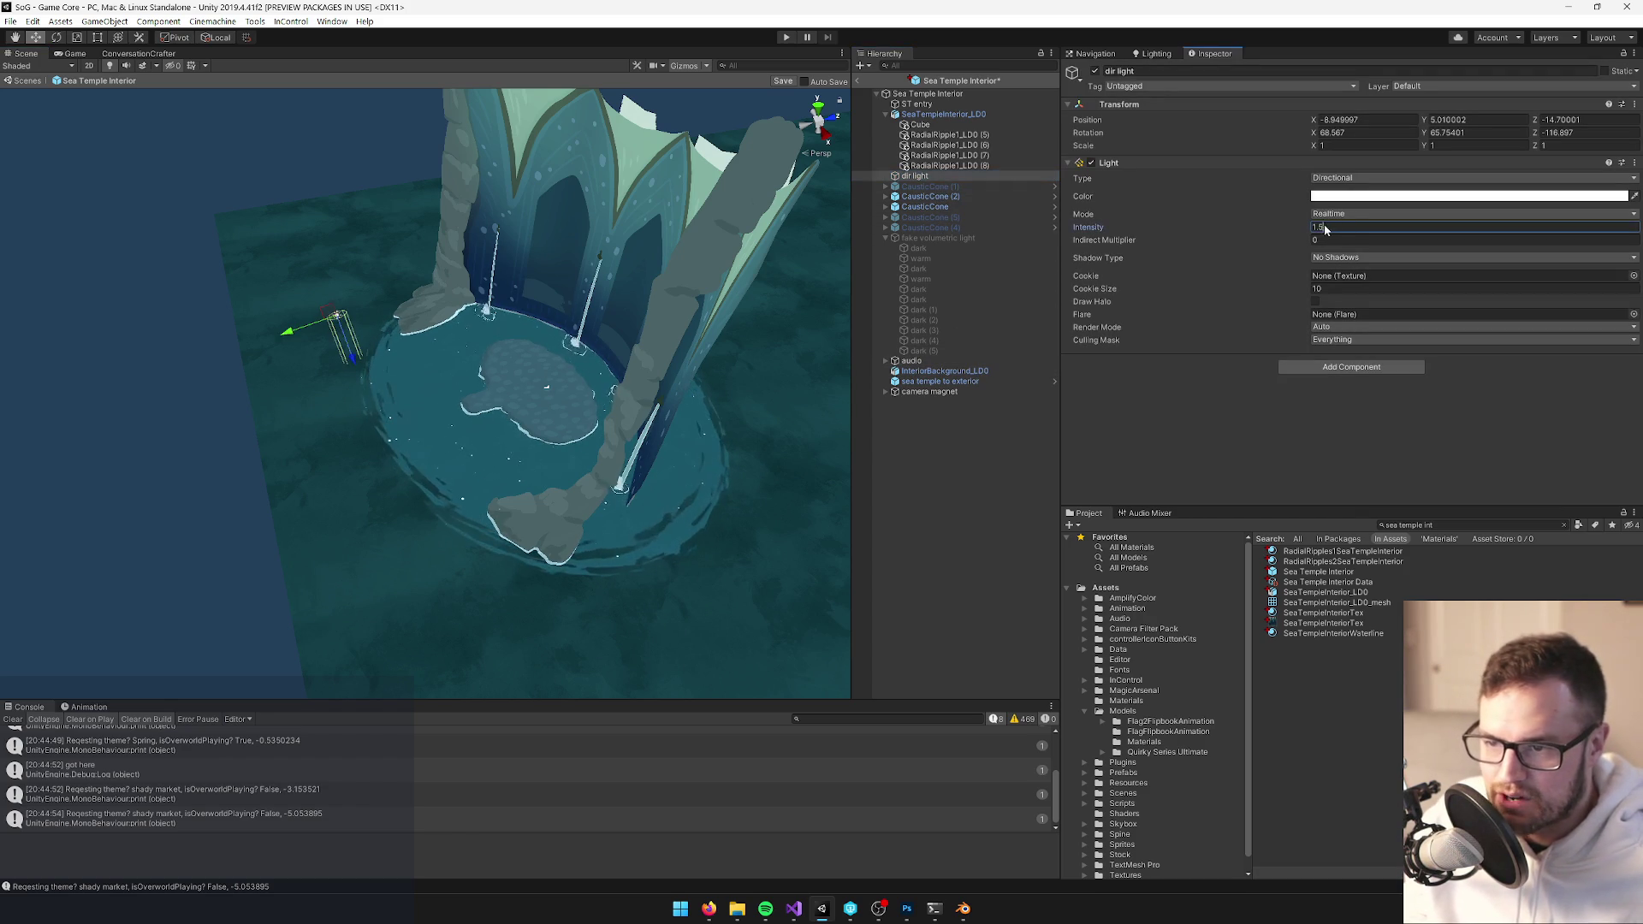
pyautogui.write('3')
pyautogui.moveTo(426, 370)
pyautogui.mouseDown()
pyautogui.moveTo(649, 320)
pyautogui.moveTo(570, 308)
pyautogui.moveTo(609, 354)
pyautogui.mouseUp()
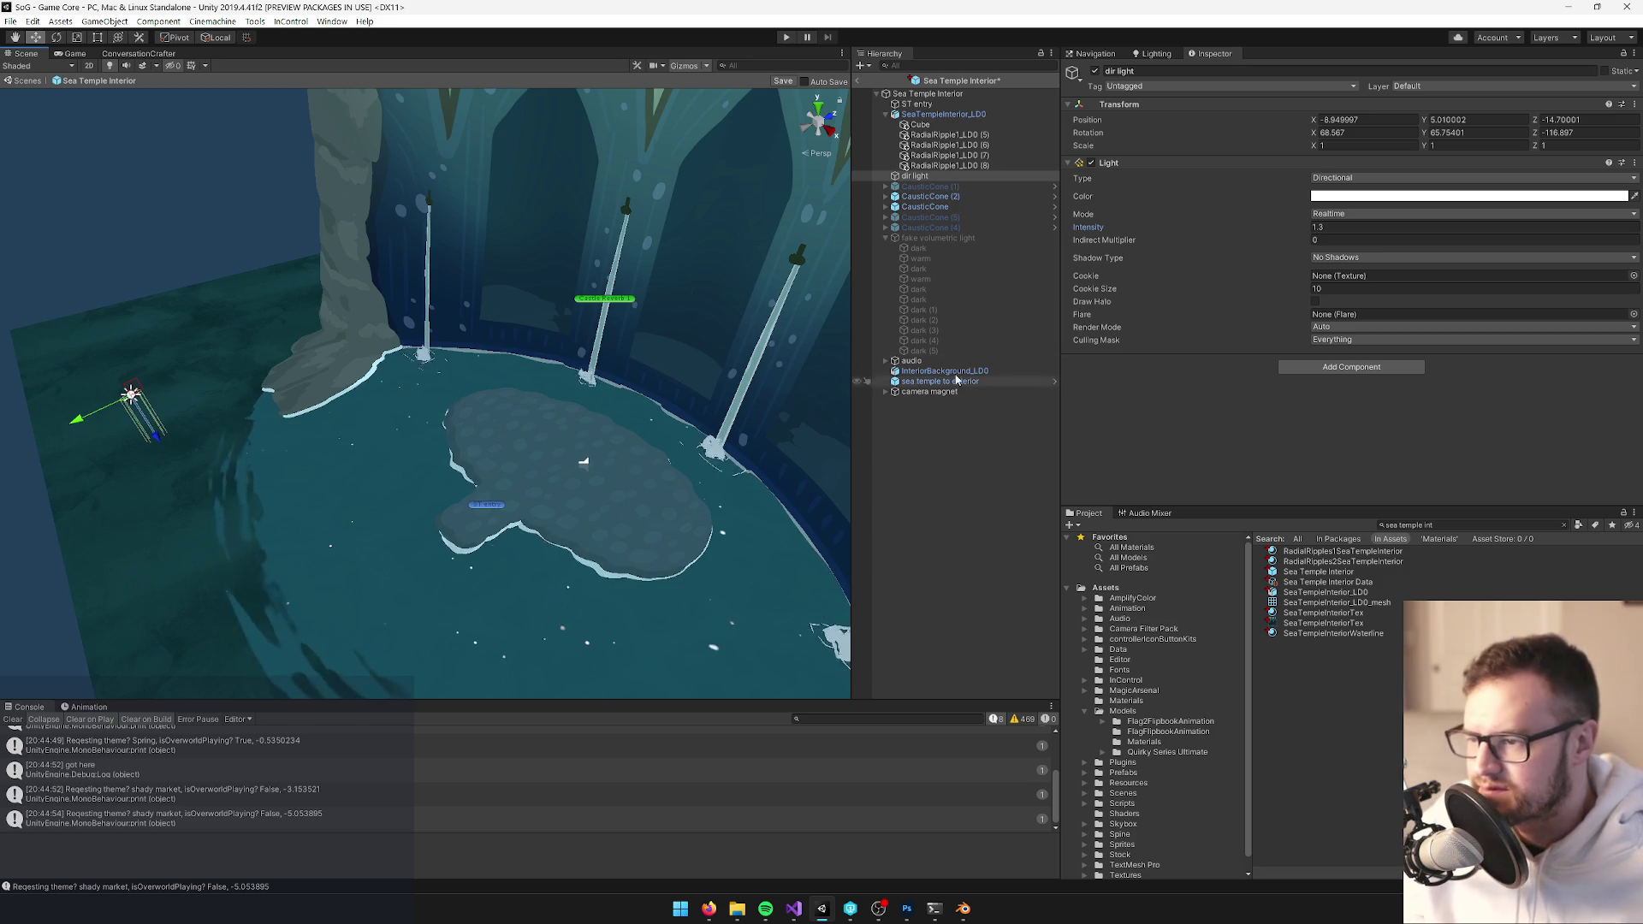
pyautogui.click(934, 239)
# Delete the second warm fake-light quad
pyautogui.moveTo(737, 251)
pyautogui.mouseDown()
pyautogui.moveTo(605, 322)
pyautogui.moveTo(640, 328)
pyautogui.mouseUp()
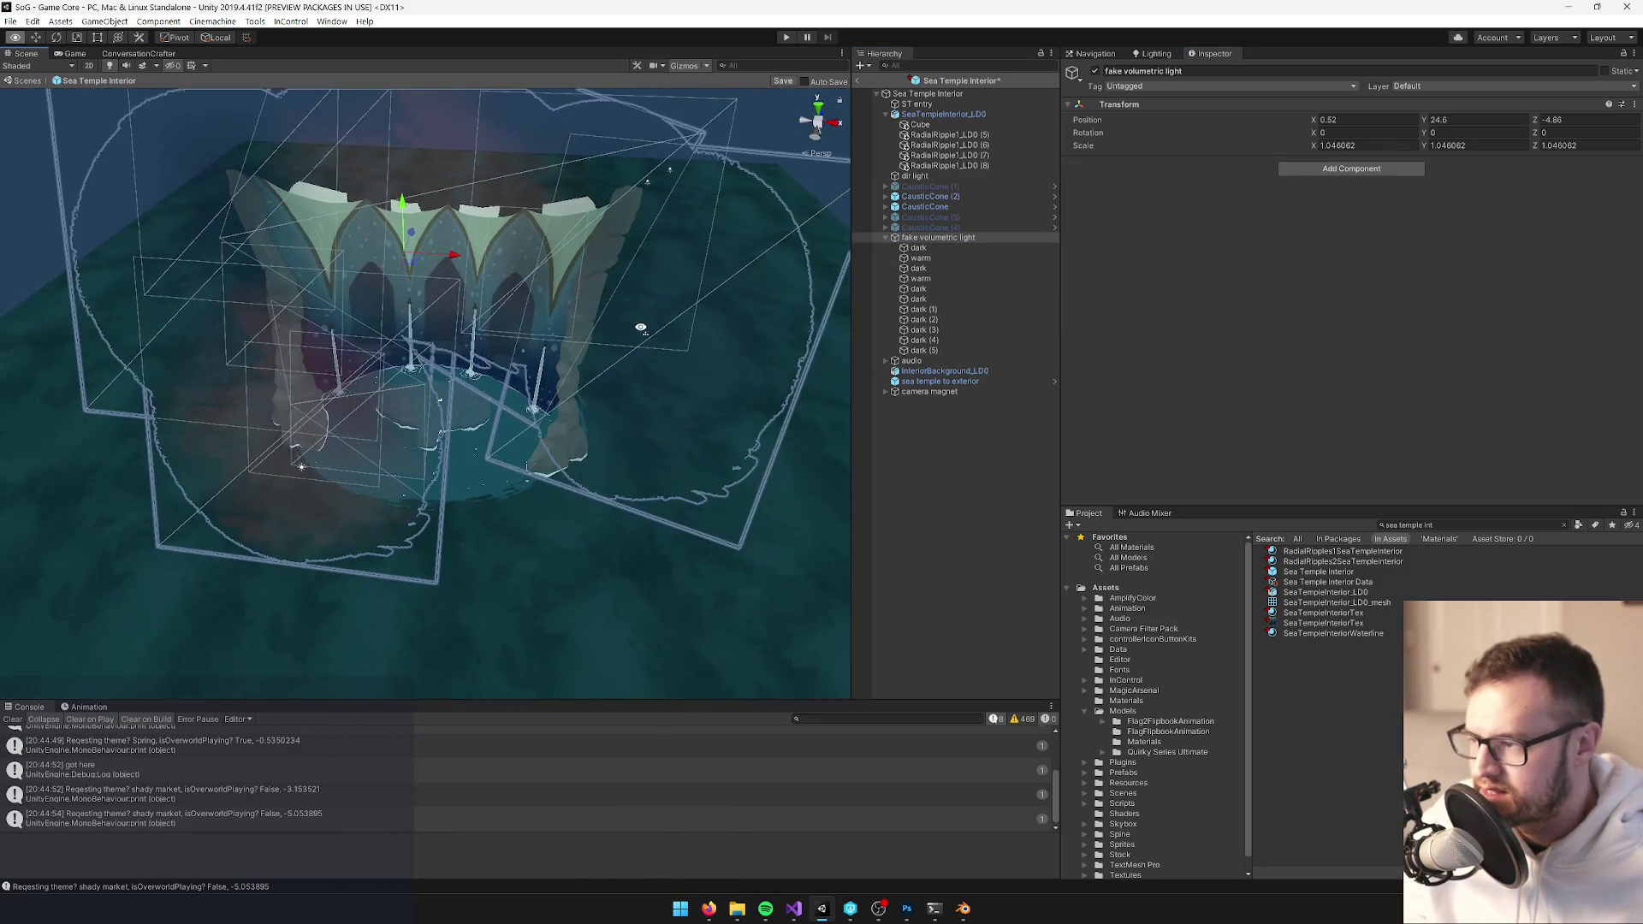
pyautogui.click(910, 258)
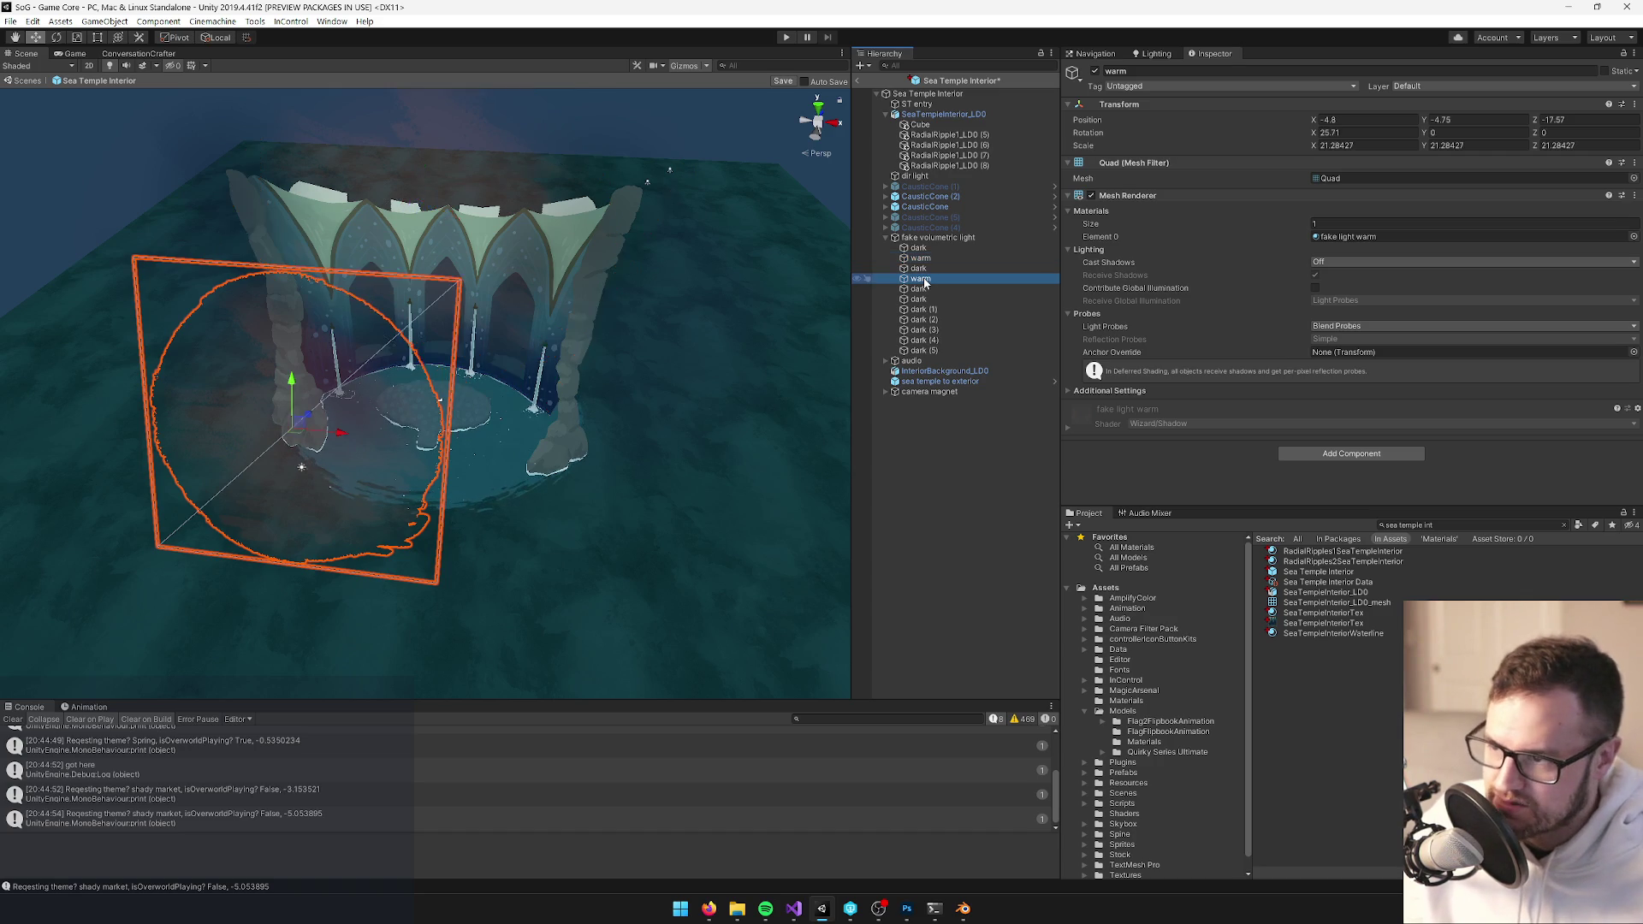
pyautogui.press('Delete')
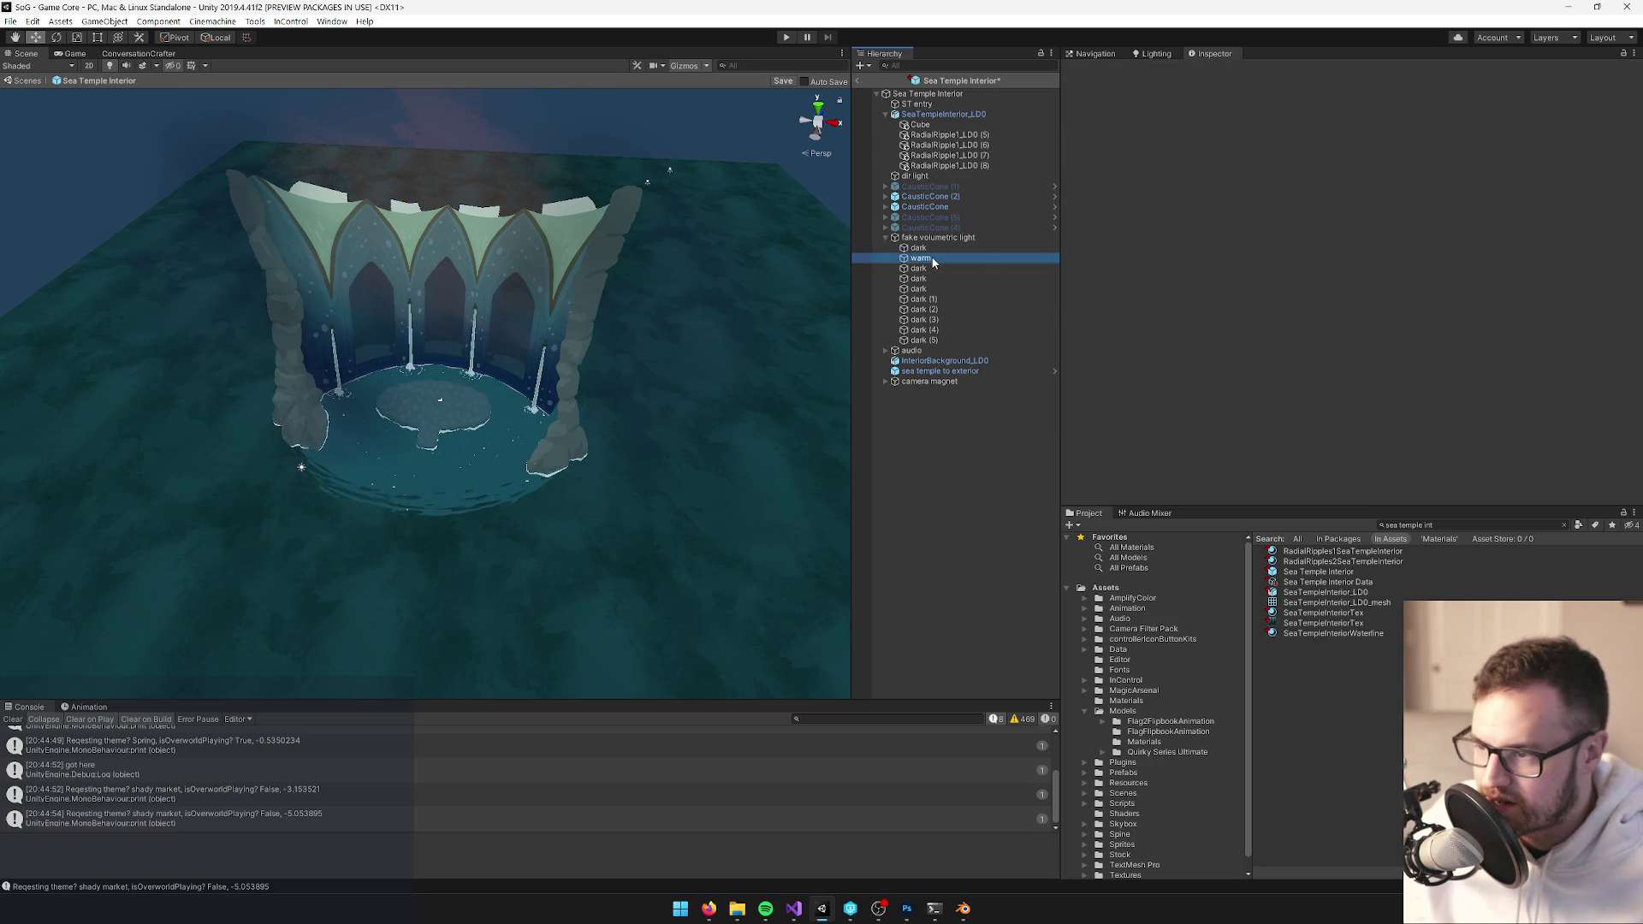
# Nudge the remaining warm quad slightly upward, keeping its current material
pyautogui.press('f')
pyautogui.moveTo(458, 242); pyautogui.dragTo(462, 236)
pyautogui.click(1632, 237)
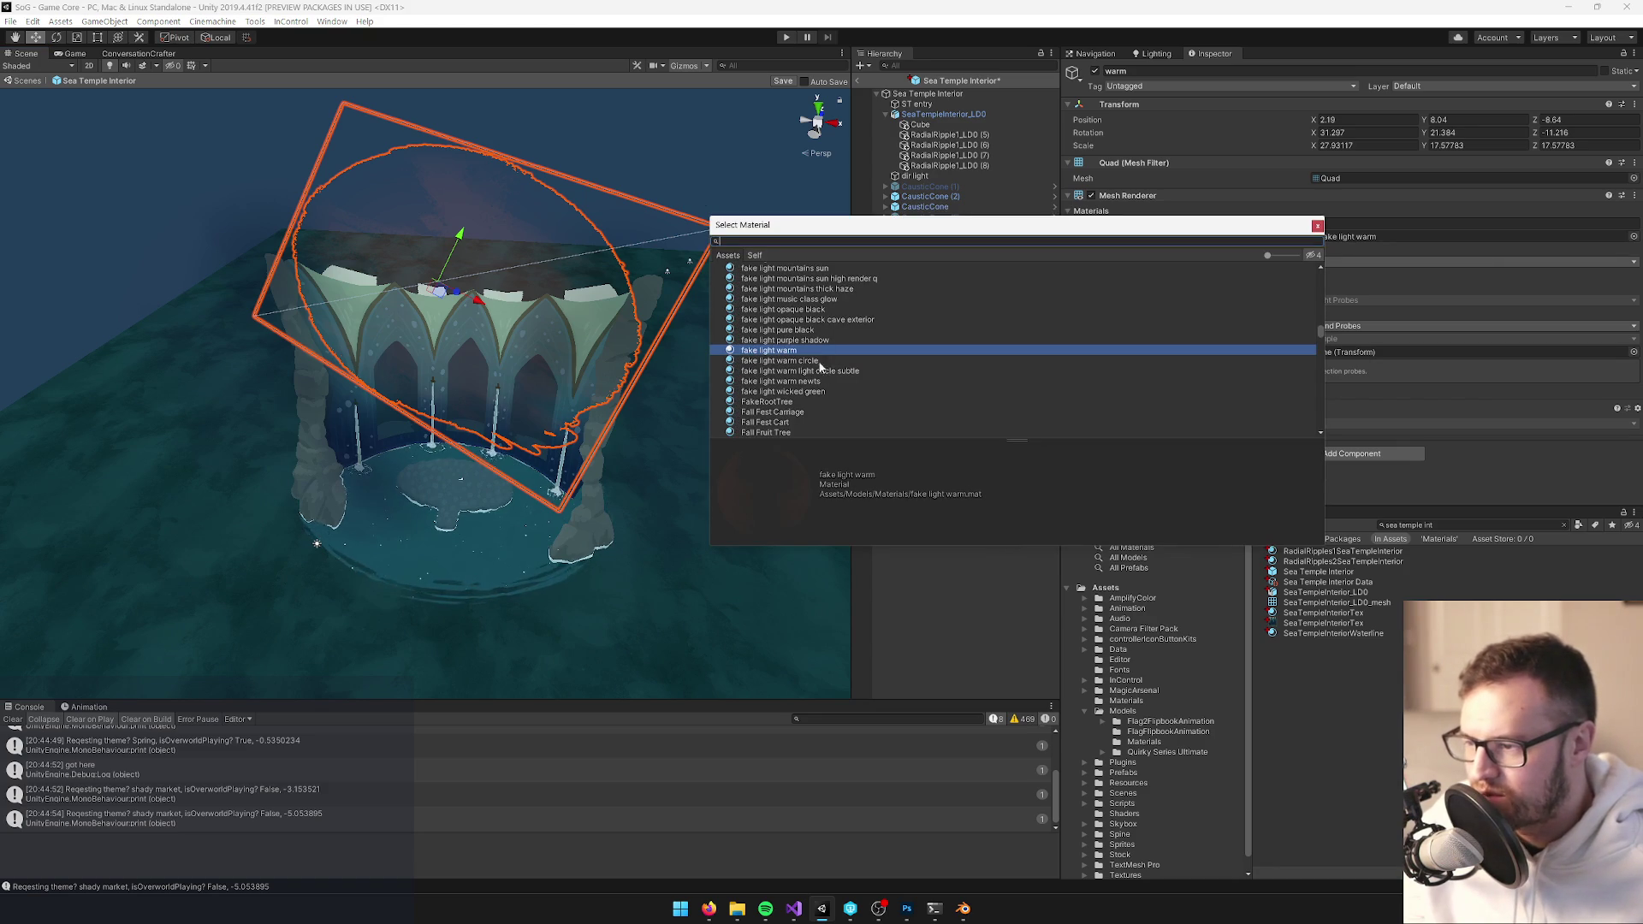
pyautogui.scroll(2, 807, 359)
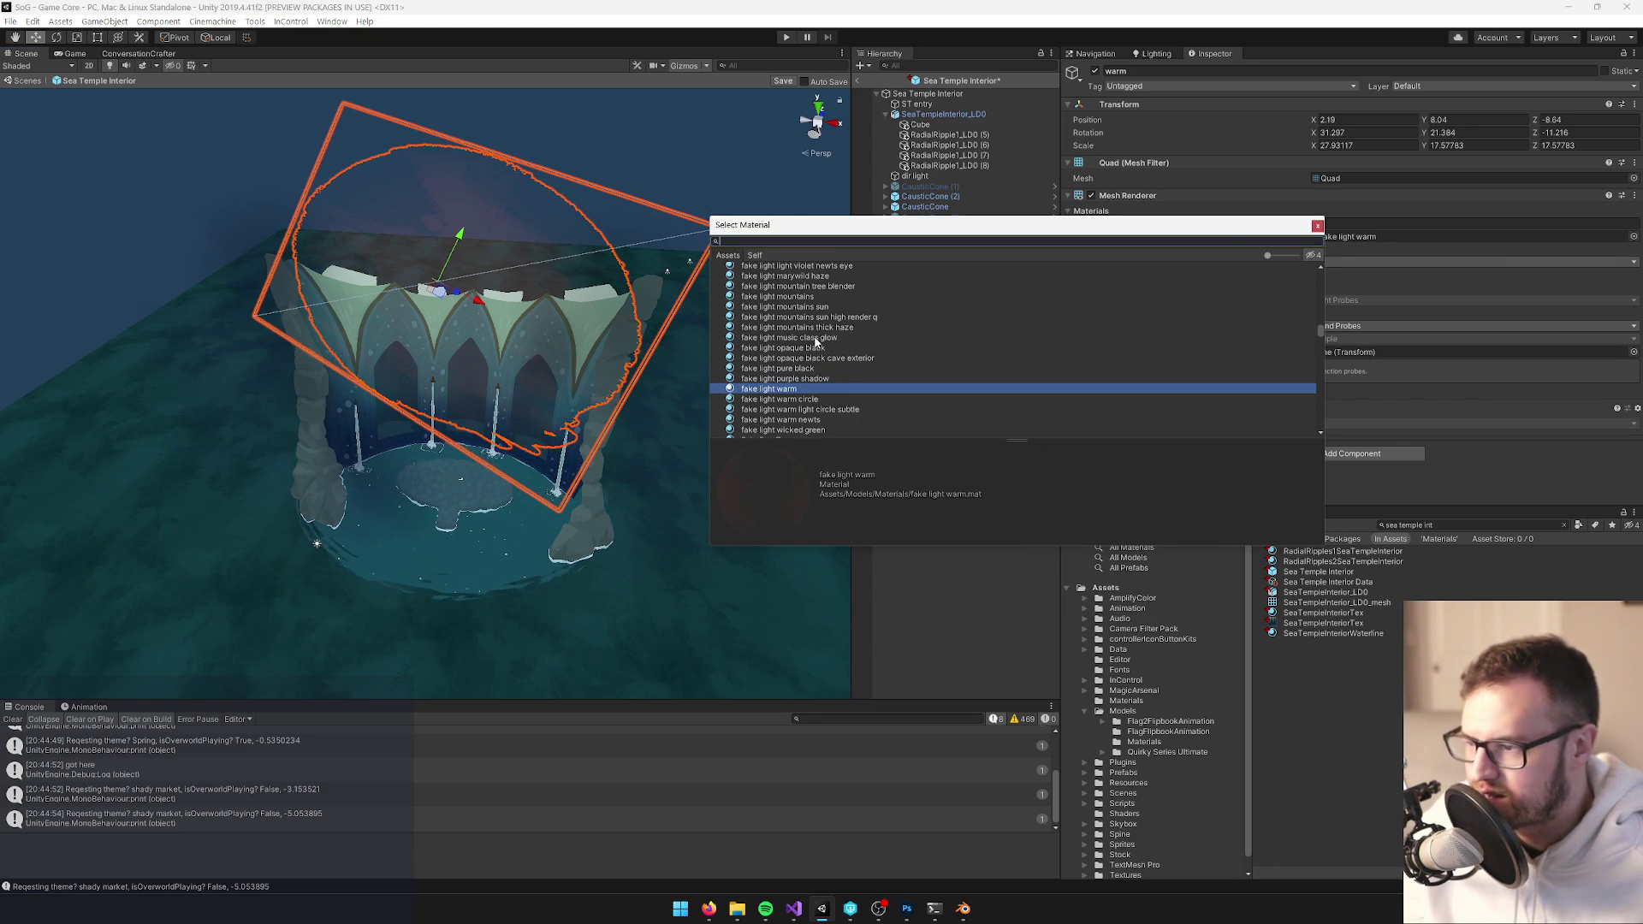
pyautogui.click(1318, 226)
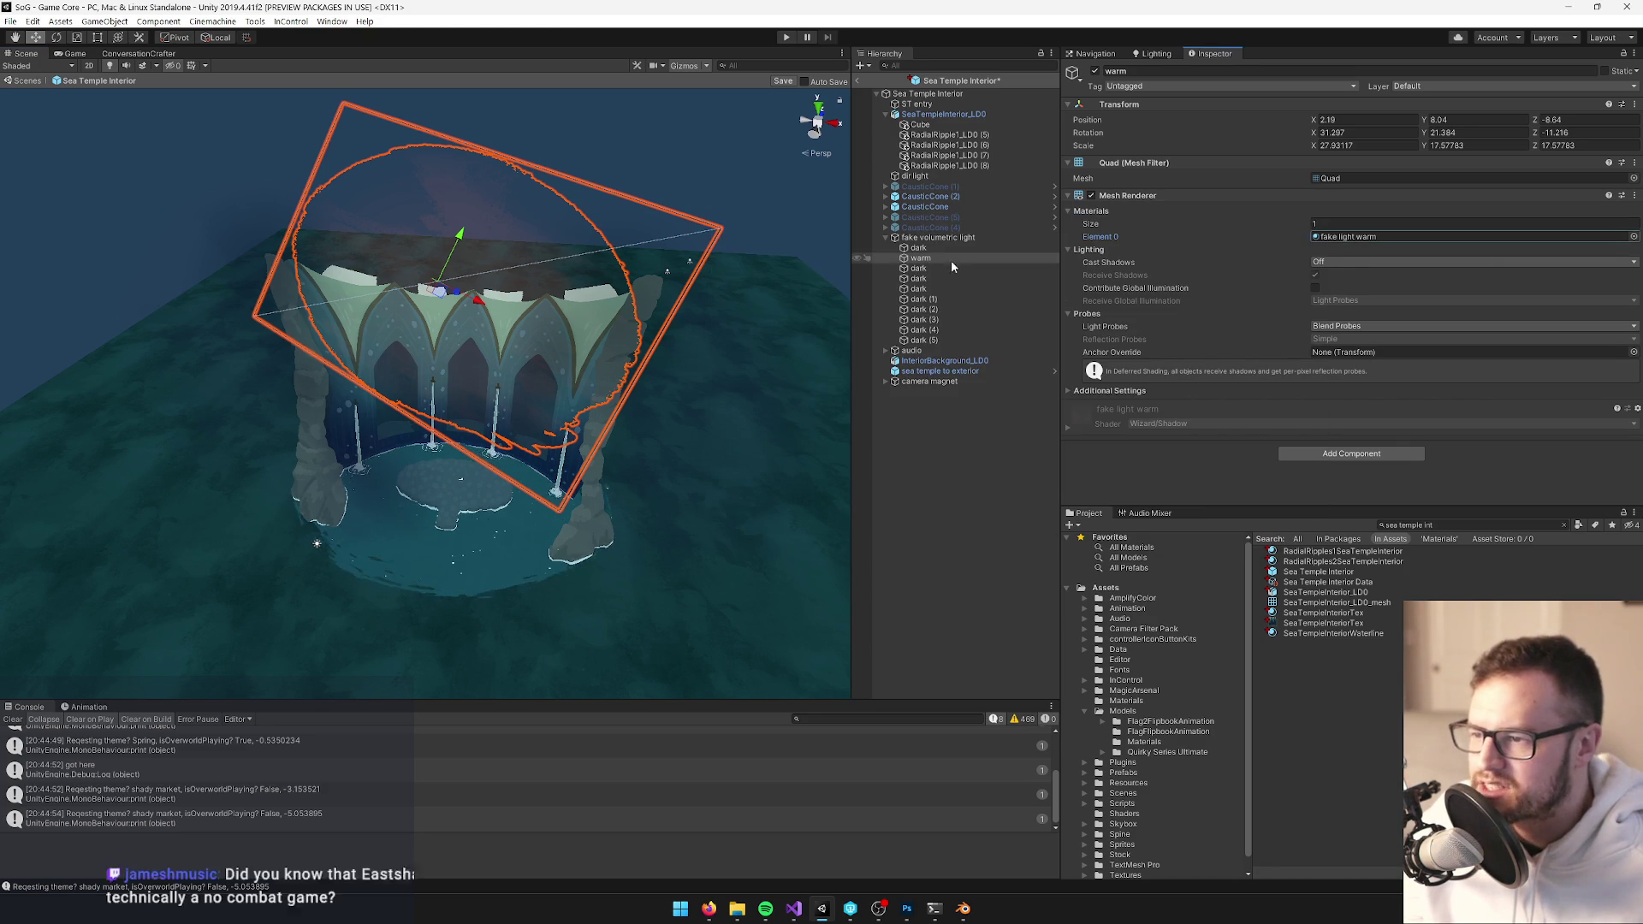
pyautogui.click(948, 239)
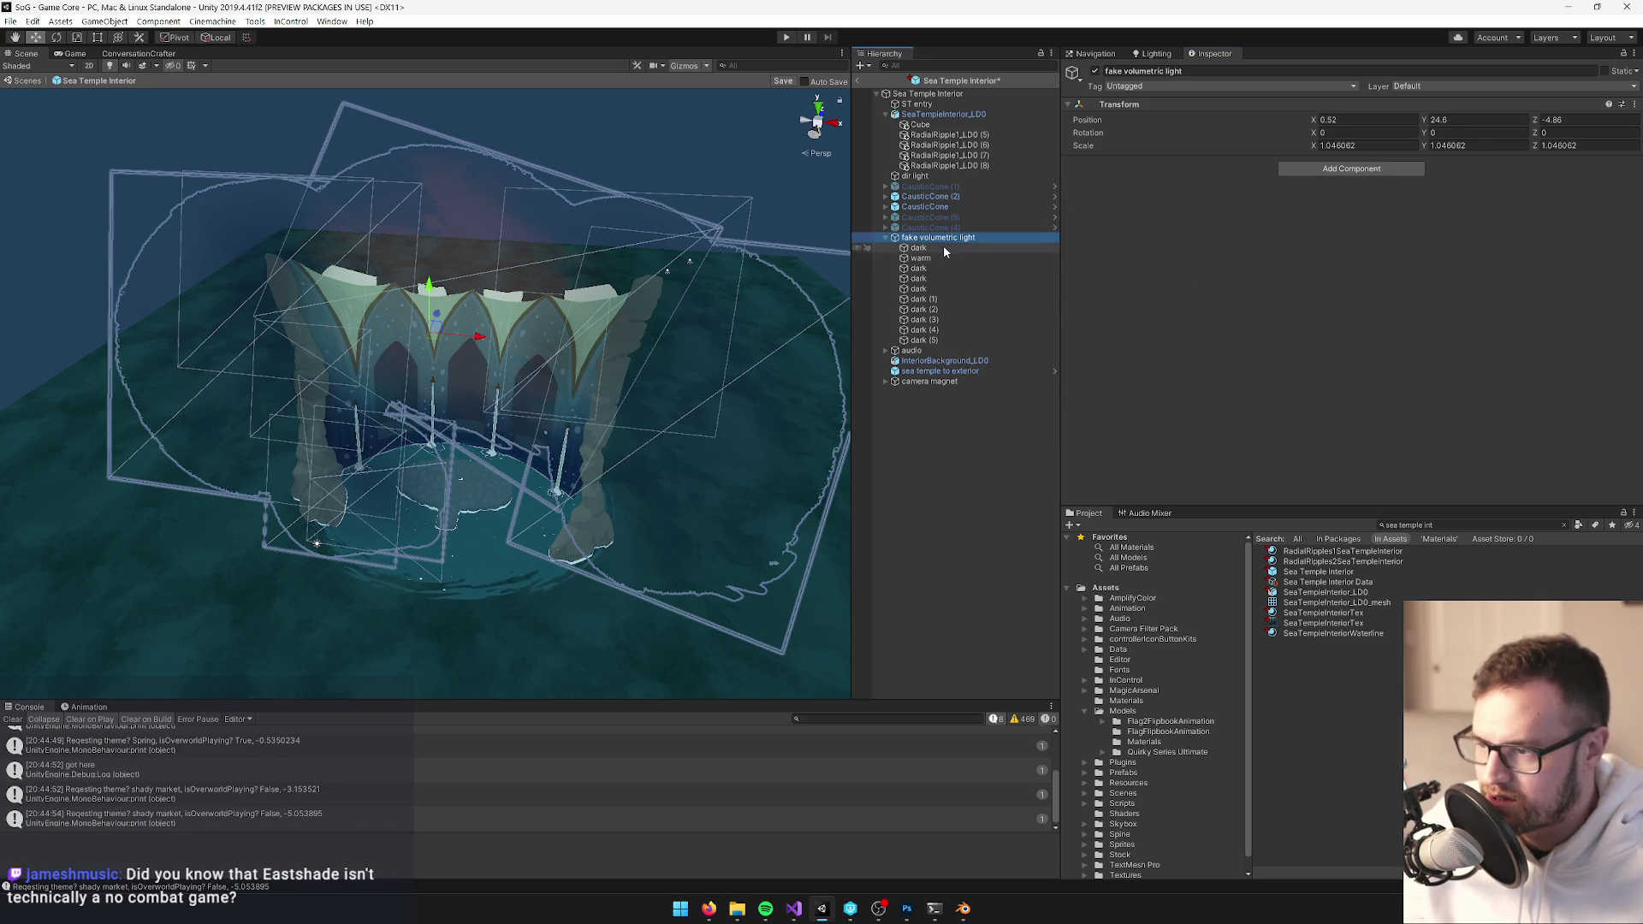
pyautogui.click(941, 257)
pyautogui.click(938, 279)
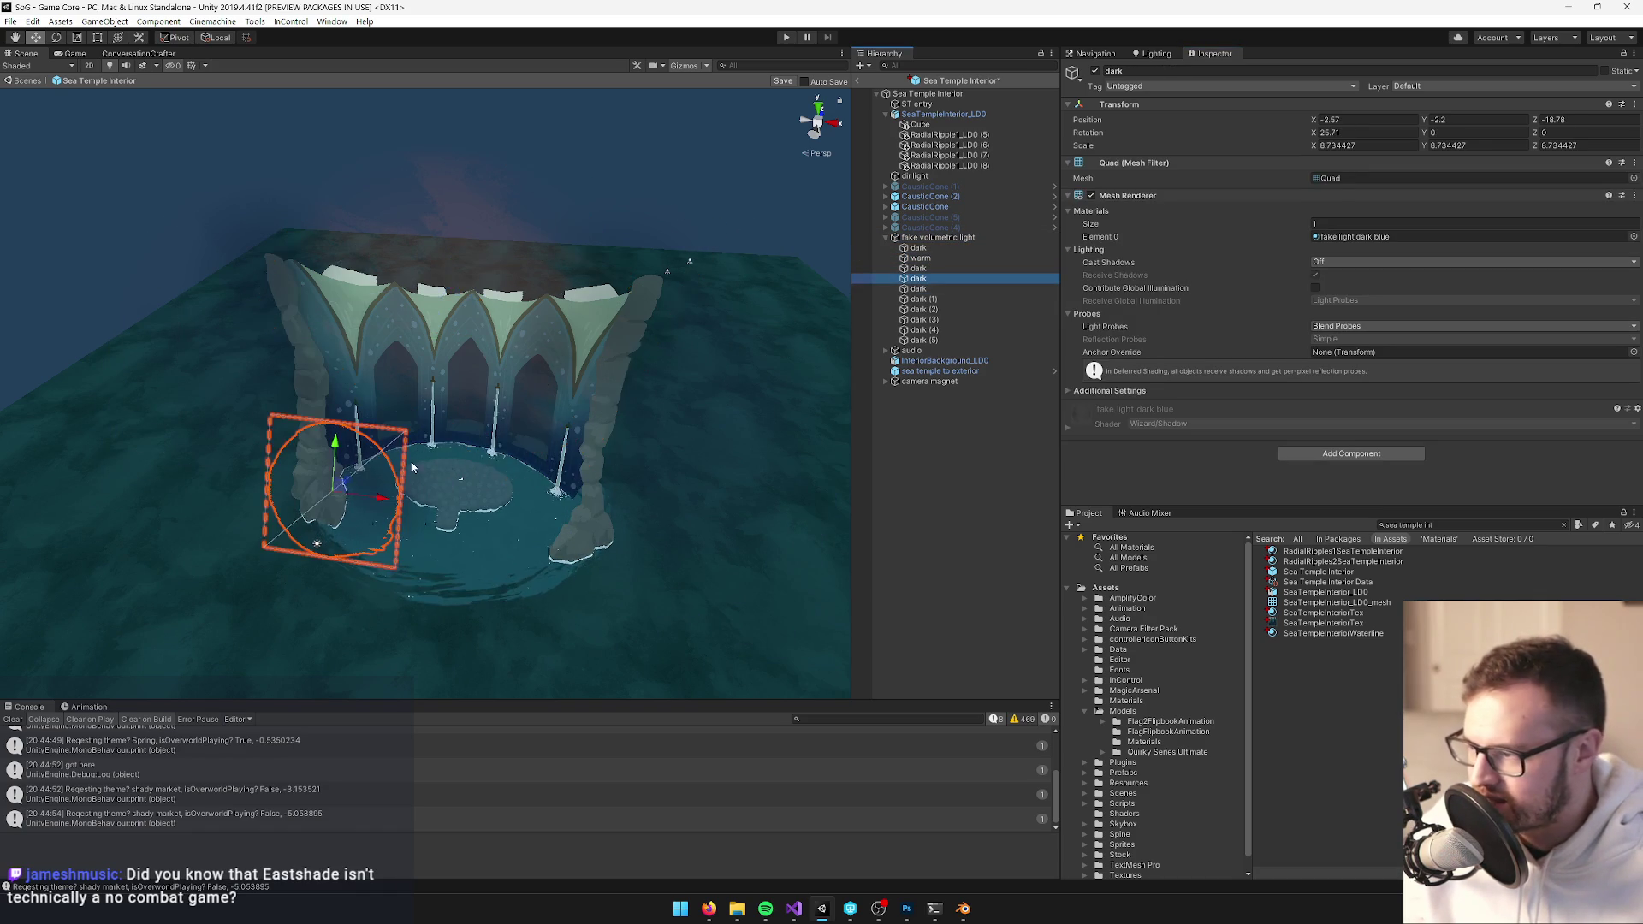
# Move a dark fake-light quad across the pool and raise it higher
pyautogui.moveTo(338, 504)
pyautogui.mouseDown()
pyautogui.moveTo(412, 496)
pyautogui.moveTo(609, 539)
pyautogui.moveTo(452, 525)
pyautogui.moveTo(567, 451)
pyautogui.moveTo(598, 382)
pyautogui.moveTo(581, 486)
pyautogui.moveTo(727, 466)
pyautogui.moveTo(714, 484)
pyautogui.moveTo(604, 432)
pyautogui.moveTo(630, 436)
pyautogui.moveTo(590, 469)
pyautogui.moveTo(548, 437)
pyautogui.mouseUp()
pyautogui.press('r')
pyautogui.press('w')
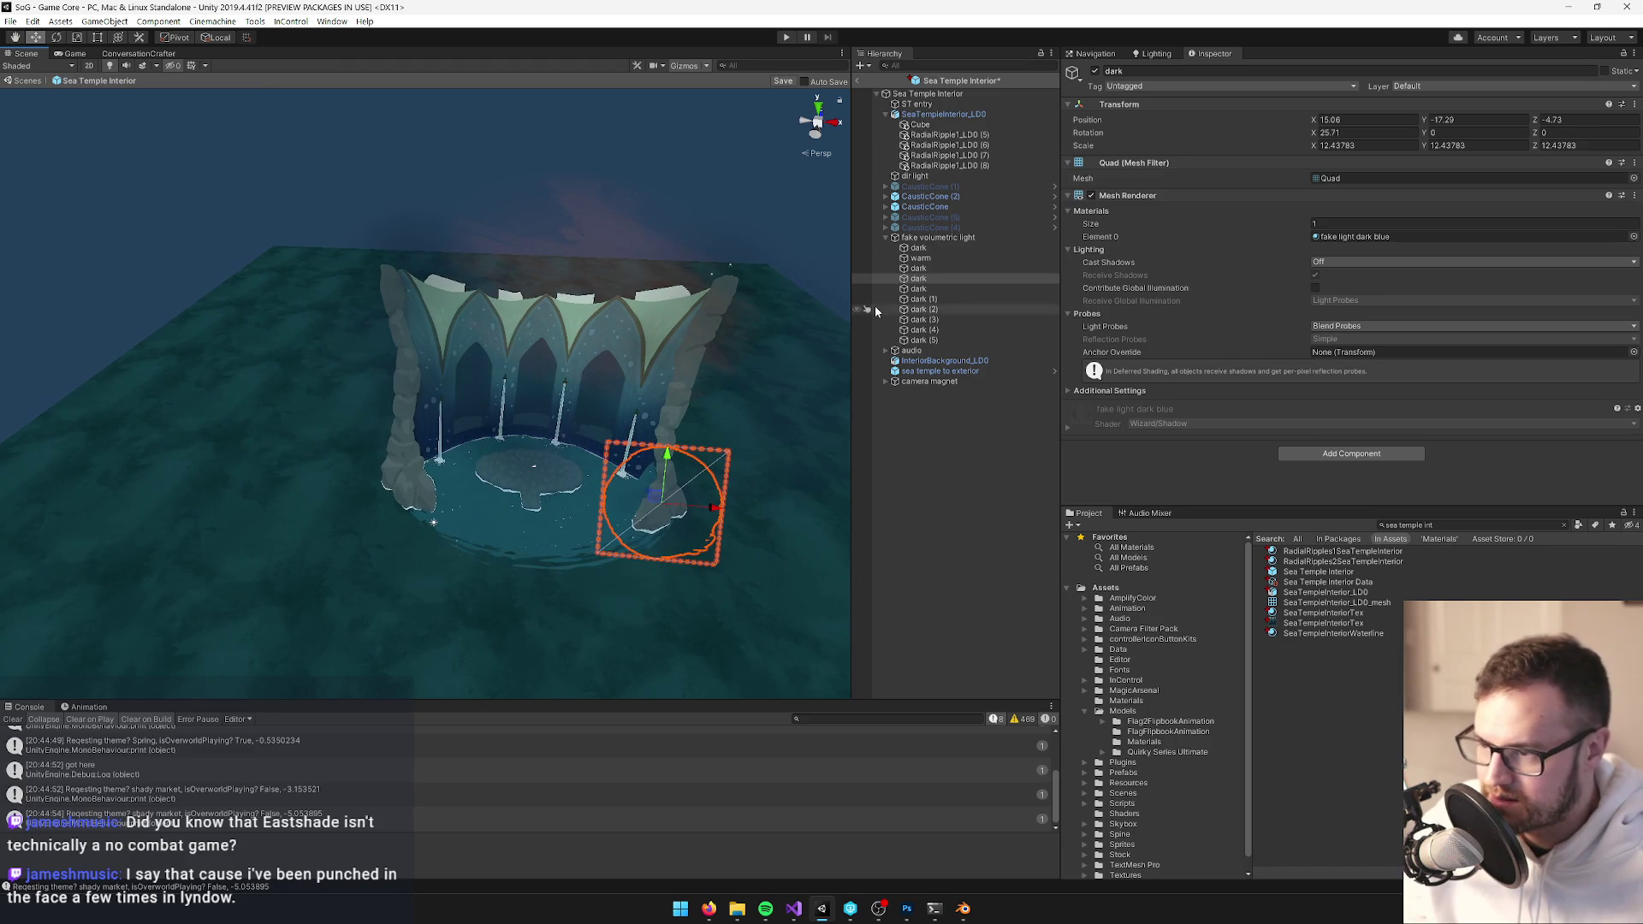
pyautogui.hotkey('ctrl', 'z')
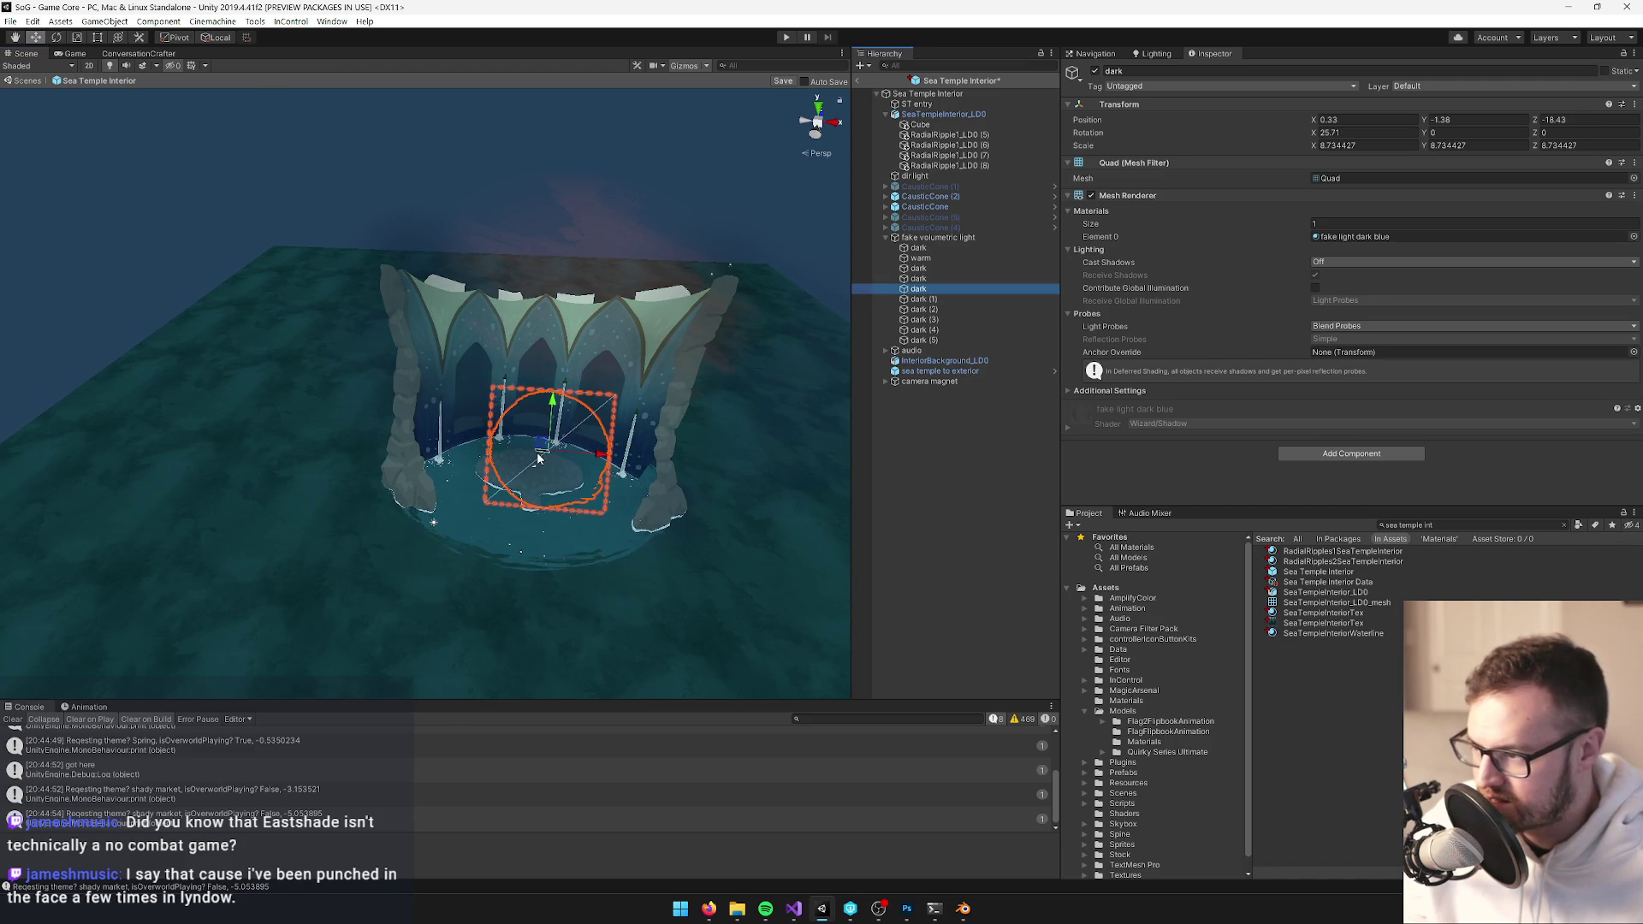
pyautogui.moveTo(527, 463)
pyautogui.mouseDown()
pyautogui.moveTo(398, 475)
pyautogui.moveTo(382, 413)
pyautogui.moveTo(392, 434)
pyautogui.mouseUp()
pyautogui.moveTo(392, 434); pyautogui.dragTo(531, 423)
pyautogui.moveTo(659, 368)
pyautogui.mouseDown()
pyautogui.moveTo(320, 429)
pyautogui.moveTo(367, 485)
pyautogui.moveTo(796, 488)
pyautogui.moveTo(638, 488)
pyautogui.moveTo(512, 548)
pyautogui.moveTo(448, 530)
pyautogui.mouseUp()
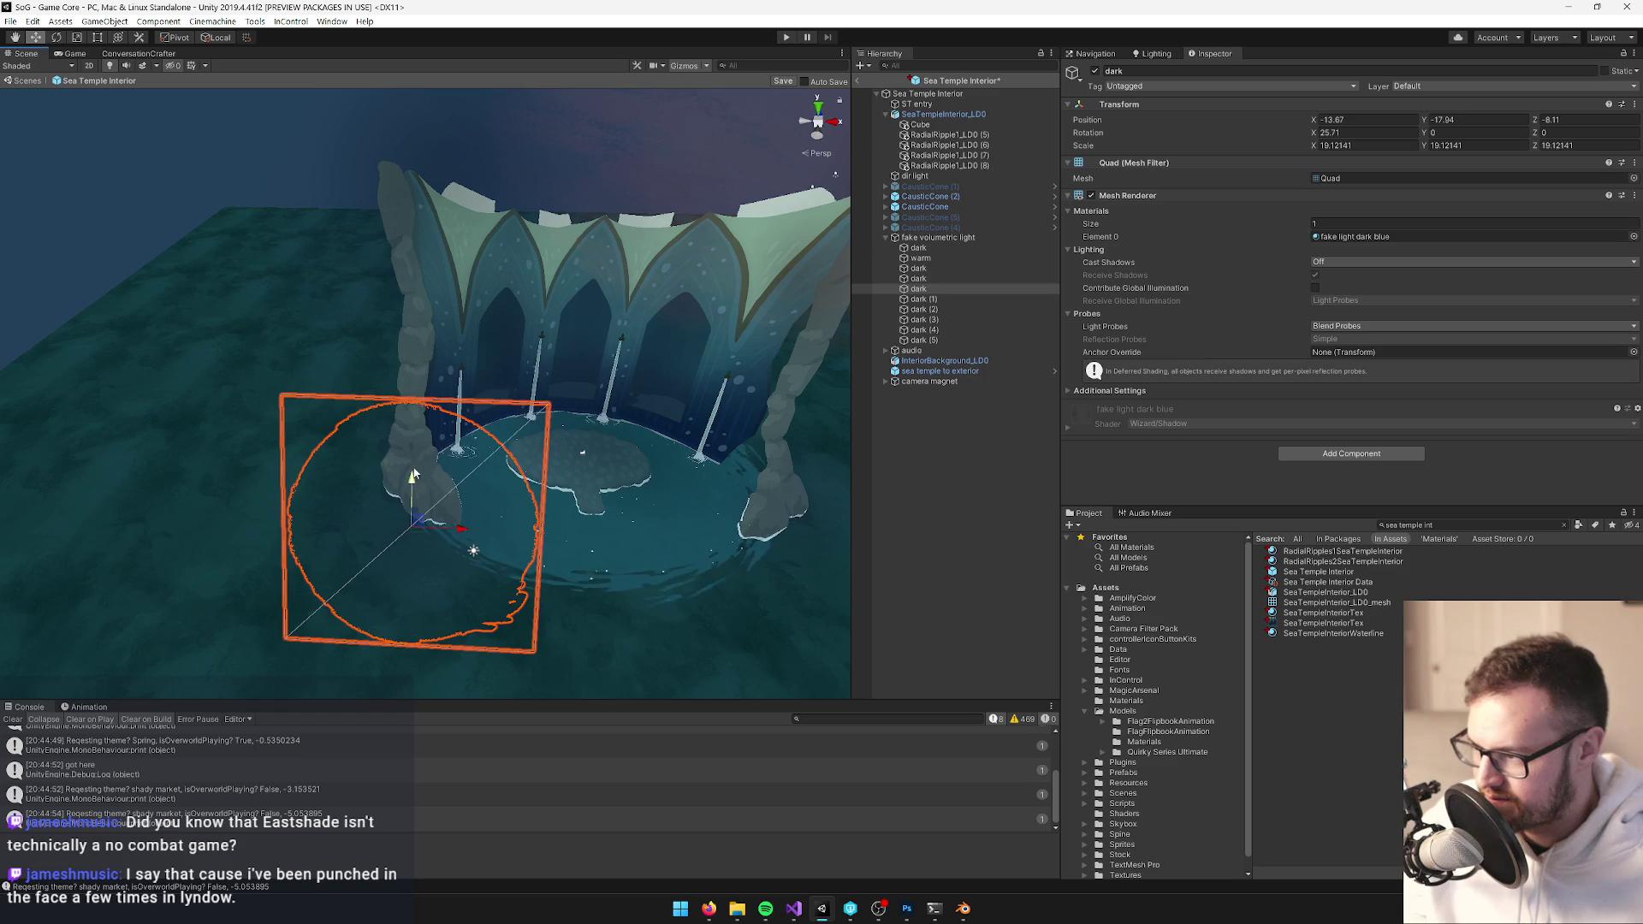
pyautogui.moveTo(413, 477); pyautogui.dragTo(485, 430)
# Delete surplus dark quads, including dark (4), from the fake volumetric light group
pyautogui.click(921, 342)
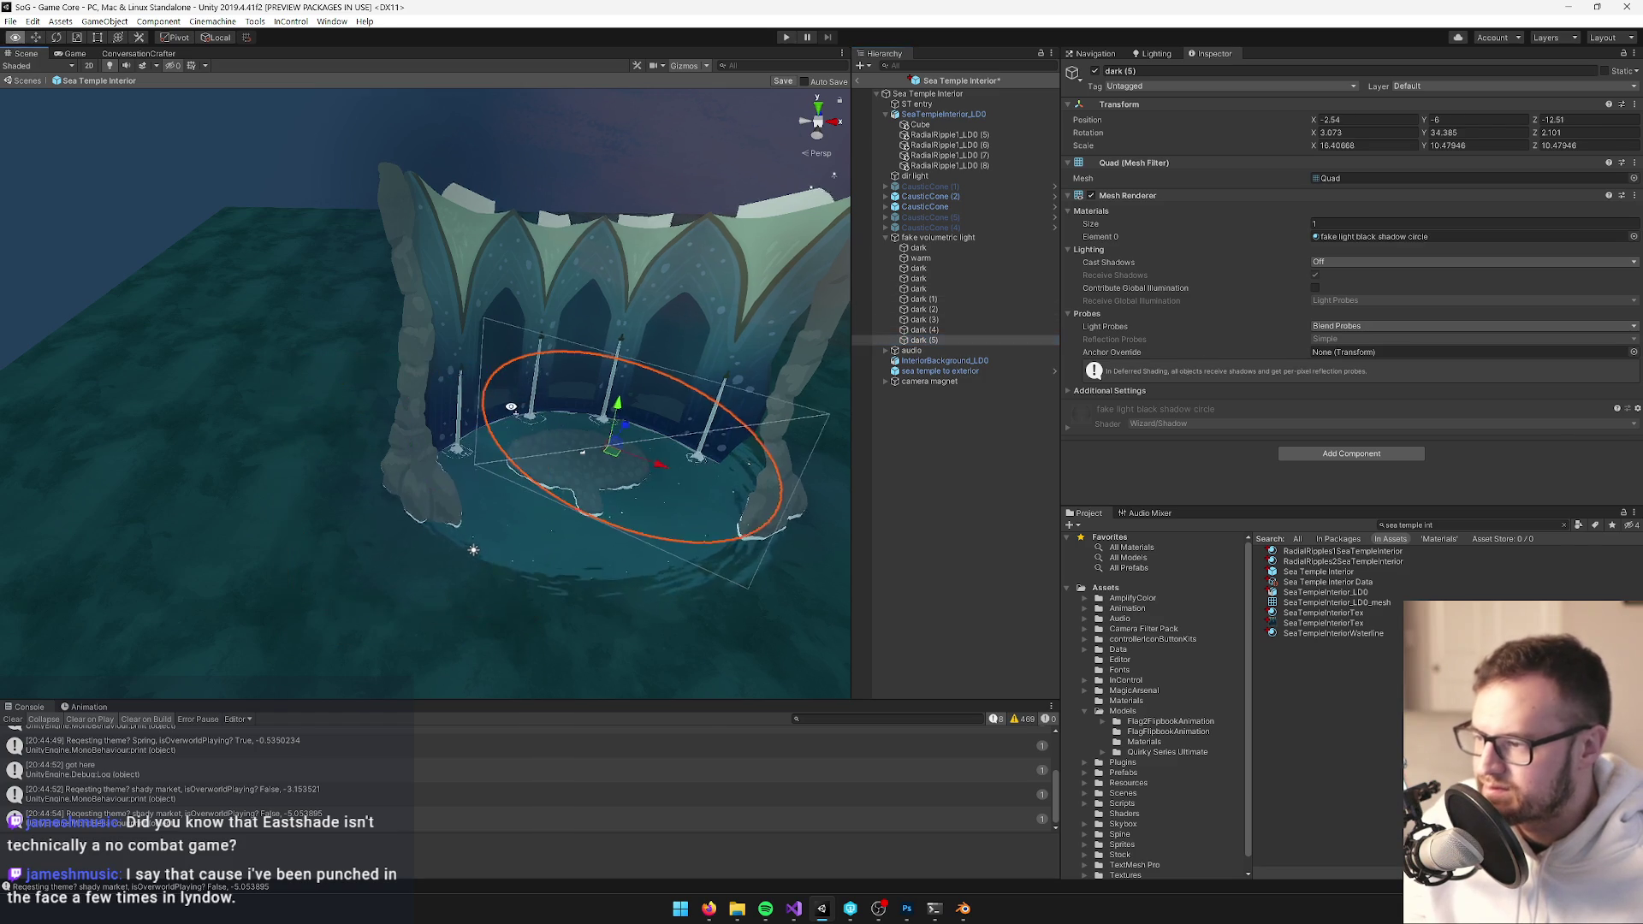
pyautogui.press('f')
pyautogui.click(982, 421)
pyautogui.click(923, 331)
pyautogui.press('Delete')
pyautogui.click(923, 322)
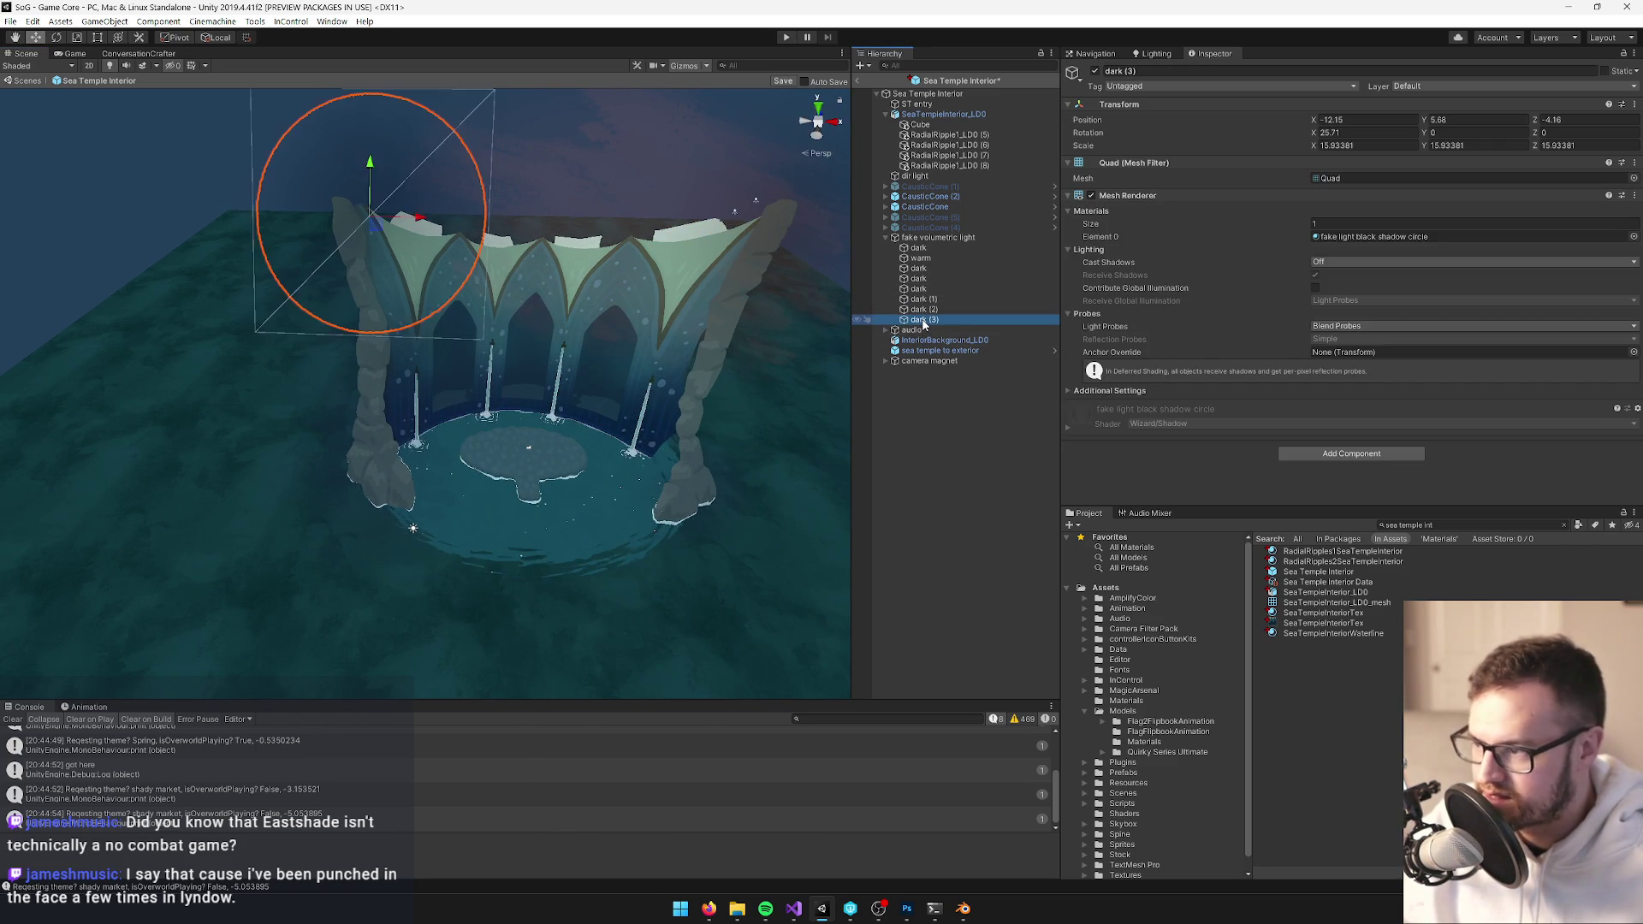
pyautogui.keyDown('ctrl'); pyautogui.click(923, 322); pyautogui.keyUp('ctrl')
pyautogui.hotkey('ctrl', 'z')
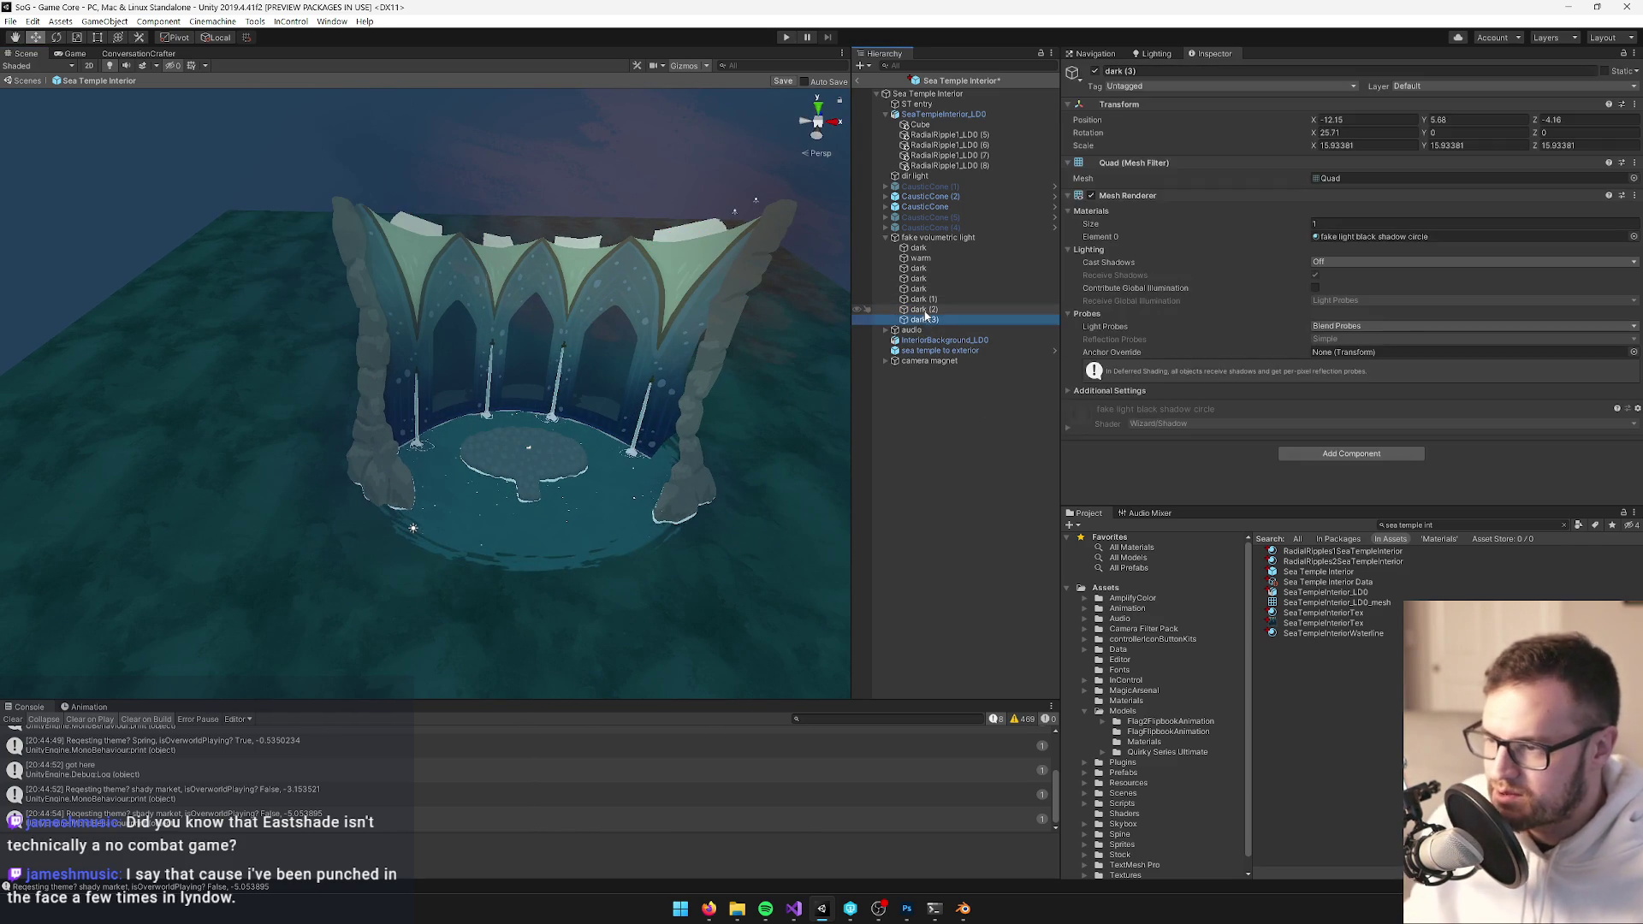
pyautogui.click(917, 279)
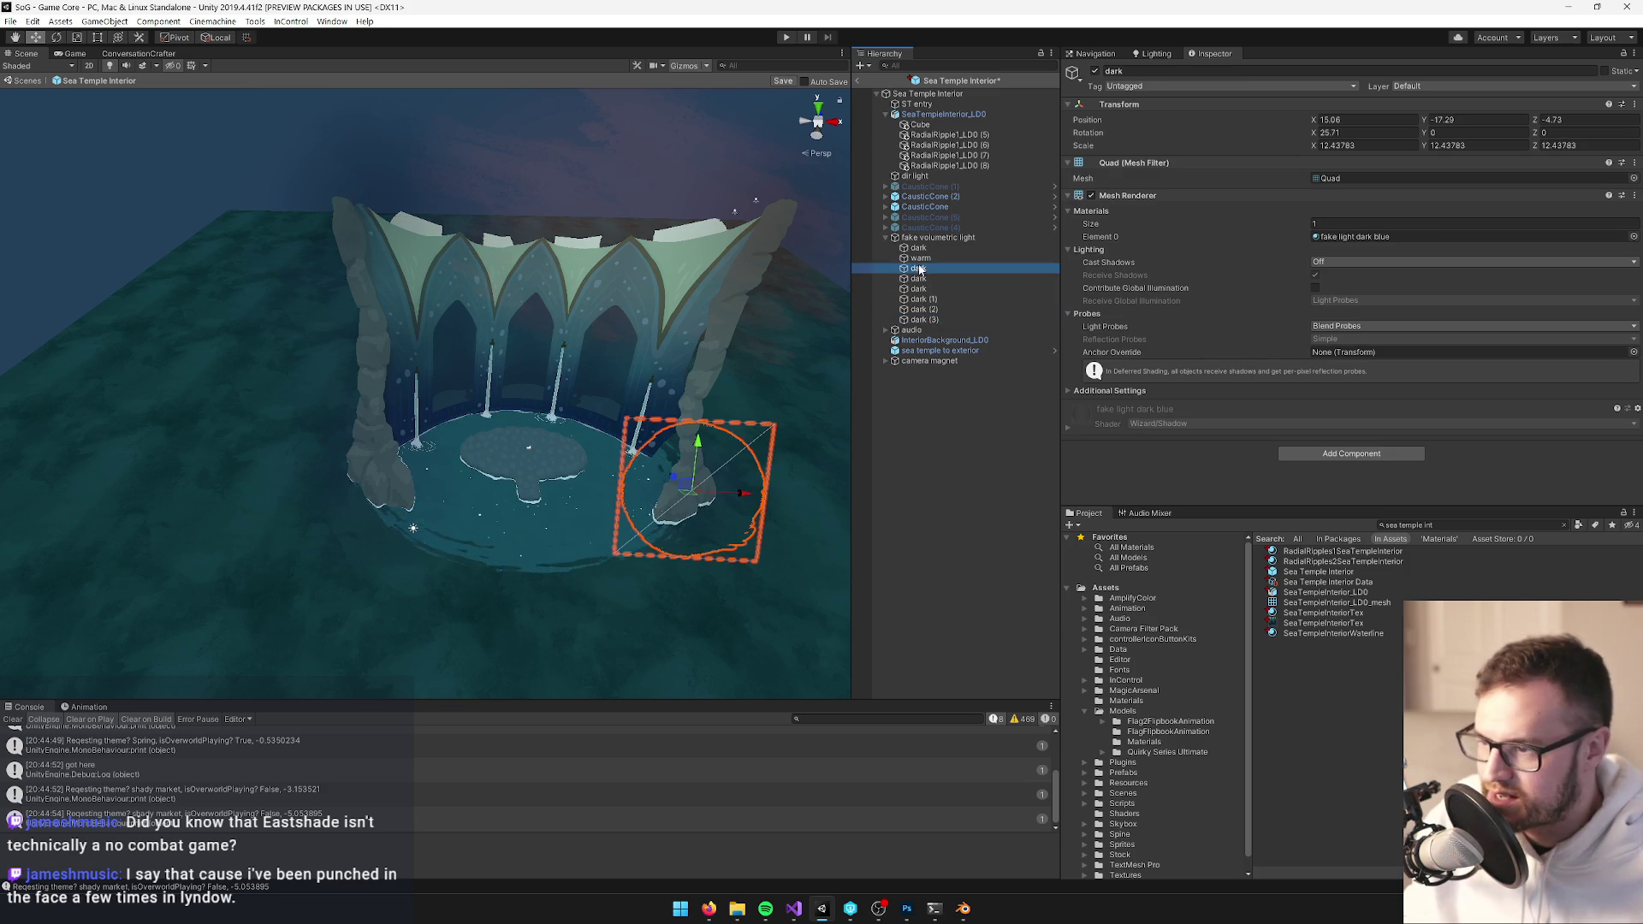
pyautogui.moveTo(635, 336); pyautogui.dragTo(639, 331)
pyautogui.press('Delete')
pyautogui.click(918, 269)
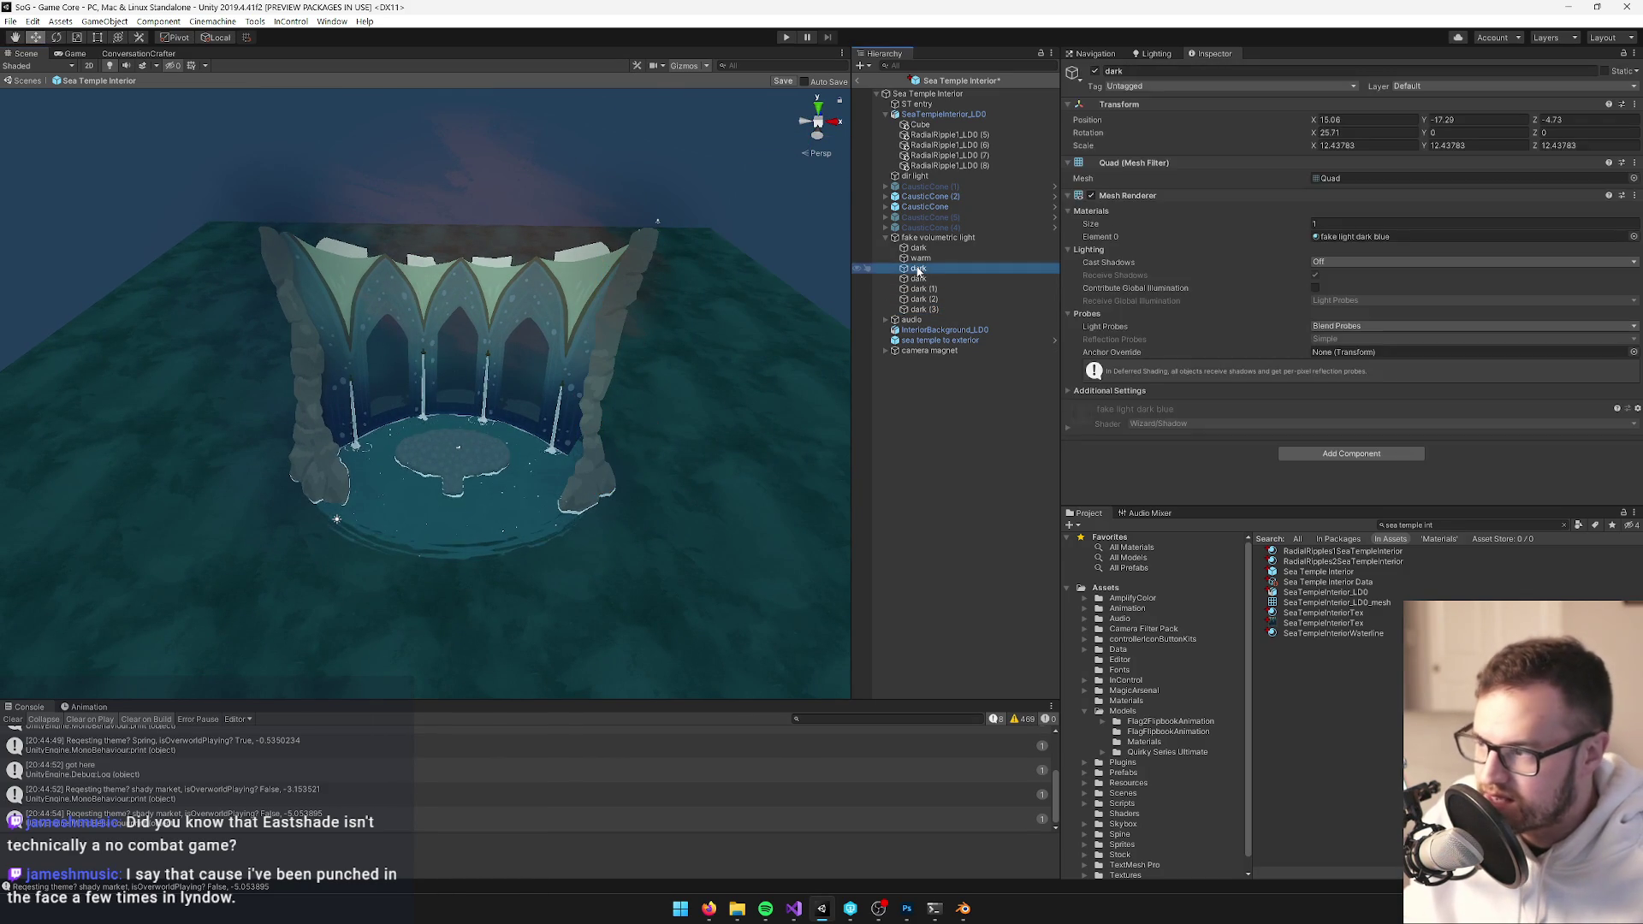
pyautogui.click(919, 259)
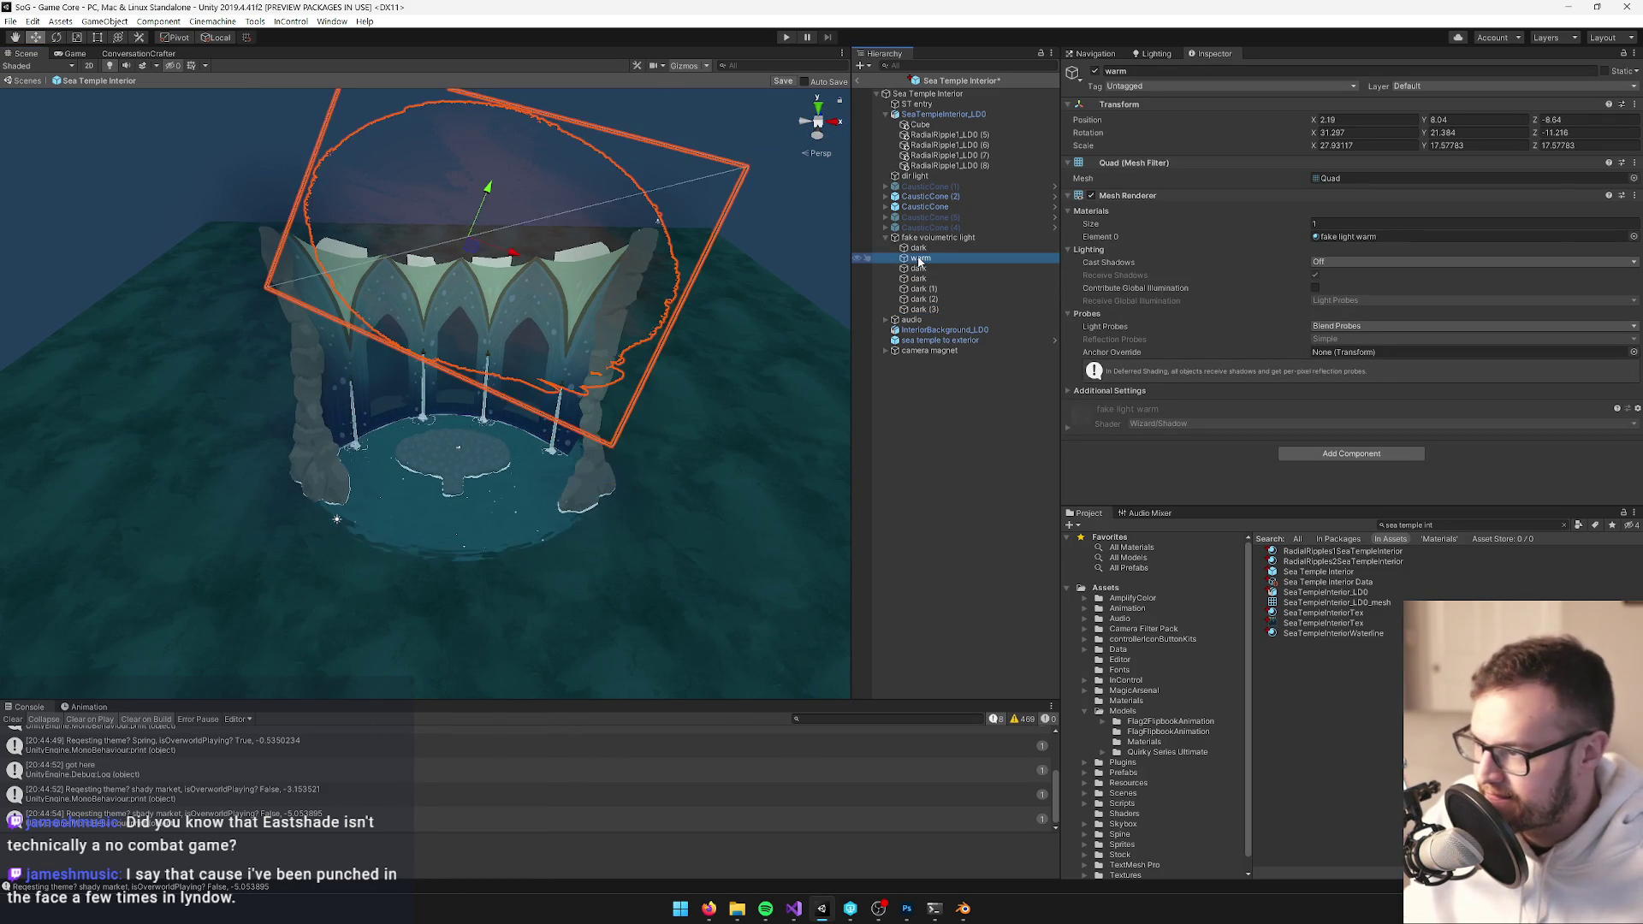
# Assign the fake light mountains thick haze material to the warm quad
pyautogui.click(1633, 238)
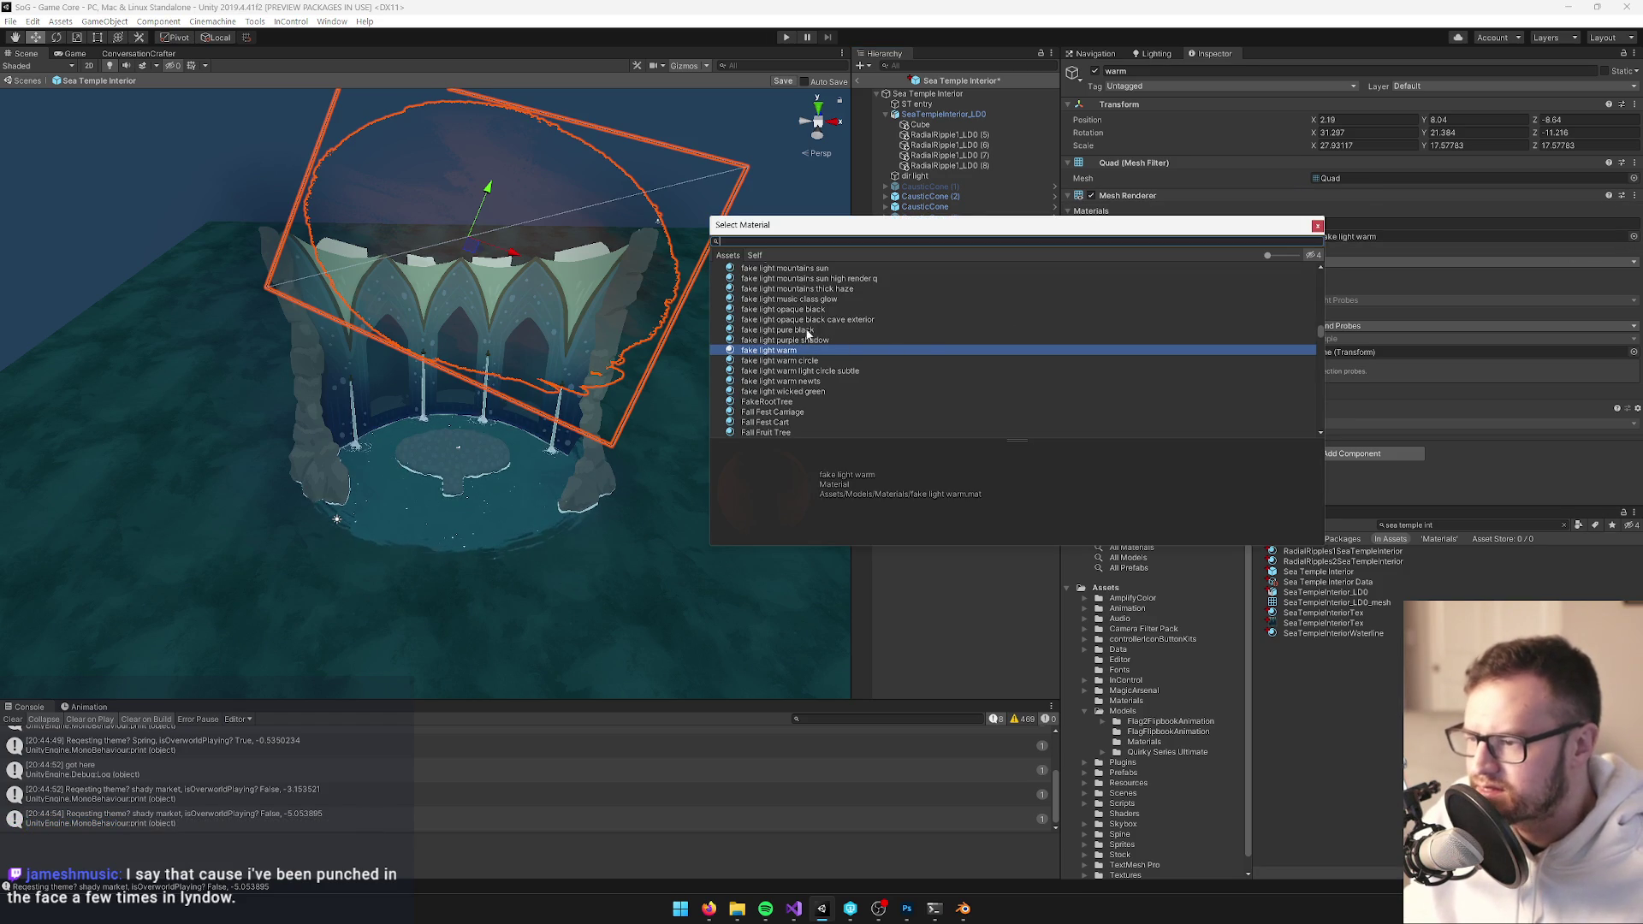
pyautogui.click(809, 289)
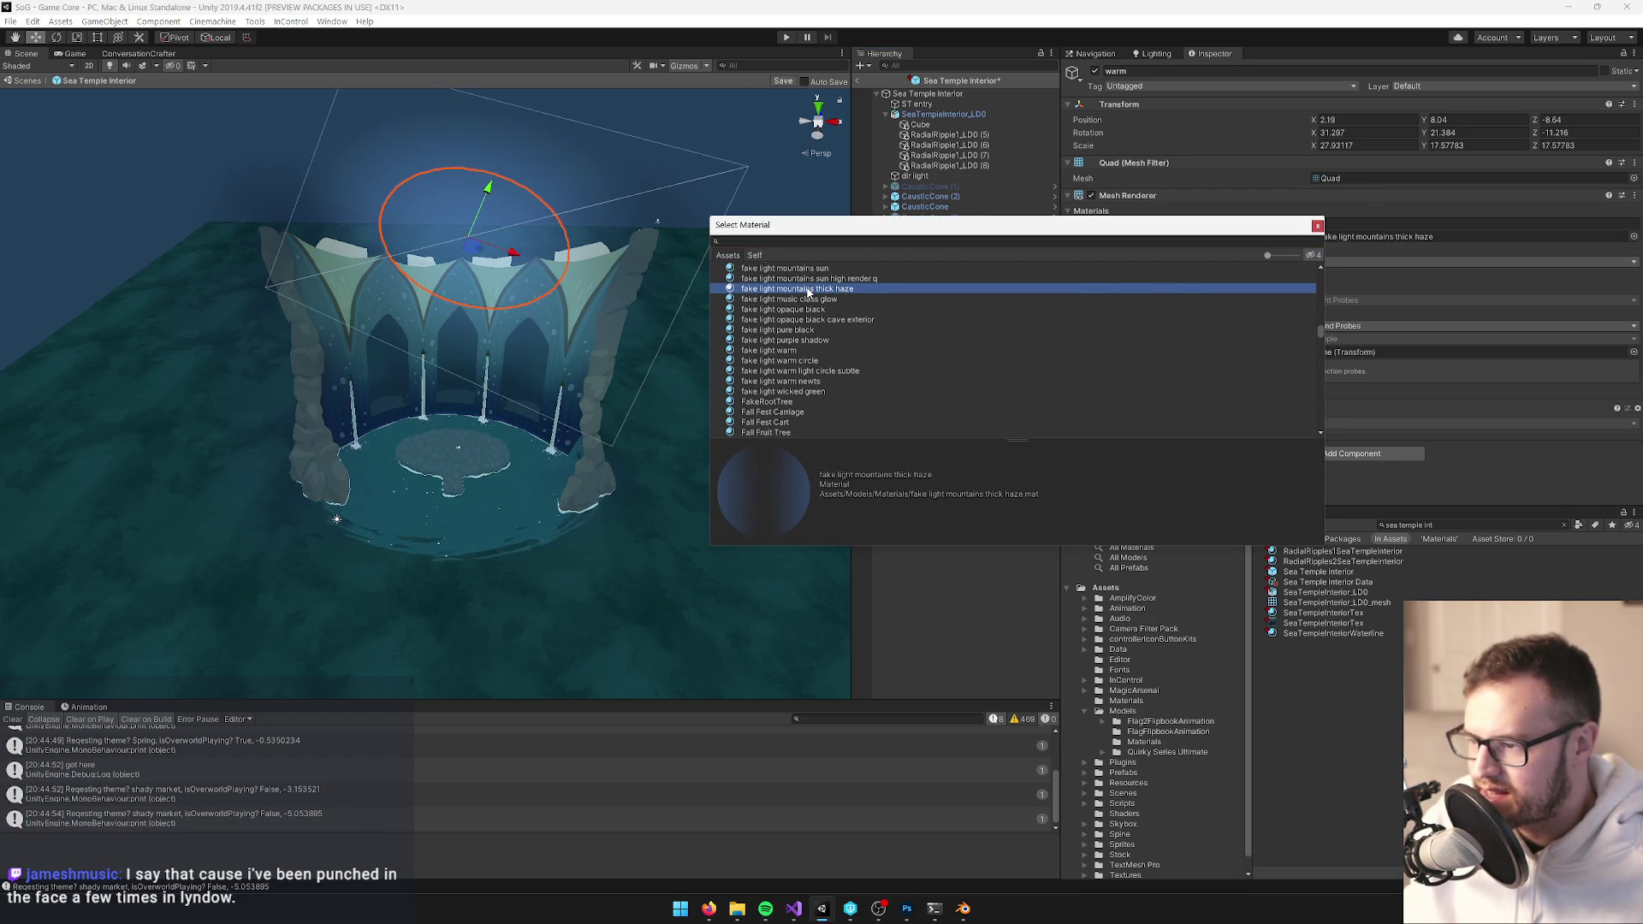
pyautogui.doubleClick(808, 291)
# Tilt, reposition and enlarge the warm quad to roughly 37.8 × 28 at X -2.41
pyautogui.moveTo(521, 233)
pyautogui.mouseDown()
pyautogui.moveTo(539, 214)
pyautogui.moveTo(500, 247)
pyautogui.moveTo(466, 241)
pyautogui.moveTo(551, 288)
pyautogui.moveTo(448, 246)
pyautogui.moveTo(367, 242)
pyautogui.moveTo(491, 272)
pyautogui.moveTo(509, 302)
pyautogui.moveTo(696, 271)
pyautogui.mouseUp()
pyautogui.press('w')
pyautogui.scroll(-2, 467, 241)
pyautogui.press('r')
pyautogui.press('w')
pyautogui.press('r')
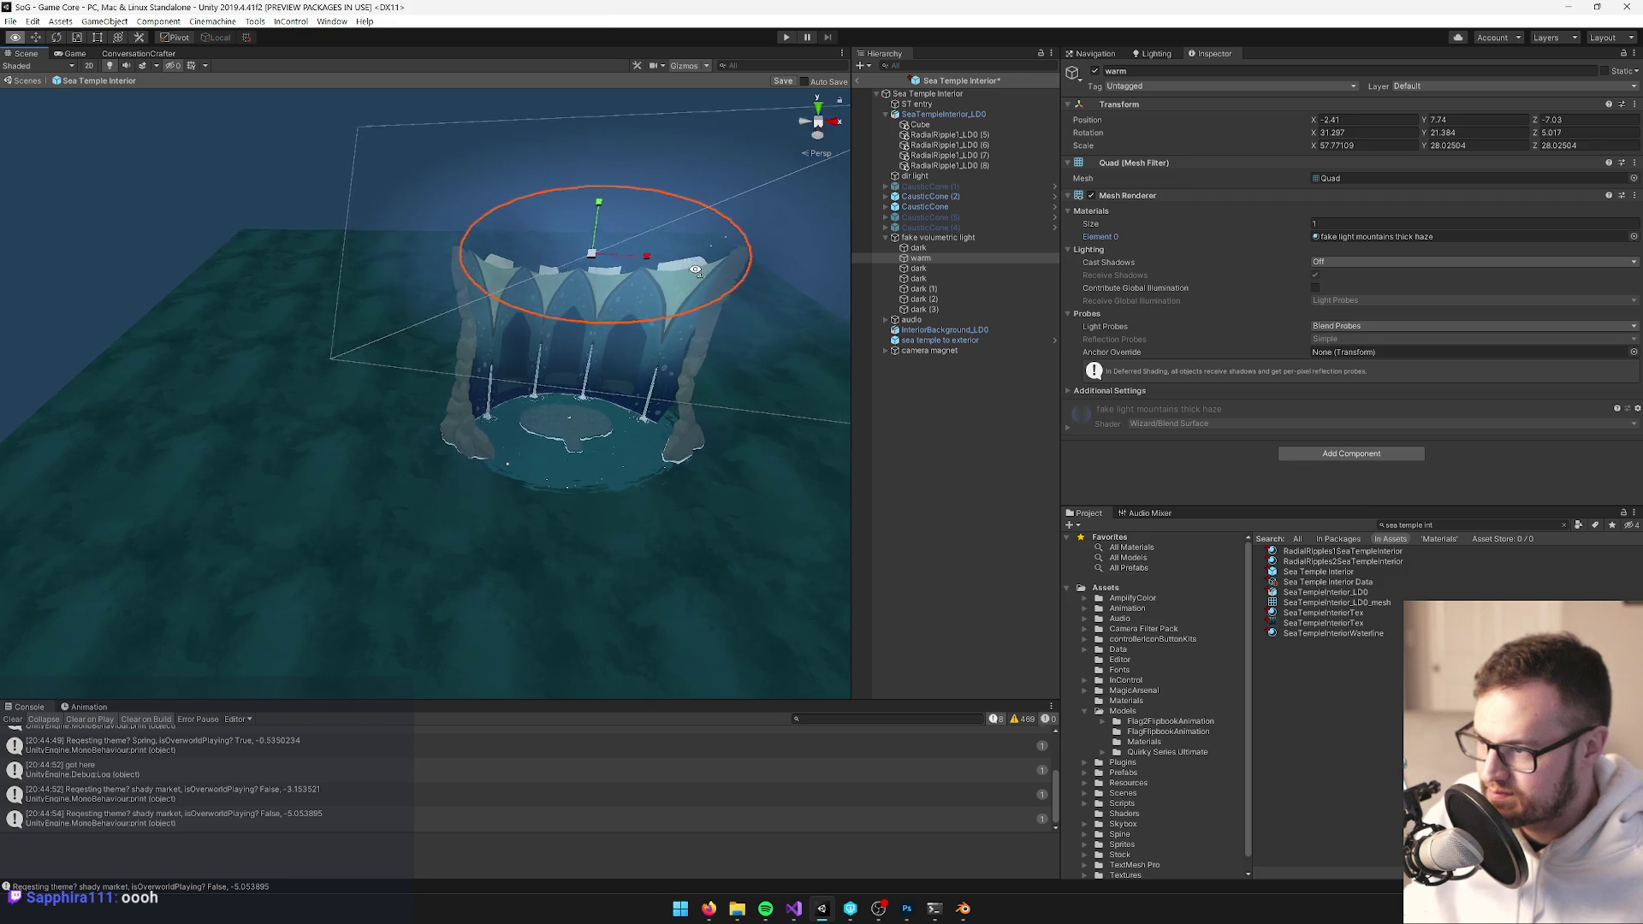
pyautogui.scroll(5, 554, 242)
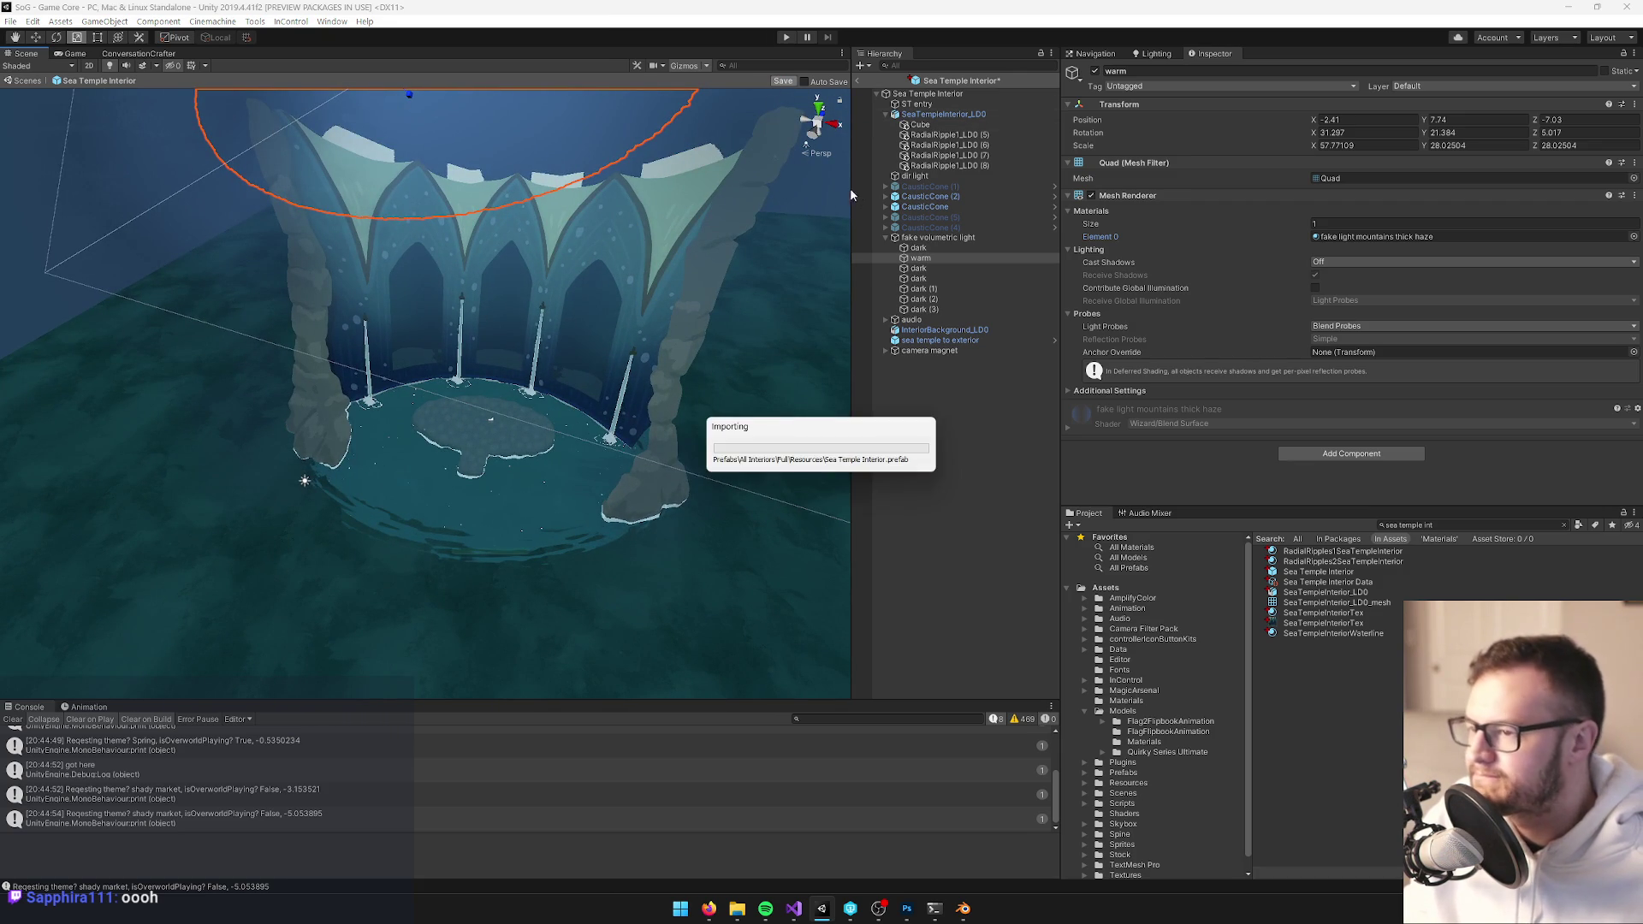
# Move the dark fake-light quad left and shrink its scale from about 21 to 17
pyautogui.click(913, 249)
pyautogui.press('f')
pyautogui.press('w')
pyautogui.moveTo(482, 299)
pyautogui.mouseDown()
pyautogui.moveTo(399, 298)
pyautogui.moveTo(295, 244)
pyautogui.mouseUp()
pyautogui.press('r')
pyautogui.moveTo(296, 245)
pyautogui.mouseDown()
pyautogui.moveTo(447, 293)
pyautogui.moveTo(344, 308)
pyautogui.moveTo(436, 321)
pyautogui.moveTo(812, 296)
pyautogui.mouseUp()
# Select CausticCone and CausticCone (2) with the temple wall in view
pyautogui.click(925, 206)
pyautogui.keyDown('ctrl'); pyautogui.click(930, 196); pyautogui.keyUp('ctrl')
pyautogui.moveTo(547, 261); pyautogui.dragTo(578, 267)
pyautogui.scroll(-4, 578, 271)
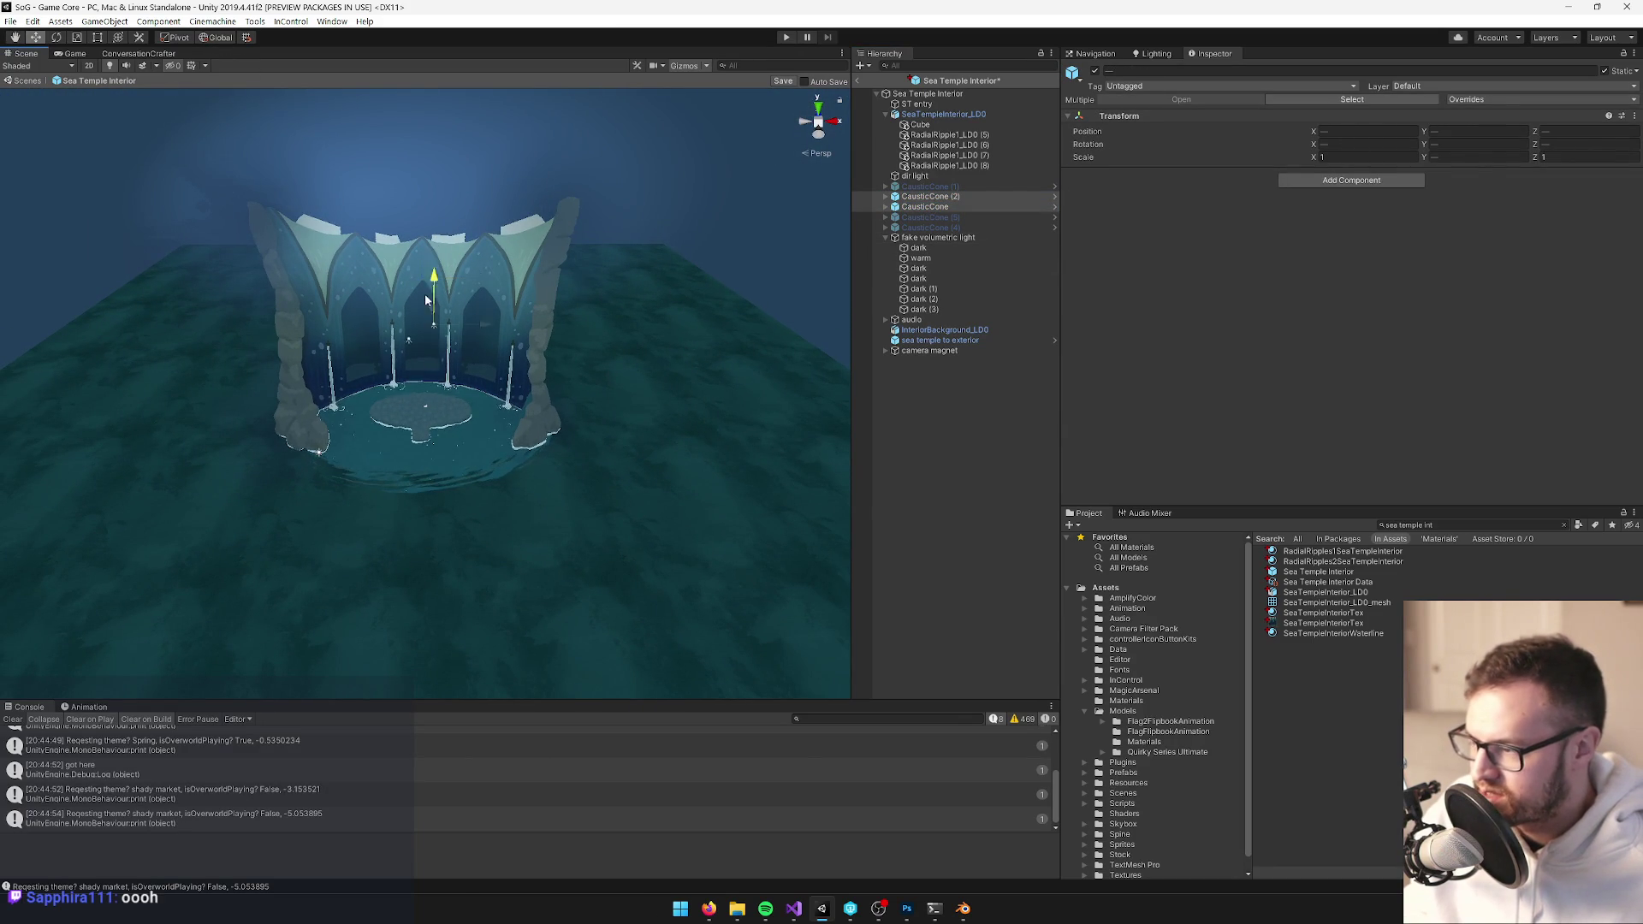
pyautogui.scroll(3, 436, 364)
pyautogui.scroll(2, 560, 369)
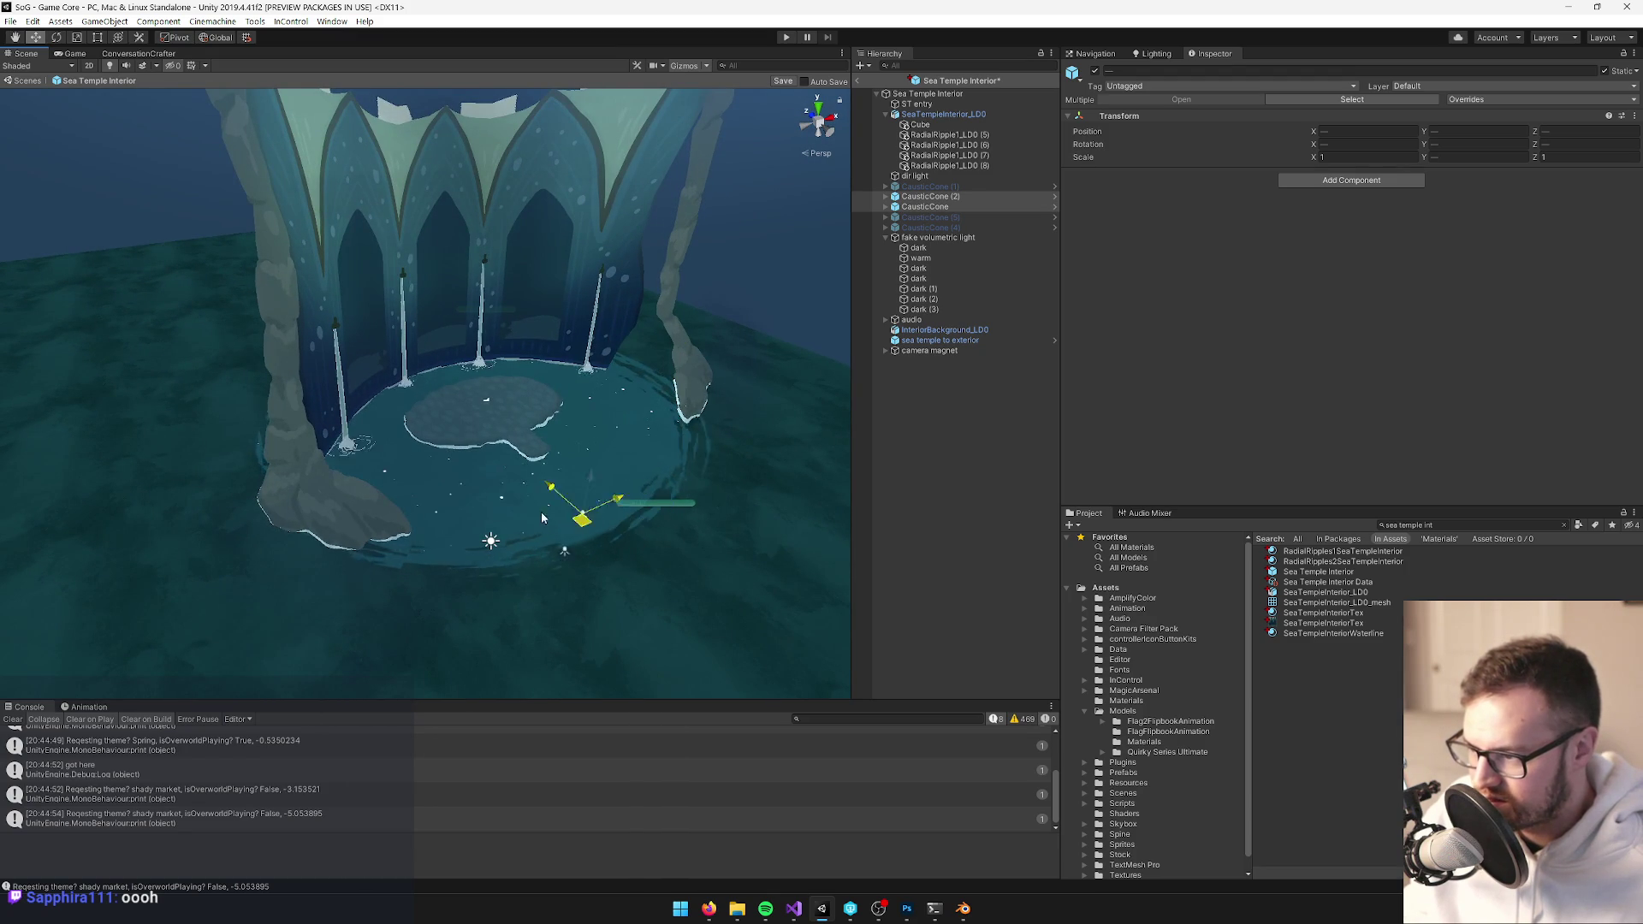
pyautogui.moveTo(506, 499)
pyautogui.mouseDown()
pyautogui.moveTo(428, 430)
pyautogui.moveTo(479, 459)
pyautogui.mouseUp()
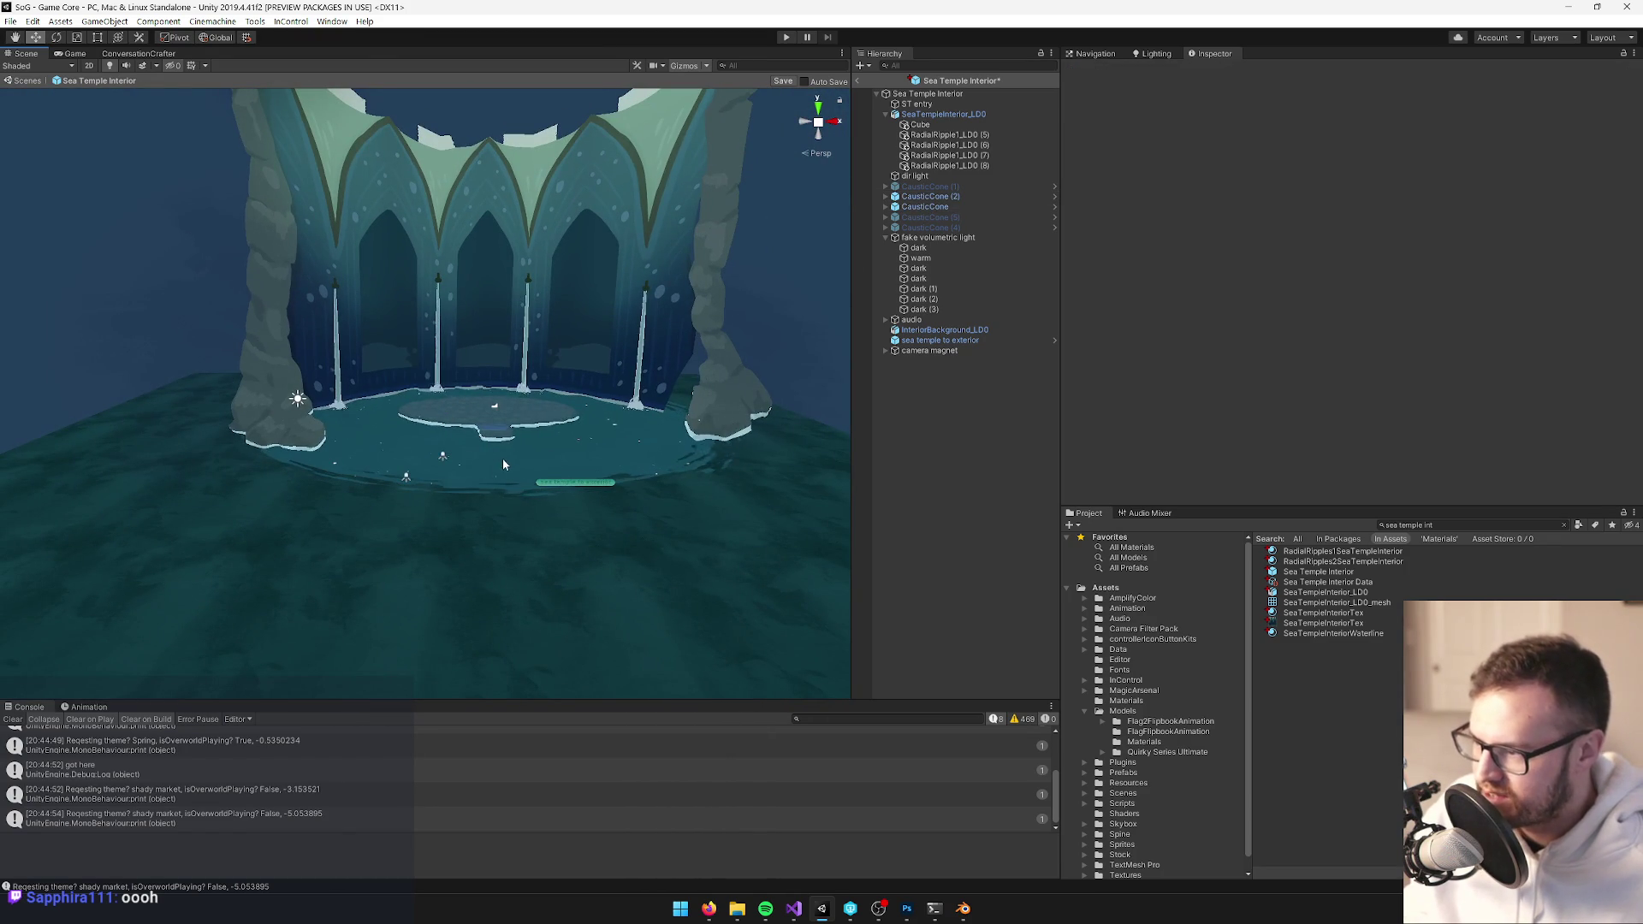
pyautogui.scroll(3, 552, 441)
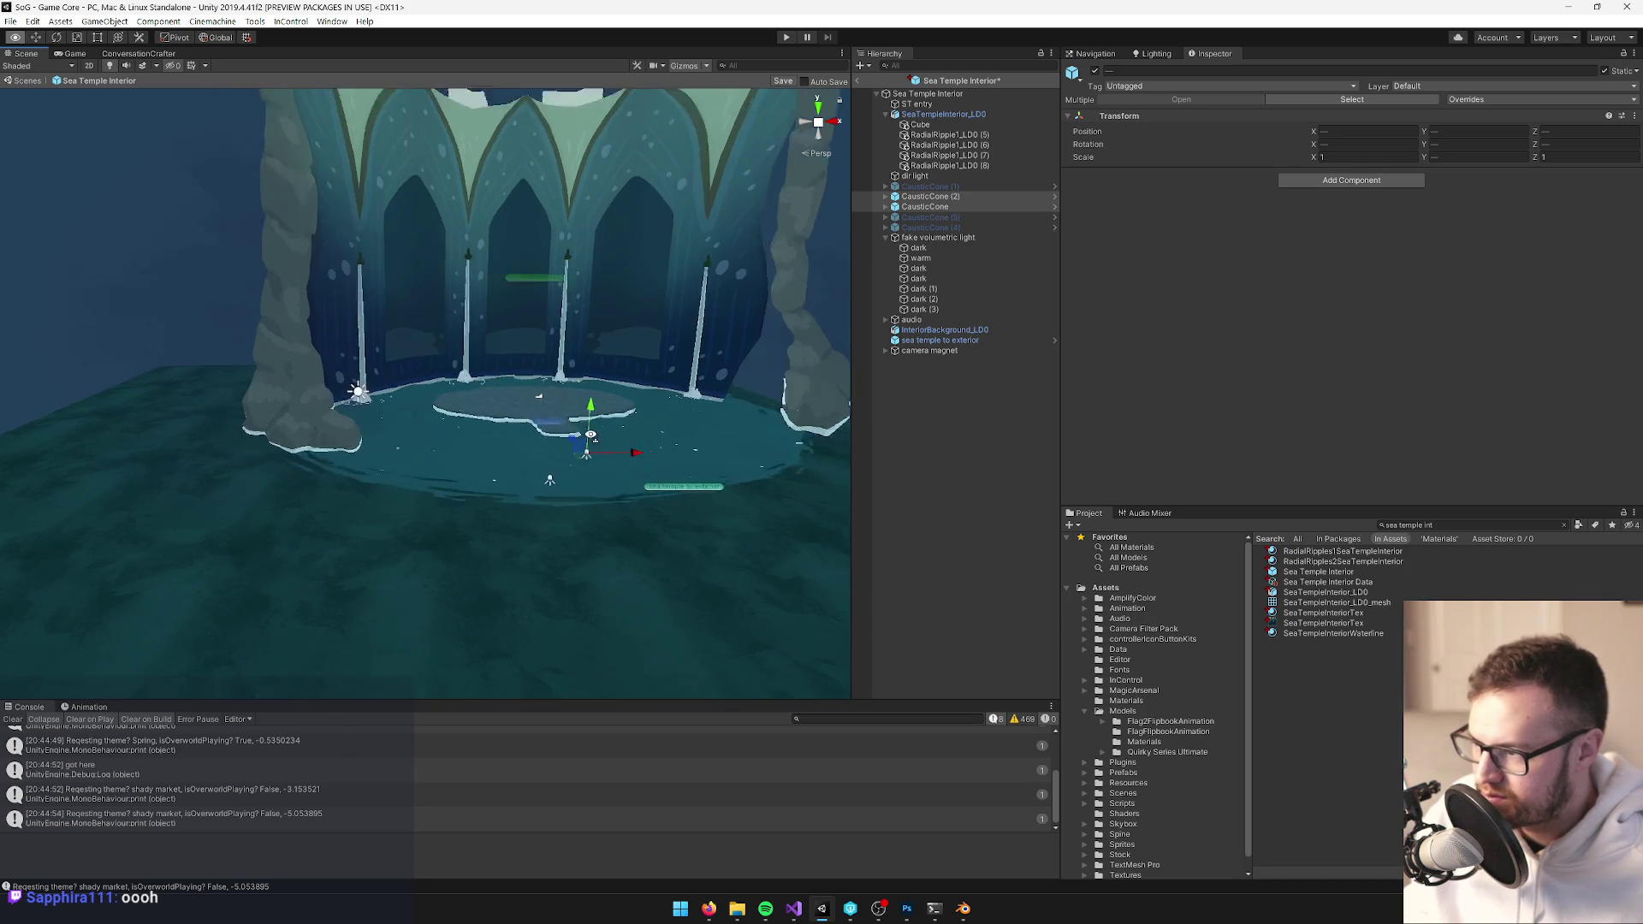
# Lower the two caustic cones and inspect CausticCone (2)'s Spotlight settings
pyautogui.moveTo(617, 357)
pyautogui.mouseDown()
pyautogui.moveTo(612, 392)
pyautogui.moveTo(581, 295)
pyautogui.mouseUp()
pyautogui.press('e')
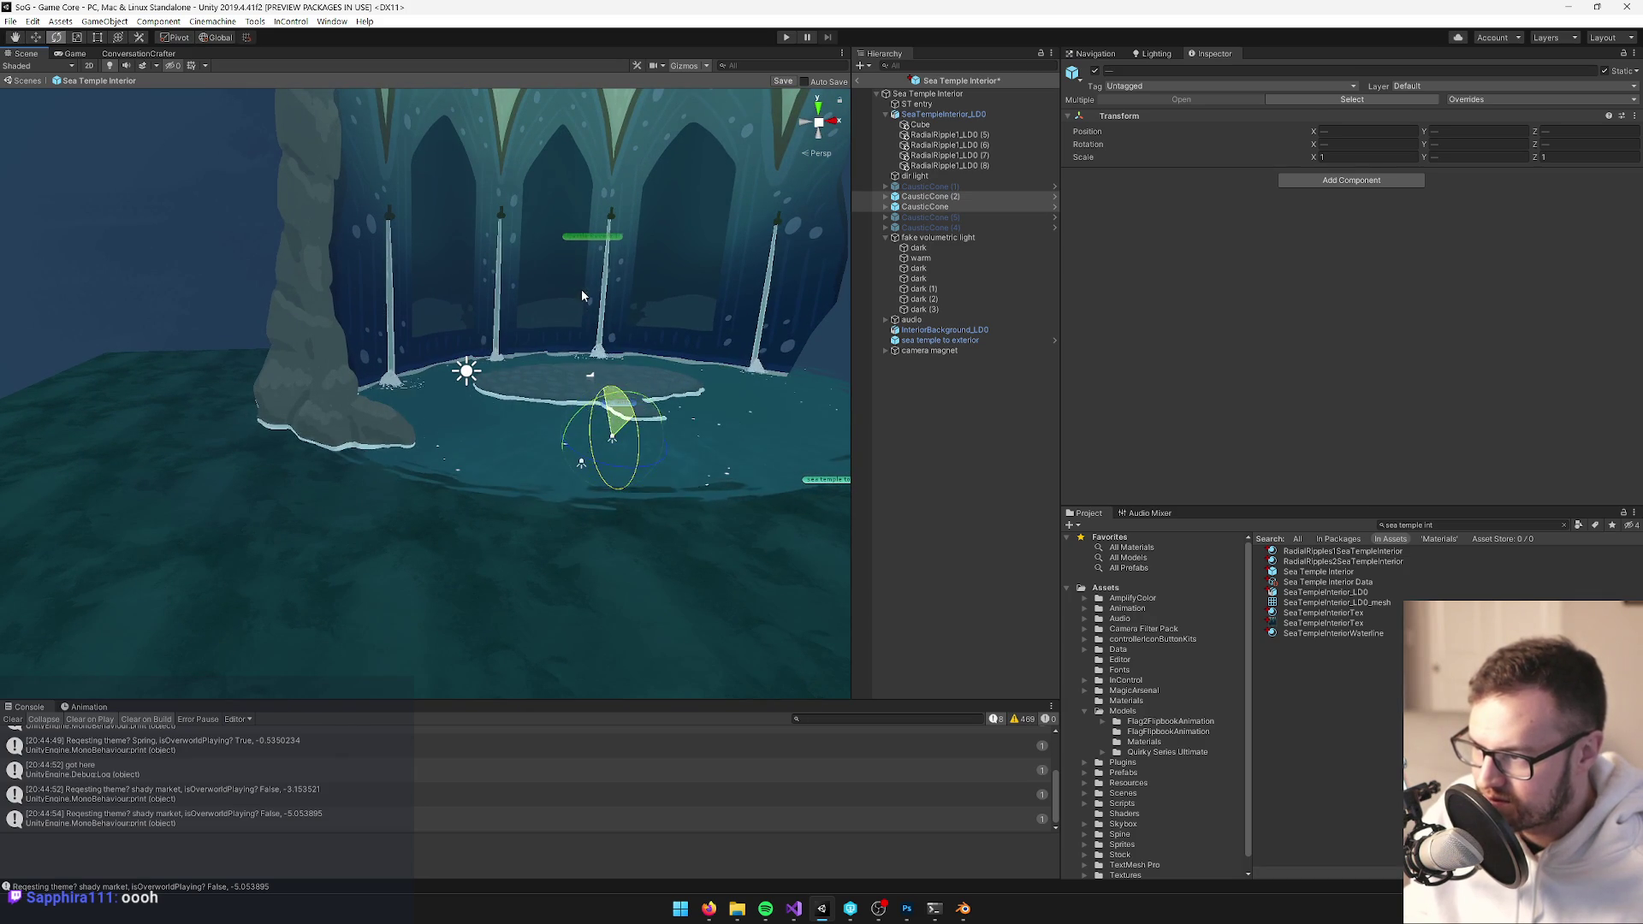
pyautogui.scroll(5, 582, 295)
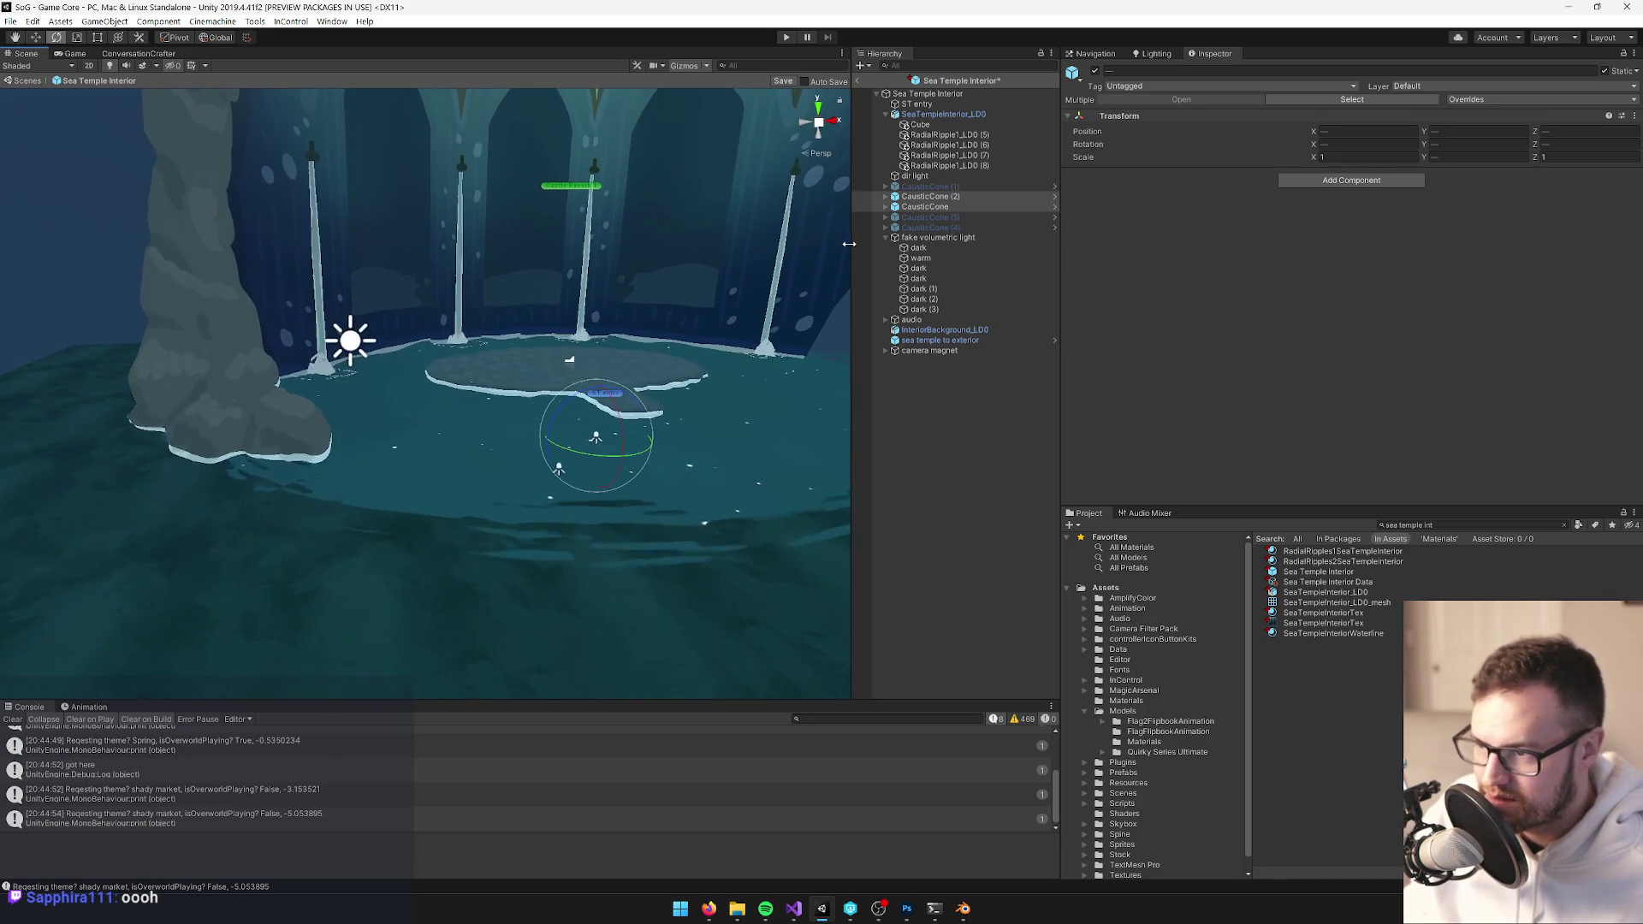
pyautogui.click(928, 196)
pyautogui.click(885, 196)
pyautogui.click(911, 207)
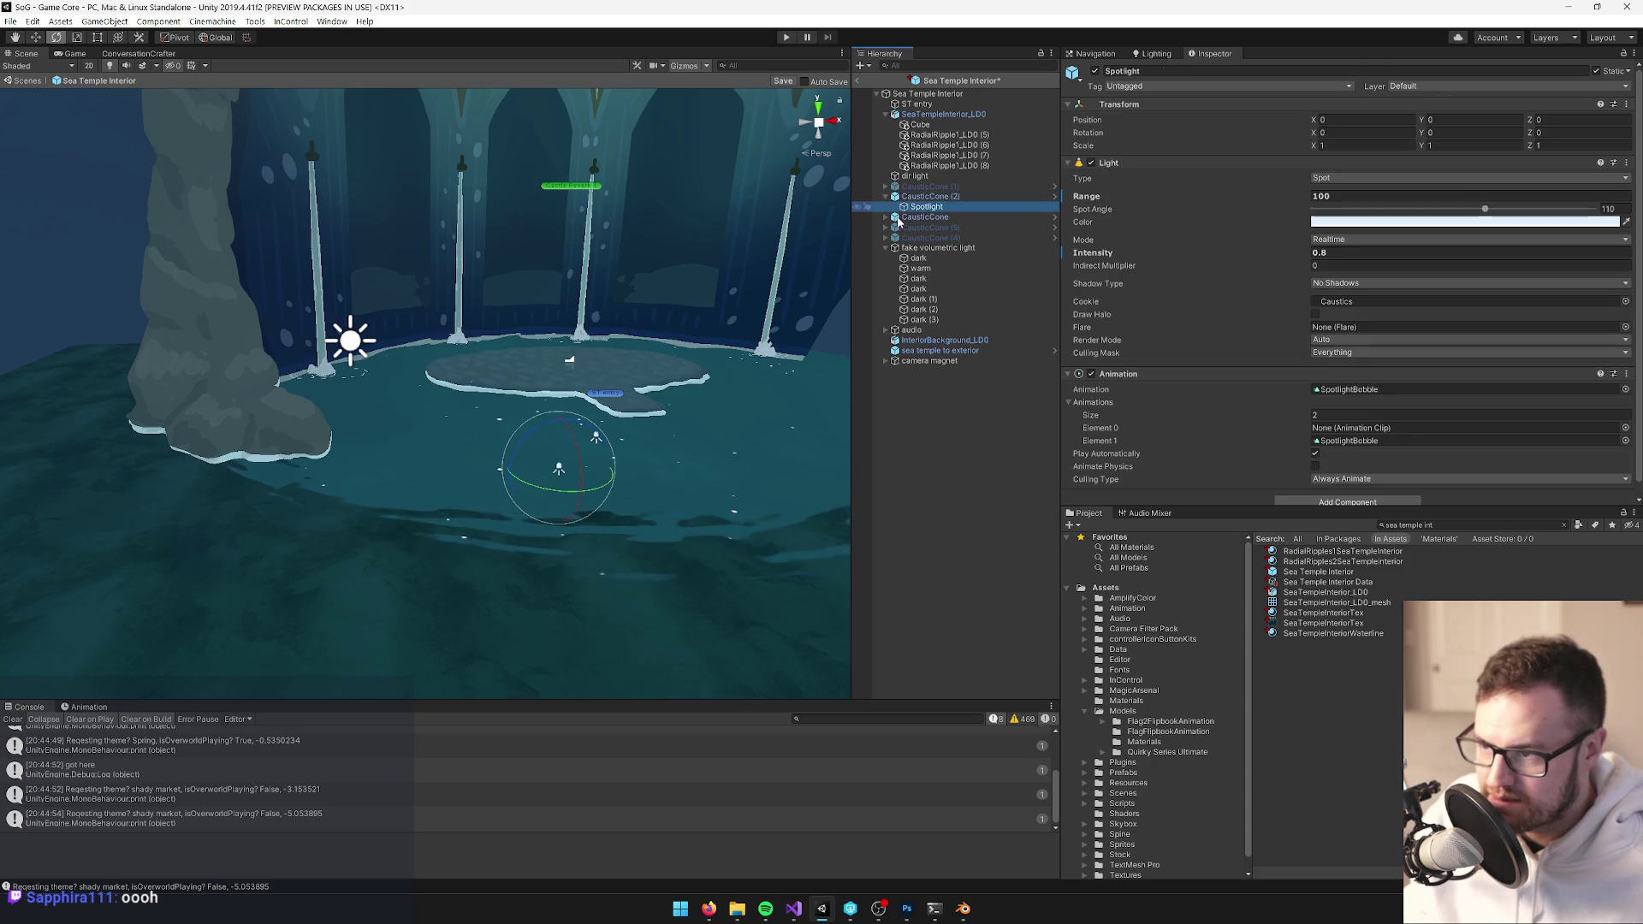
pyautogui.doubleClick(911, 207)
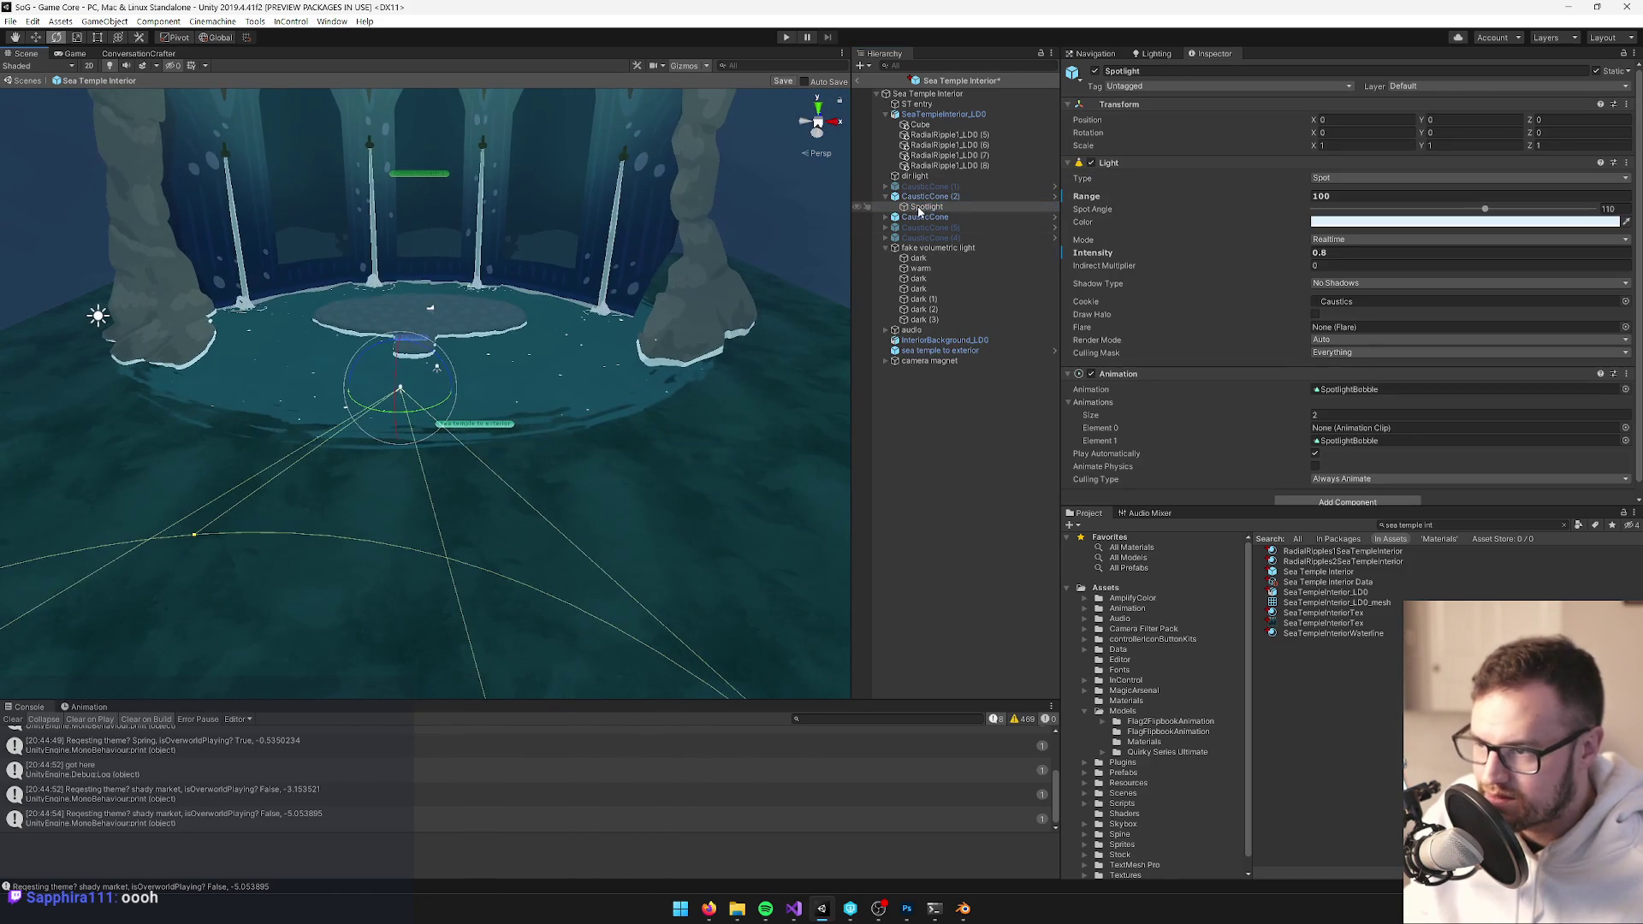
# Raise both CausticCone and CausticCone (2) above the pool with the move gizmo
pyautogui.click(930, 196)
pyautogui.keyDown('ctrl'); pyautogui.click(924, 217); pyautogui.keyUp('ctrl')
pyautogui.press('w')
pyautogui.moveTo(400, 335); pyautogui.dragTo(399, 206)
pyautogui.moveTo(453, 282)
pyautogui.mouseDown()
pyautogui.moveTo(231, 325)
pyautogui.moveTo(373, 229)
pyautogui.moveTo(432, 226)
pyautogui.moveTo(505, 275)
pyautogui.mouseUp()
pyautogui.click(885, 197)
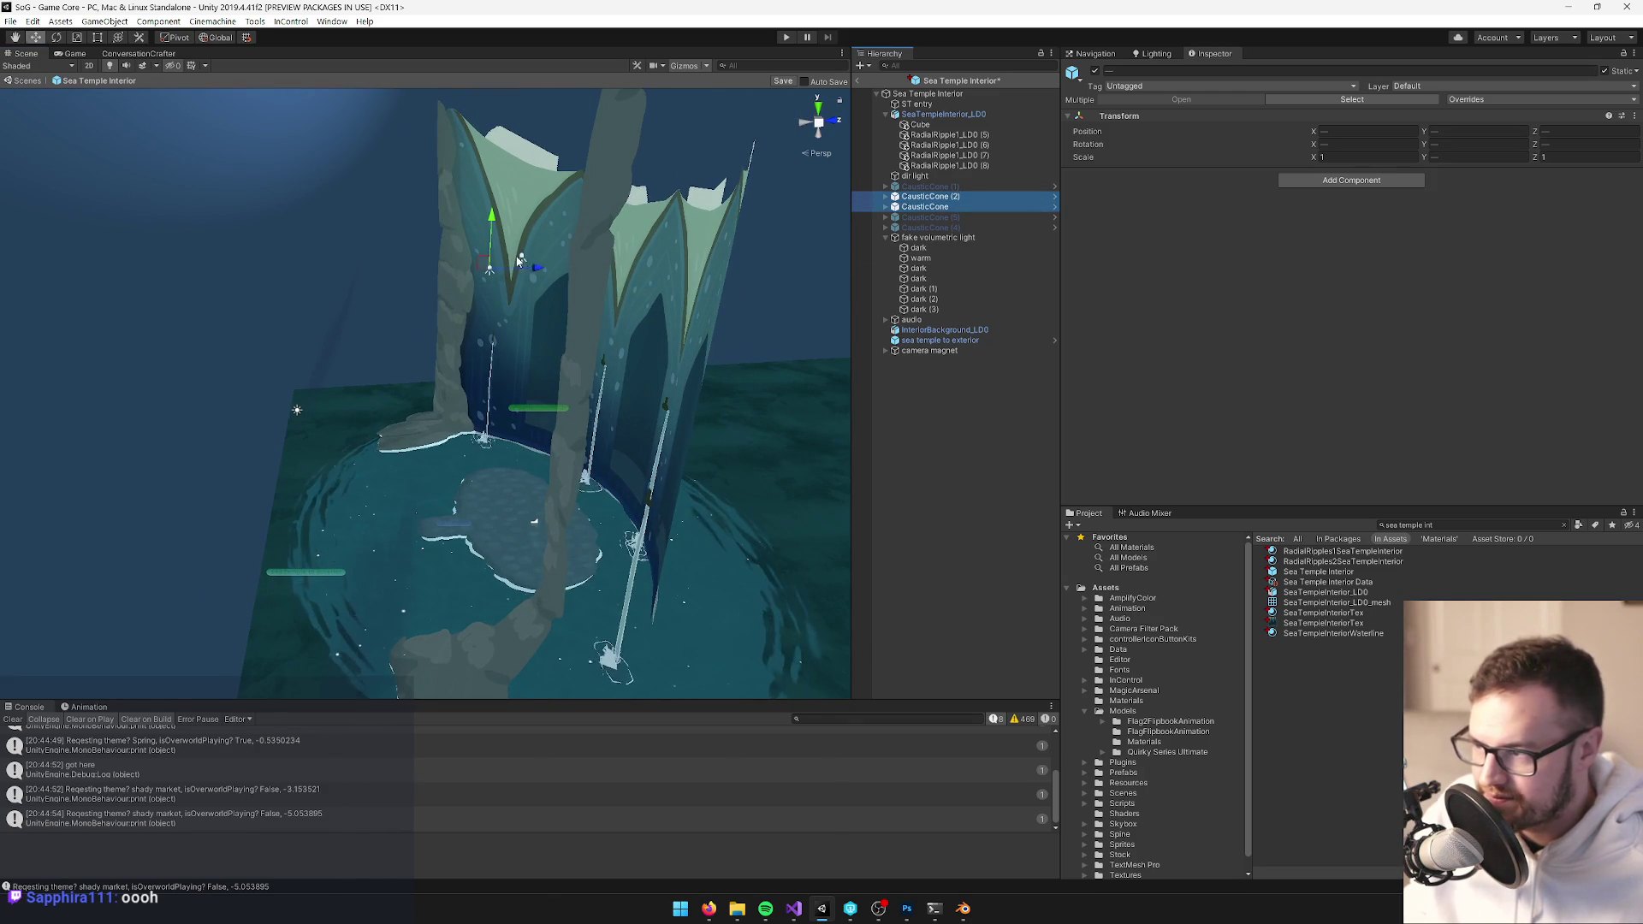
pyautogui.press('e')
pyautogui.click(460, 236)
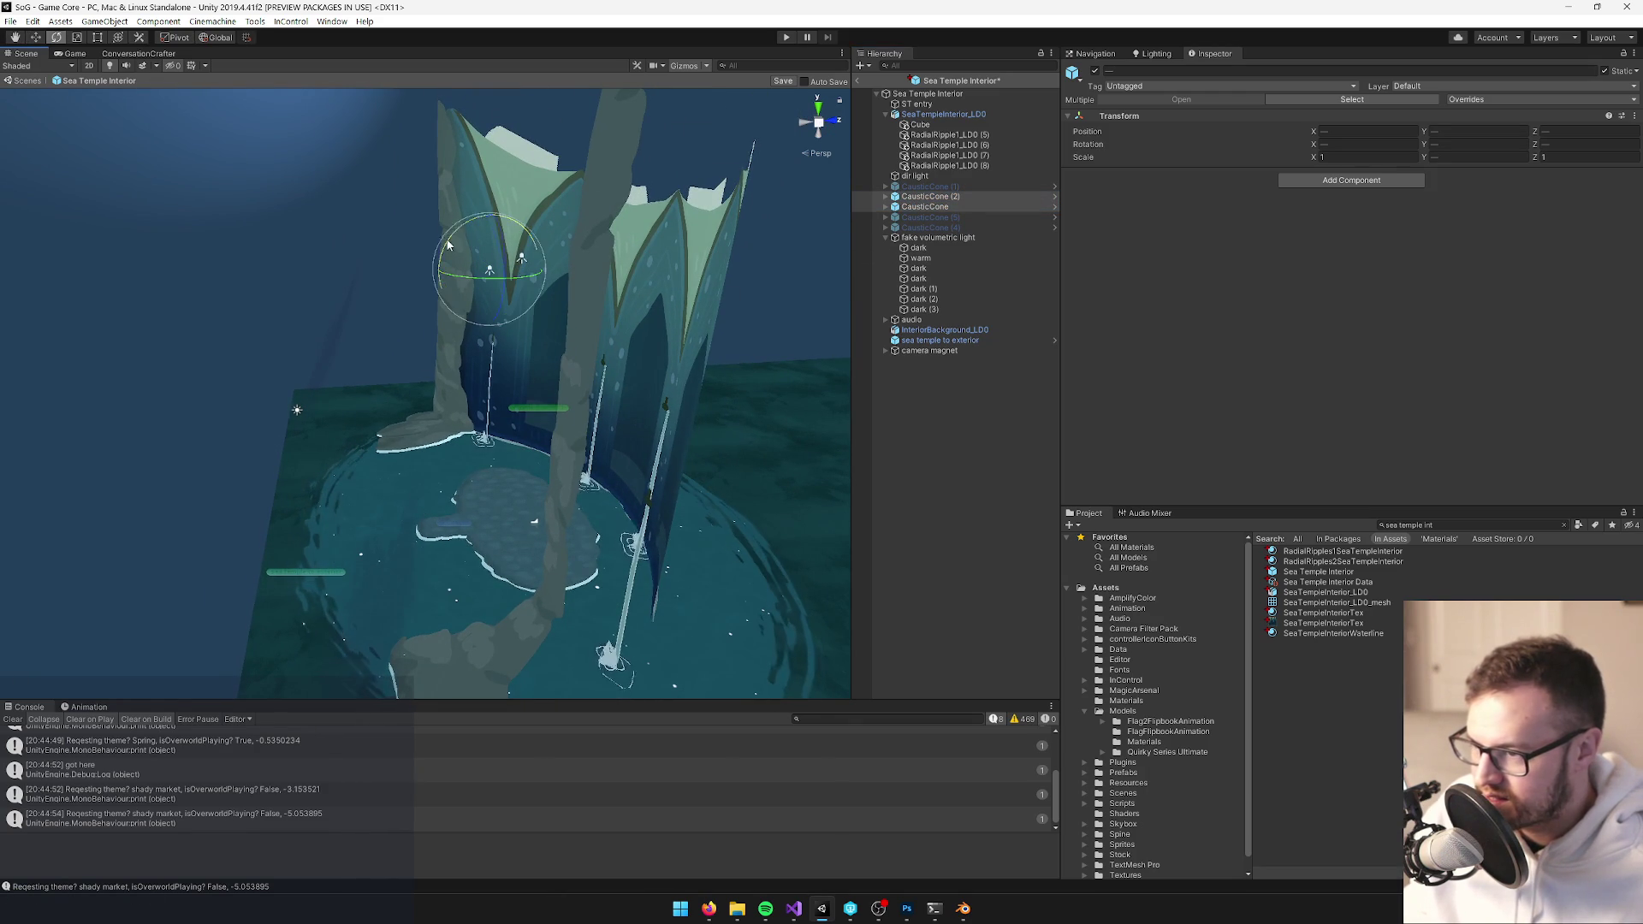
# Tilt both caustic cones around their Center pivot and slide them along X
pyautogui.click(984, 197)
pyautogui.keyDown('ctrl'); pyautogui.click(997, 207); pyautogui.keyUp('ctrl')
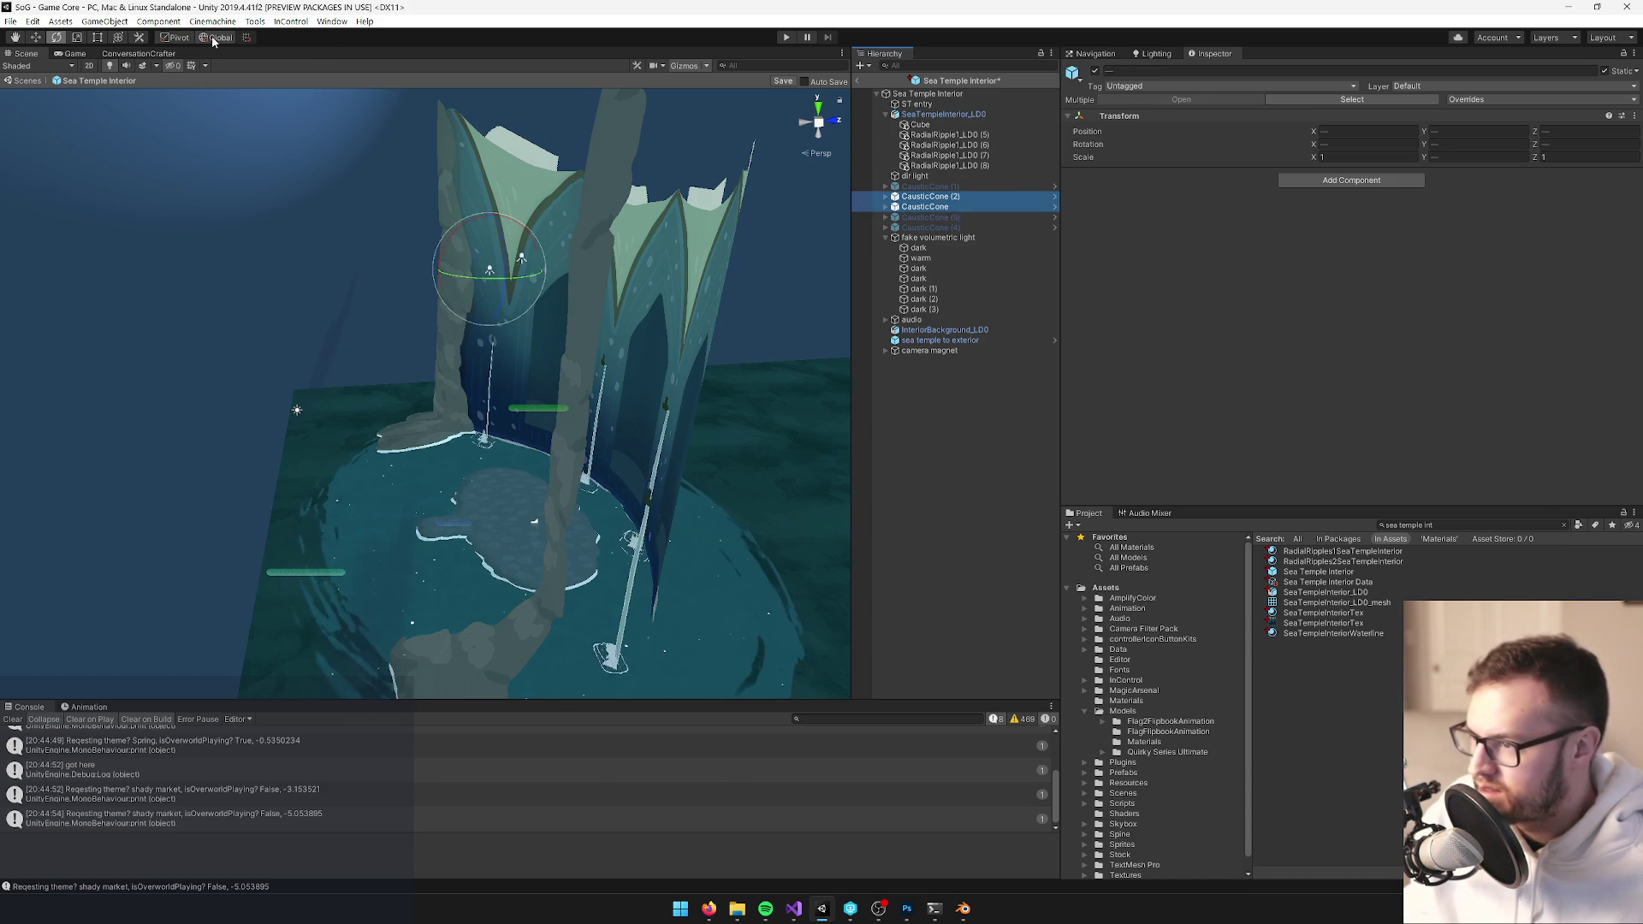
pyautogui.click(176, 37)
pyautogui.moveTo(478, 229); pyautogui.dragTo(449, 257)
pyautogui.scroll(5, 513, 282)
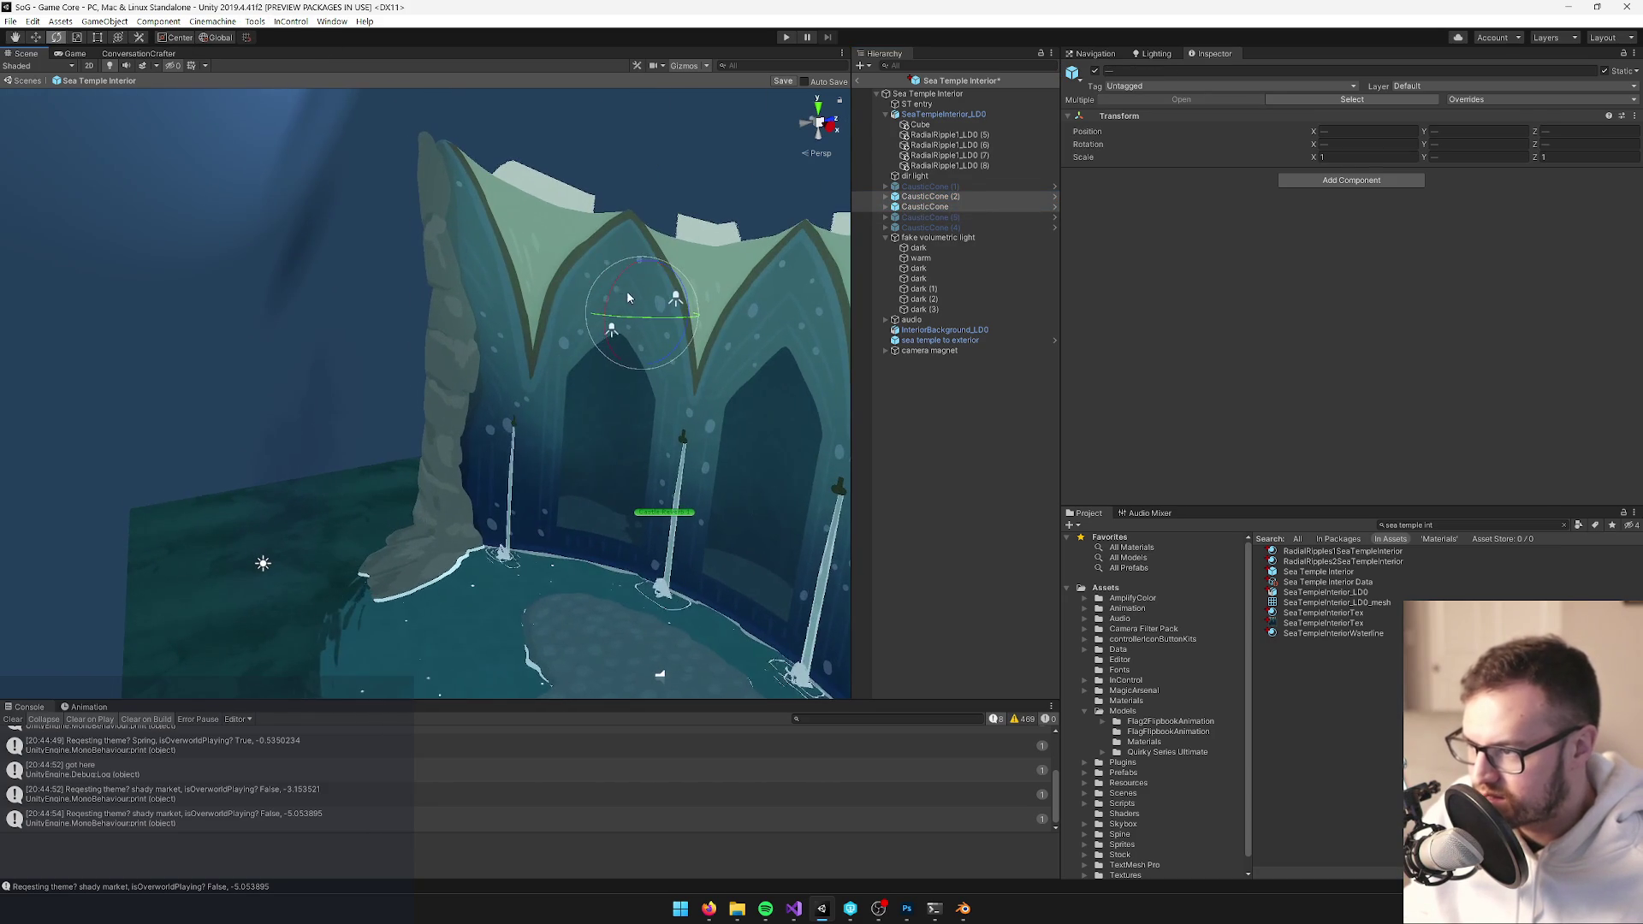
pyautogui.moveTo(619, 287); pyautogui.dragTo(570, 336)
pyautogui.press('w')
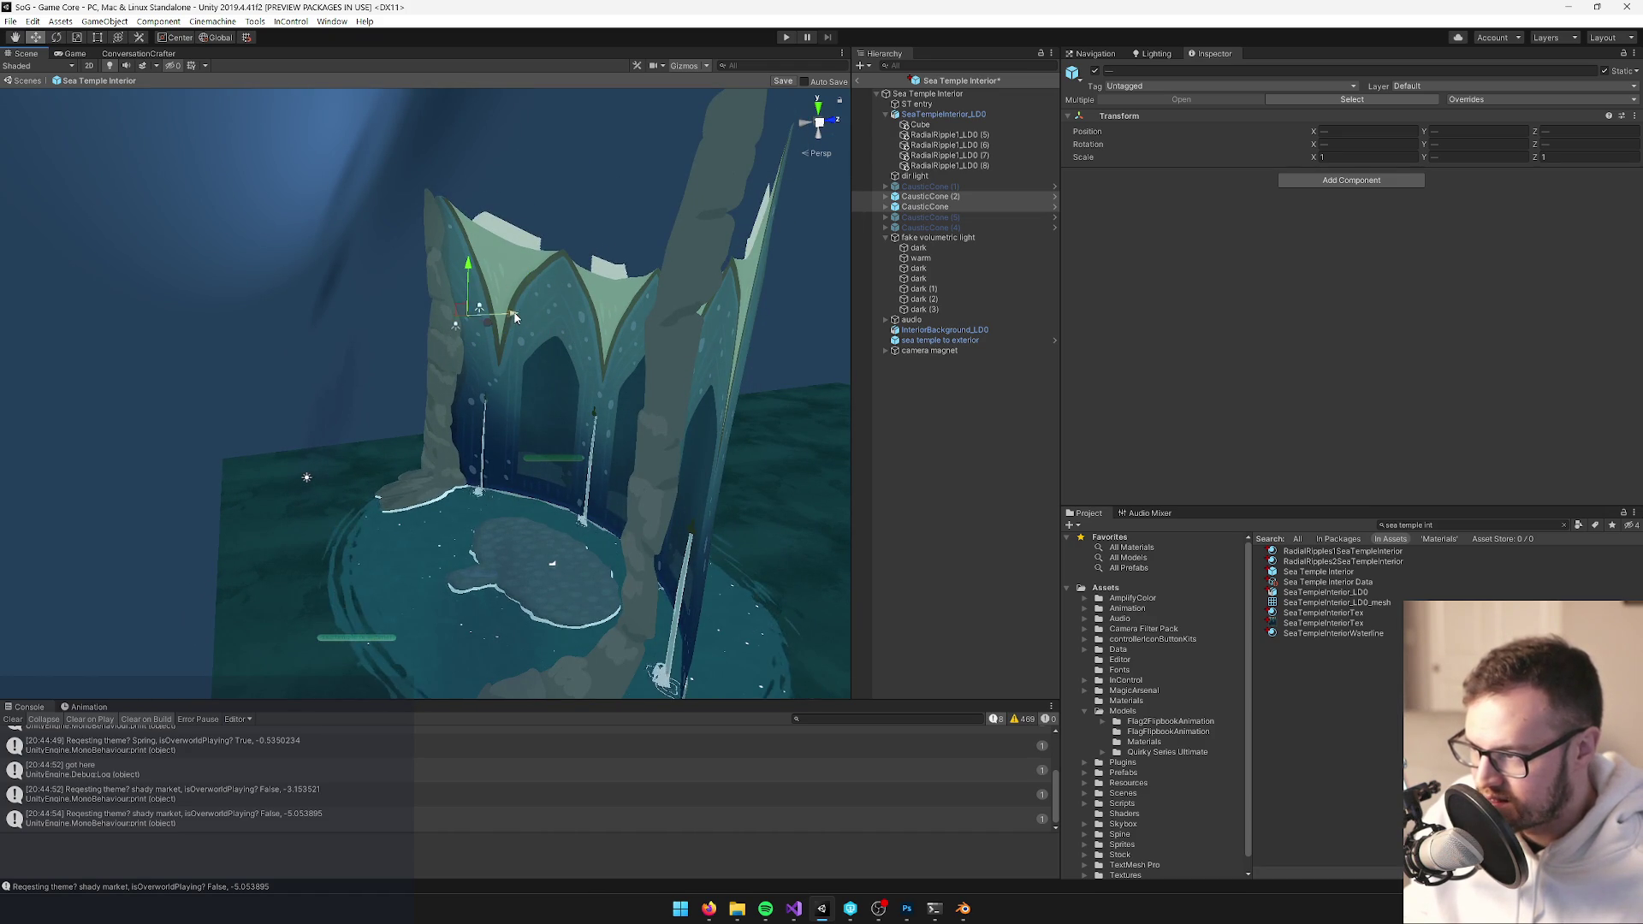
pyautogui.moveTo(551, 314); pyautogui.dragTo(569, 320)
pyautogui.scroll(5, 689, 294)
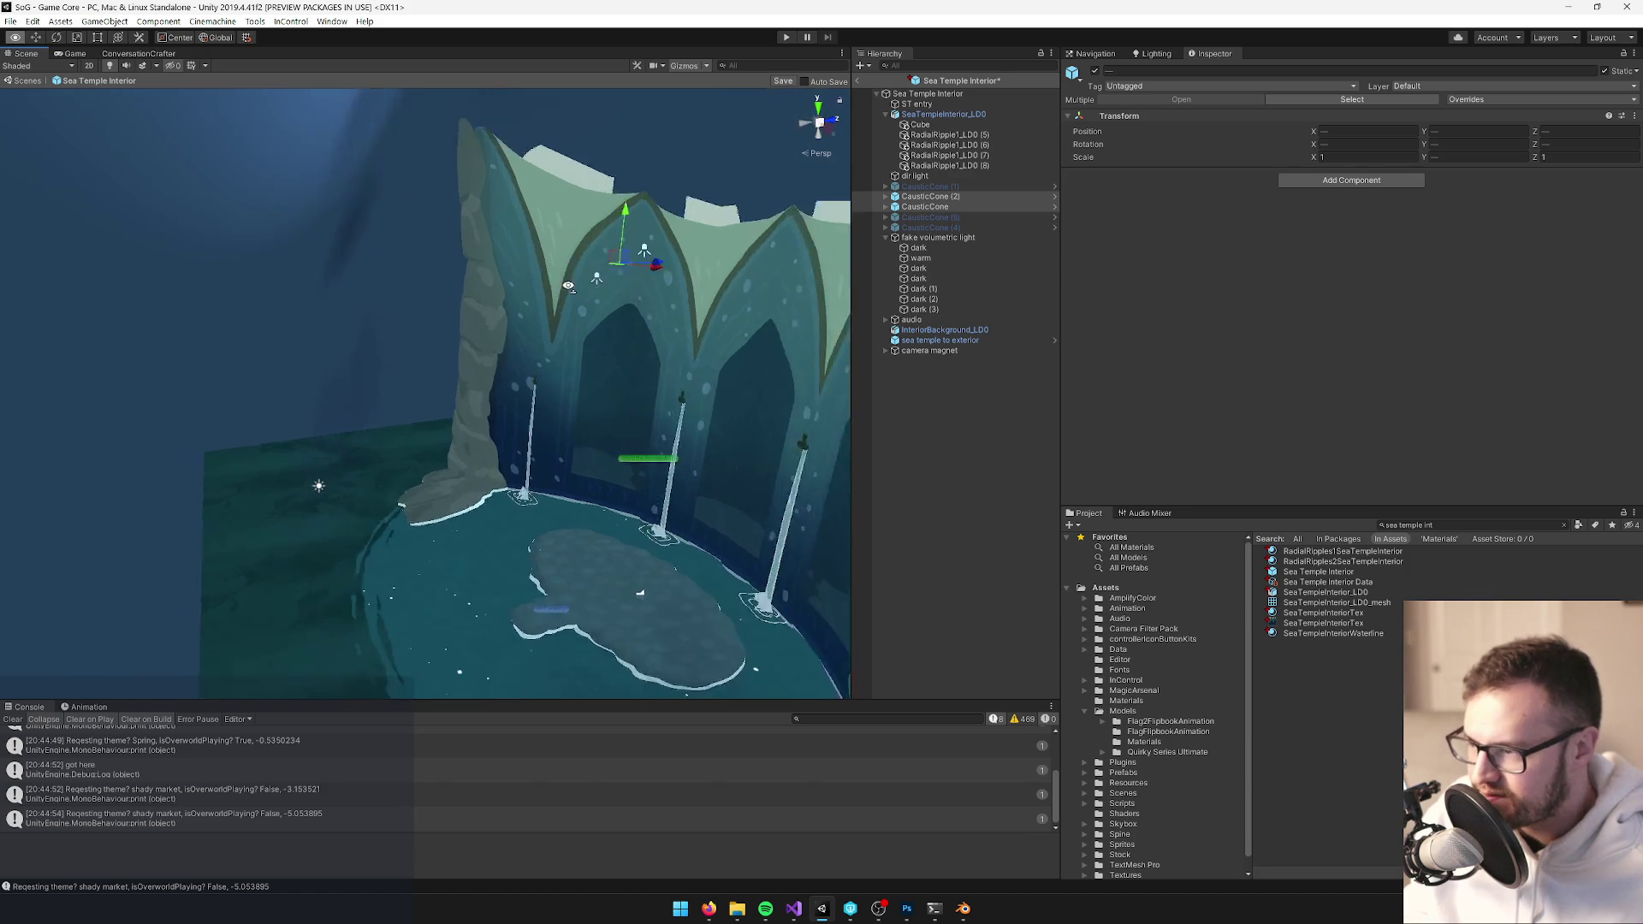
# Set the Light Intensity of both caustic cones' Spotlights to 2
pyautogui.moveTo(690, 294)
pyautogui.mouseDown()
pyautogui.moveTo(561, 326)
pyautogui.moveTo(449, 319)
pyautogui.mouseUp()
pyautogui.scroll(-3, 450, 319)
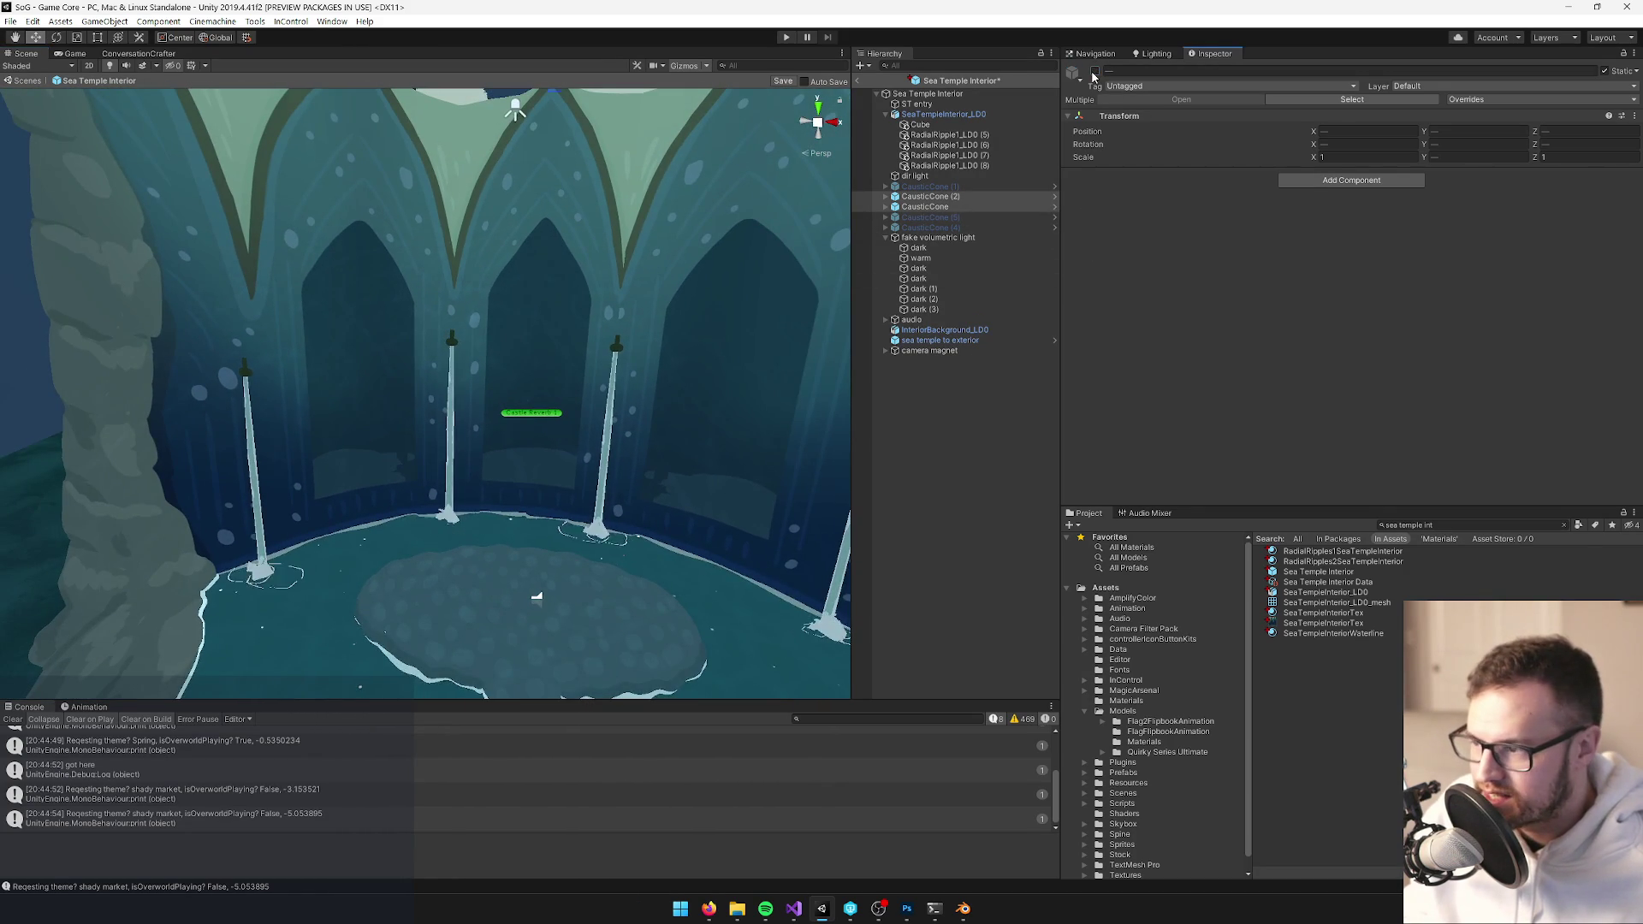
pyautogui.moveTo(556, 272); pyautogui.dragTo(444, 290)
pyautogui.click(885, 196)
pyautogui.click(926, 206)
pyautogui.click(885, 216)
pyautogui.keyDown('ctrl'); pyautogui.click(915, 226); pyautogui.keyUp('ctrl')
pyautogui.click(1330, 253)
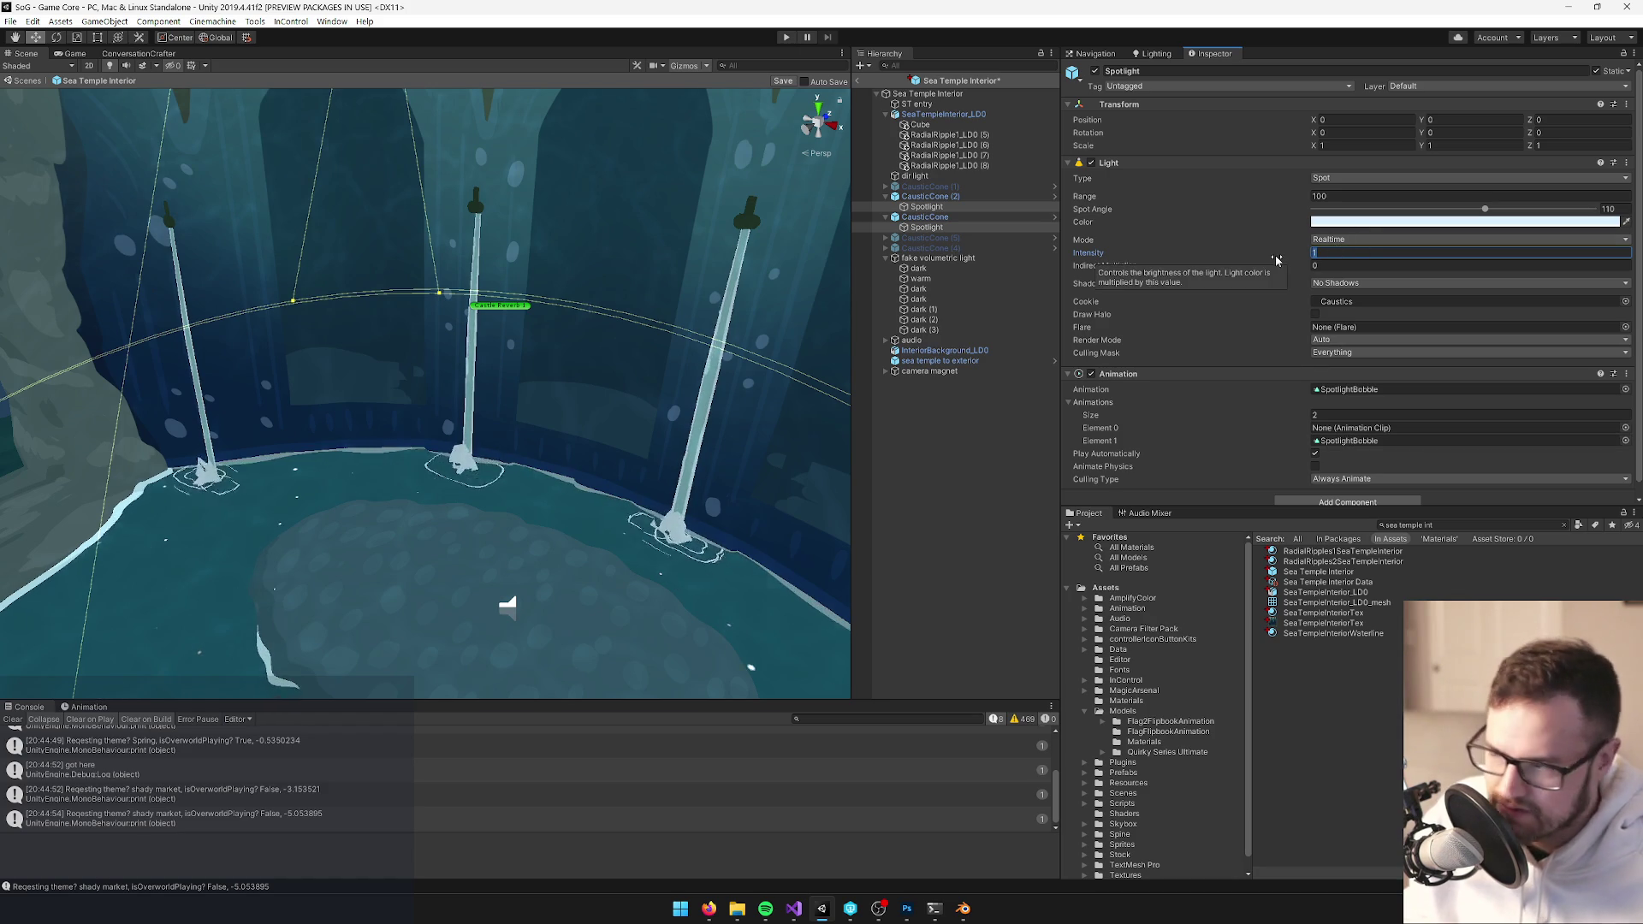
pyautogui.write('2')
pyautogui.press('Return')
pyautogui.moveTo(445, 342)
pyautogui.mouseDown()
pyautogui.moveTo(283, 325)
pyautogui.moveTo(351, 334)
pyautogui.mouseUp()
pyautogui.moveTo(513, 376)
pyautogui.mouseDown()
pyautogui.moveTo(568, 392)
pyautogui.moveTo(629, 269)
pyautogui.mouseUp()
pyautogui.click(631, 265)
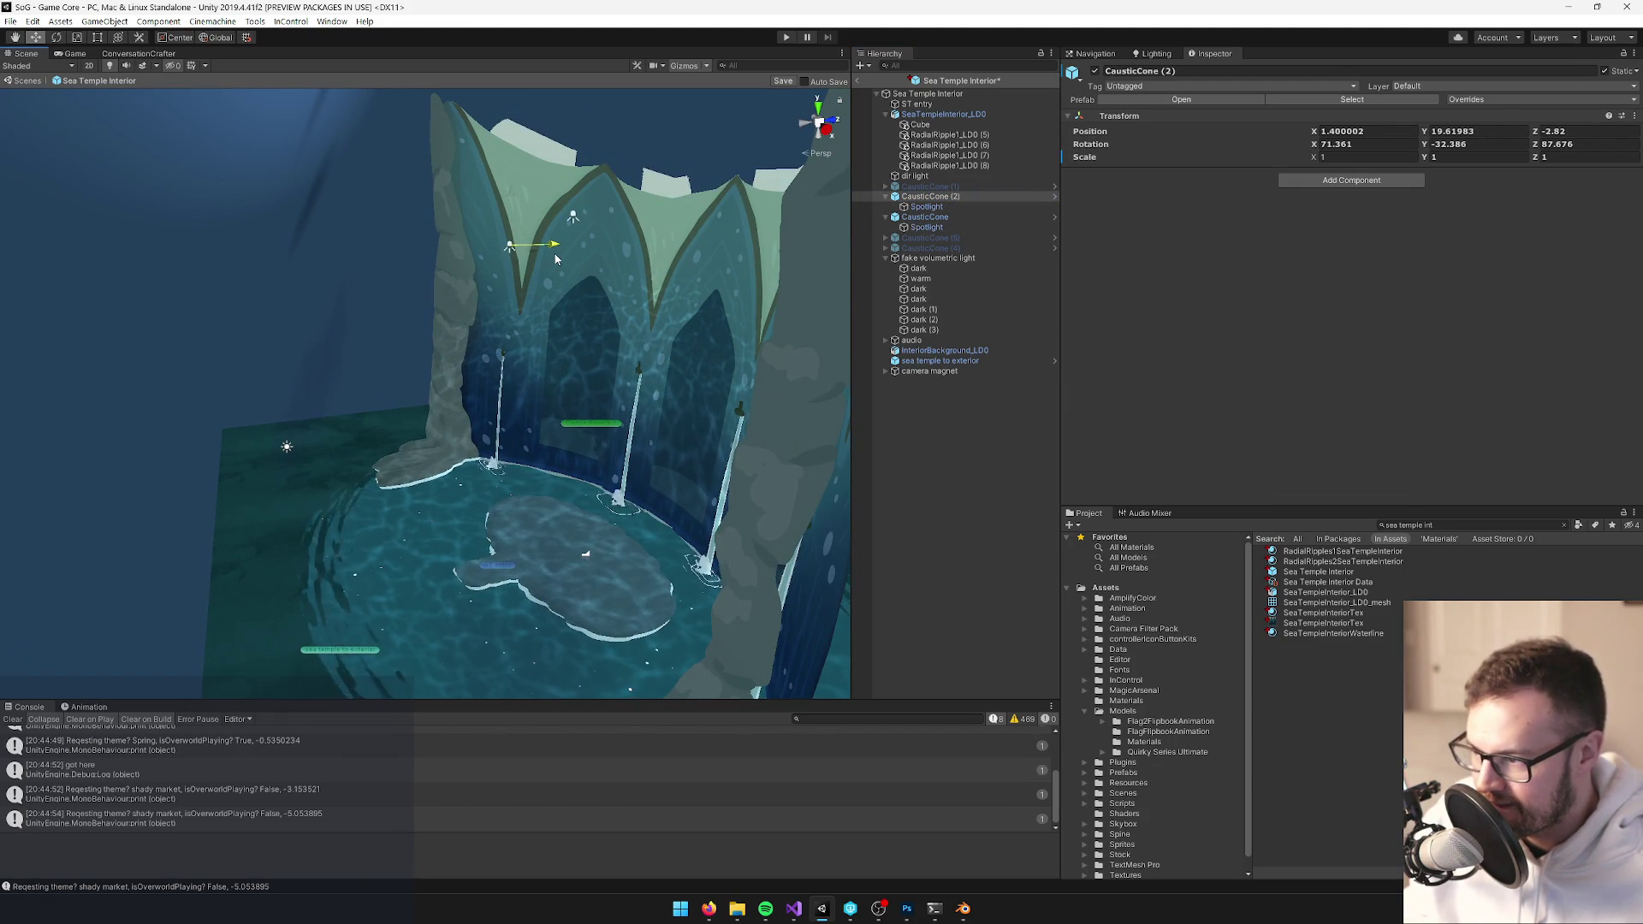
# Set the Intensity of the two caustic cones' Spotlights to 1
pyautogui.click(924, 216)
pyautogui.moveTo(636, 237)
pyautogui.mouseDown()
pyautogui.moveTo(566, 267)
pyautogui.moveTo(573, 287)
pyautogui.moveTo(691, 314)
pyautogui.mouseUp()
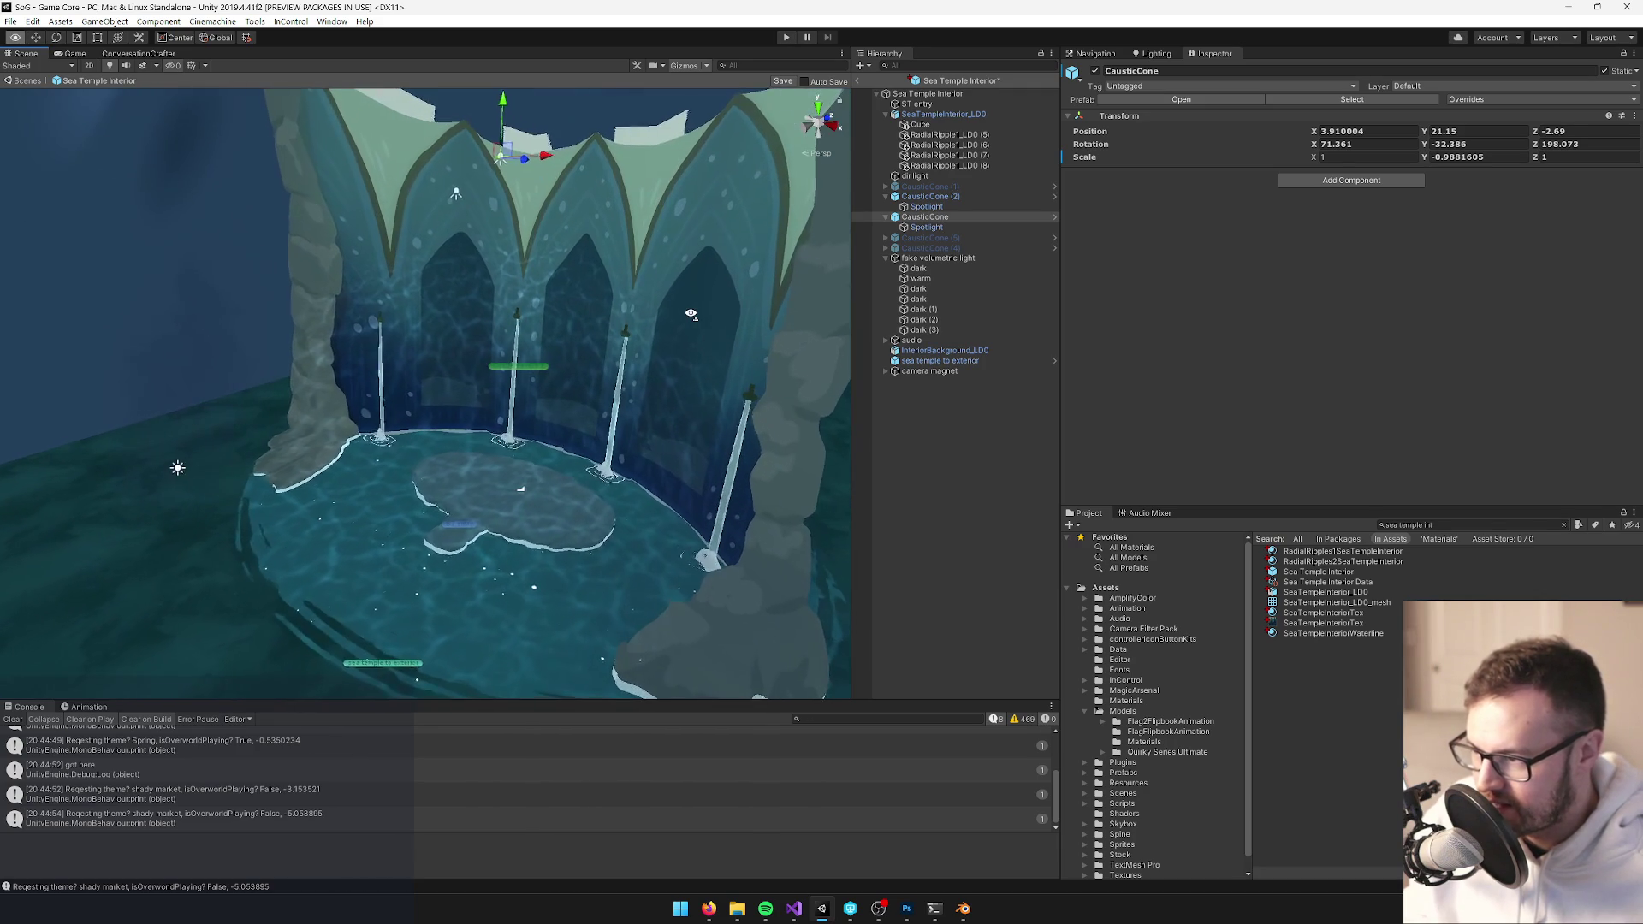
pyautogui.click(926, 227)
pyautogui.keyDown('ctrl'); pyautogui.click(926, 207); pyautogui.keyUp('ctrl')
pyautogui.click(1320, 254)
pyautogui.write('1')
pyautogui.press('Return')
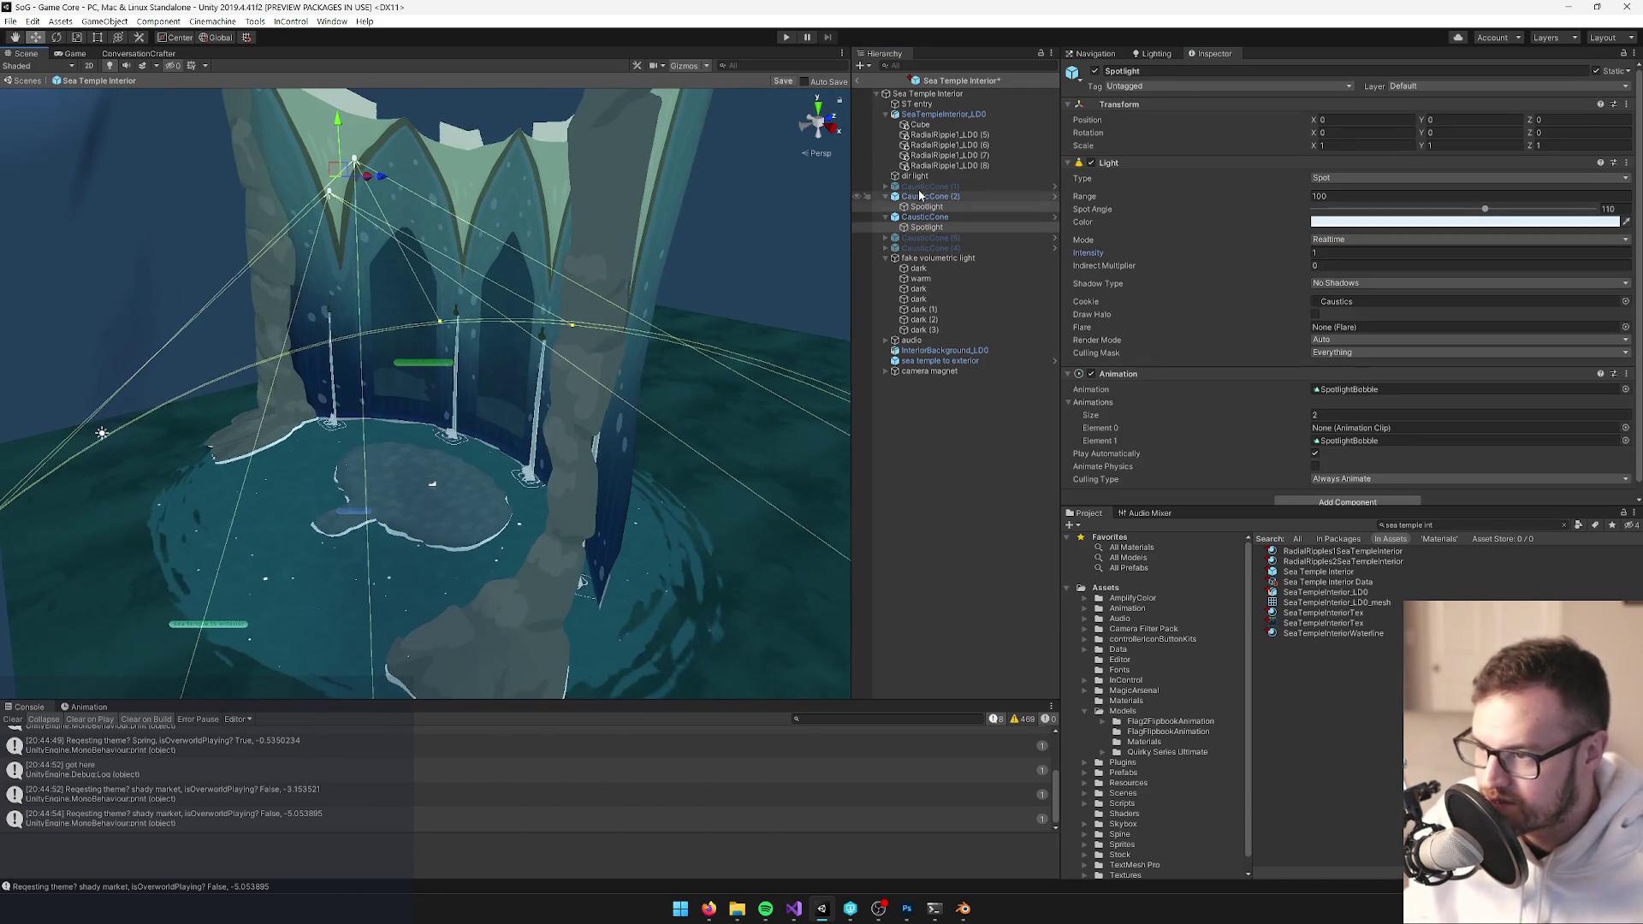
# Tilt CausticCone (1) to a new angle with the rotate gizmo
pyautogui.click(924, 186)
pyautogui.moveTo(633, 257)
pyautogui.mouseDown()
pyautogui.moveTo(670, 248)
pyautogui.moveTo(630, 535)
pyautogui.mouseUp()
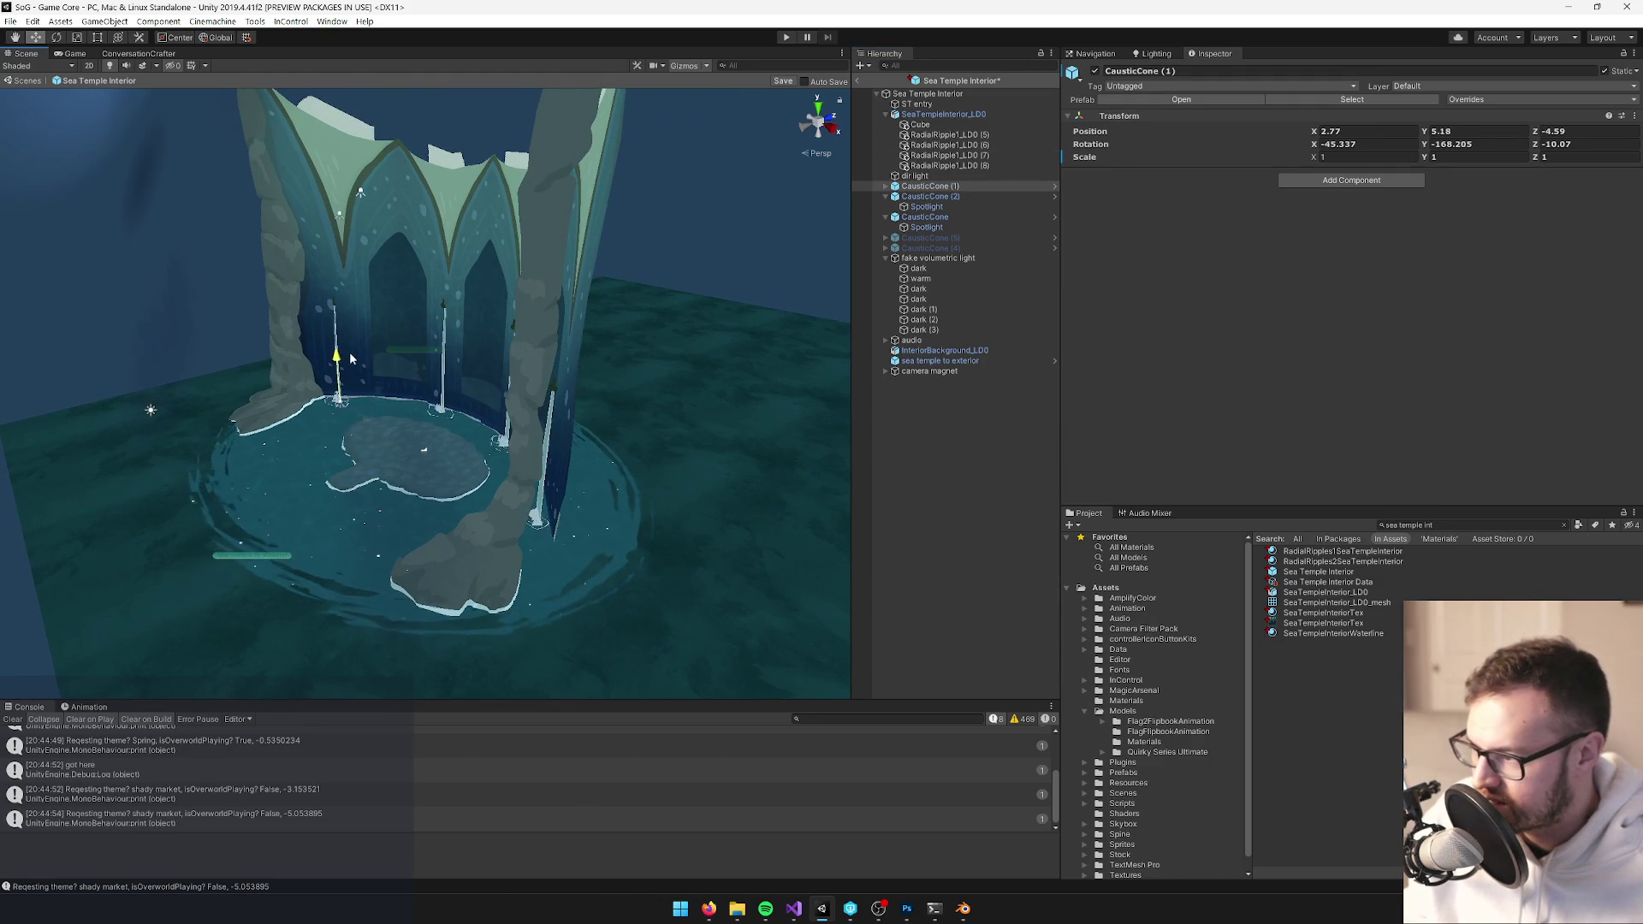
pyautogui.scroll(-5, 350, 338)
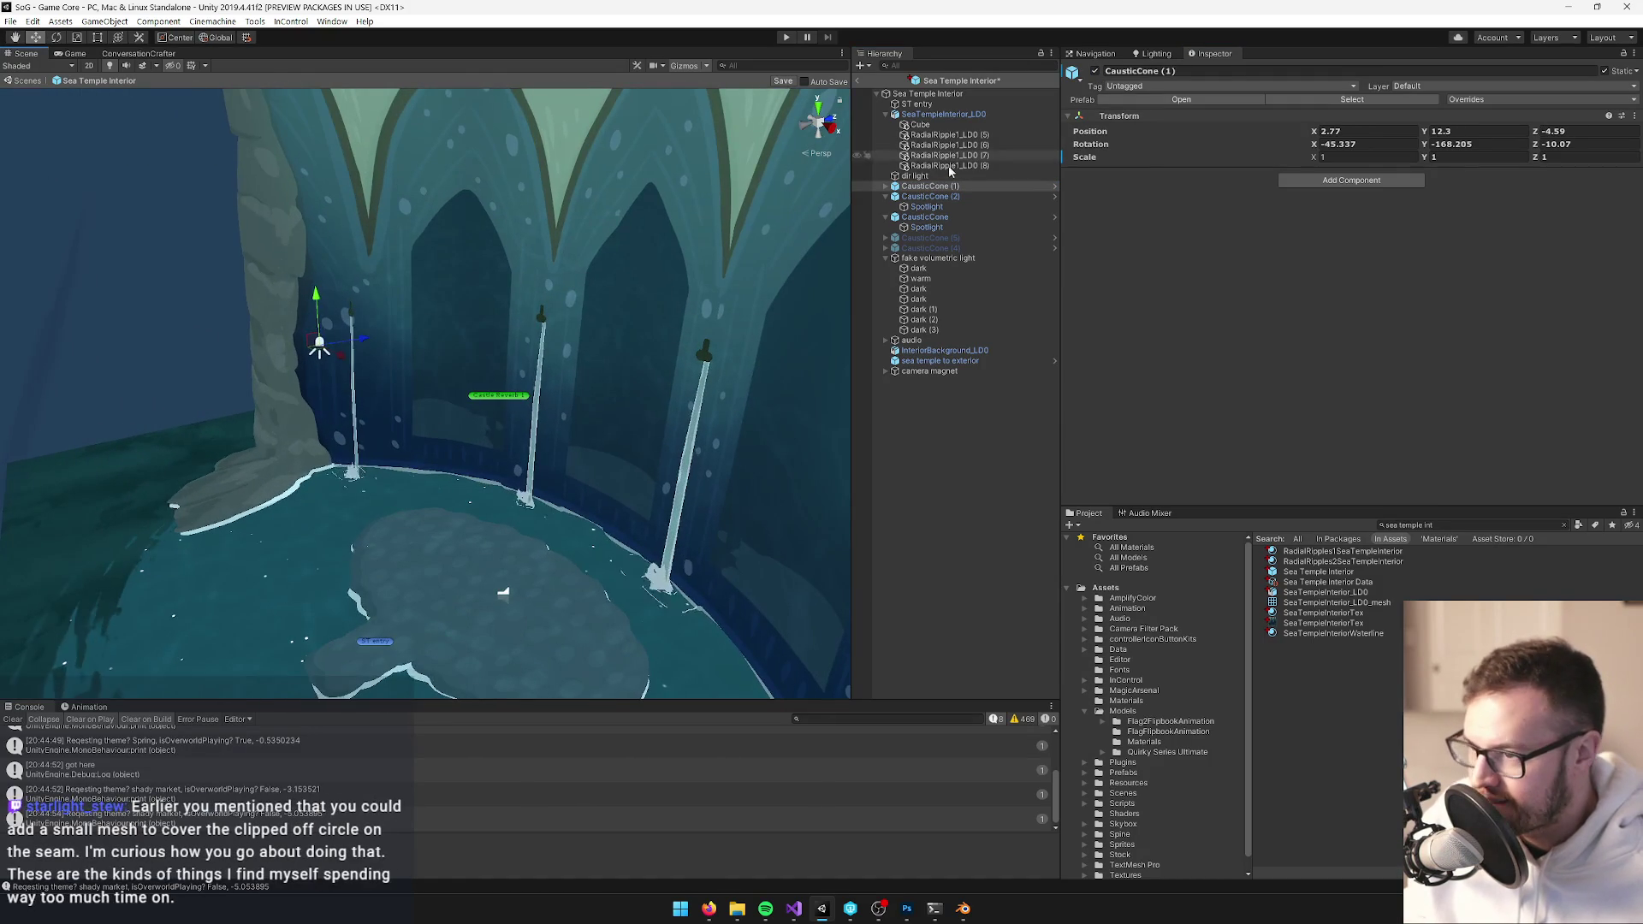
pyautogui.click(885, 186)
pyautogui.click(926, 196)
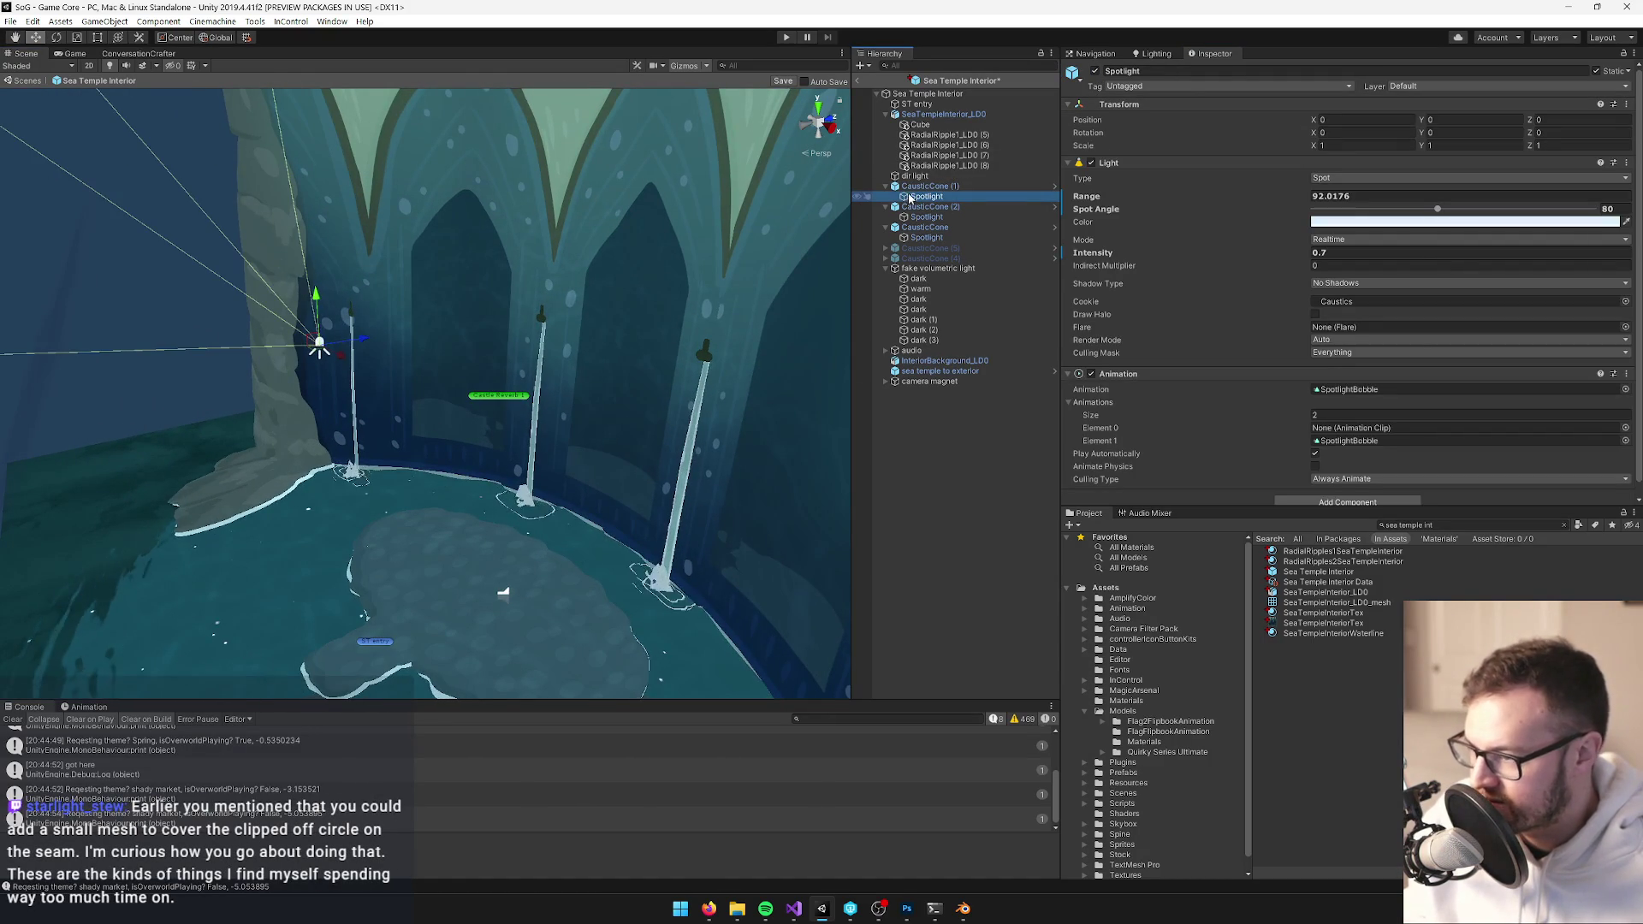
pyautogui.click(930, 186)
pyautogui.press('e')
pyautogui.moveTo(295, 329)
pyautogui.mouseDown()
pyautogui.moveTo(473, 233)
pyautogui.moveTo(452, 259)
pyautogui.moveTo(996, 267)
pyautogui.mouseUp()
pyautogui.click(926, 196)
# Move CausticCone (1) to Y 11.11, Z -13.97, set its Spotlight intensity to 1, and toggle it
pyautogui.click(932, 187)
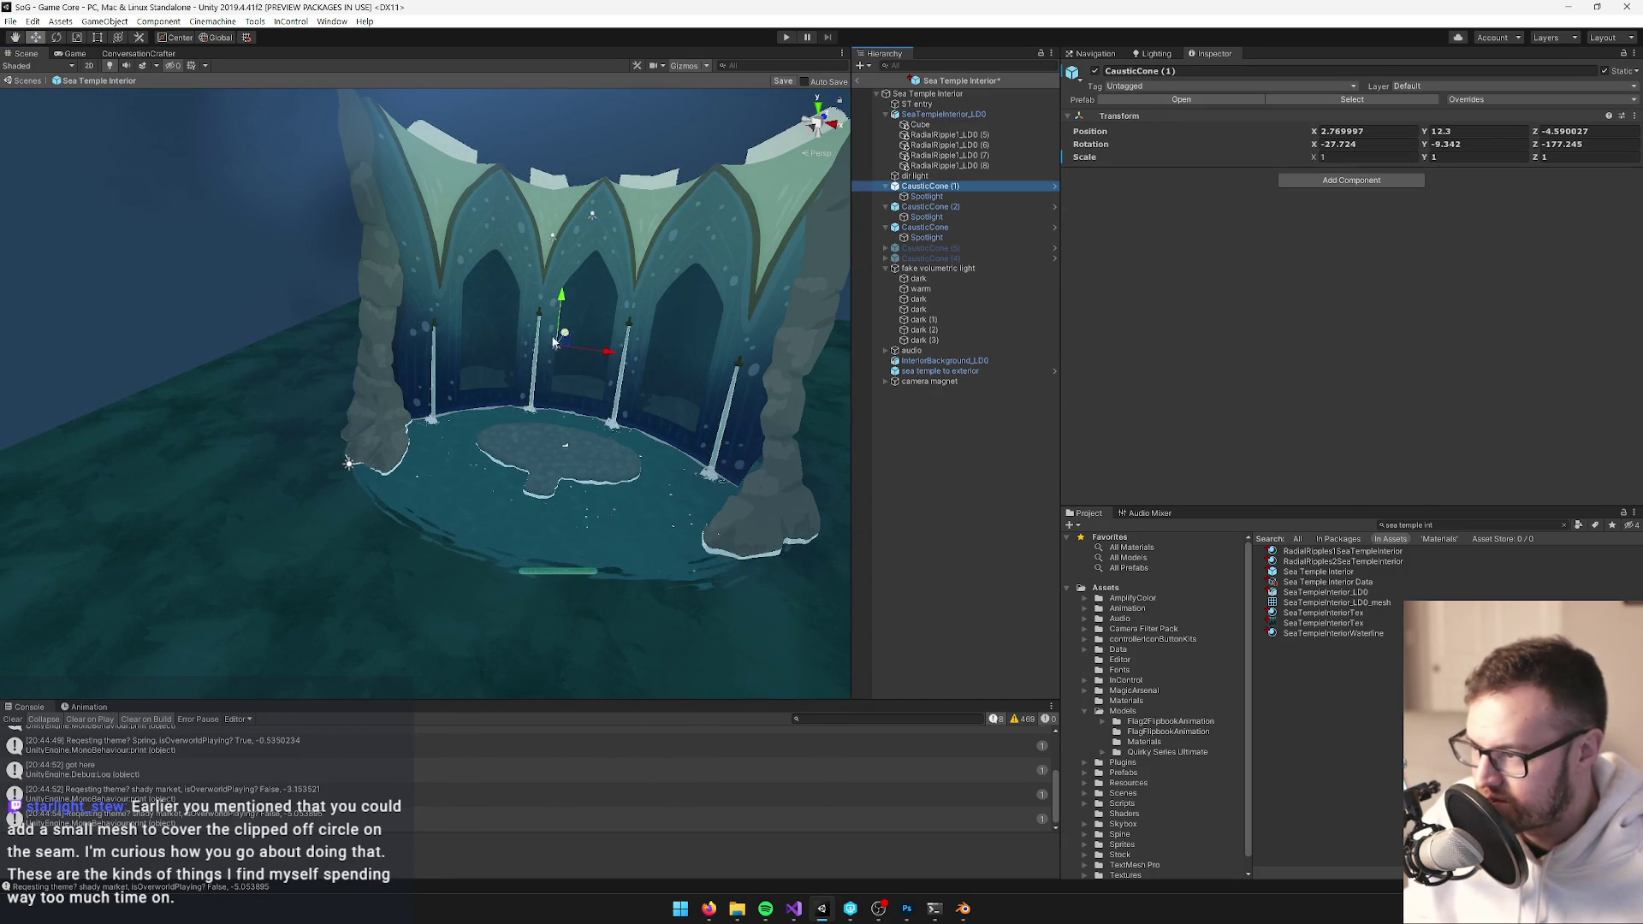
pyautogui.moveTo(562, 353); pyautogui.dragTo(514, 383)
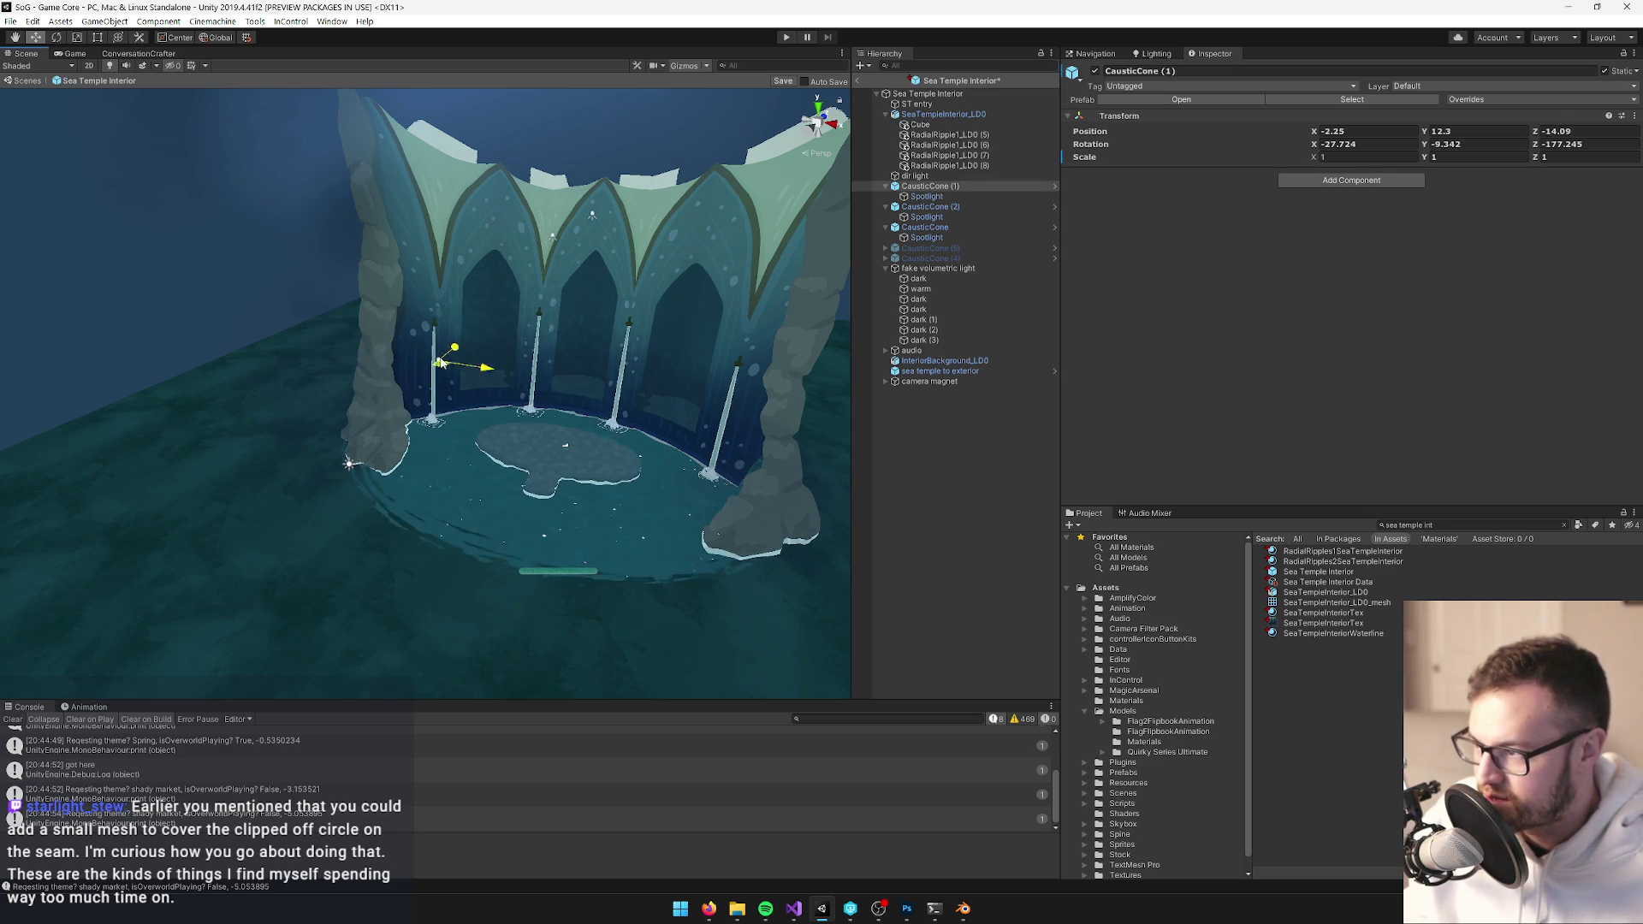
pyautogui.scroll(5, 455, 405)
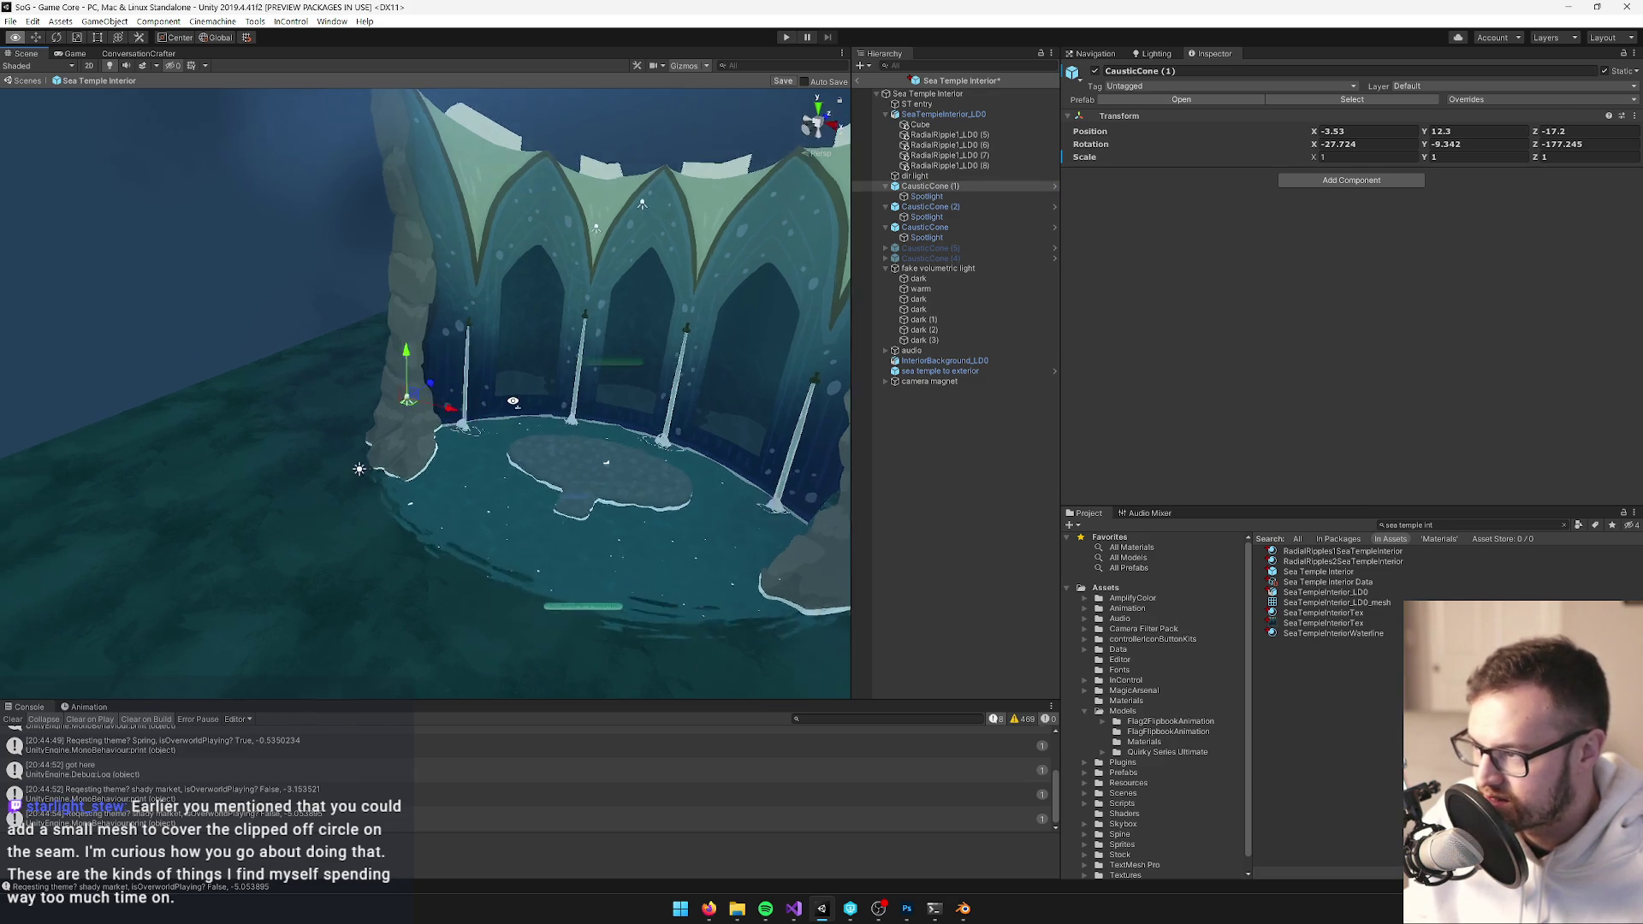
pyautogui.click(924, 196)
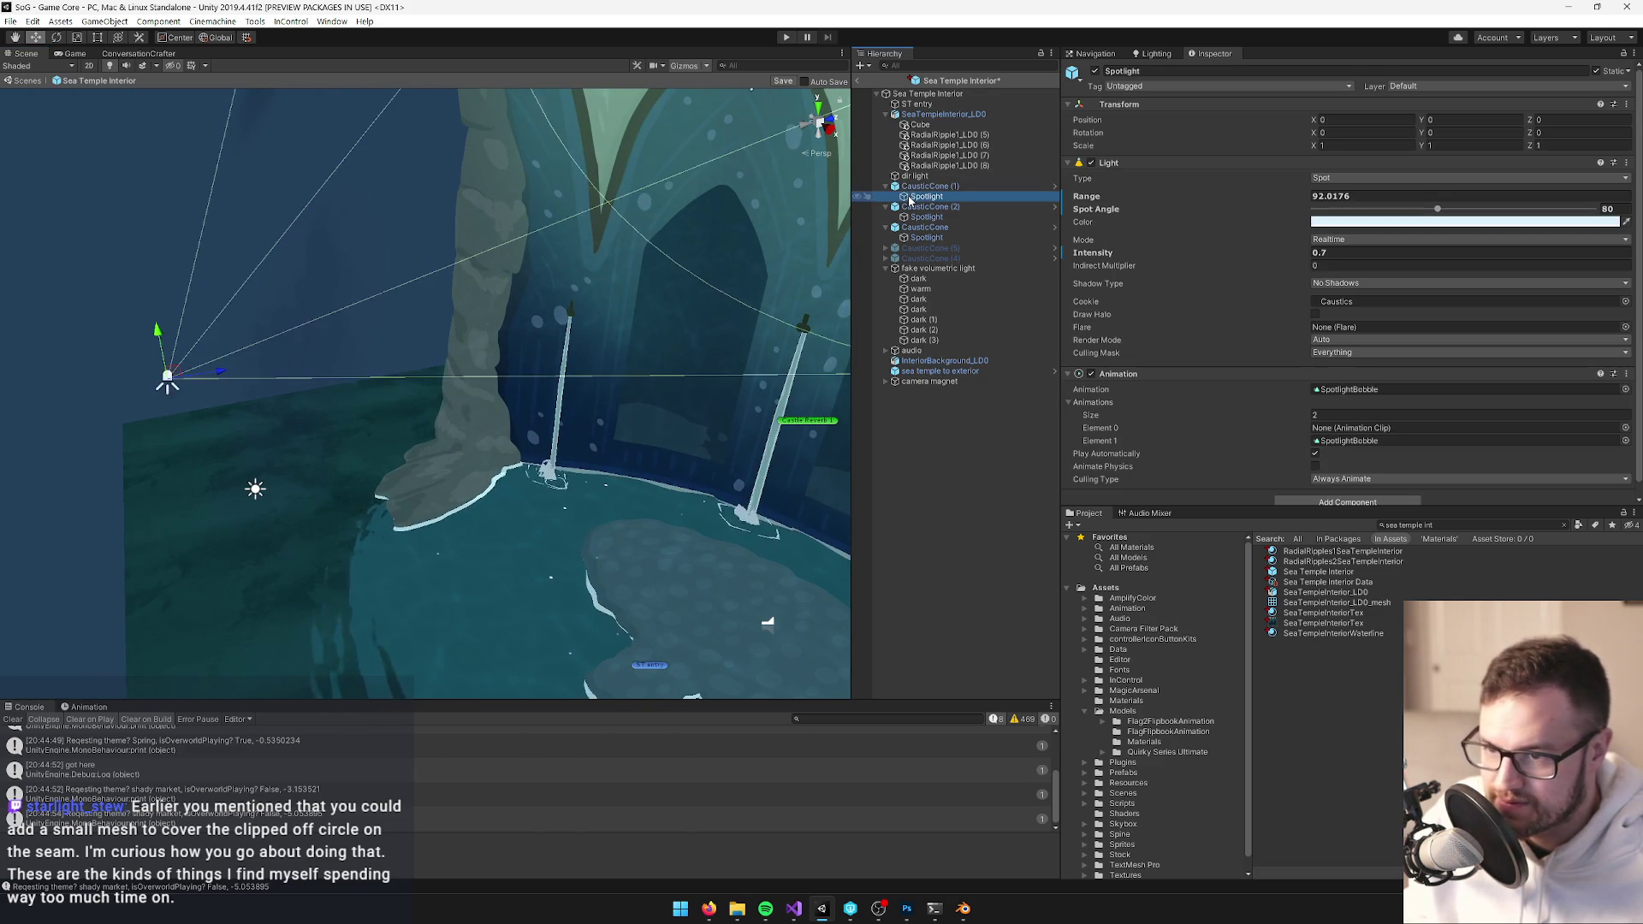
pyautogui.write('1')
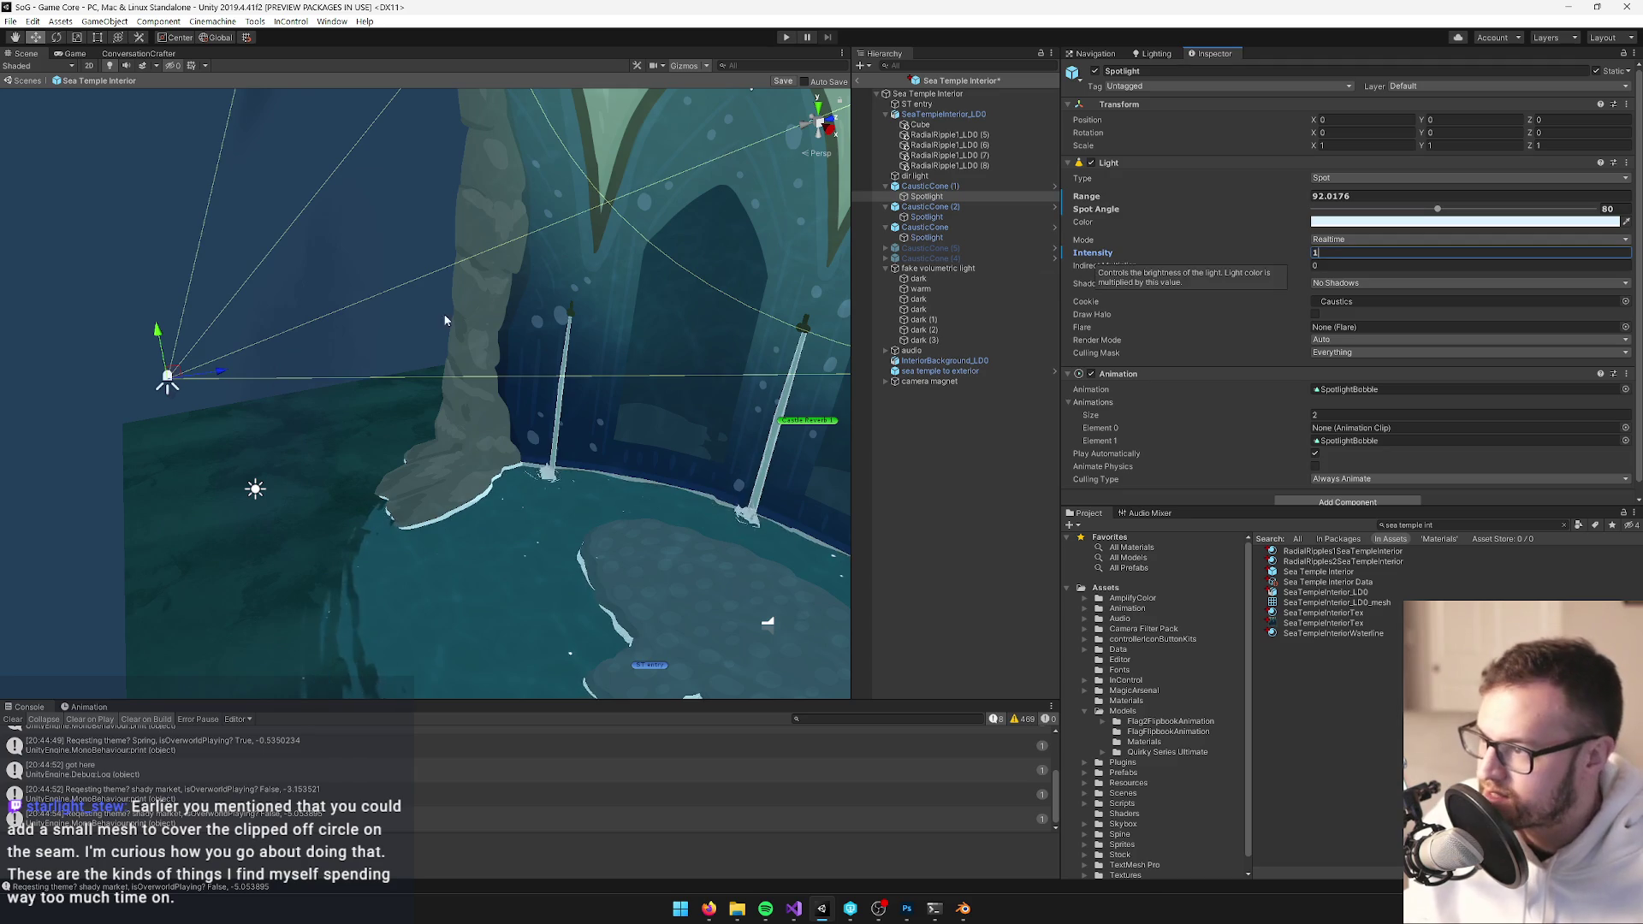
pyautogui.scroll(-3, 444, 319)
pyautogui.click(933, 186)
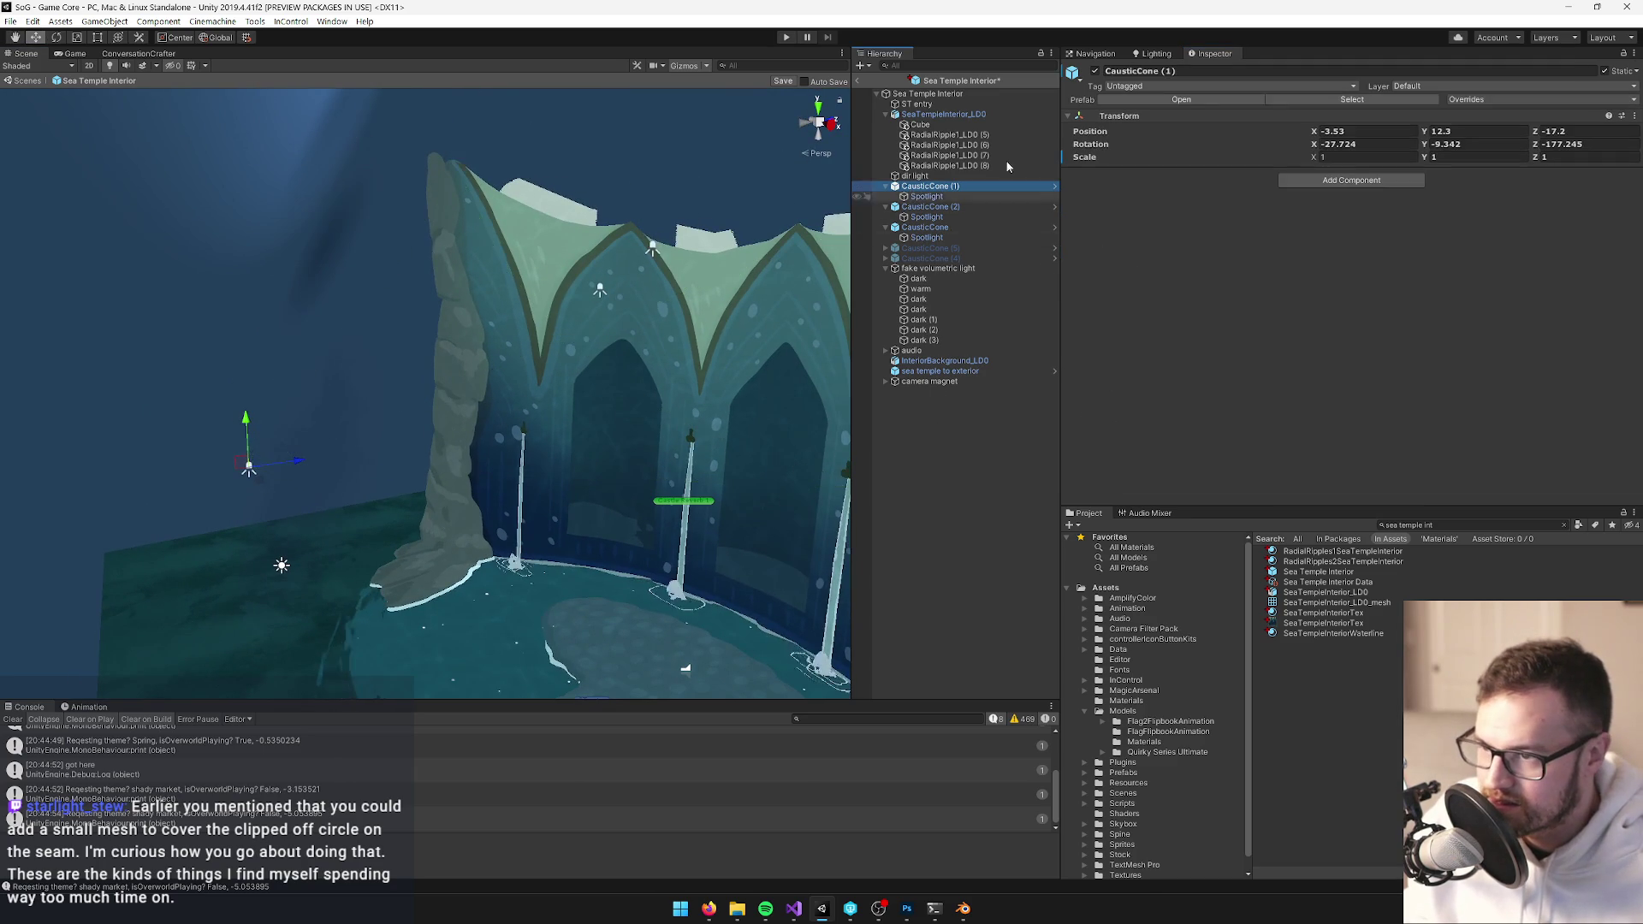
pyautogui.click(1095, 71)
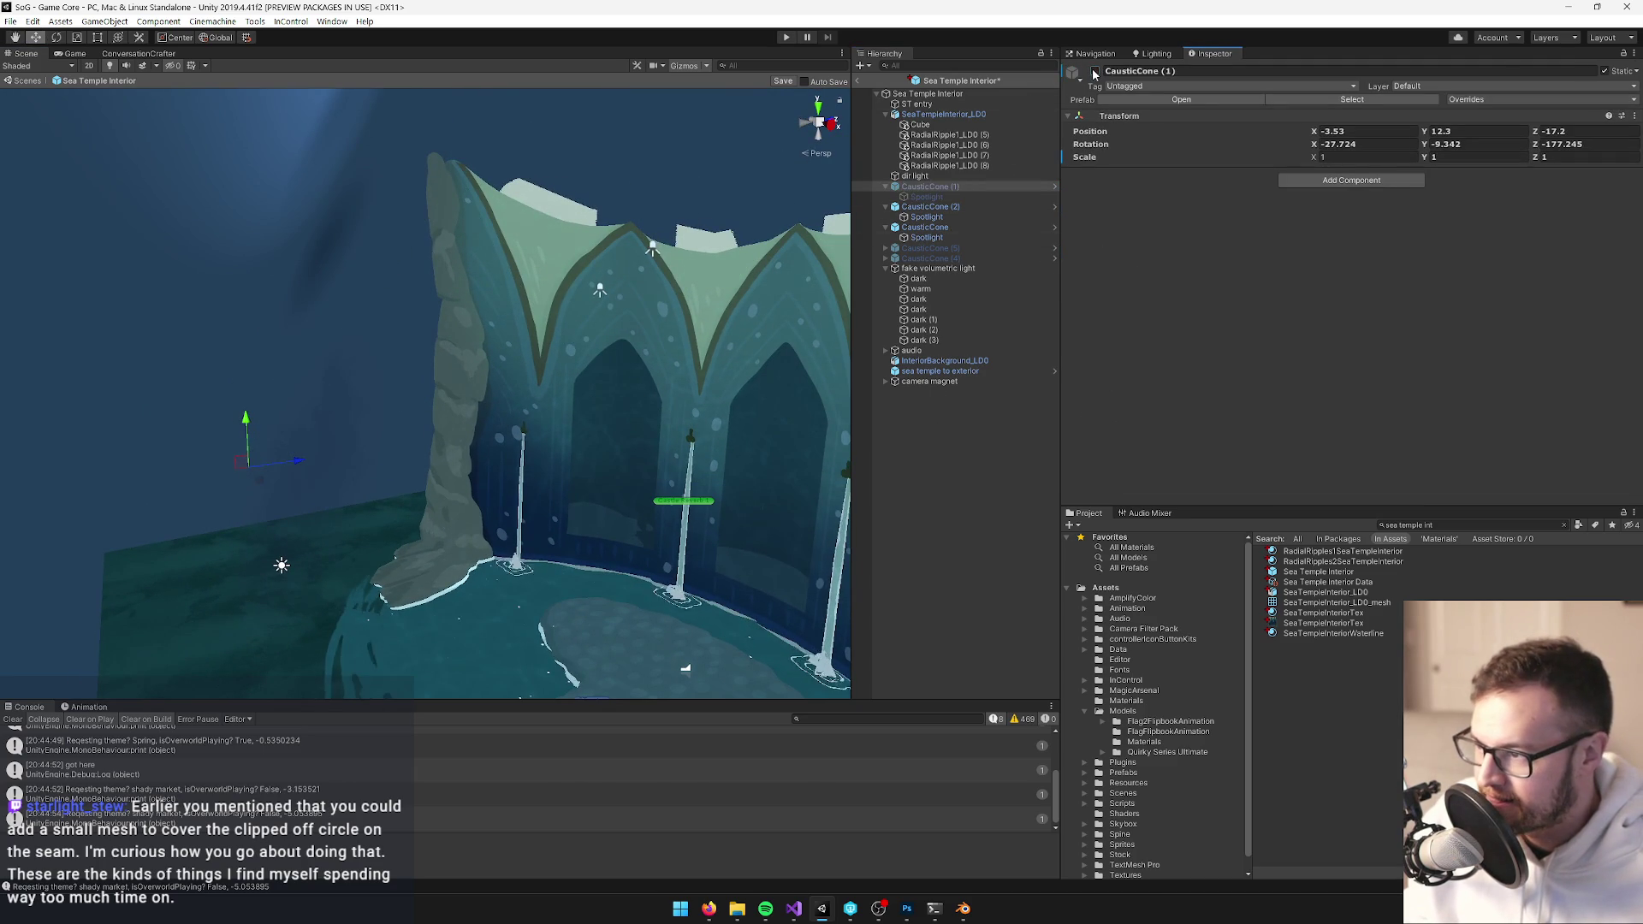
pyautogui.moveTo(283, 461); pyautogui.dragTo(295, 459)
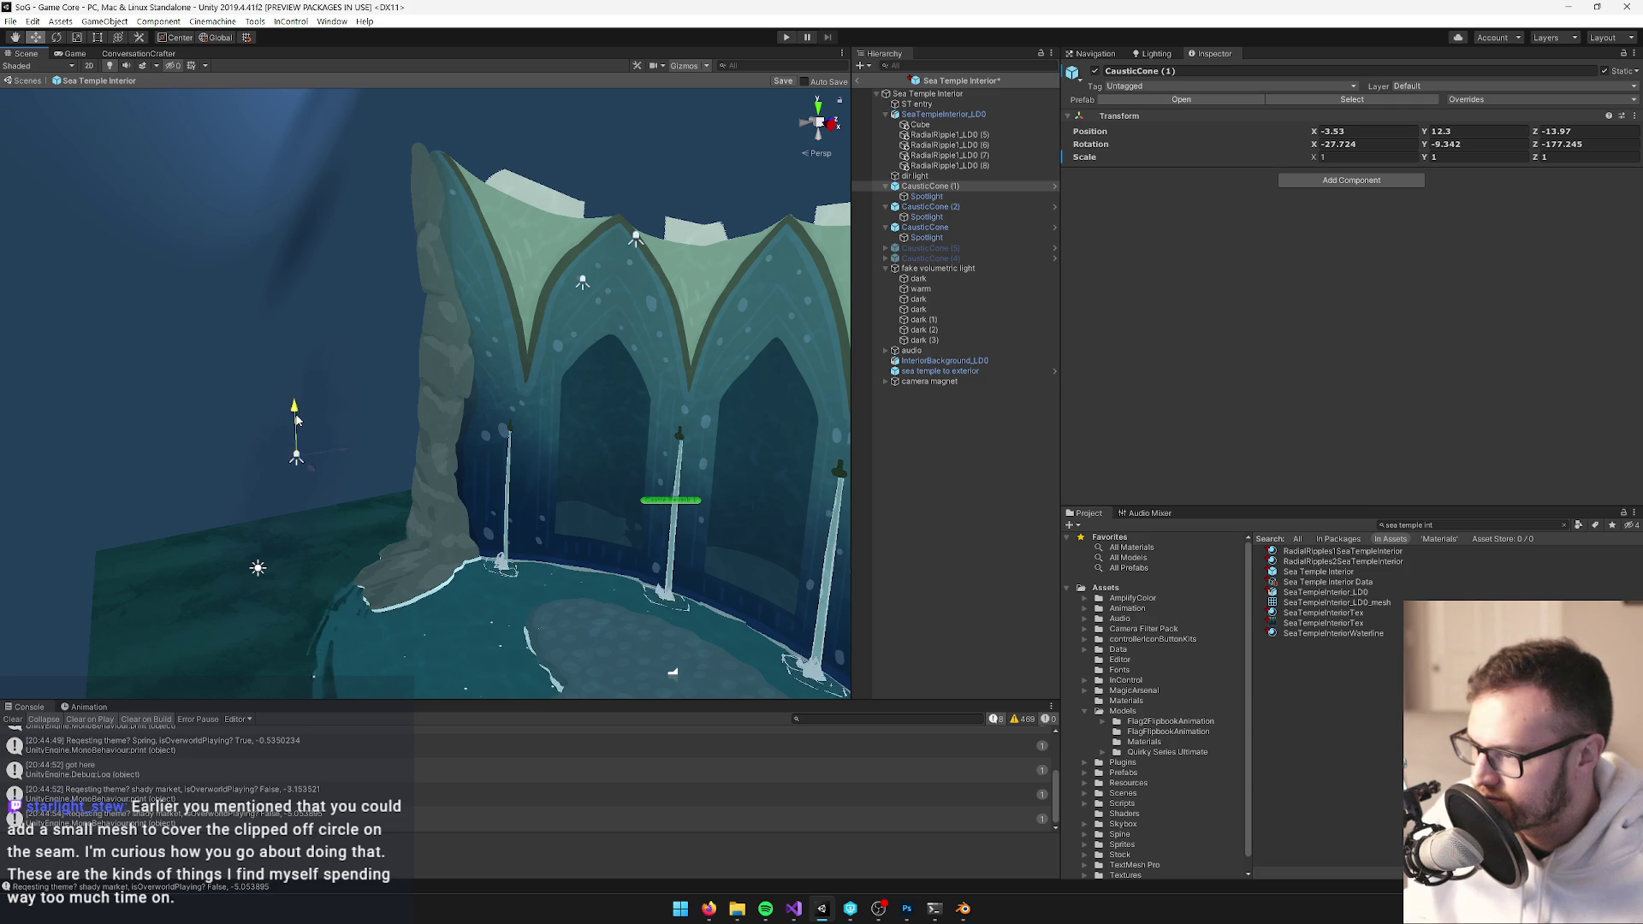
pyautogui.moveTo(298, 444); pyautogui.dragTo(487, 463)
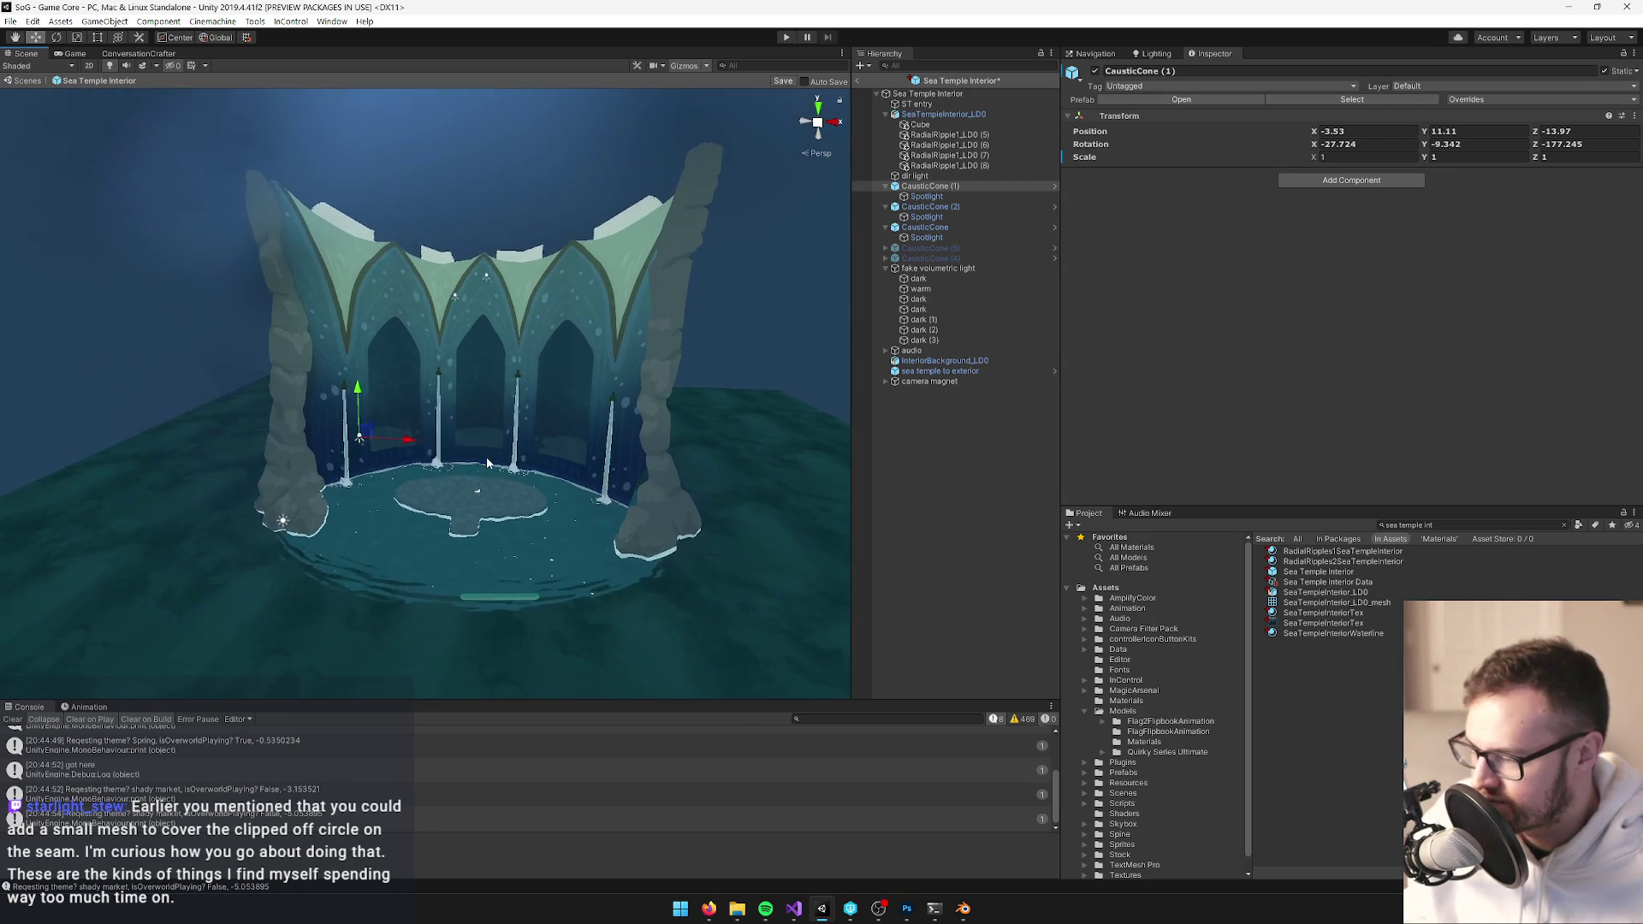
pyautogui.click(924, 250)
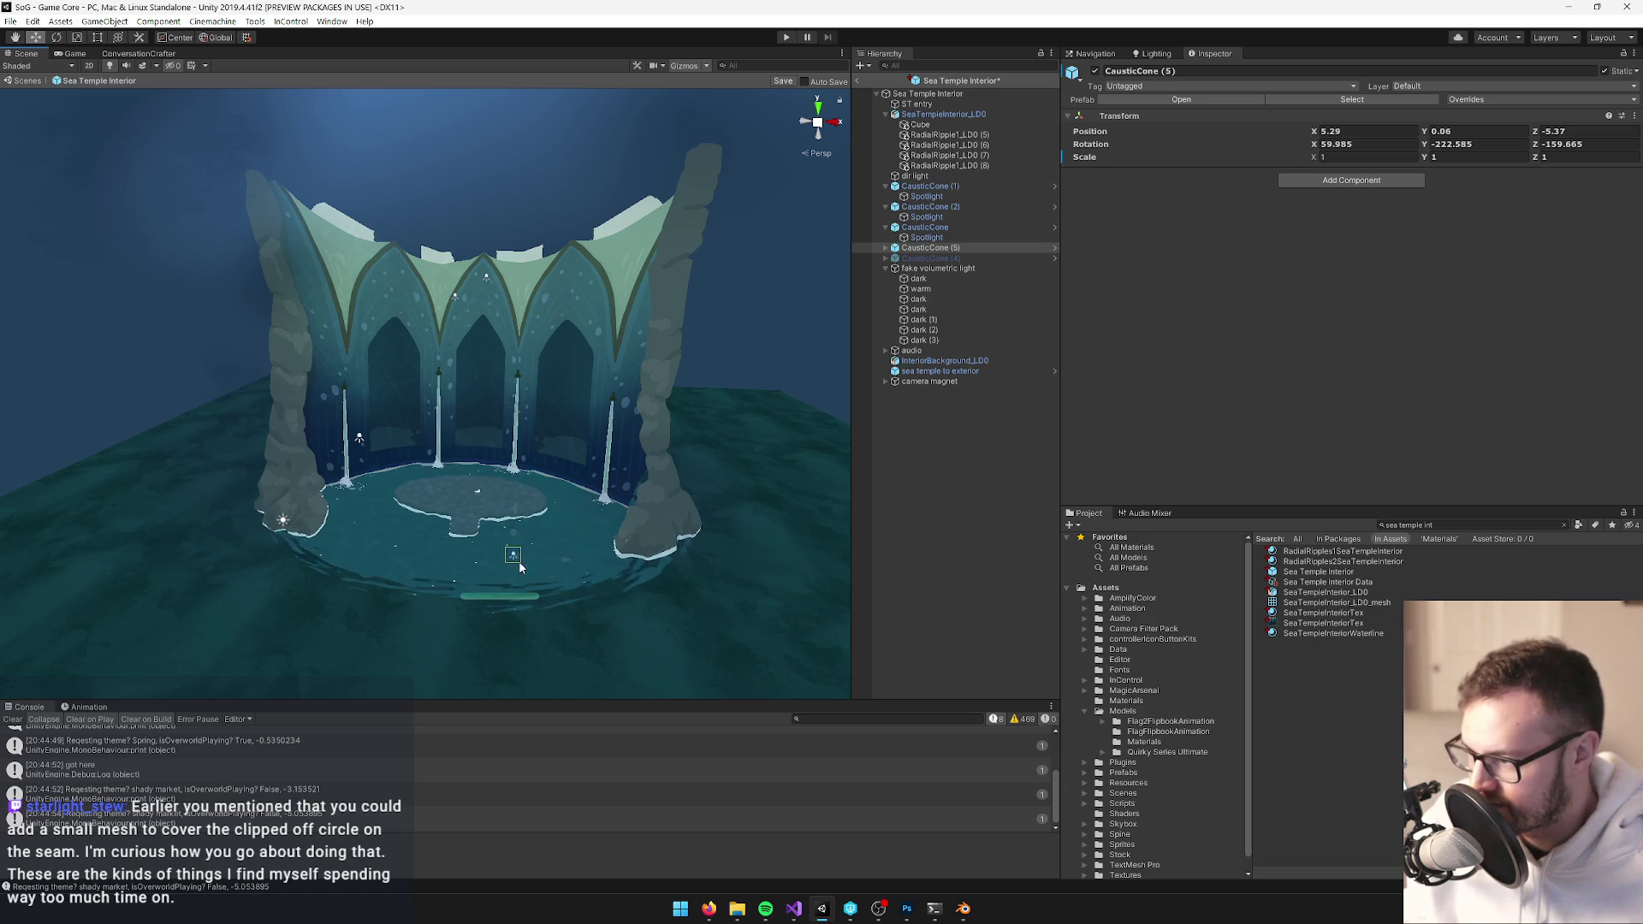
# Raise CausticCone (5) above the pool and rotate it to aim a new direction
pyautogui.moveTo(563, 342); pyautogui.dragTo(564, 291)
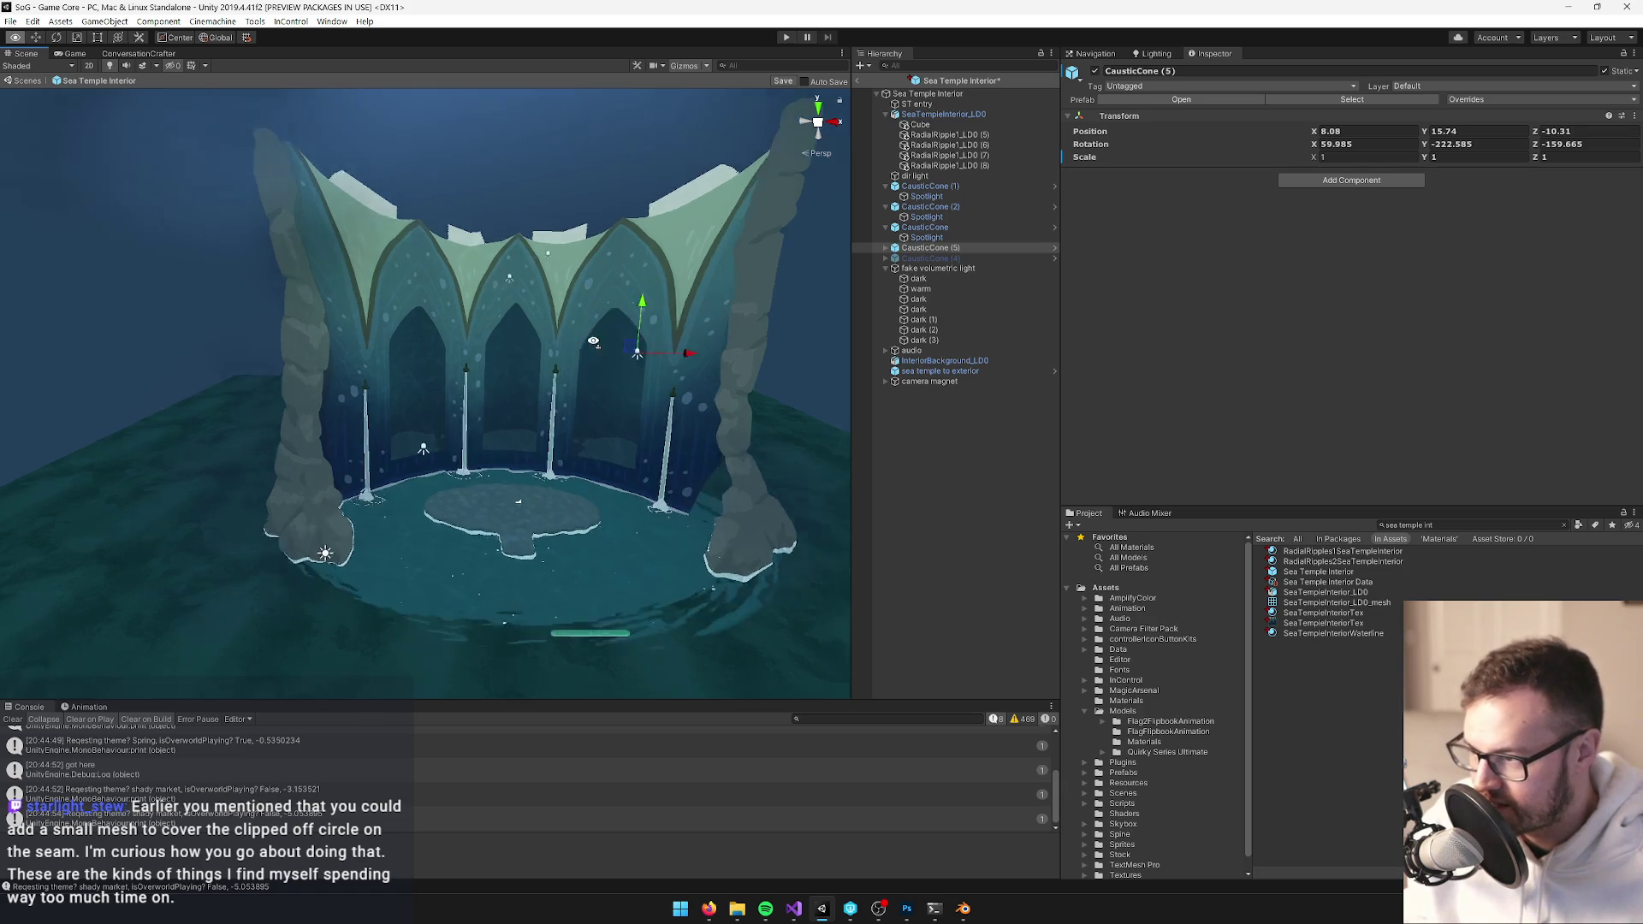
pyautogui.scroll(3, 659, 331)
pyautogui.press('e')
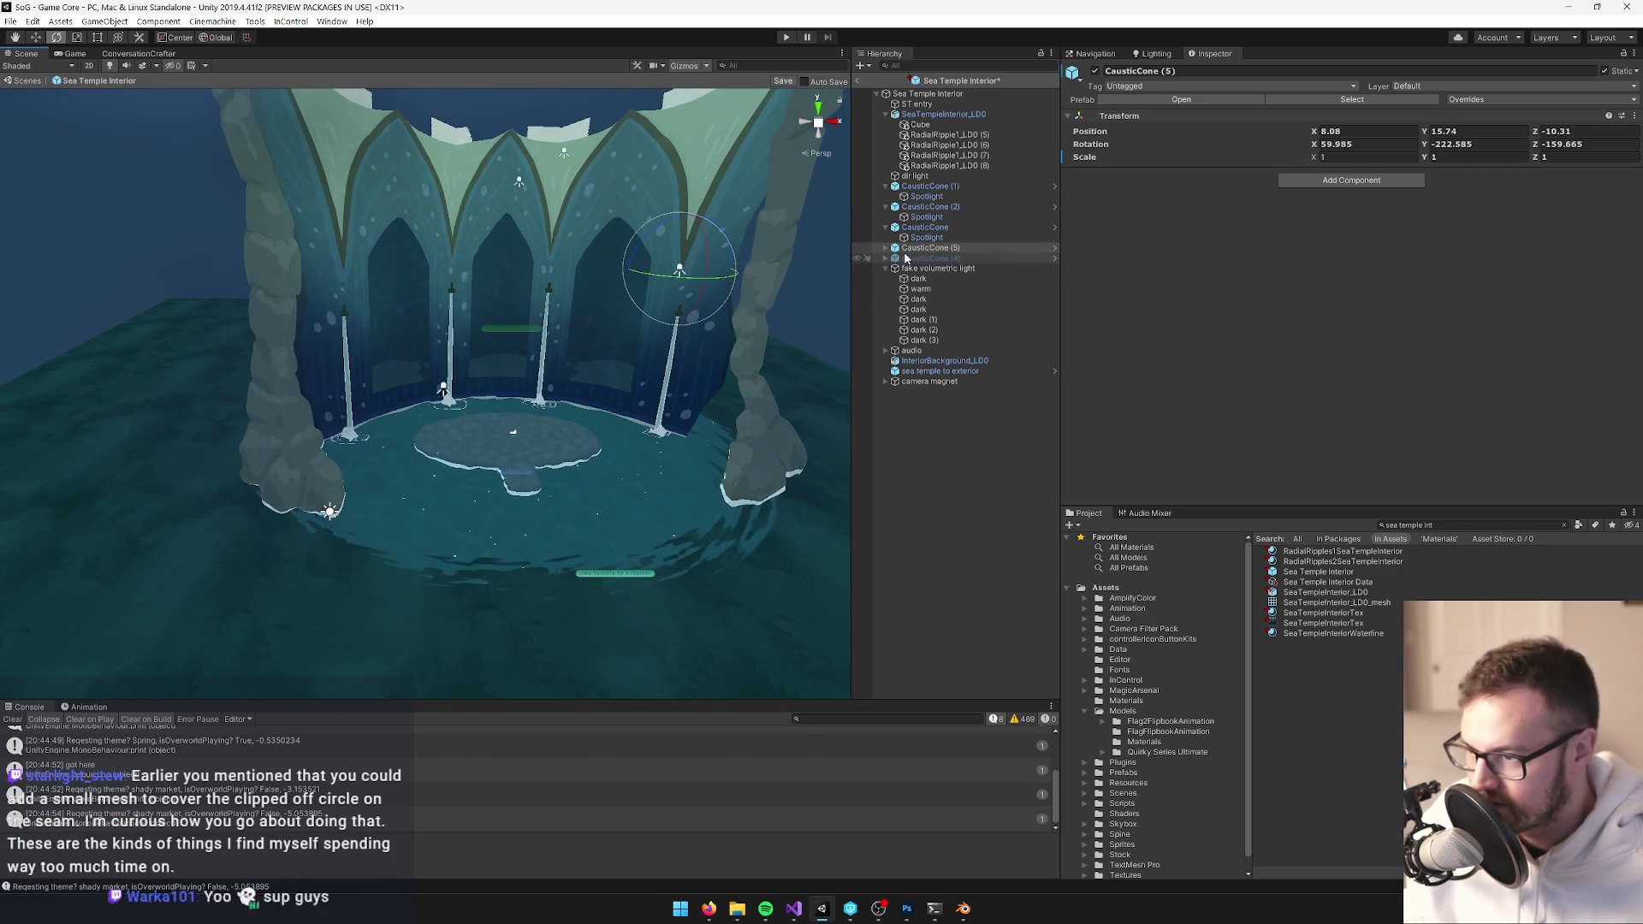
pyautogui.click(886, 249)
pyautogui.click(918, 258)
pyautogui.click(922, 248)
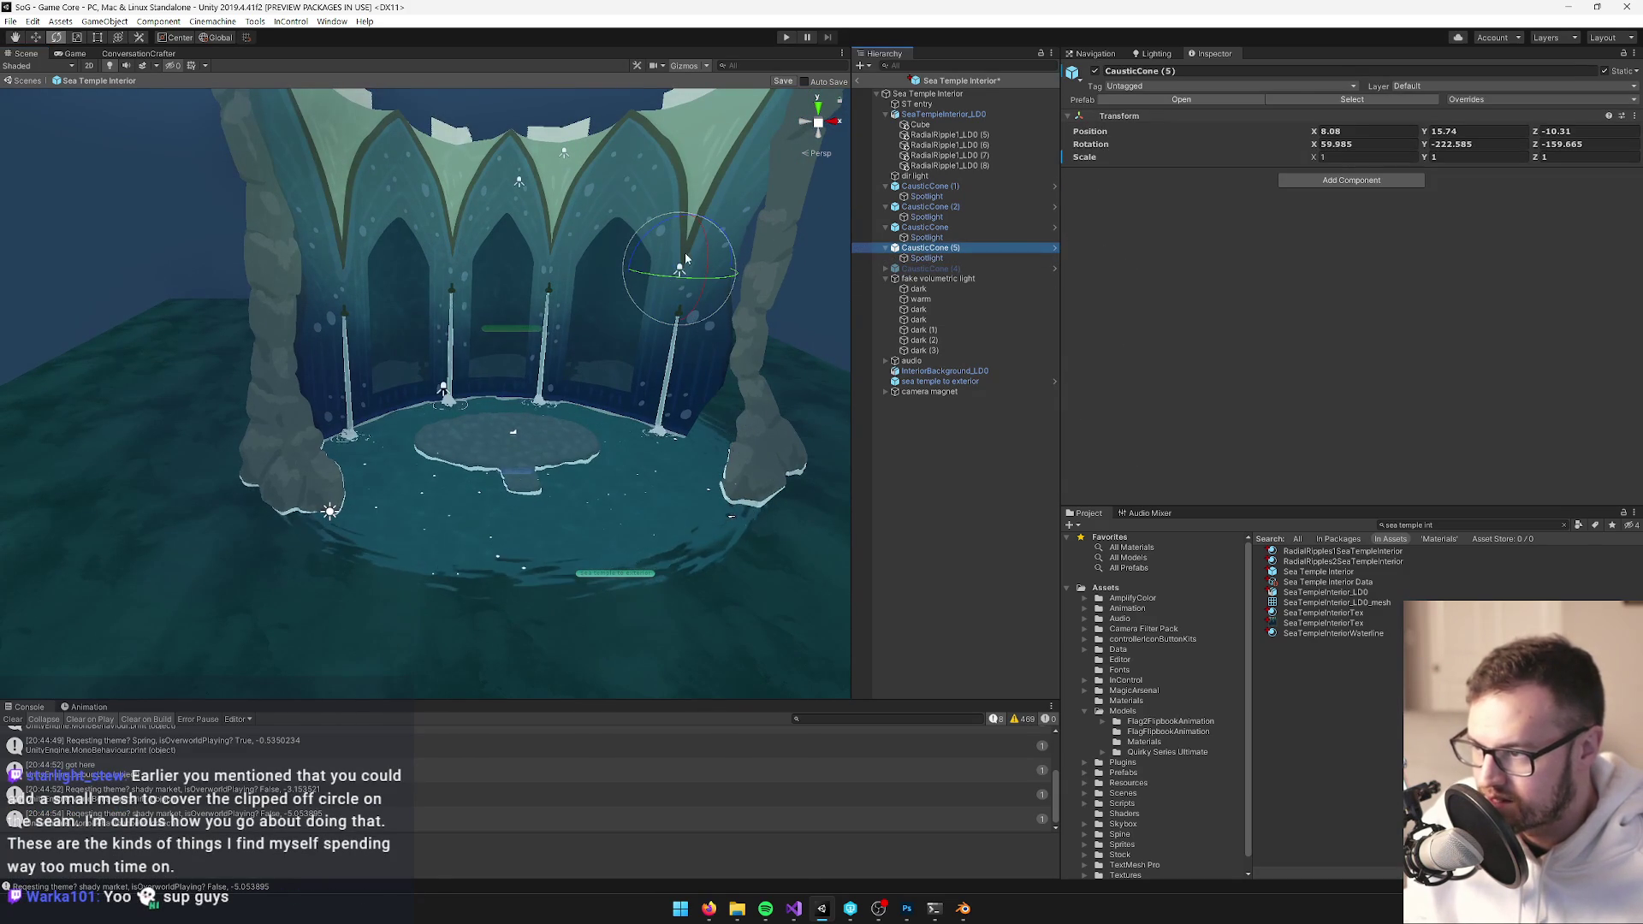
pyautogui.moveTo(676, 268)
pyautogui.mouseDown()
pyautogui.moveTo(682, 301)
pyautogui.moveTo(836, 317)
pyautogui.mouseUp()
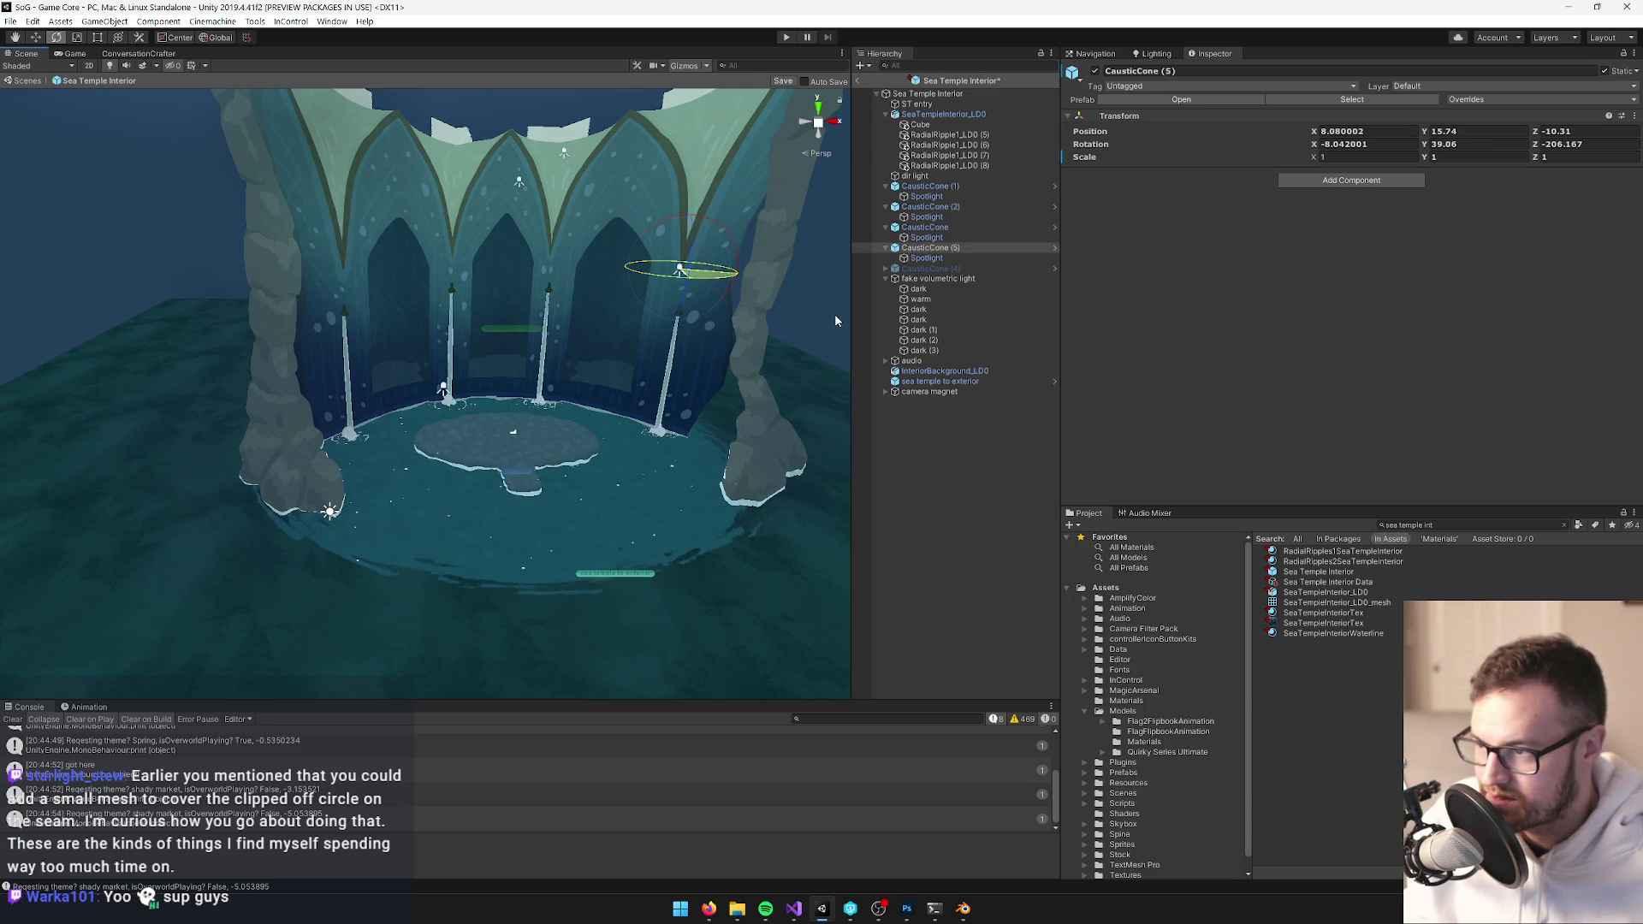
# Give CausticCone (5)'s Spotlight intensity 1 and a 90 spot angle, moving it toward the left pillars
pyautogui.click(926, 258)
pyautogui.click(1266, 254)
pyautogui.write('1')
pyautogui.press('Return')
pyautogui.moveTo(479, 342)
pyautogui.keyDown('alt'); pyautogui.mouseDown()
pyautogui.moveTo(547, 347)
pyautogui.moveTo(510, 360)
pyautogui.moveTo(395, 332)
pyautogui.mouseUp(); pyautogui.keyUp('alt')
pyautogui.click(963, 248)
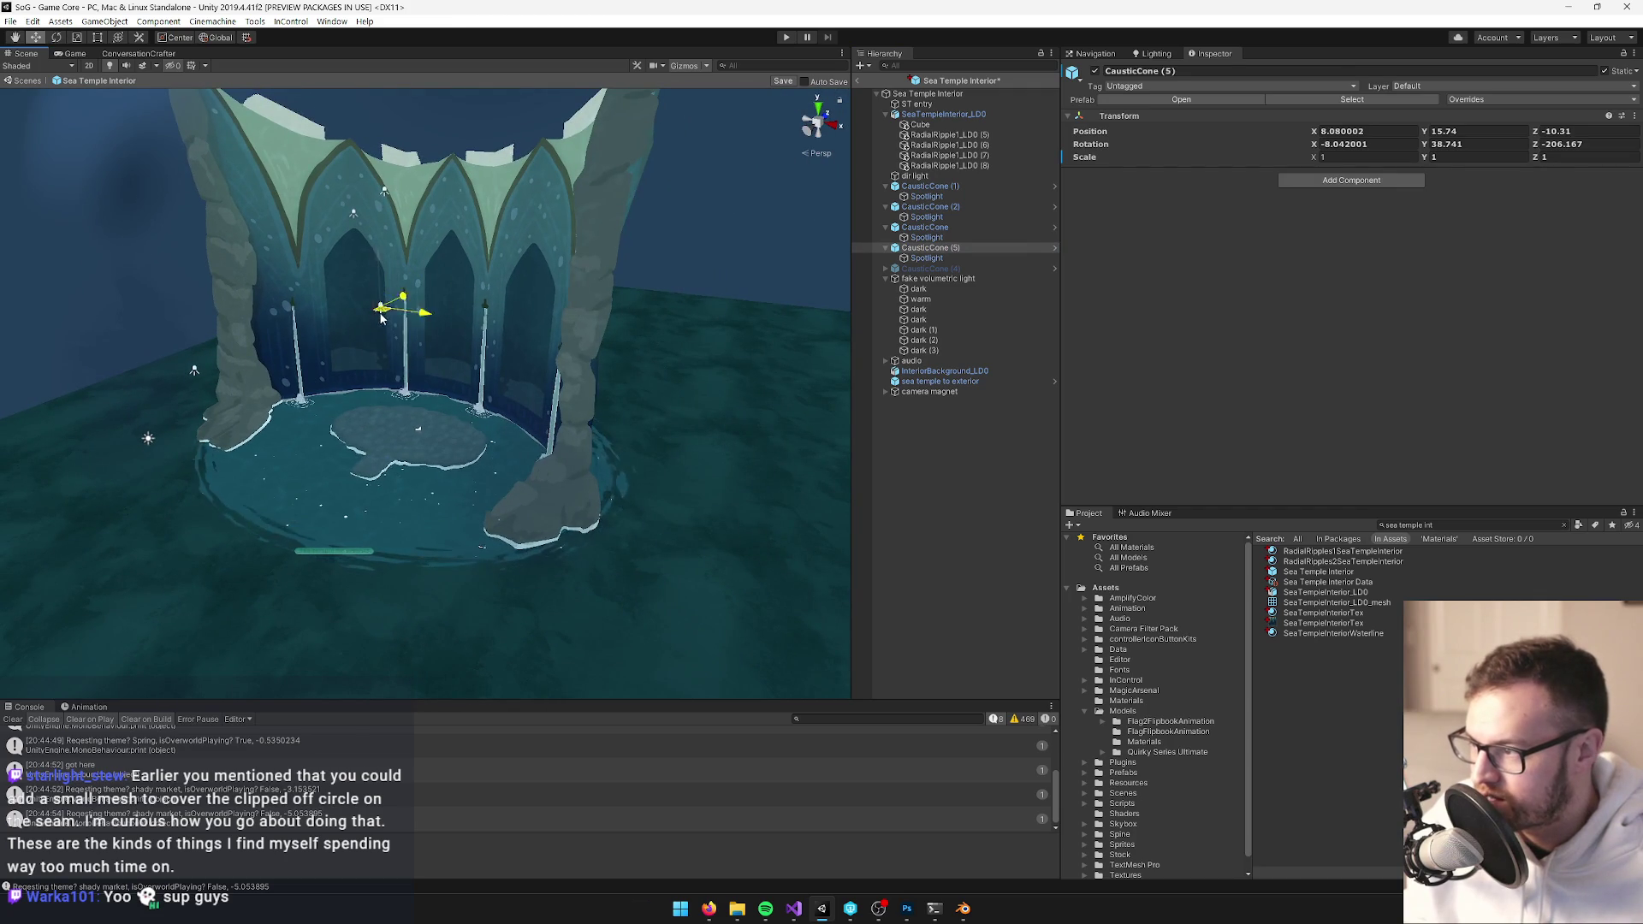
pyautogui.moveTo(286, 332); pyautogui.dragTo(563, 334)
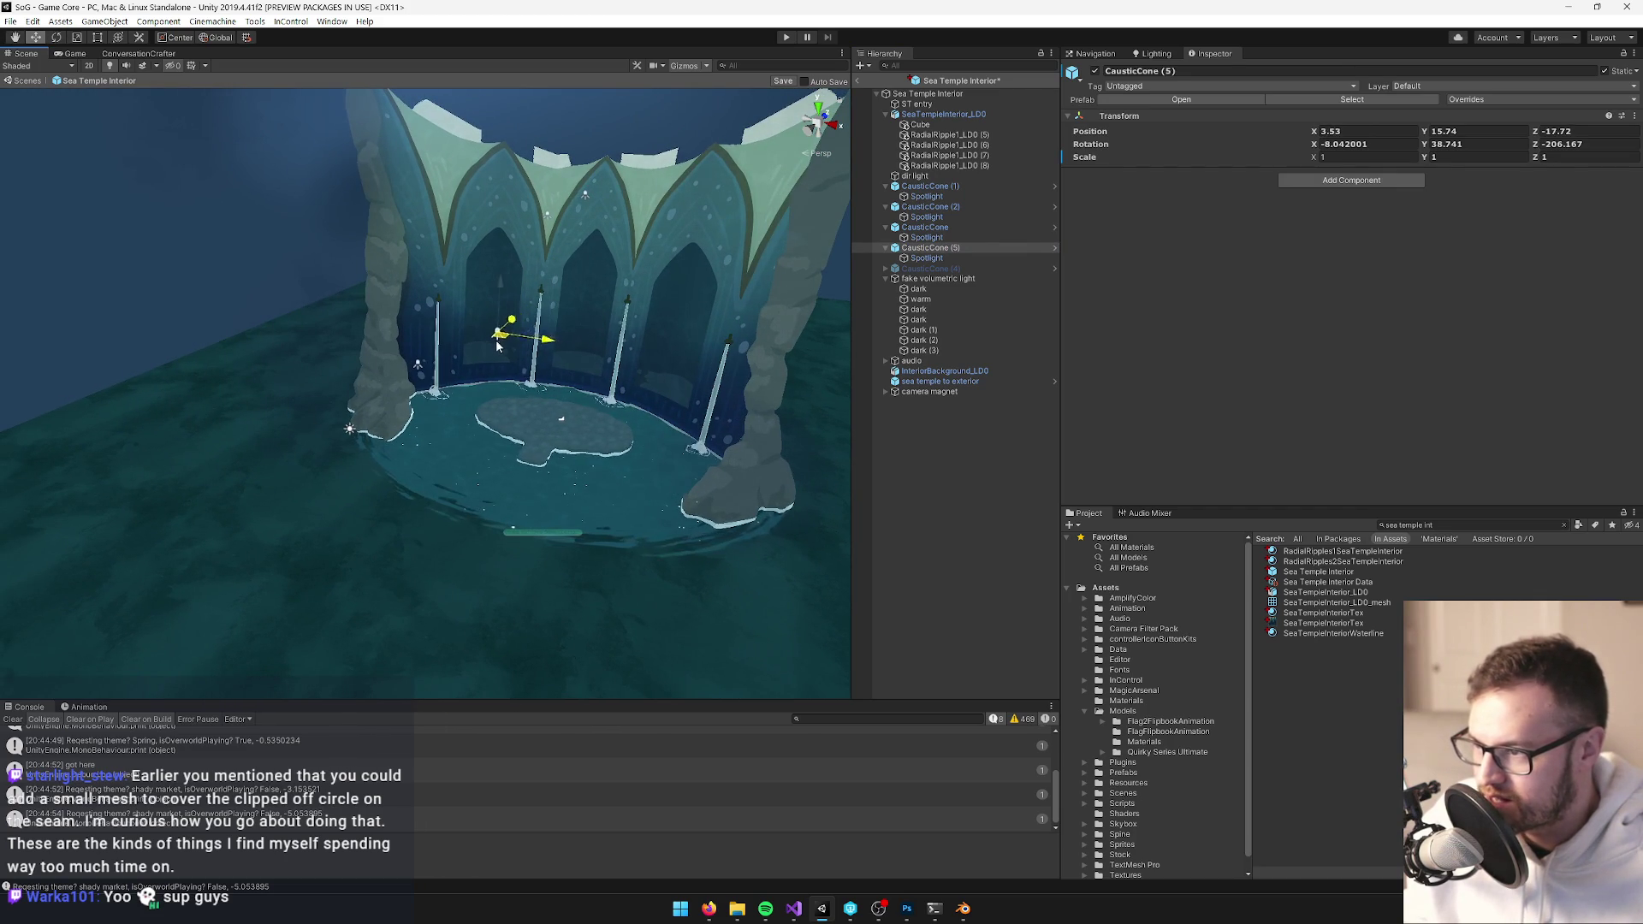
pyautogui.click(926, 258)
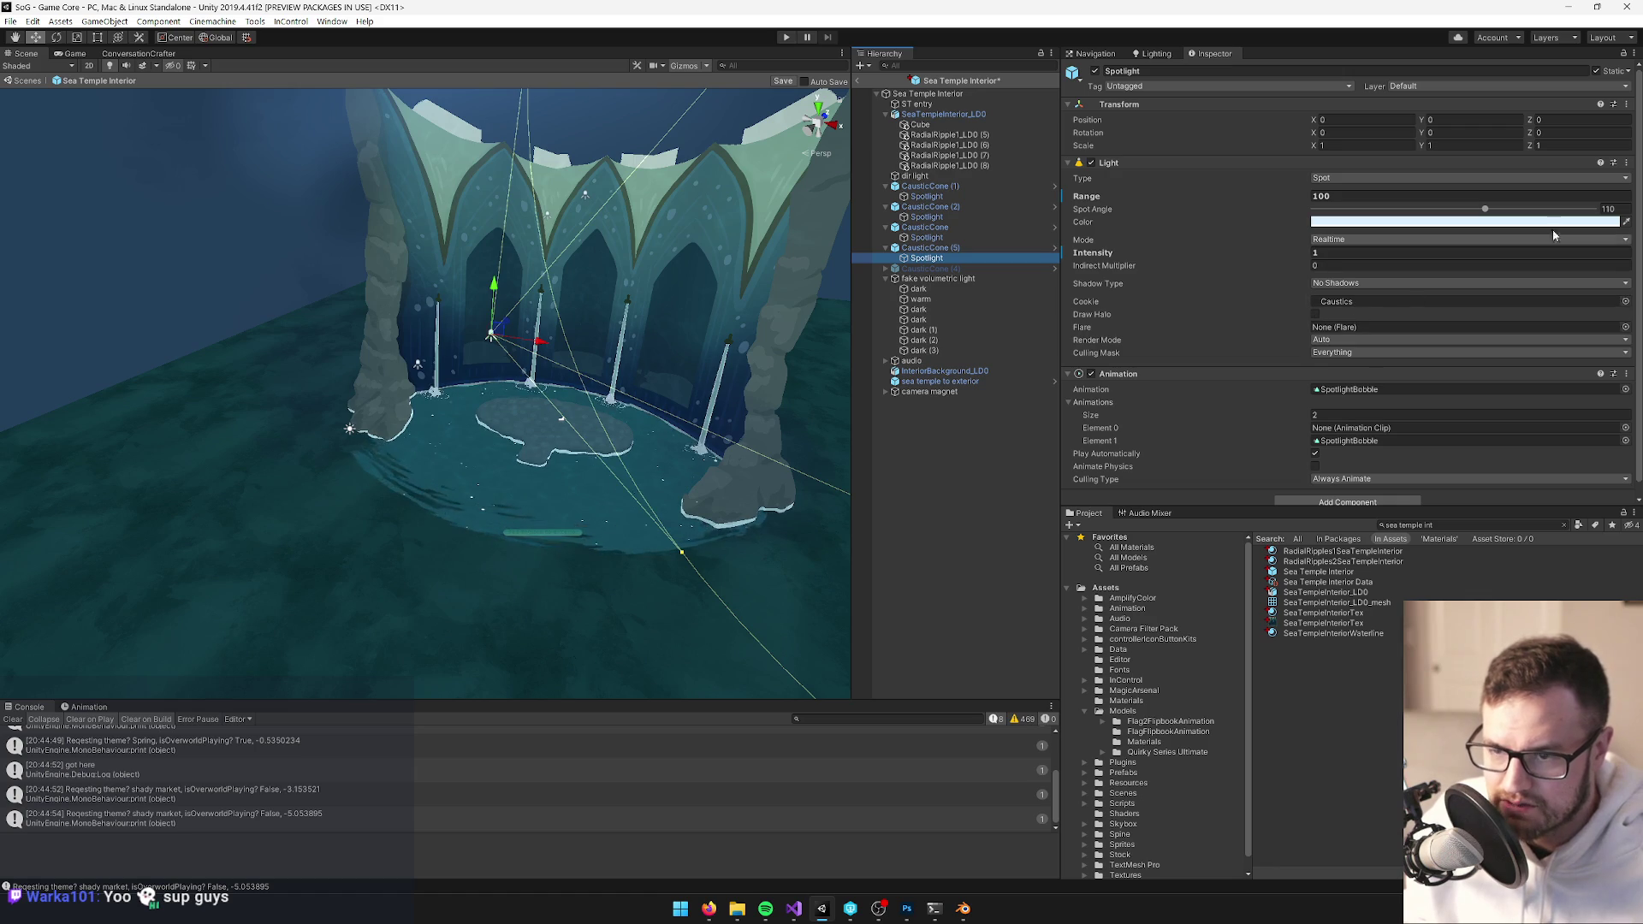
pyautogui.write('0')
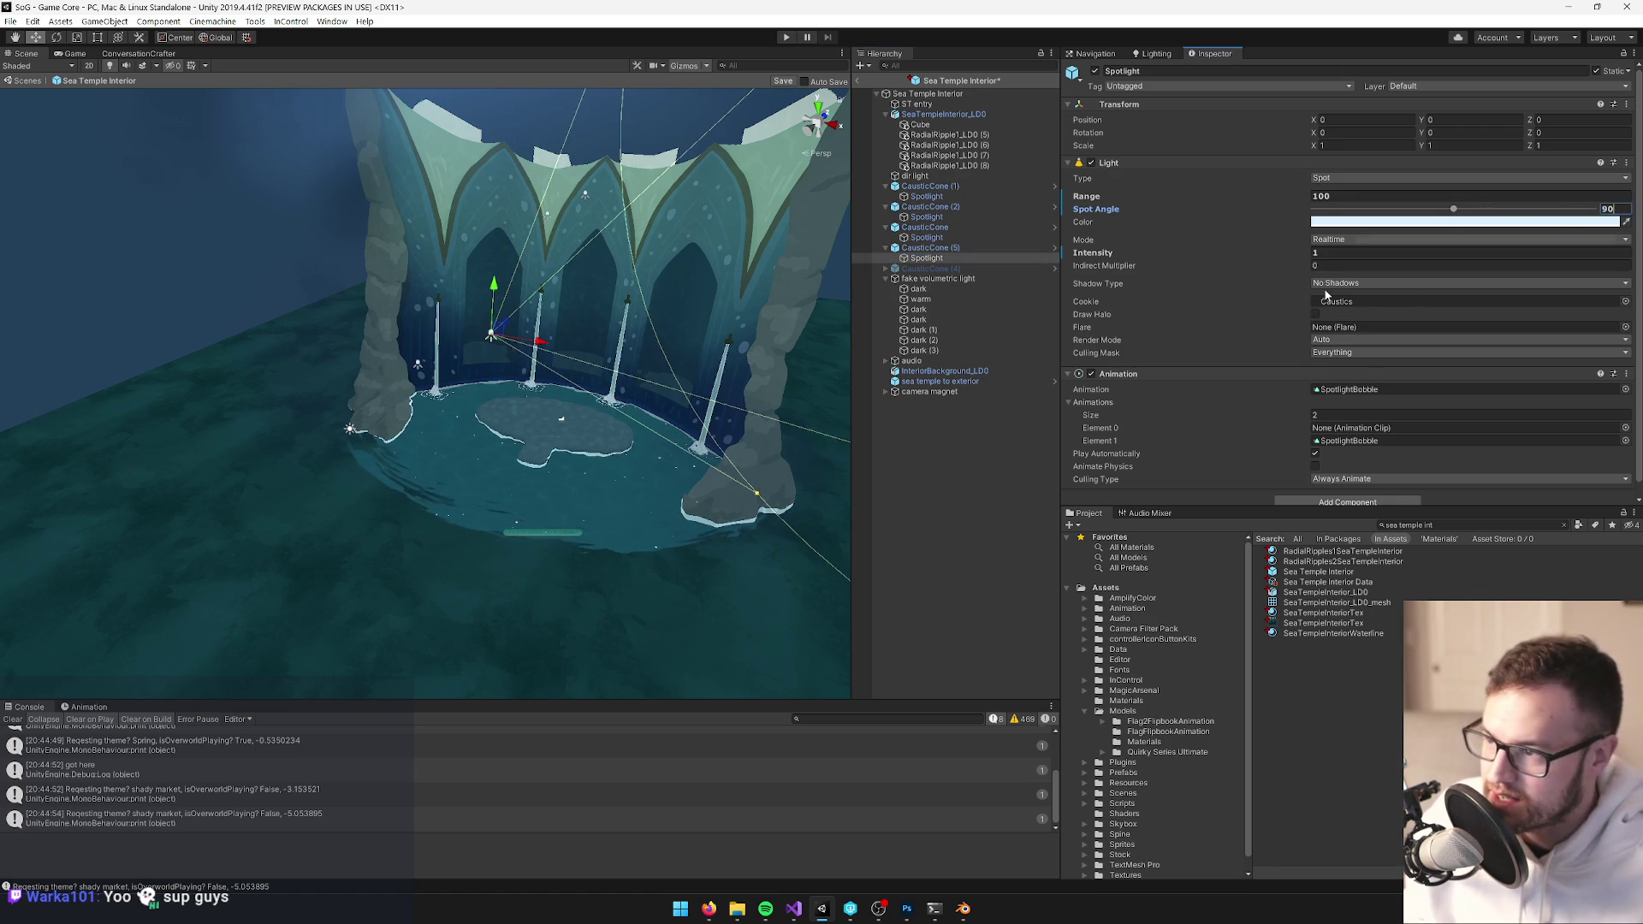
# Check CausticCone (5) at X 3.09, Y 15.74, Z -18.55 and save the Sea Temple Interior prefab
pyautogui.doubleClick(927, 247)
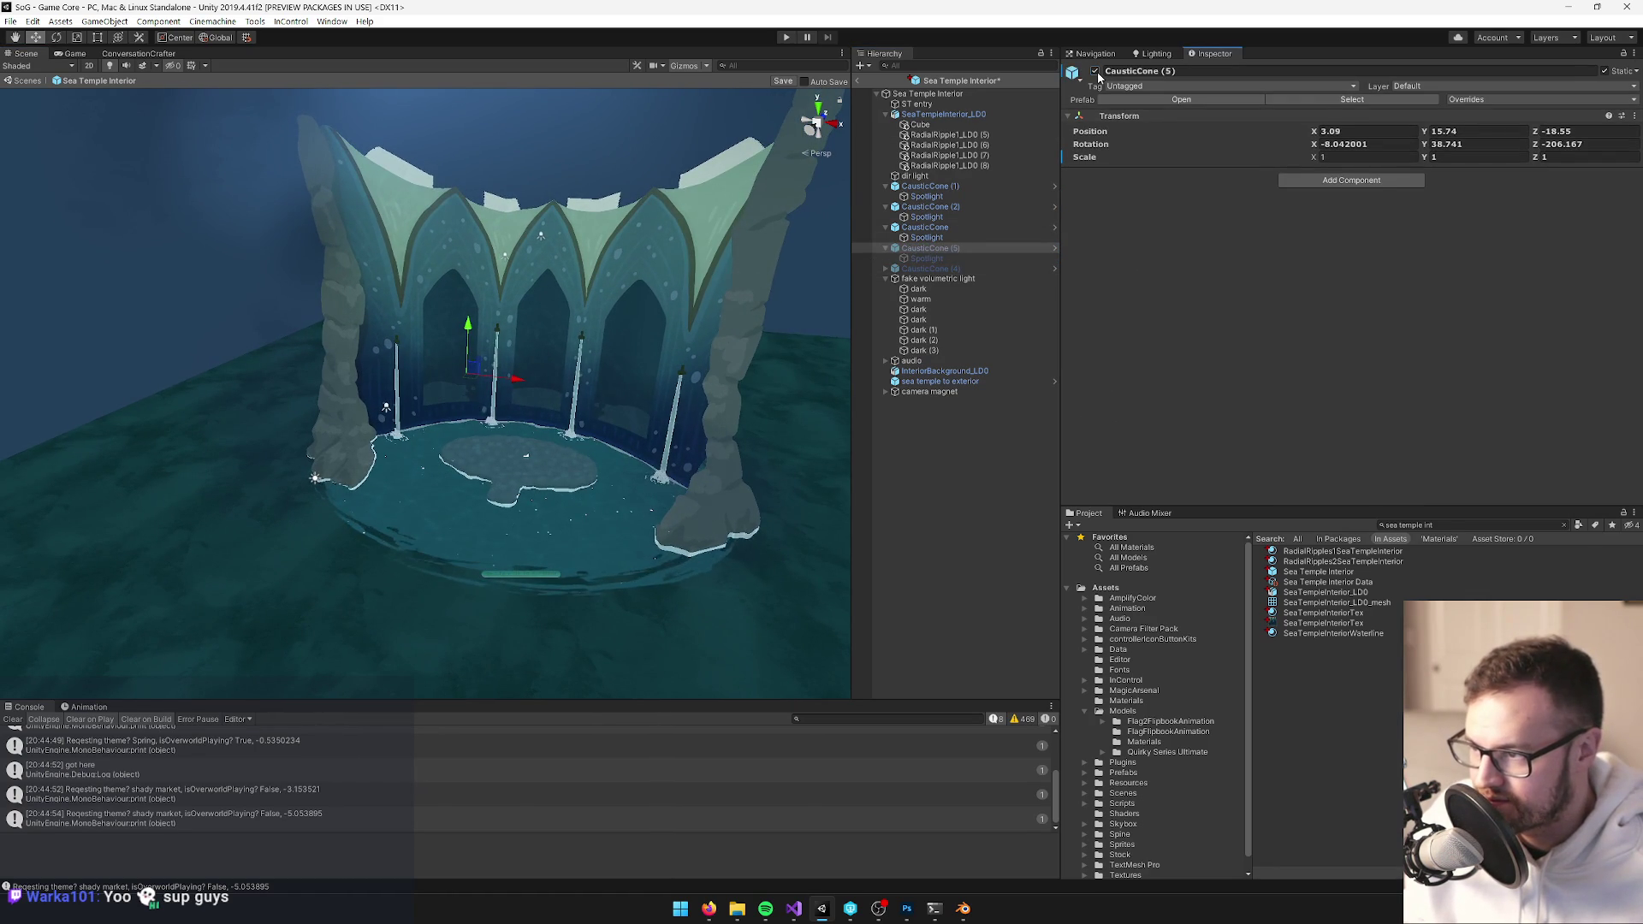
pyautogui.press('w')
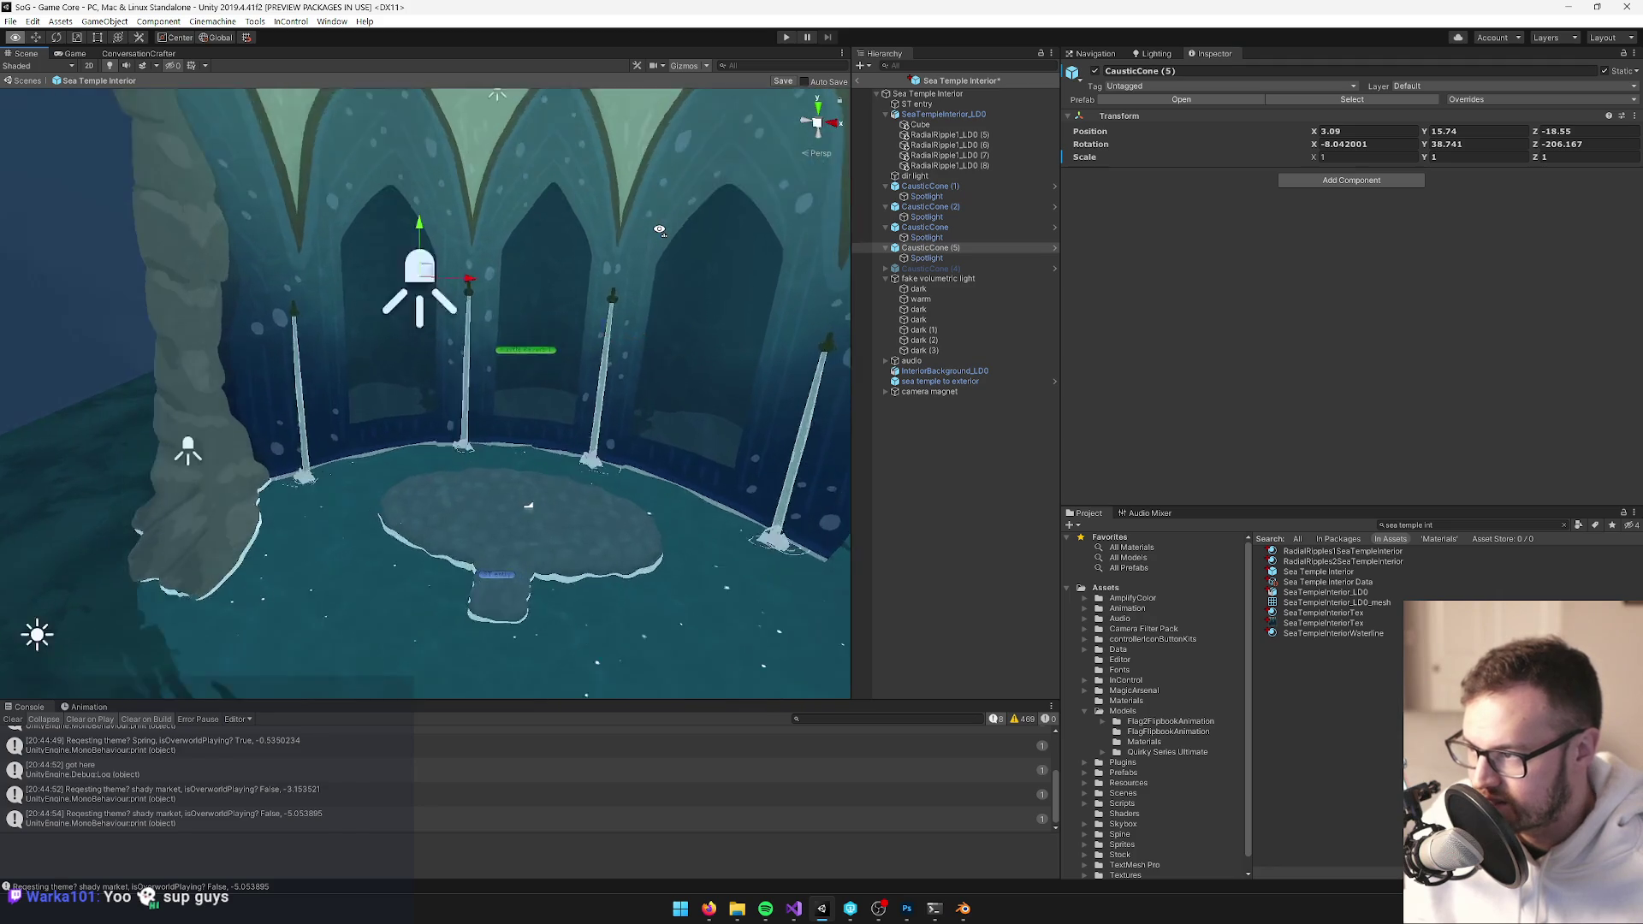
pyautogui.press('s')
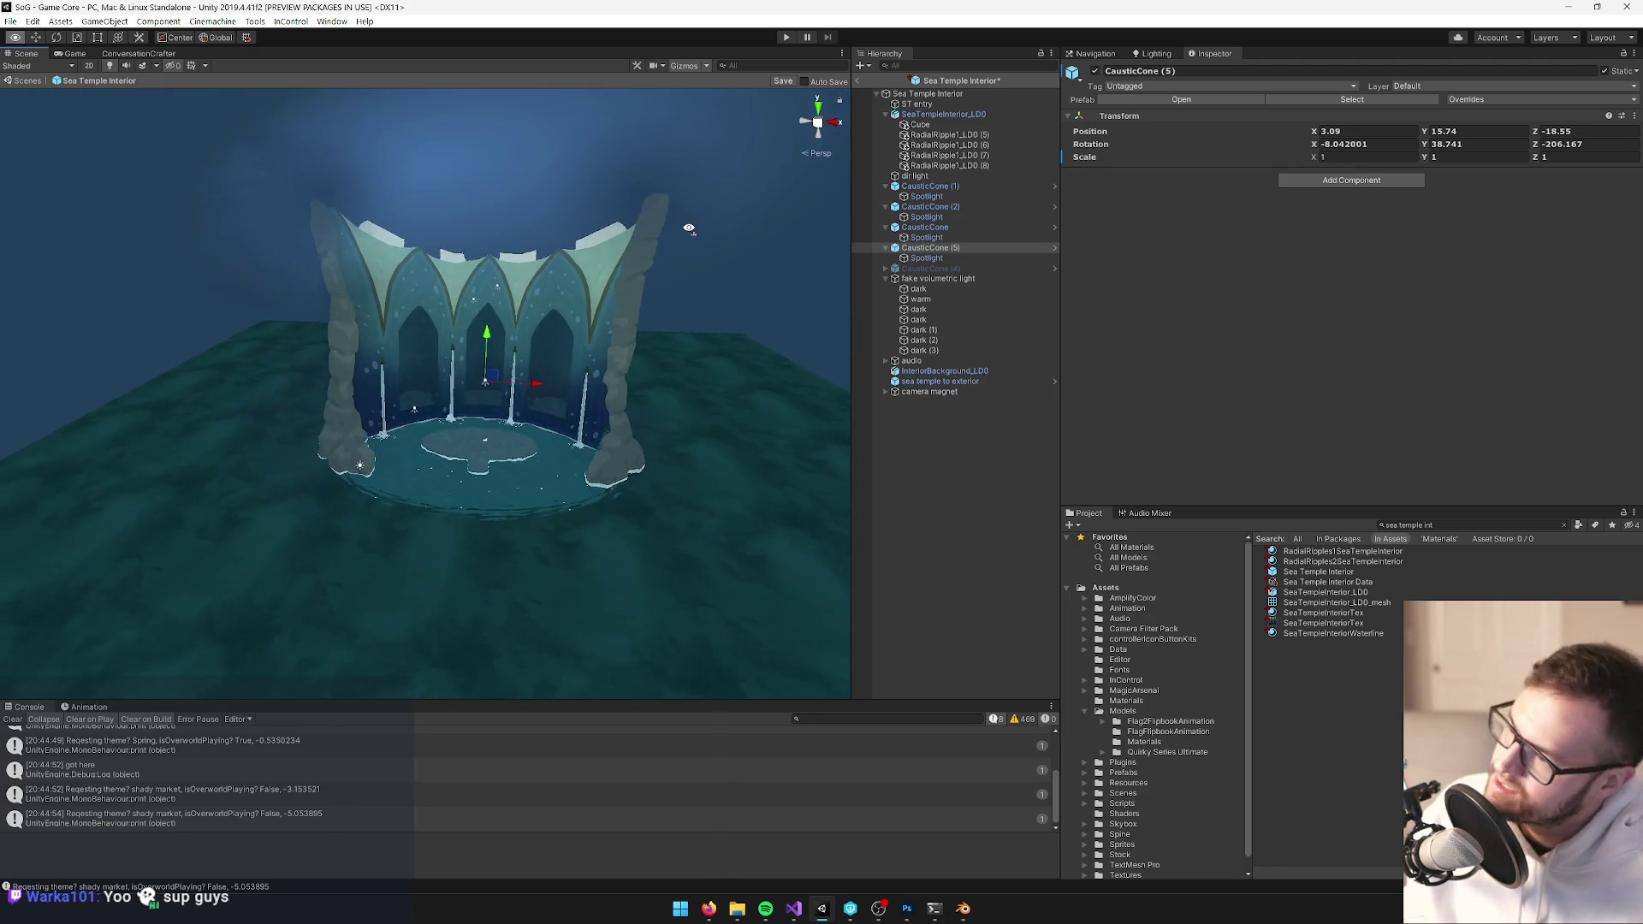
pyautogui.press('w')
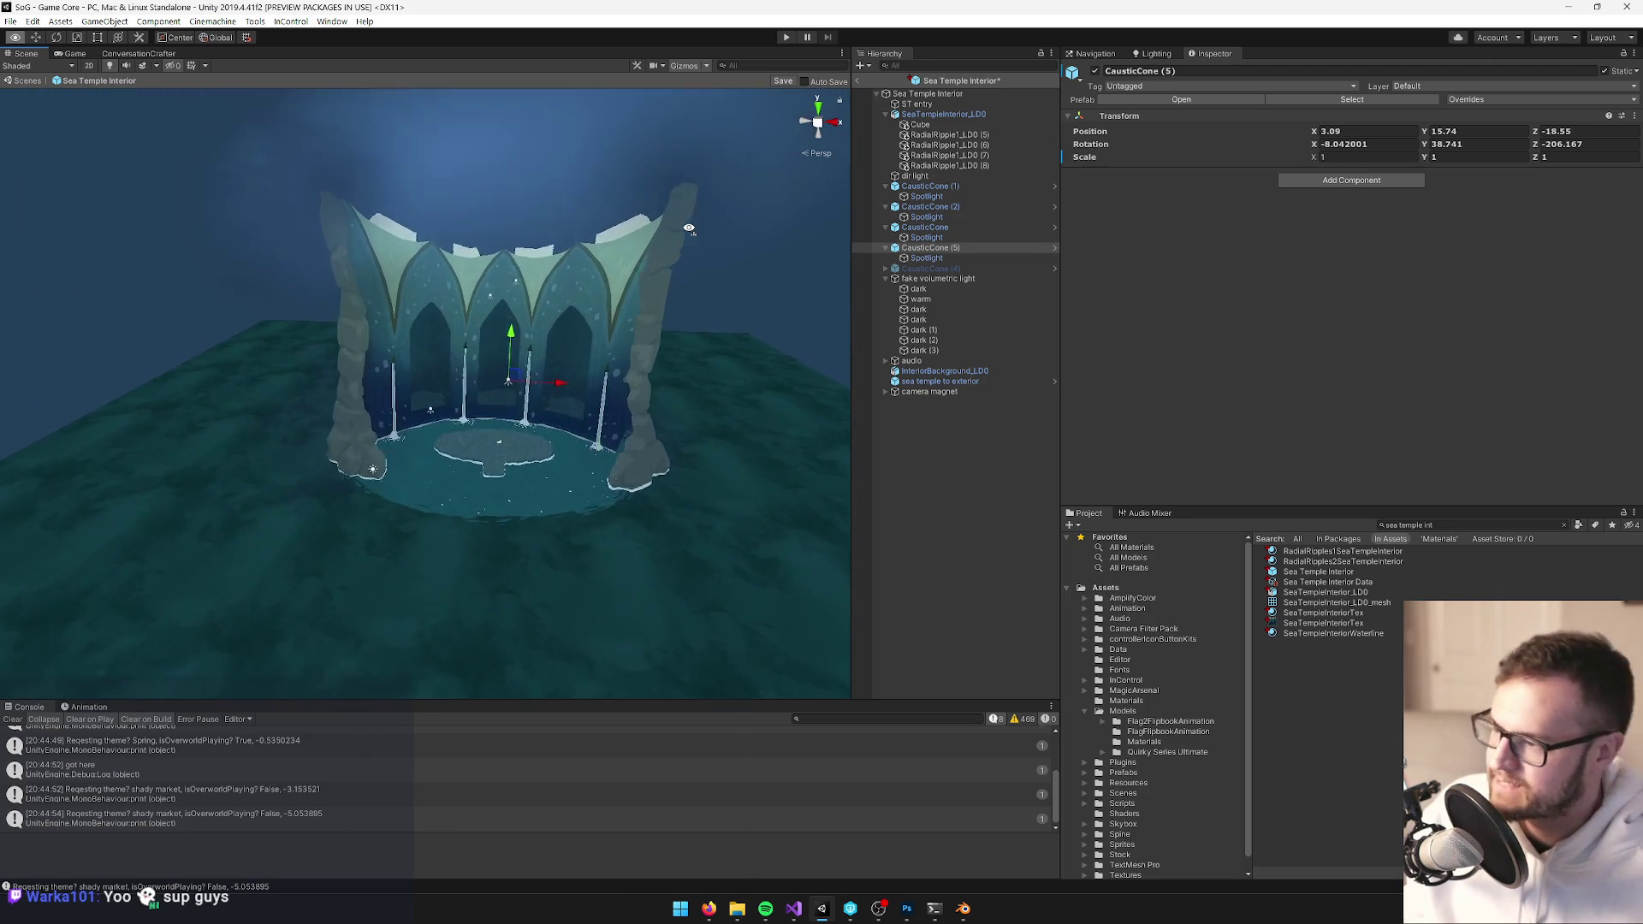
pyautogui.click(783, 82)
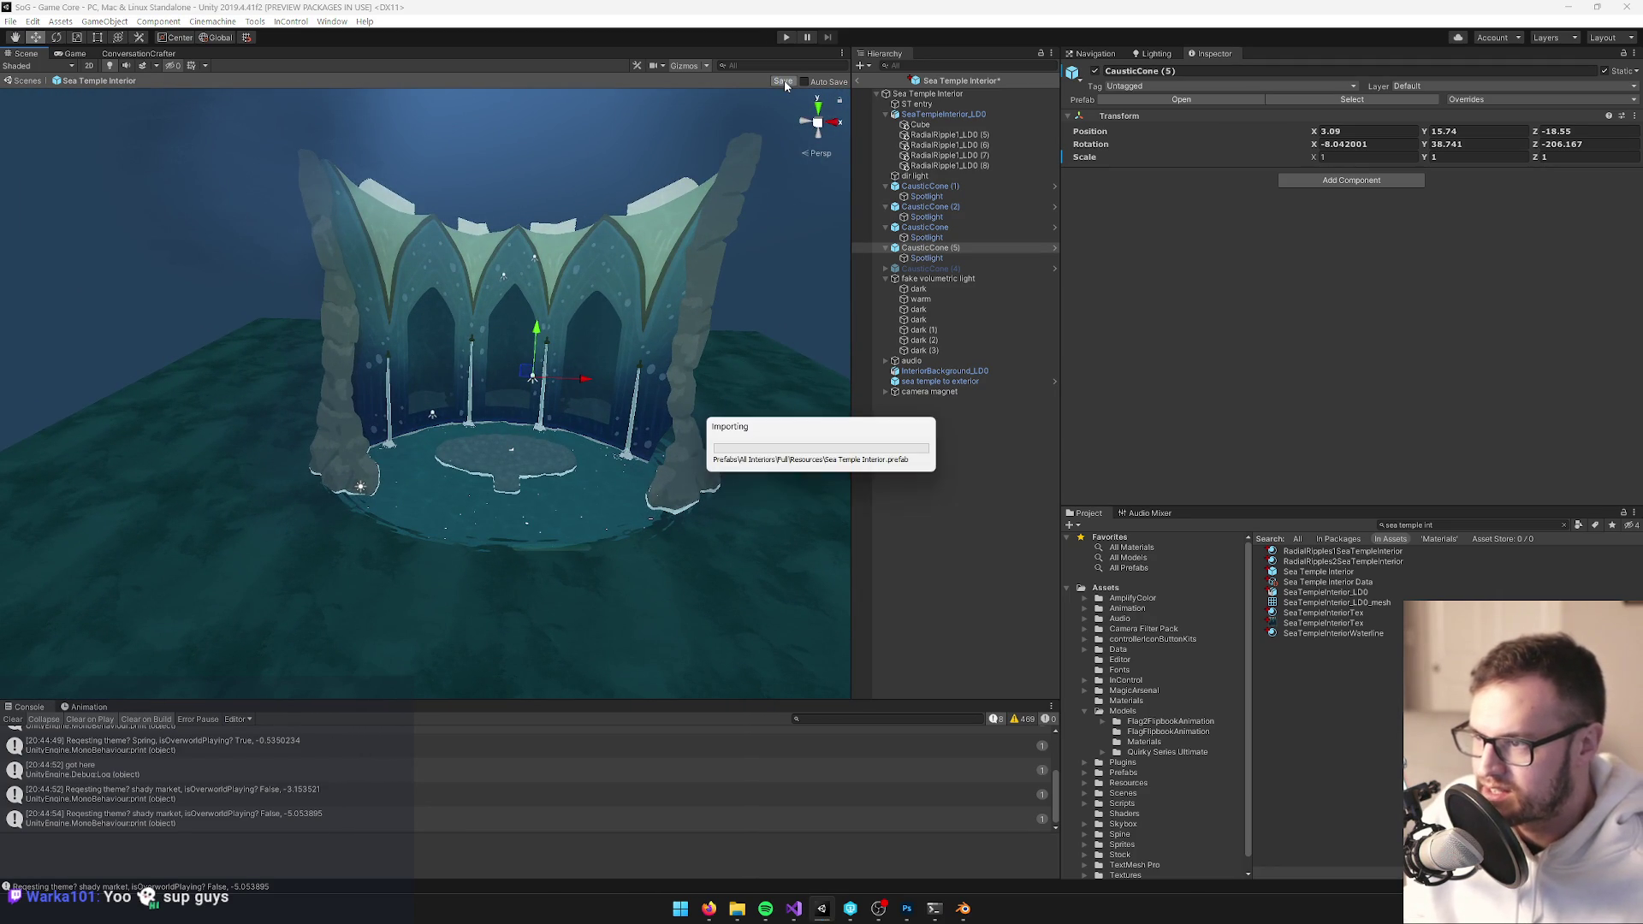
# Return from the Sea Temple Interior prefab to the Exterior World scene and enter Play mode in the Game view
pyautogui.click(858, 81)
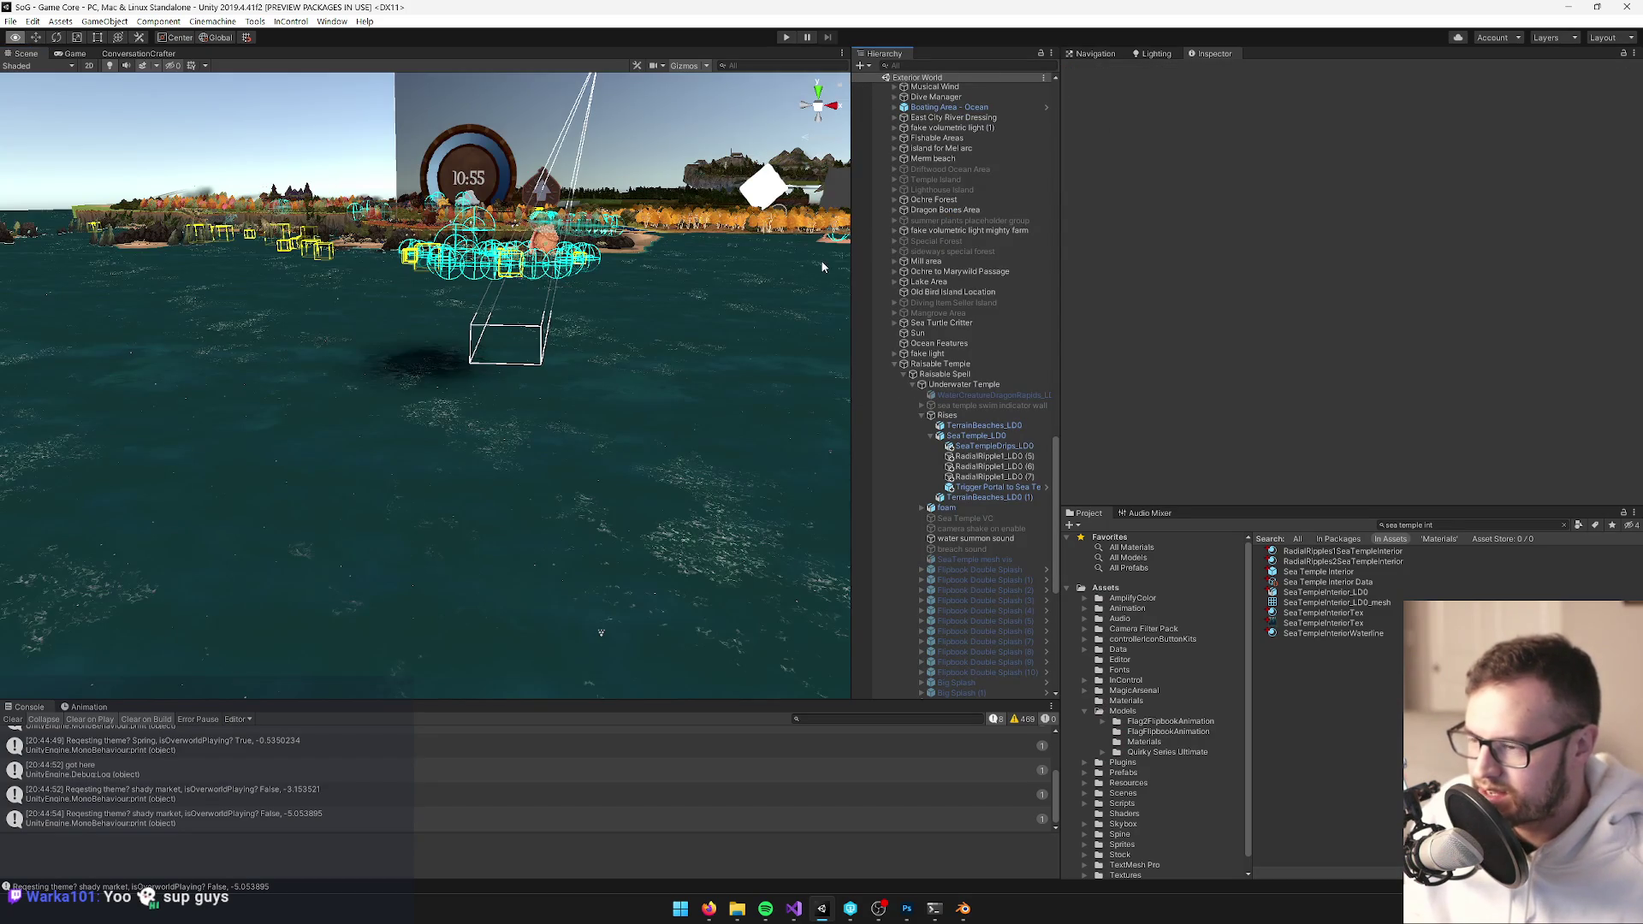
pyautogui.click(72, 54)
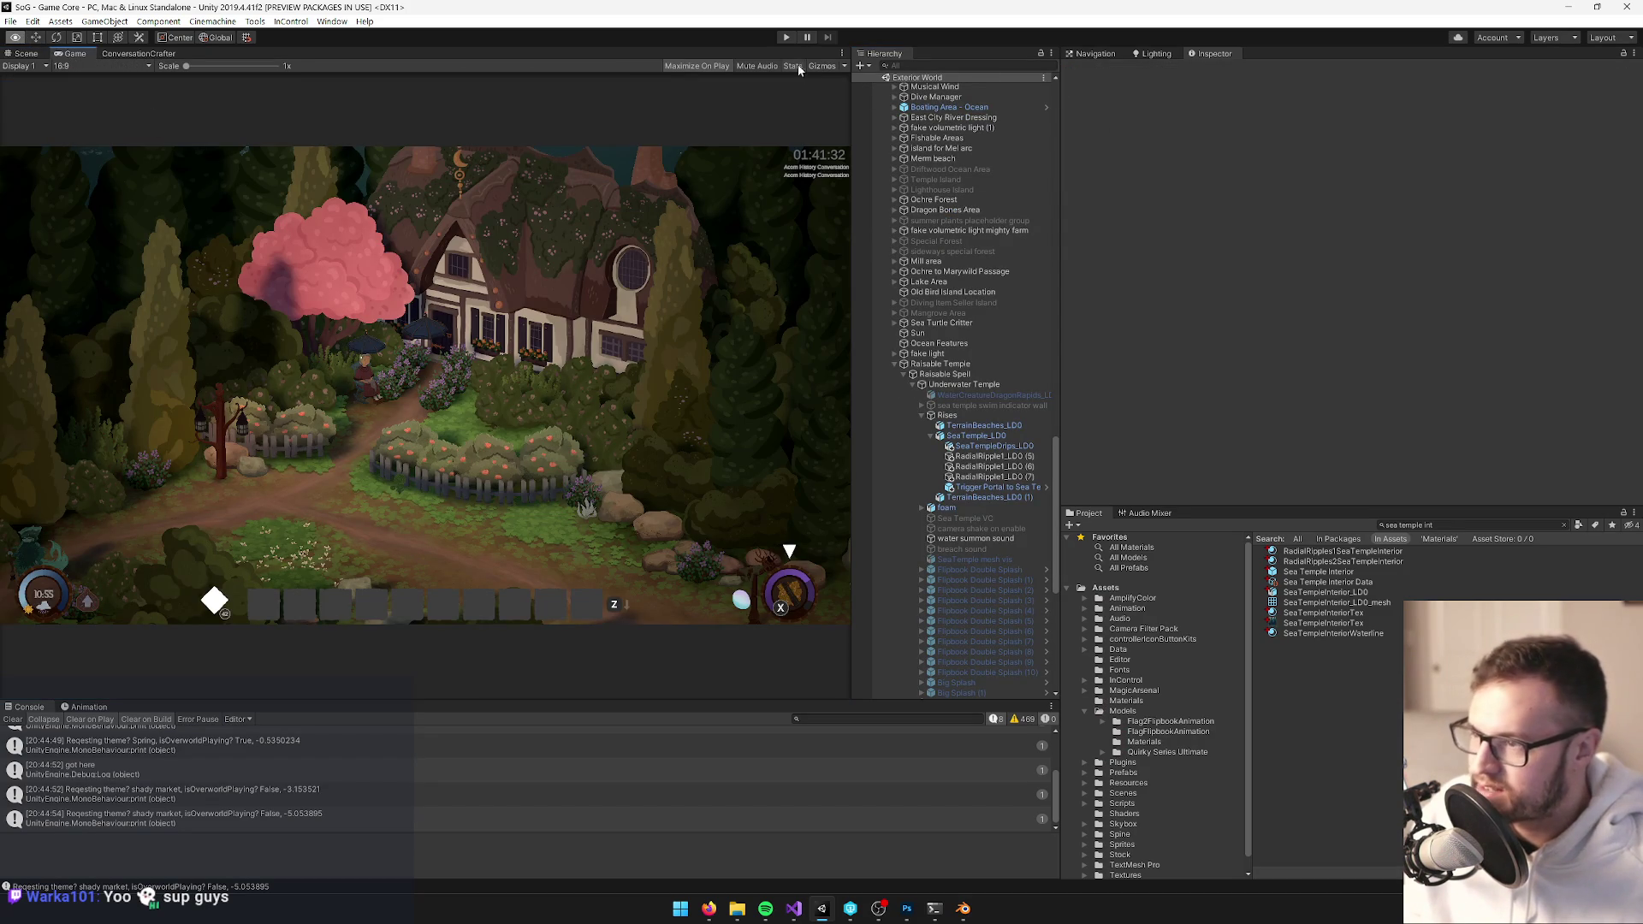
pyautogui.click(786, 39)
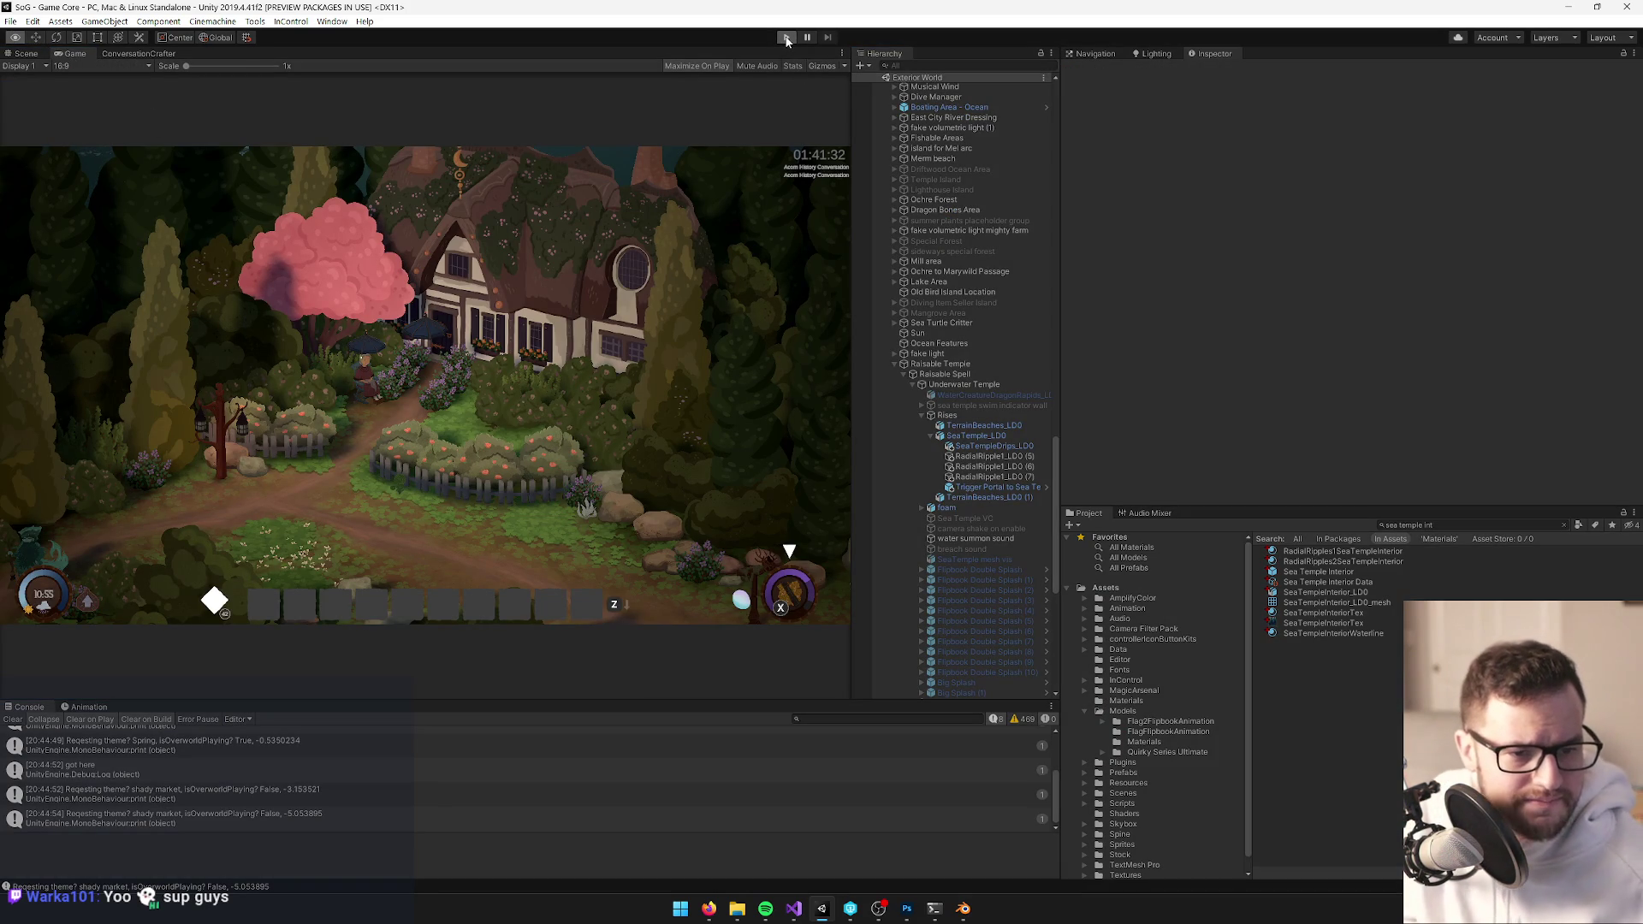
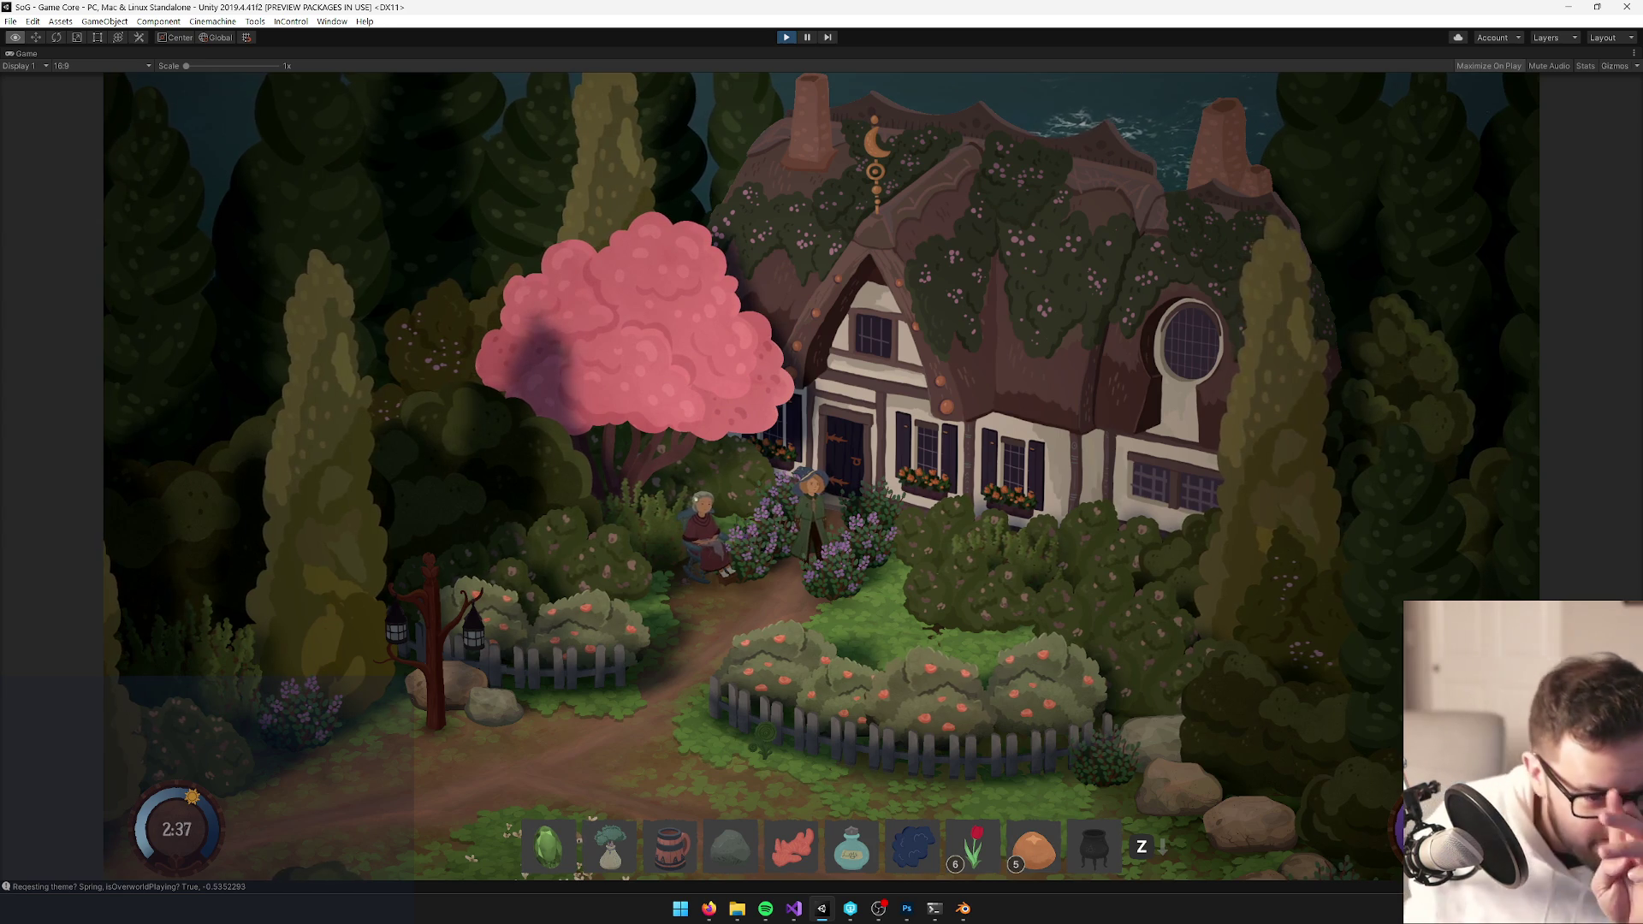
# Walk the character forward, back and right across the Sea Temple chamber, then stop play mode
pyautogui.press('w')
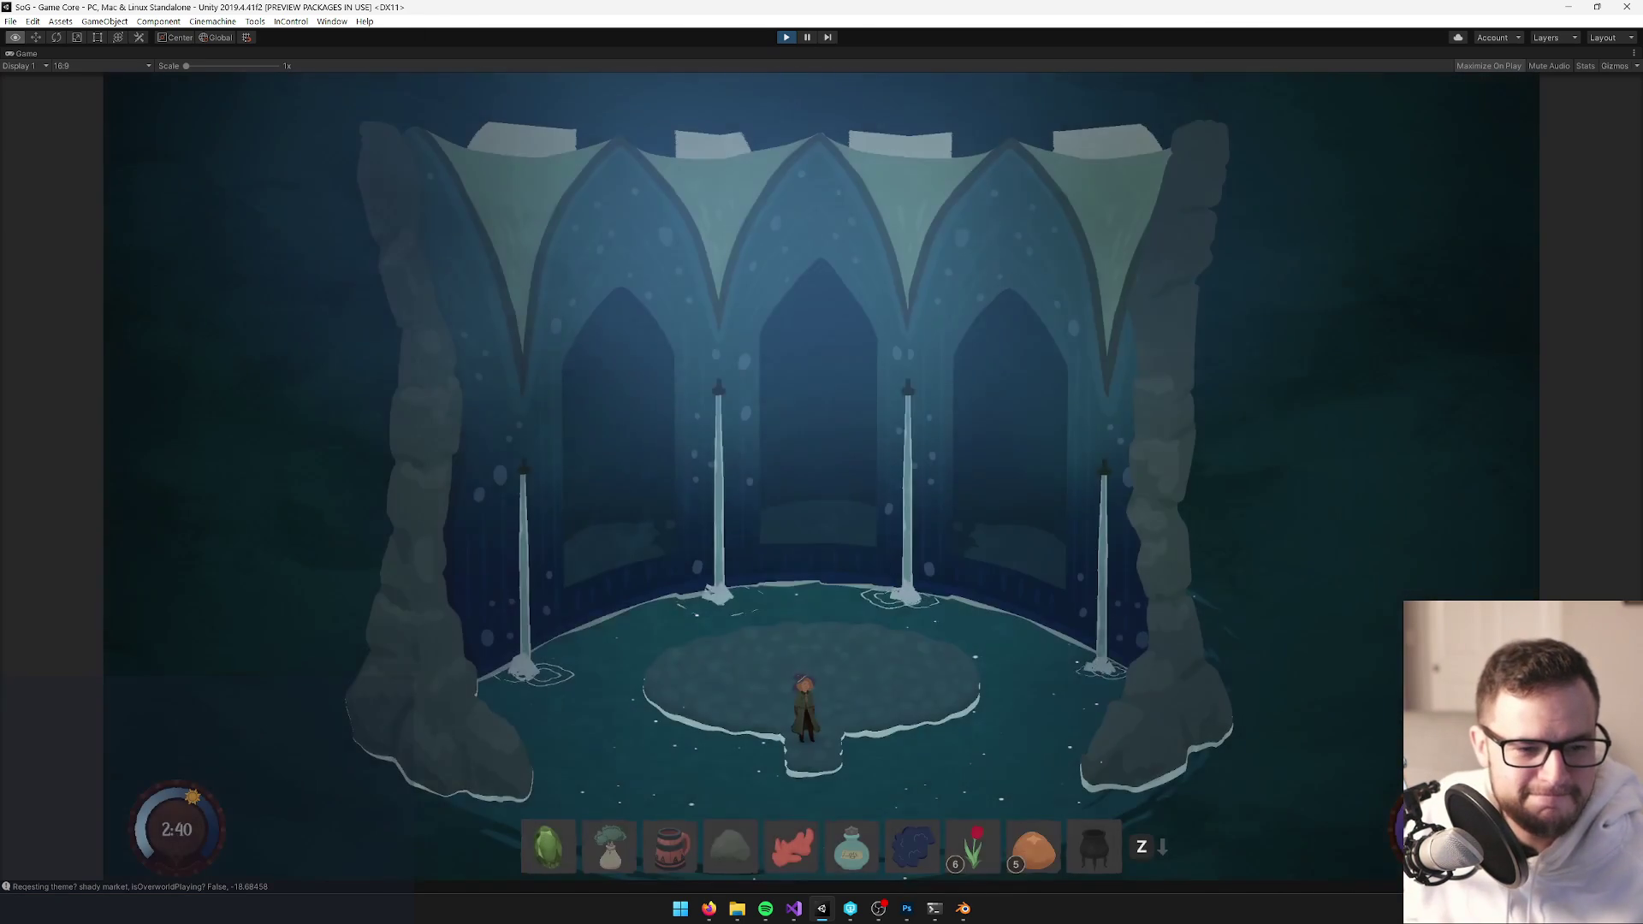
pyautogui.press('w')
pyautogui.press('w')
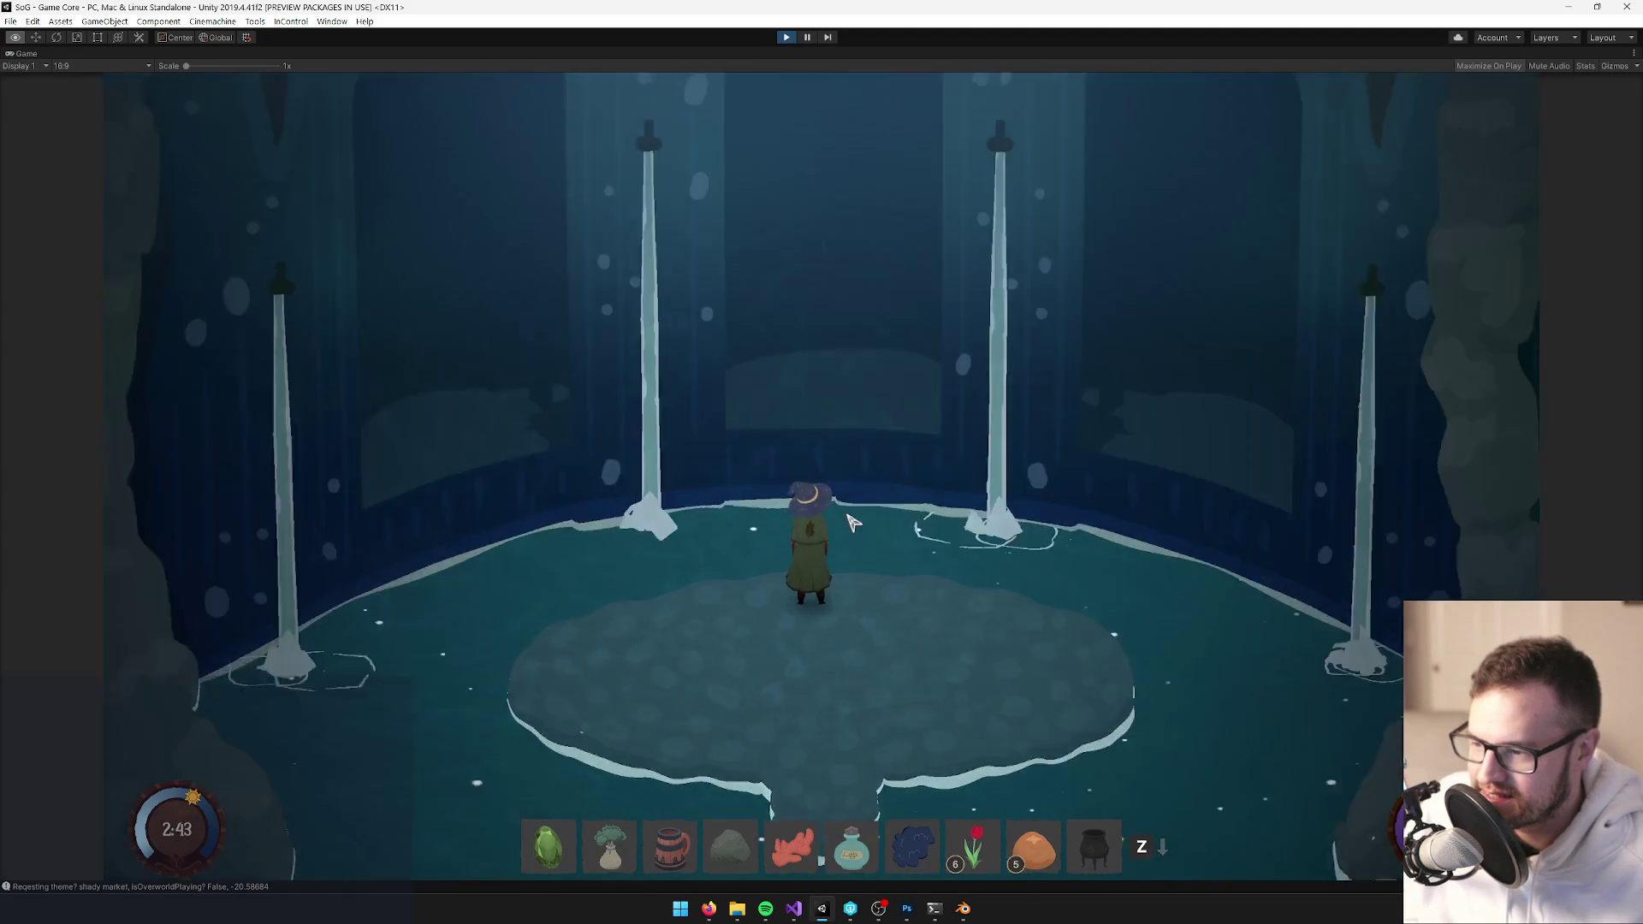
pyautogui.press('s')
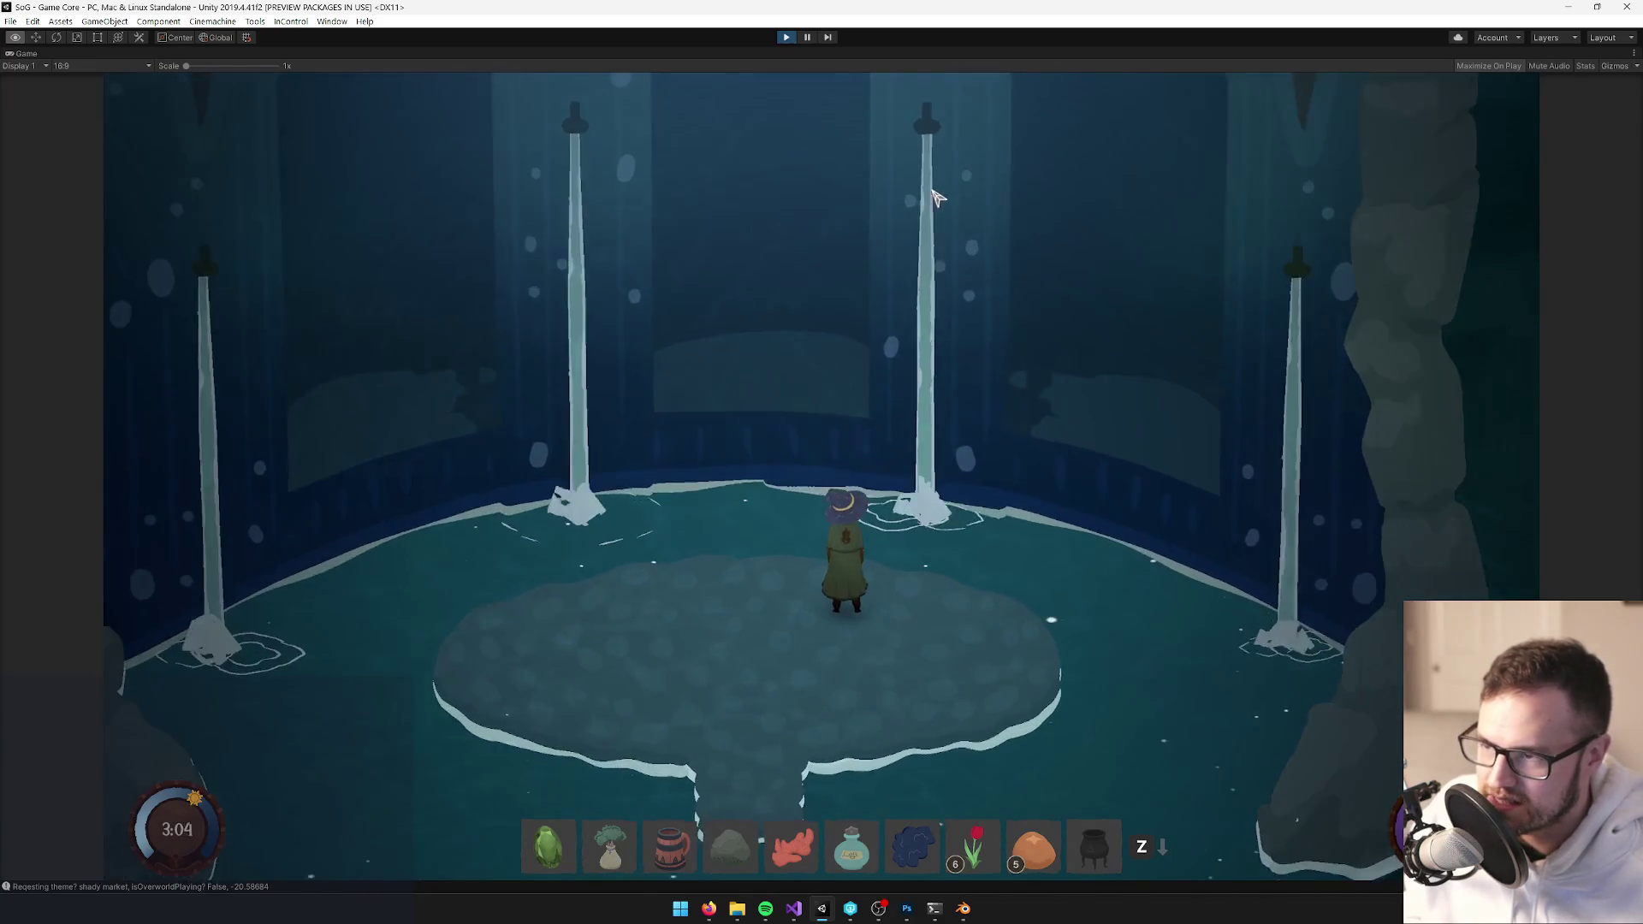
pyautogui.press('s')
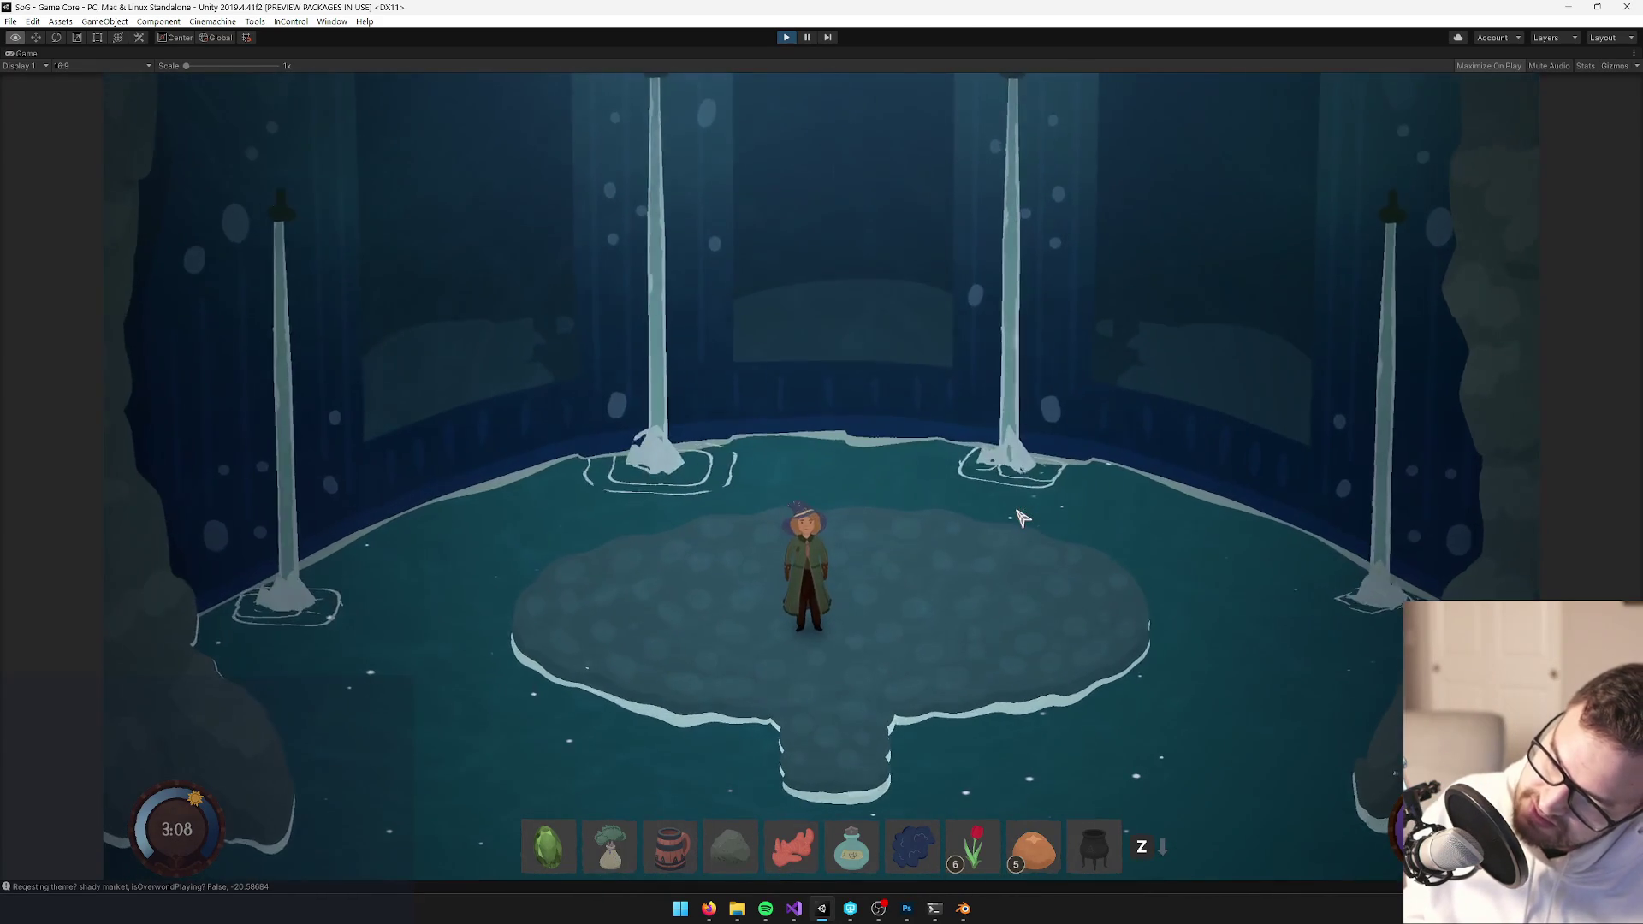
pyautogui.press('d')
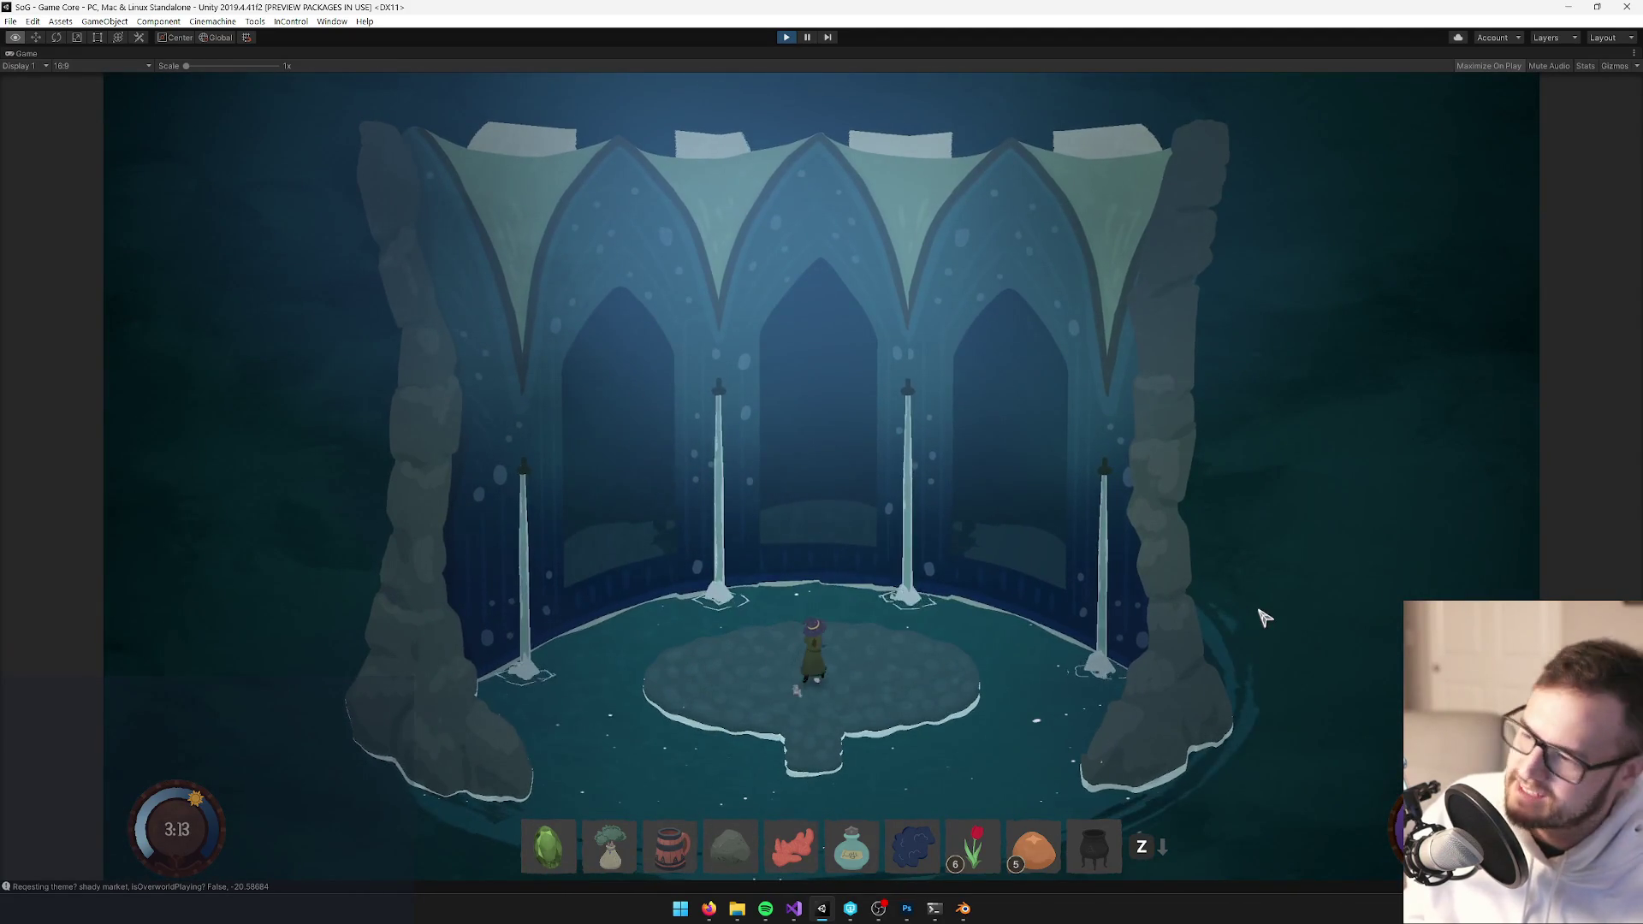
pyautogui.press('w')
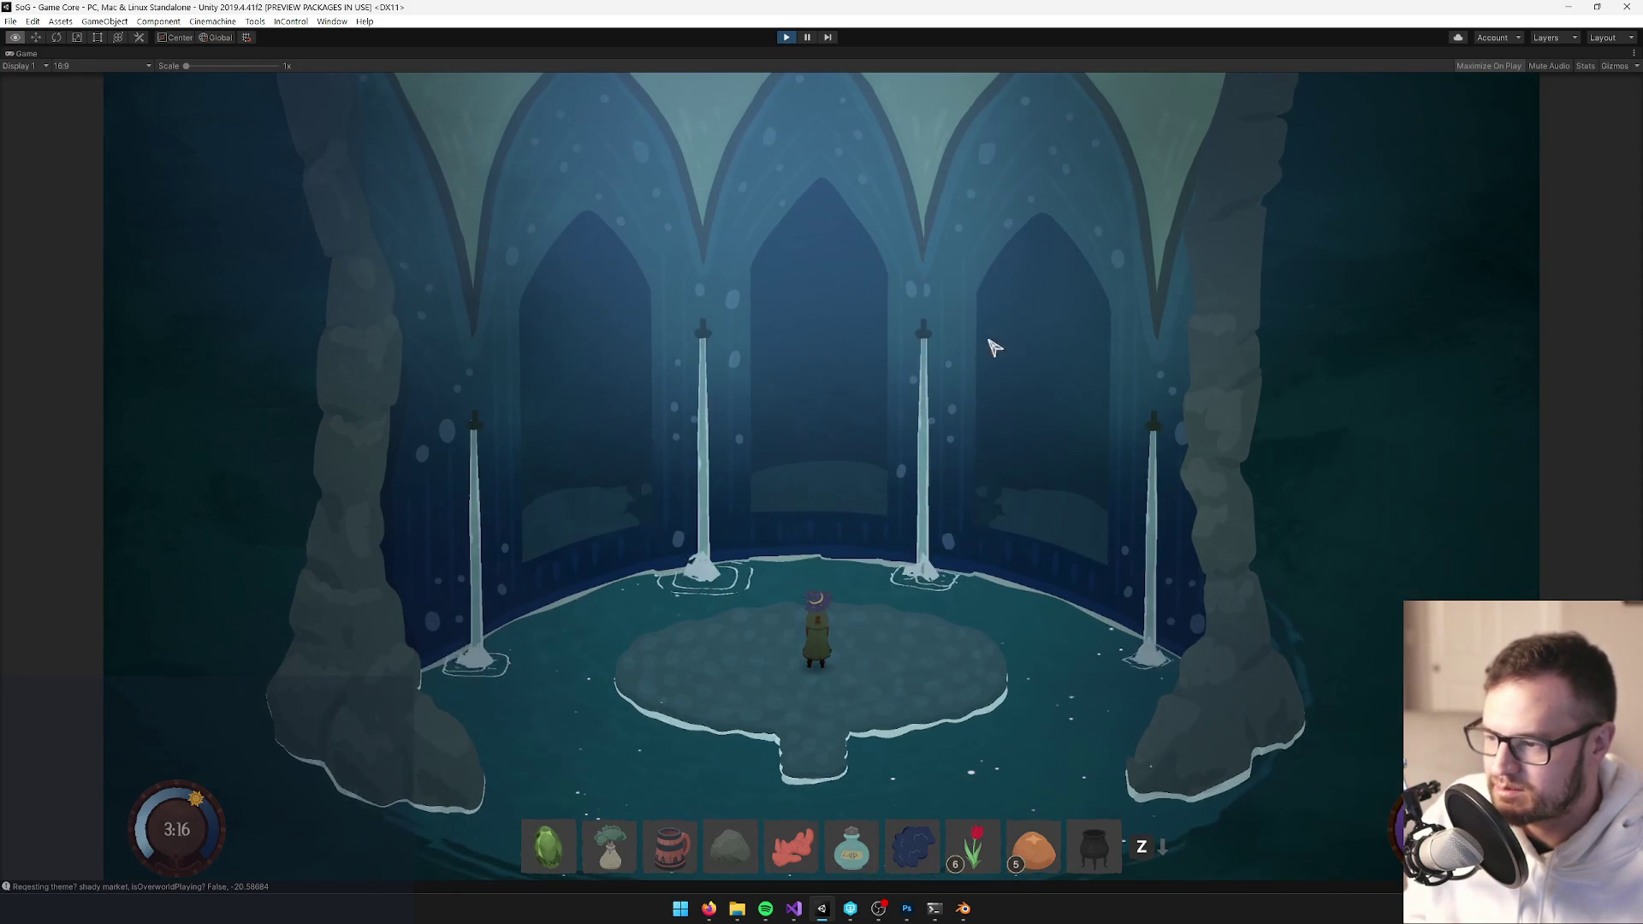
pyautogui.click(786, 39)
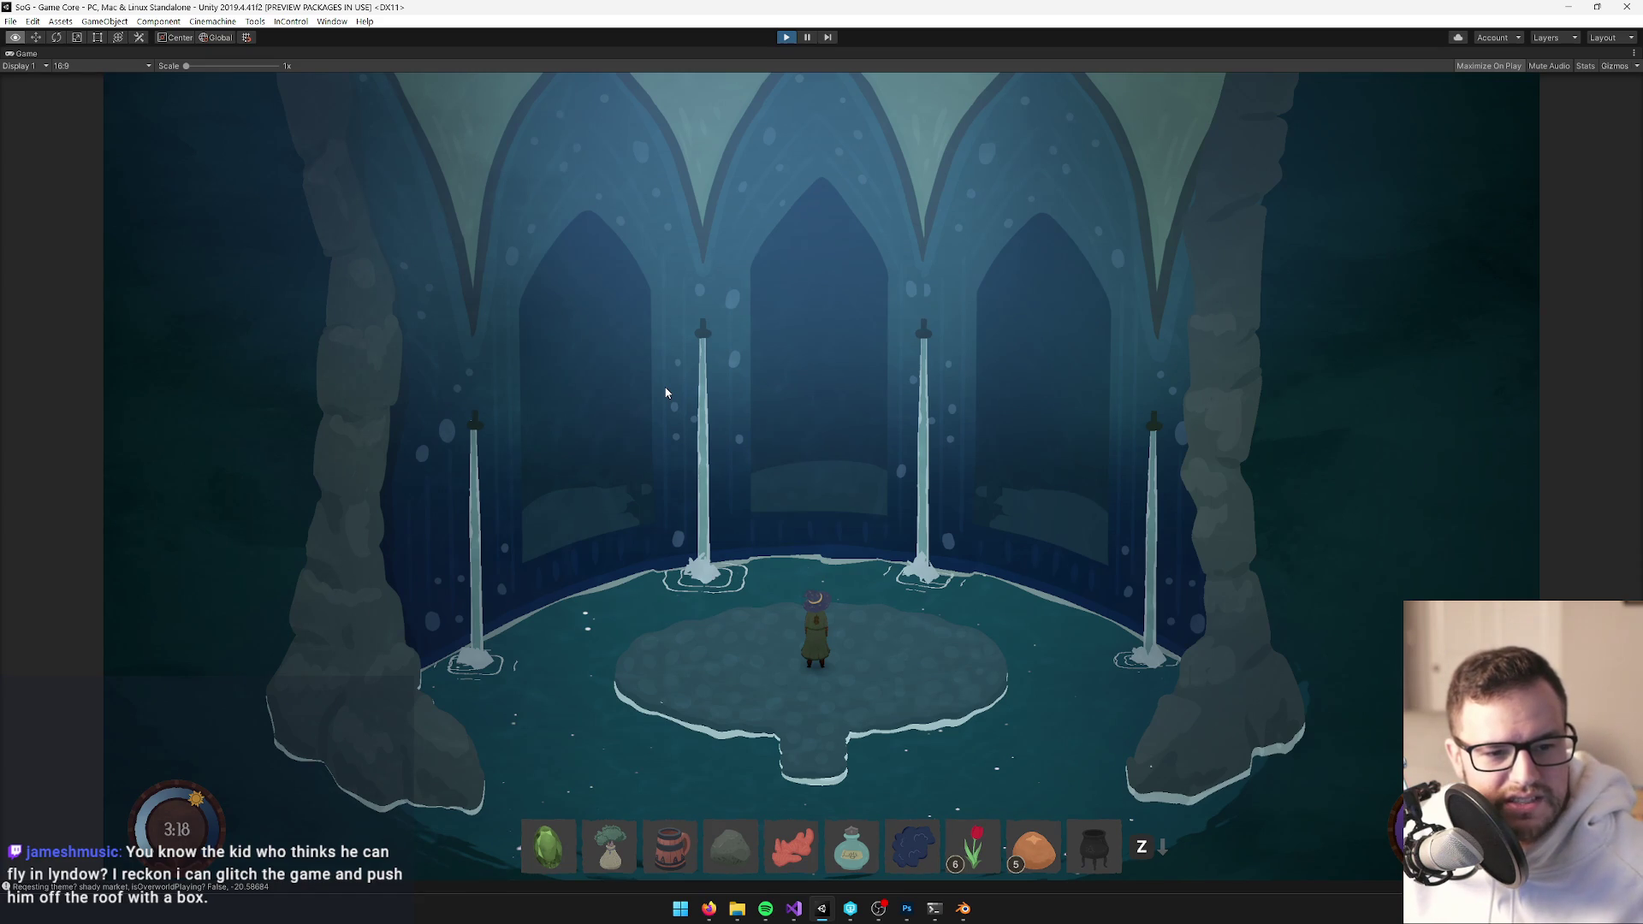
pyautogui.hotkey('ctrl', 'p')
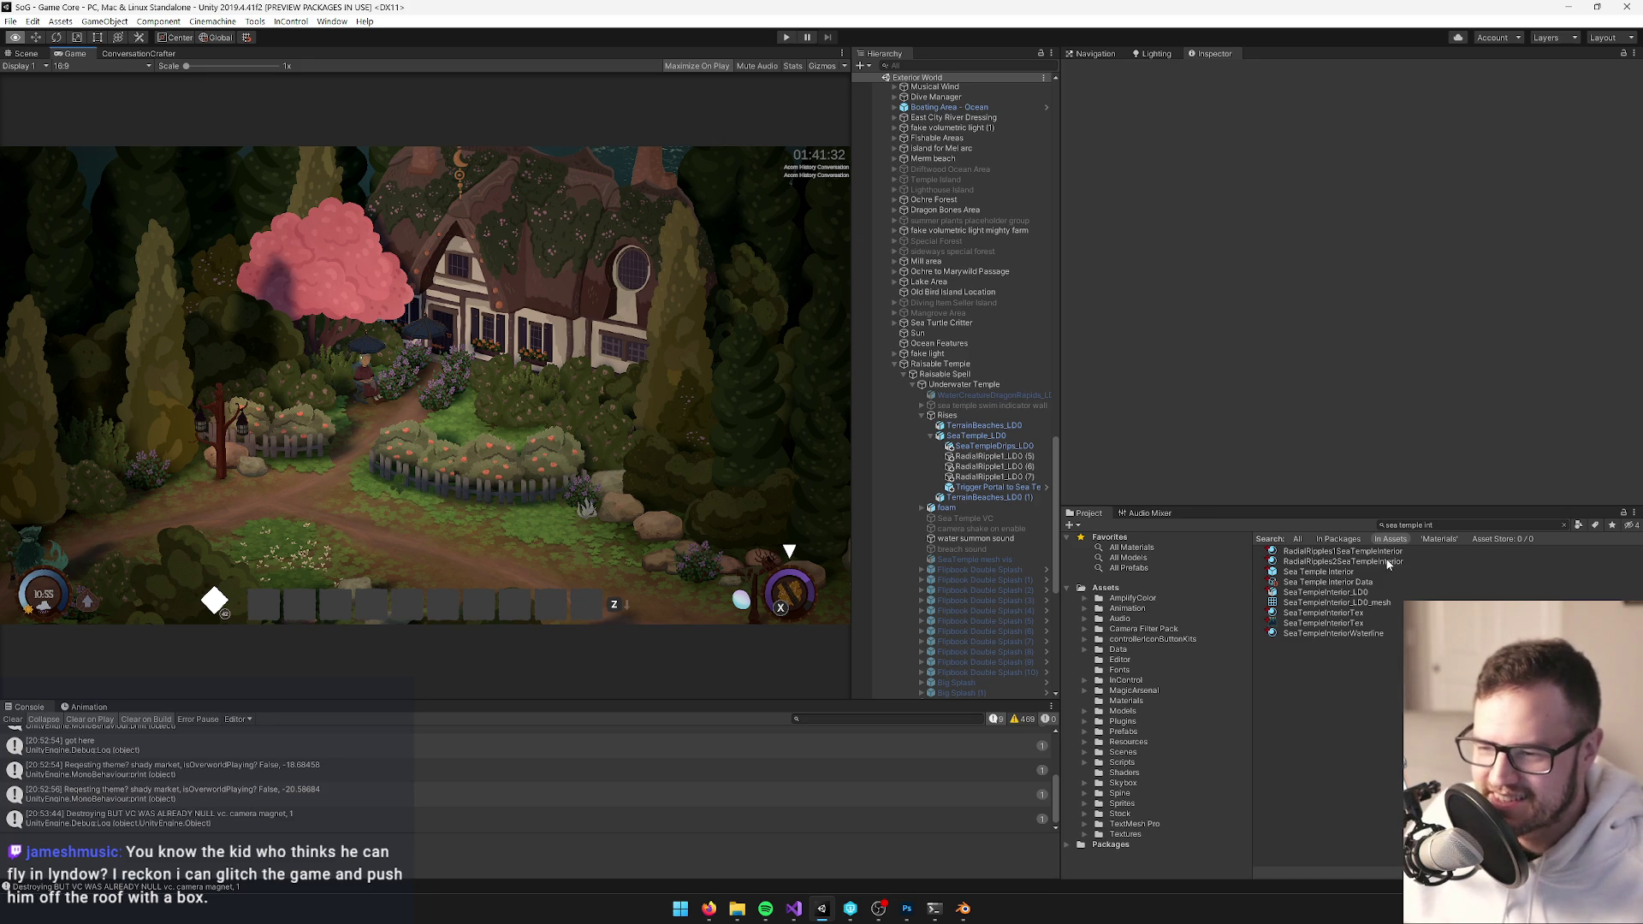
# In the Sea Temple Interior prefab, lift the 'warm' haze quad to Y 11.08 and exit to the scene
pyautogui.click(1336, 572)
pyautogui.click(1347, 120)
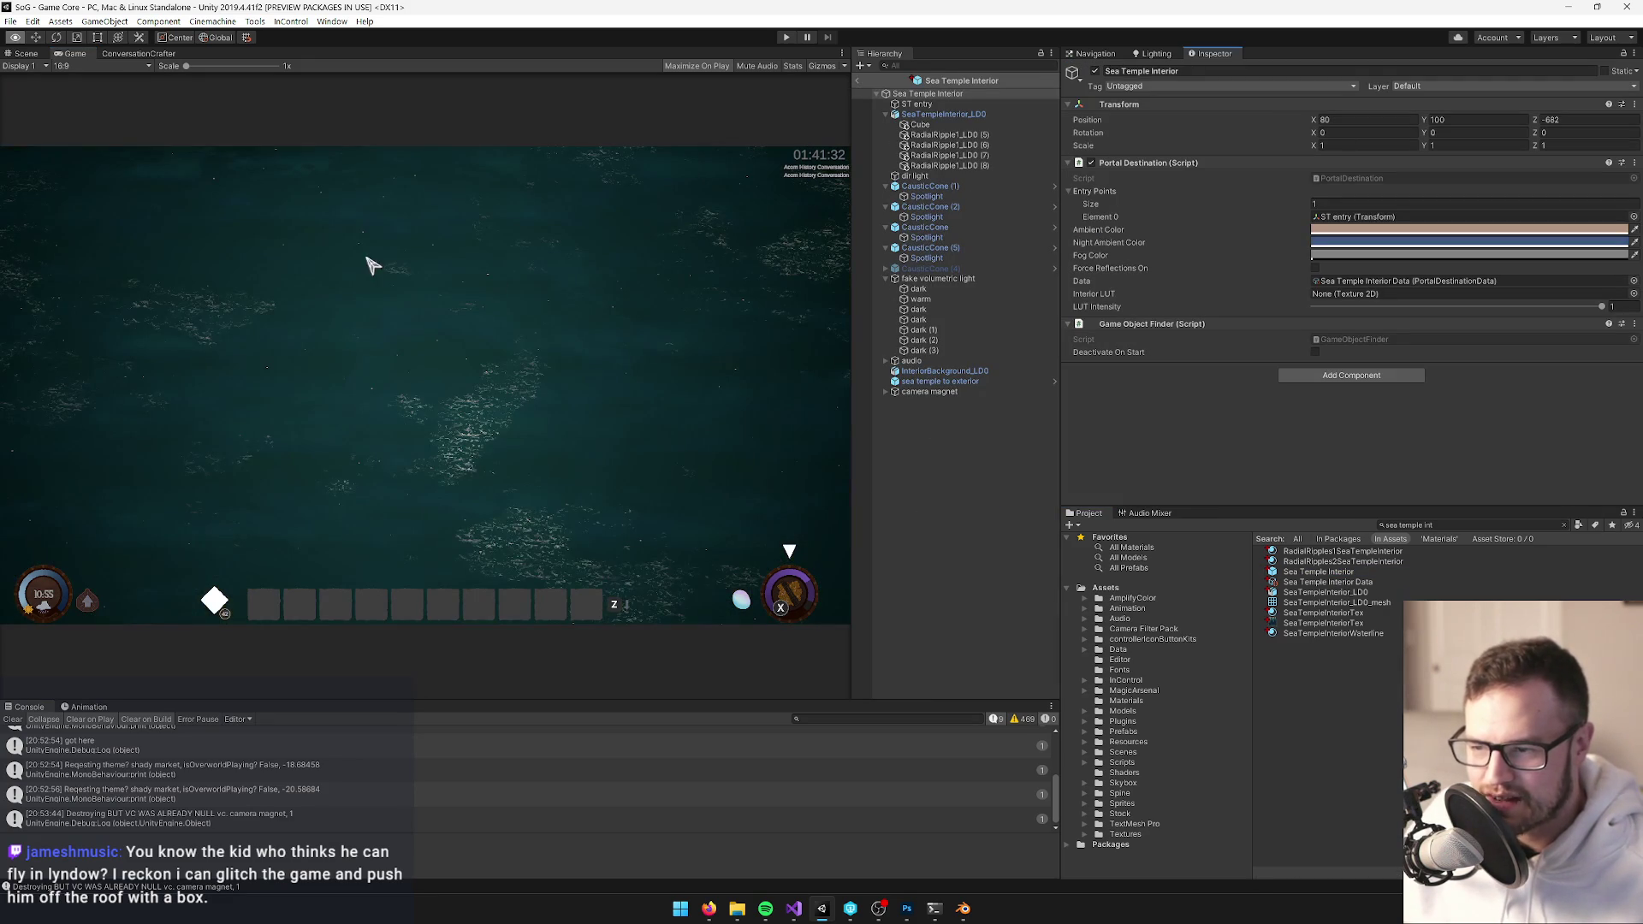
pyautogui.click(24, 53)
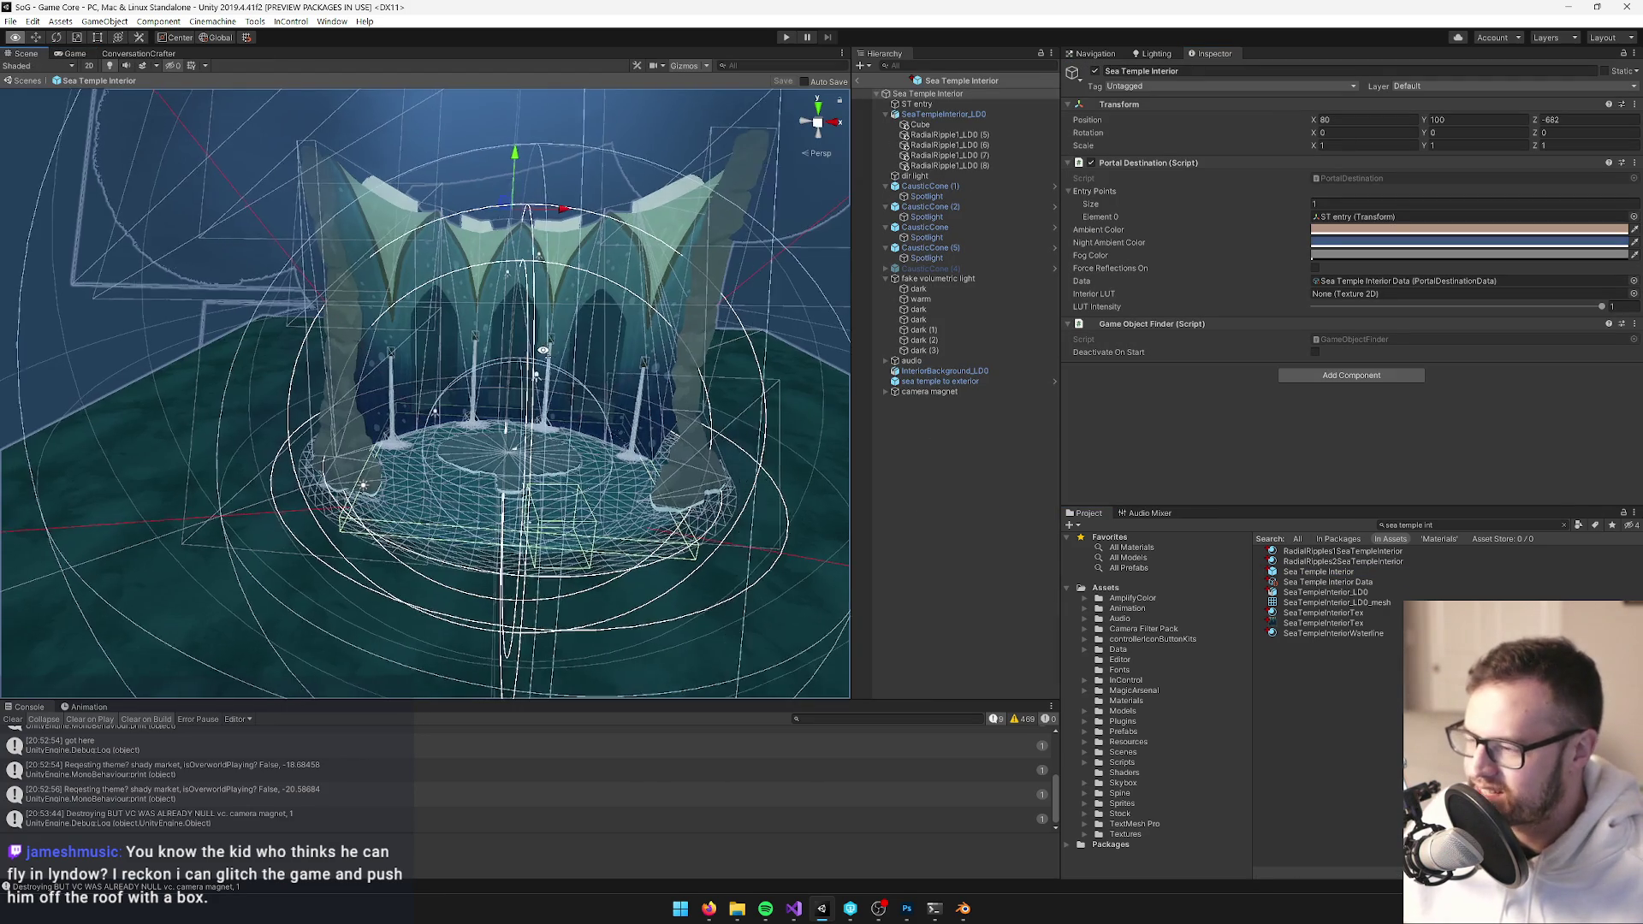
pyautogui.scroll(3, 462, 122)
pyautogui.click(462, 122)
pyautogui.scroll(-6, 462, 122)
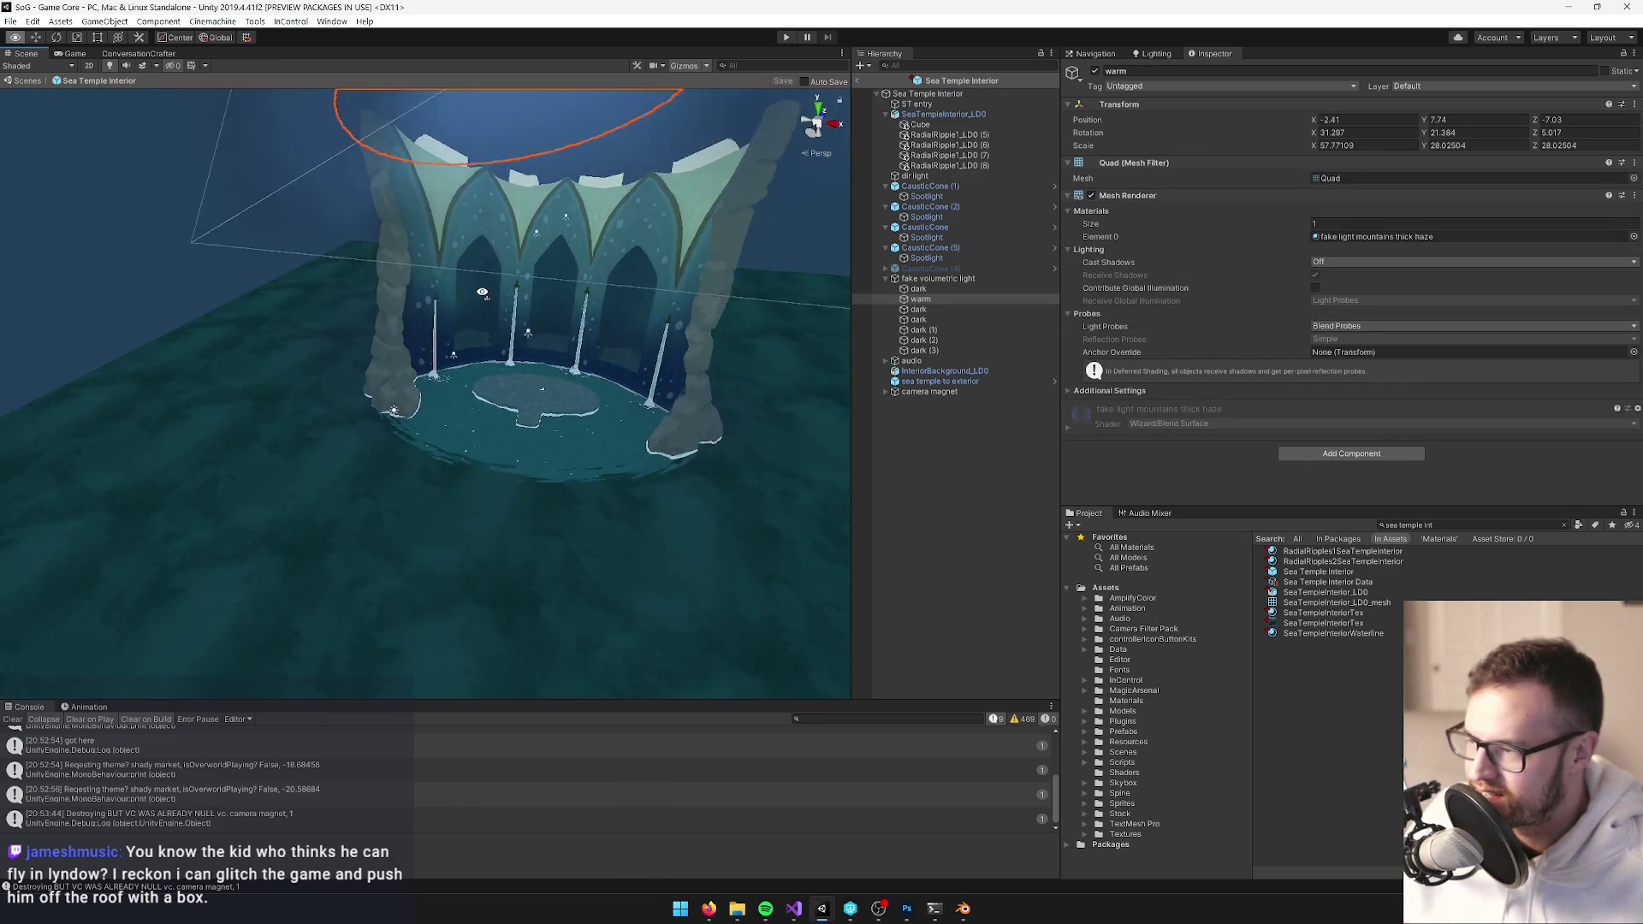
pyautogui.moveTo(487, 207); pyautogui.dragTo(481, 175)
pyautogui.moveTo(444, 258)
pyautogui.mouseDown()
pyautogui.moveTo(414, 256)
pyautogui.moveTo(455, 183)
pyautogui.moveTo(591, 193)
pyautogui.moveTo(748, 261)
pyautogui.moveTo(748, 150)
pyautogui.mouseUp()
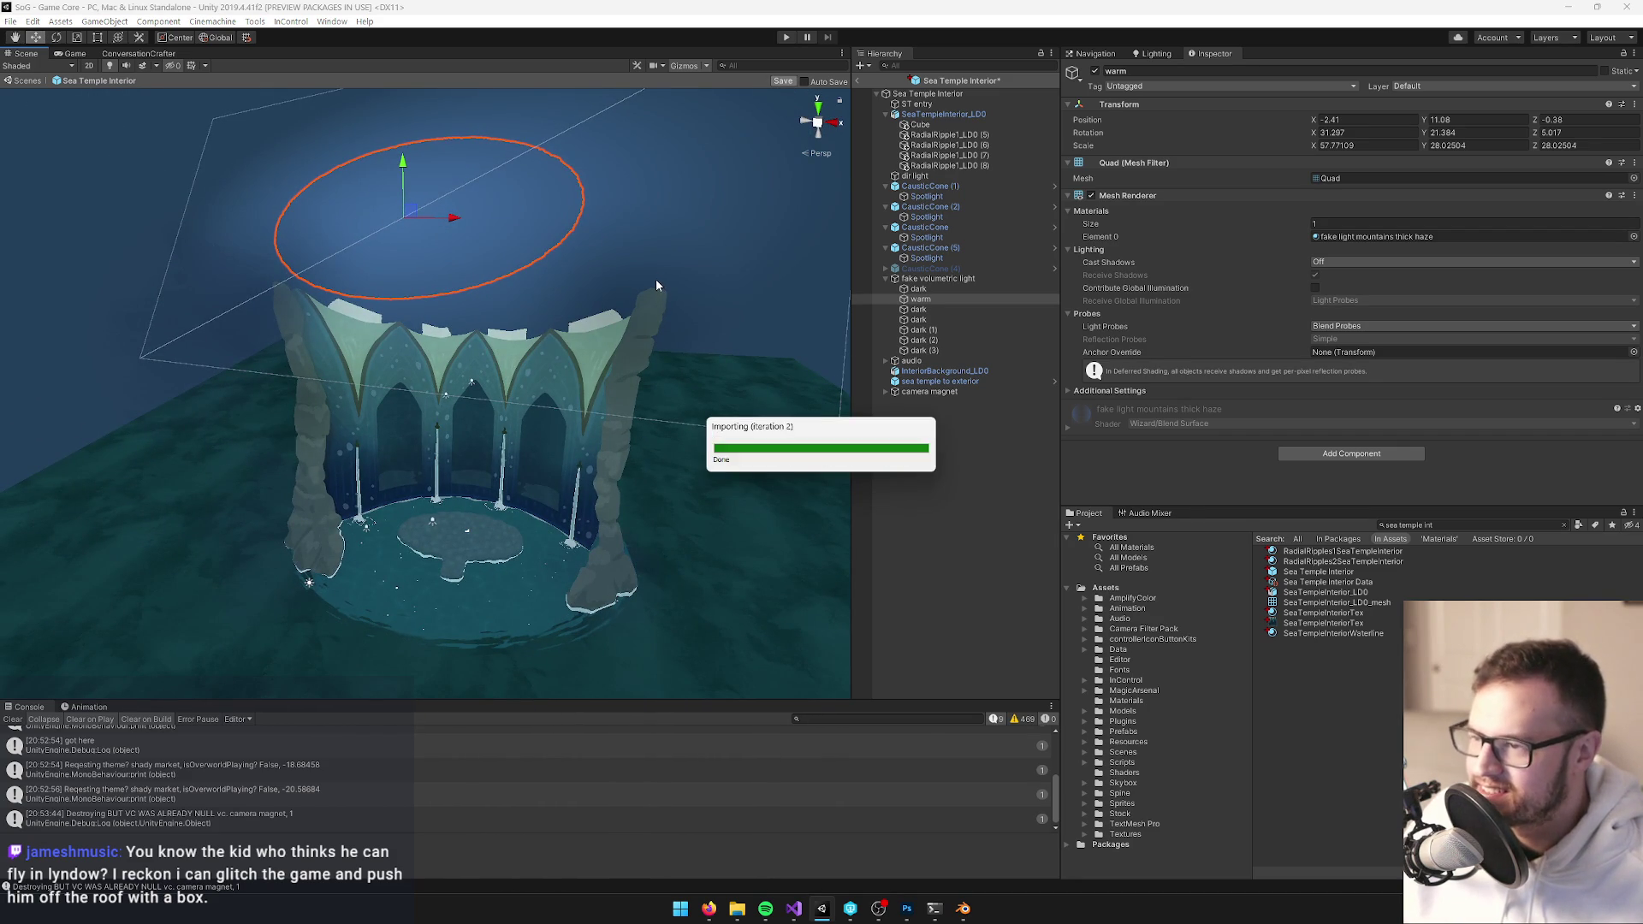
pyautogui.moveTo(612, 294)
pyautogui.mouseDown()
pyautogui.moveTo(561, 338)
pyautogui.moveTo(514, 350)
pyautogui.mouseUp()
pyautogui.click(858, 82)
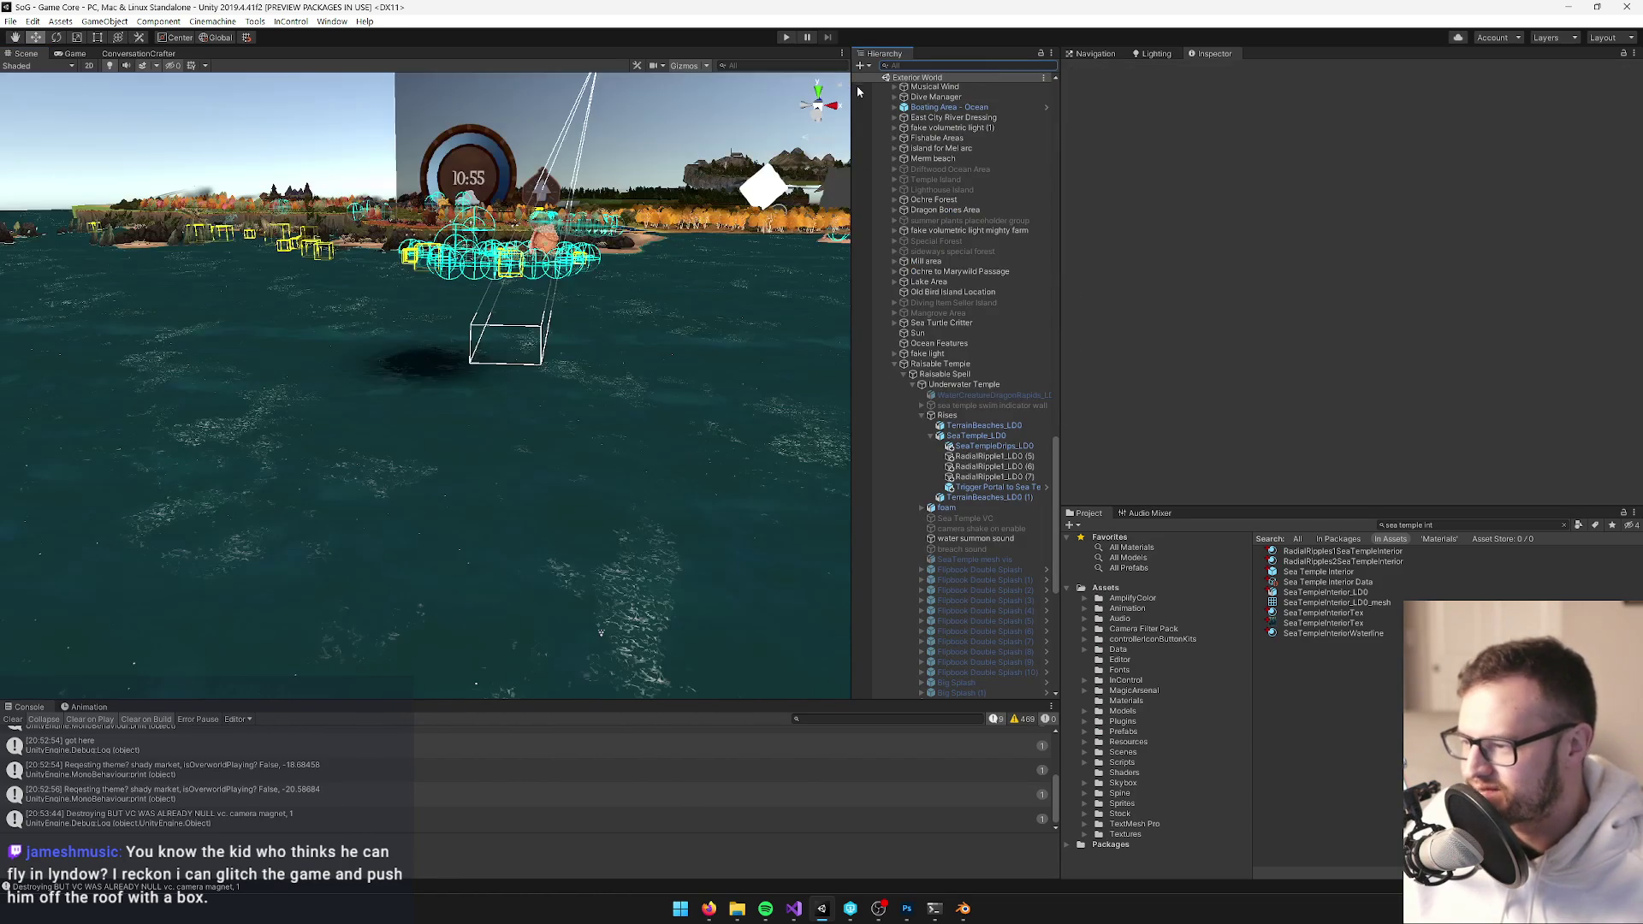
# Inspect the Sea Temple Interior prefab asset, view its artwork in Photoshop, then return to Unity
pyautogui.click(1310, 573)
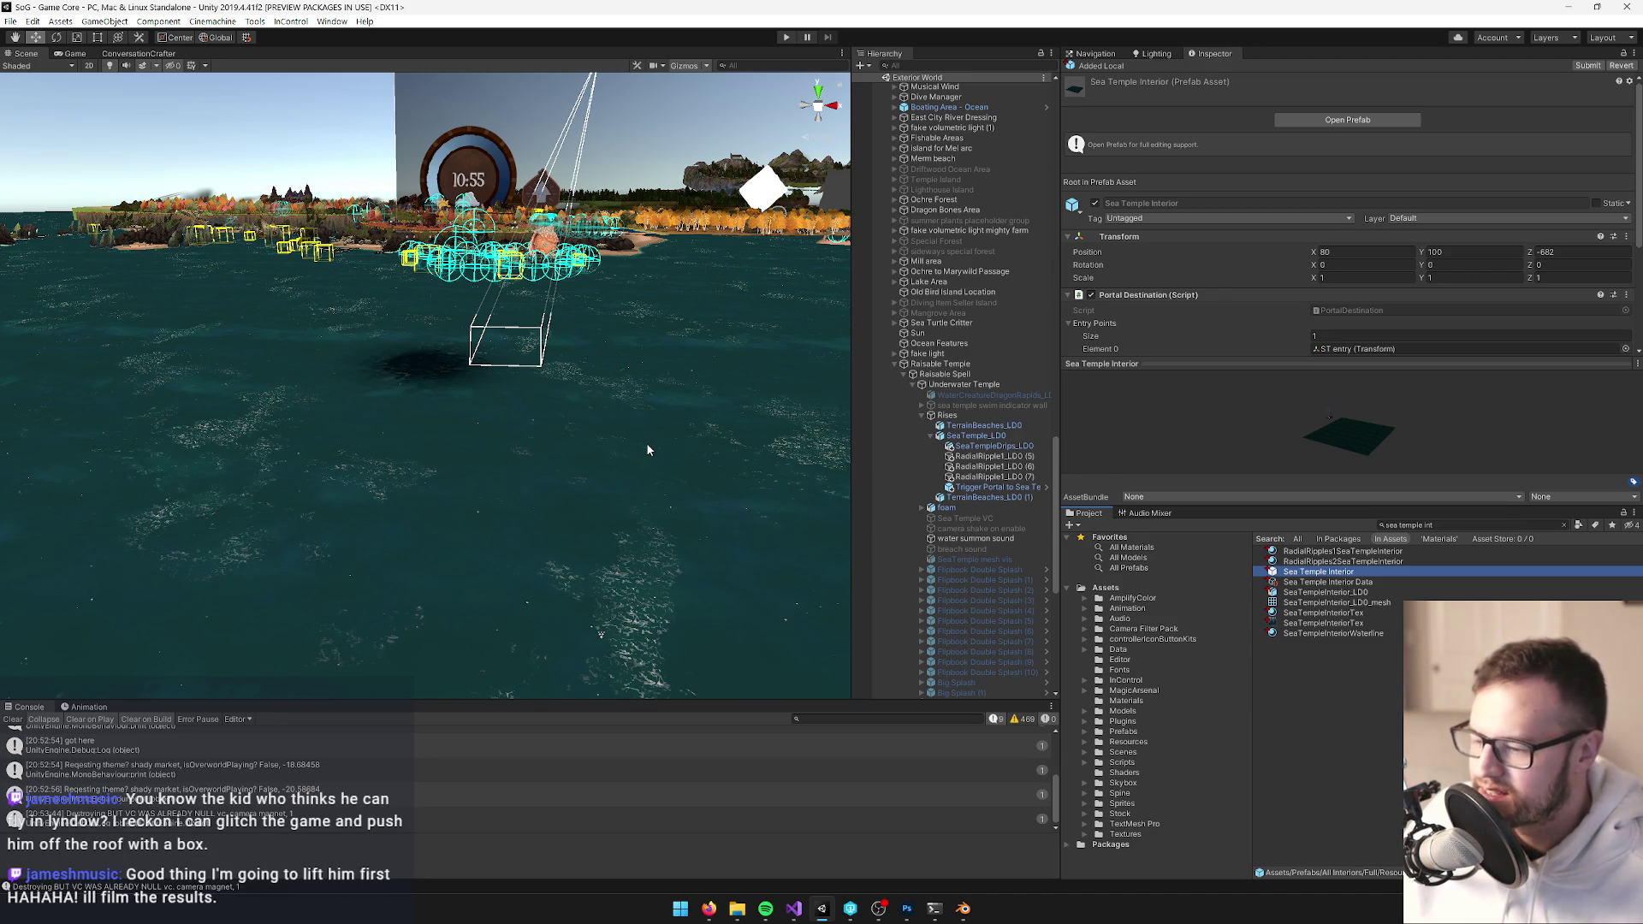
pyautogui.moveTo(645, 443); pyautogui.dragTo(634, 421)
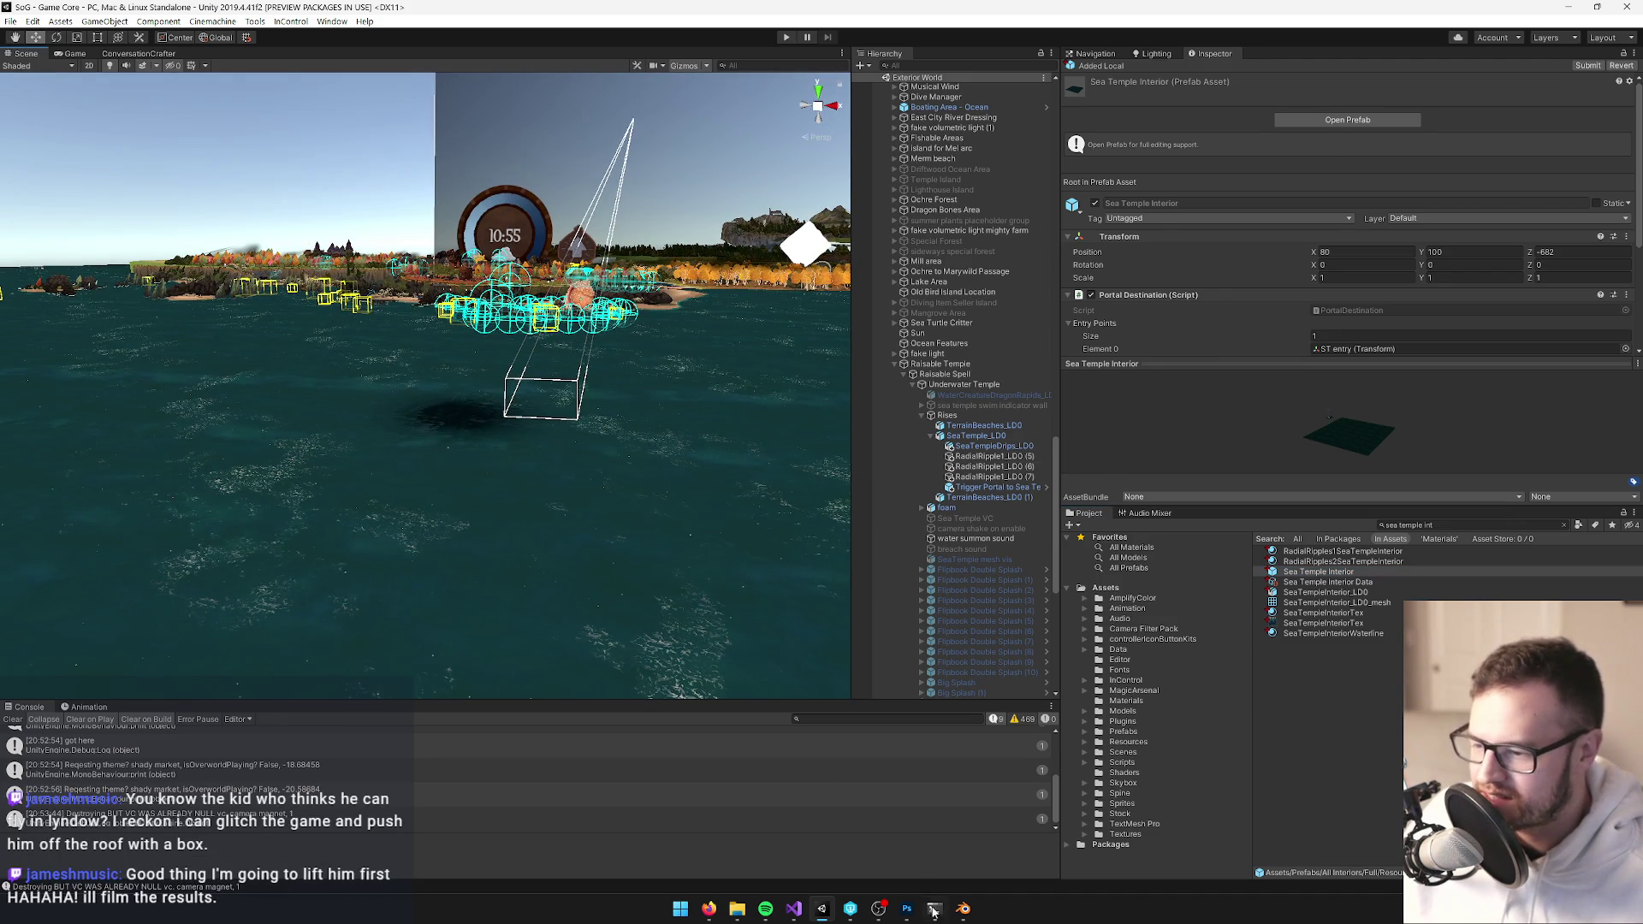
pyautogui.click(908, 910)
pyautogui.scroll(-5, 846, 355)
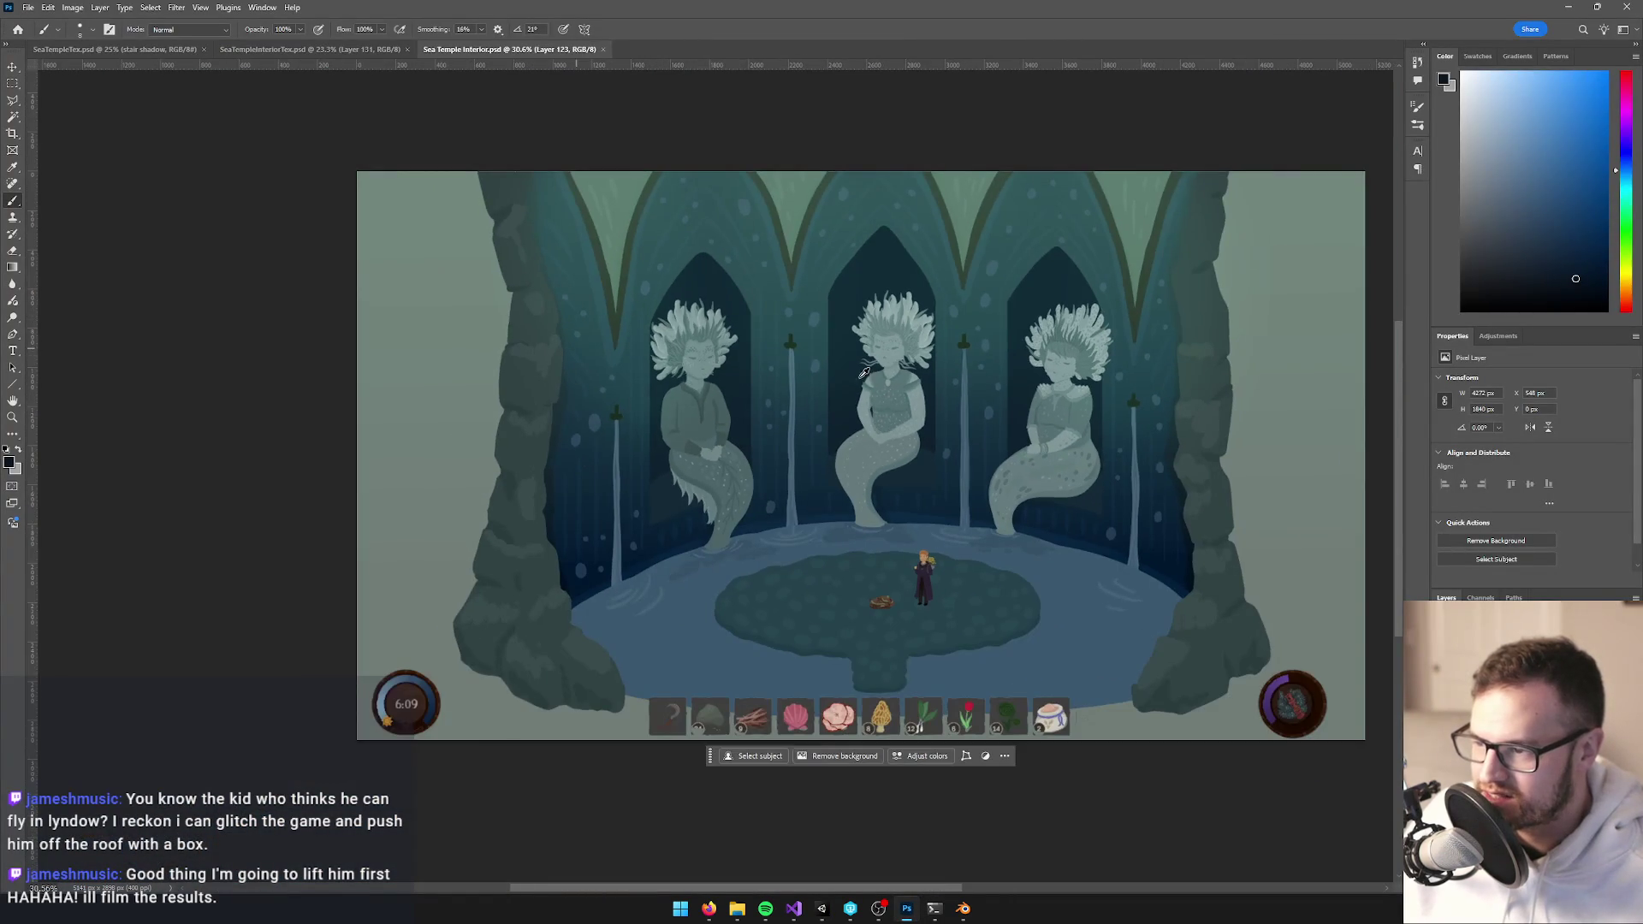
pyautogui.scroll(2, 907, 498)
pyautogui.click(821, 909)
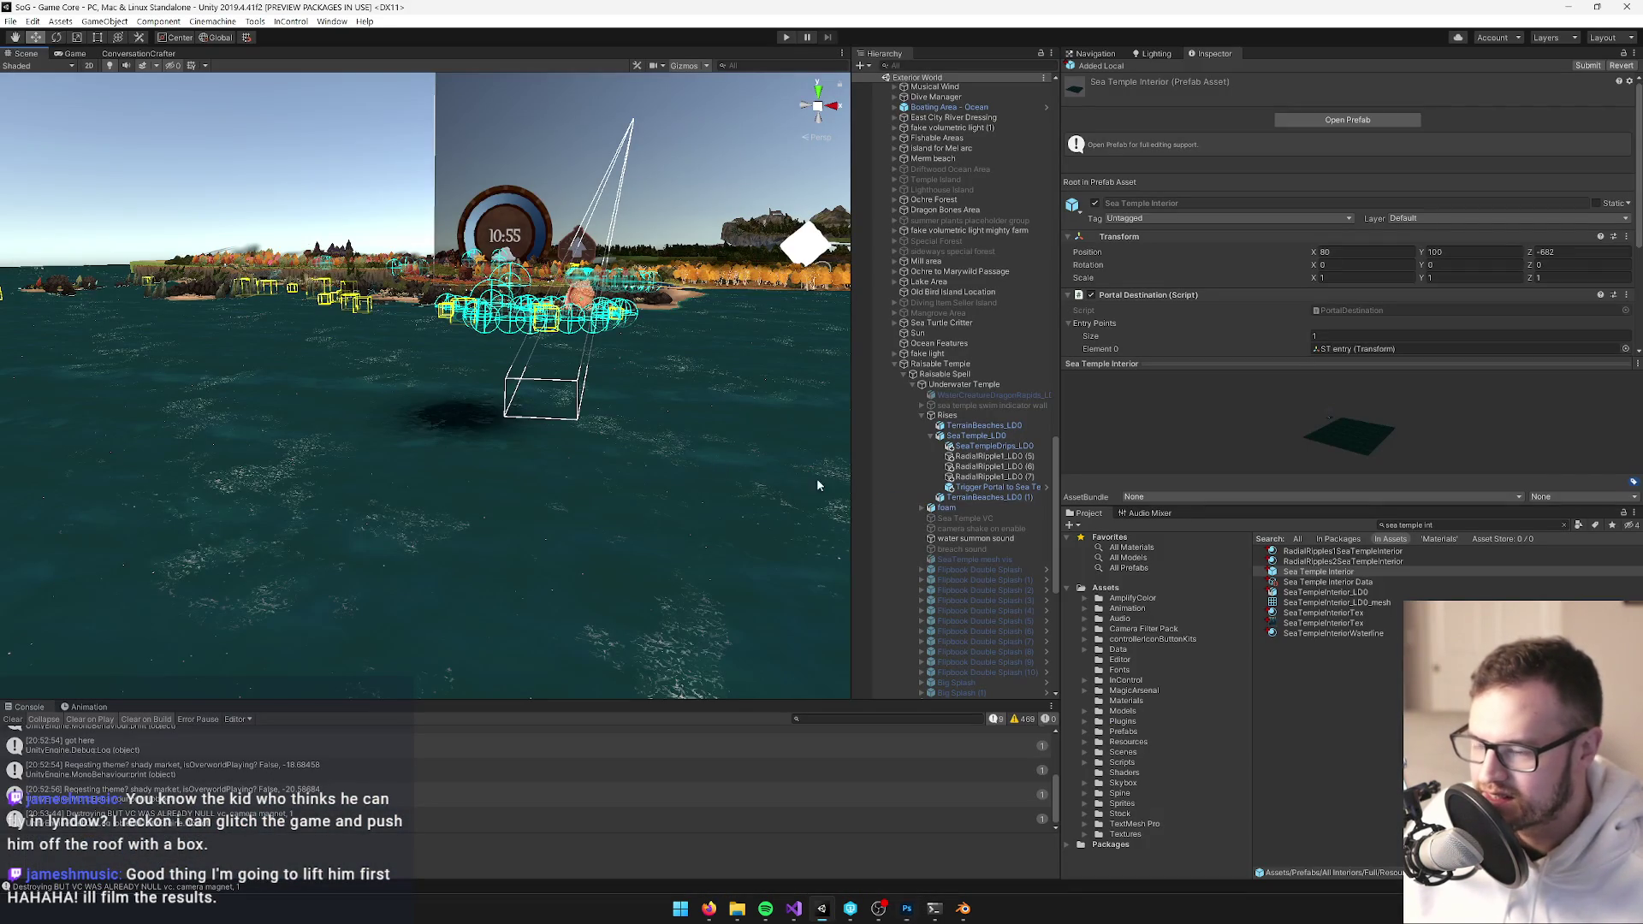
pyautogui.moveTo(703, 423); pyautogui.dragTo(695, 424)
pyautogui.click(1350, 122)
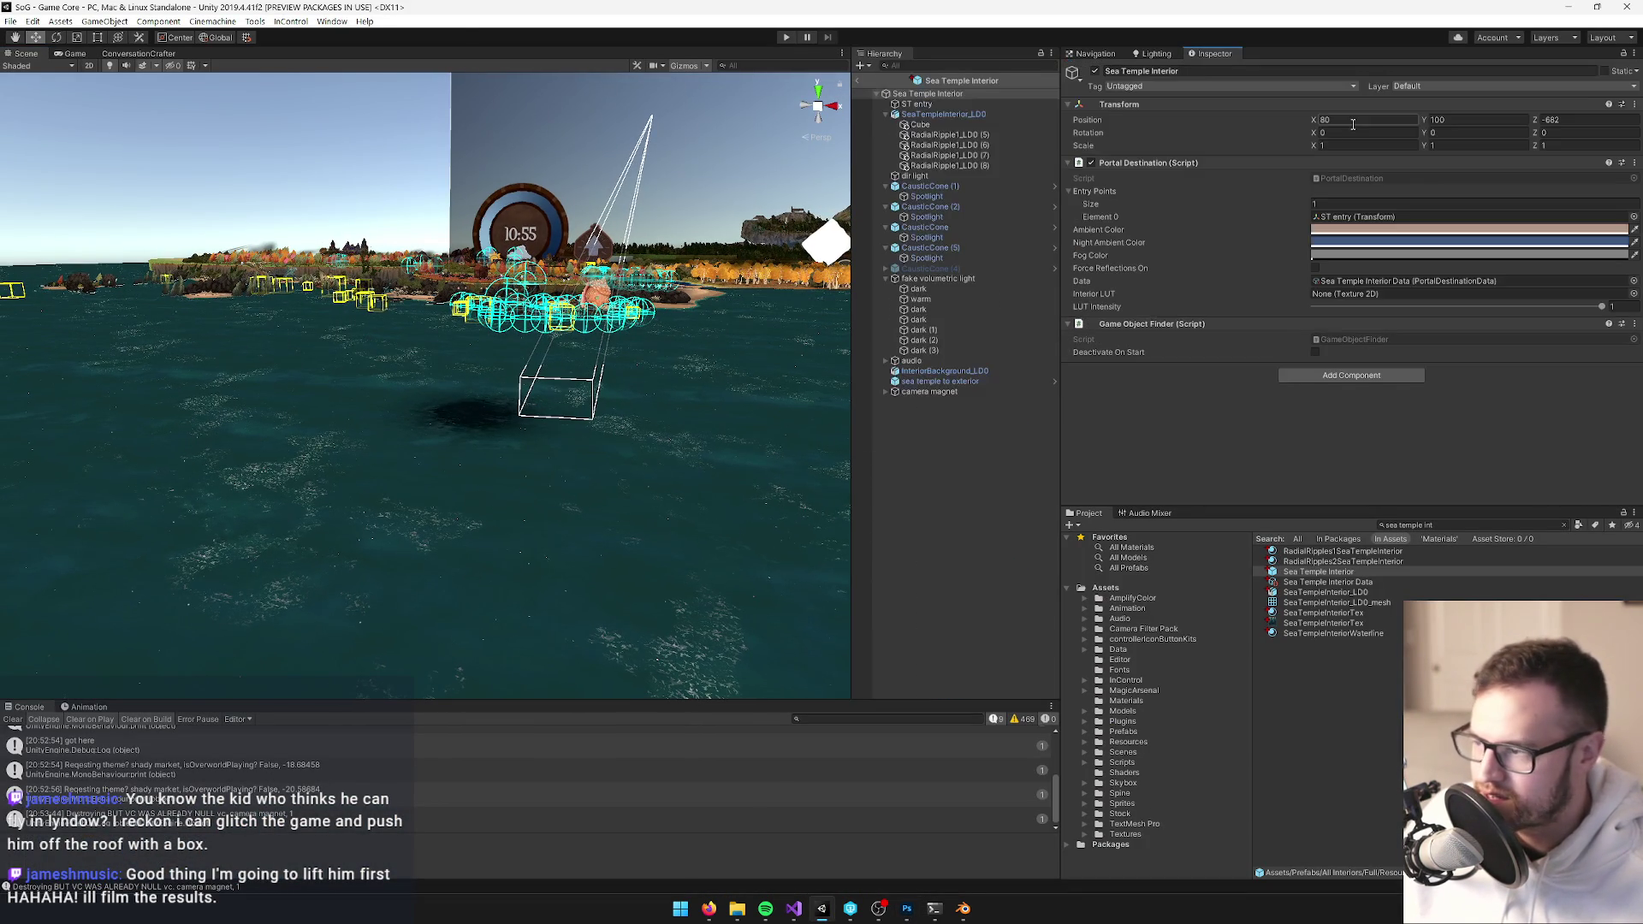
pyautogui.click(1373, 282)
pyautogui.click(1318, 789)
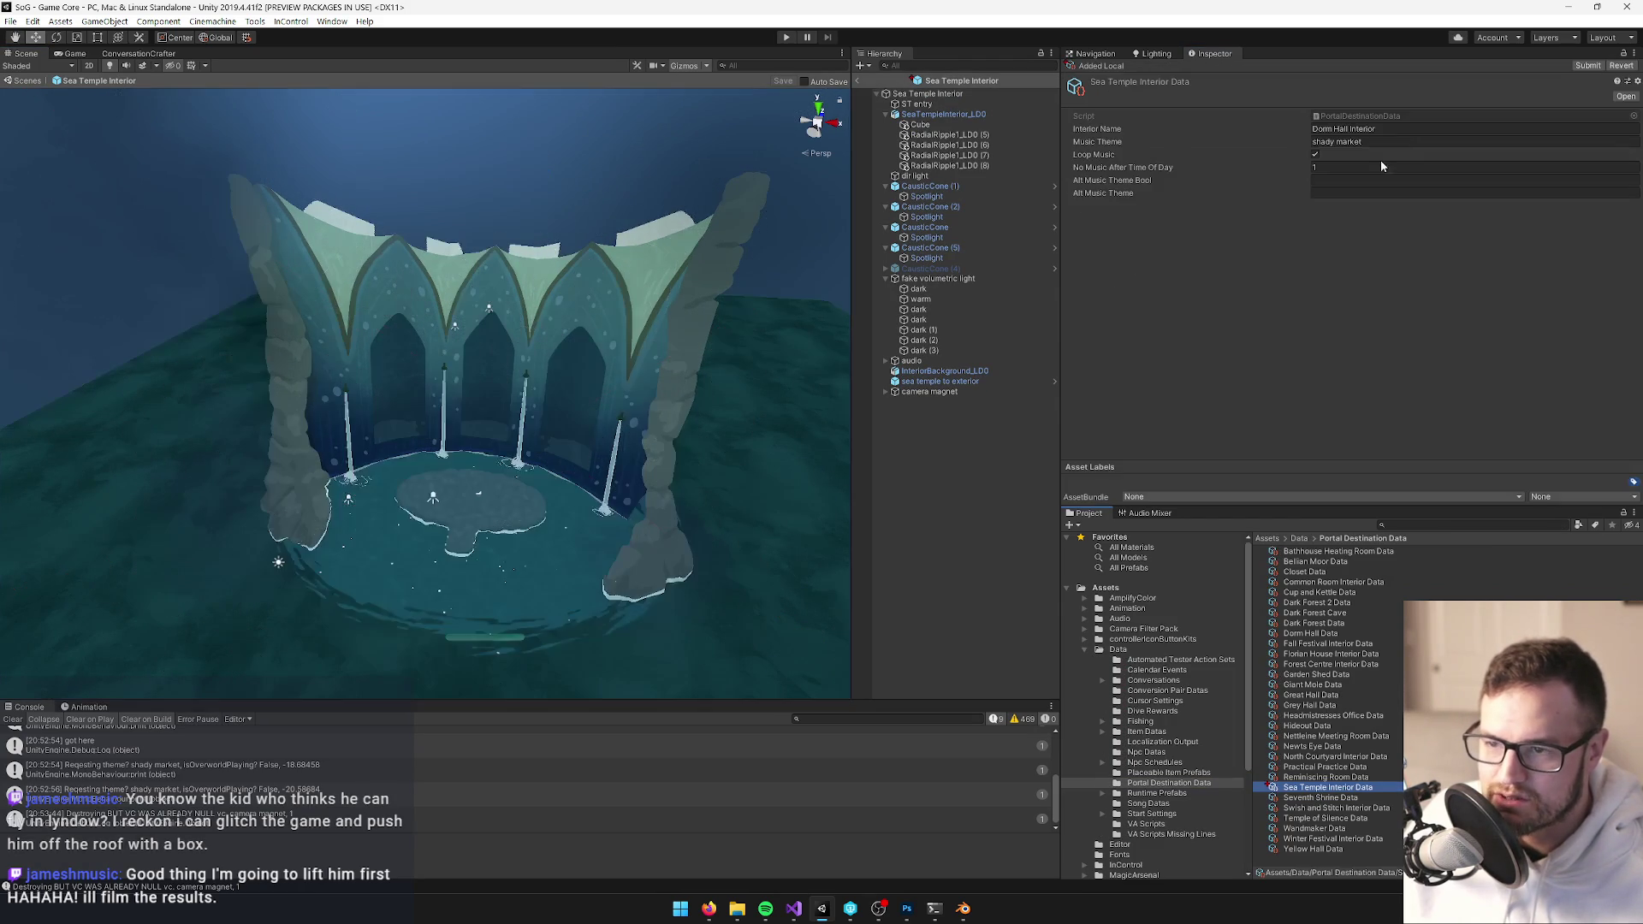
pyautogui.click(1379, 177)
pyautogui.moveTo(411, 334)
pyautogui.mouseDown()
pyautogui.moveTo(539, 322)
pyautogui.moveTo(425, 313)
pyautogui.moveTo(414, 206)
pyautogui.moveTo(379, 257)
pyautogui.moveTo(546, 280)
pyautogui.moveTo(770, 137)
pyautogui.mouseUp()
pyautogui.scroll(5, 546, 280)
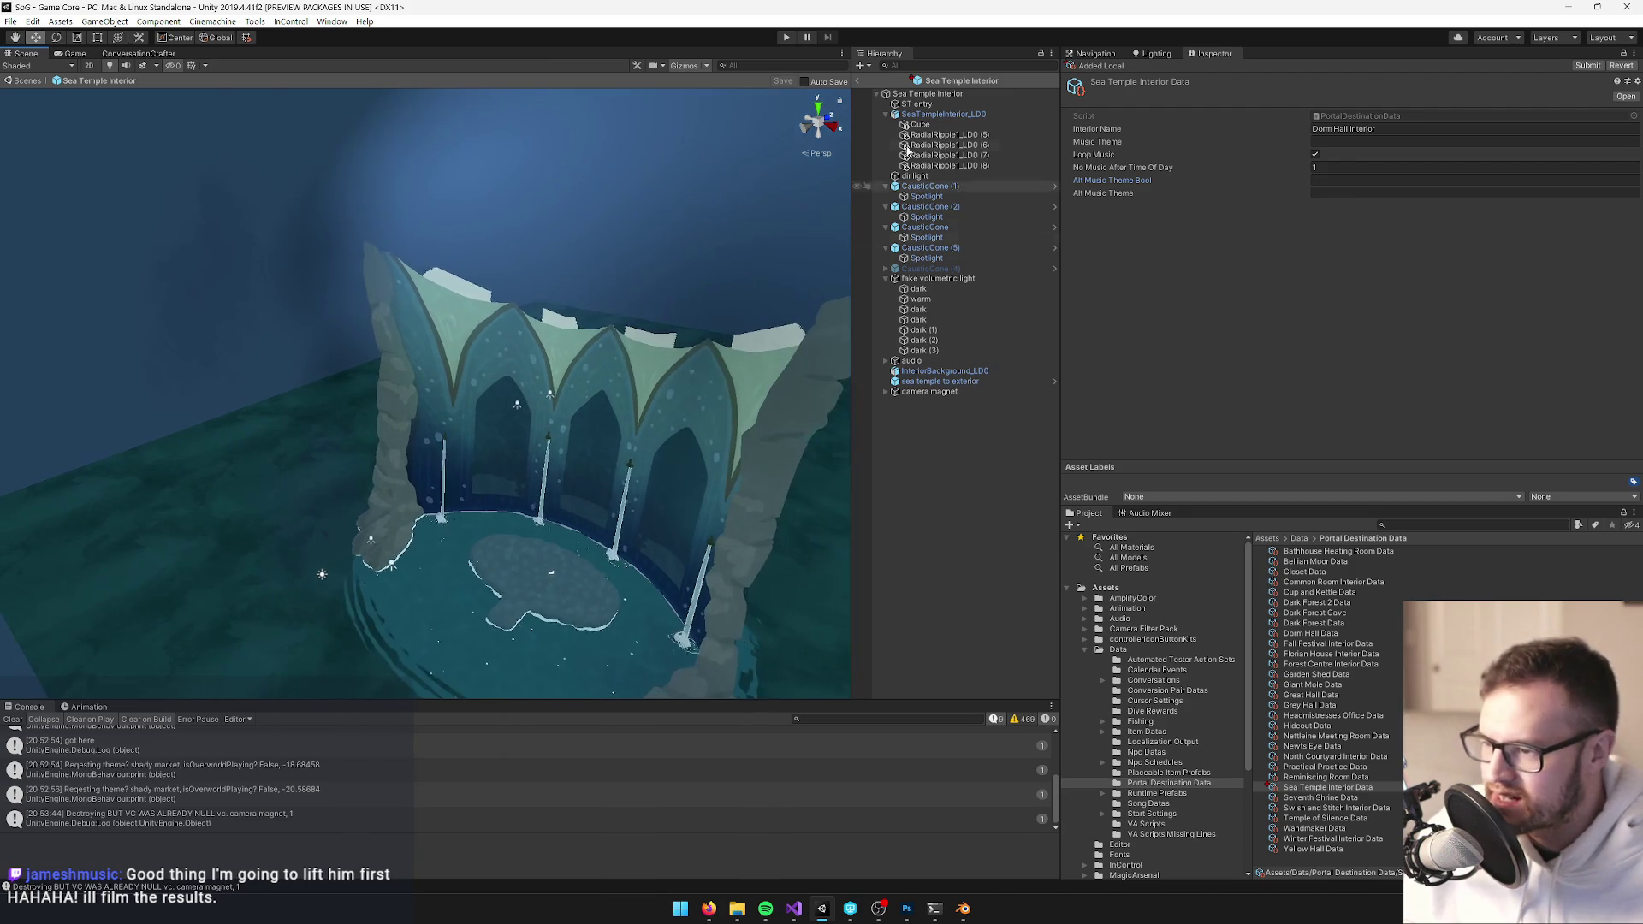
pyautogui.click(855, 81)
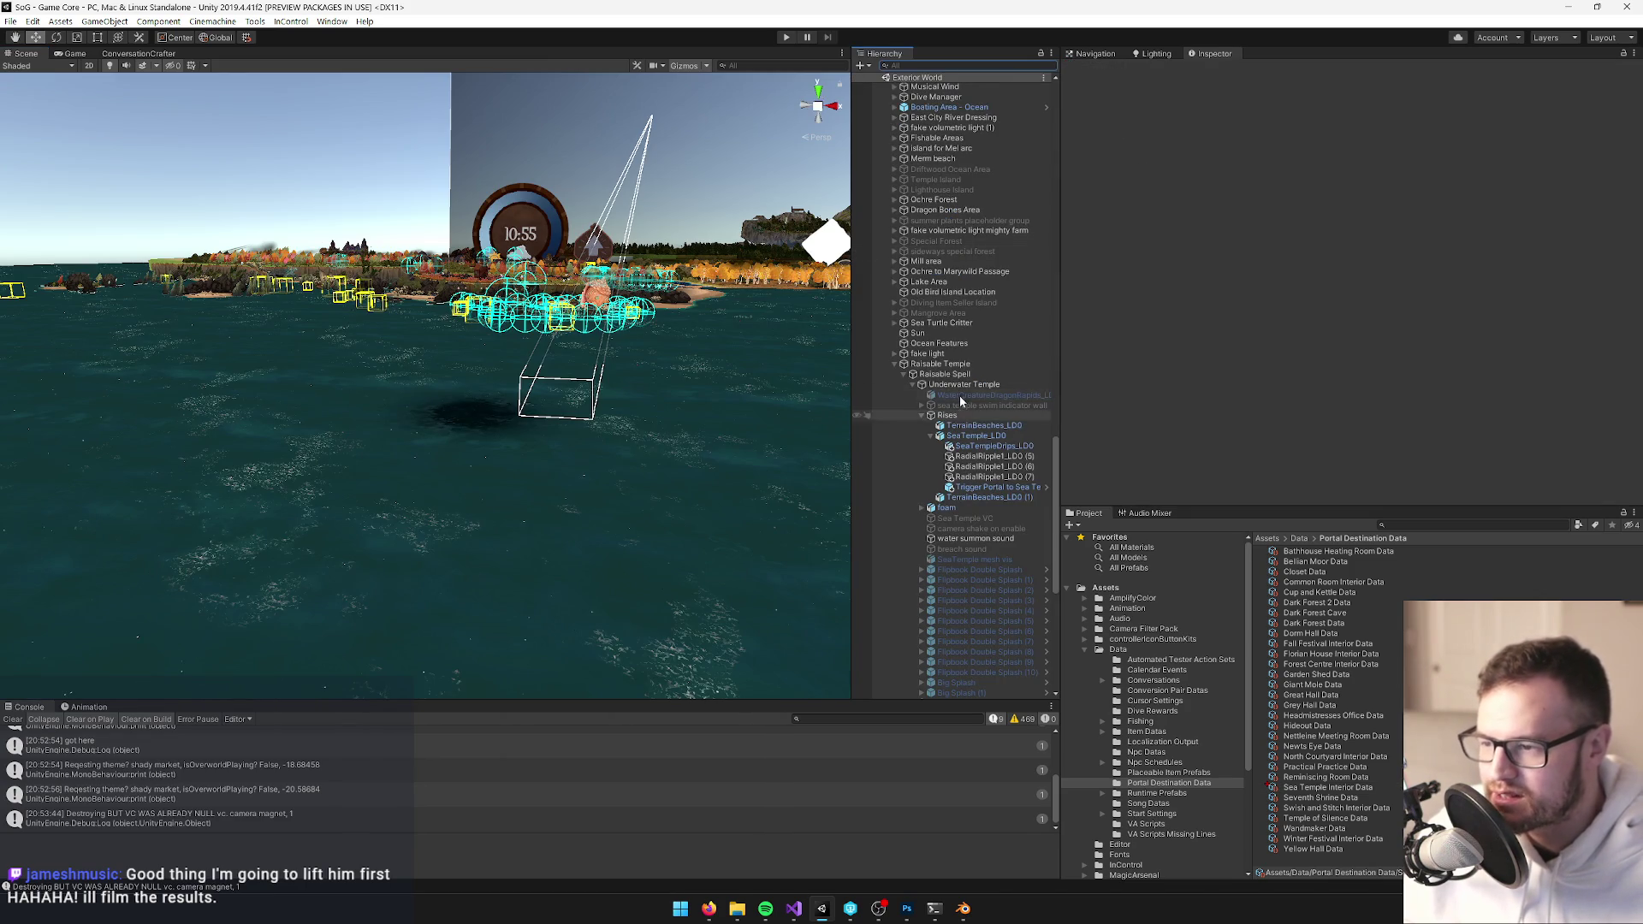
# Select Sea Temple Interior in the Hierarchy and open its prefab for editing
pyautogui.scroll(-5, 964, 398)
pyautogui.scroll(15, 963, 392)
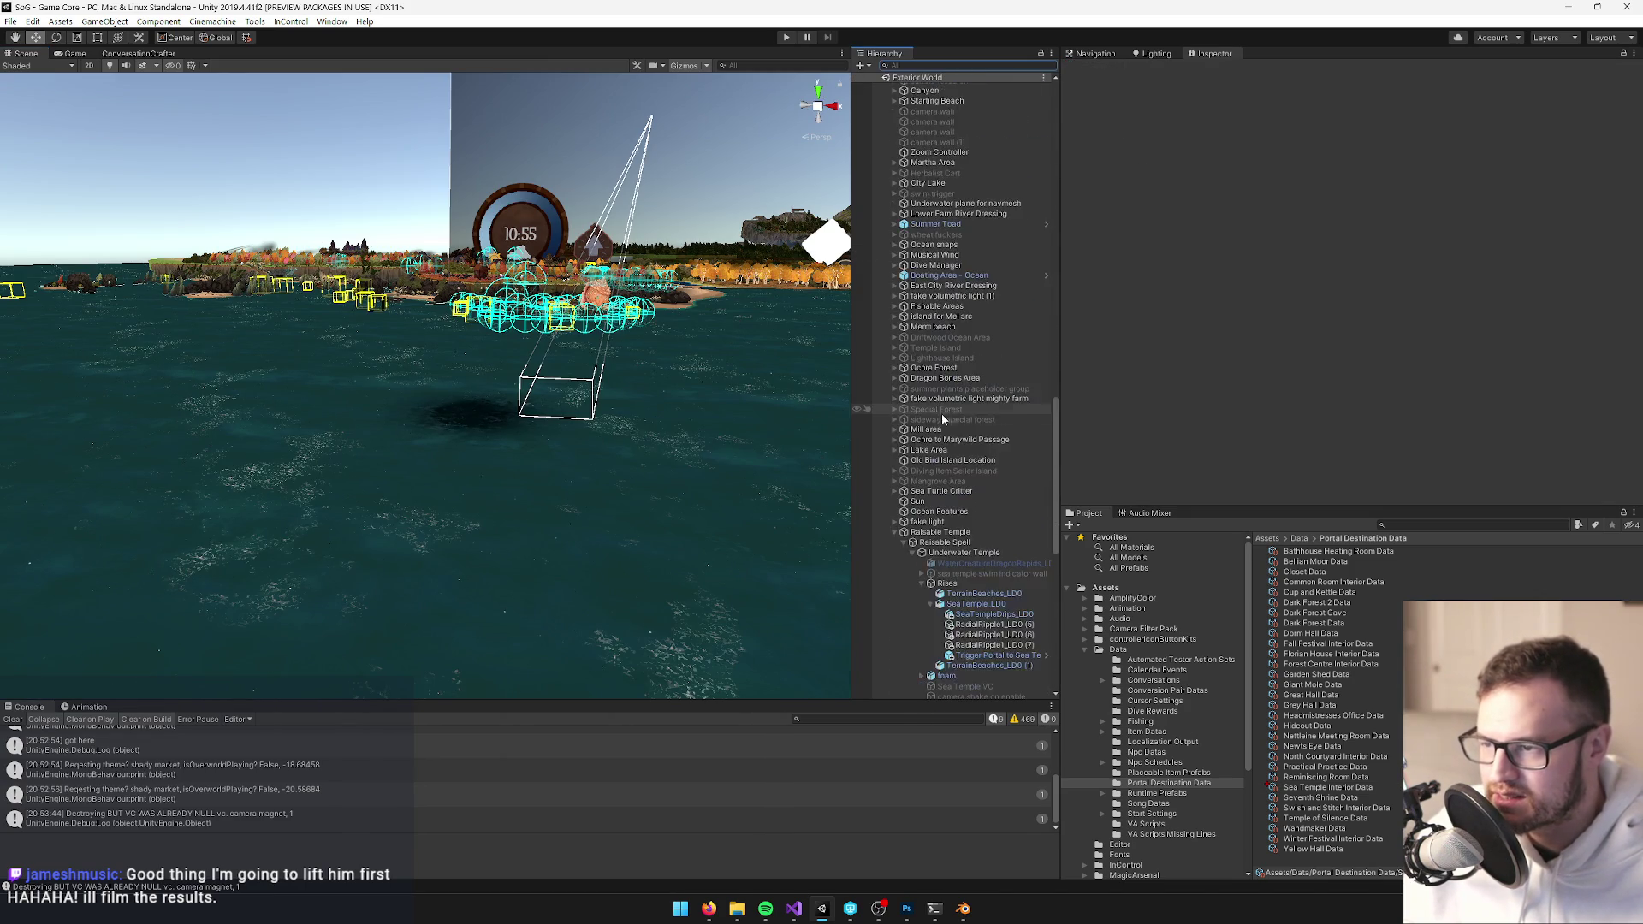
pyautogui.click(939, 460)
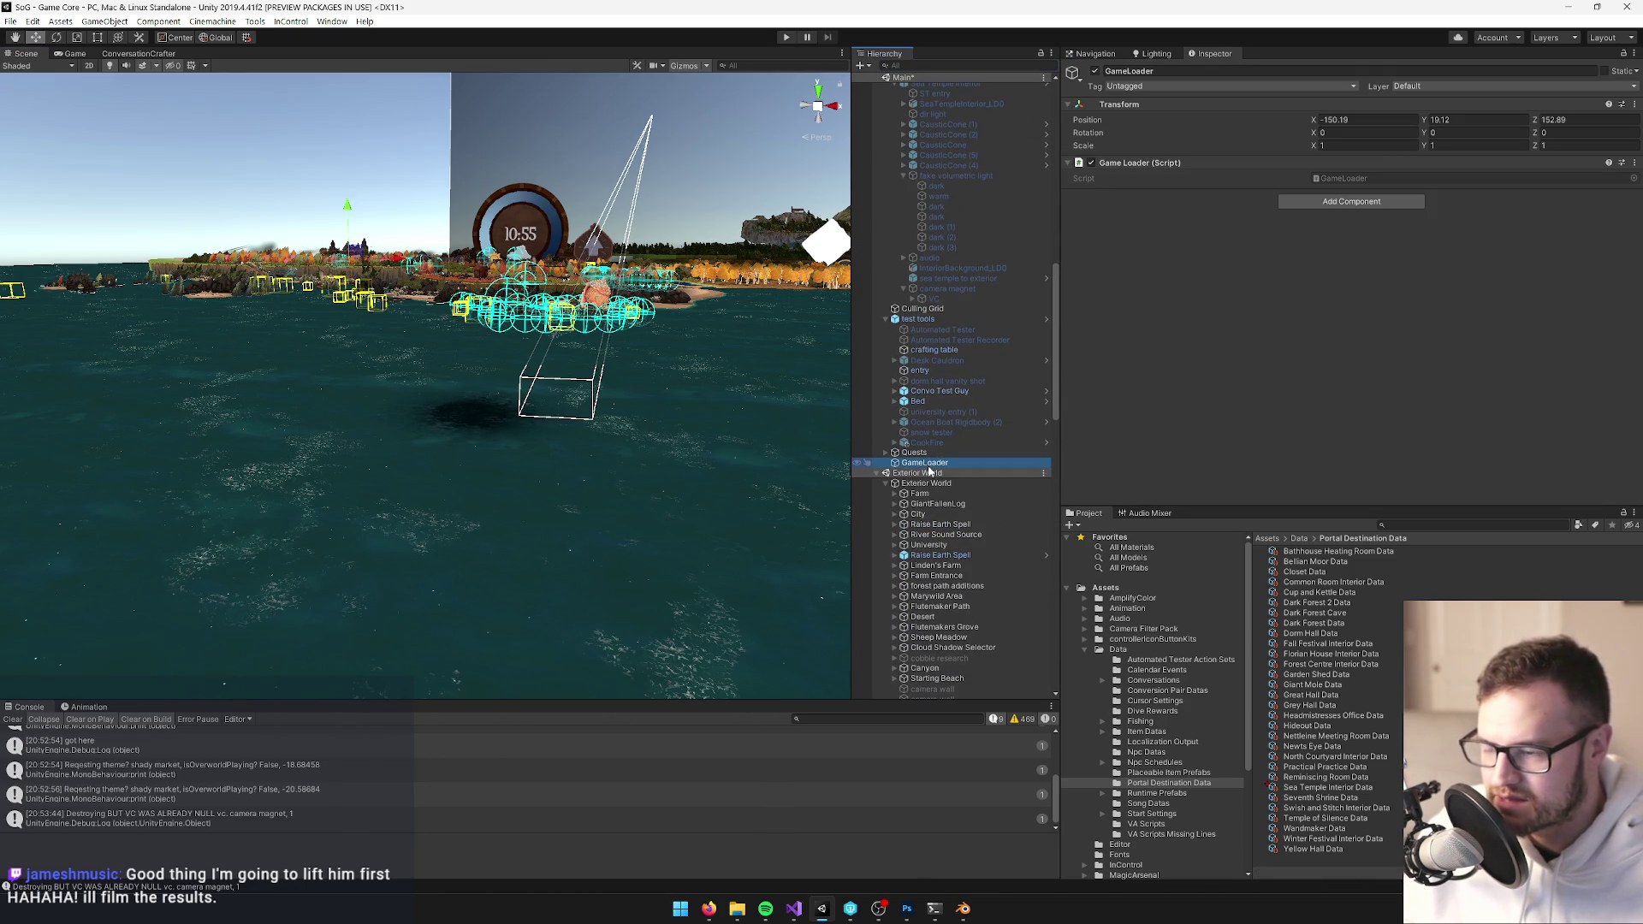
pyautogui.scroll(10, 941, 394)
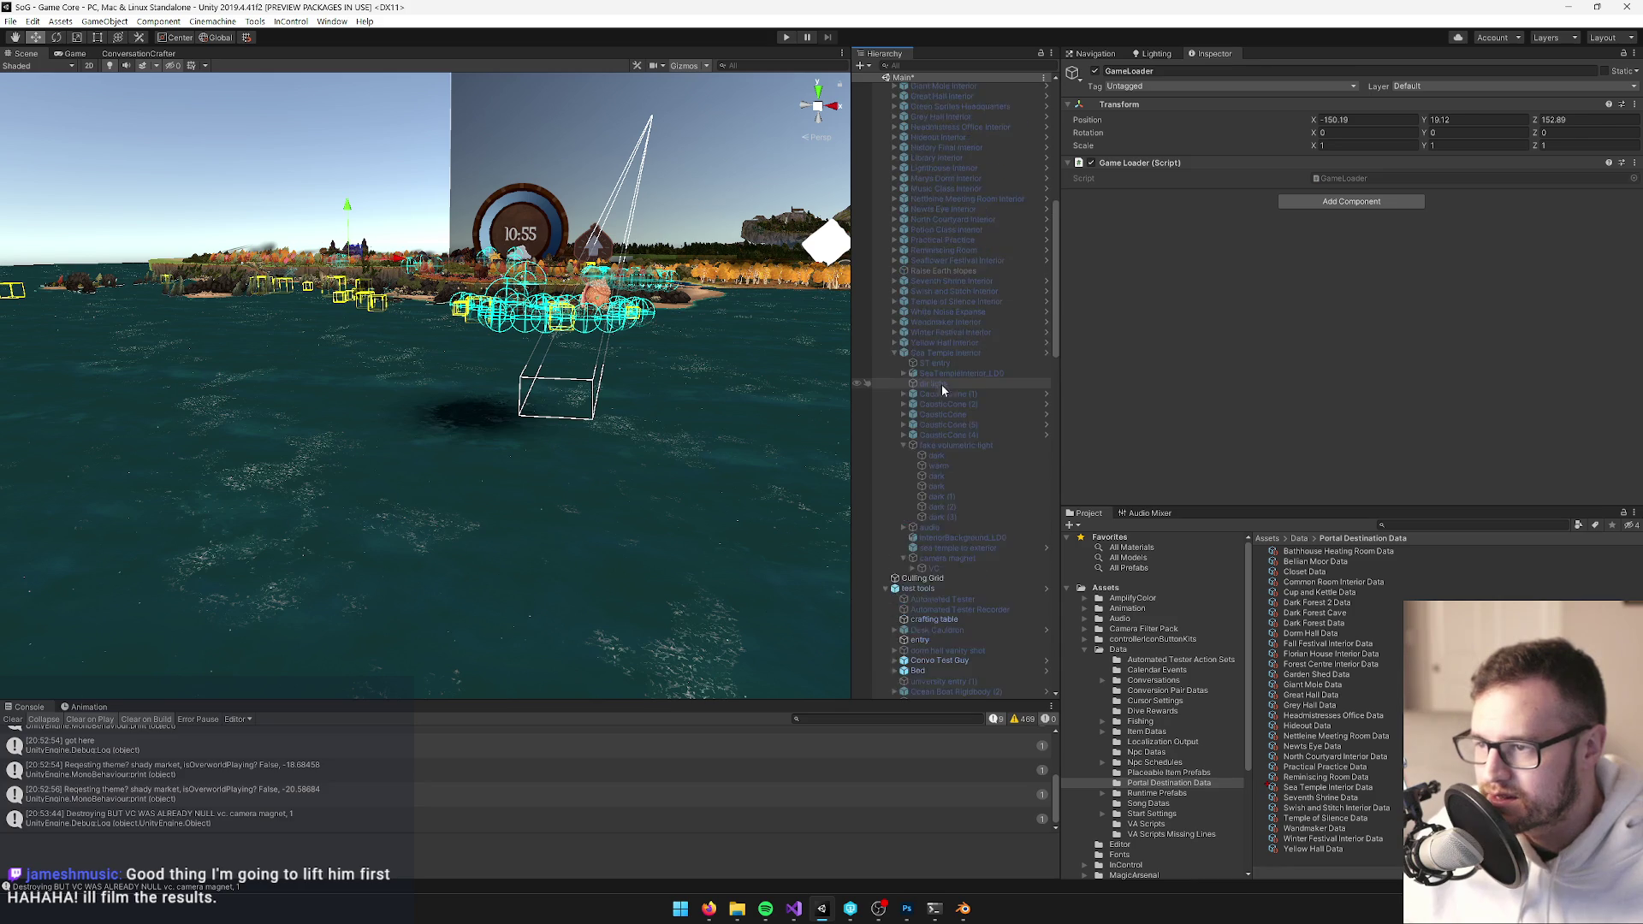
pyautogui.click(939, 505)
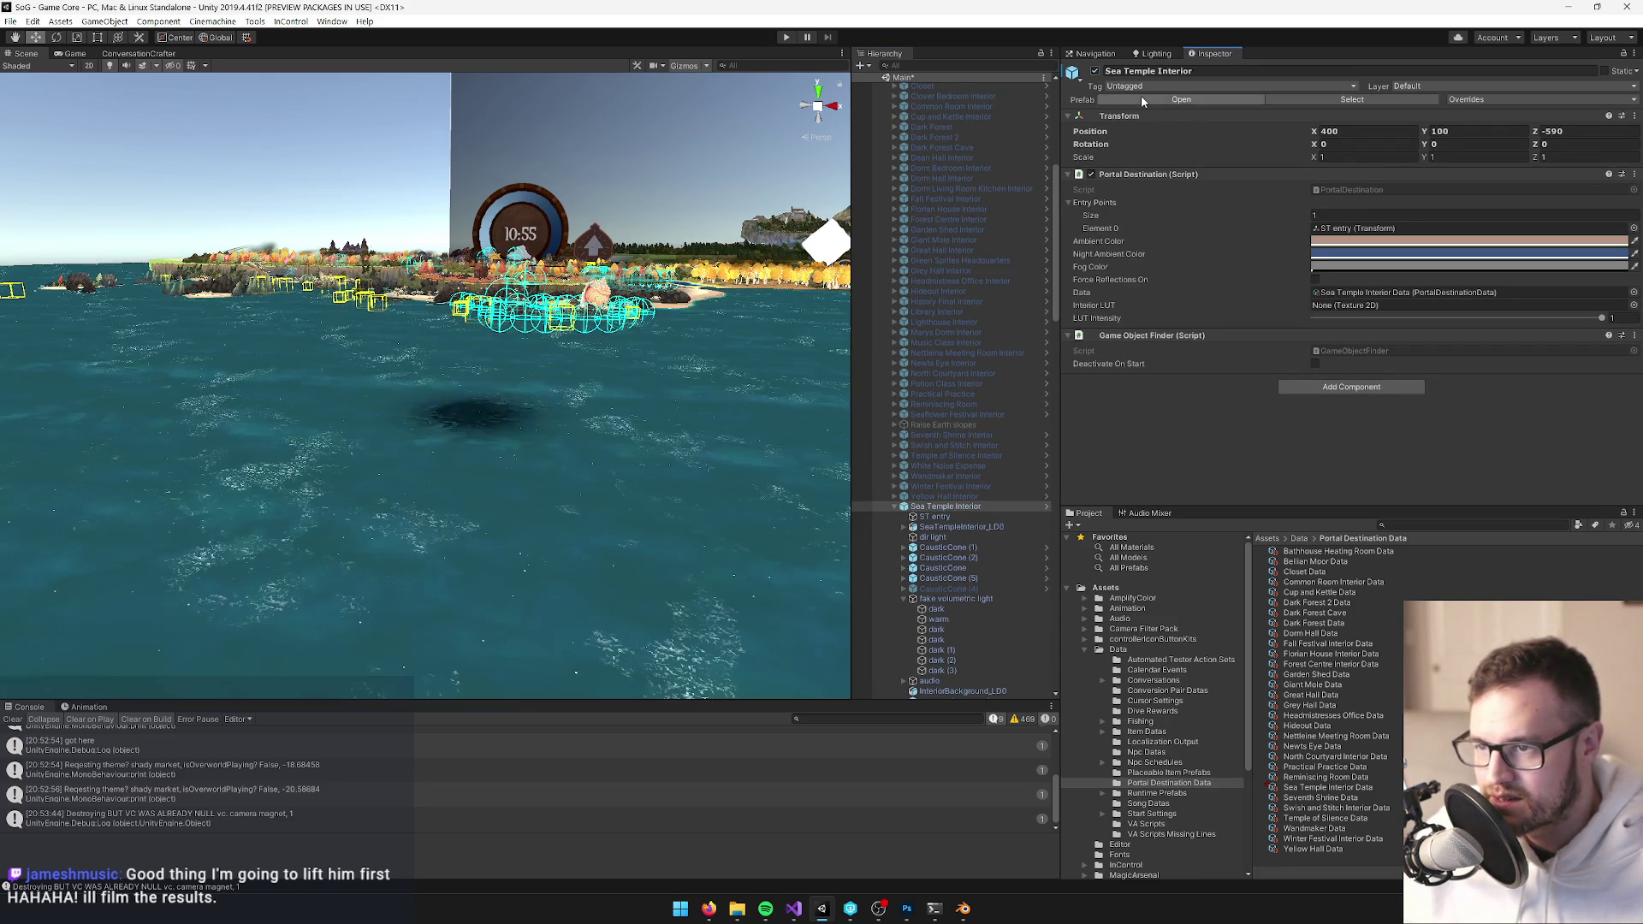
pyautogui.click(1181, 100)
# Expand camera magnet, exit prefab mode, and select its VC camera with the Game view showing
pyautogui.moveTo(548, 359); pyautogui.dragTo(537, 327)
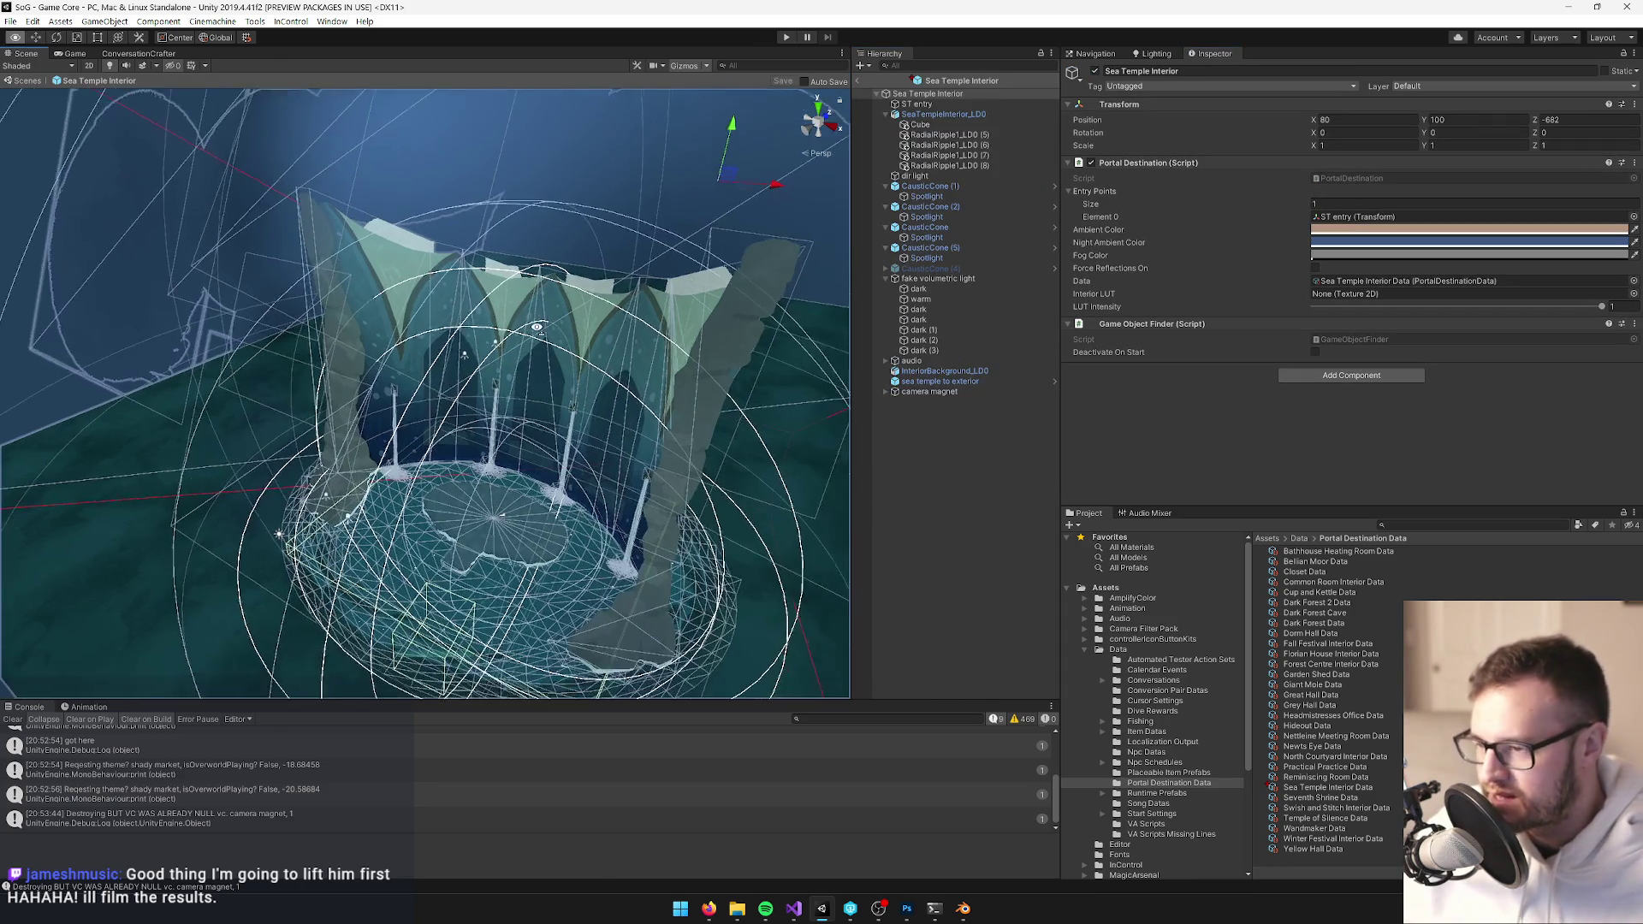
pyautogui.click(885, 392)
pyautogui.click(915, 401)
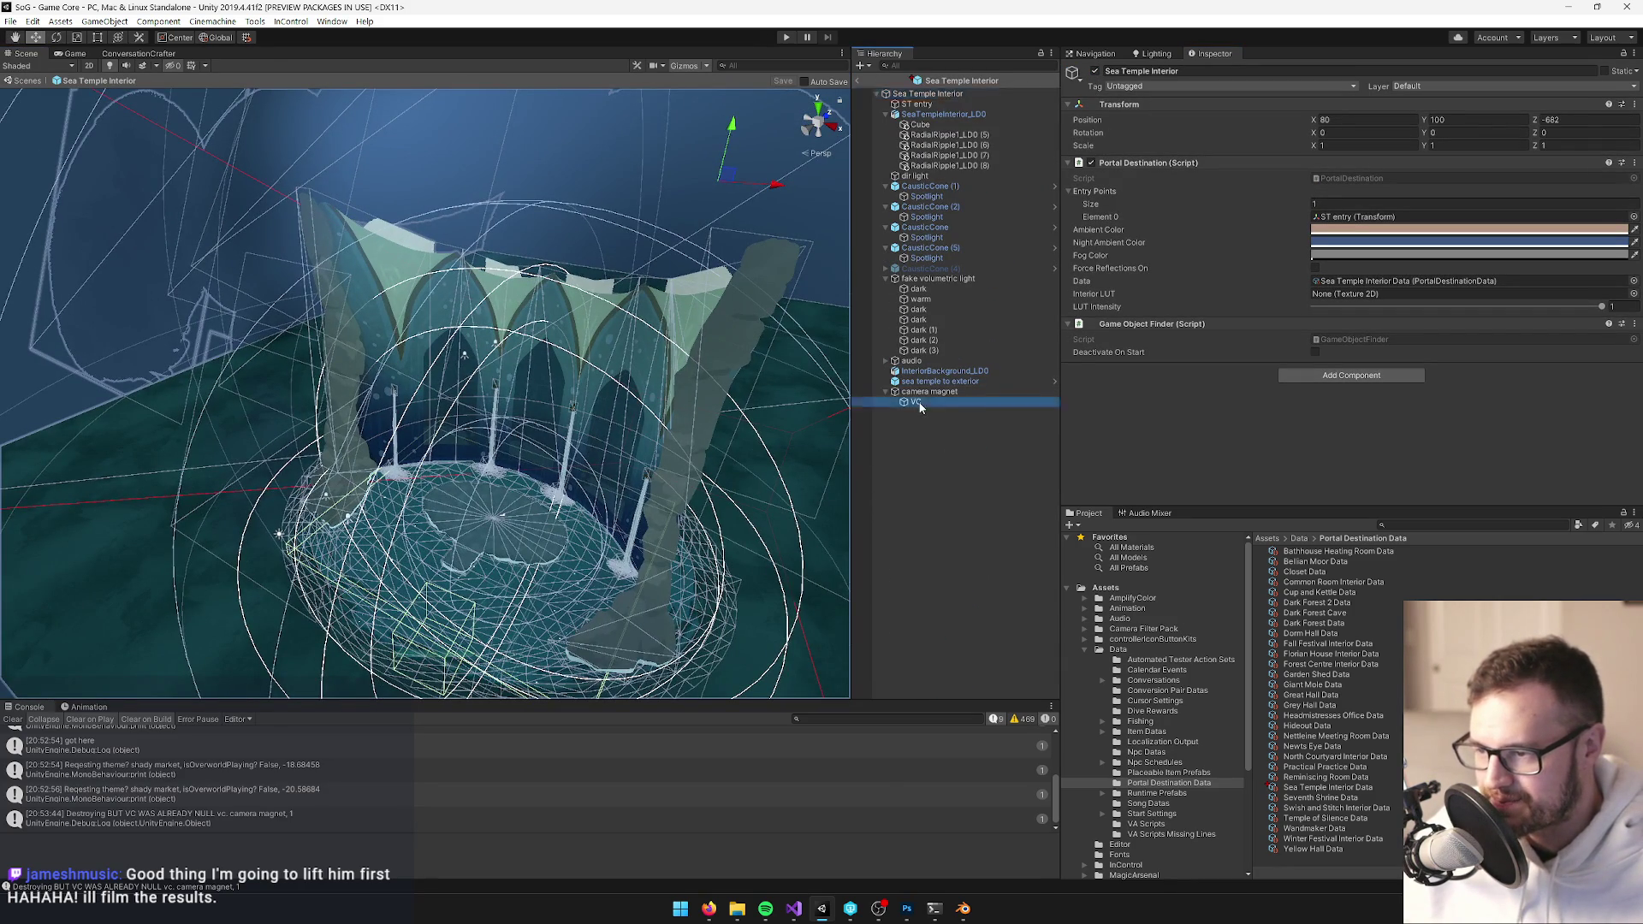
pyautogui.click(72, 53)
pyautogui.click(26, 54)
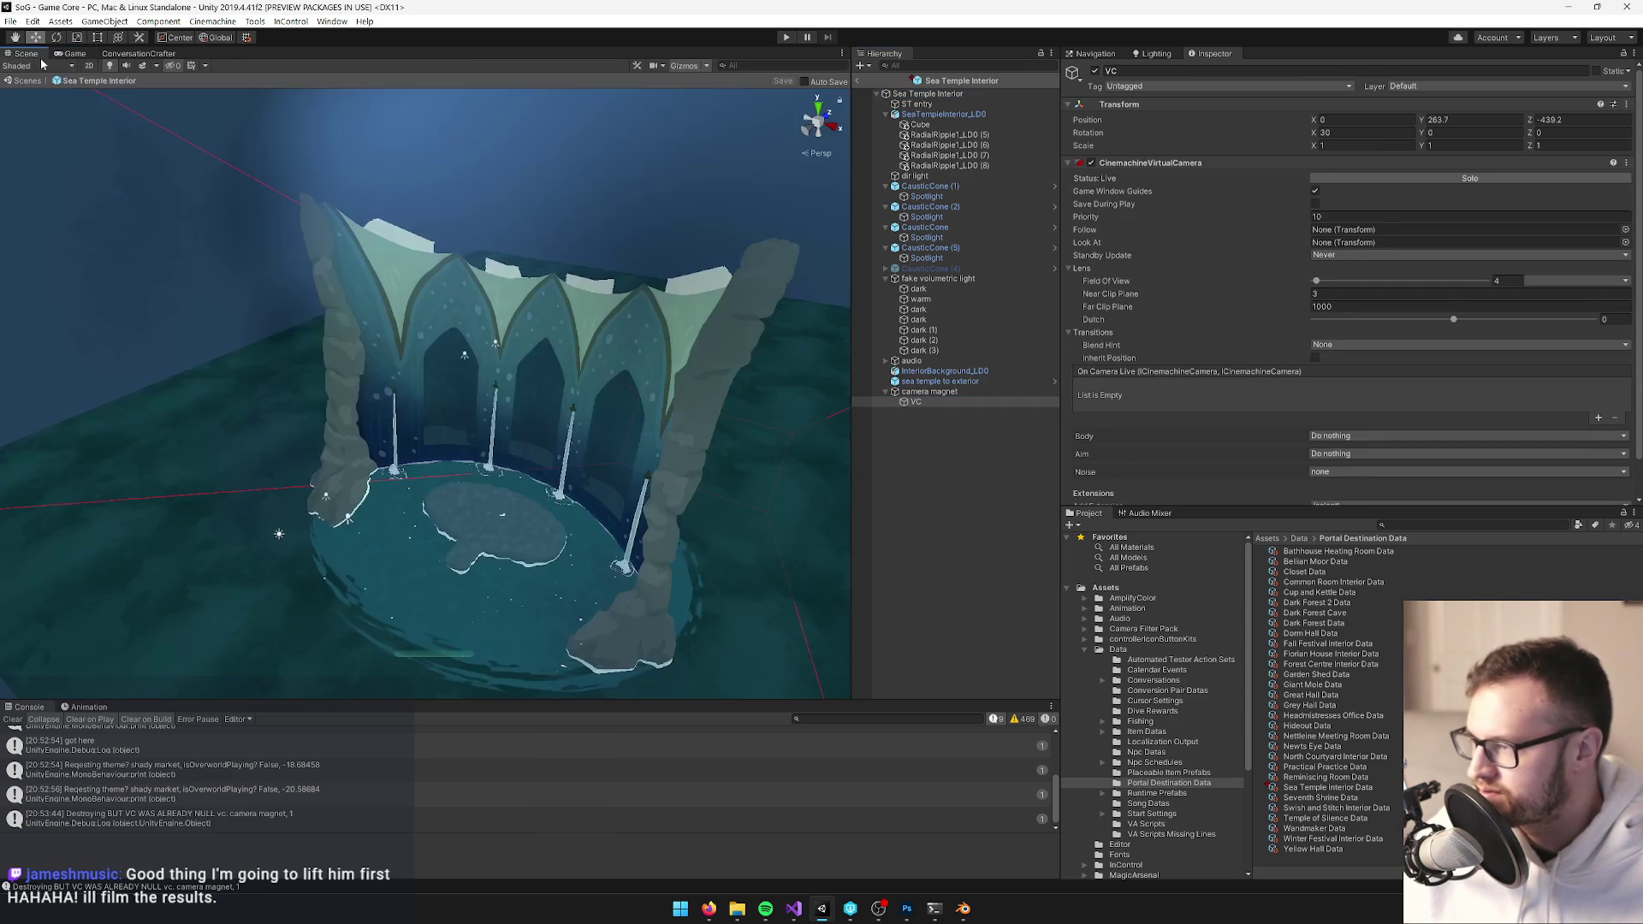
pyautogui.click(856, 80)
pyautogui.scroll(-5, 959, 537)
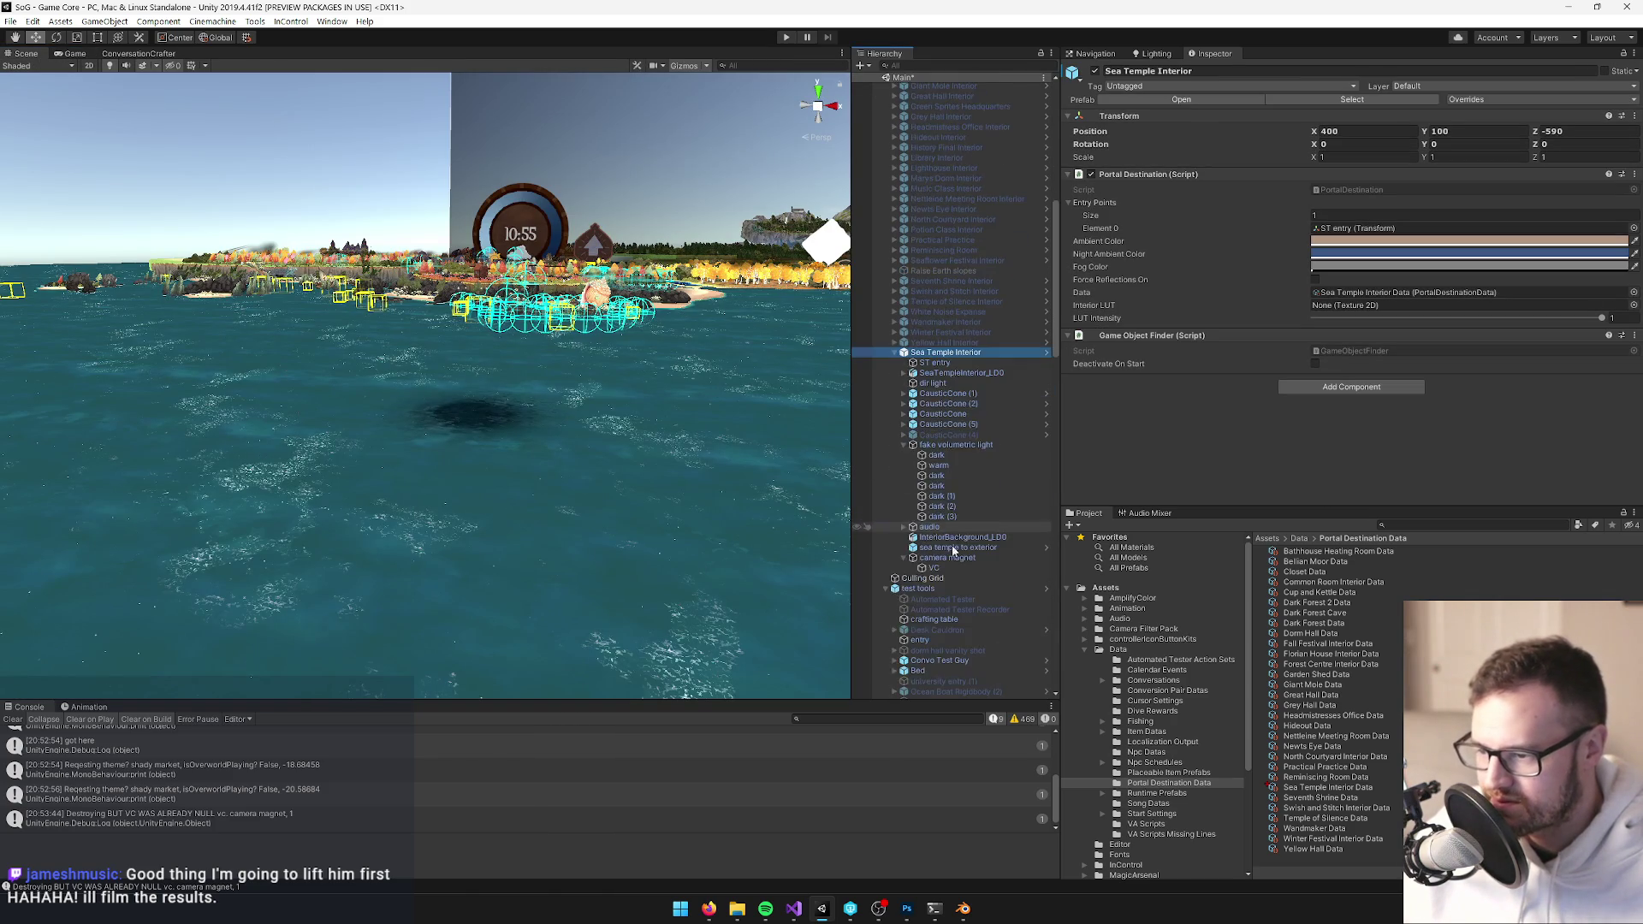
pyautogui.click(938, 567)
pyautogui.click(73, 53)
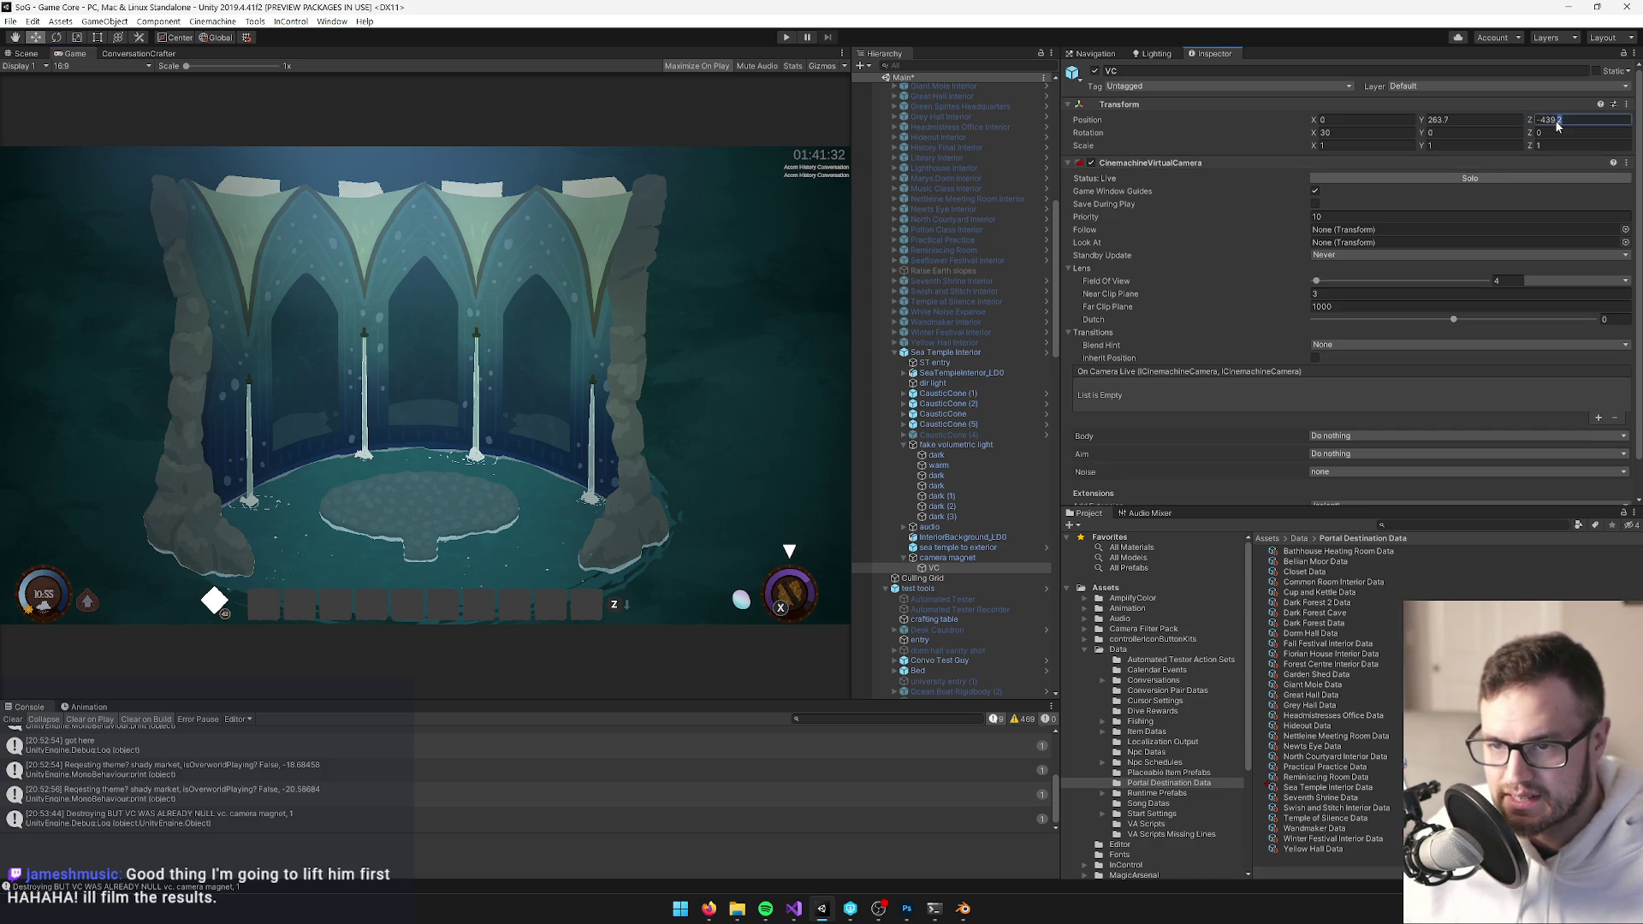
# Set the VC camera's Position Z to -400, then adjust it to -380
pyautogui.write('-400')
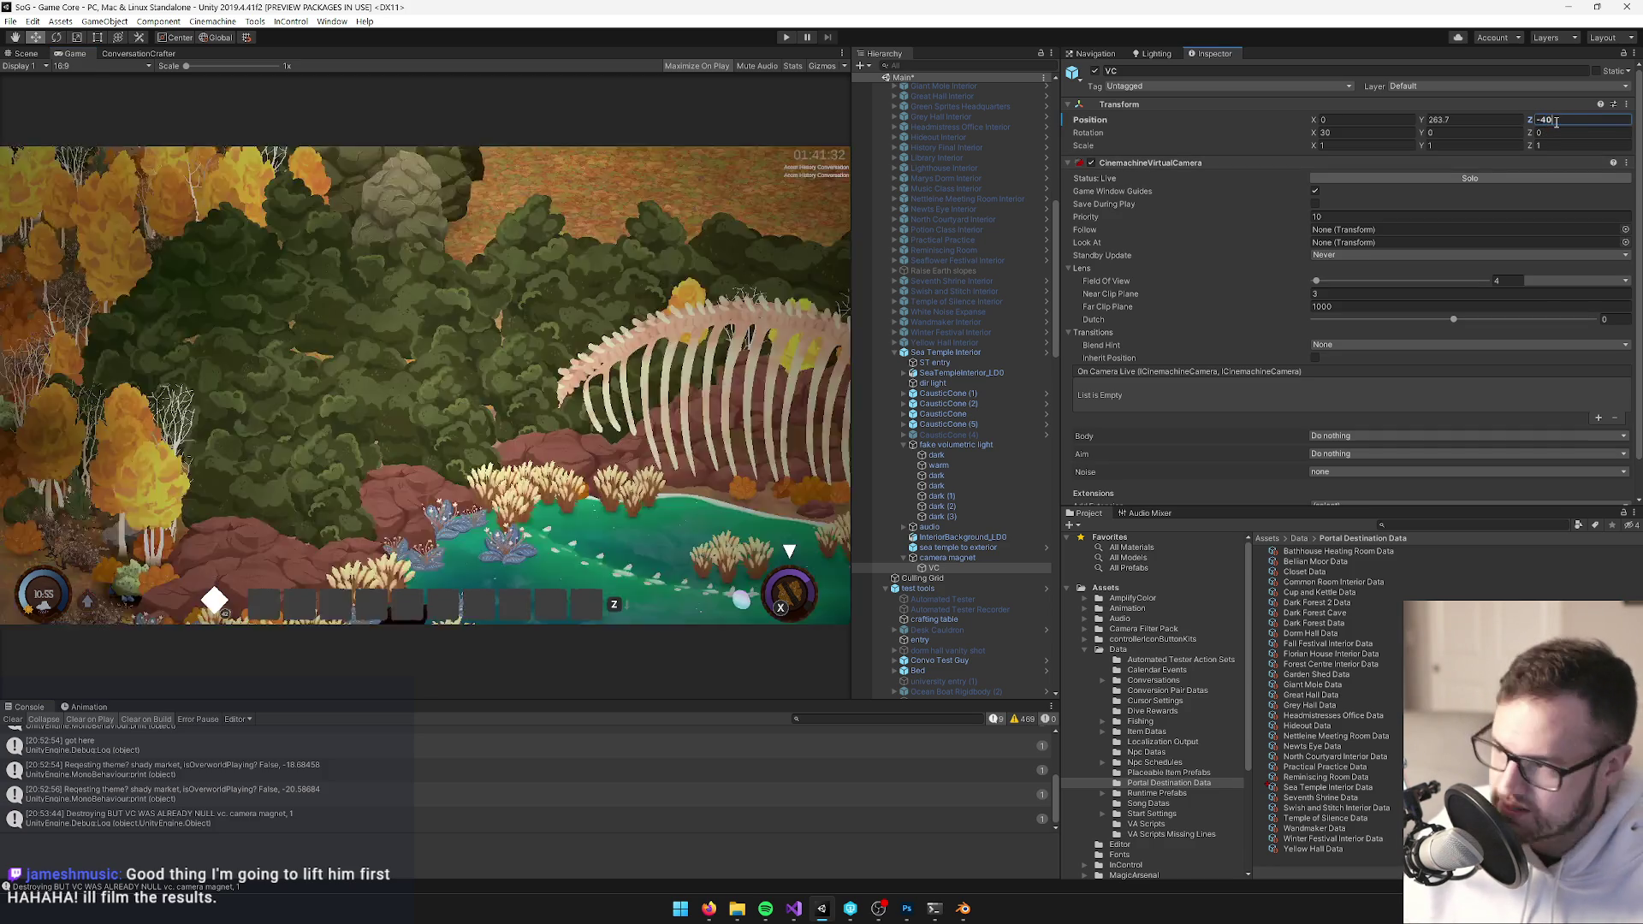
pyautogui.press('Return')
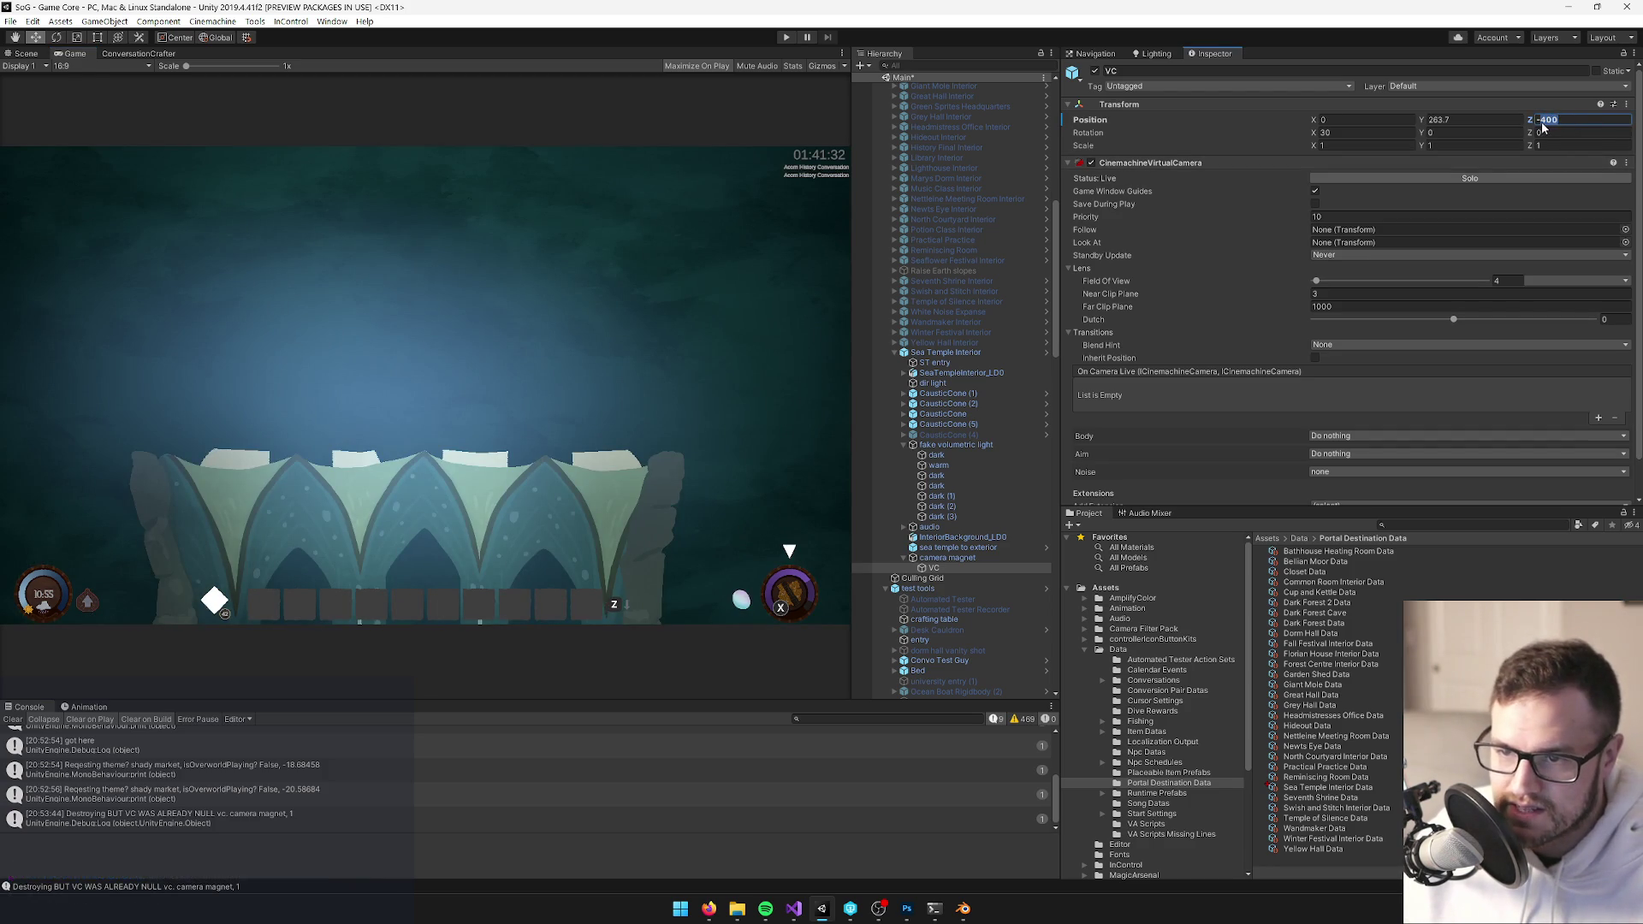
pyautogui.write('-380')
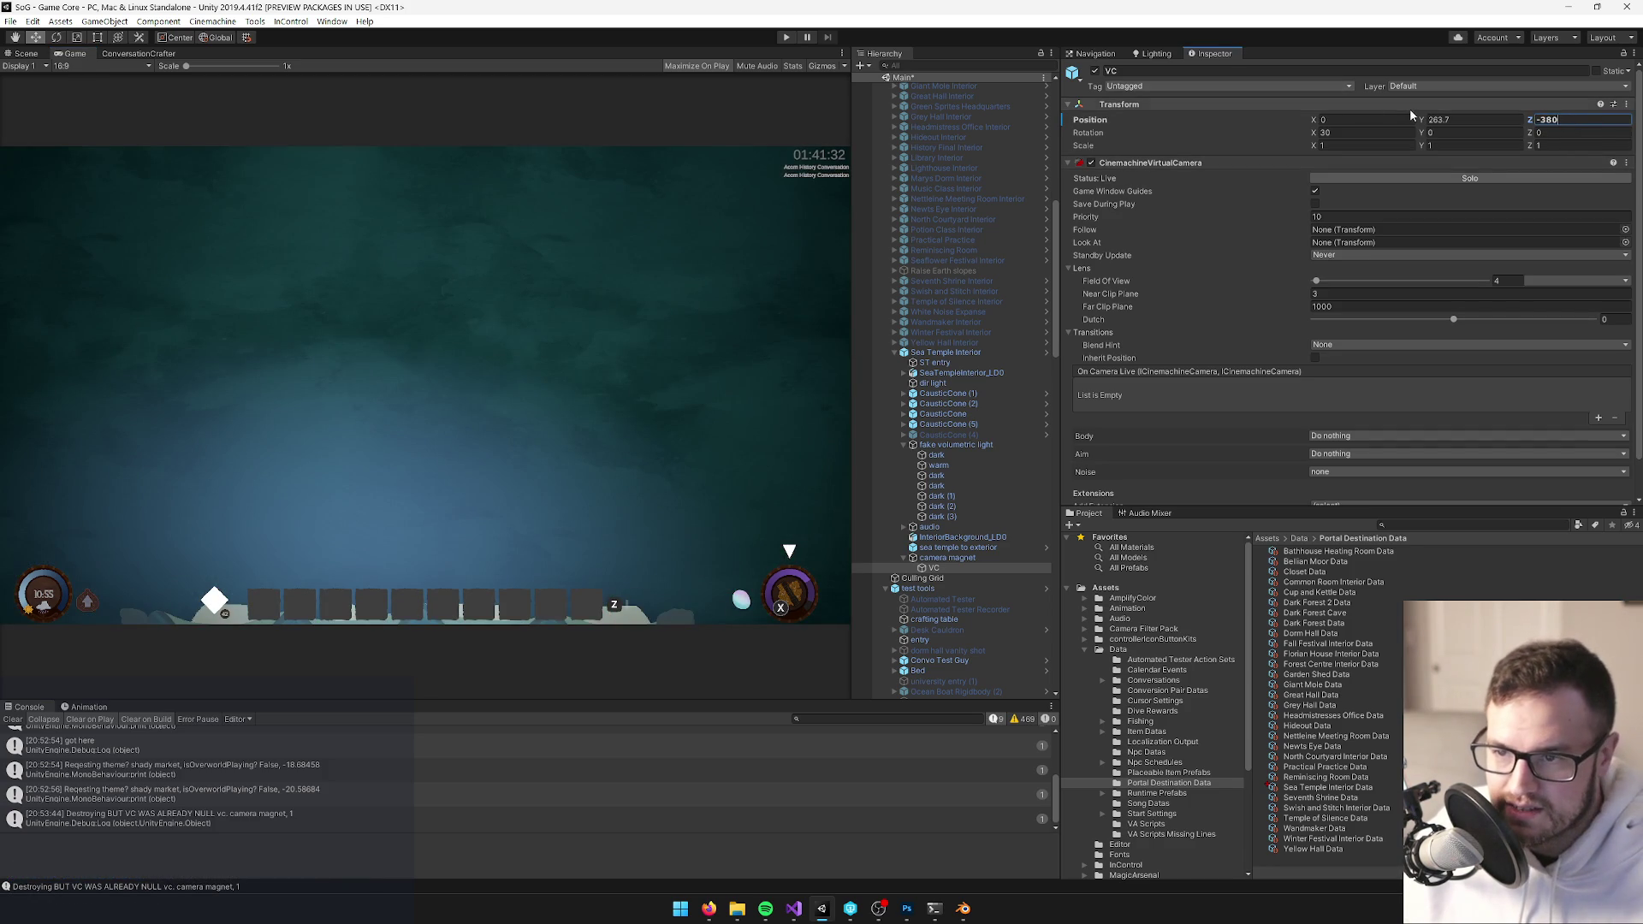